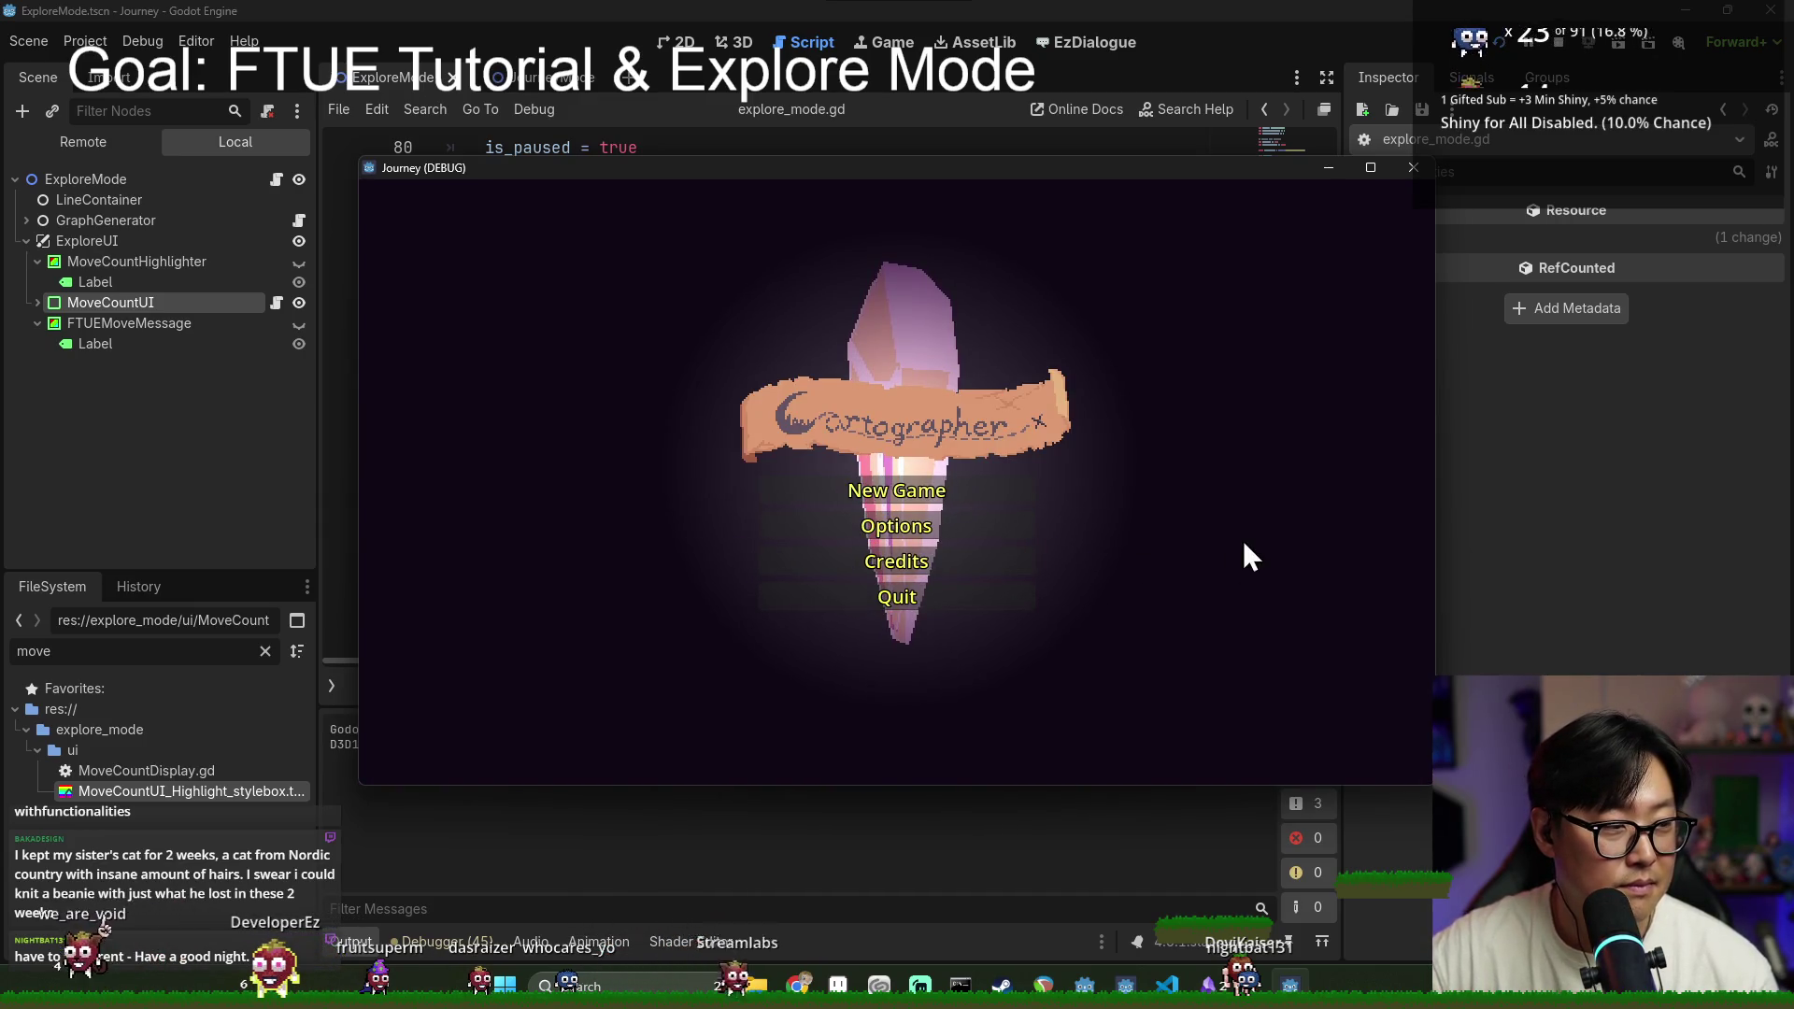
# Step: Start a new game, continue past the breakpoint, and dismiss the tutorial message
pyautogui.click(955, 491)
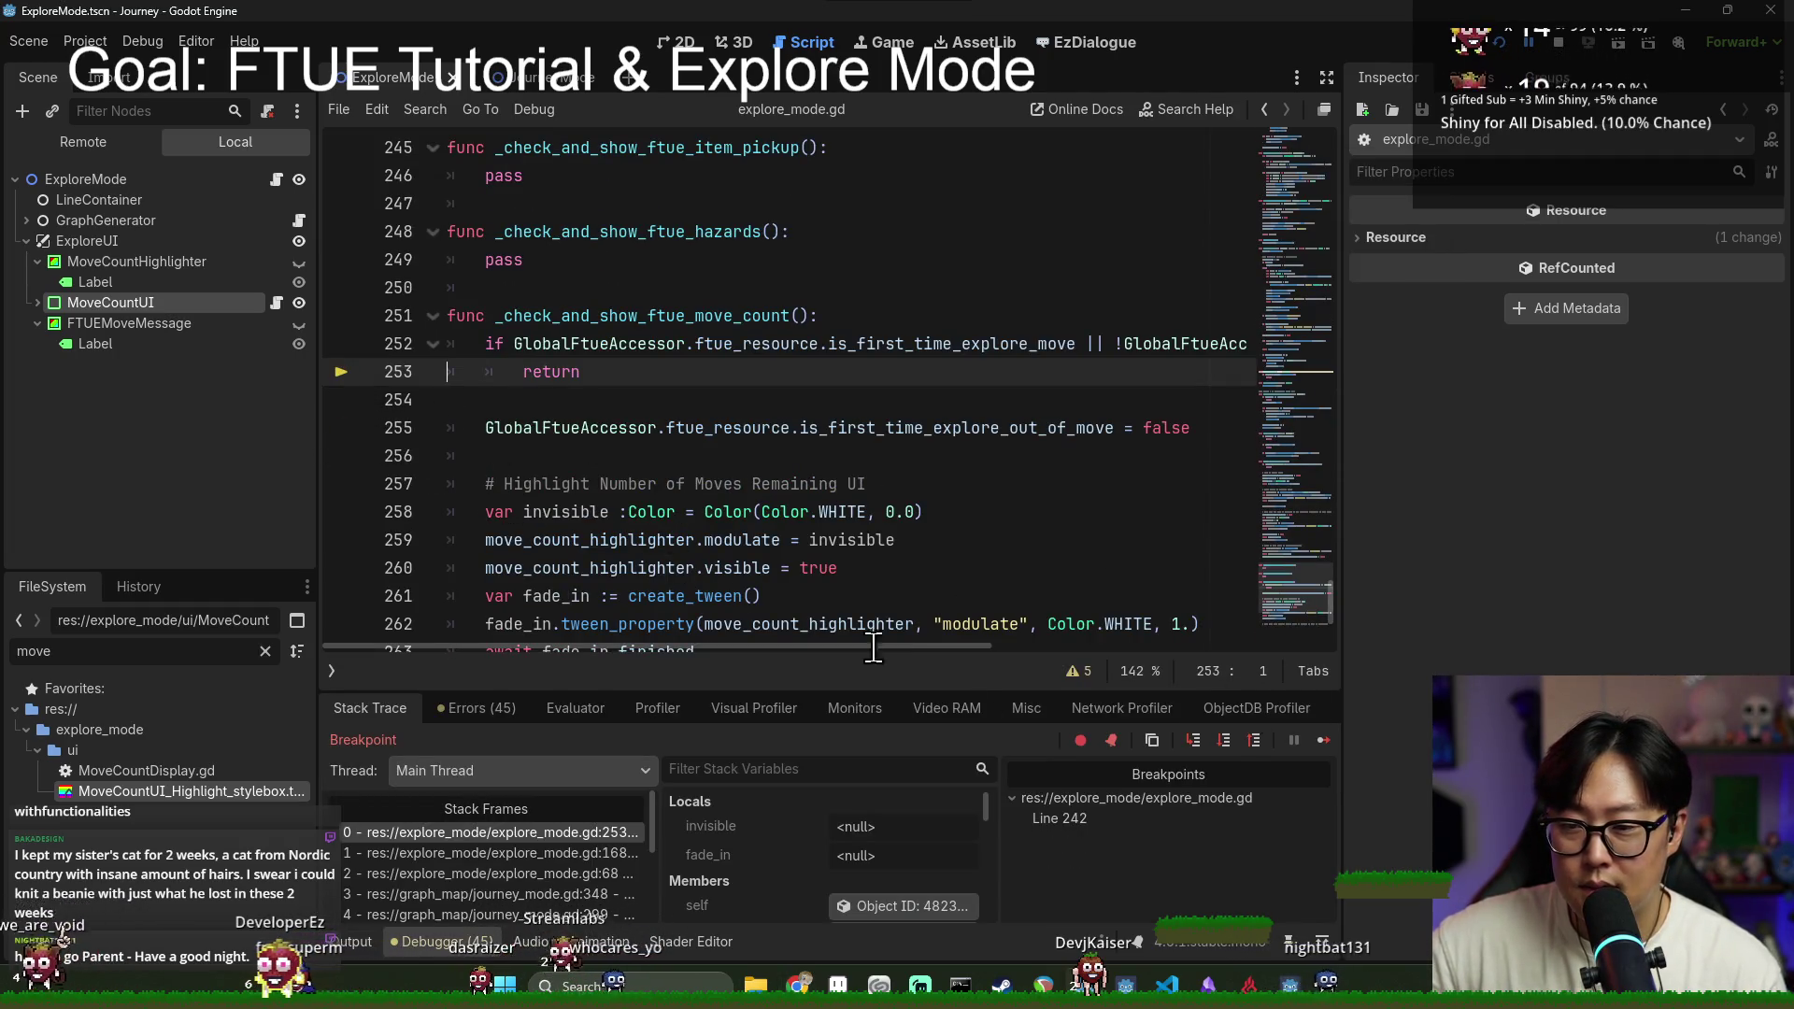
pyautogui.click(1325, 740)
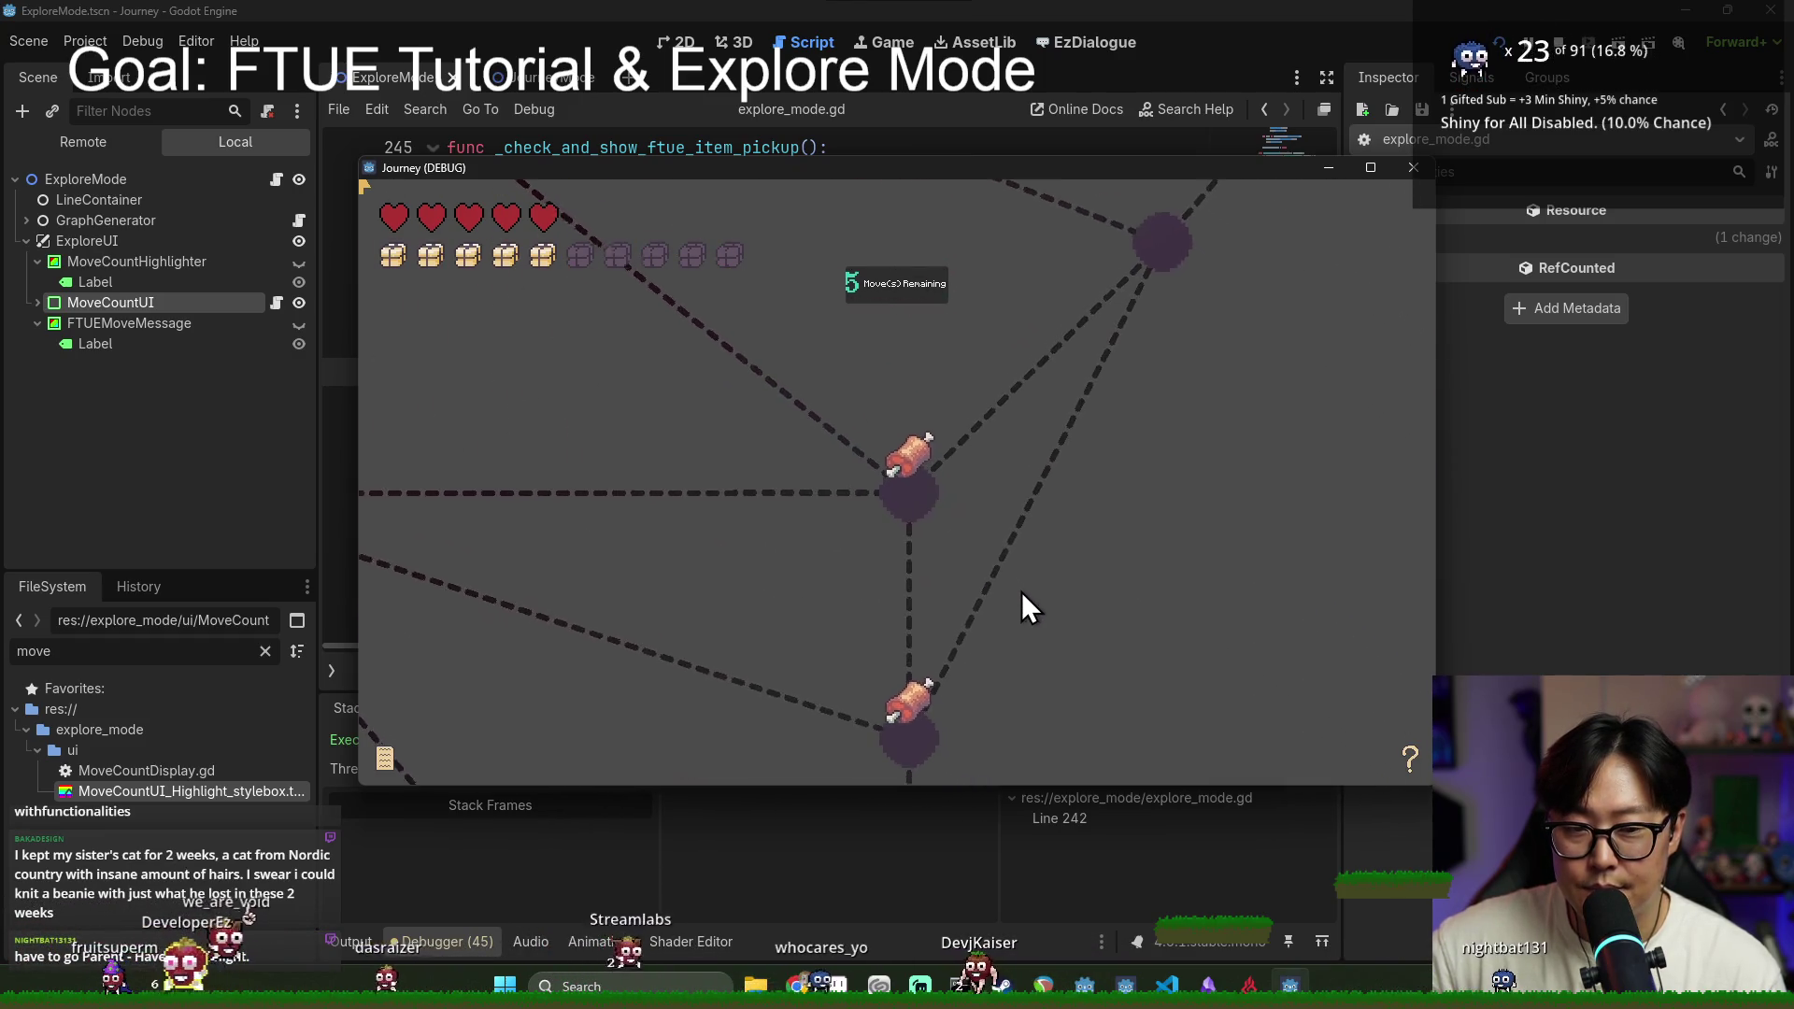
pyautogui.click(906, 493)
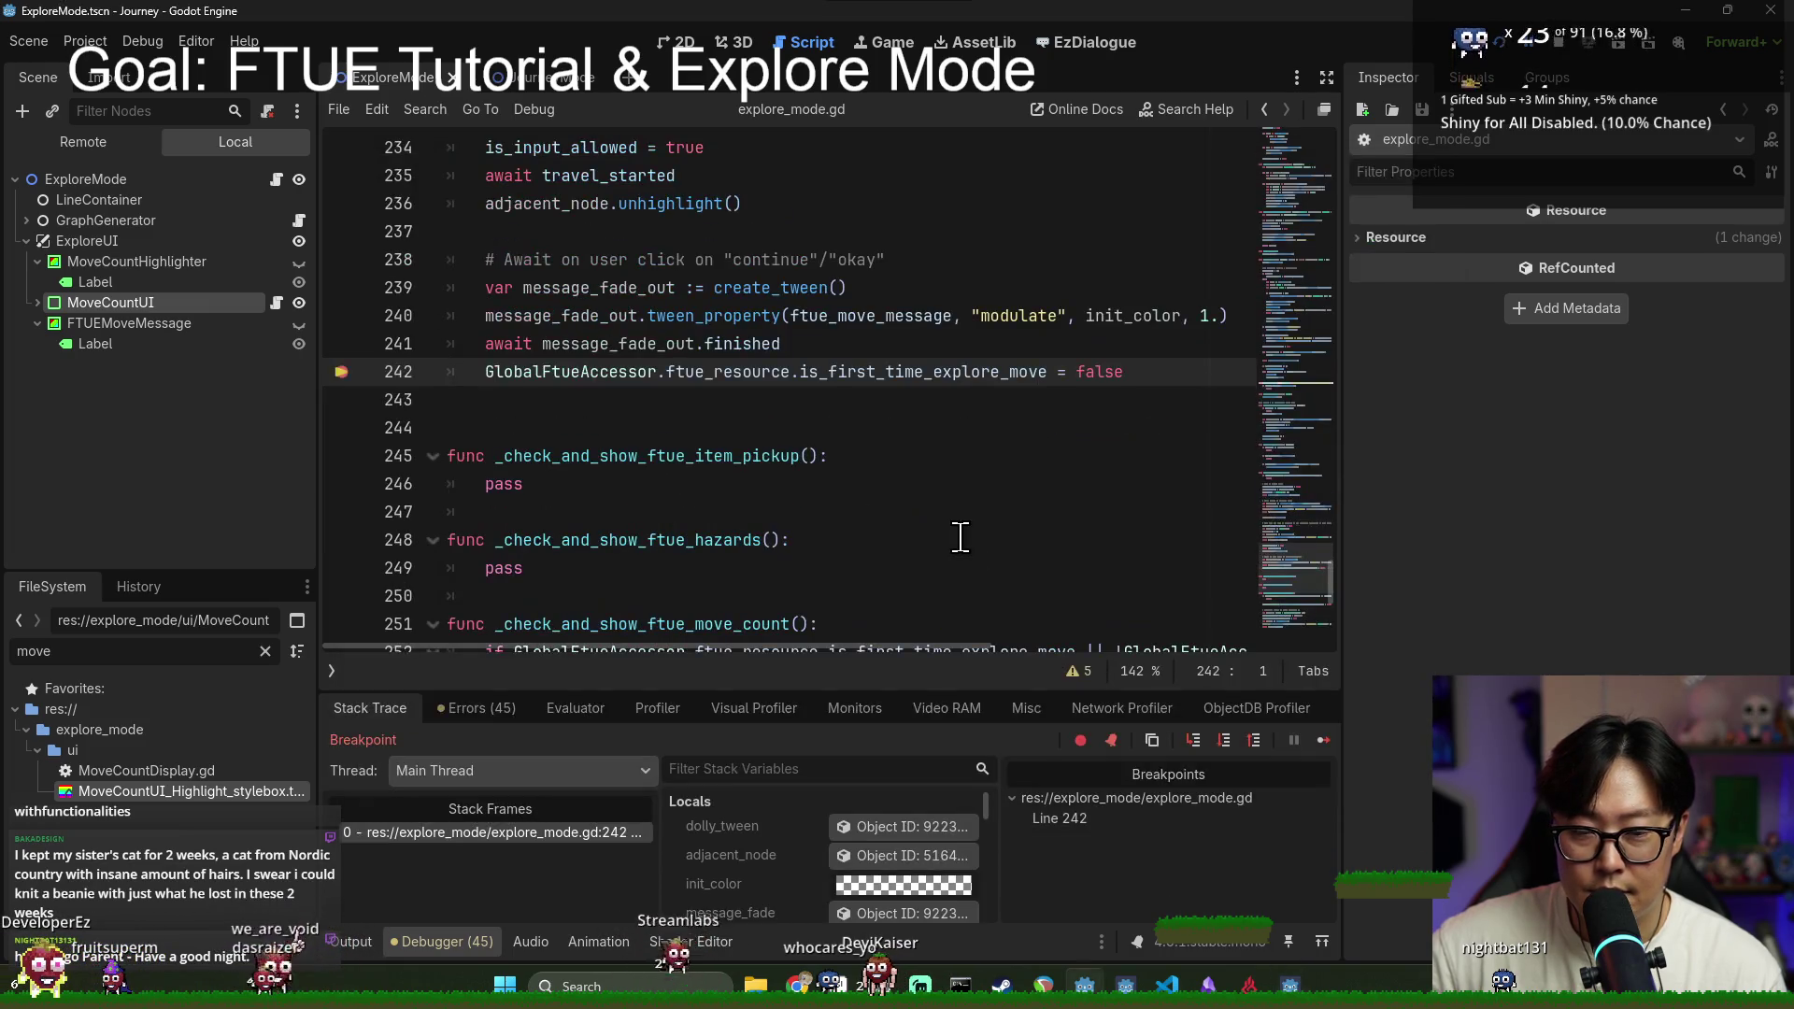
# Step: Remove the line 242 breakpoint, resume the game to test it, then stop the run
pyautogui.click(340, 374)
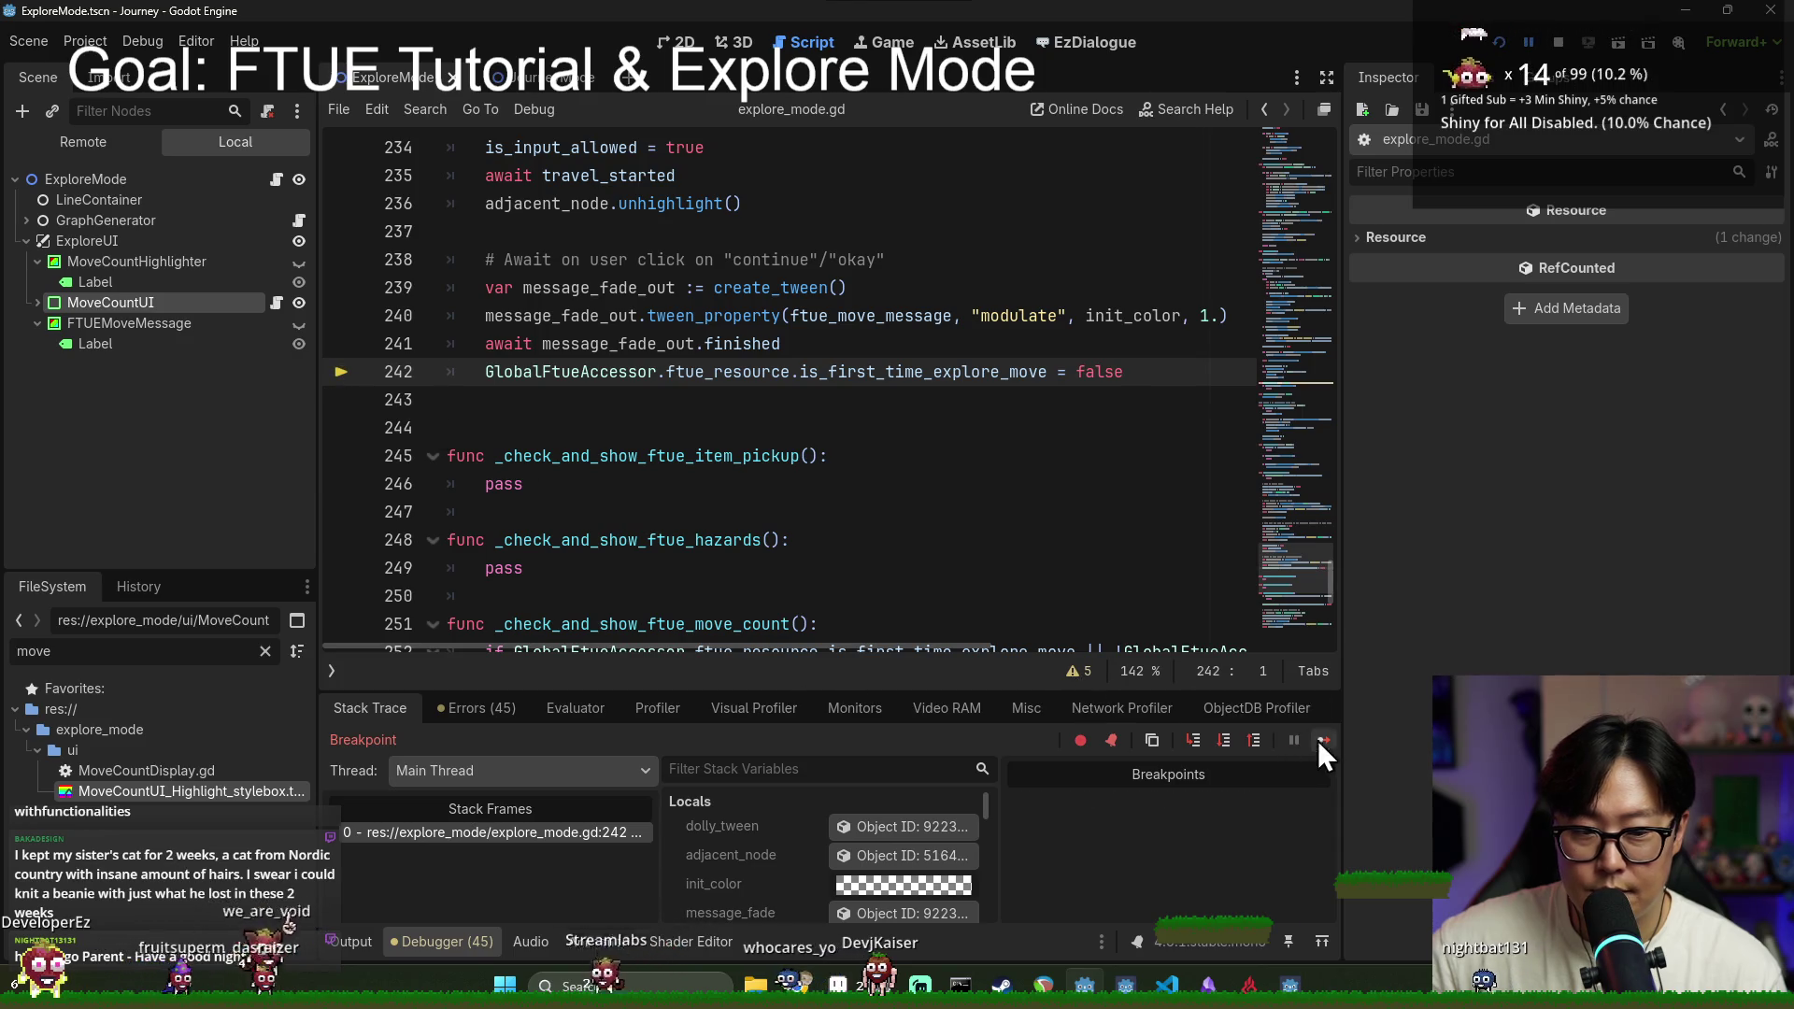
pyautogui.click(1318, 739)
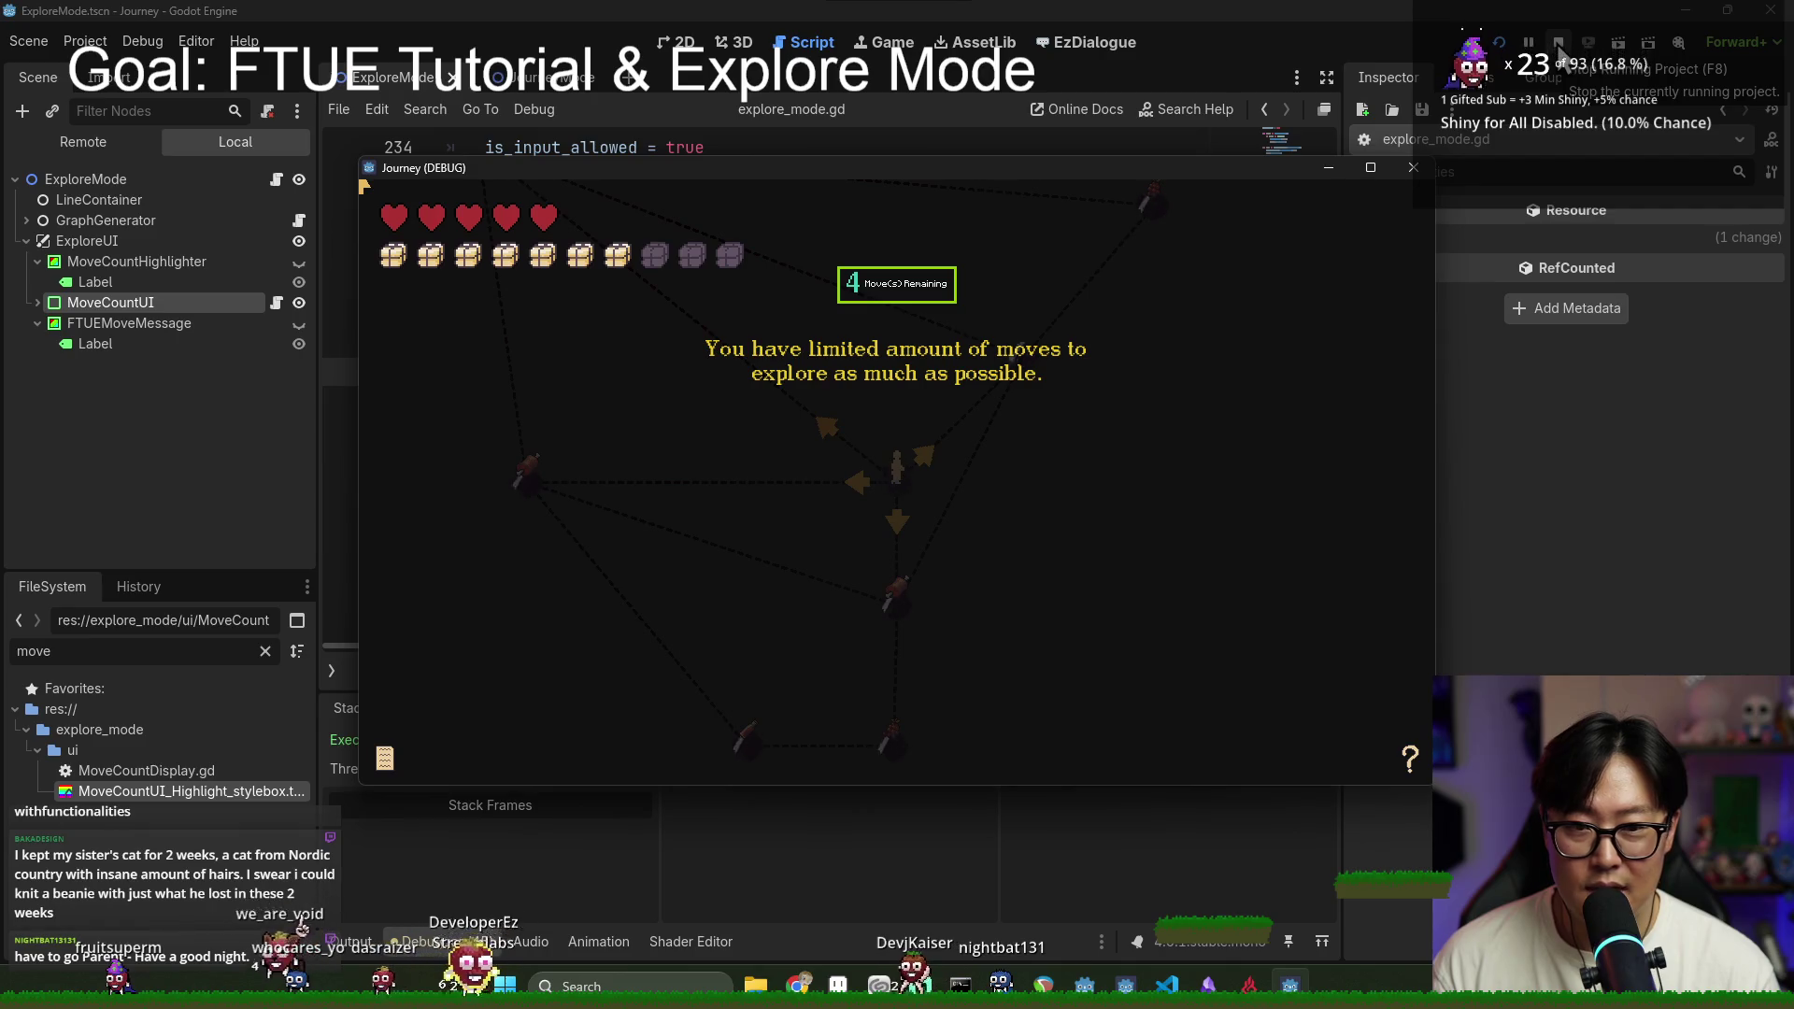
pyautogui.click(1559, 54)
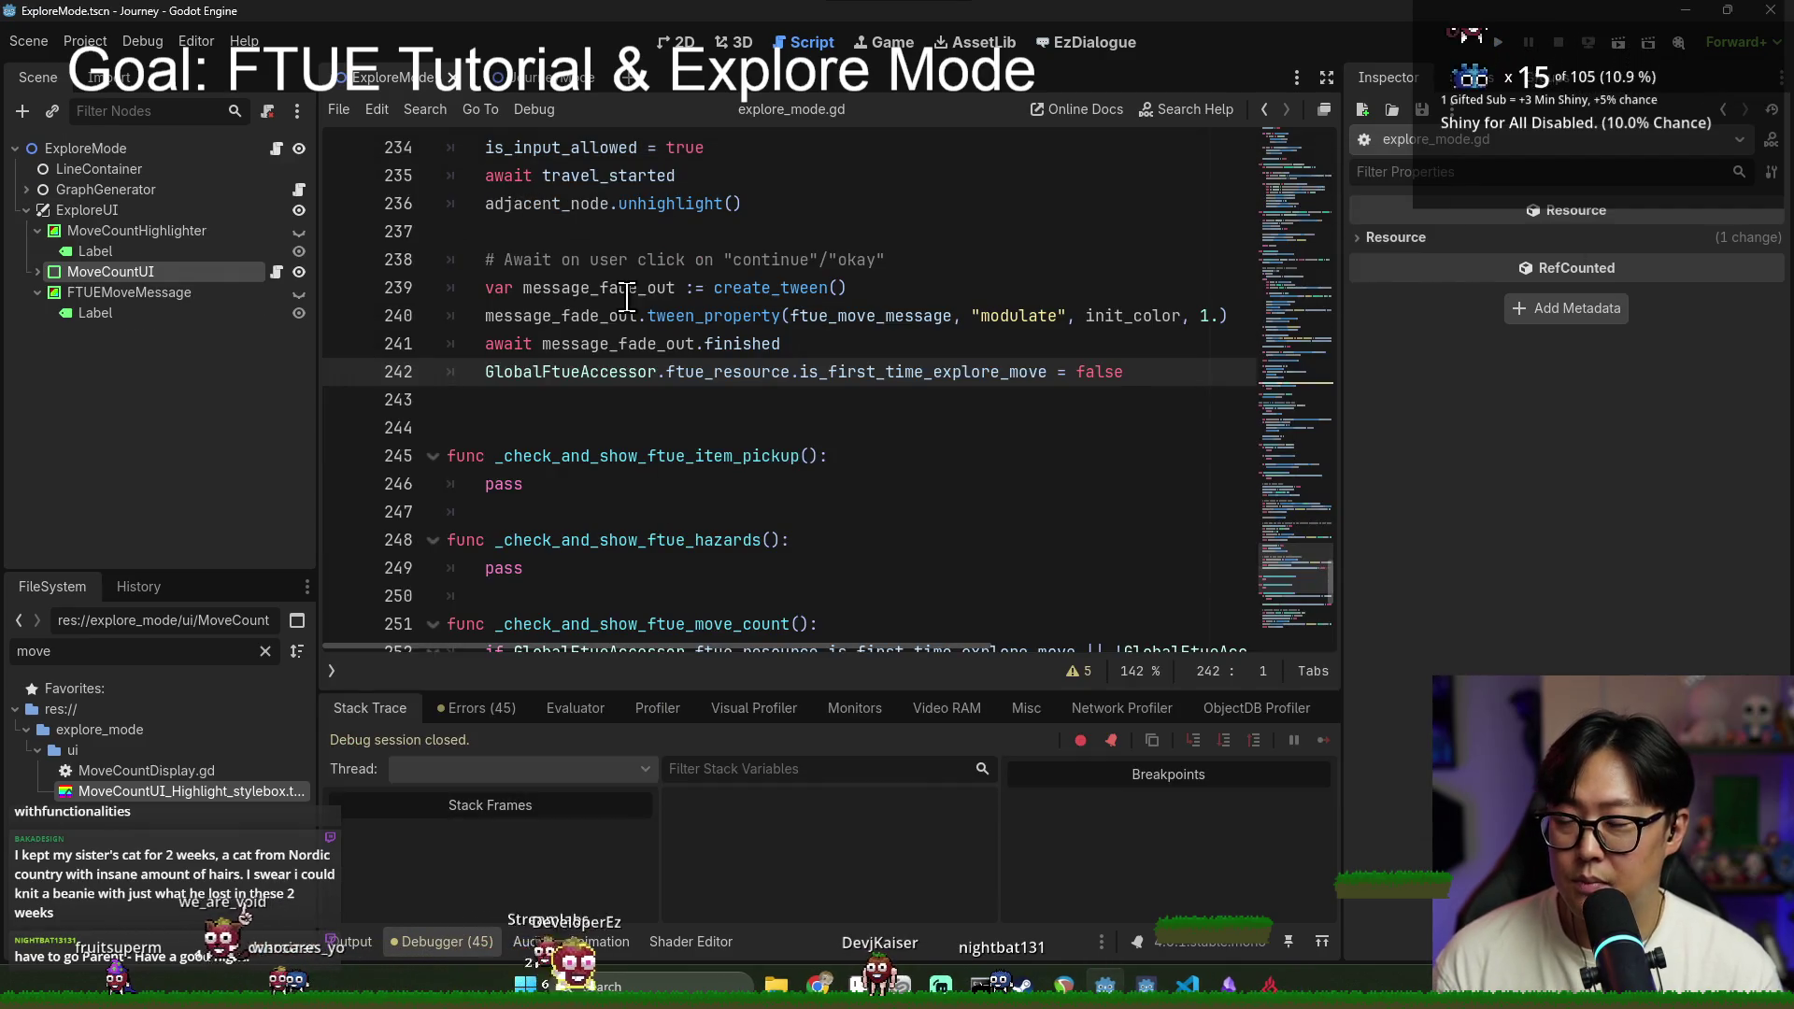
pyautogui.click(678, 42)
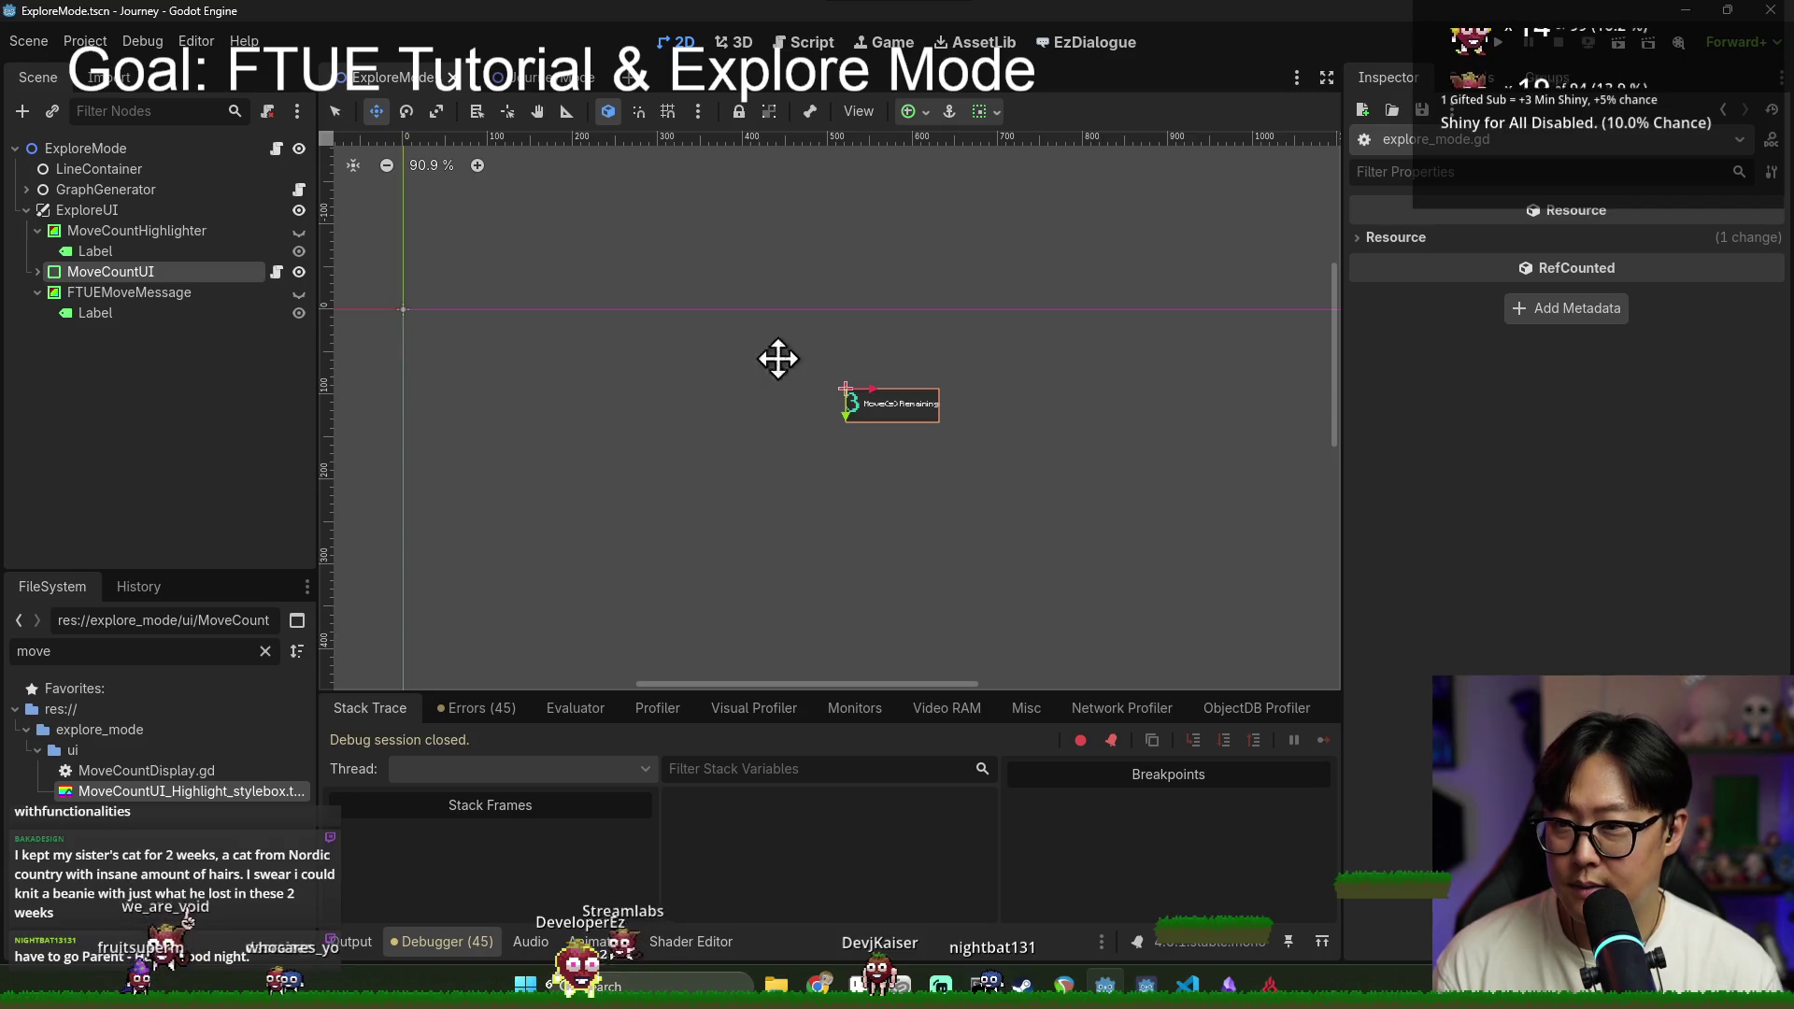
# Step: Save the scene and give MoveCountUI's Panel style override a new StyleBoxFlat
pyautogui.scroll(-5, 750, 362)
pyautogui.hotkey('ctrl', 's')
pyautogui.click(210, 274)
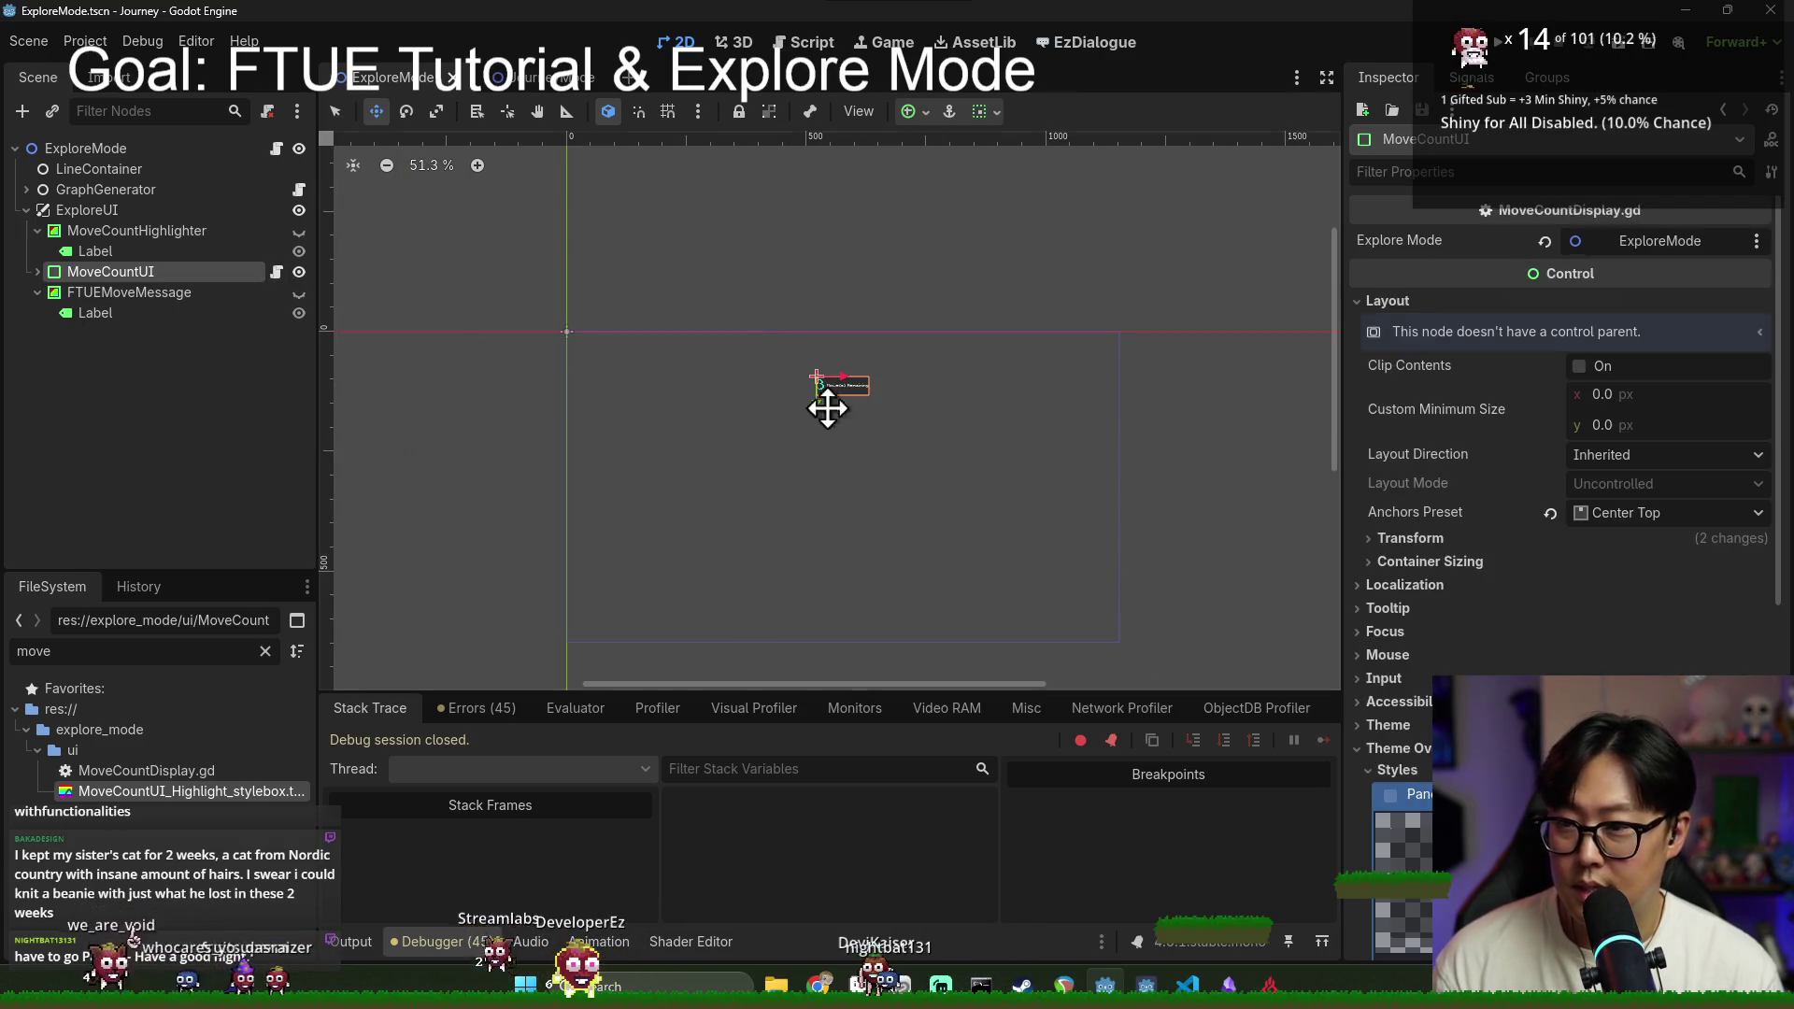
pyautogui.click(1532, 696)
pyautogui.scroll(2, 1588, 524)
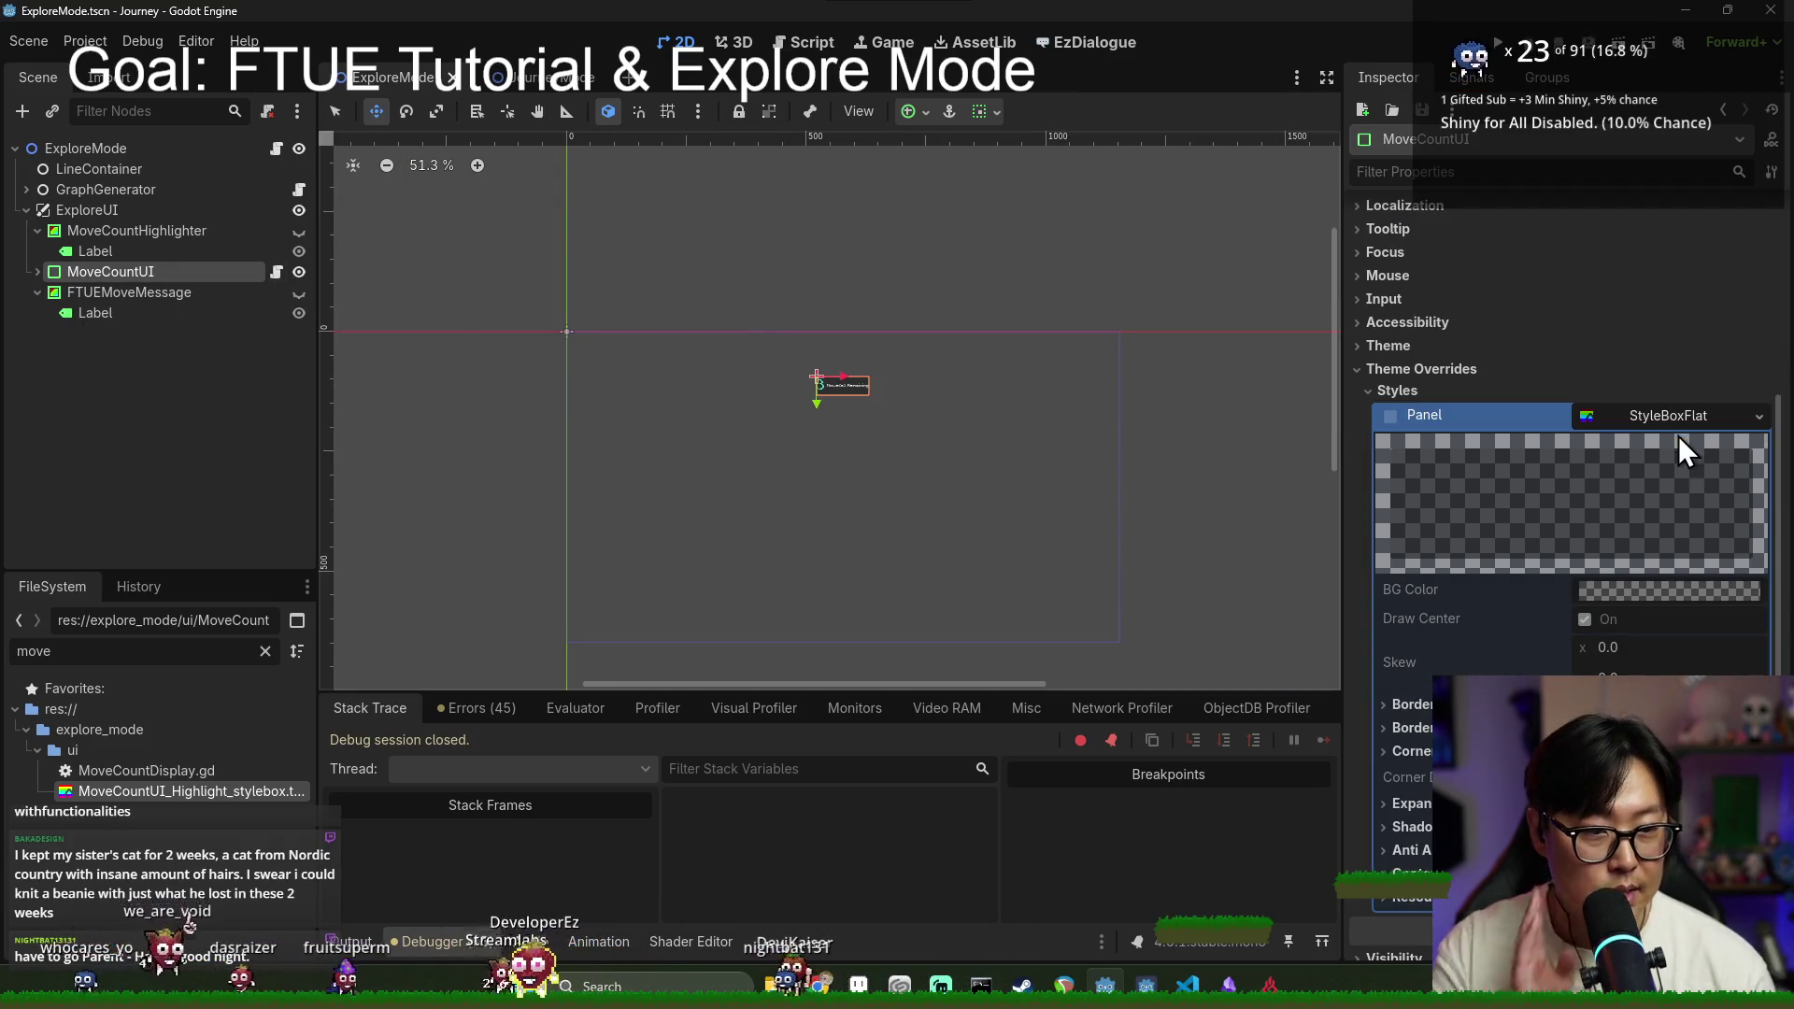
pyautogui.click(1391, 417)
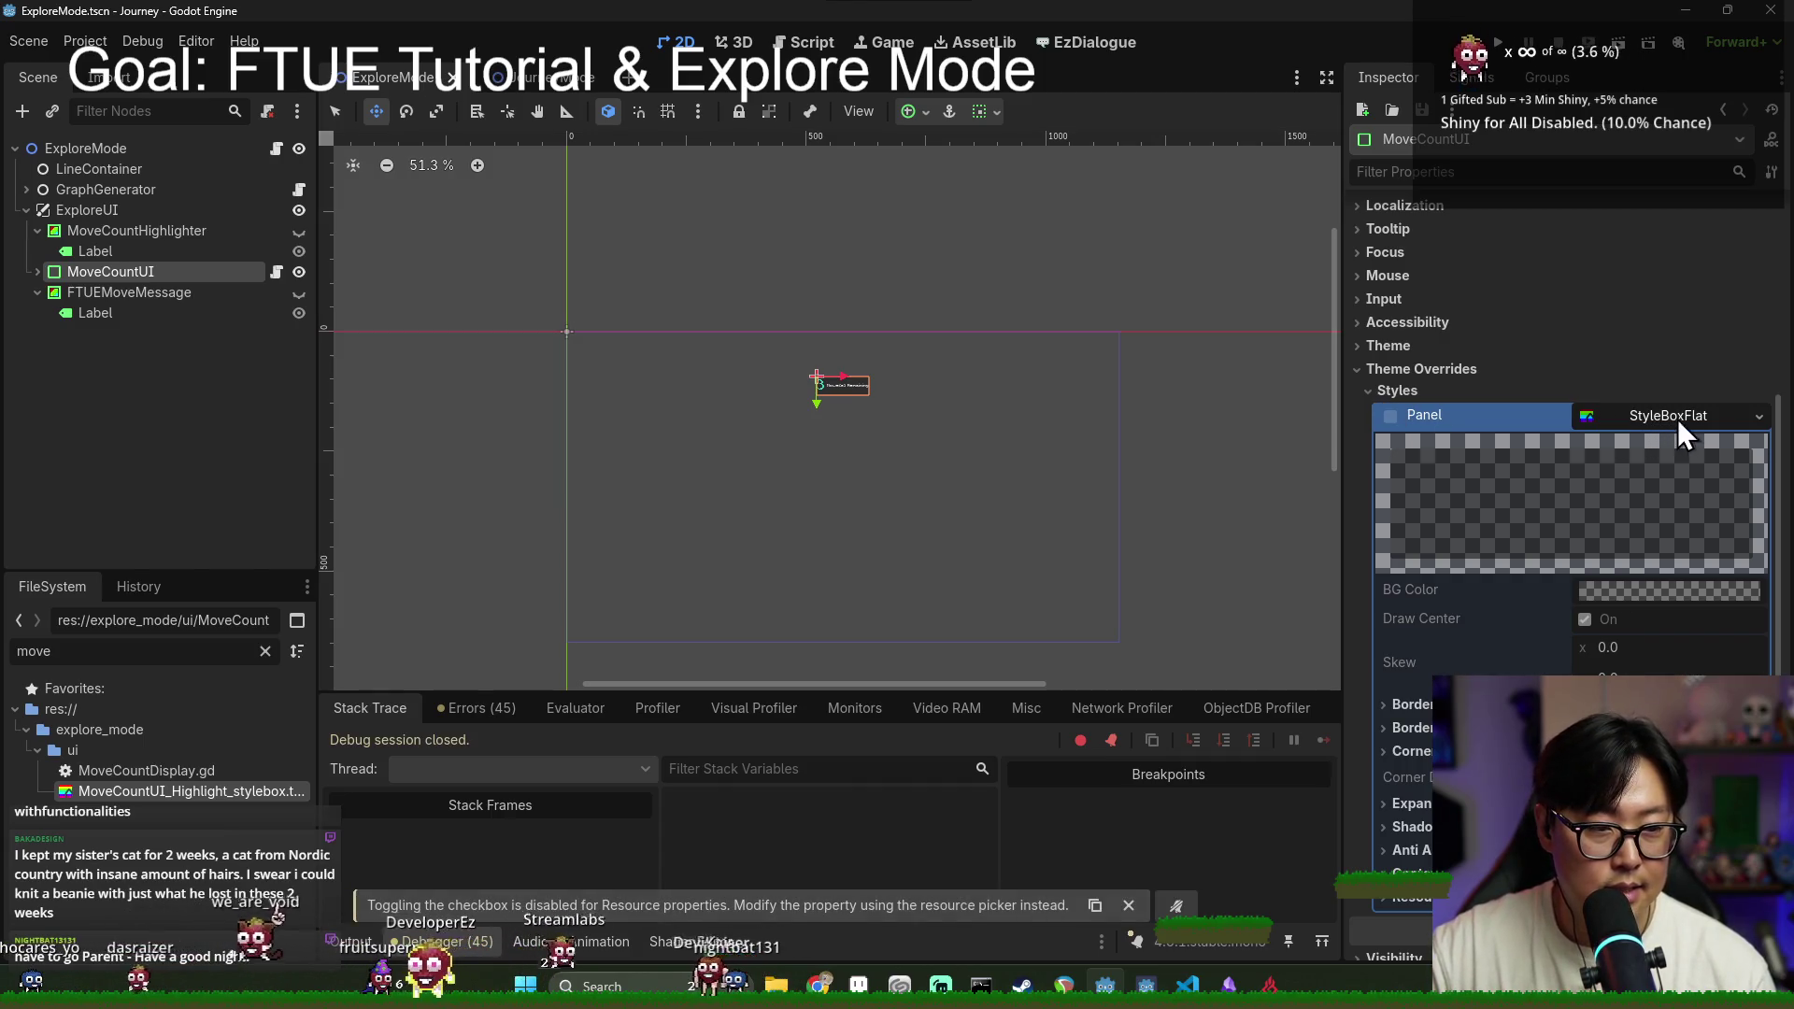
pyautogui.scroll(1, 726, 378)
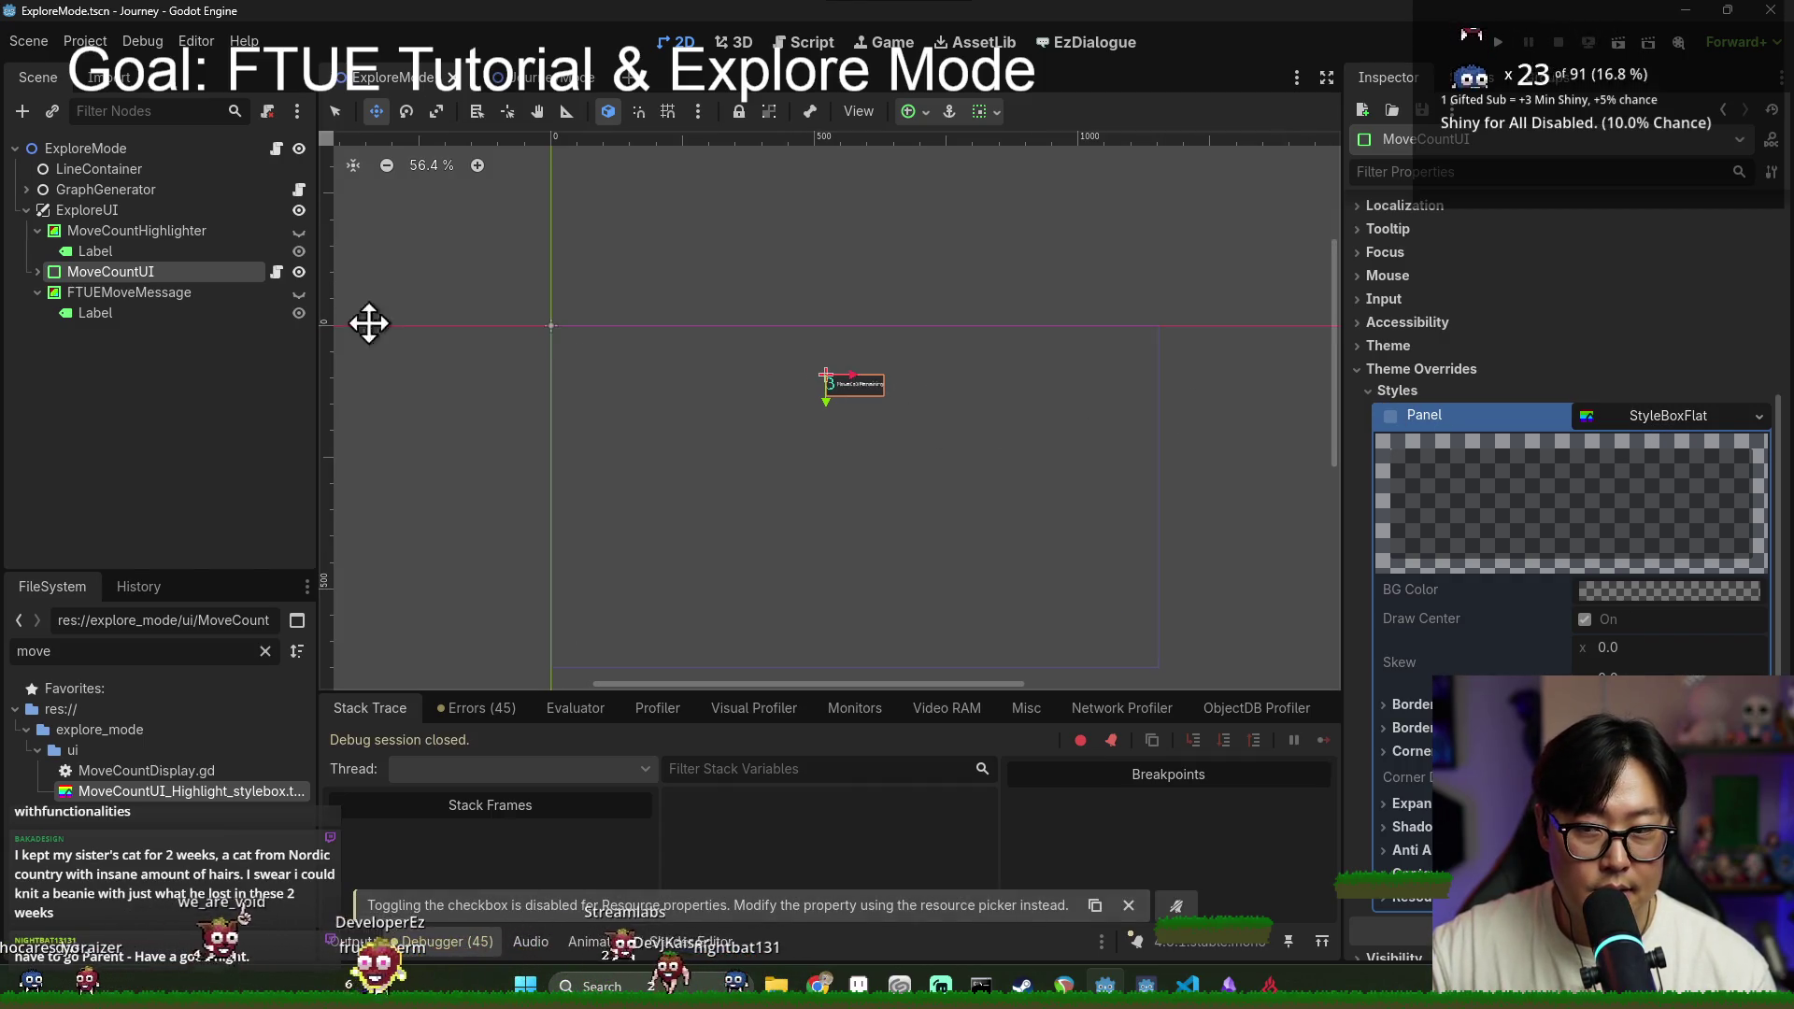
pyautogui.click(1757, 417)
pyautogui.click(1703, 519)
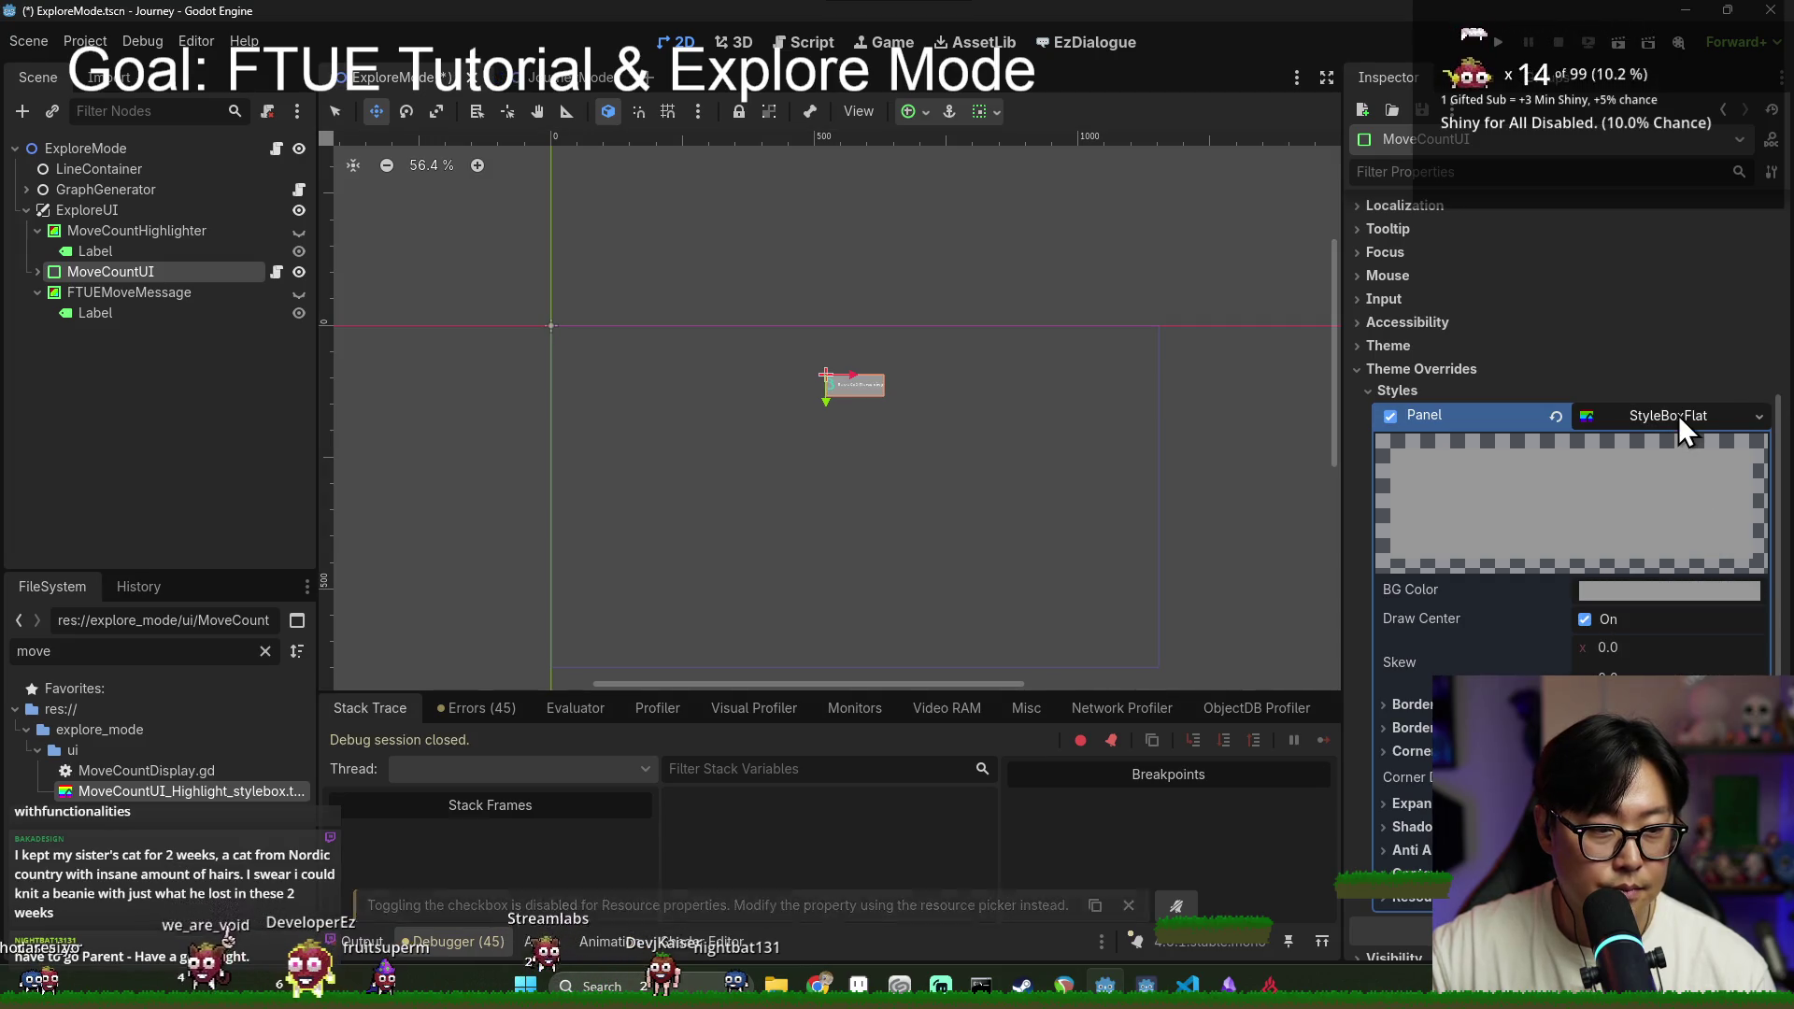
# Step: Set the StyleBoxFlat background colour to a translucent black
pyautogui.scroll(-3, 1668, 445)
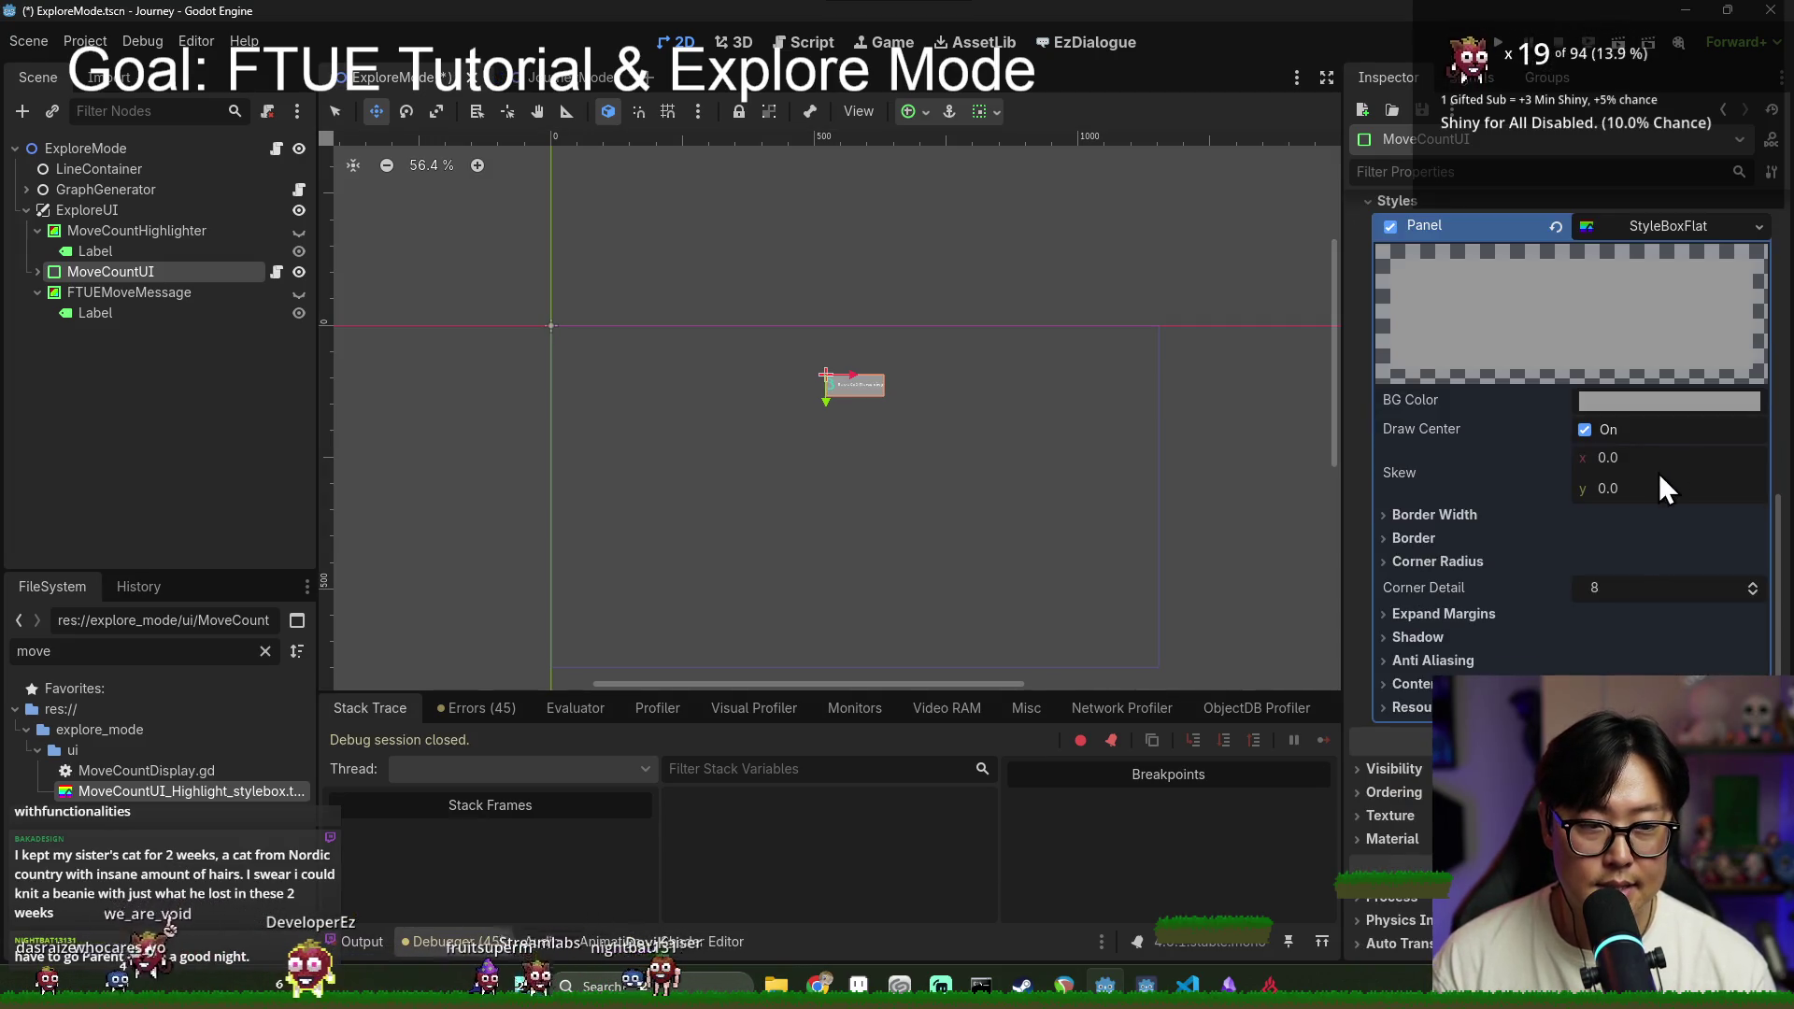
pyautogui.scroll(5, 1514, 445)
pyautogui.scroll(-2, 1514, 542)
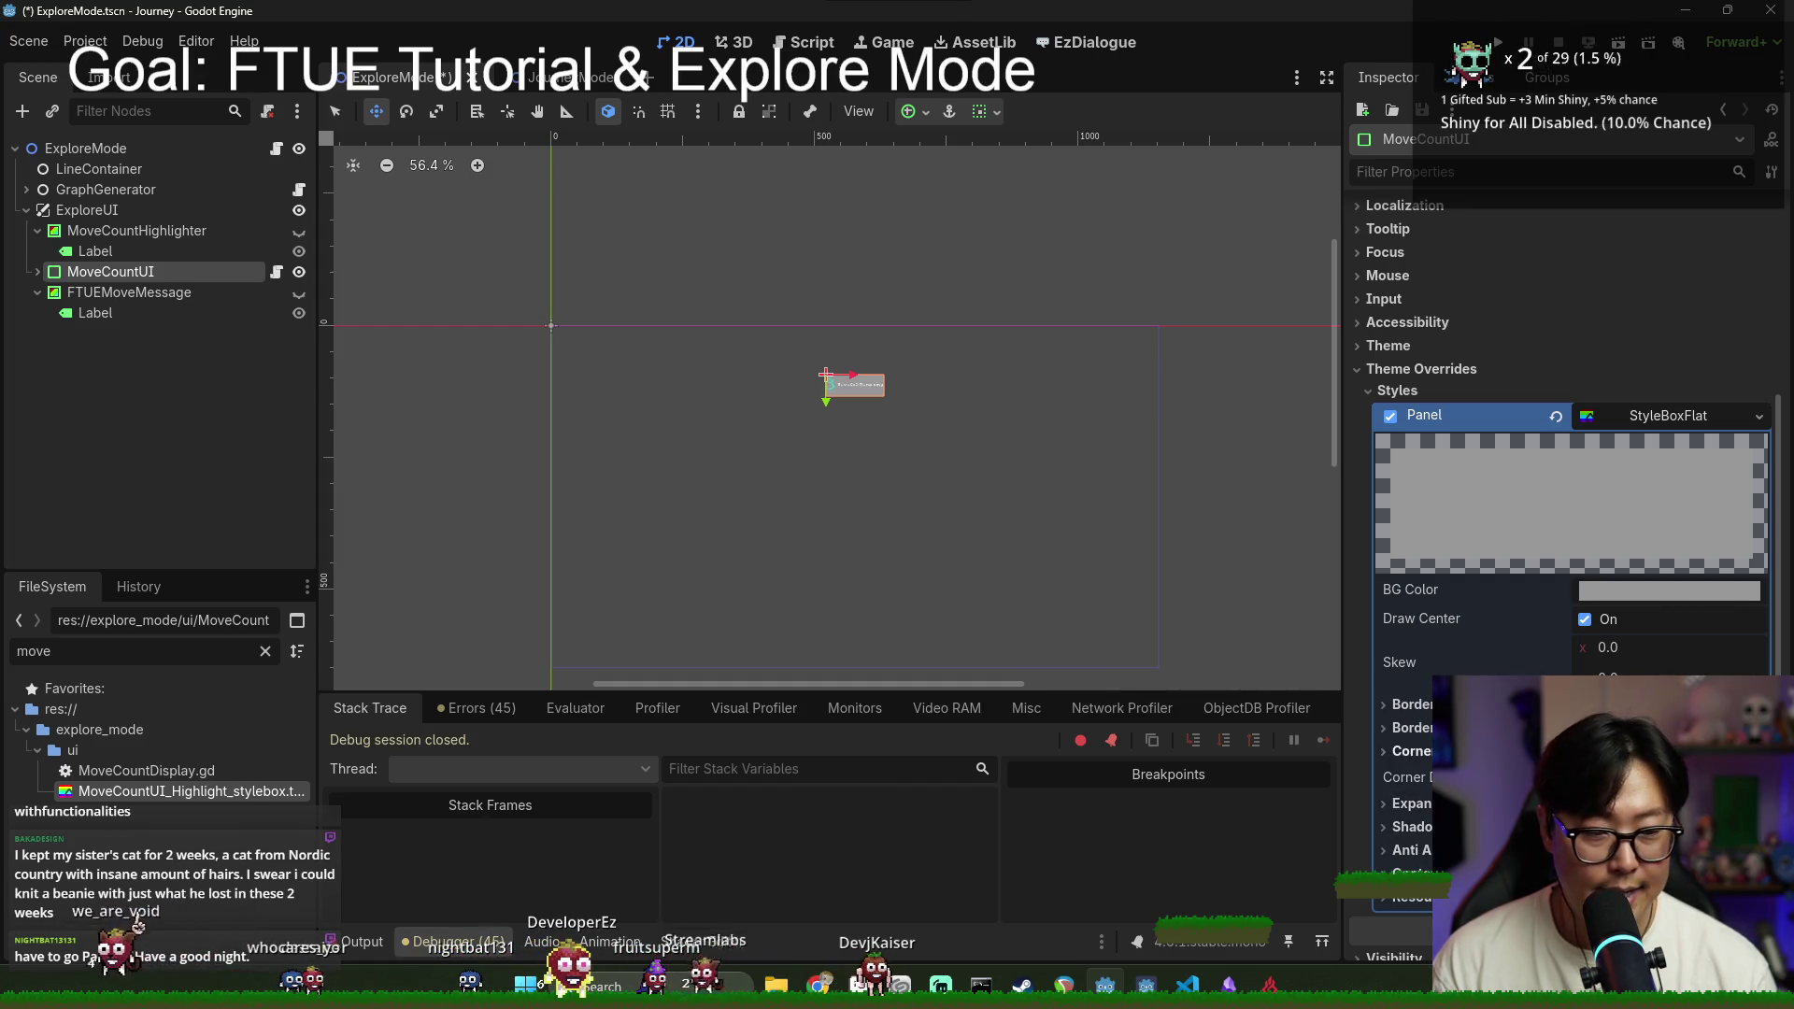
pyautogui.click(1411, 727)
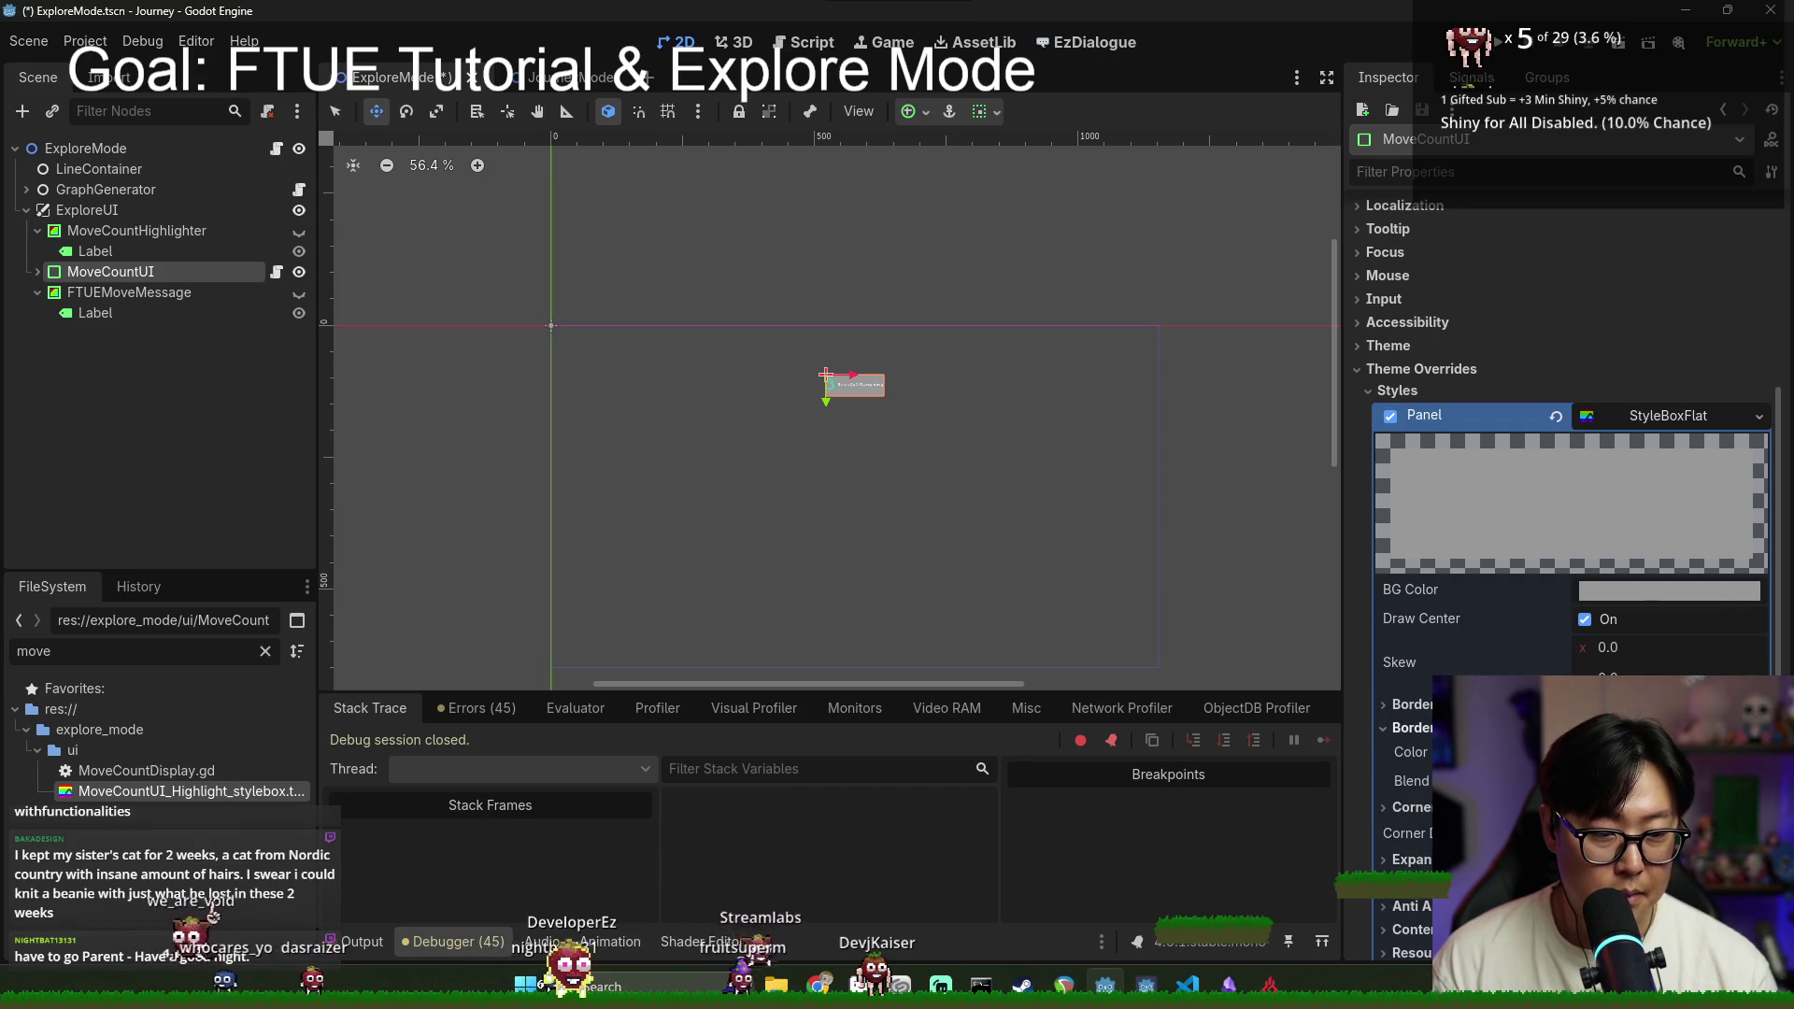
pyautogui.click(1633, 596)
pyautogui.moveTo(1672, 396); pyautogui.dragTo(1542, 396)
pyautogui.moveTo(1618, 448); pyautogui.dragTo(1630, 458)
pyautogui.click(1411, 704)
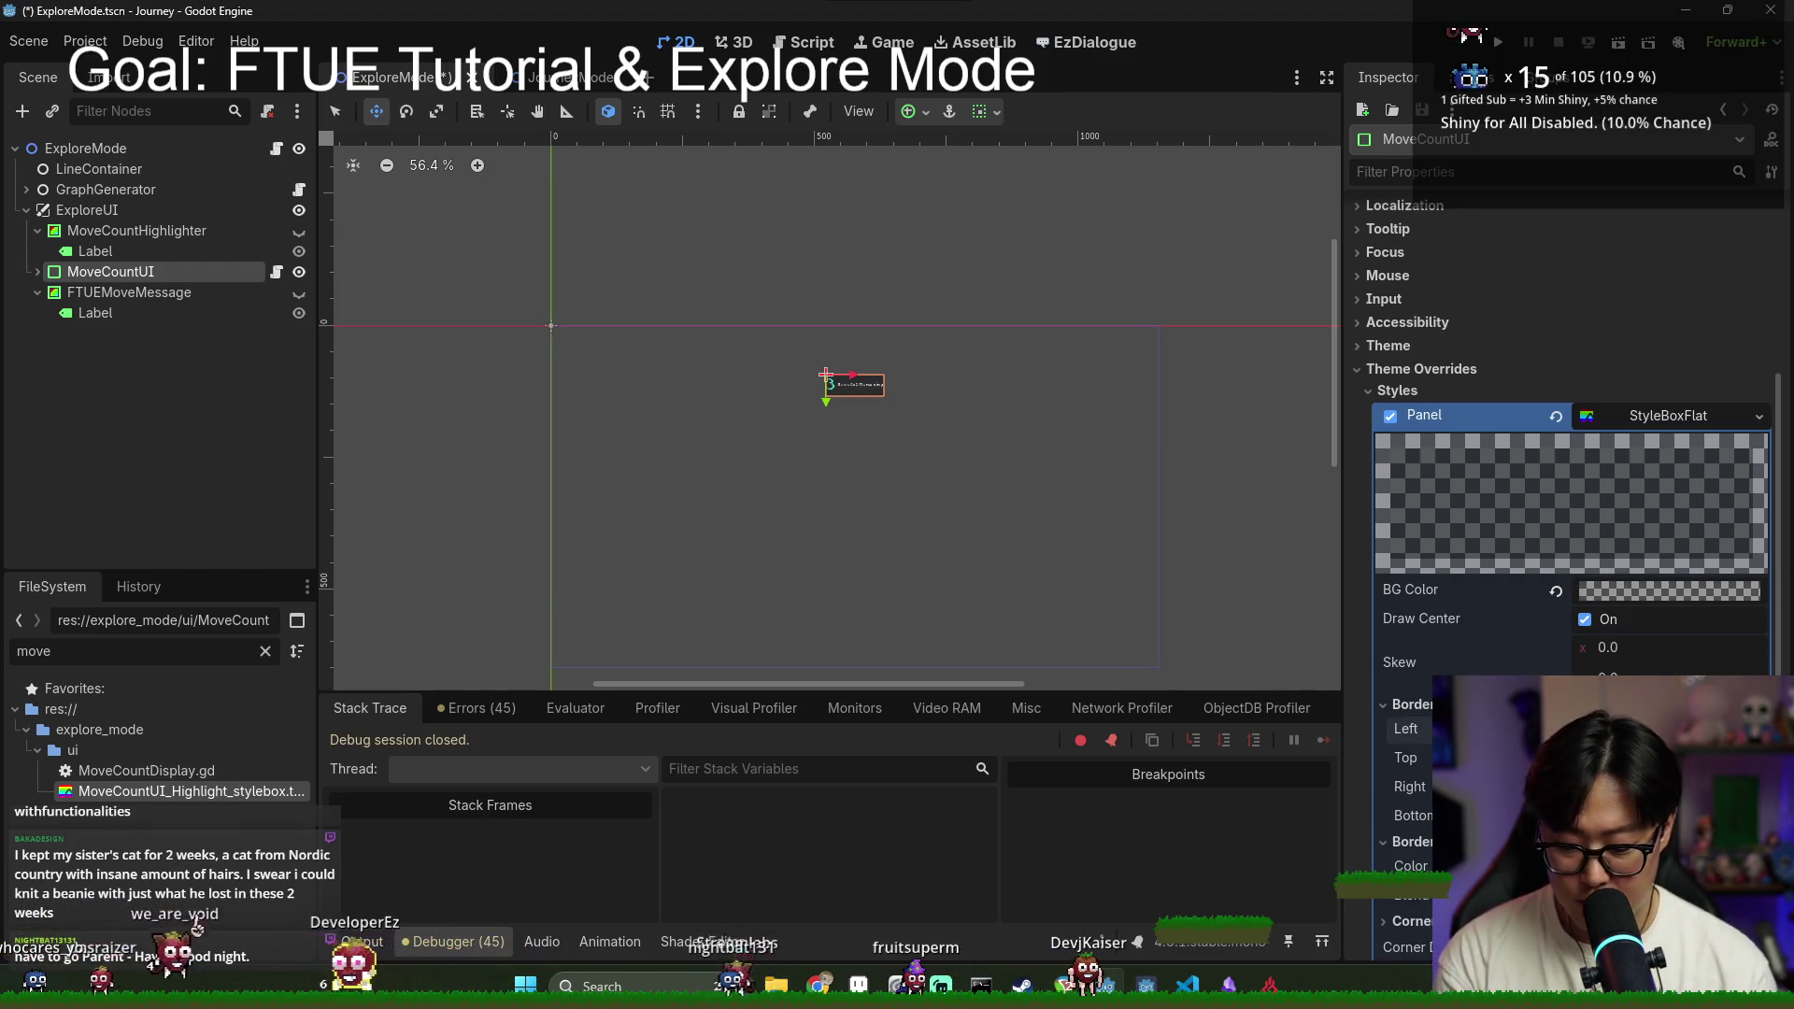
# Step: After comparing with the highlight style box, set all four MoveCountUI border widths to 3 px
pyautogui.doubleClick(211, 792)
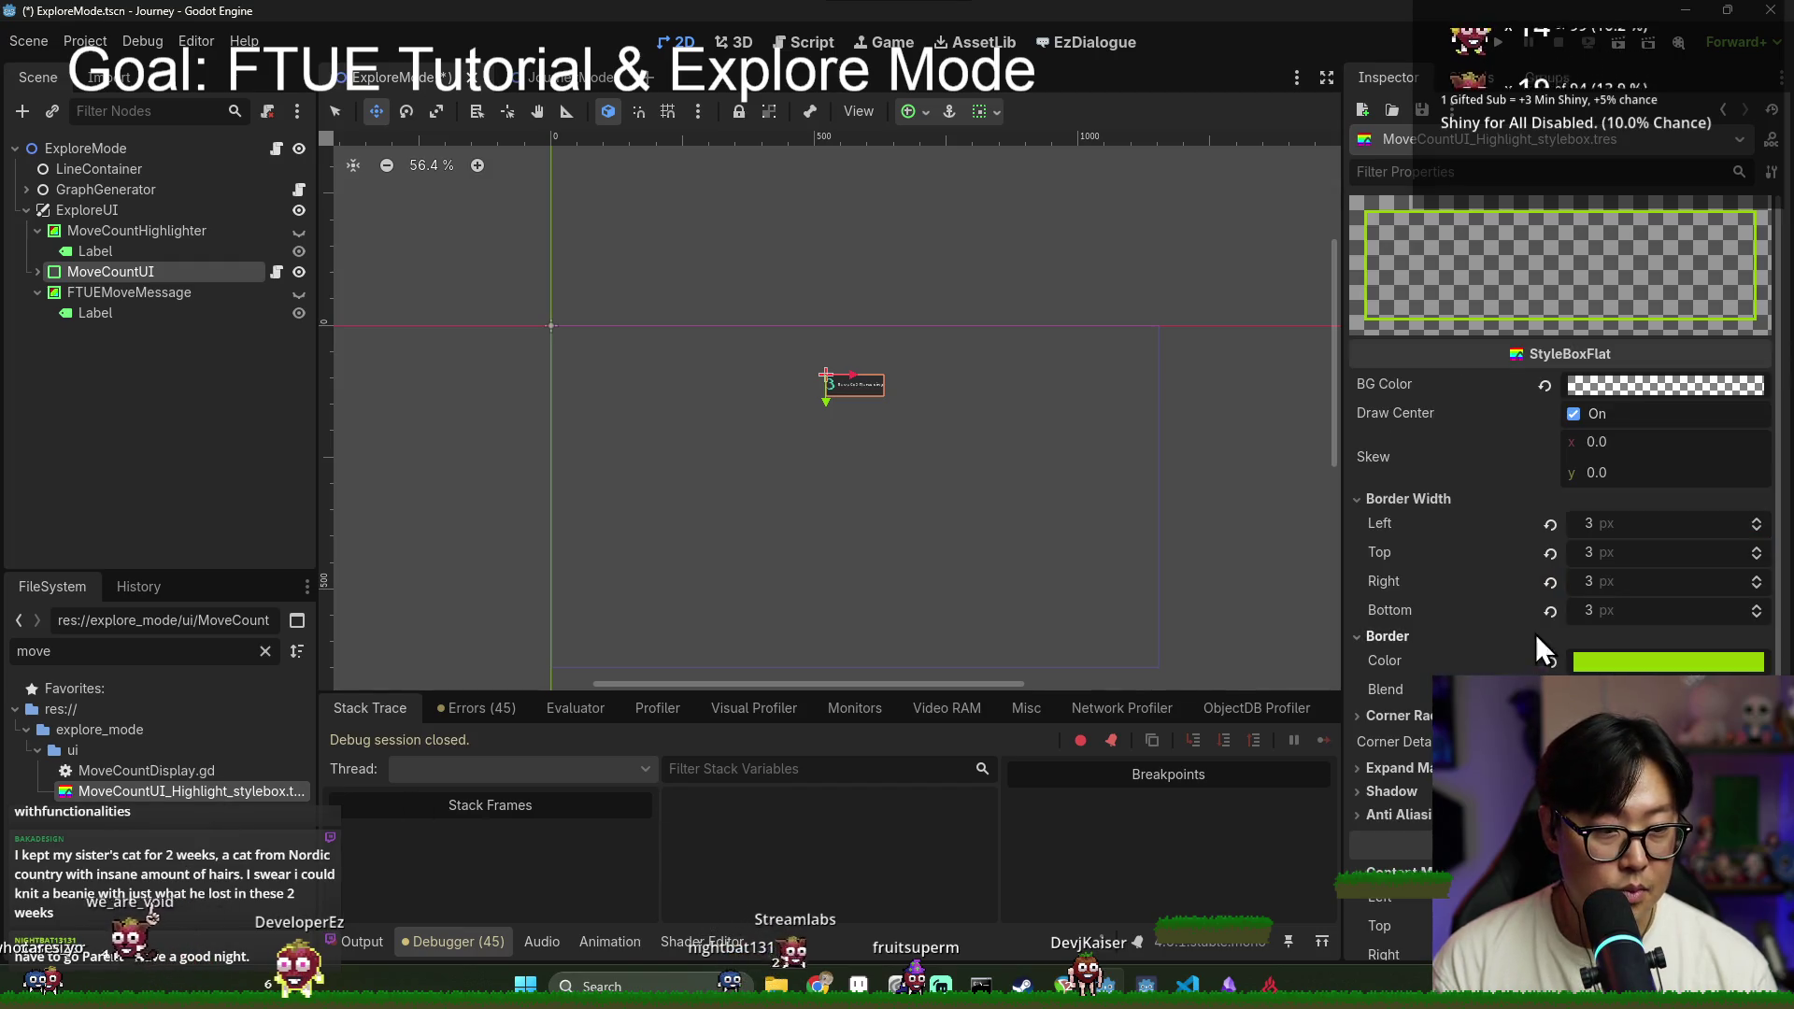
pyautogui.scroll(-3, 1632, 659)
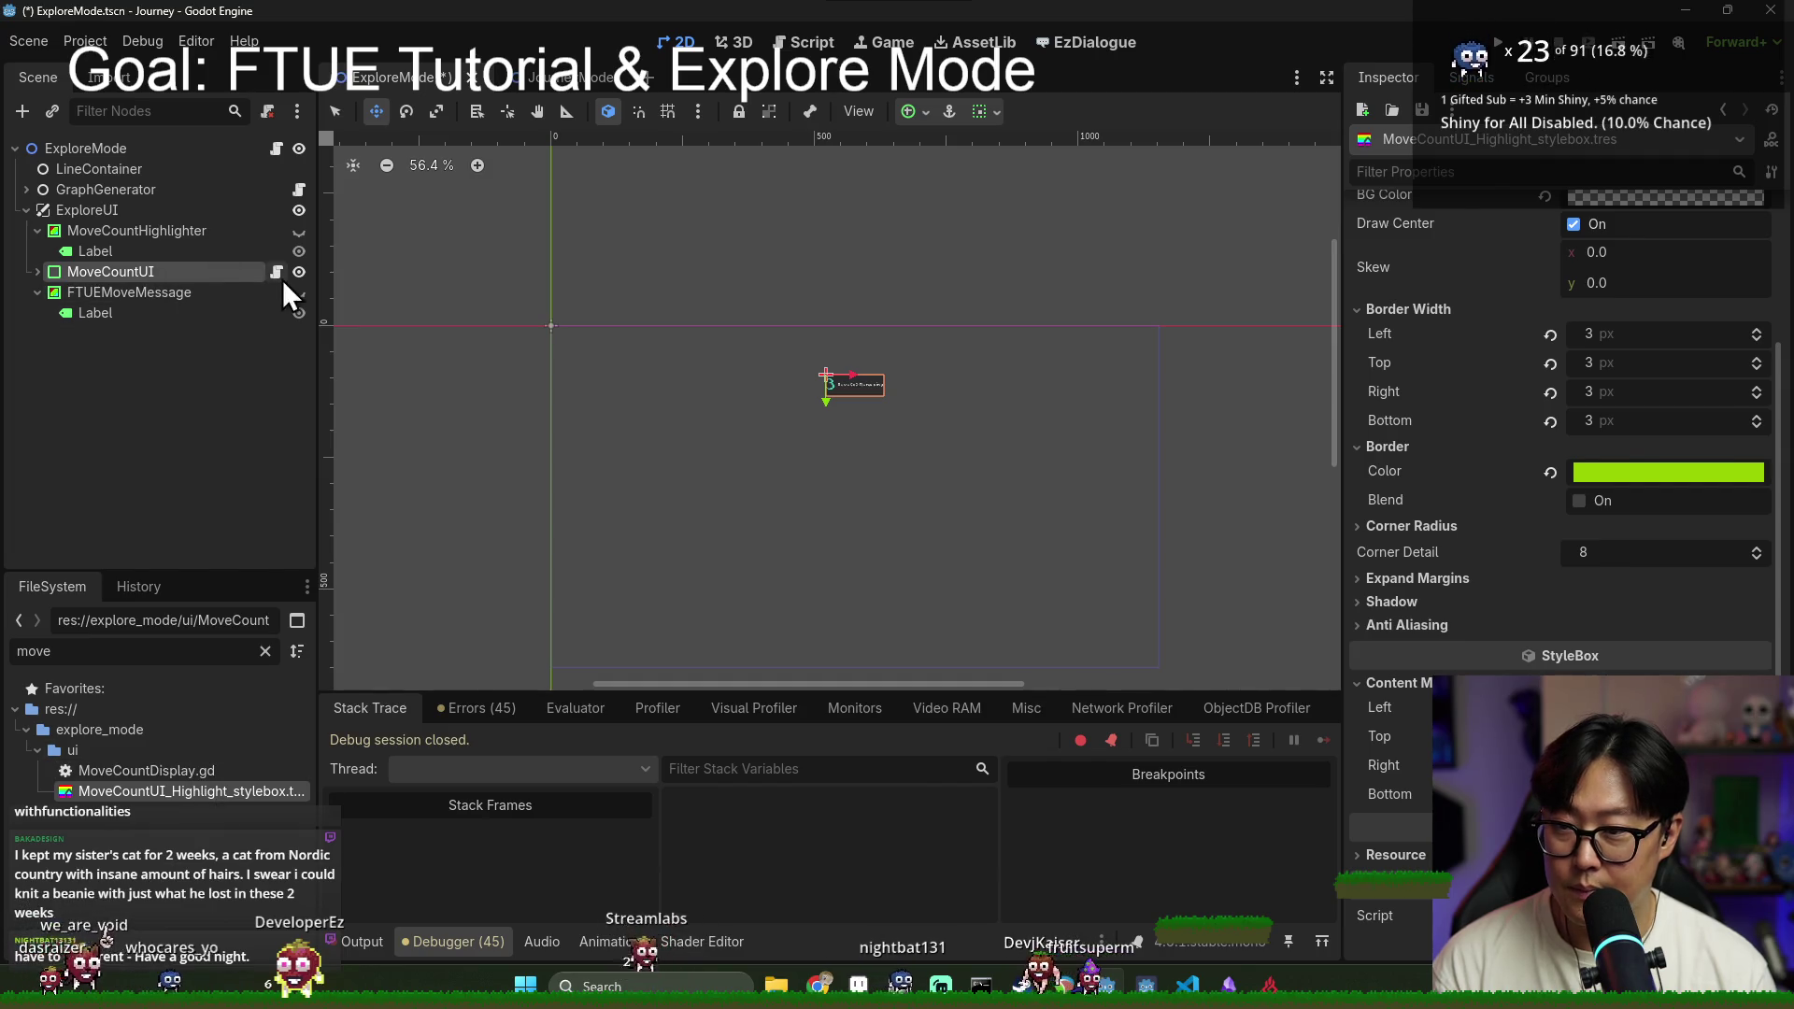
pyautogui.click(253, 272)
pyautogui.scroll(-5, 1571, 552)
pyautogui.click(1619, 447)
pyautogui.write('3')
pyautogui.click(1642, 479)
pyautogui.write('3')
pyautogui.click(1635, 505)
pyautogui.write('3')
pyautogui.click(1634, 530)
pyautogui.write('3')
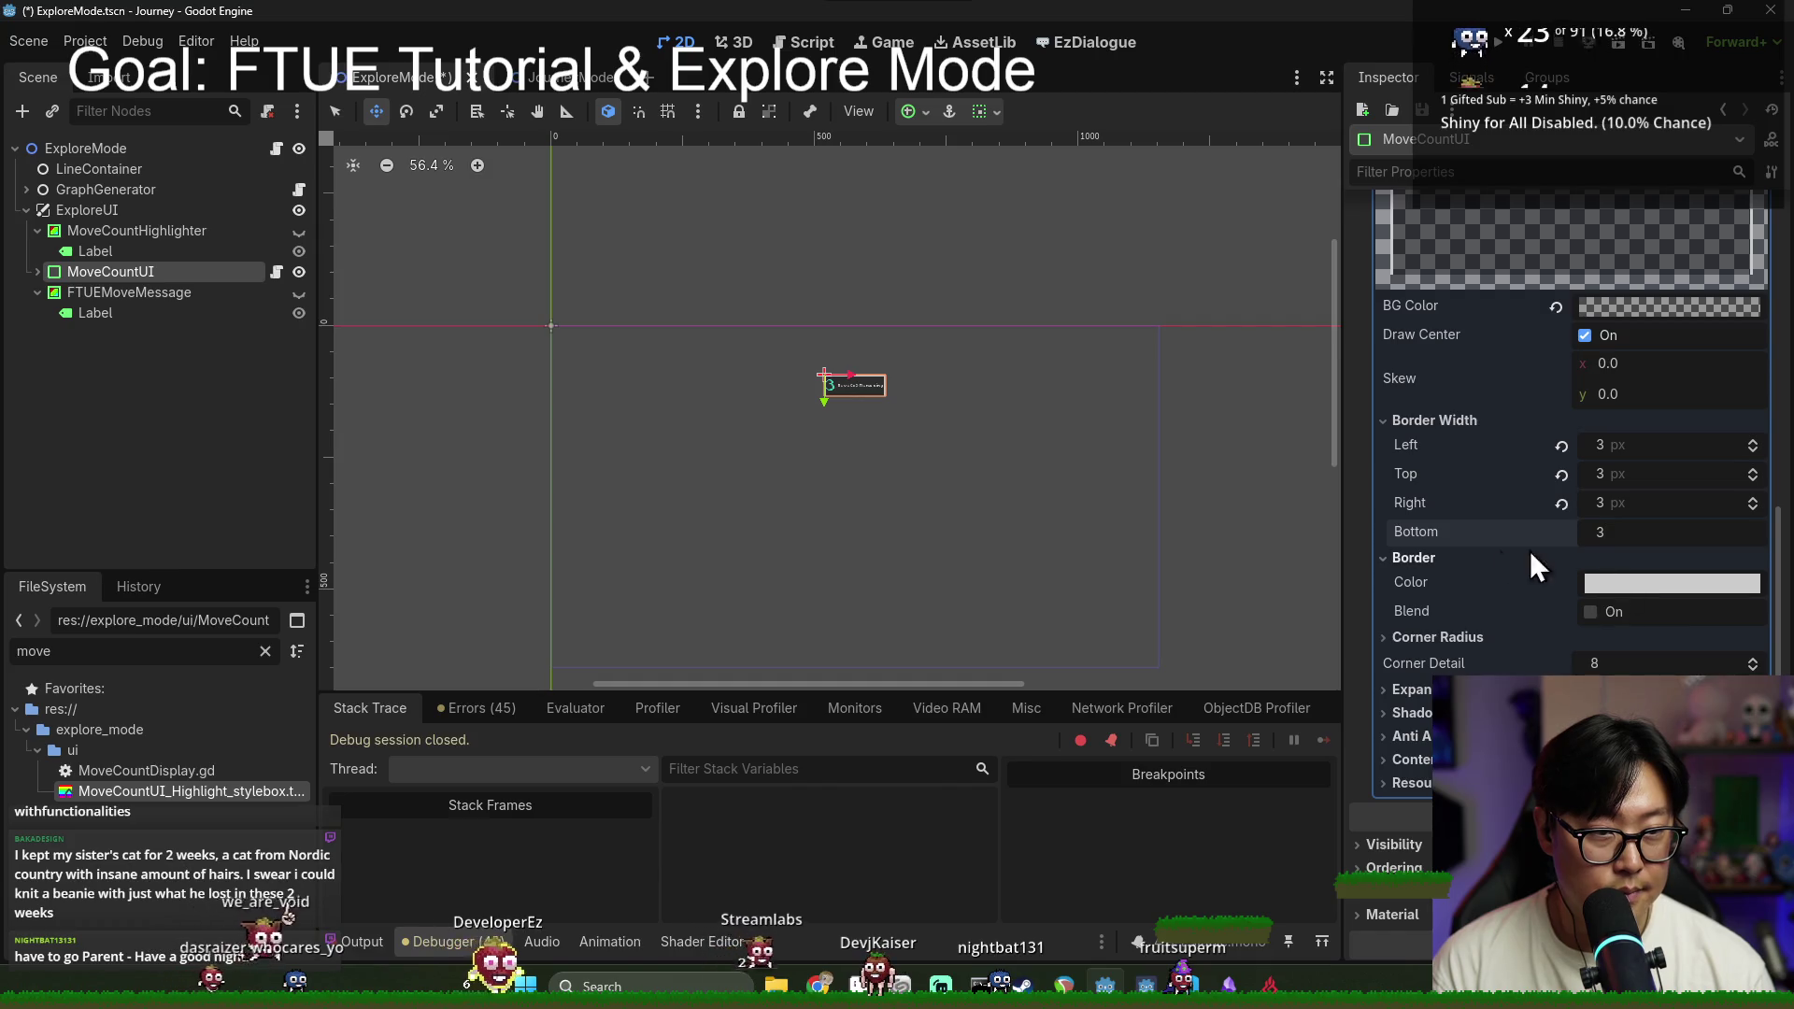
pyautogui.click(1551, 557)
# Step: Make the MoveCountUI border colour fully transparent (alpha 0)
pyautogui.click(1474, 559)
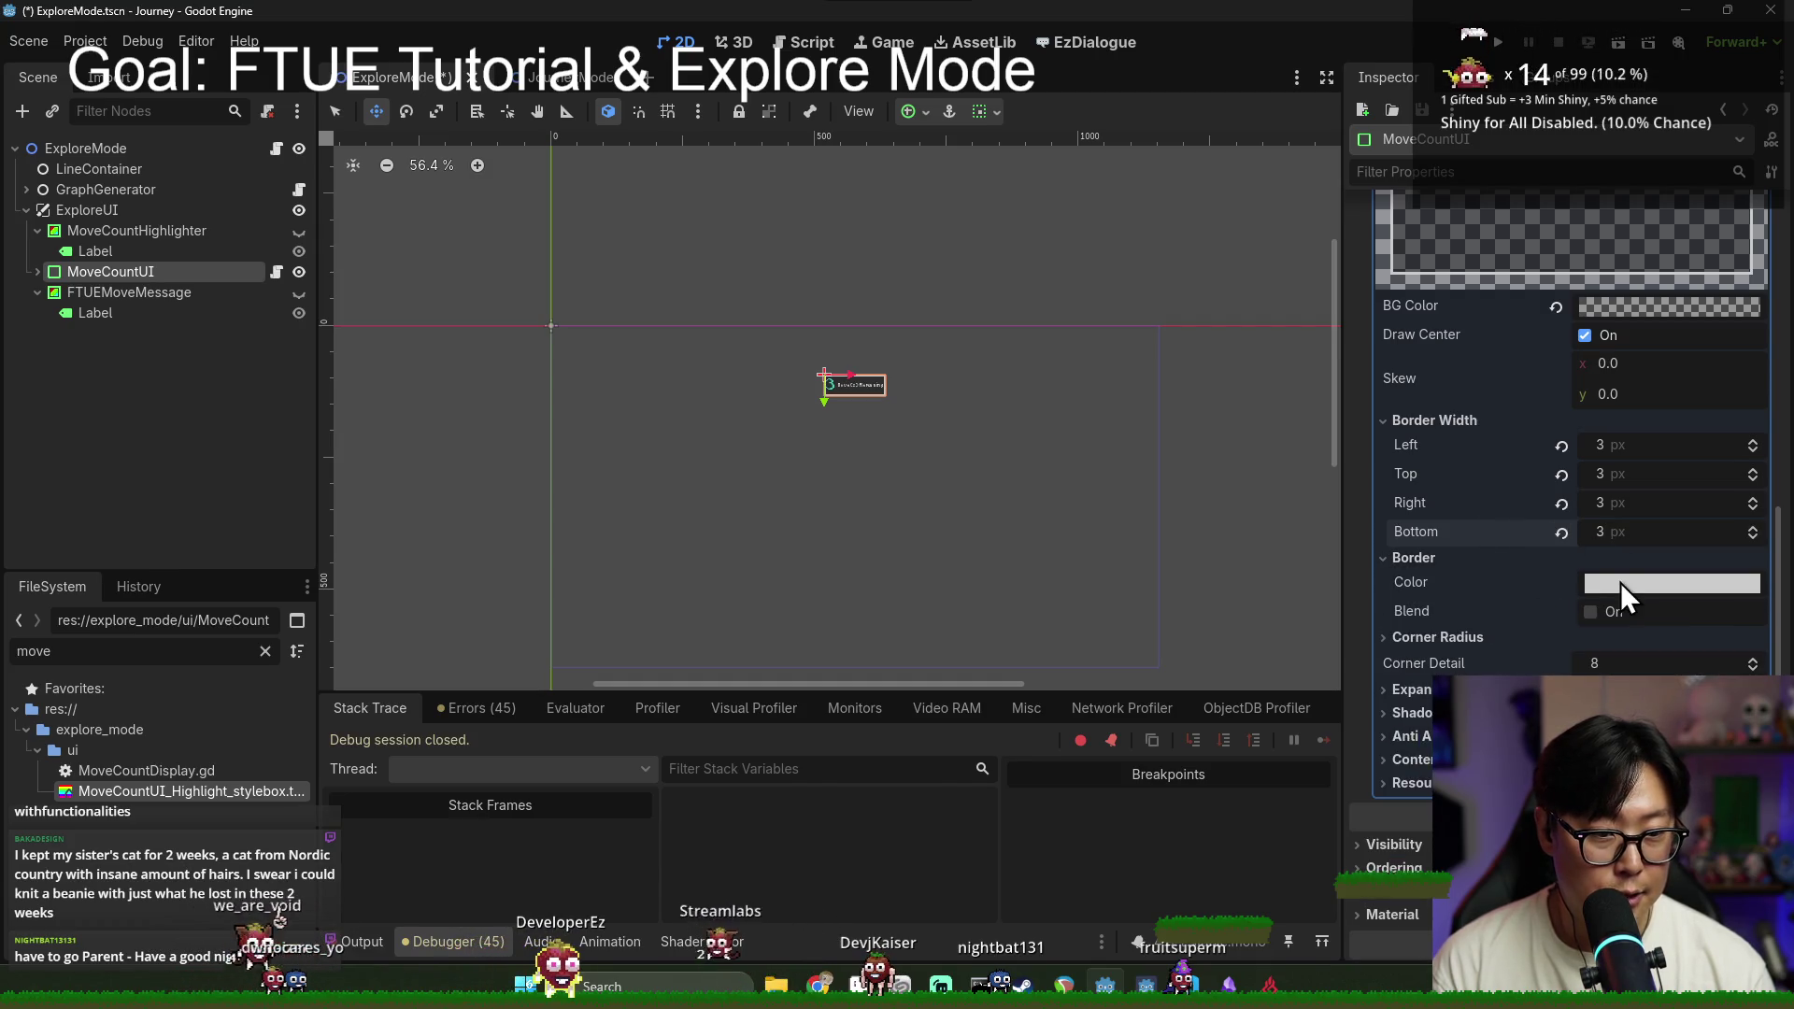
pyautogui.click(1615, 583)
pyautogui.moveTo(1600, 400); pyautogui.dragTo(1533, 402)
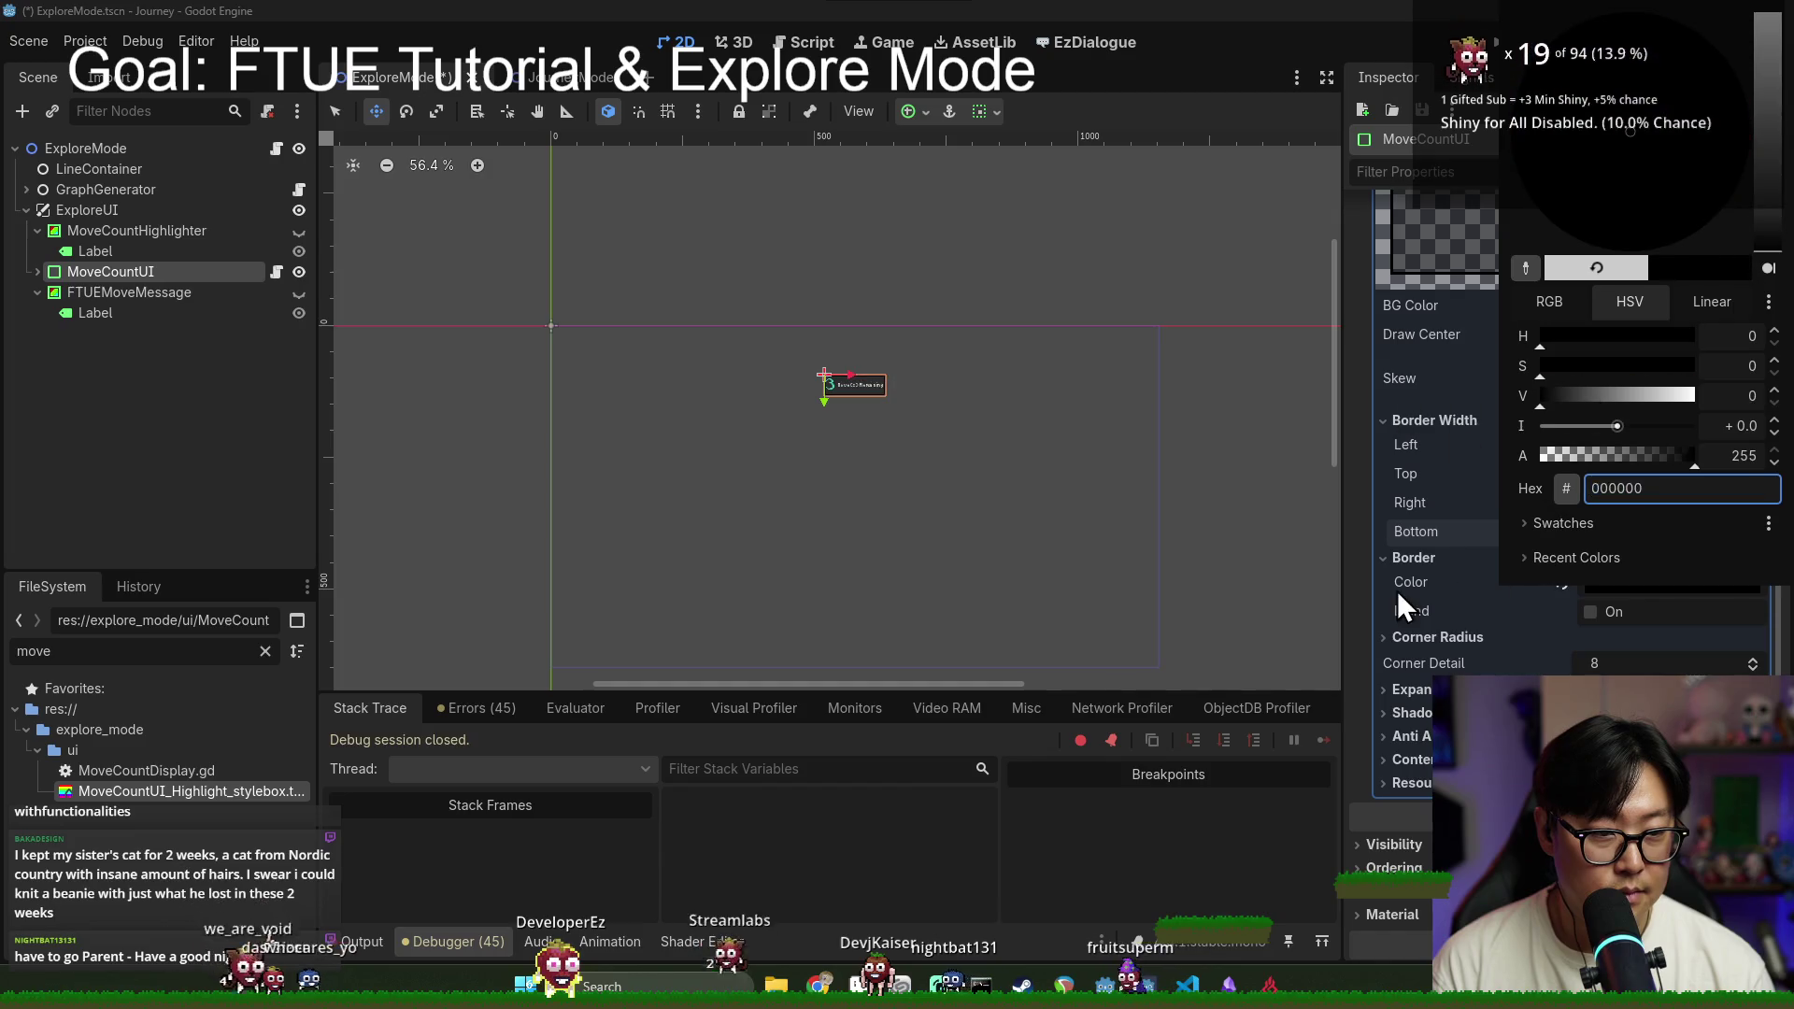
pyautogui.click(1415, 591)
pyautogui.click(1592, 310)
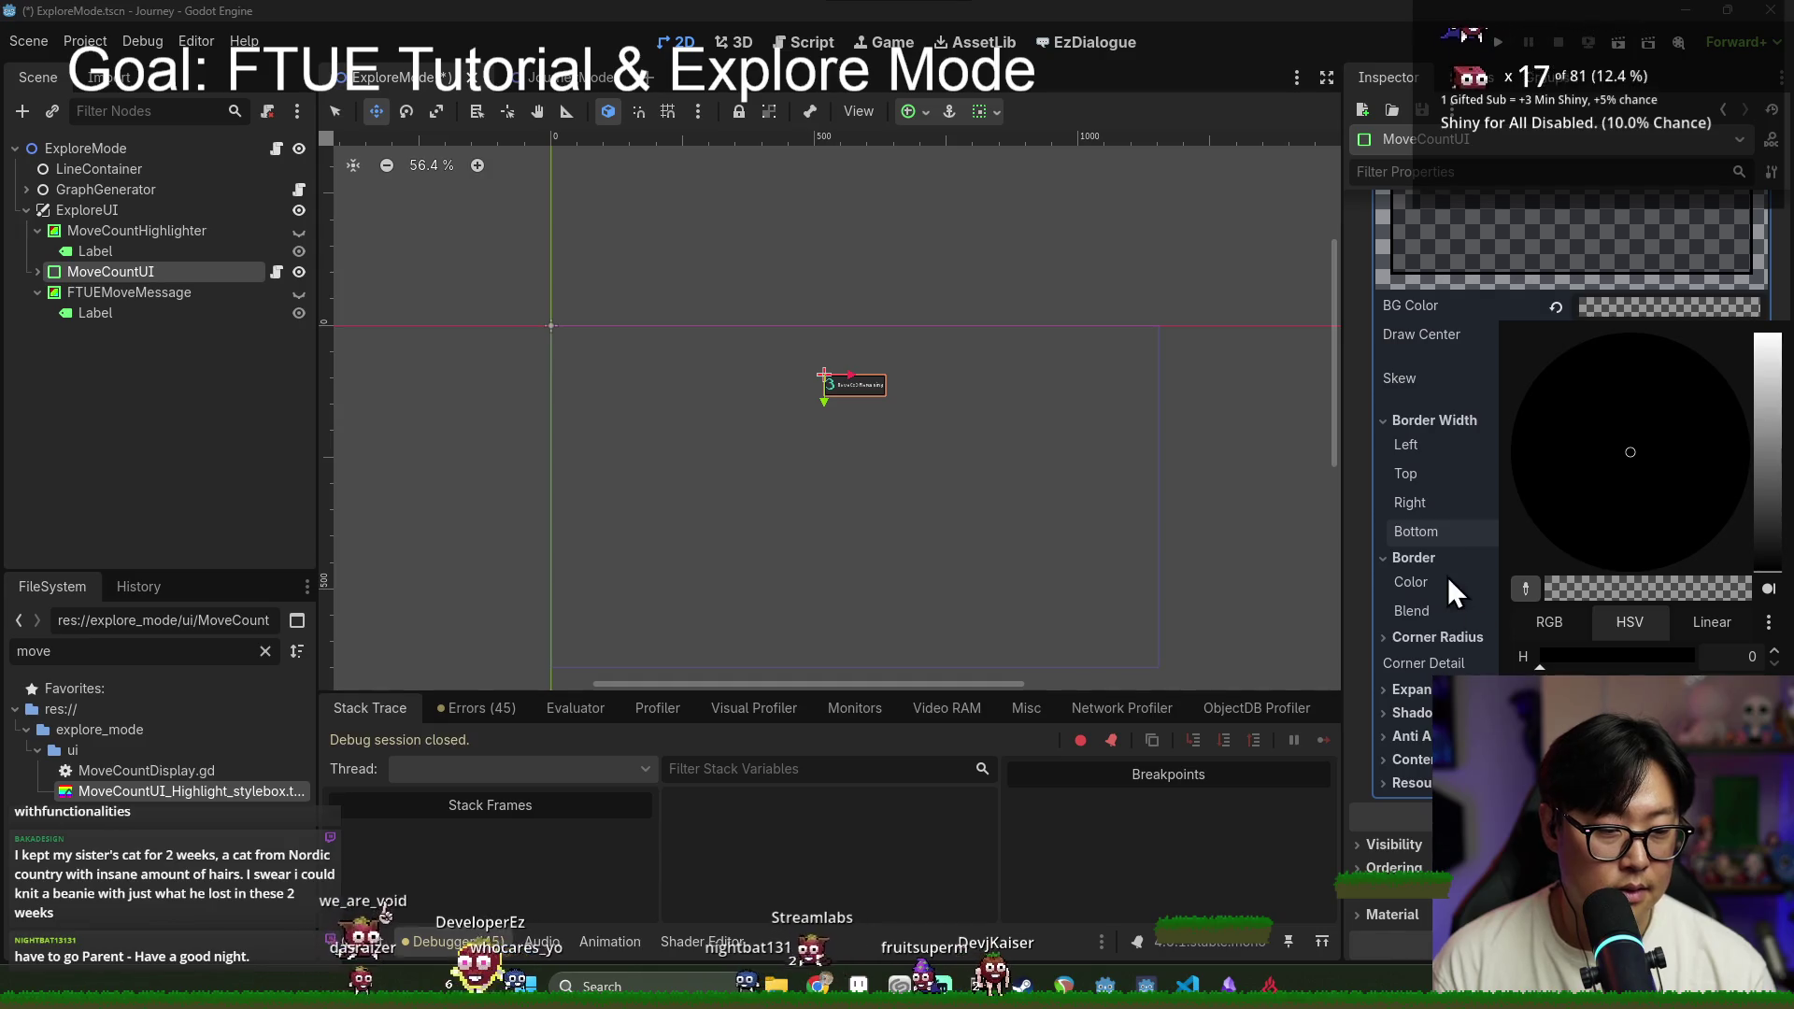
pyautogui.click(1424, 541)
pyautogui.click(1615, 583)
pyautogui.click(1636, 490)
pyautogui.click(1536, 624)
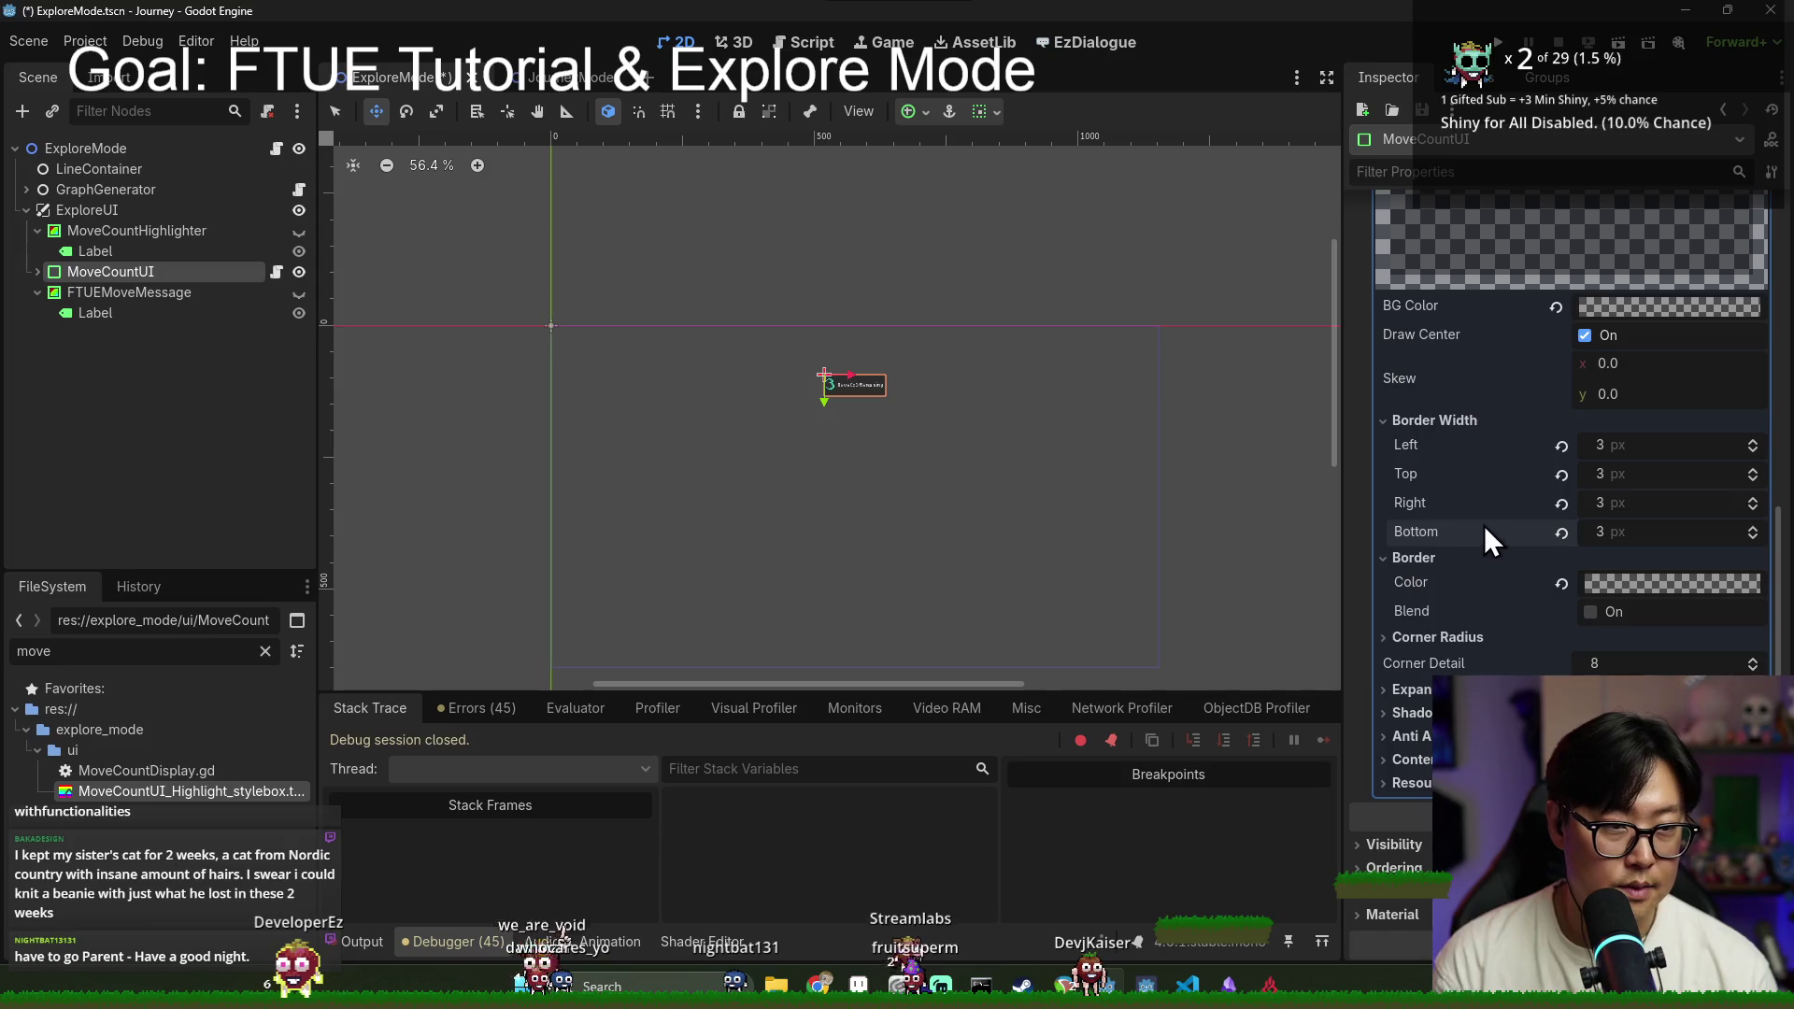
# Step: Set the top-left corner radius to 6 px and save the scene
pyautogui.click(1648, 664)
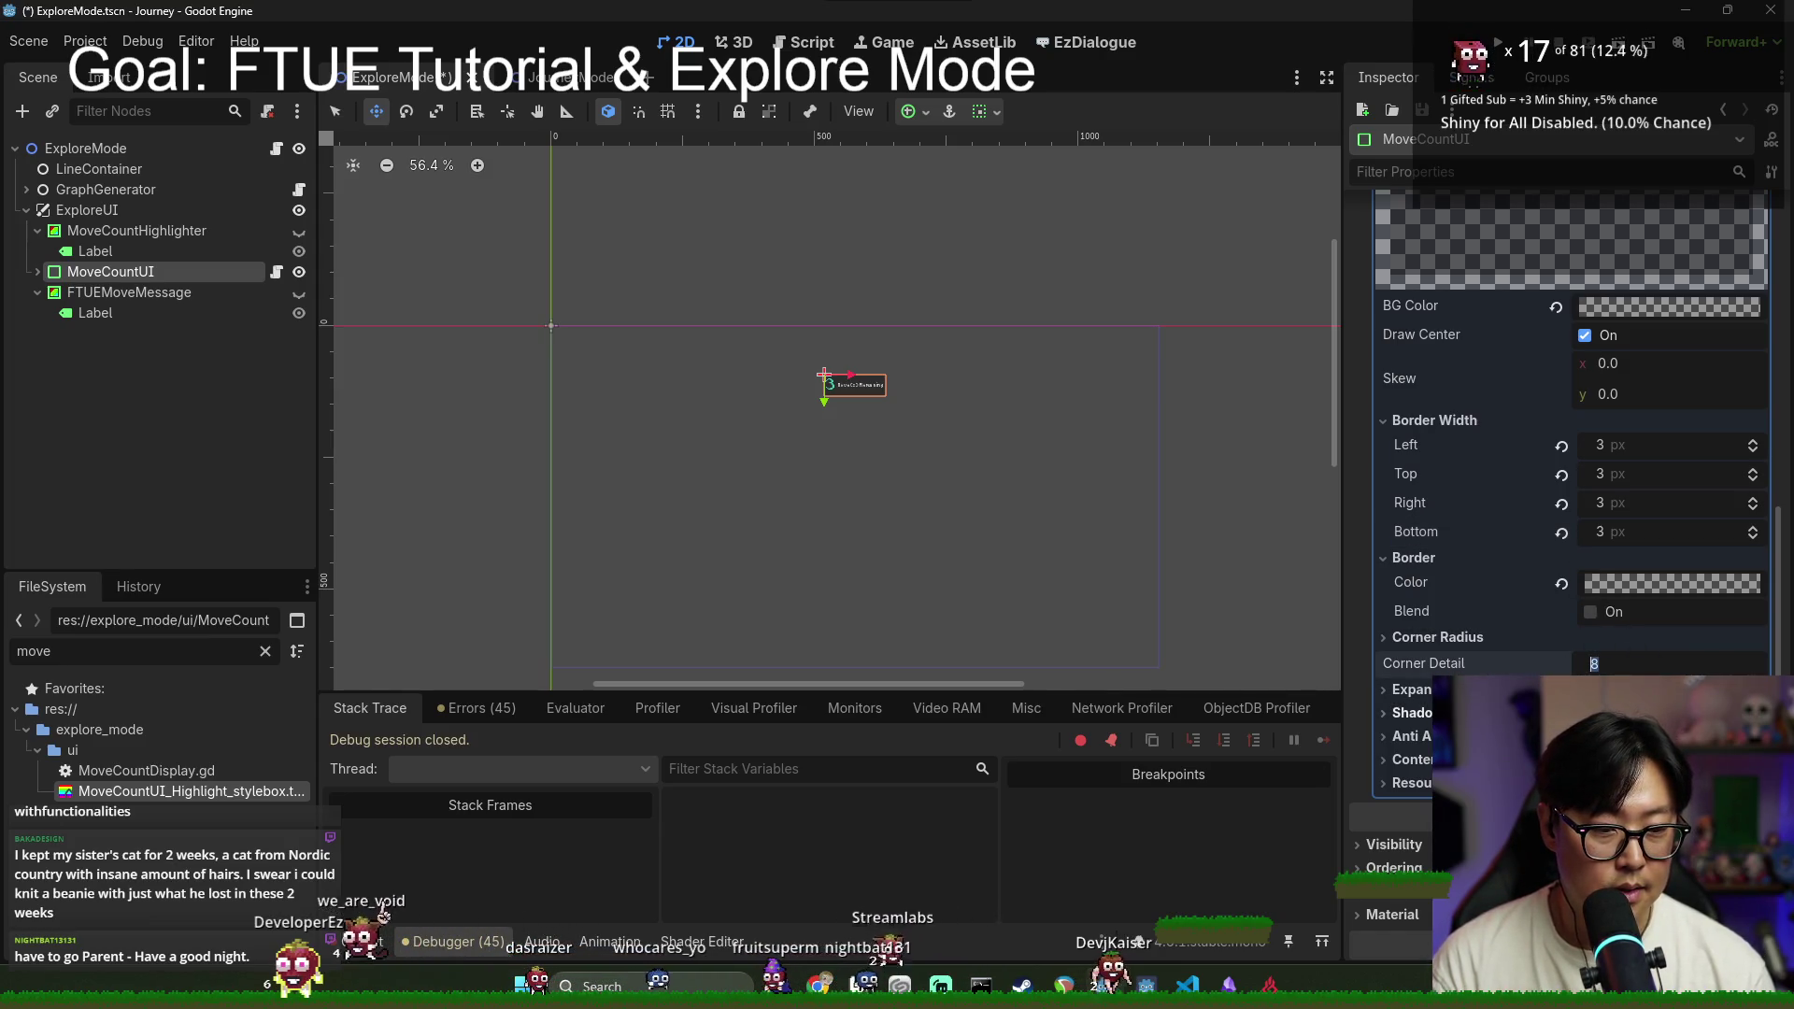
pyautogui.click(1438, 636)
pyautogui.click(1645, 661)
pyautogui.write('6')
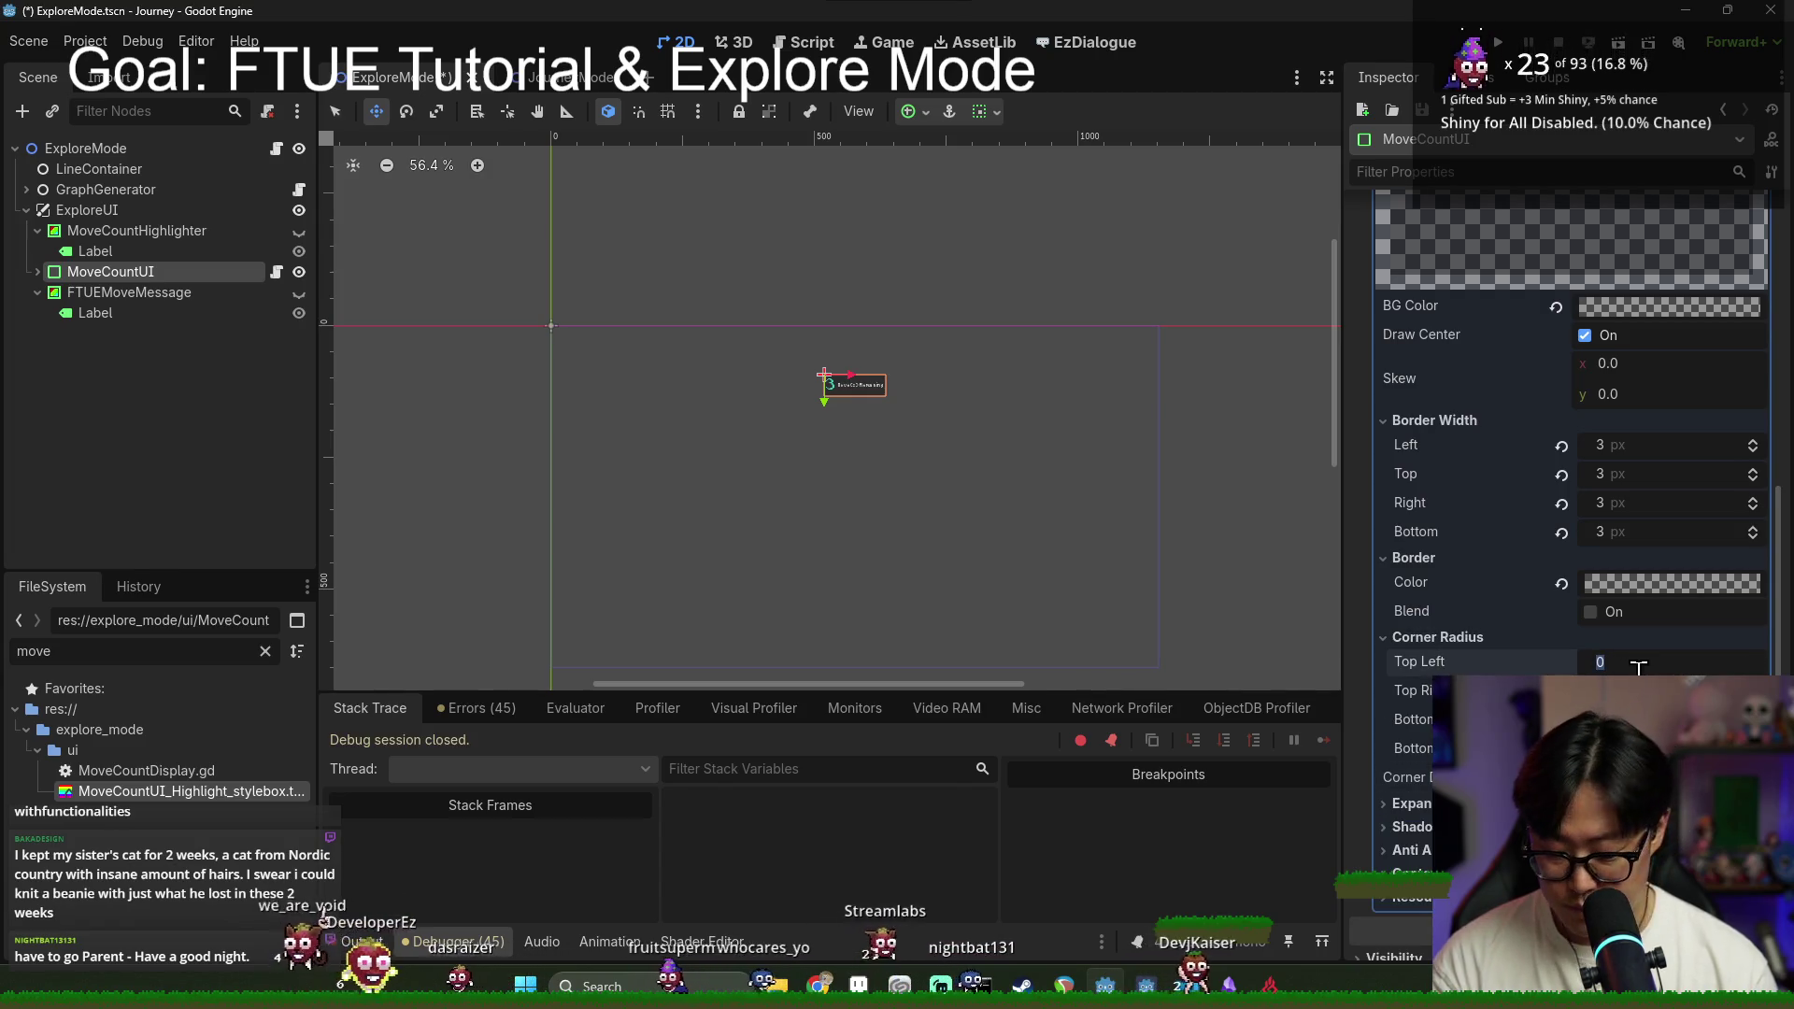
pyautogui.press('Return')
pyautogui.hotkey('ctrl', 's')
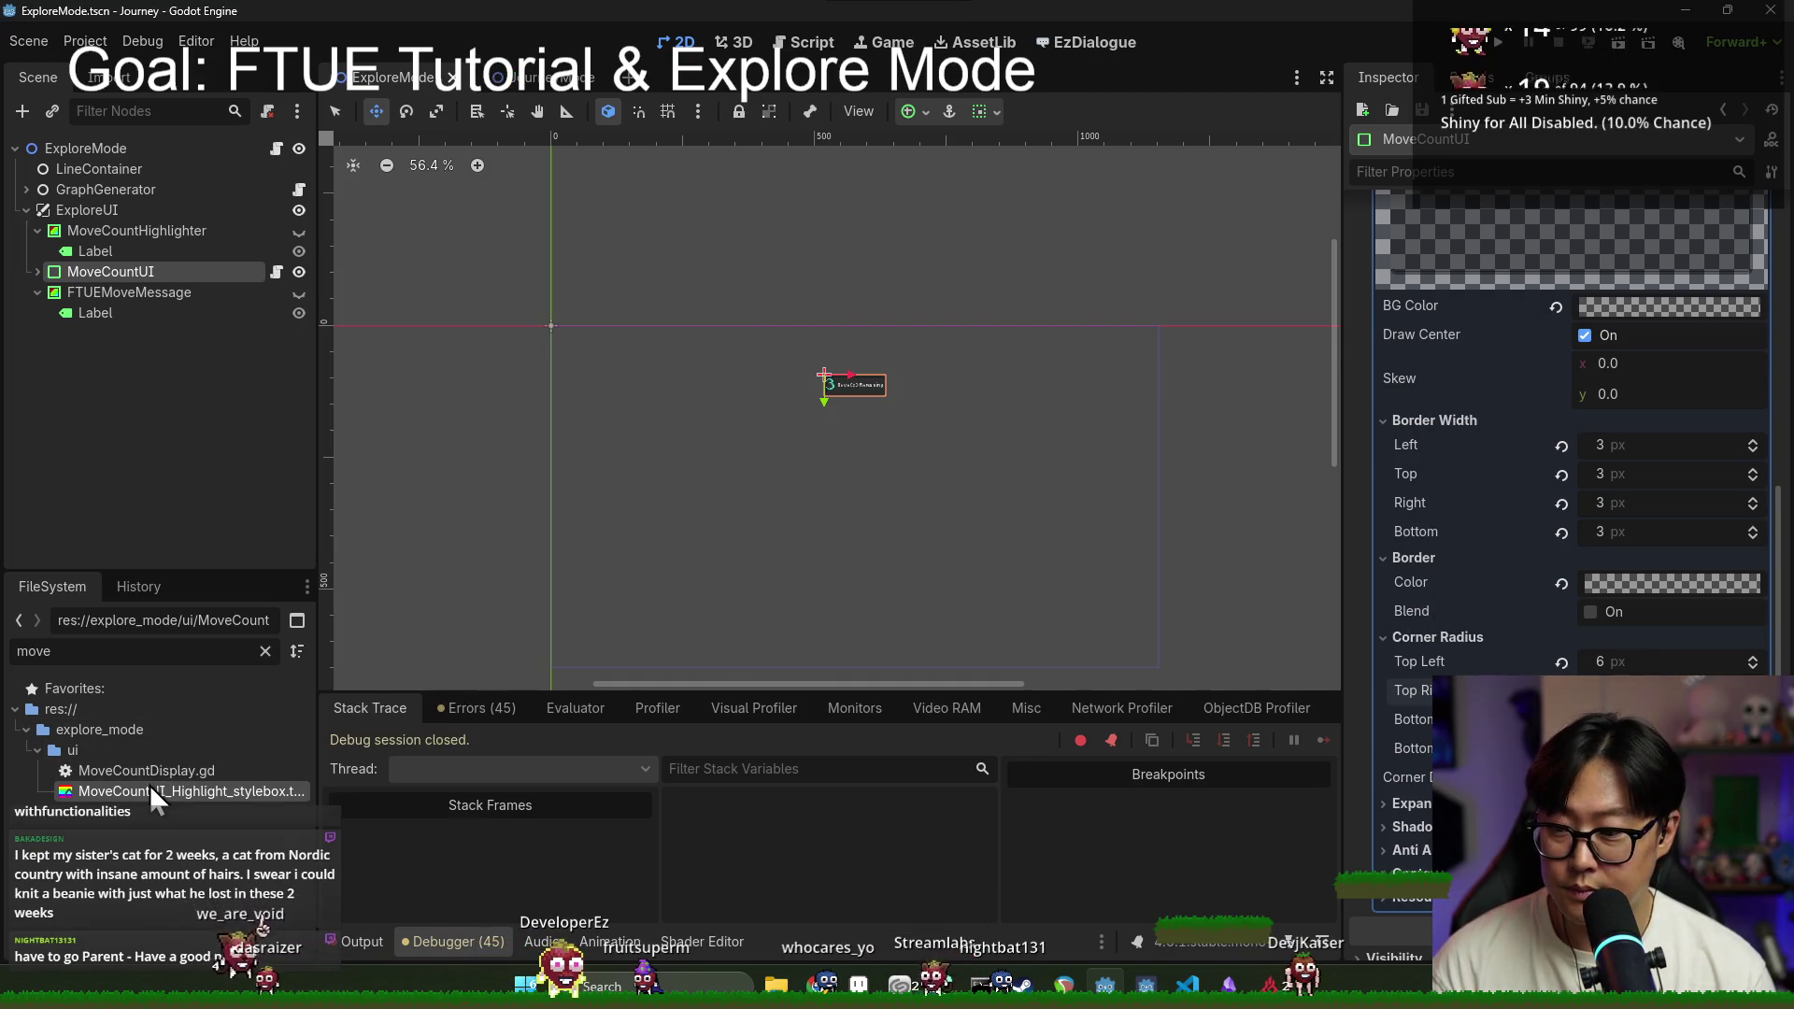
# Step: Set the highlight style box's corner radii to 6 px and save it
pyautogui.click(154, 794)
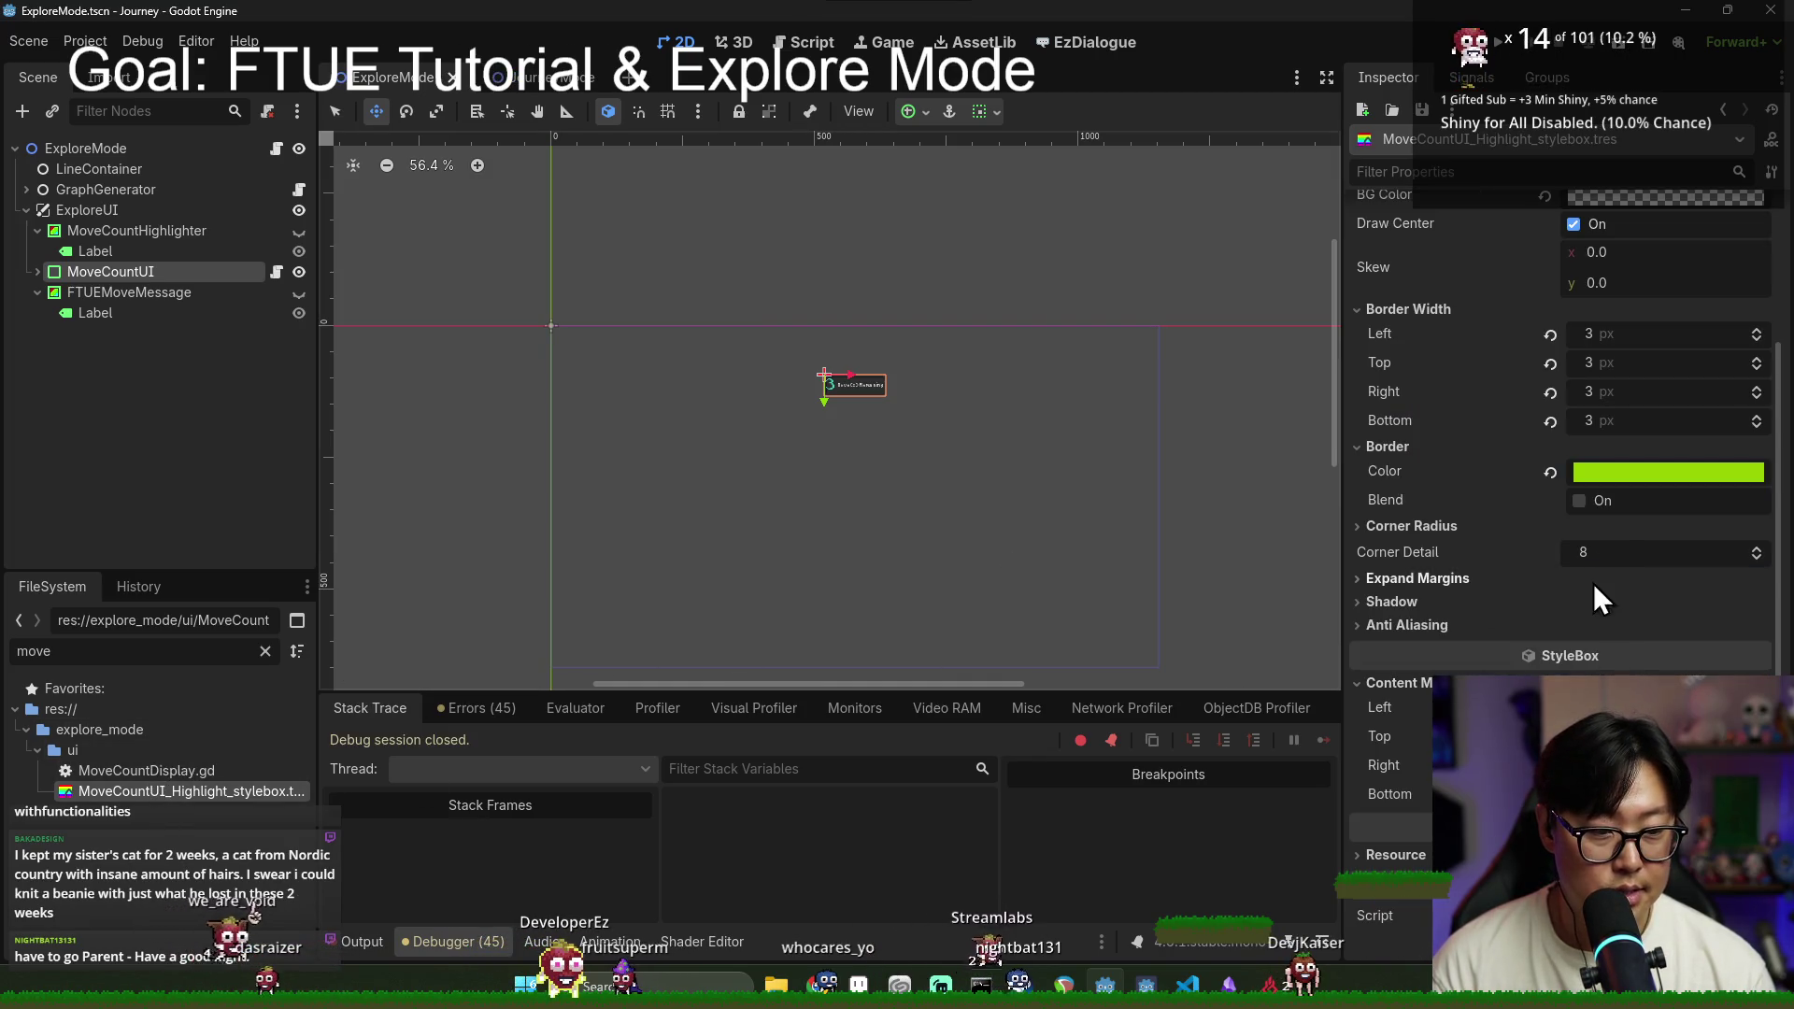
pyautogui.click(1411, 526)
pyautogui.write('6')
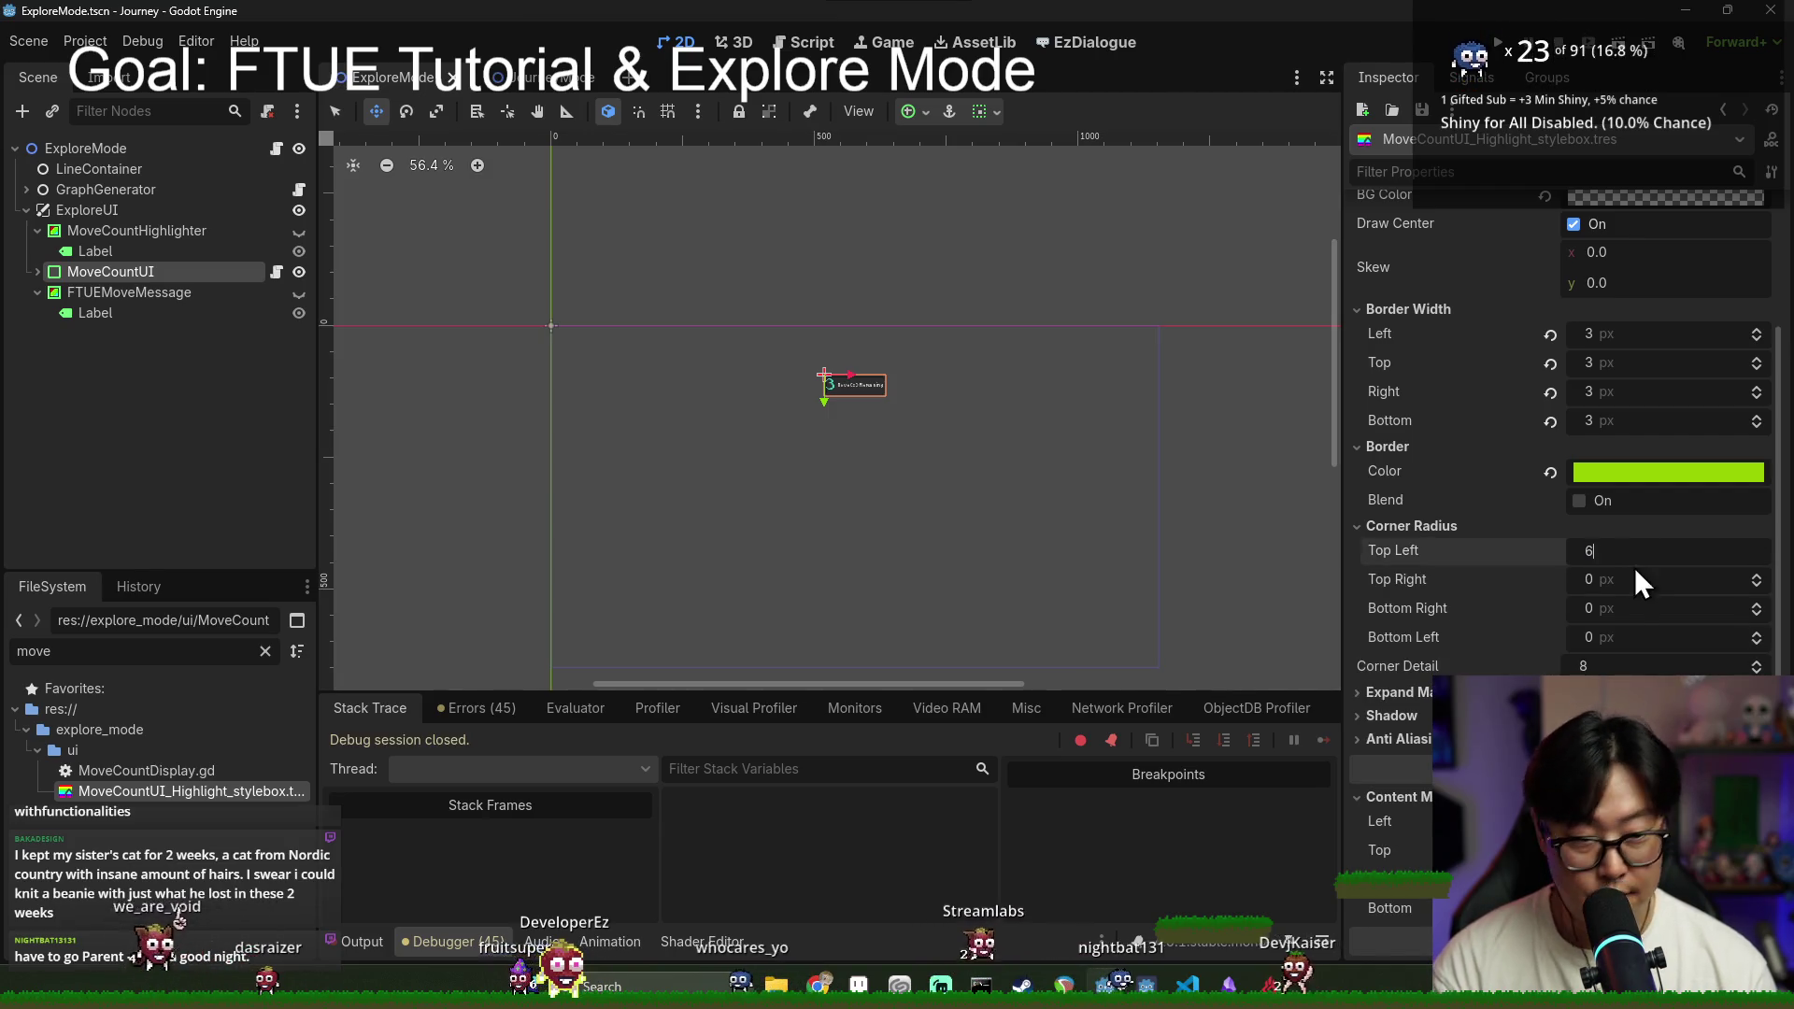
pyautogui.click(1625, 613)
pyautogui.write('6')
pyautogui.press('Tab')
pyautogui.write('6')
pyautogui.hotkey('ctrl', 's')
pyautogui.click(170, 274)
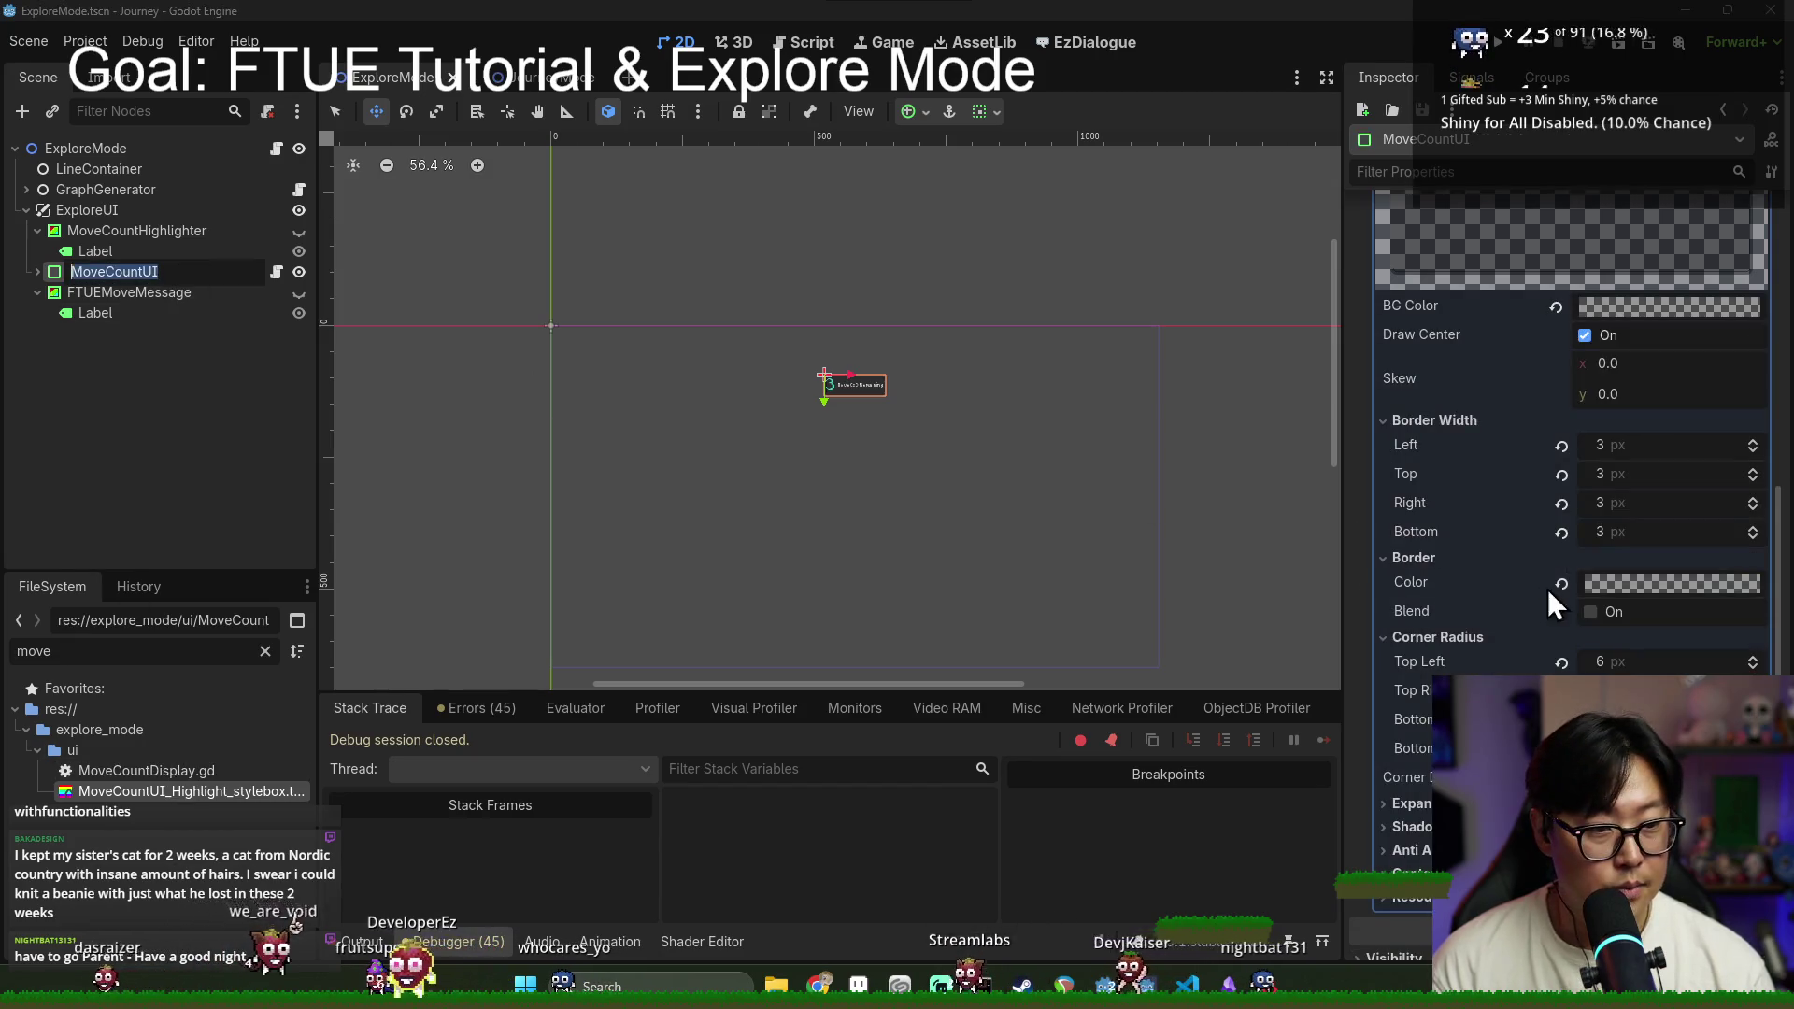
pyautogui.scroll(3, 1682, 542)
pyautogui.scroll(-1, 1677, 508)
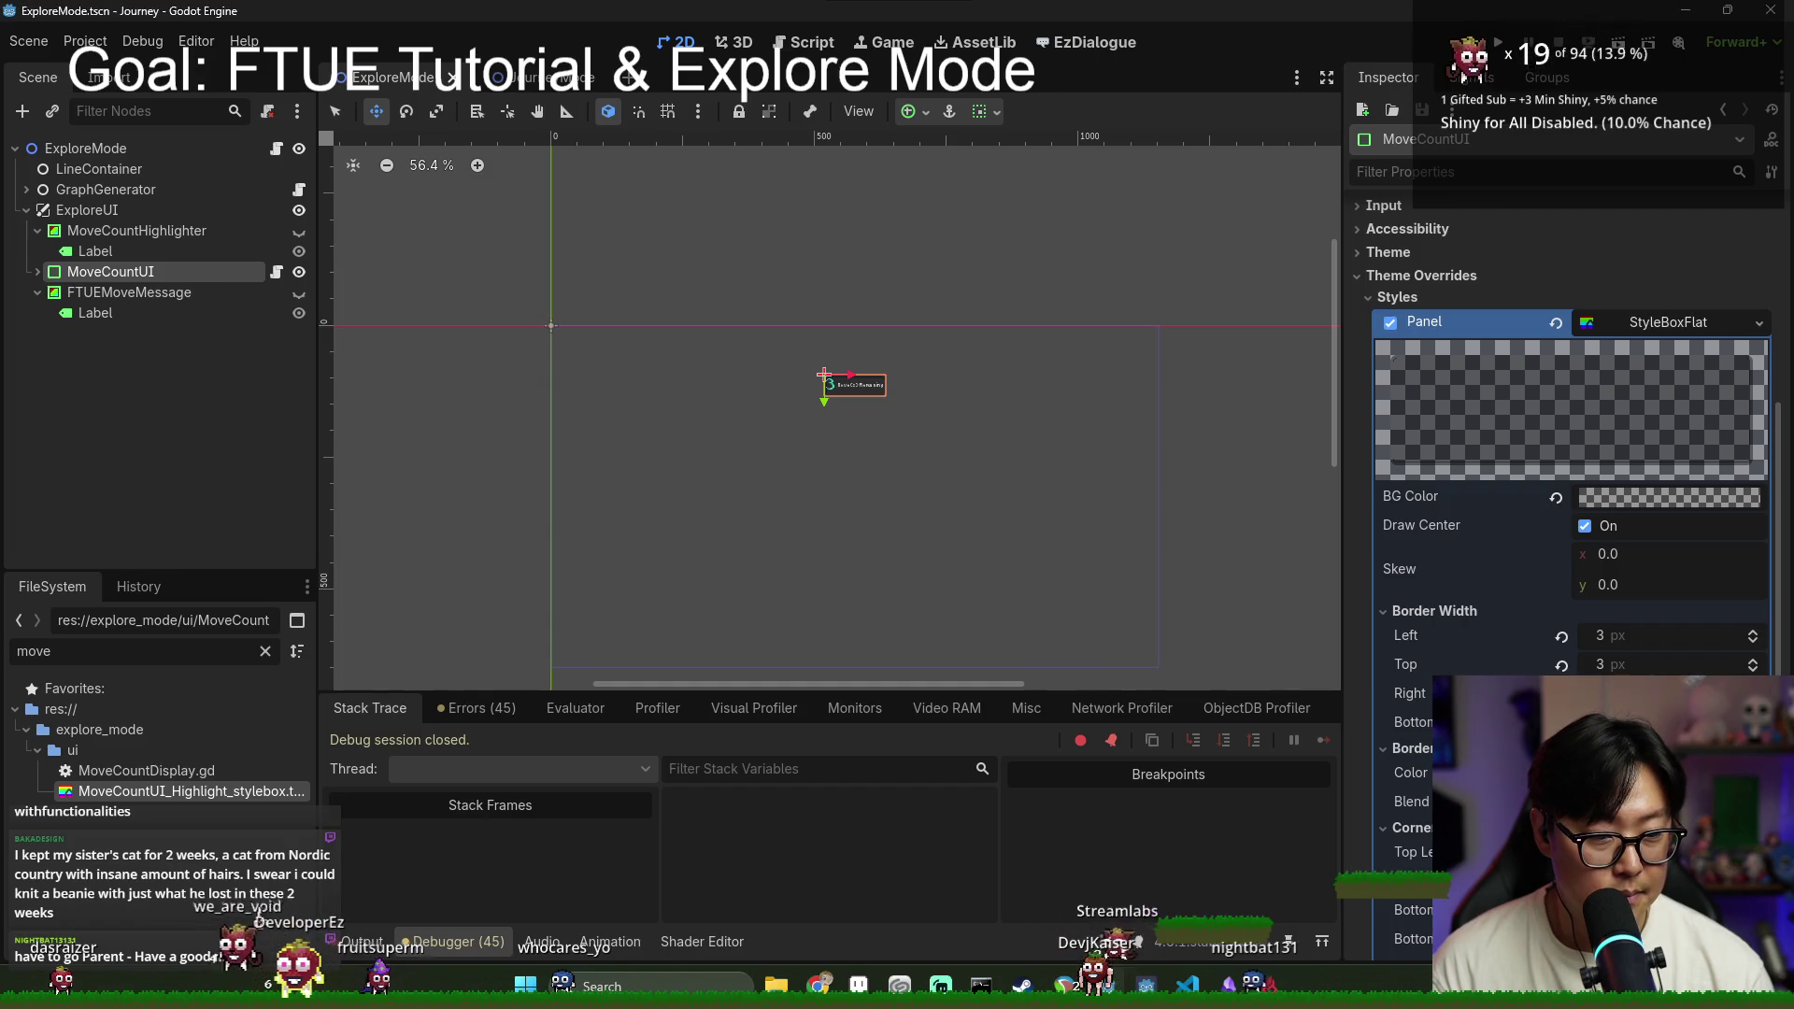
# Step: Raise the panel background's black alpha from 103 to 140
pyautogui.click(1670, 496)
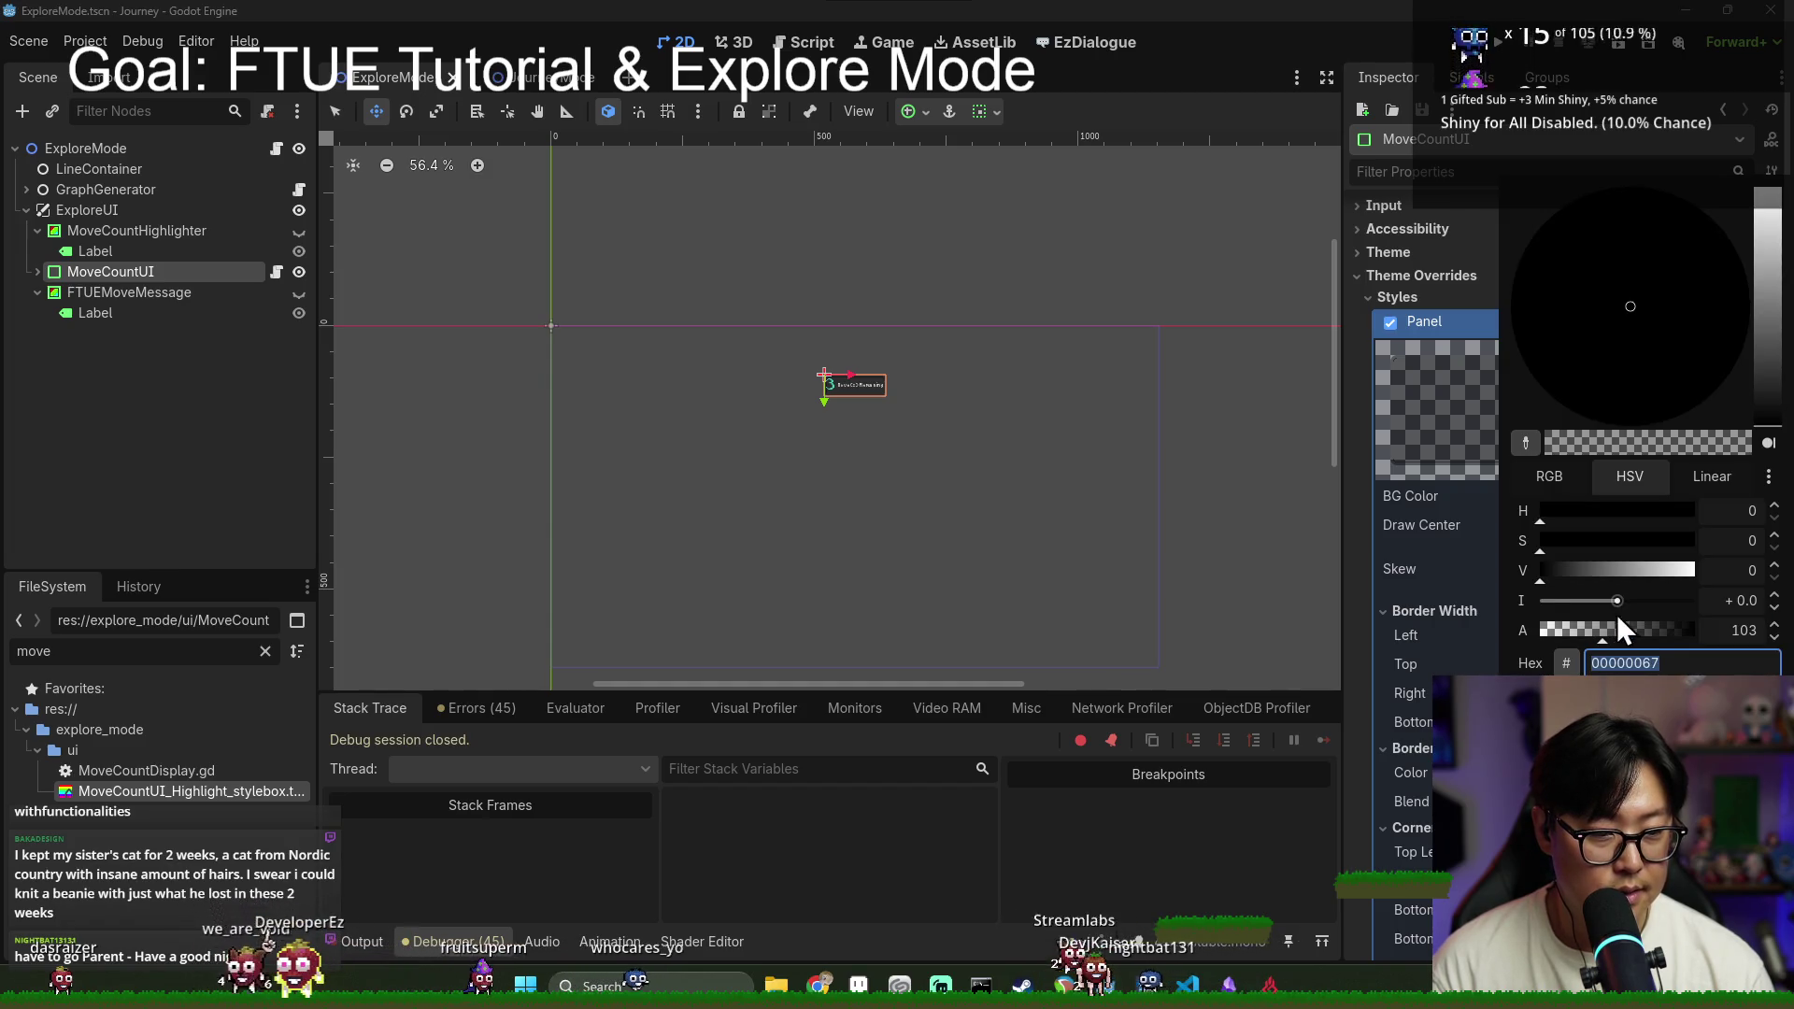
pyautogui.moveTo(1622, 607); pyautogui.dragTo(1627, 636)
pyautogui.doubleClick(1744, 631)
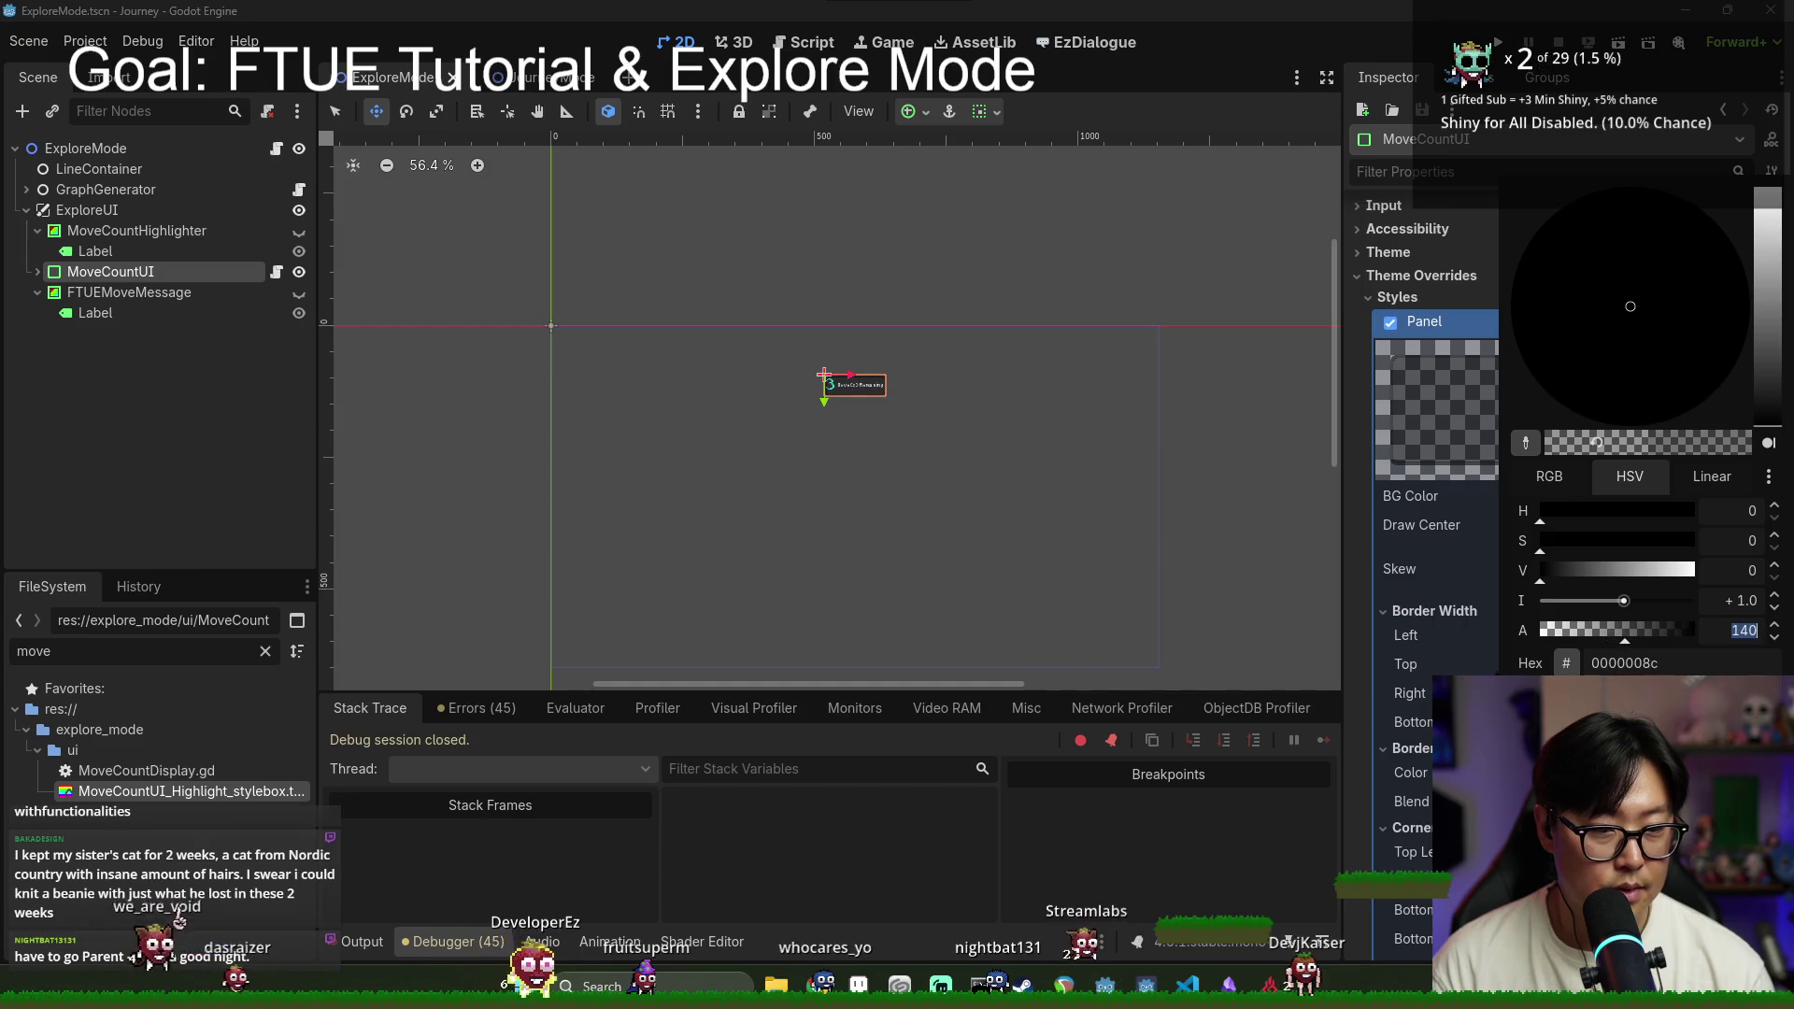
pyautogui.click(1429, 650)
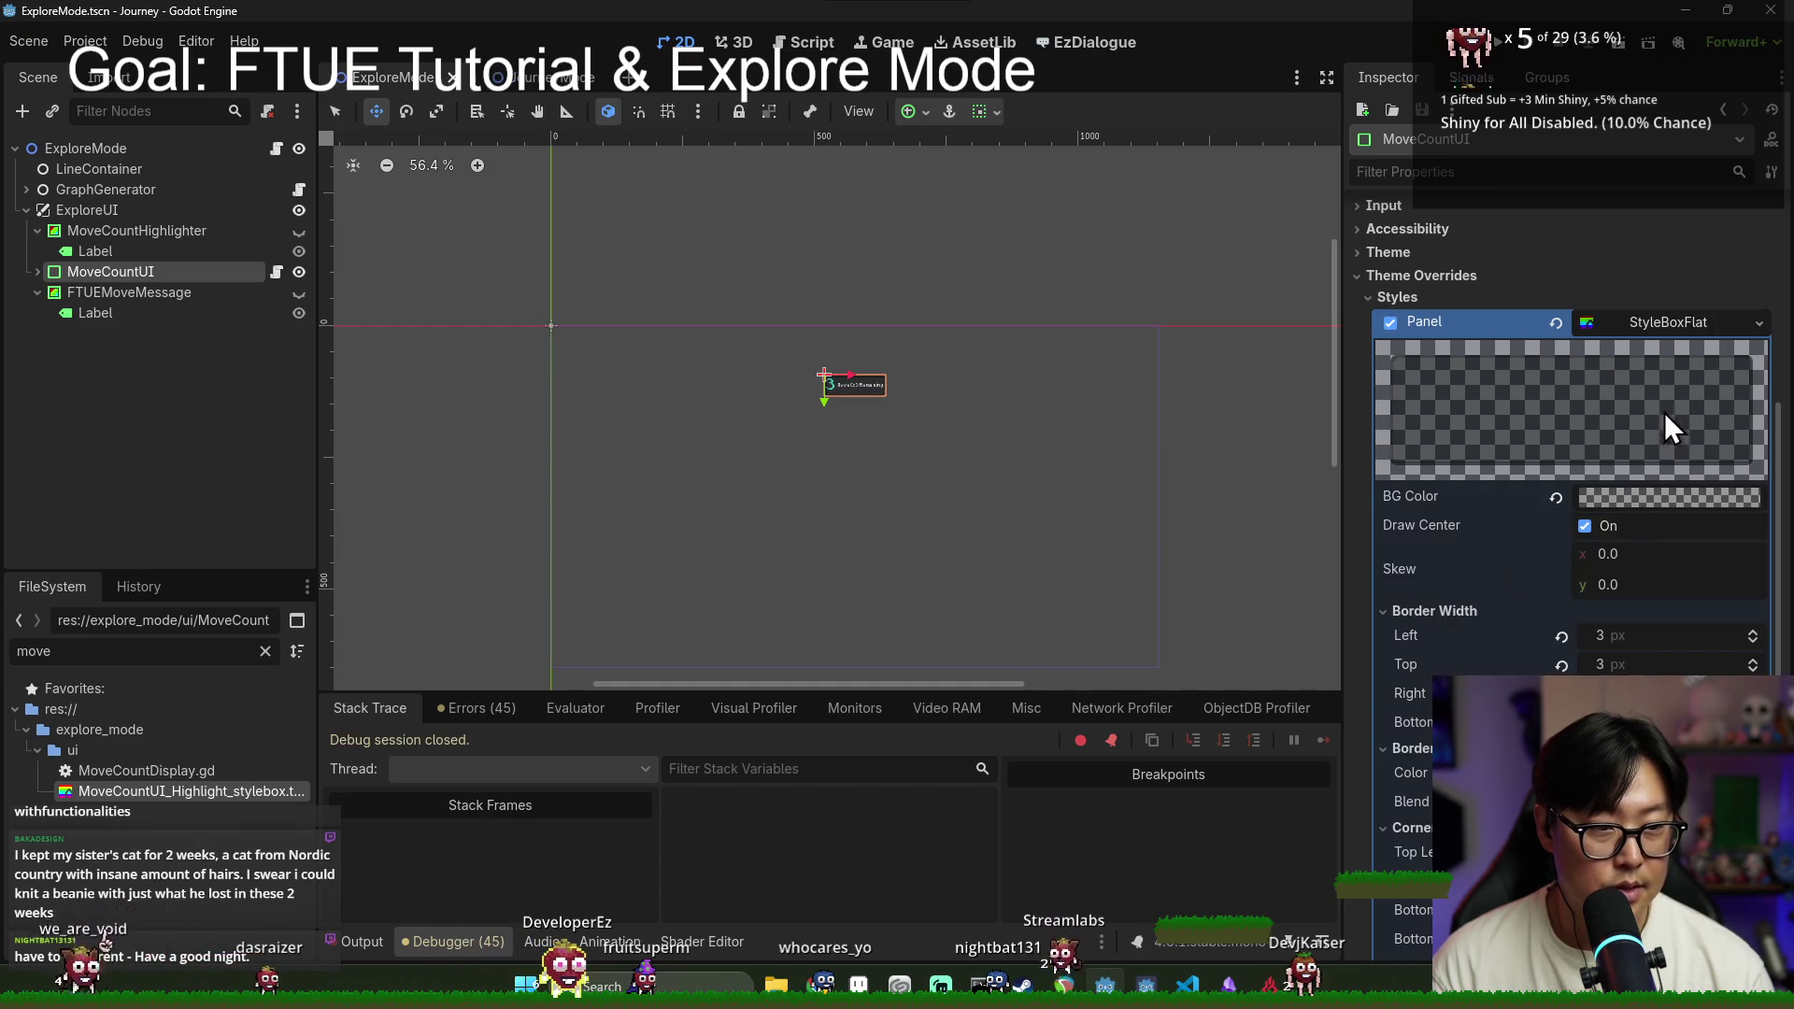
# Step: Save the panel style box as MoveCountUI_Normal_stylebox.tres in res://explore_mode/ui
pyautogui.click(1758, 322)
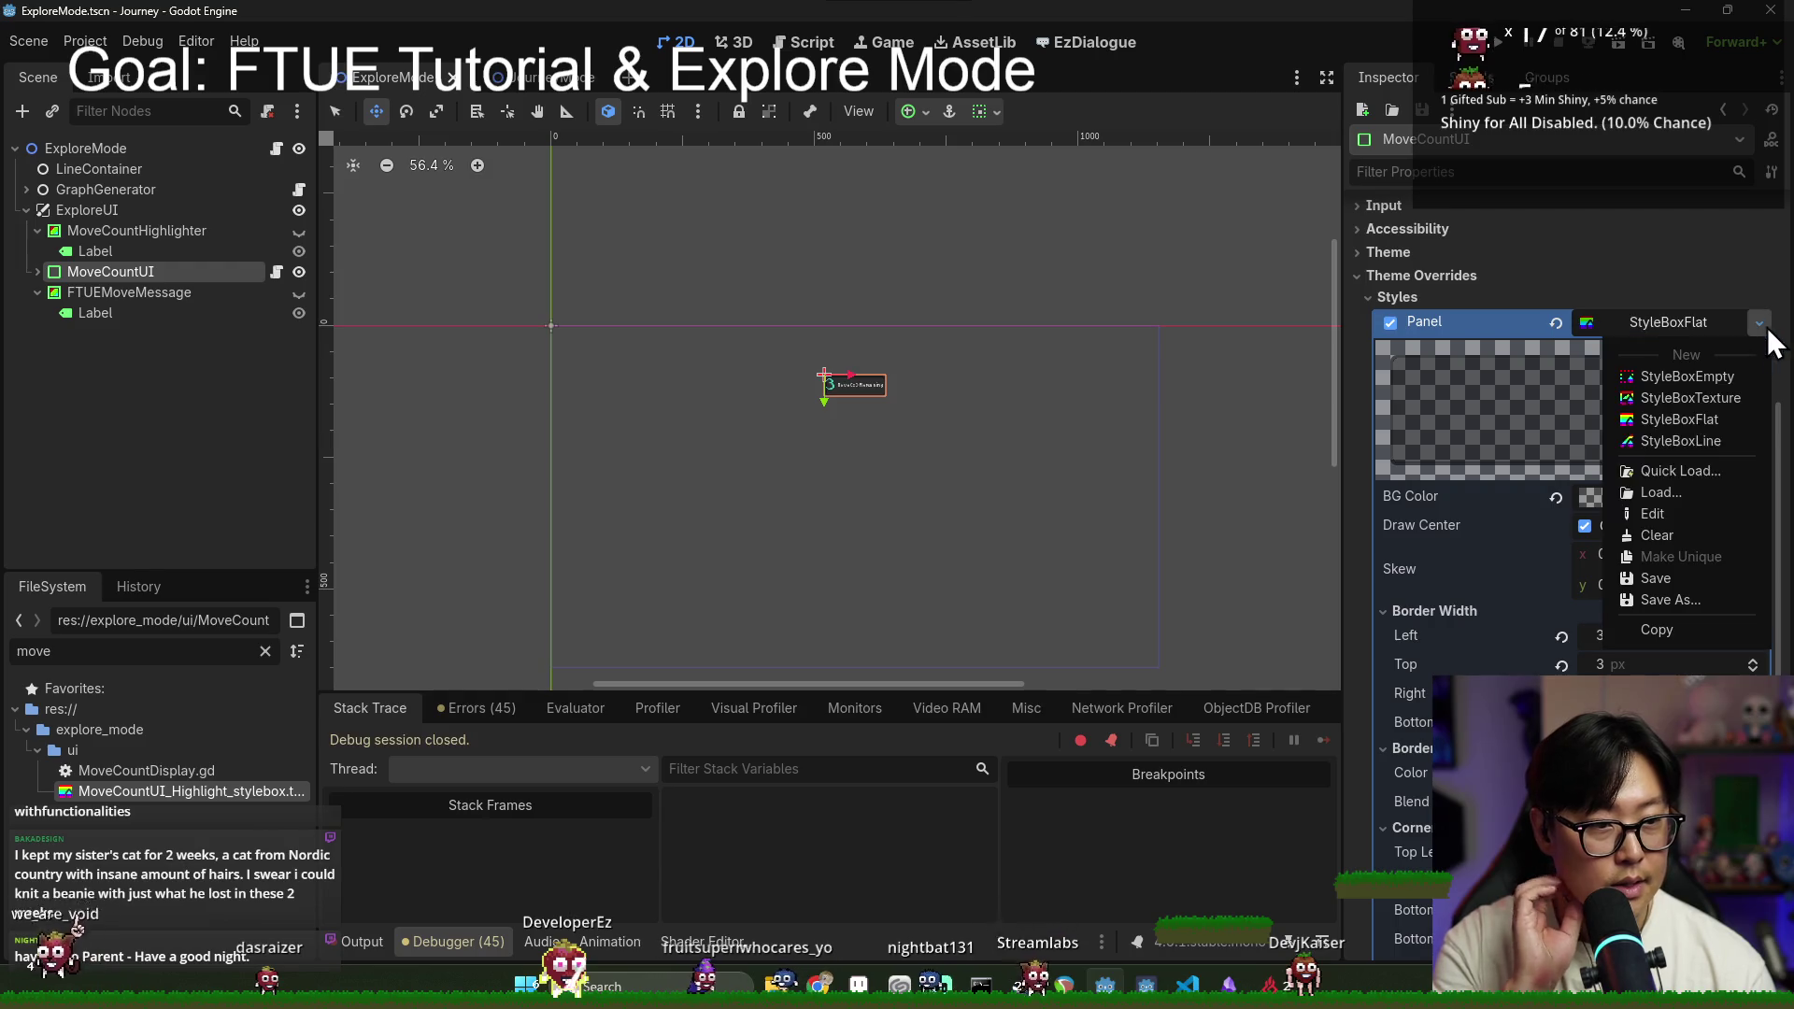
pyautogui.click(1690, 559)
pyautogui.click(605, 341)
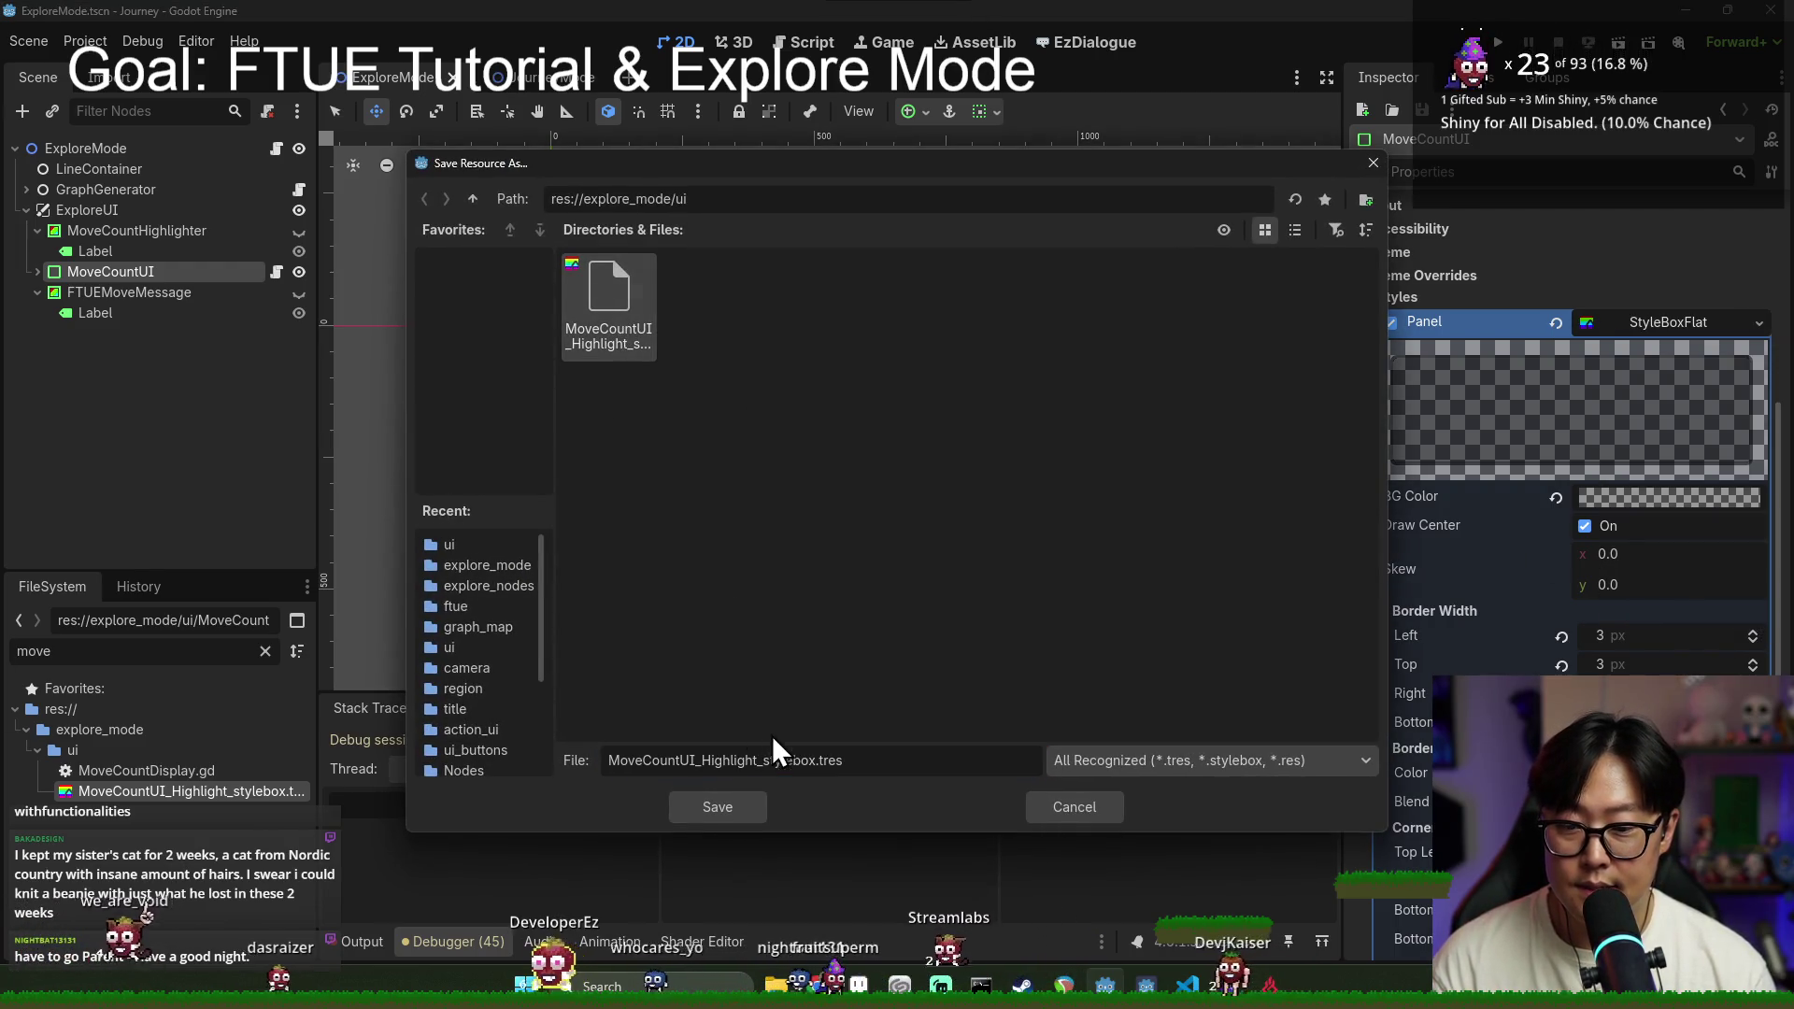
pyautogui.doubleClick(738, 760)
pyautogui.write('Normal')
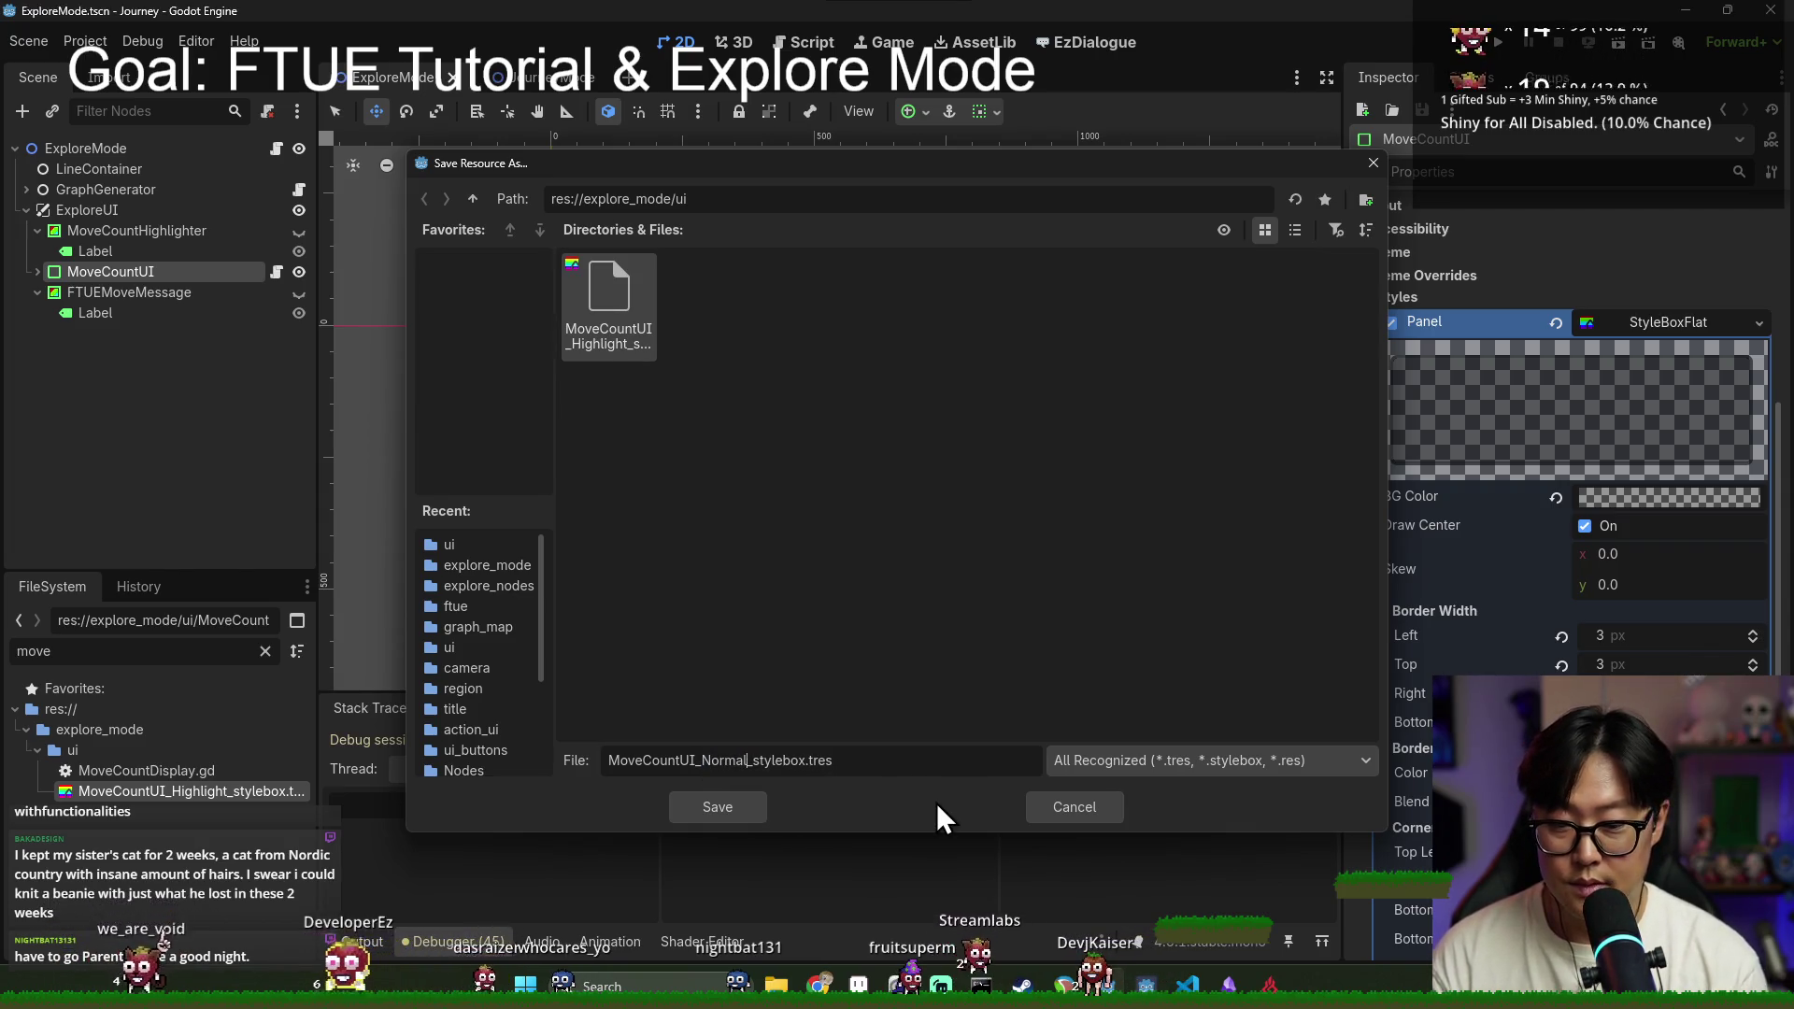
pyautogui.press('Return')
pyautogui.click(276, 148)
# Step: In MoveCountDisplay.gd, add a preload constant for MoveCountUI_Normal_stylebox.tres
pyautogui.scroll(15, 825, 435)
pyautogui.scroll(20, 825, 435)
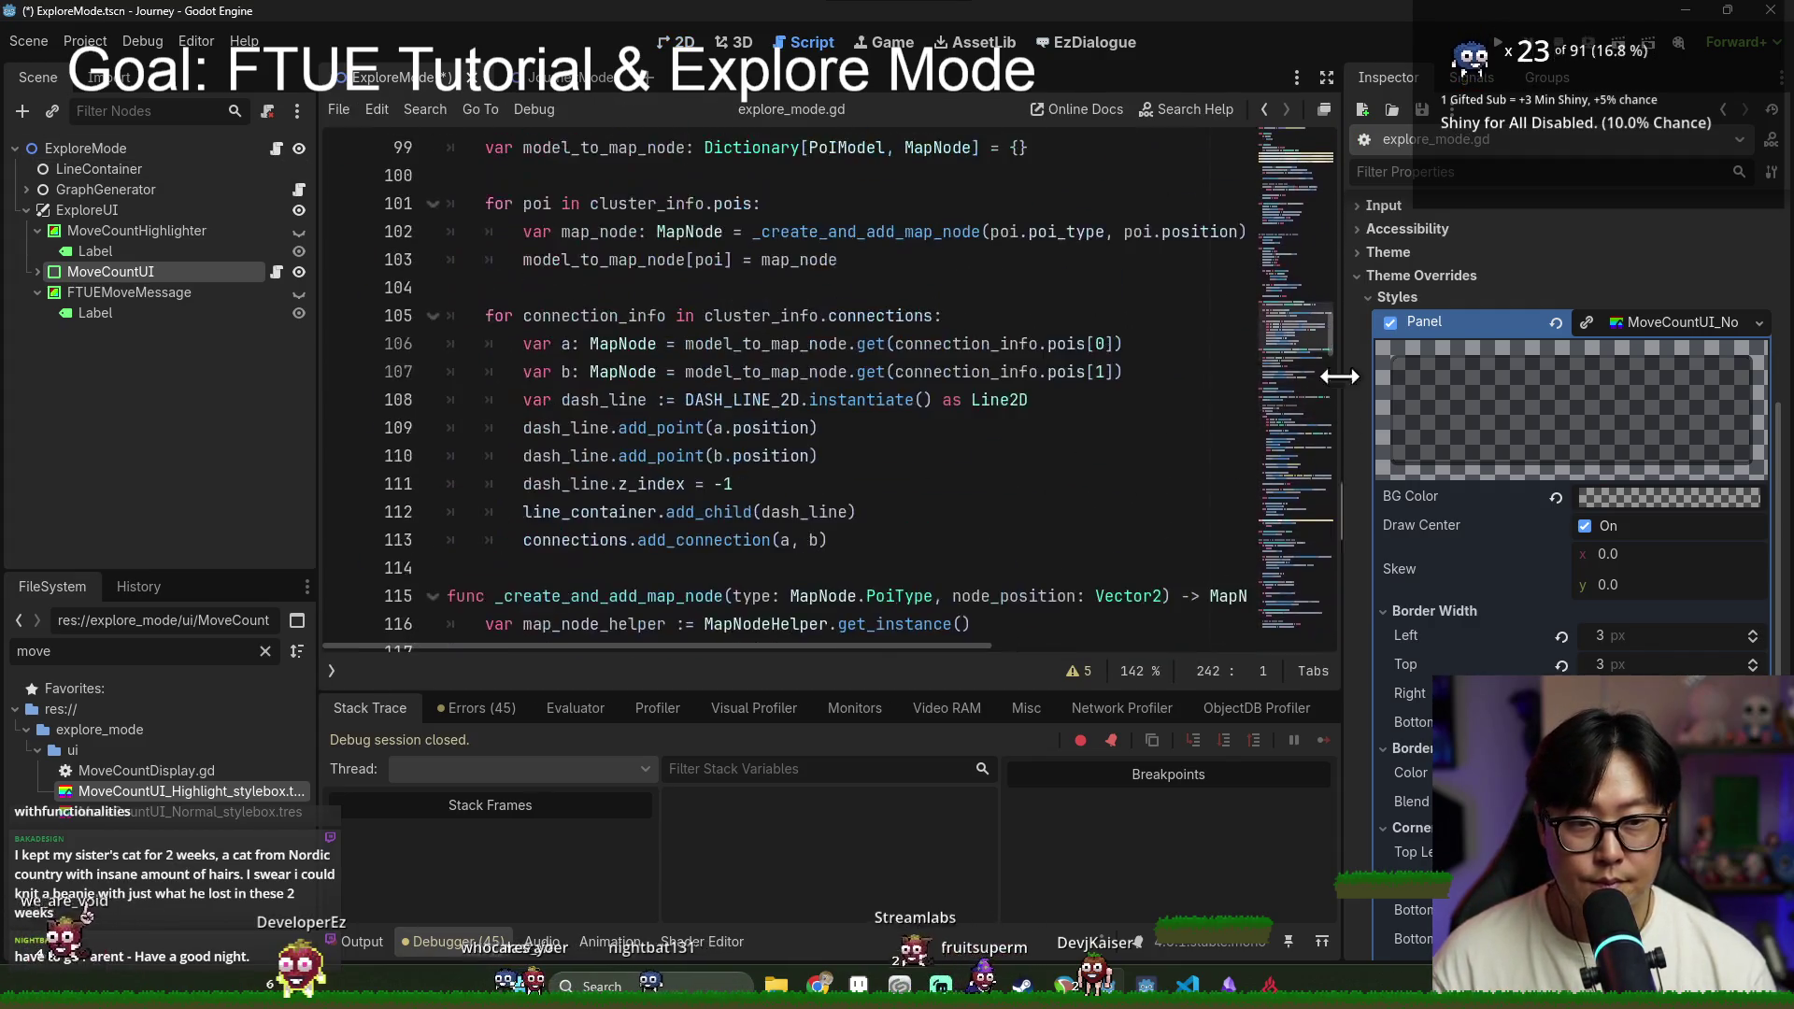
pyautogui.scroll(-6, 789, 404)
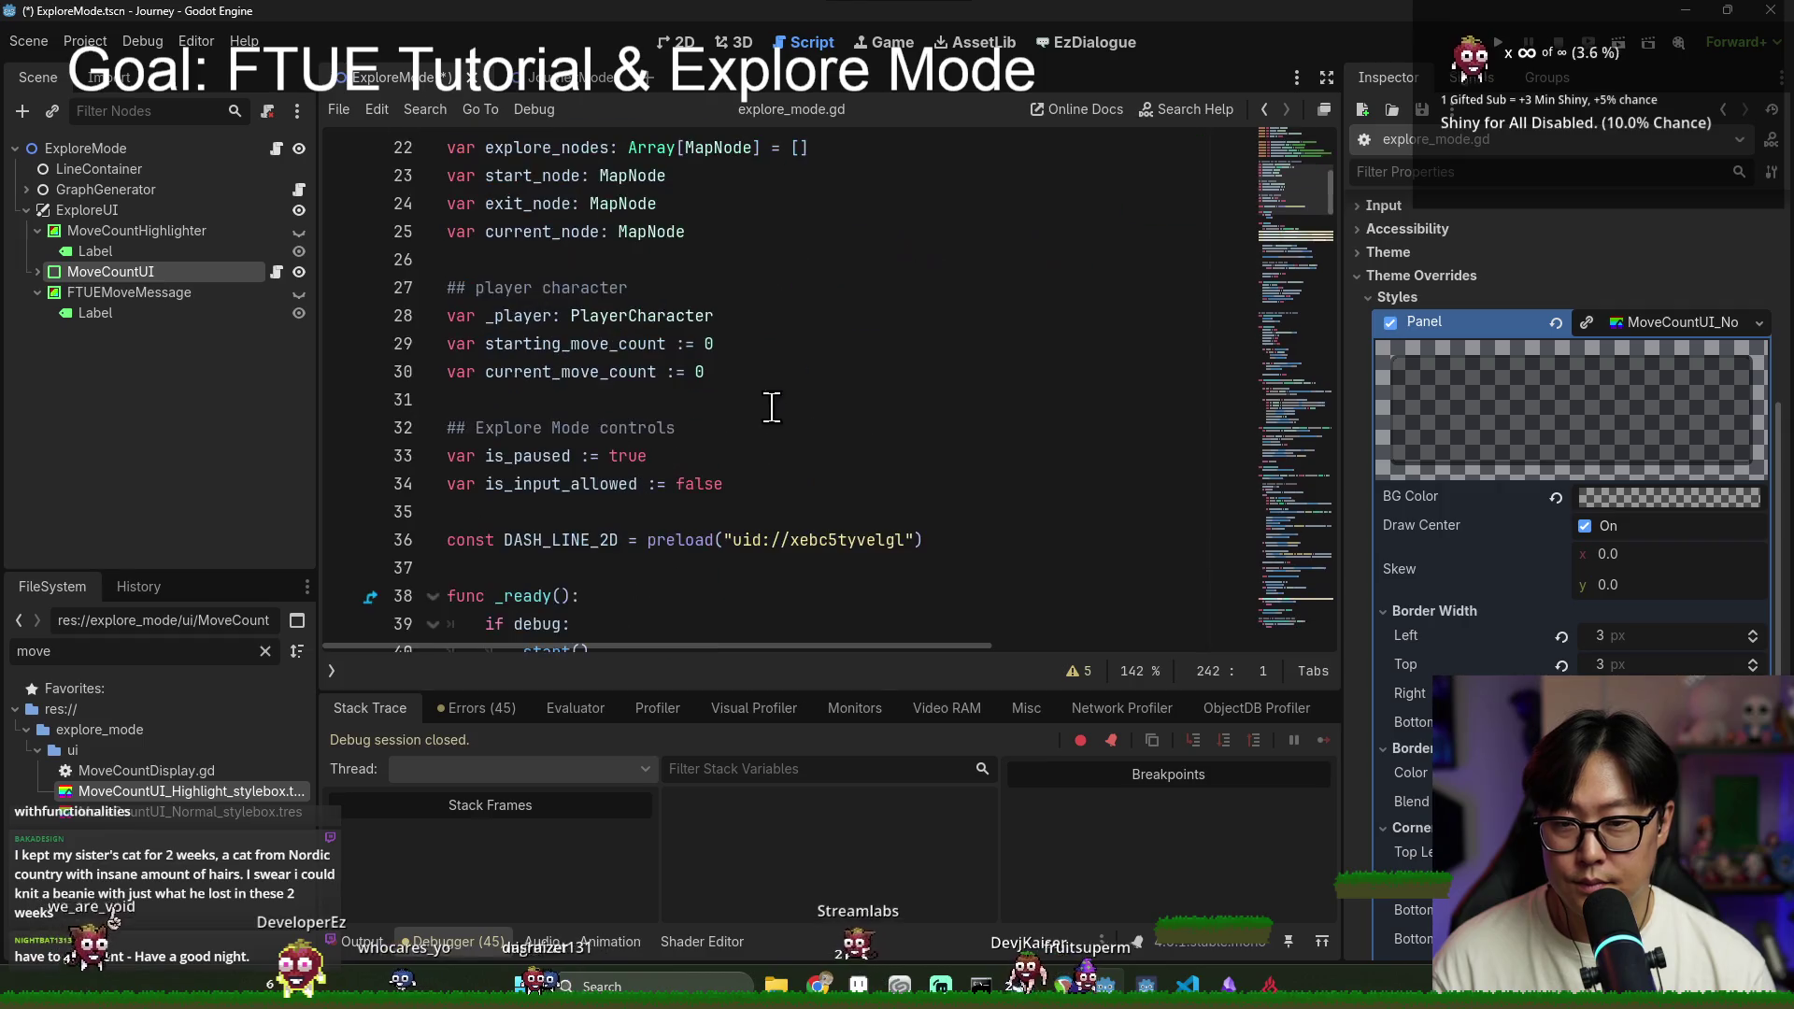
pyautogui.scroll(-3, 487, 505)
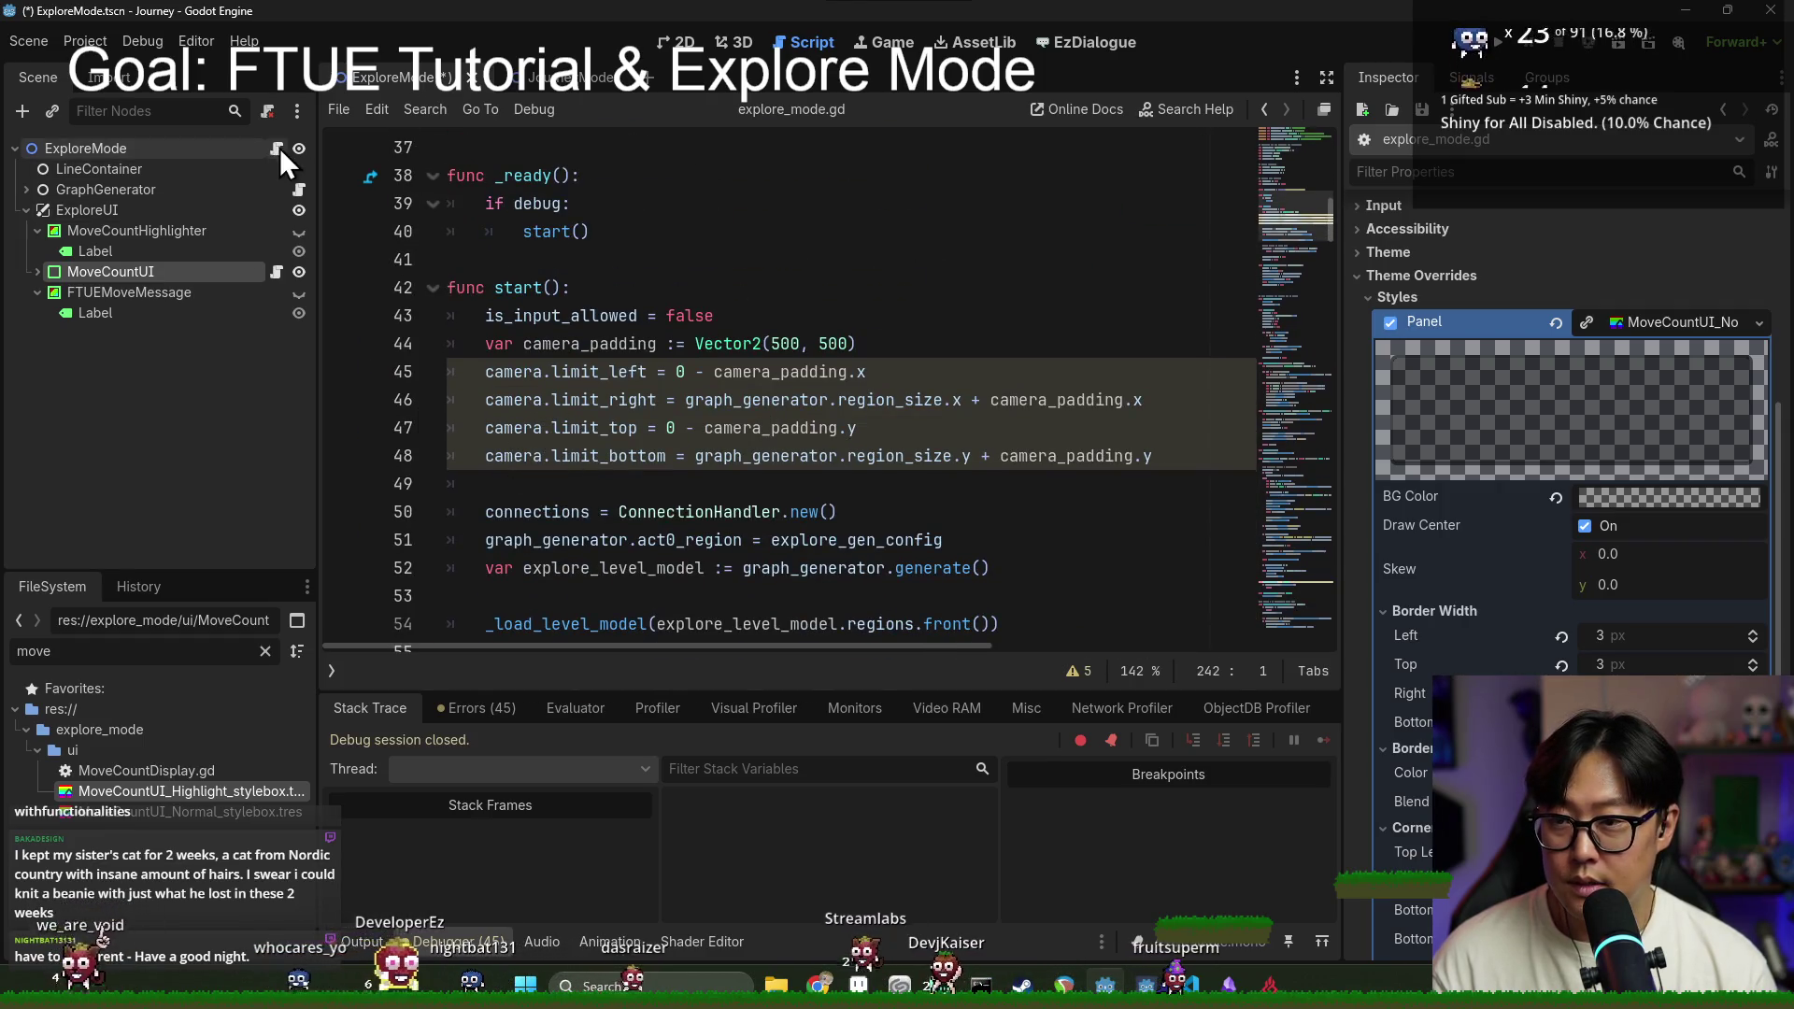
pyautogui.click(276, 272)
pyautogui.click(525, 316)
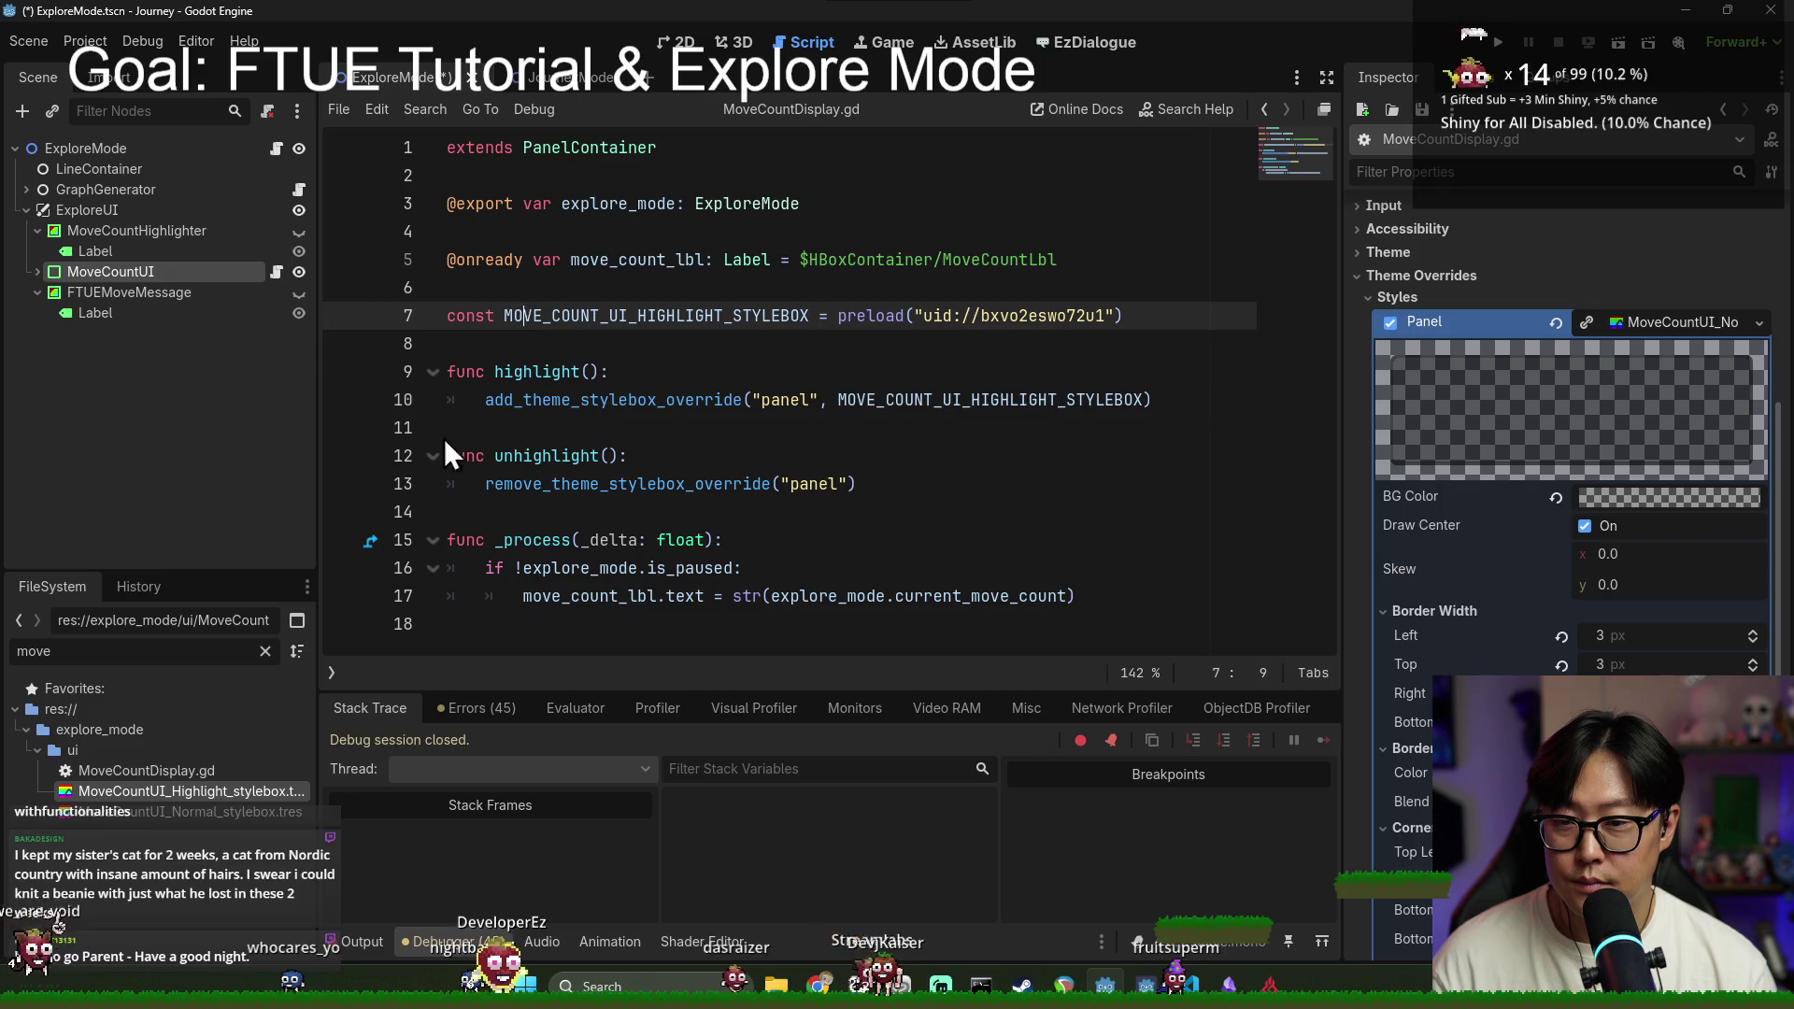
pyautogui.moveTo(219, 810); pyautogui.dragTo(479, 346)
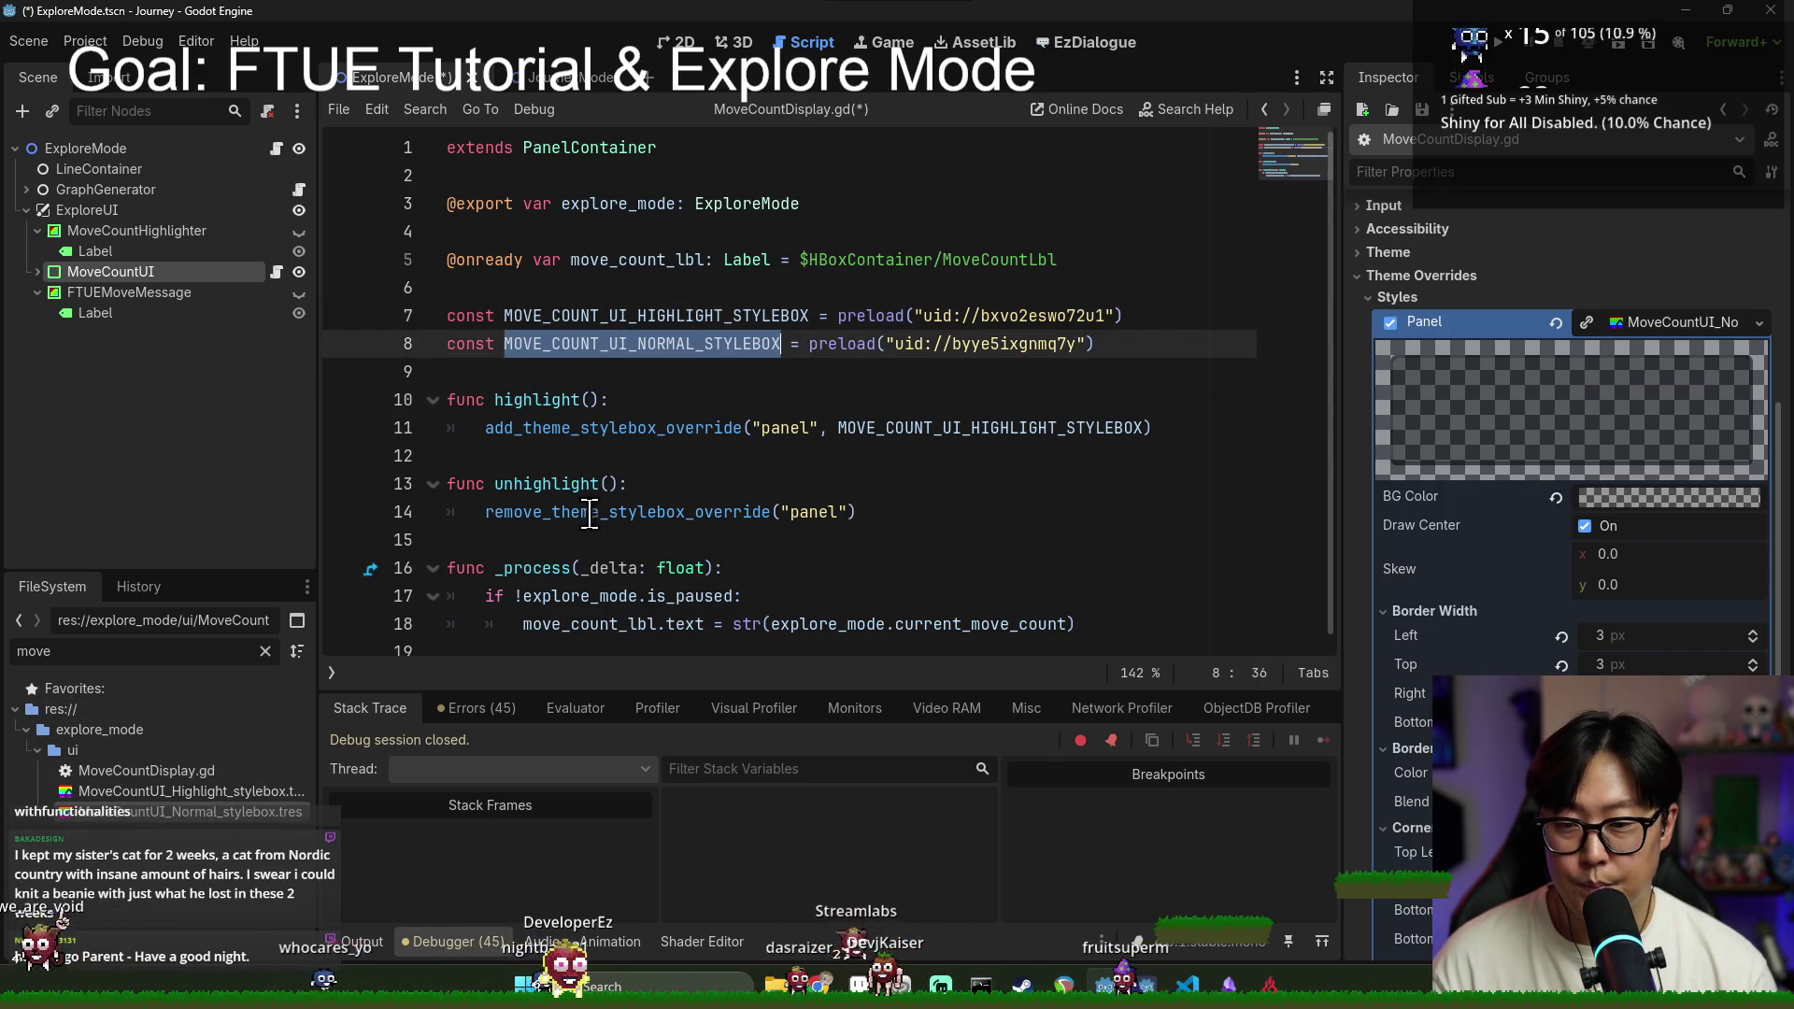
# Step: Make unhighlight() call add_theme_stylebox_override with MOVE_COUNT_UI_NORMAL_STYLEBOX, then save the script
pyautogui.click(819, 495)
pyautogui.doubleClick(558, 429)
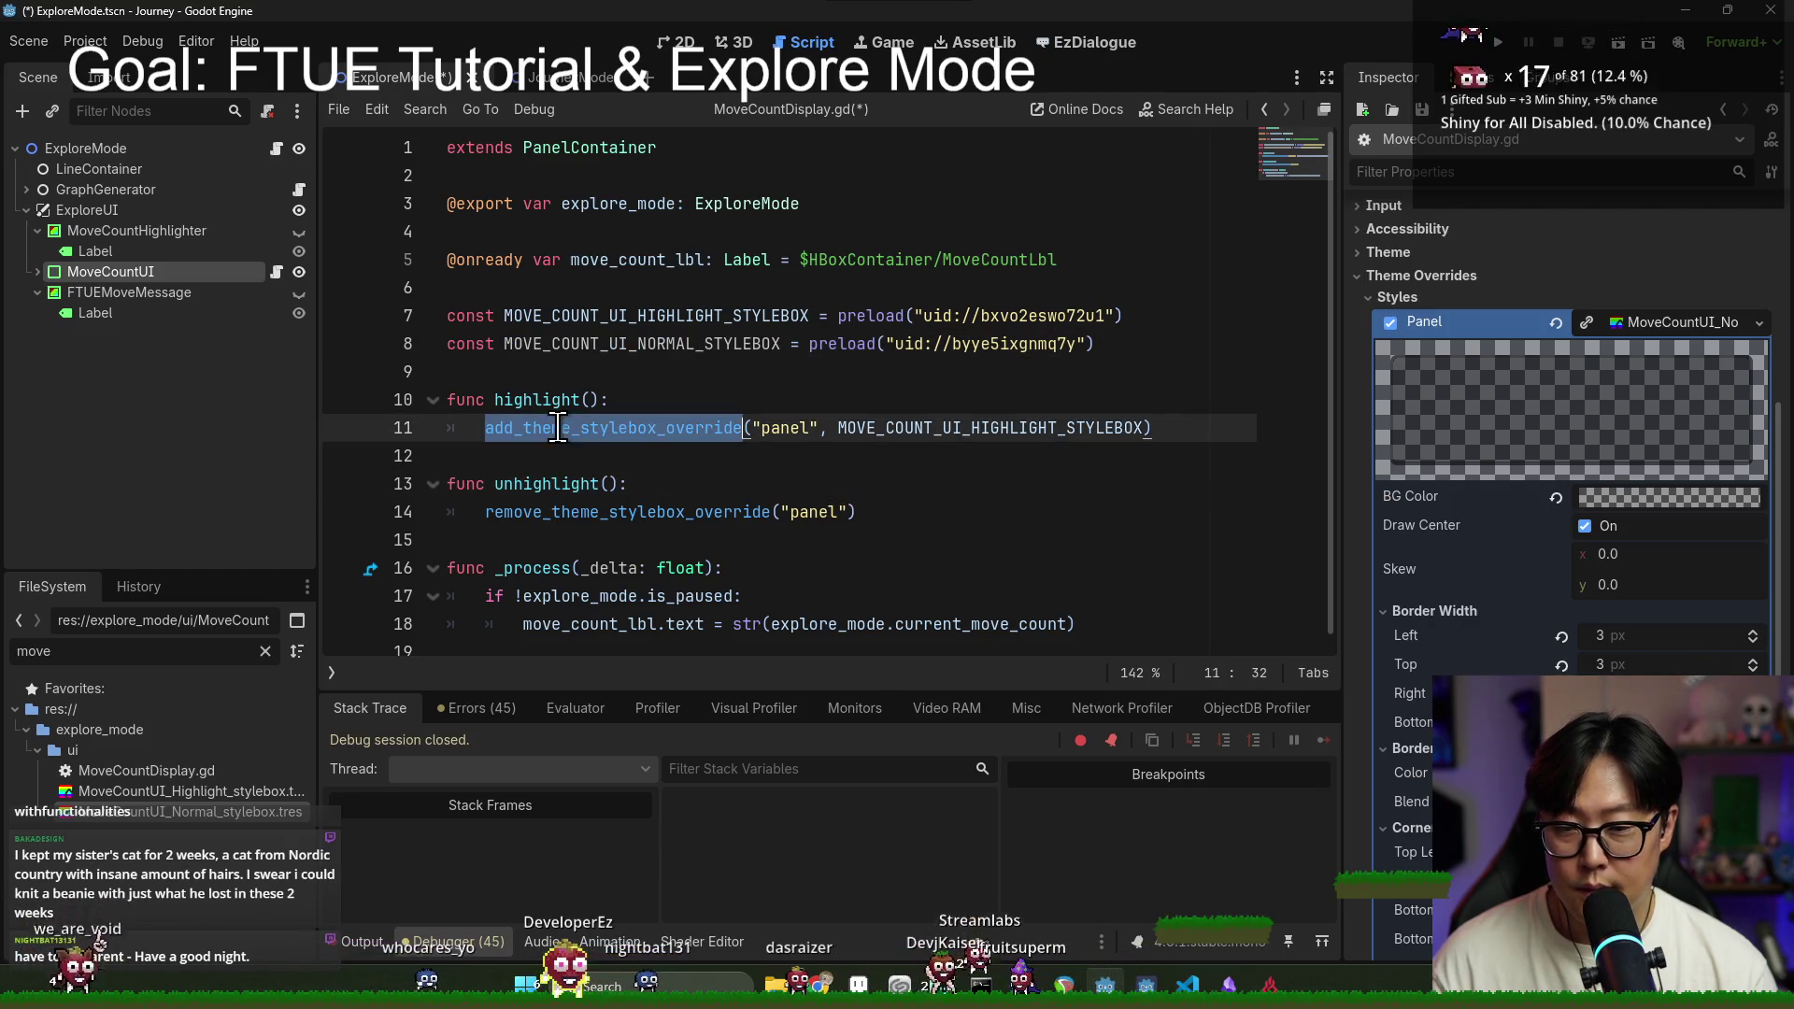
pyautogui.keyDown('shift'); pyautogui.click(1192, 431); pyautogui.keyUp('shift')
pyautogui.hotkey('ctrl', 'c')
pyautogui.moveTo(485, 513); pyautogui.dragTo(858, 512)
pyautogui.hotkey('ctrl', 'v')
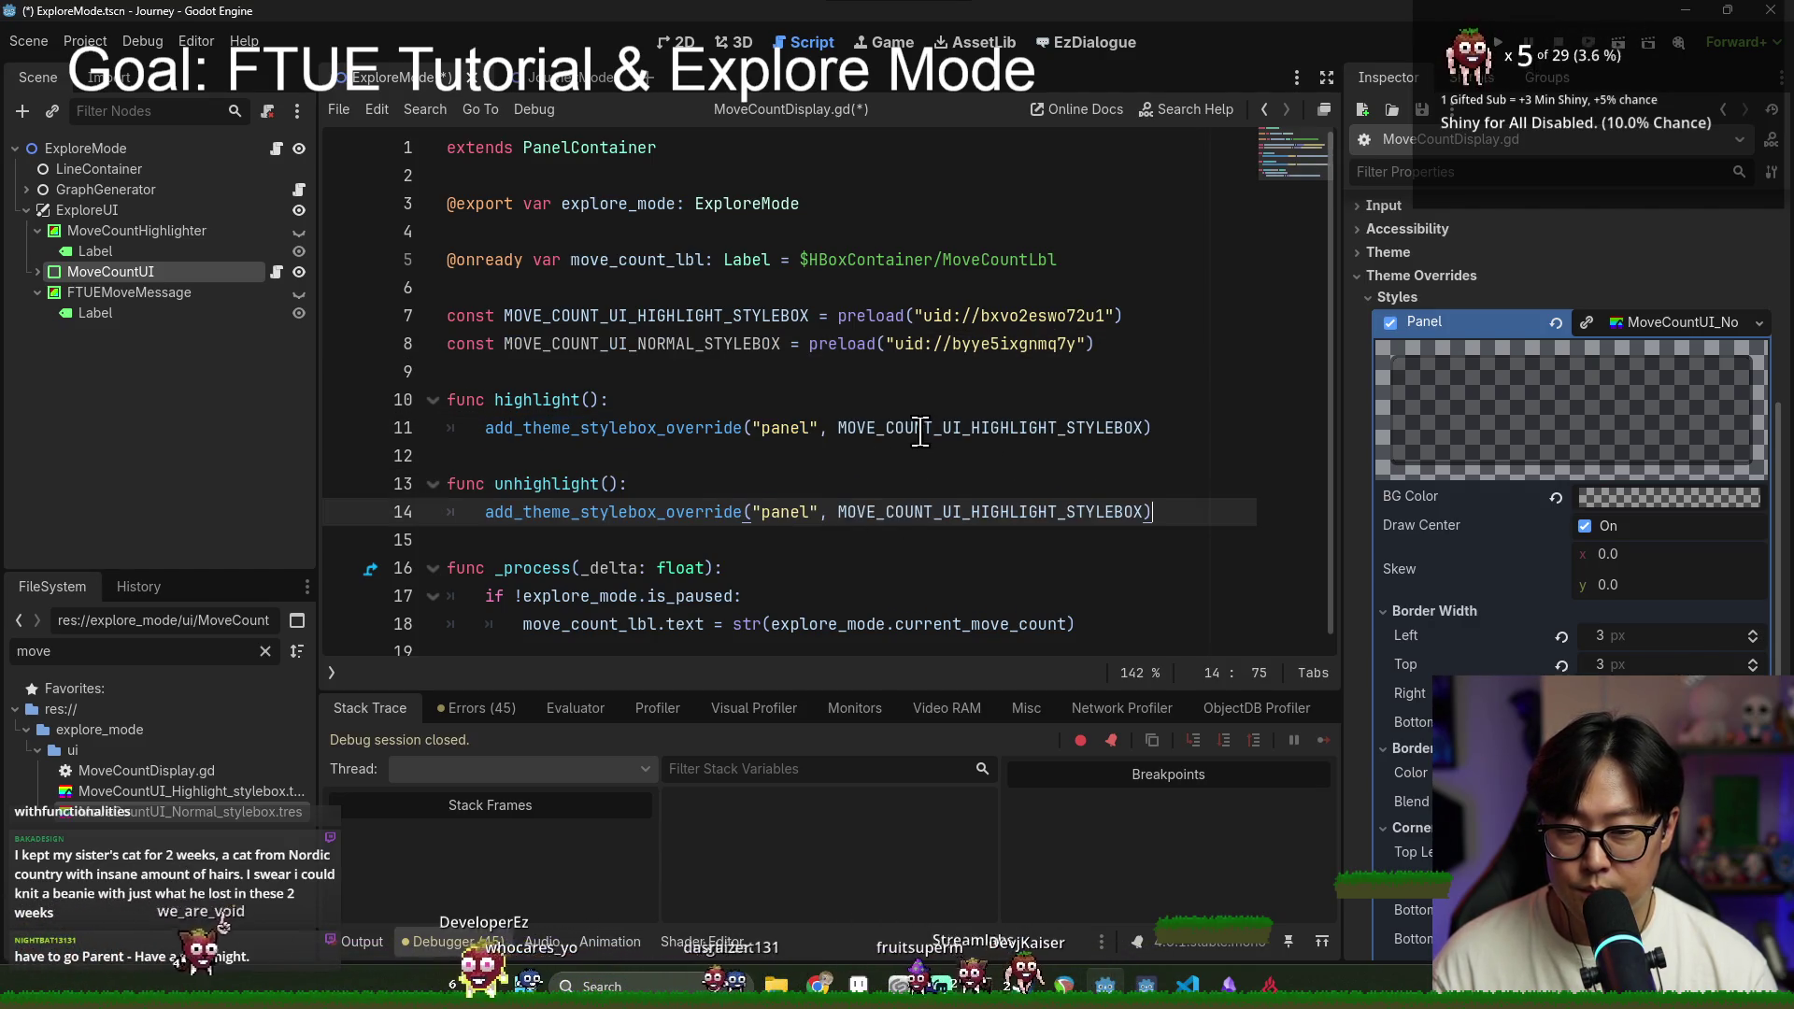
pyautogui.doubleClick(645, 344)
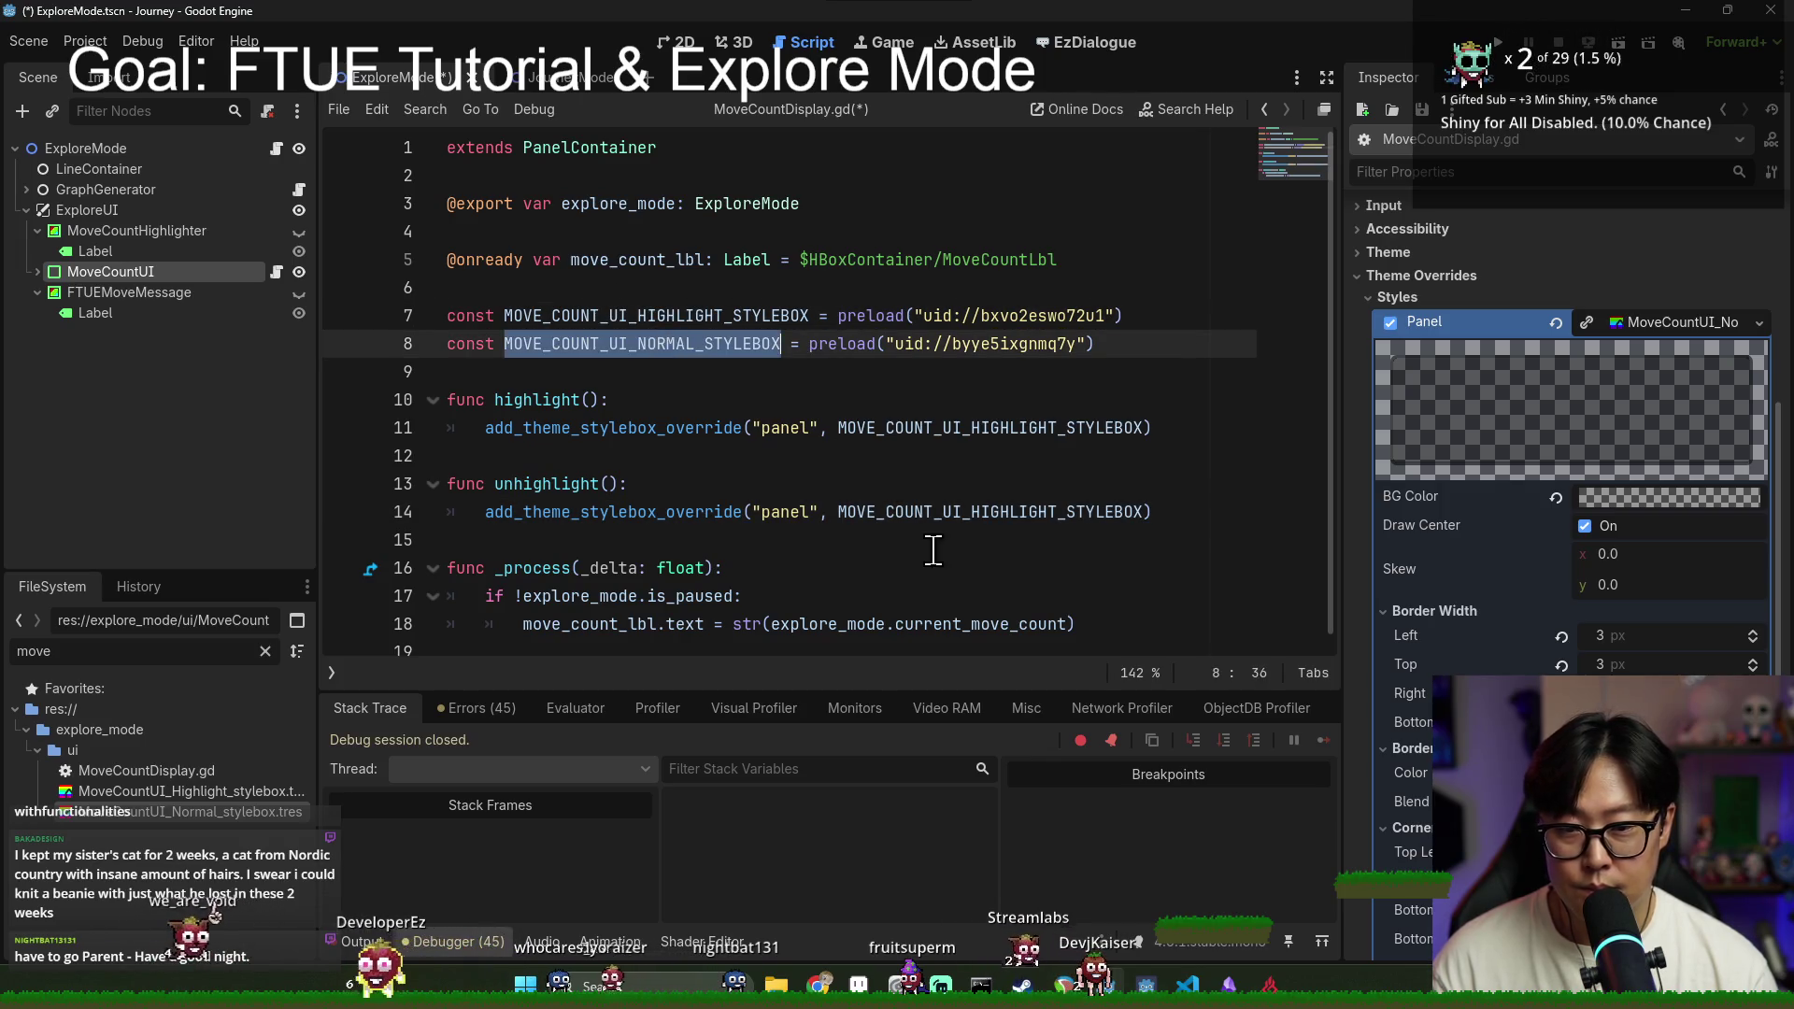
pyautogui.doubleClick(940, 513)
pyautogui.hotkey('ctrl', 'v')
pyautogui.hotkey('ctrl', 's')
pyautogui.click(913, 344)
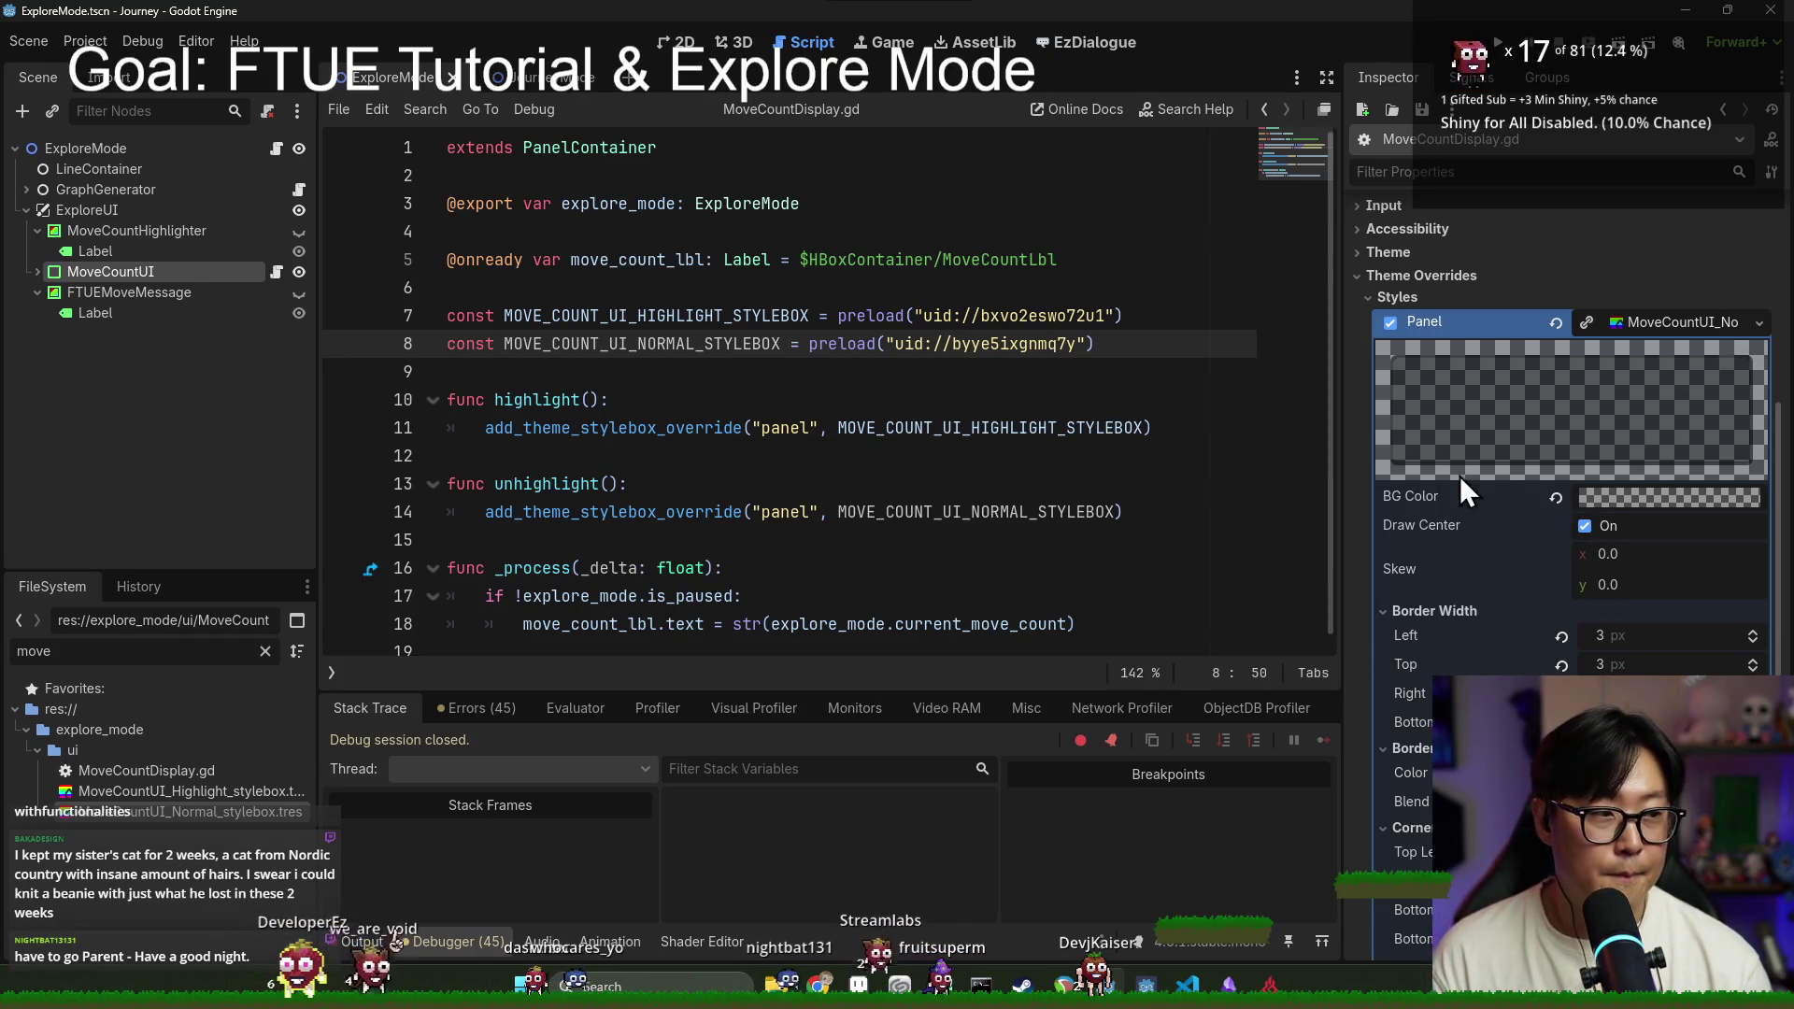
pyautogui.click(714, 372)
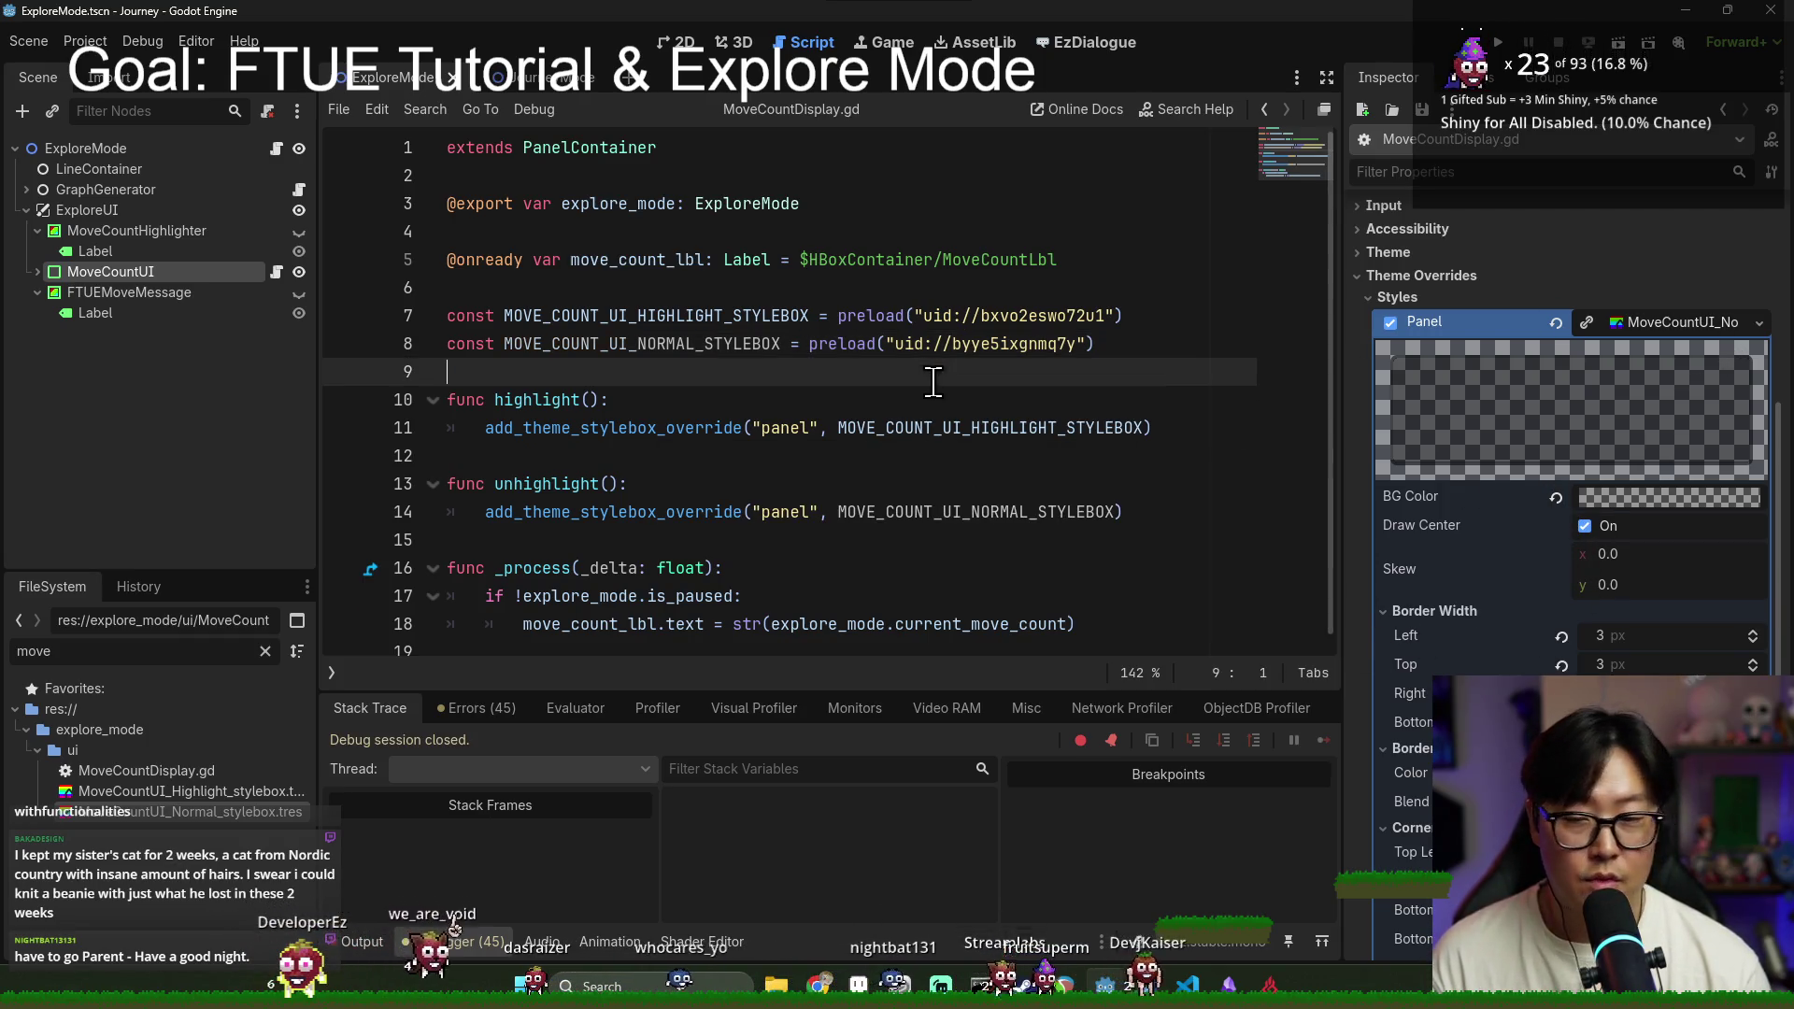
pyautogui.click(677, 42)
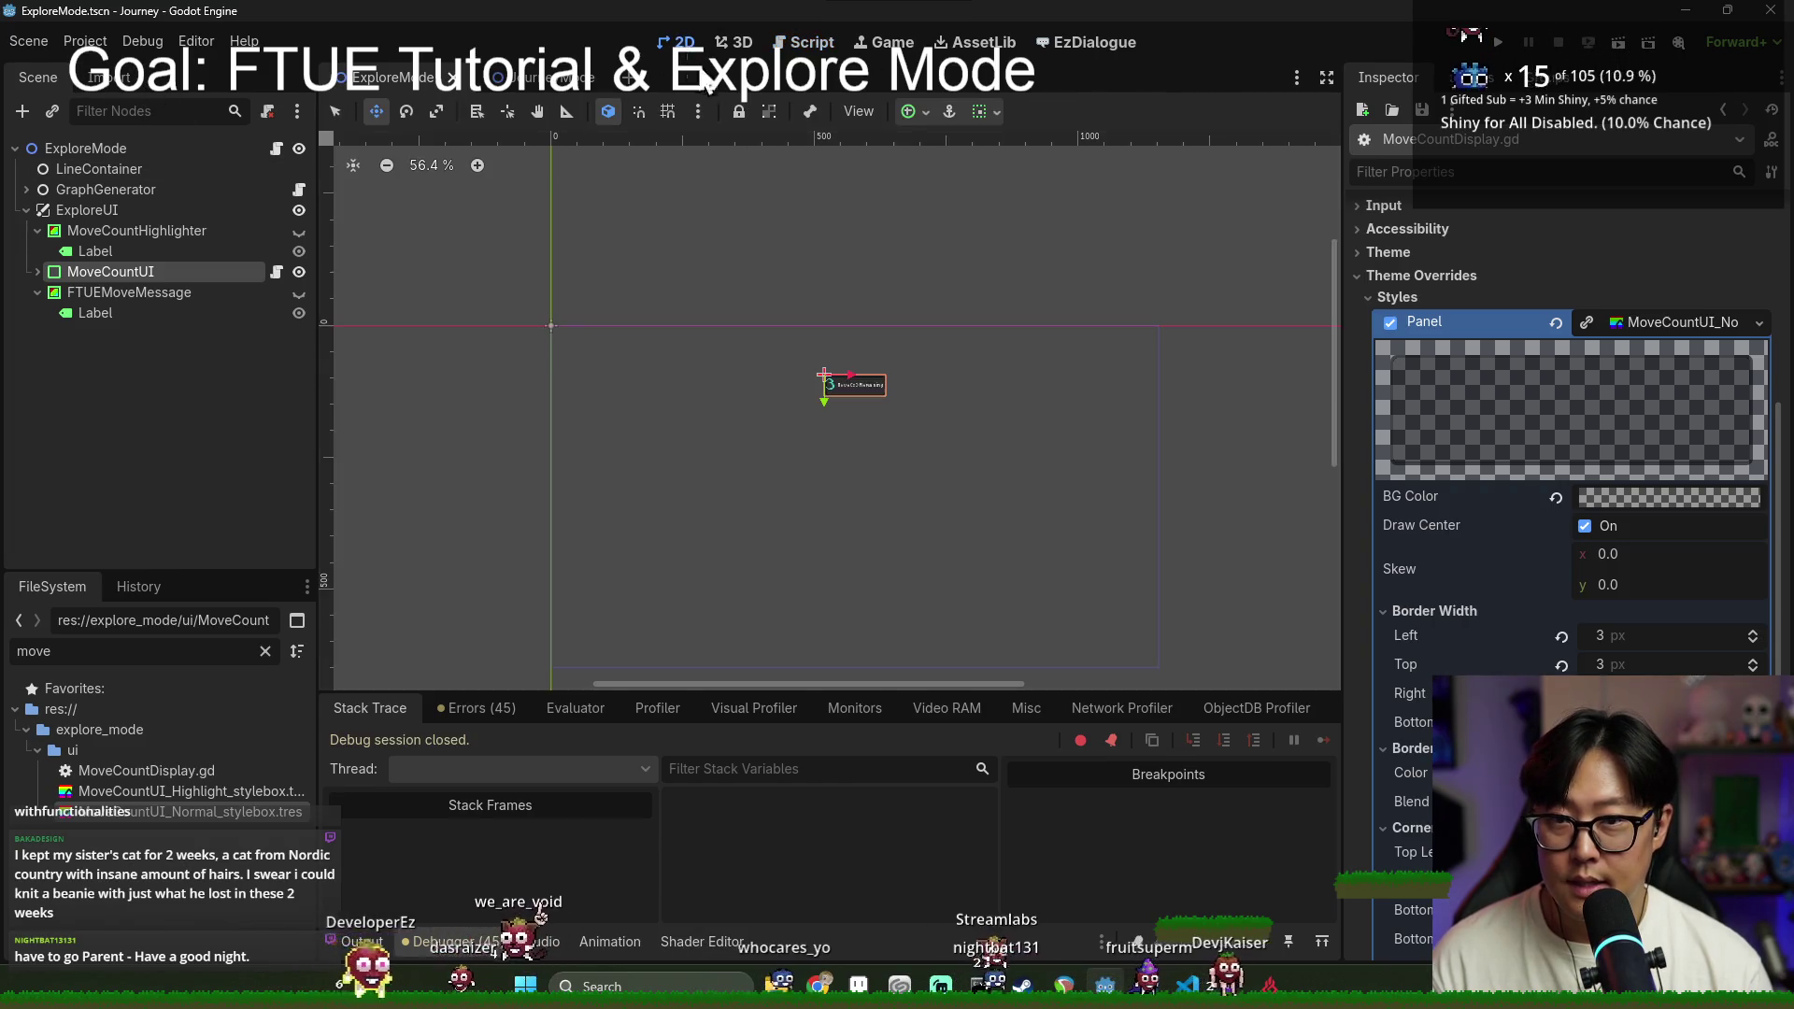
# Step: Add a Button child to MoveCountHighlighter and give it the text Continue
pyautogui.scroll(3, 892, 430)
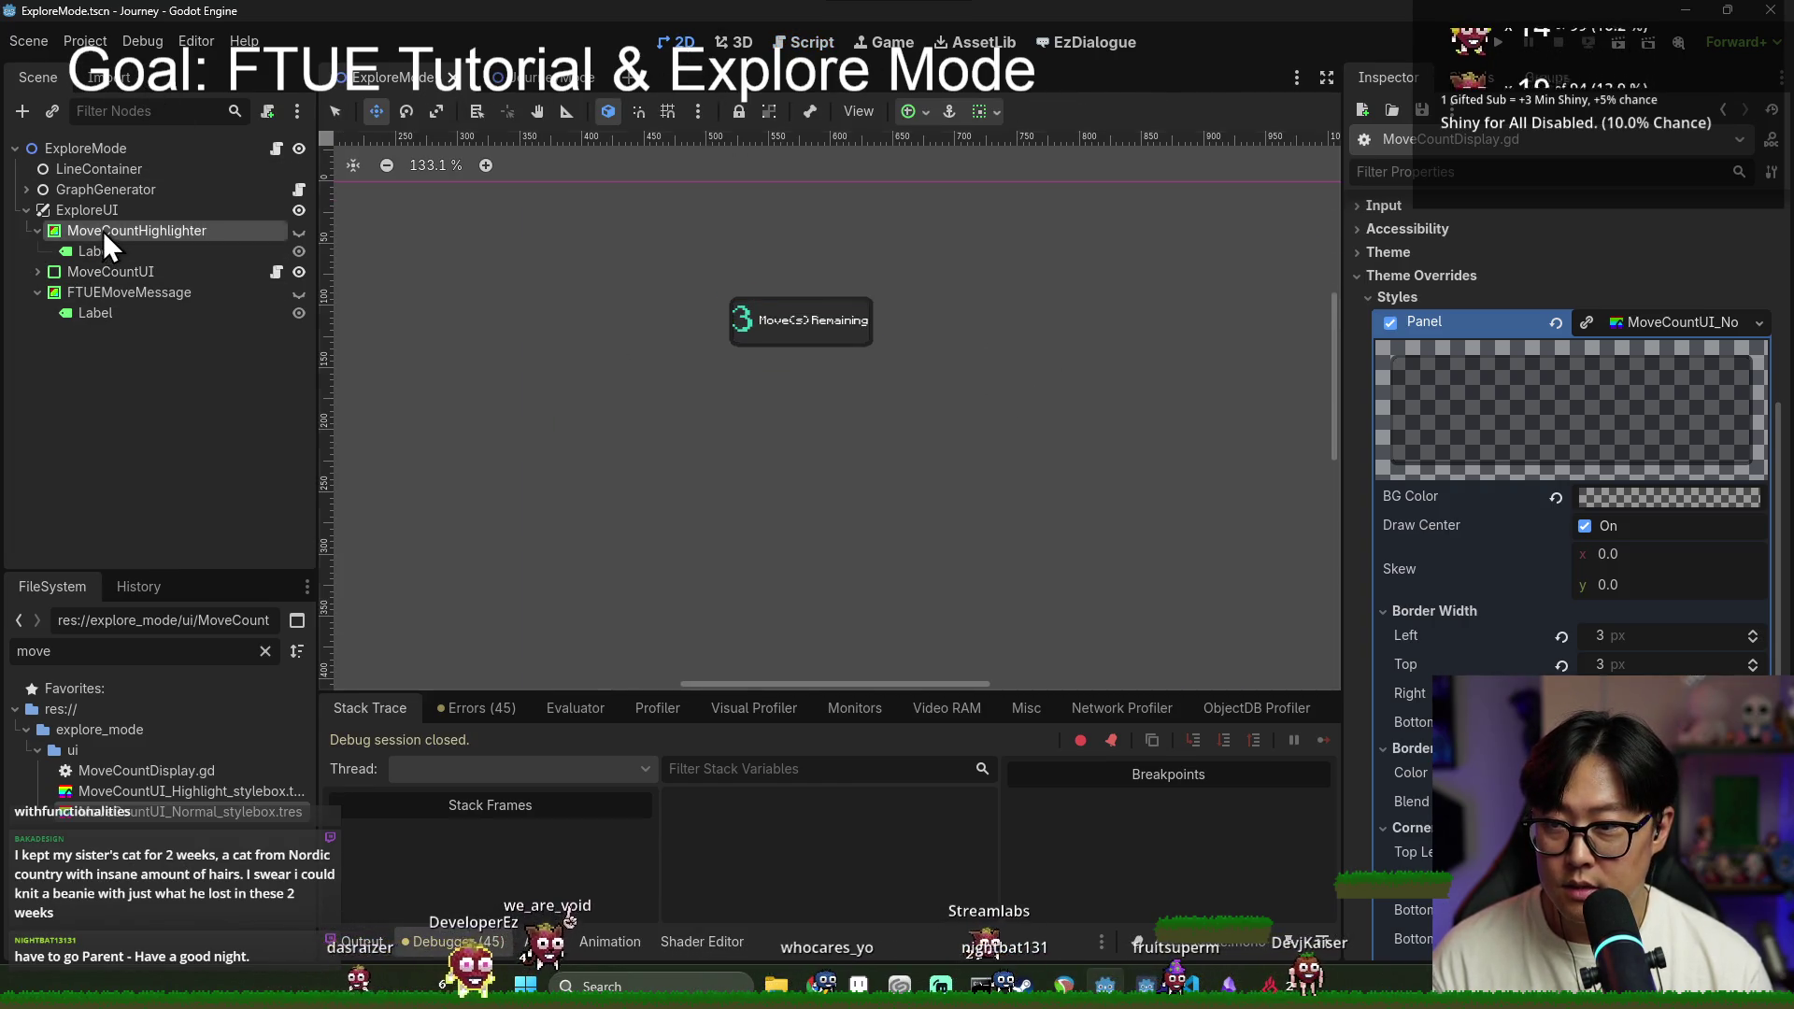
pyautogui.click(102, 232)
pyautogui.rightClick(108, 232)
pyautogui.click(164, 251)
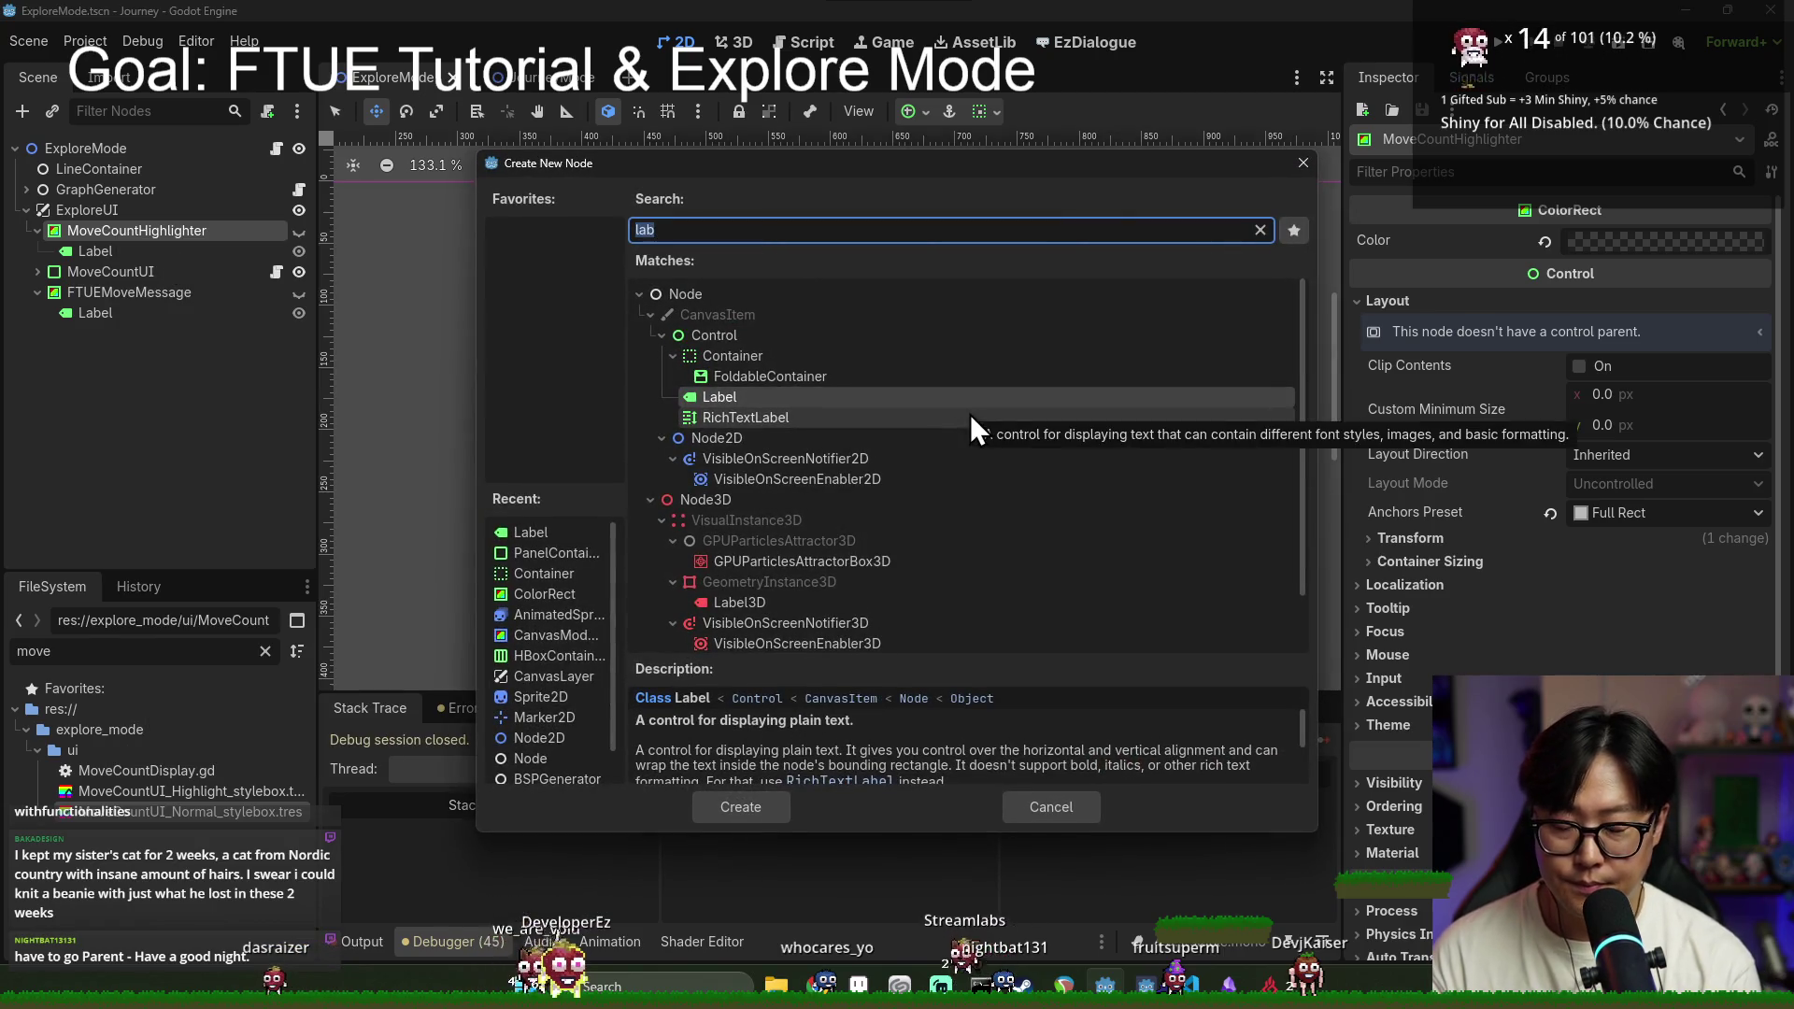
pyautogui.write('button')
pyautogui.press('Return')
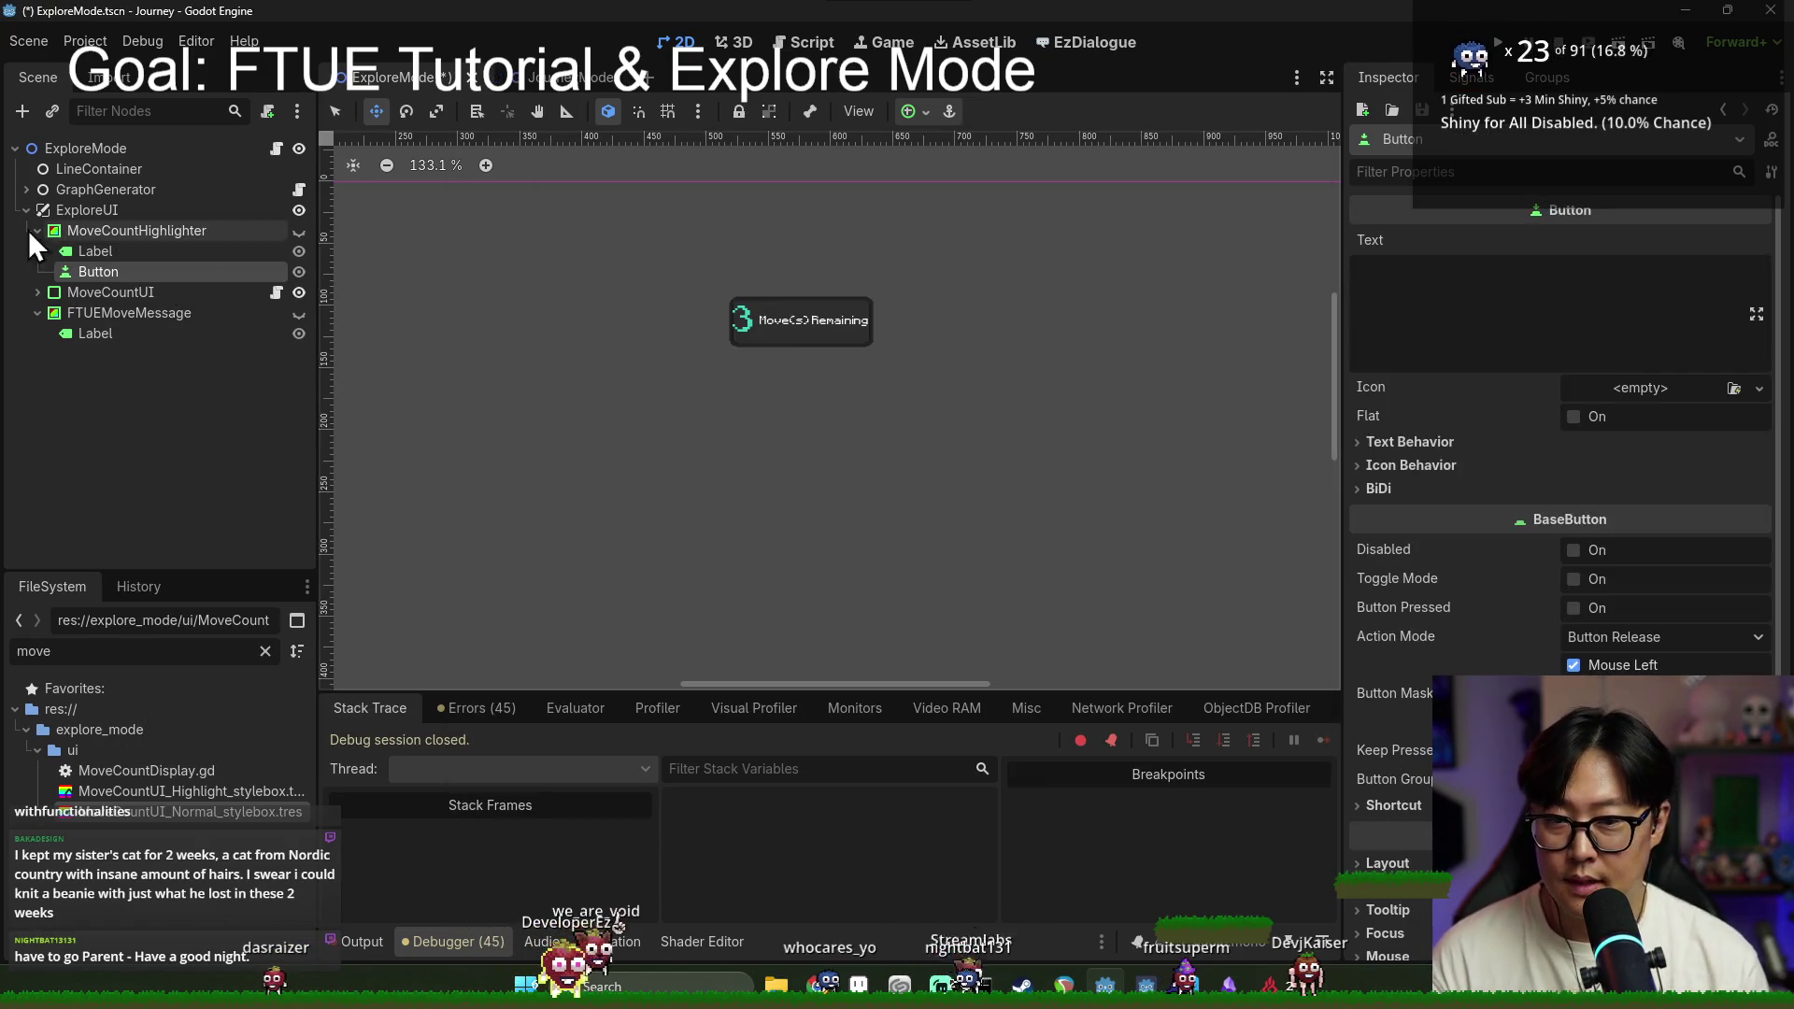
pyautogui.click(1542, 331)
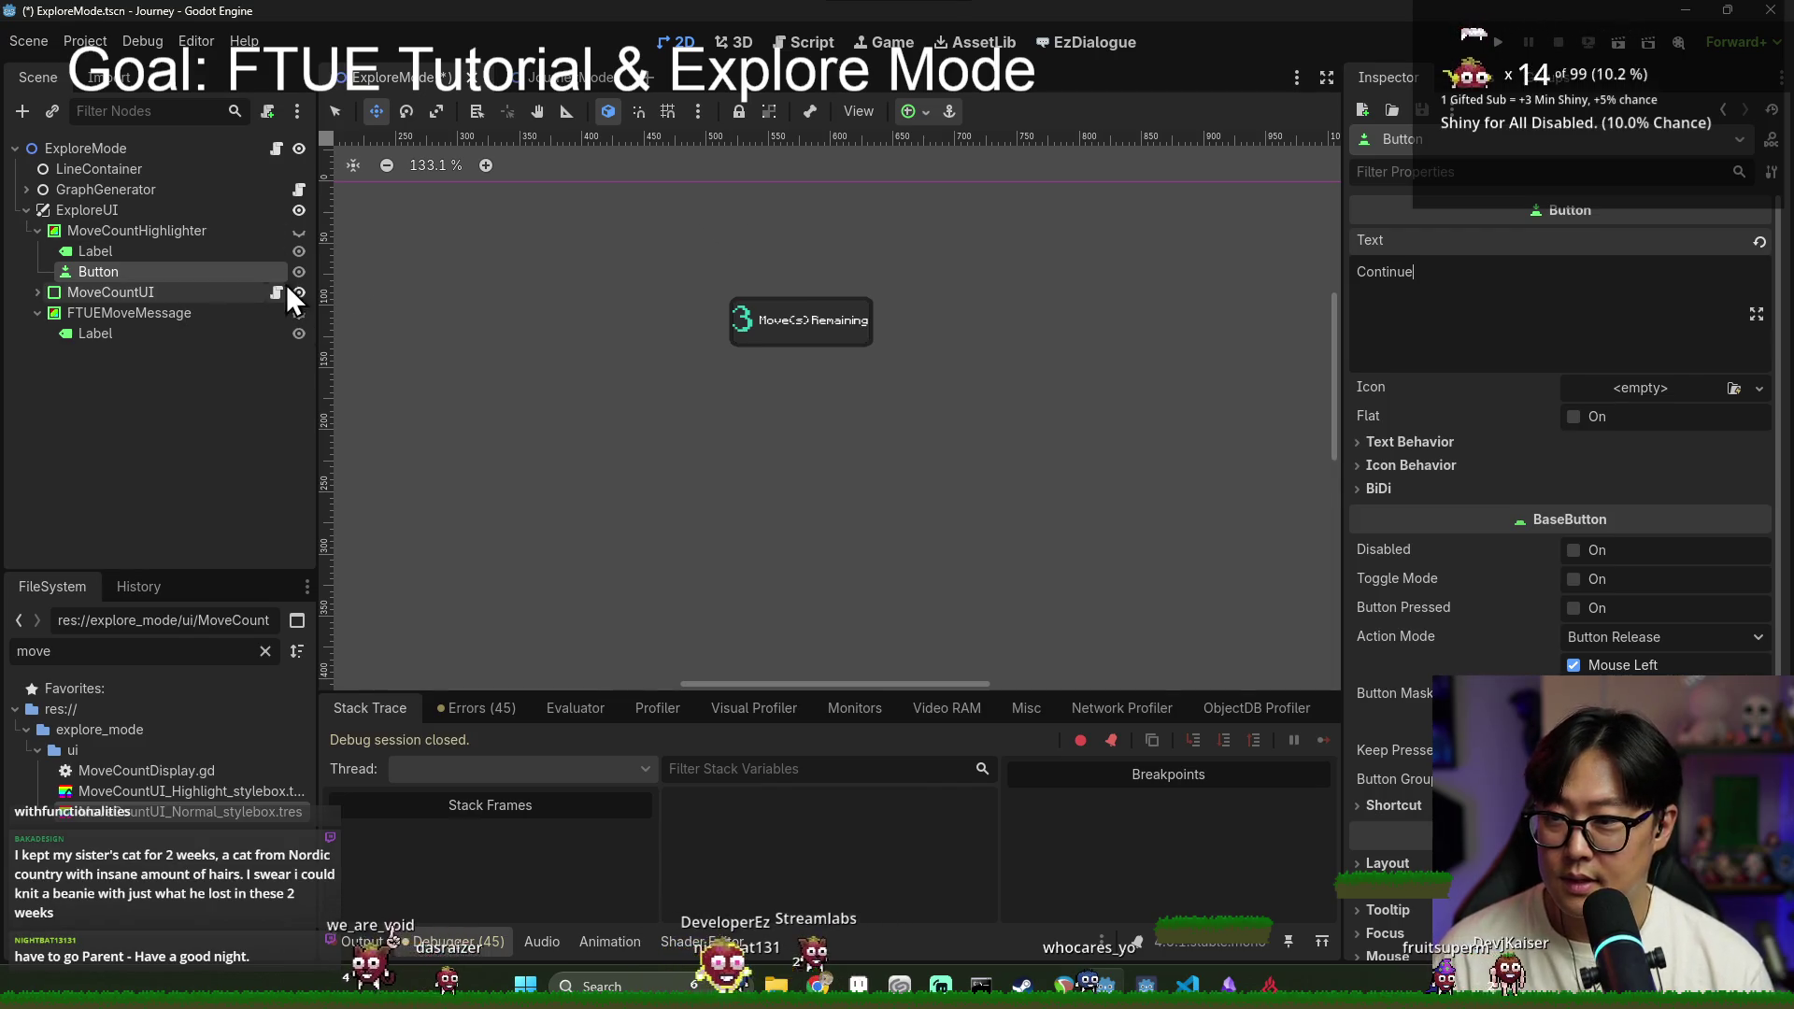
# Step: Centre the Continue button, move it just below the message, and save the scene
pyautogui.click(299, 231)
pyautogui.scroll(-4, 841, 402)
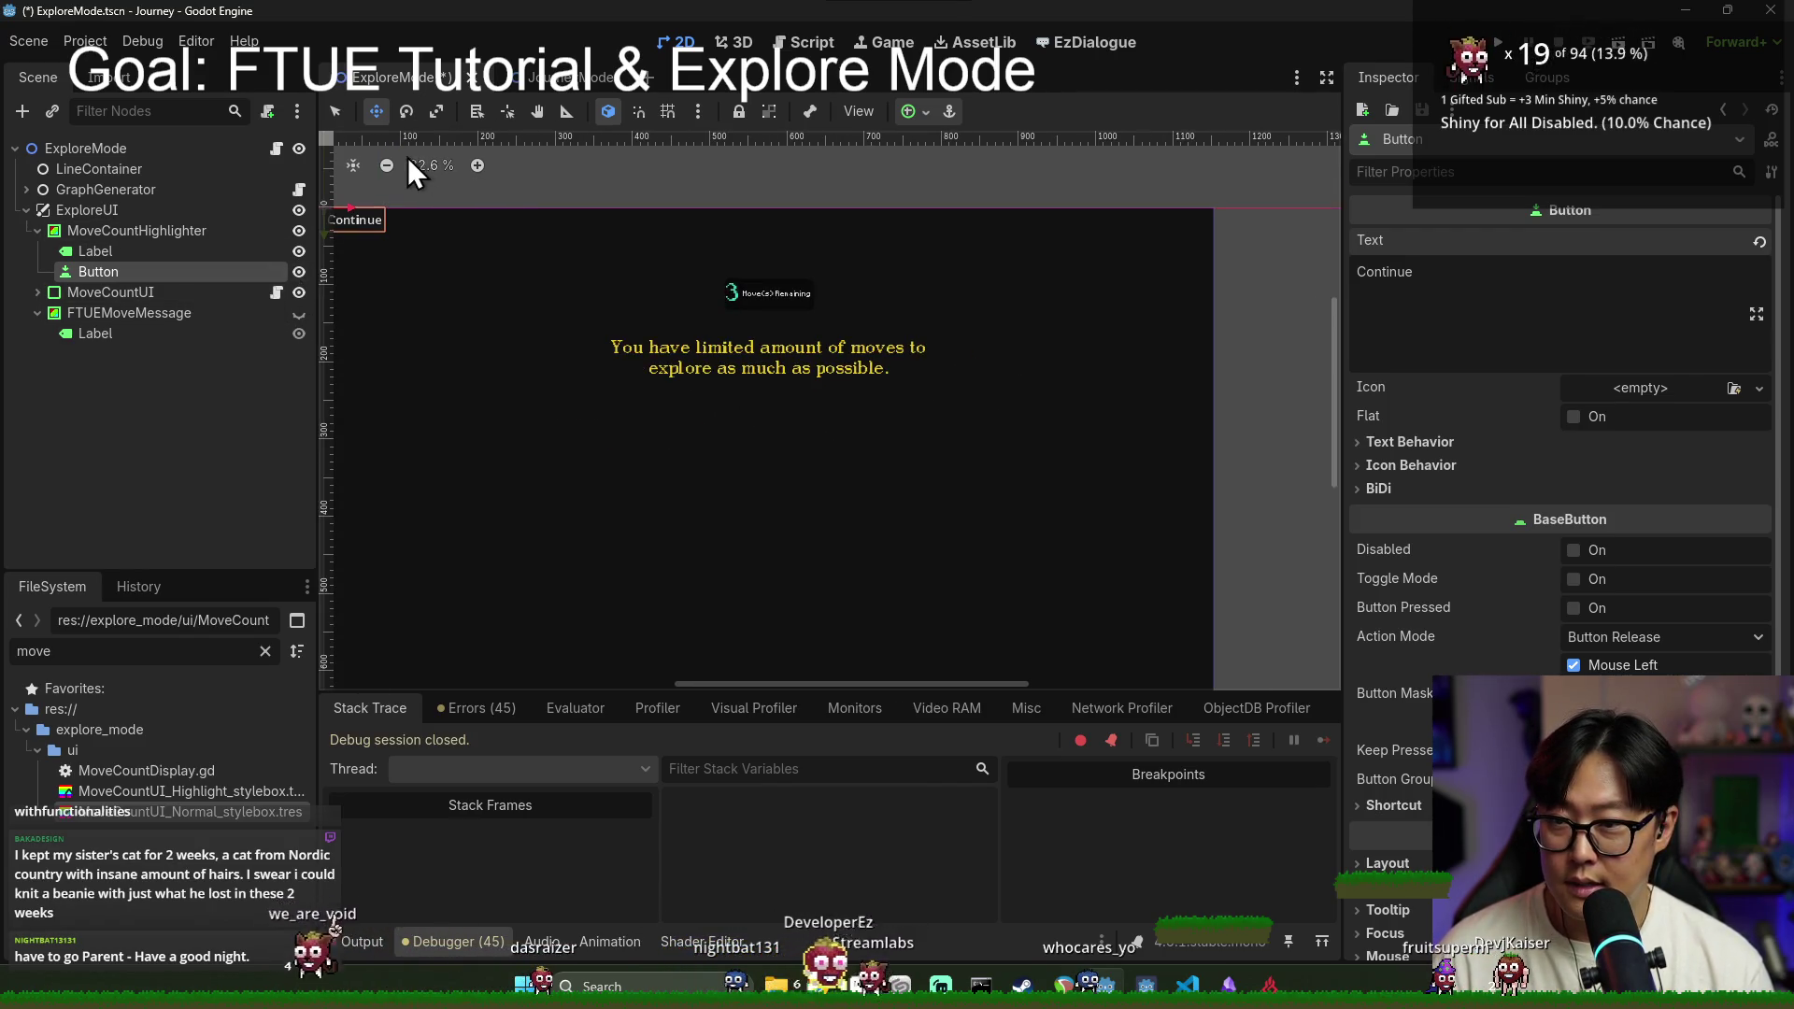
pyautogui.scroll(-3, 1561, 484)
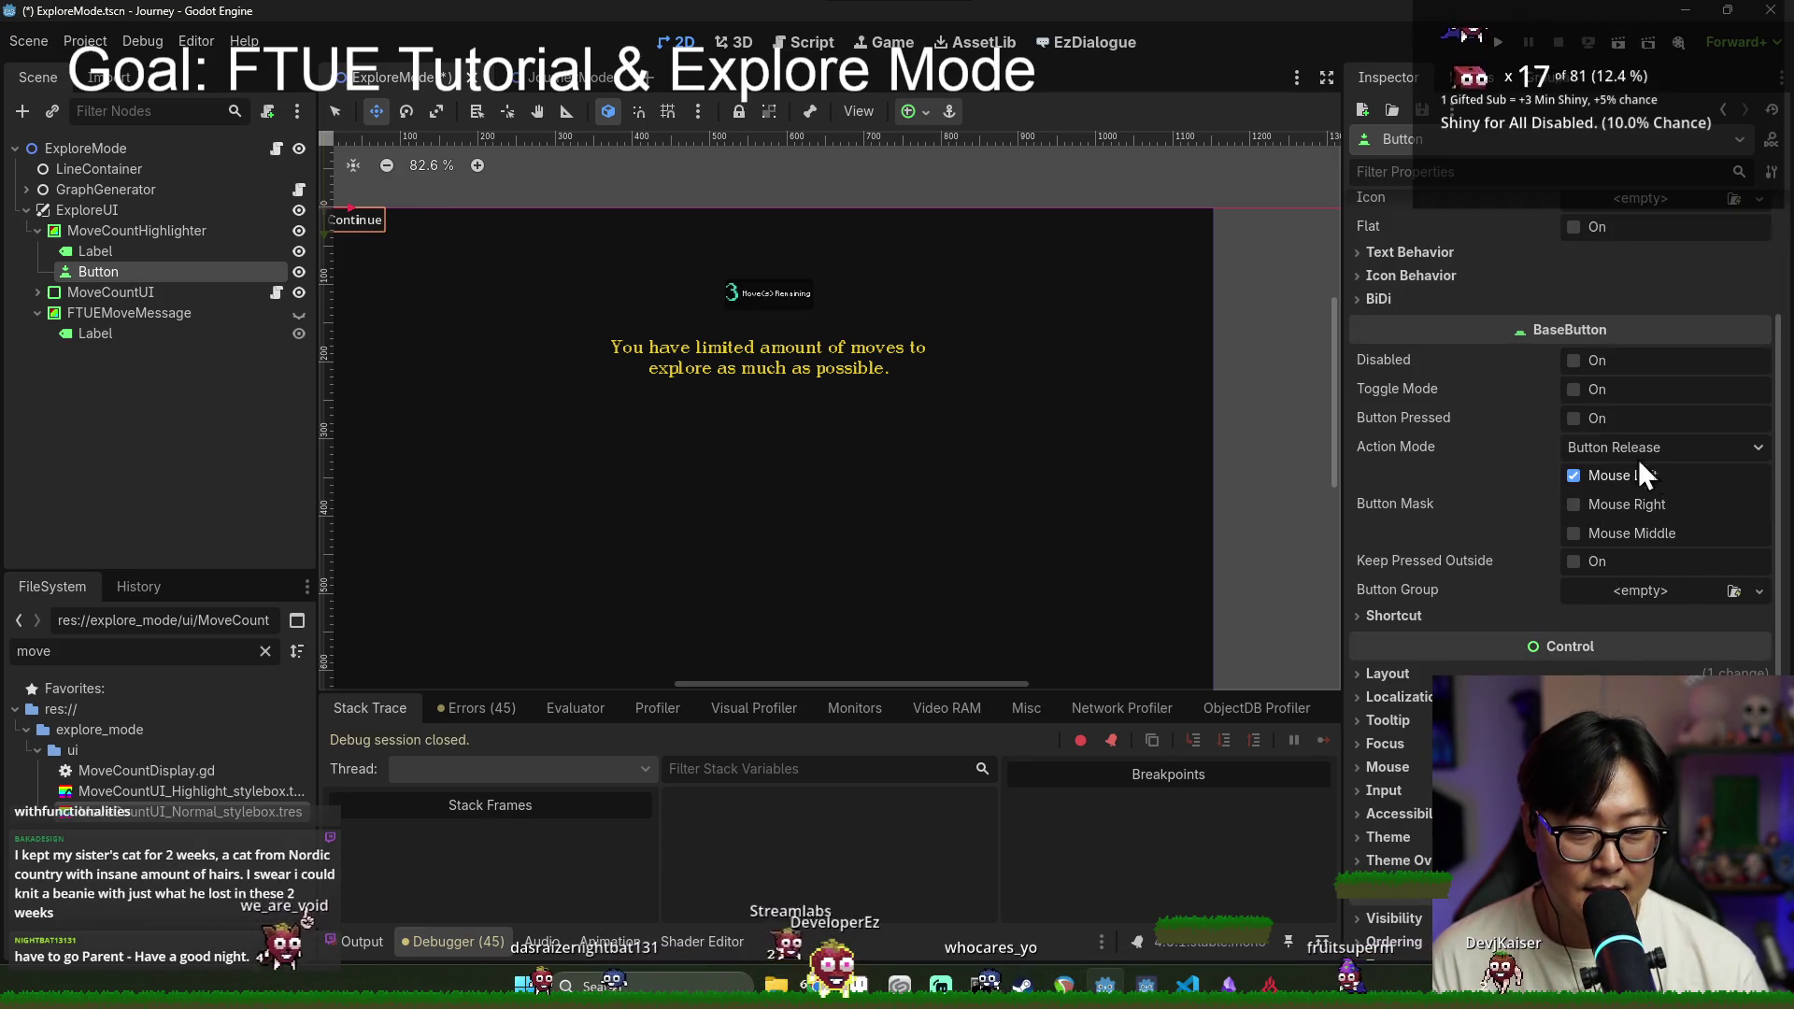
pyautogui.scroll(3, 1626, 466)
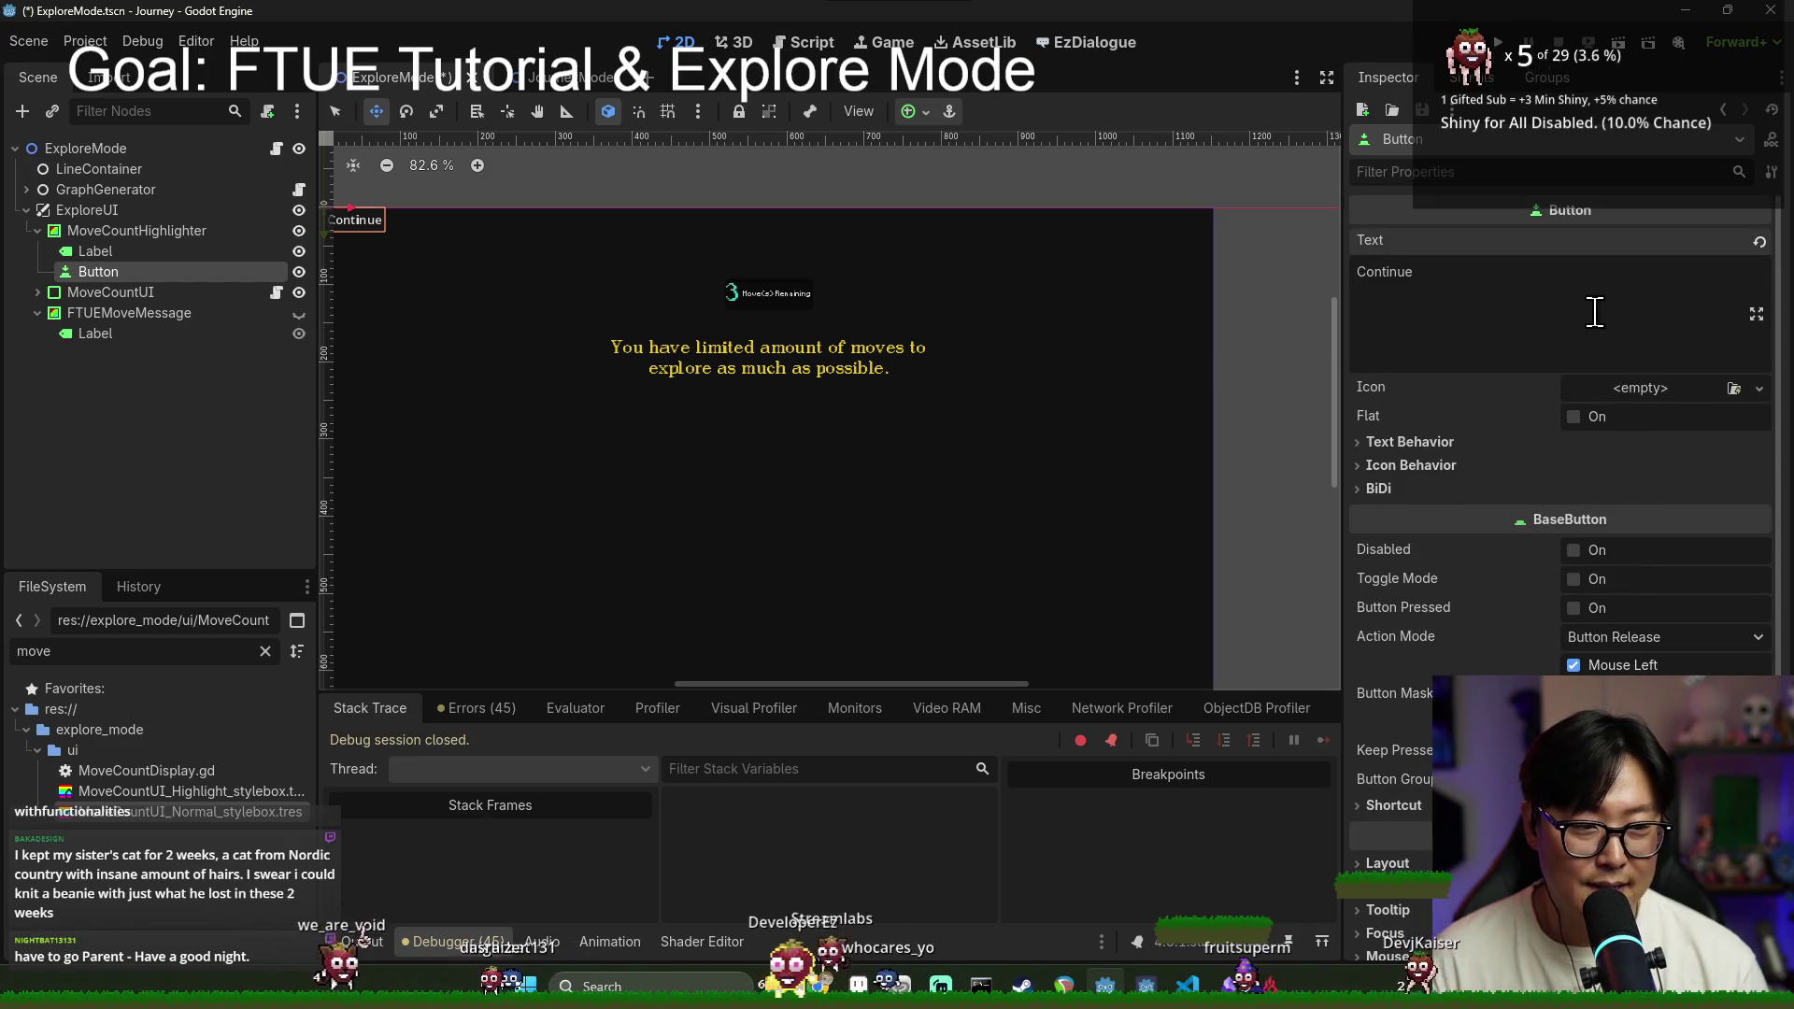
pyautogui.scroll(-3, 1596, 312)
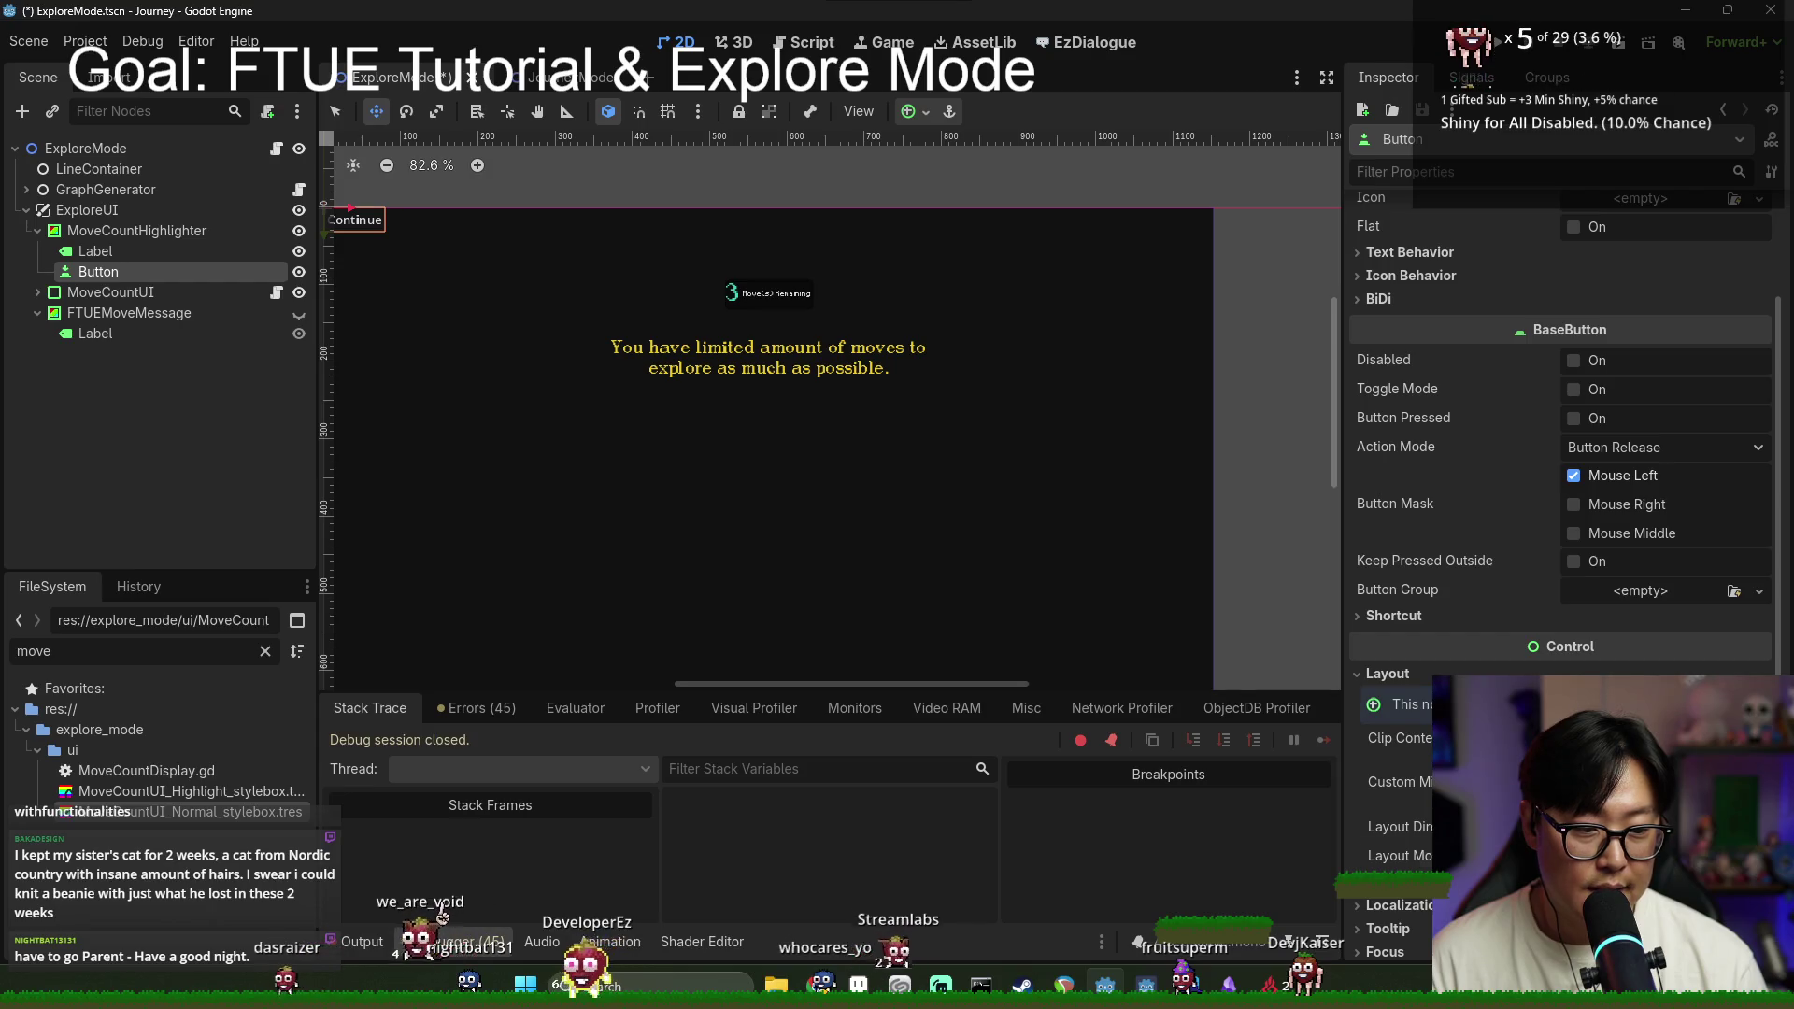
pyautogui.click(1663, 884)
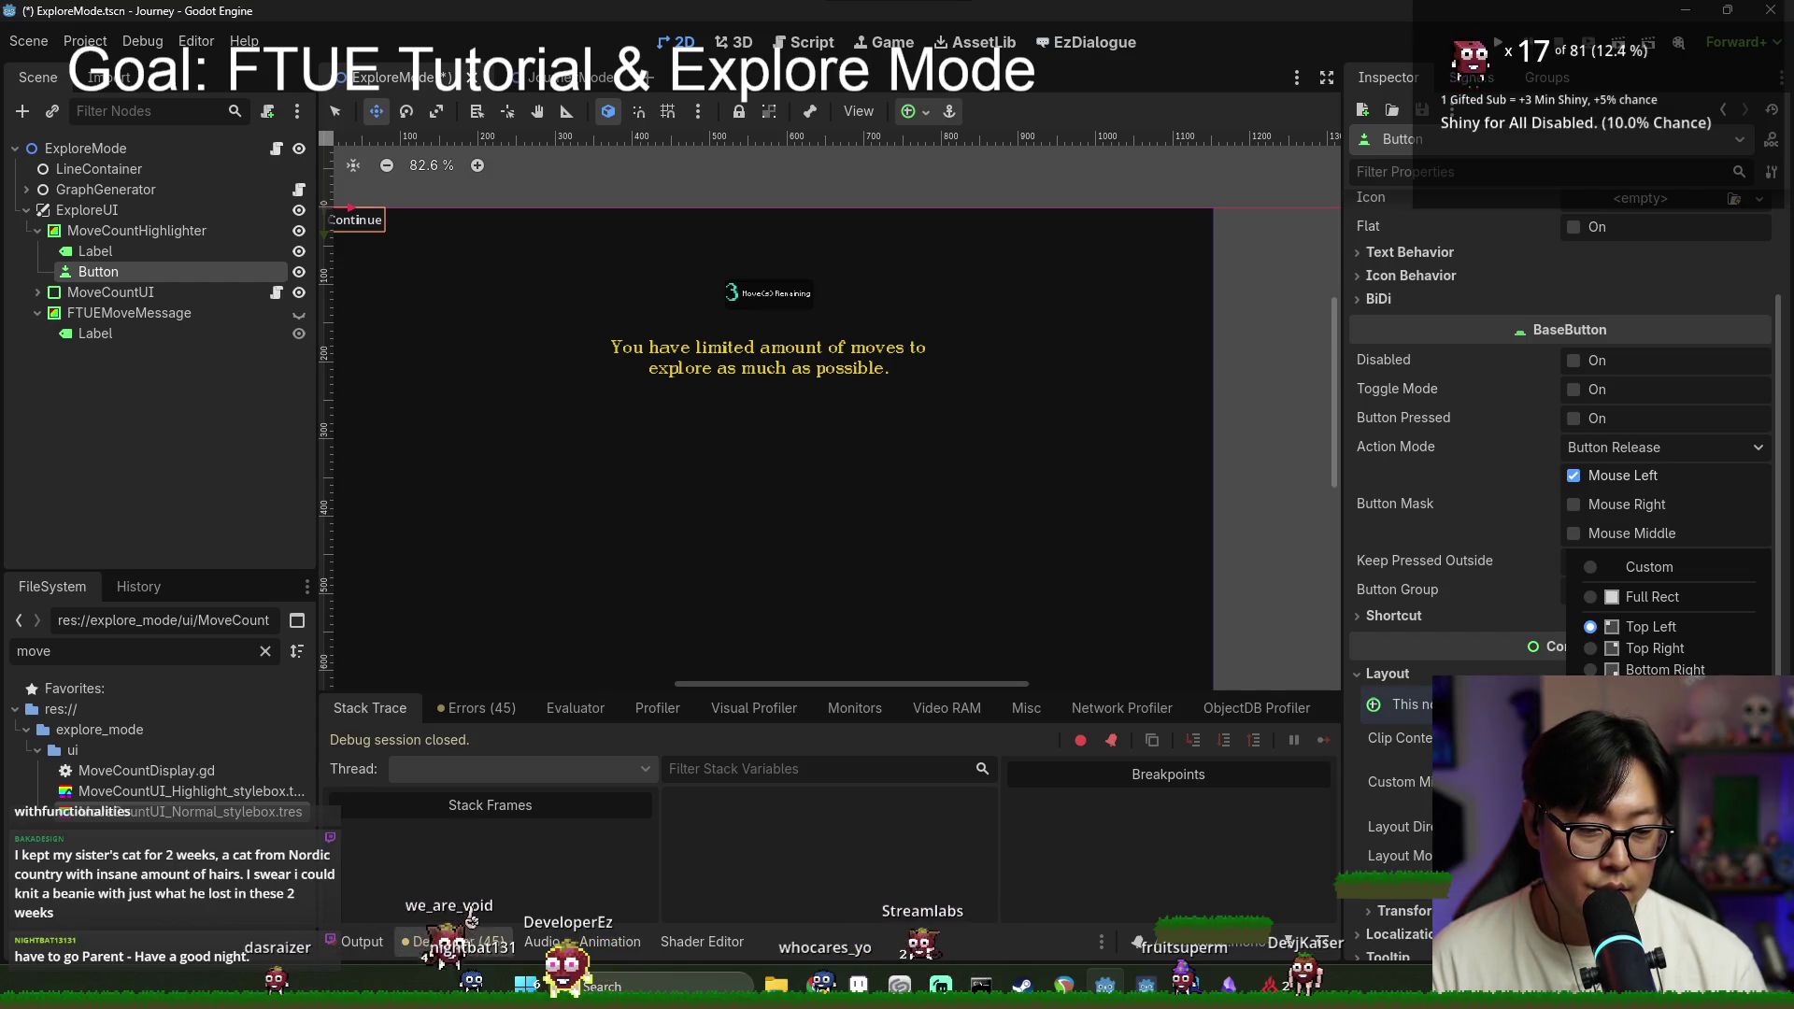
pyautogui.click(1645, 799)
pyautogui.scroll(2, 733, 513)
pyautogui.moveTo(733, 513)
pyautogui.mouseDown()
pyautogui.moveTo(737, 433)
pyautogui.moveTo(753, 438)
pyautogui.mouseUp()
pyautogui.hotkey('ctrl', 's')
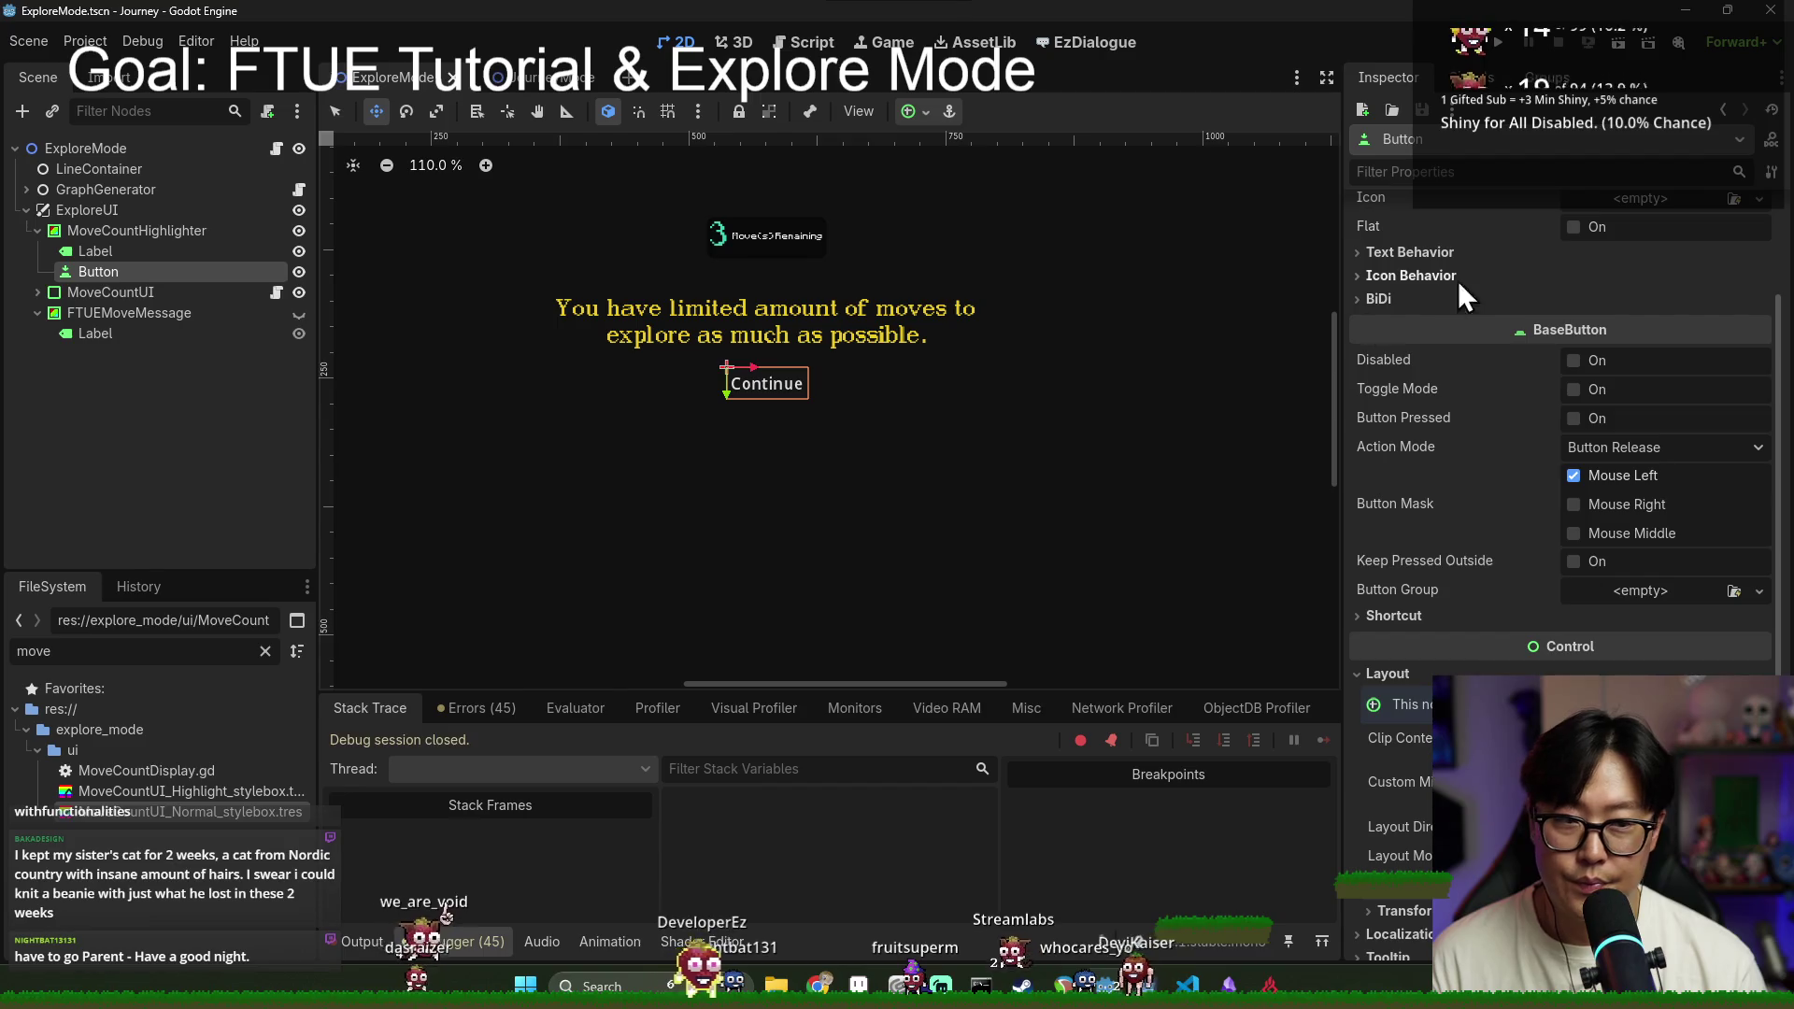
pyautogui.scroll(3, 1514, 293)
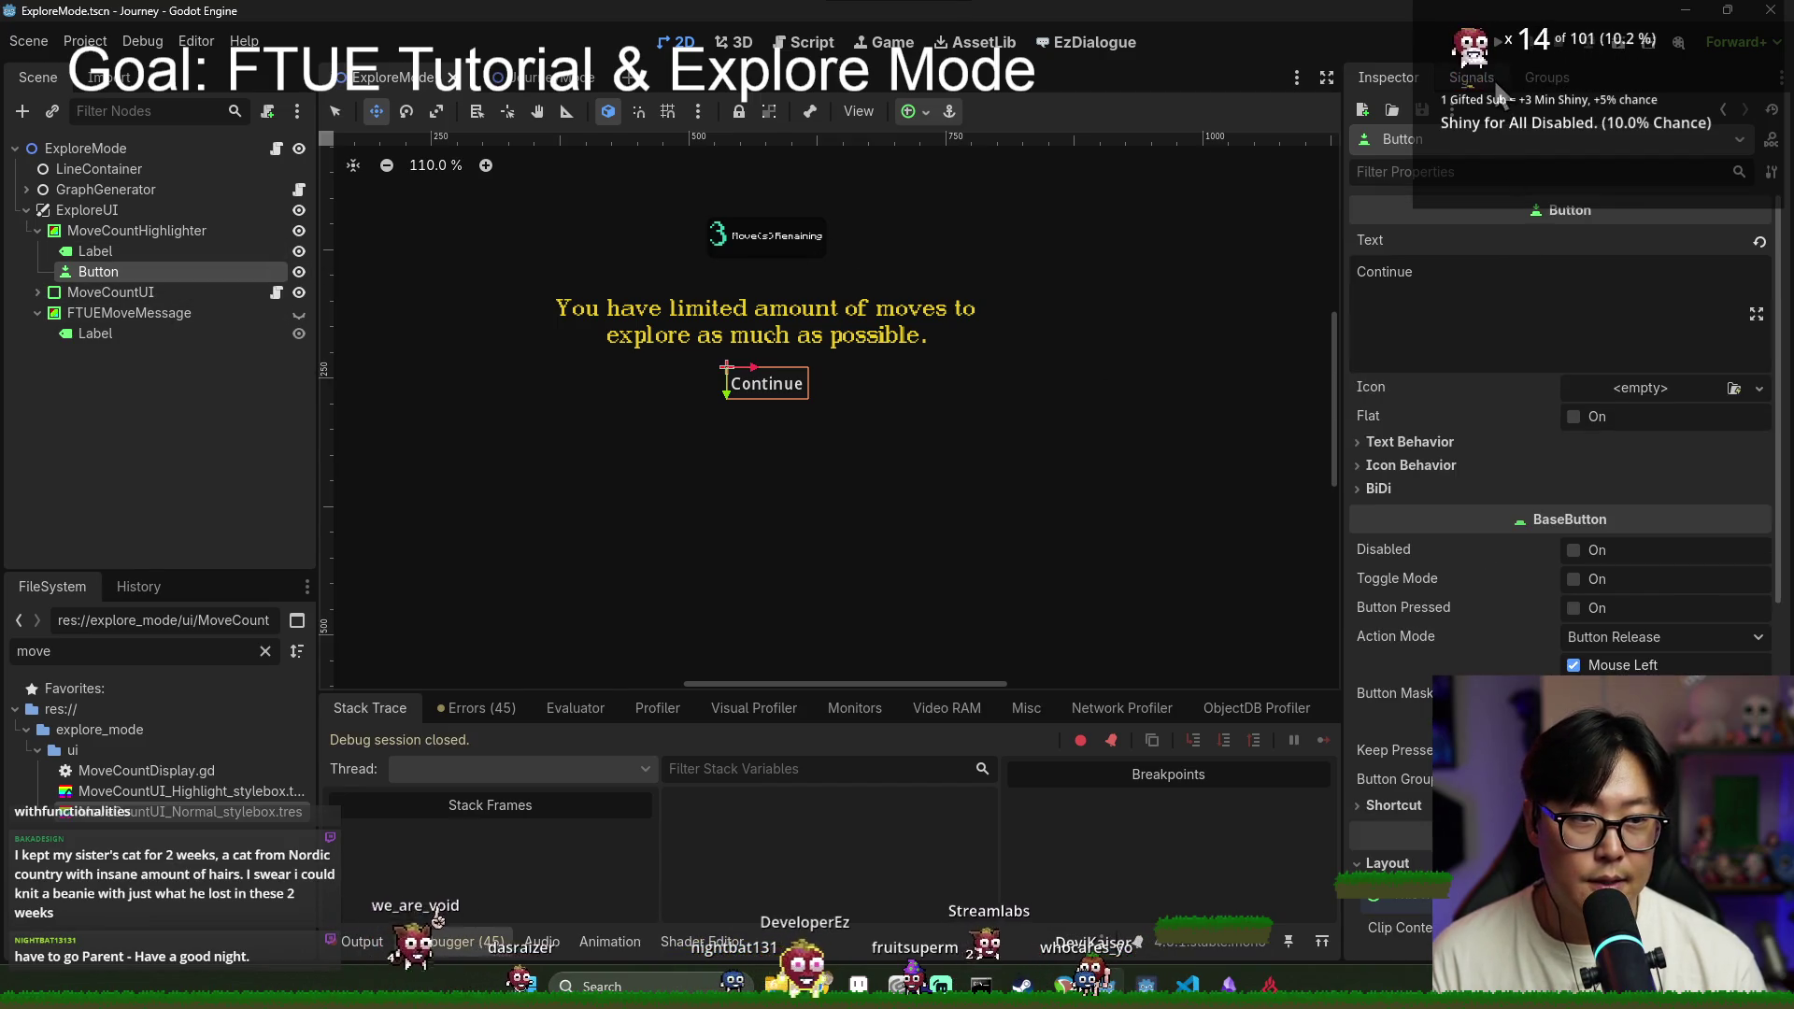
# Step: Connect the Continue button's pressed signal to the explore_mode.gd script
pyautogui.click(1496, 84)
pyautogui.doubleClick(1425, 210)
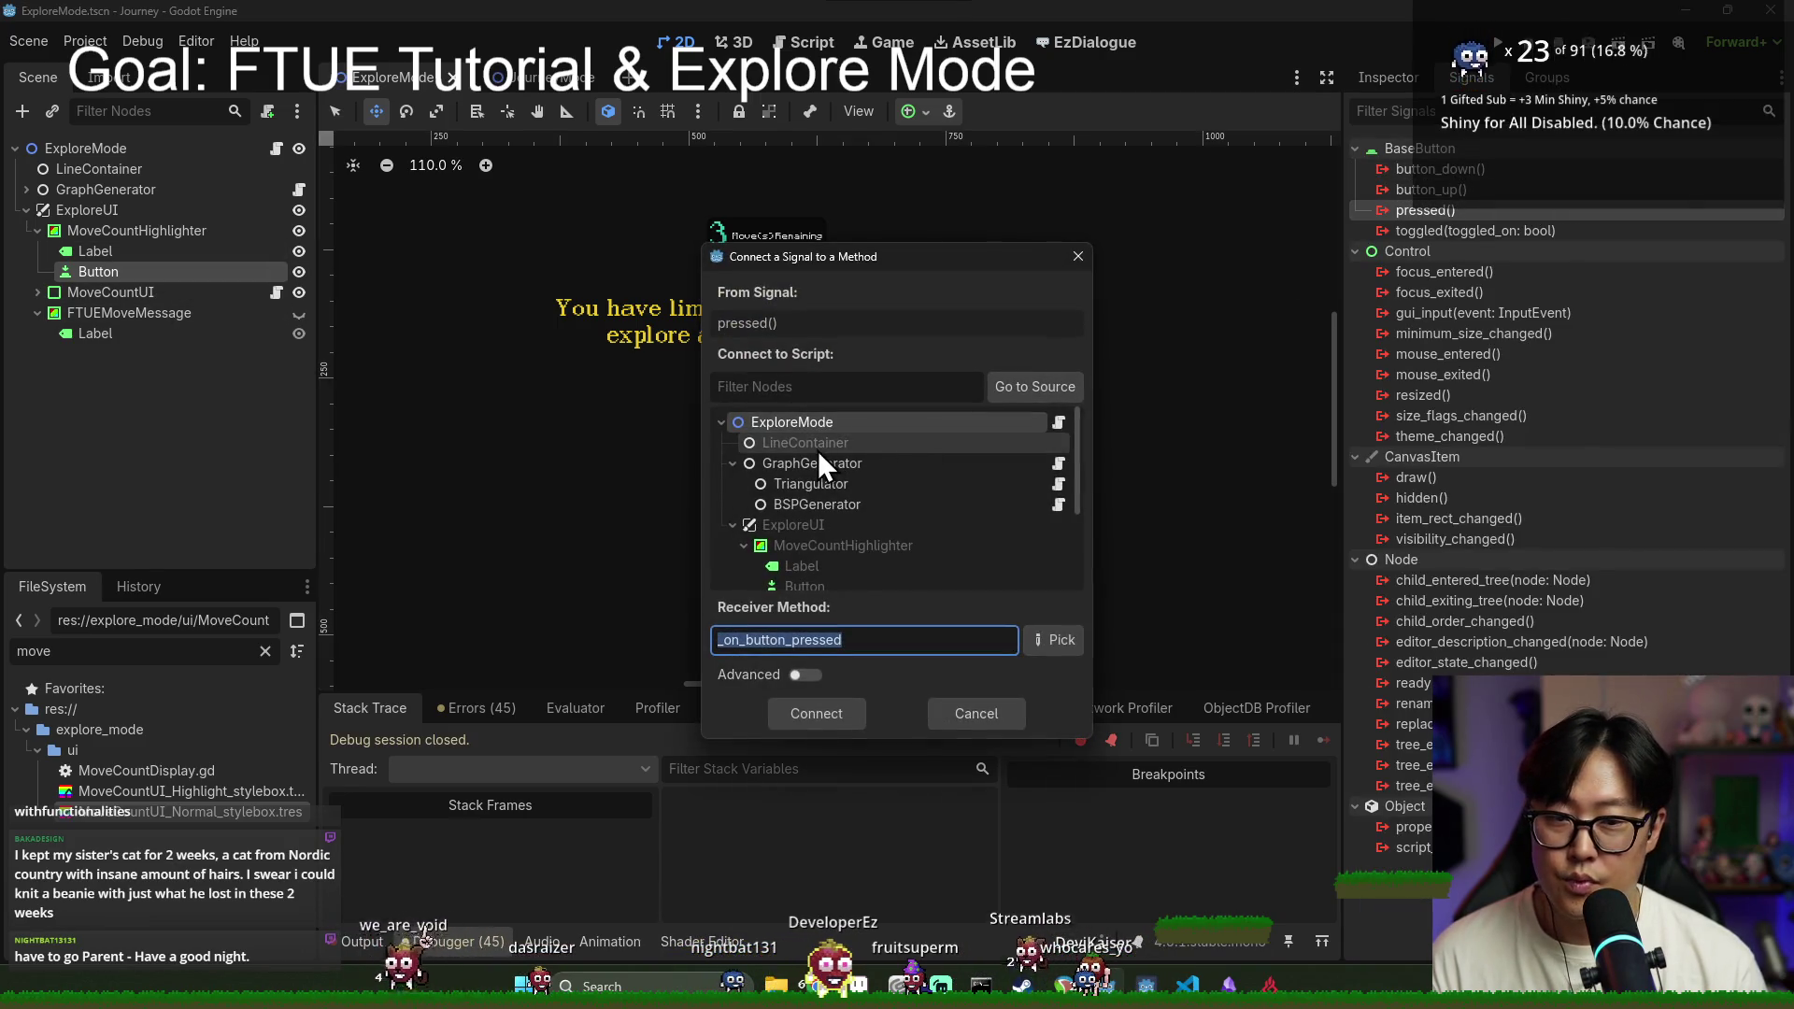
pyautogui.press('Return')
pyautogui.hotkey('ctrl', 's')
# Step: Delete the empty _on_button_pressed stub at the end of explore_mode.gd, save, and select MoveCountUI
pyautogui.scroll(-20, 755, 384)
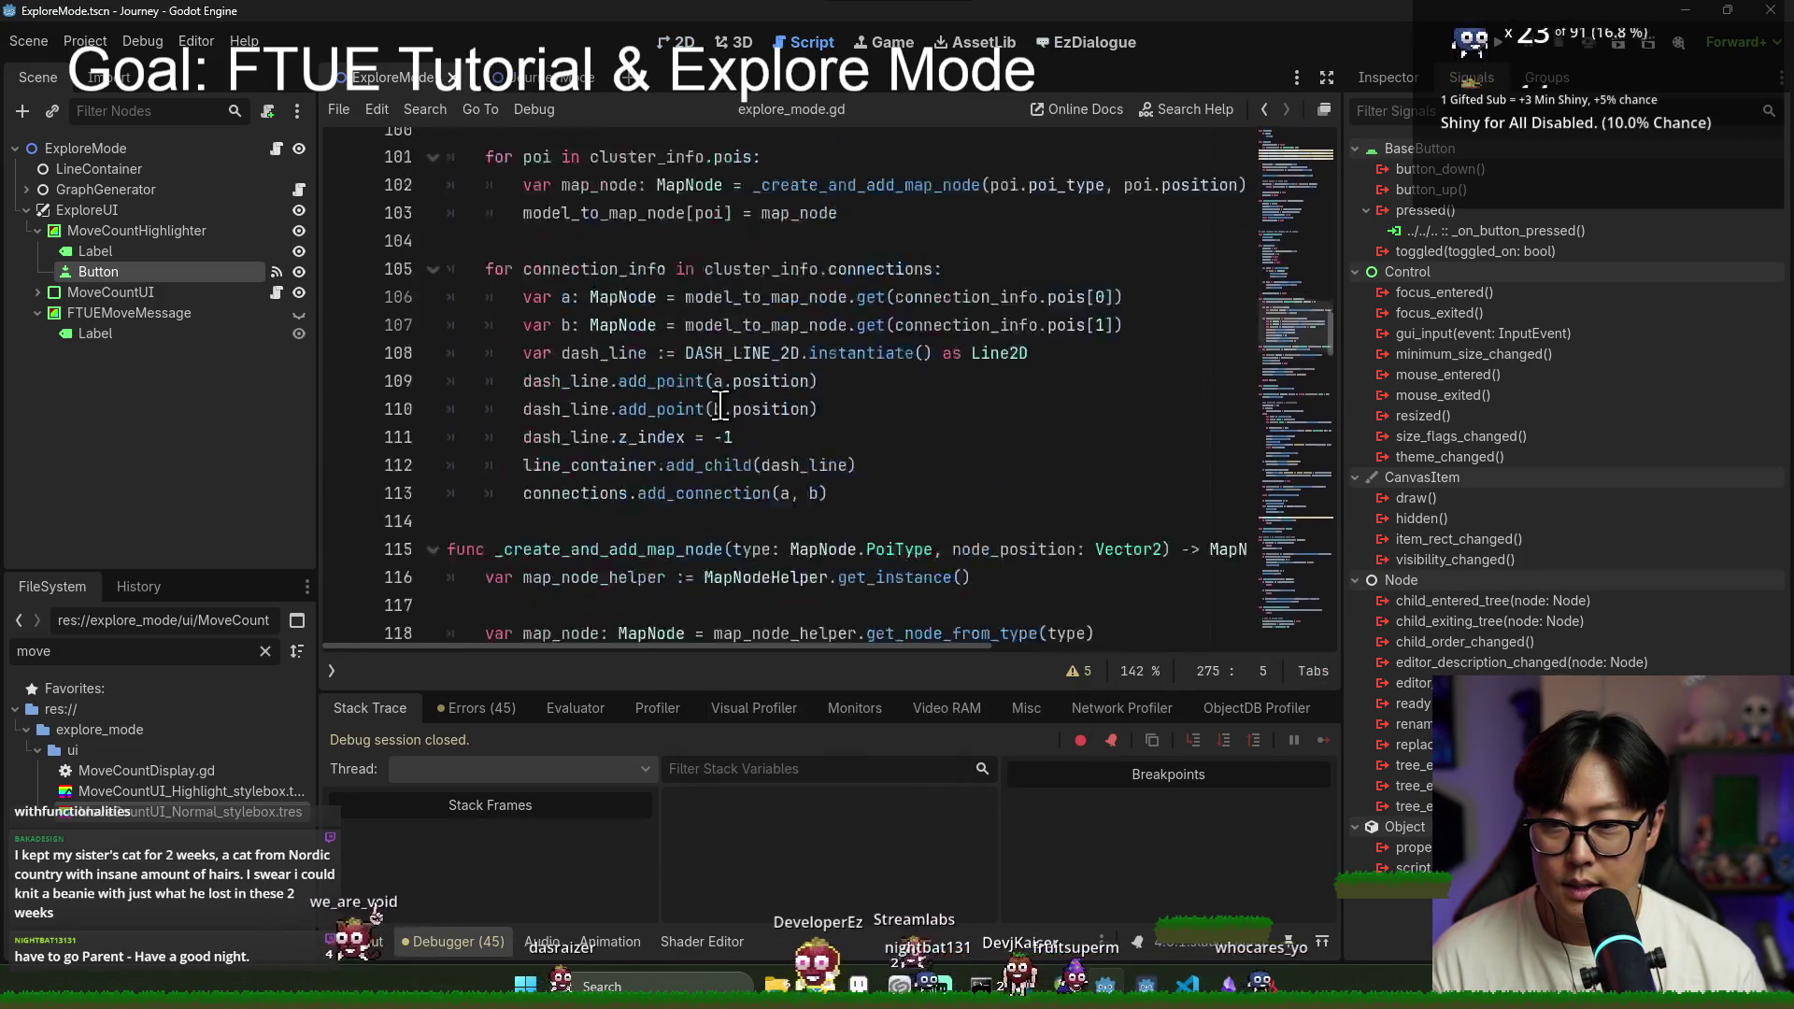
pyautogui.scroll(-20, 724, 422)
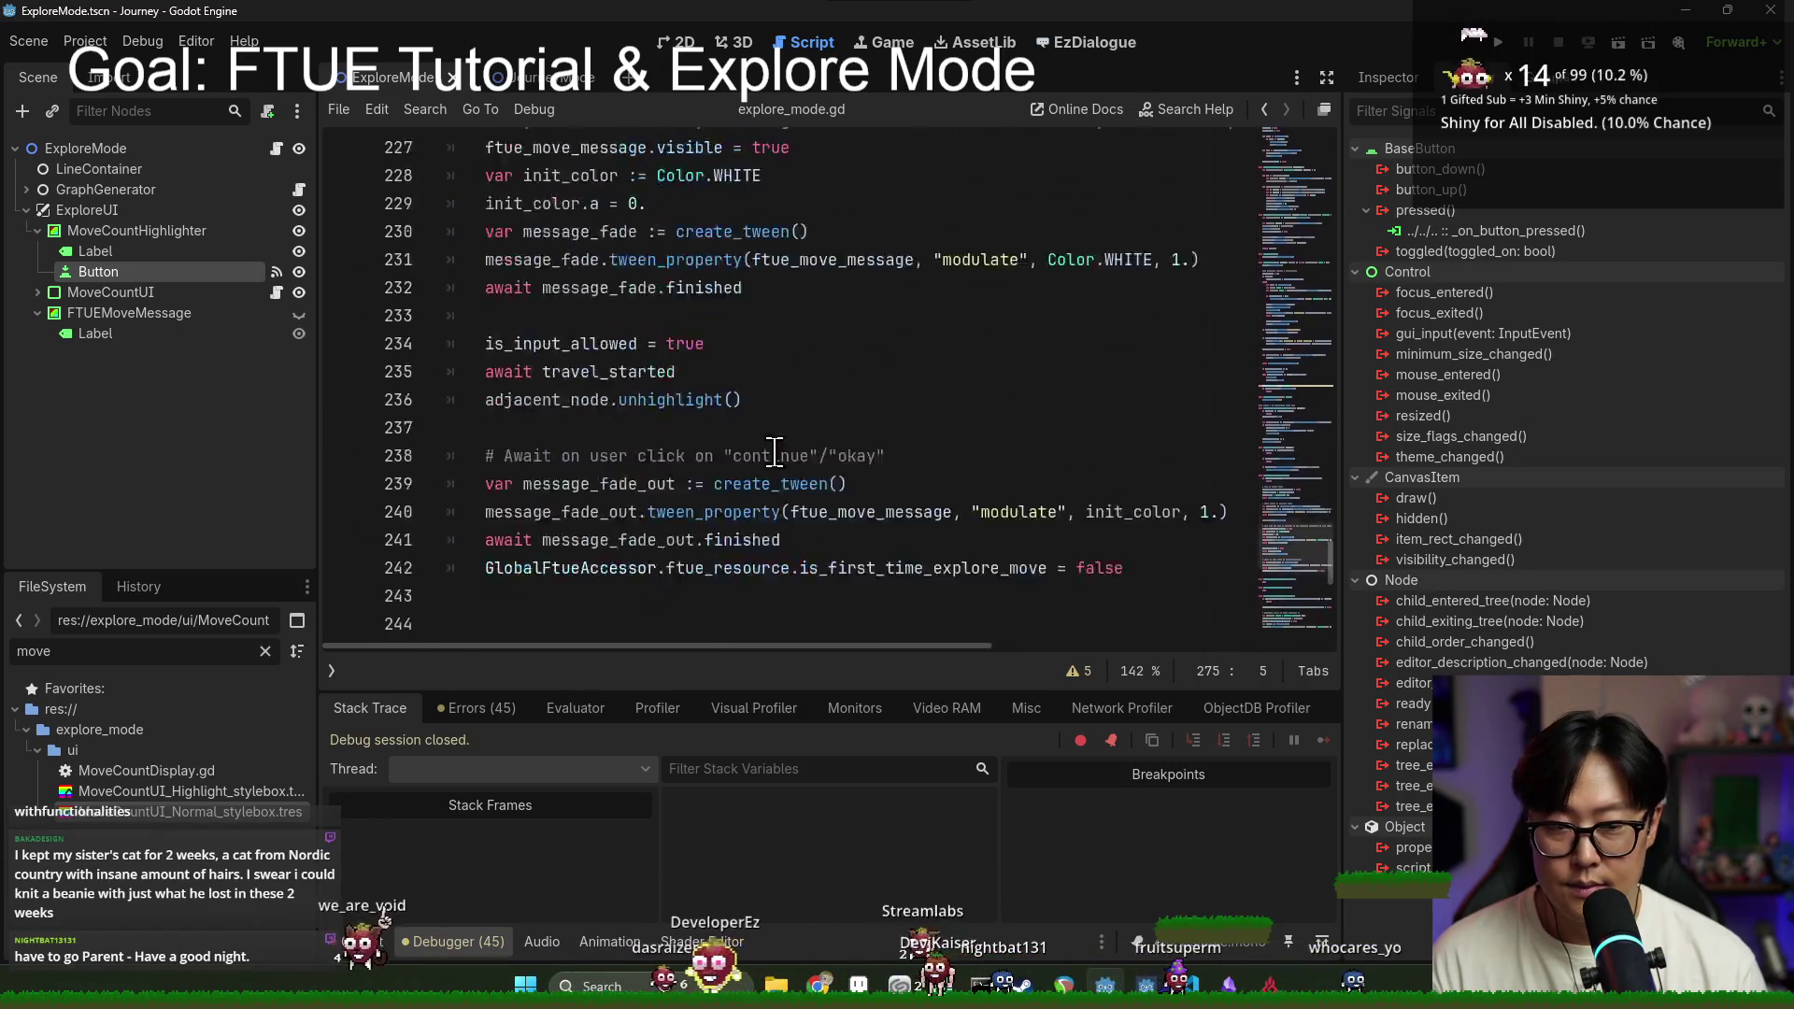
pyautogui.scroll(-1, 645, 528)
pyautogui.click(525, 486)
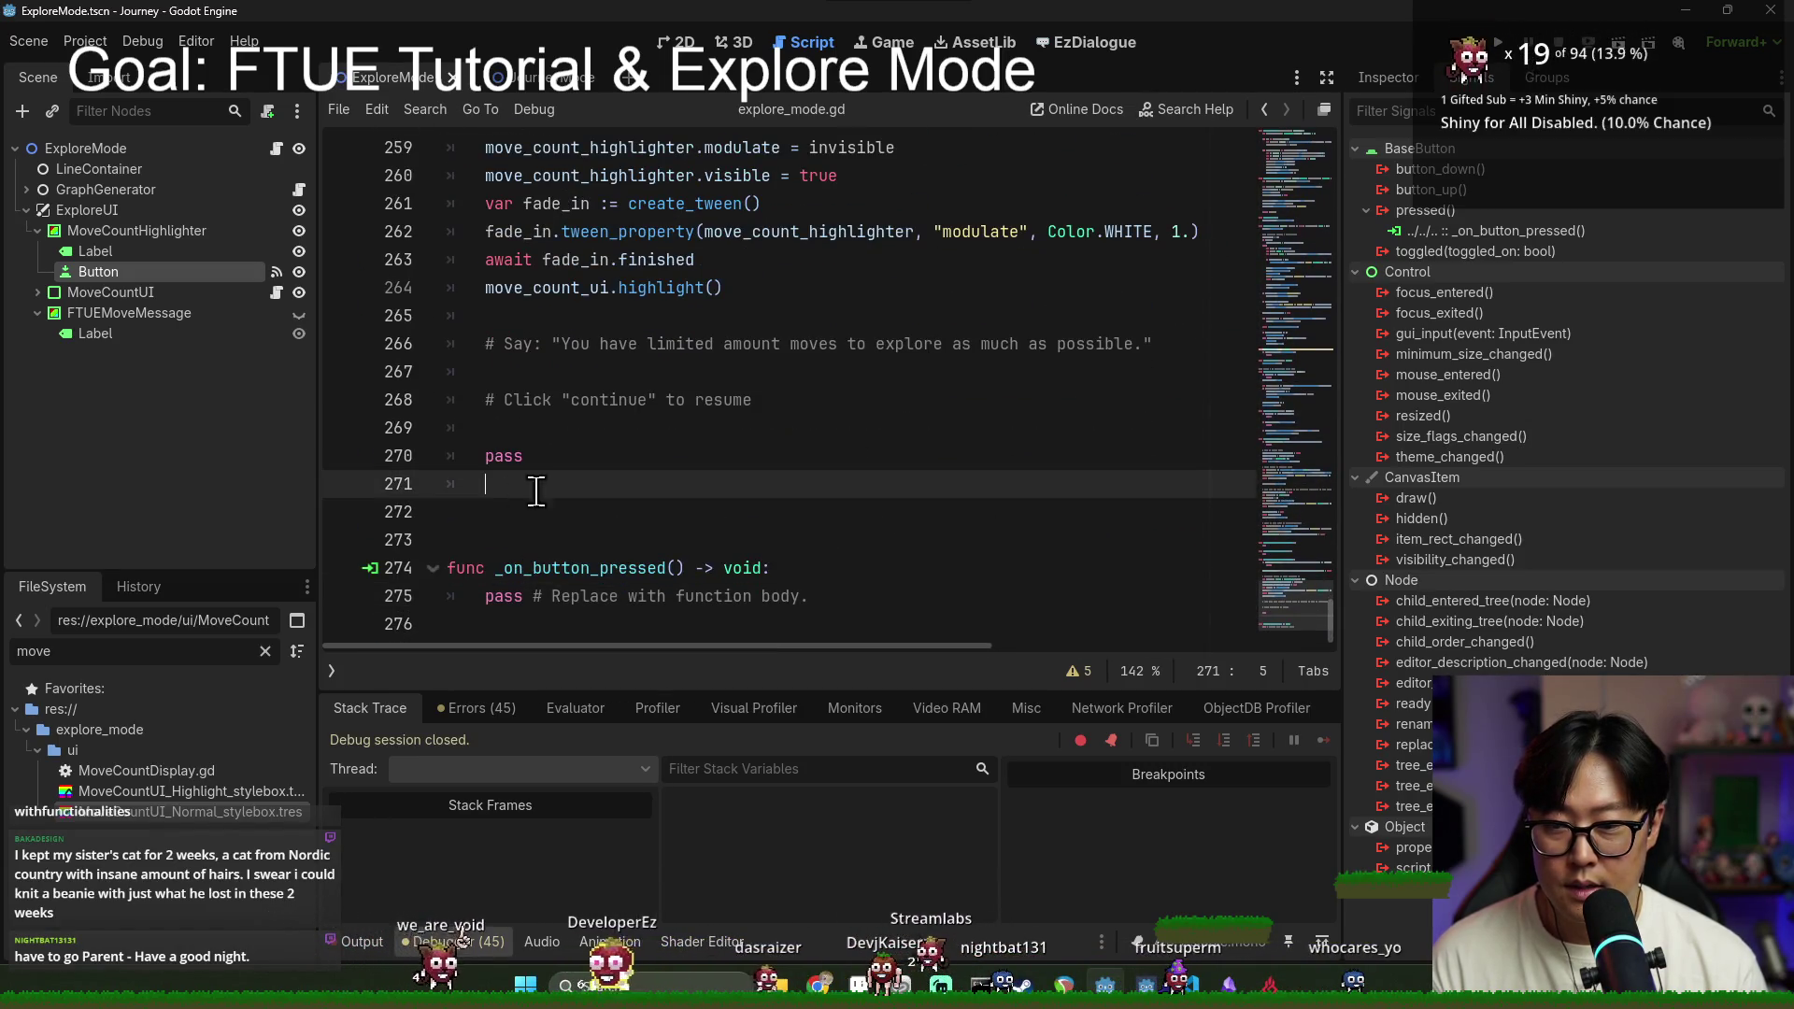
pyautogui.scroll(2, 561, 477)
pyautogui.scroll(-2, 486, 491)
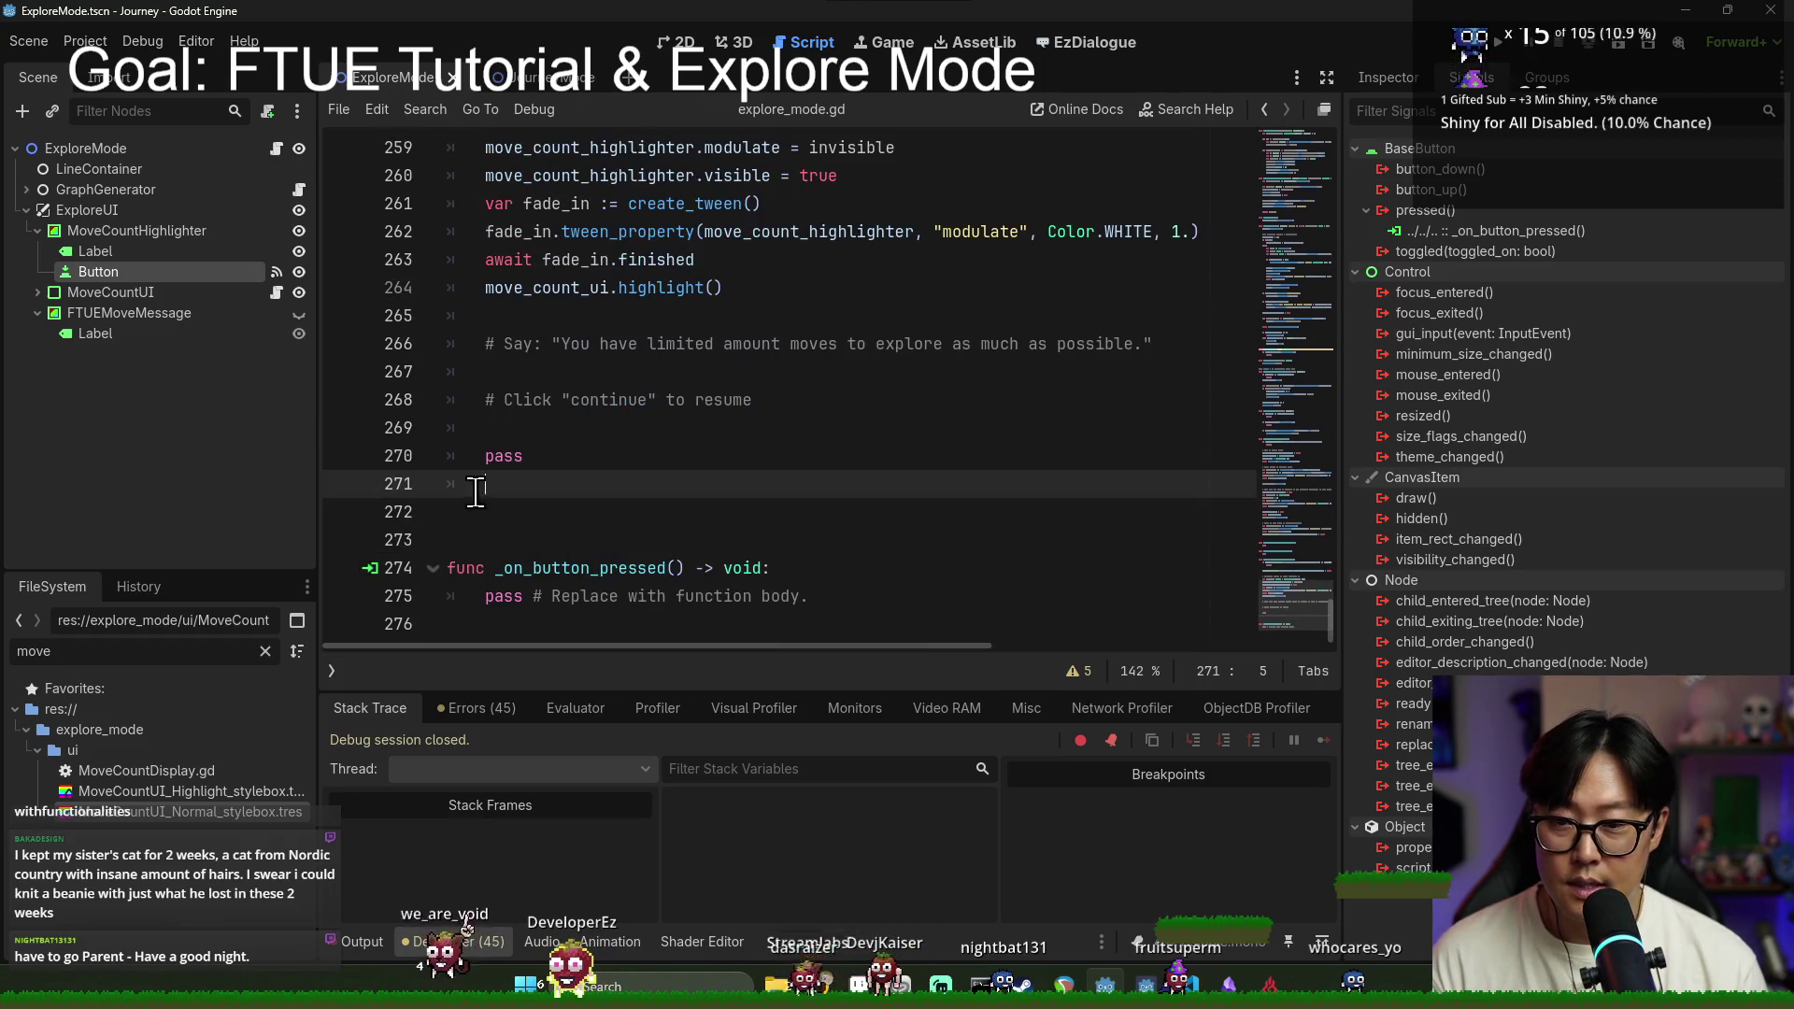
pyautogui.keyDown('shift'); pyautogui.click(897, 621); pyautogui.keyUp('shift')
pyautogui.press('BackSpace')
pyautogui.press('BackSpace')
pyautogui.hotkey('ctrl', 's')
pyautogui.click(224, 149)
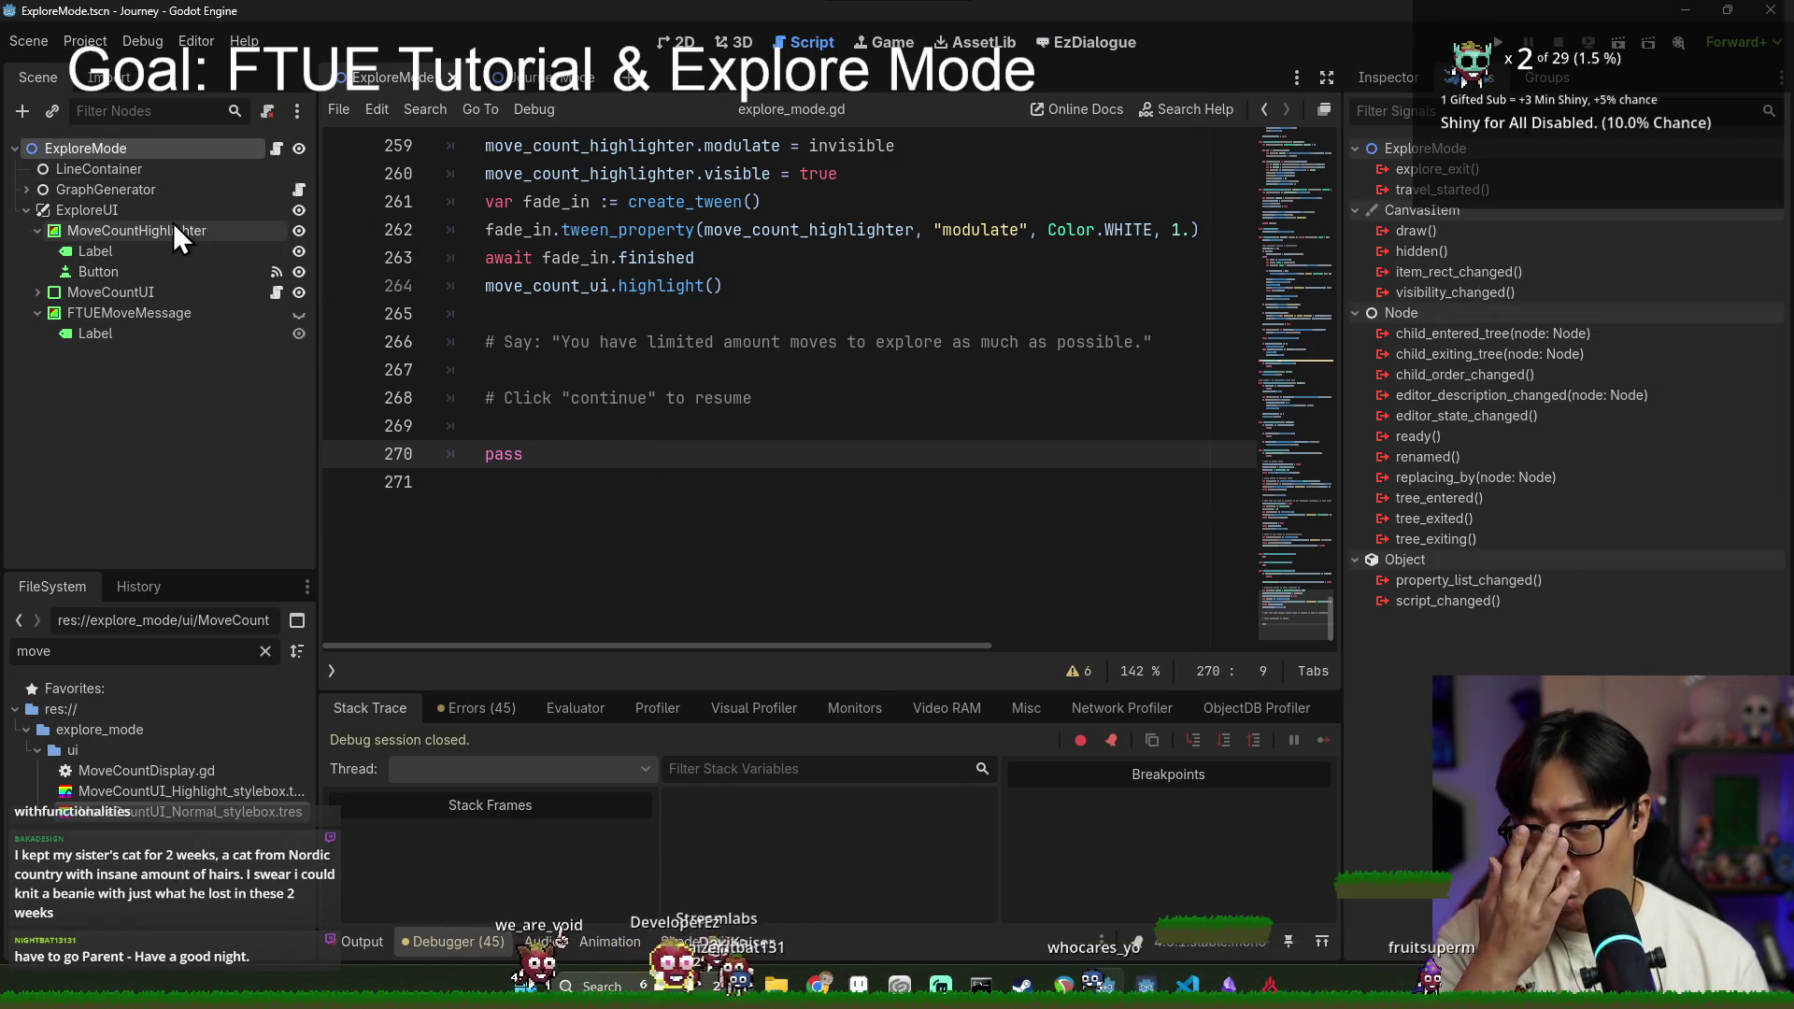
pyautogui.click(216, 292)
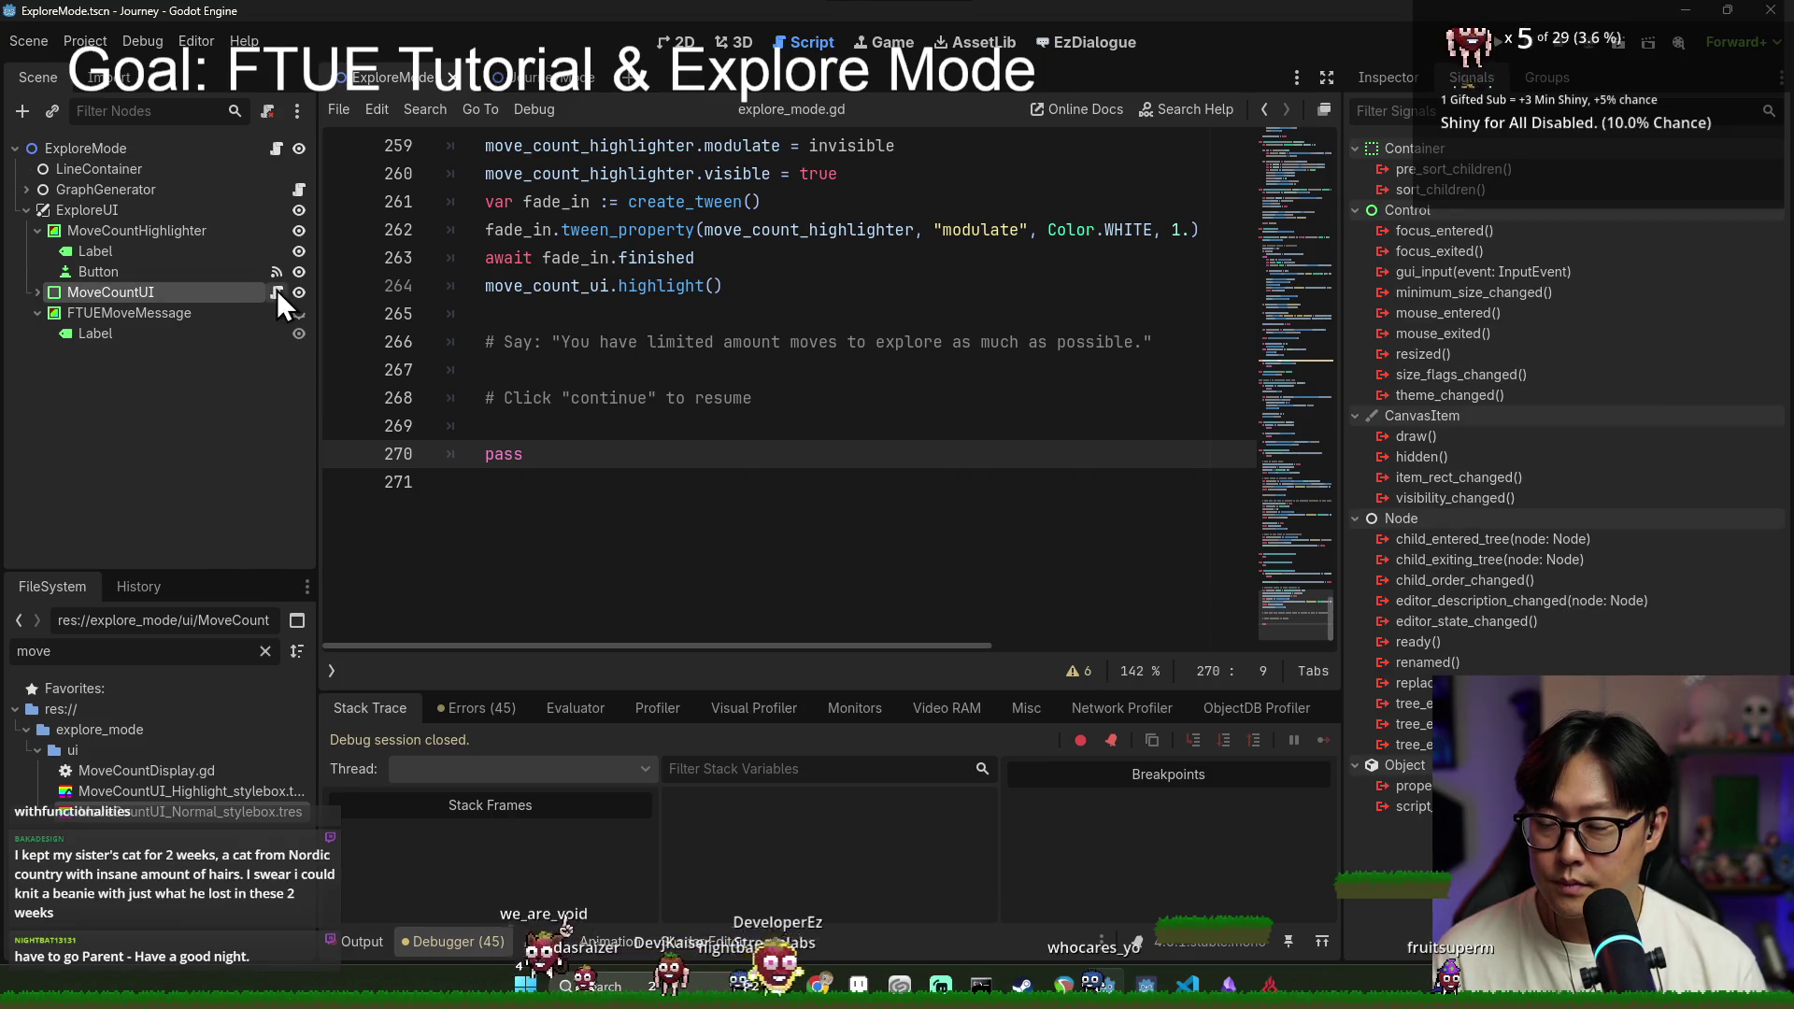
# Step: Declare signal move_count_ftue_message_done() in MoveCountDisplay.gd, below the extends line
pyautogui.click(276, 292)
pyautogui.click(555, 170)
pyautogui.write('signal move_count_ftue_message_done')
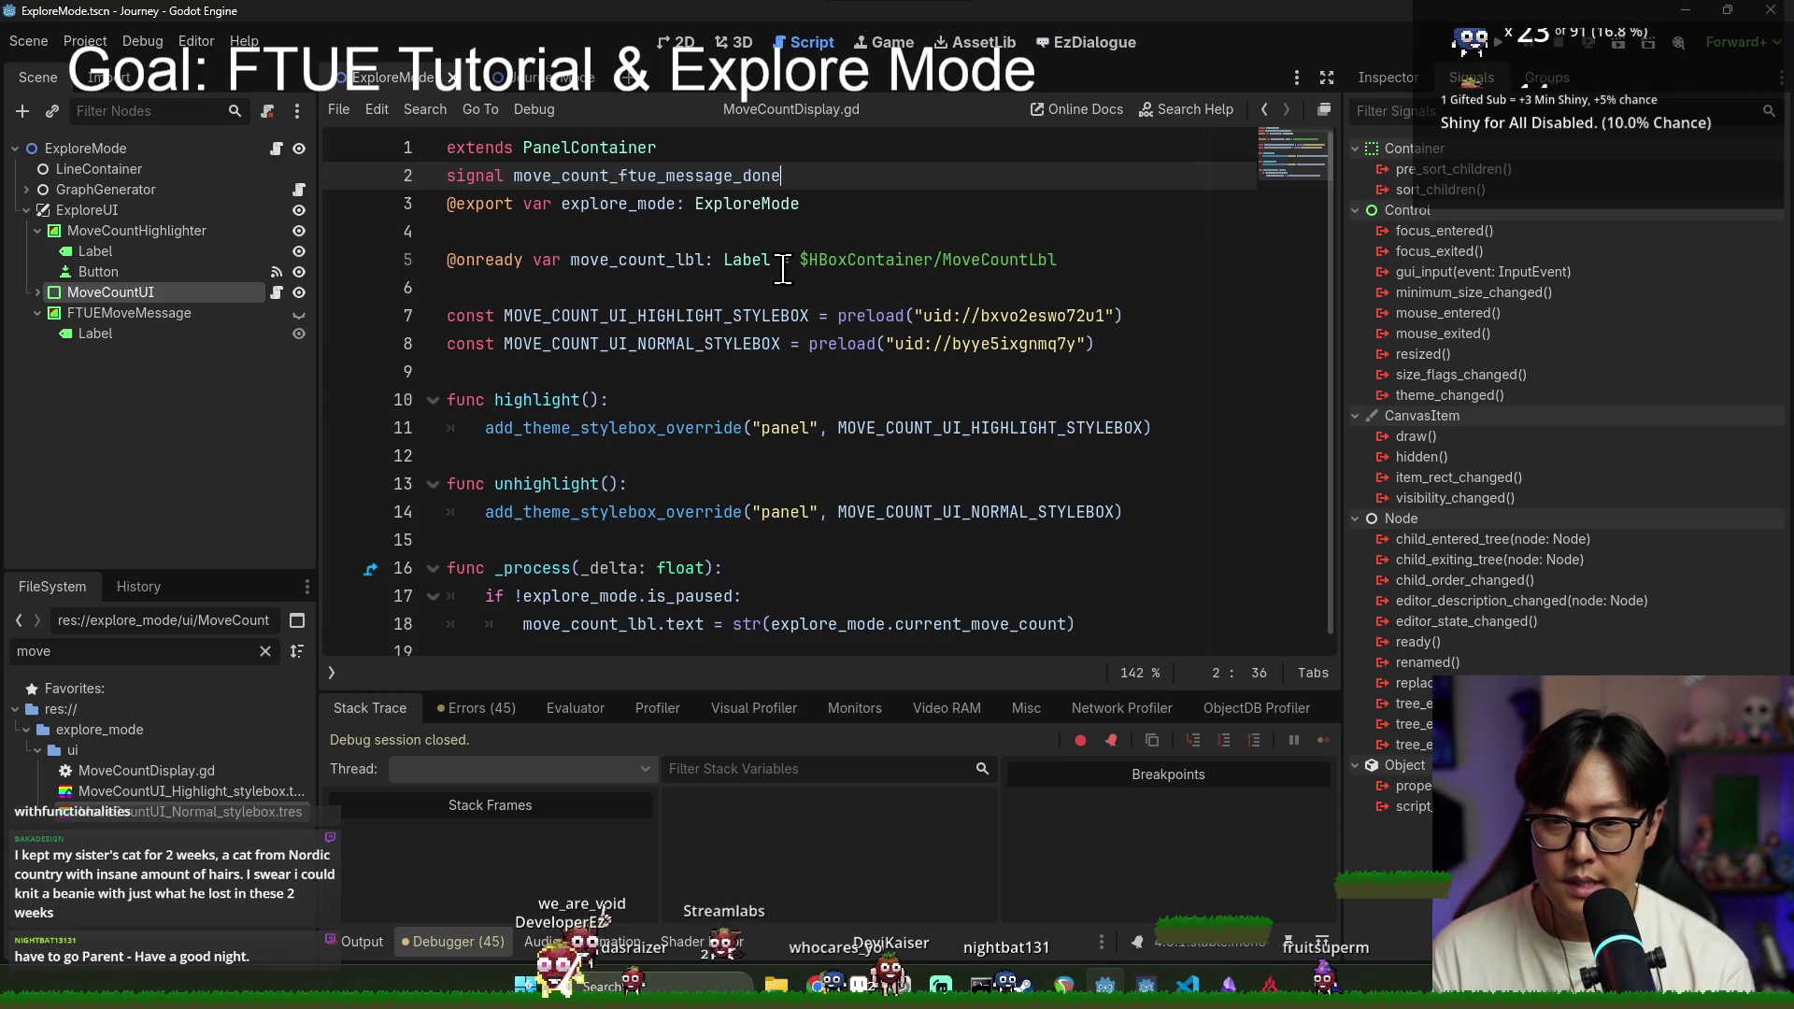
pyautogui.write('()')
pyautogui.press('Return')
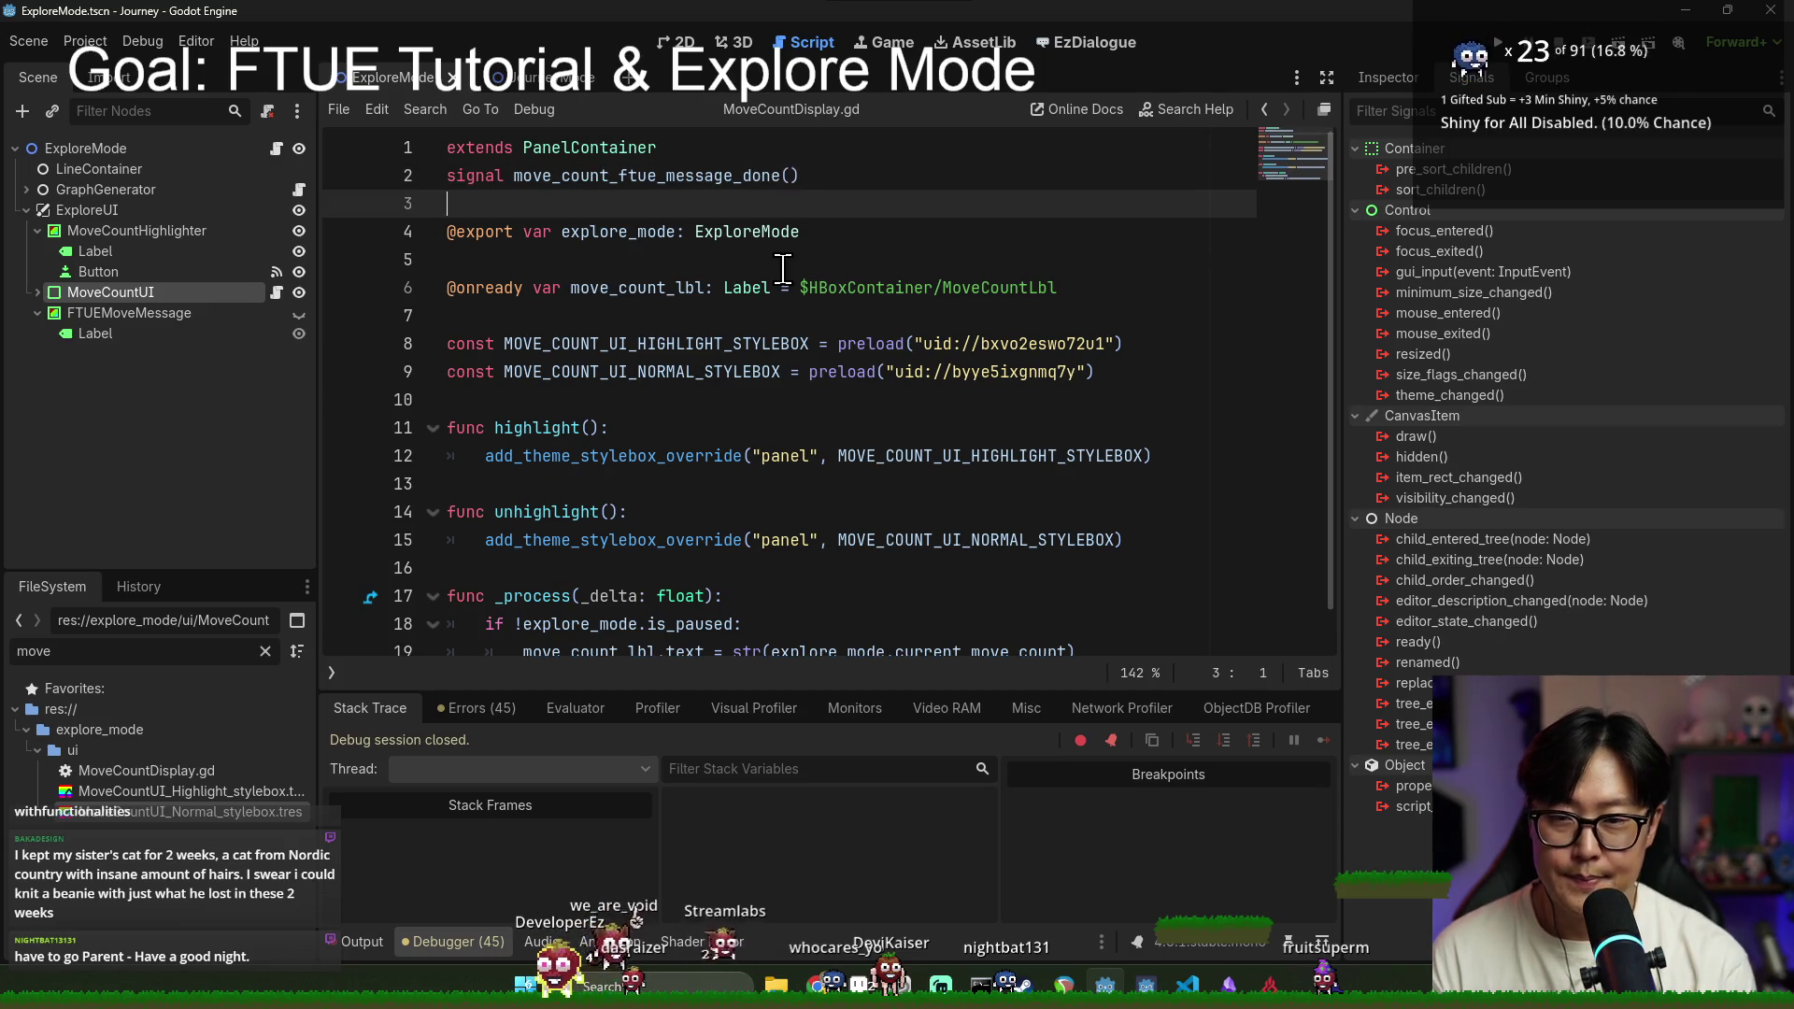
pyautogui.press('Up')
pyautogui.press('Up')
pyautogui.press('End')
pyautogui.press('Return')
# Step: Disconnect the Button's pressed signal and reconnect it to a handler on MoveCountUI
pyautogui.click(195, 265)
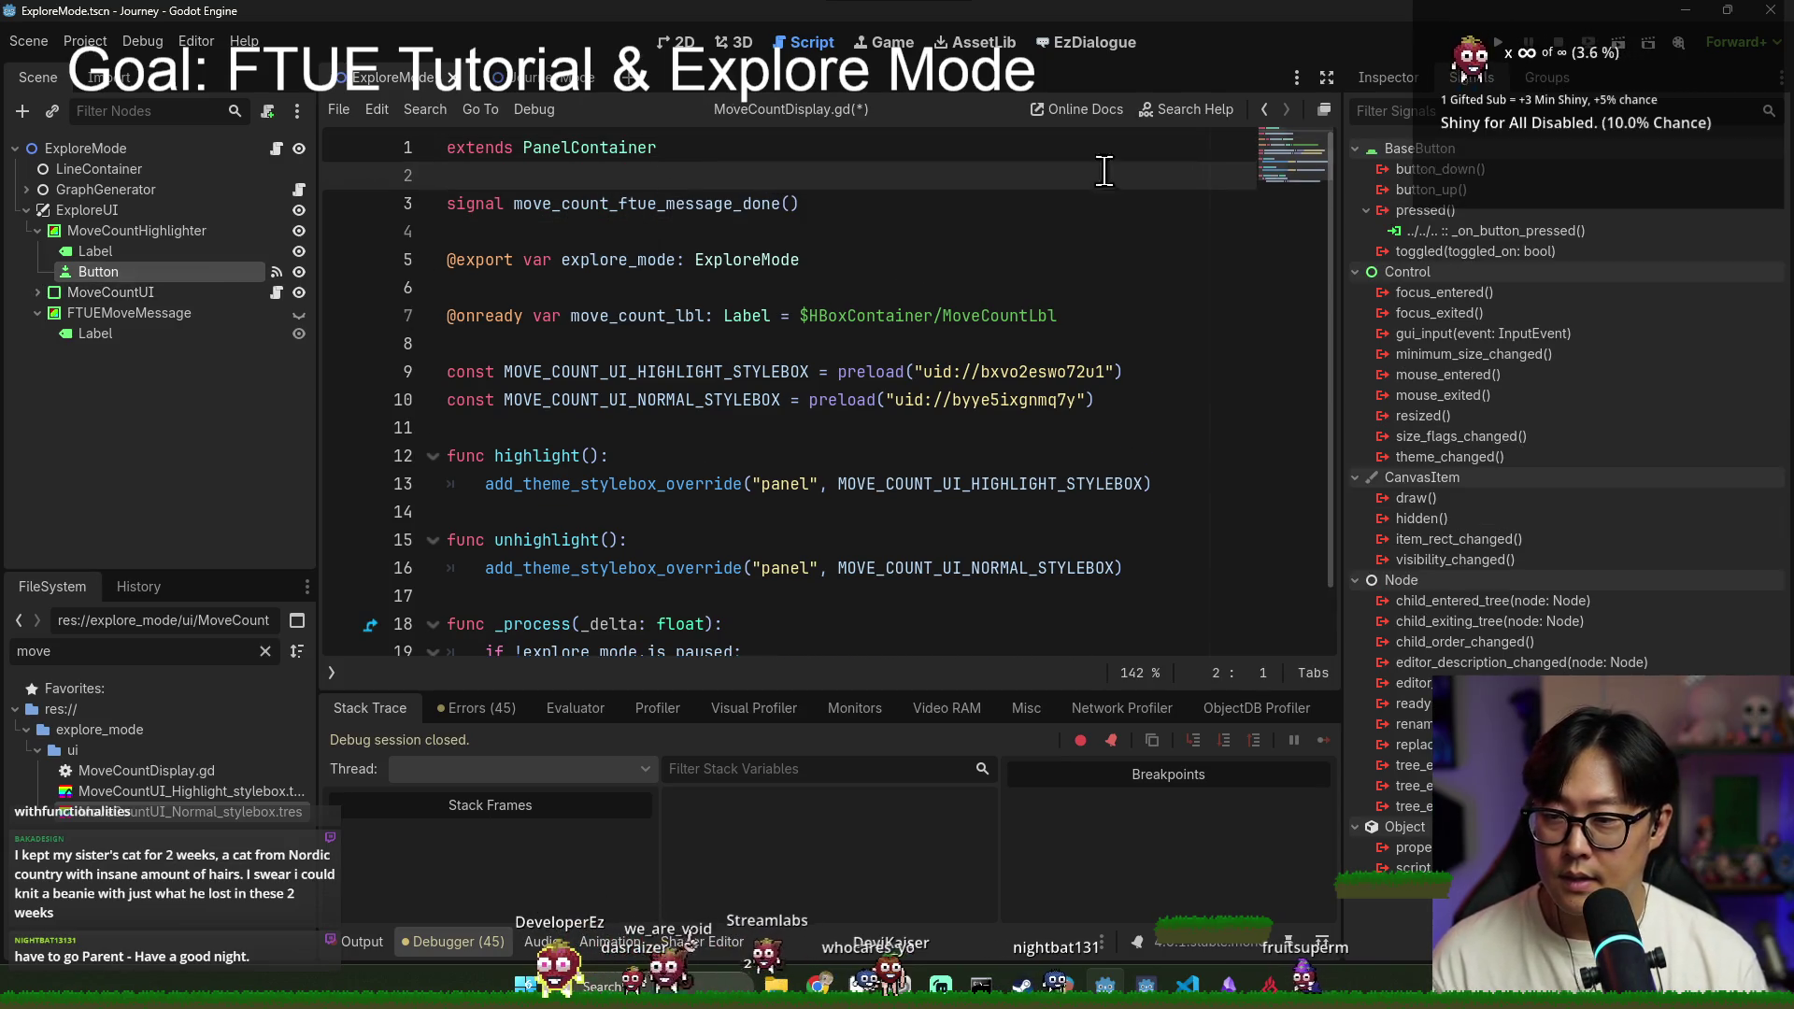
pyautogui.hotkey('ctrl', 's')
pyautogui.rightClick(1433, 215)
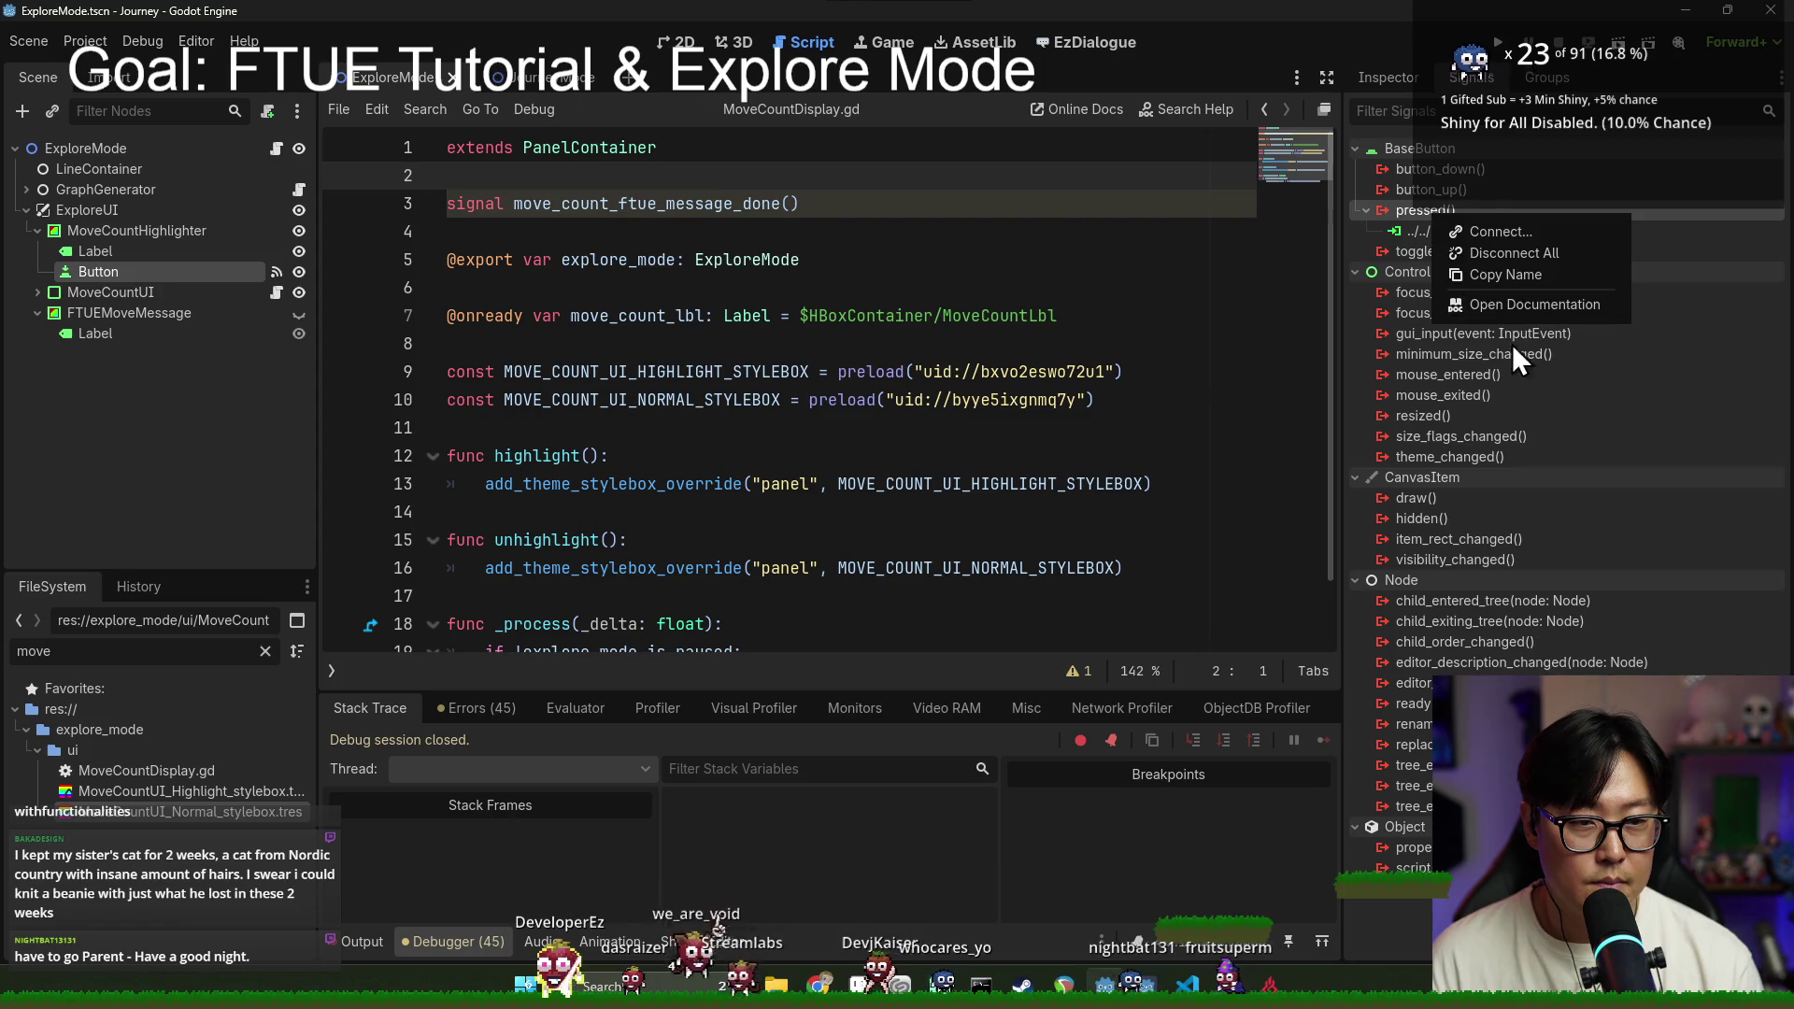
pyautogui.click(1497, 253)
pyautogui.click(781, 526)
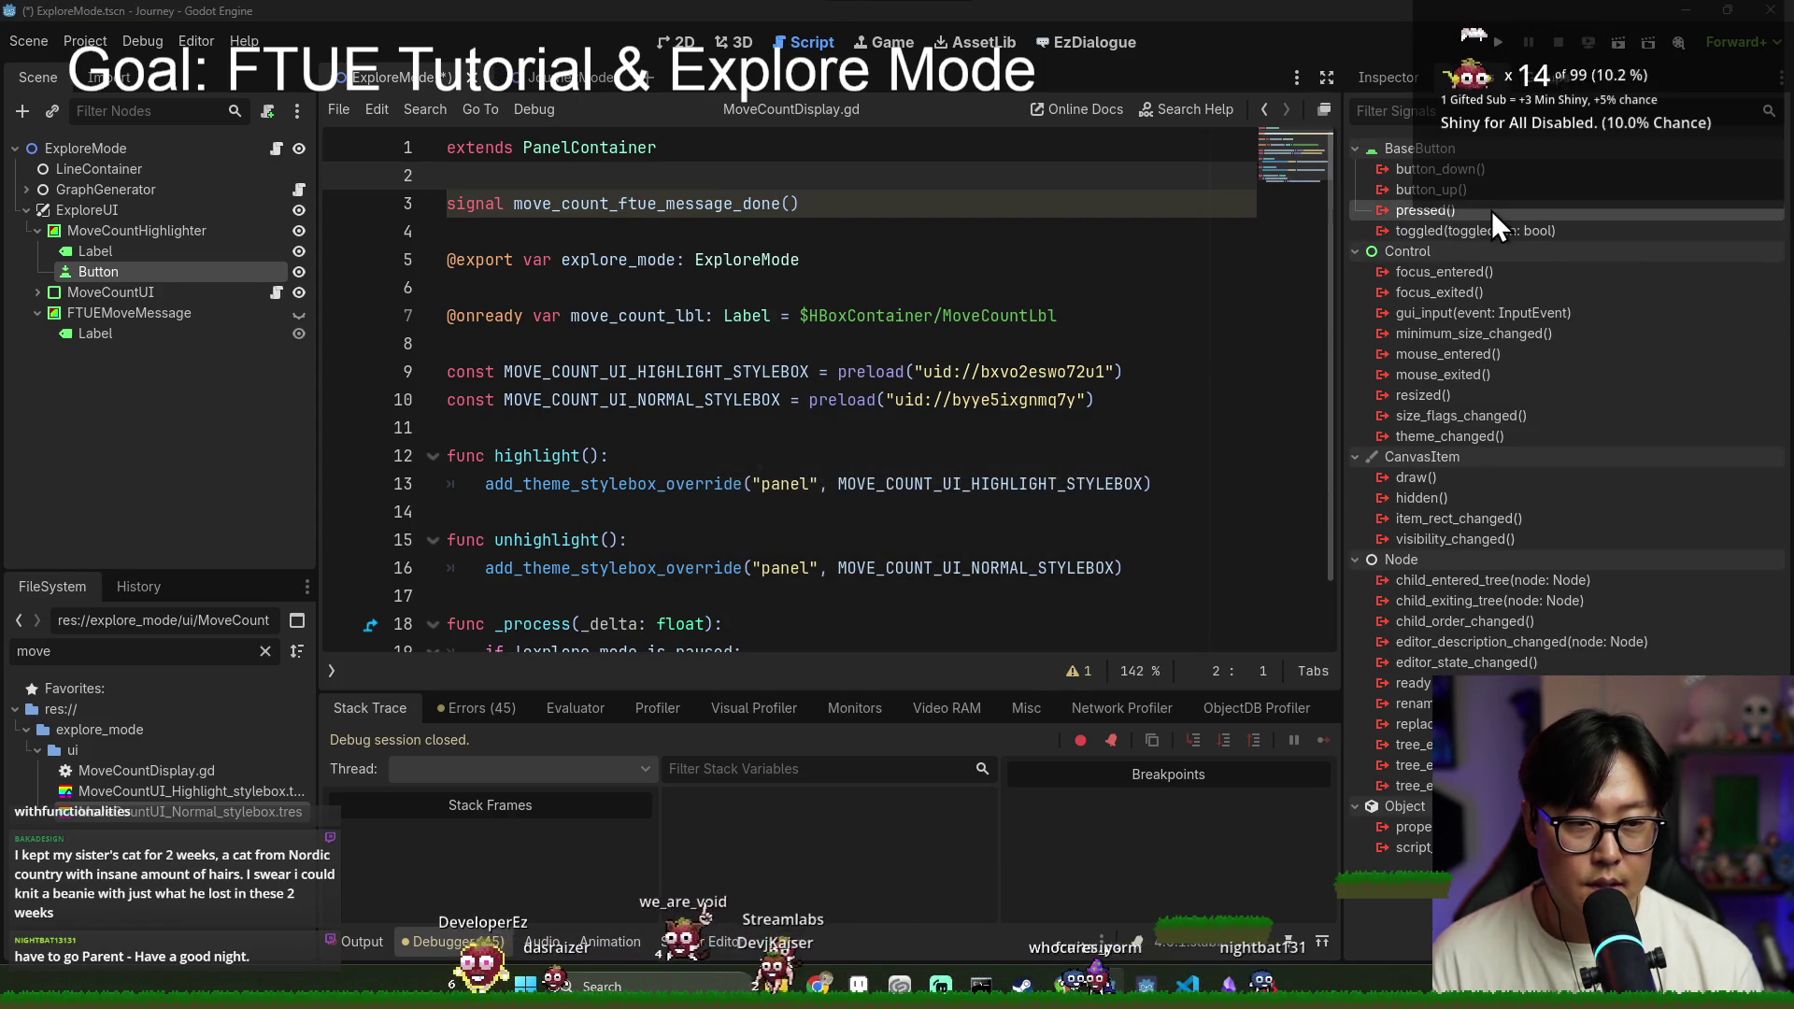
pyautogui.doubleClick(1492, 210)
pyautogui.scroll(-2, 795, 531)
pyautogui.doubleClick(838, 473)
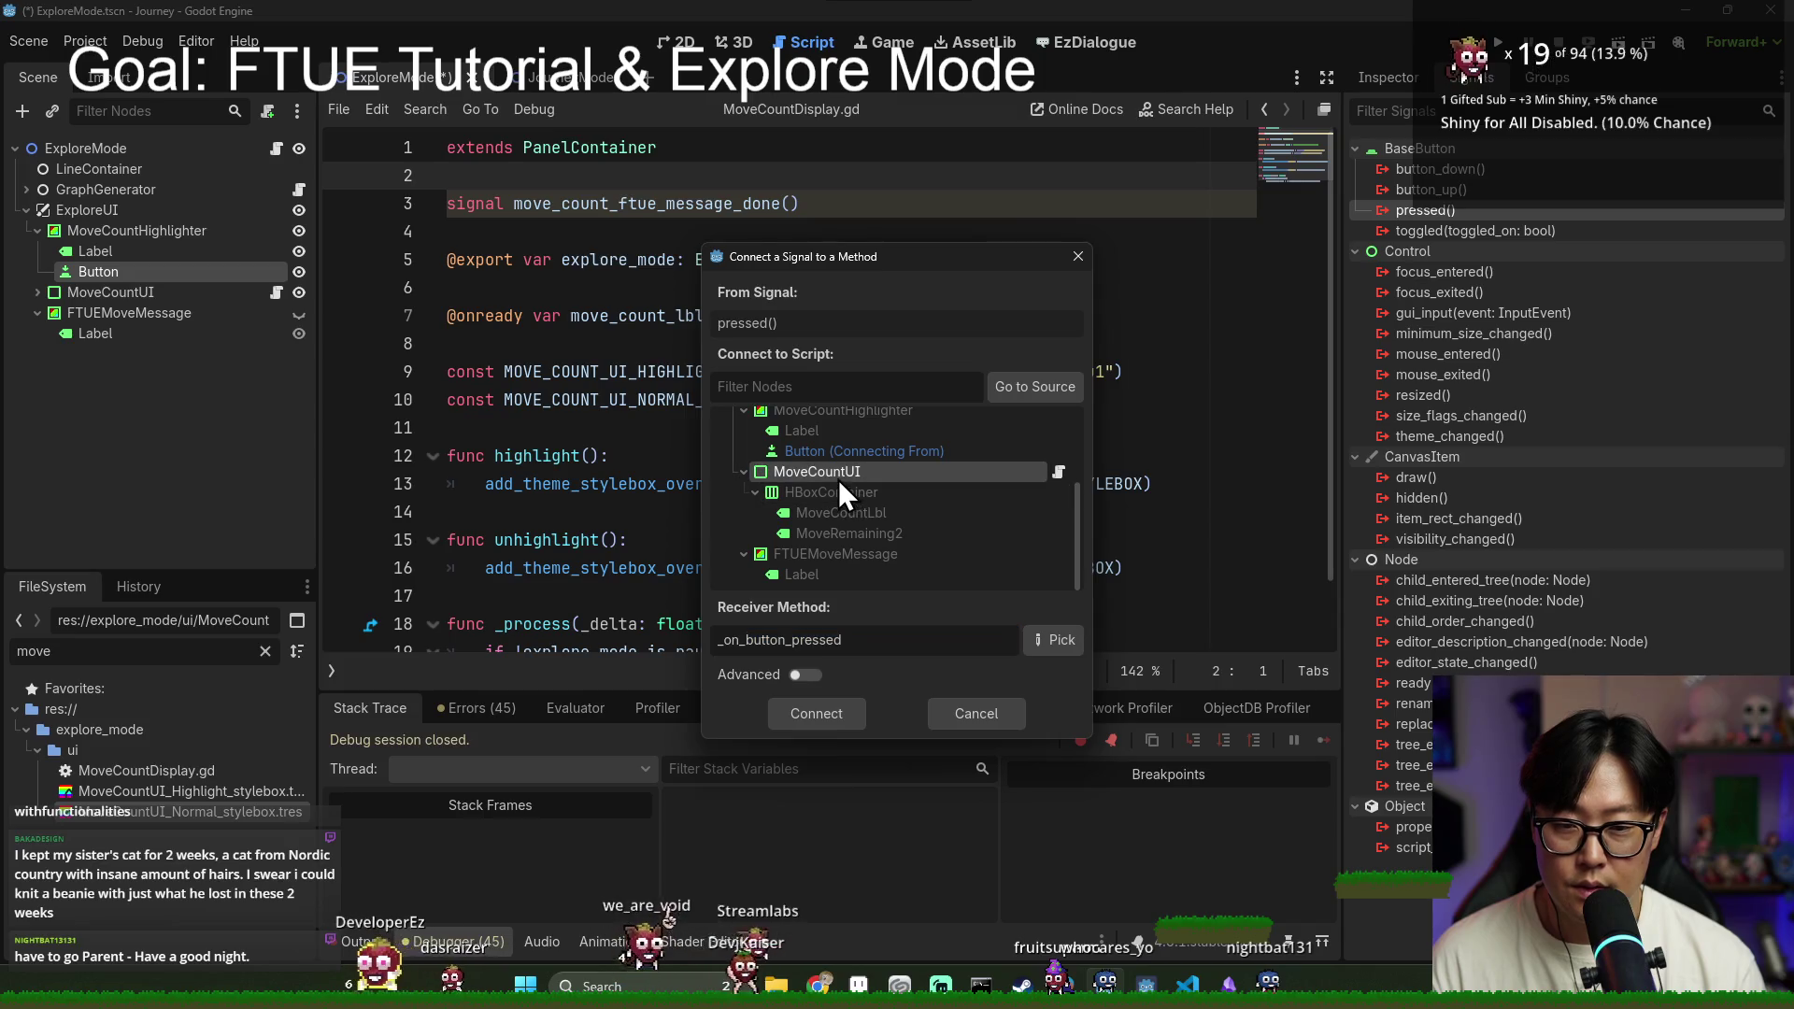
# Step: Replace the handler's pass with move_count_ftue_message_done.emit() and save the scene
pyautogui.scroll(-2, 647, 465)
pyautogui.moveTo(844, 594); pyautogui.dragTo(851, 580)
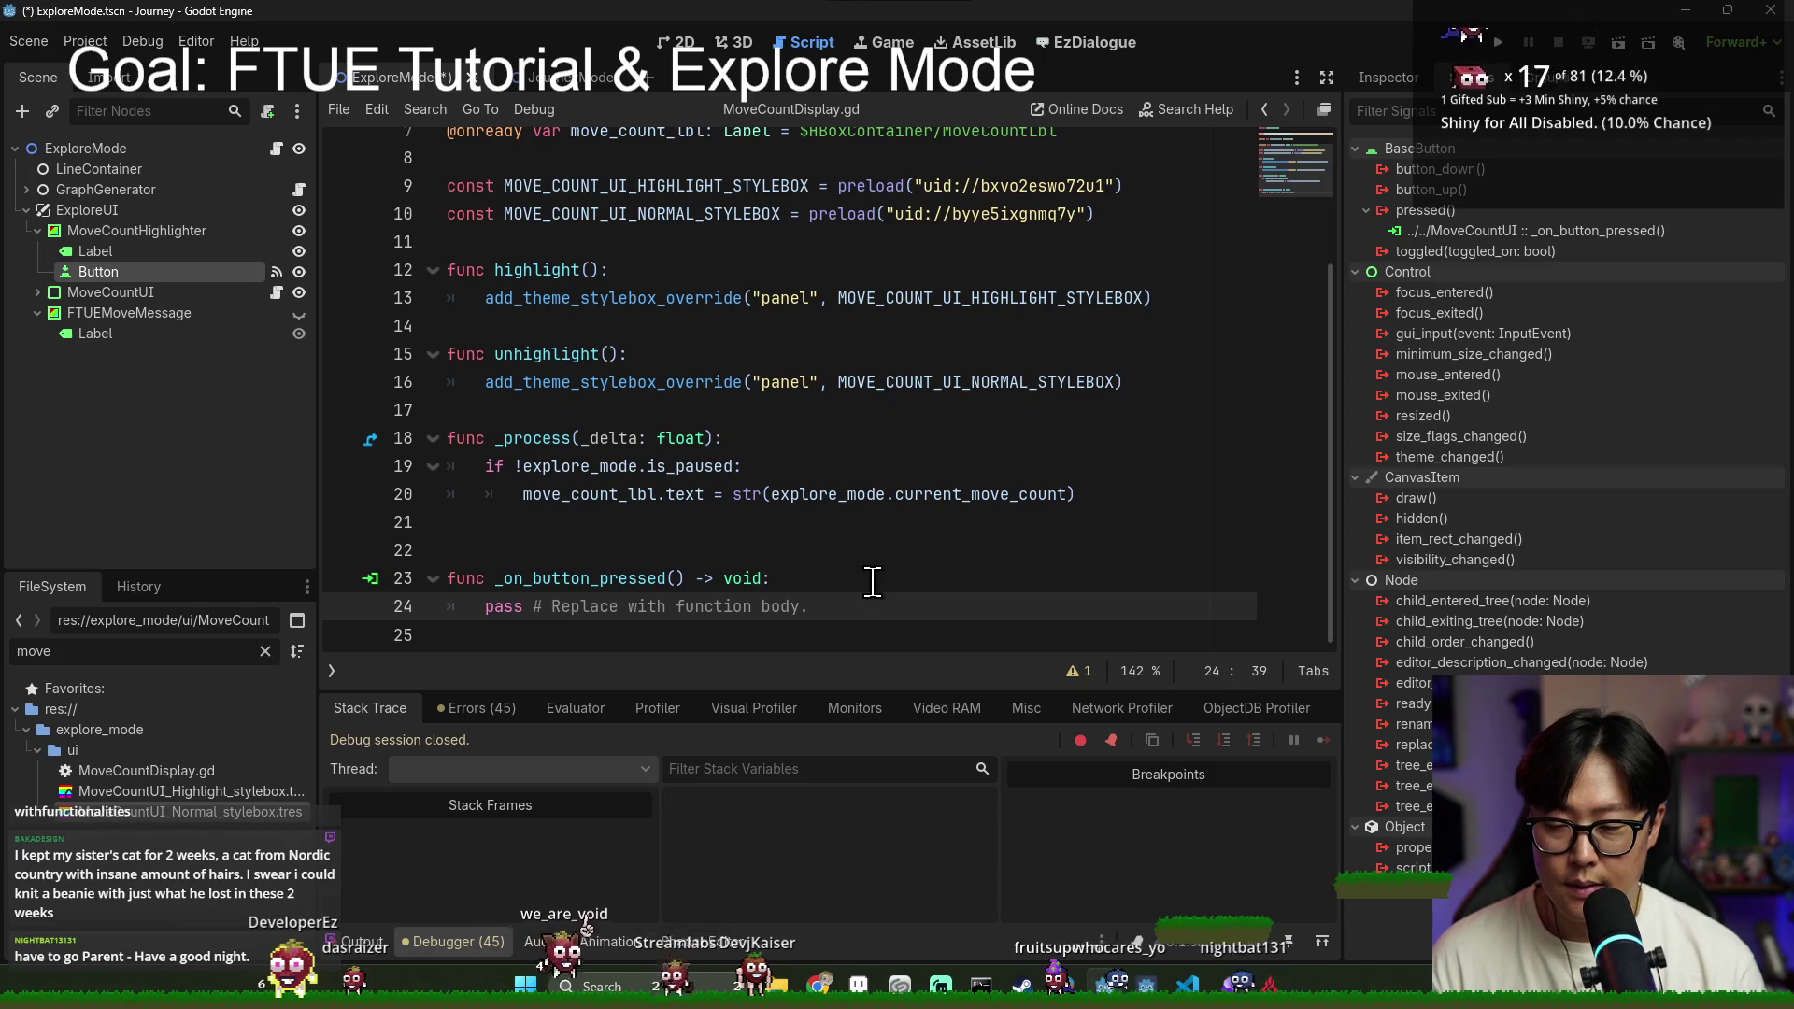
pyautogui.press('BackSpace')
pyautogui.press('Return')
pyautogui.write('move_count_ftue_message_done')
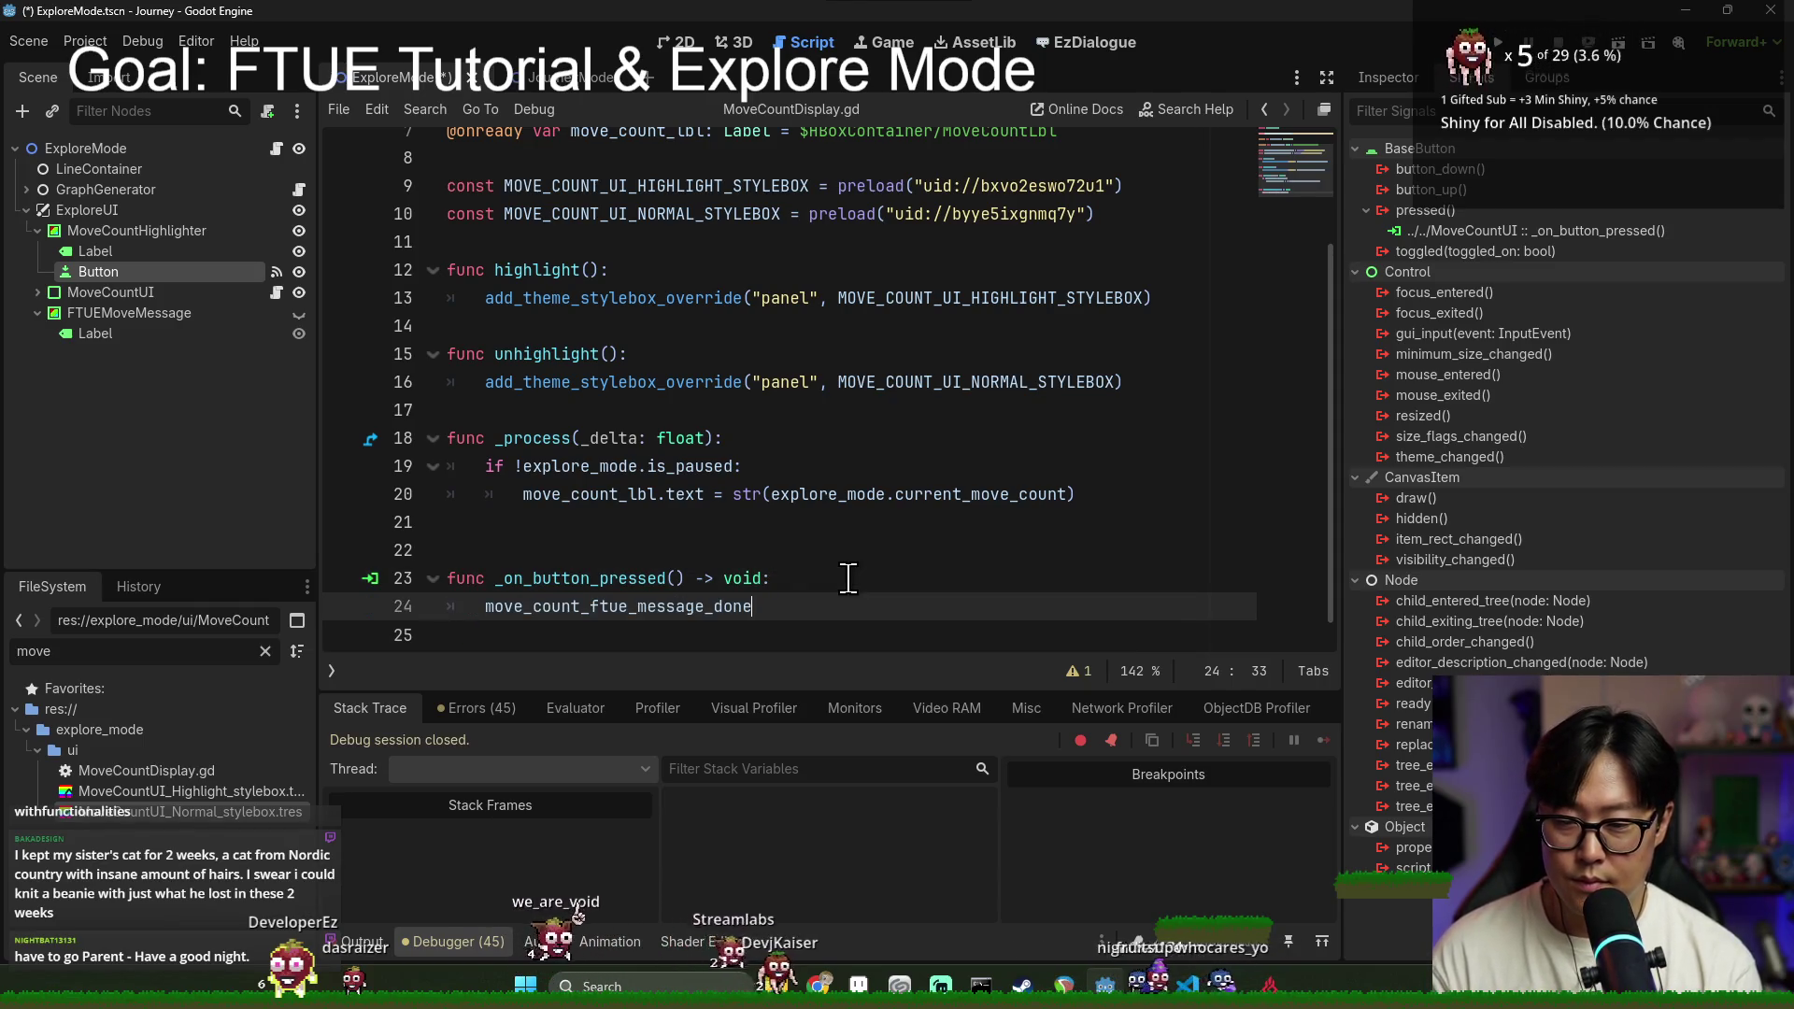
pyautogui.write('.emit()')
pyautogui.hotkey('ctrl', 's')
pyautogui.click(636, 455)
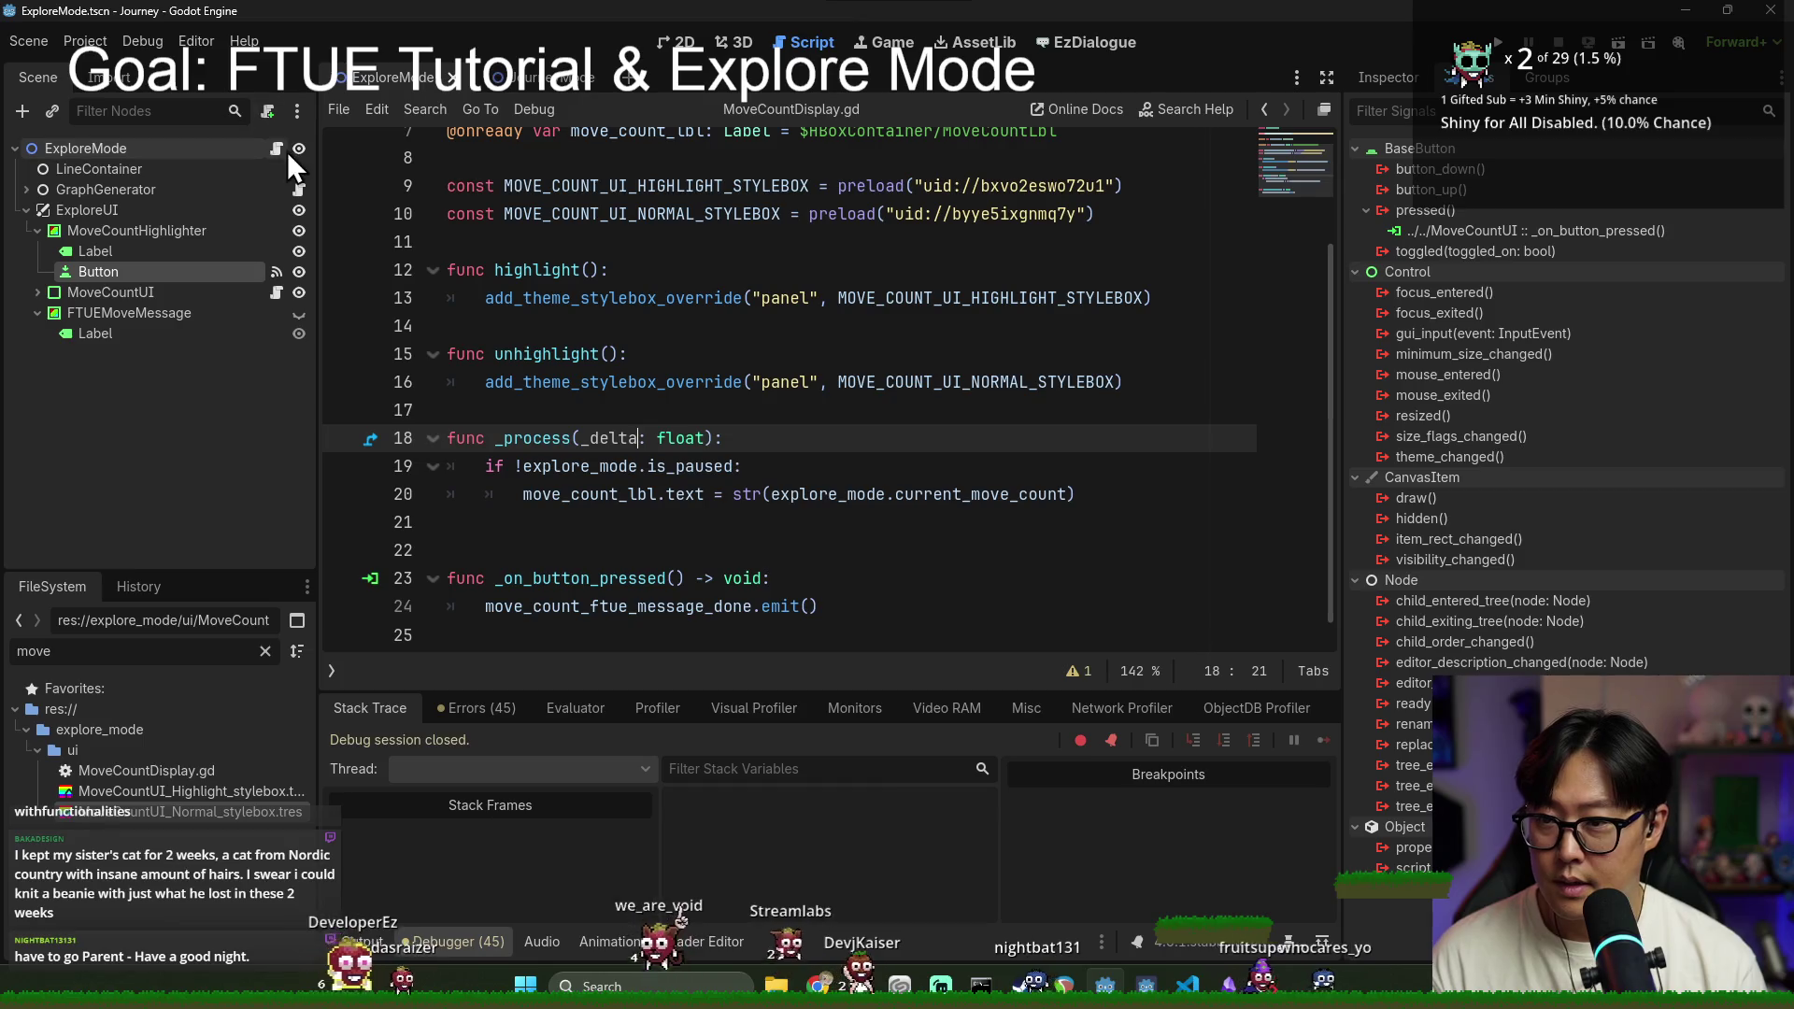
pyautogui.click(38, 230)
pyautogui.click(109, 250)
pyautogui.hotkey('ctrl', 's')
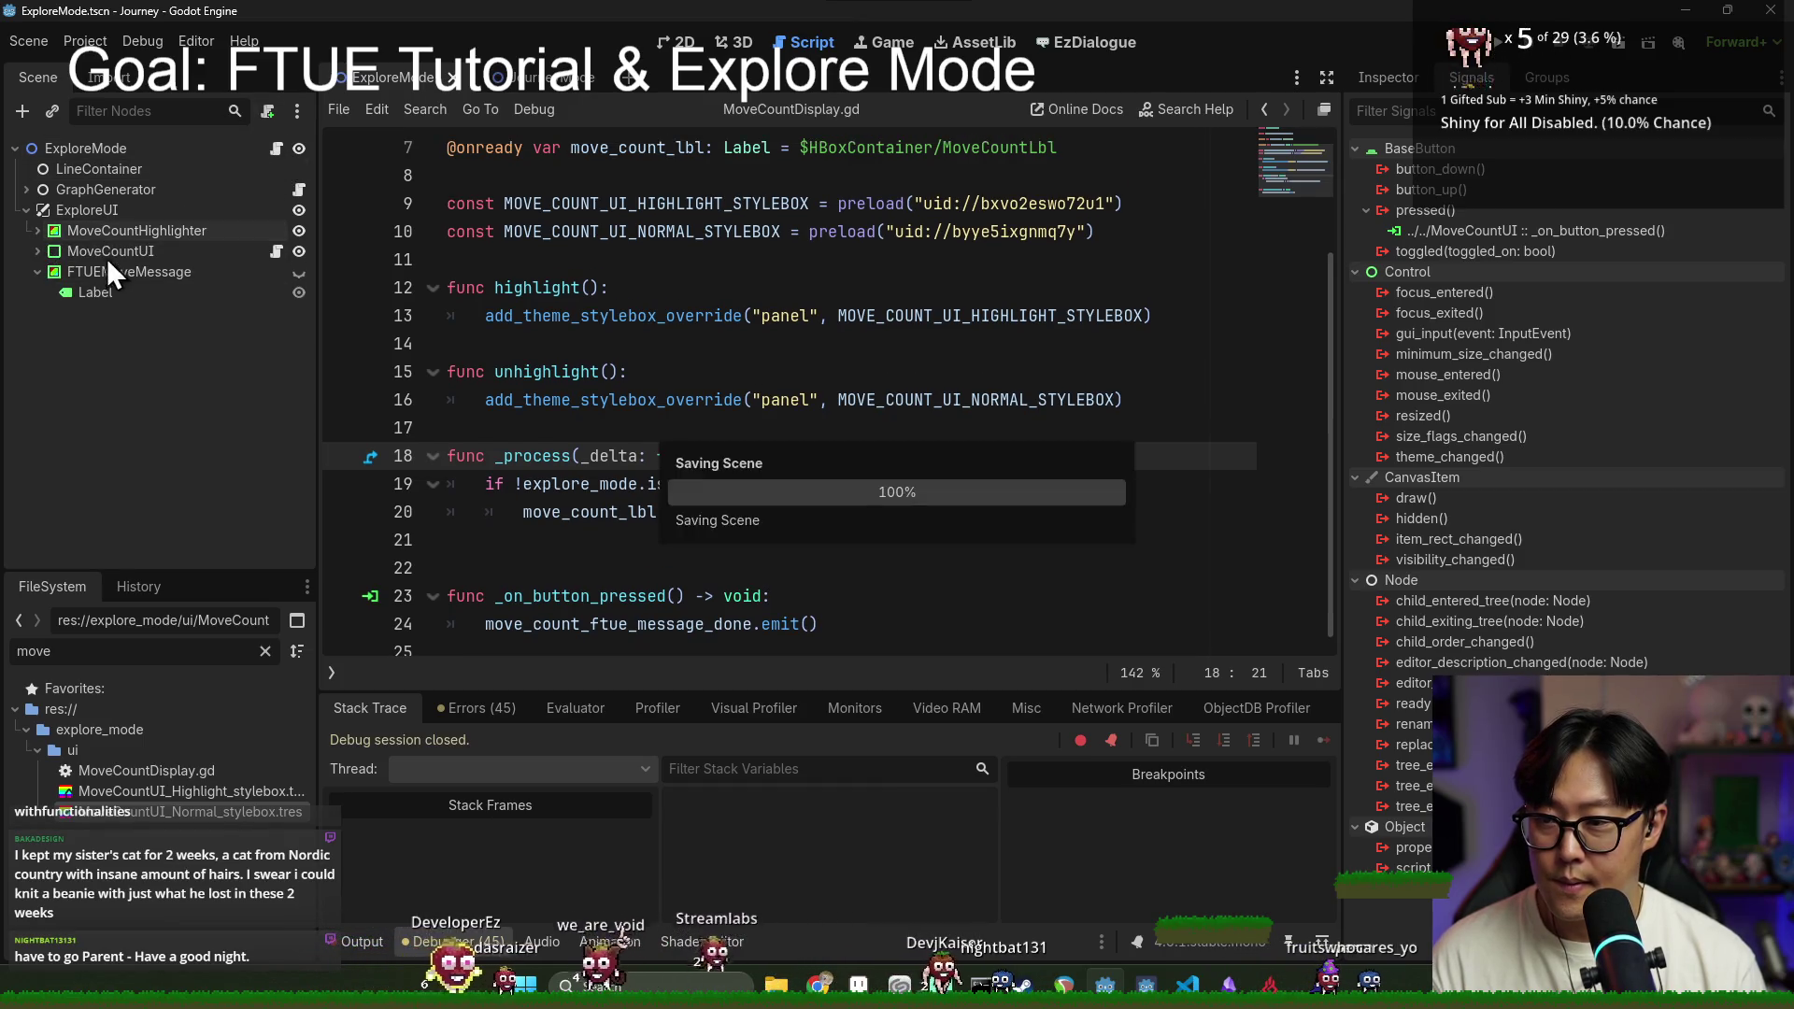
pyautogui.click(275, 147)
pyautogui.click(634, 452)
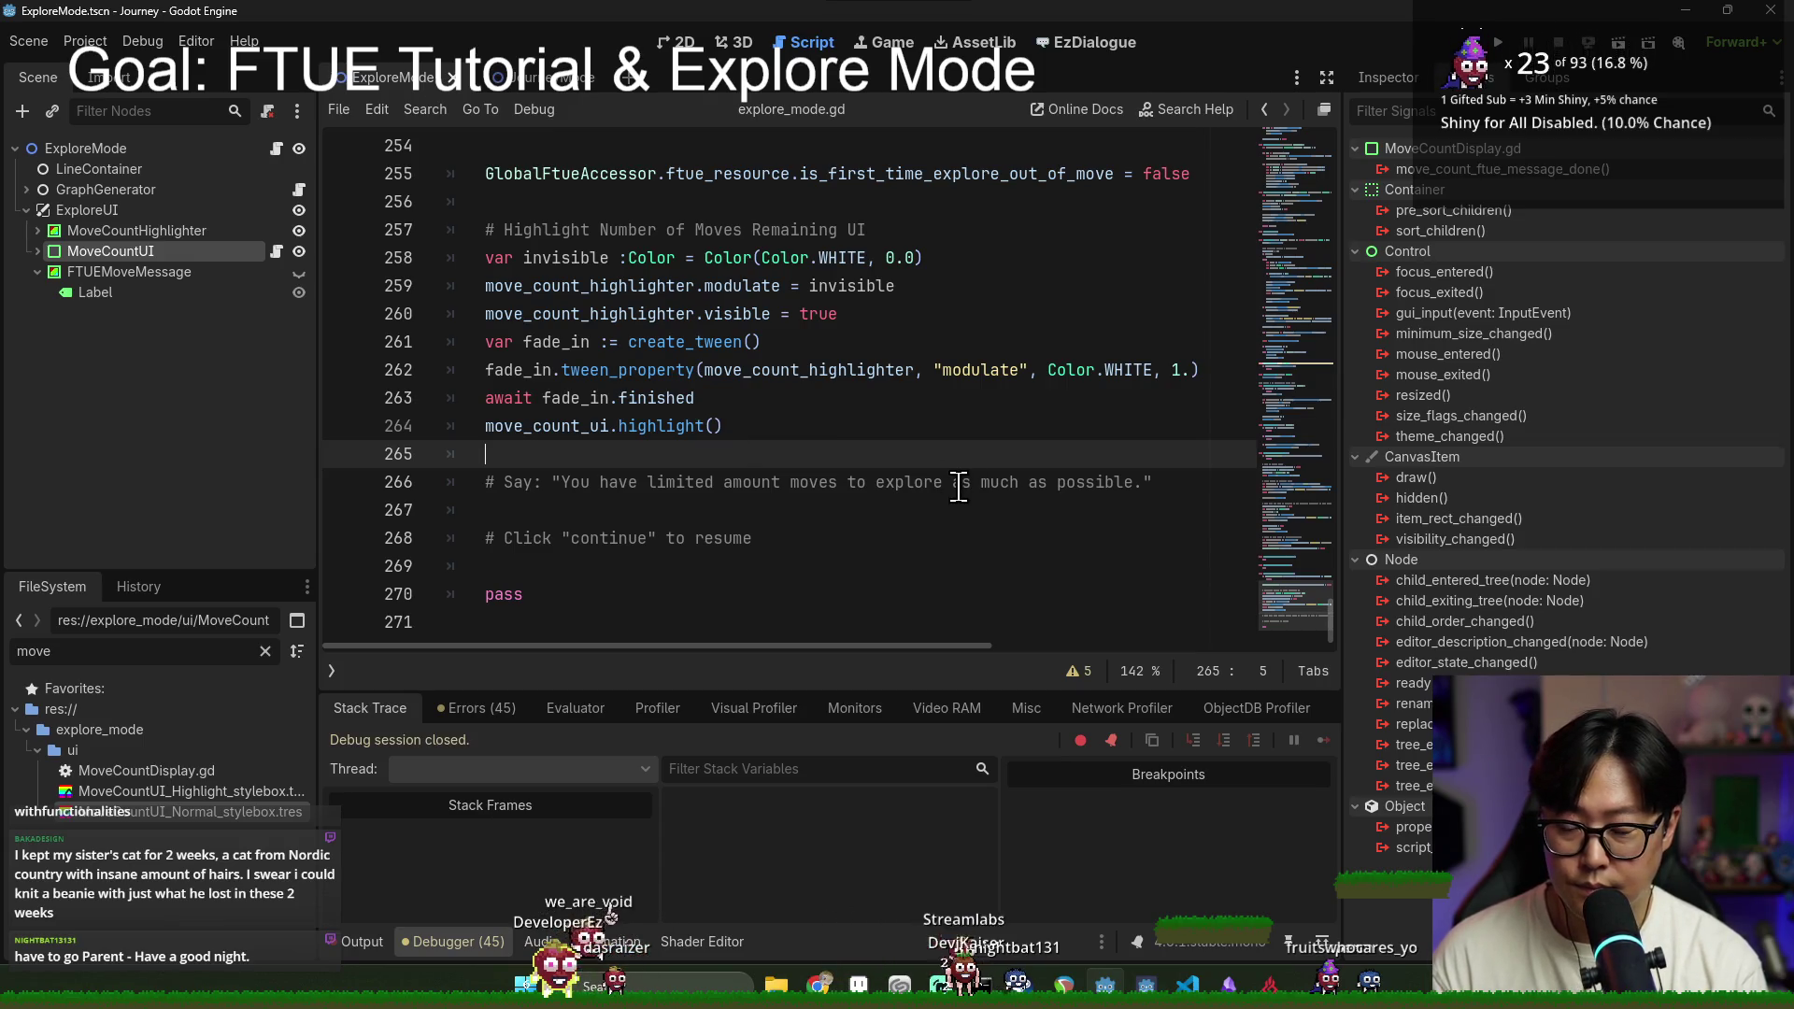
# Step: Start the await line on move_count_ui in explore_mode.gd using autocompletion
pyautogui.write('await move')
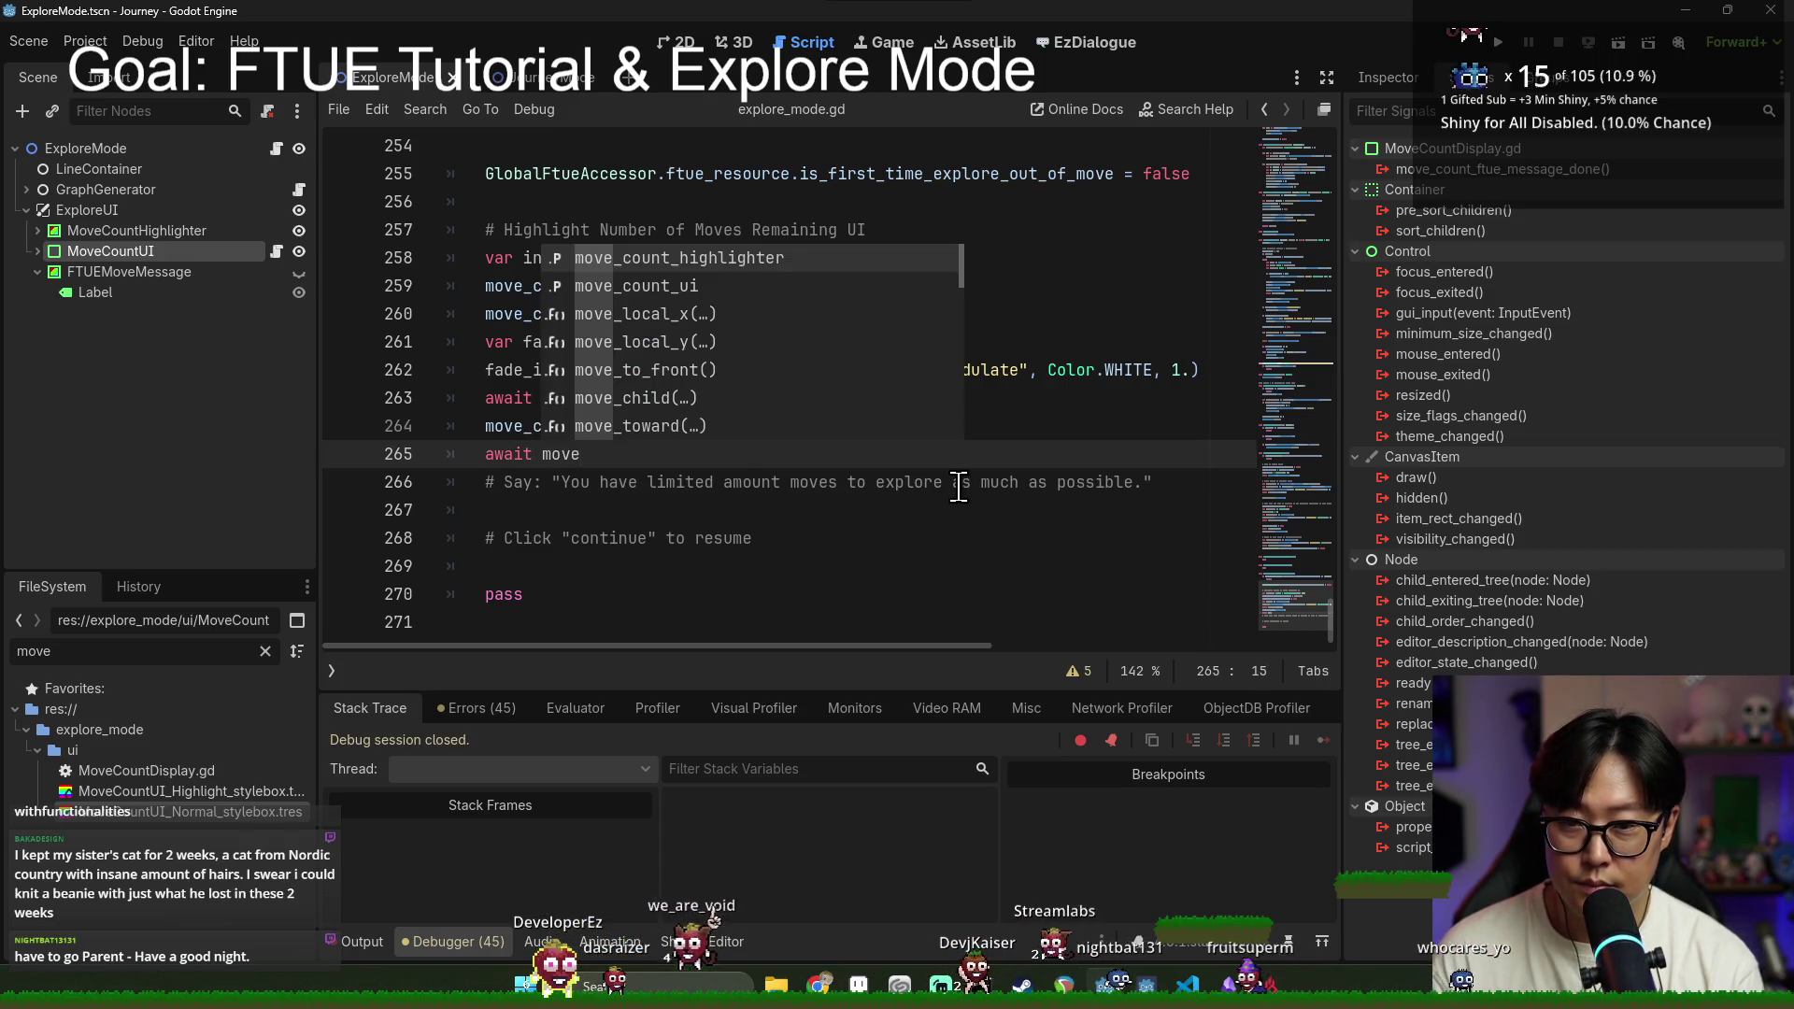
pyautogui.press('Down')
pyautogui.press('Return')
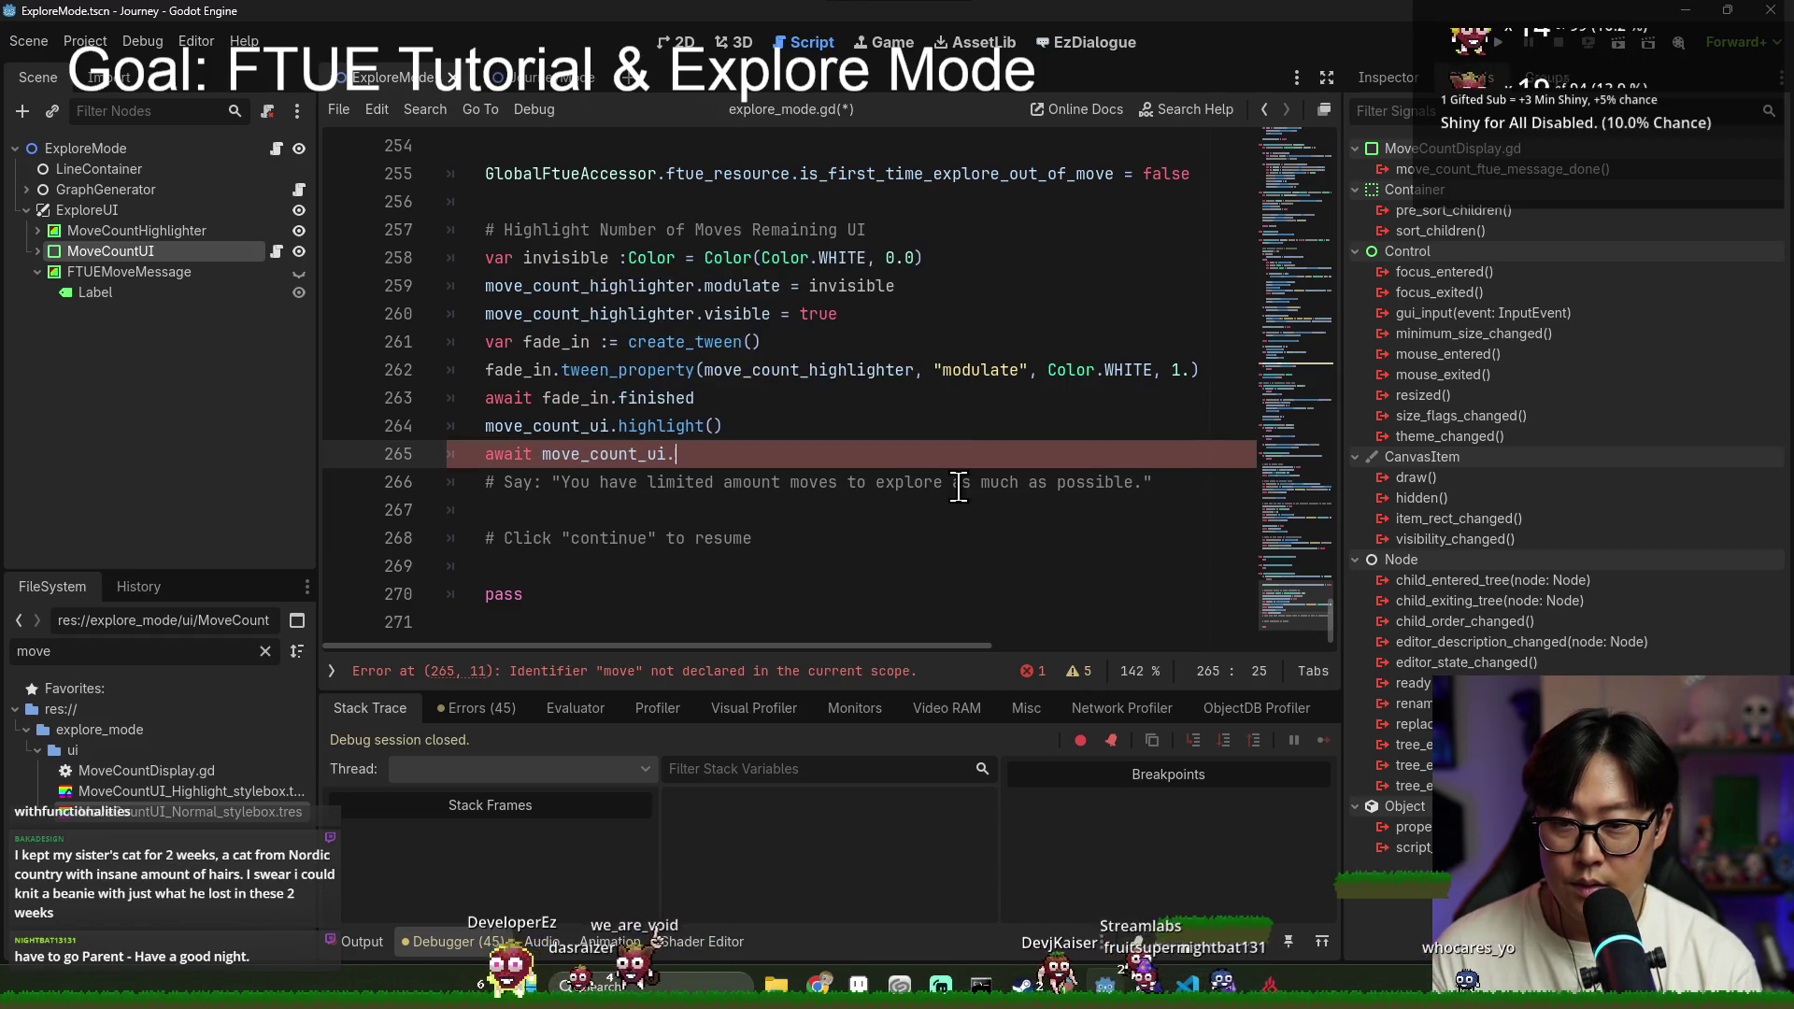
pyautogui.write('.')
pyautogui.press('Return')
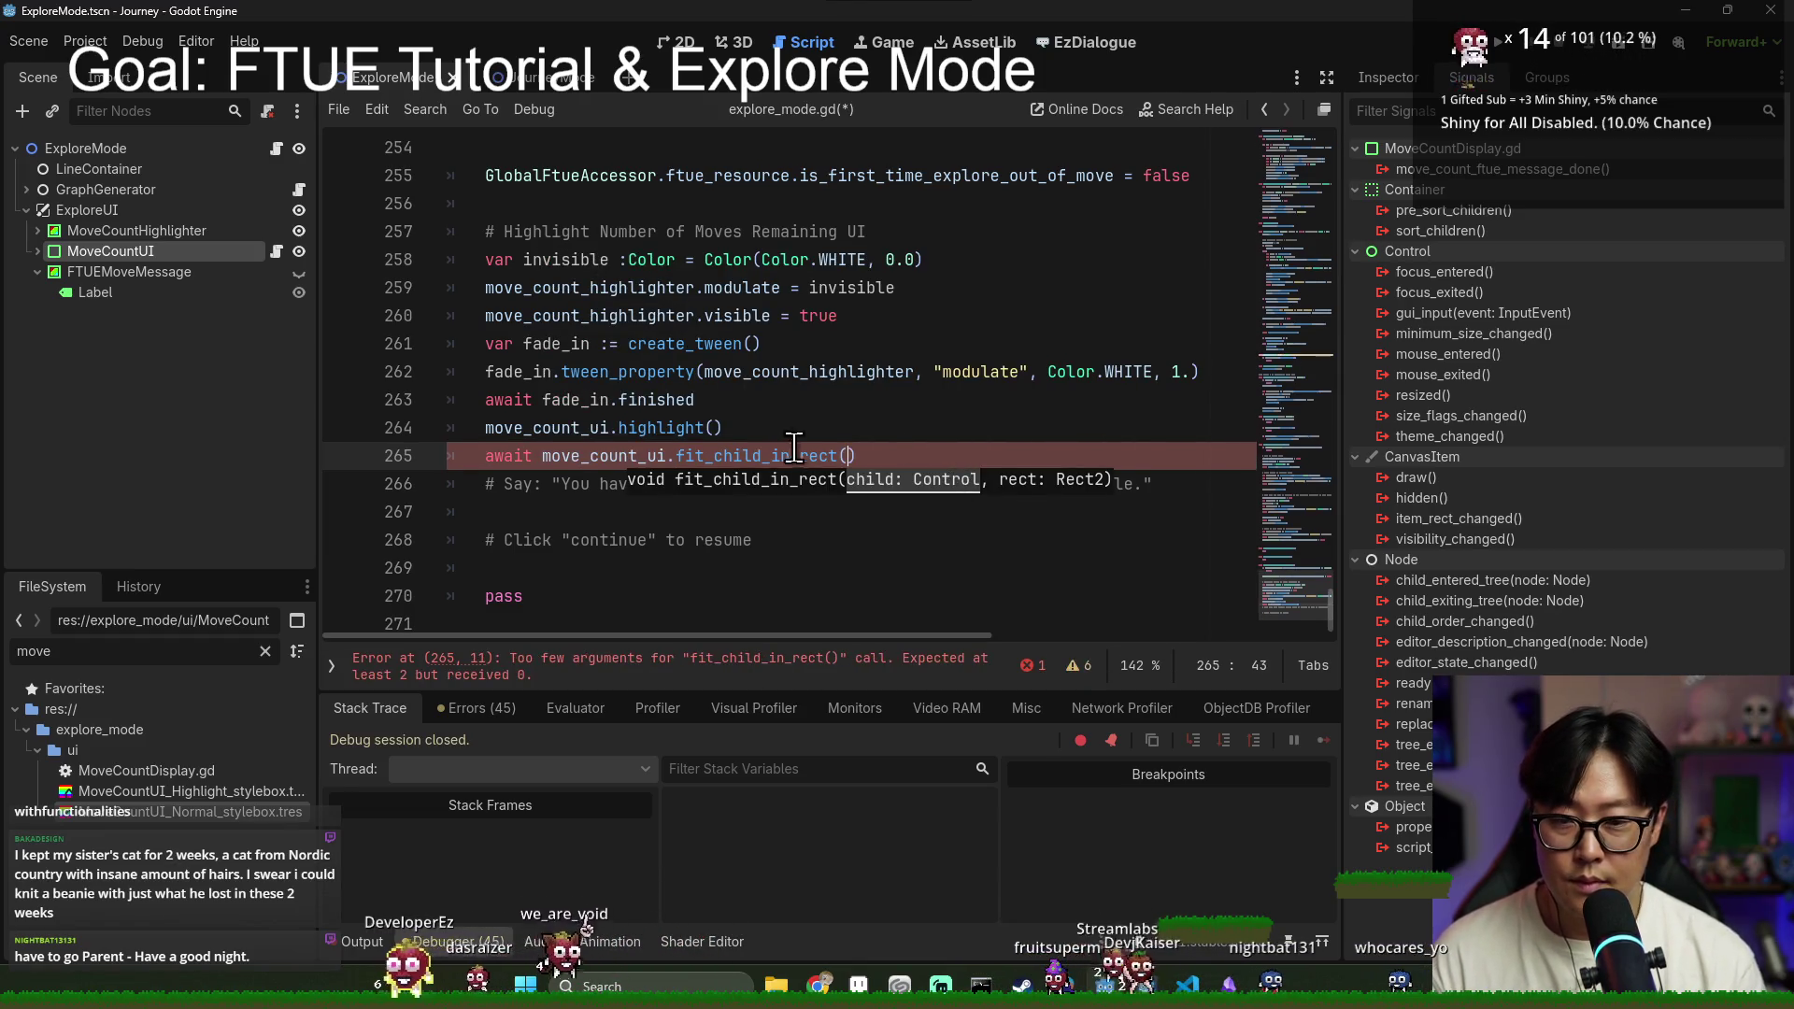
pyautogui.write('ftue')
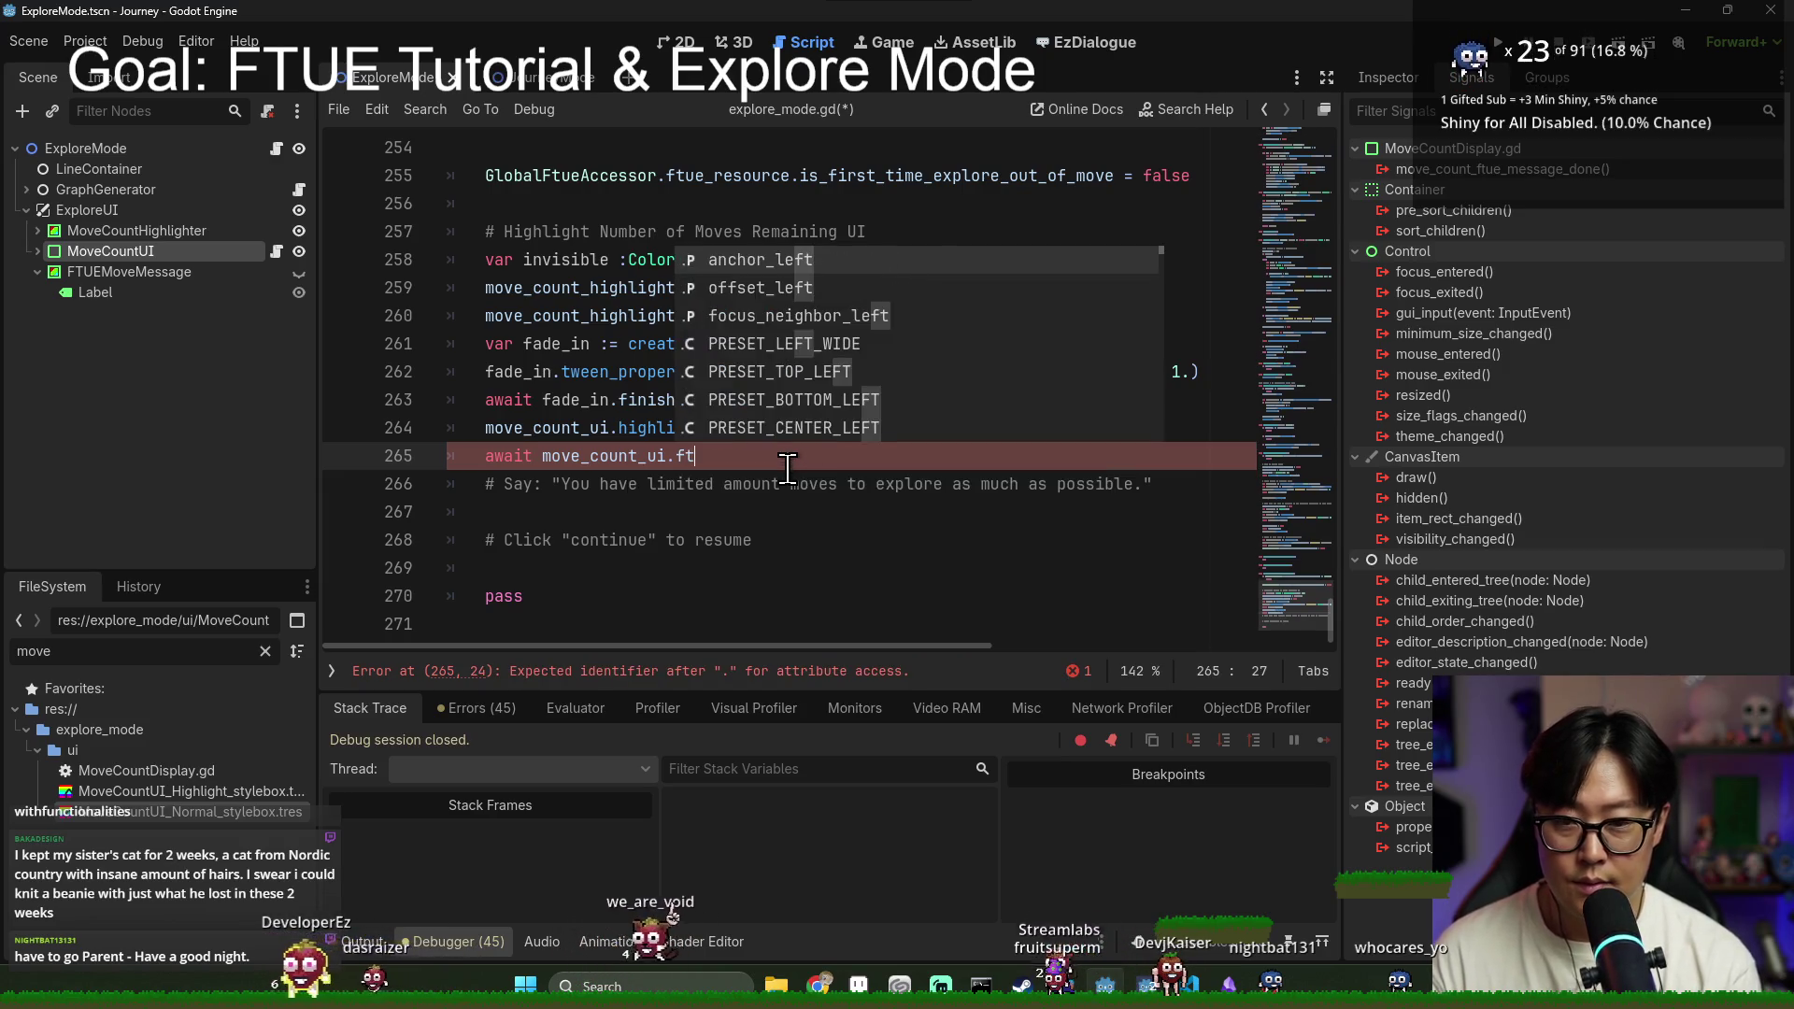
pyautogui.press('BackSpace')
pyautogui.press('BackSpace')
pyautogui.press('BackSpace')
pyautogui.hotkey('ctrl', 's')
# Step: Copy the signal name from MoveCountDisplay.gd so the line awaits move_count_ui.move_count_ftue_message_done
pyautogui.click(277, 251)
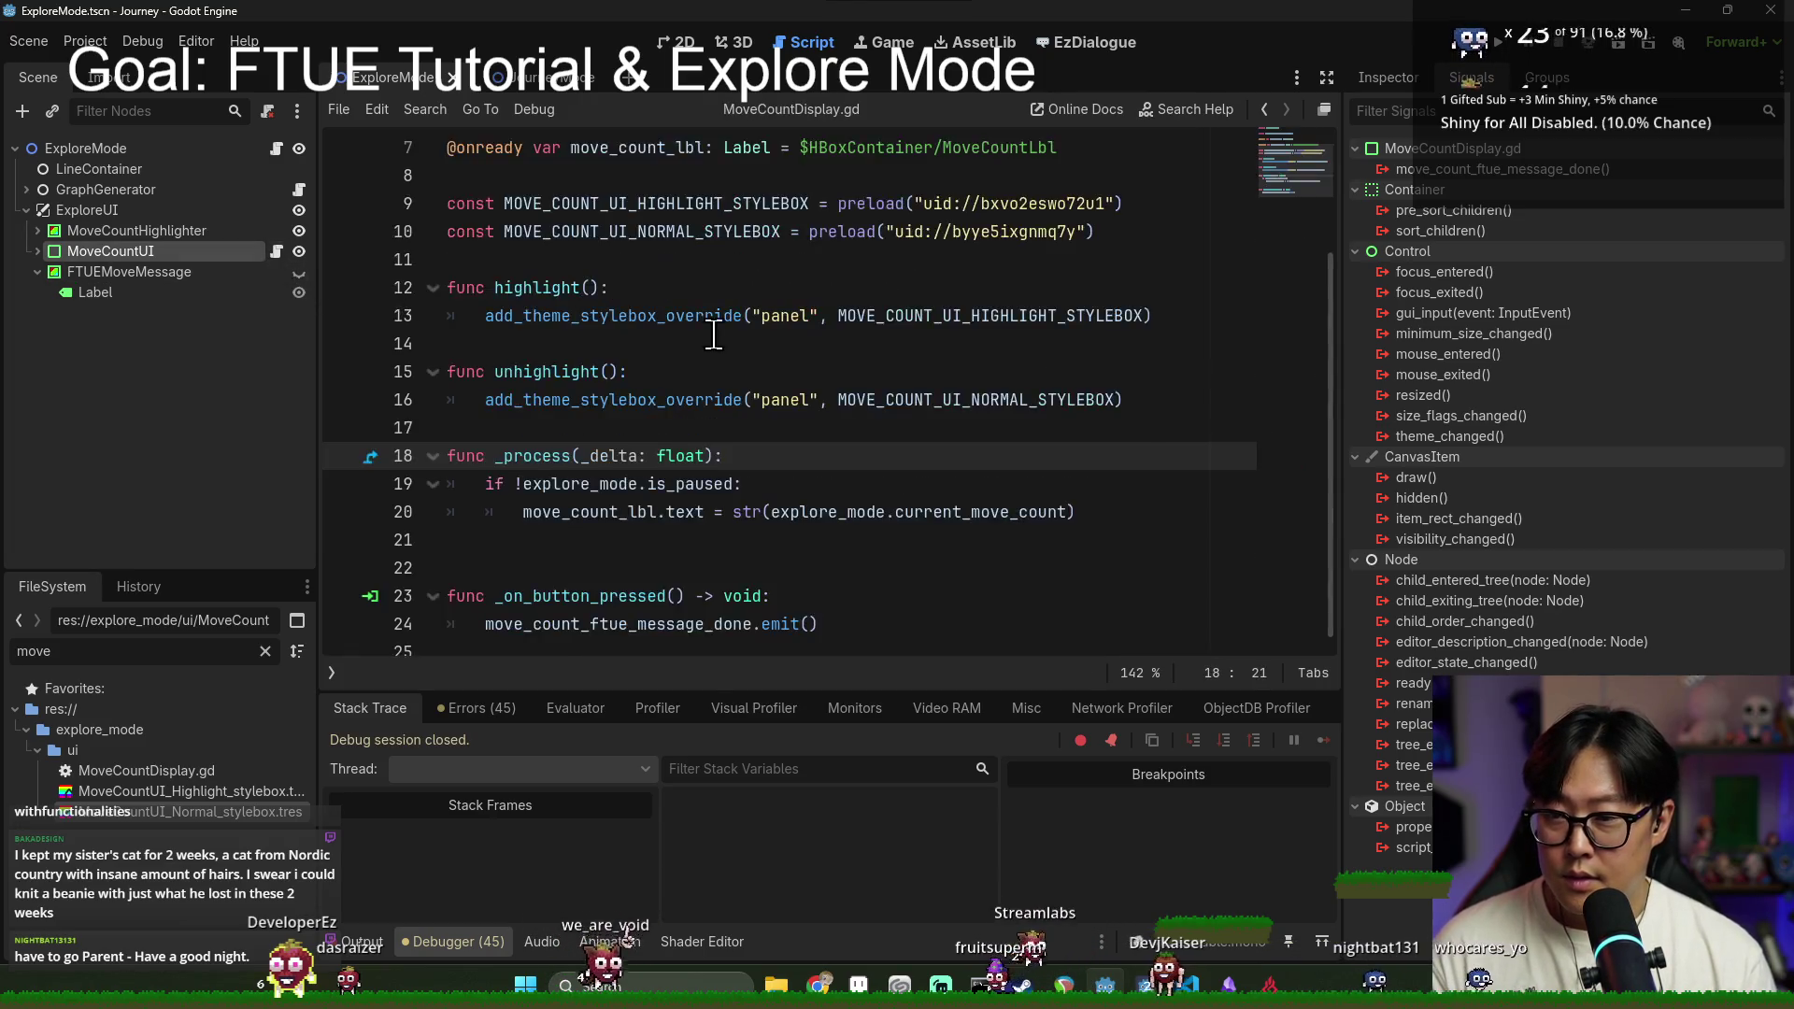
pyautogui.scroll(2, 561, 225)
pyautogui.click(555, 224)
pyautogui.doubleClick(555, 204)
pyautogui.hotkey('ctrl', 'c')
pyautogui.hotkey('alt', 'Left')
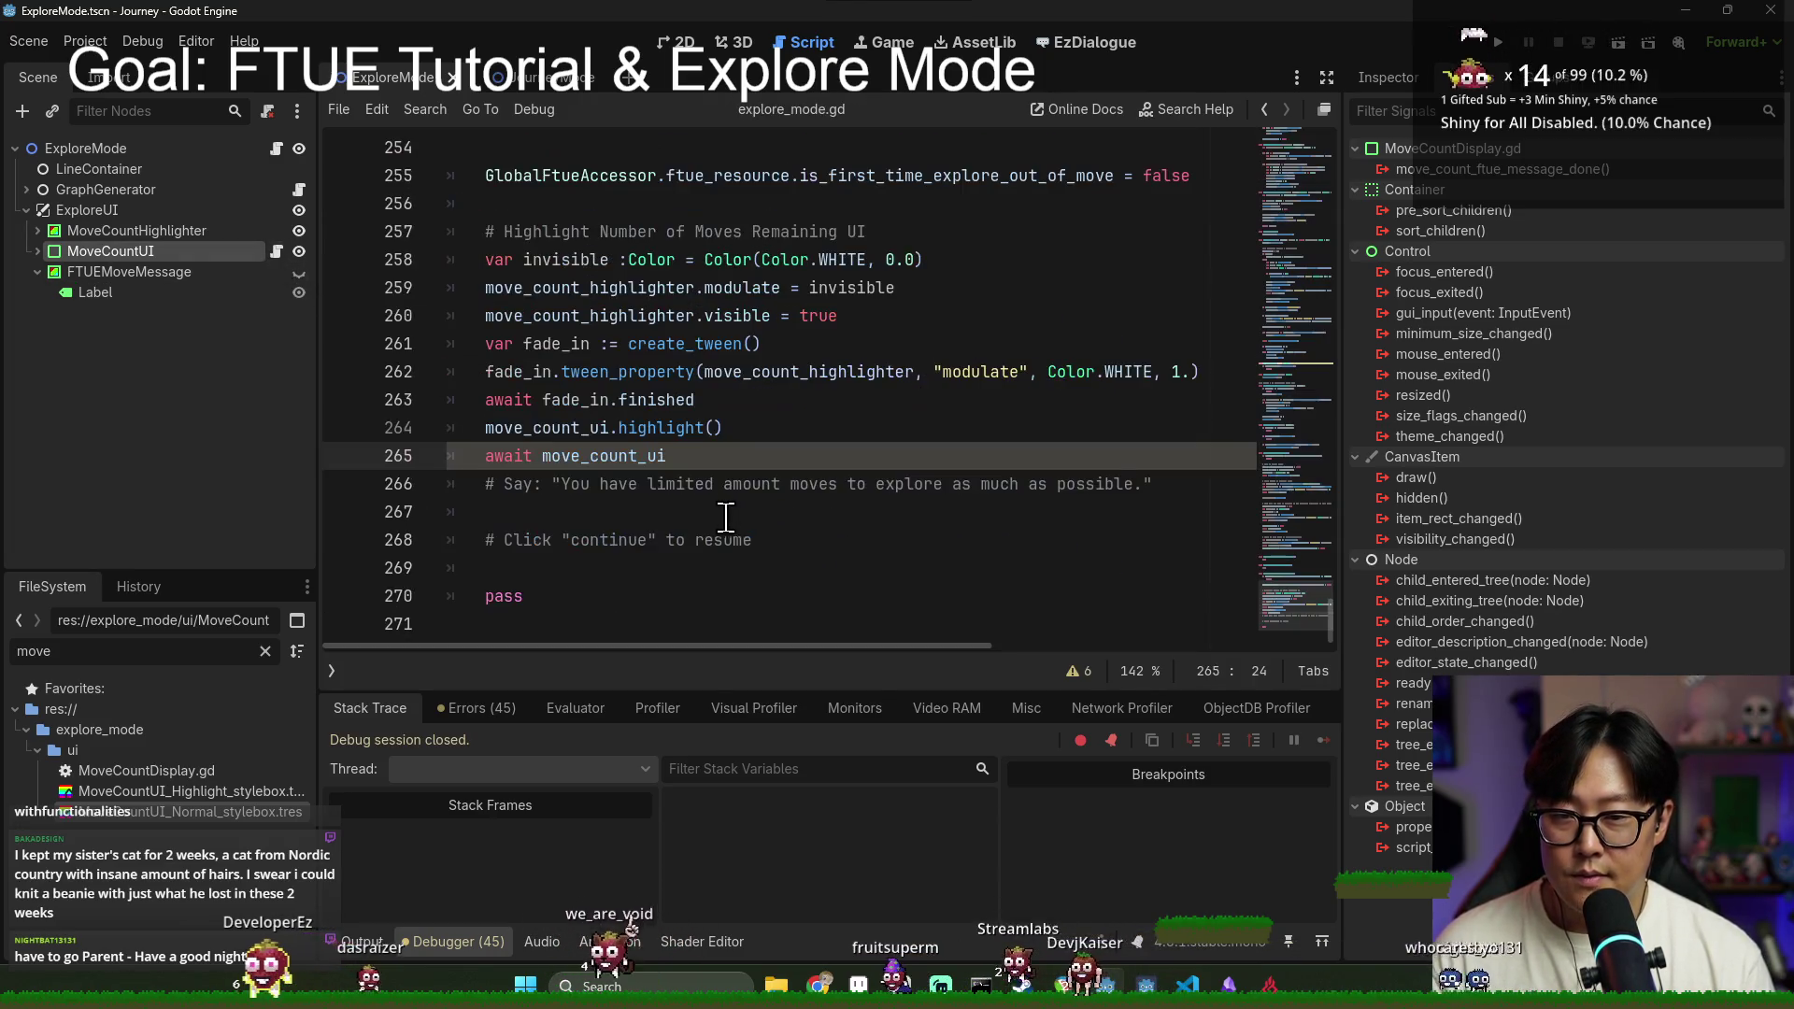
pyautogui.write('.')
pyautogui.hotkey('ctrl', 'v')
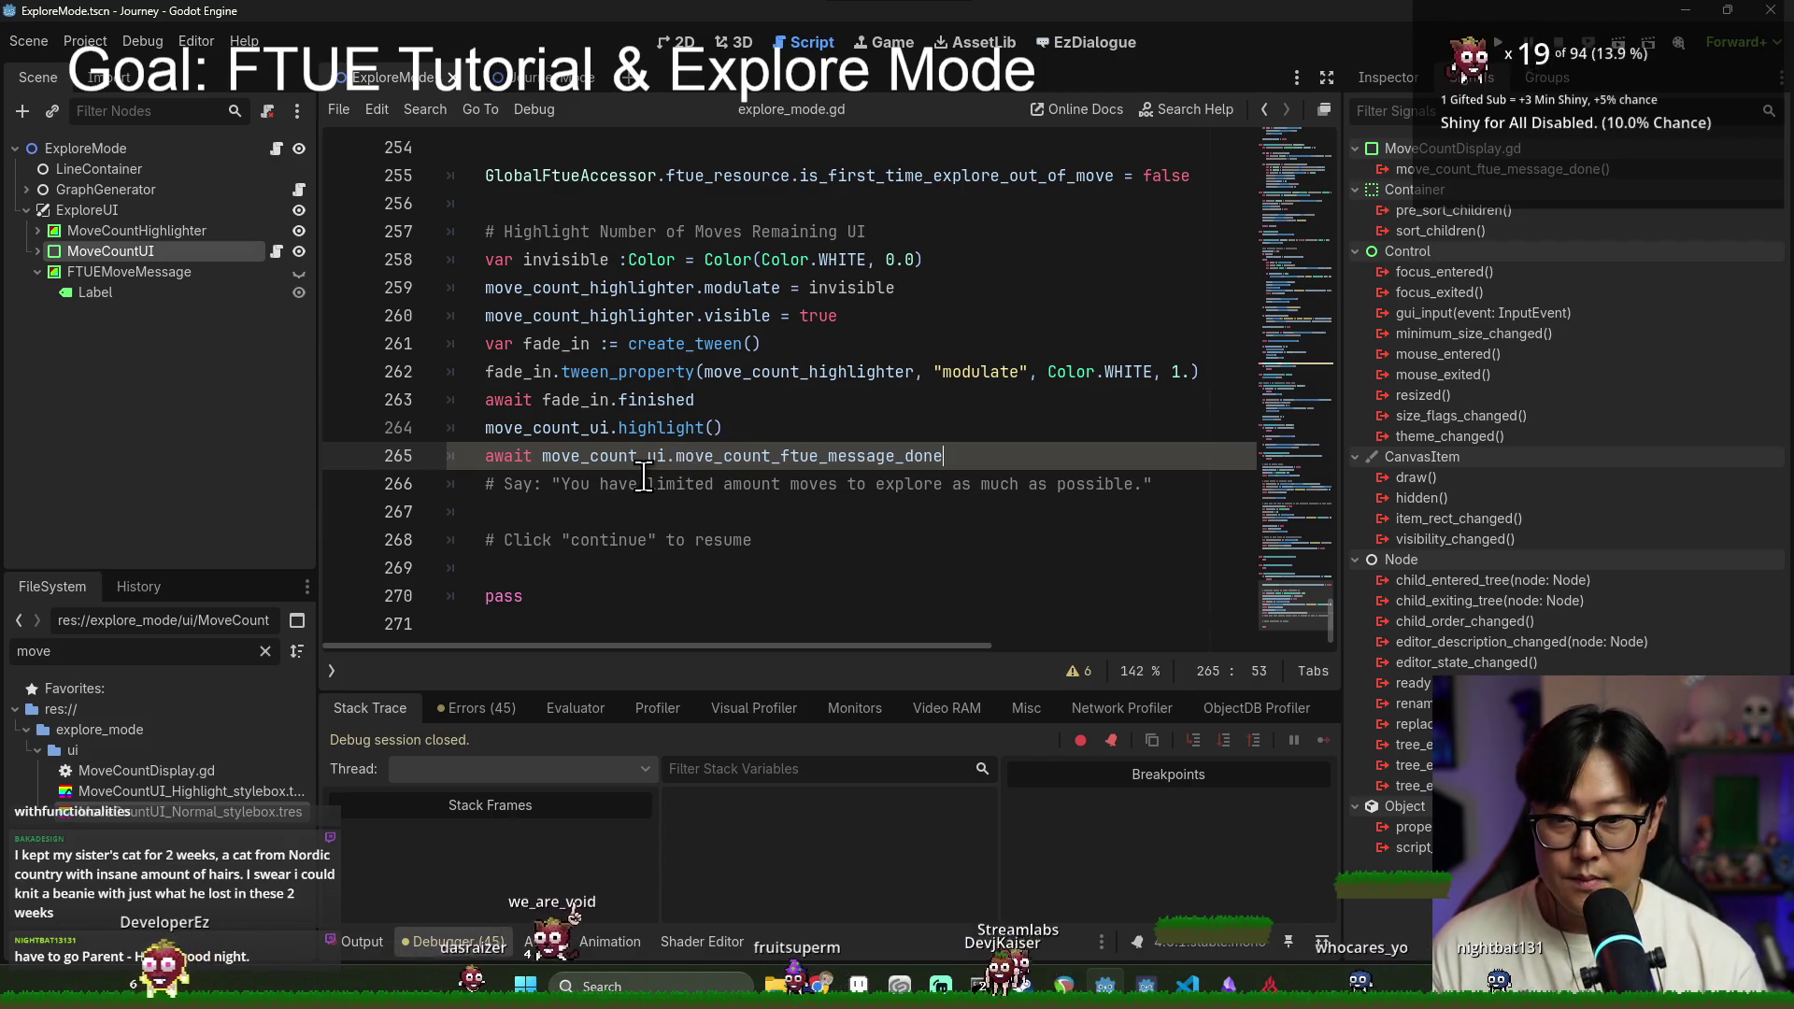
pyautogui.click(707, 374)
pyautogui.hotkey('ctrl', 's')
# Step: Delete the leftover Say and Click continue comments and the placeholder pass line
pyautogui.click(759, 457)
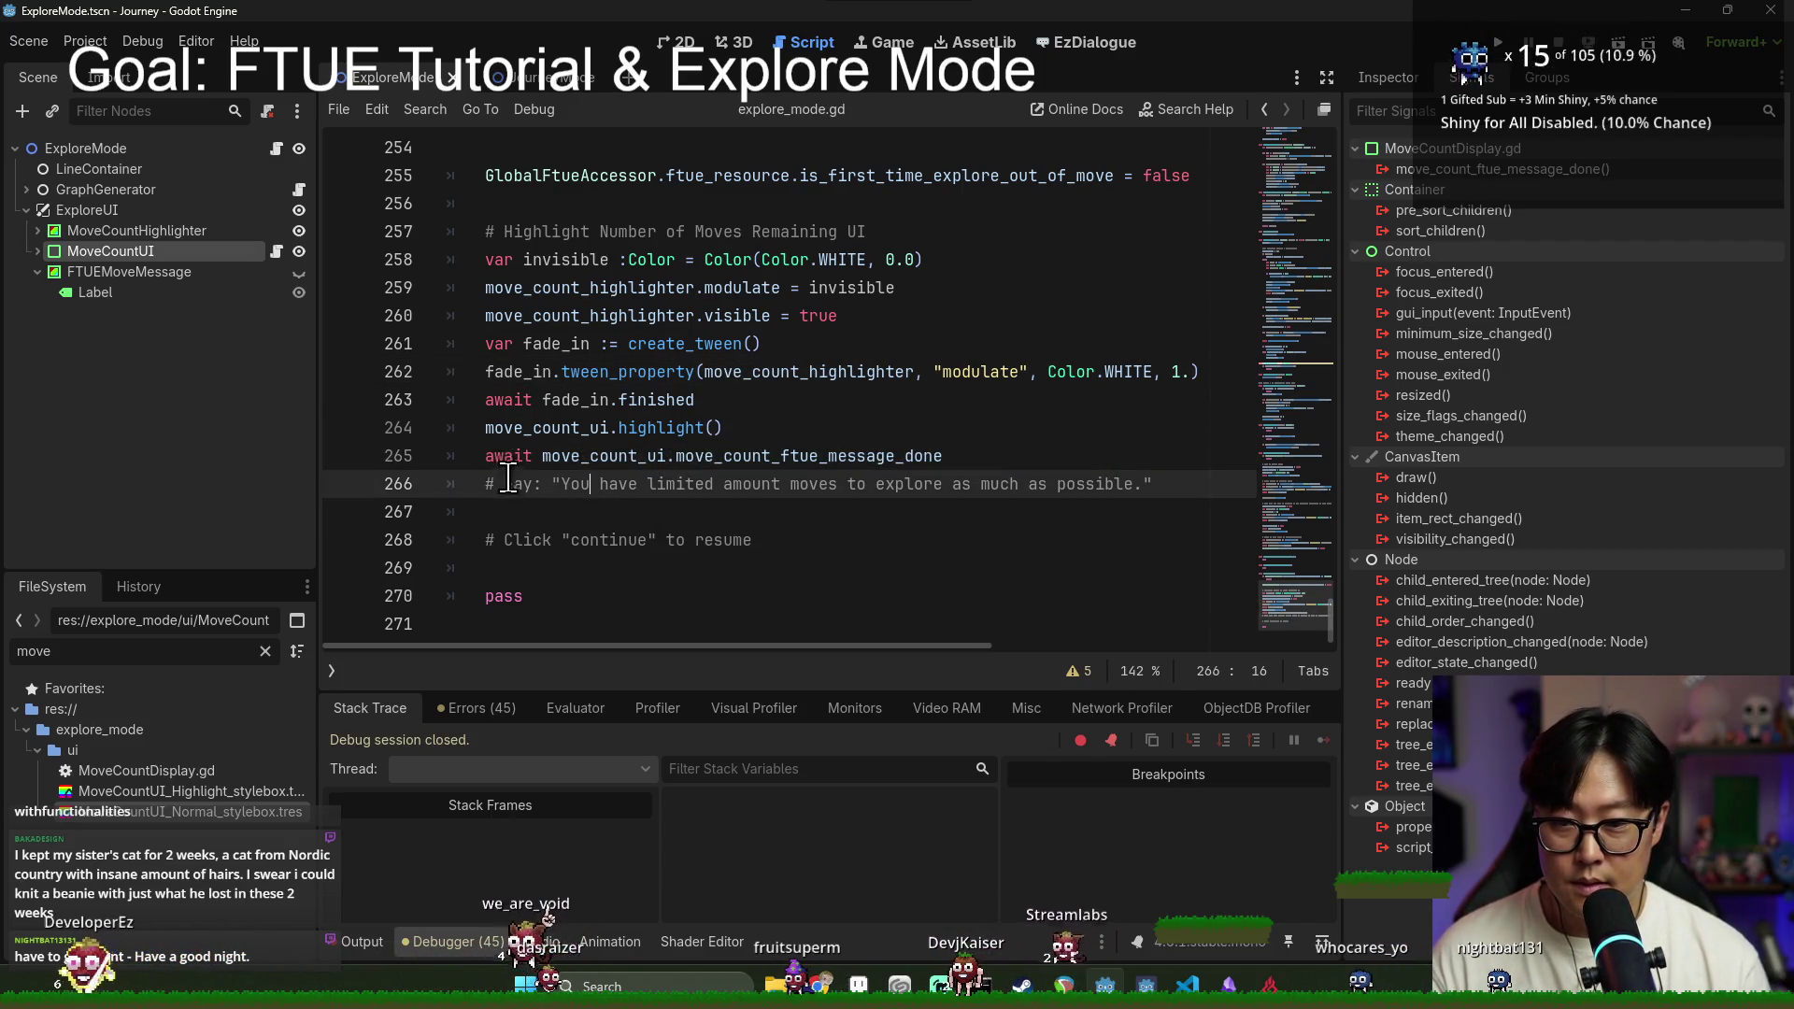
pyautogui.doubleClick(757, 482)
pyautogui.tripleClick(1024, 488)
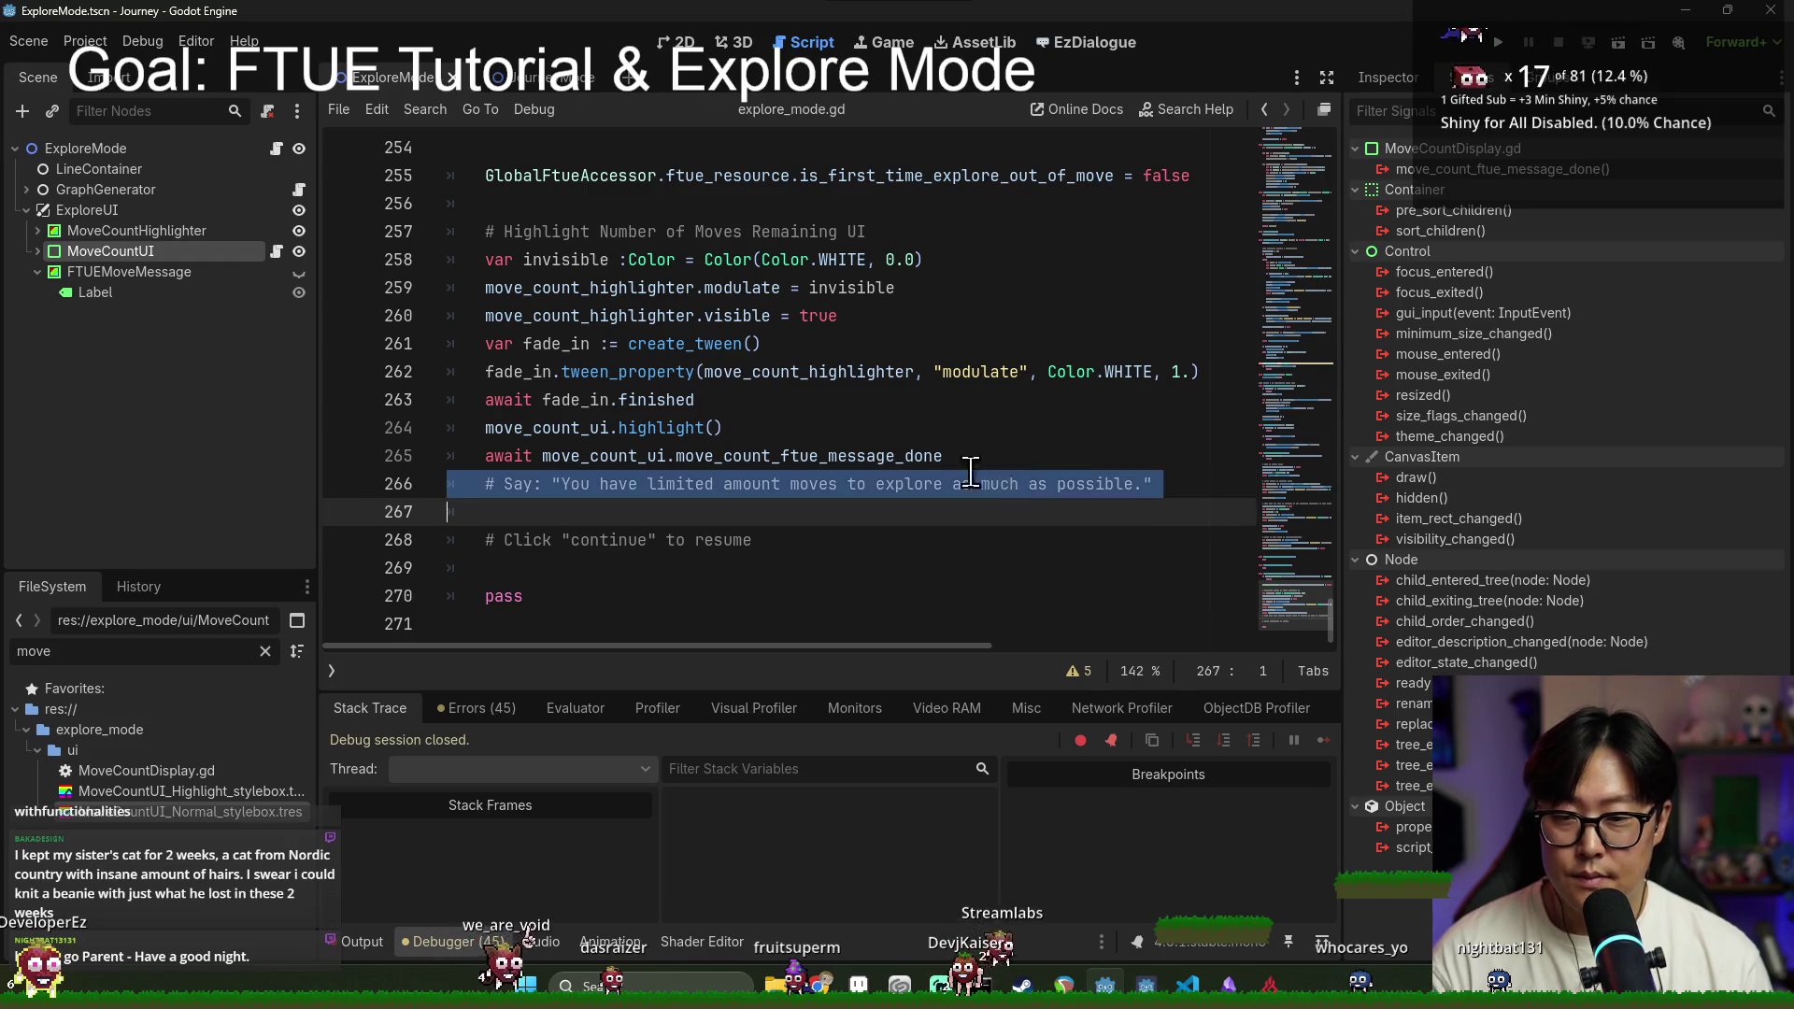
pyautogui.press('Delete')
pyautogui.click(592, 514)
pyautogui.tripleClick(621, 511)
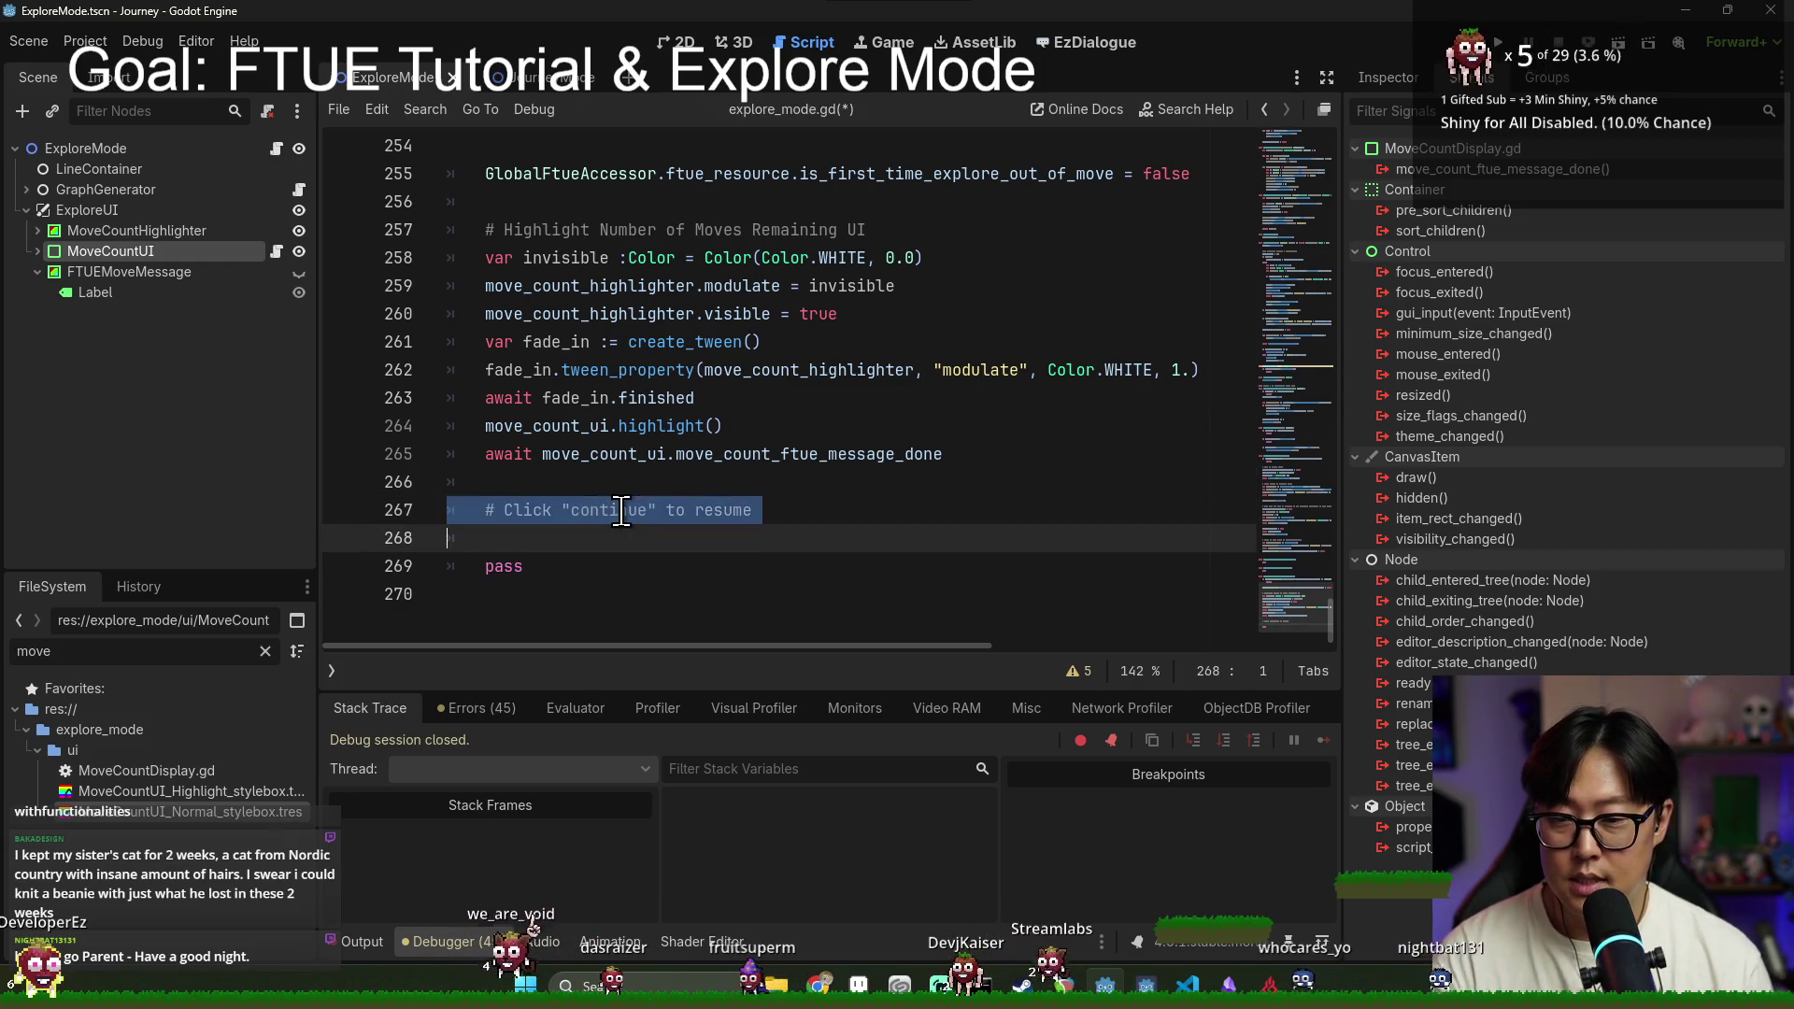
pyautogui.press('Delete')
pyautogui.press('Delete')
pyautogui.moveTo(561, 512); pyautogui.dragTo(479, 492)
pyautogui.press('Delete')
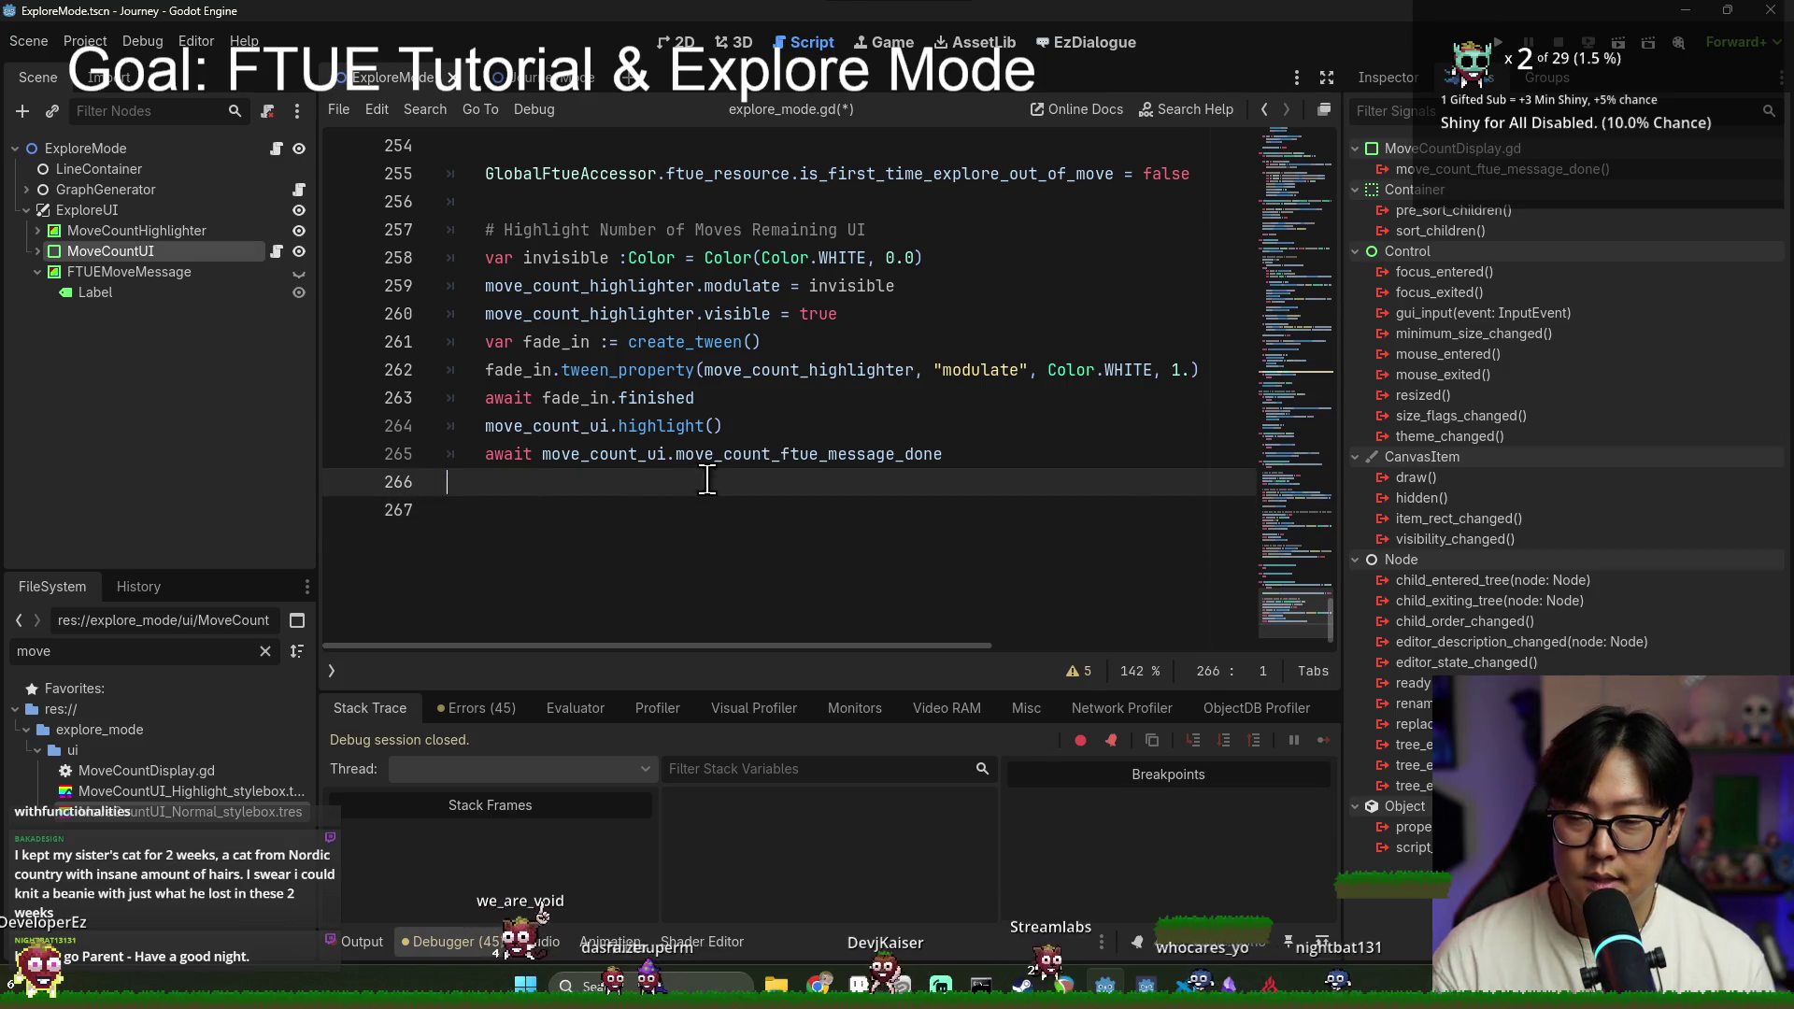
pyautogui.hotkey('ctrl', 's')
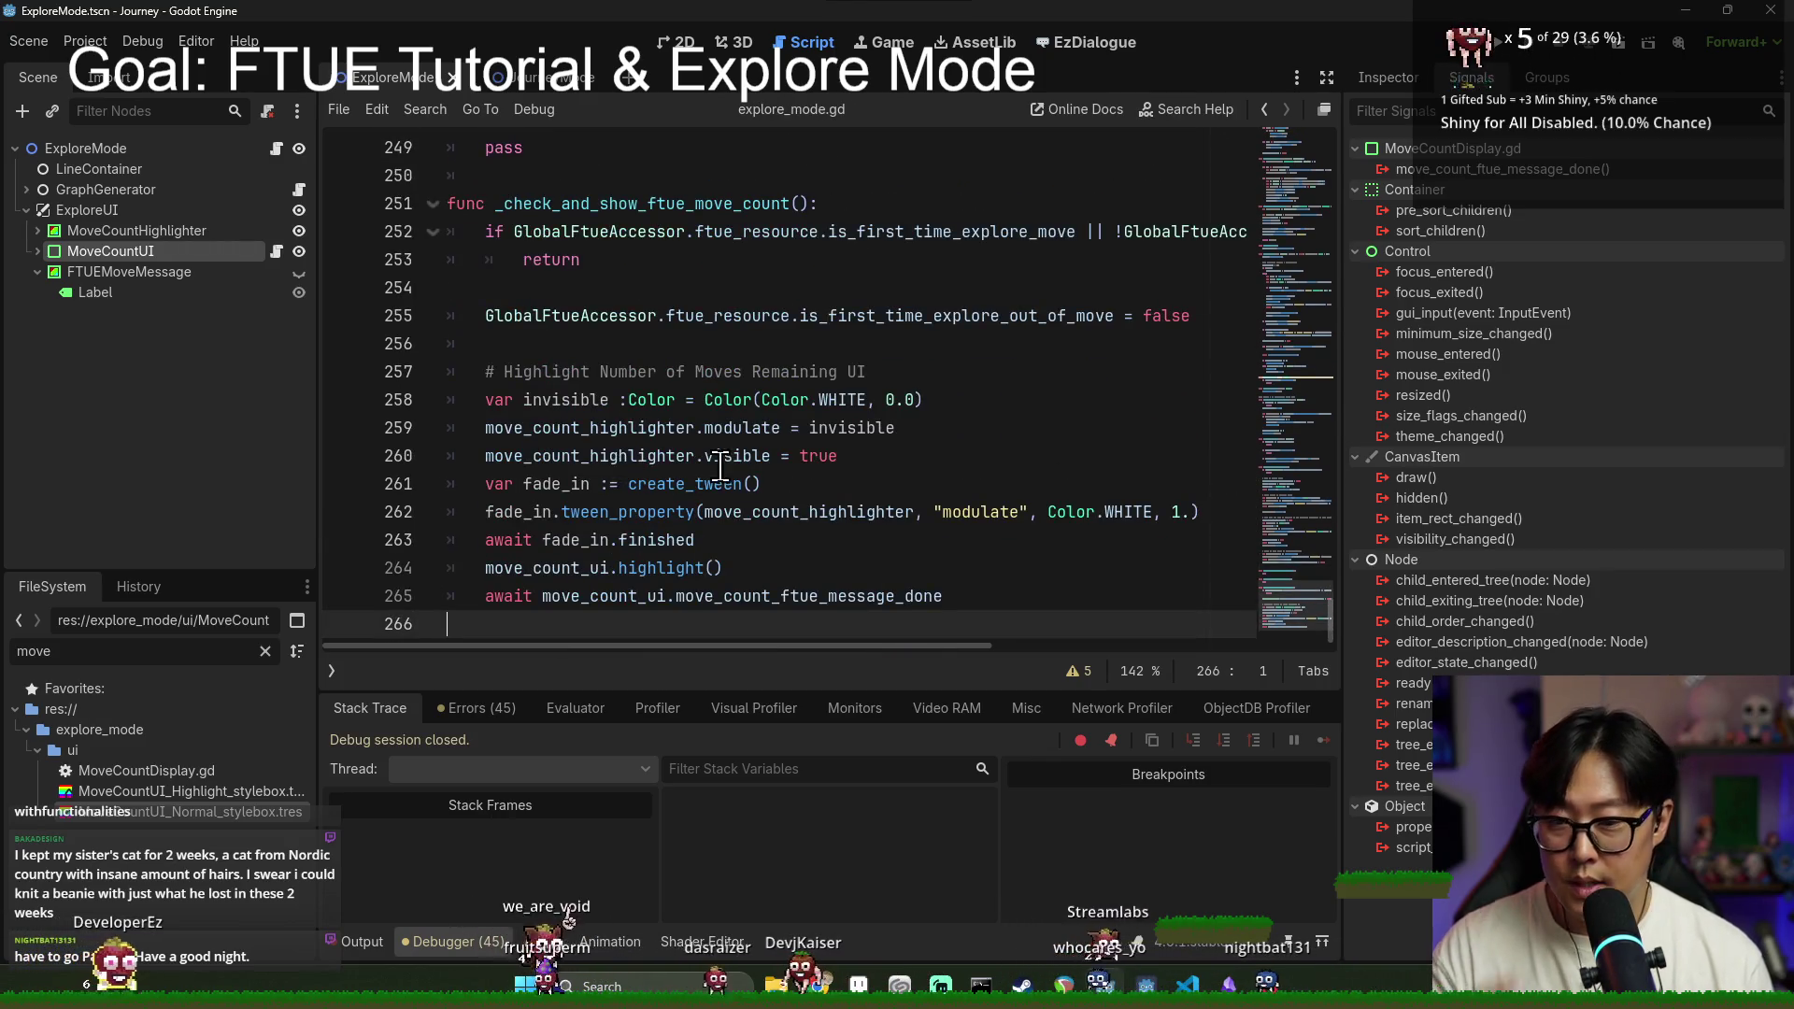
# Step: Begin a fade_out tween variable after the await, modelled on the fade-in tween
pyautogui.click(992, 598)
pyautogui.press('Return')
pyautogui.press('Return')
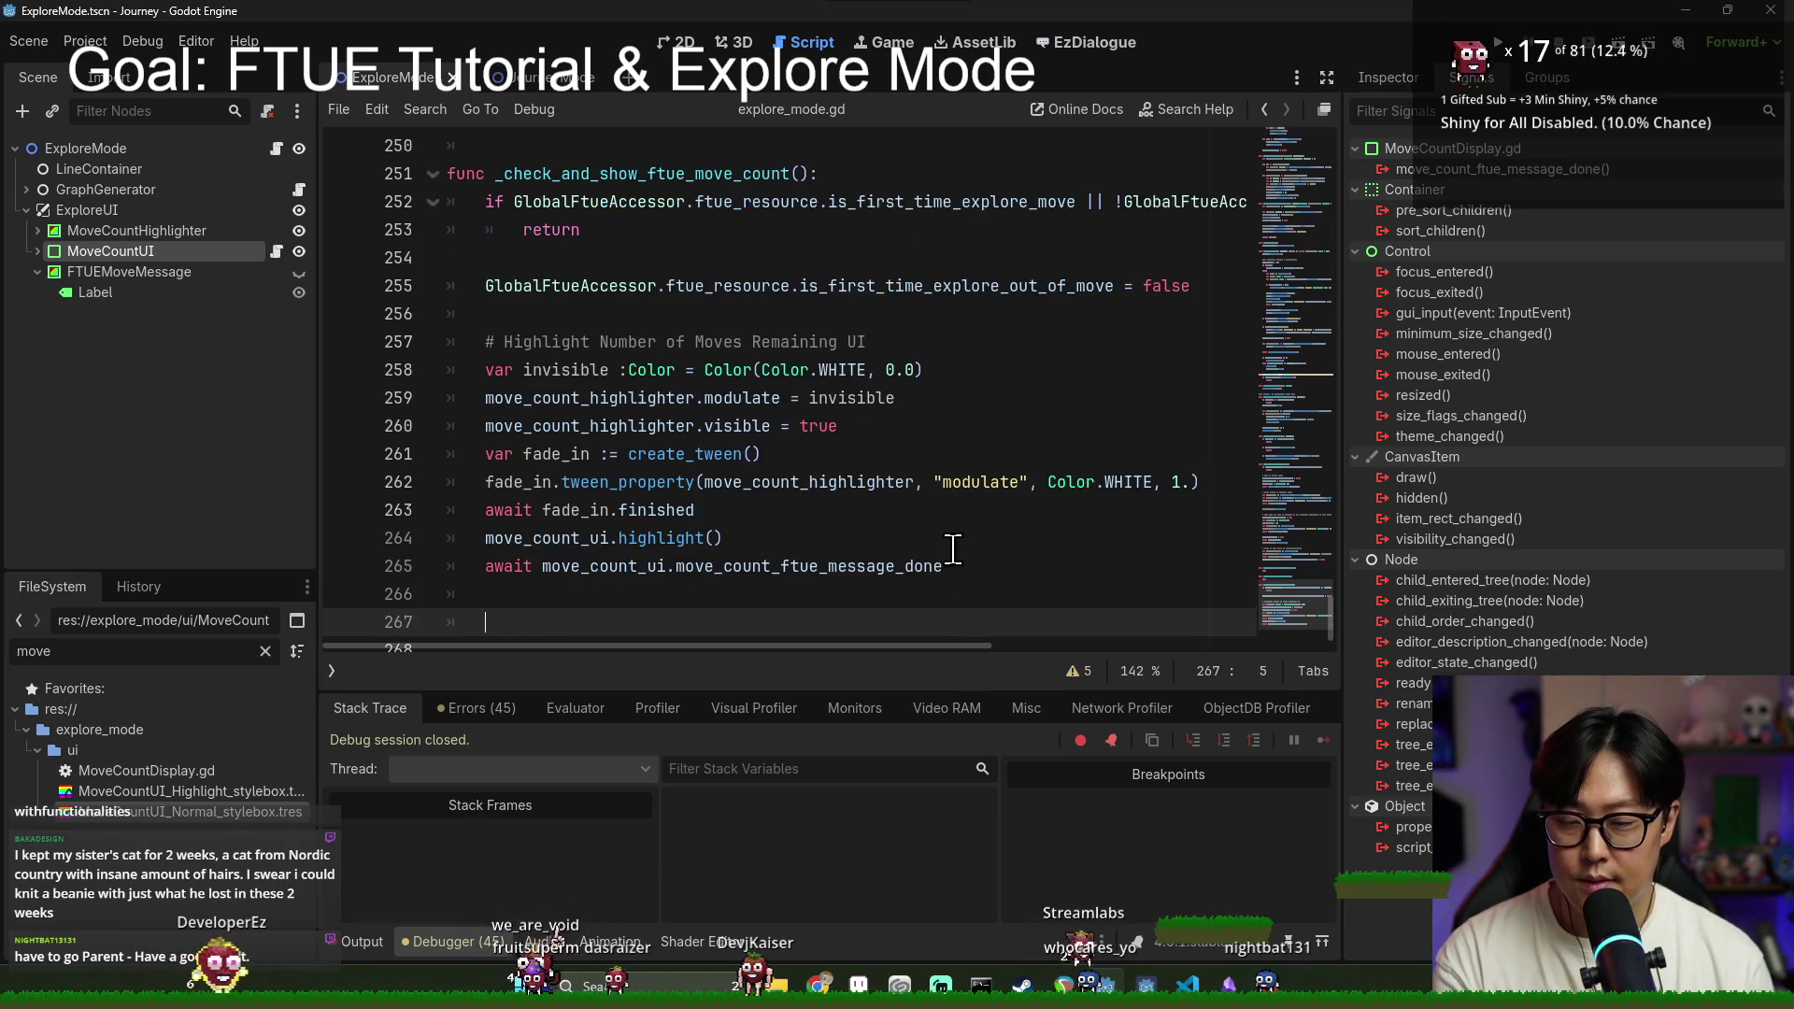
pyautogui.hotkey('ctrl', 's')
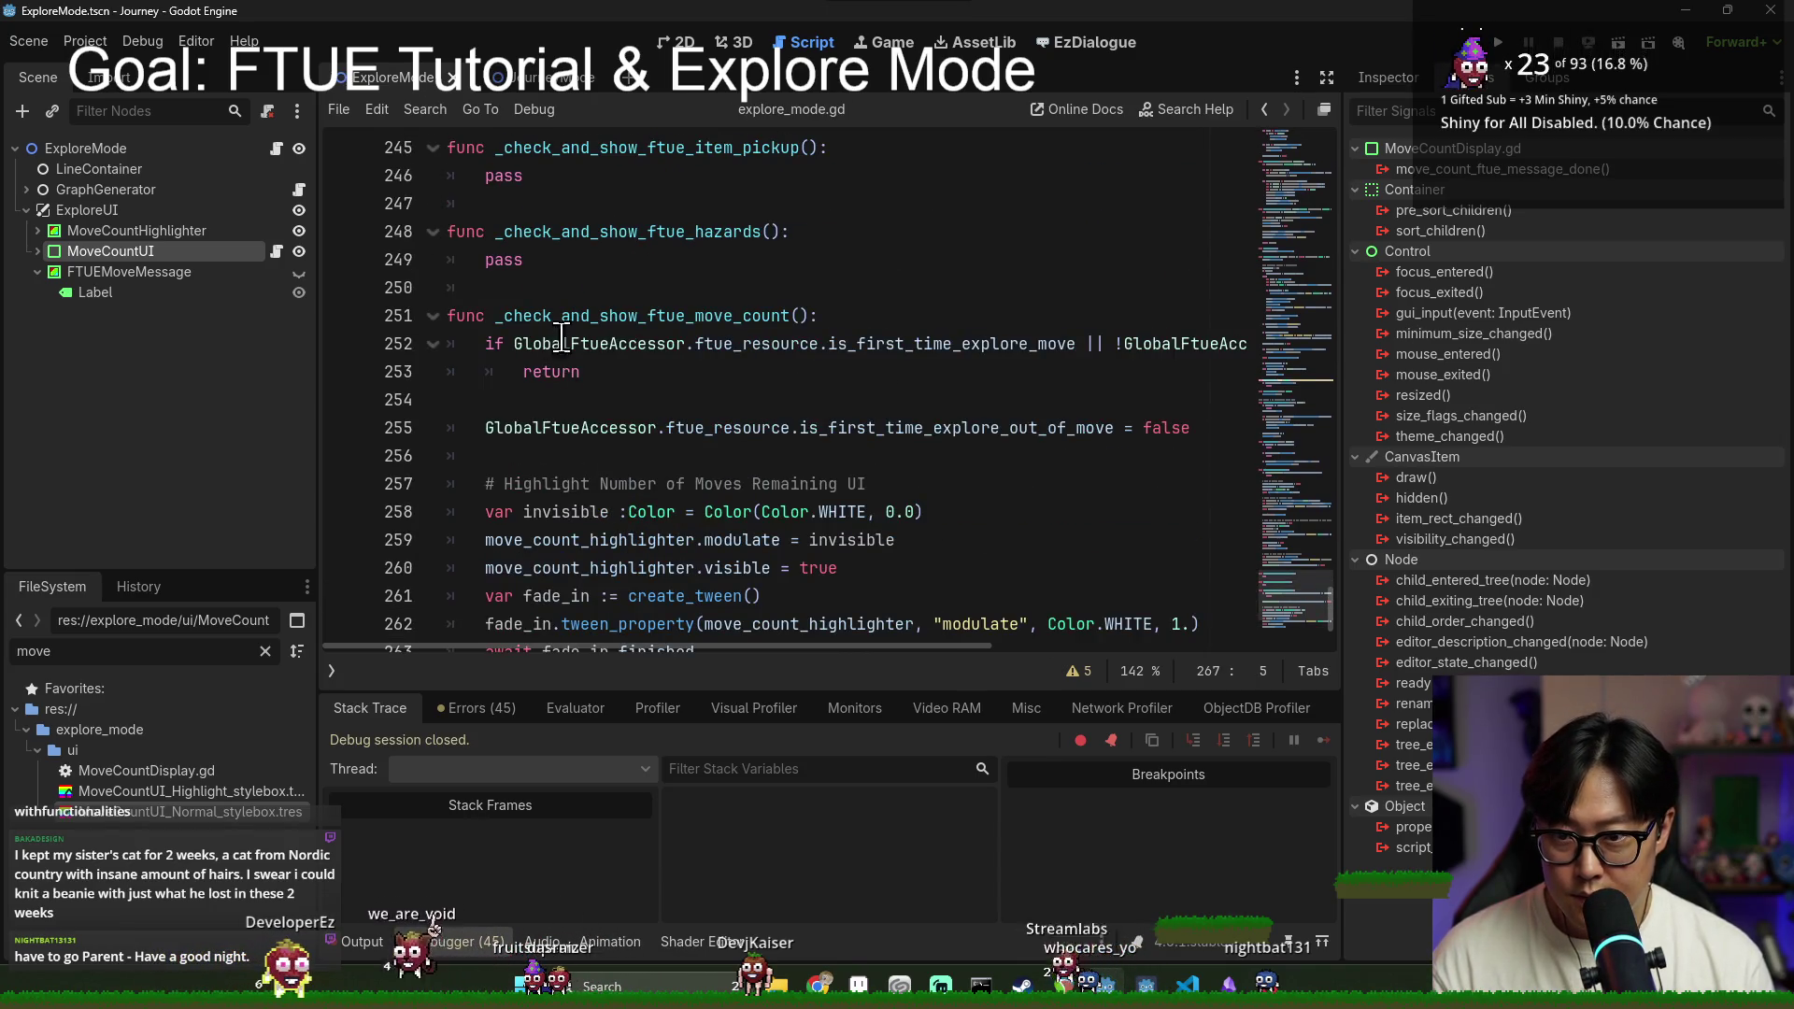
pyautogui.scroll(-2, 631, 506)
pyautogui.doubleClick(501, 427)
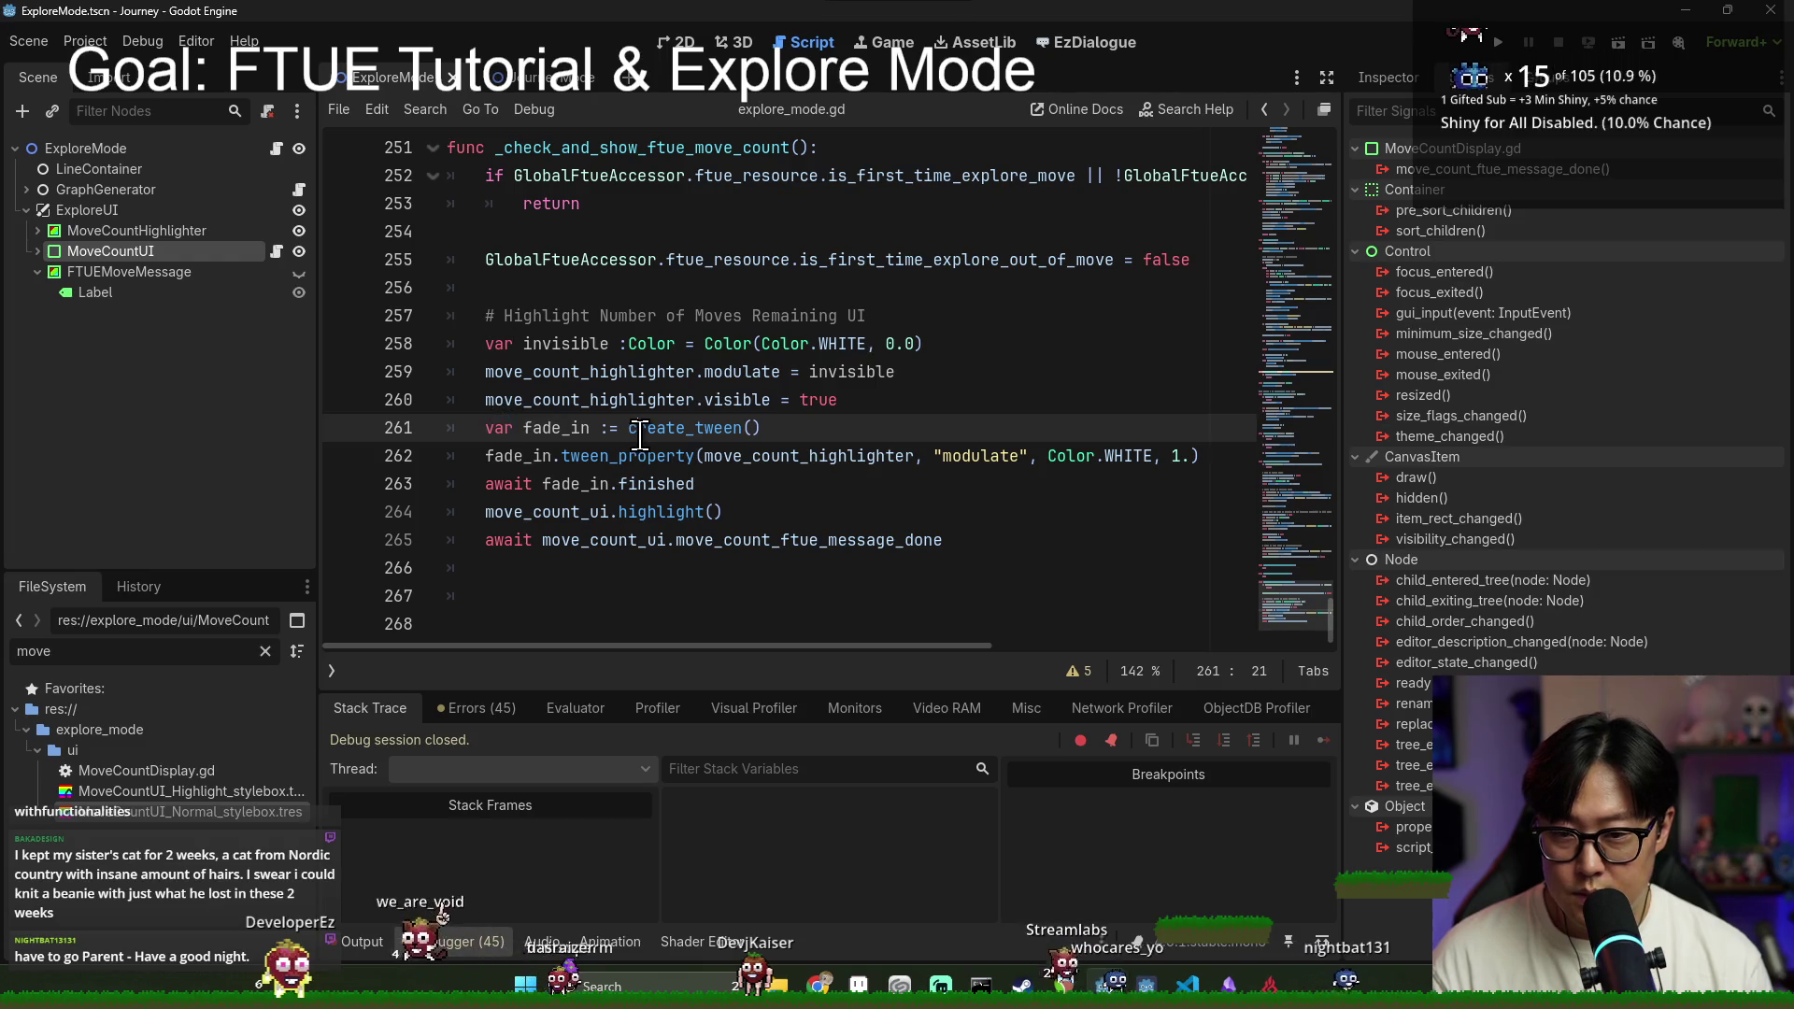
pyautogui.click(981, 568)
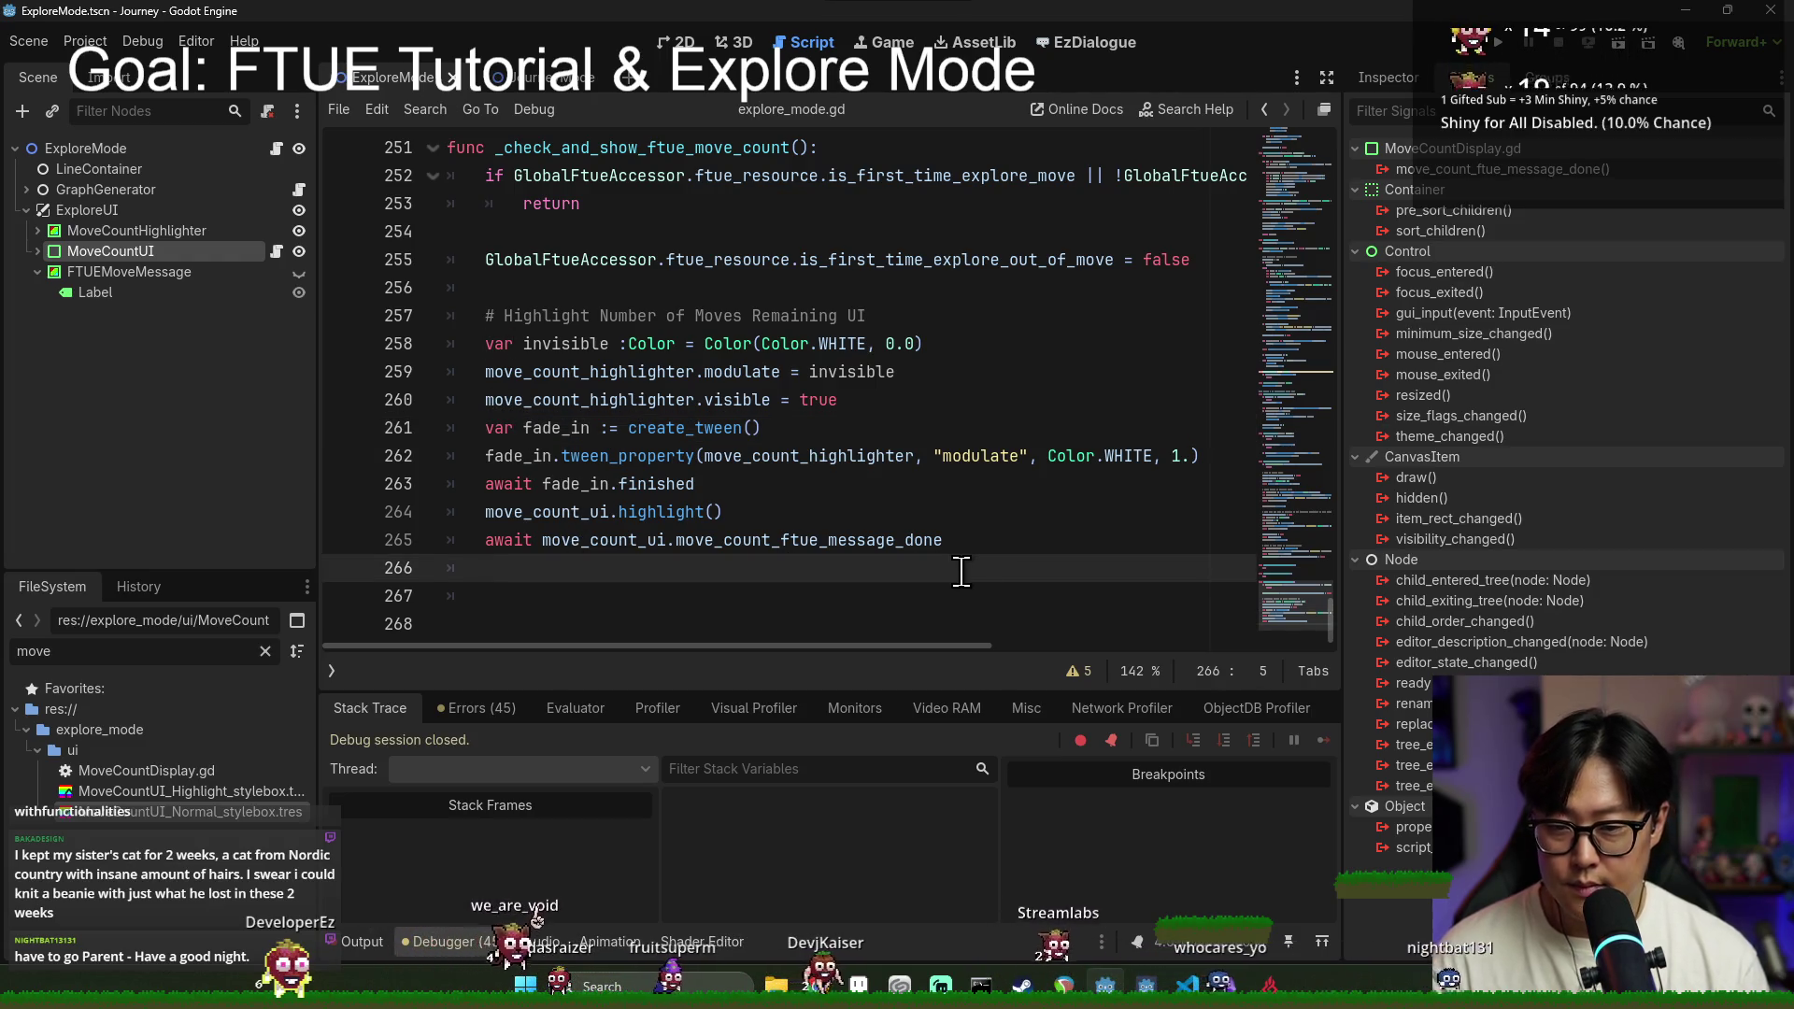
pyautogui.press('Return')
pyautogui.write('var fade_out := create_tween')
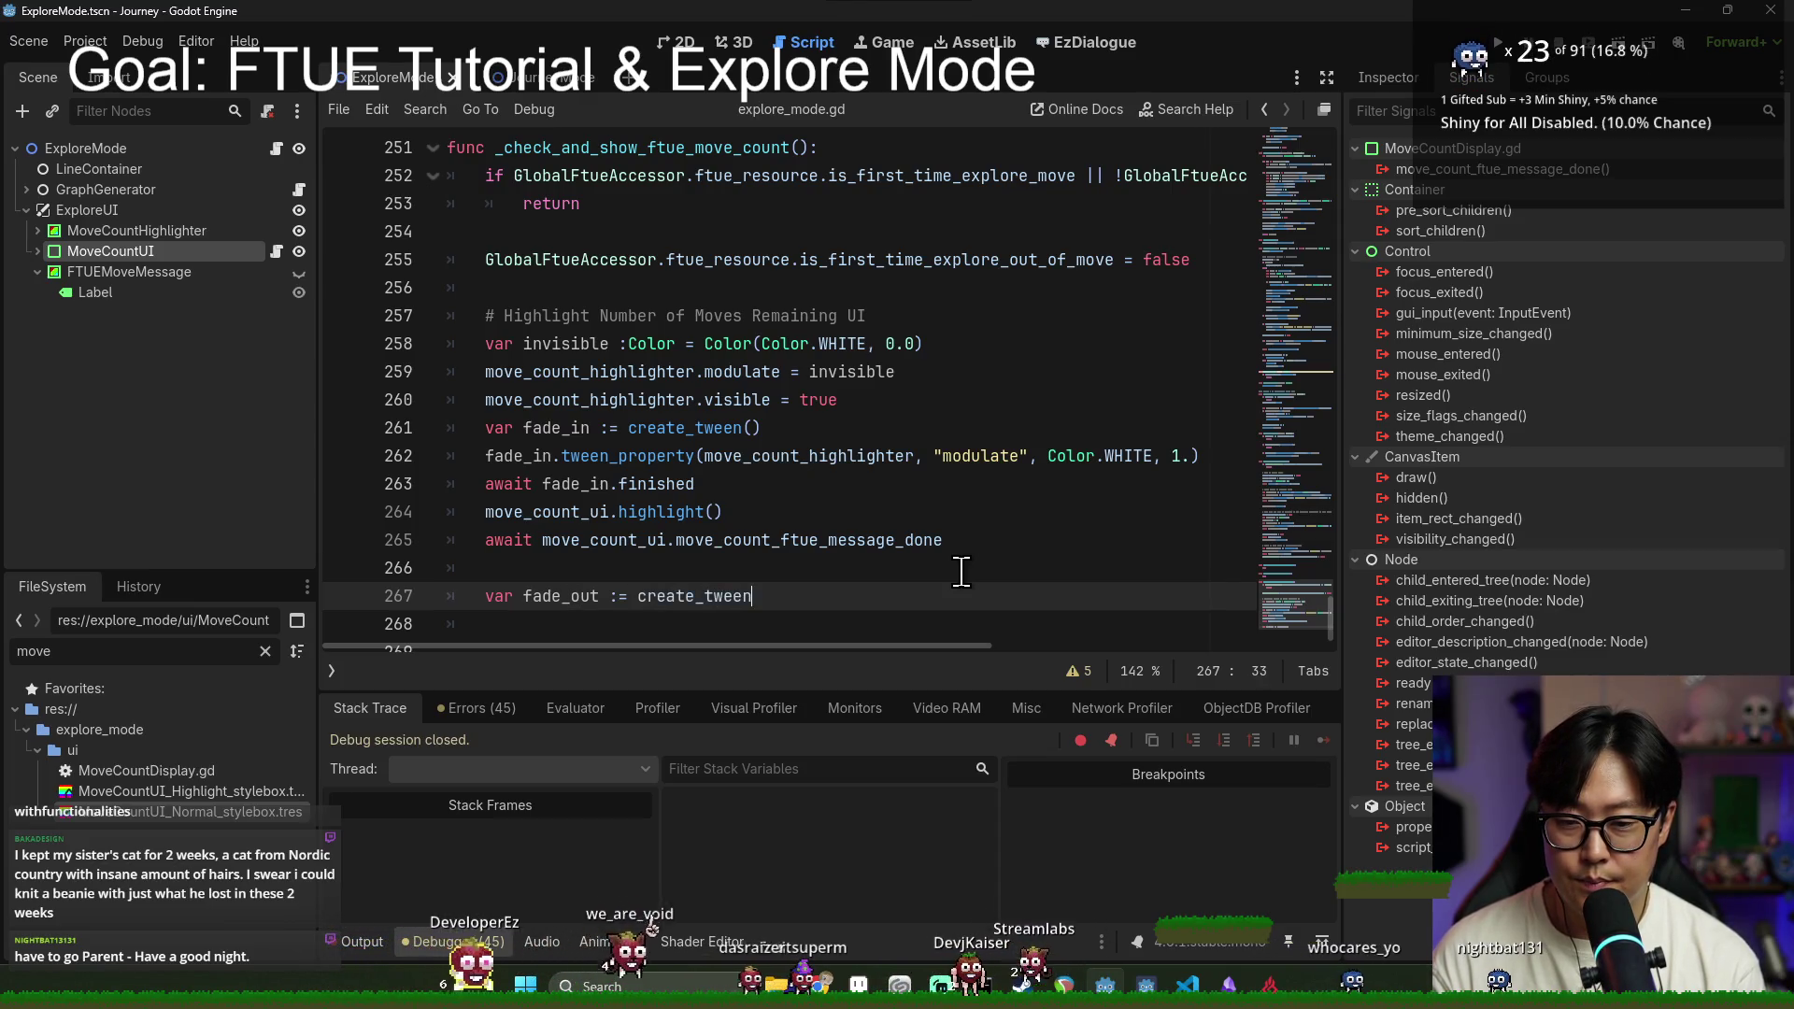
pyautogui.write('()')
# Step: Add a tween_property fading move_count_highlighter's modulate to invisible
pyautogui.press('Return')
pyautogui.write('fade_out.tween_p')
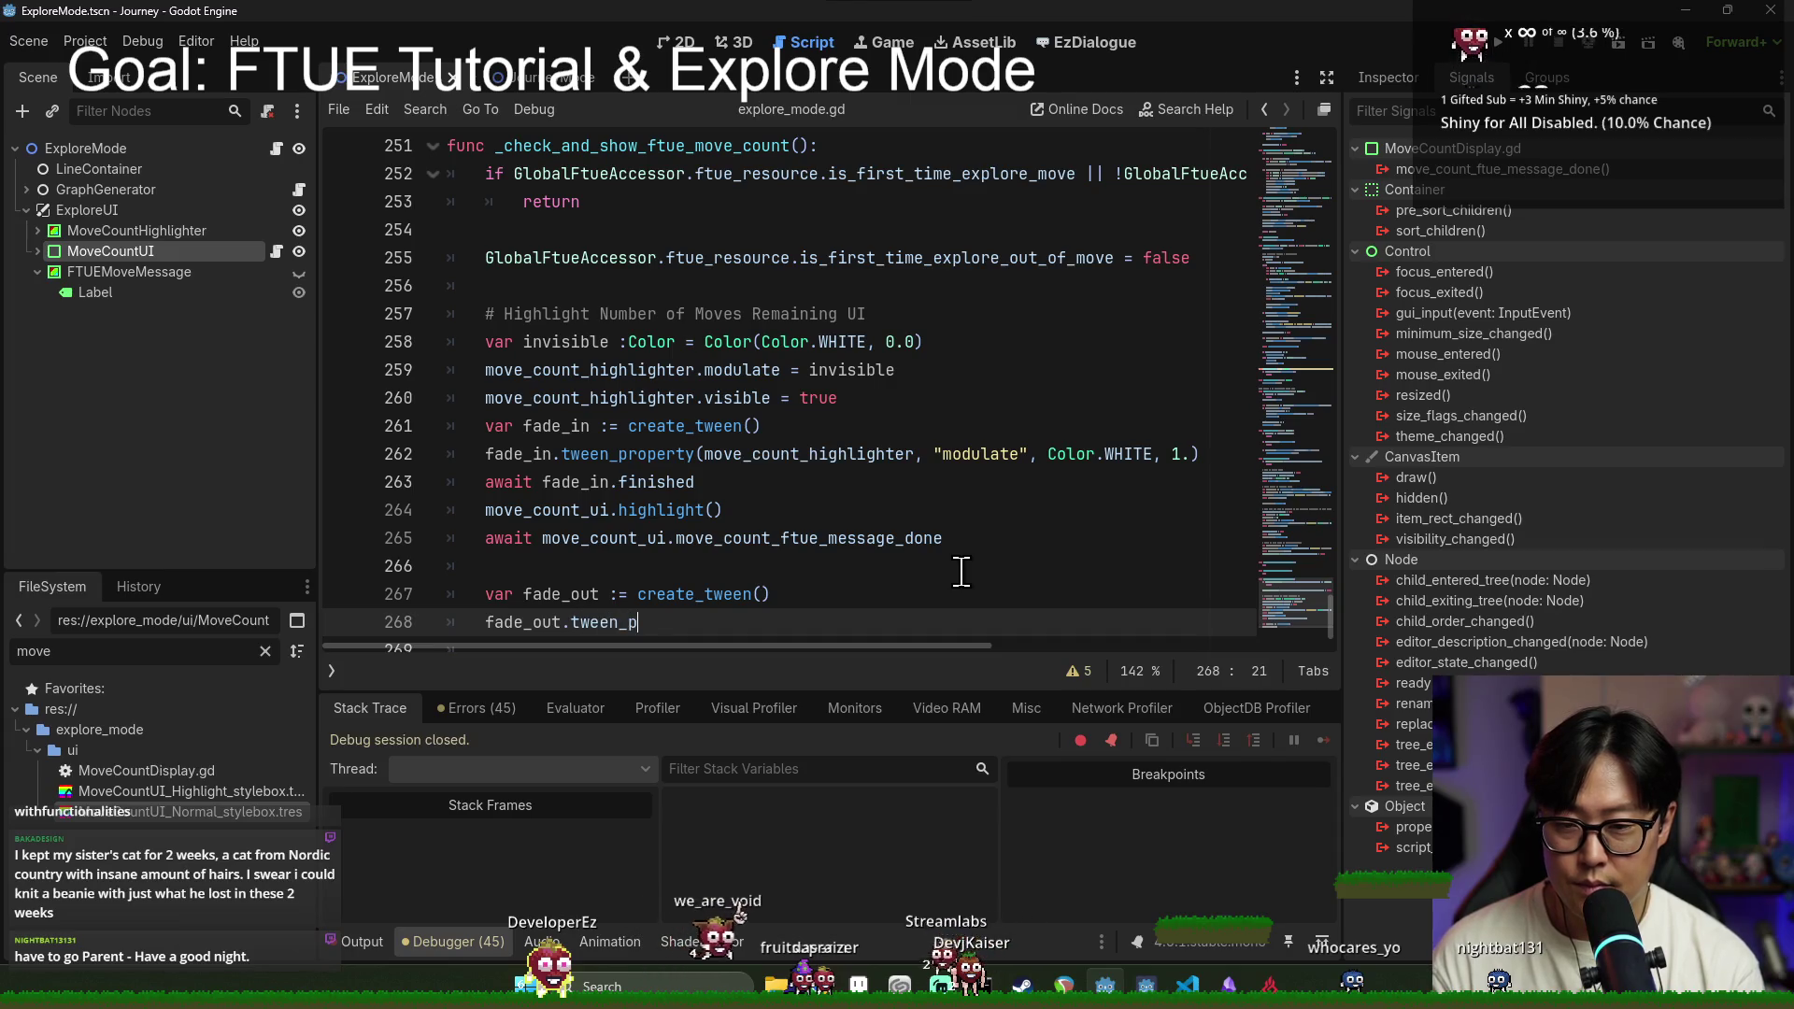
pyautogui.write('ro')
pyautogui.press('Return')
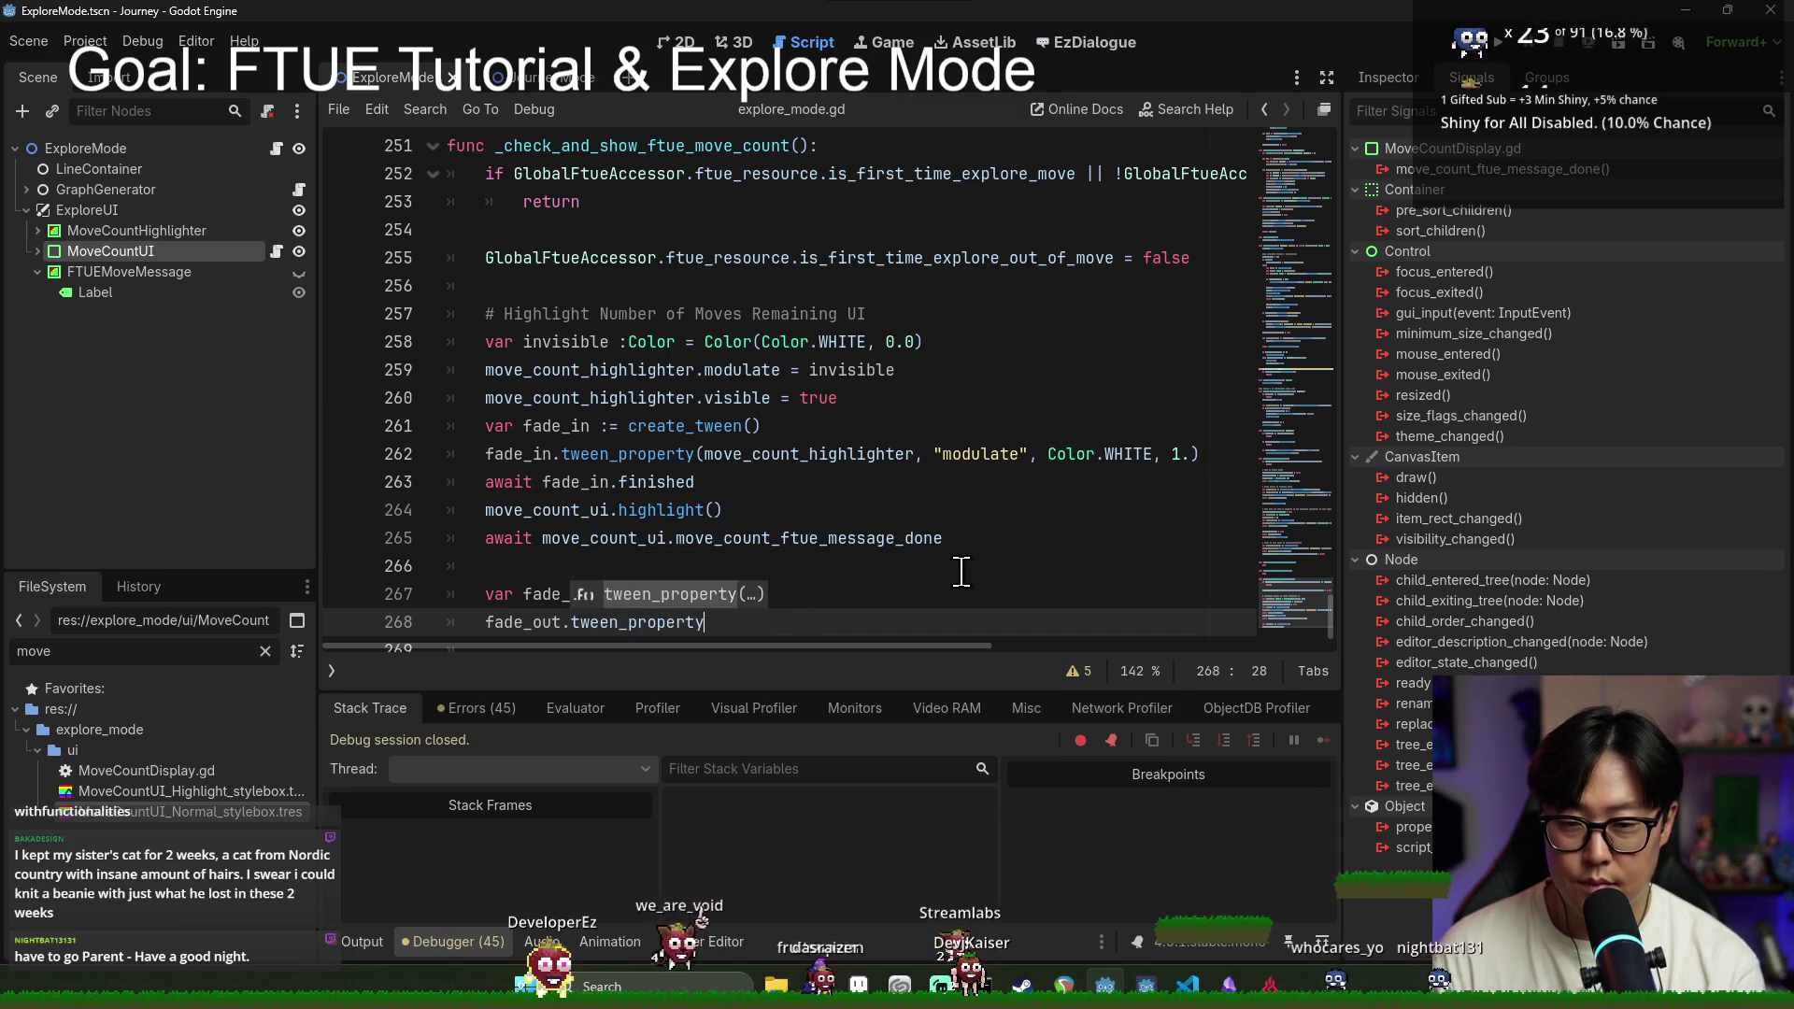
pyautogui.doubleClick(801, 453)
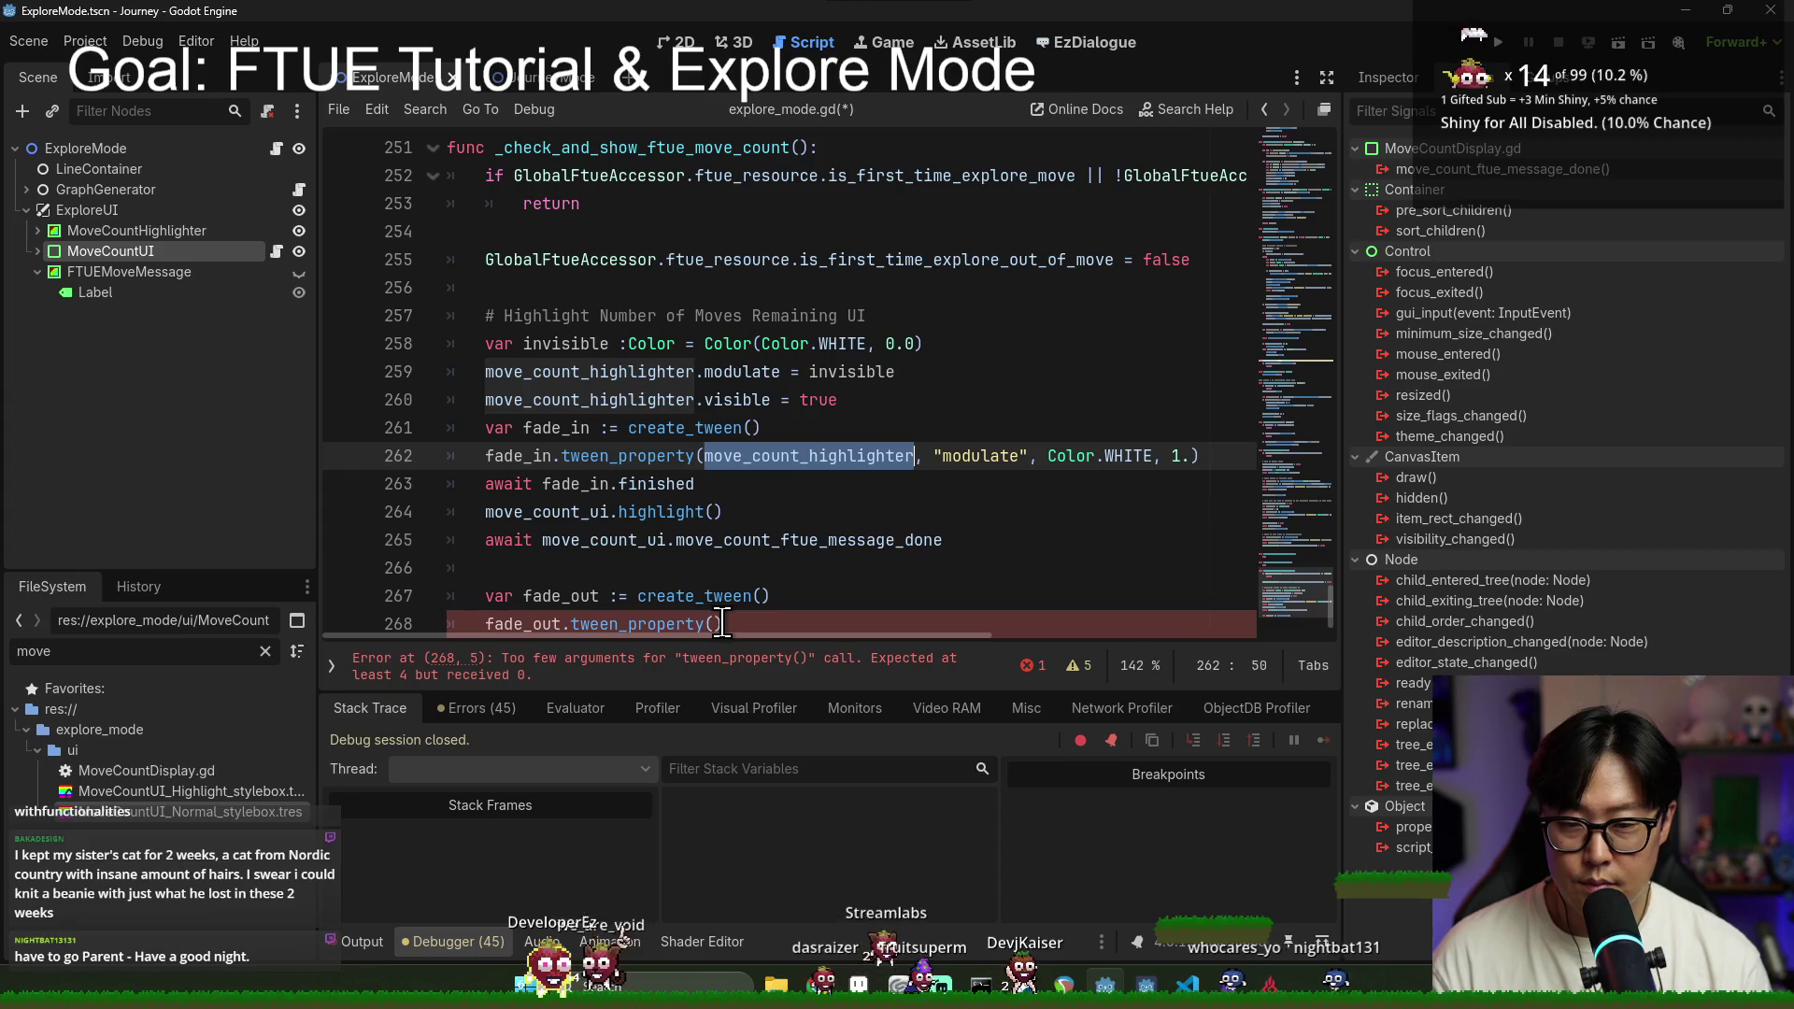
pyautogui.click(716, 622)
pyautogui.write('"mod')
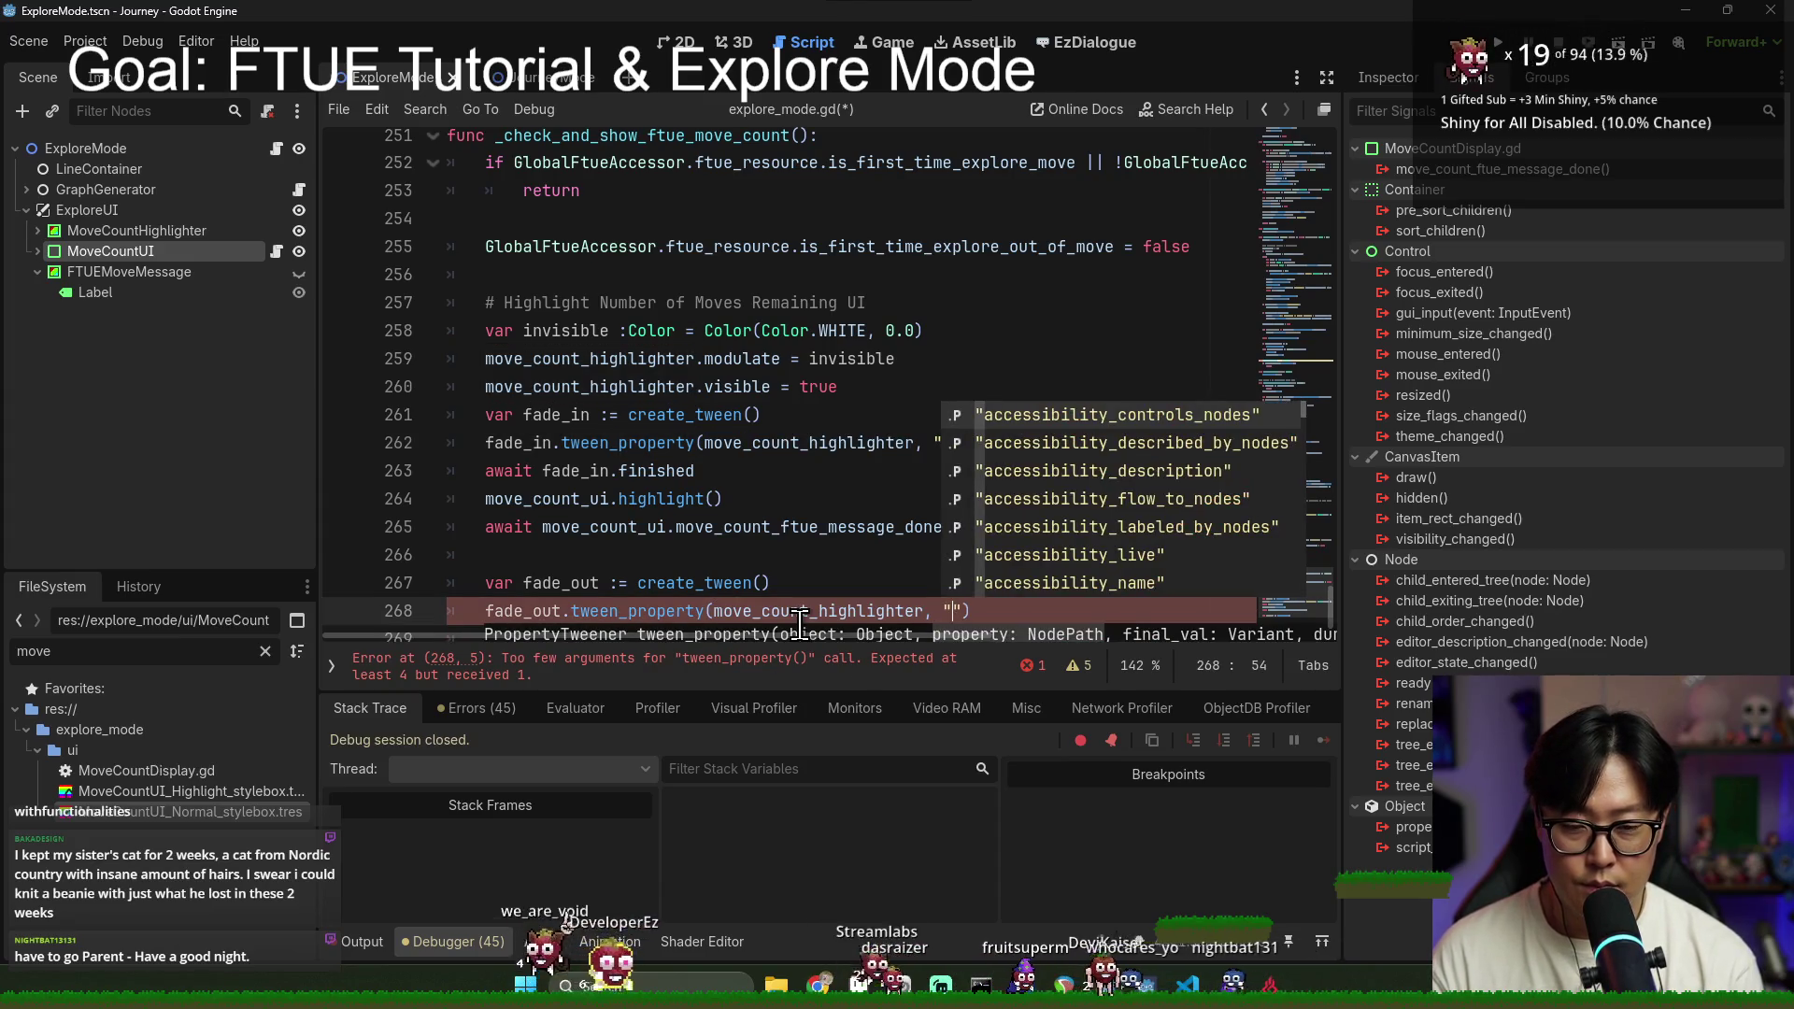
pyautogui.press('Return')
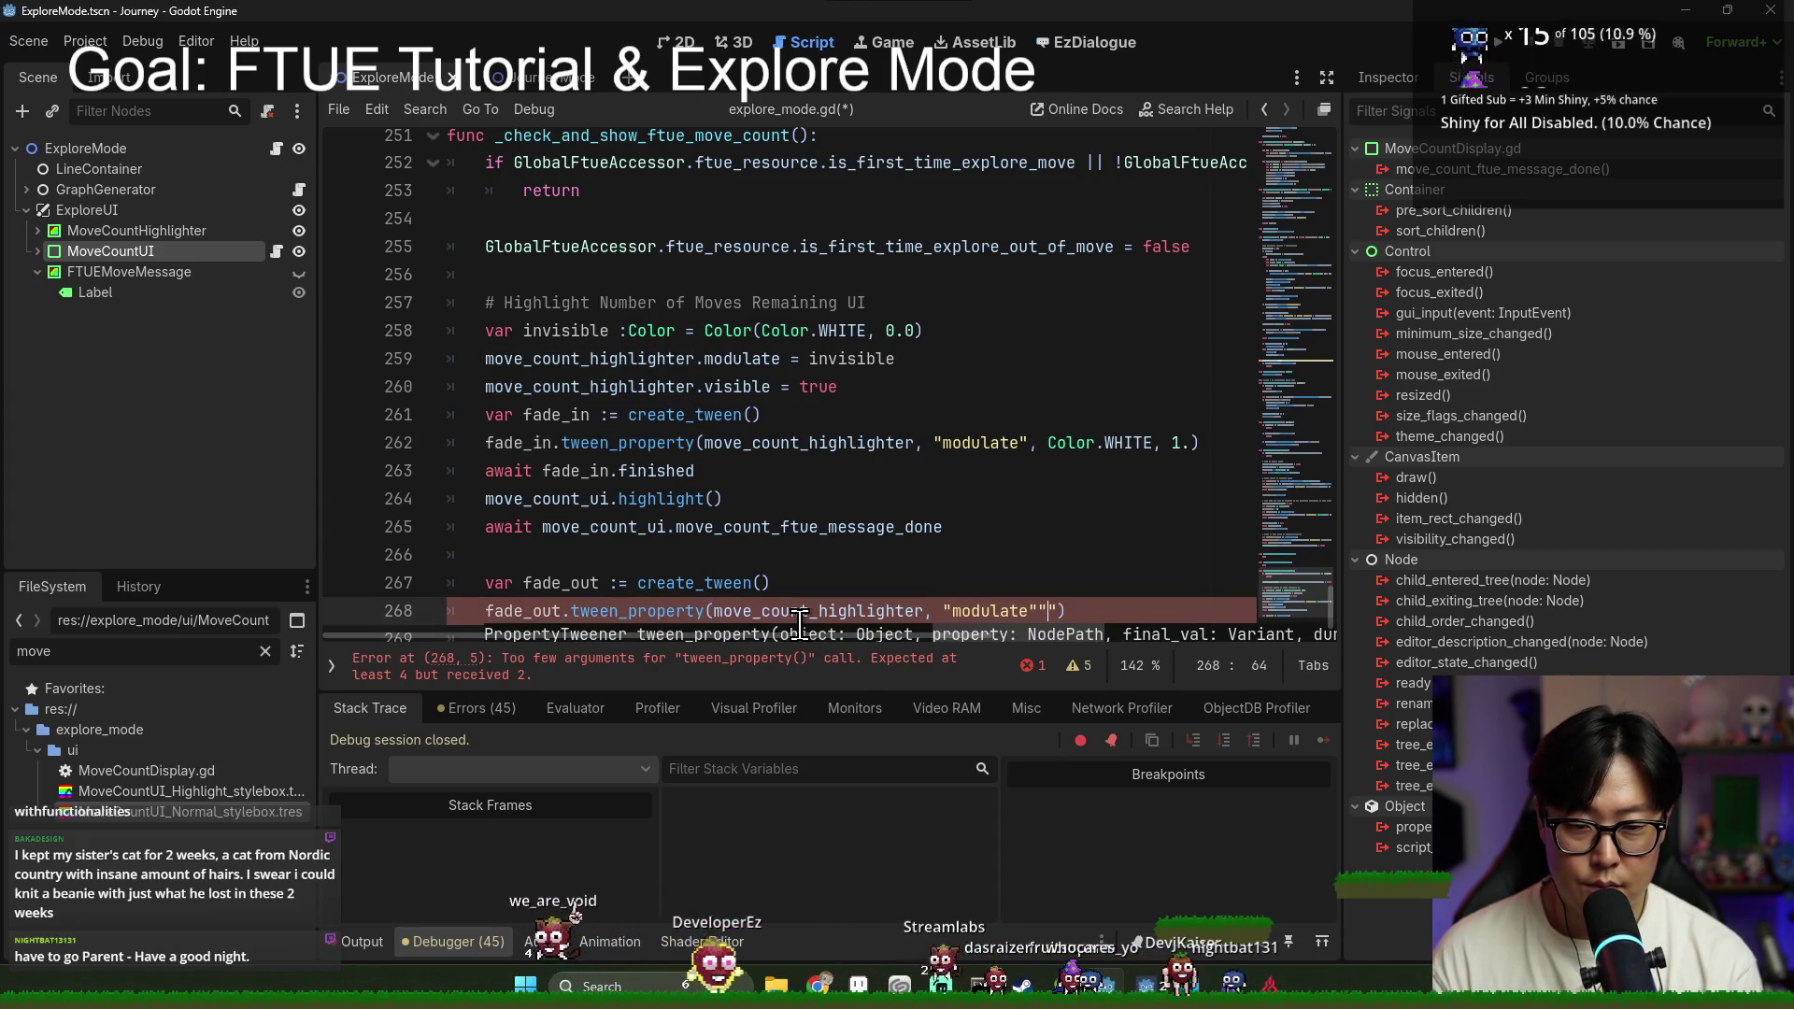
pyautogui.press('BackSpace')
pyautogui.write('inv')
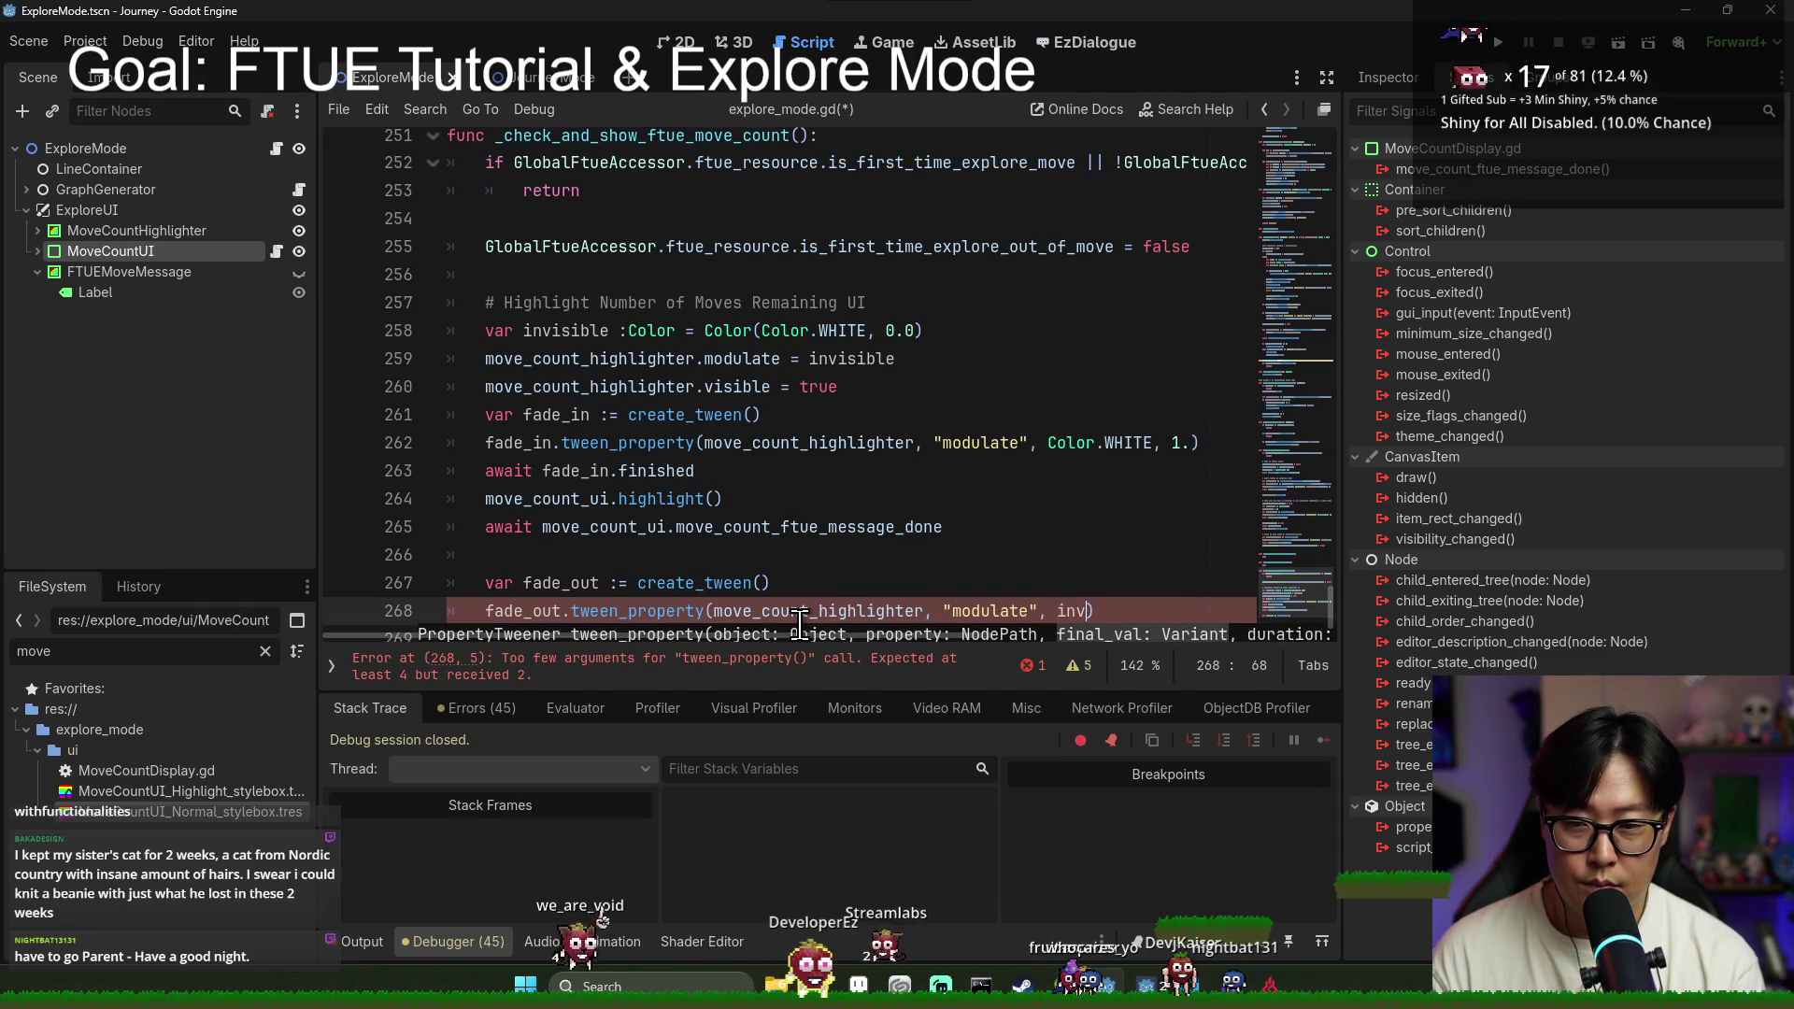
pyautogui.press('Return')
pyautogui.write(', 1.')
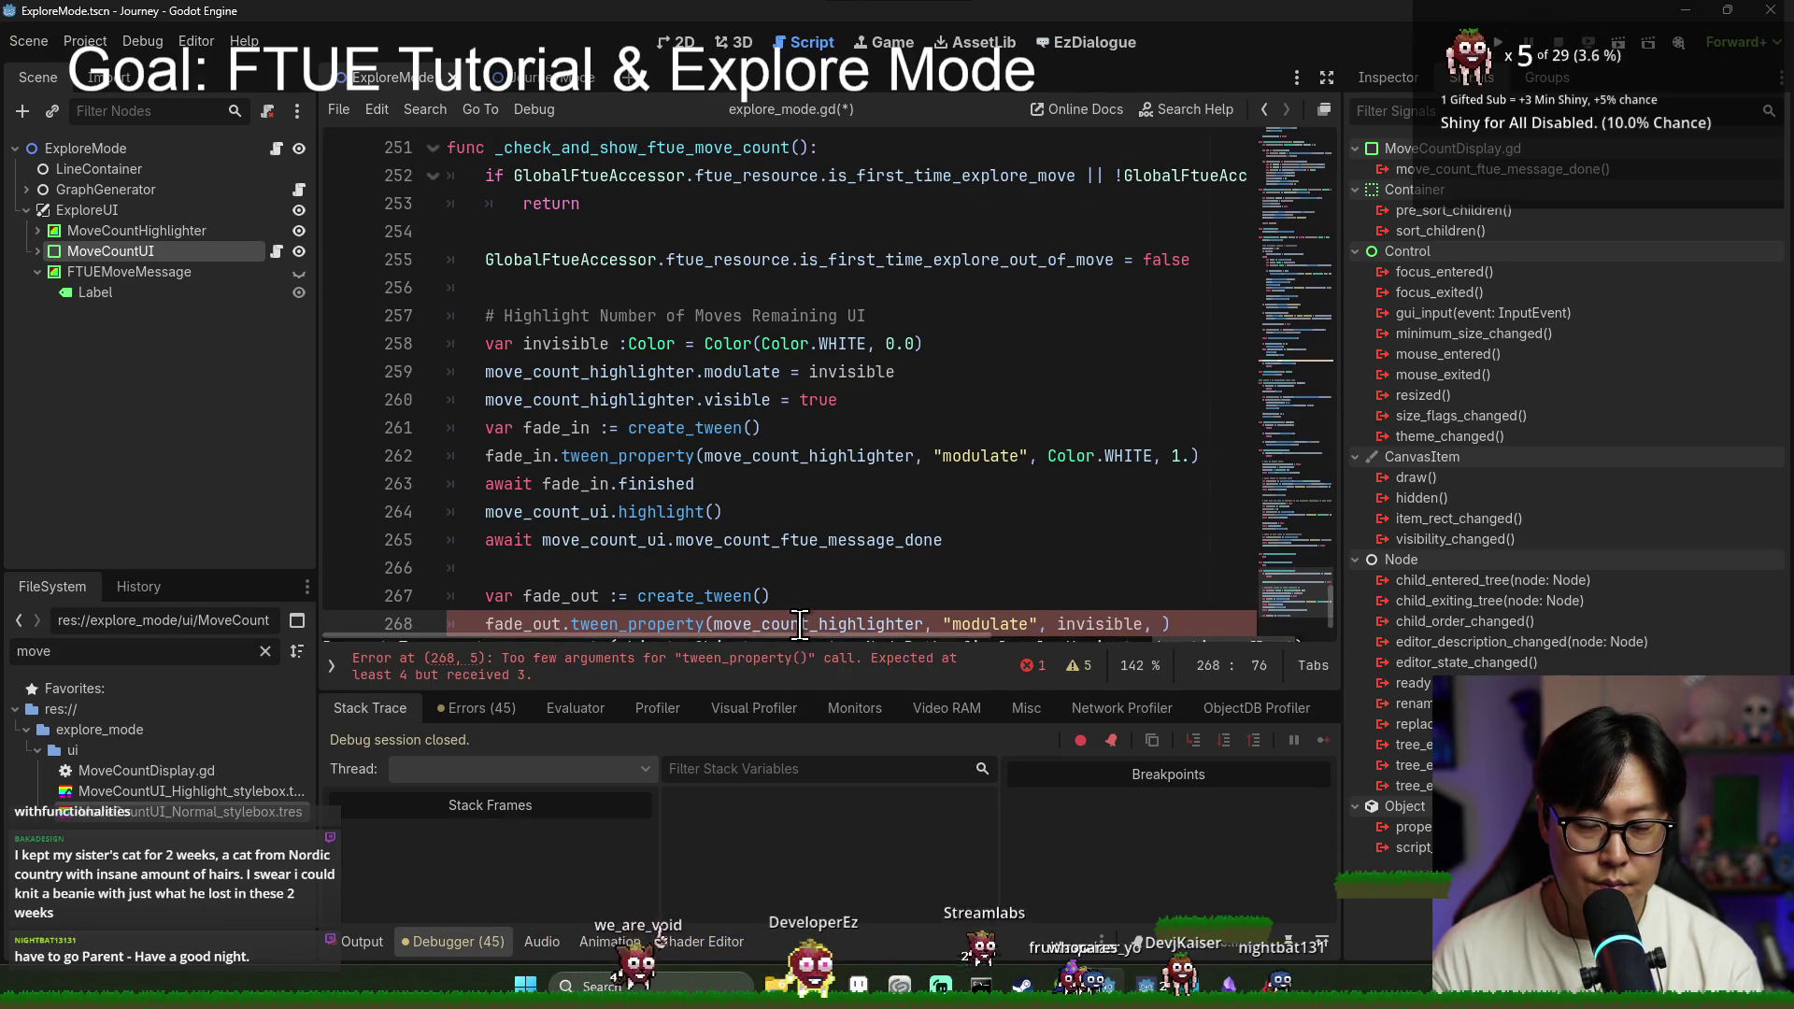
pyautogui.press('End')
pyautogui.press('Return')
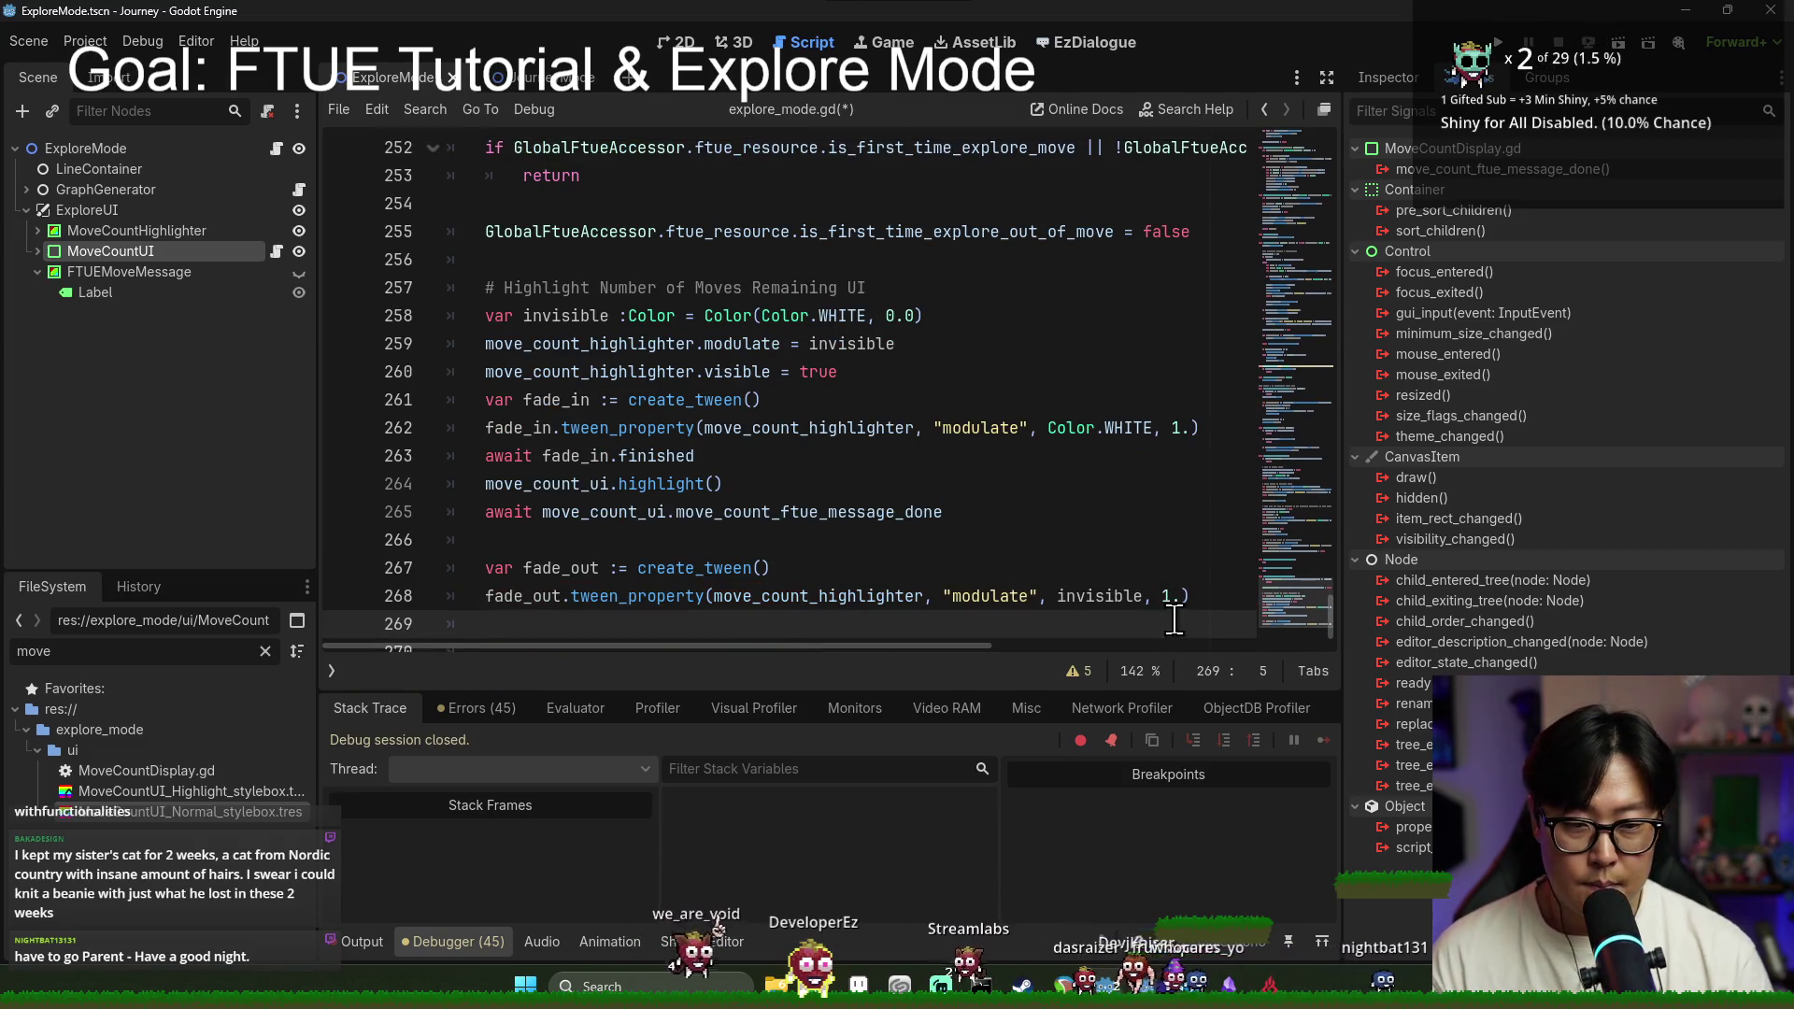
# Step: Set the fade duration to 0.7, await fade_out finished, then set move_count_highlighter.visible = false
pyautogui.click(1172, 603)
pyautogui.press('Right')
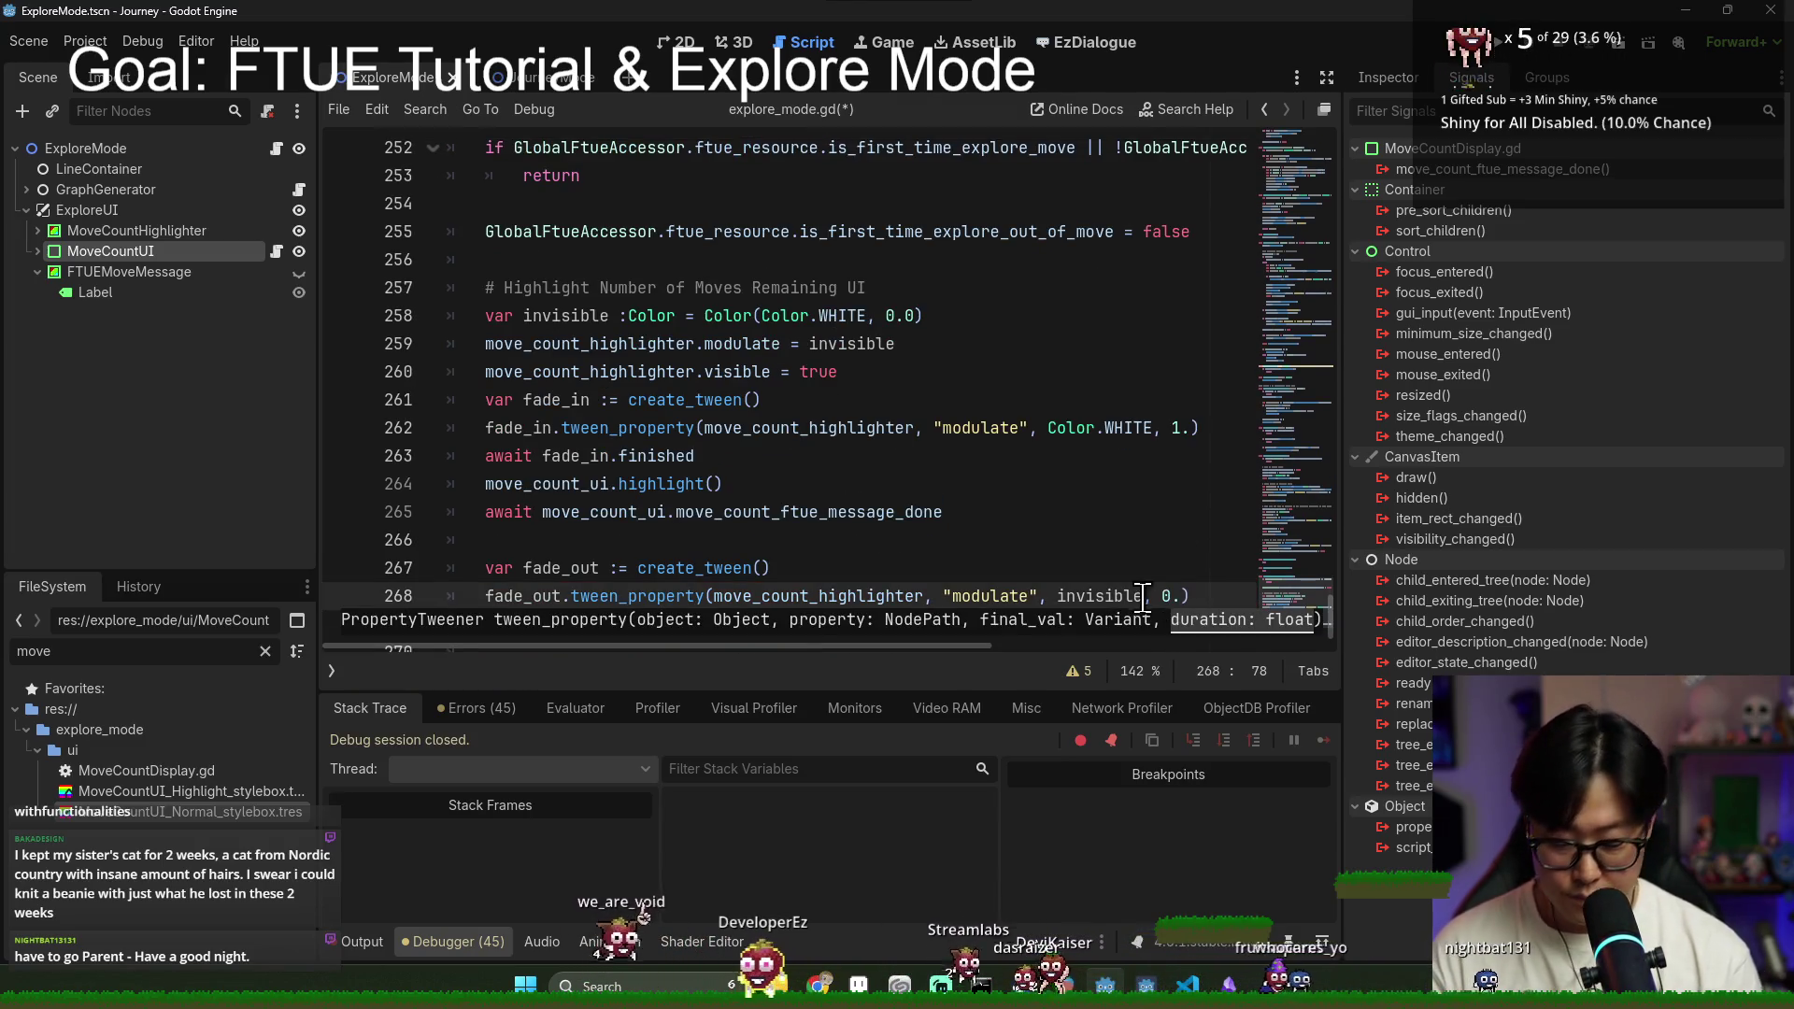
pyautogui.write('7')
pyautogui.press('Down')
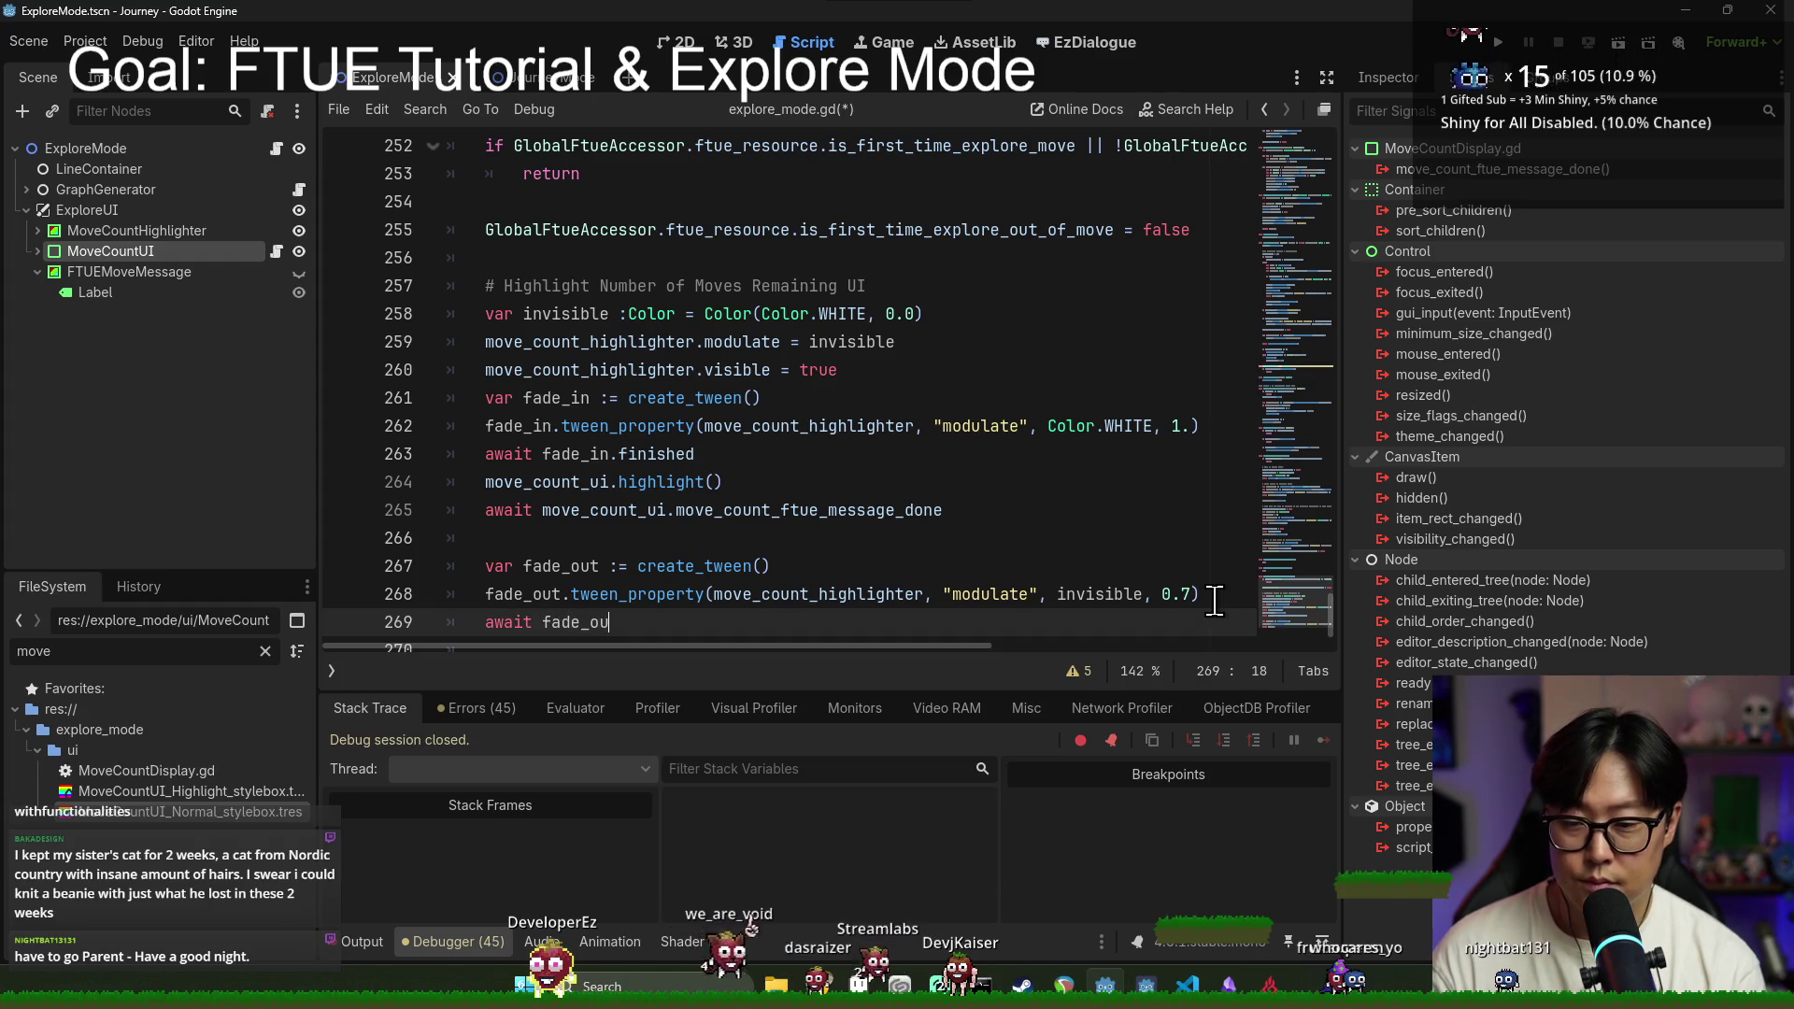
pyautogui.write('d')
pyautogui.press('Return')
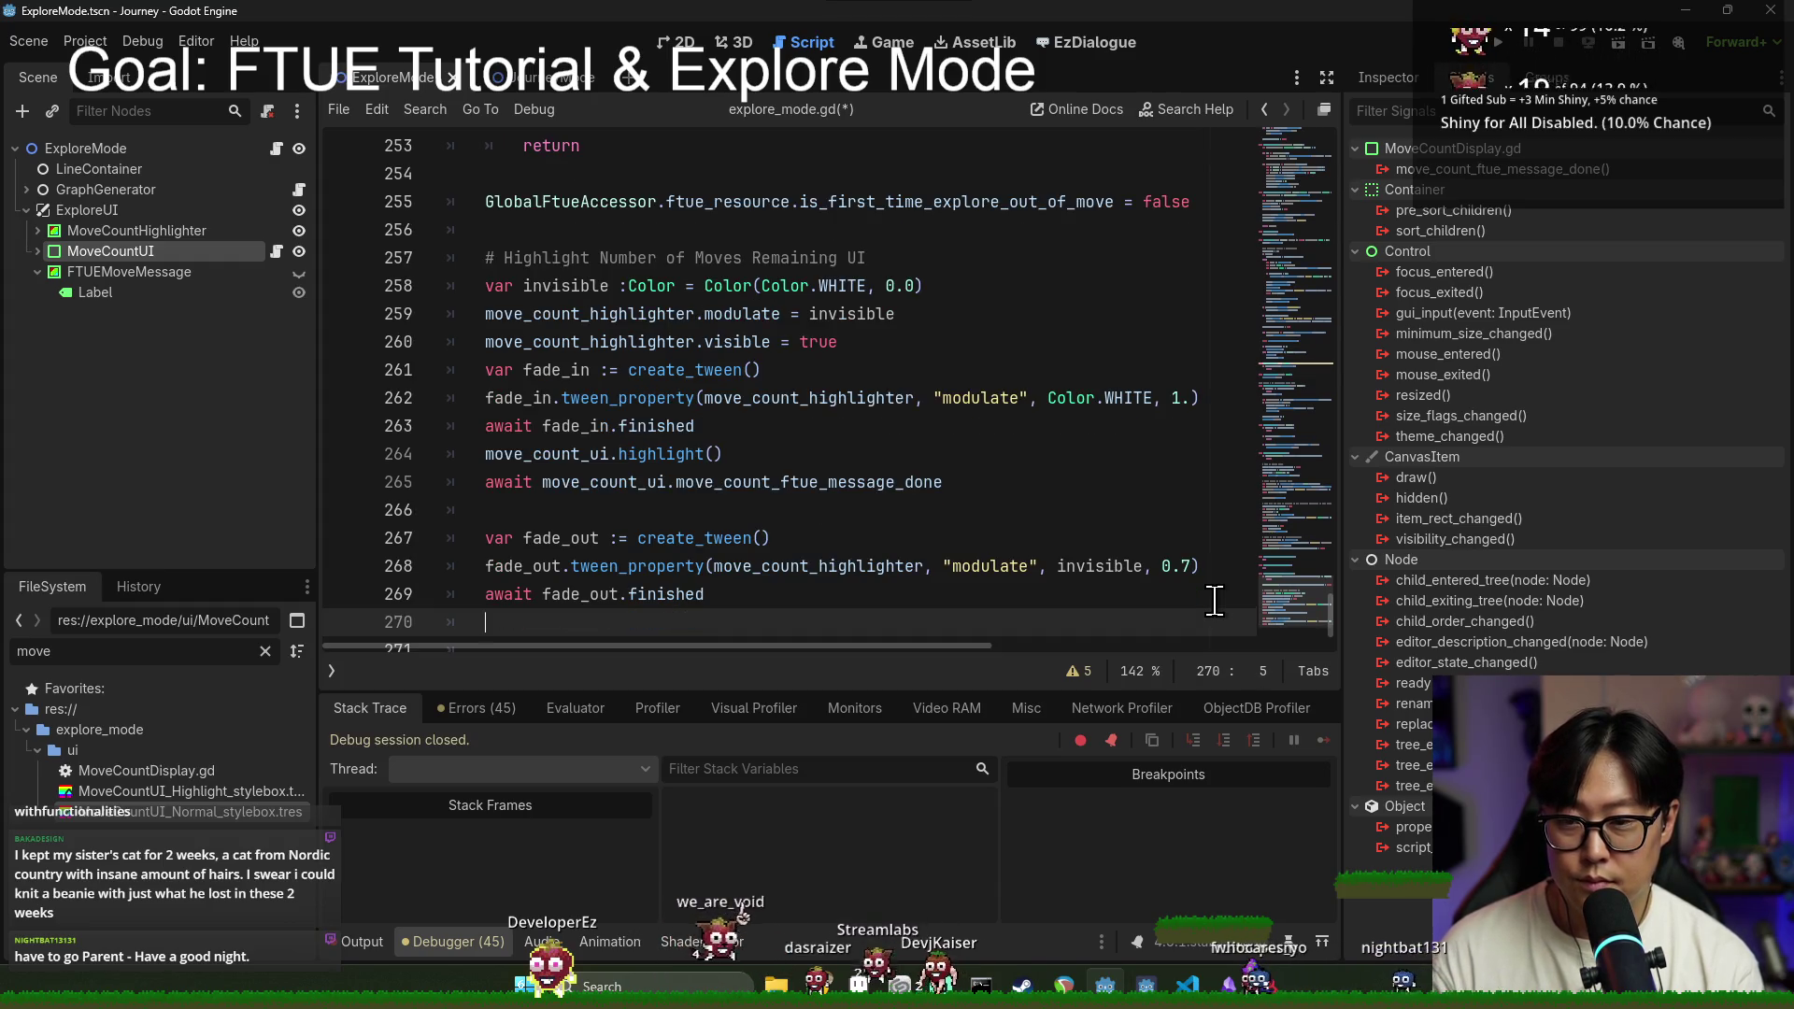
pyautogui.write('move_count_highlighter.visible = false')
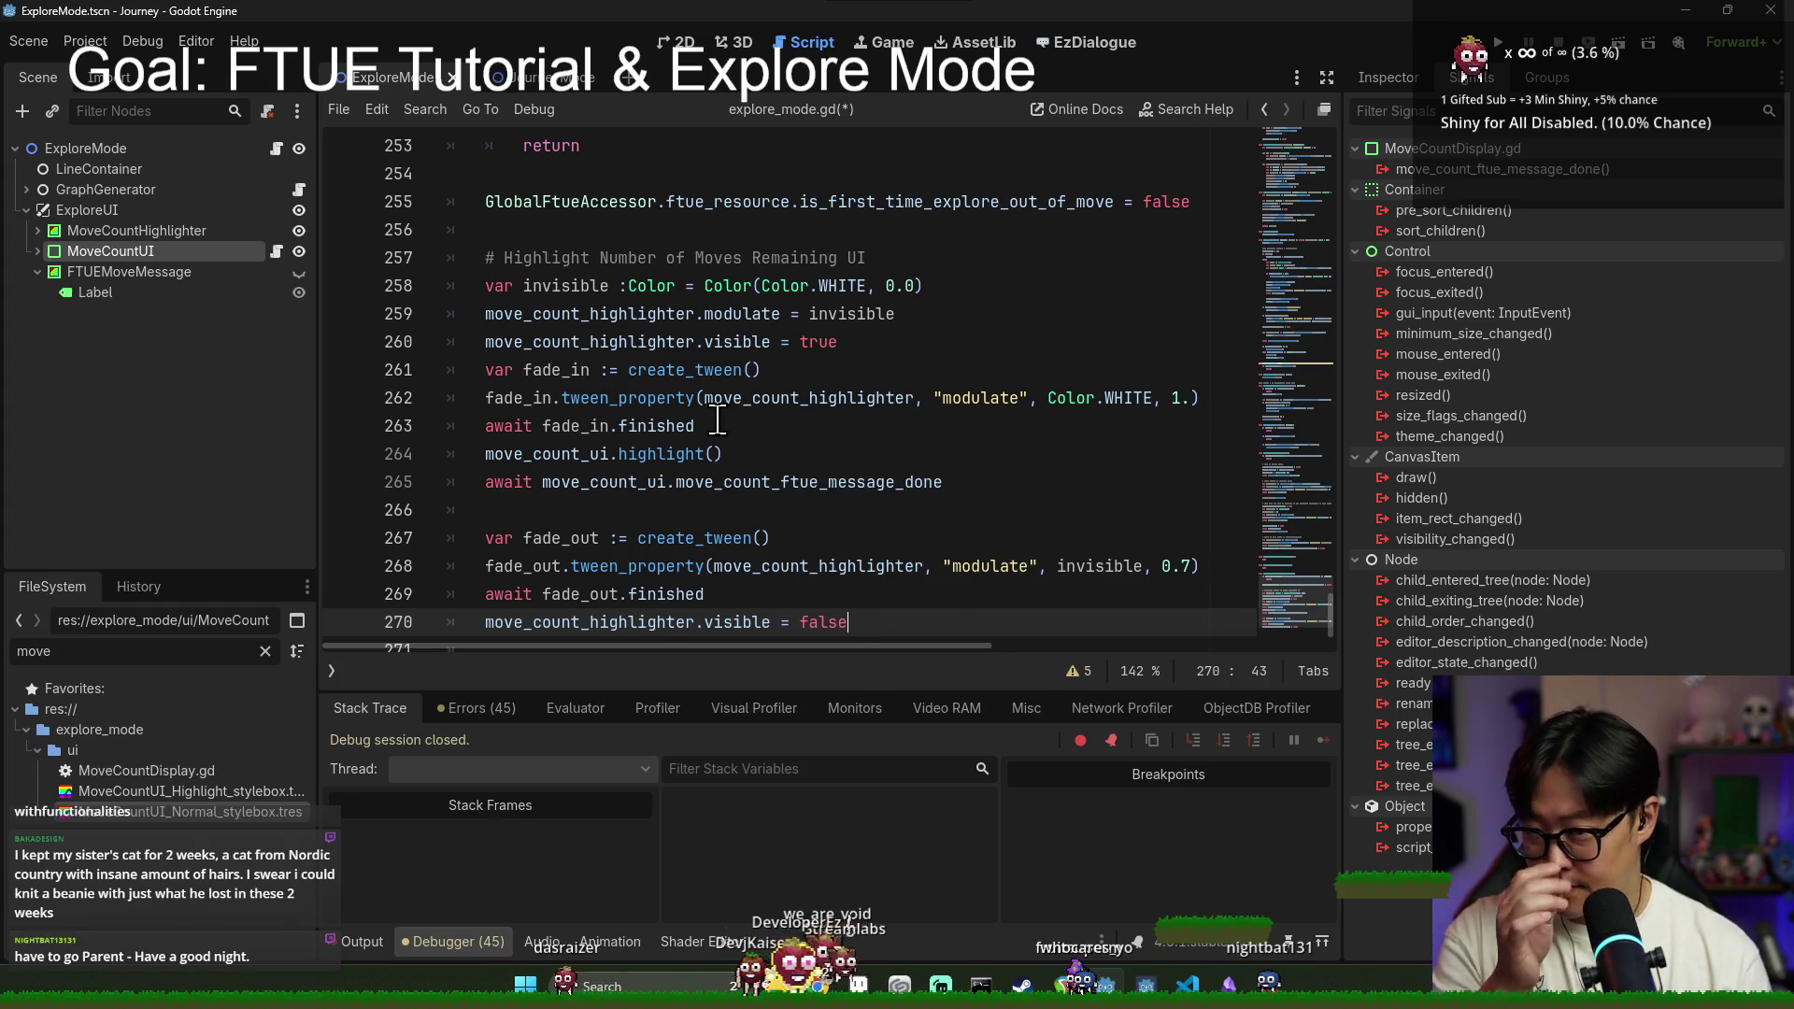
pyautogui.click(717, 419)
pyautogui.hotkey('ctrl', 's')
pyautogui.scroll(-1, 628, 457)
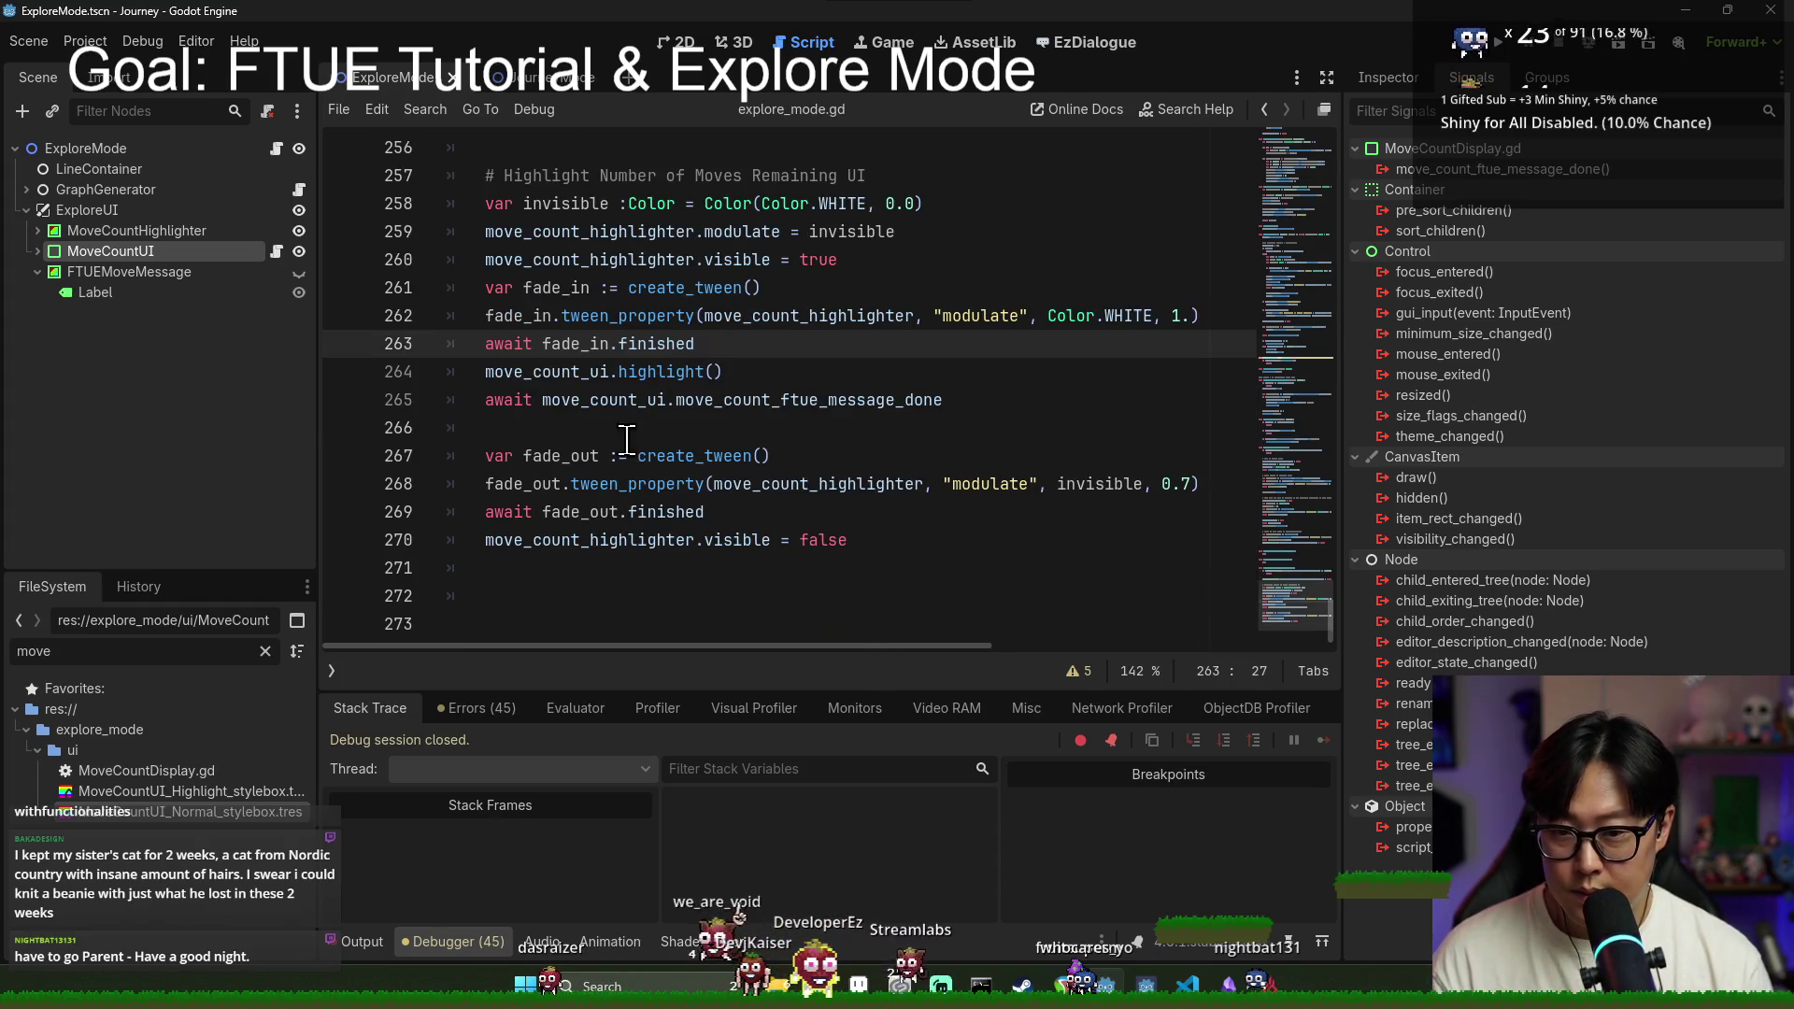
pyautogui.hotkey('ctrl', 's')
# Step: Insert move_count_ui.unhighlight() before the fade-out code, save, and run the game with F6
pyautogui.click(791, 540)
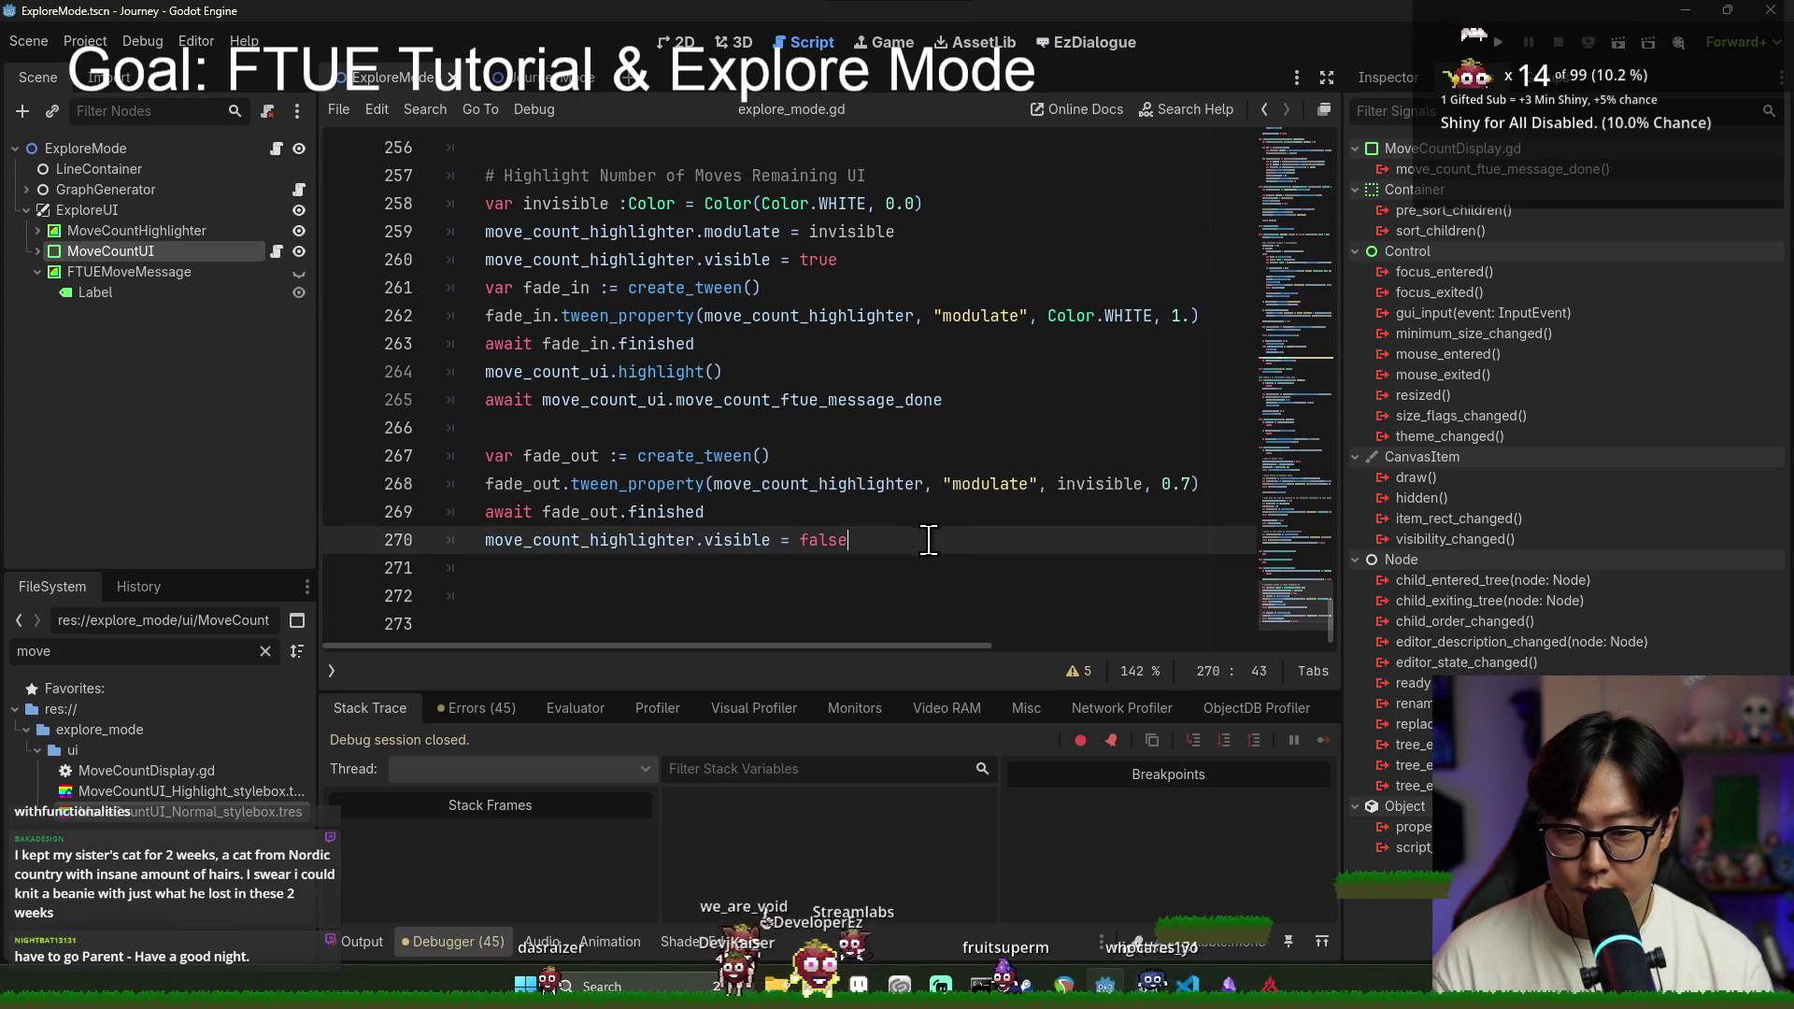
pyautogui.press('Up')
pyautogui.press('Up')
pyautogui.press('Up')
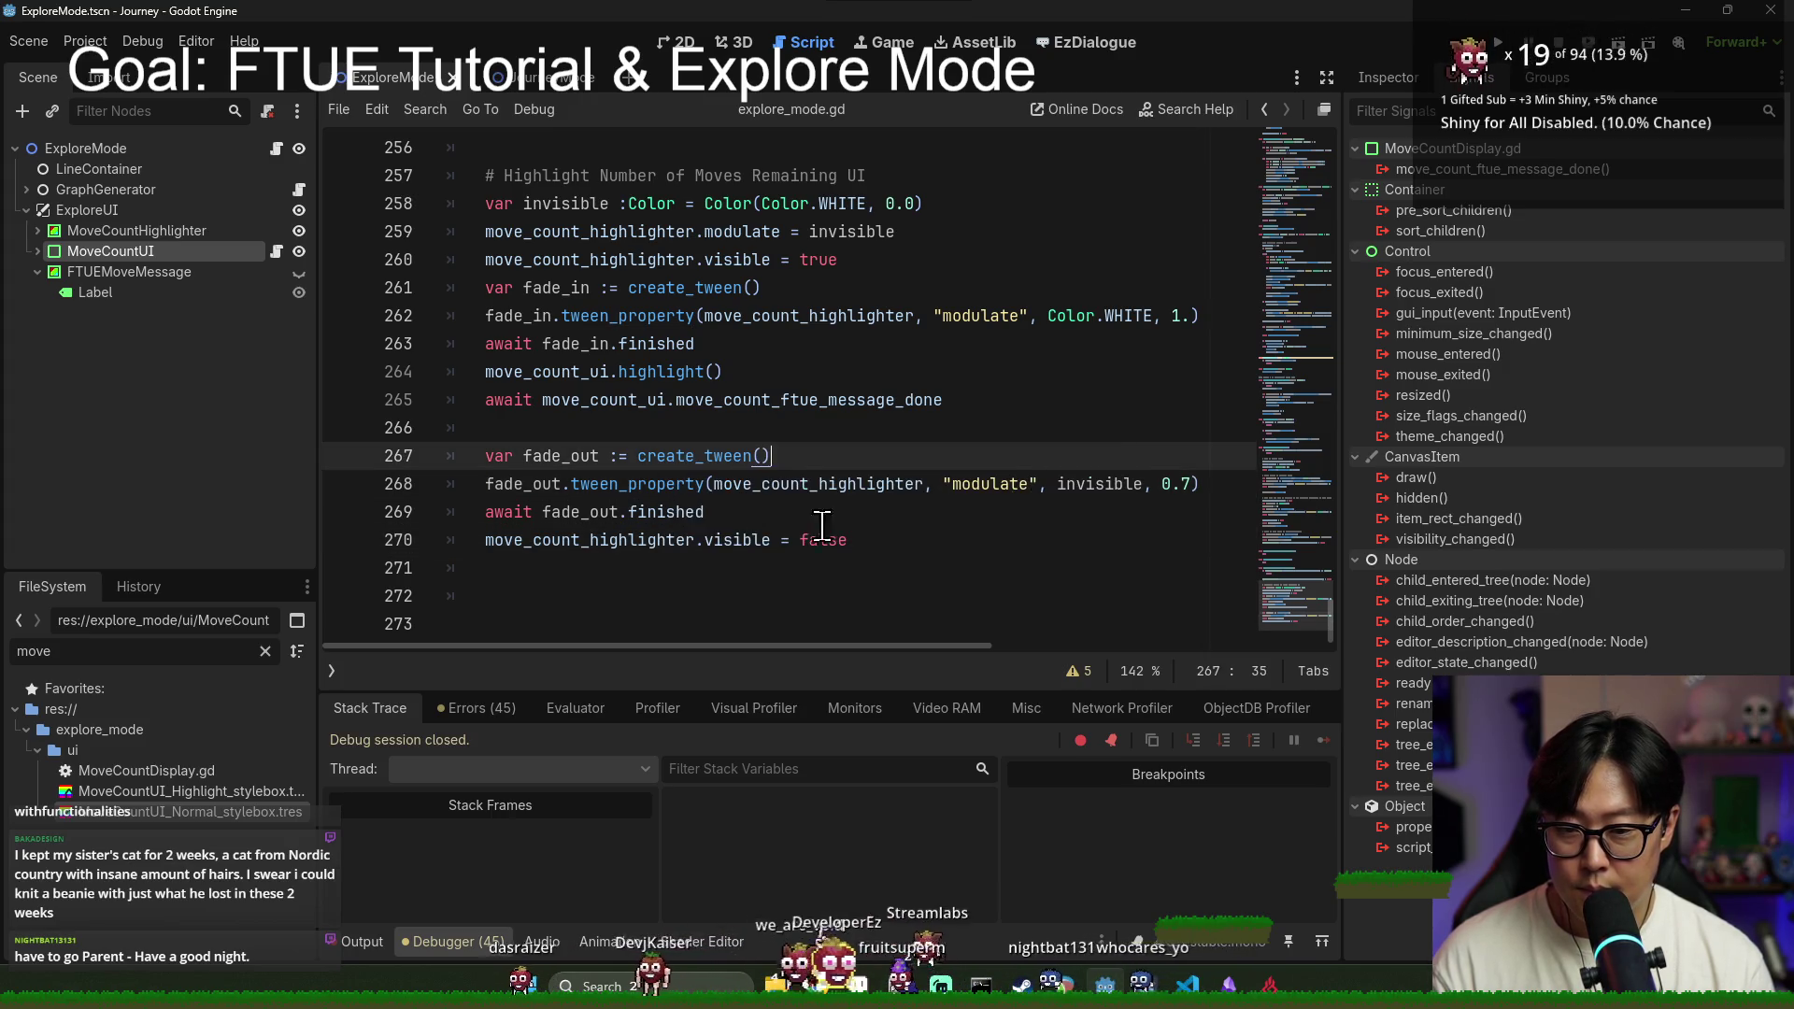
pyautogui.click(524, 374)
pyautogui.click(493, 428)
pyautogui.press('Return')
pyautogui.write('unhigh')
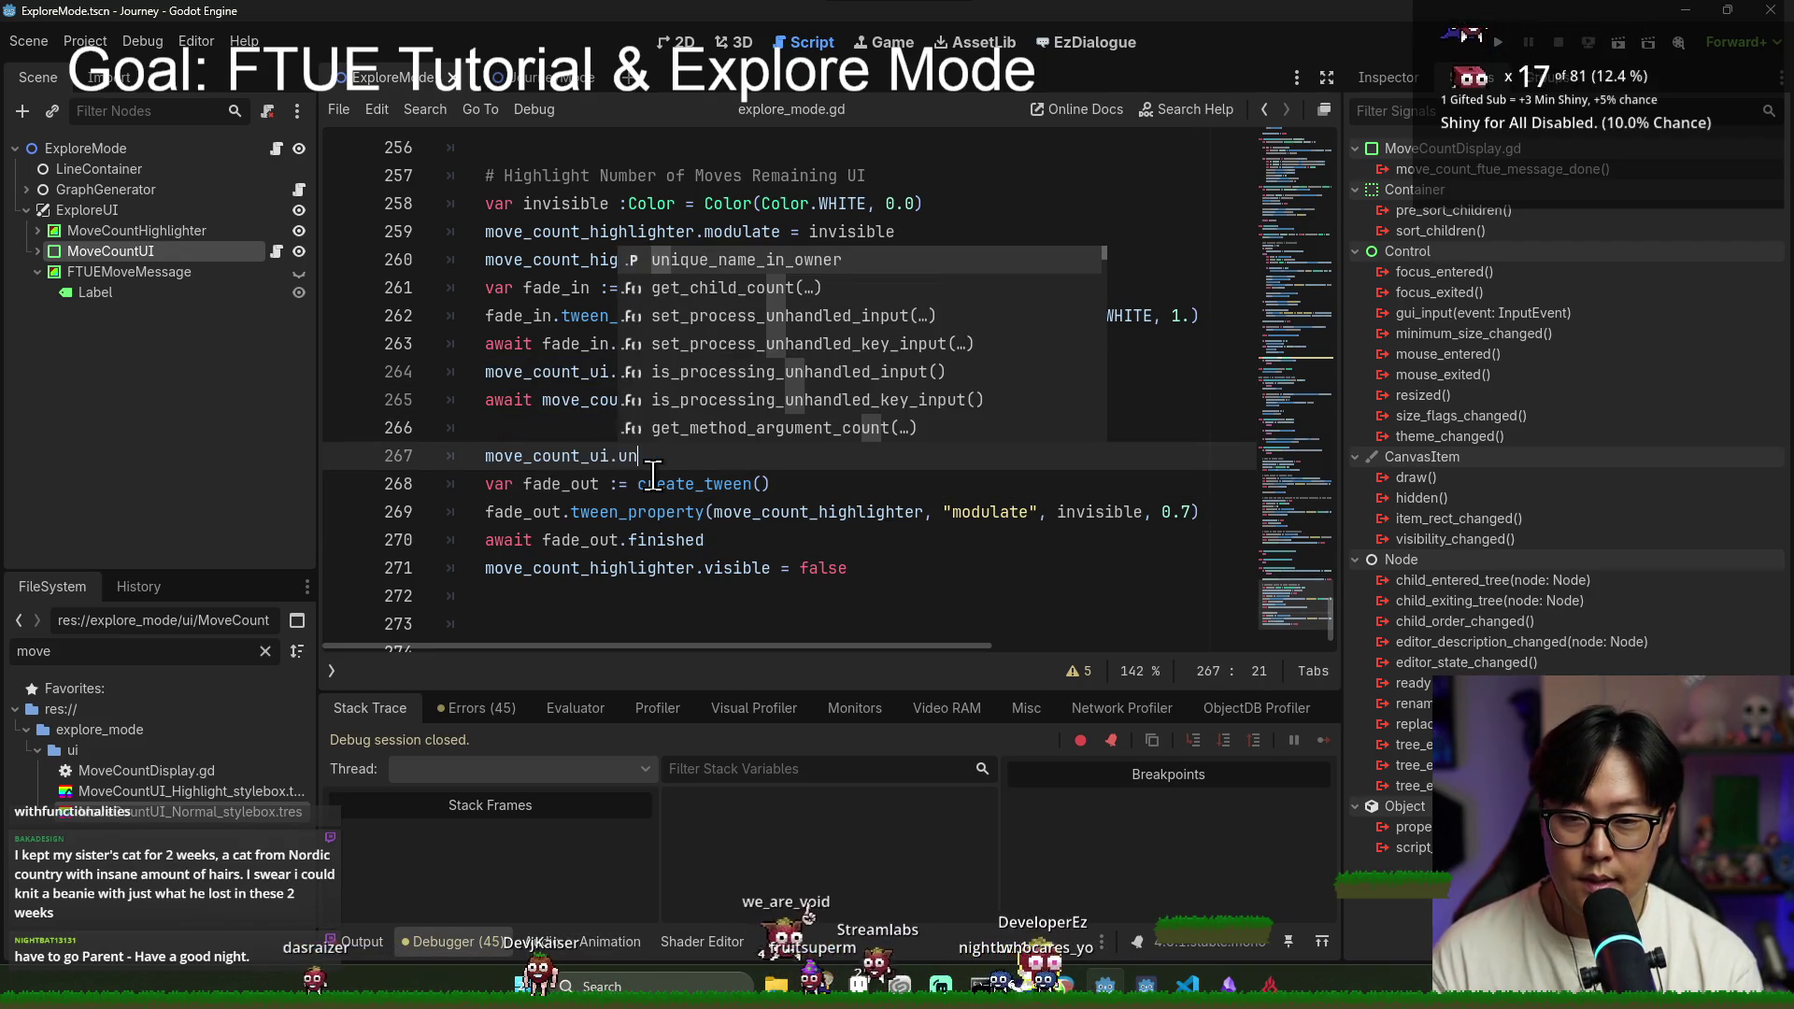
pyautogui.press('Return')
pyautogui.hotkey('ctrl', 's')
pyautogui.press('Up')
pyautogui.press('Up')
pyautogui.press('Up')
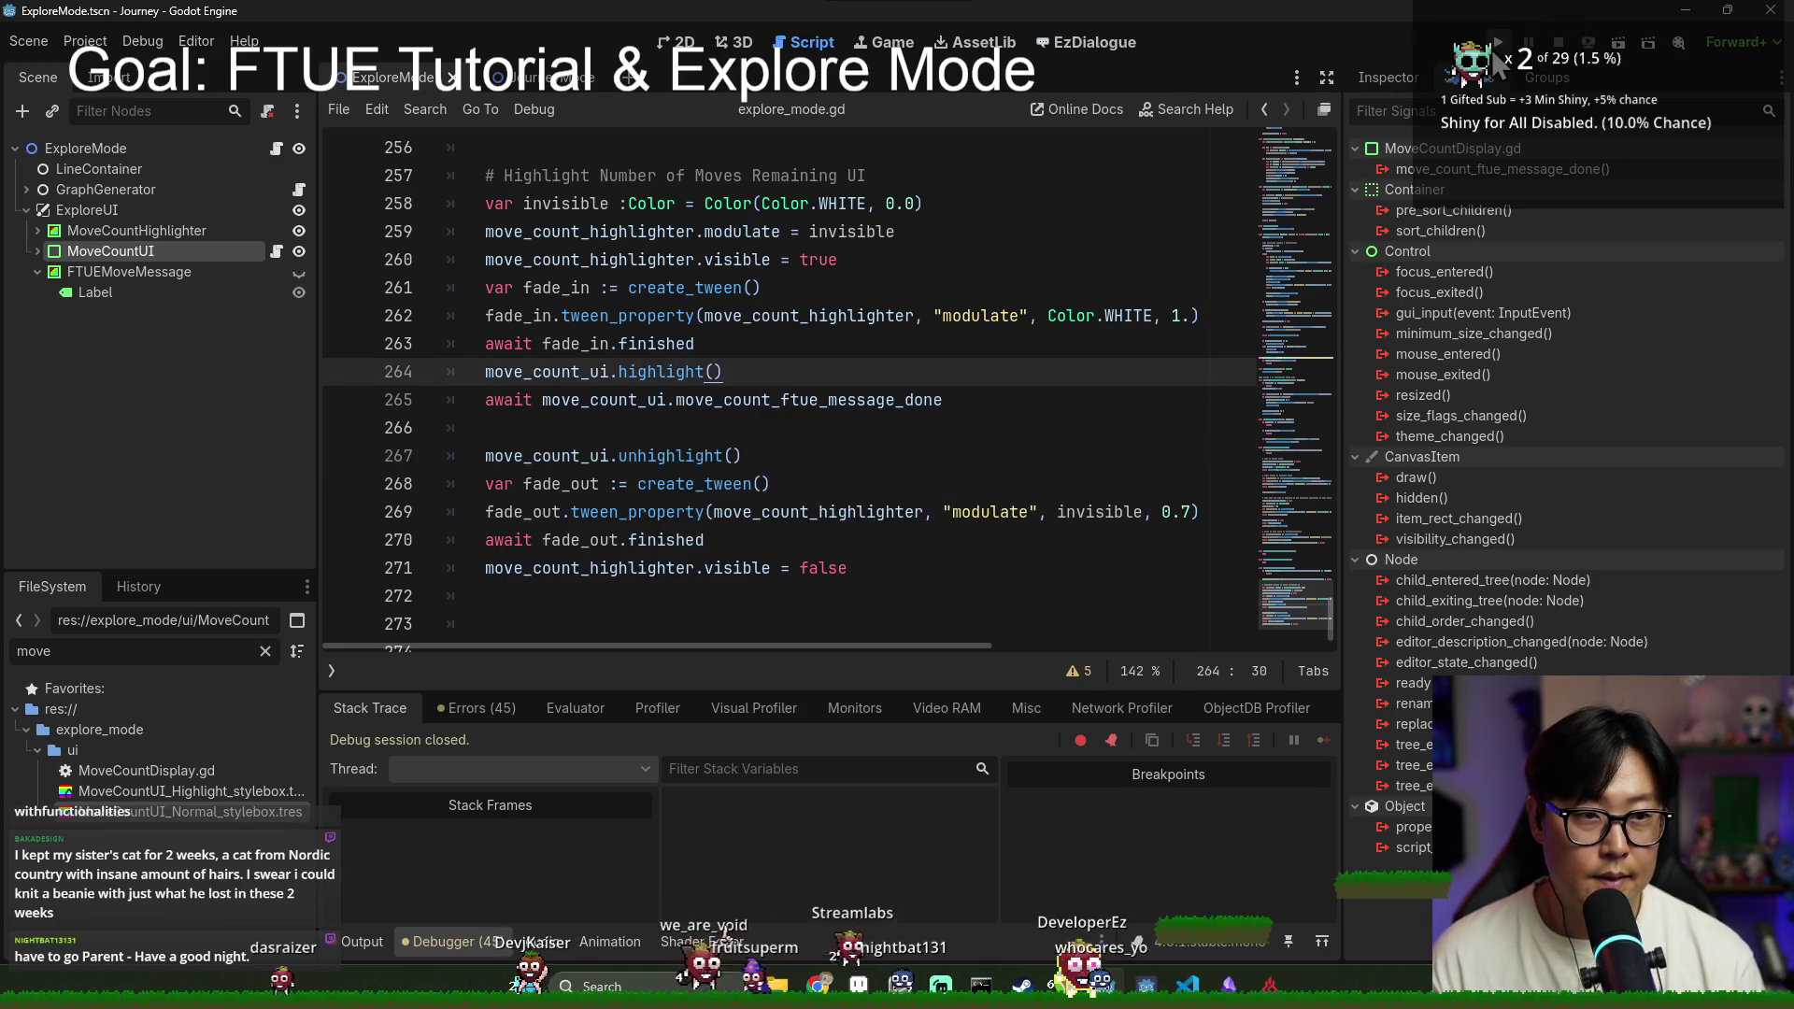
pyautogui.press('F6')
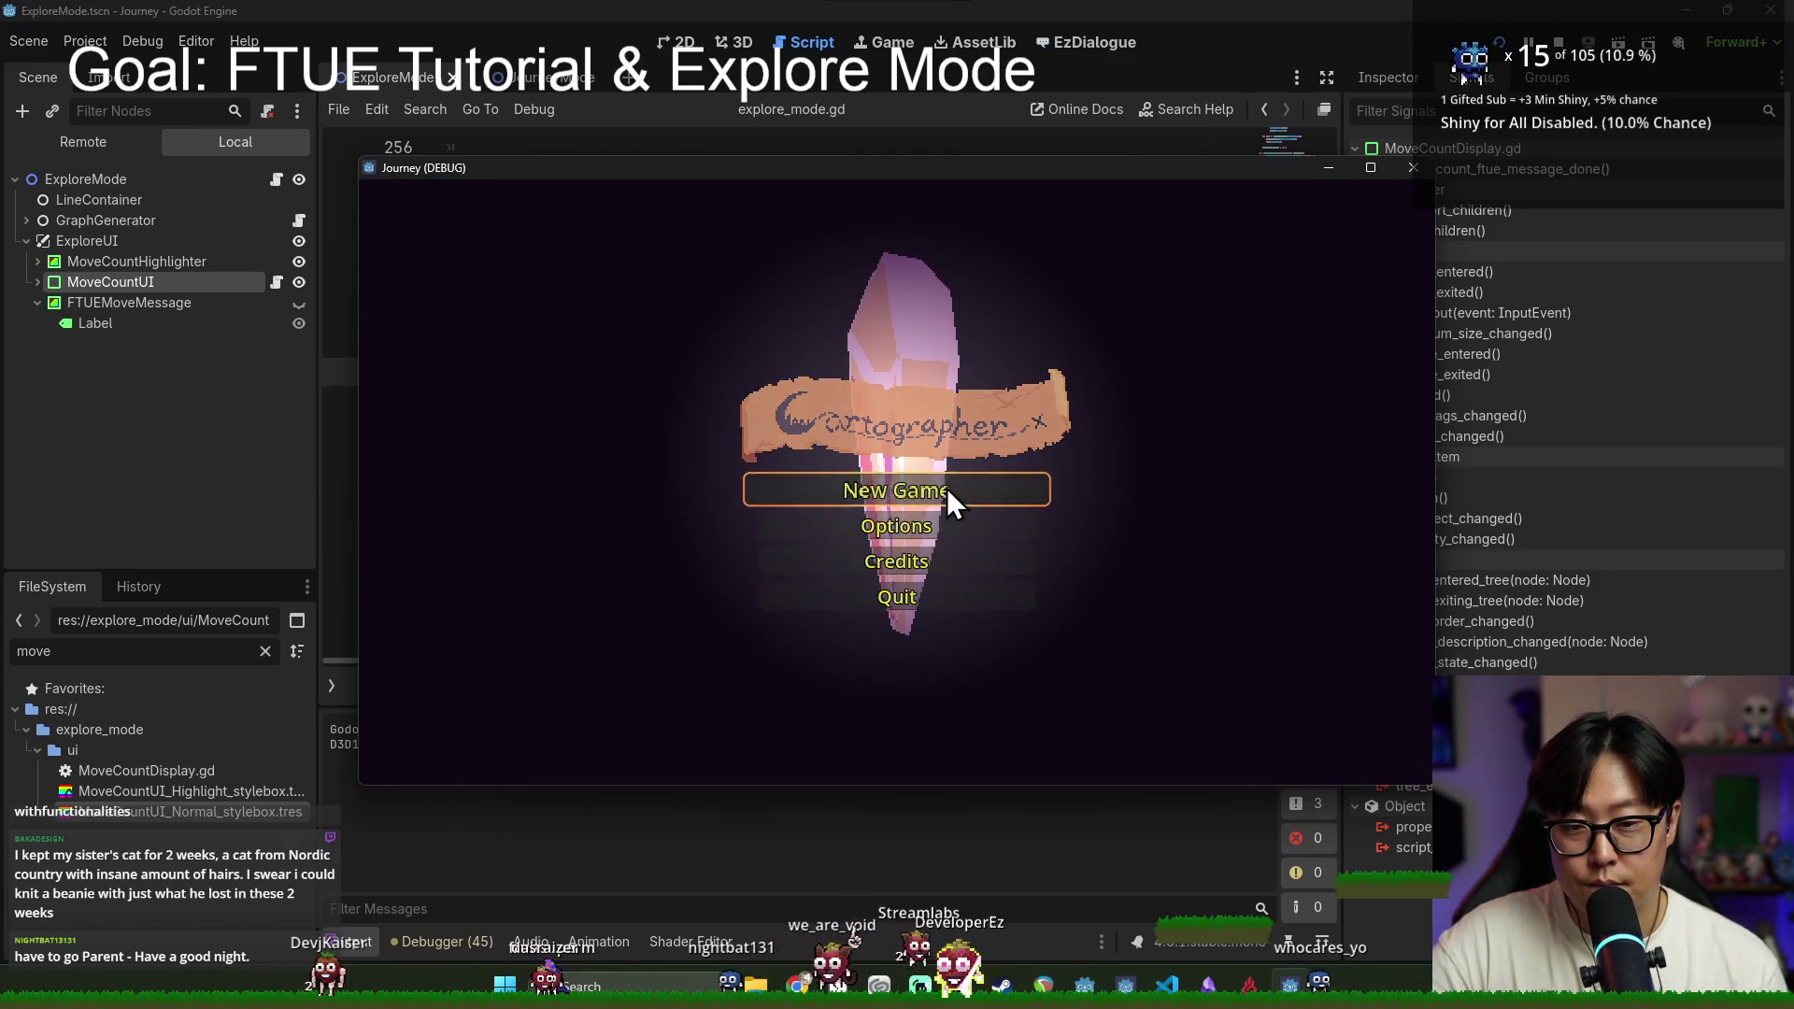
# Step: Start a new game, hide the MoveCountHighlighter node, and dismiss the movement hint and controls help
pyautogui.click(946, 488)
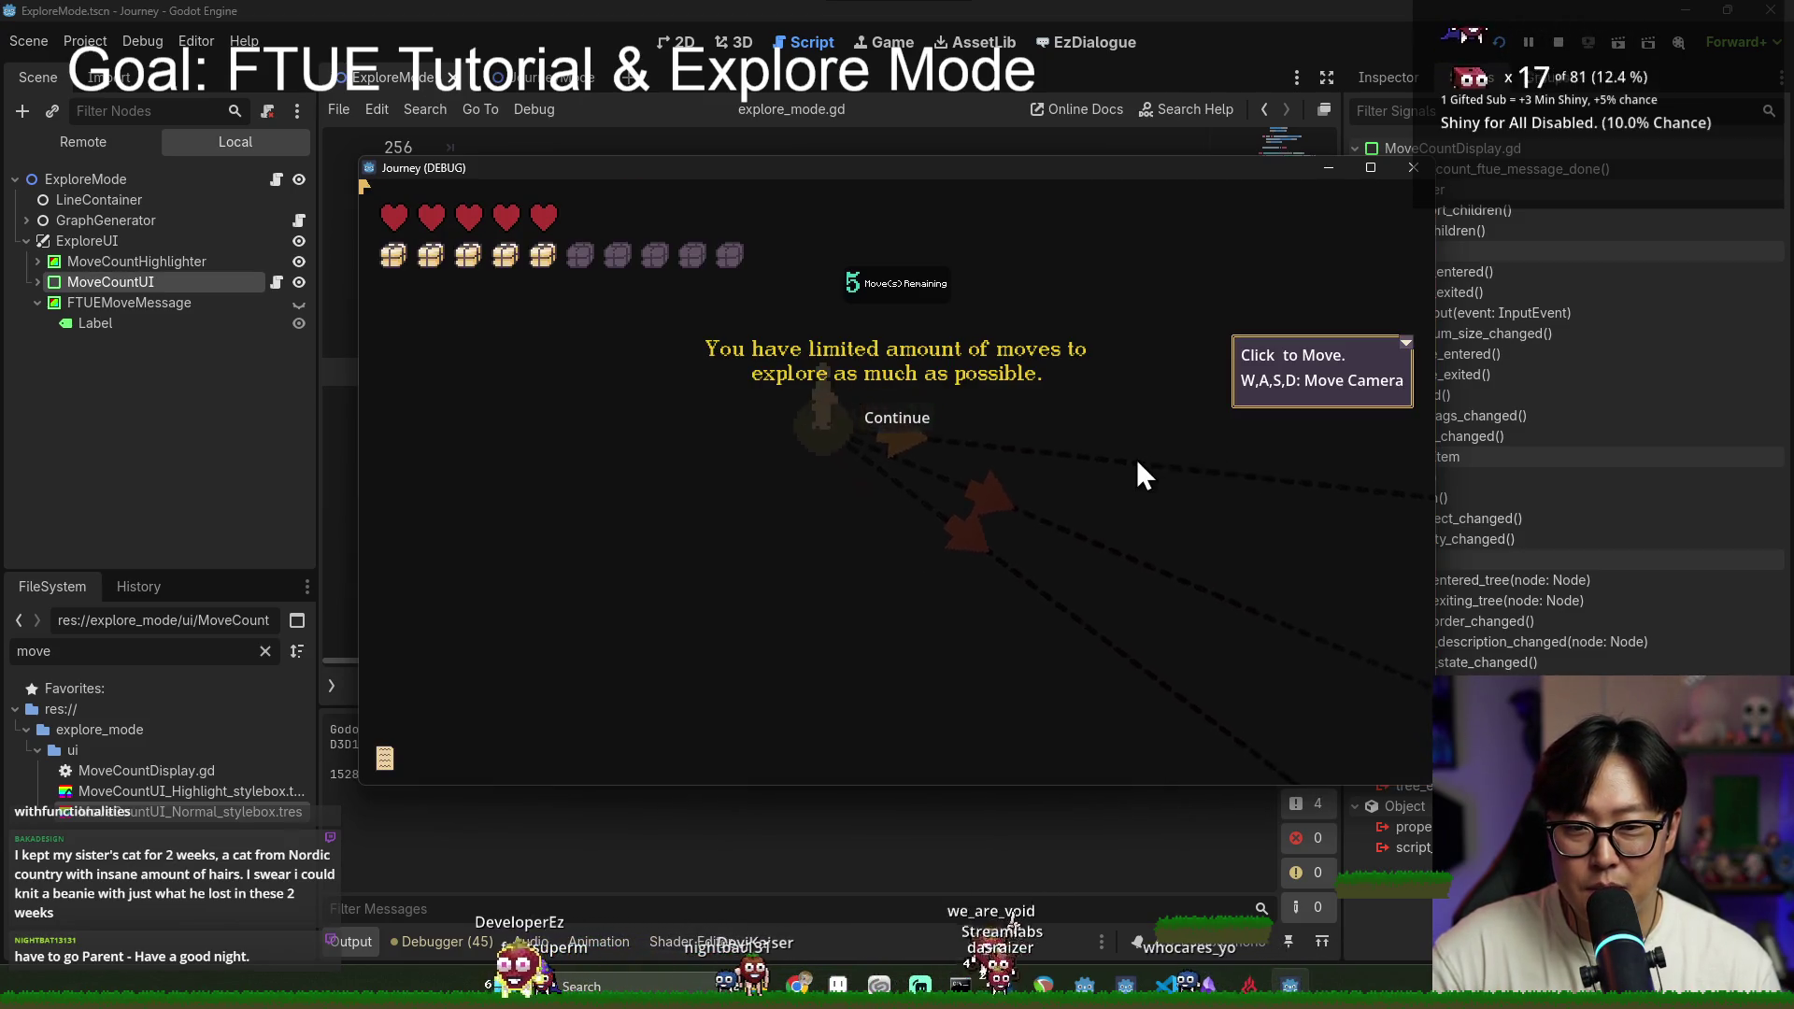
pyautogui.click(300, 263)
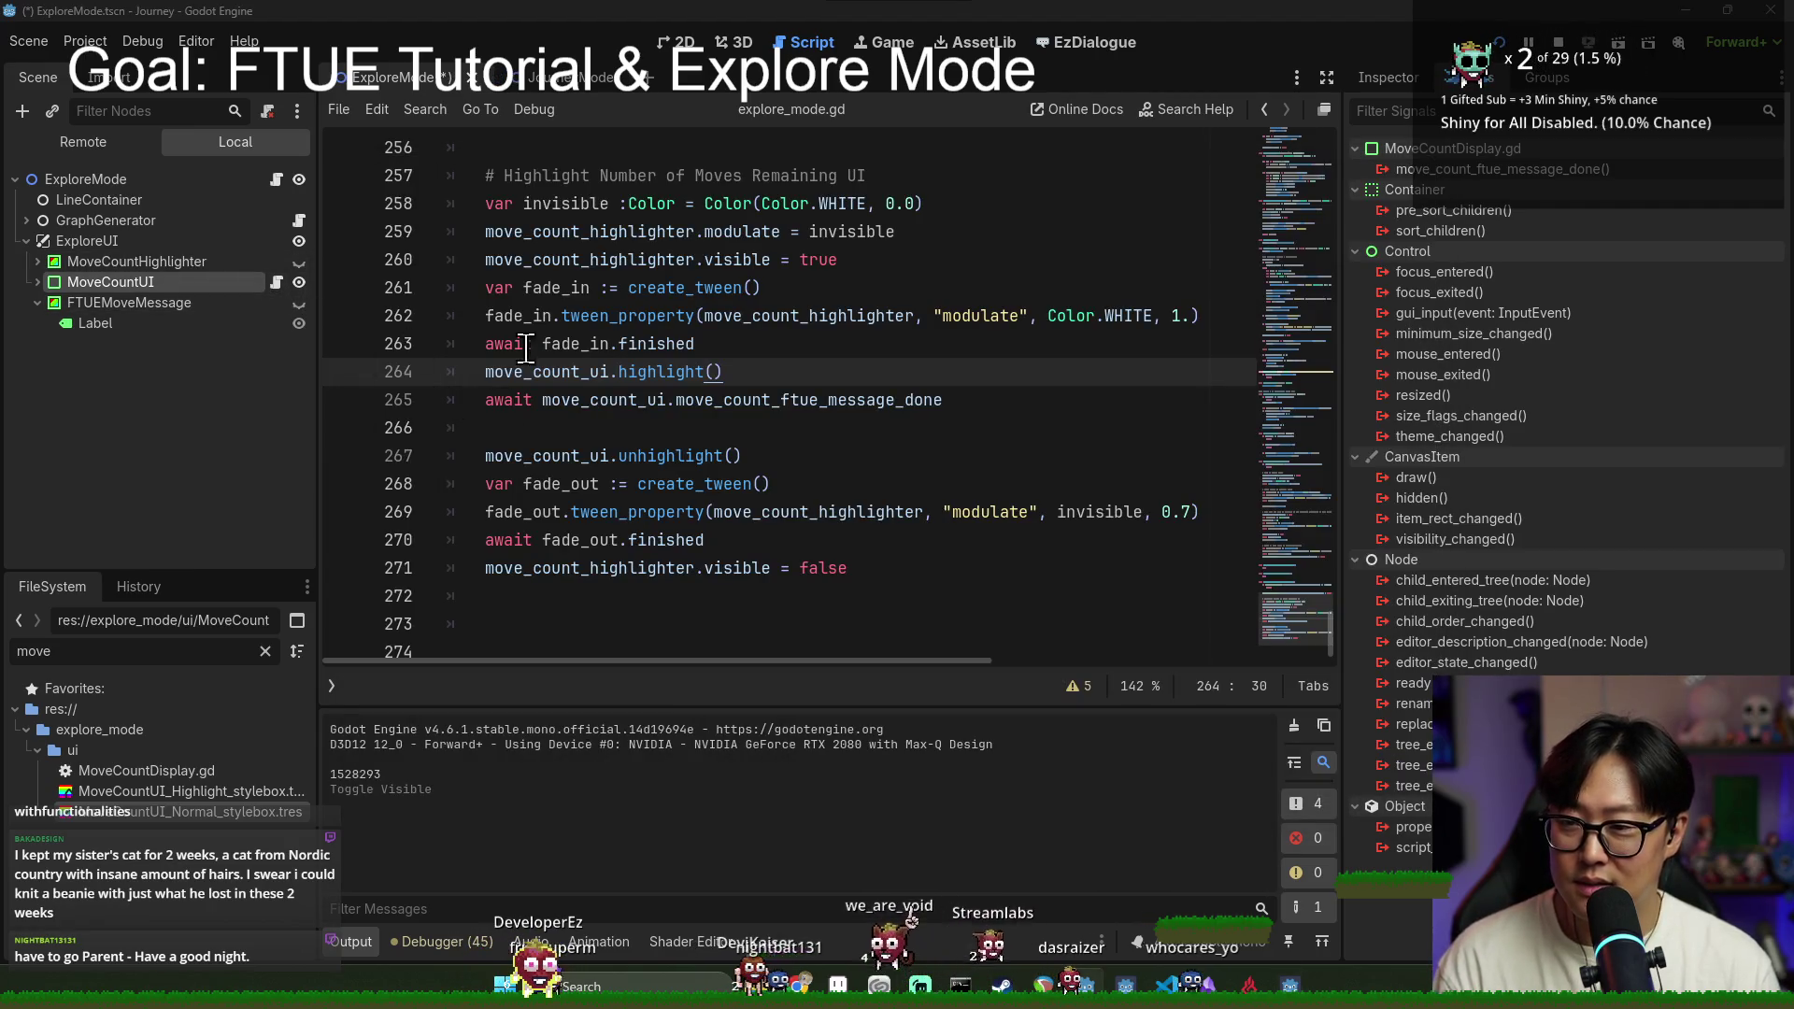
pyautogui.hotkey('alt', 'Tab')
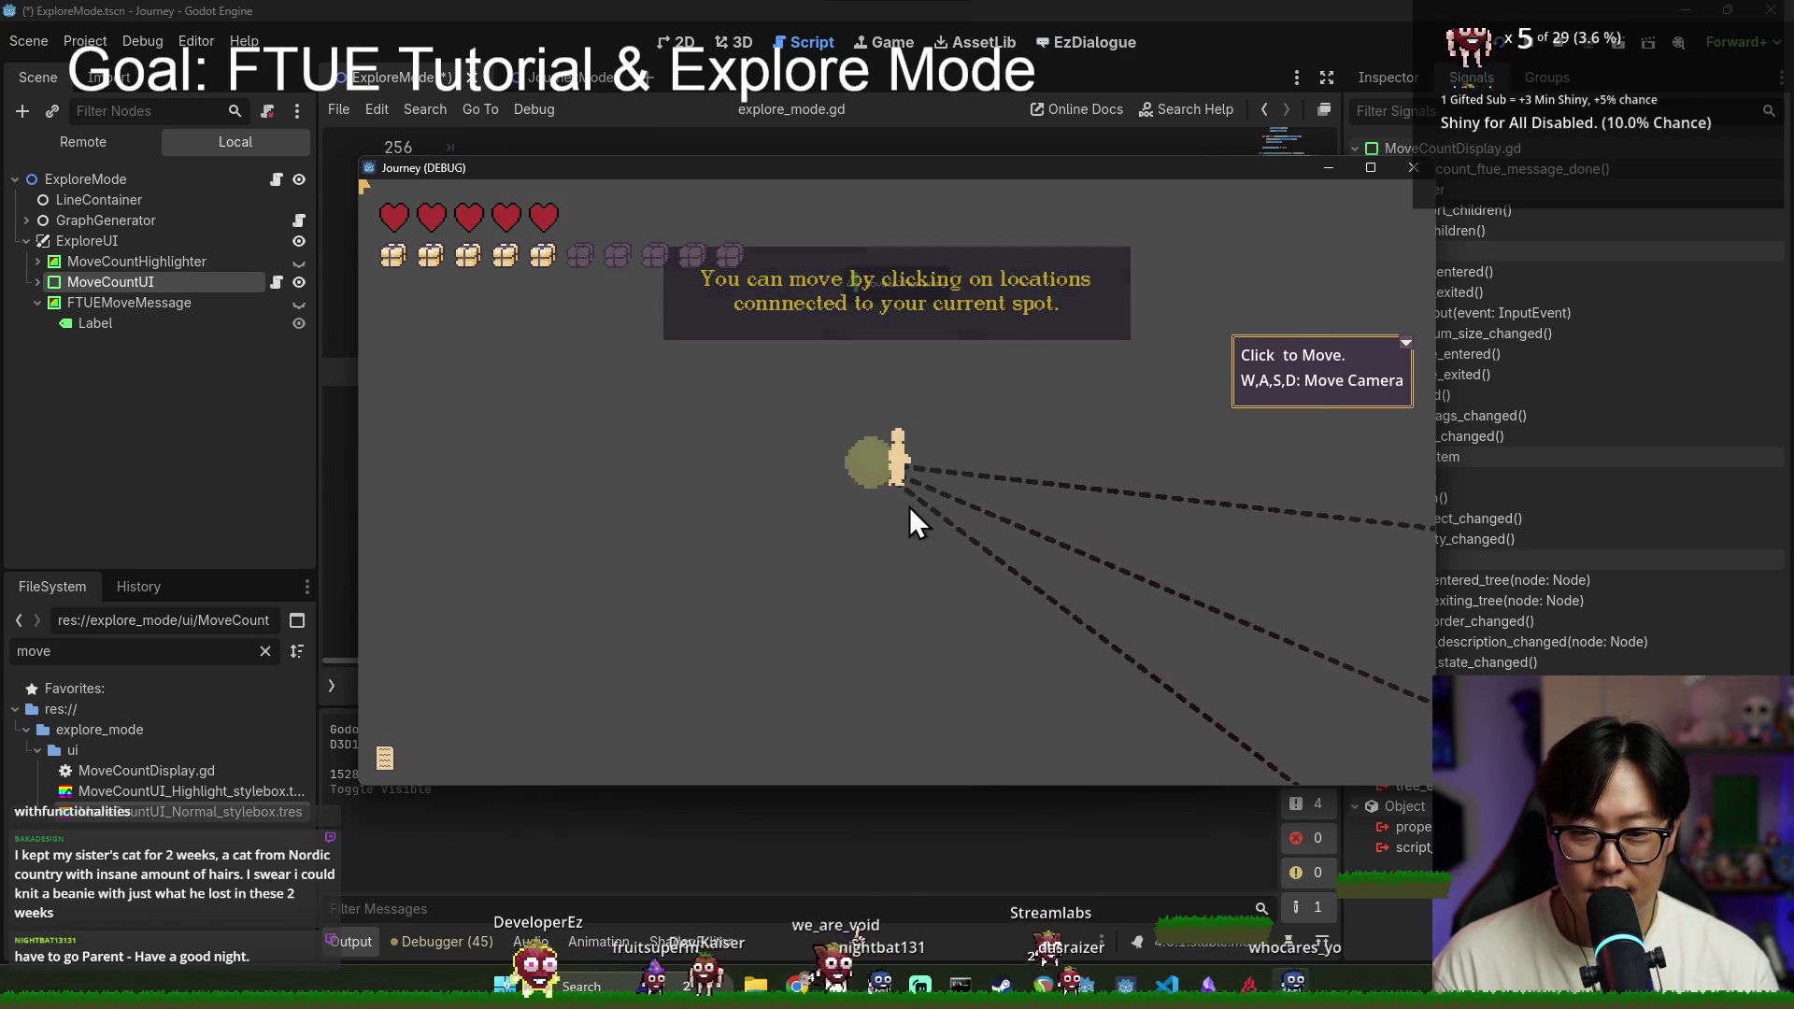
pyautogui.click(908, 504)
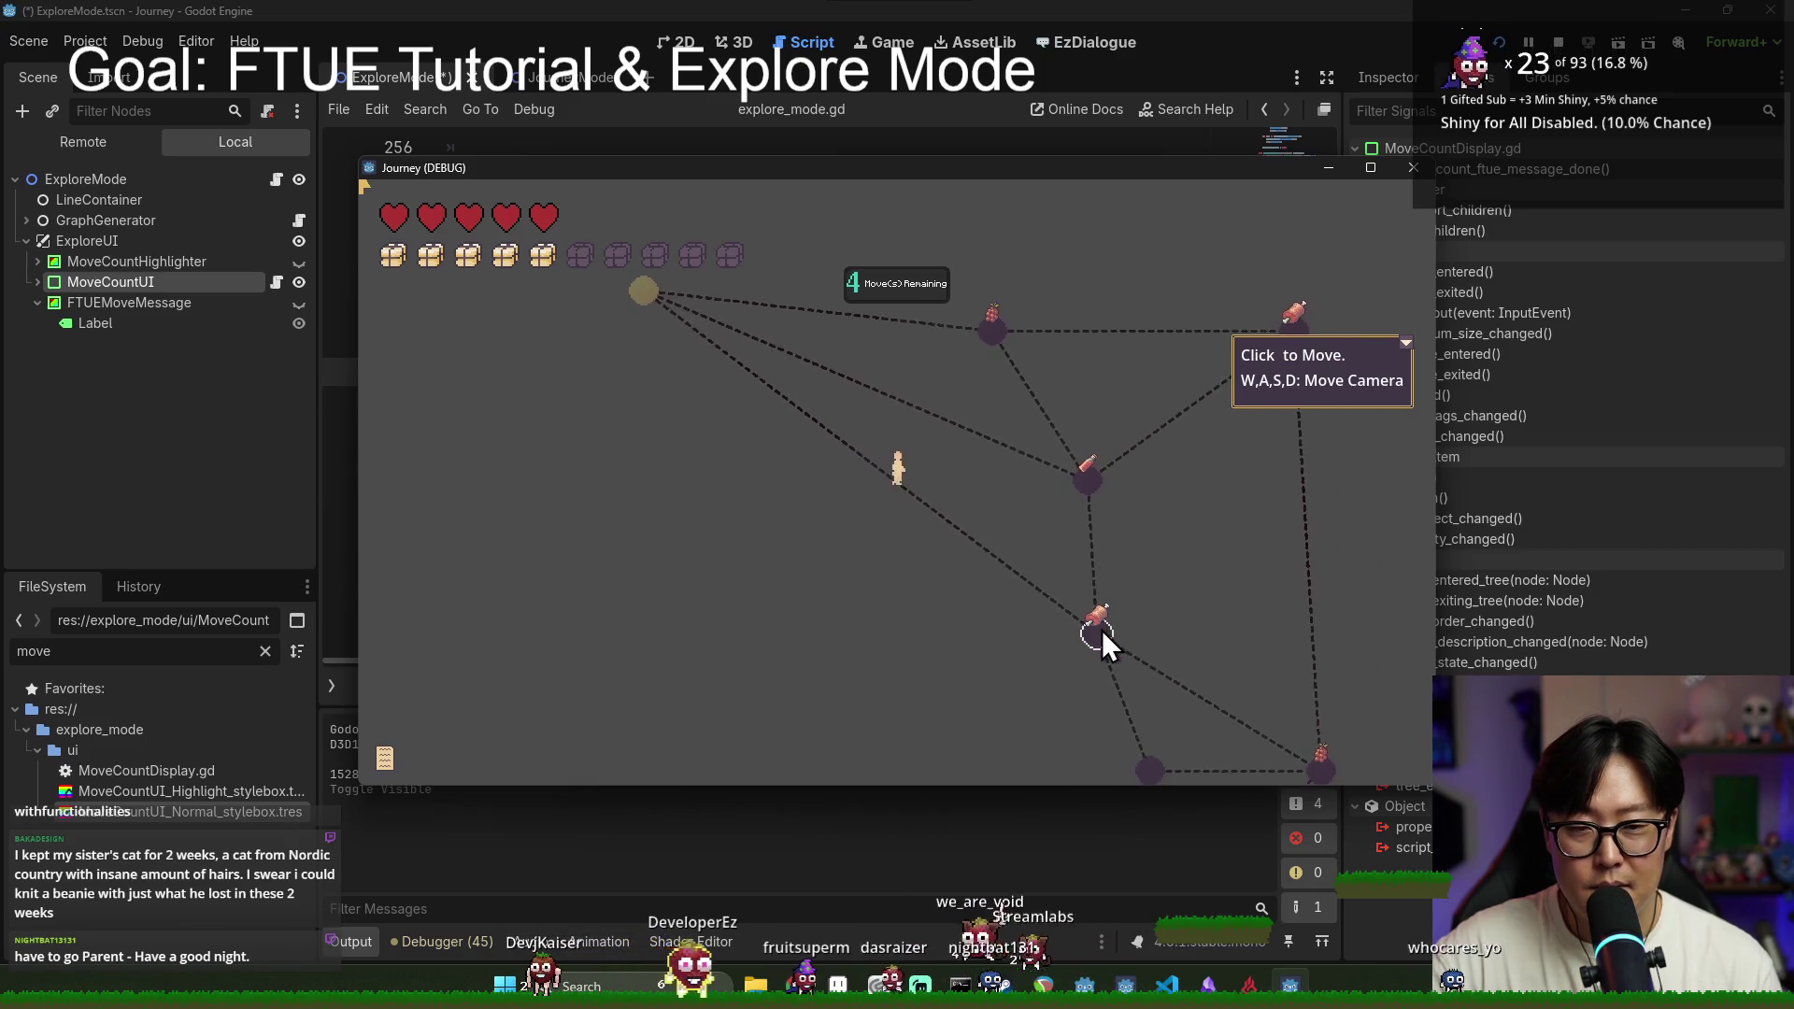
pyautogui.click(1405, 343)
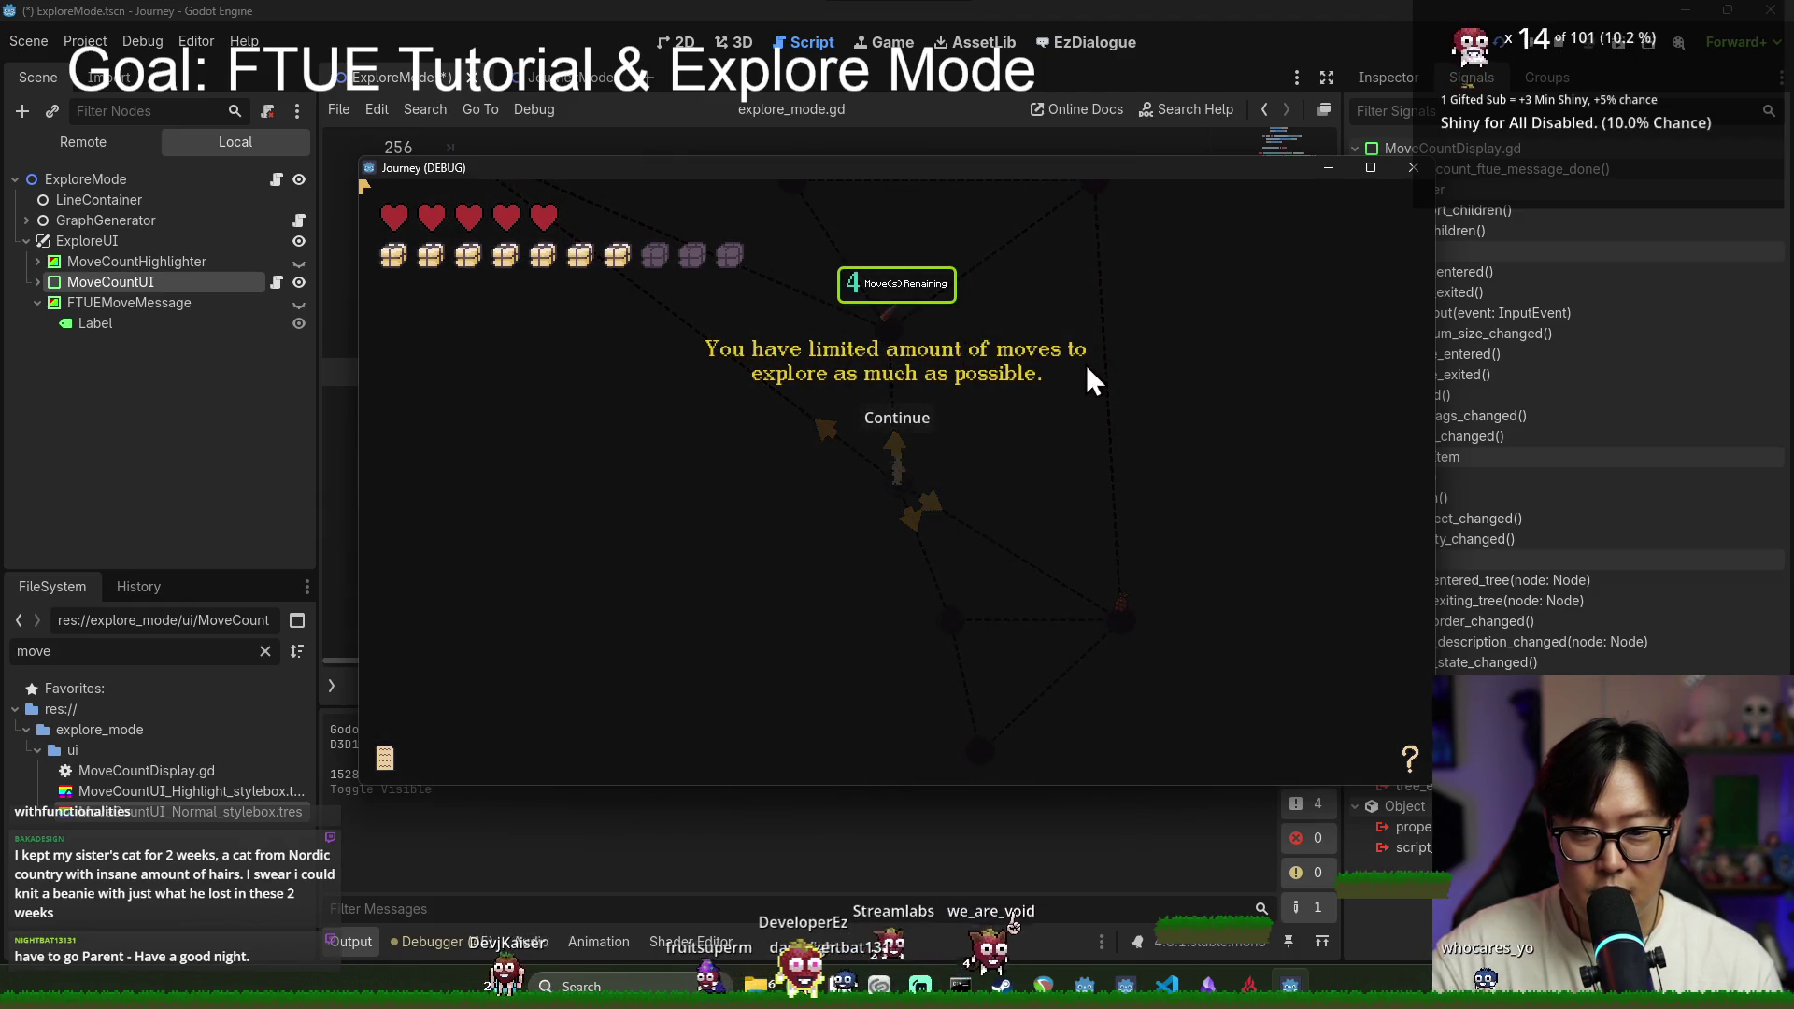
# Step: Dismiss the limited-moves message, travel along the map collecting the item, then stop the game
pyautogui.click(900, 419)
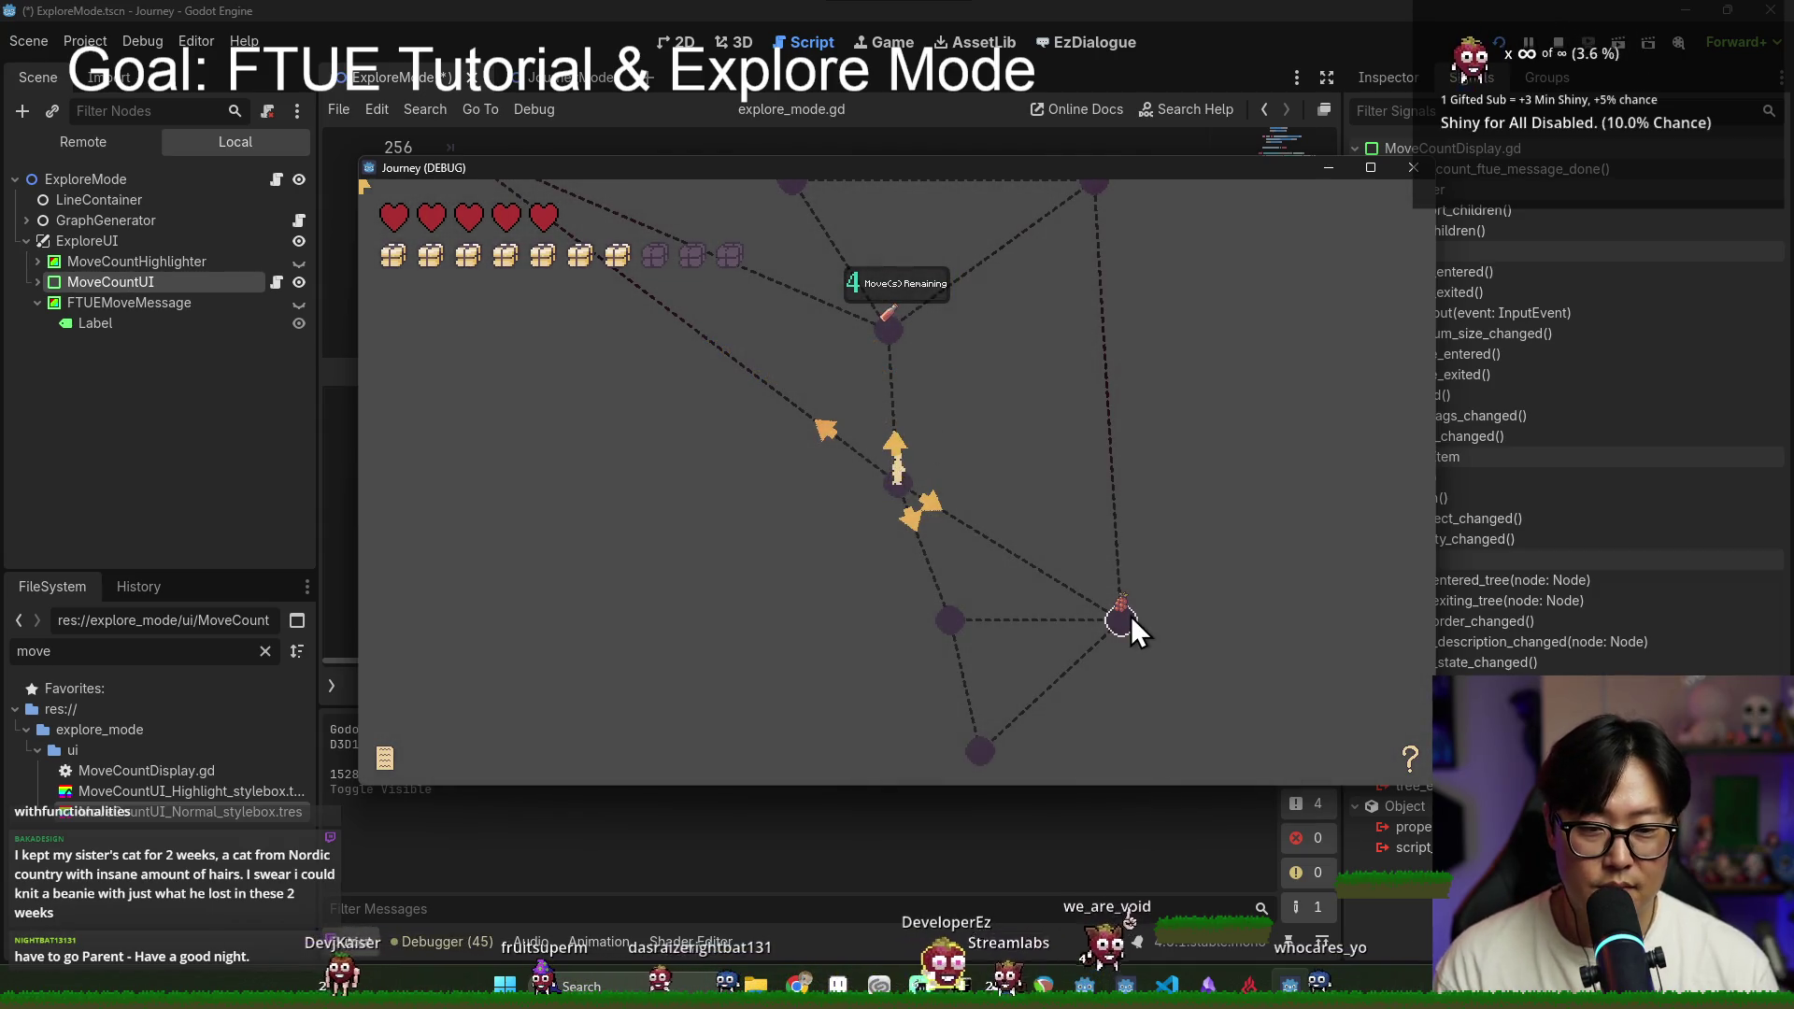
pyautogui.click(1130, 615)
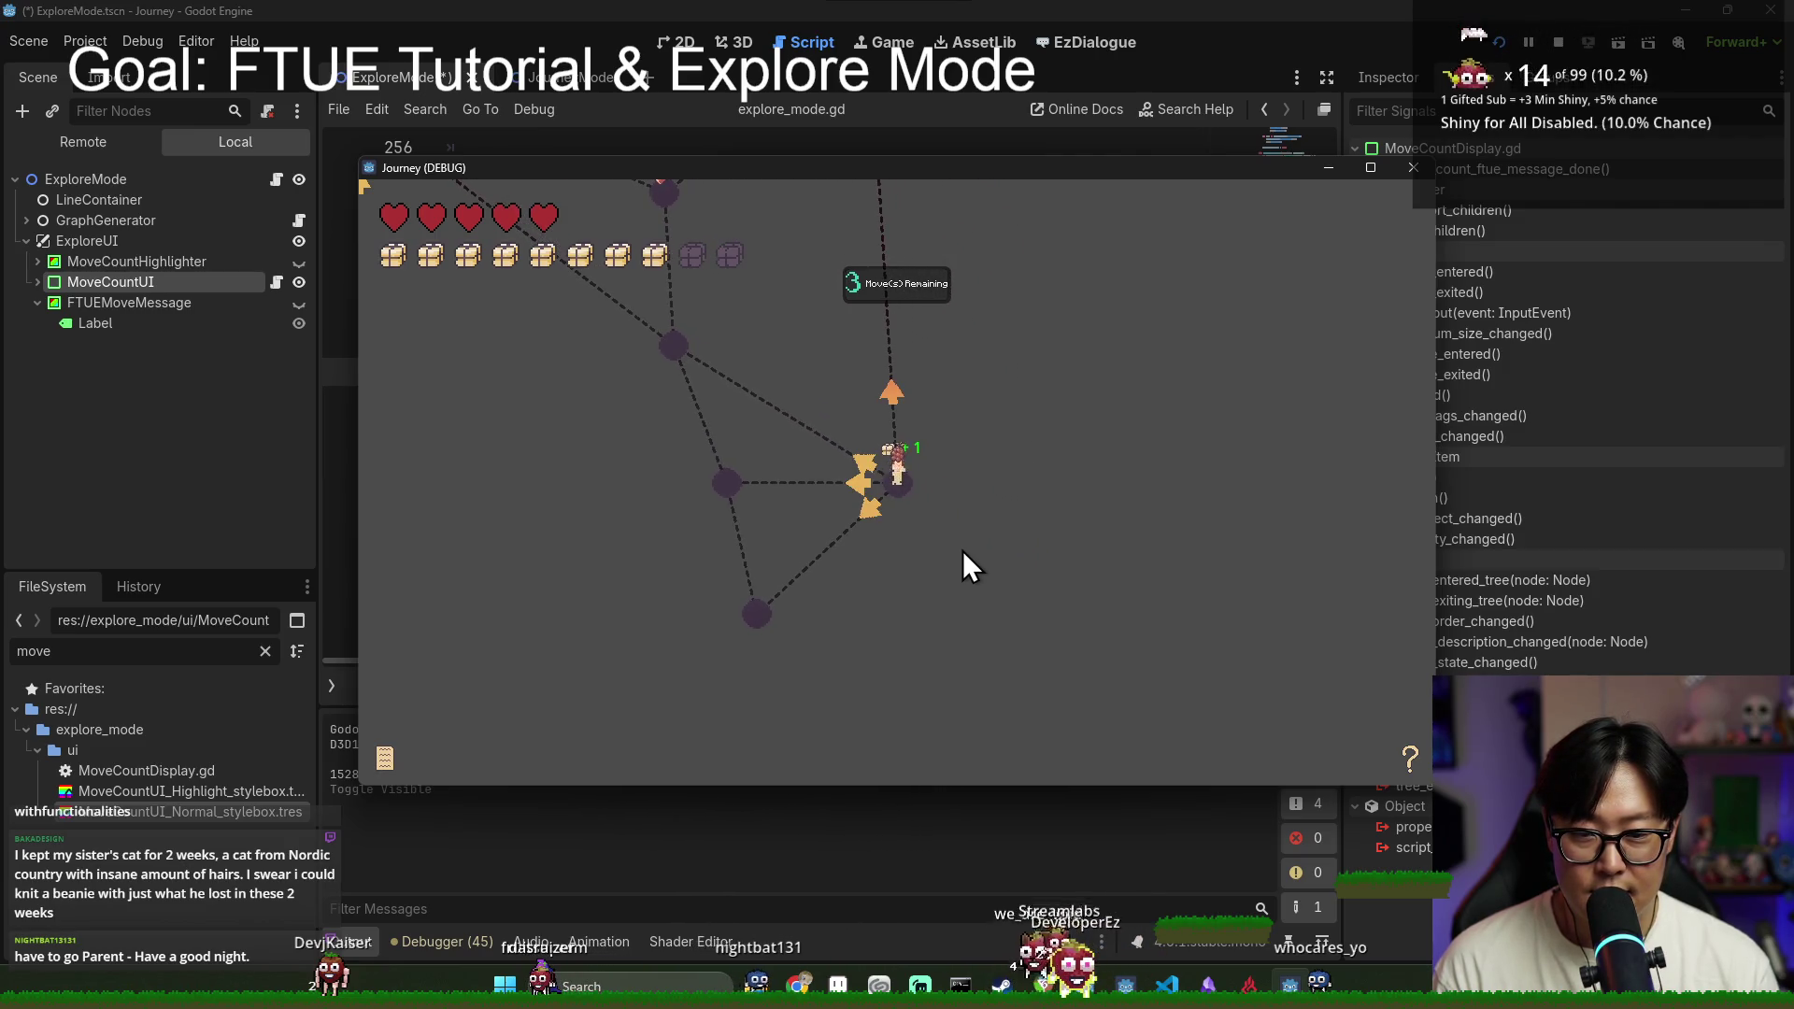
pyautogui.click(889, 402)
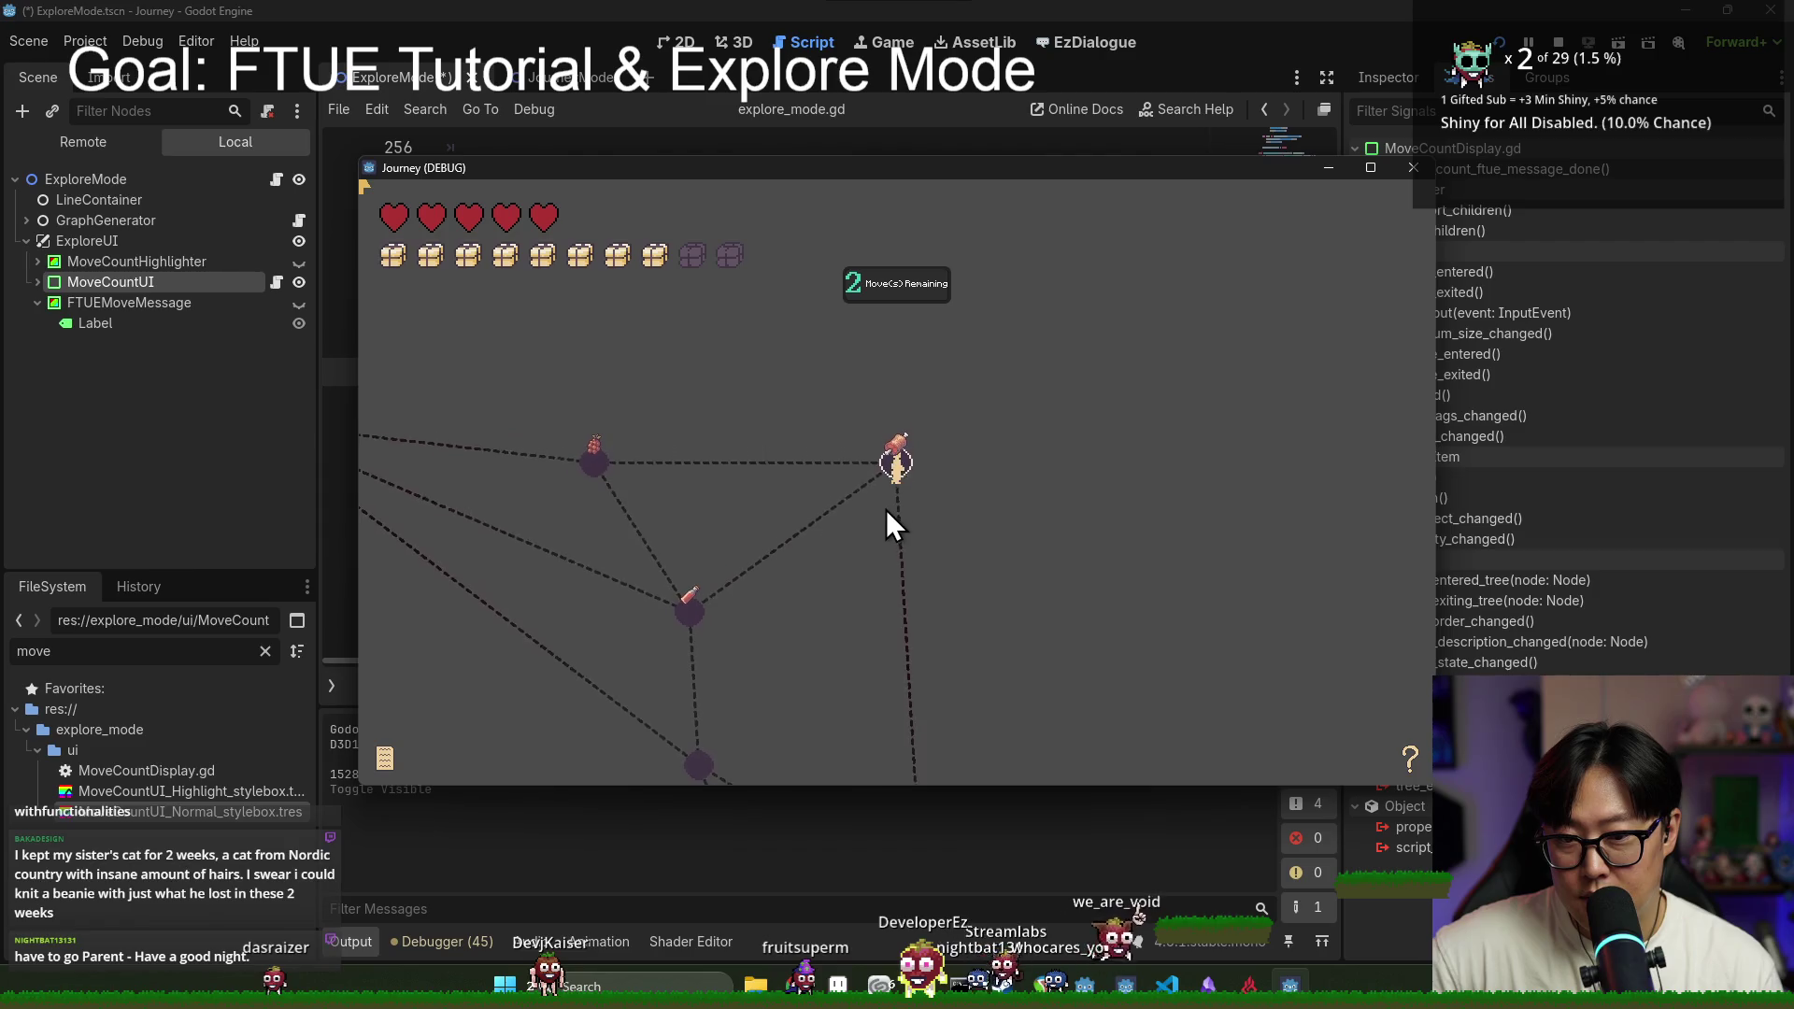
pyautogui.click(860, 520)
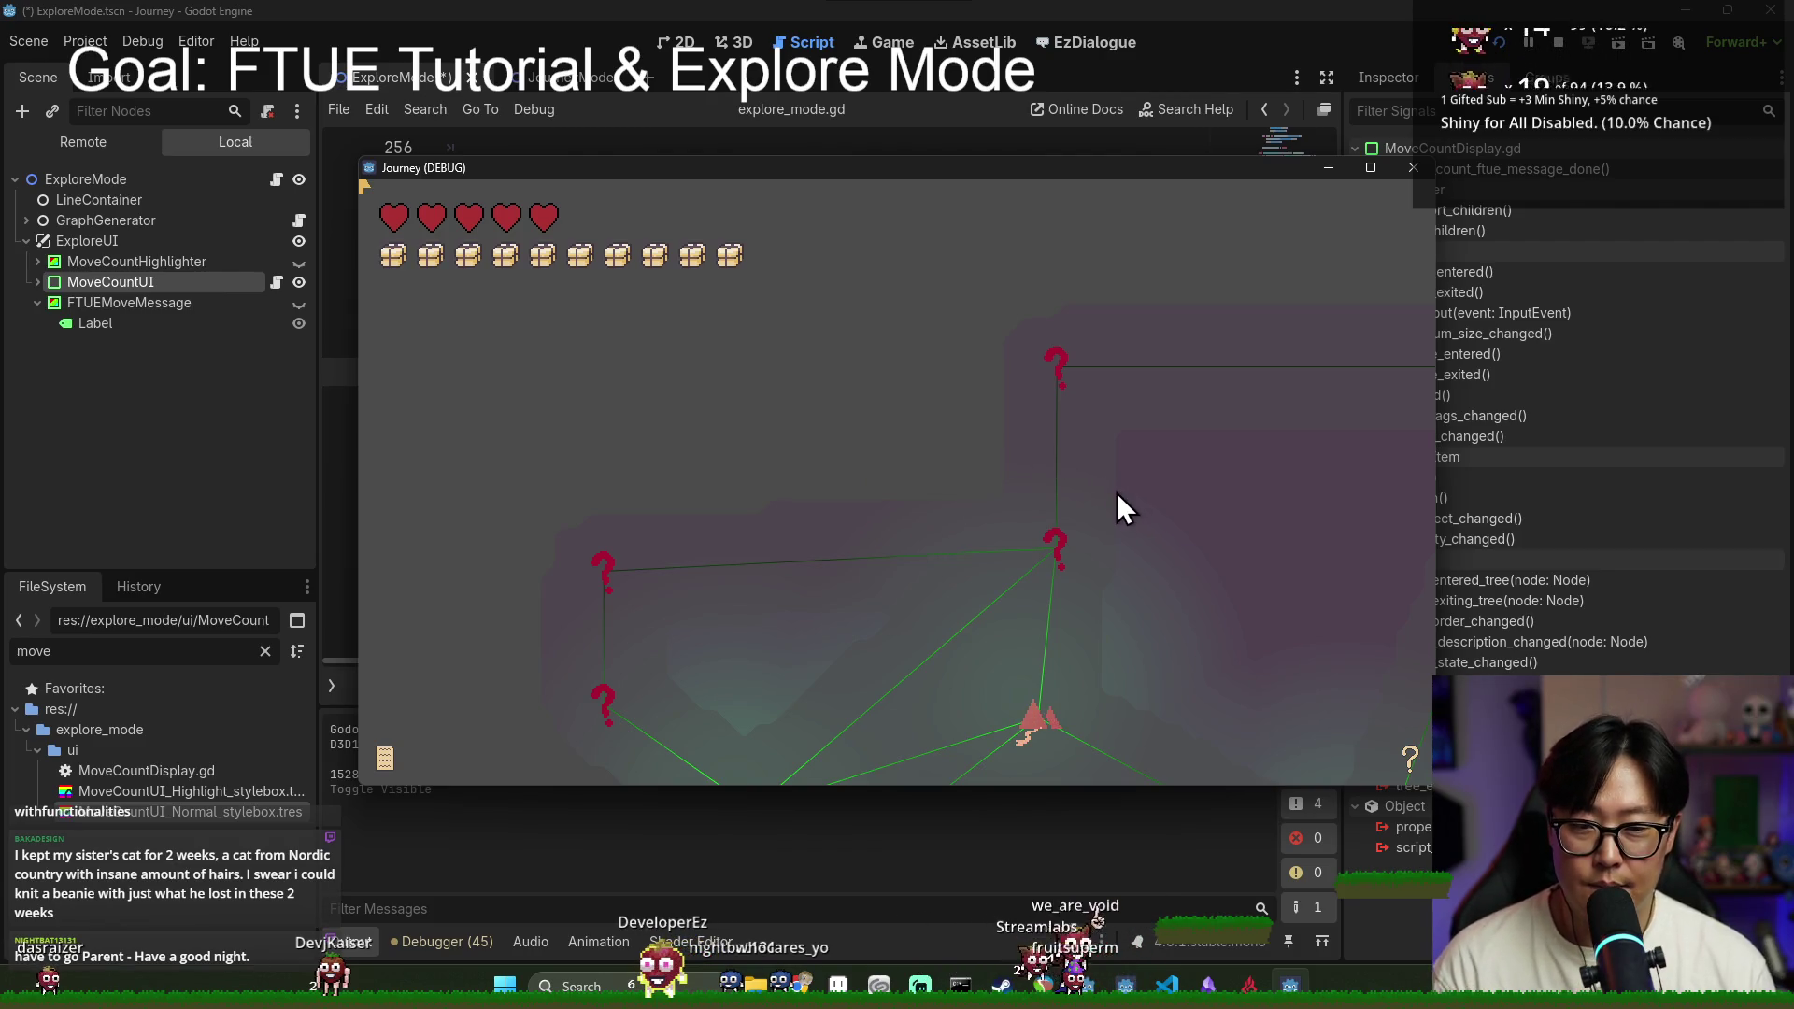
pyautogui.click(1559, 44)
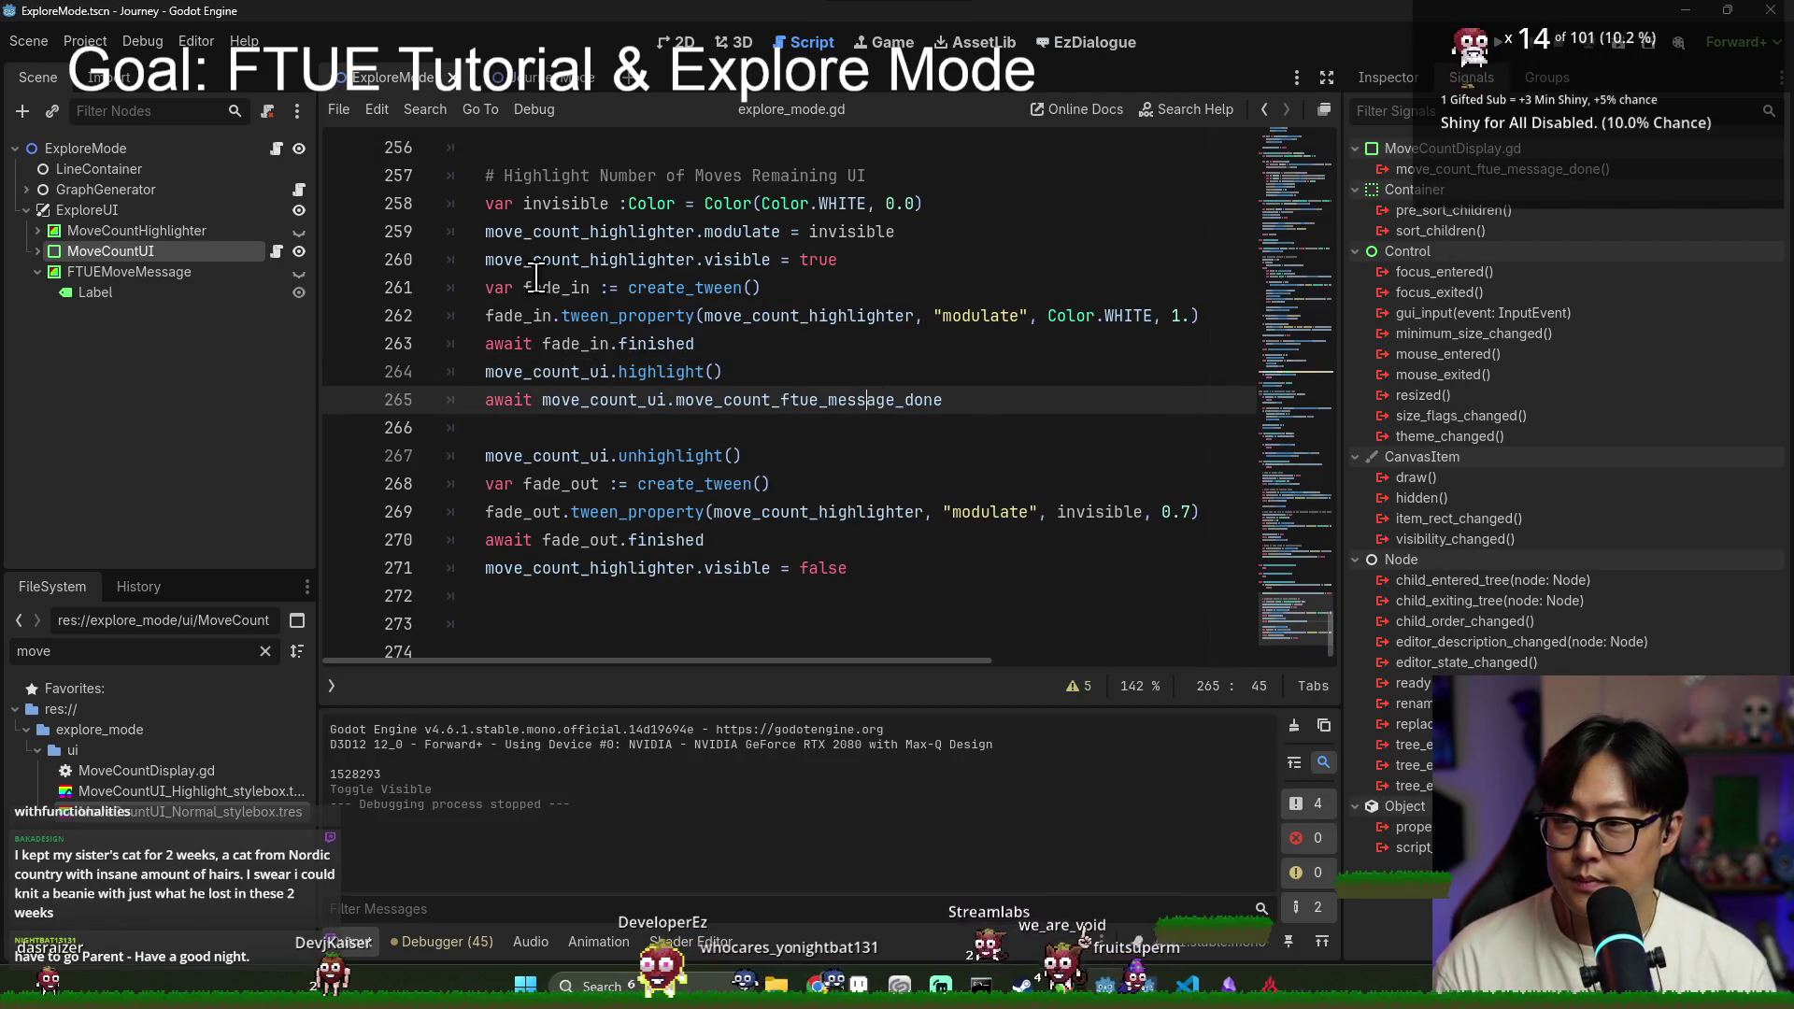
# Step: Save the scene and the updated explore_mode.gd script
pyautogui.click(24, 212)
pyautogui.hotkey('ctrl', 's')
pyautogui.hotkey('ctrl', 's')
pyautogui.scroll(7, 678, 331)
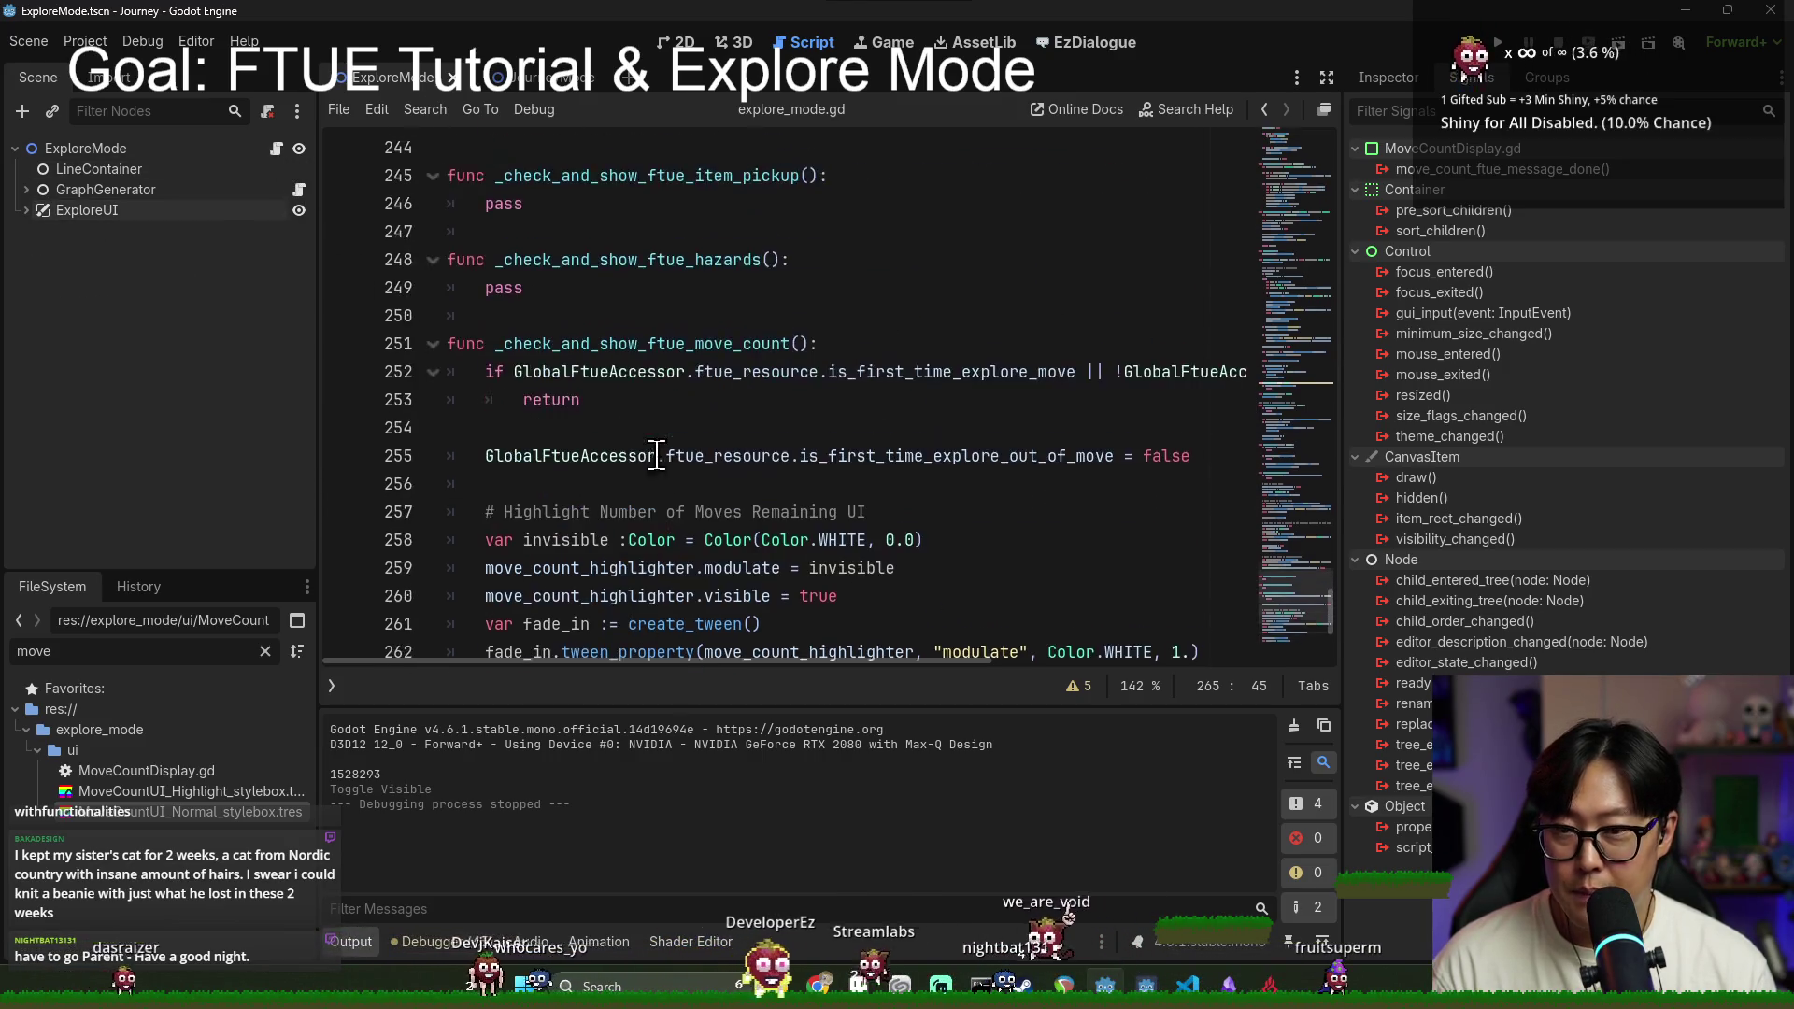
pyautogui.scroll(11, 678, 332)
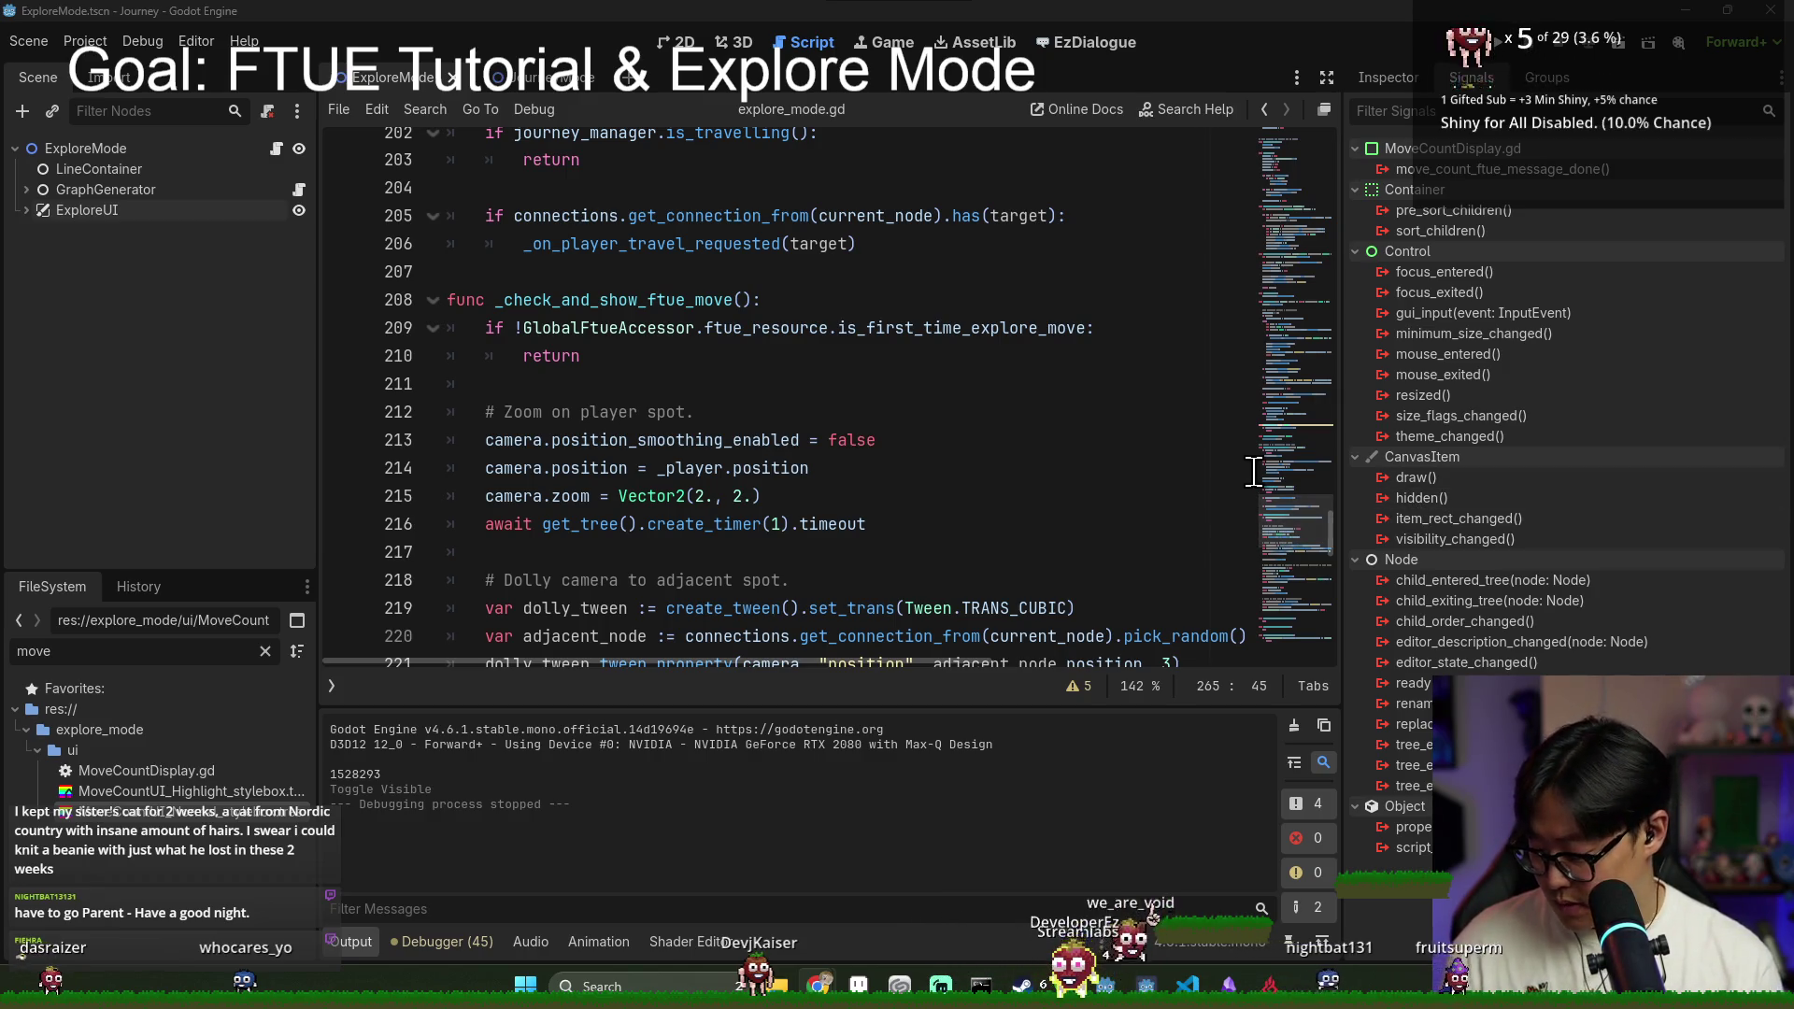
# Step: Scroll through the ftue move function in explore_mode.gd
pyautogui.click(932, 408)
pyautogui.scroll(4, 733, 427)
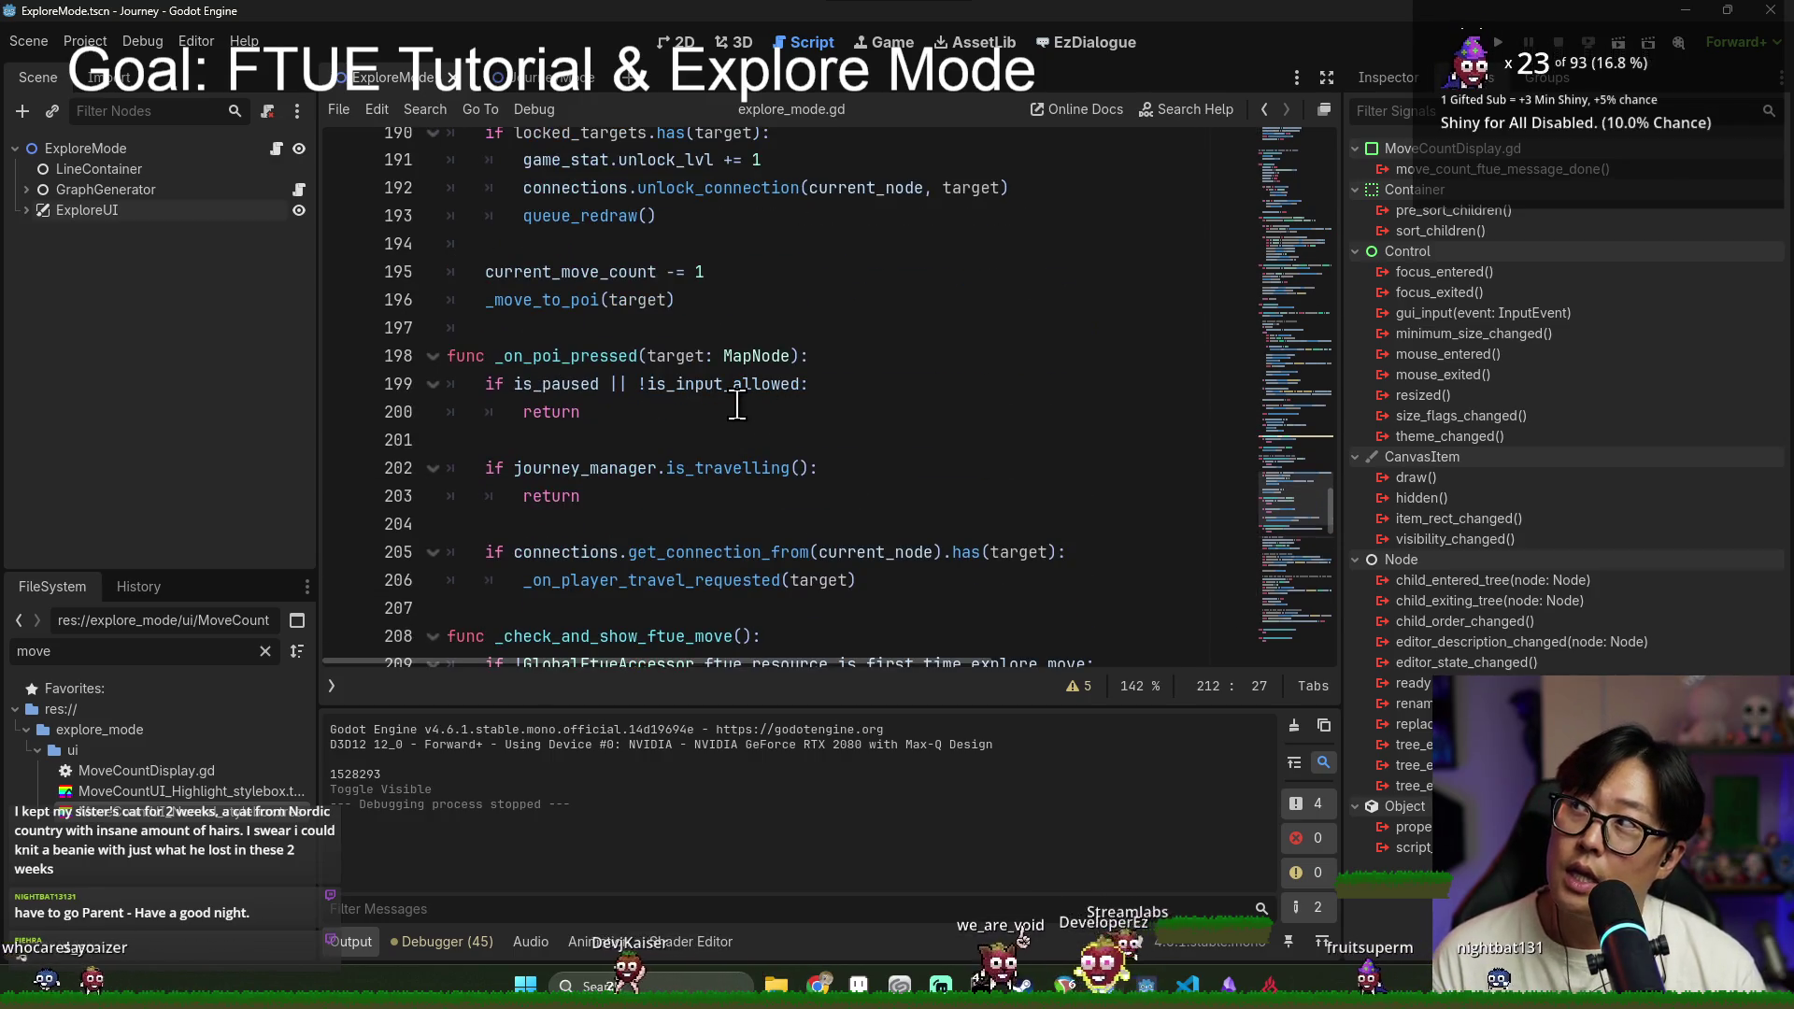
pyautogui.scroll(20, 736, 404)
pyautogui.scroll(10, 813, 524)
pyautogui.scroll(-4, 775, 404)
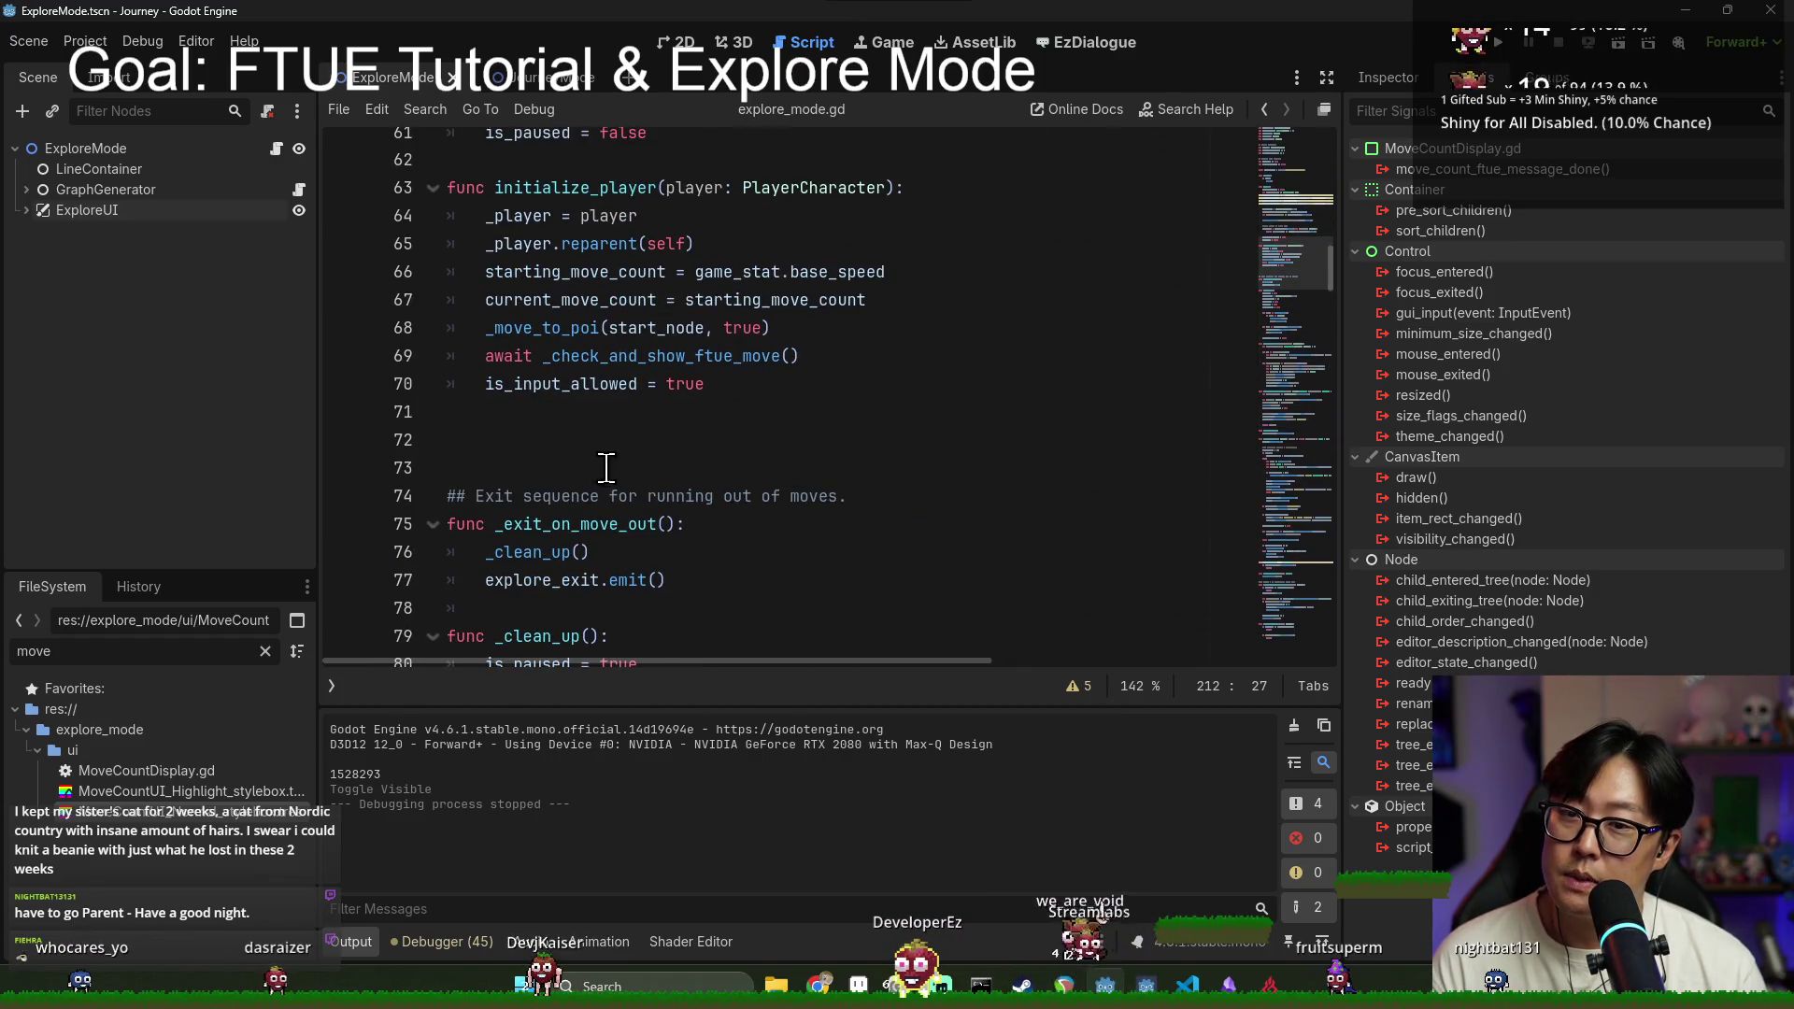
pyautogui.scroll(-15, 722, 412)
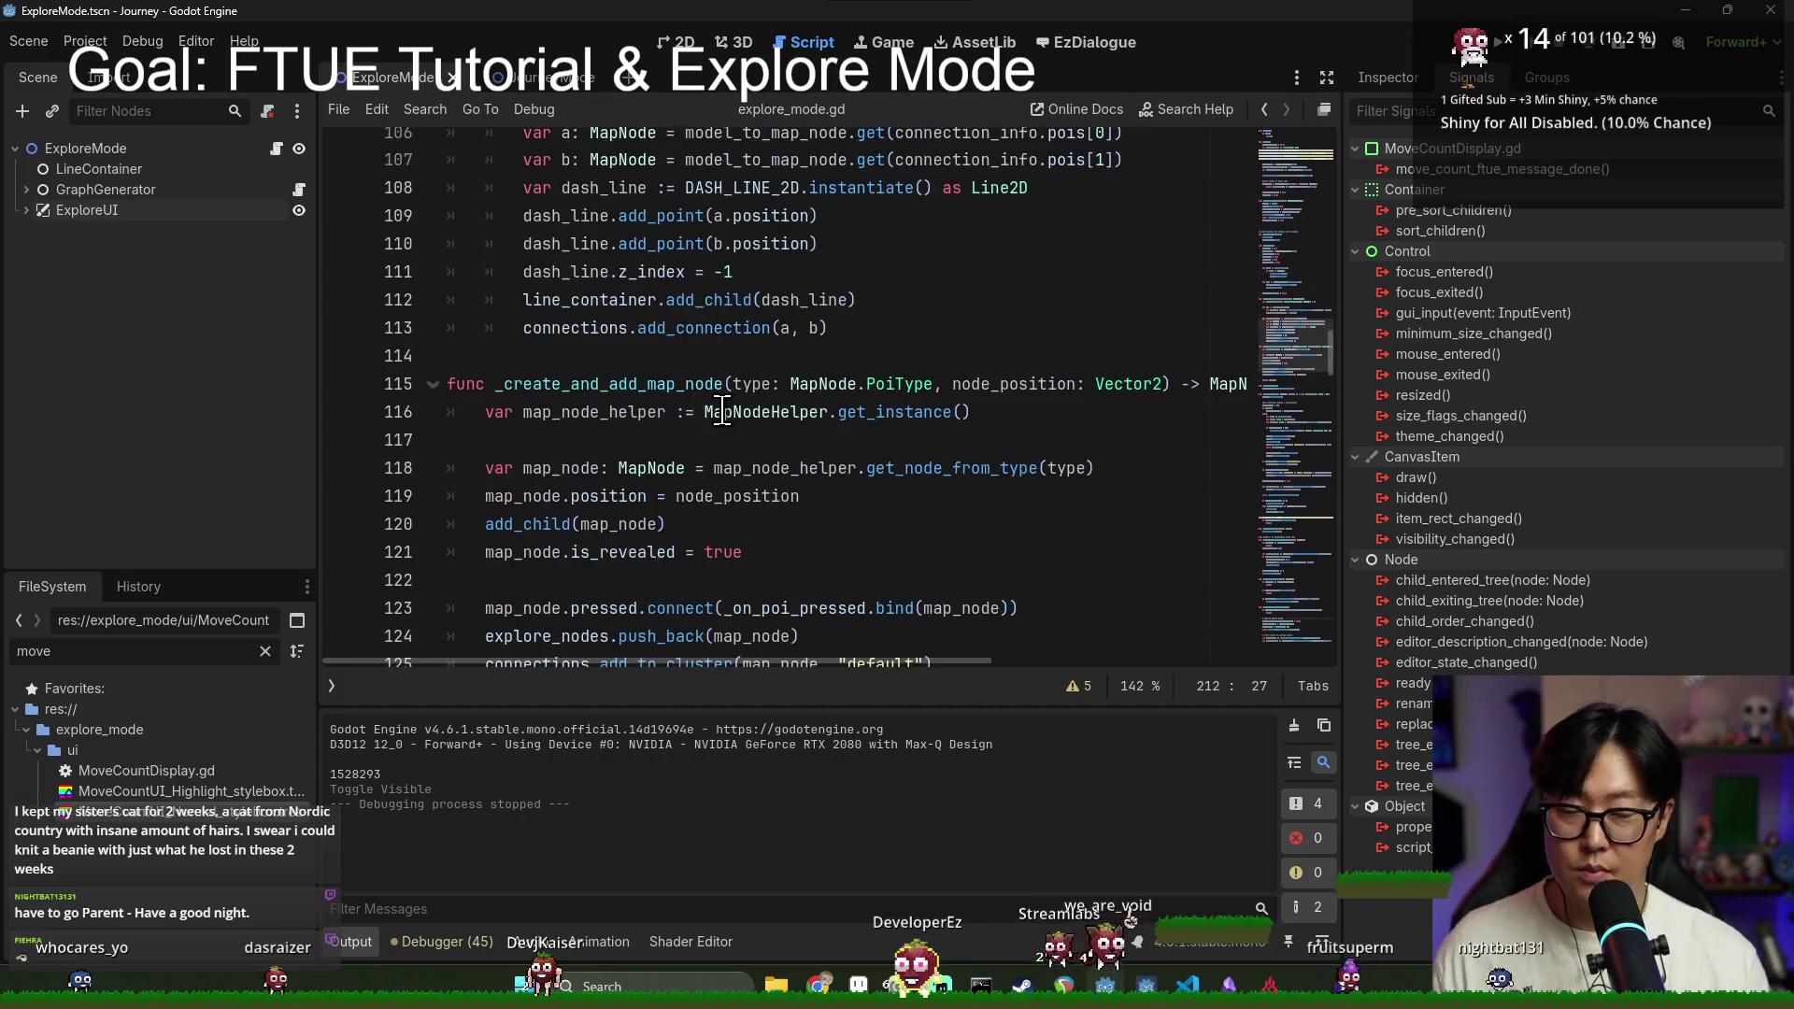
pyautogui.scroll(-1, 732, 411)
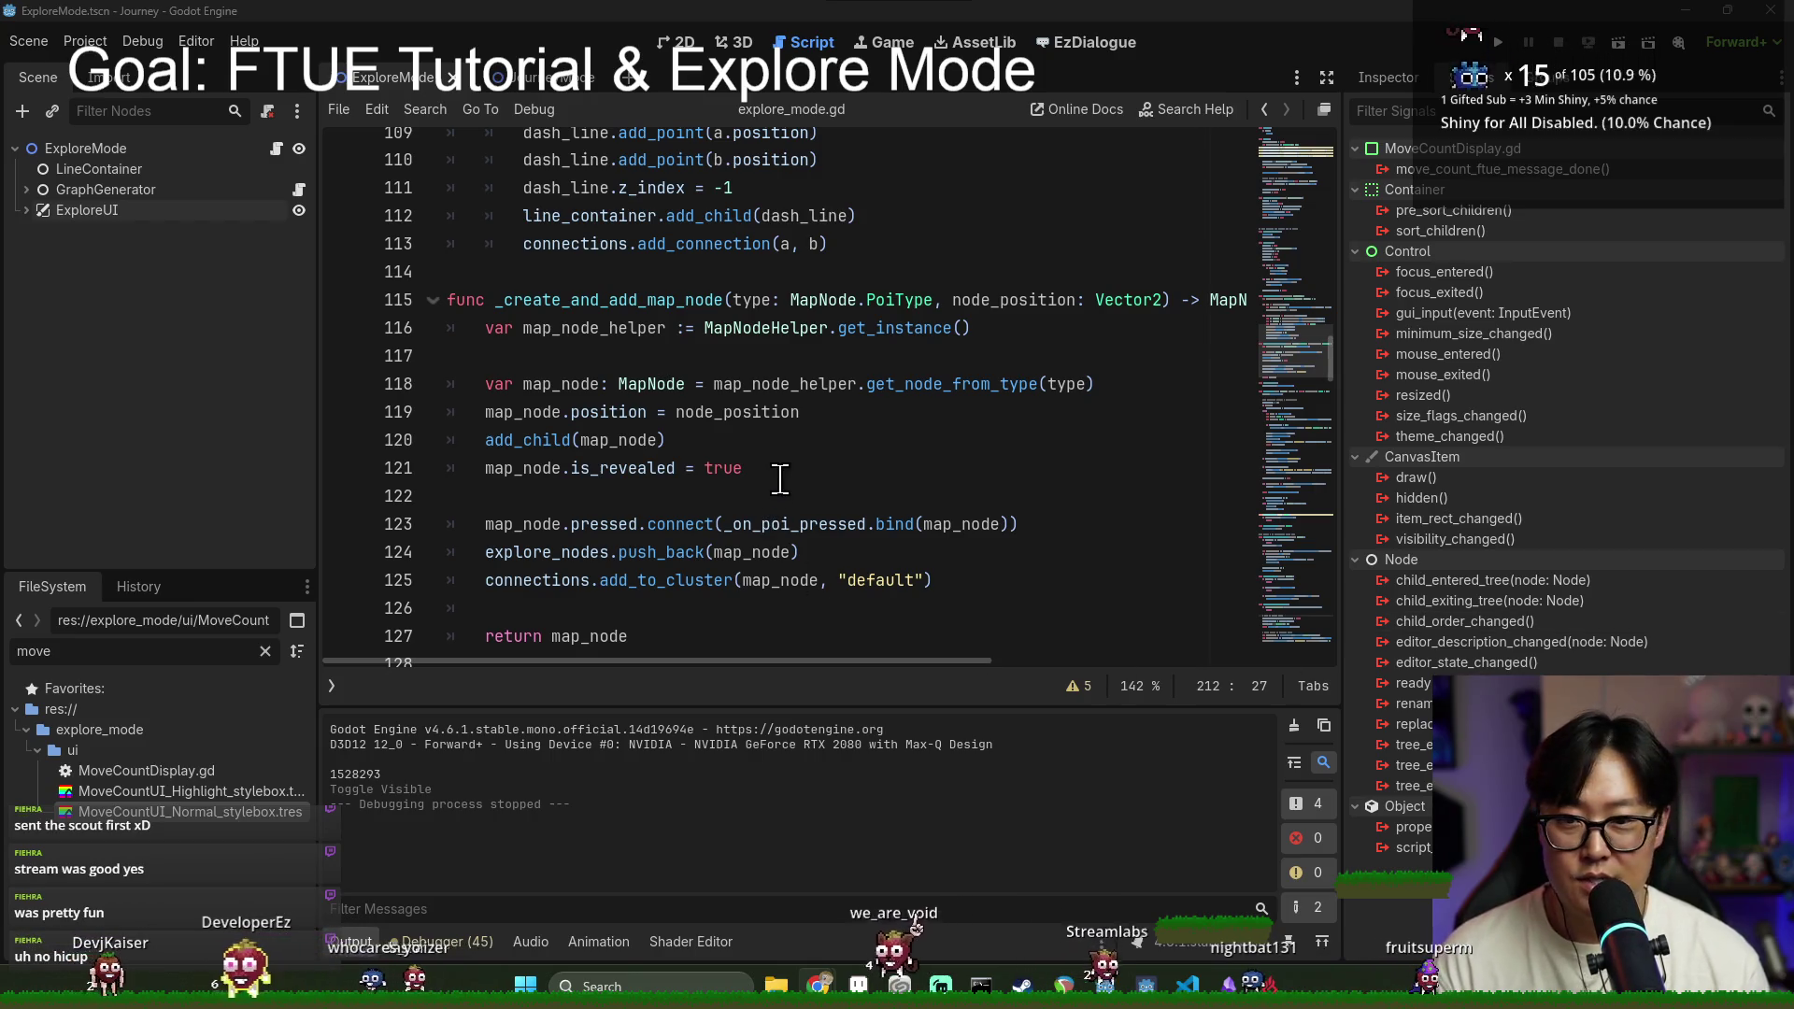
# Step: Tidy lines 117–128 around the _start_travel declaration and save the script
pyautogui.click(849, 464)
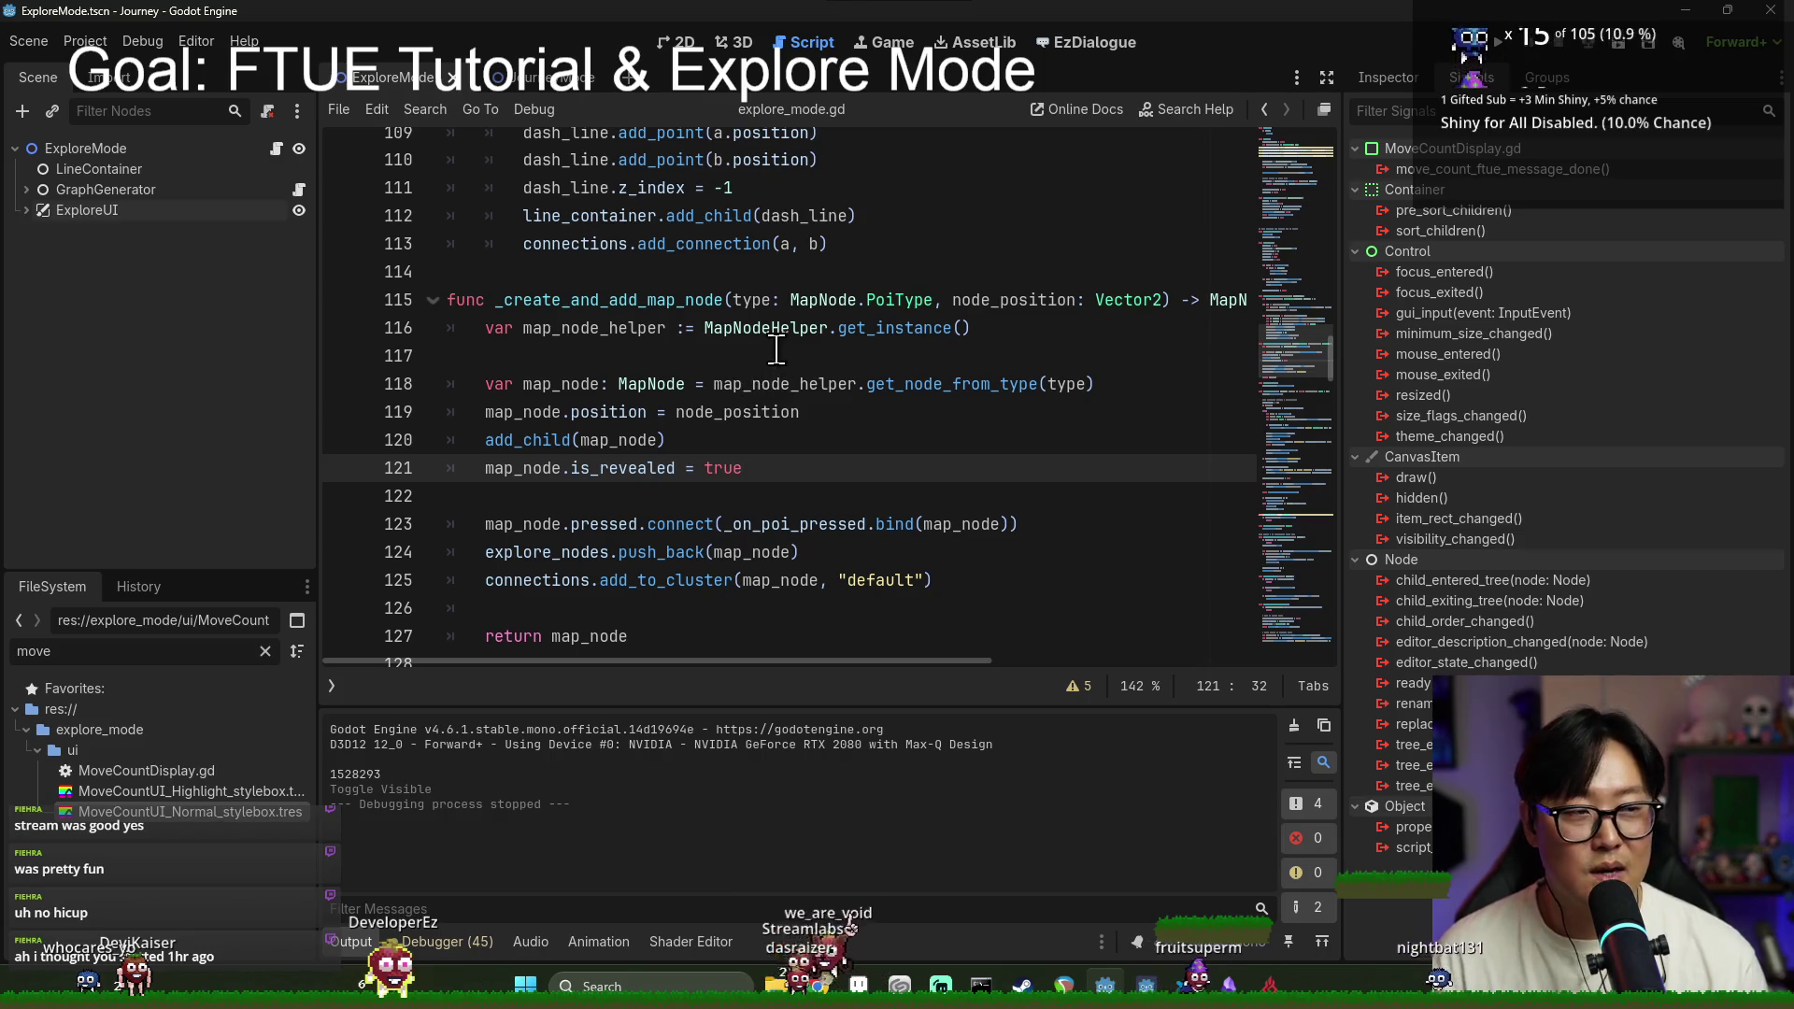
pyautogui.click(858, 362)
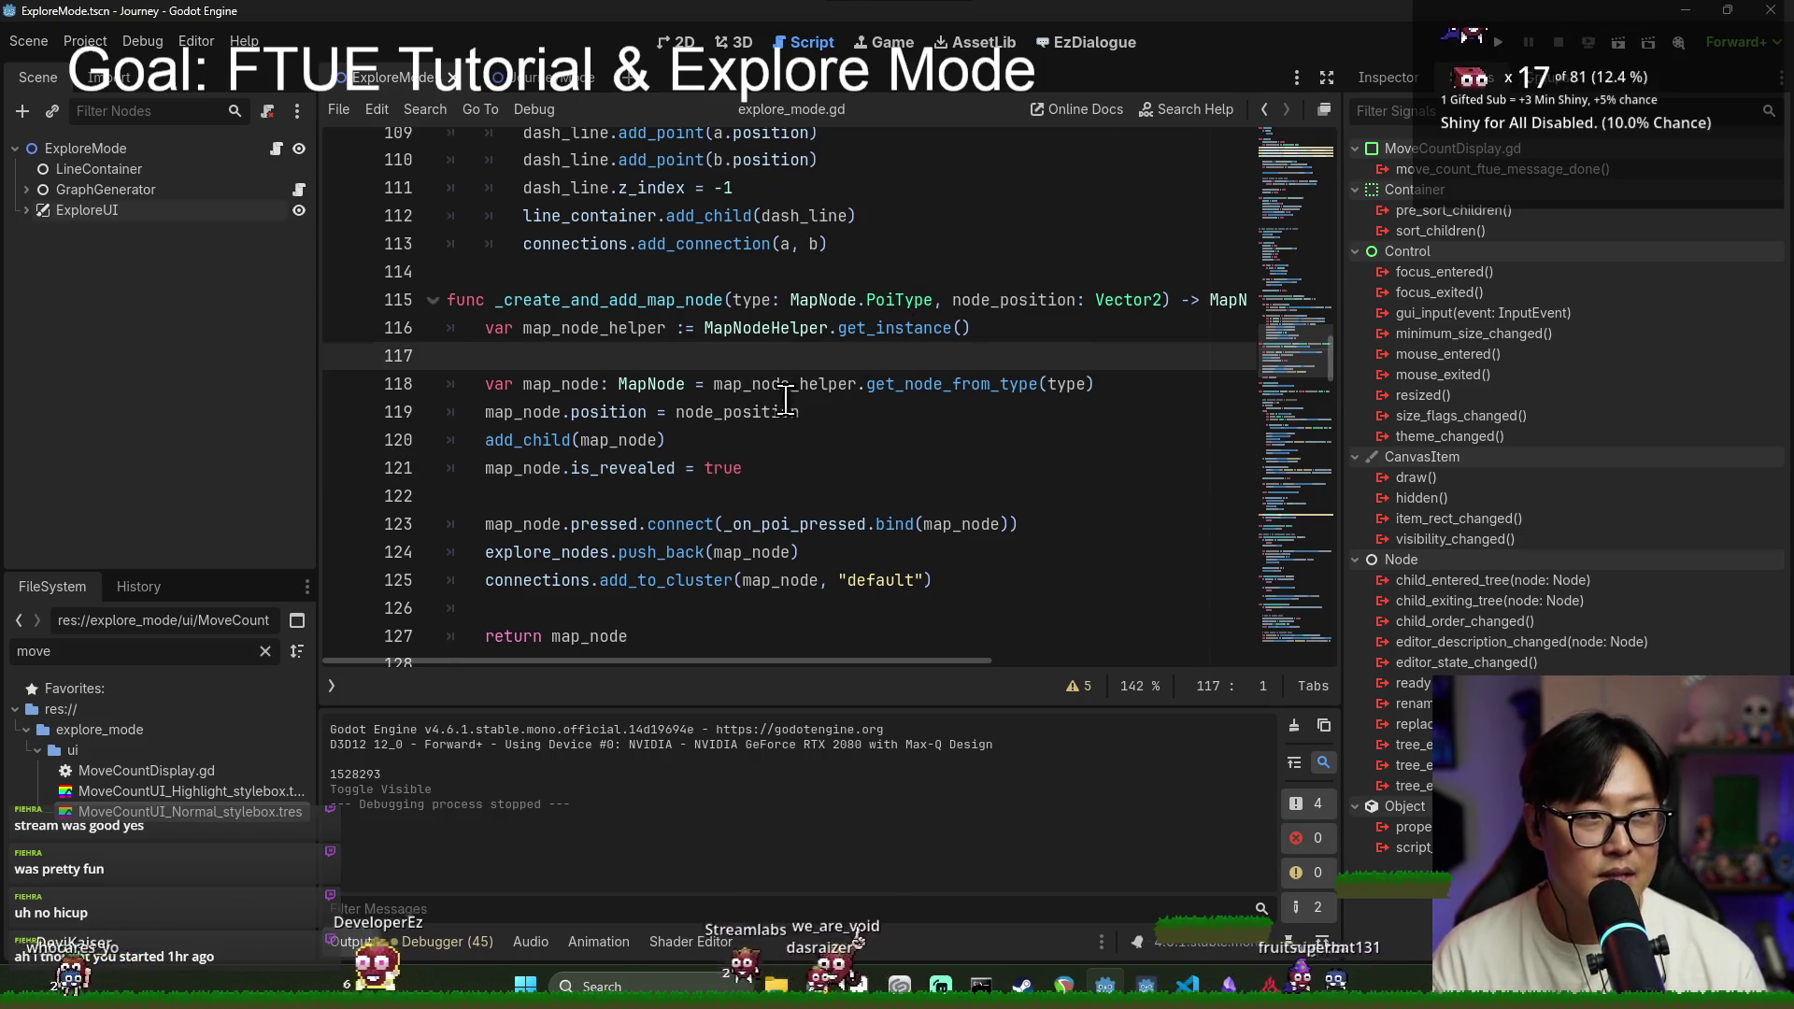
pyautogui.scroll(-3, 842, 364)
pyautogui.click(802, 356)
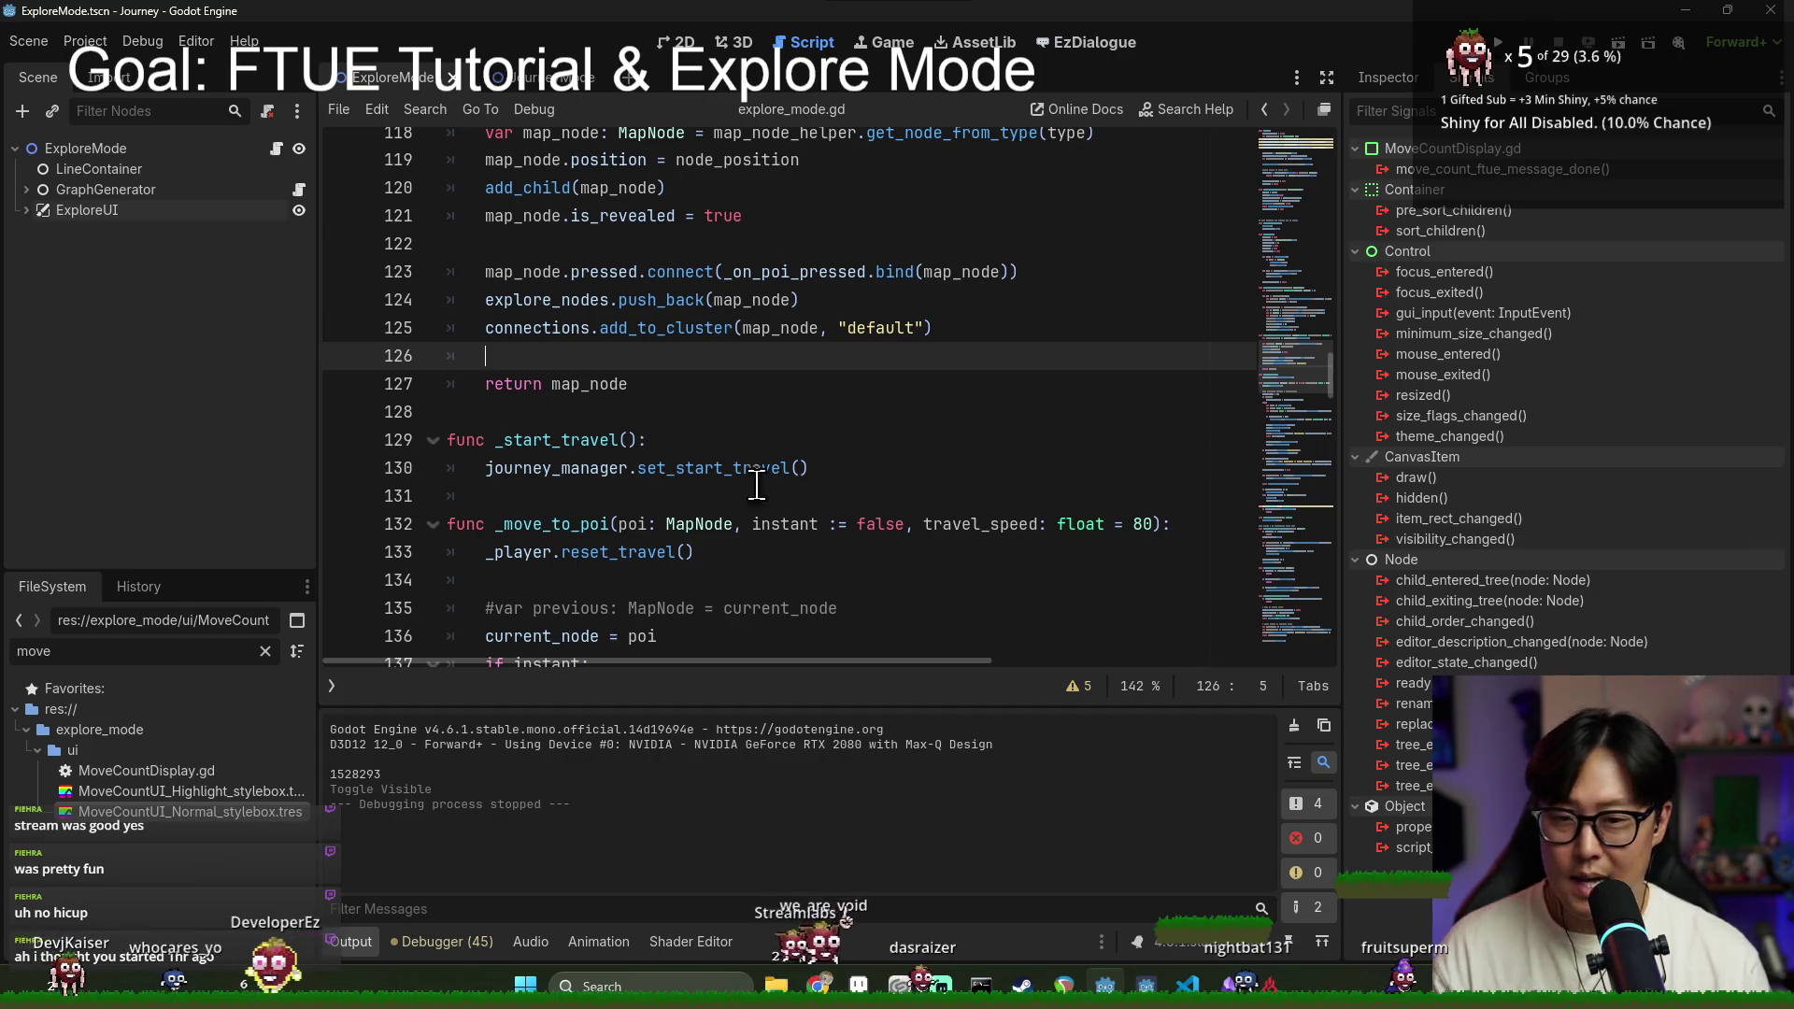
pyautogui.click(654, 436)
pyautogui.click(610, 415)
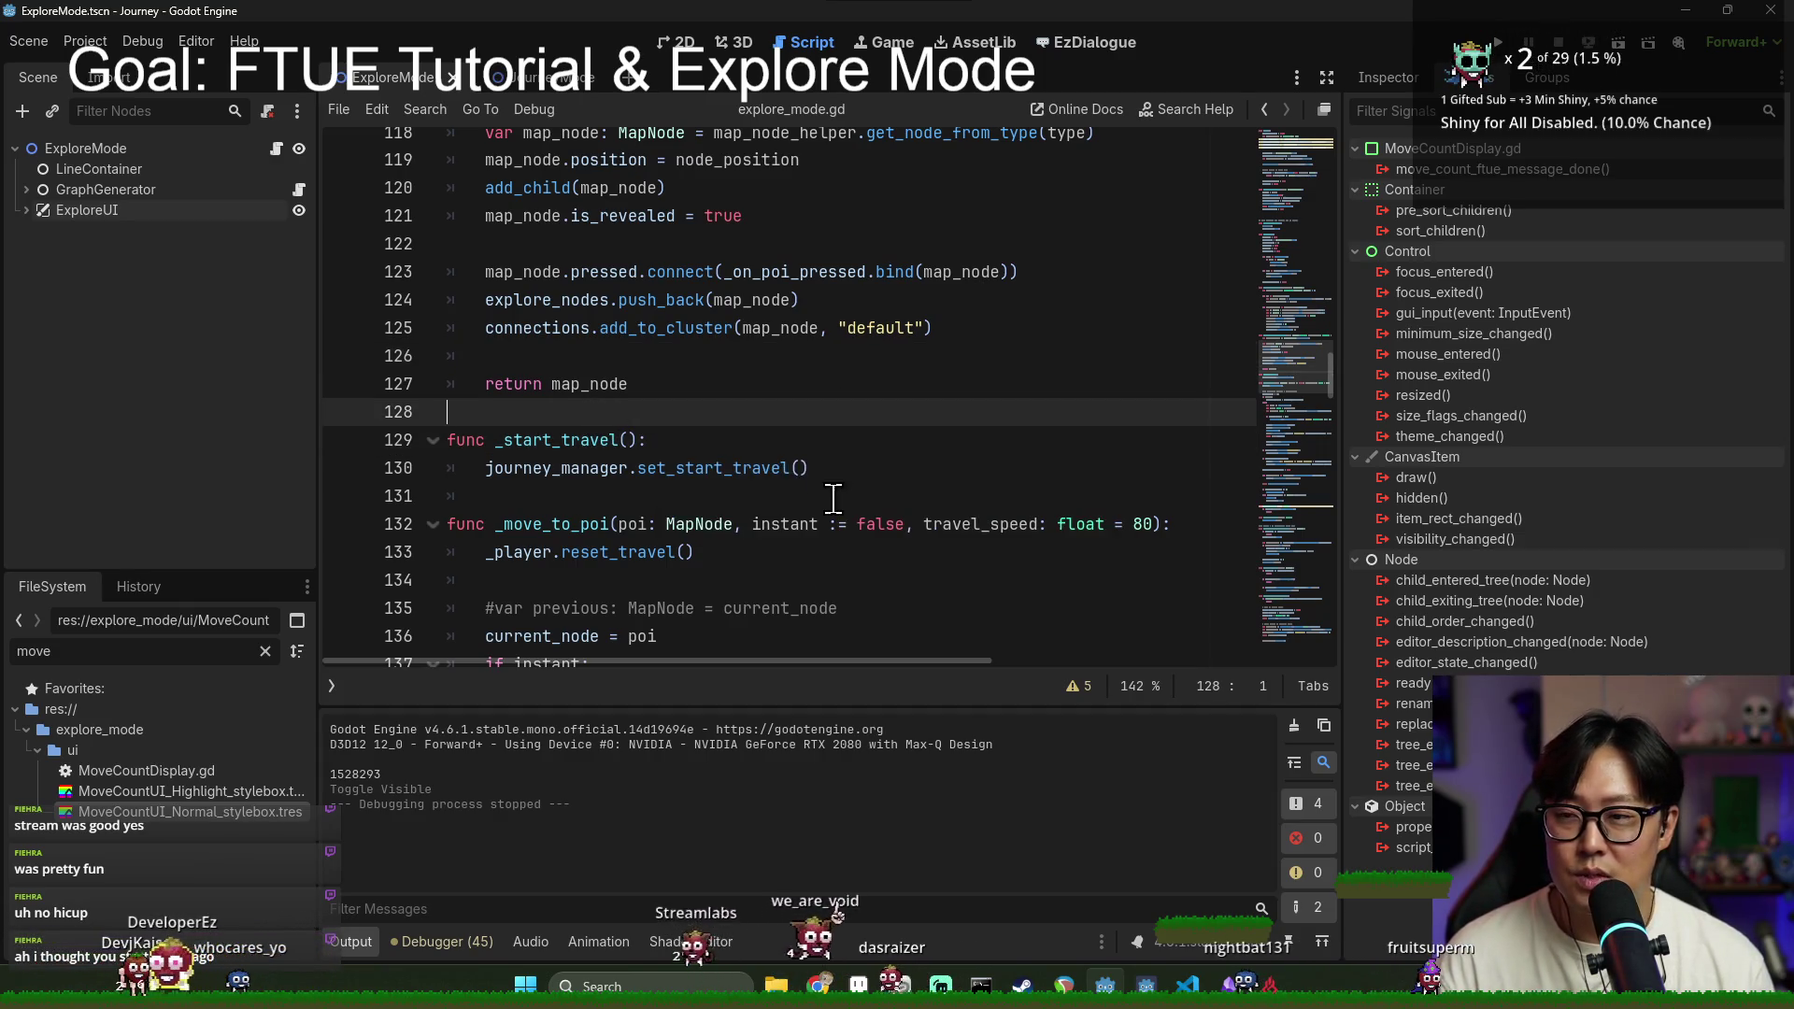
pyautogui.scroll(1, 800, 509)
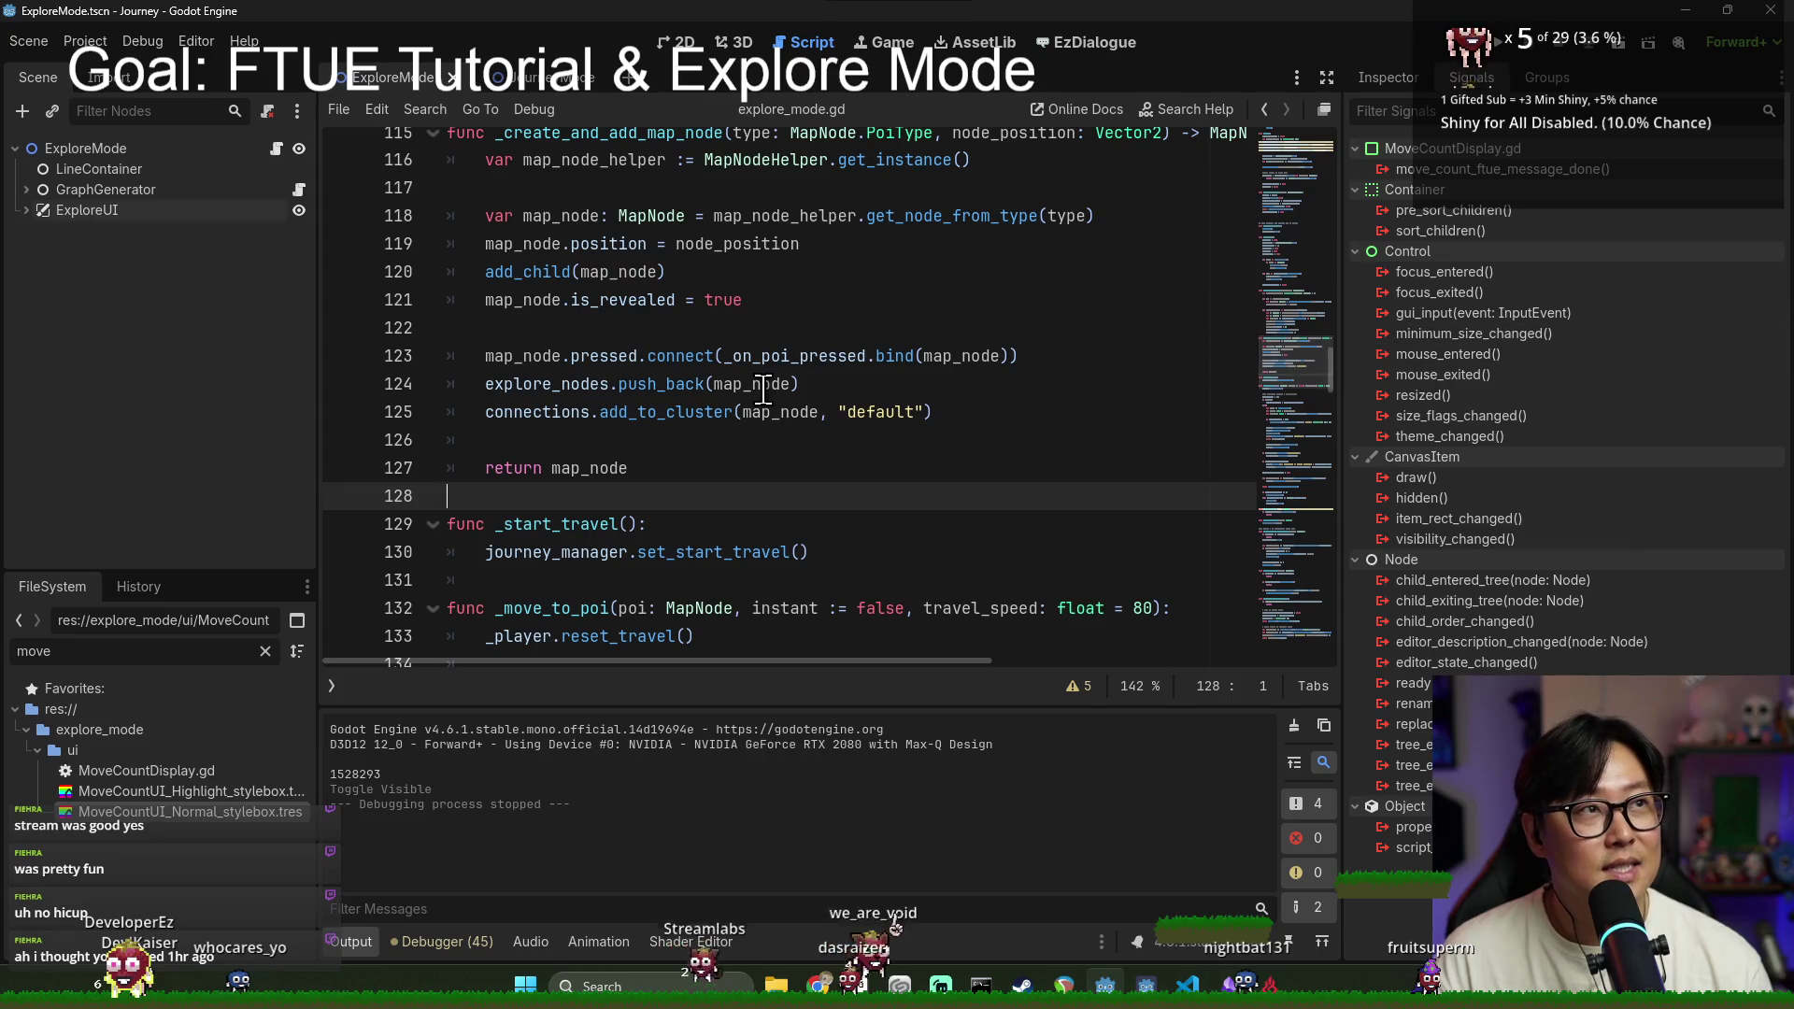
pyautogui.scroll(-8, 679, 432)
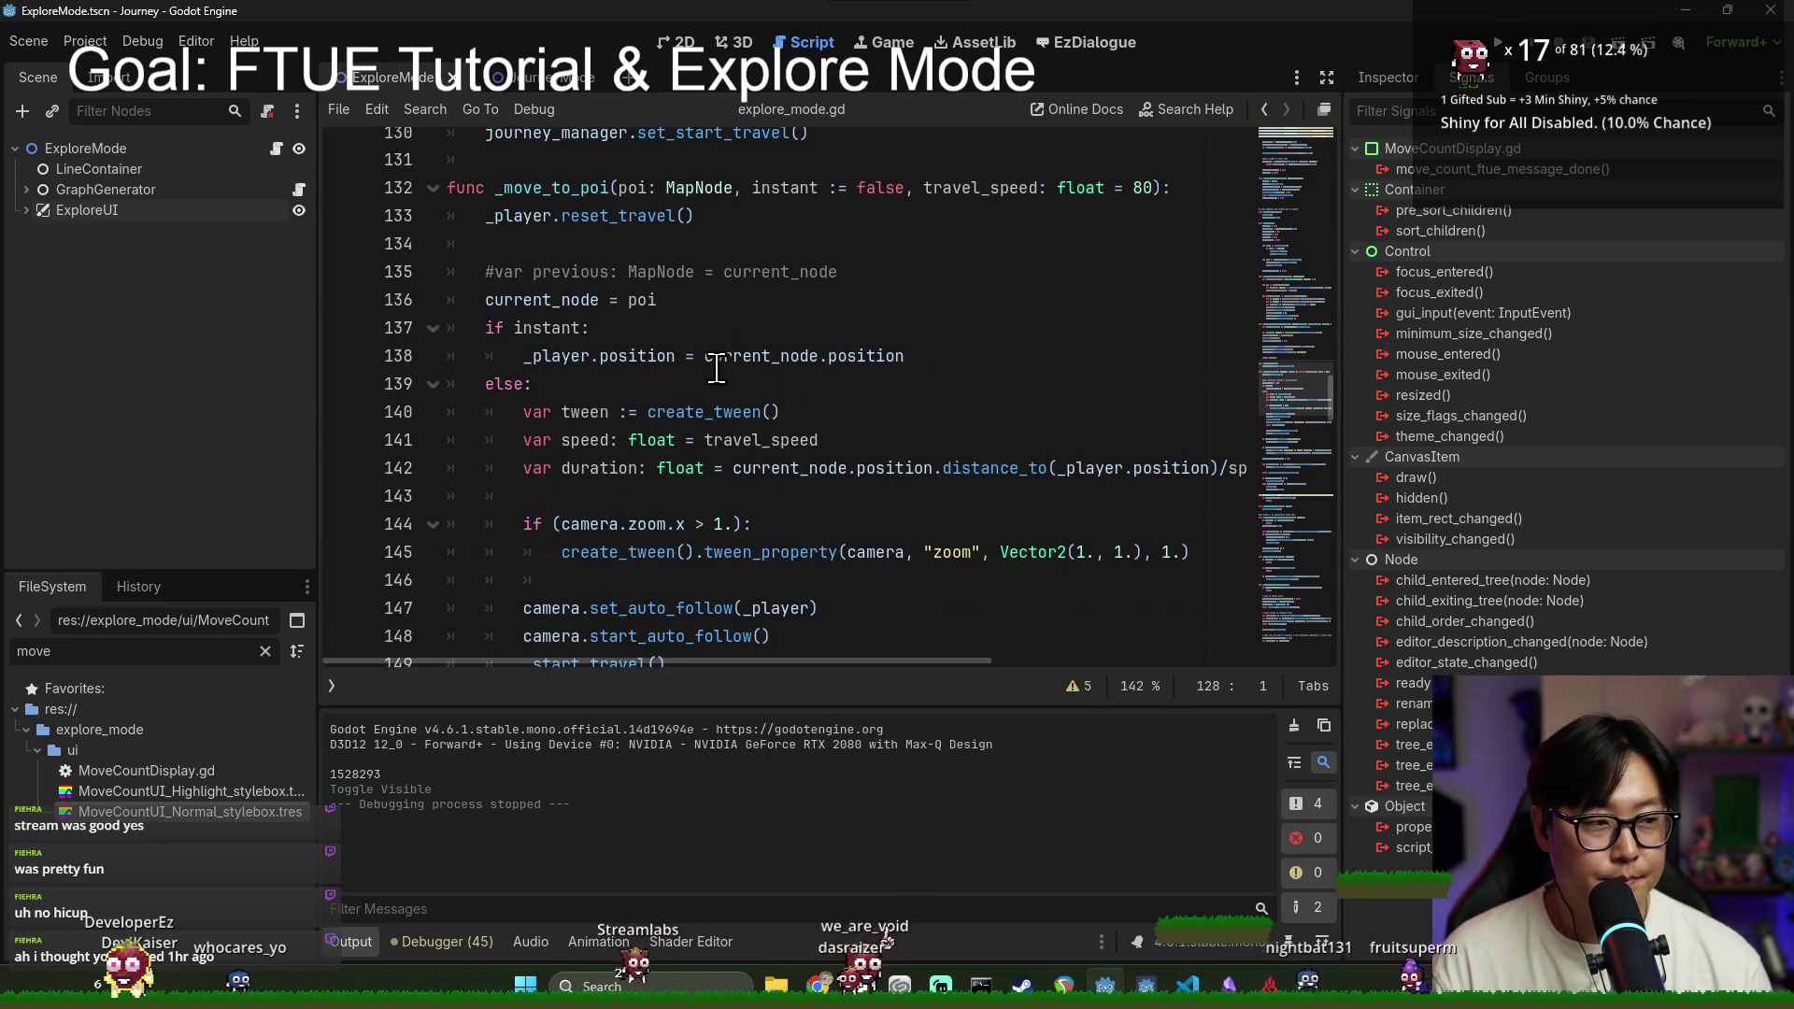
pyautogui.scroll(-8, 752, 369)
pyautogui.hotkey('ctrl', 's')
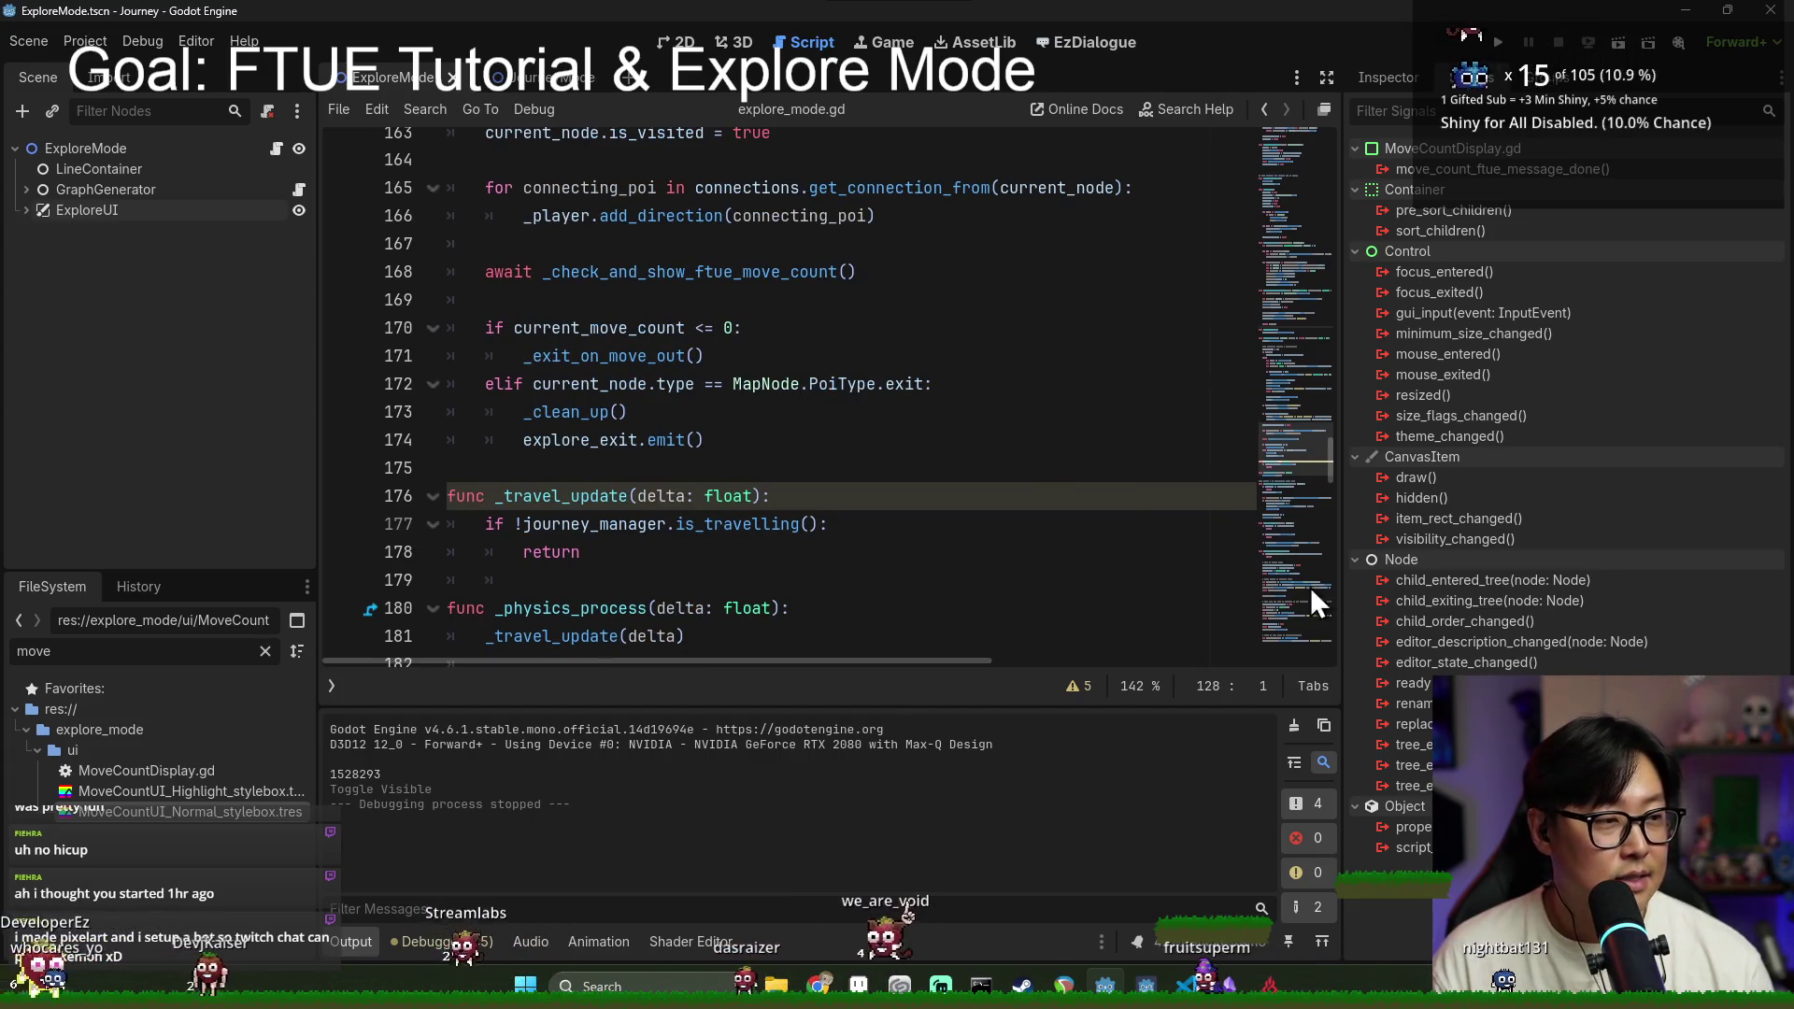
# Step: Review lines 166–175 after the _clean_up() call and save the script
pyautogui.click(841, 409)
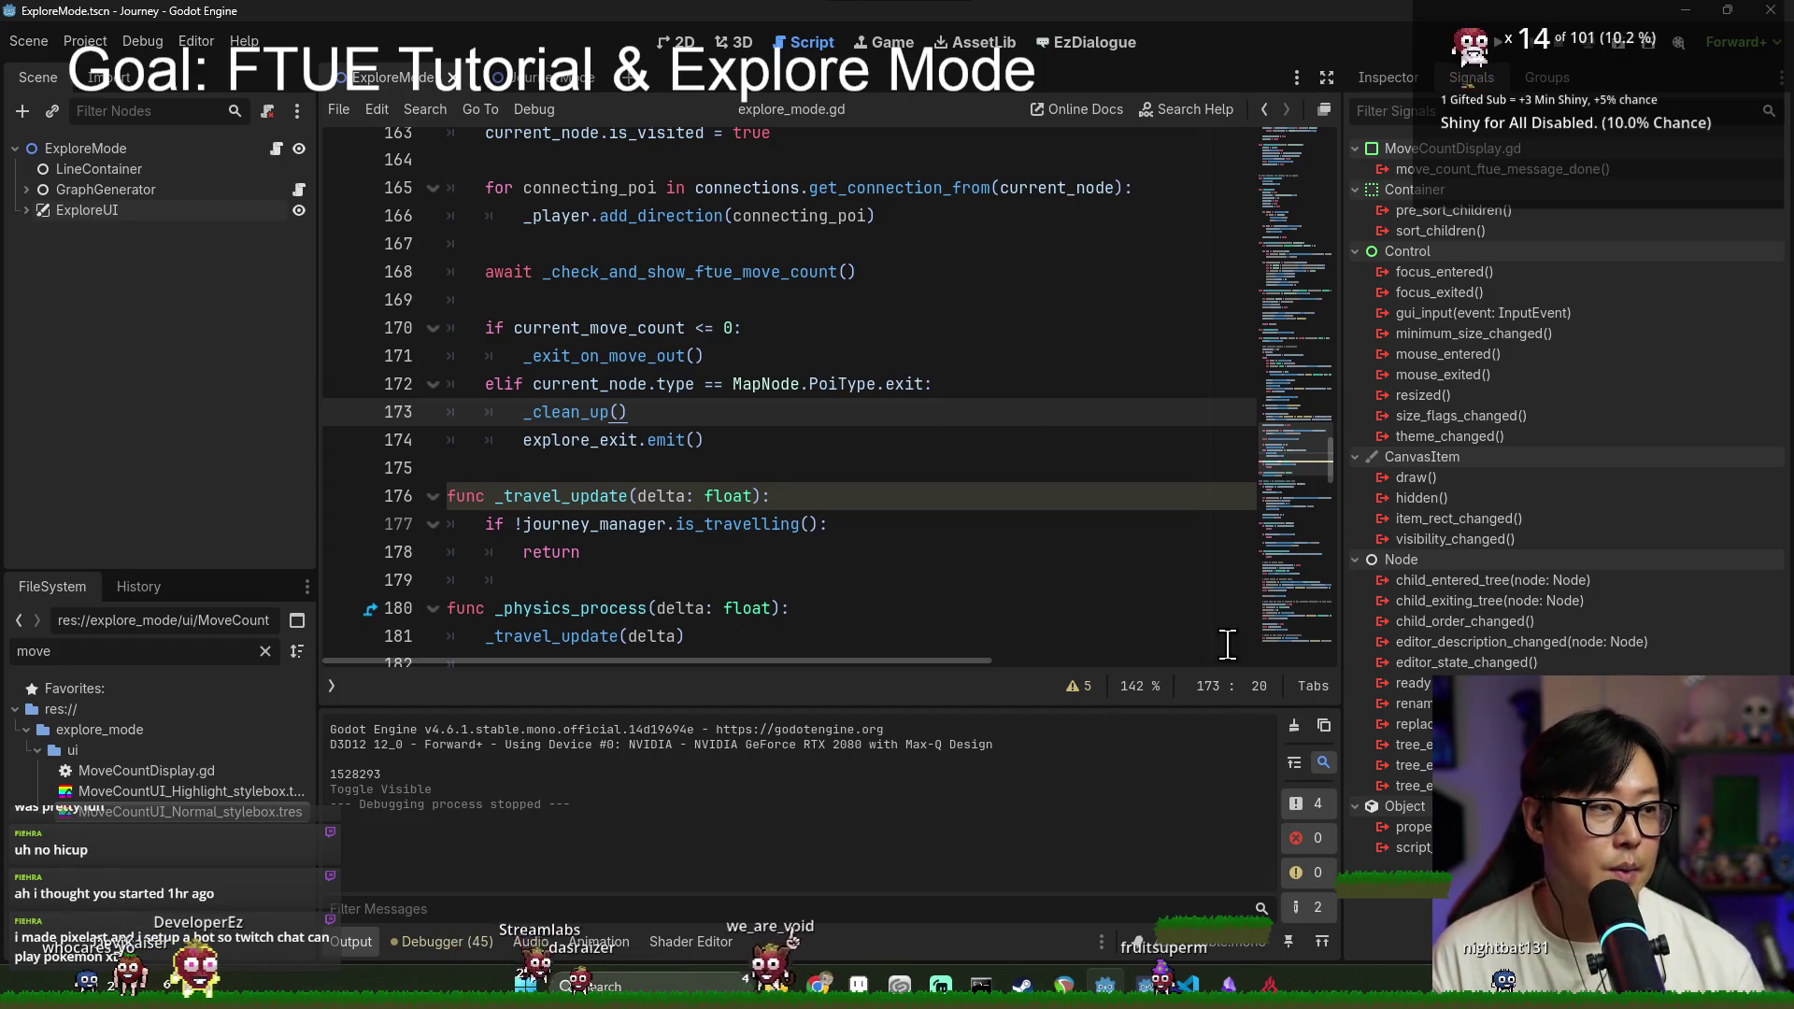
pyautogui.click(914, 467)
pyautogui.scroll(-4, 608, 456)
pyautogui.scroll(-2, 591, 464)
pyautogui.scroll(6, 919, 492)
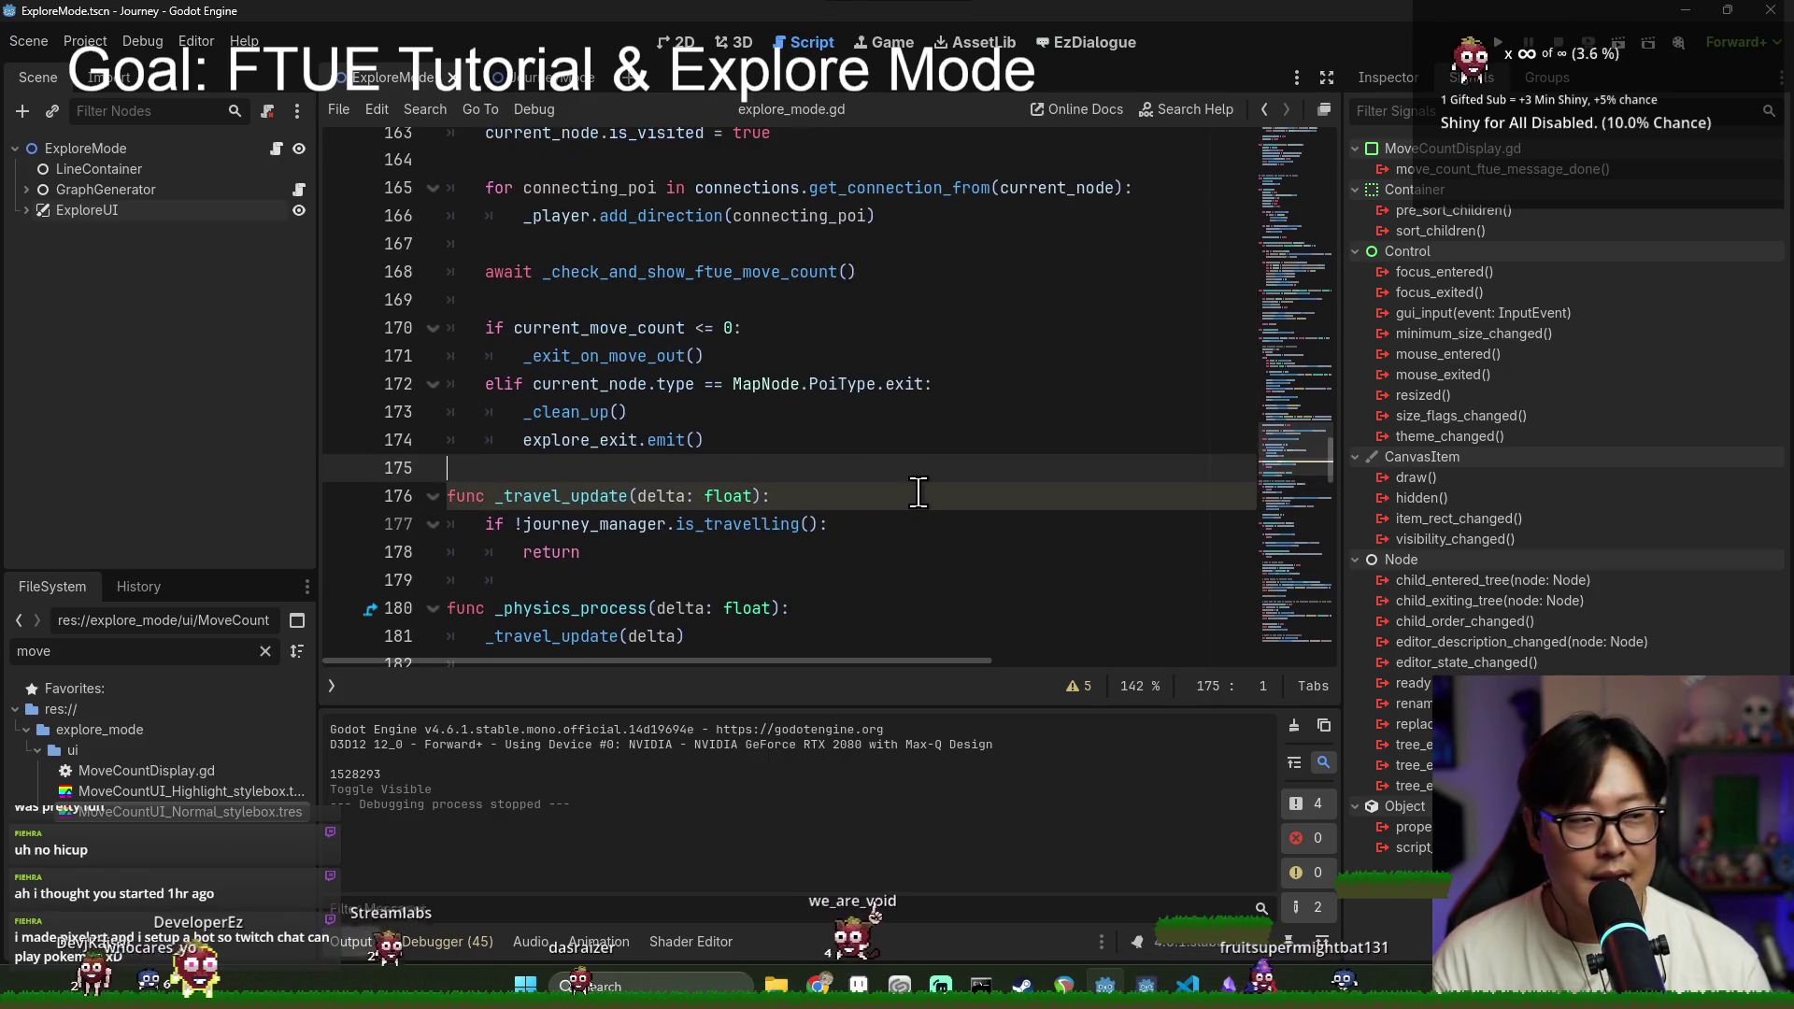
pyautogui.scroll(2, 919, 492)
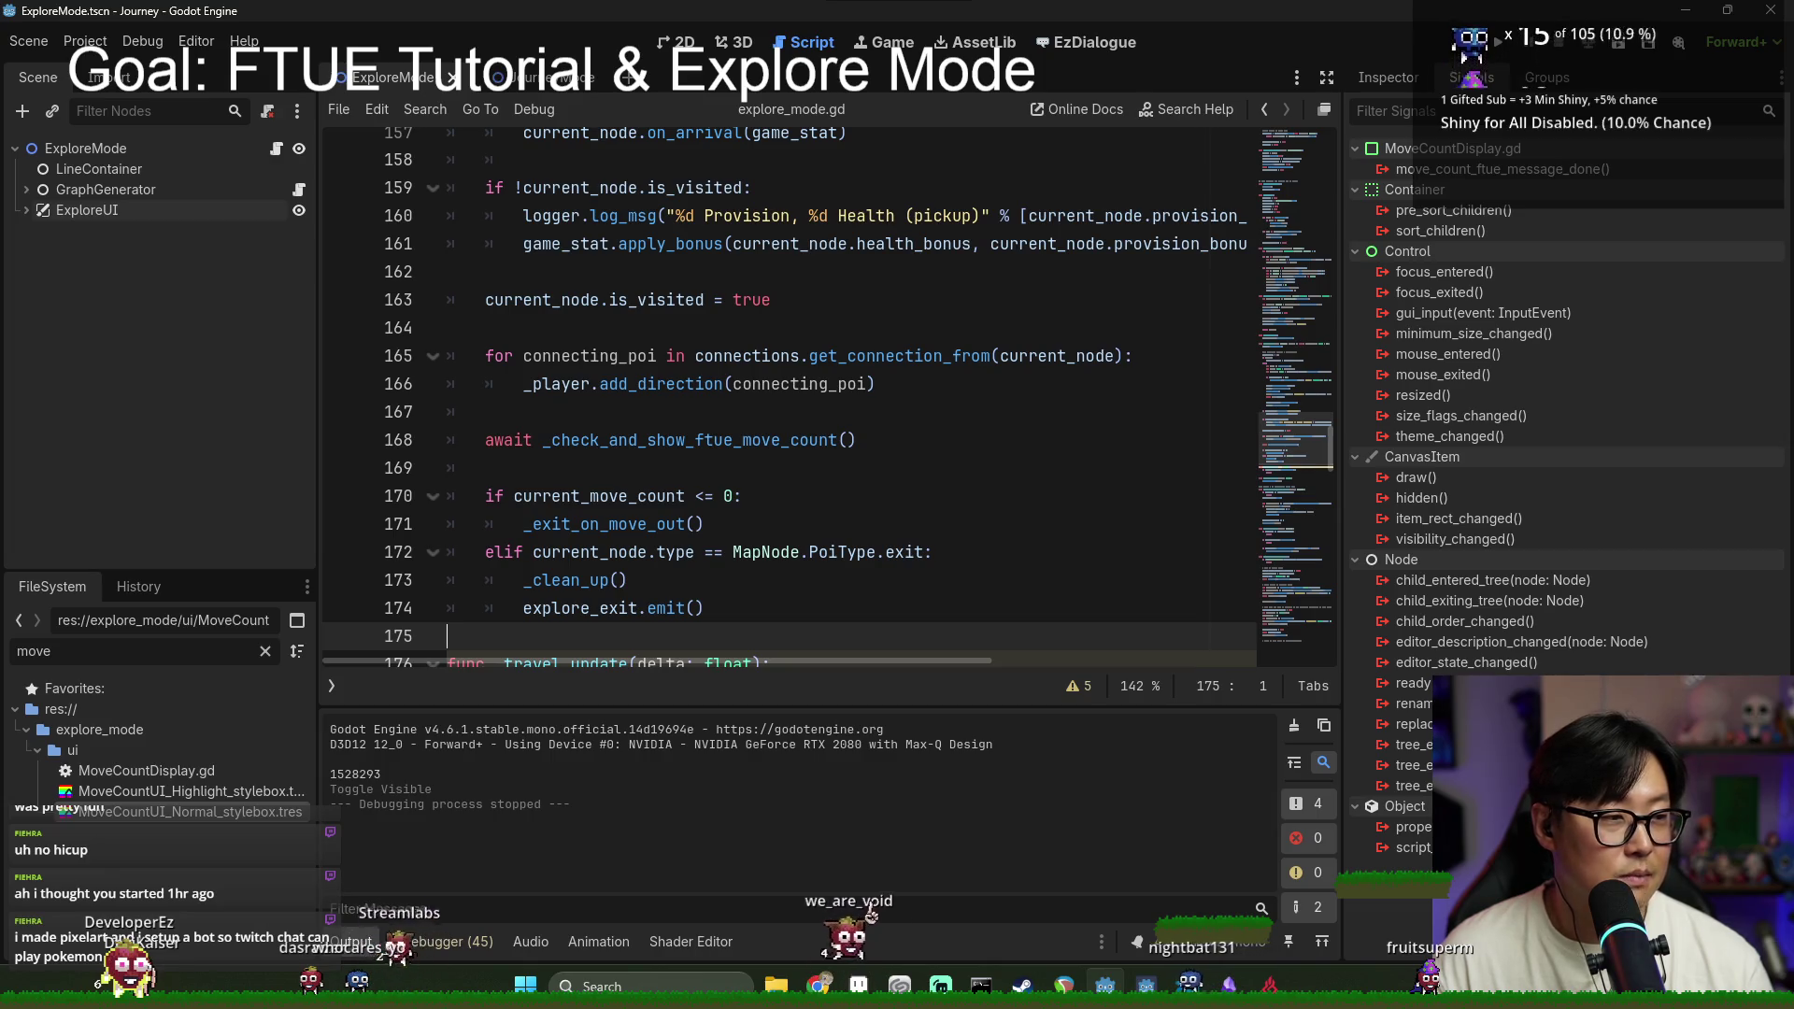
pyautogui.click(916, 396)
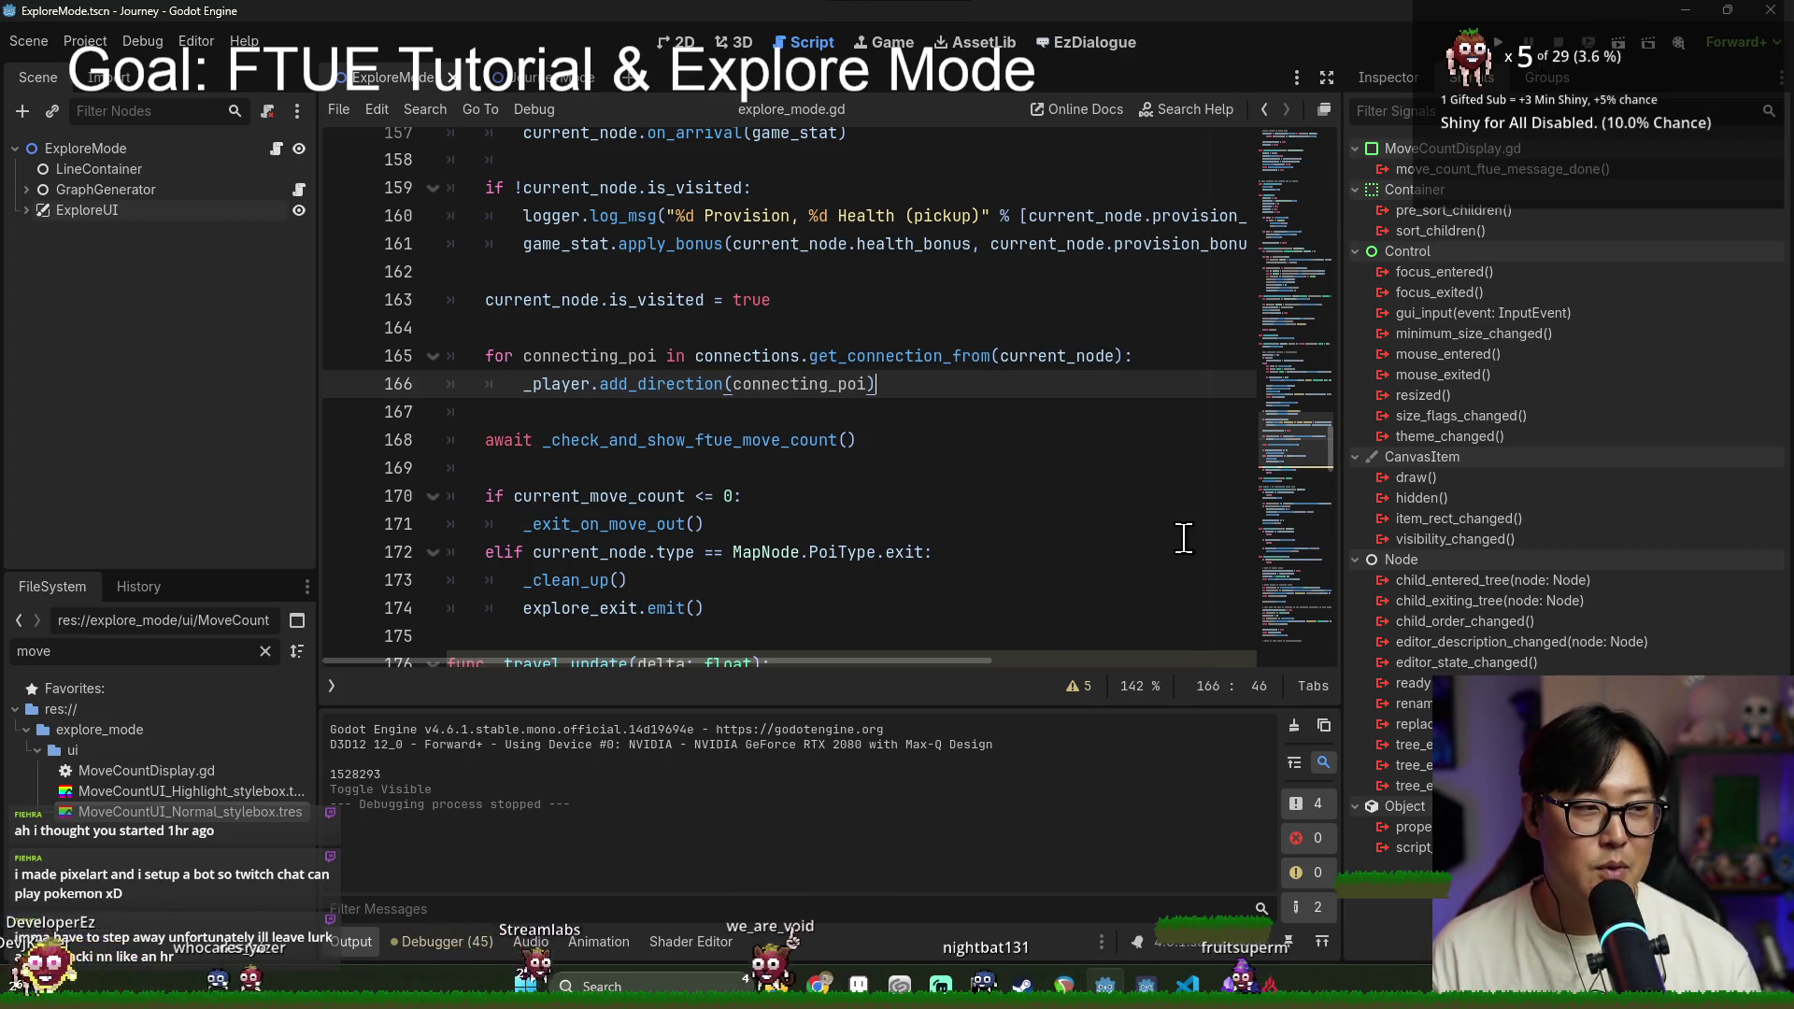
pyautogui.click(796, 411)
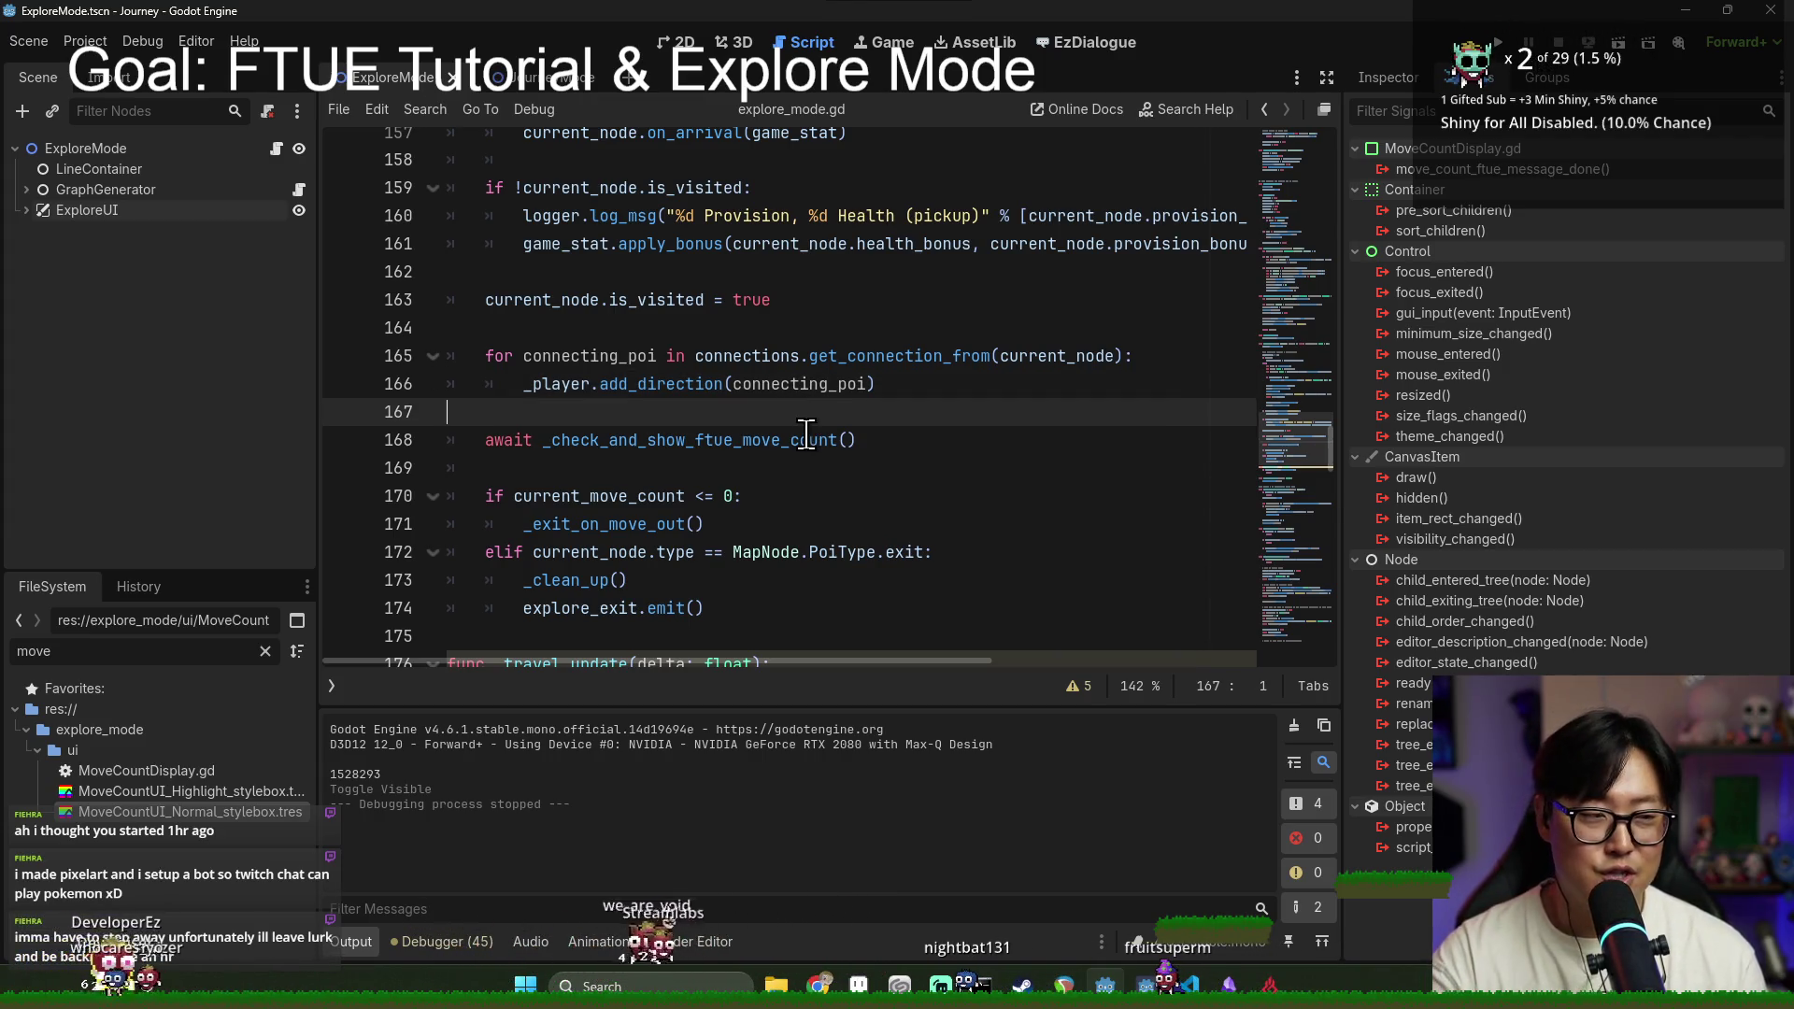
pyautogui.hotkey('ctrl', 's')
# Step: Trim trailing whitespace around the ftue move count call, lines 164–169, and save
pyautogui.click(686, 341)
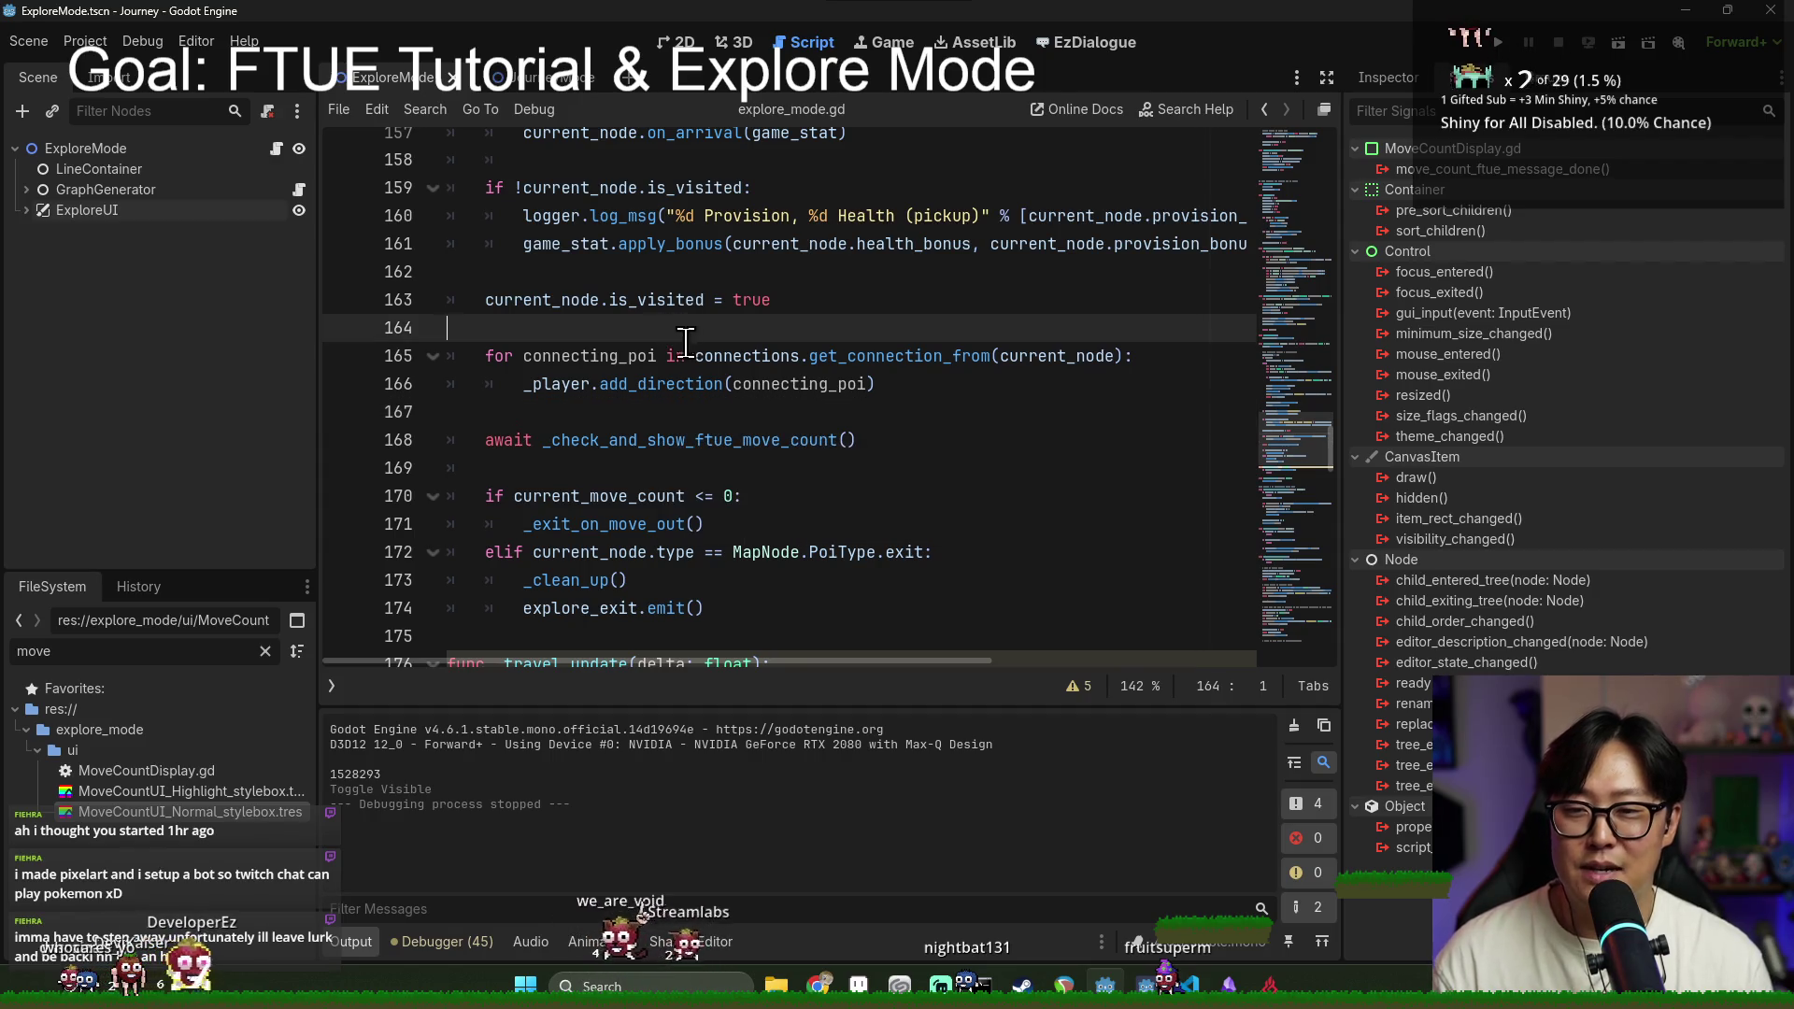
pyautogui.click(606, 413)
pyautogui.click(725, 443)
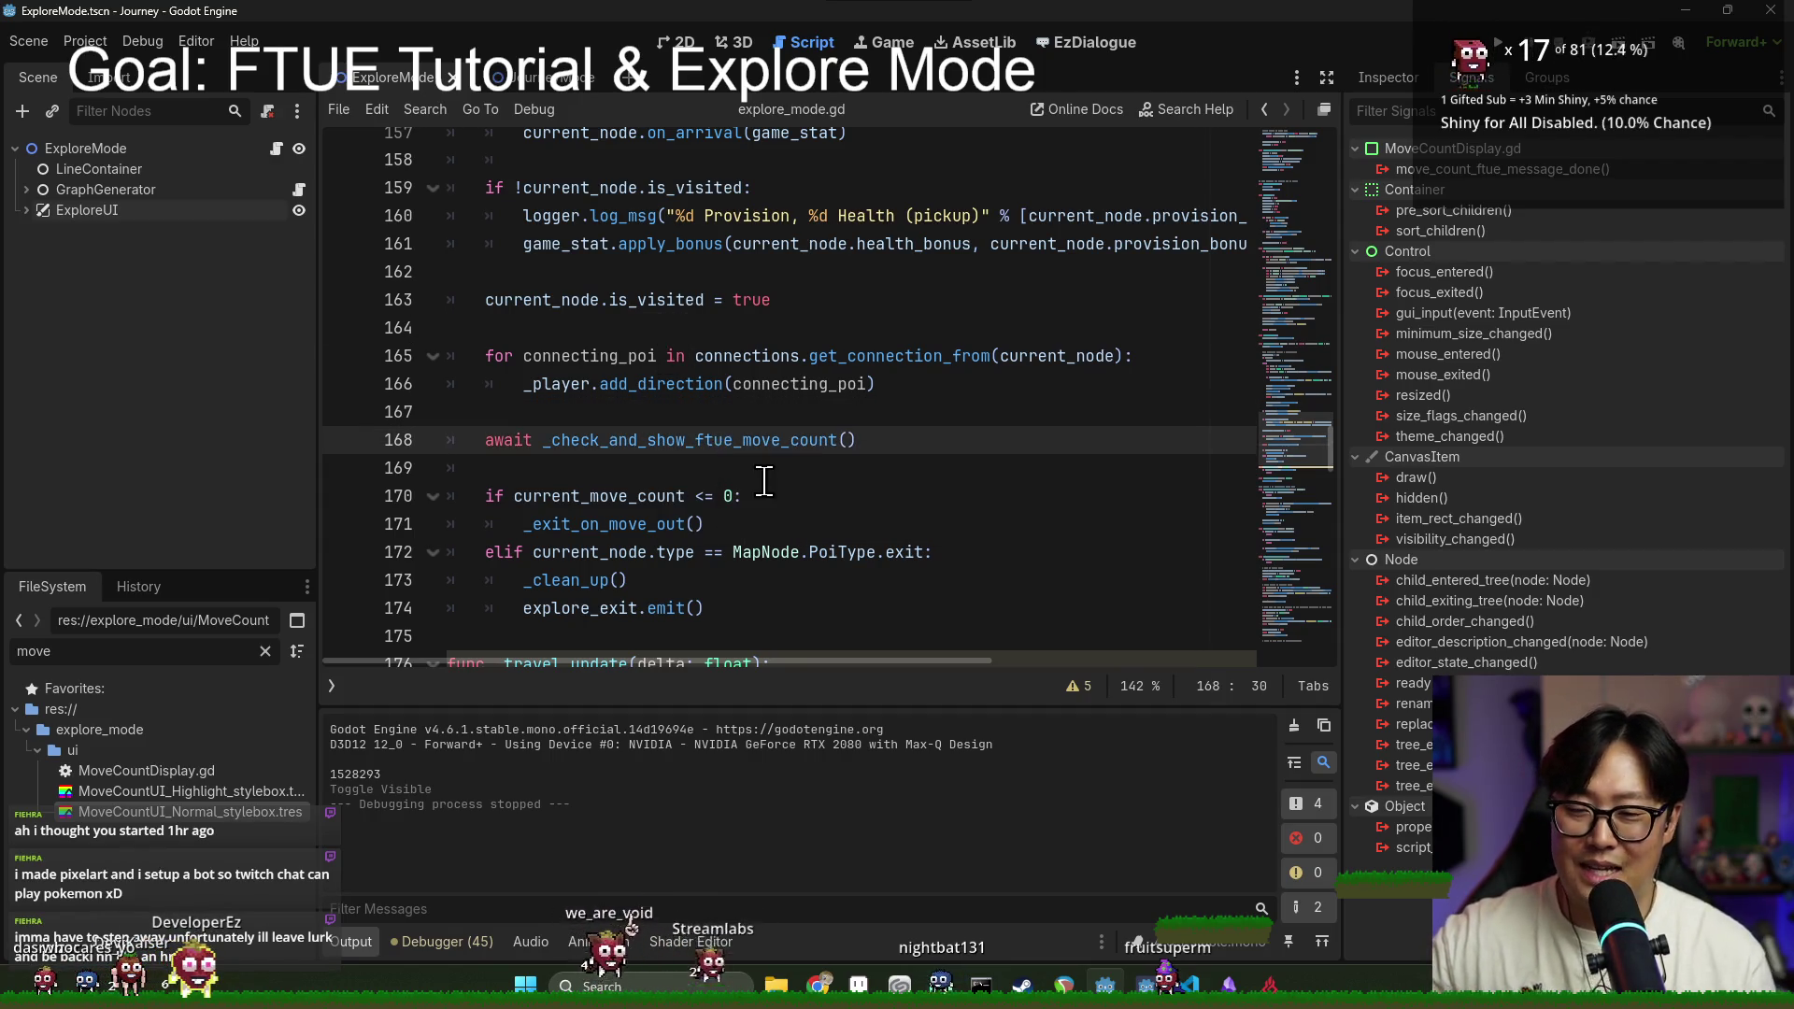
pyautogui.click(763, 478)
pyautogui.hotkey('ctrl', 's')
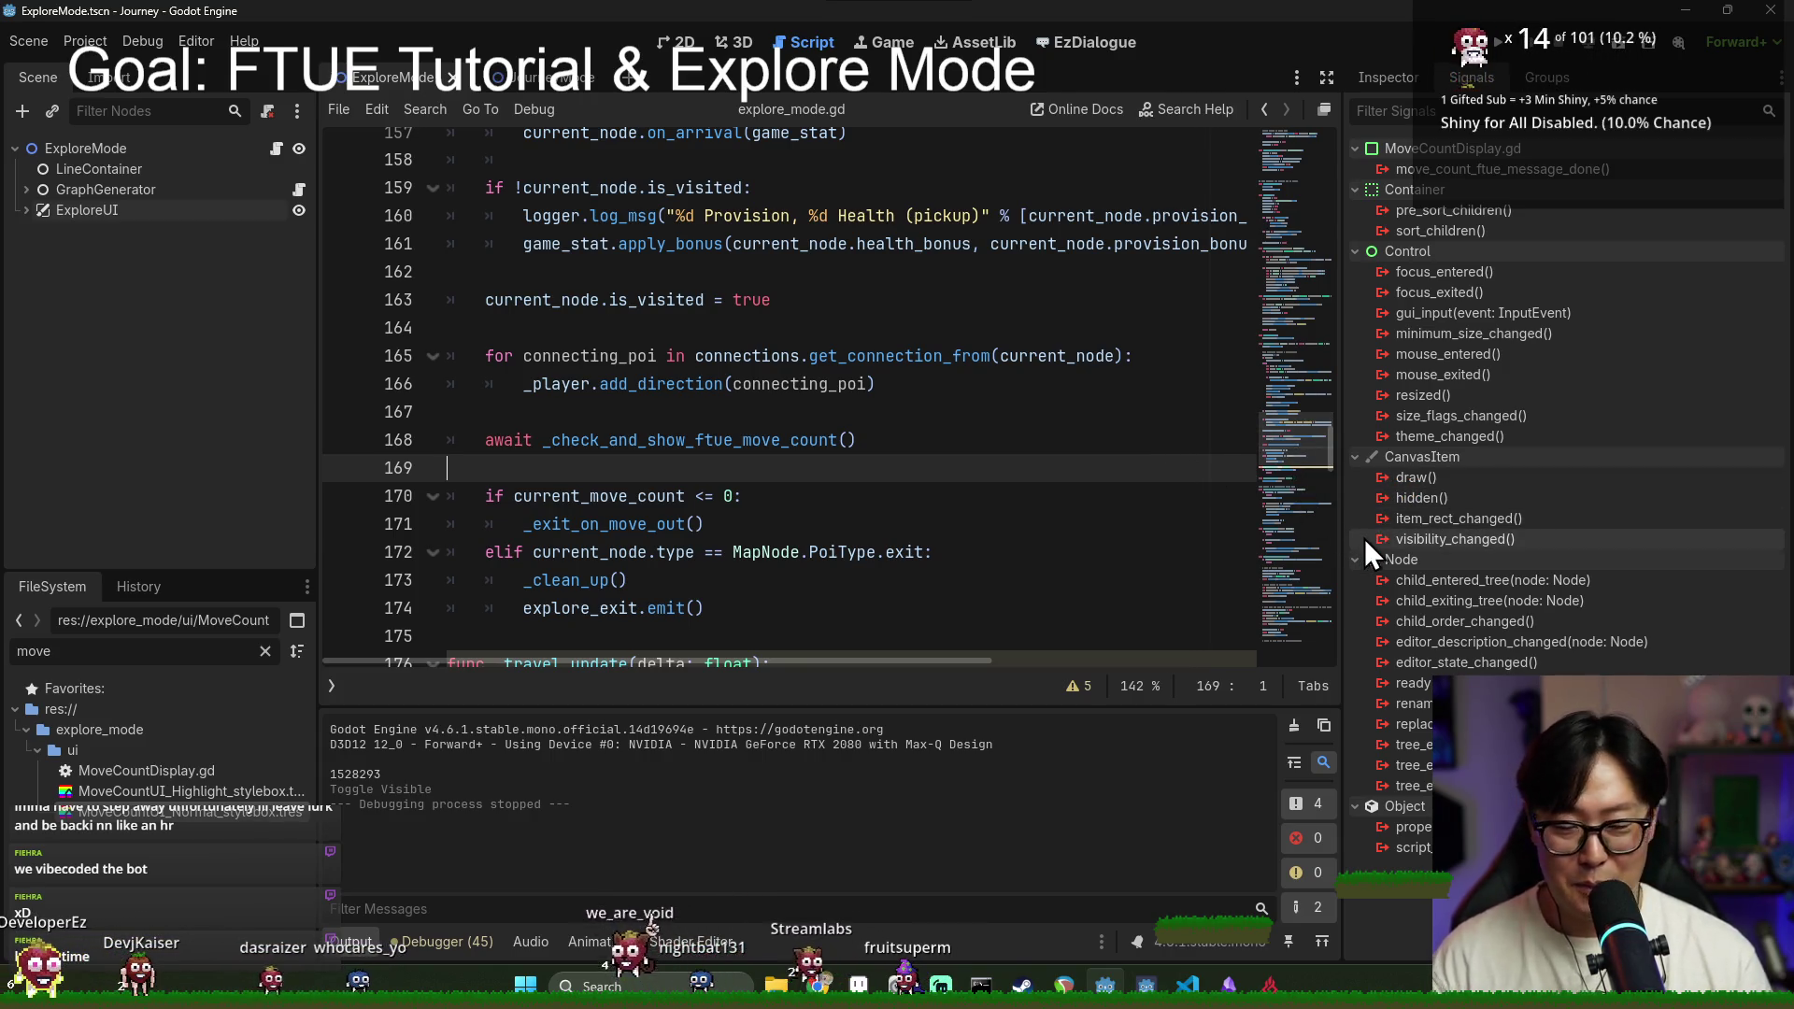
# Step: Check the return on line 178 and save the script
pyautogui.click(683, 437)
pyautogui.click(646, 474)
pyautogui.scroll(-4, 1070, 515)
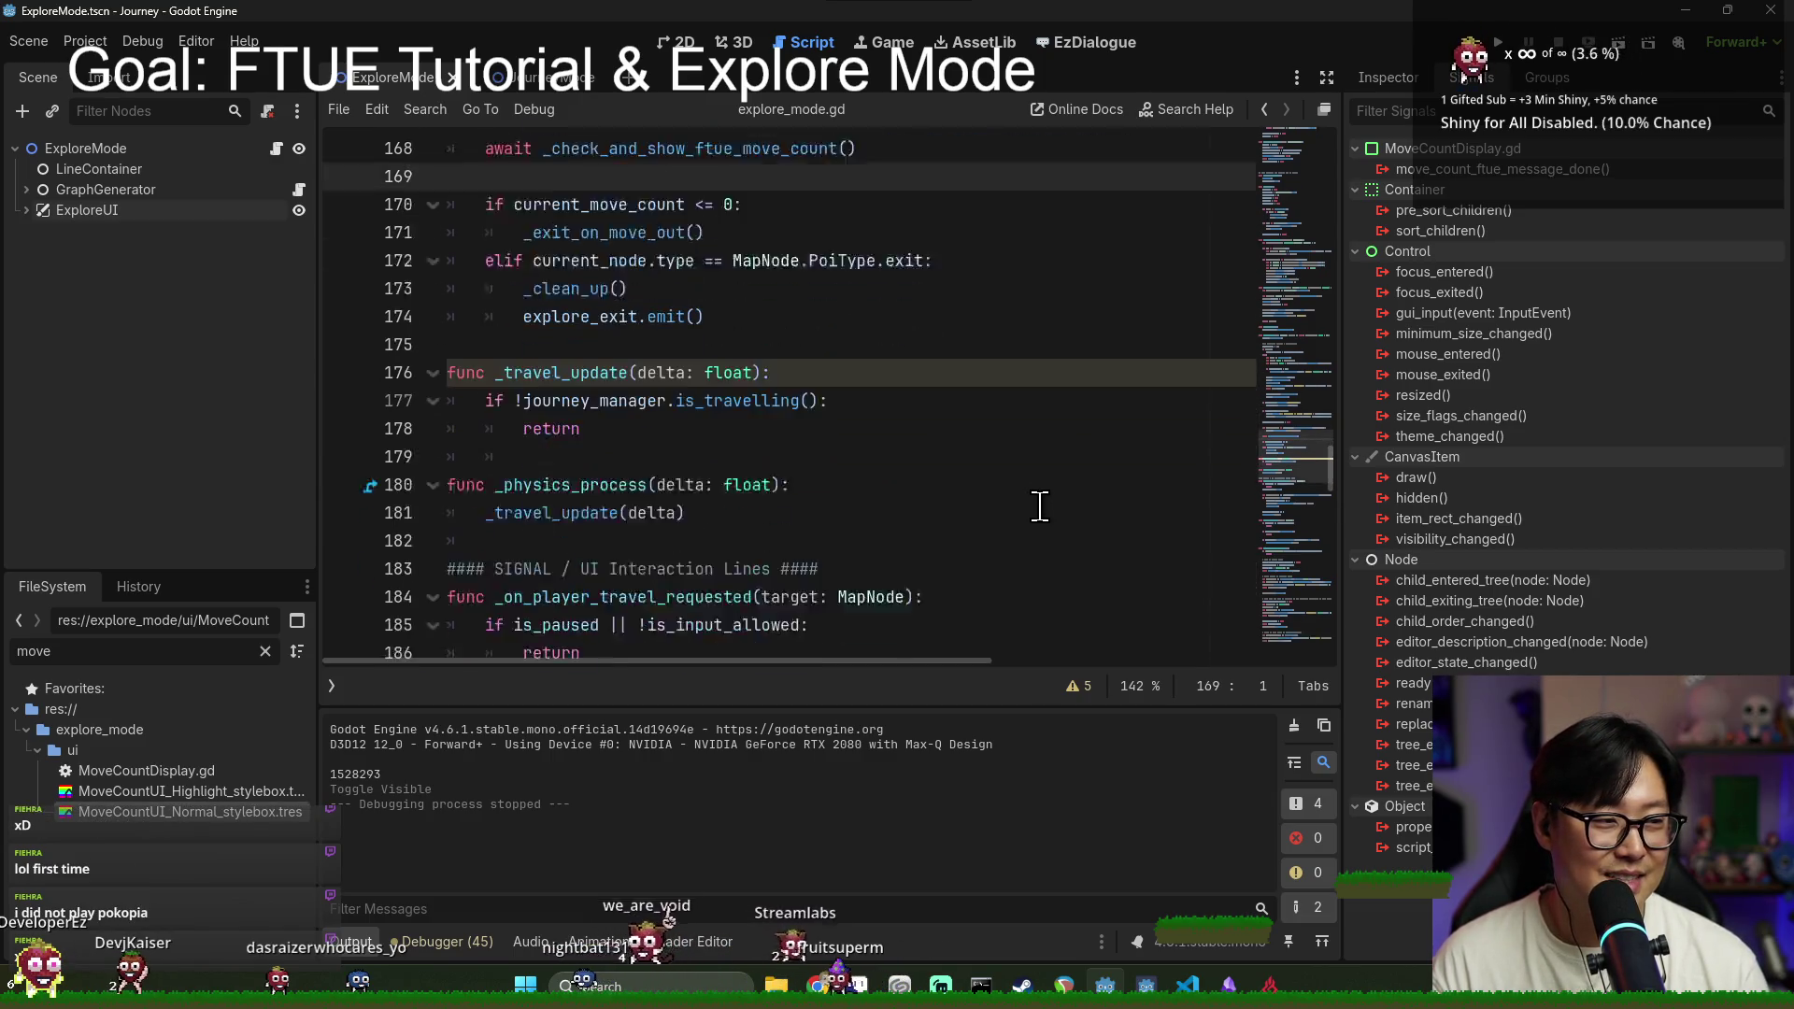
pyautogui.click(944, 390)
pyautogui.hotkey('ctrl', 's')
pyautogui.click(1045, 355)
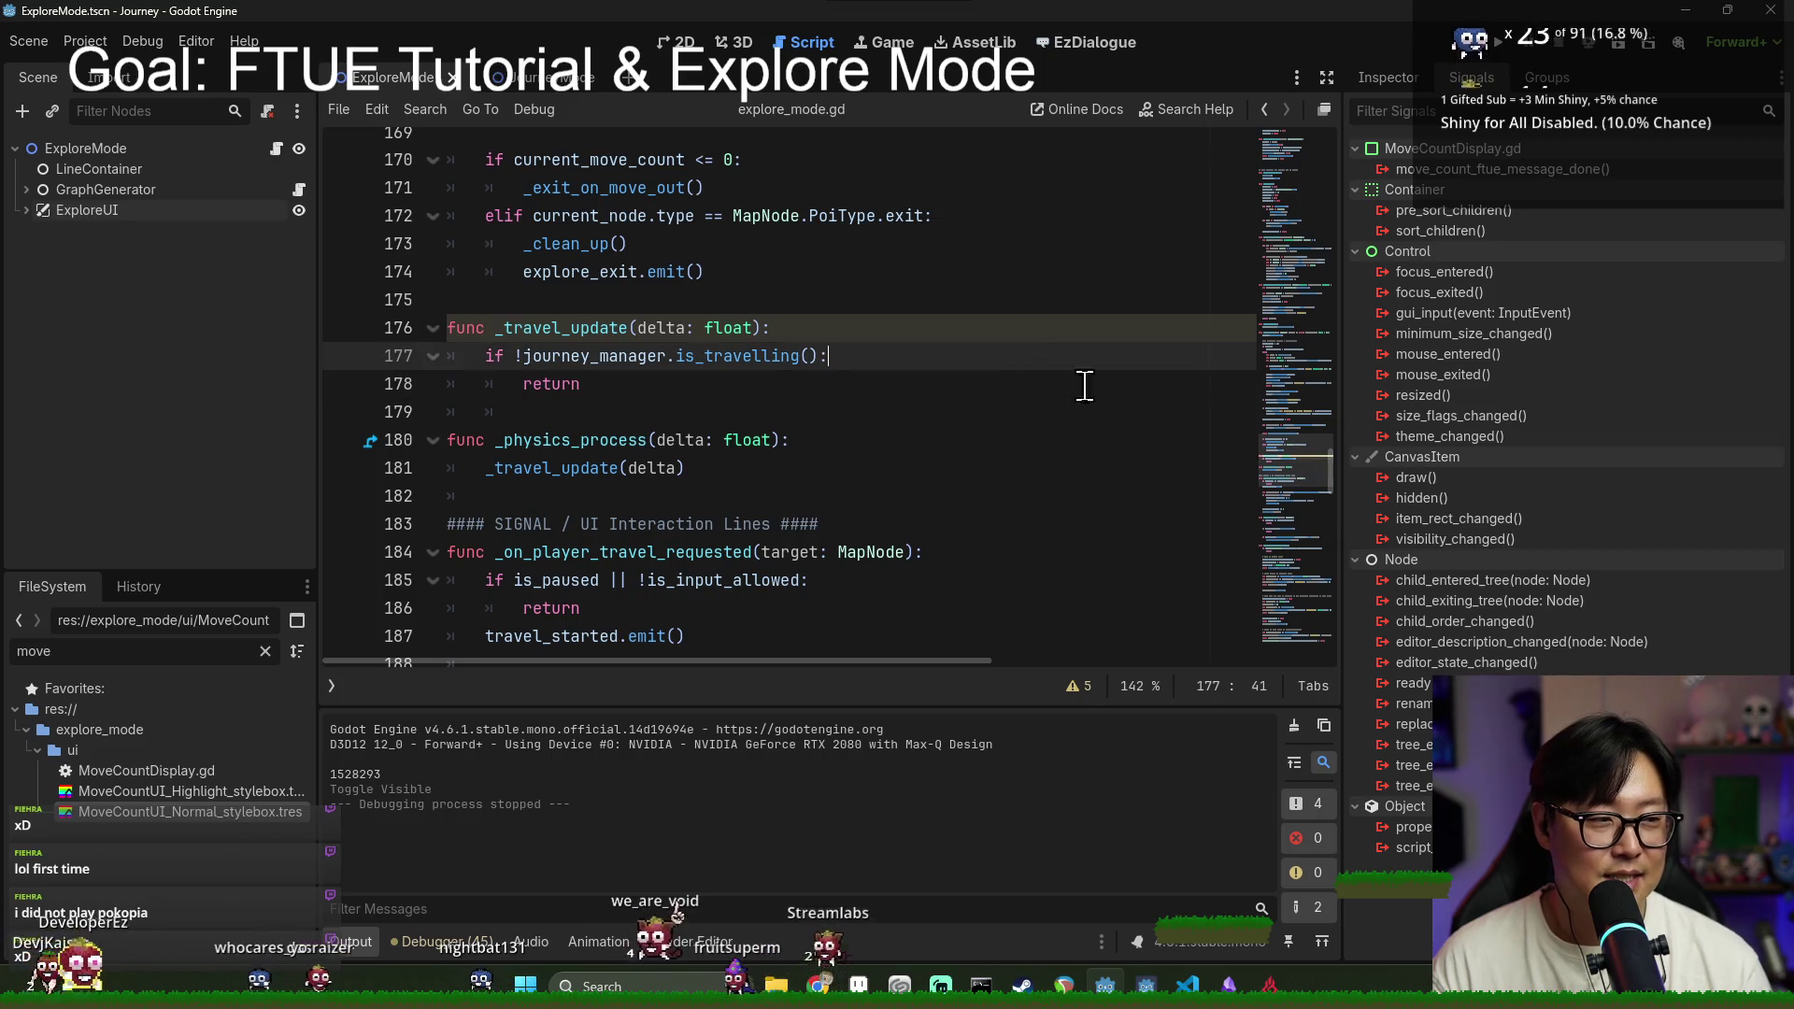
pyautogui.scroll(-3, 662, 468)
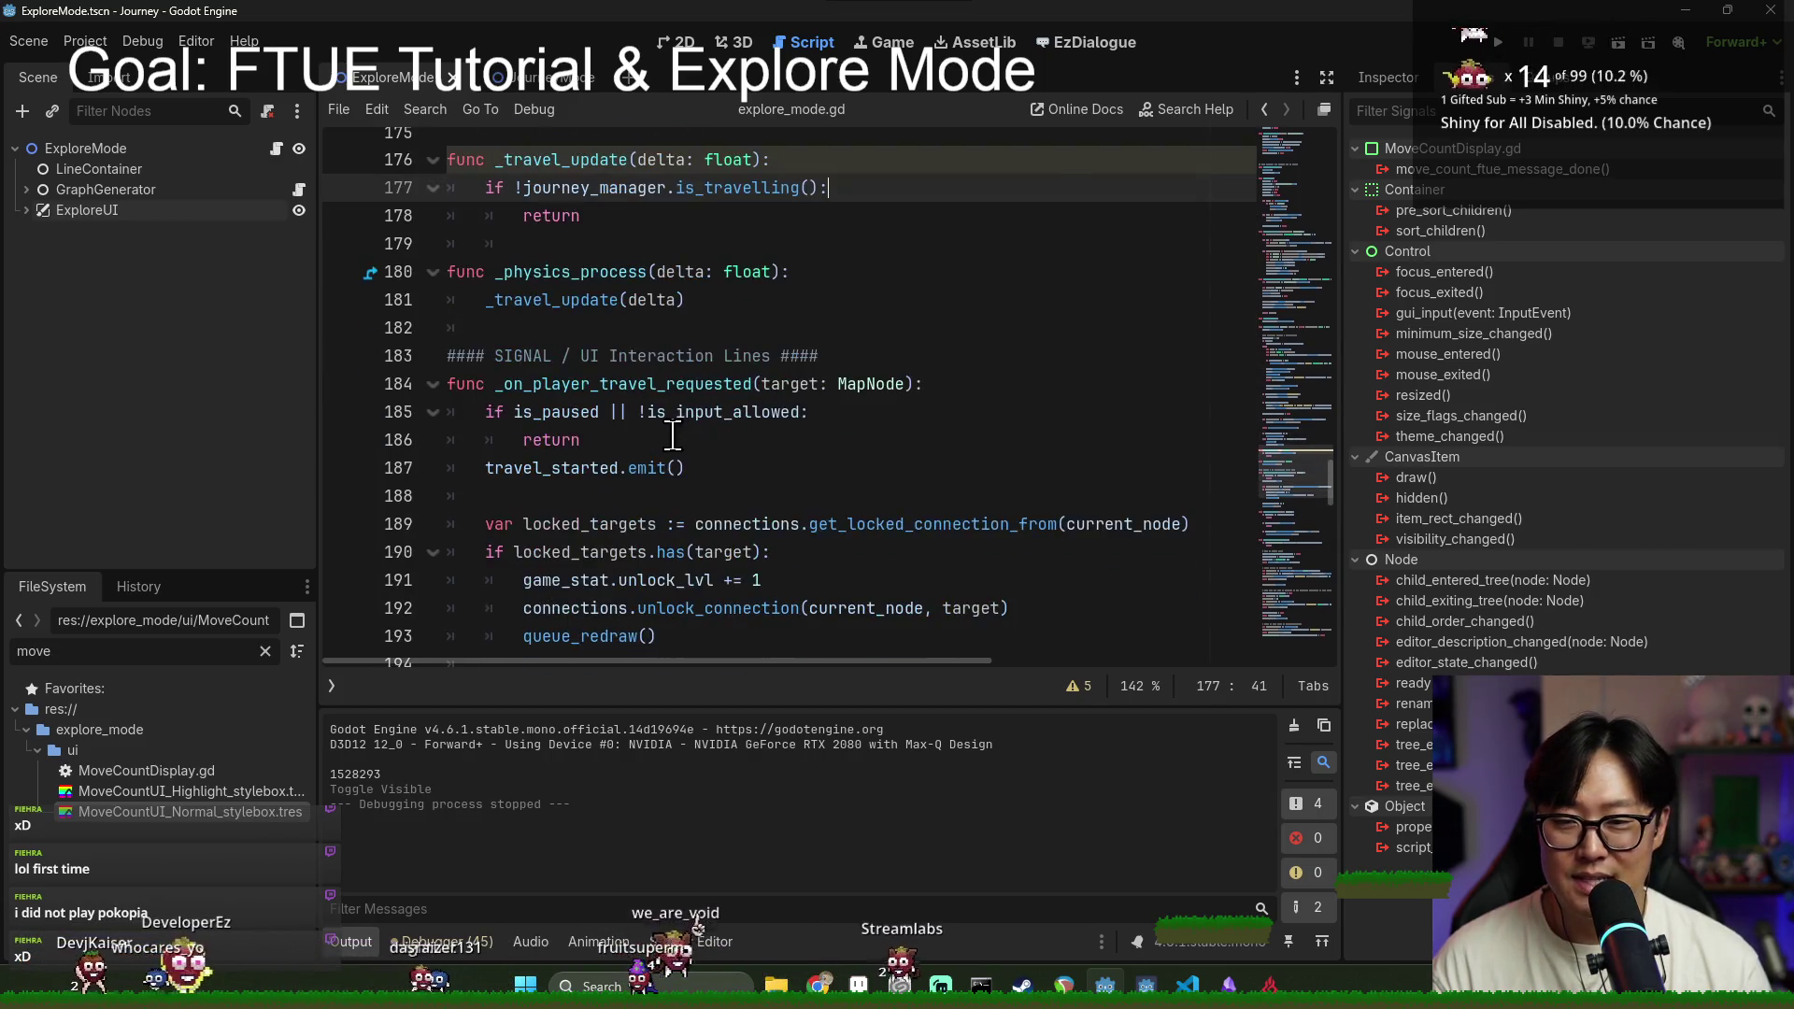
# Step: Clear line 182's indent and save the script and scene
pyautogui.hotkey('alt', 'Tab')
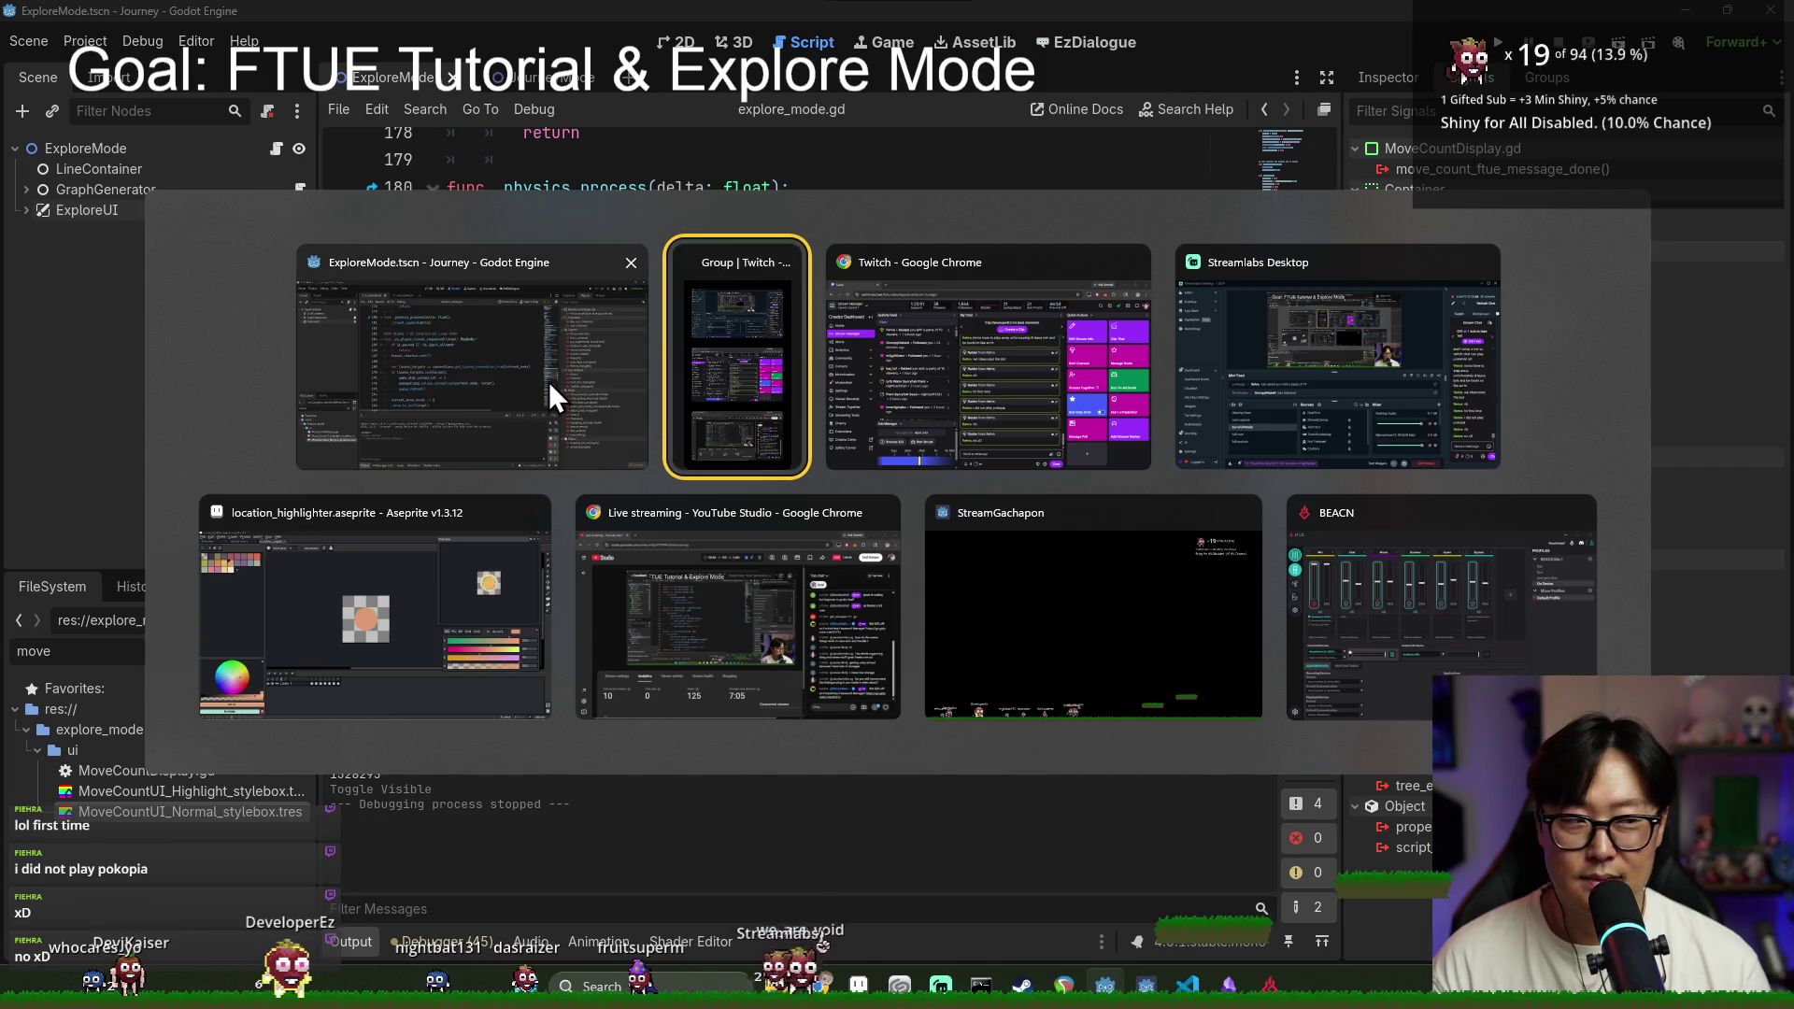
pyautogui.click(559, 385)
pyautogui.click(826, 342)
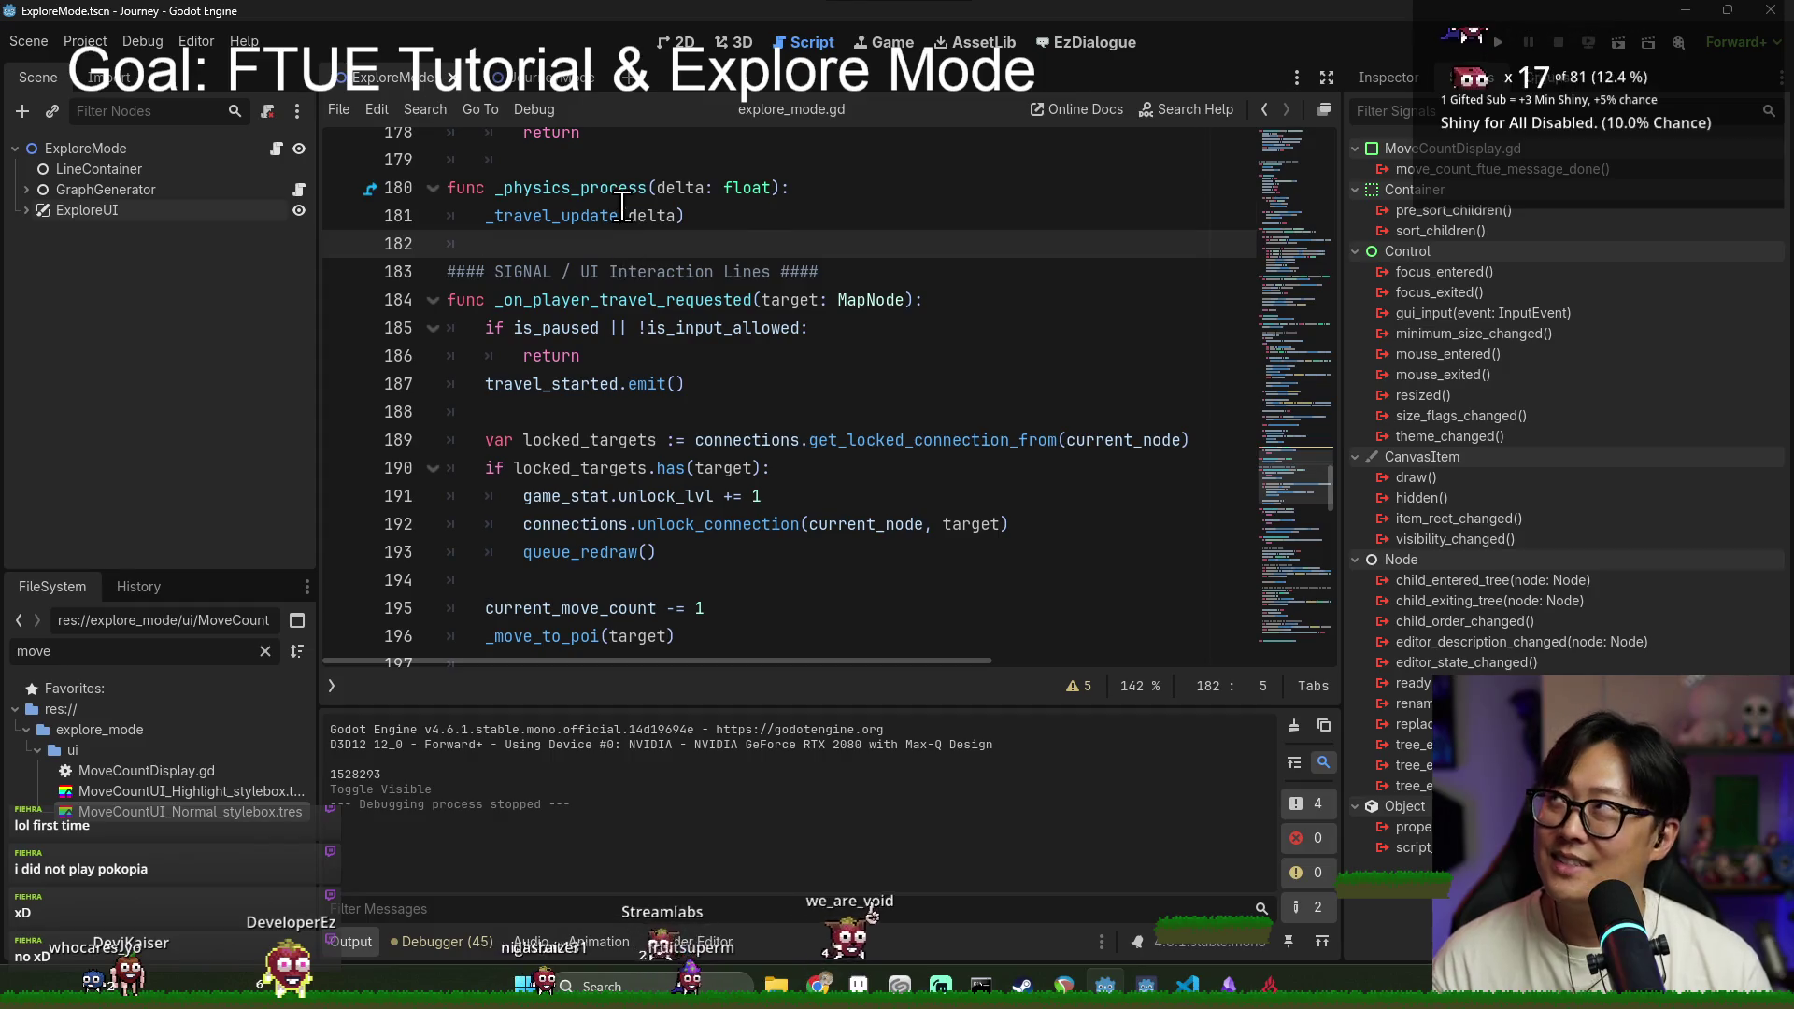
pyautogui.click(714, 254)
pyautogui.hotkey('ctrl', 's')
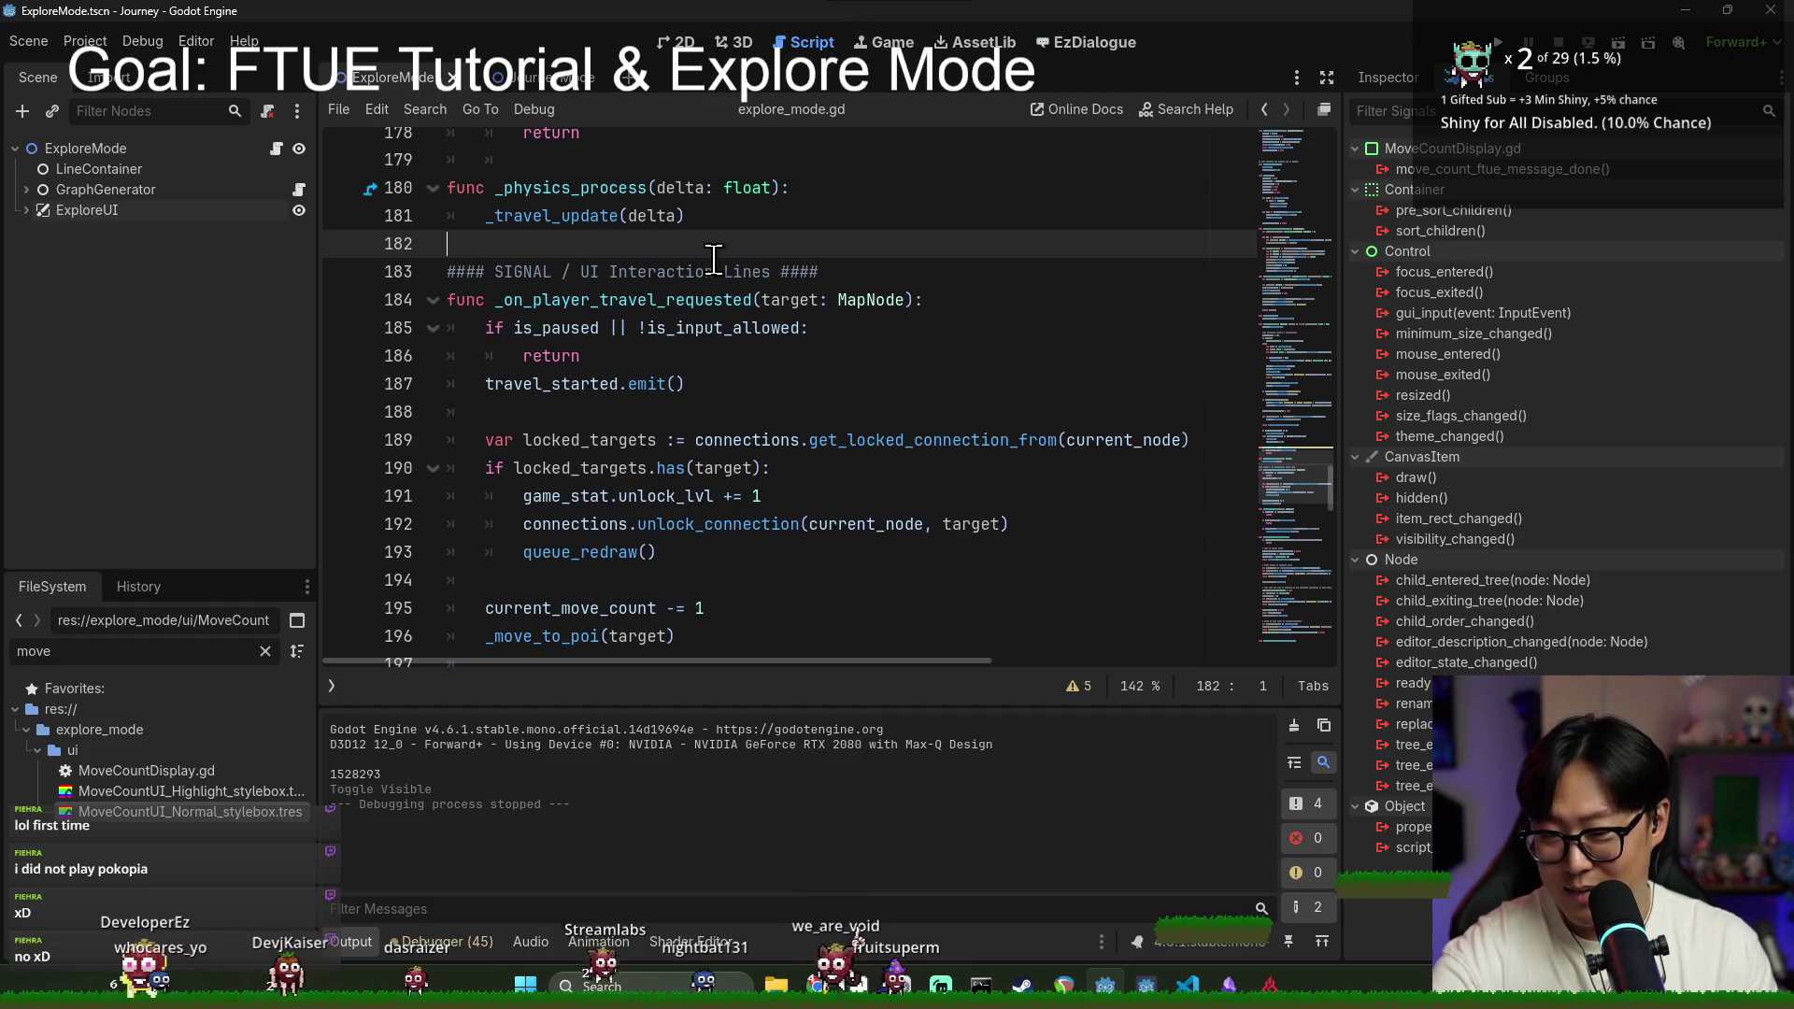
pyautogui.press('Down')
pyautogui.press('Down')
pyautogui.press('Down')
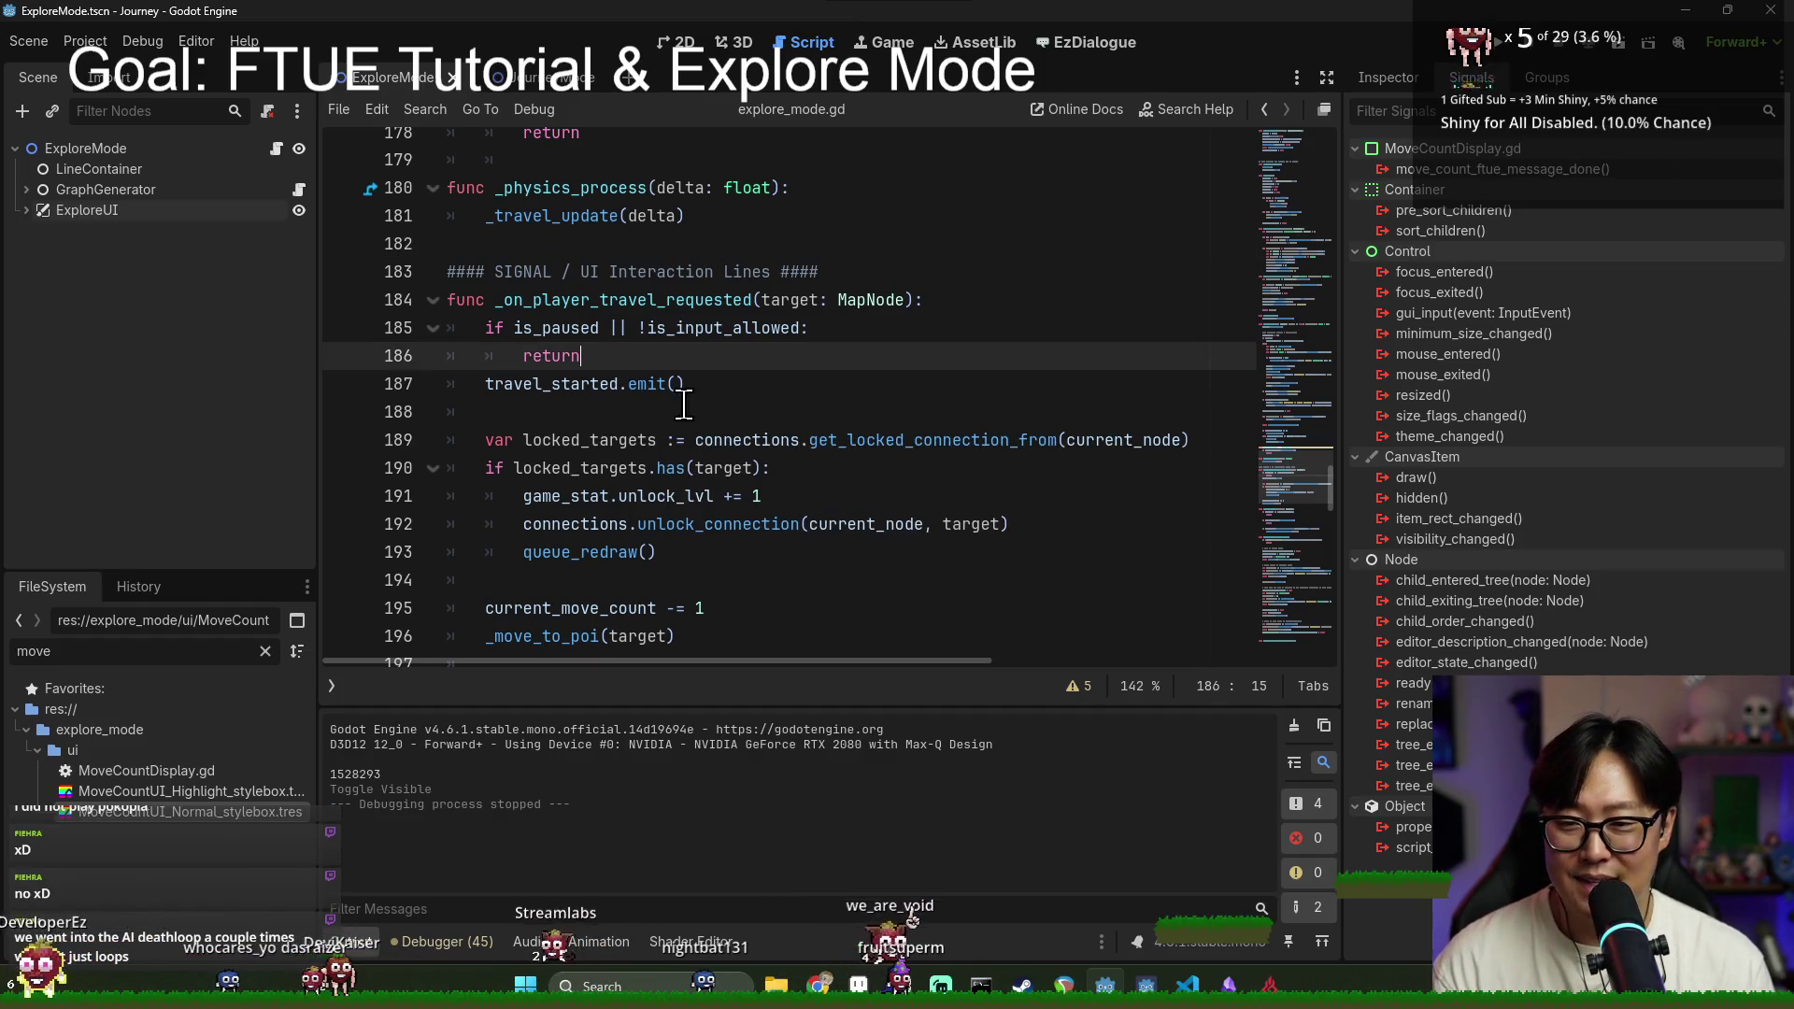
pyautogui.hotkey('ctrl', 's')
# Step: Drag the Inspector dock splitter right to give the code editor more width
pyautogui.scroll(-16, 680, 560)
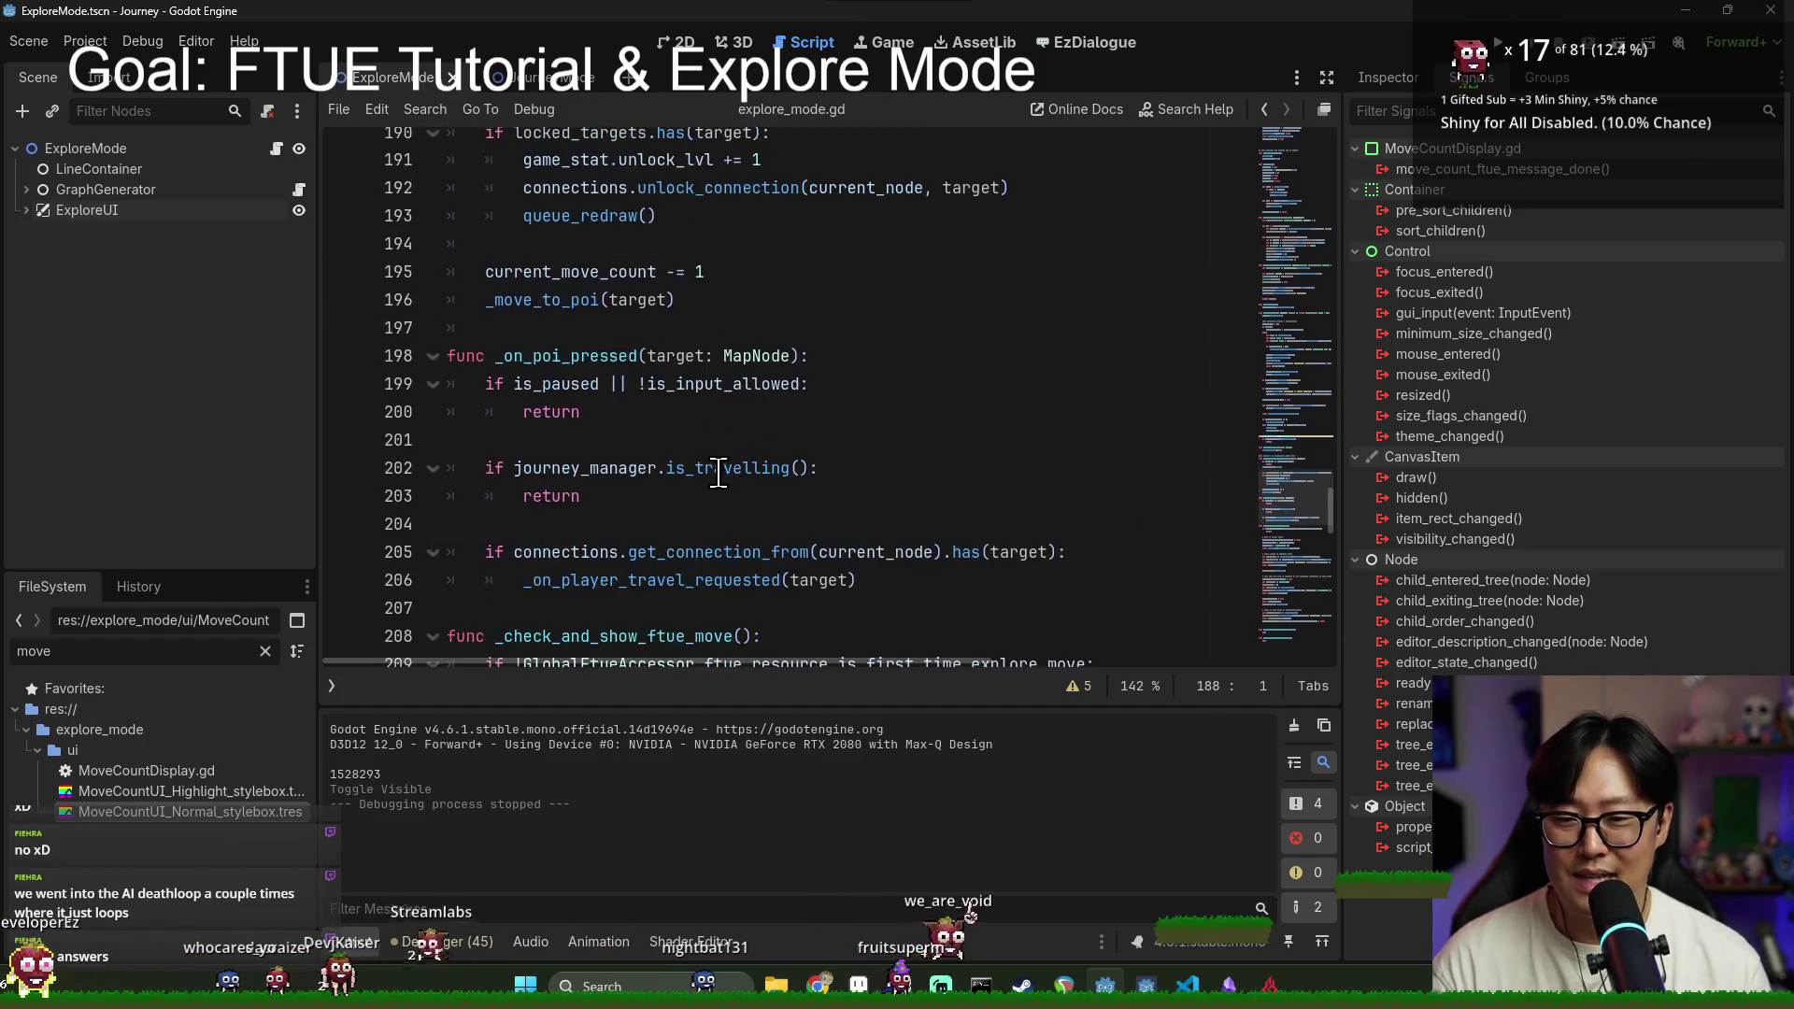
pyautogui.scroll(-10, 680, 561)
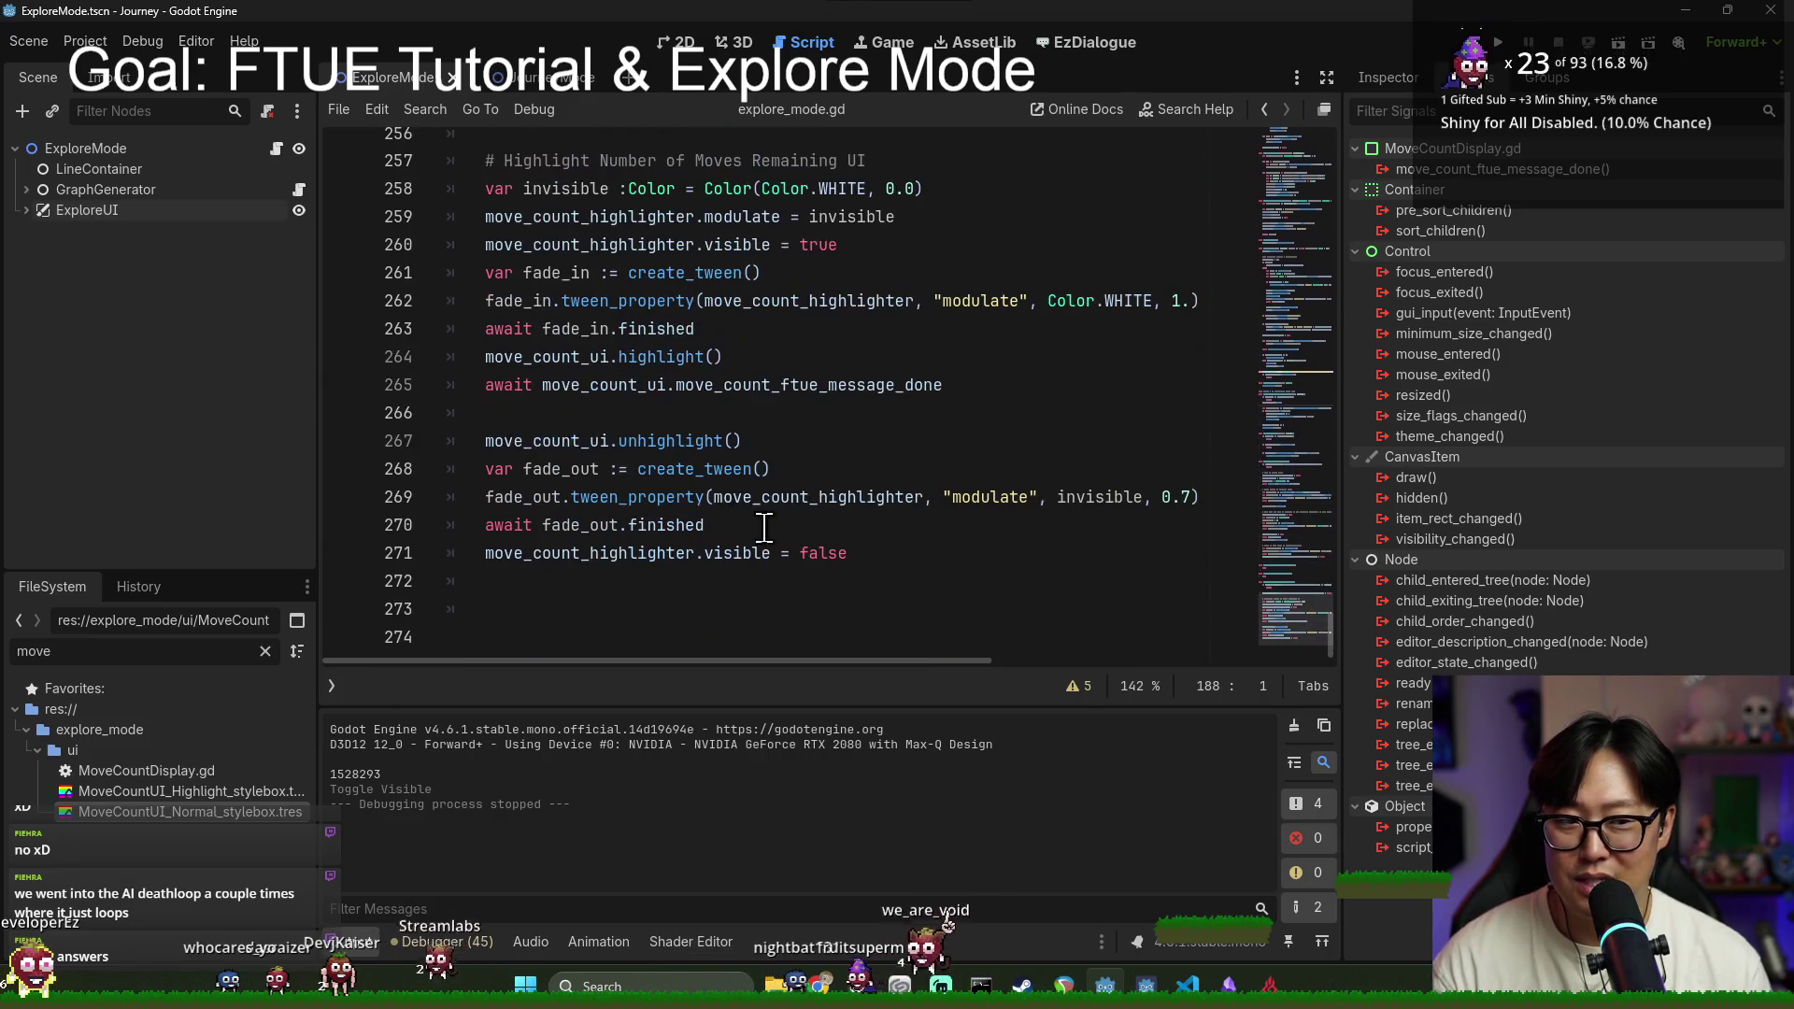
pyautogui.moveTo(1344, 184); pyautogui.dragTo(1434, 184)
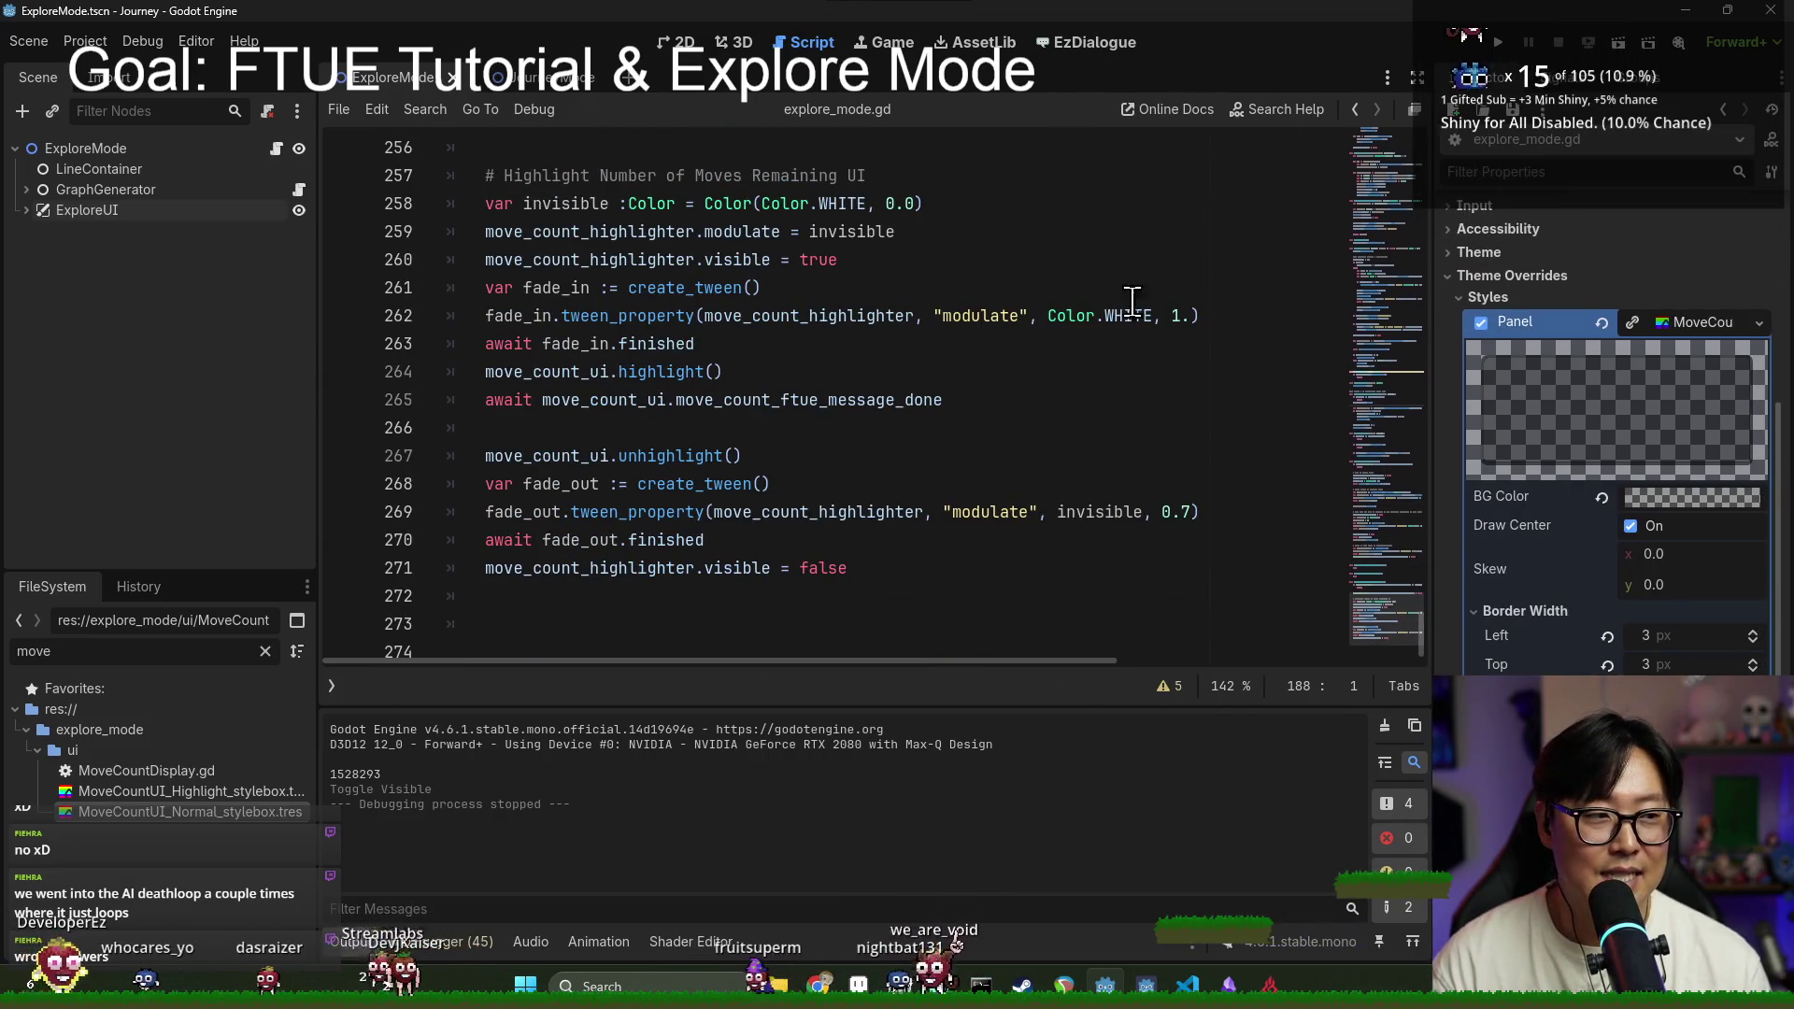
# Step: Save, review the highlight code around lines 263–266, then clear the Output log
pyautogui.click(748, 343)
pyautogui.hotkey('ctrl', 's')
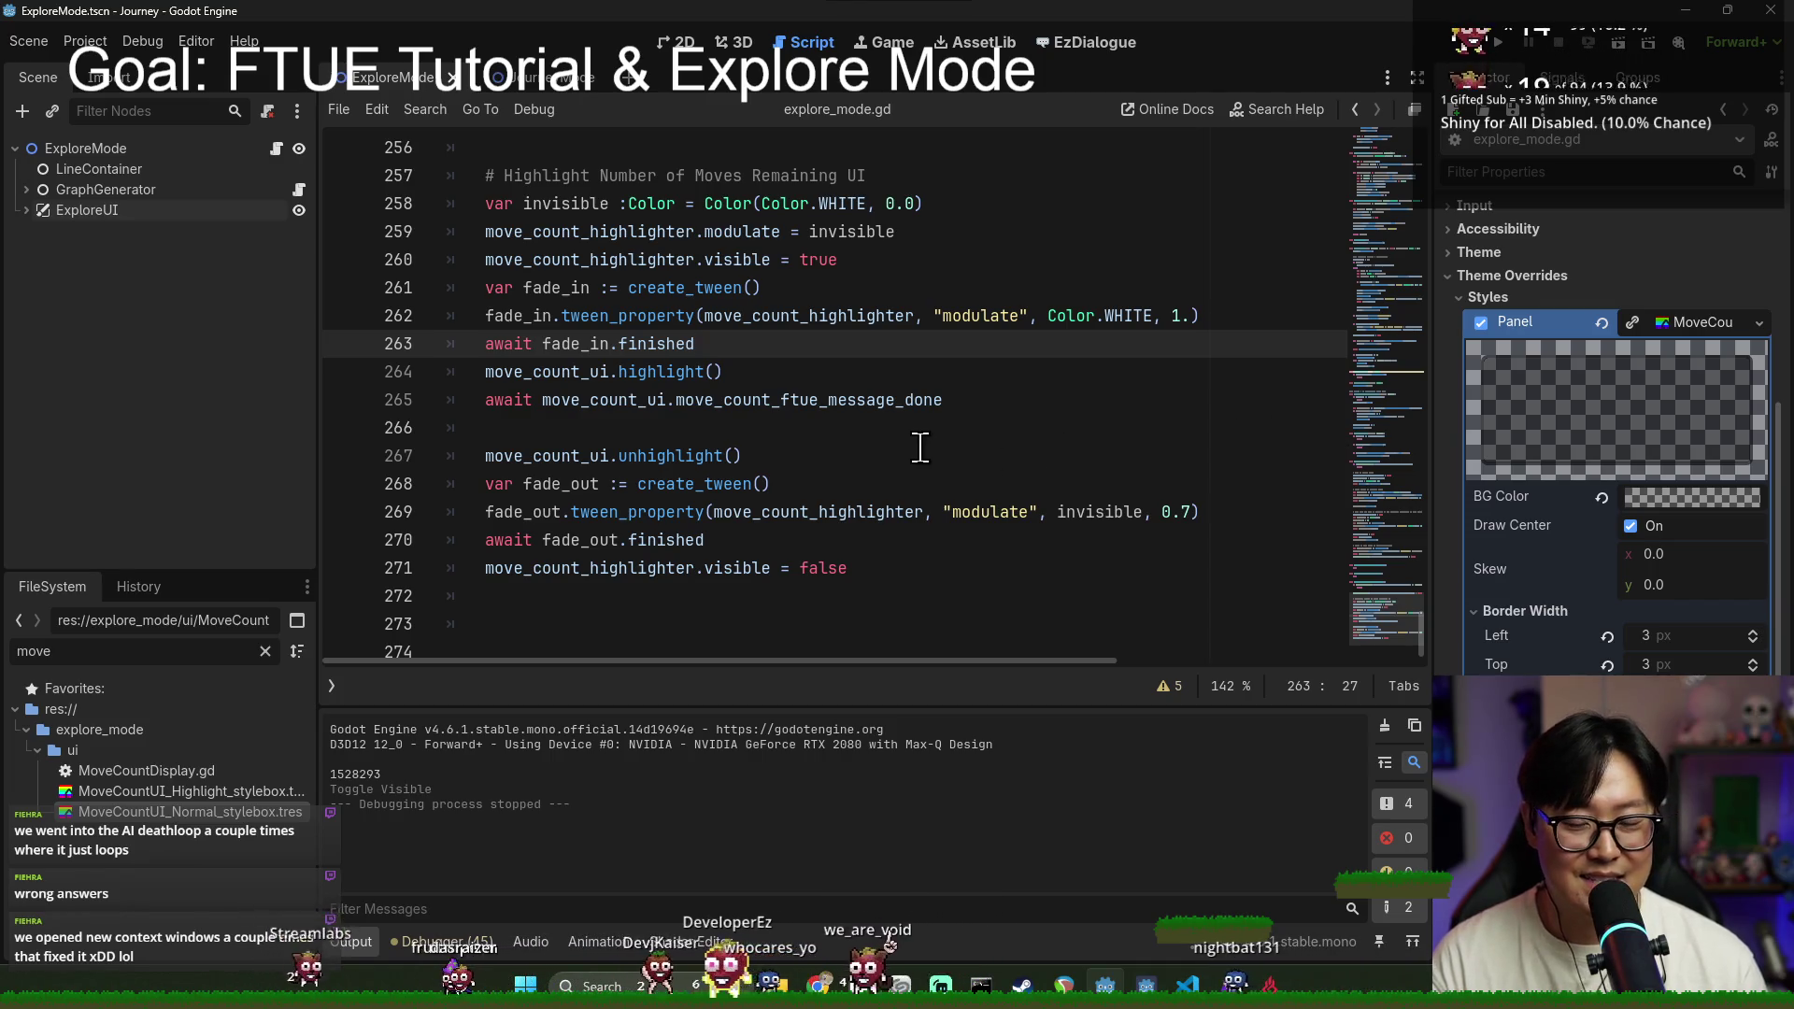
pyautogui.click(761, 455)
pyautogui.click(761, 436)
pyautogui.scroll(12, 761, 436)
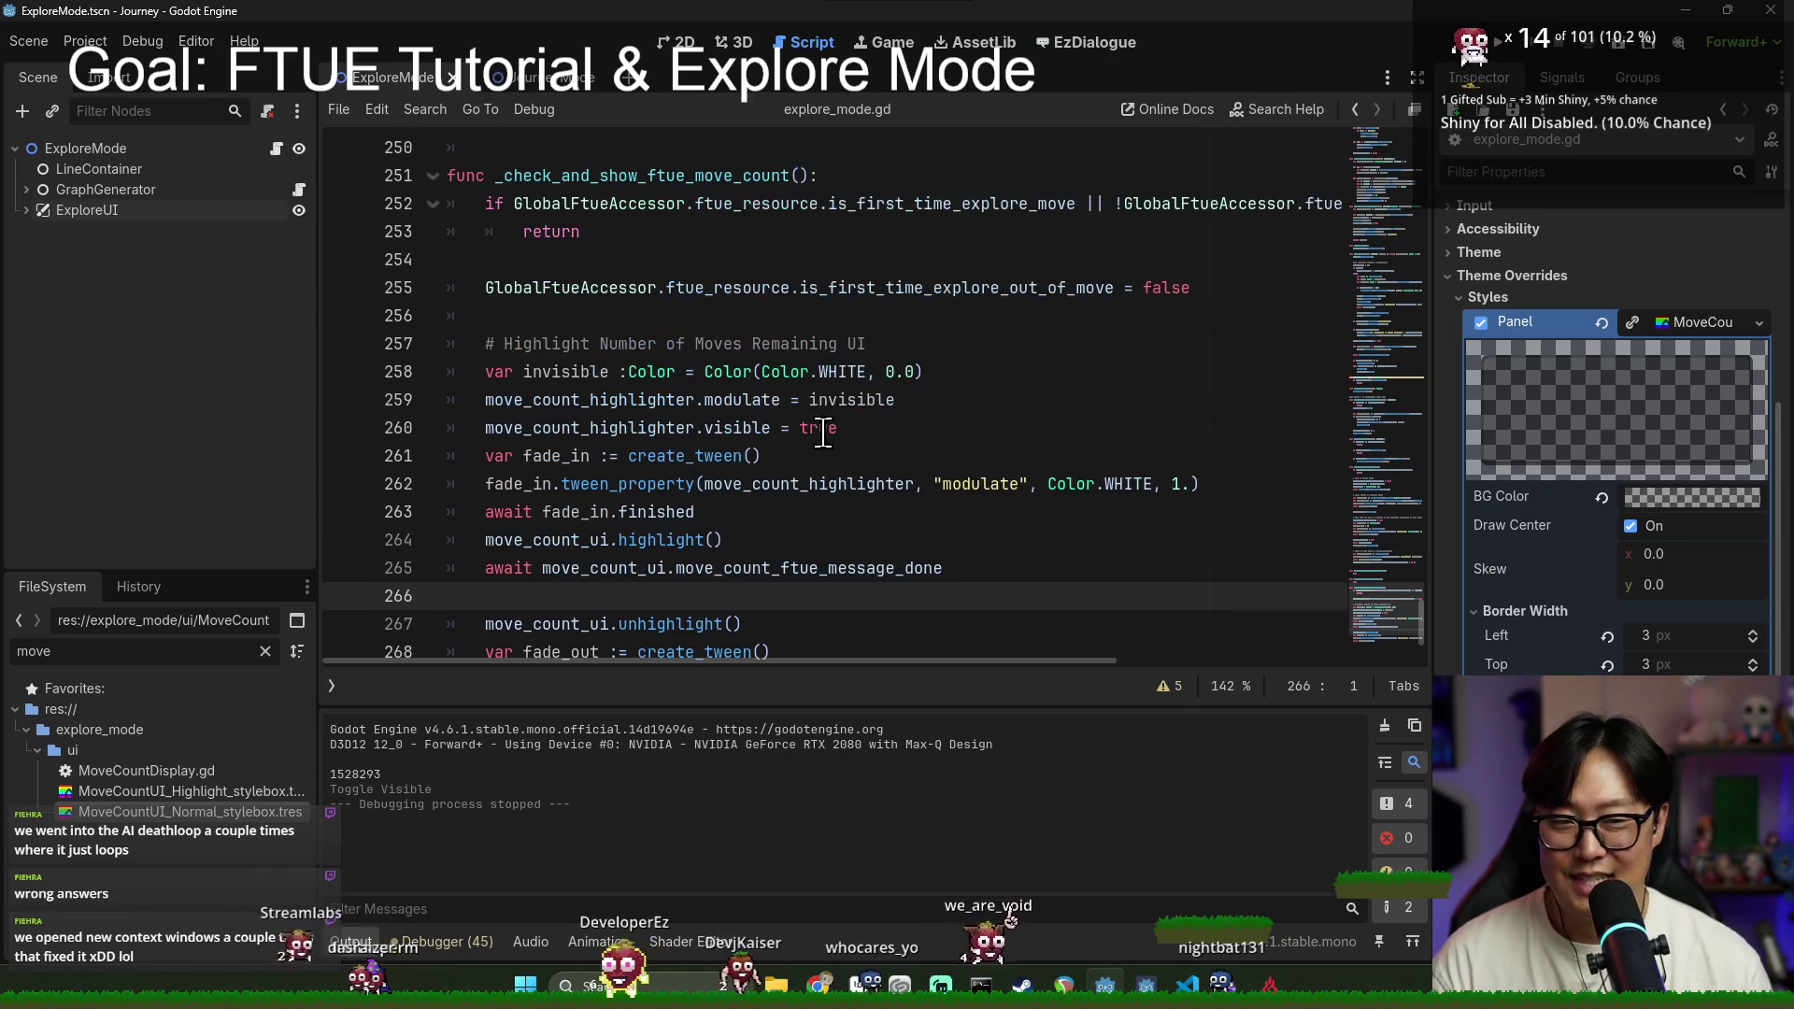
pyautogui.scroll(20, 921, 463)
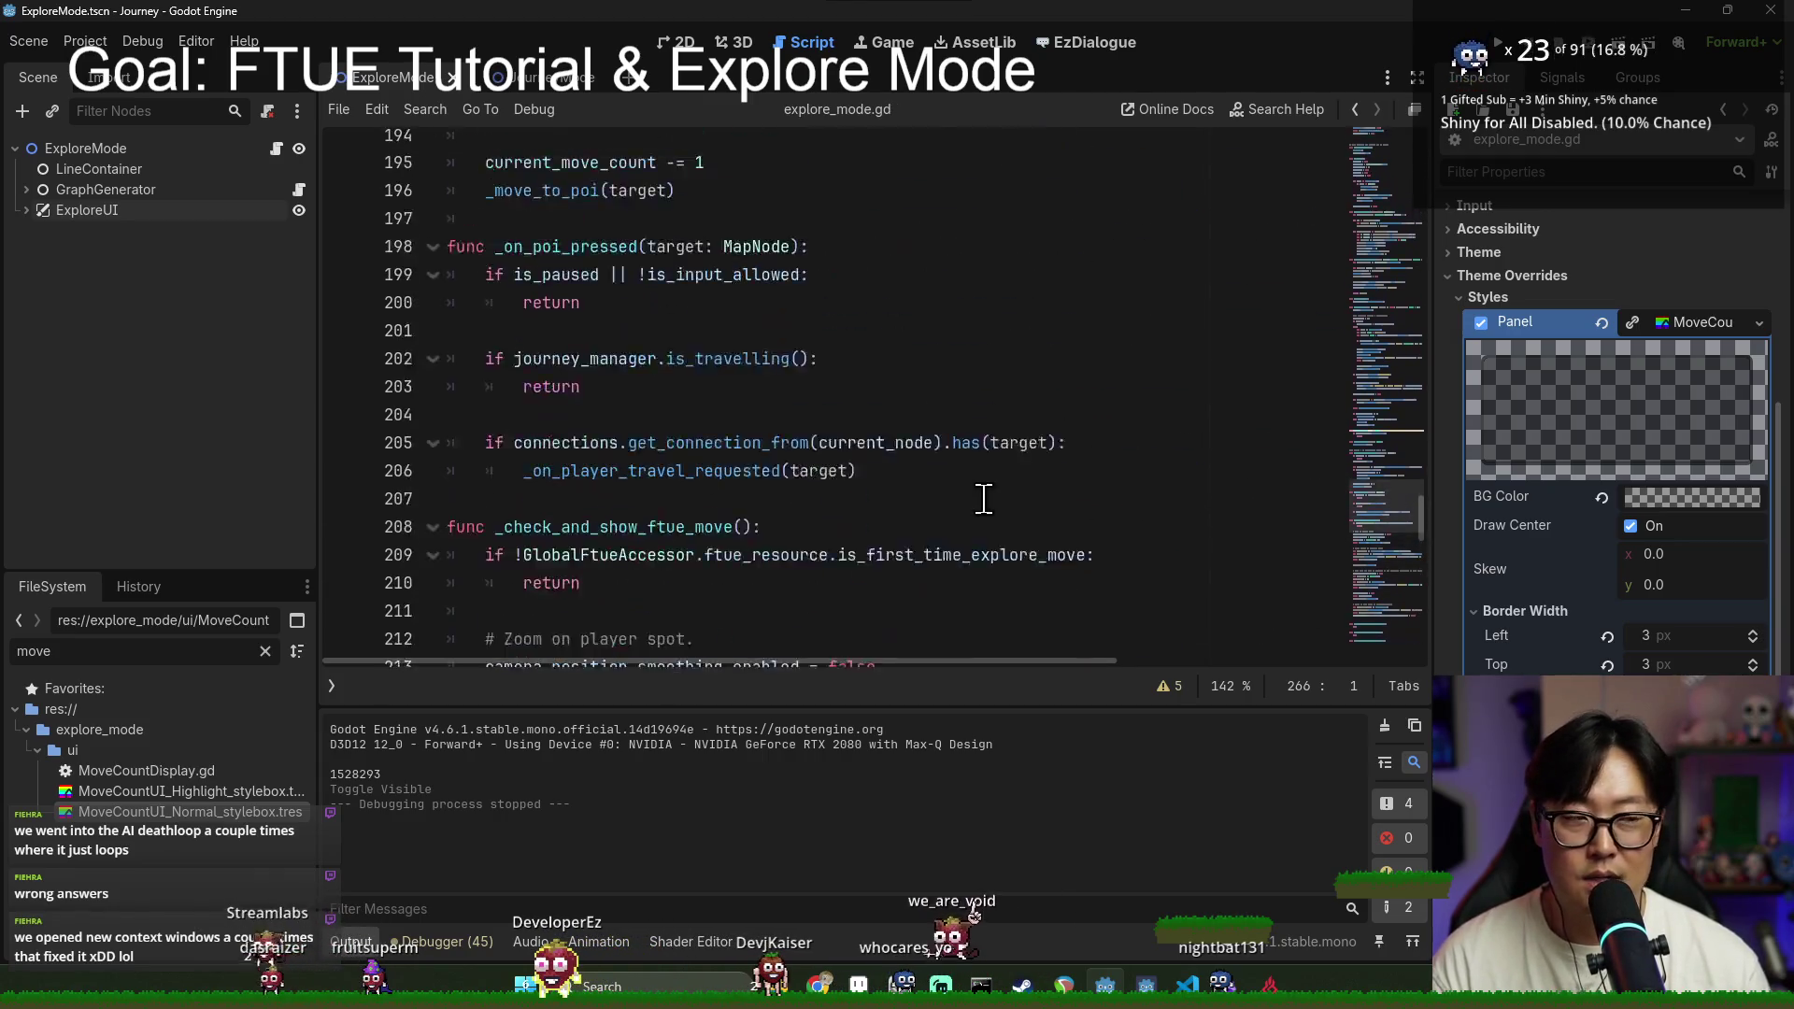
pyautogui.scroll(20, 968, 458)
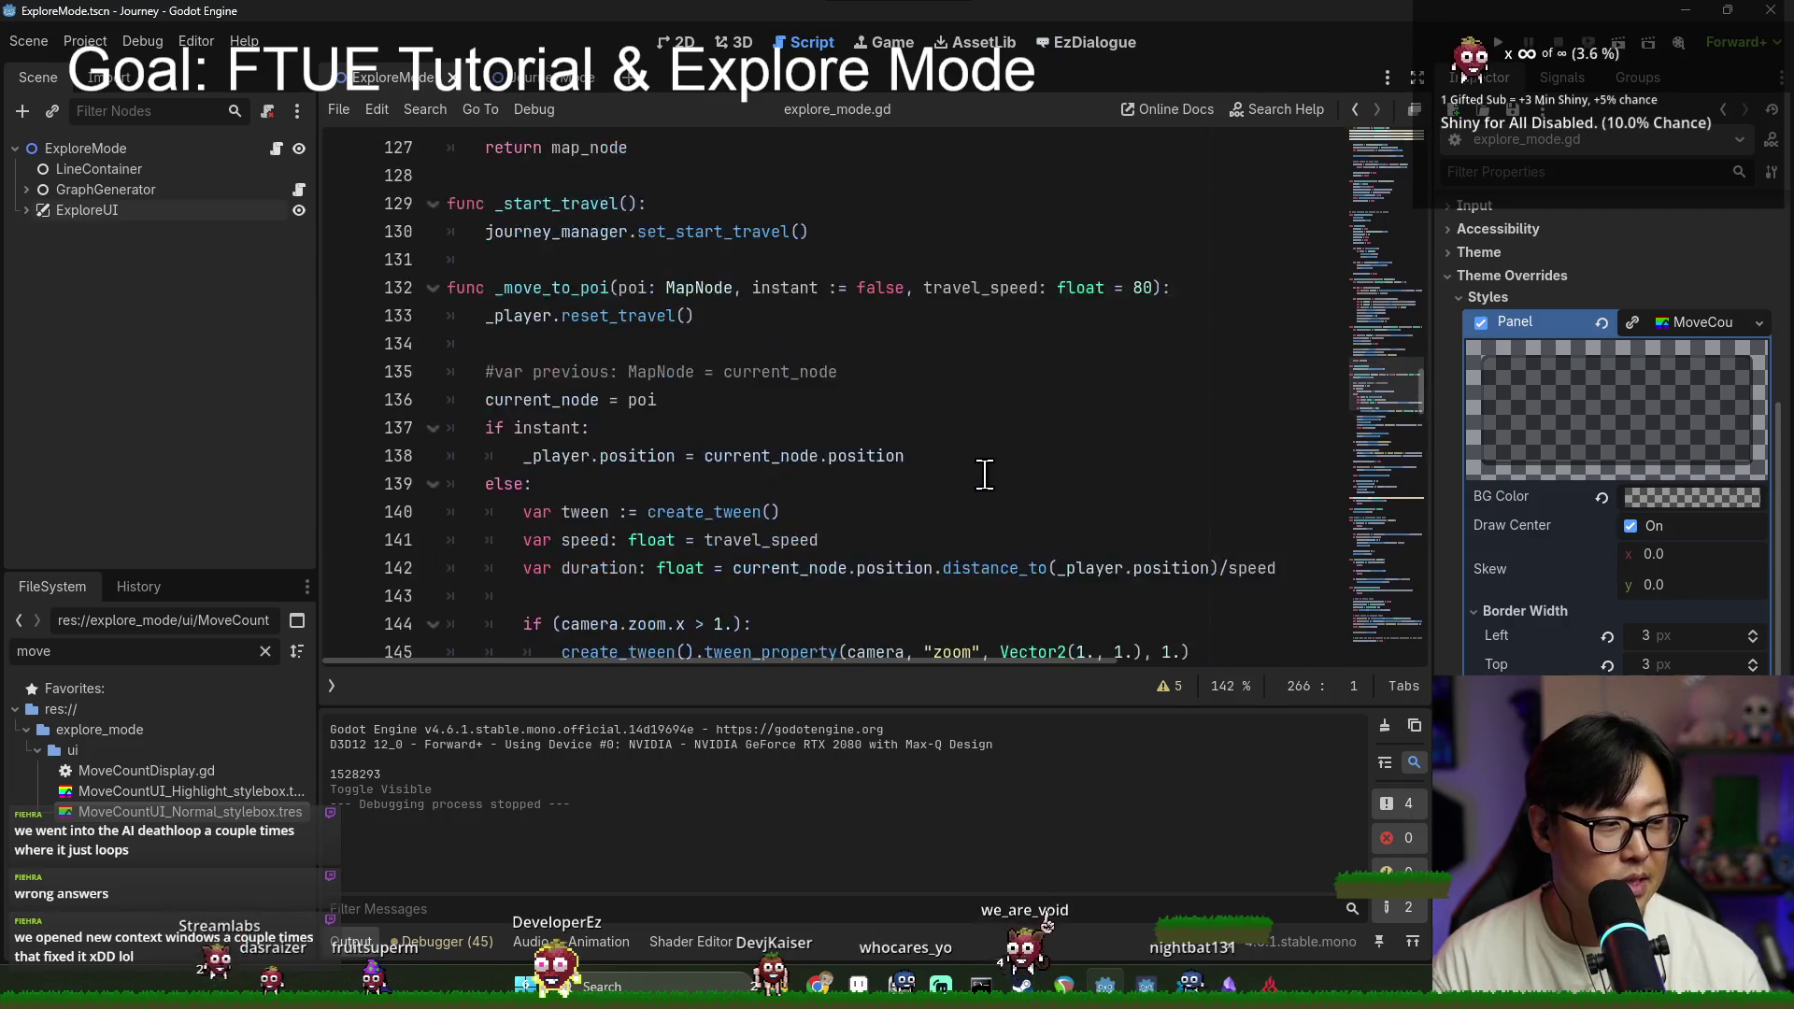
pyautogui.click(1384, 725)
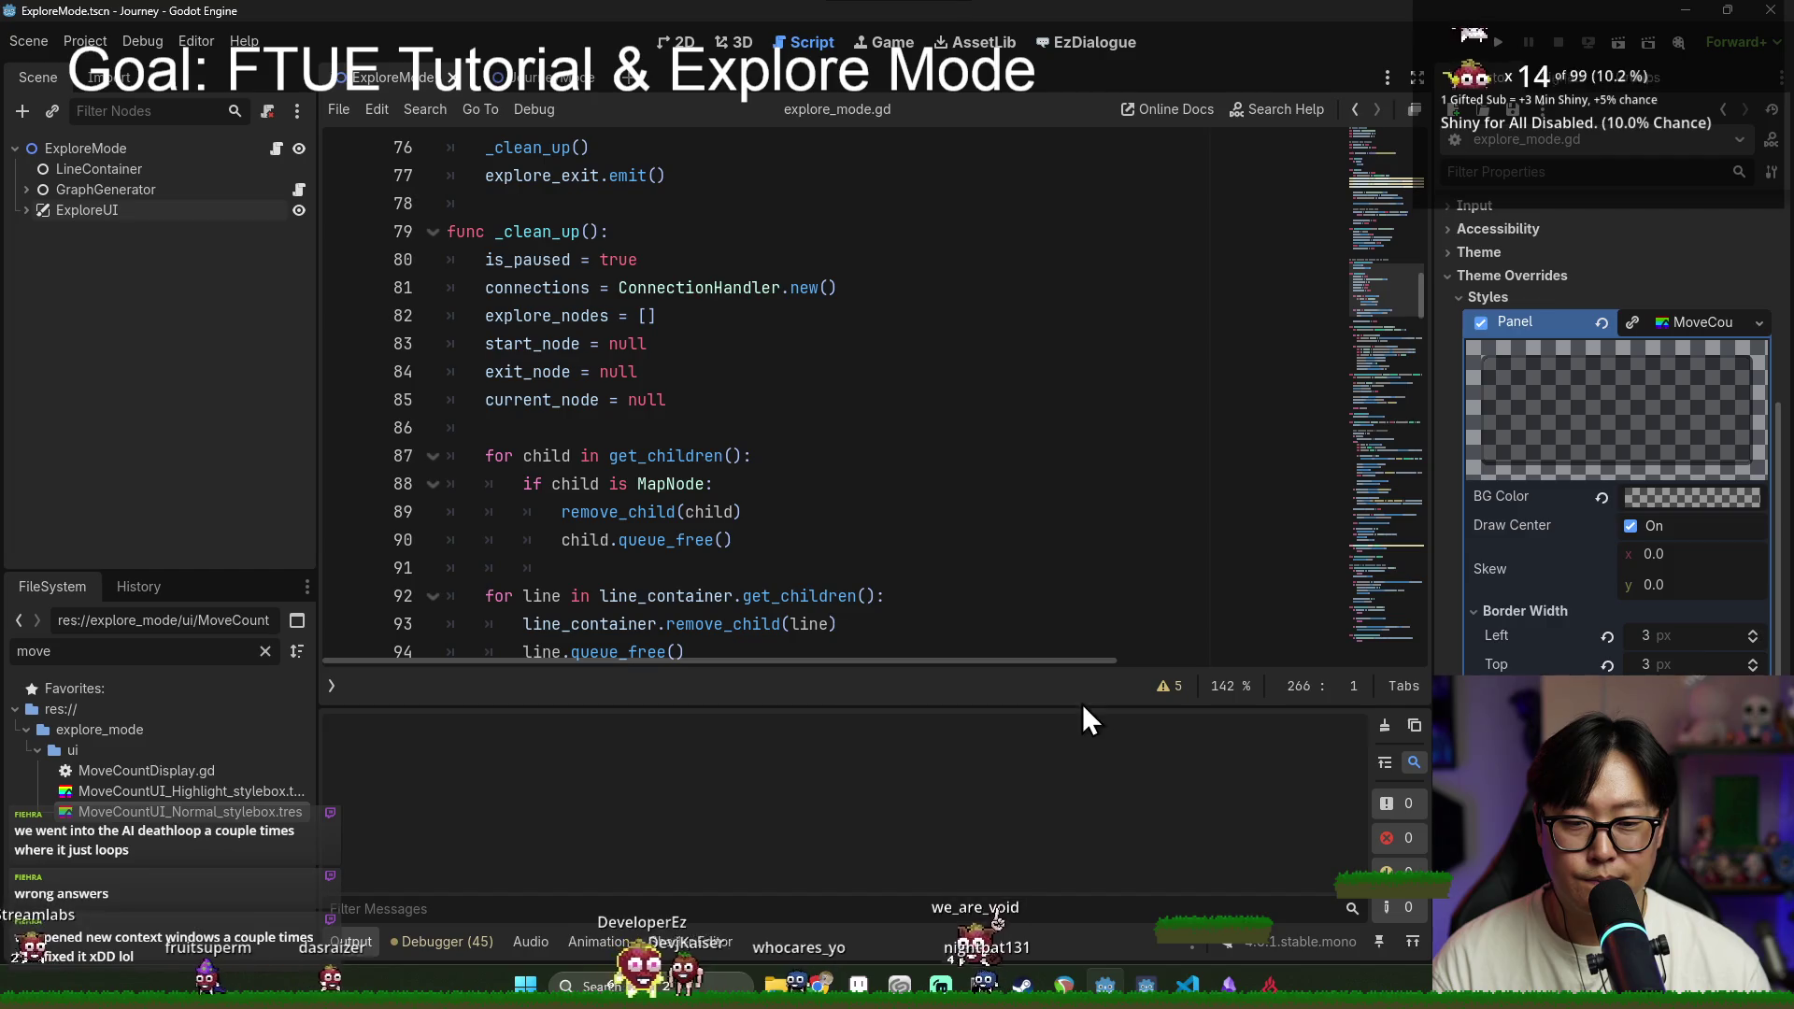
# Step: Collapse the Output panel and delete the extra blank lines after initialize_player
pyautogui.click(374, 942)
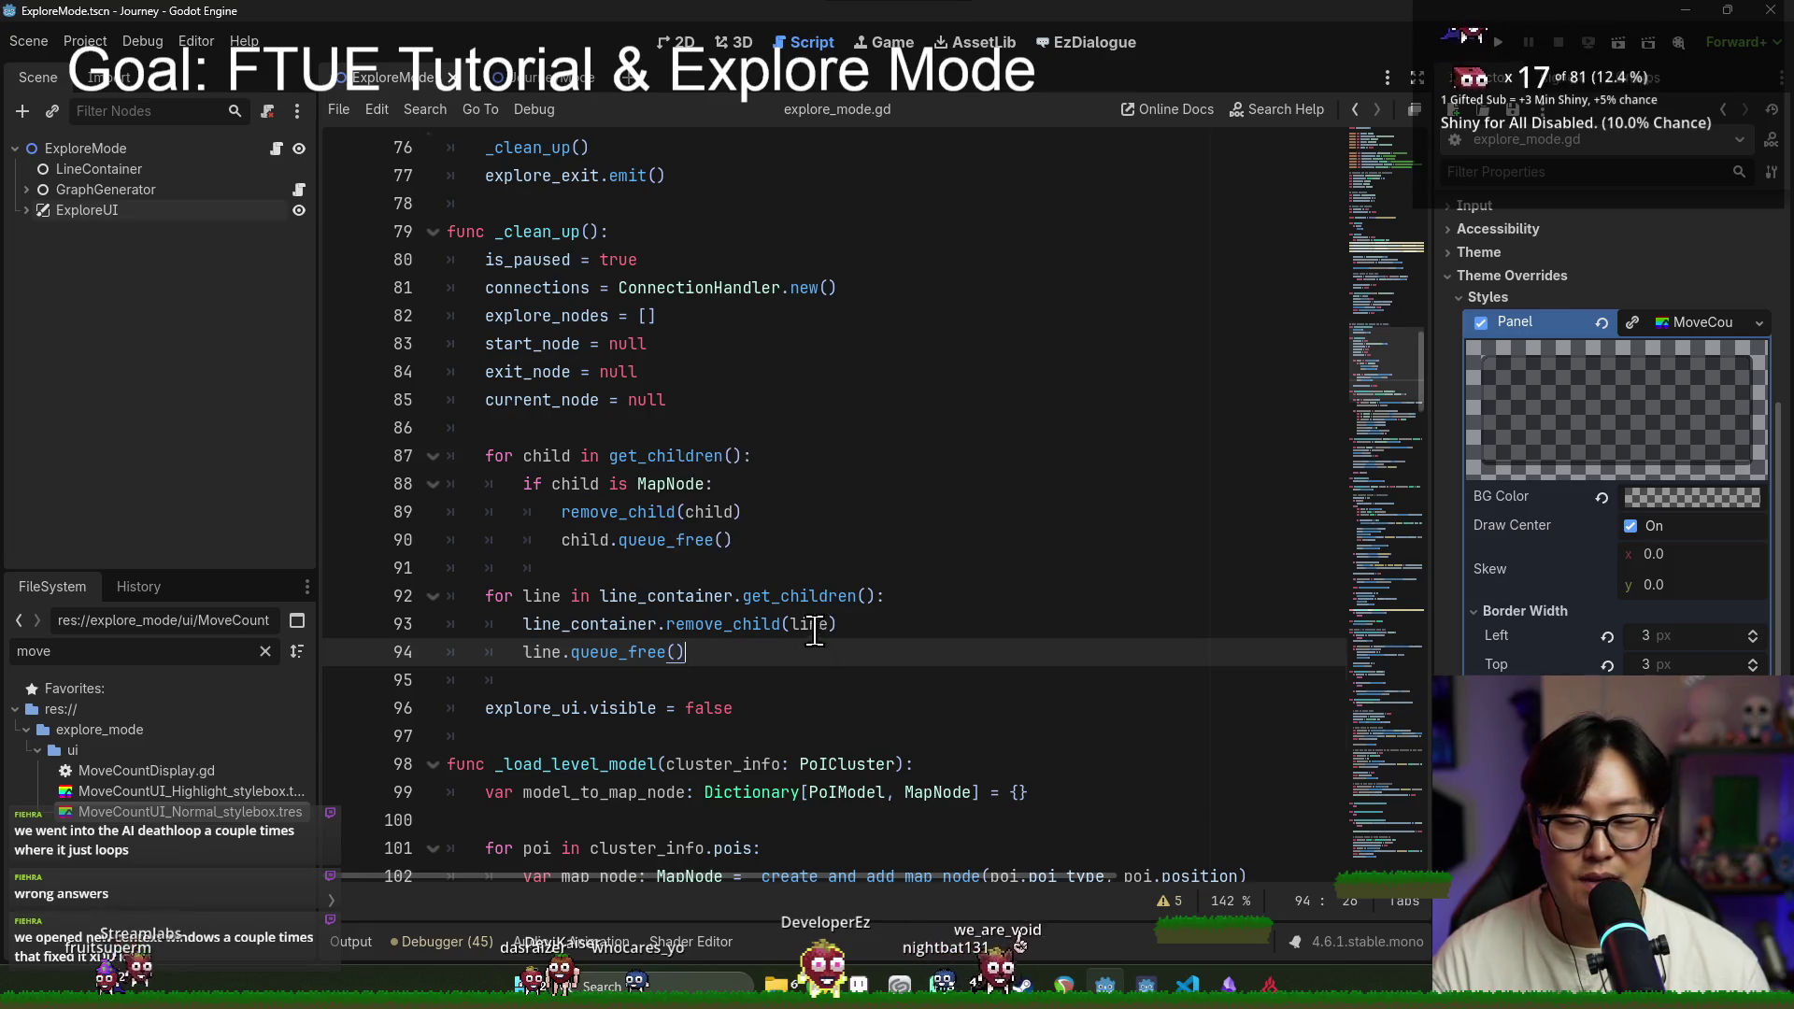
pyautogui.scroll(7, 870, 633)
pyautogui.click(673, 664)
pyautogui.press('BackSpace')
pyautogui.press('BackSpace')
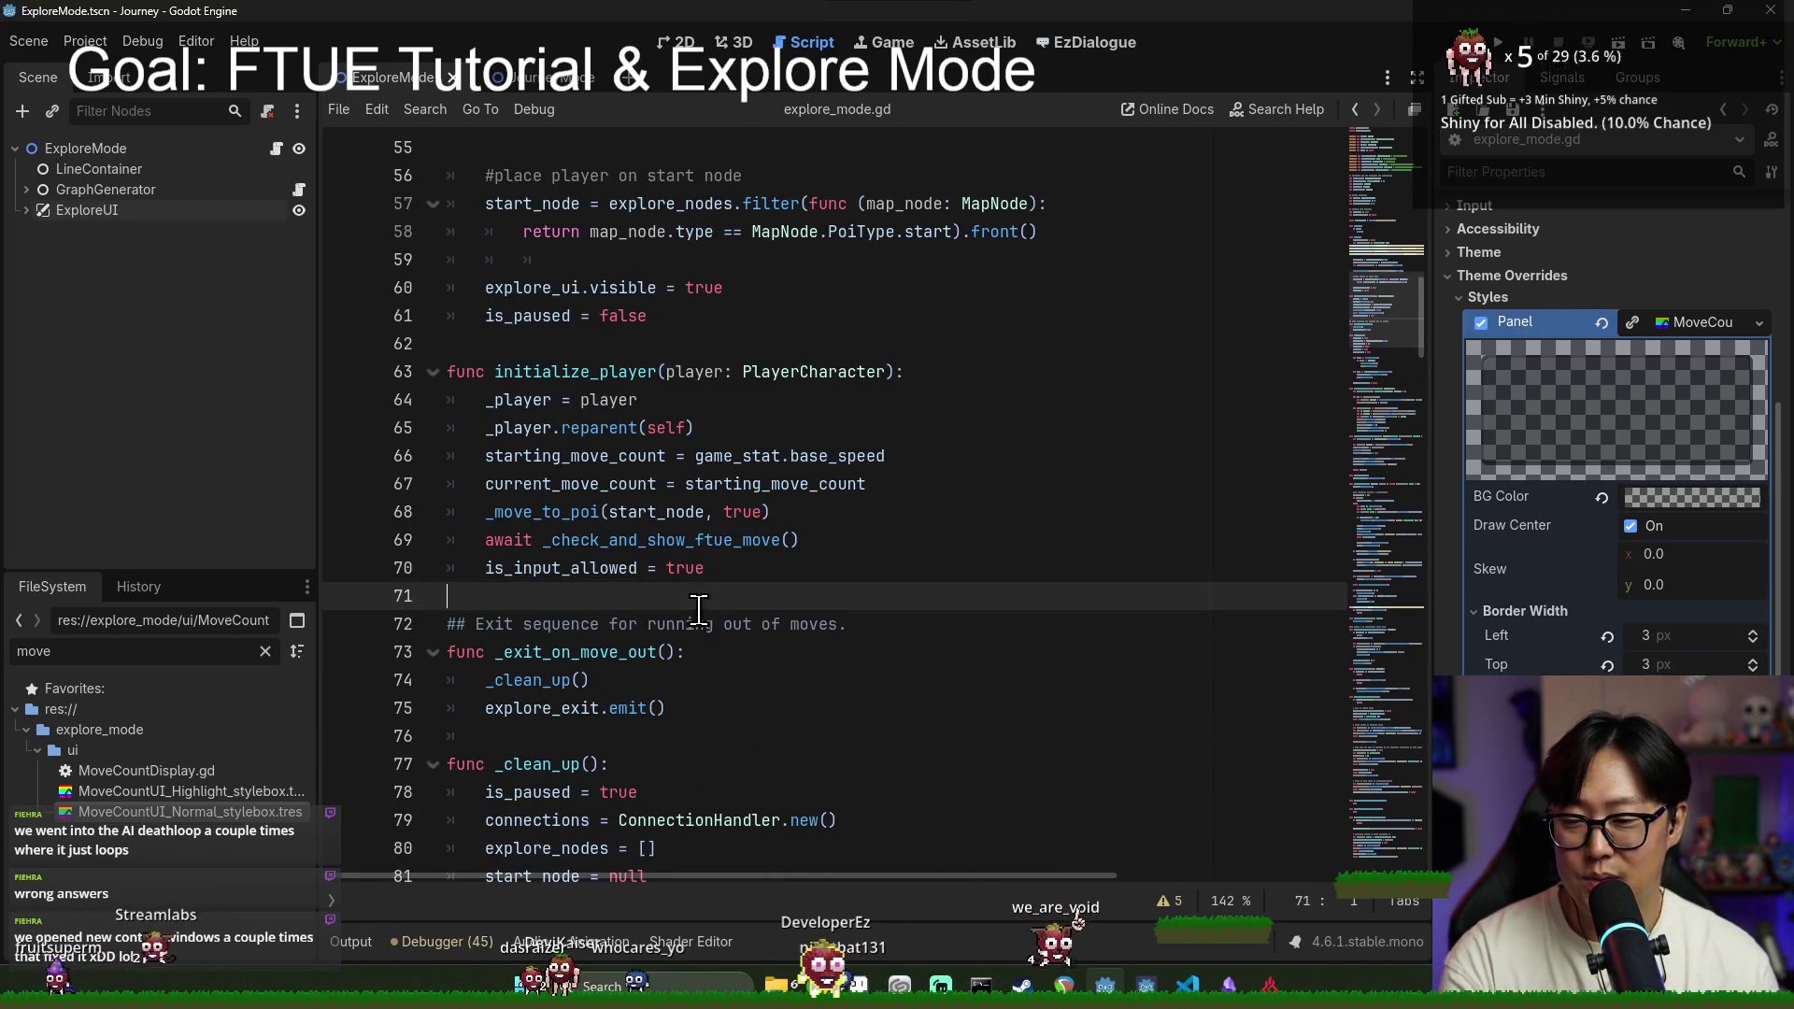
# Step: Scroll down to _check_and_show_ftue_hazards and save explore_mode.gd, launching the game
pyautogui.scroll(18, 737, 570)
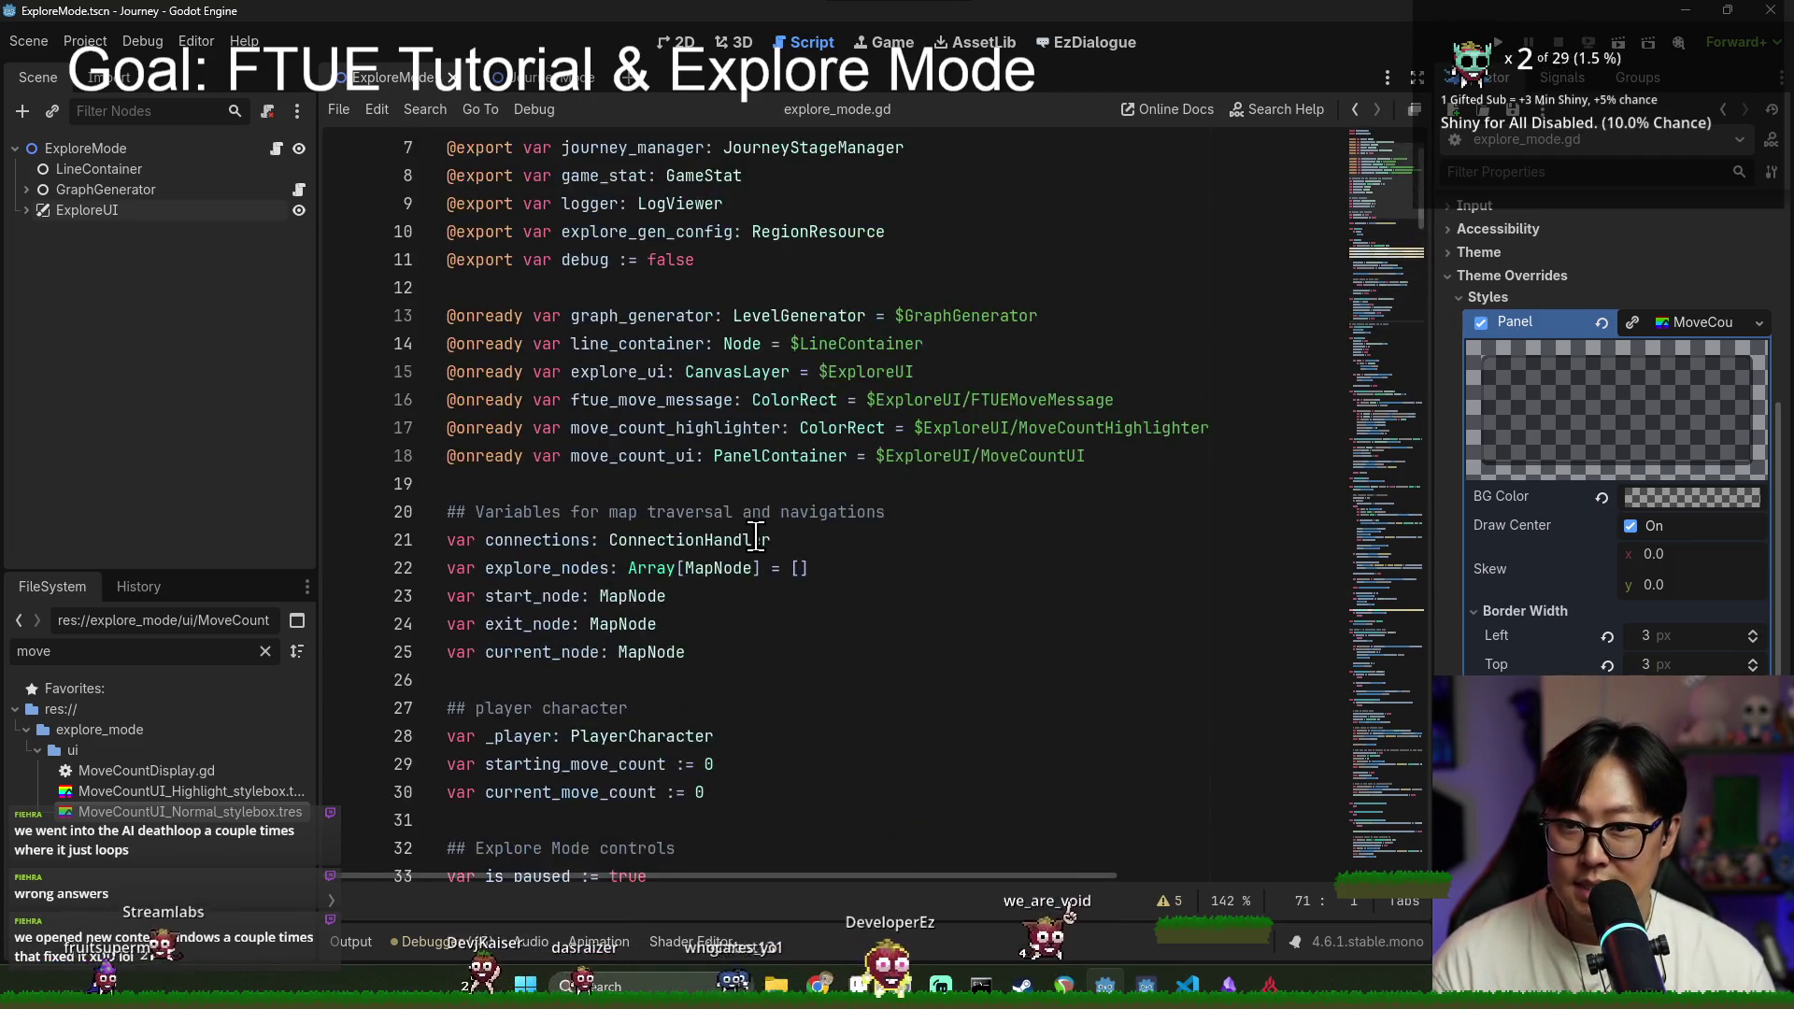
pyautogui.scroll(-13, 785, 541)
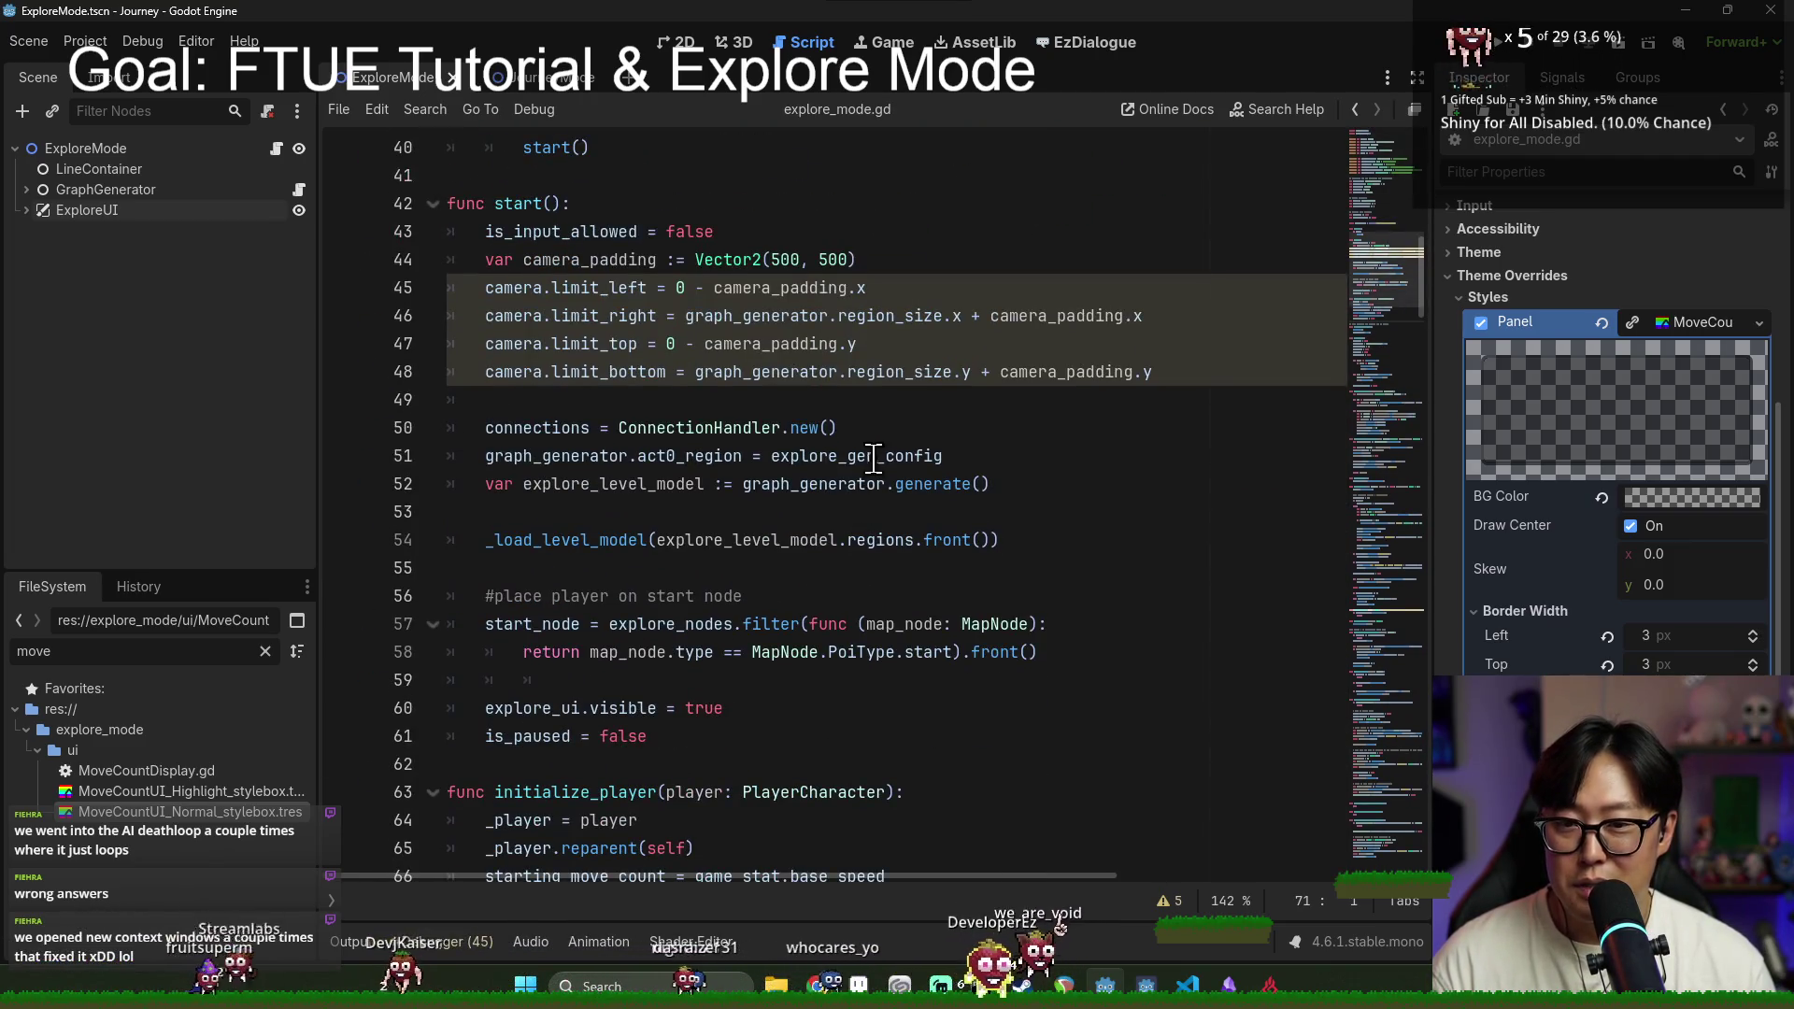
pyautogui.scroll(-15, 872, 465)
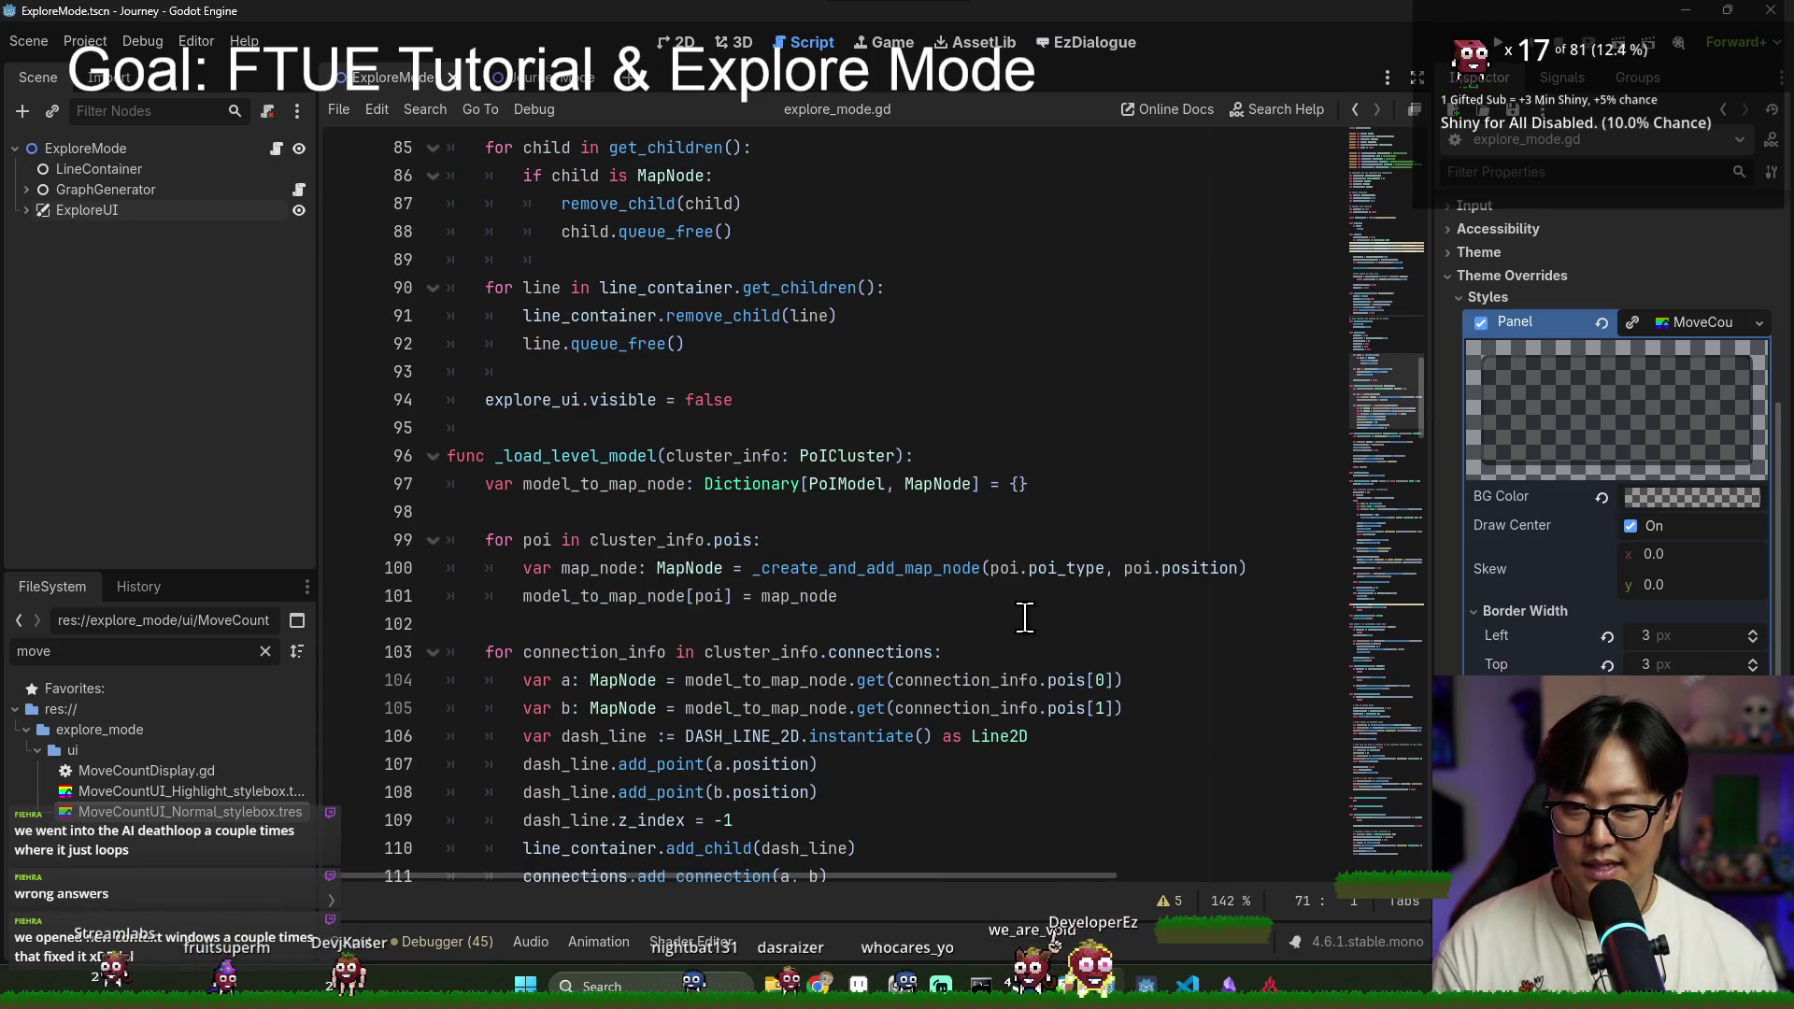
pyautogui.scroll(-3, 706, 572)
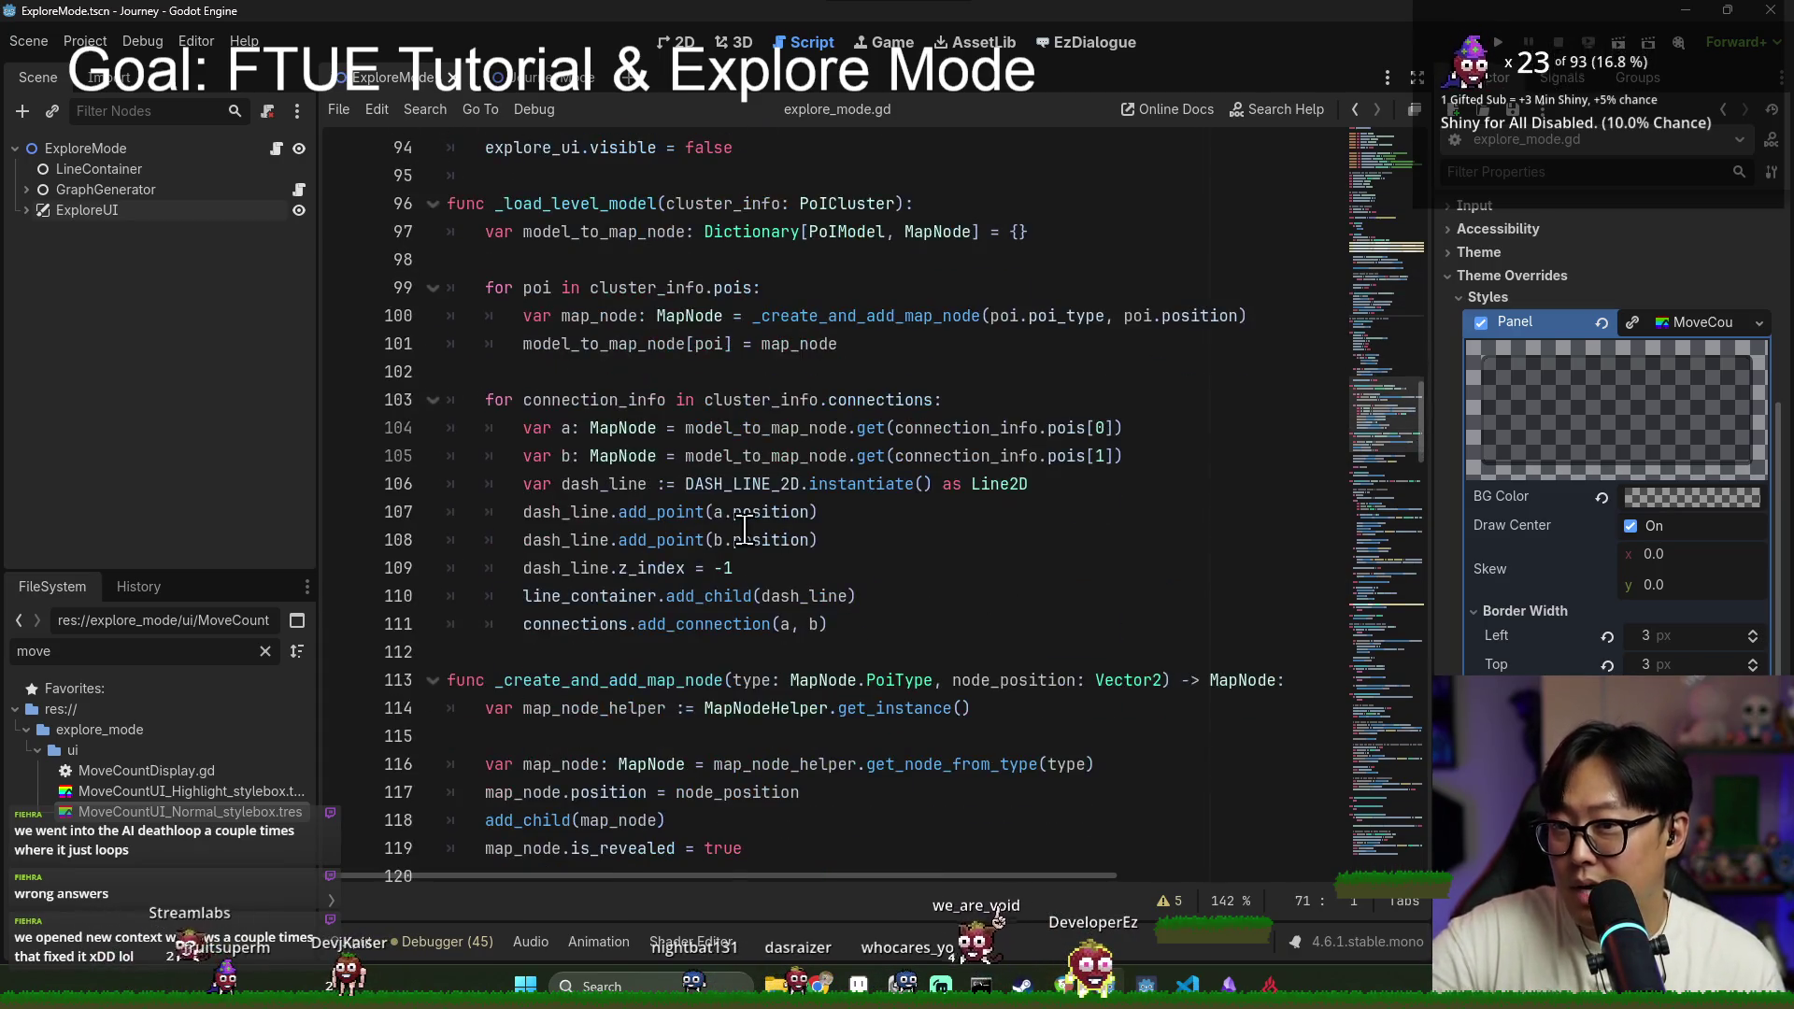
pyautogui.scroll(-3, 710, 452)
pyautogui.scroll(-6, 727, 485)
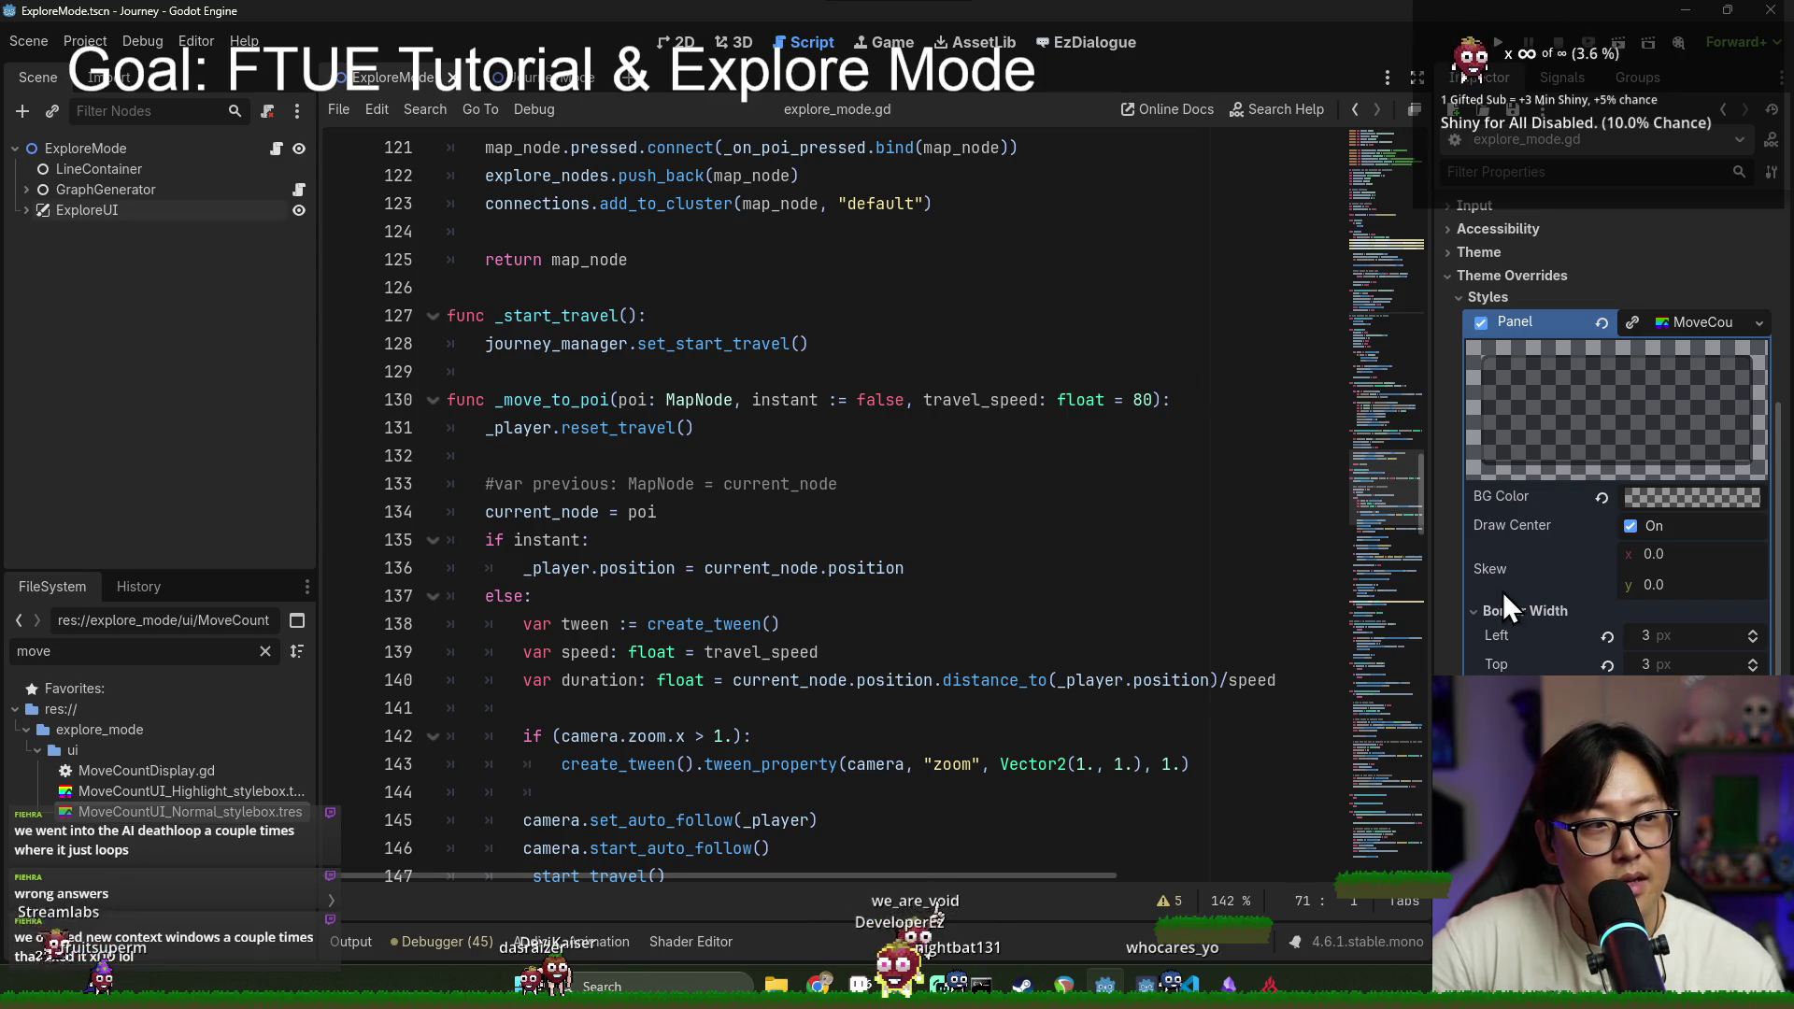
pyautogui.scroll(-1, 850, 364)
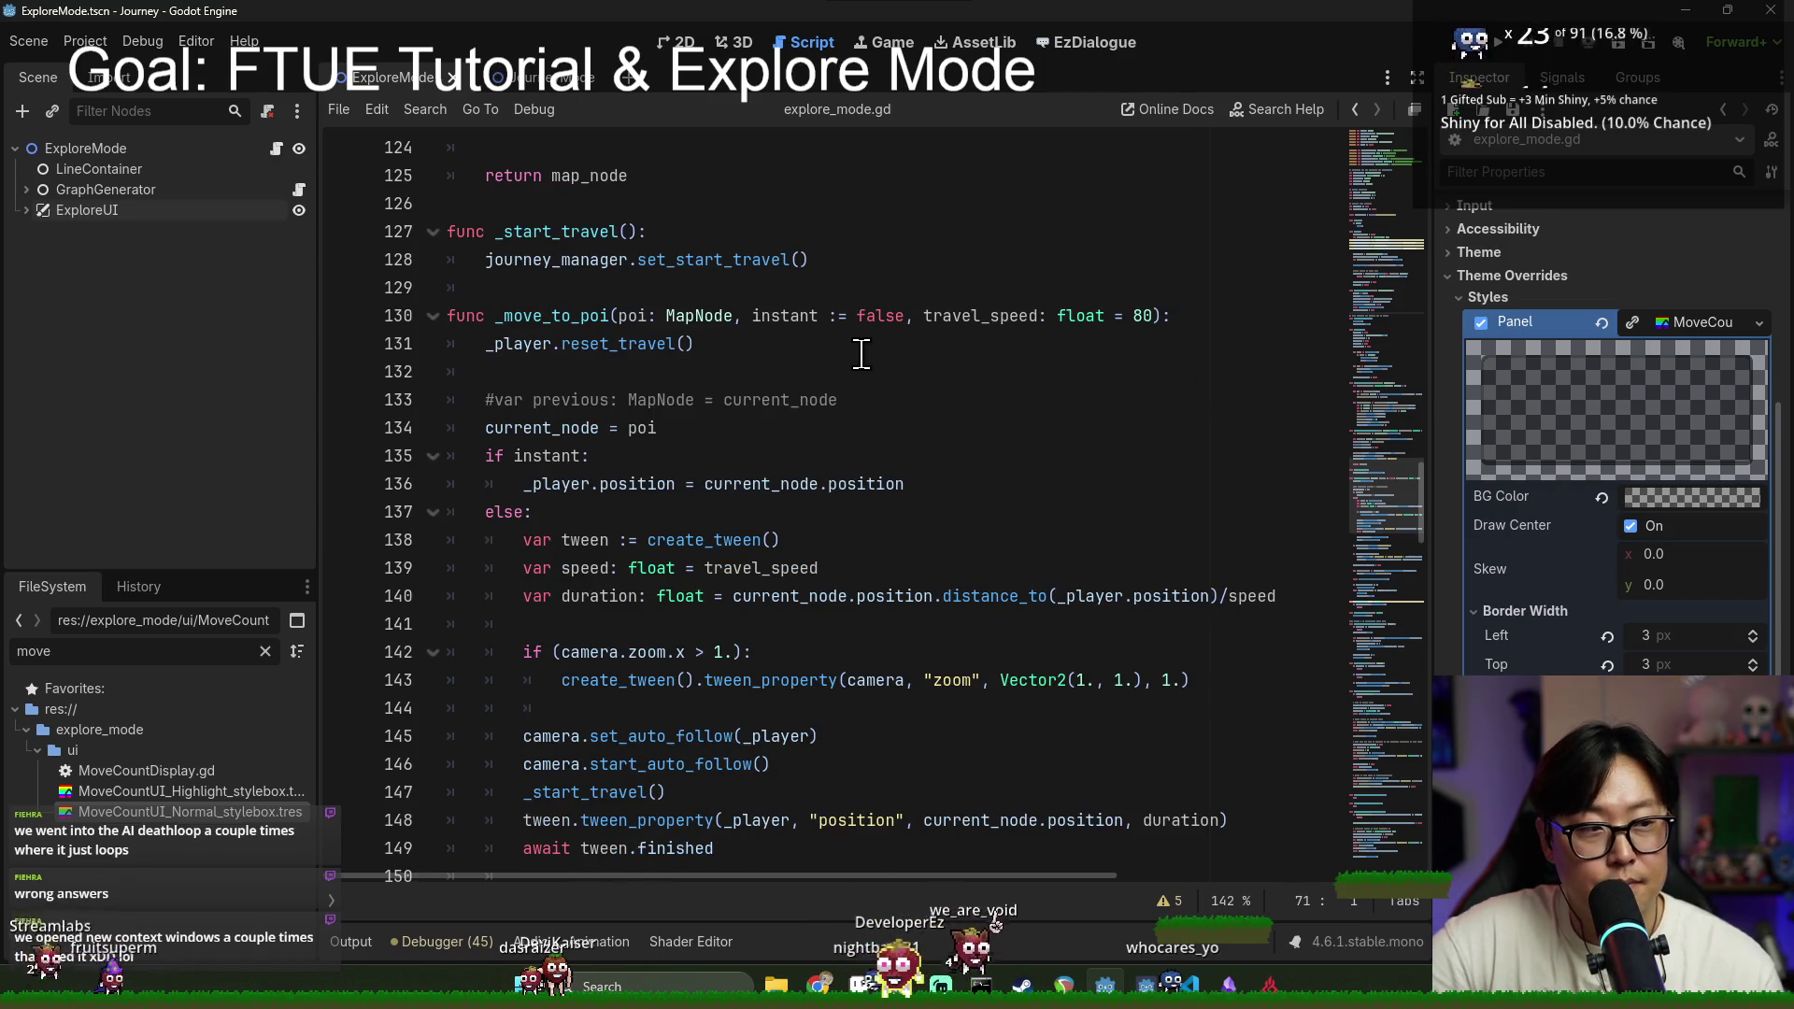
pyautogui.scroll(-2, 861, 355)
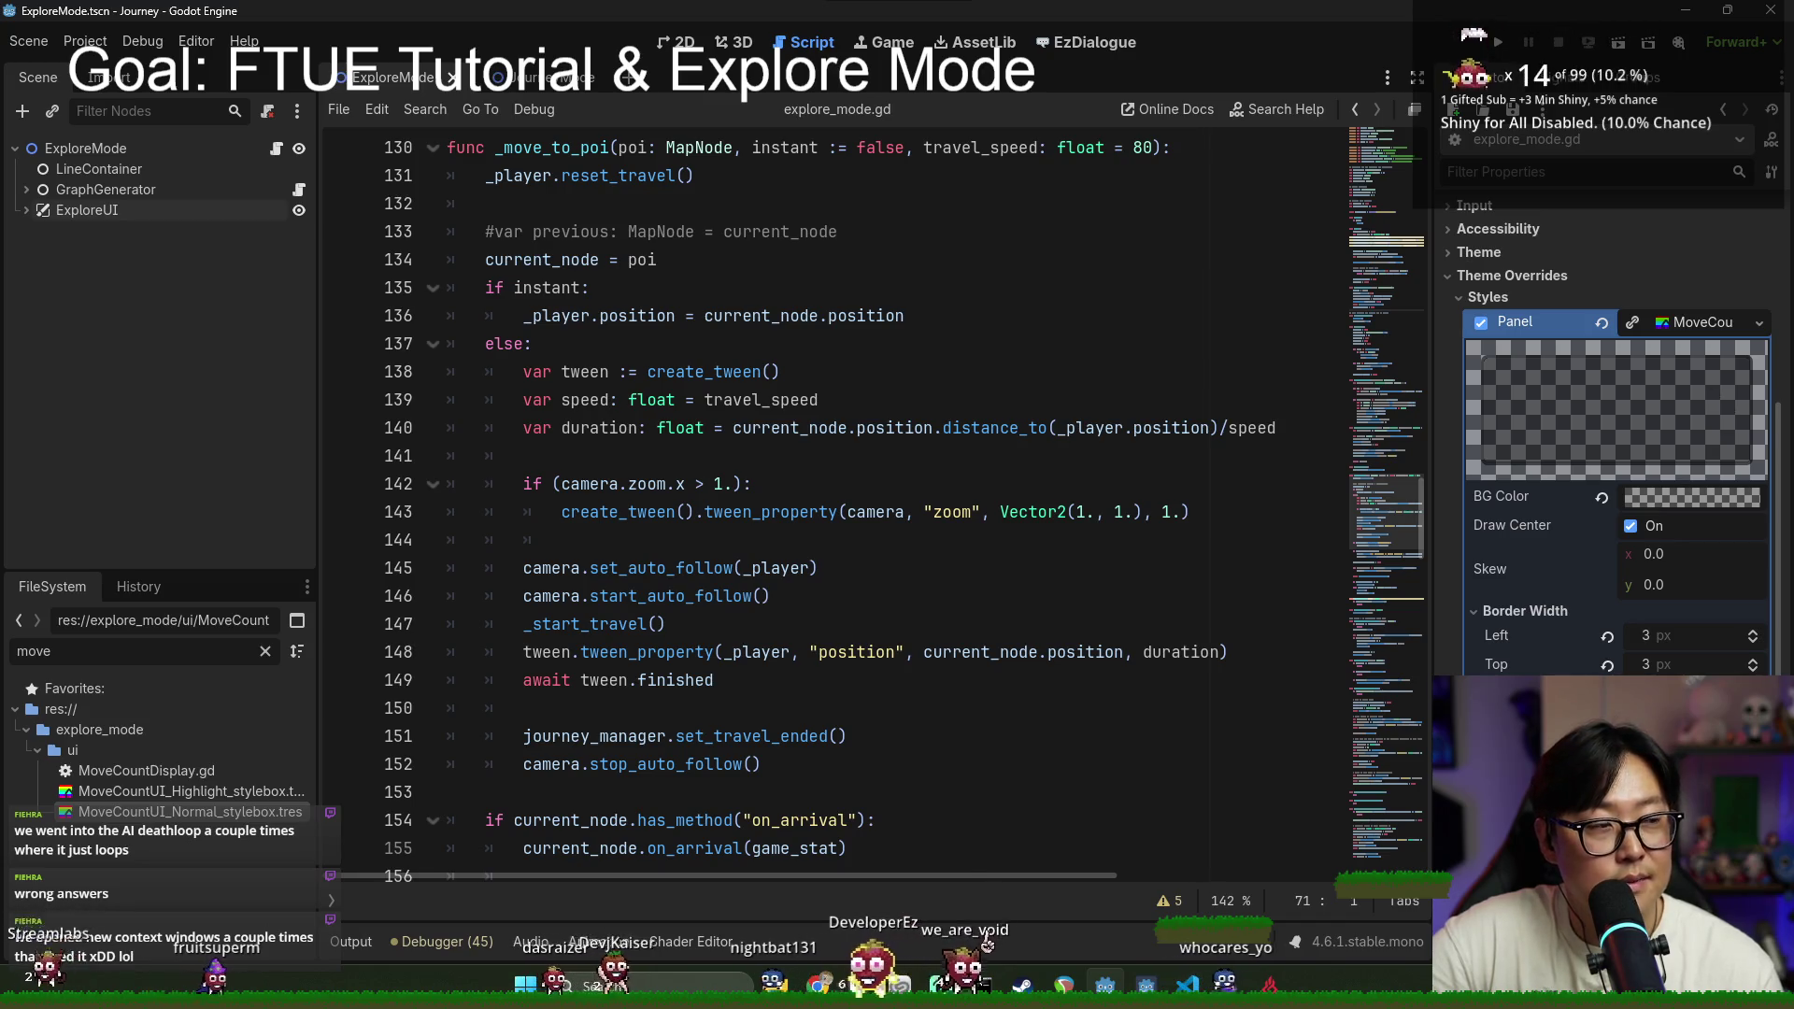
pyautogui.scroll(-3, 481, 535)
pyautogui.scroll(-4, 588, 502)
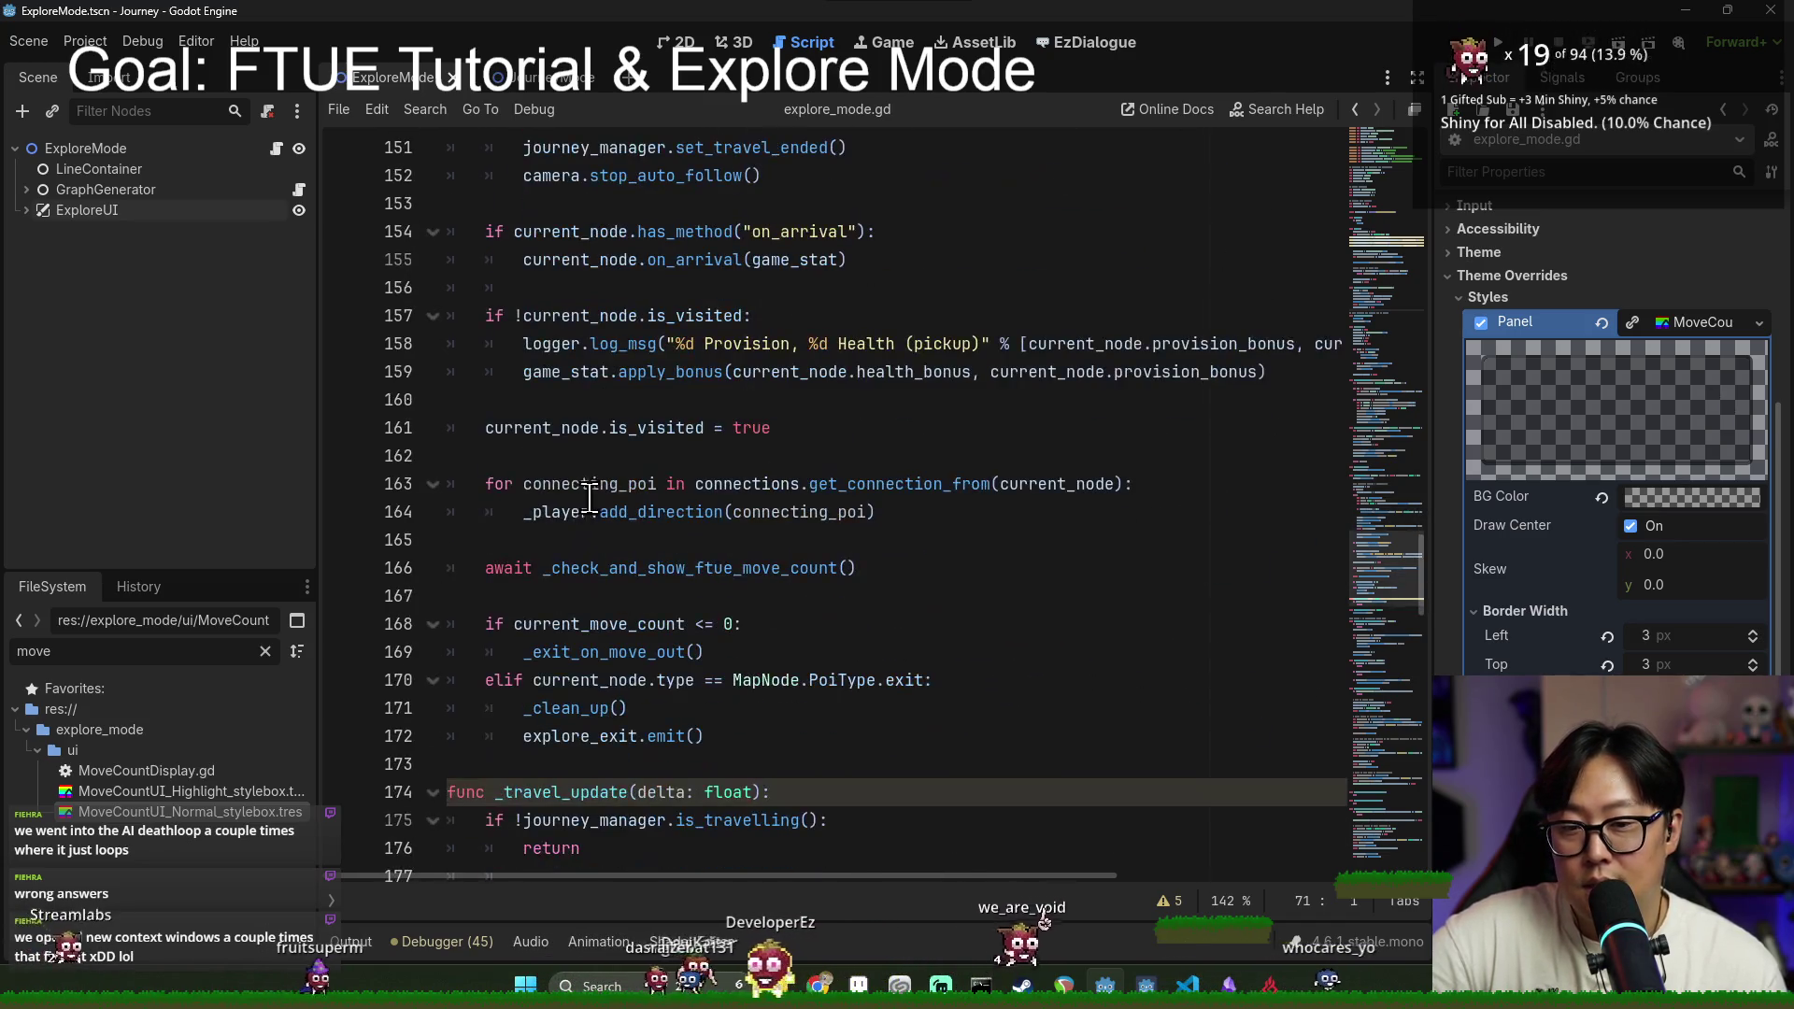
pyautogui.scroll(-12, 797, 423)
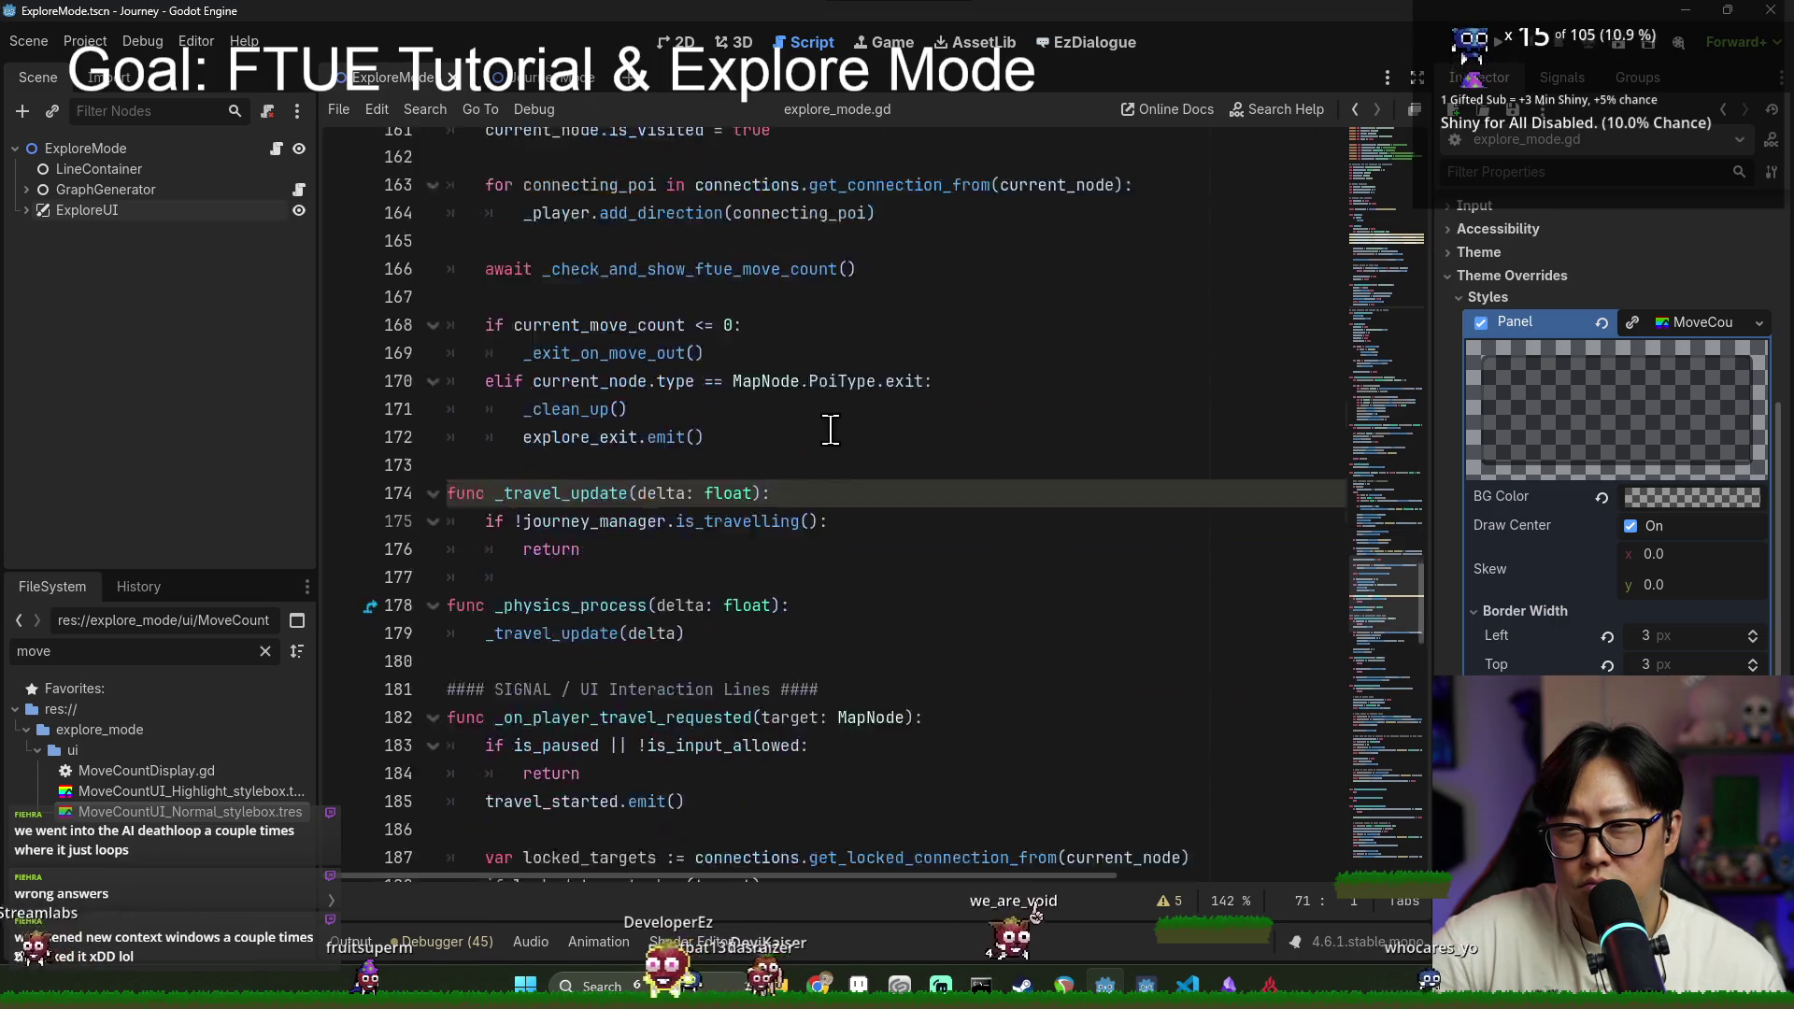
pyautogui.scroll(-9, 871, 455)
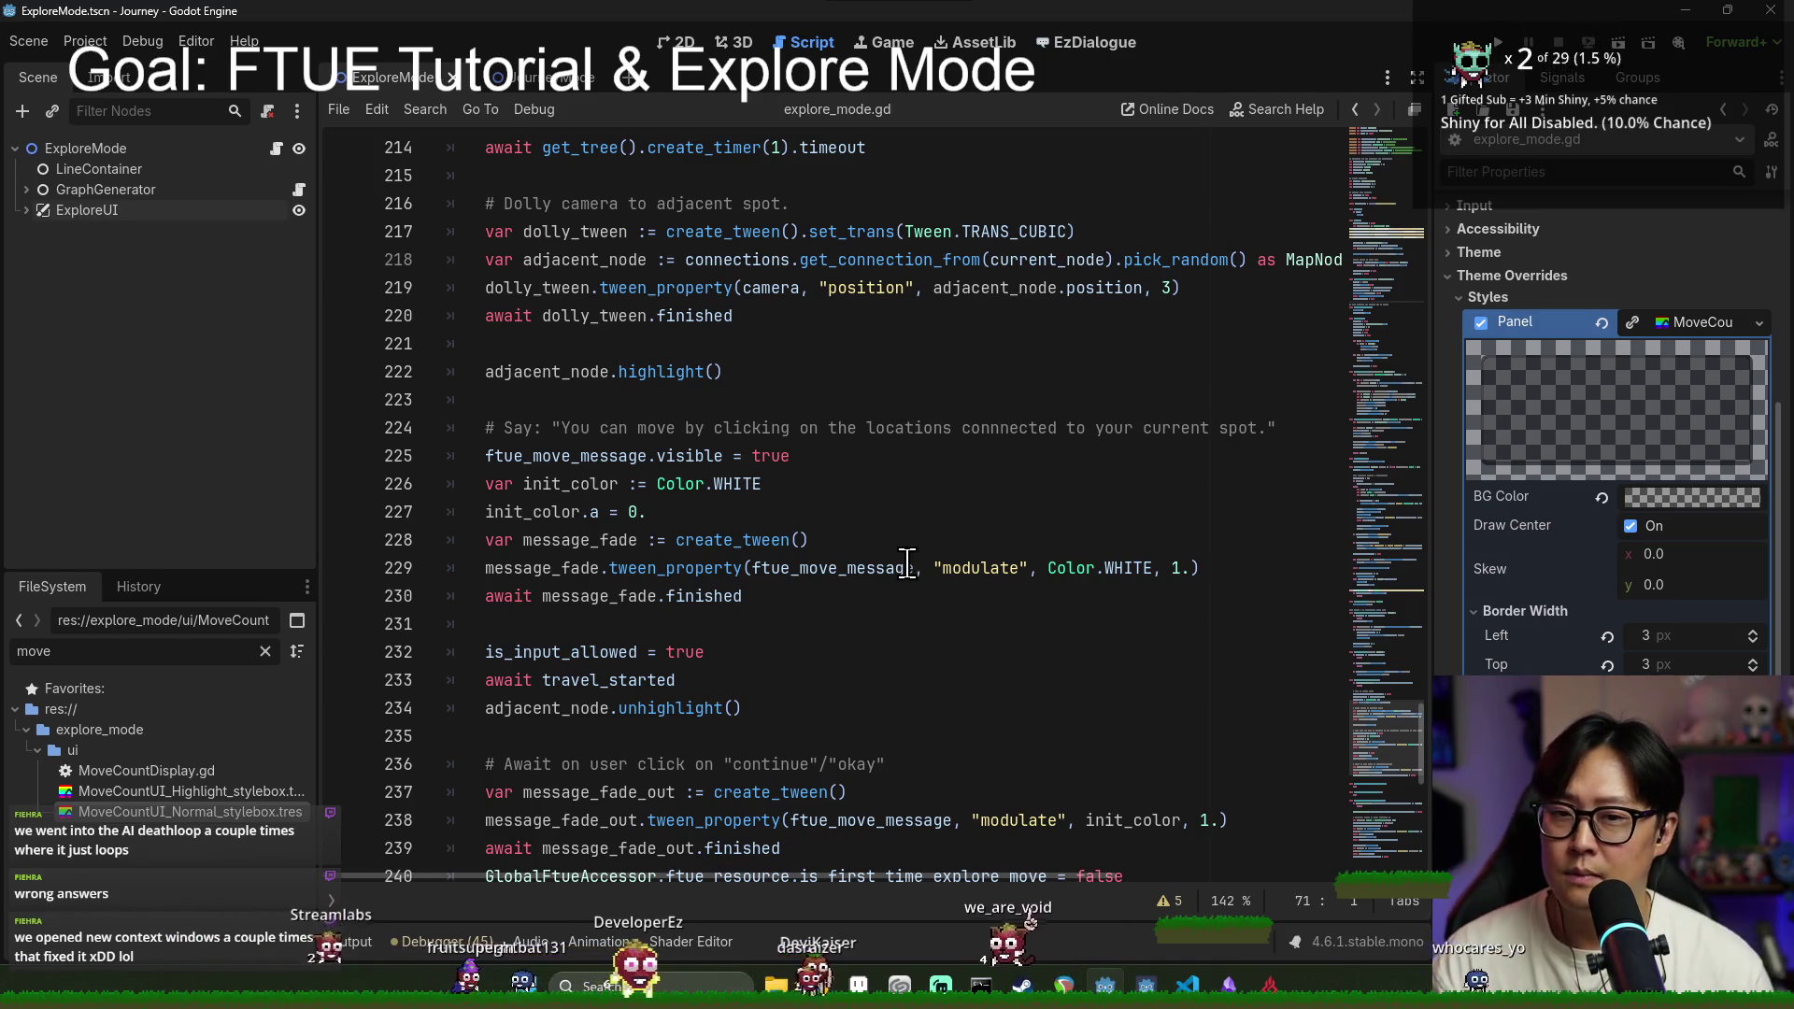
pyautogui.scroll(-9, 813, 390)
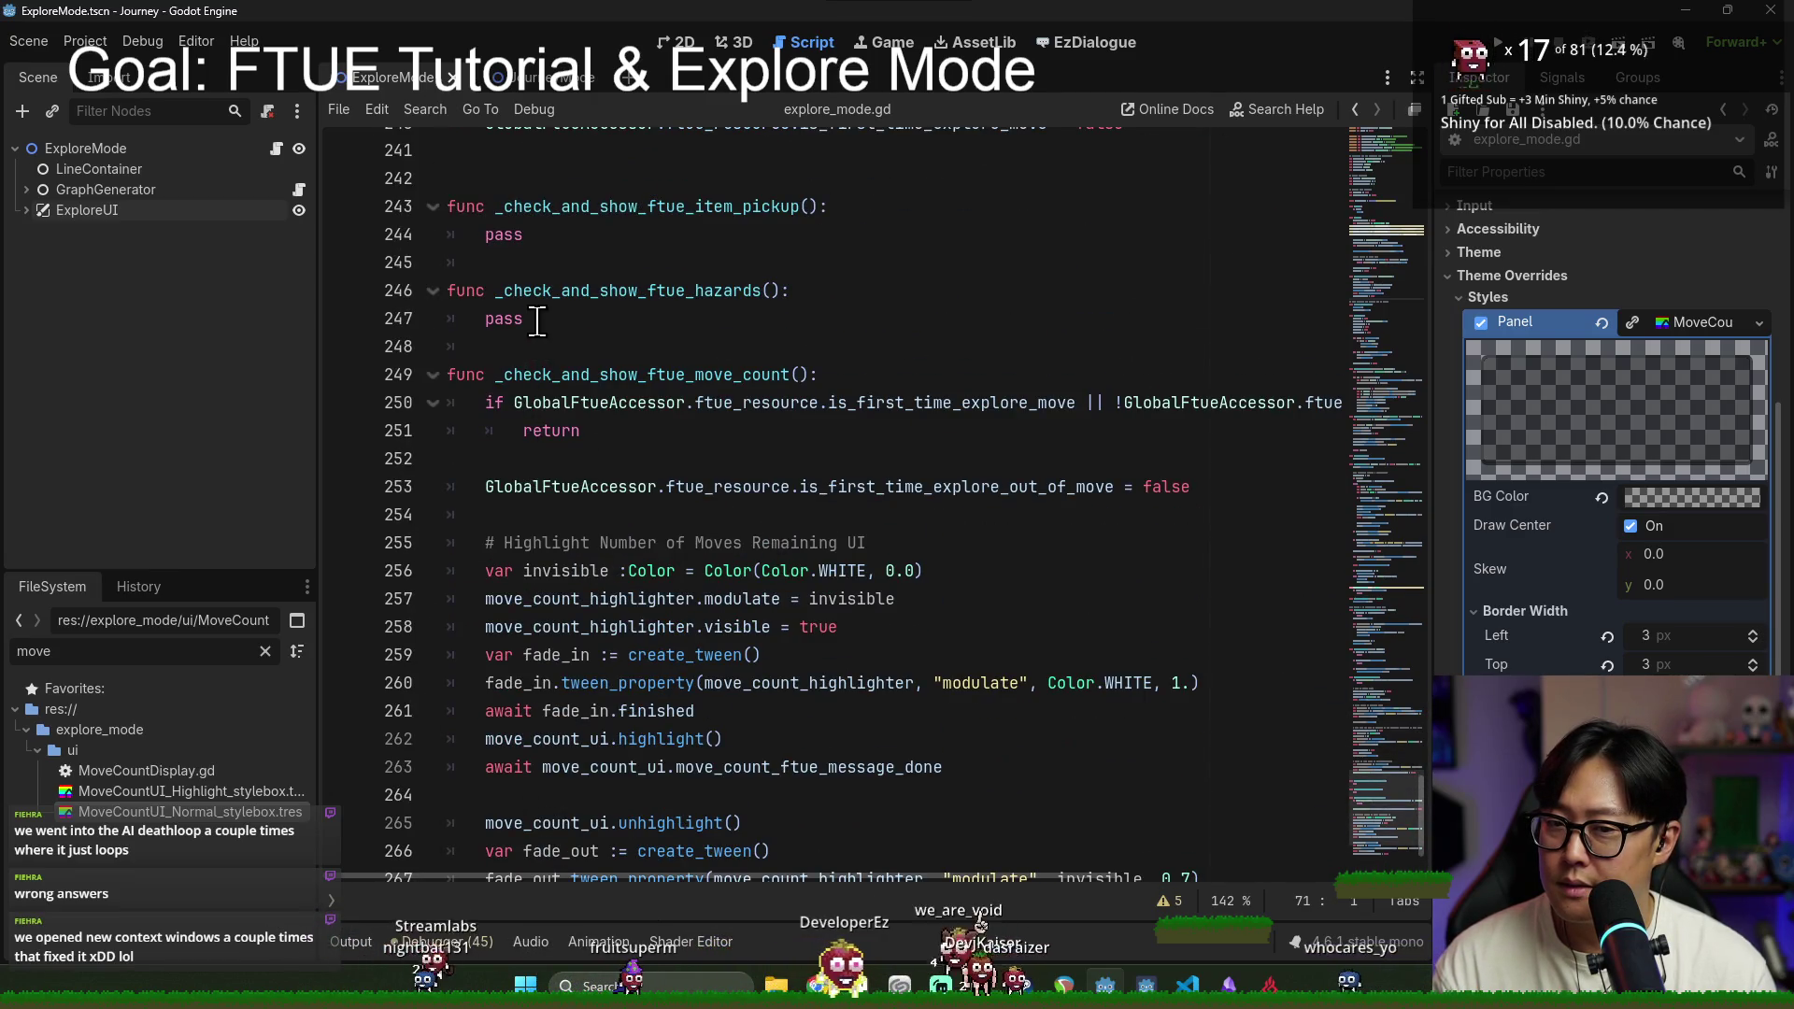
pyautogui.click(537, 321)
pyautogui.hotkey('ctrl', 's')
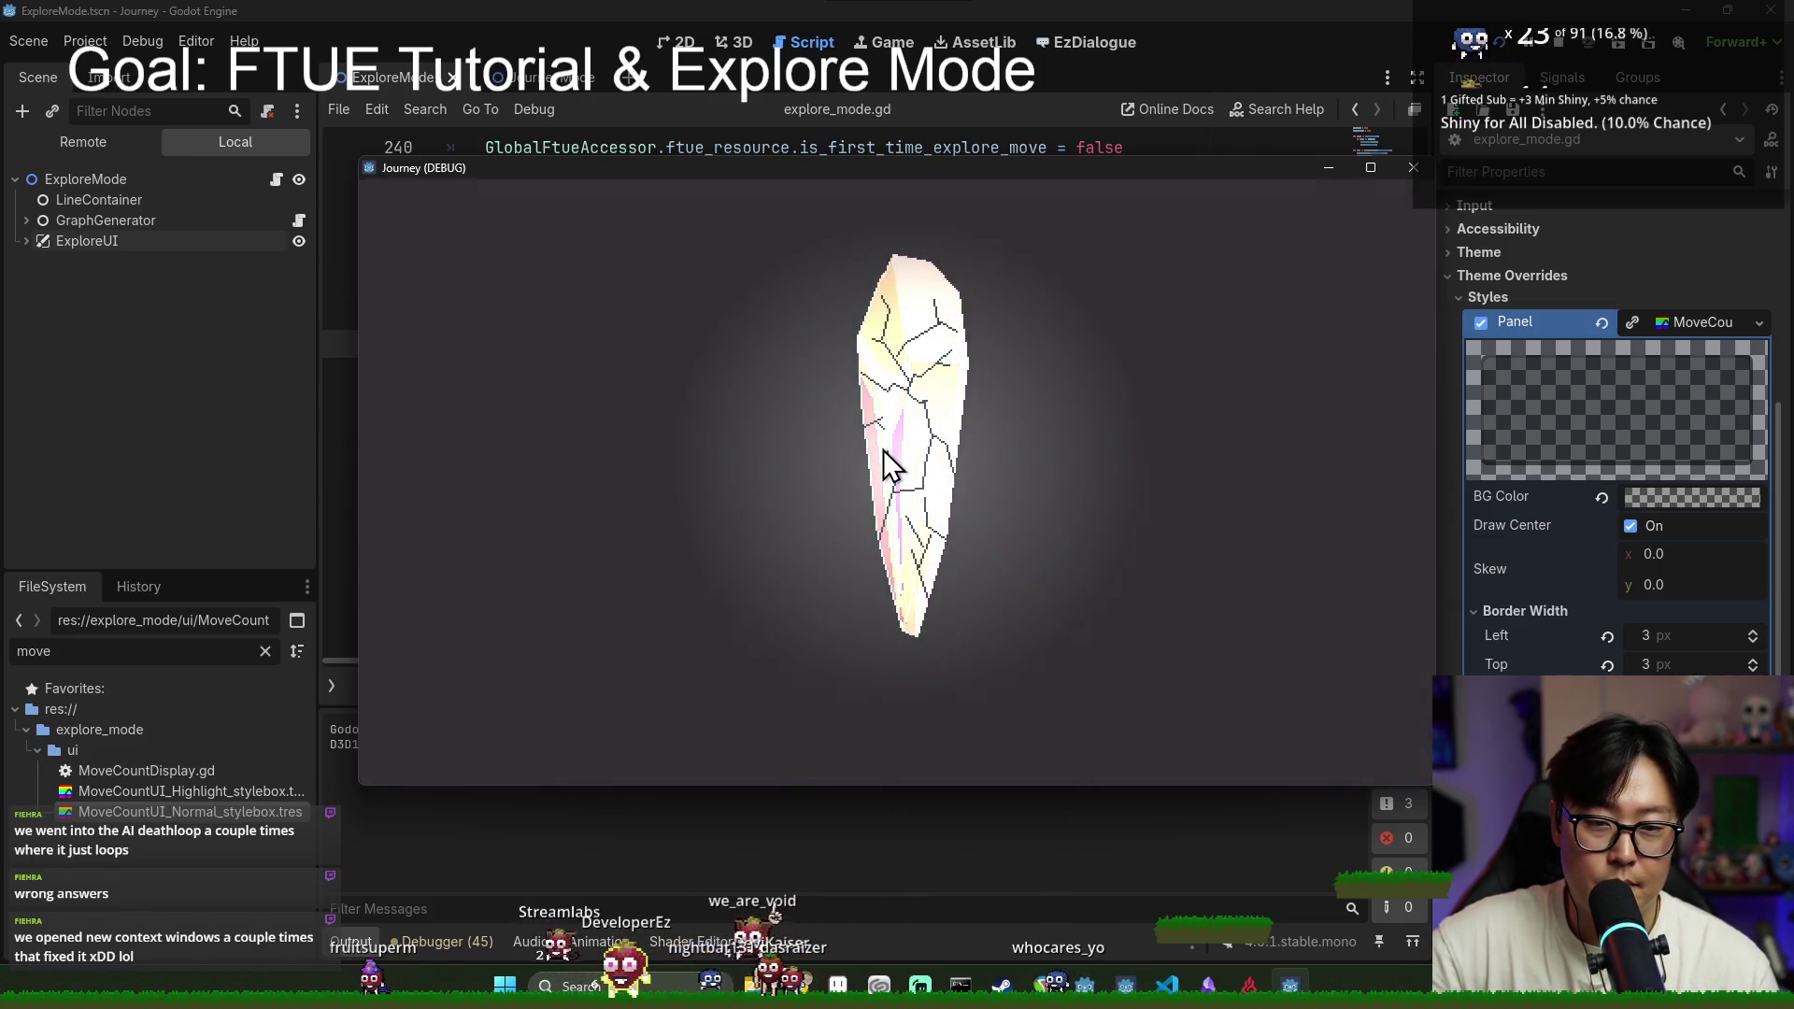
# Step: Shatter the crystal to start the game, reach explore mode, then stop with F8
pyautogui.click(888, 462)
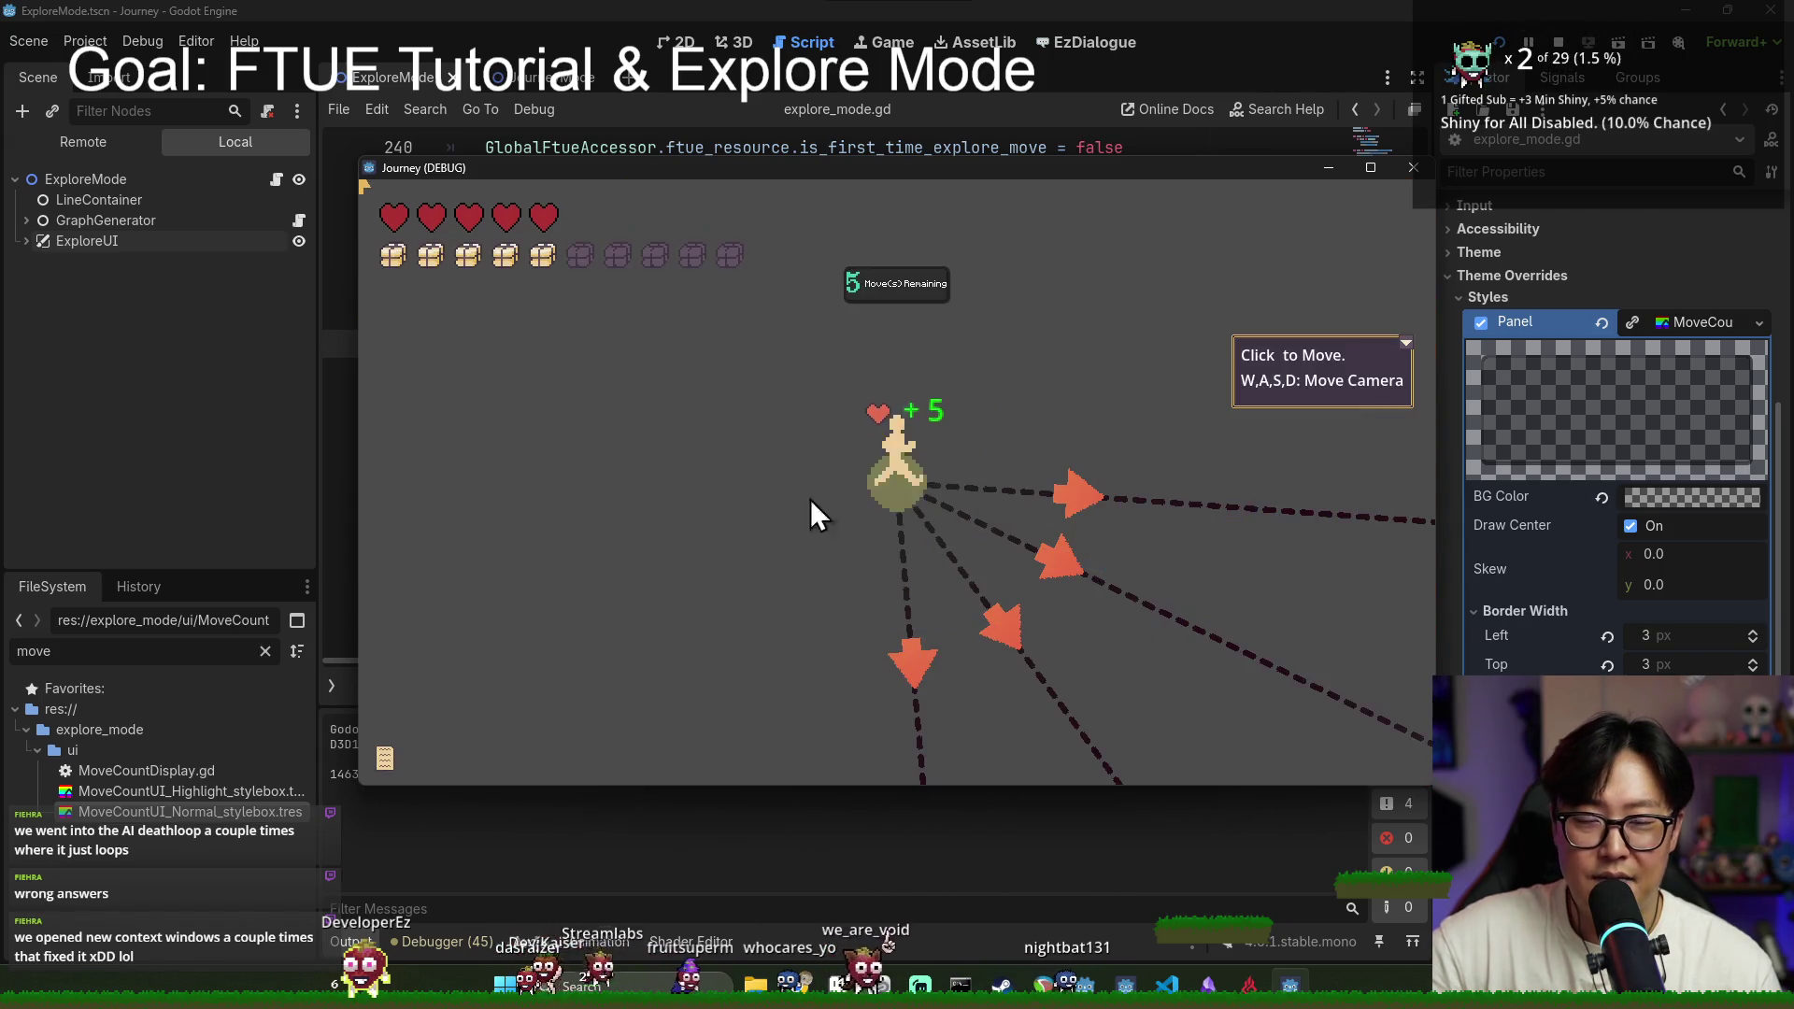
pyautogui.press('F8')
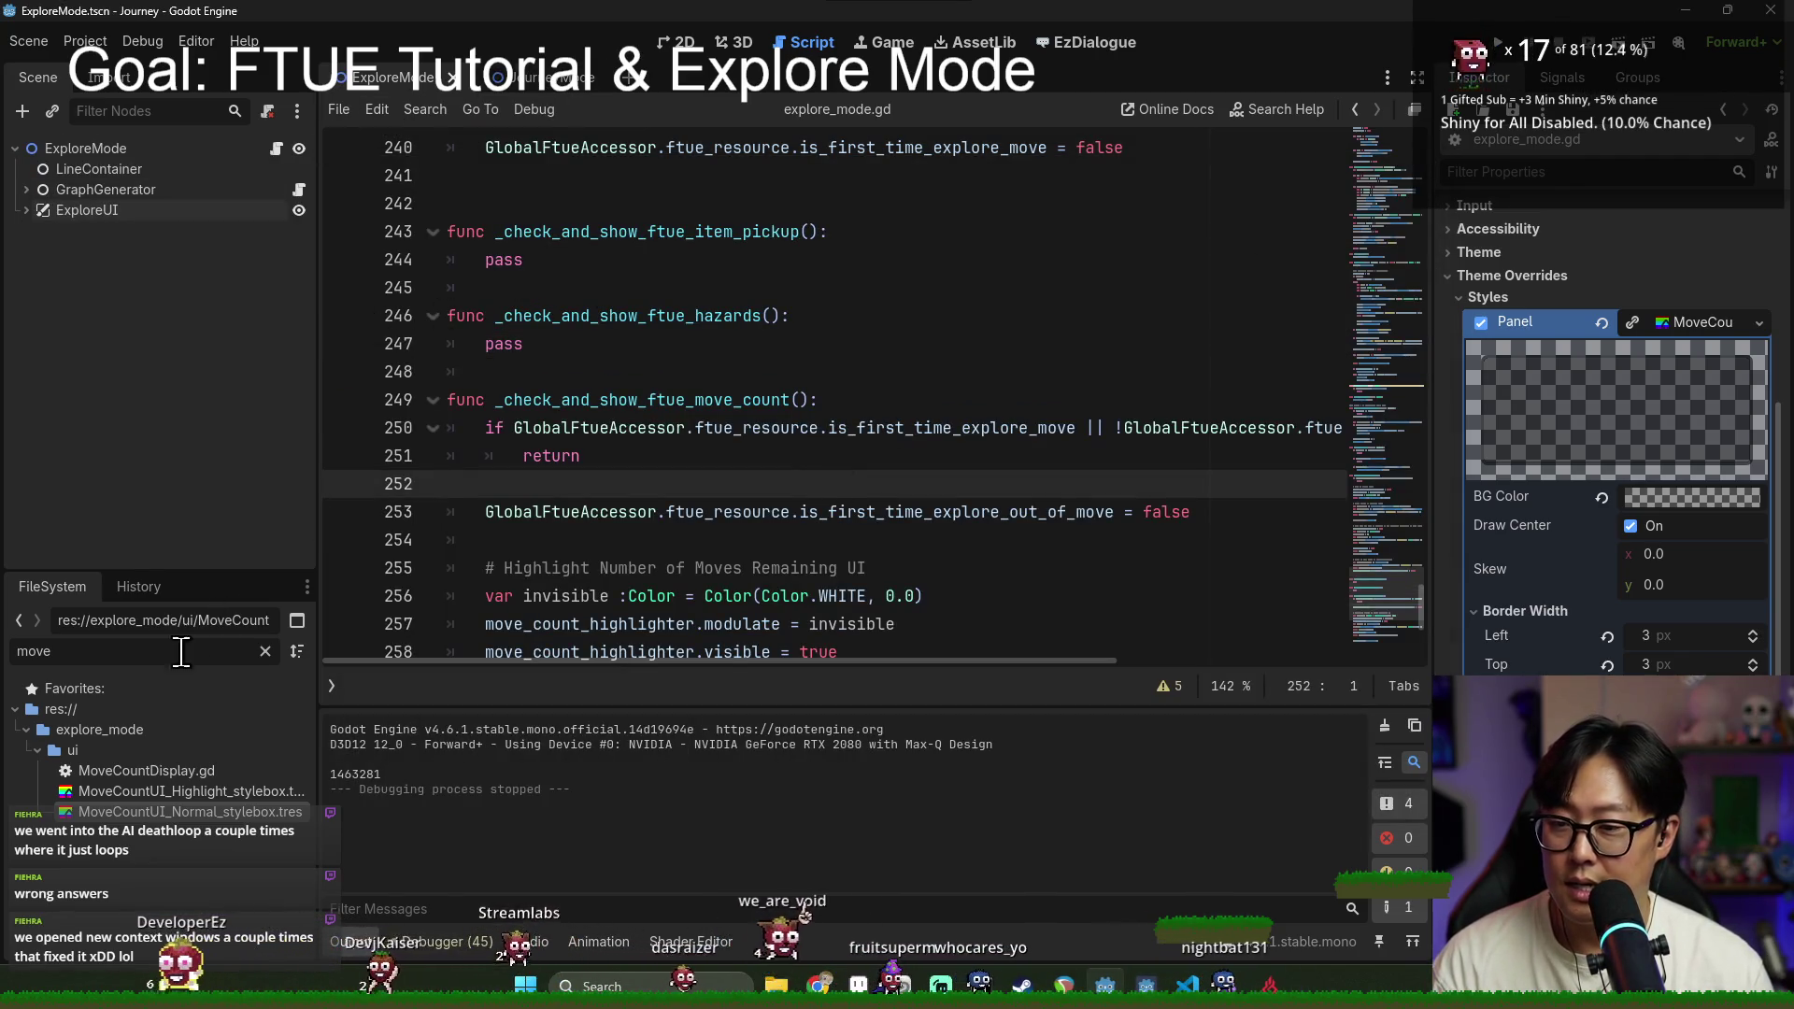
# Step: Filter the files for 'region' and open the RegionMapMode scene
pyautogui.press('BackSpace')
pyautogui.press('BackSpace')
pyautogui.press('BackSpace')
pyautogui.write('region')
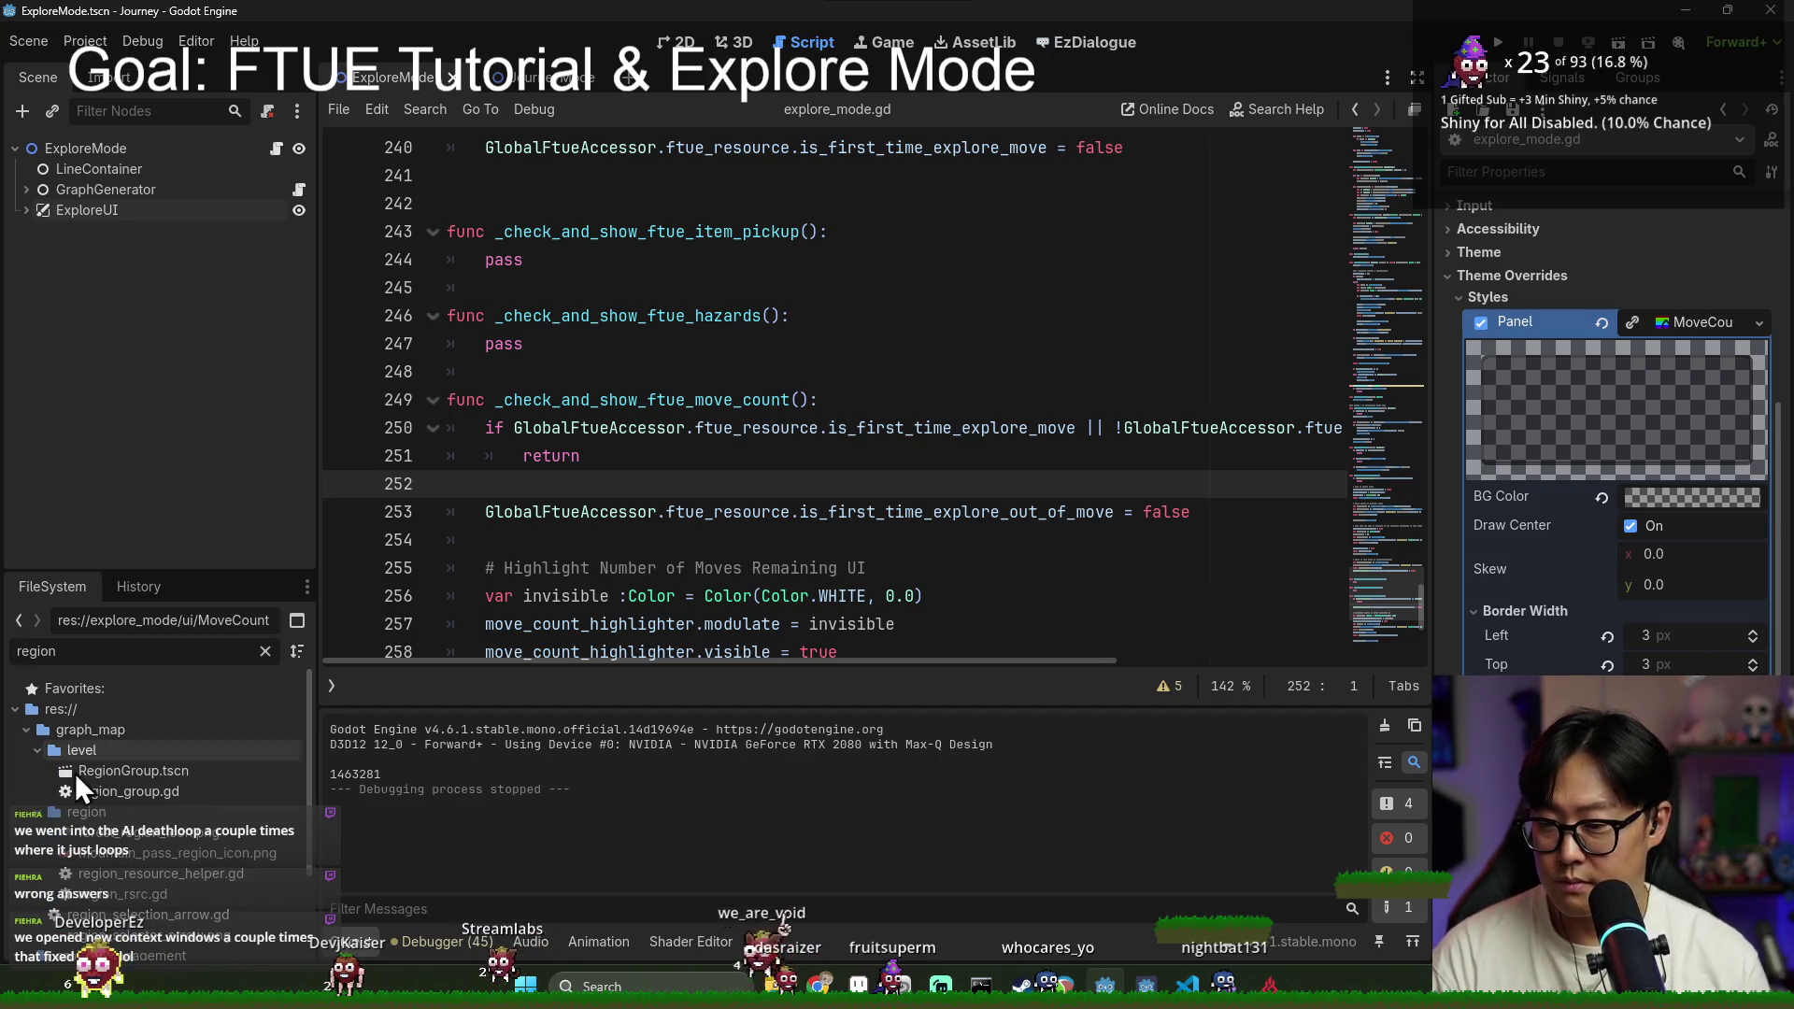
pyautogui.scroll(-3, 112, 816)
pyautogui.doubleClick(131, 921)
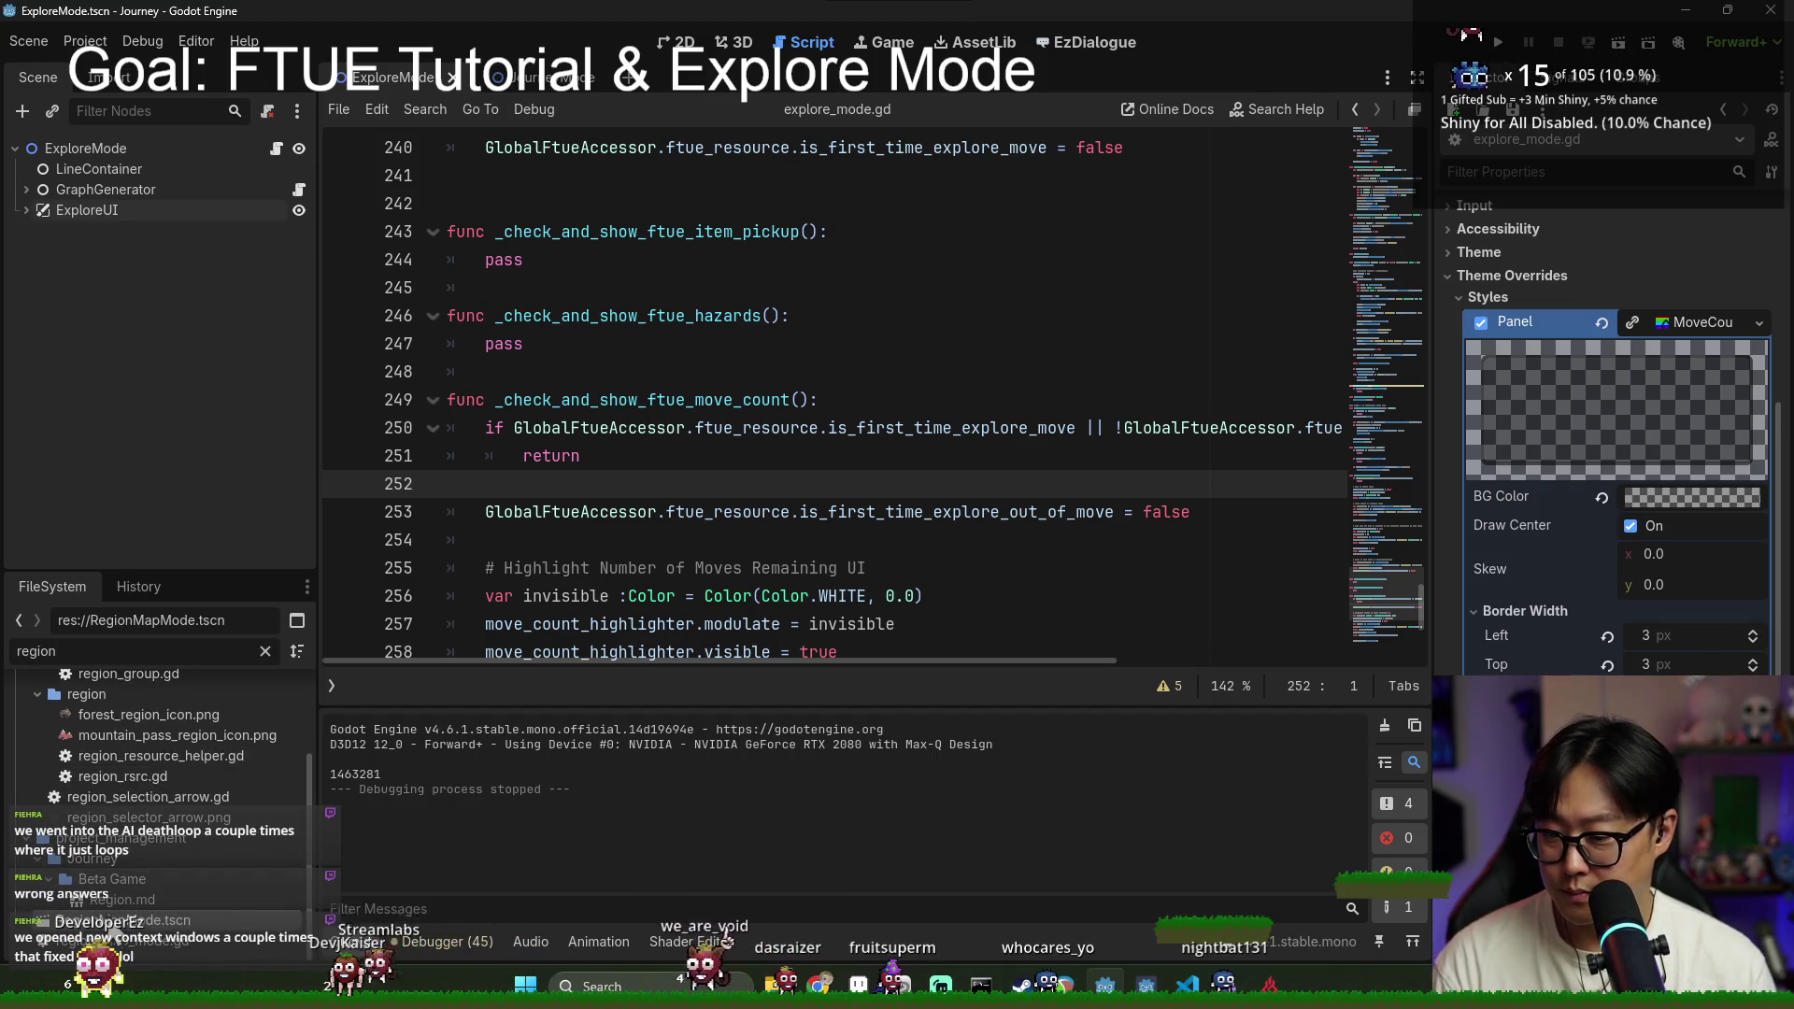
pyautogui.scroll(-5, 695, 610)
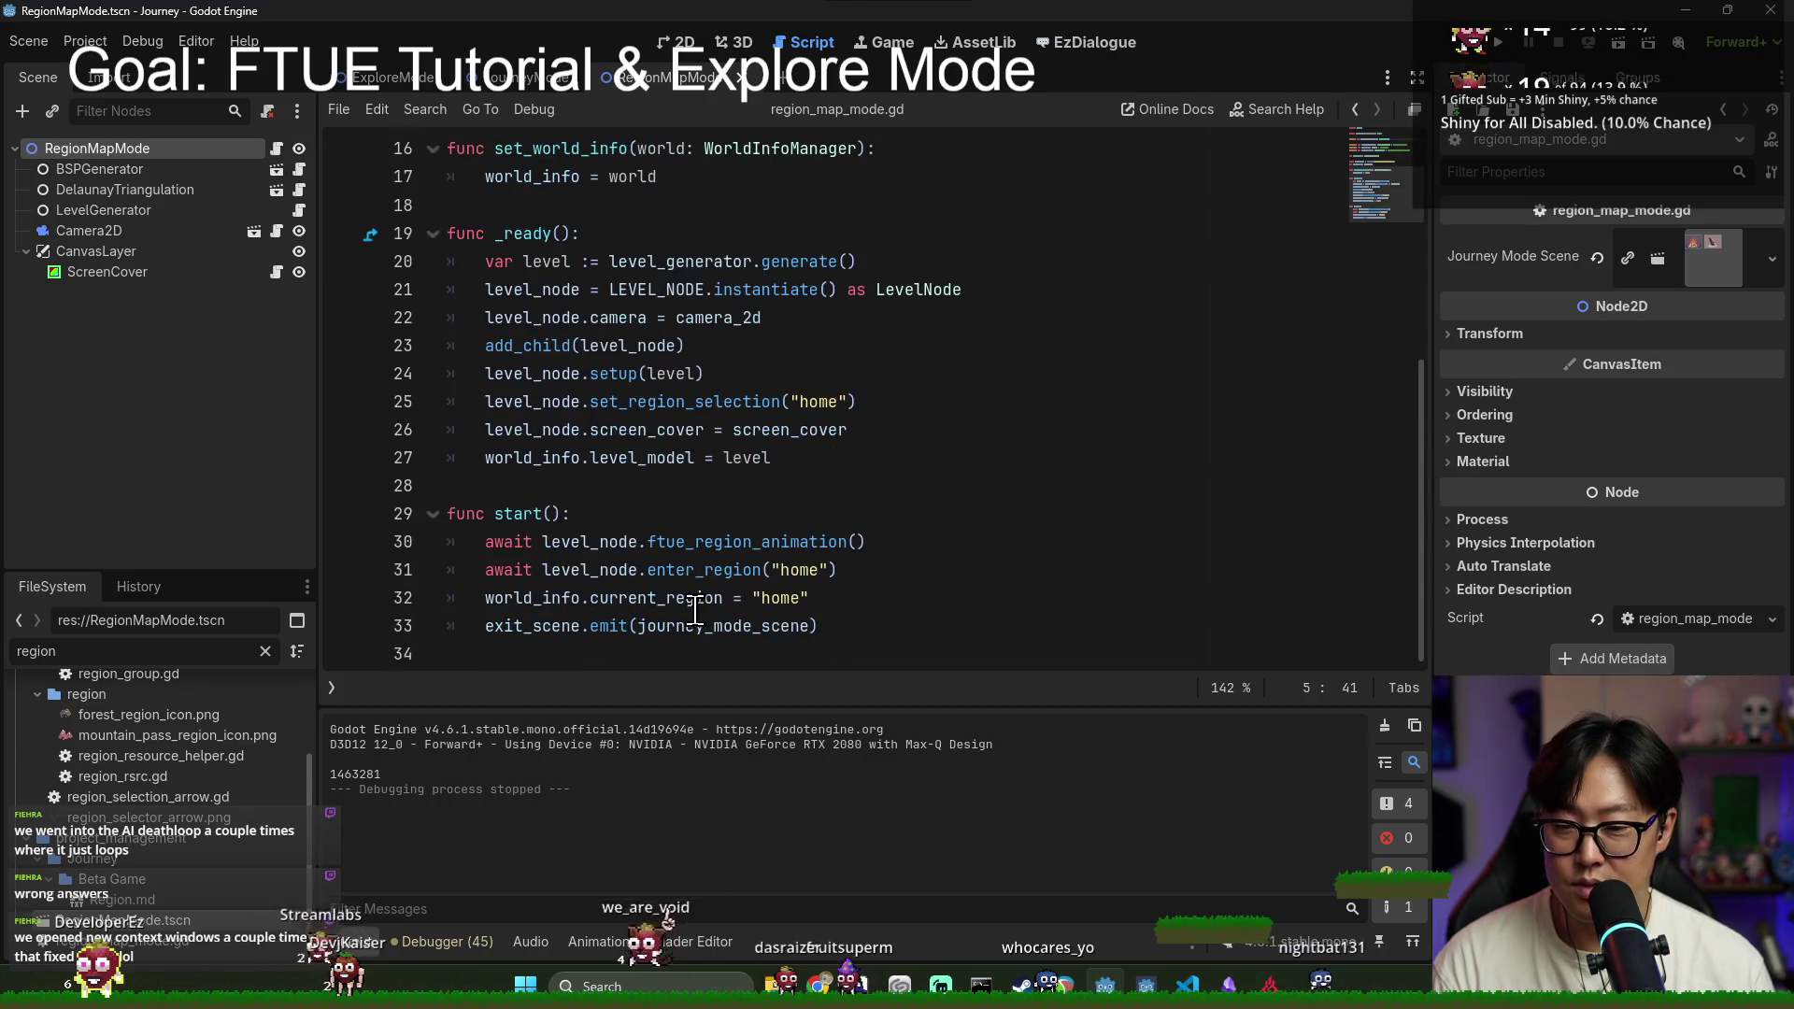
# Step: Browse region_map_mode.gd around world_info, _ready, current_region and exit_scene
pyautogui.doubleClick(569, 459)
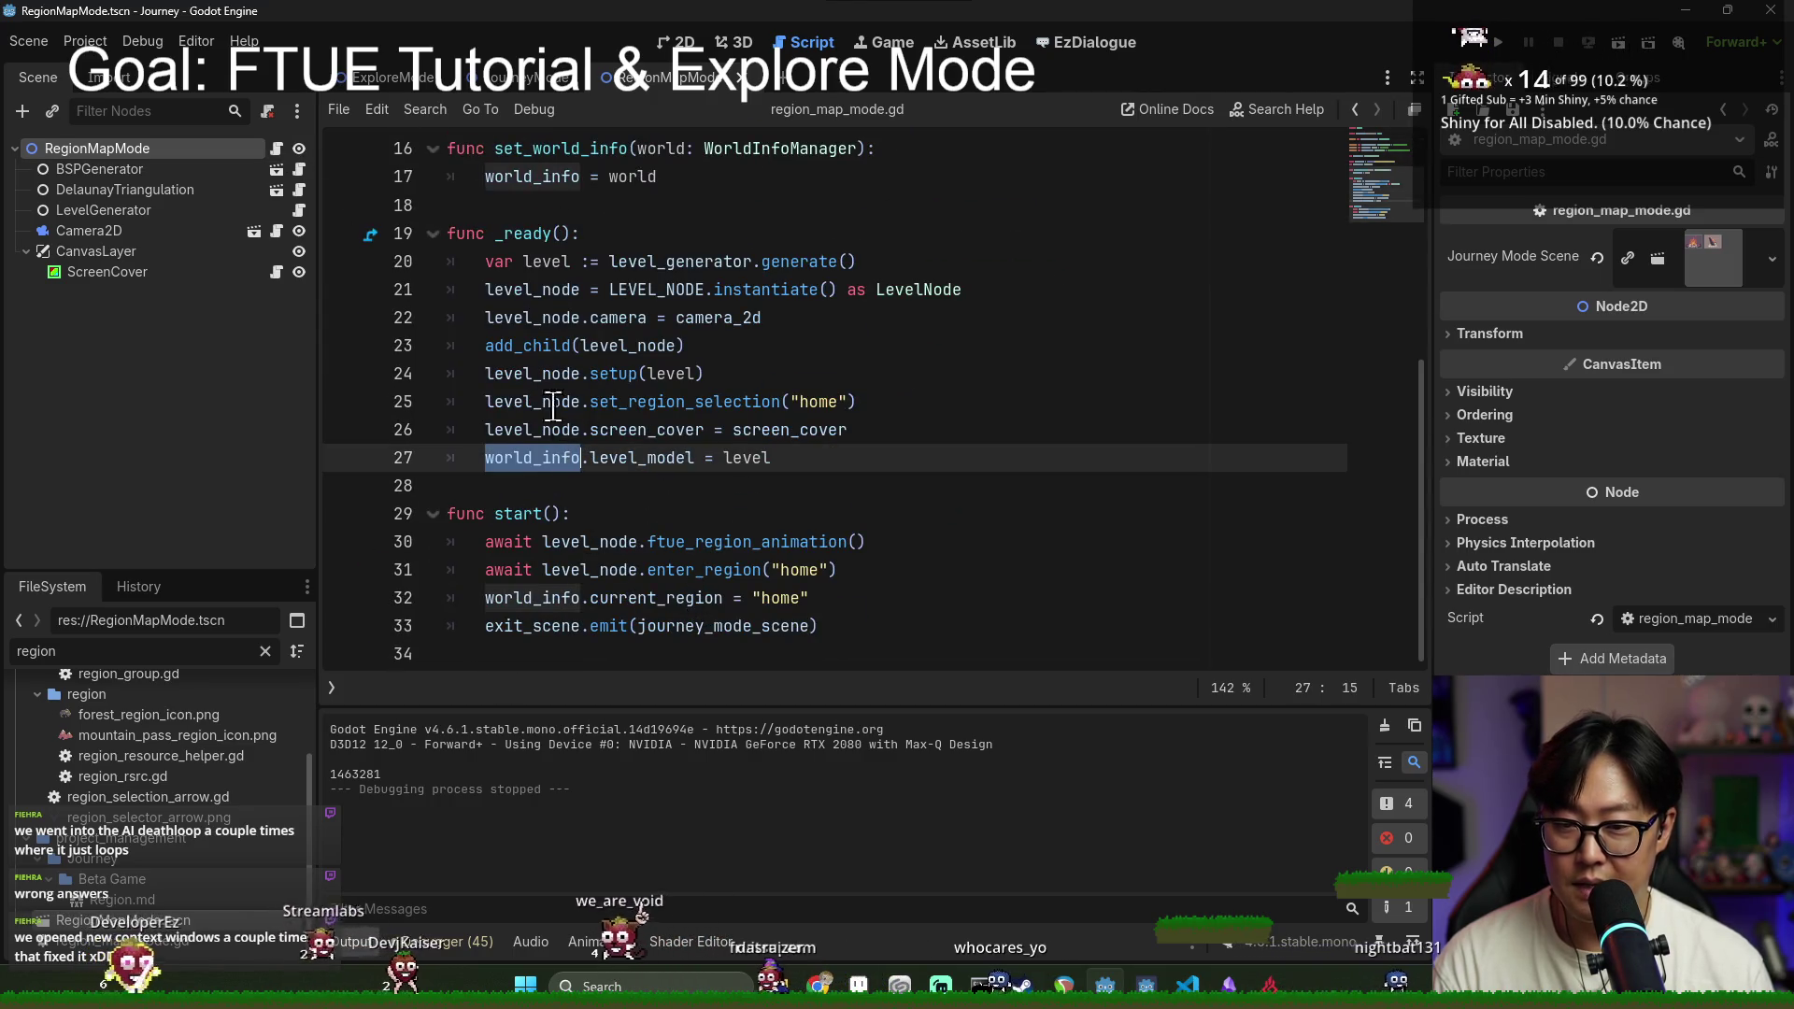
pyautogui.click(533, 234)
pyautogui.click(550, 599)
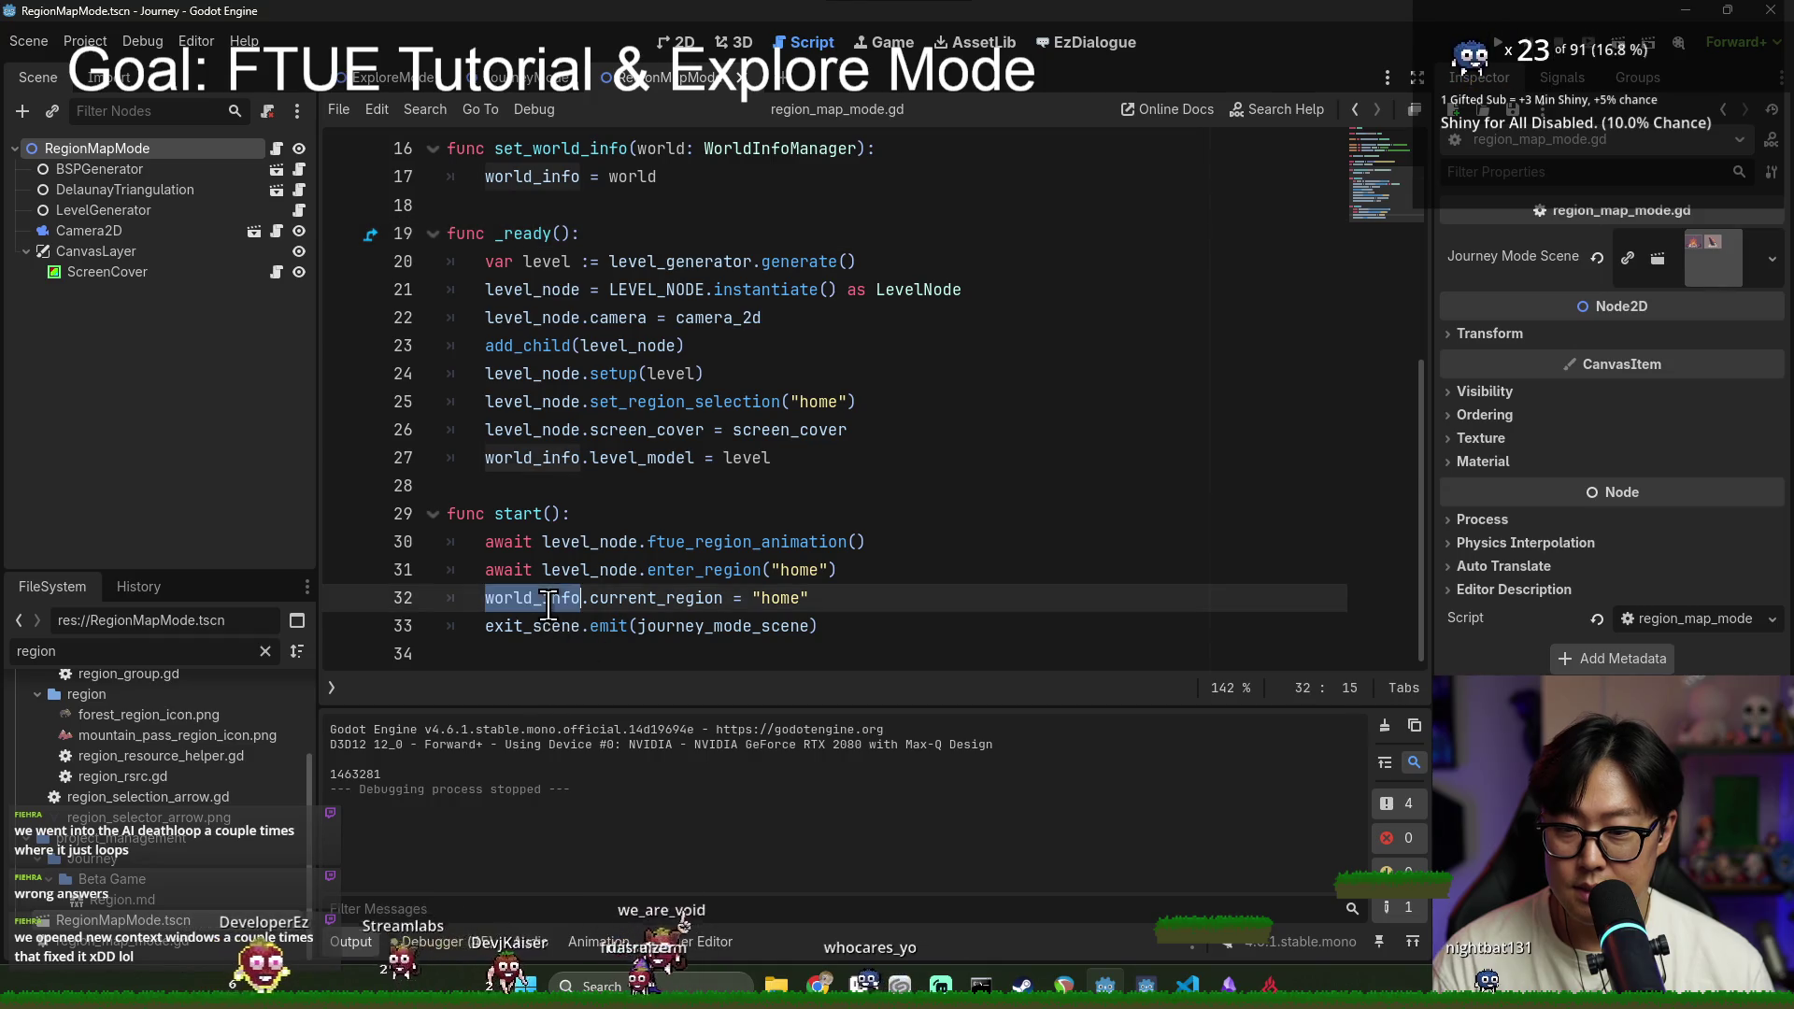
pyautogui.scroll(4, 630, 567)
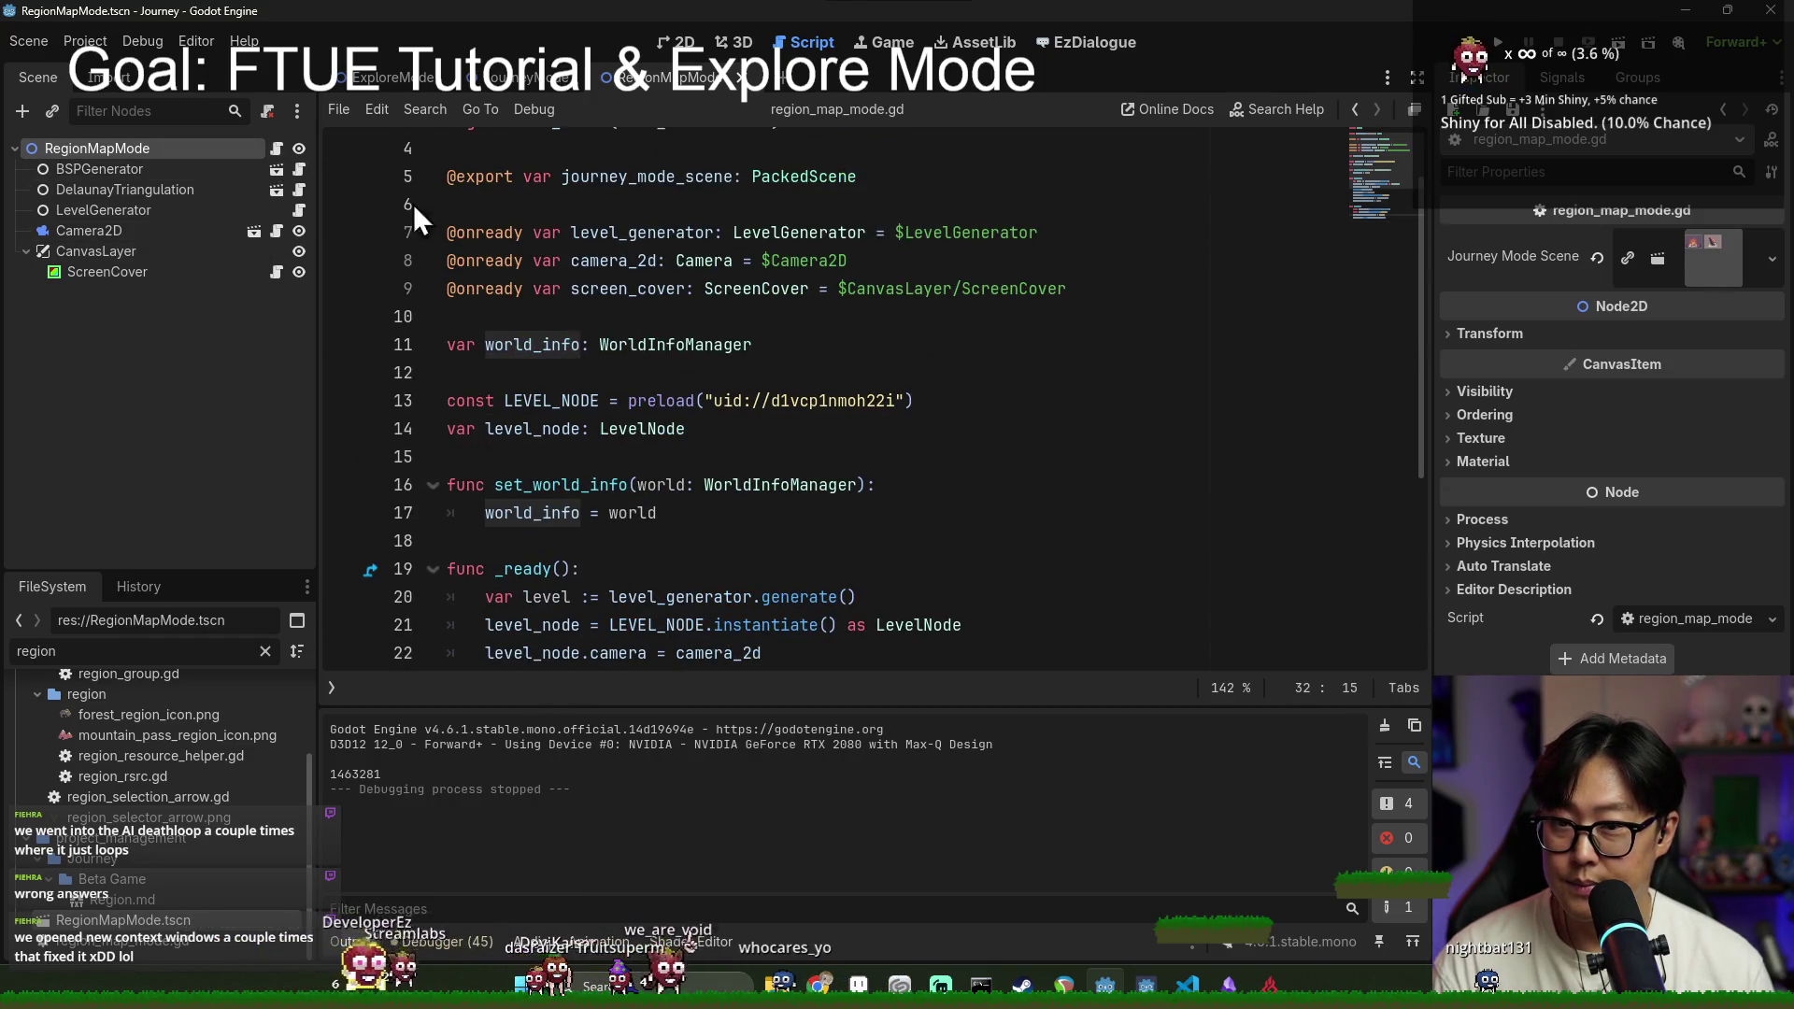
pyautogui.scroll(1, 617, 327)
pyautogui.doubleClick(565, 203)
pyautogui.scroll(-5, 694, 352)
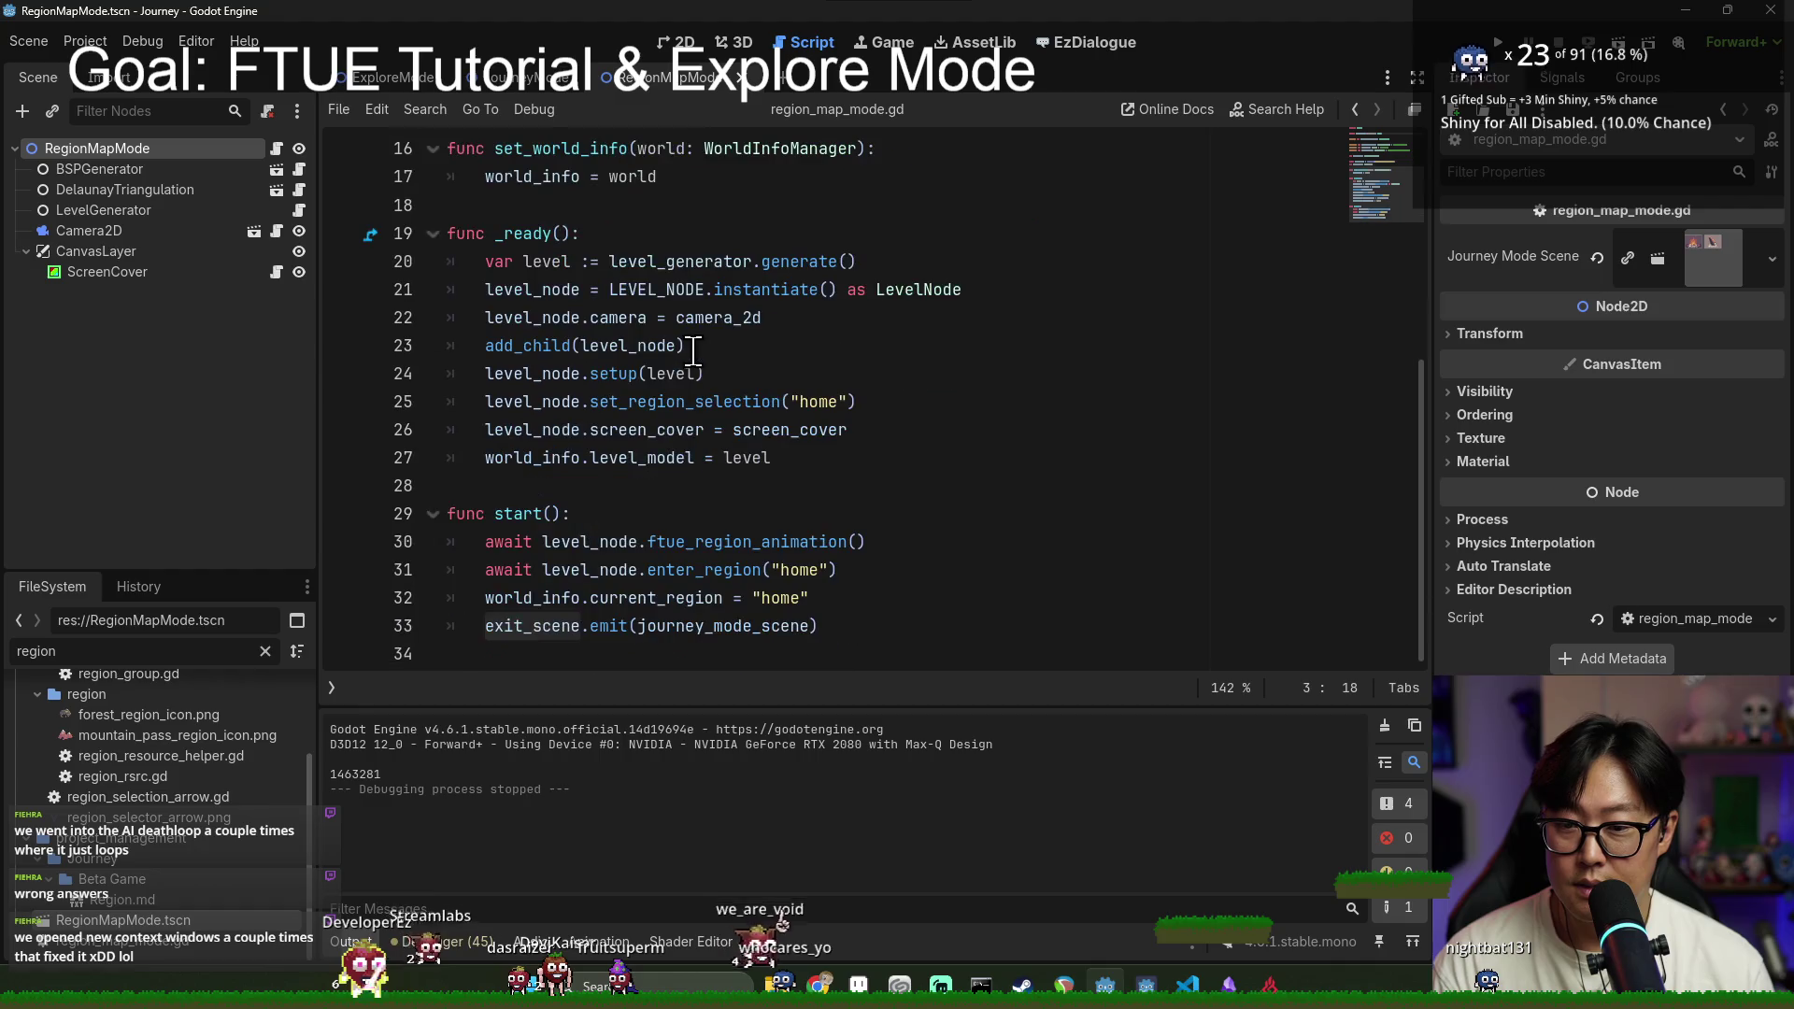
pyautogui.click(598, 622)
# Step: Delete the enter_region call line, undo it, and jump to enter_region's definition
pyautogui.tripleClick(636, 573)
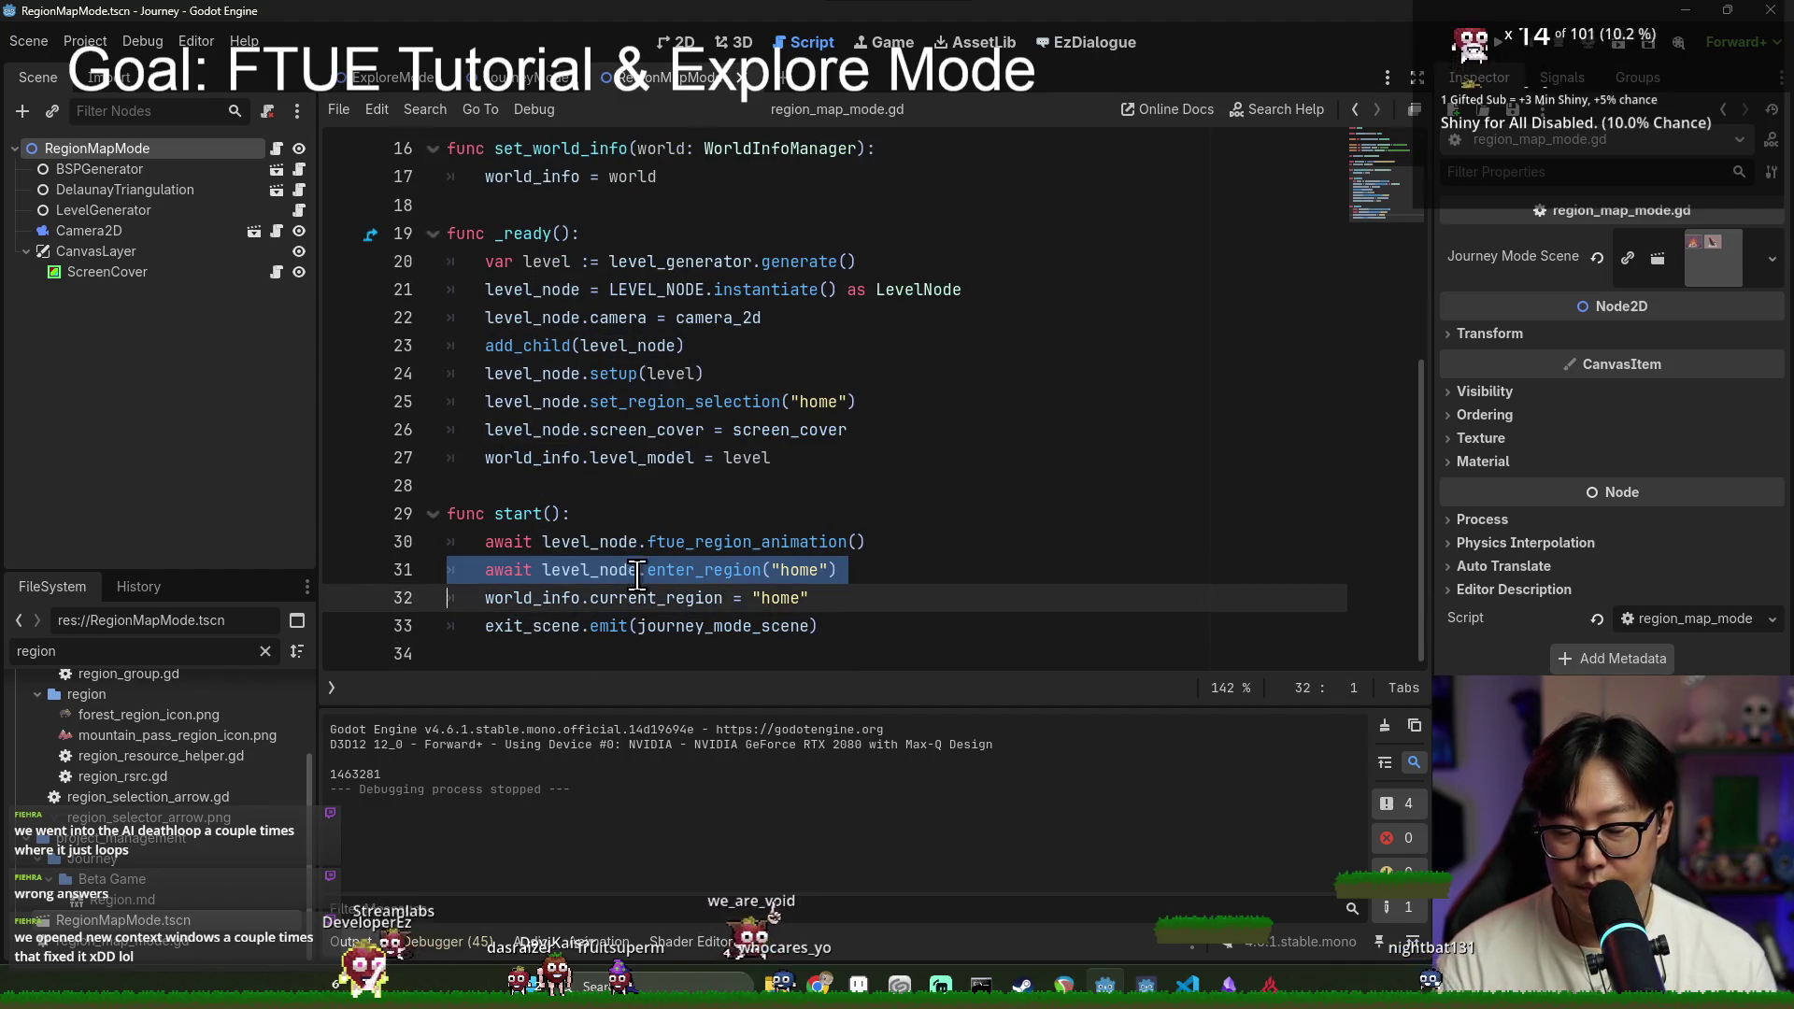
pyautogui.doubleClick(725, 540)
pyautogui.click(703, 571)
pyautogui.tripleClick(509, 570)
pyautogui.press('BackSpace')
pyautogui.click(748, 598)
pyautogui.hotkey('ctrl', 'z')
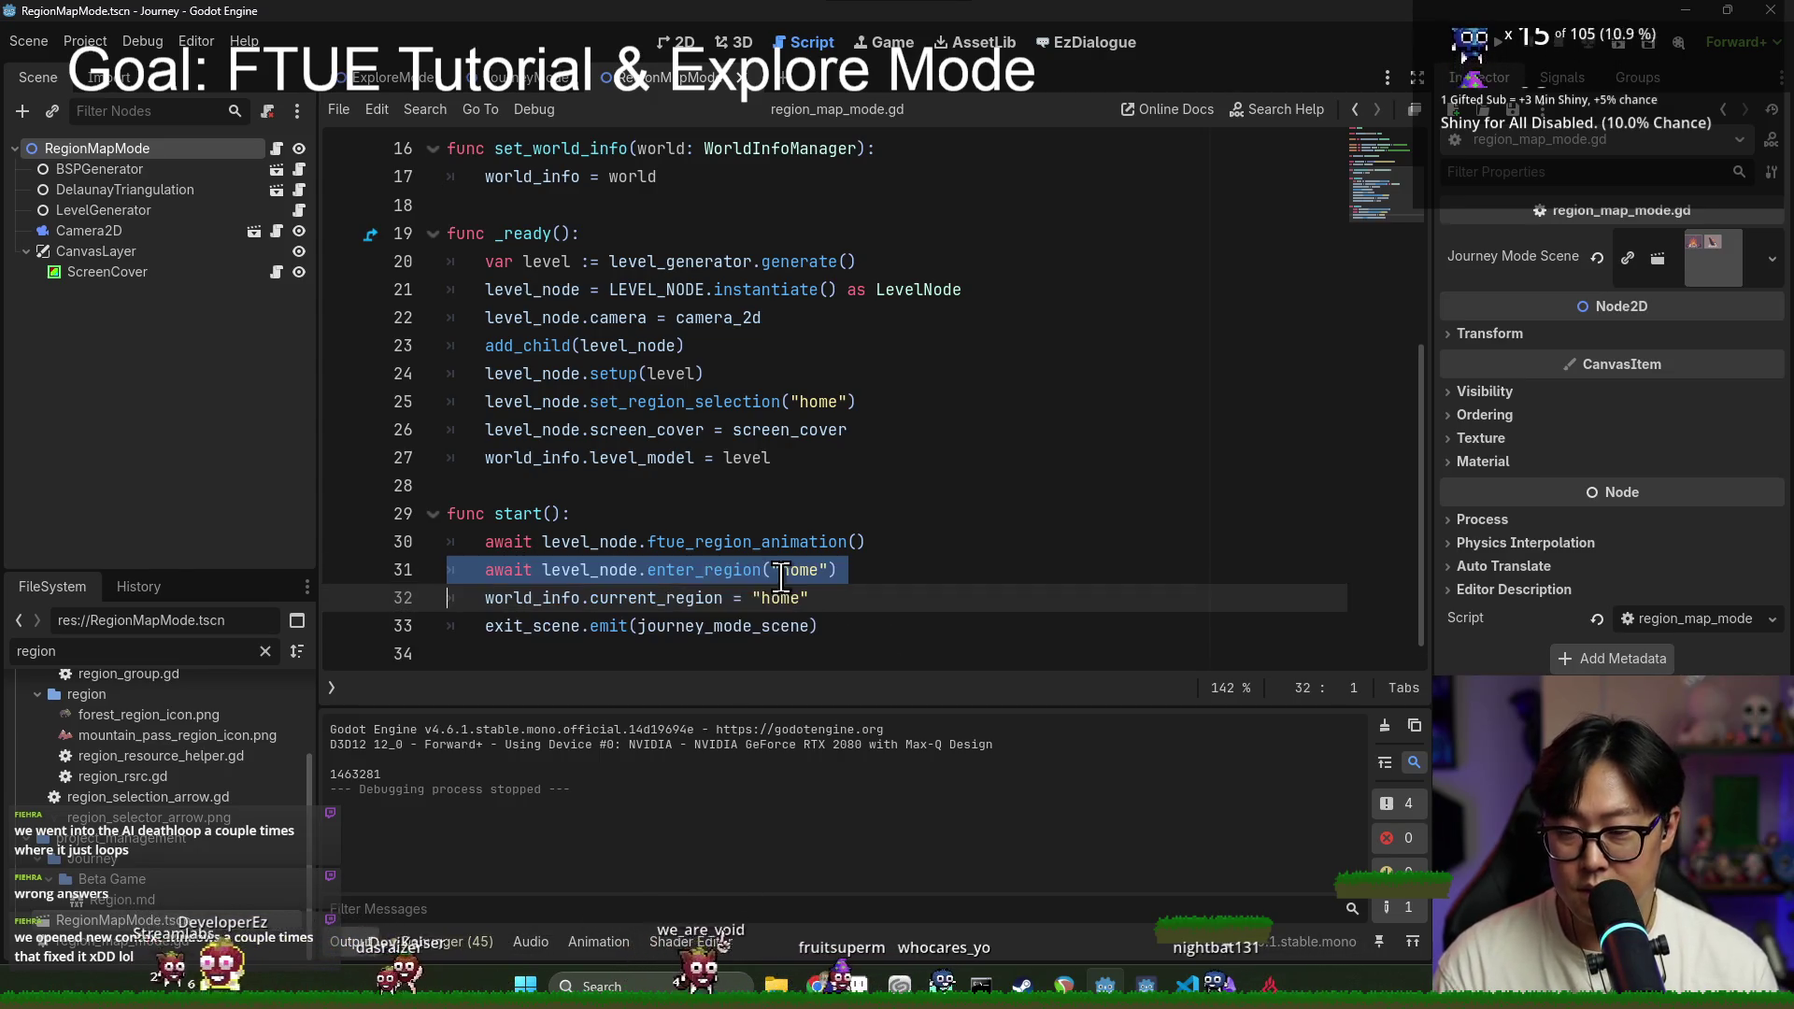
pyautogui.keyDown('ctrl'); pyautogui.click(678, 572); pyautogui.keyUp('ctrl')
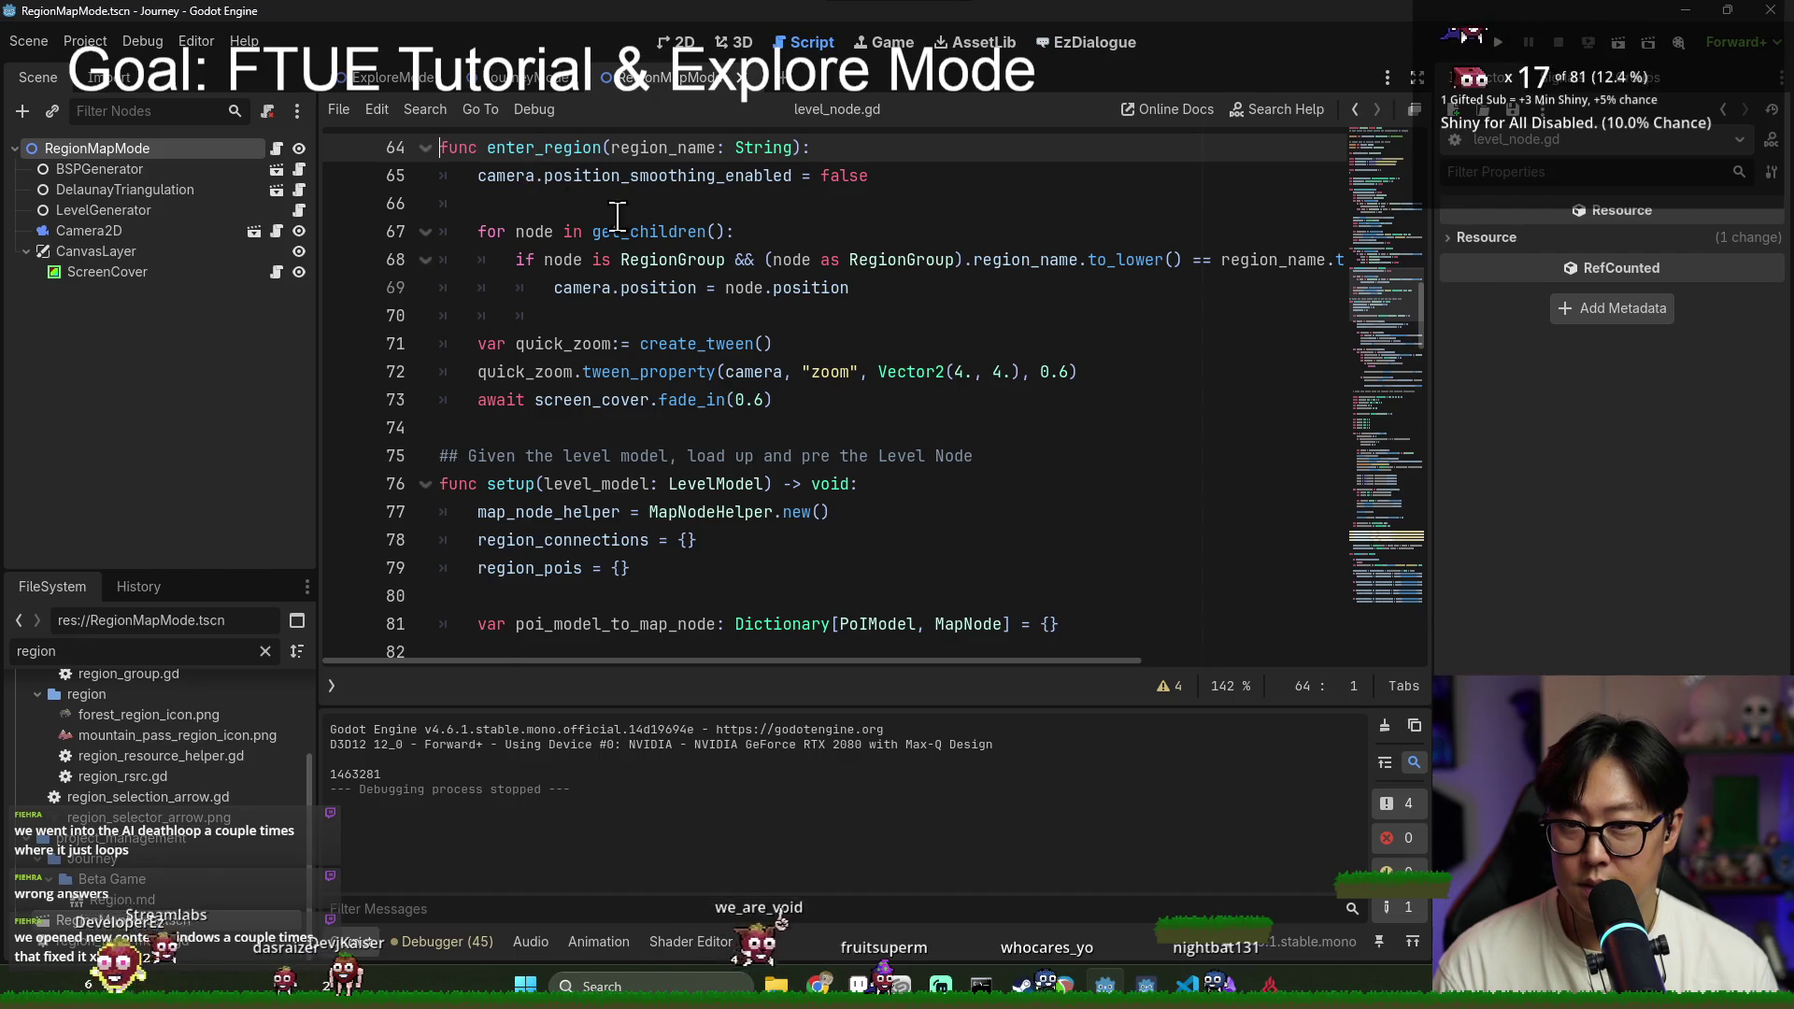
# Step: Comment out the quick_zoom tween lines 71–72 in enter_region and save
pyautogui.scroll(1, 620, 213)
pyautogui.doubleClick(553, 260)
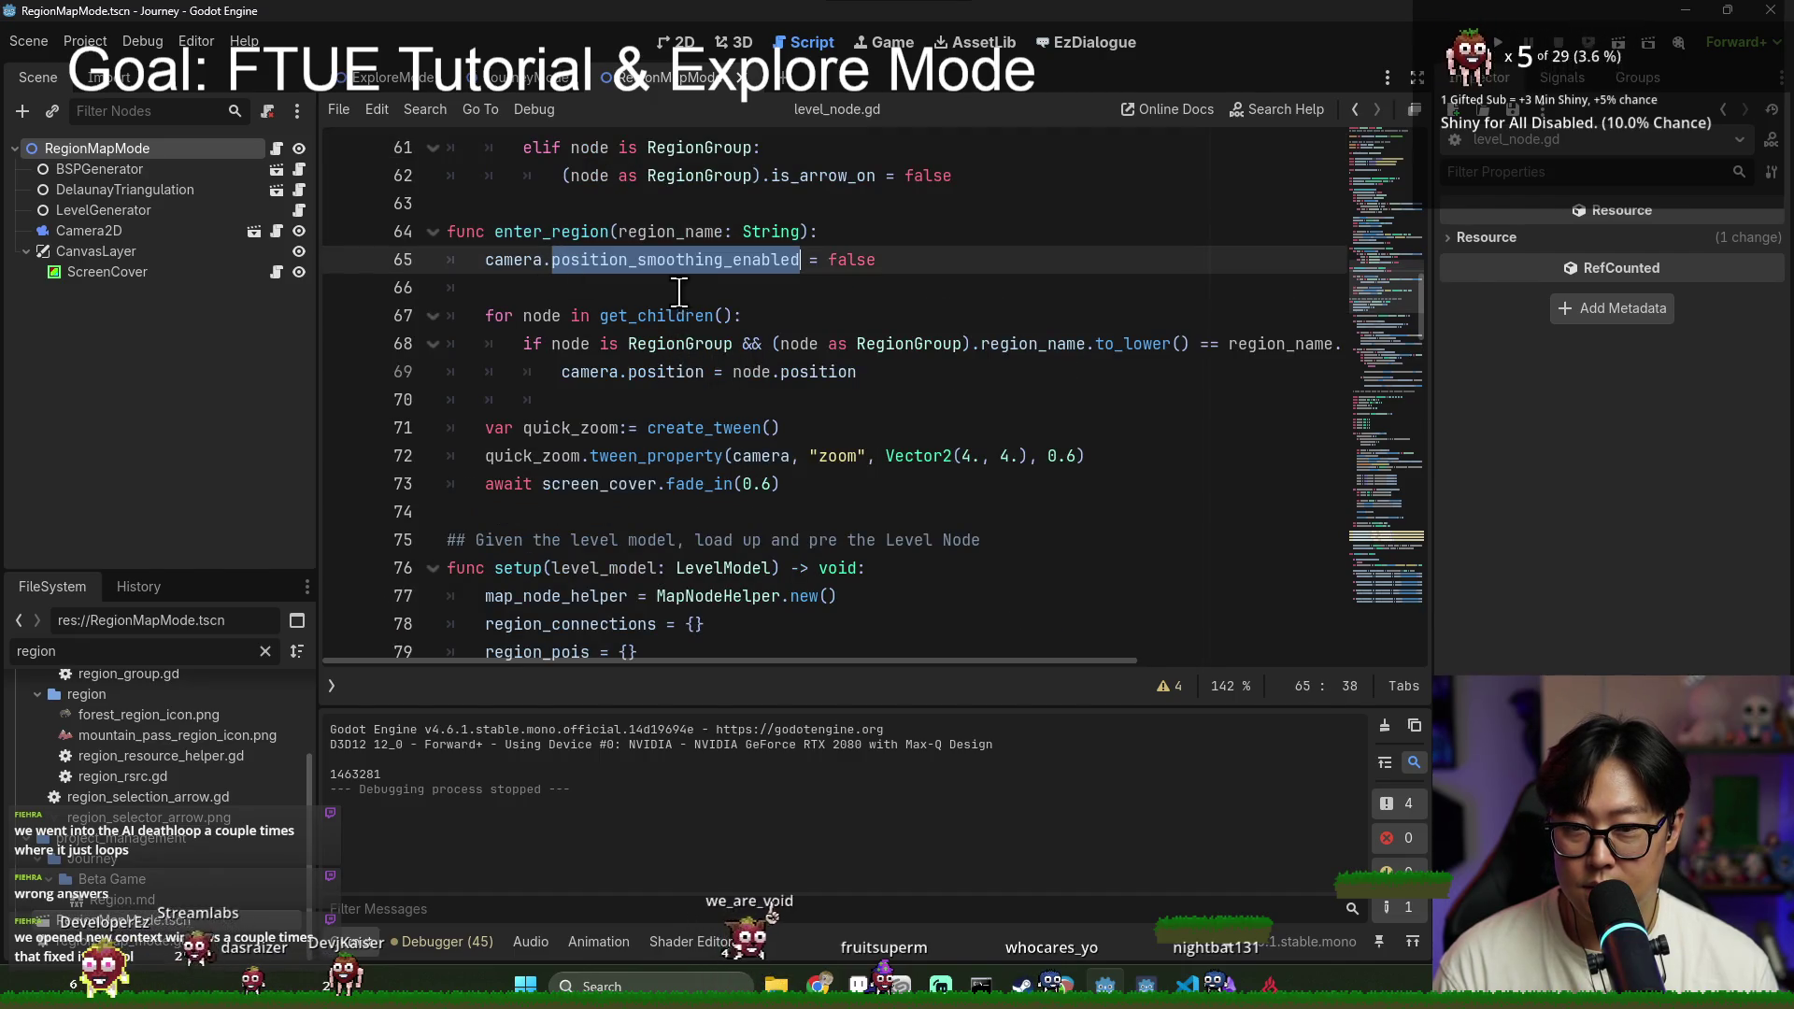
pyautogui.tripleClick(652, 318)
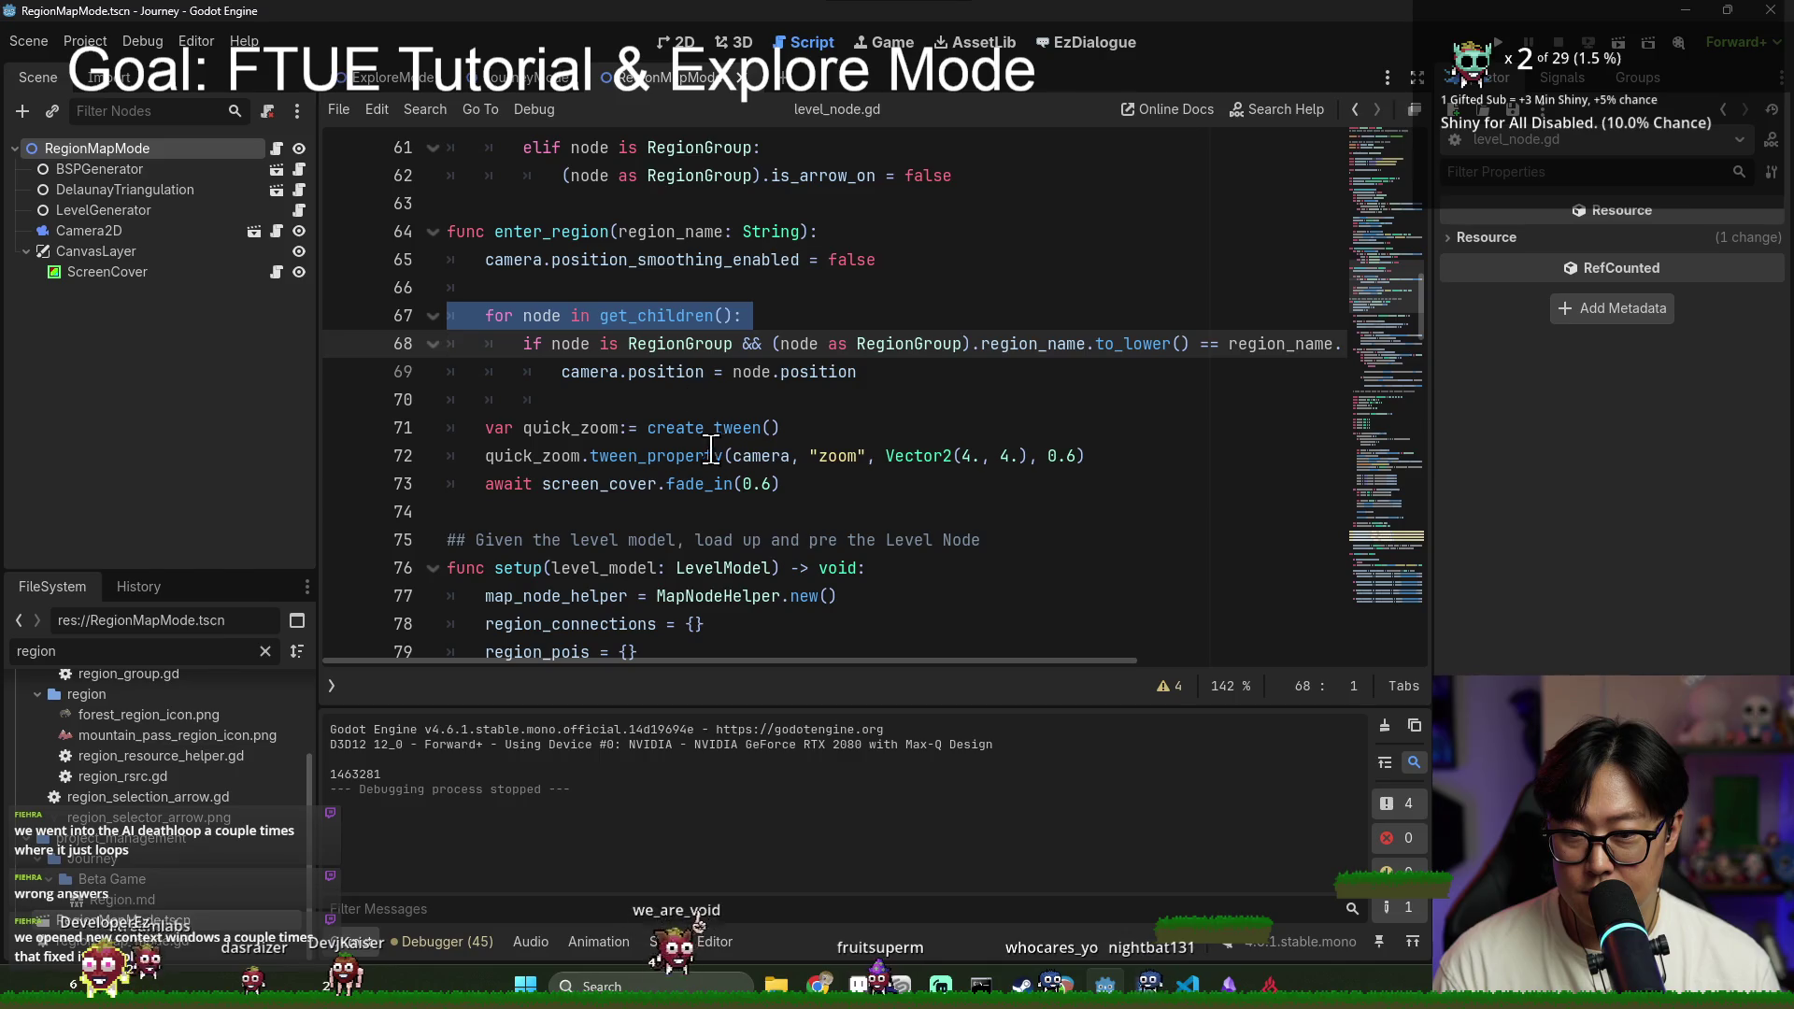
pyautogui.click(479, 429)
pyautogui.keyDown('shift'); pyautogui.click(581, 456); pyautogui.keyUp('shift')
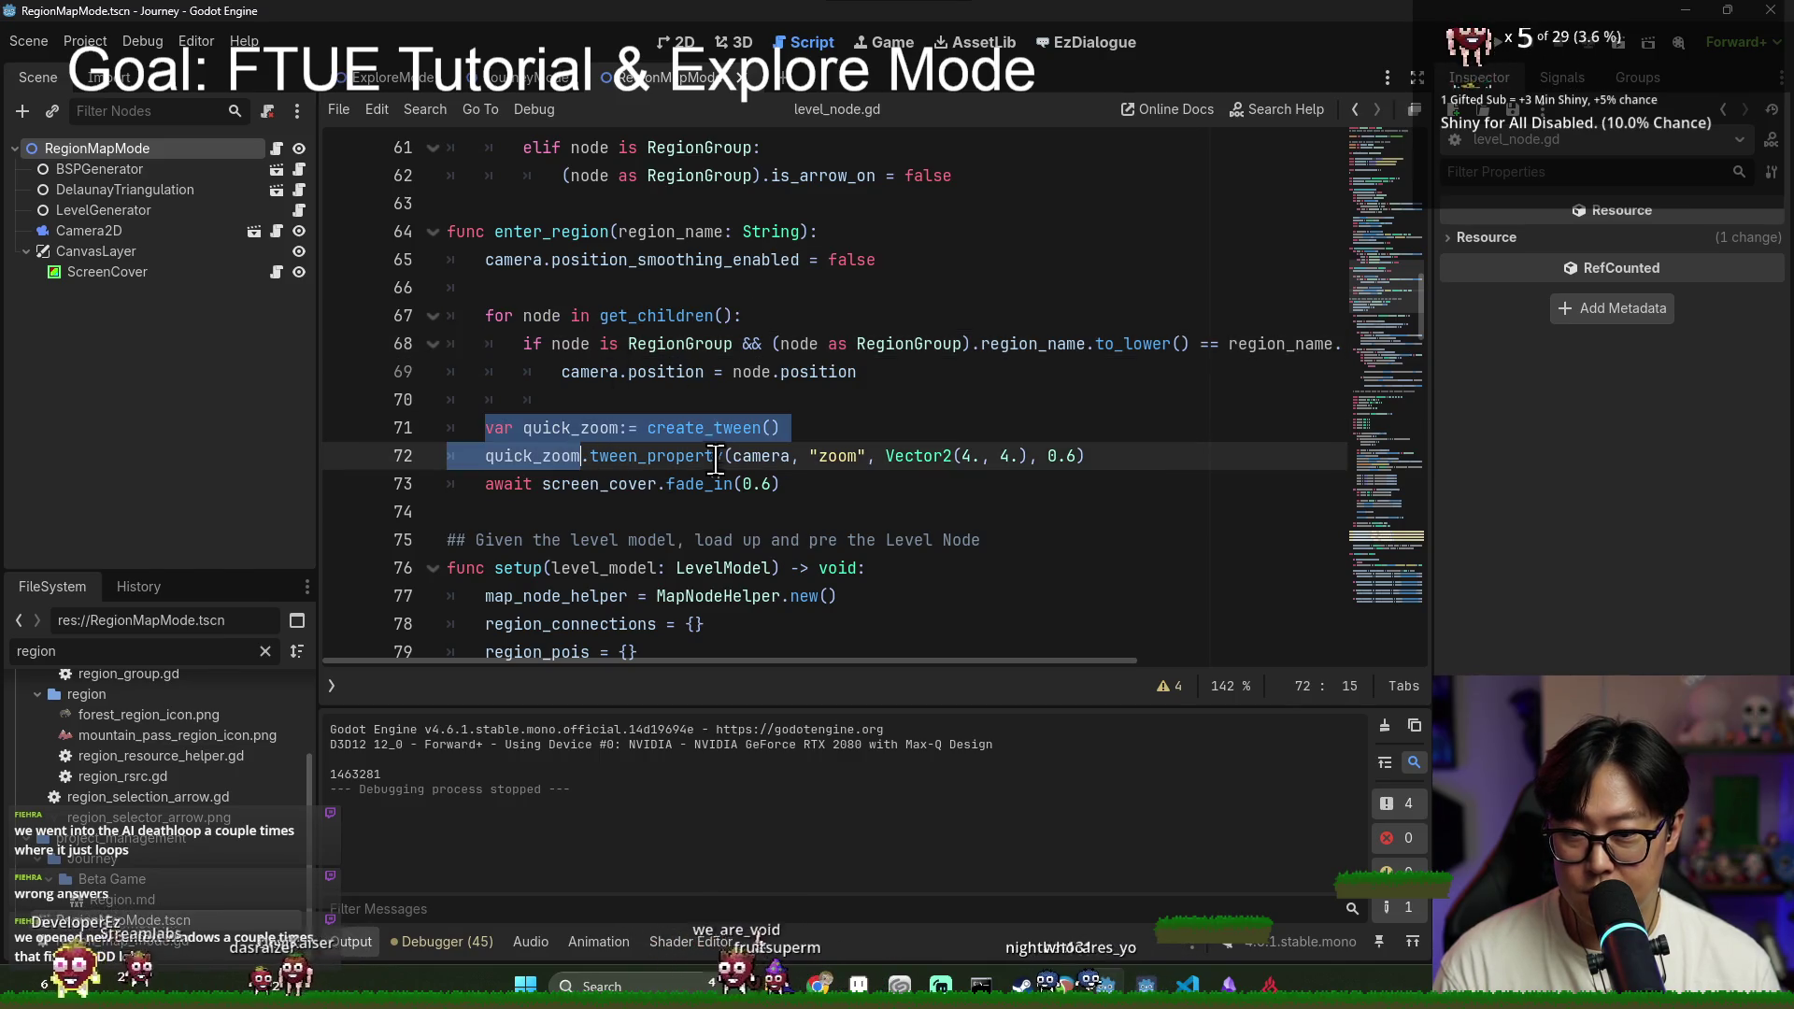
pyautogui.hotkey('ctrl', 's')
pyautogui.hotkey('ctrl', 'k')
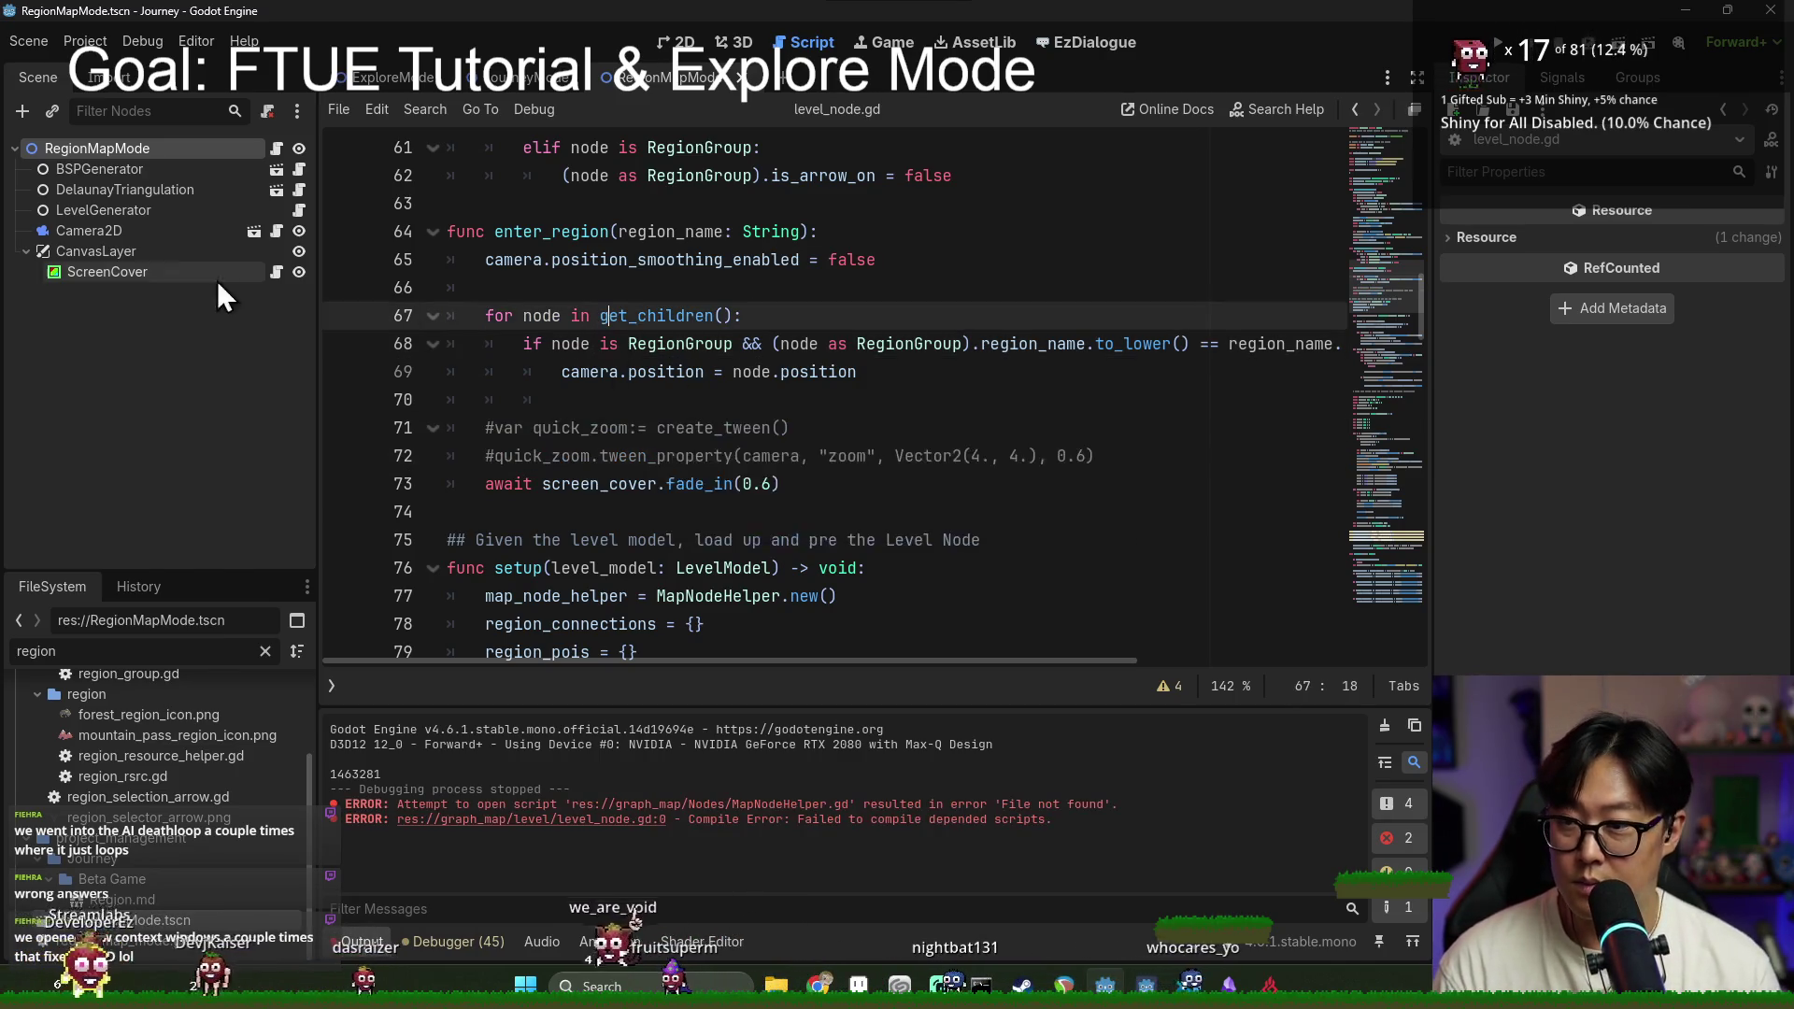
# Step: Set the ScreenCover node's colour to black
pyautogui.click(162, 279)
pyautogui.click(1688, 241)
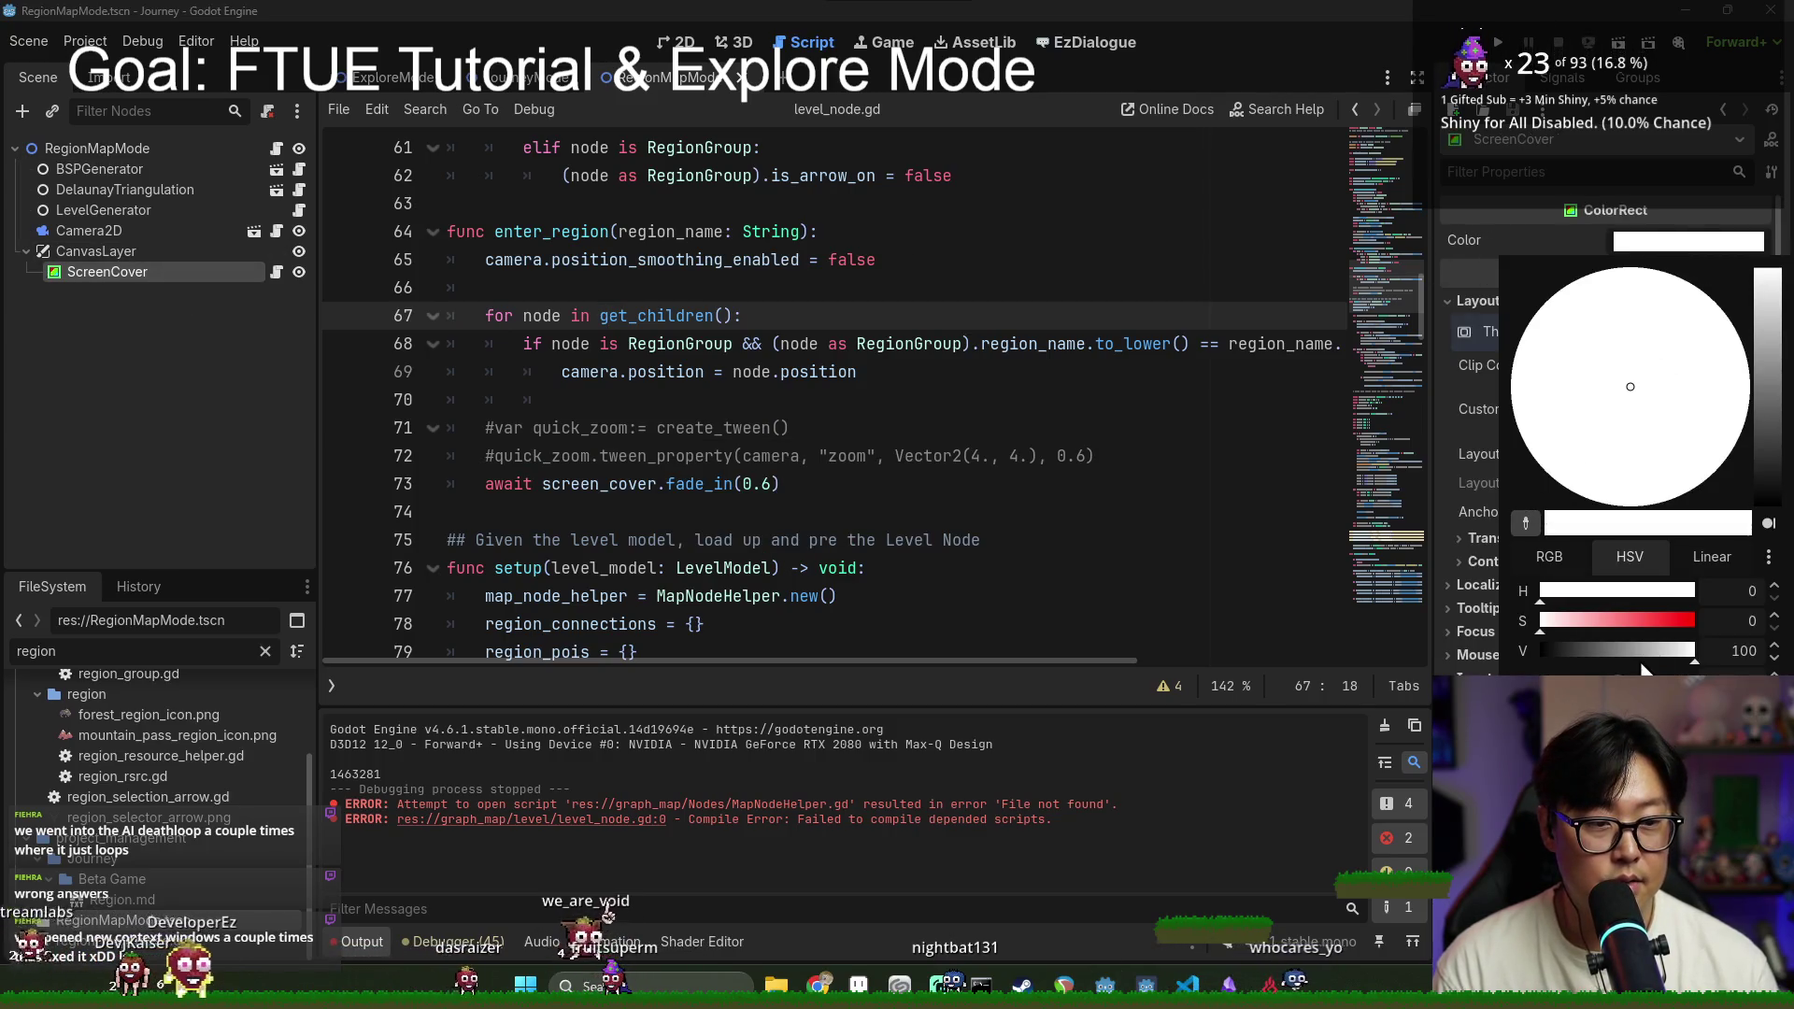
pyautogui.moveTo(1641, 662); pyautogui.dragTo(1540, 654)
pyautogui.click(1290, 579)
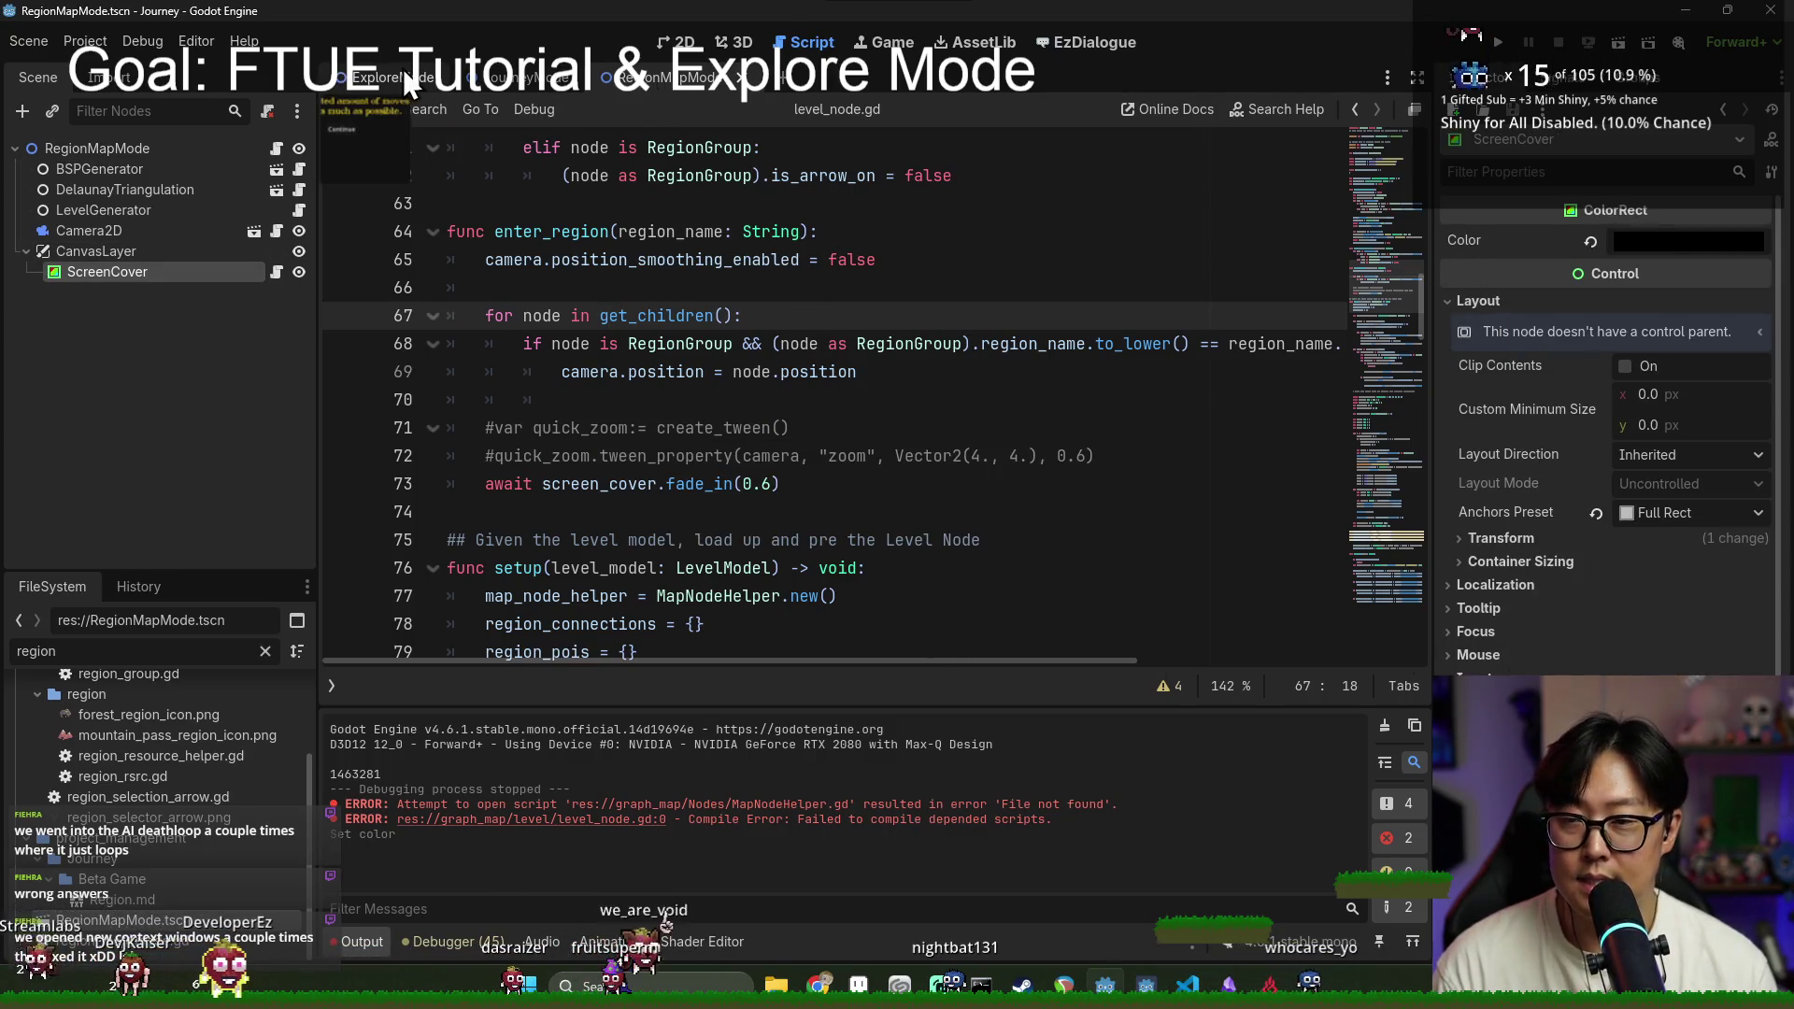
# Step: Save the ExploreMode scene, return to RegionMapMode, and run the project
pyautogui.click(556, 82)
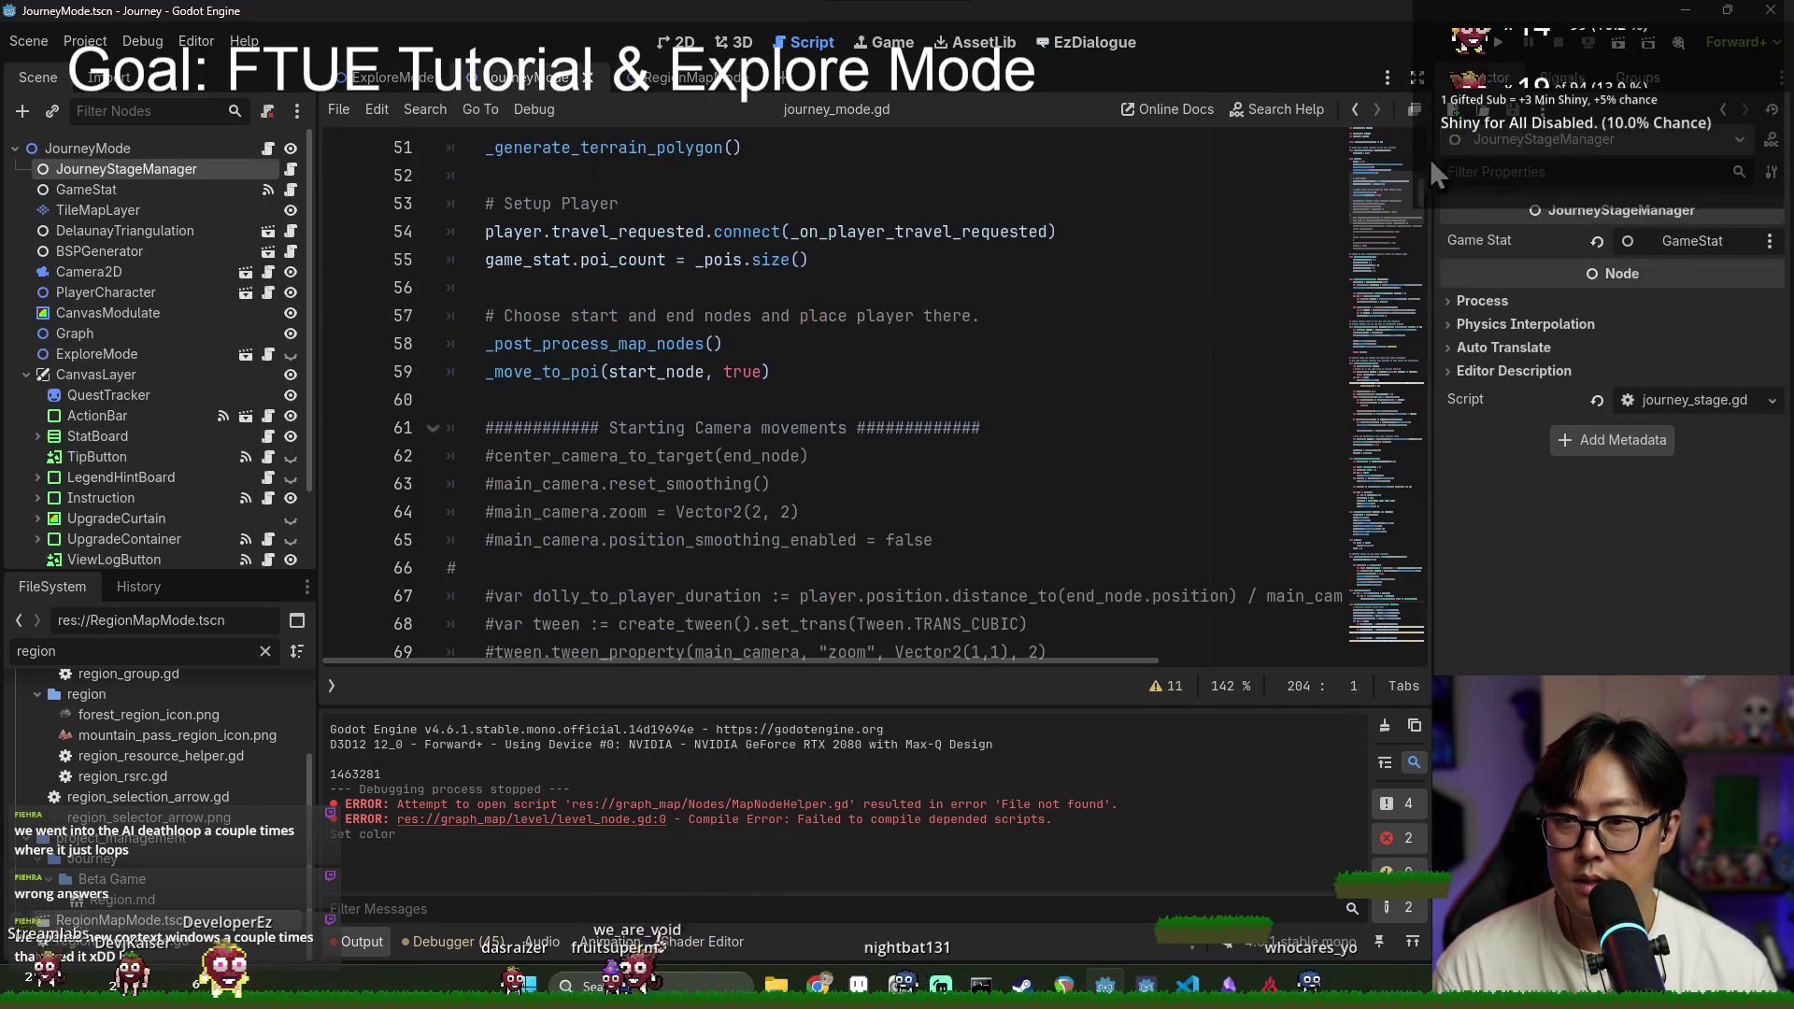
pyautogui.click(385, 78)
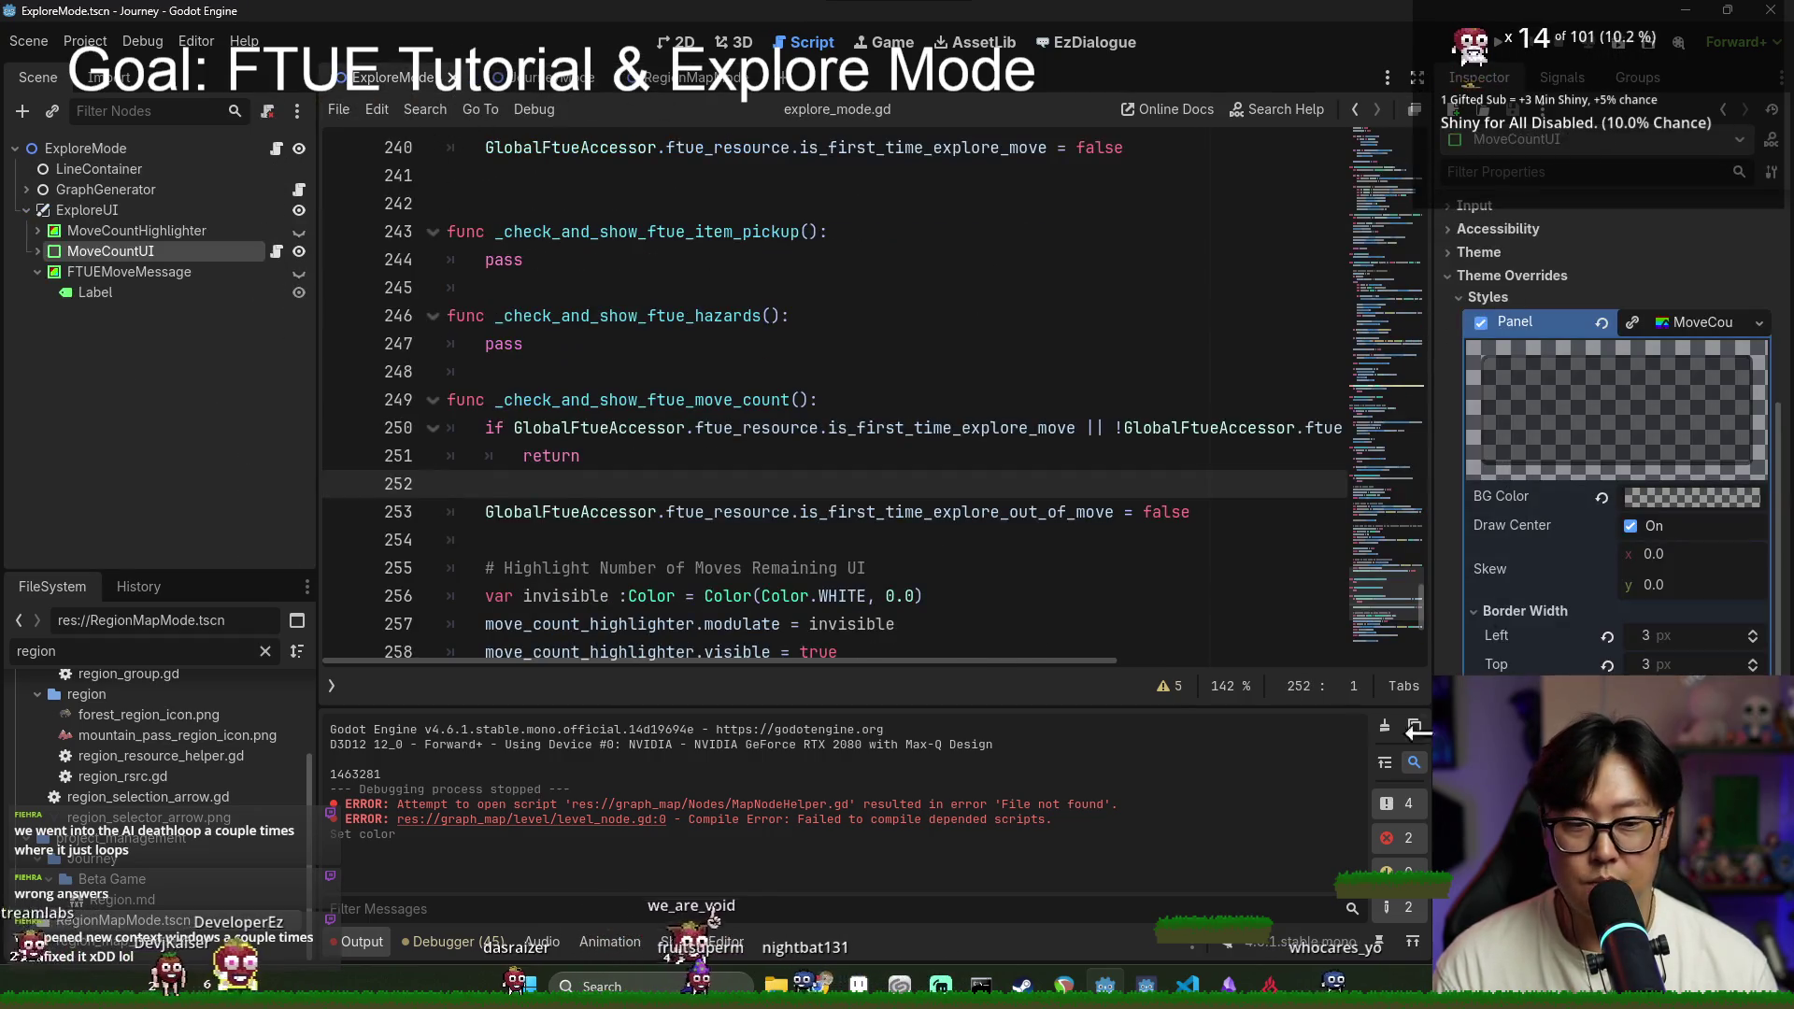
pyautogui.hotkey('ctrl', 's')
pyautogui.click(665, 77)
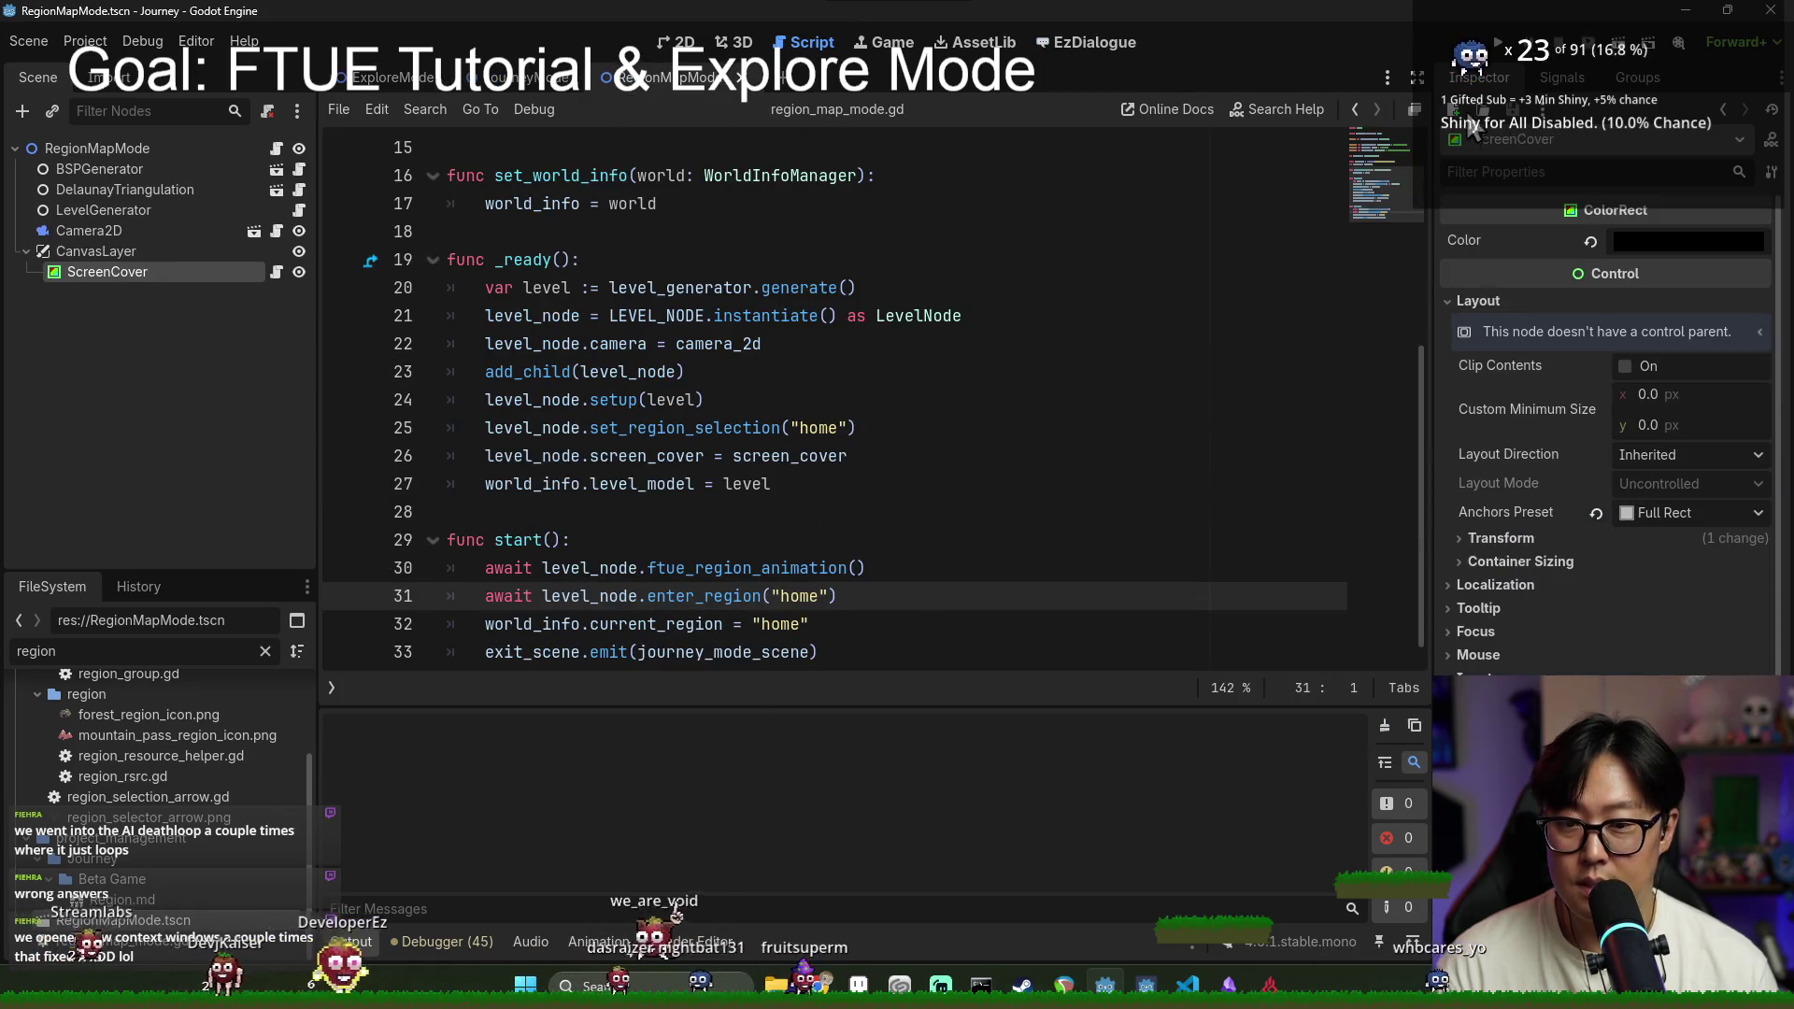
pyautogui.click(1498, 42)
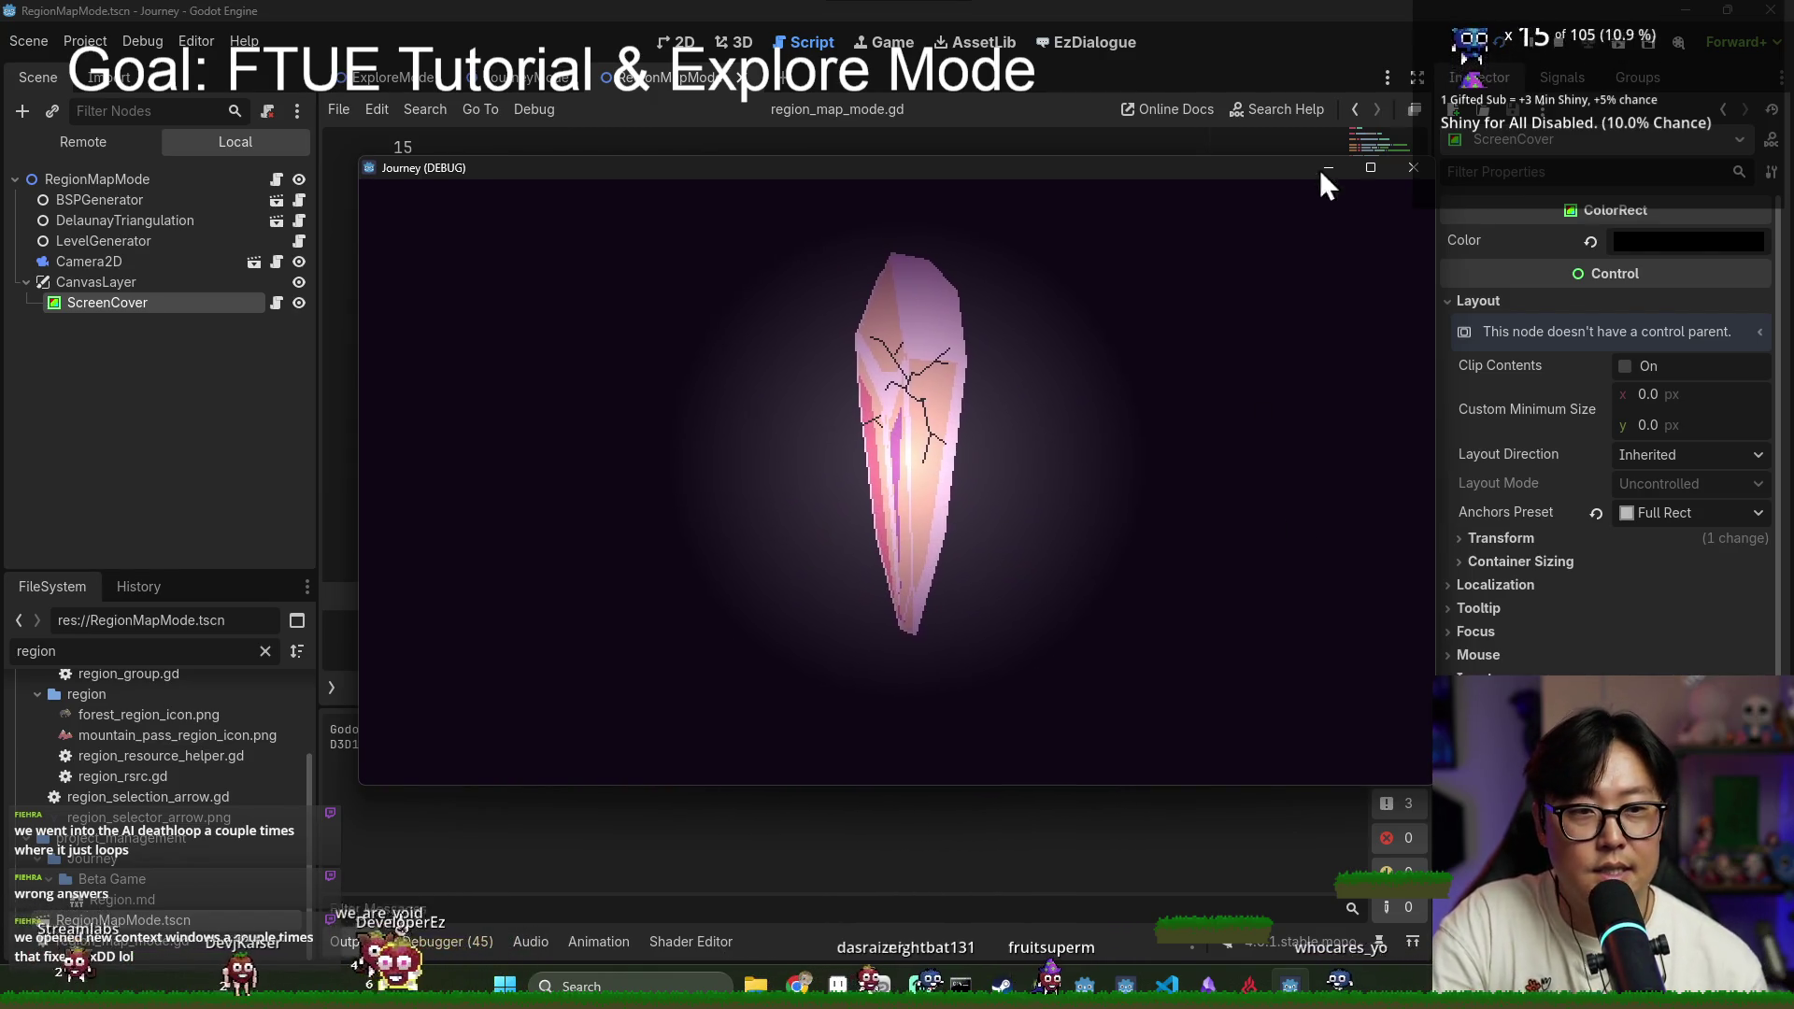
pyautogui.click(1370, 169)
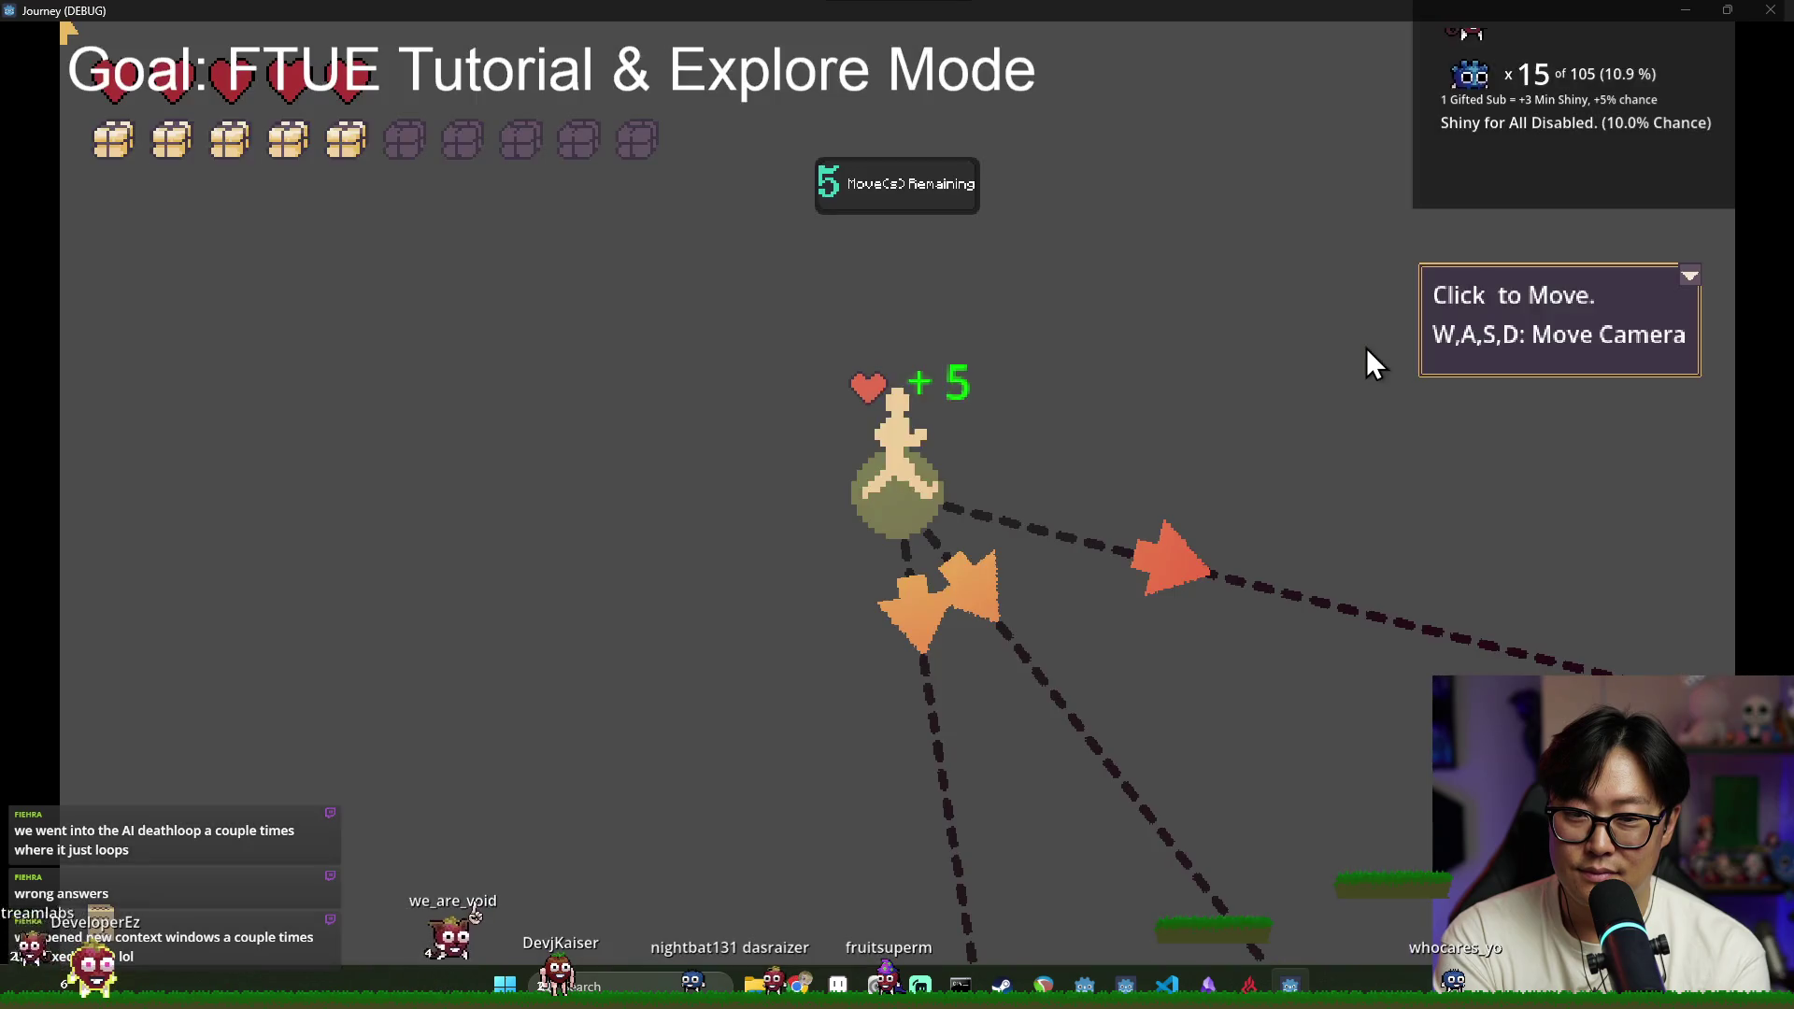
pyautogui.press('s')
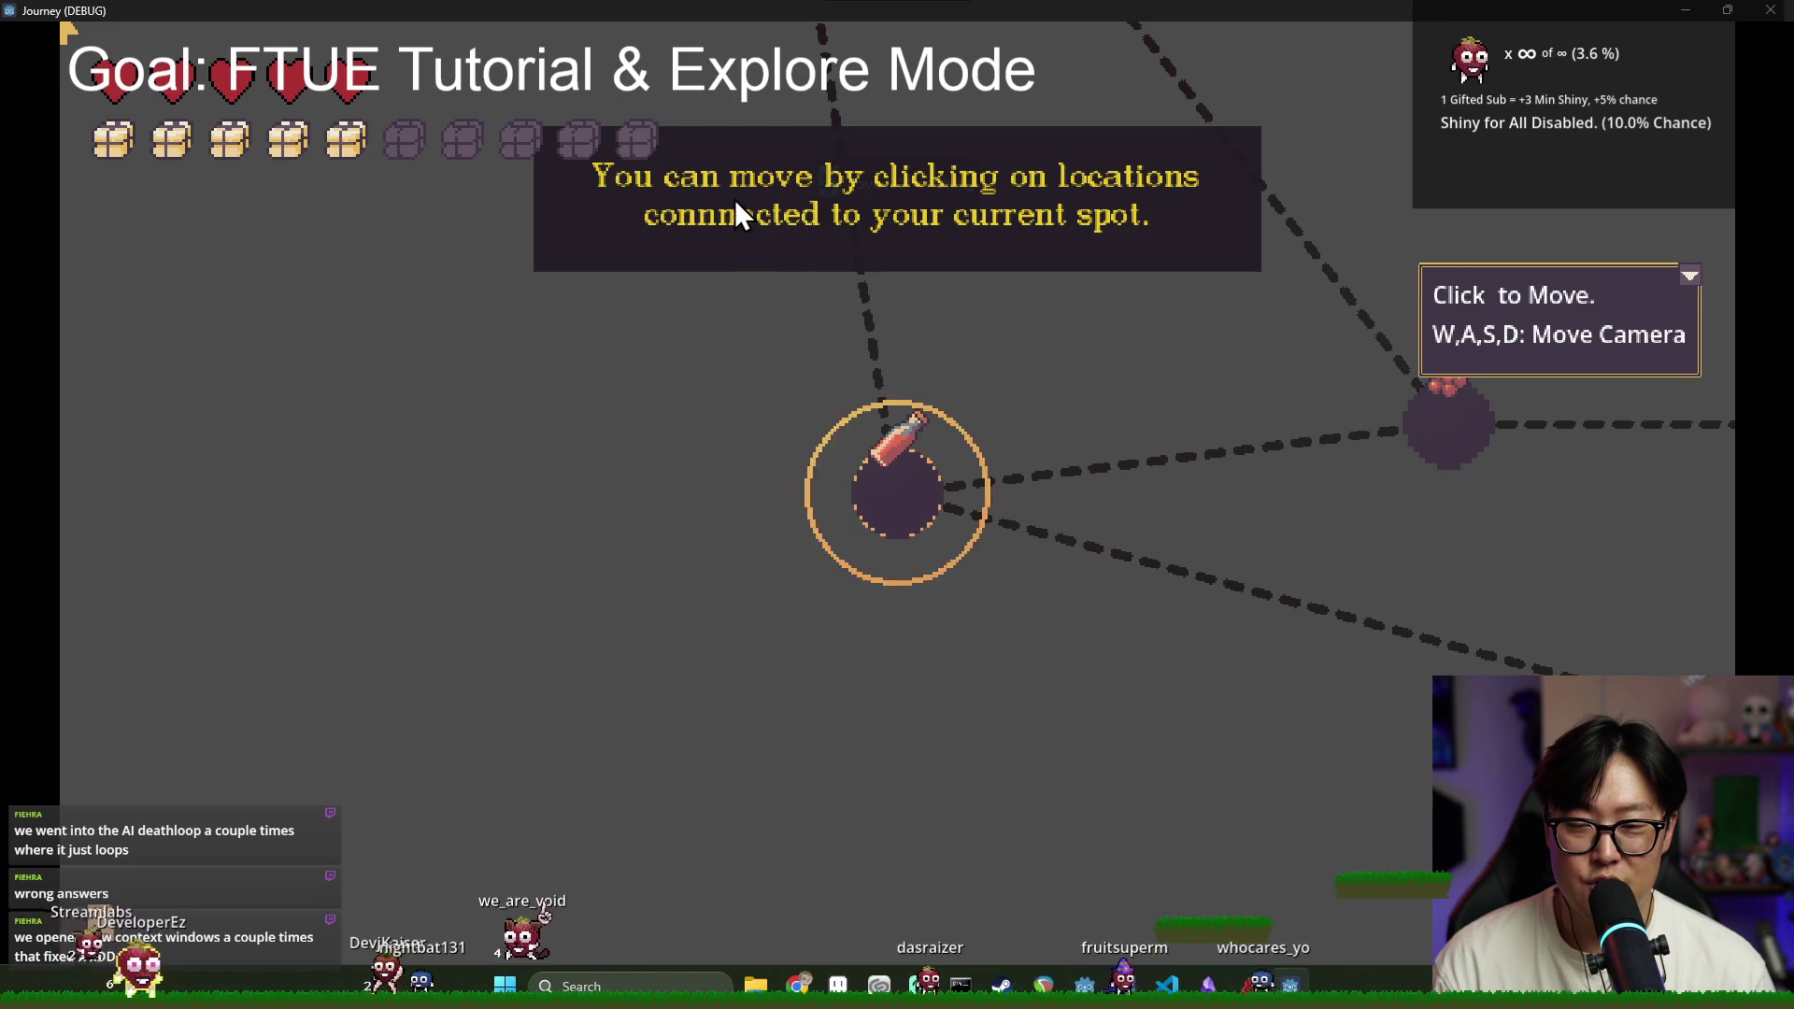
pyautogui.click(909, 527)
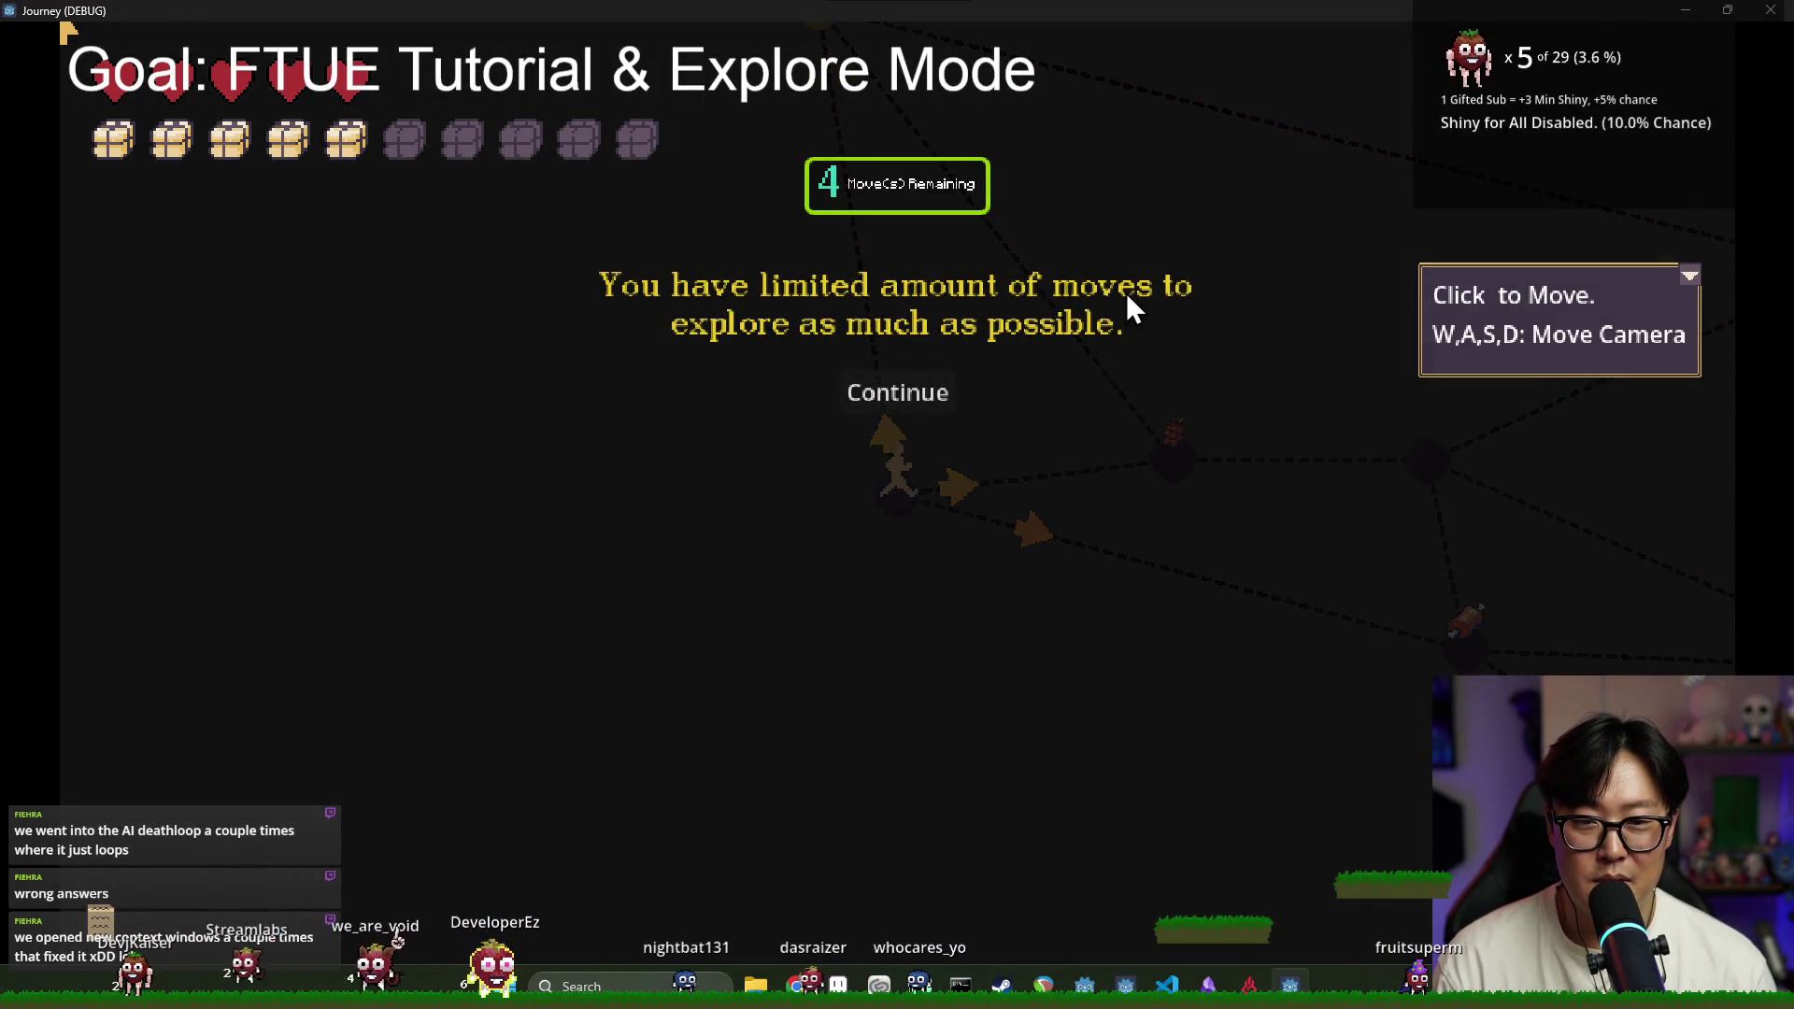
pyautogui.click(900, 396)
pyautogui.click(1157, 476)
pyautogui.click(1691, 277)
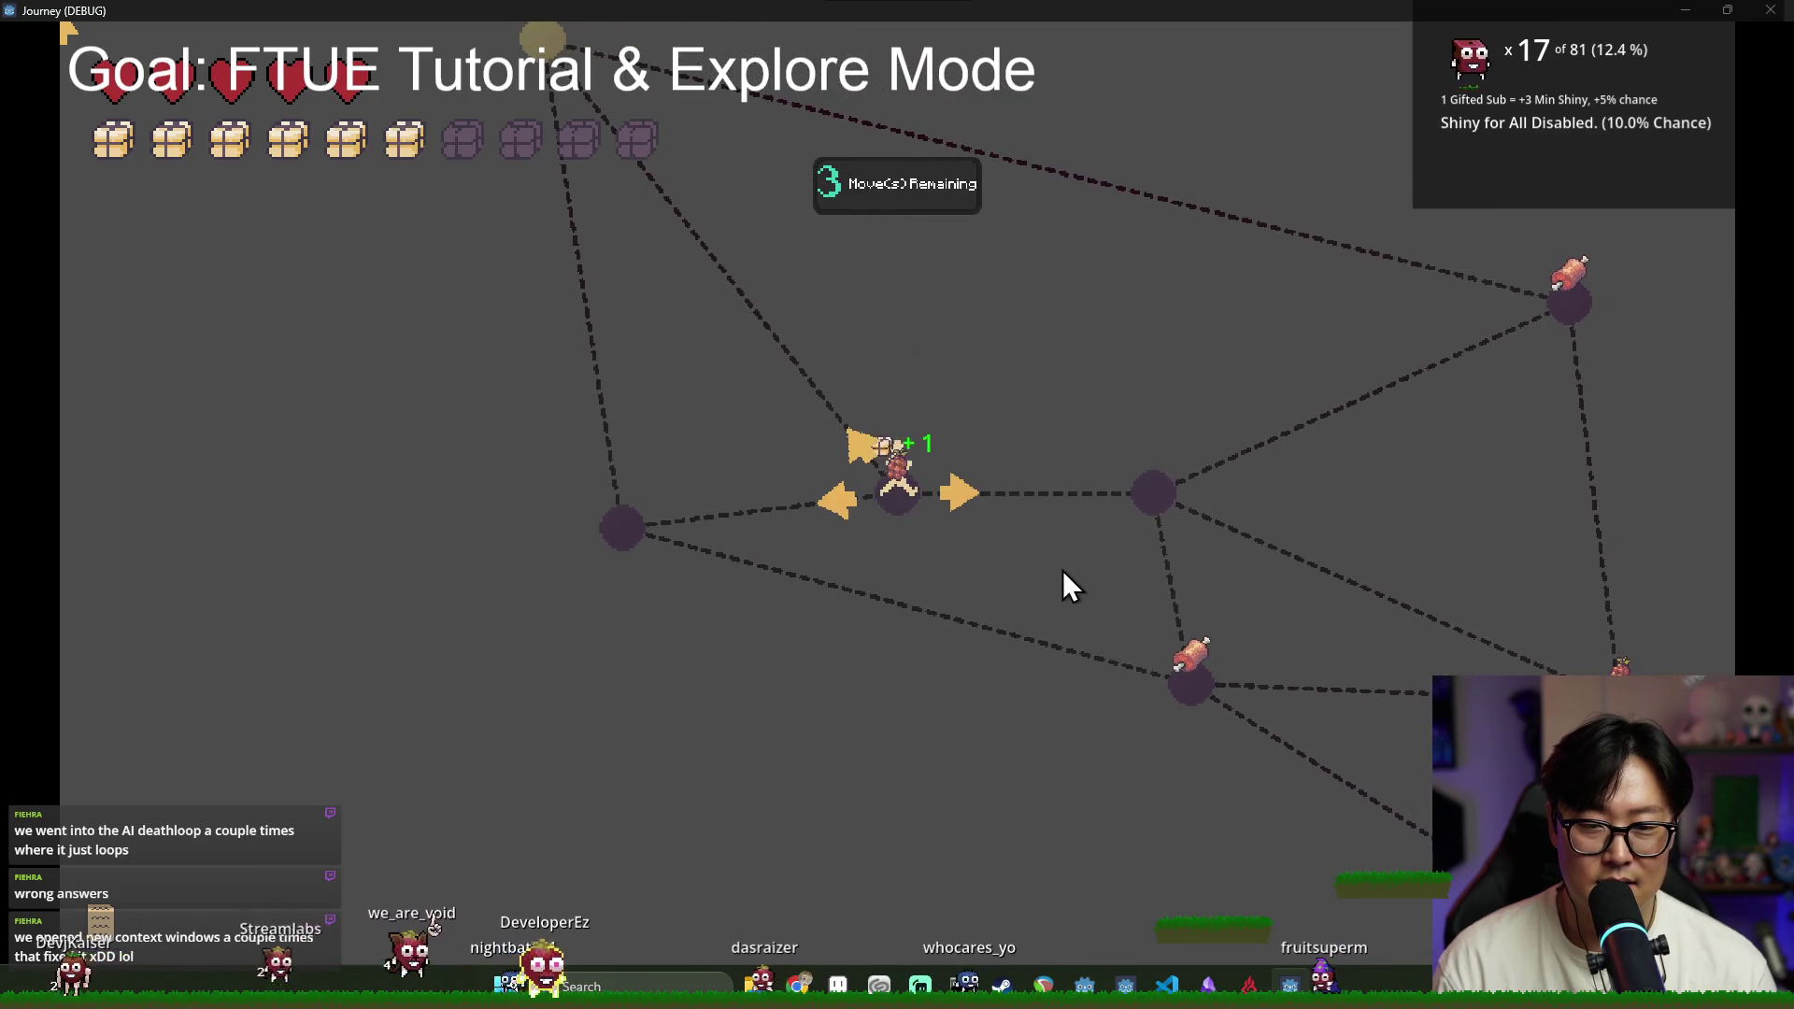
pyautogui.click(1145, 495)
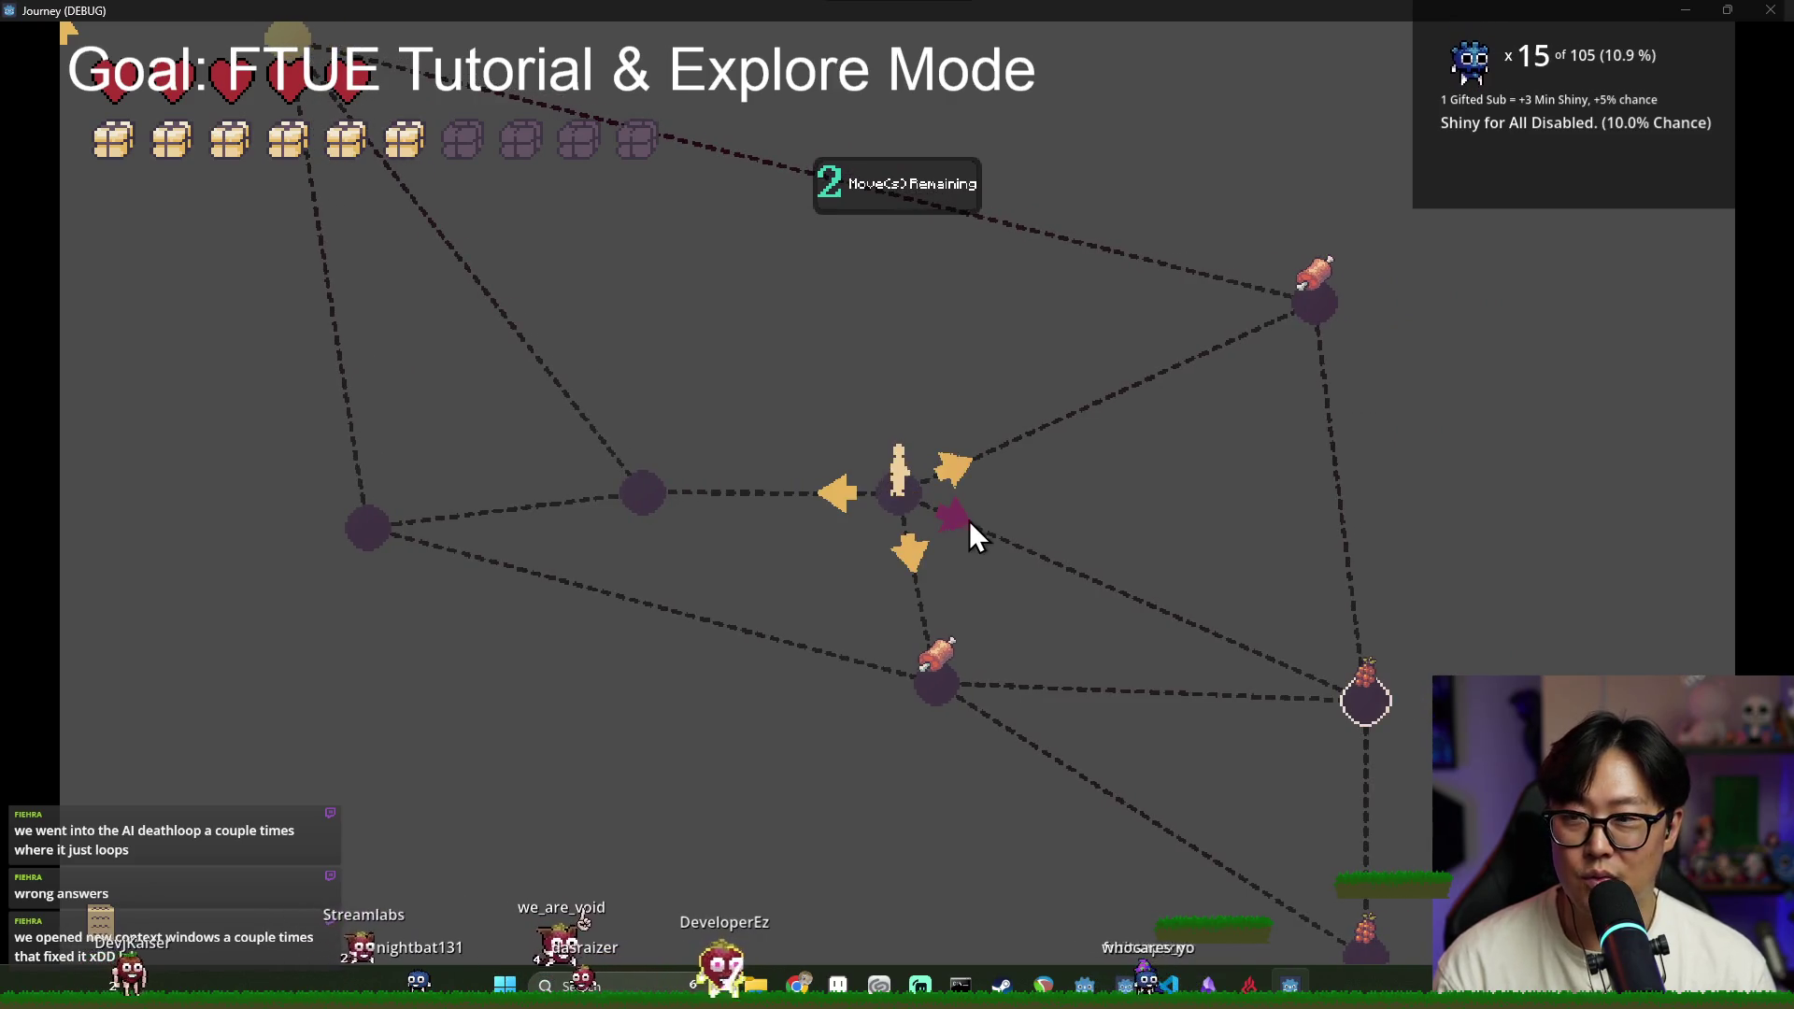
pyautogui.press('F8')
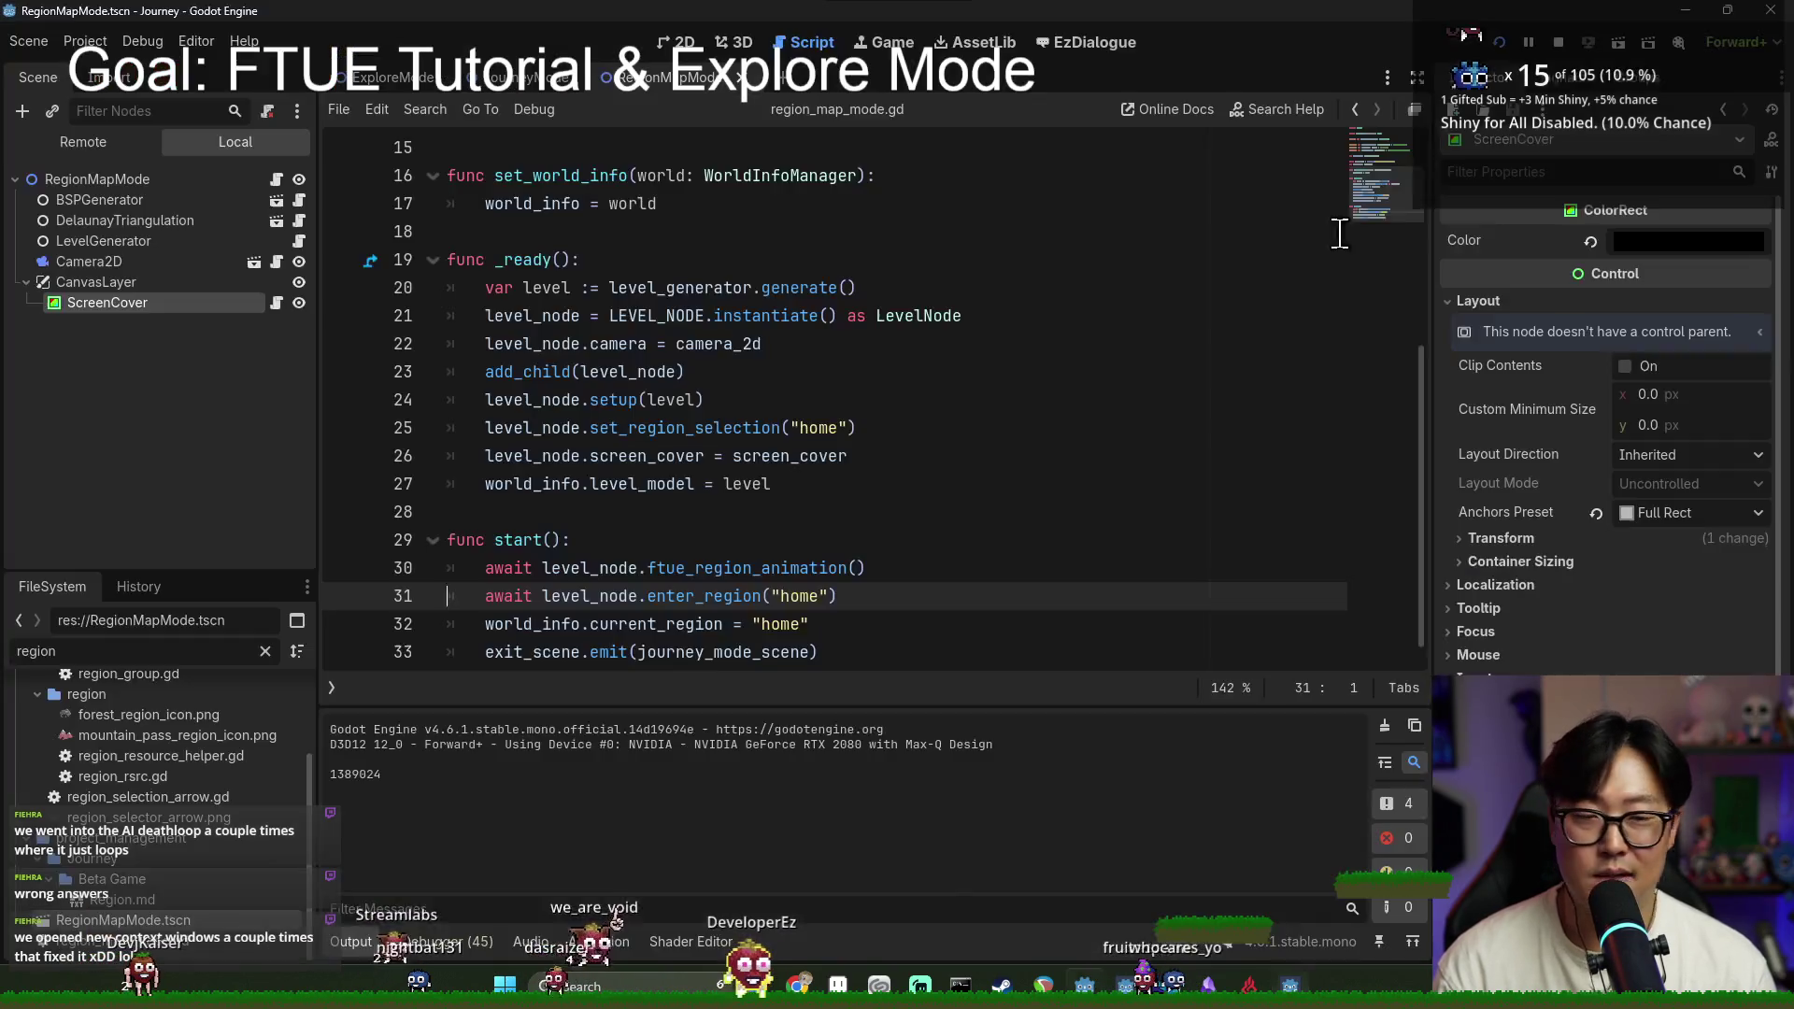
# Step: Hide QuestTracker in the JourneyMode scene, save it, and scroll journey_mode.gd to its header
pyautogui.click(705, 315)
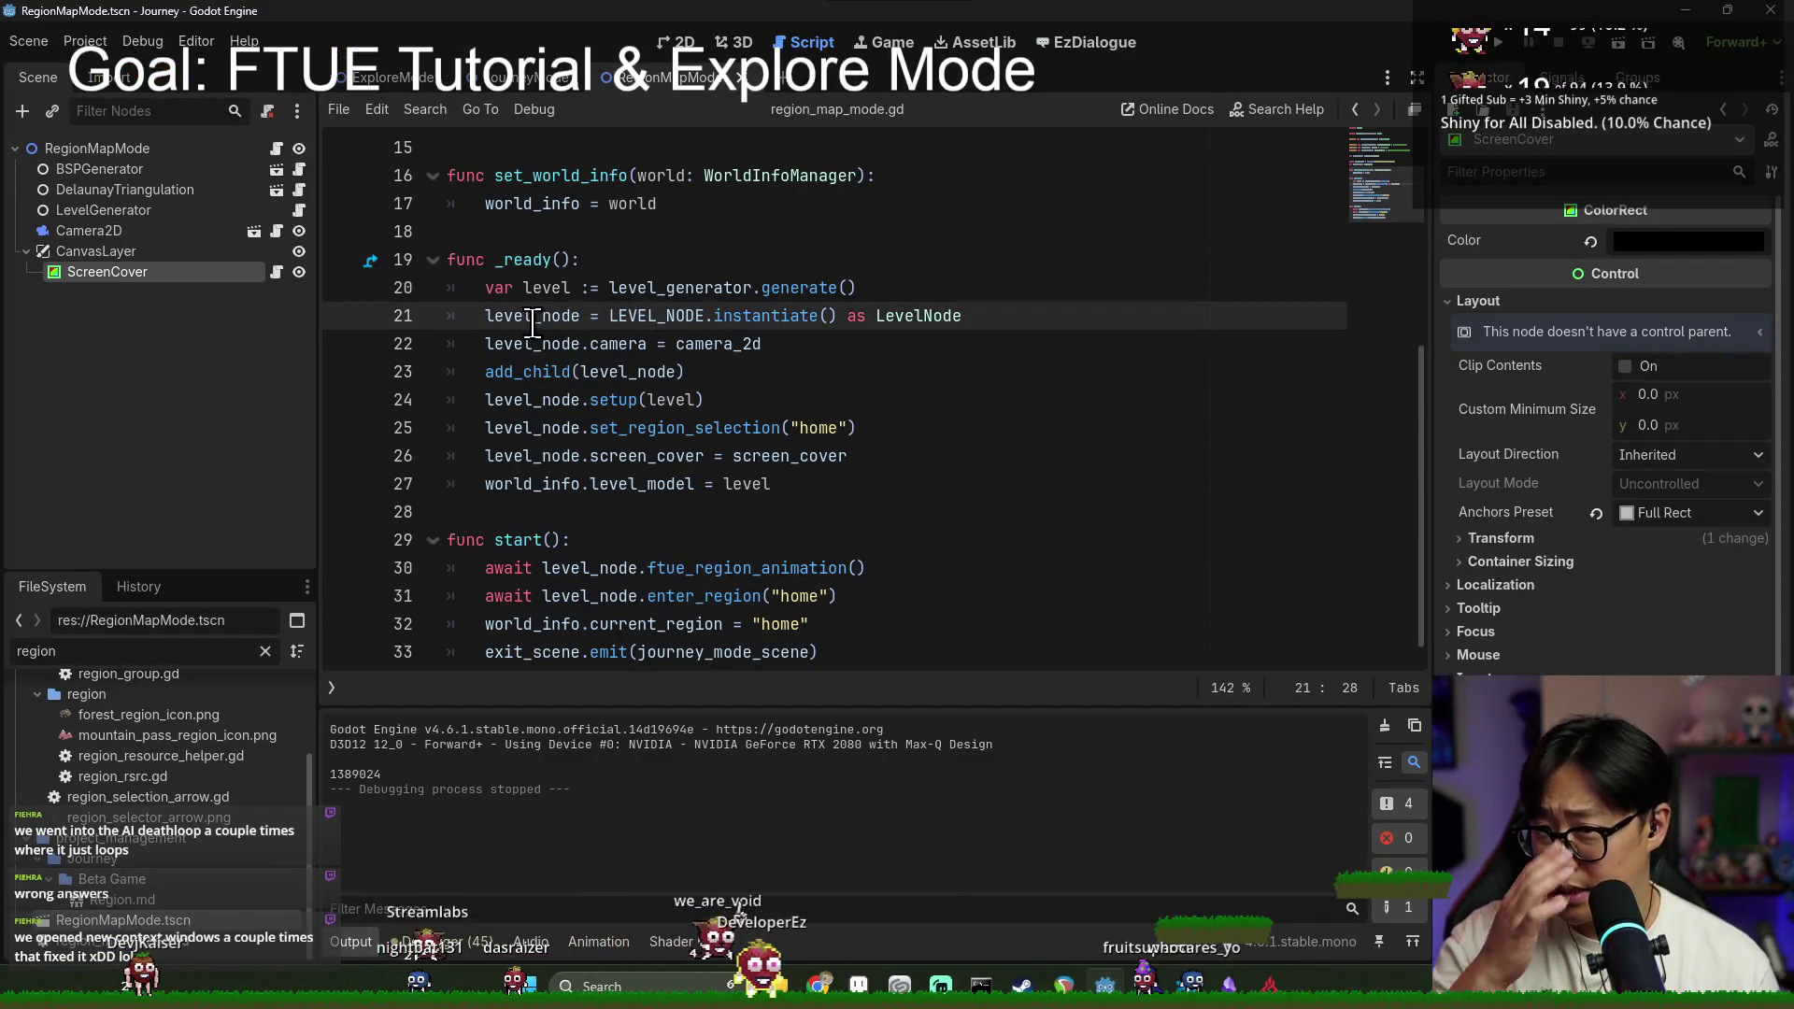
pyautogui.click(510, 80)
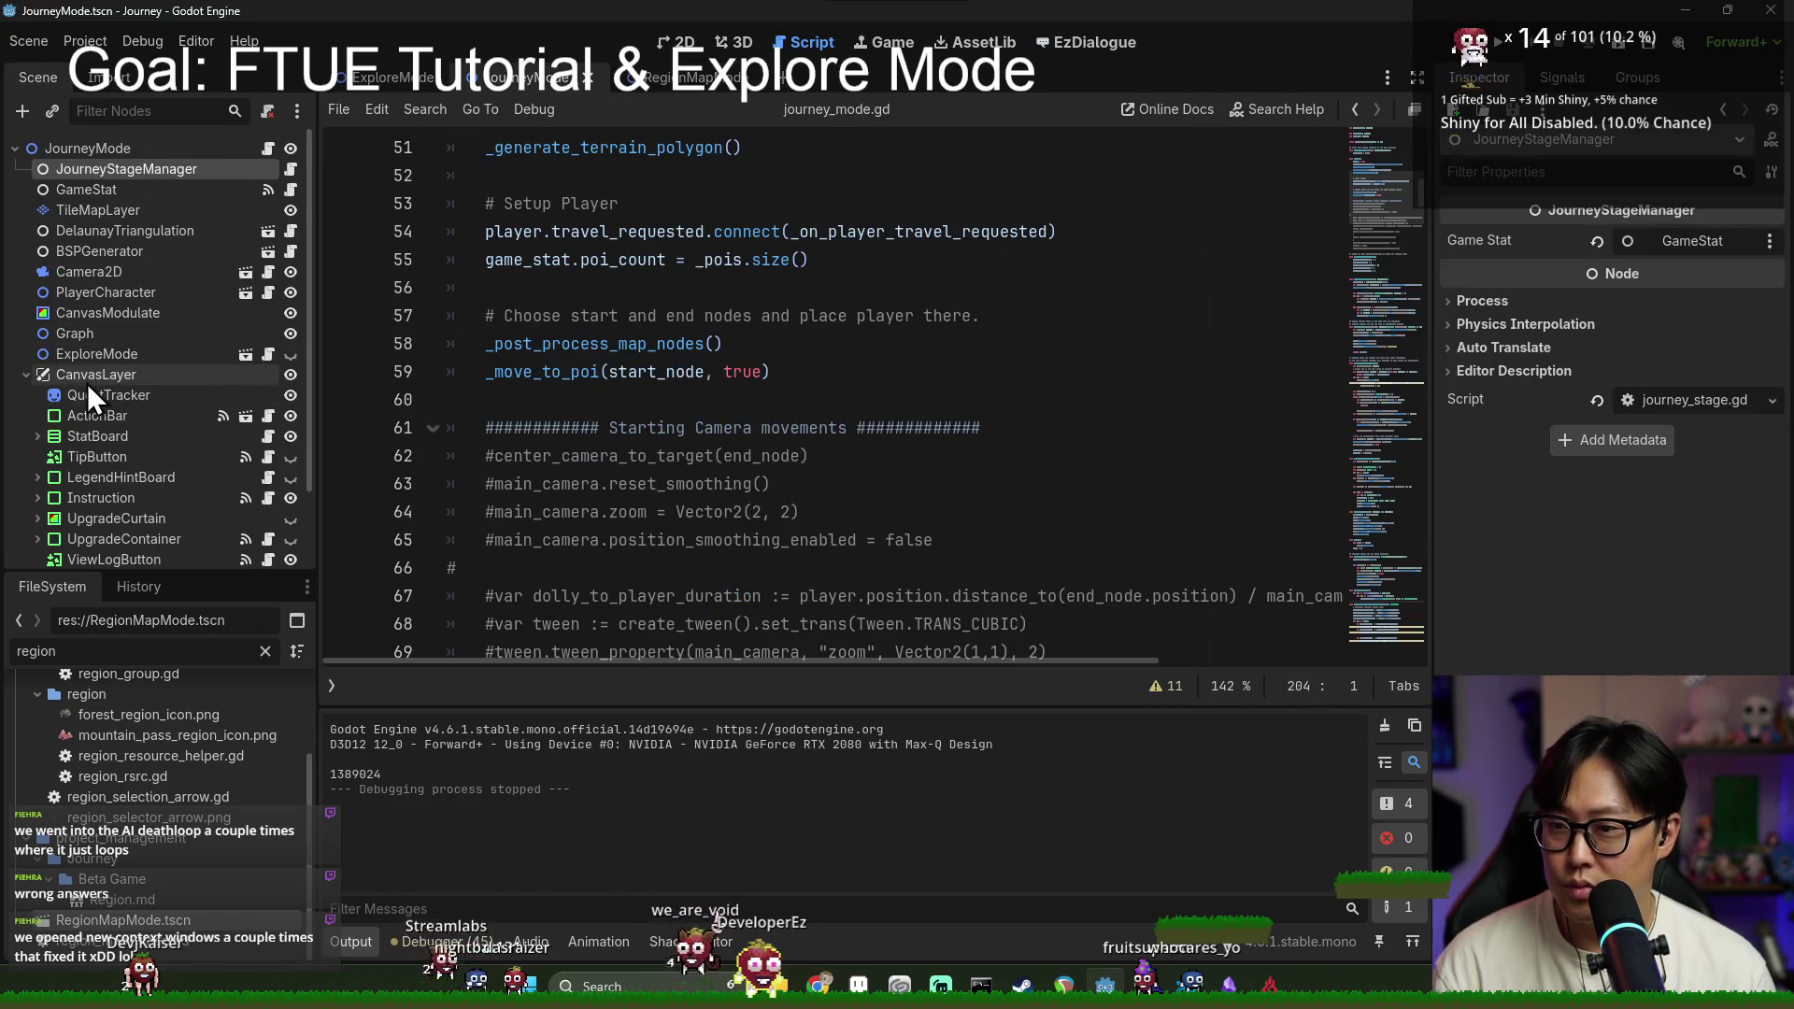
pyautogui.scroll(-3, 89, 393)
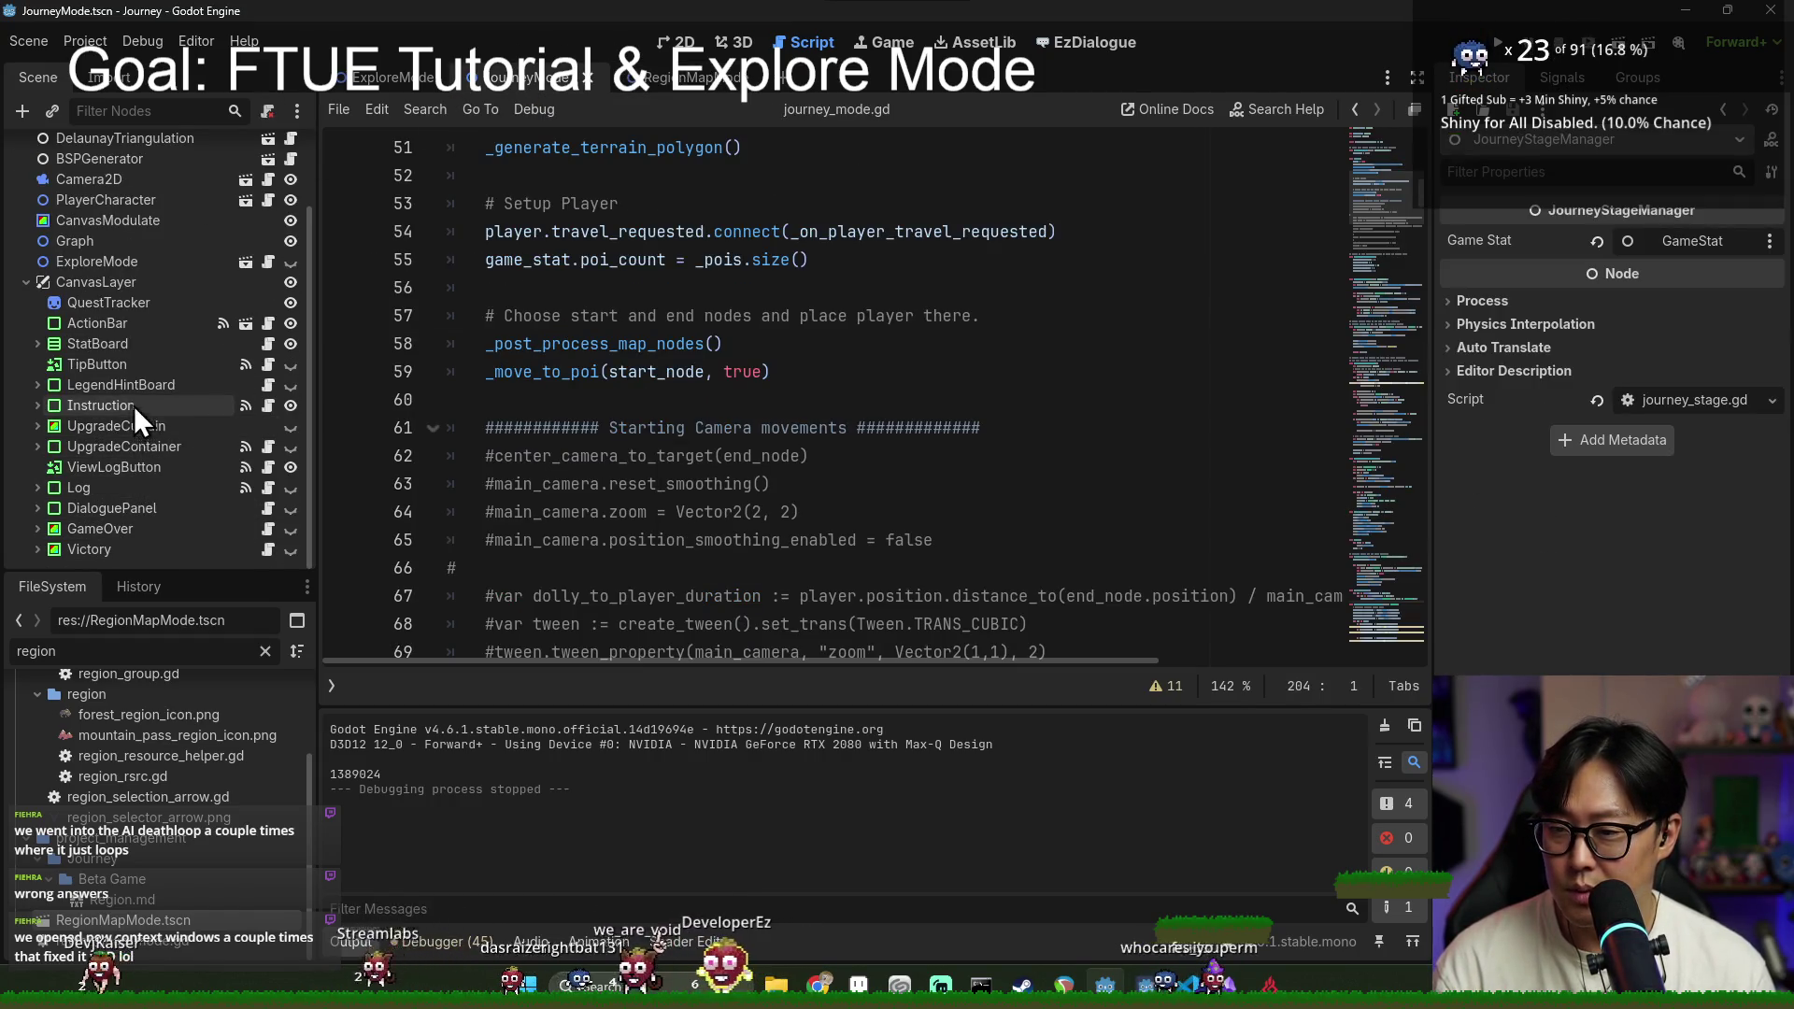
pyautogui.click(291, 302)
pyautogui.click(524, 288)
pyautogui.hotkey('ctrl', 's')
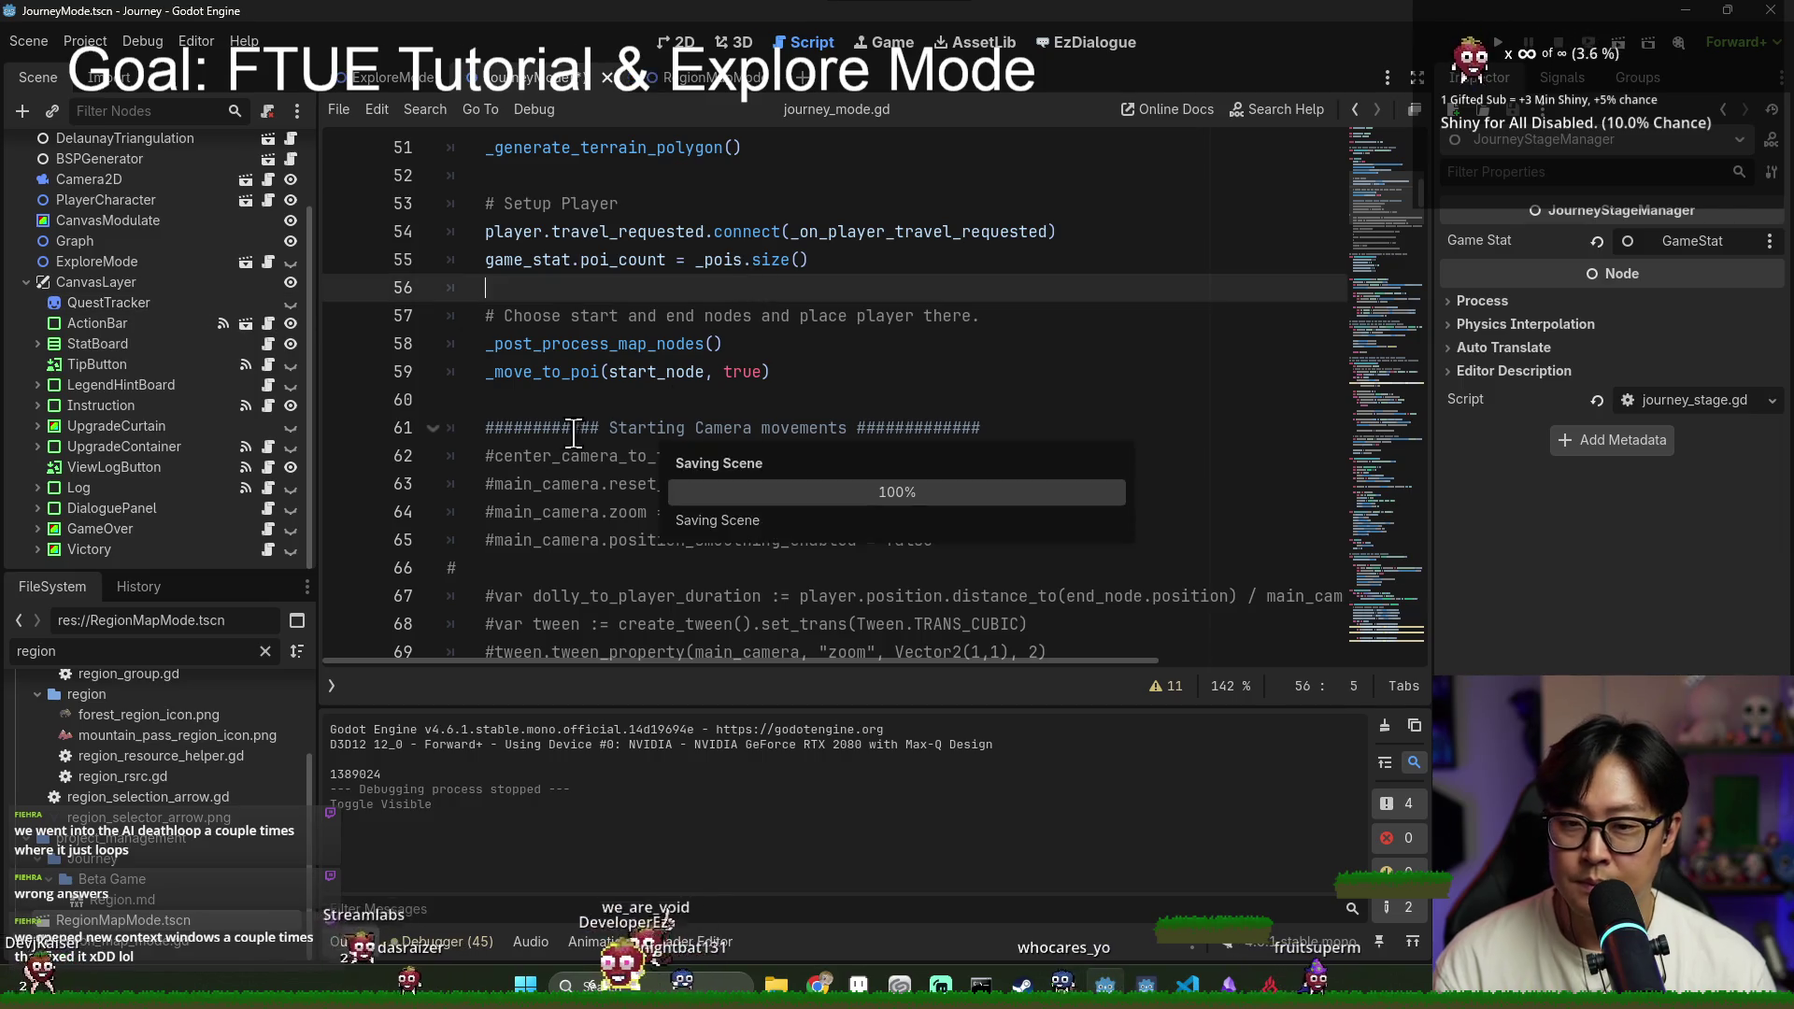
pyautogui.scroll(-2, 599, 391)
pyautogui.scroll(-2, 591, 319)
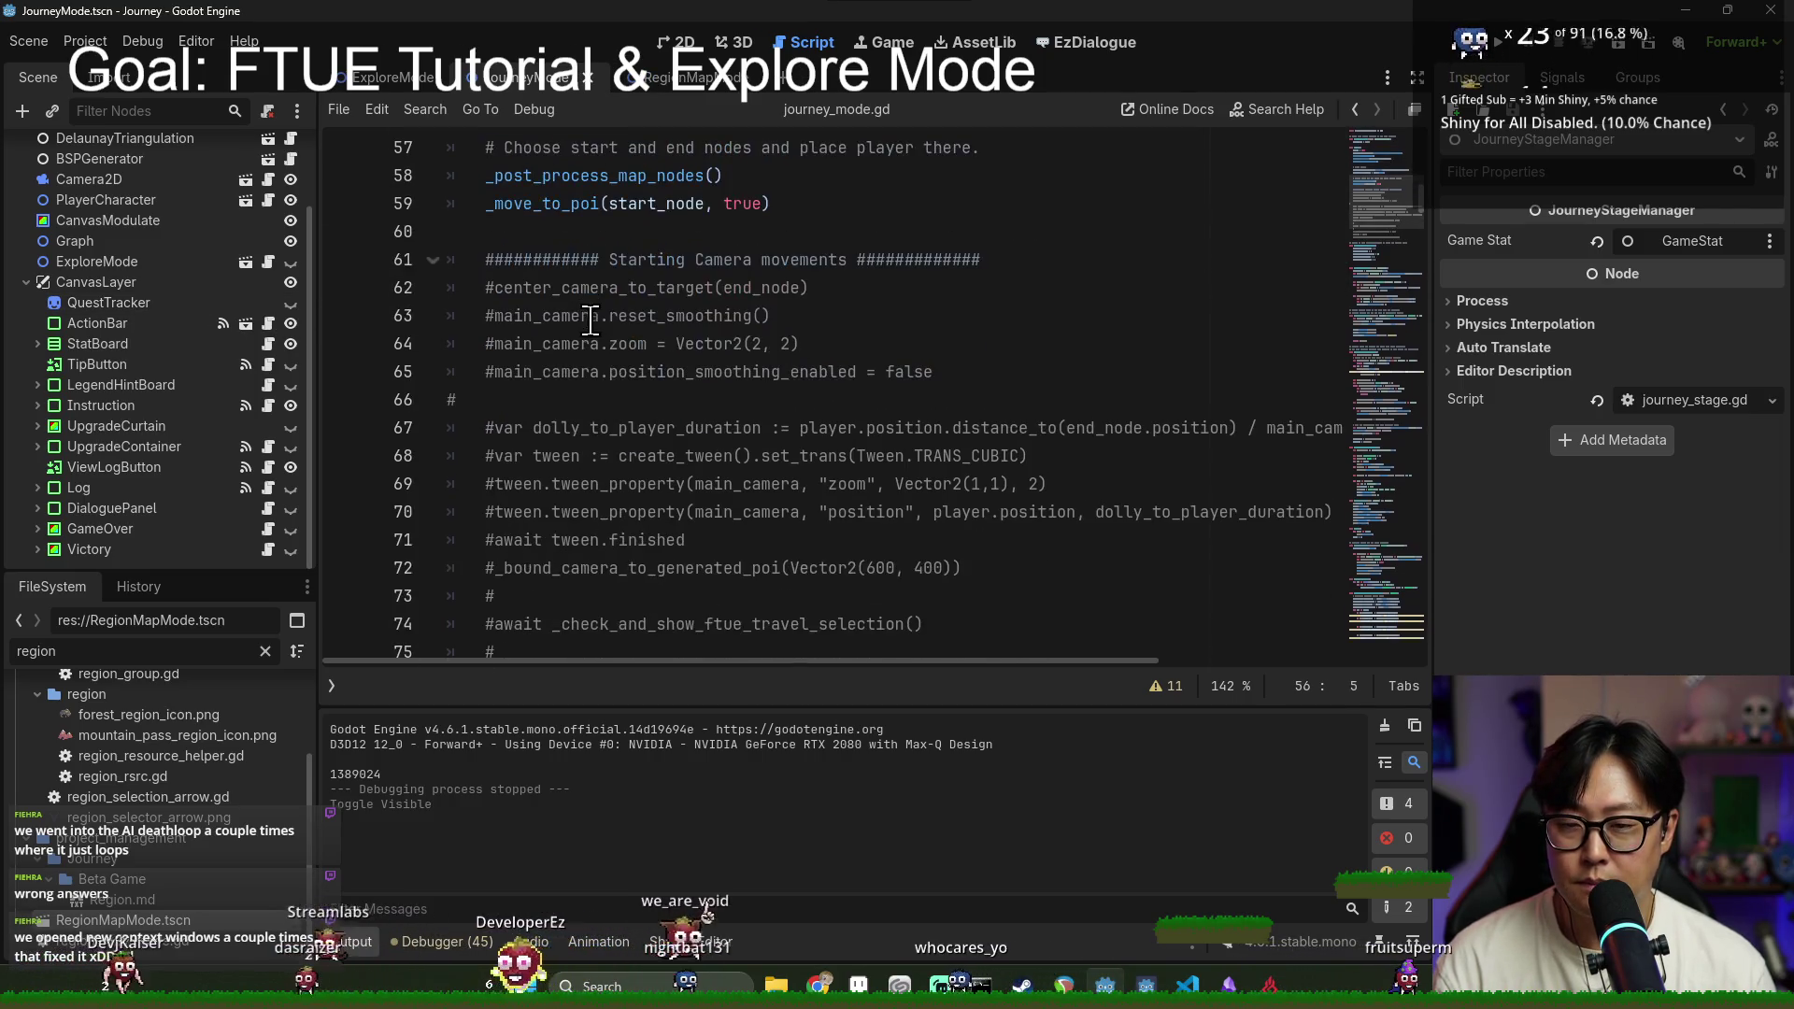
pyautogui.scroll(15, 655, 374)
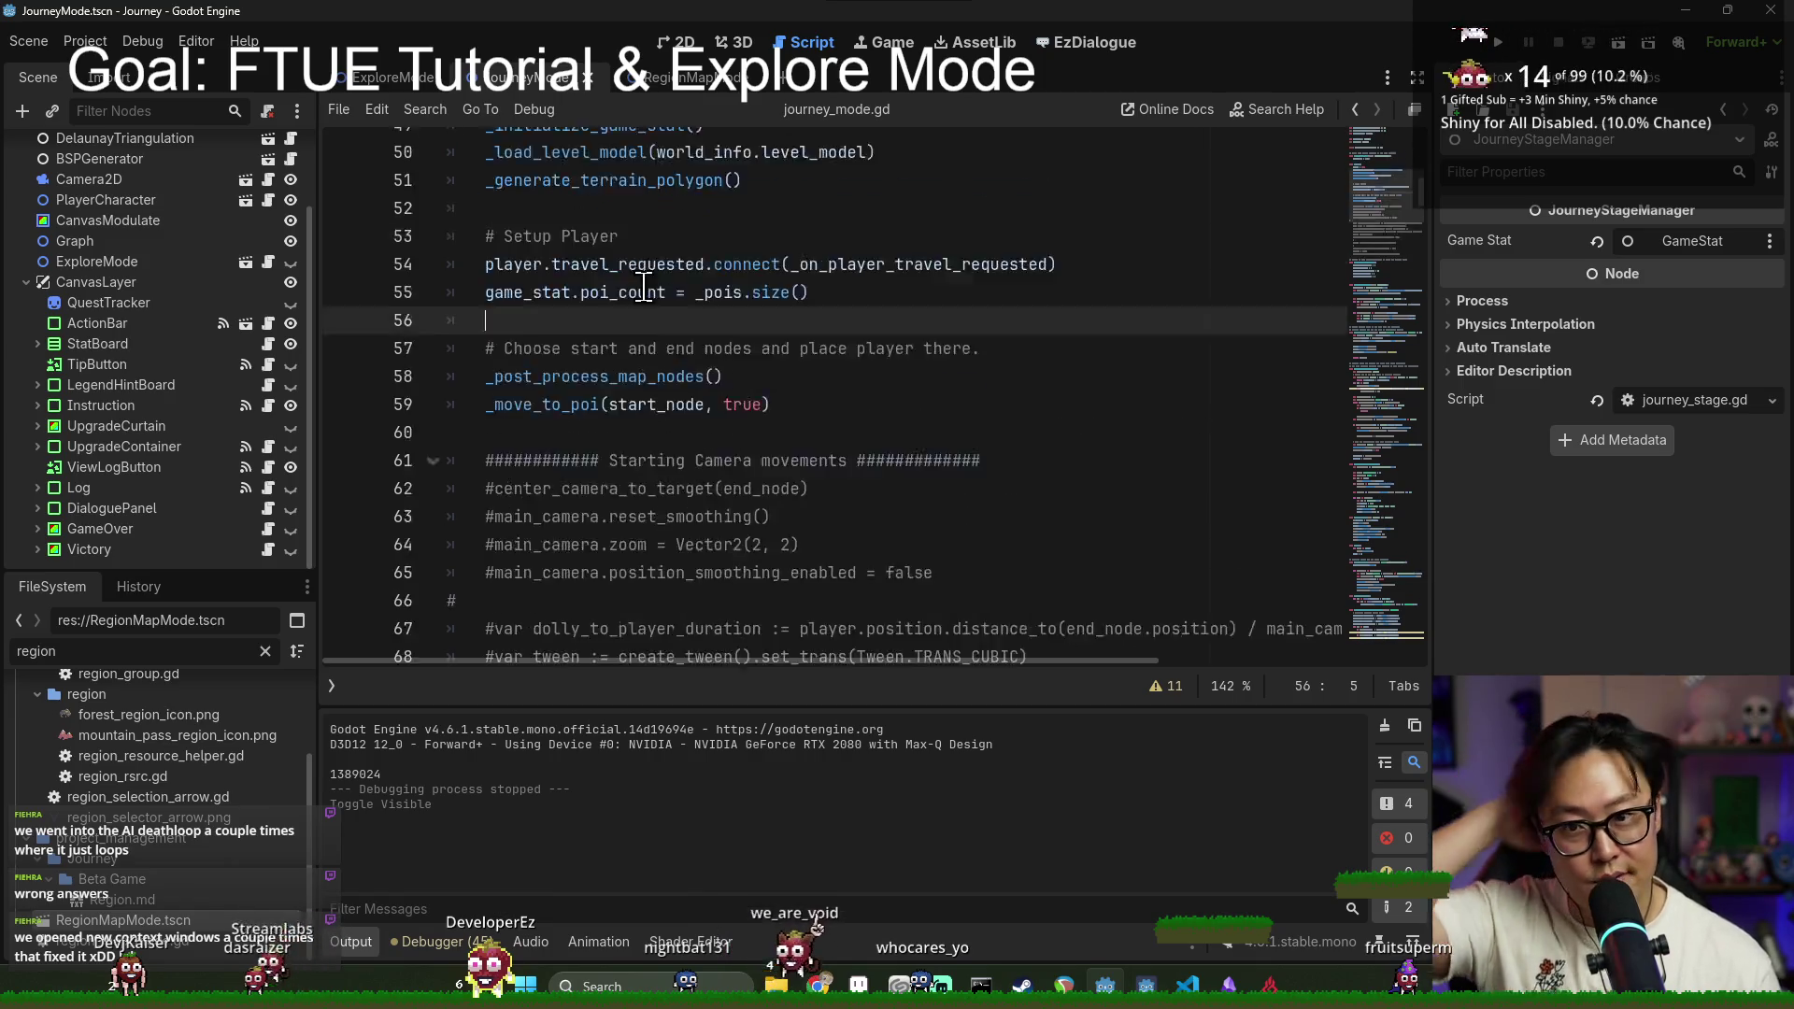
pyautogui.scroll(2, 234, 182)
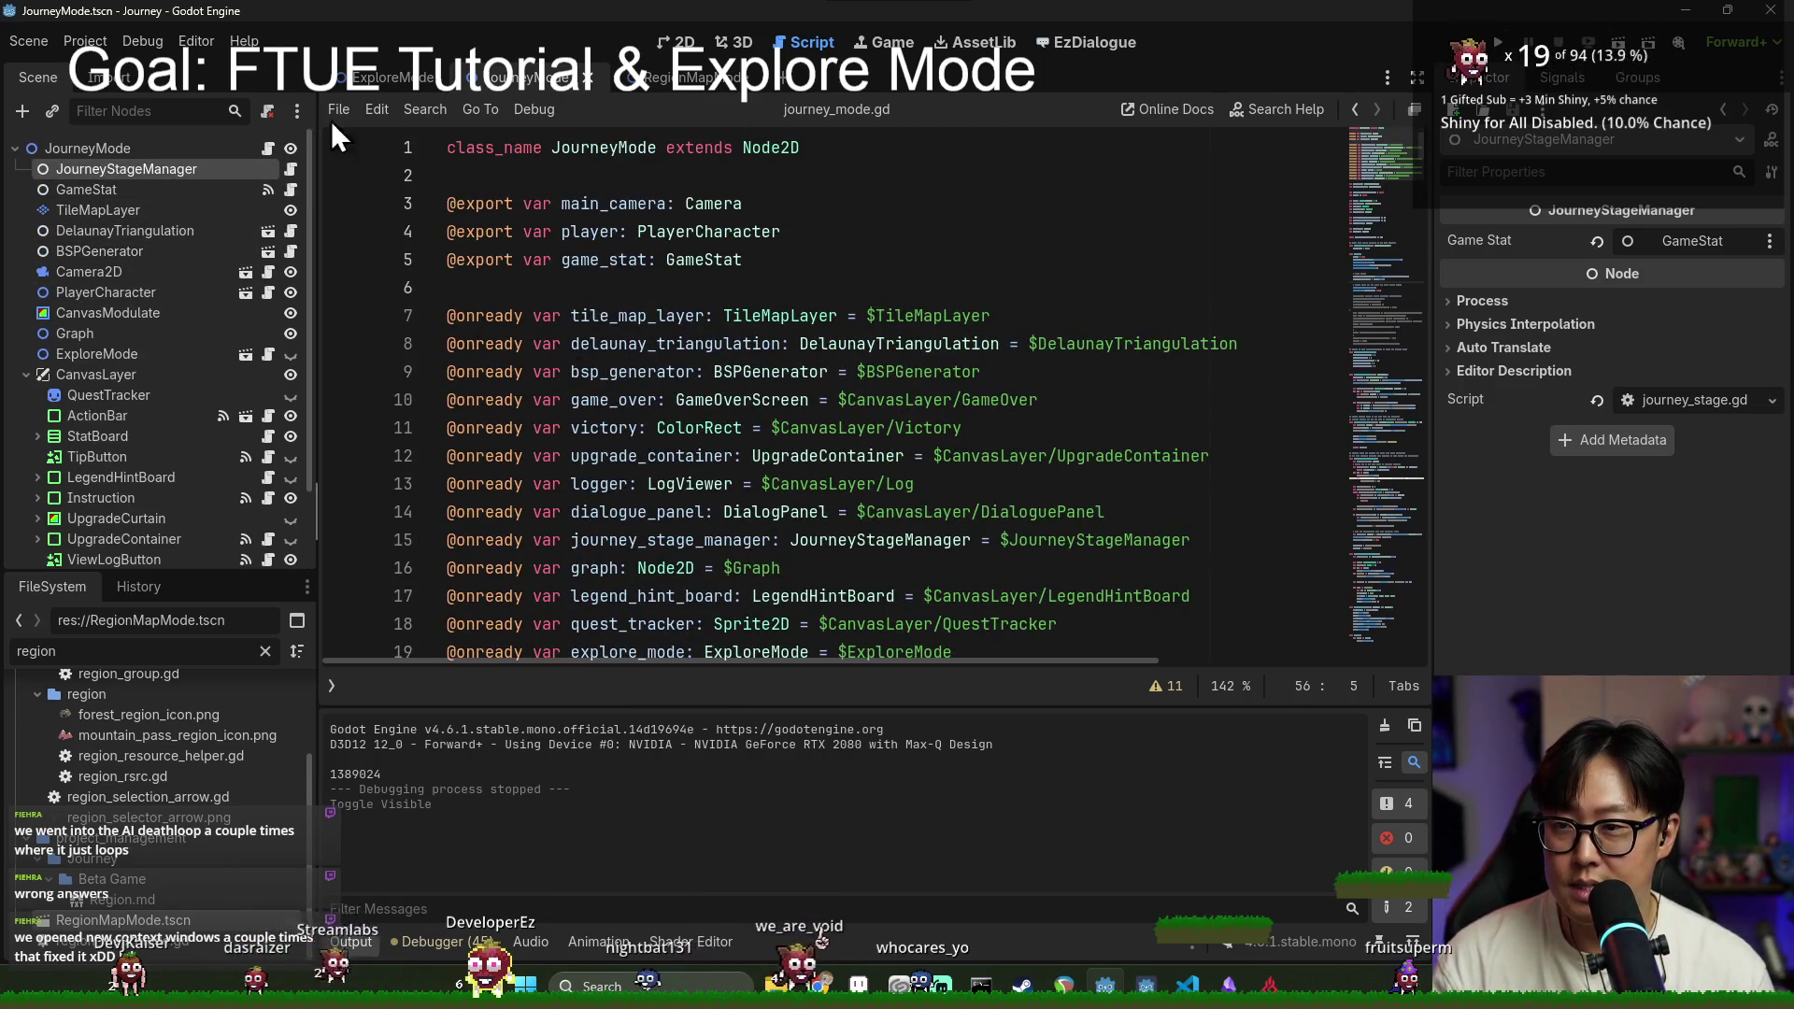
pyautogui.click(335, 84)
pyautogui.scroll(-5, 587, 458)
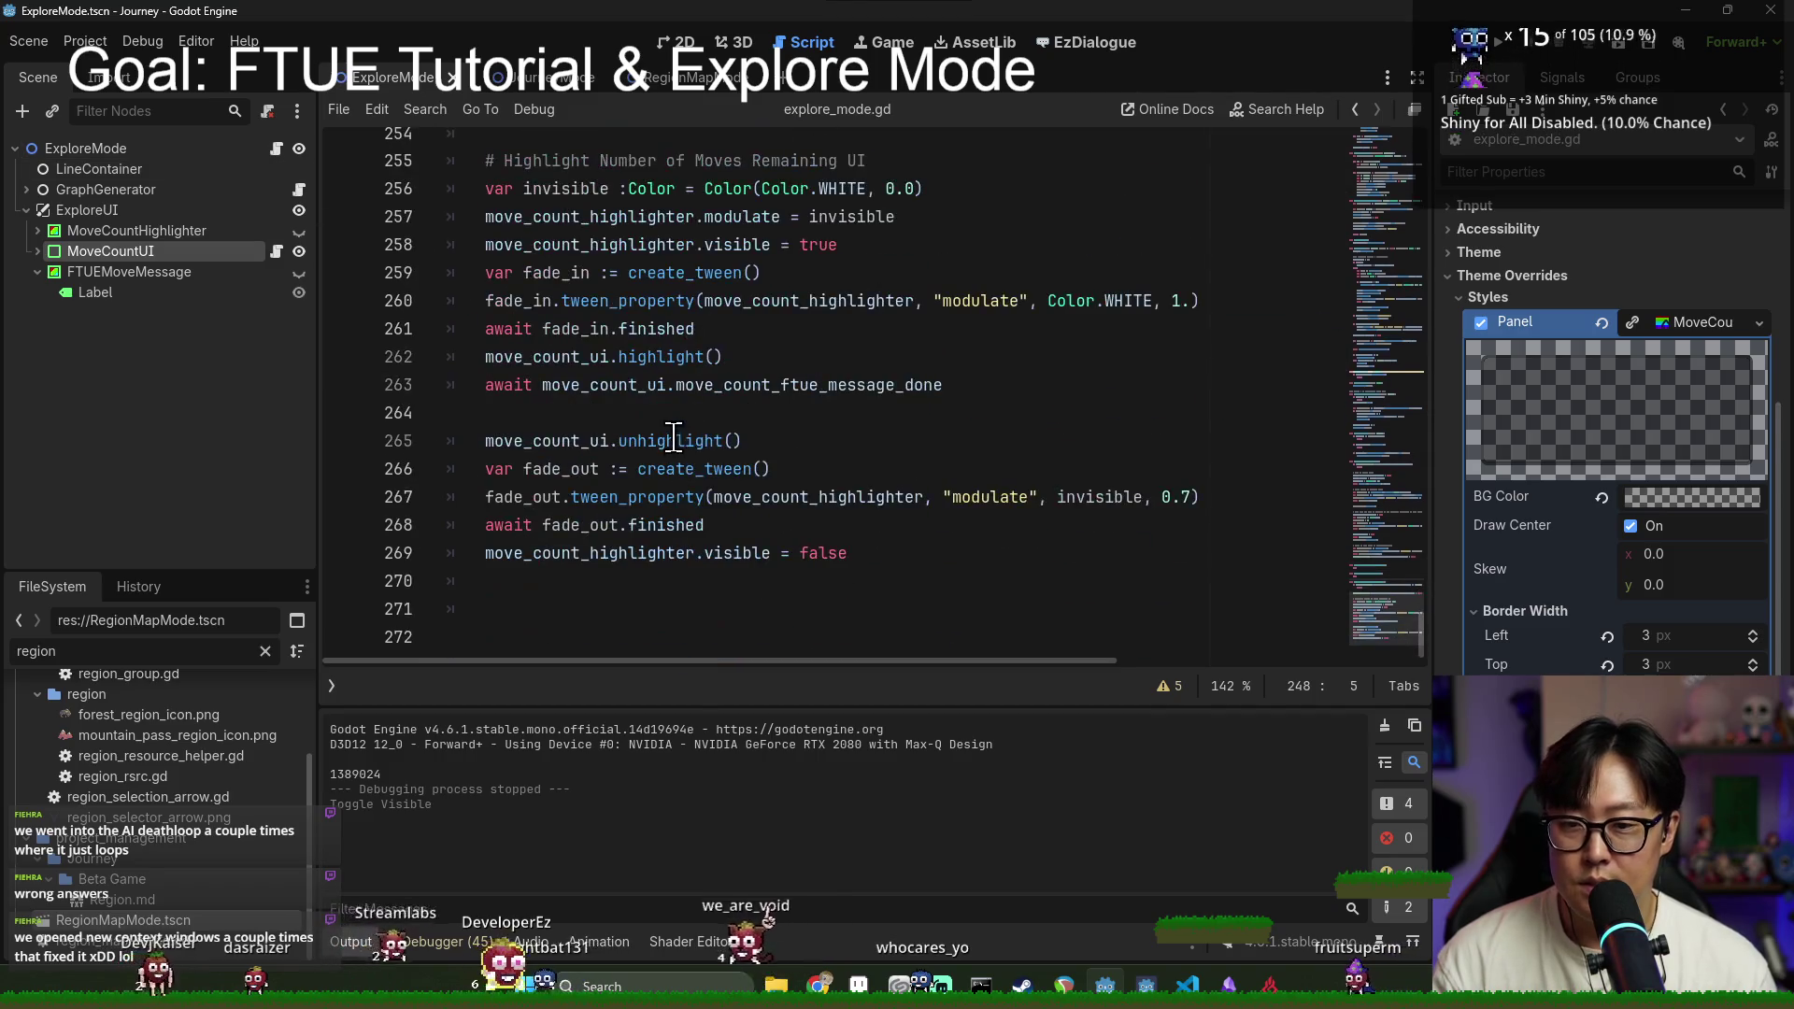
pyautogui.scroll(6, 586, 458)
pyautogui.scroll(13, 587, 458)
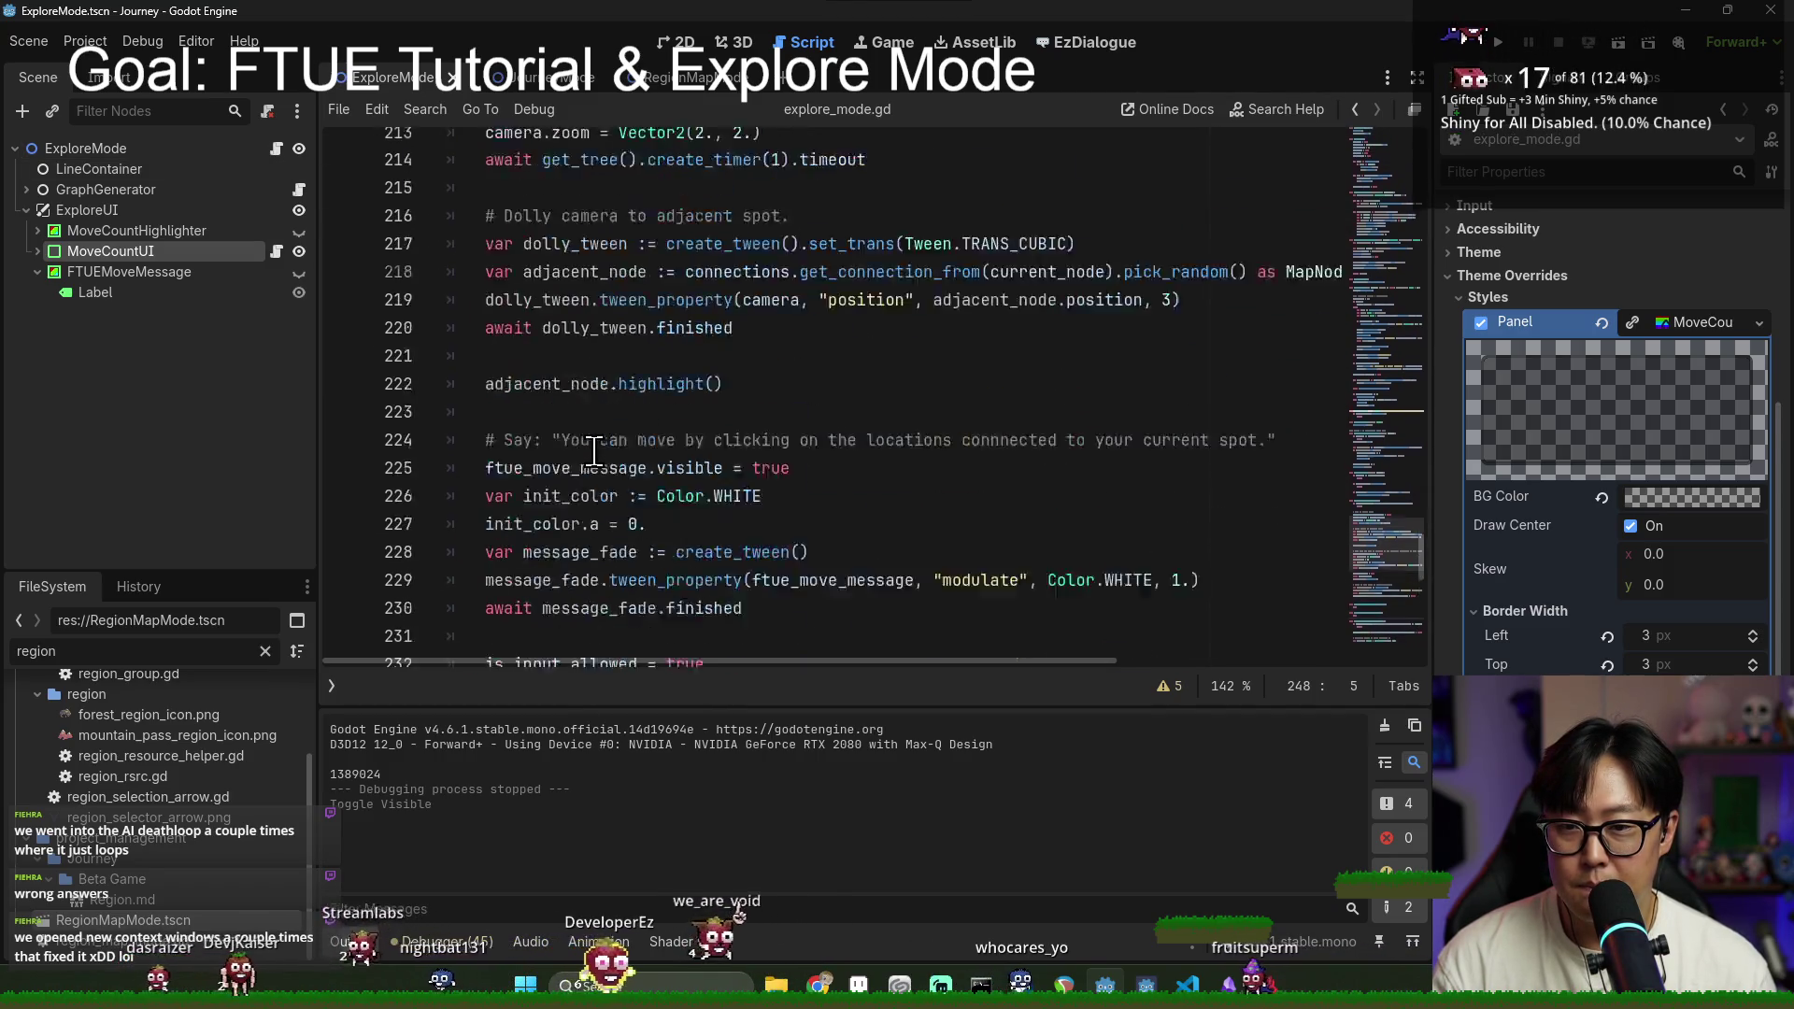
pyautogui.doubleClick(514, 526)
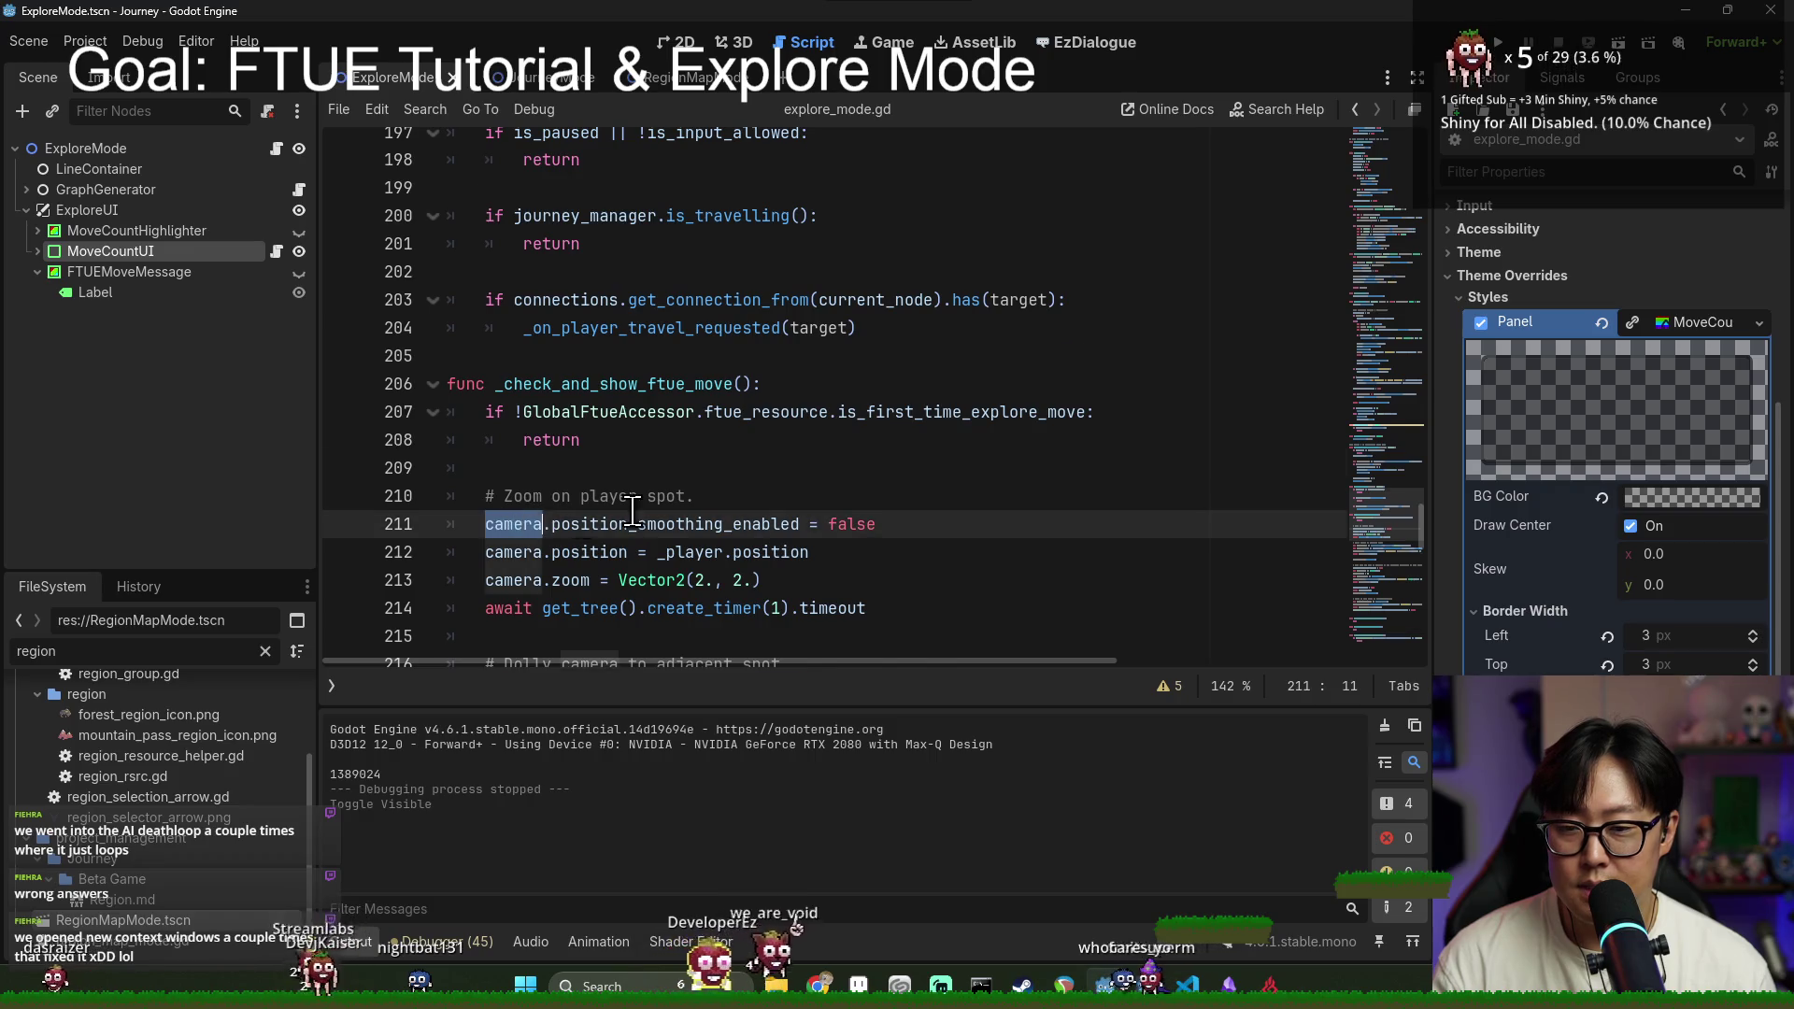
pyautogui.scroll(-1, 519, 440)
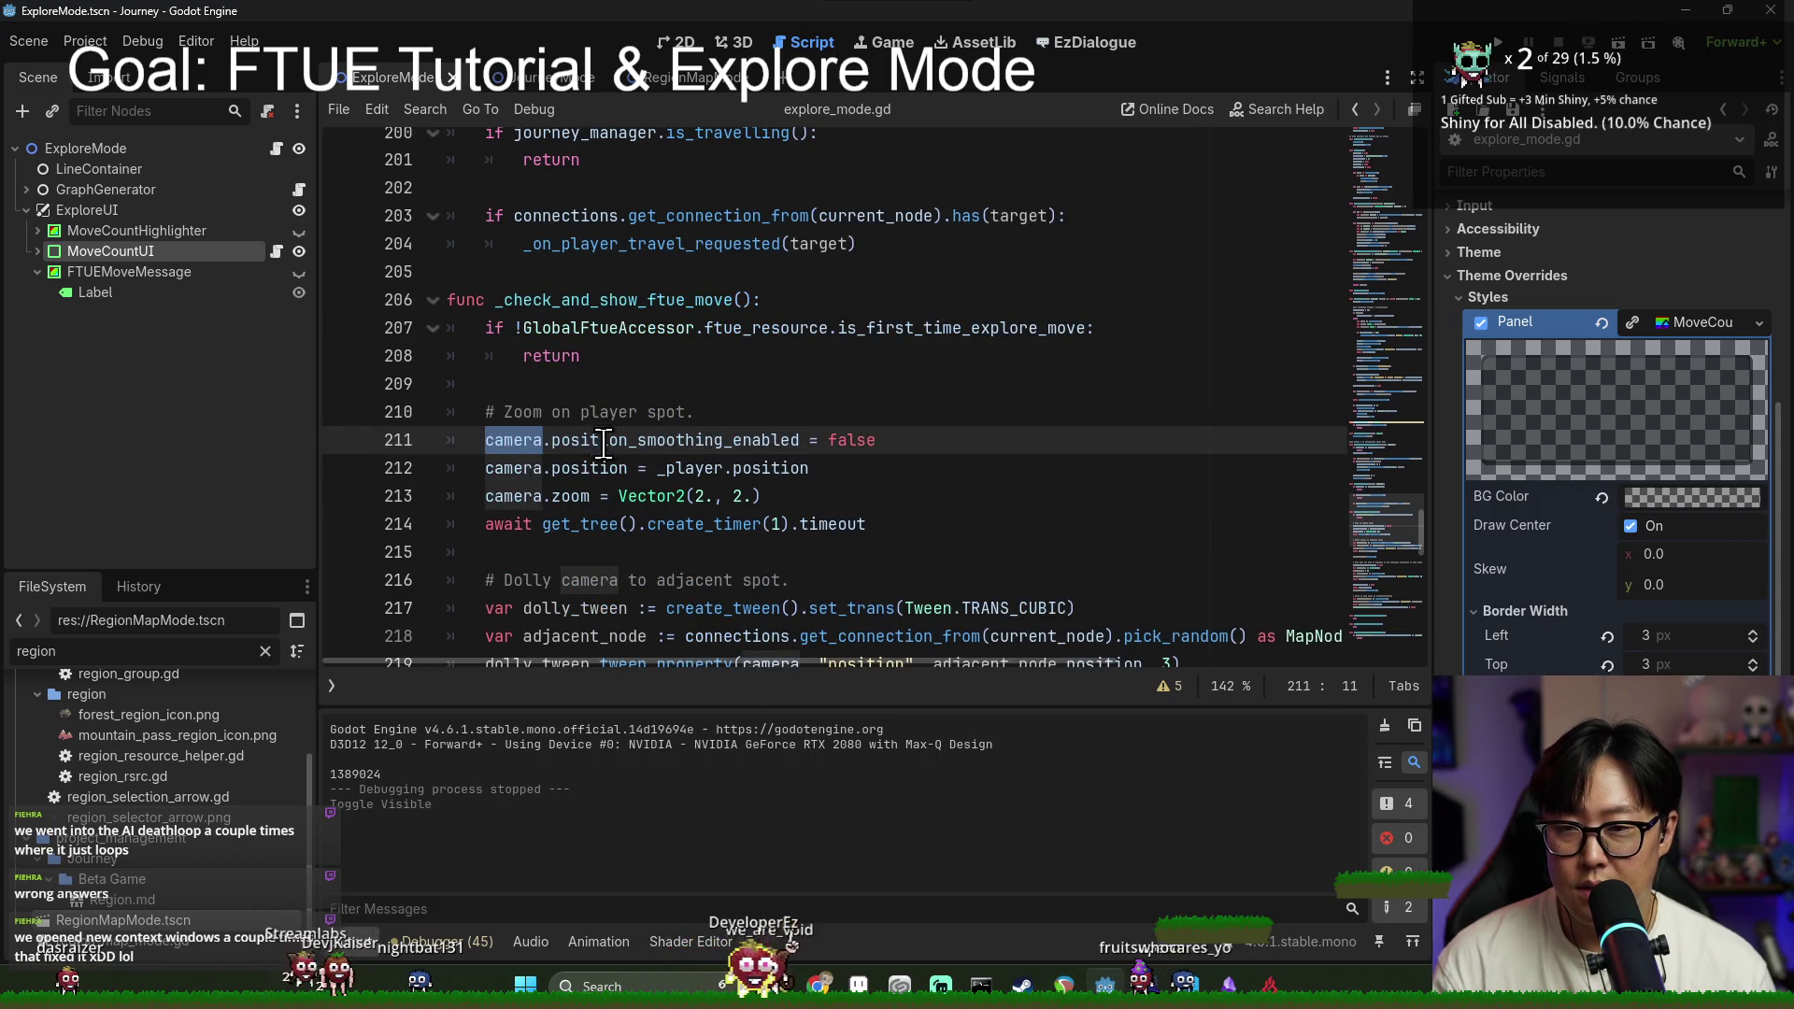
pyautogui.scroll(-1, 607, 448)
pyautogui.scroll(-5, 632, 455)
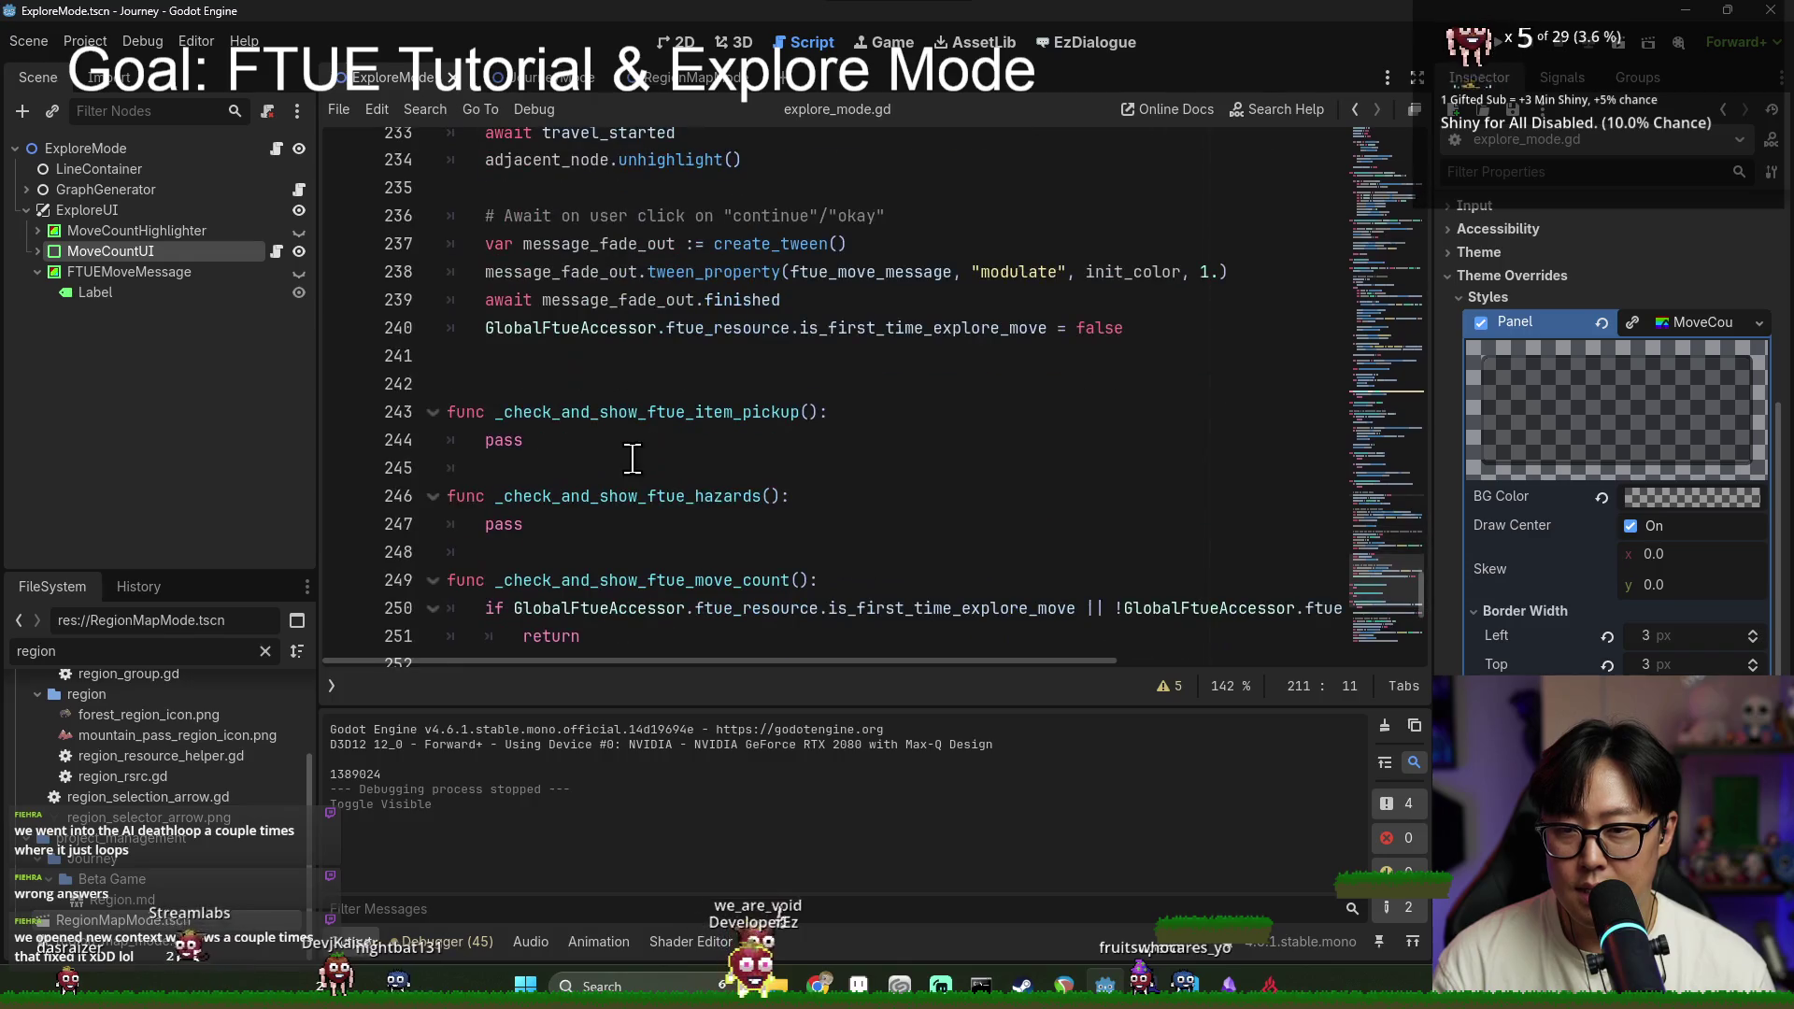
pyautogui.click(552, 353)
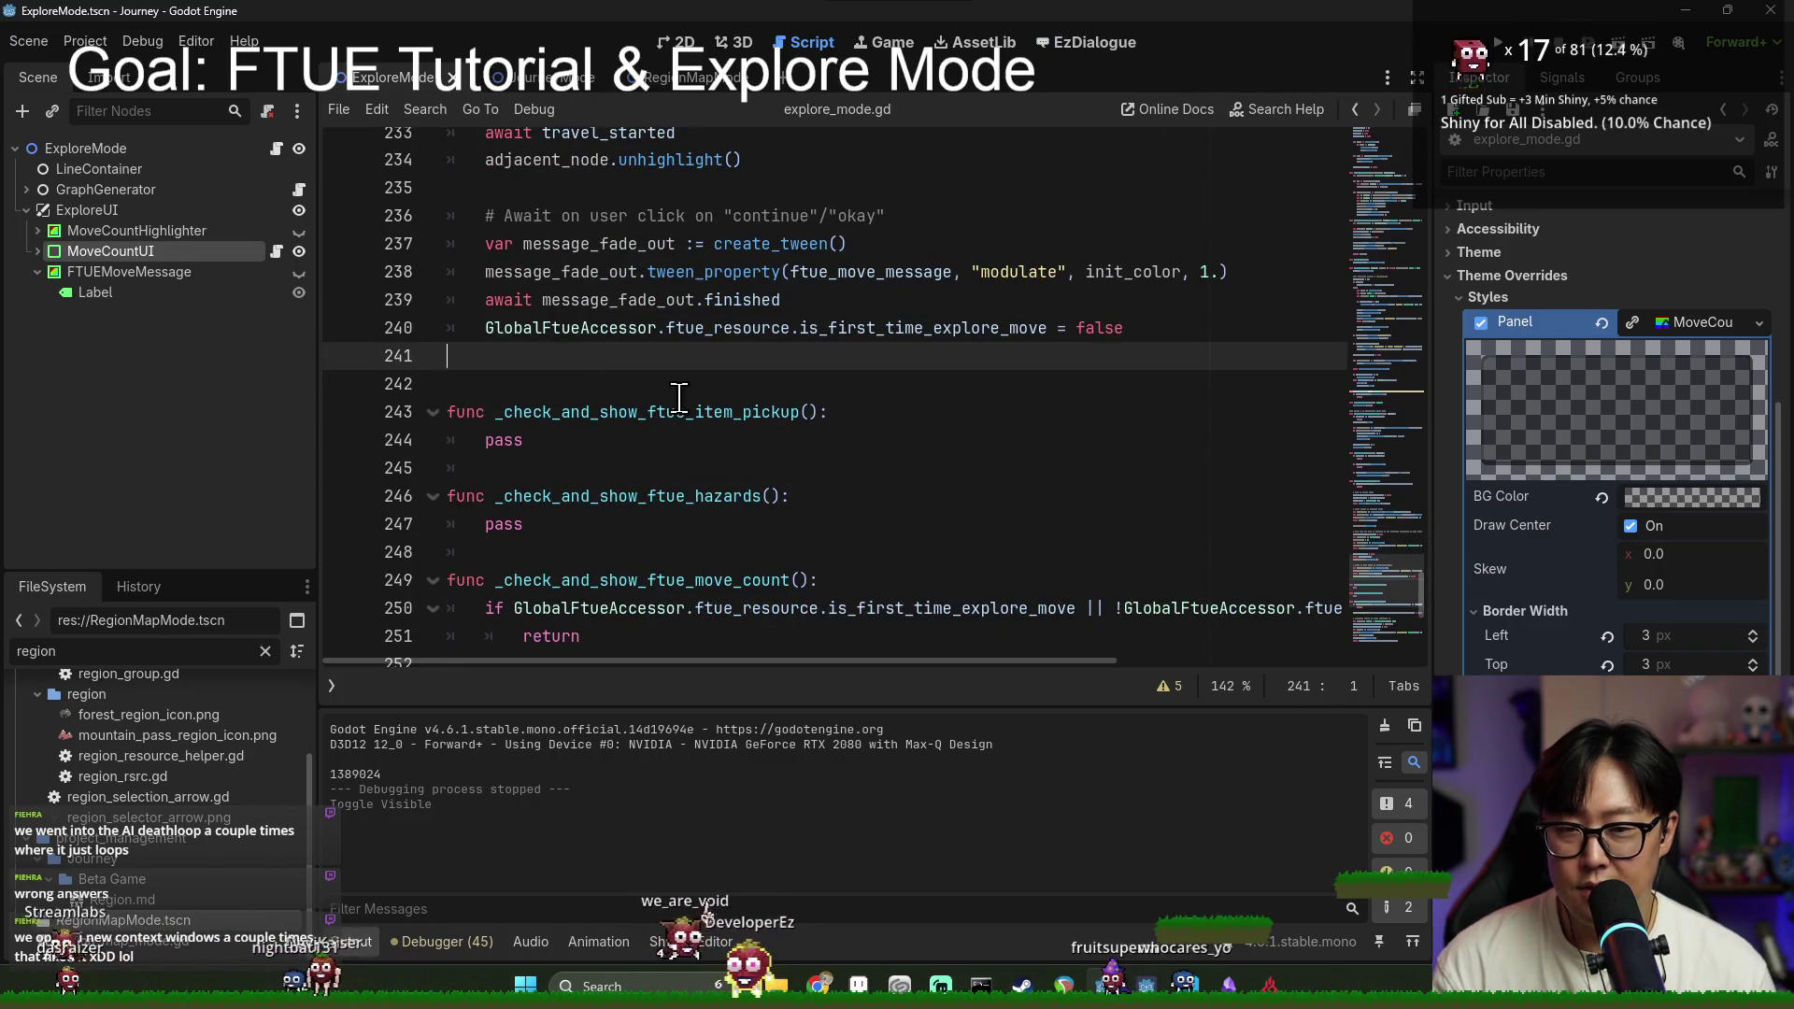
pyautogui.scroll(2, 628, 456)
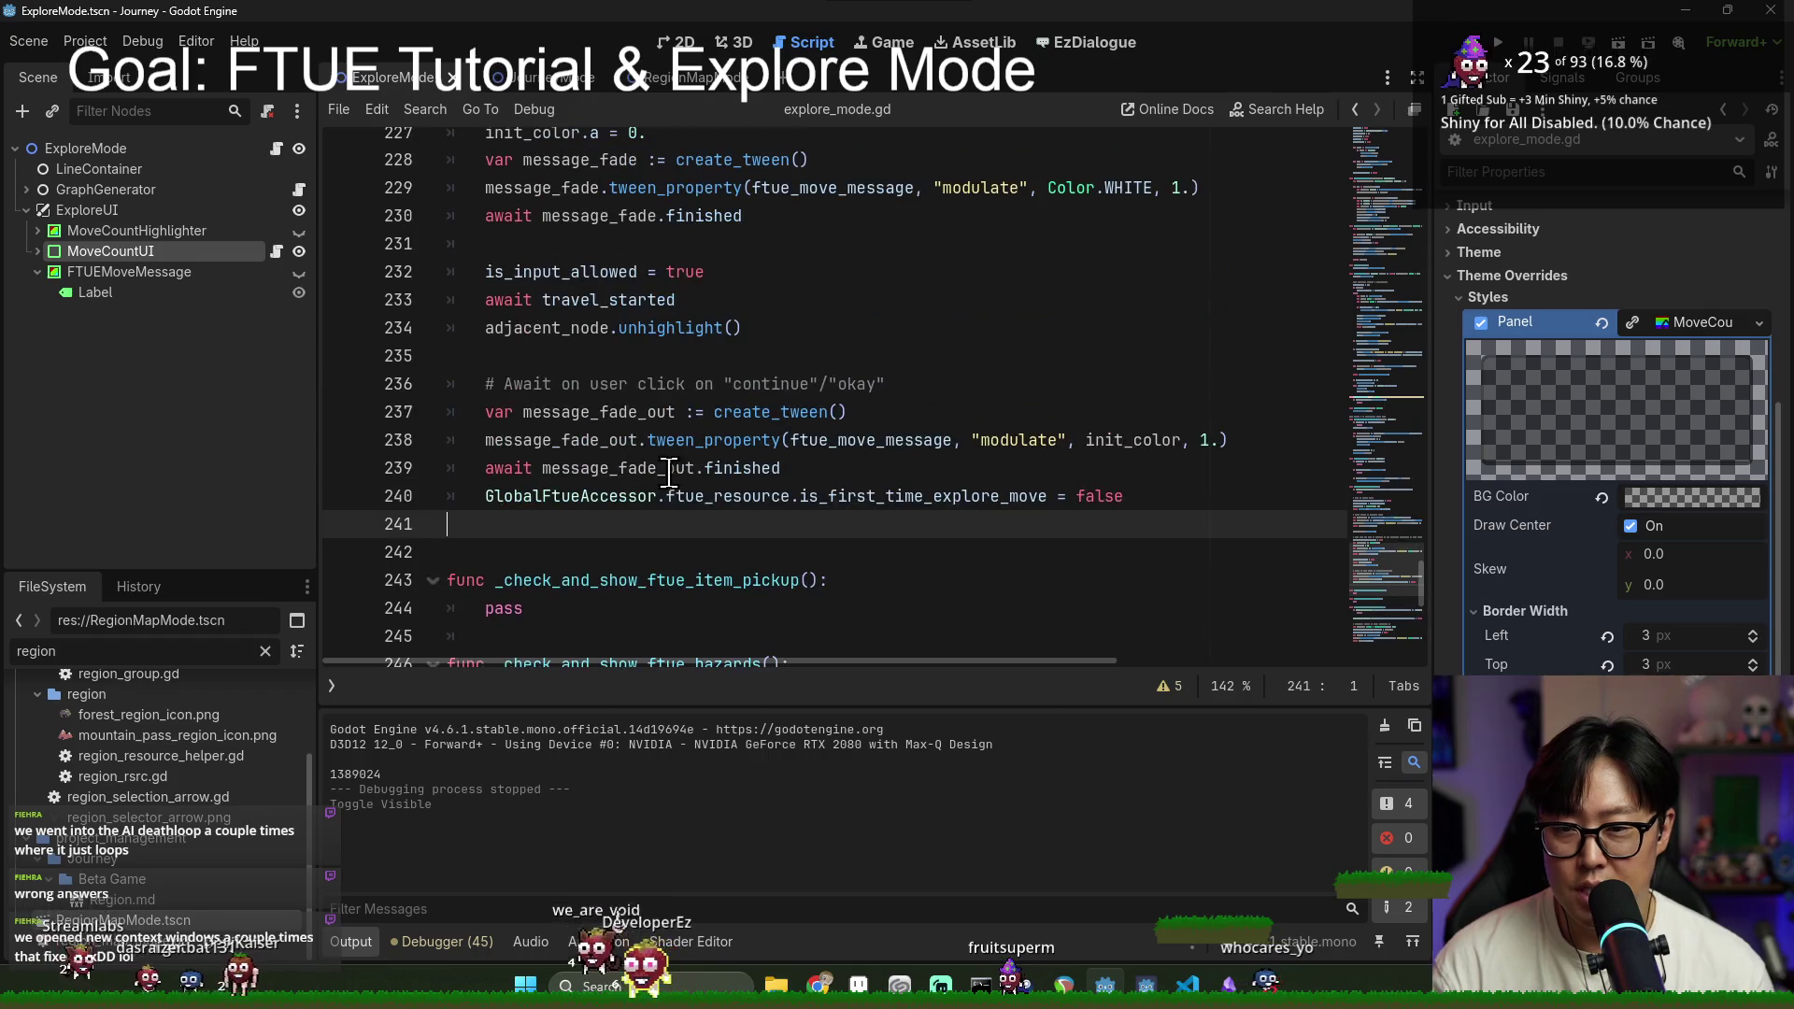
pyautogui.click(580, 495)
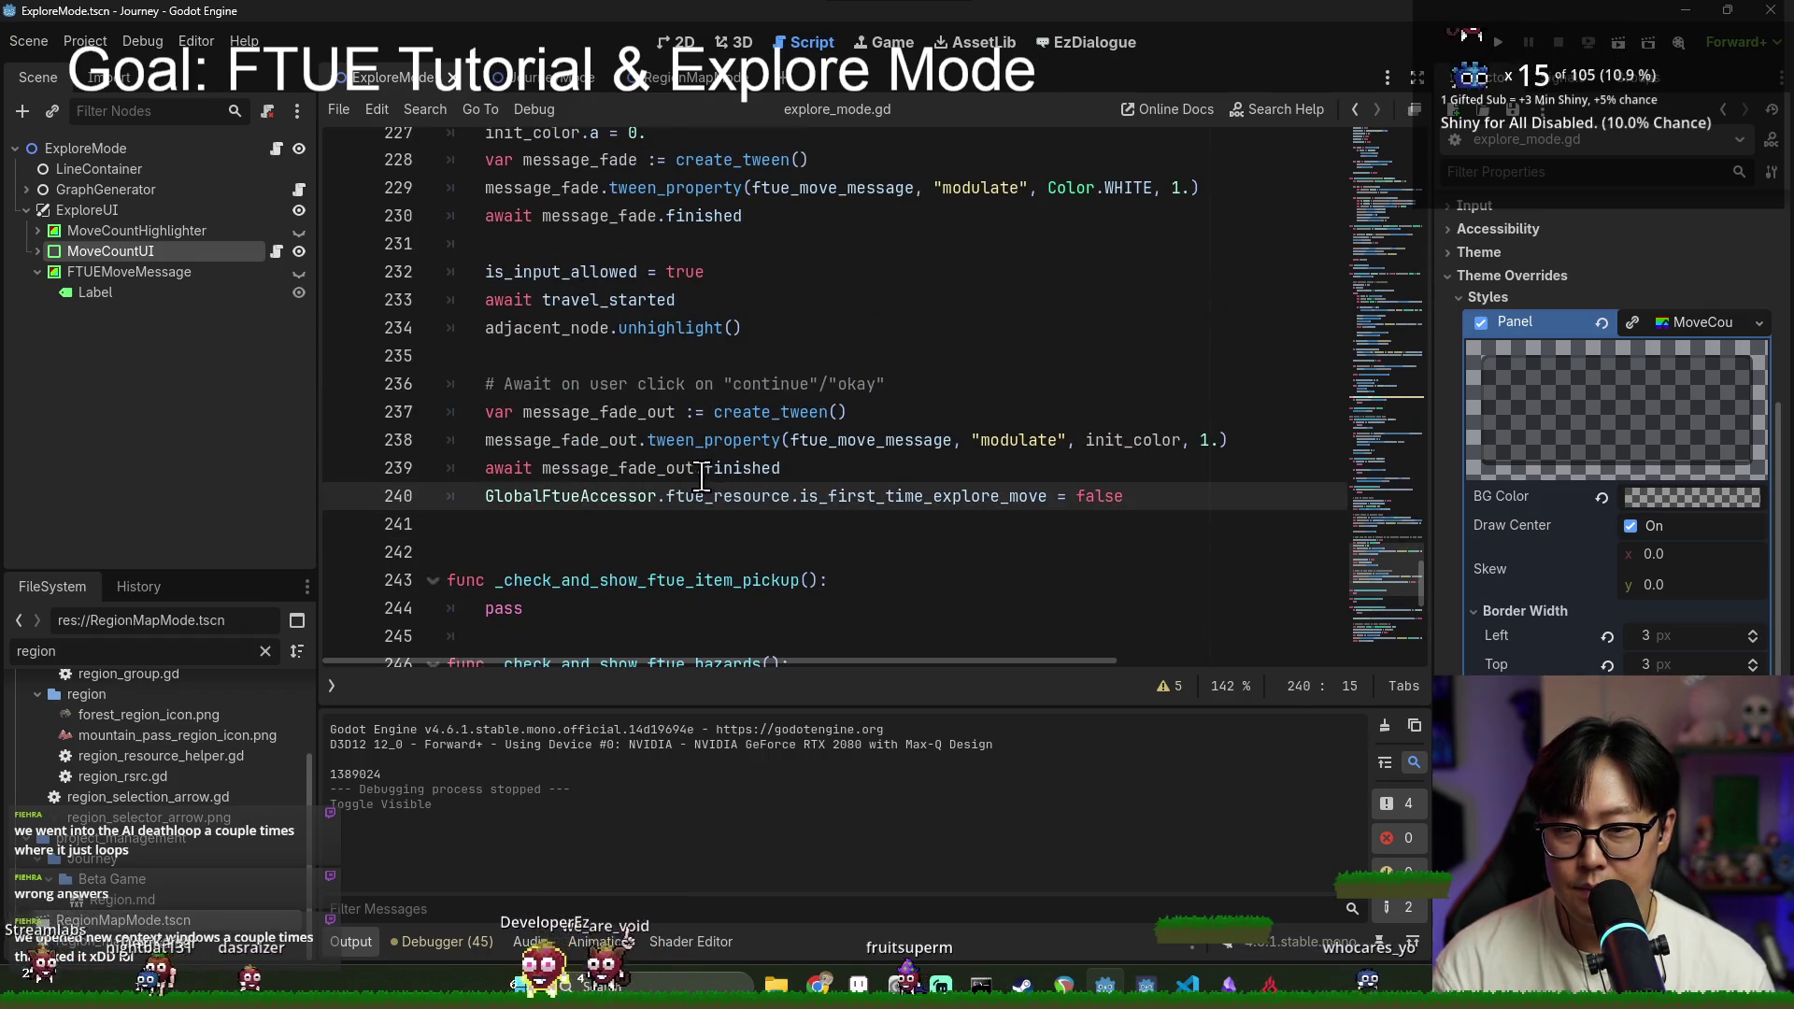
pyautogui.scroll(9, 654, 449)
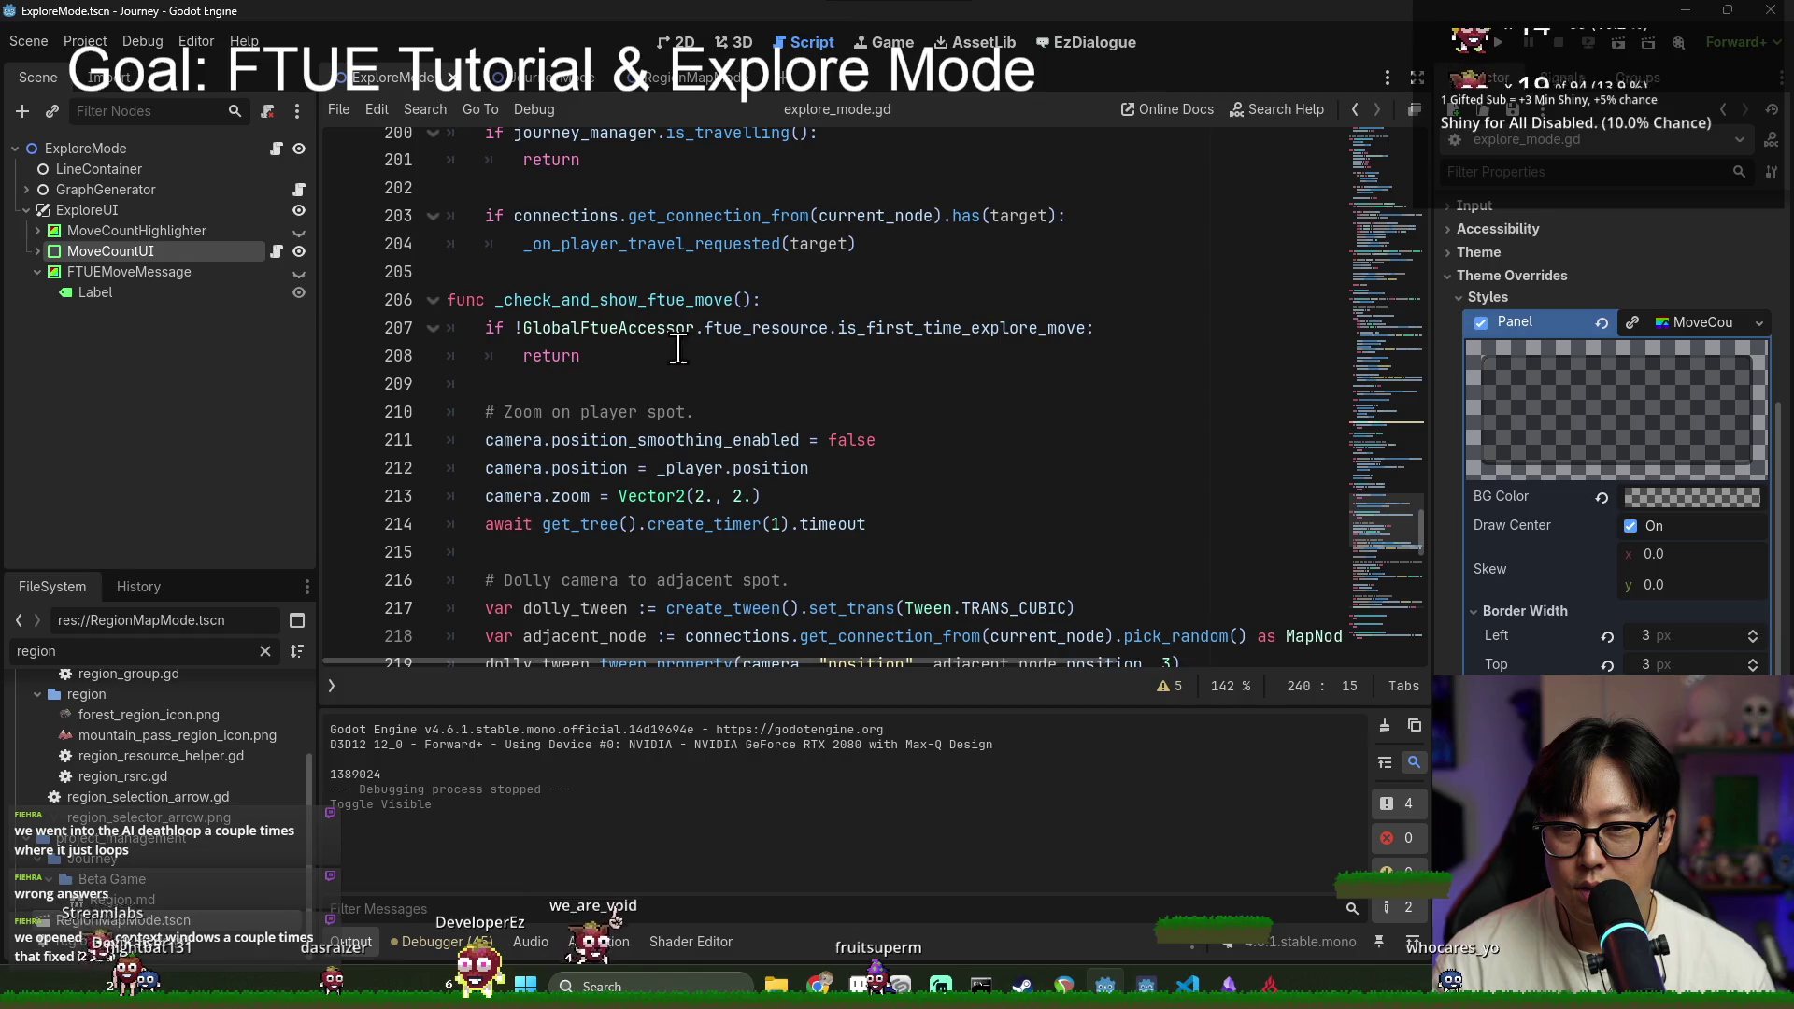
# Step: Add 'journey_manager.player_action_allowed = true' on line 241 where the FTUE move sequence ends
pyautogui.scroll(-10, 635, 343)
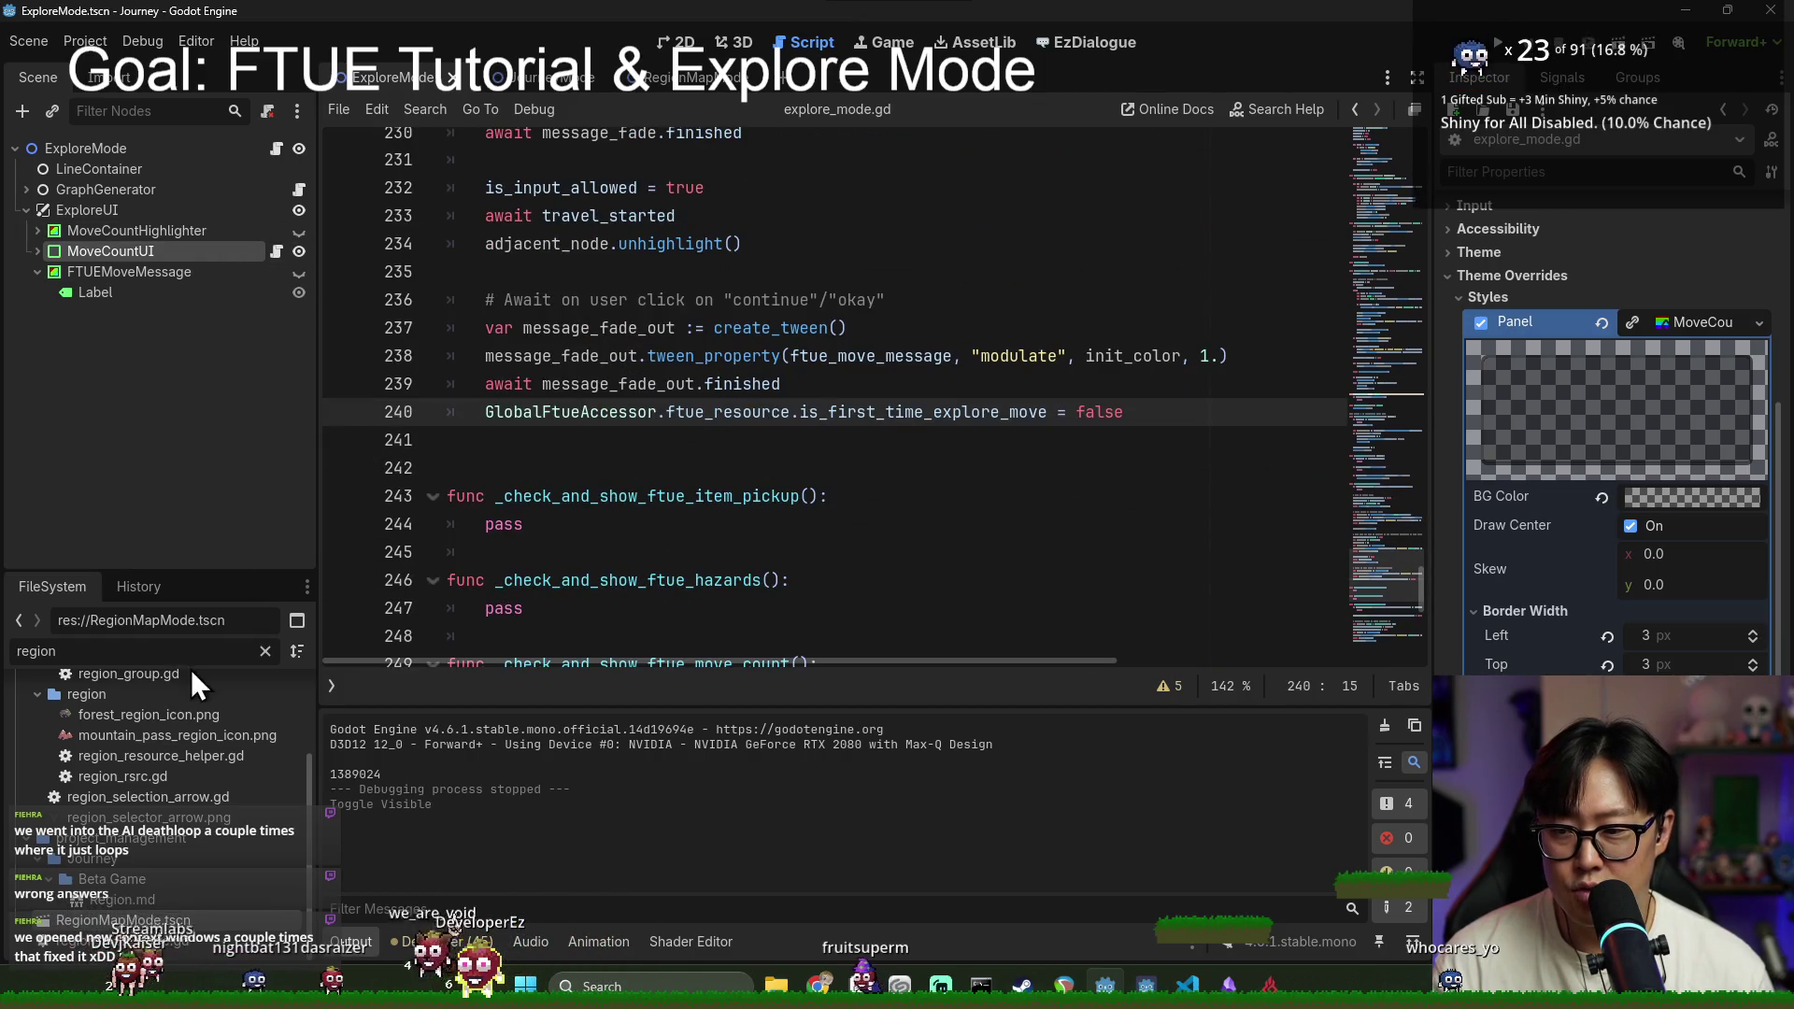
pyautogui.click(596, 452)
pyautogui.write('s')
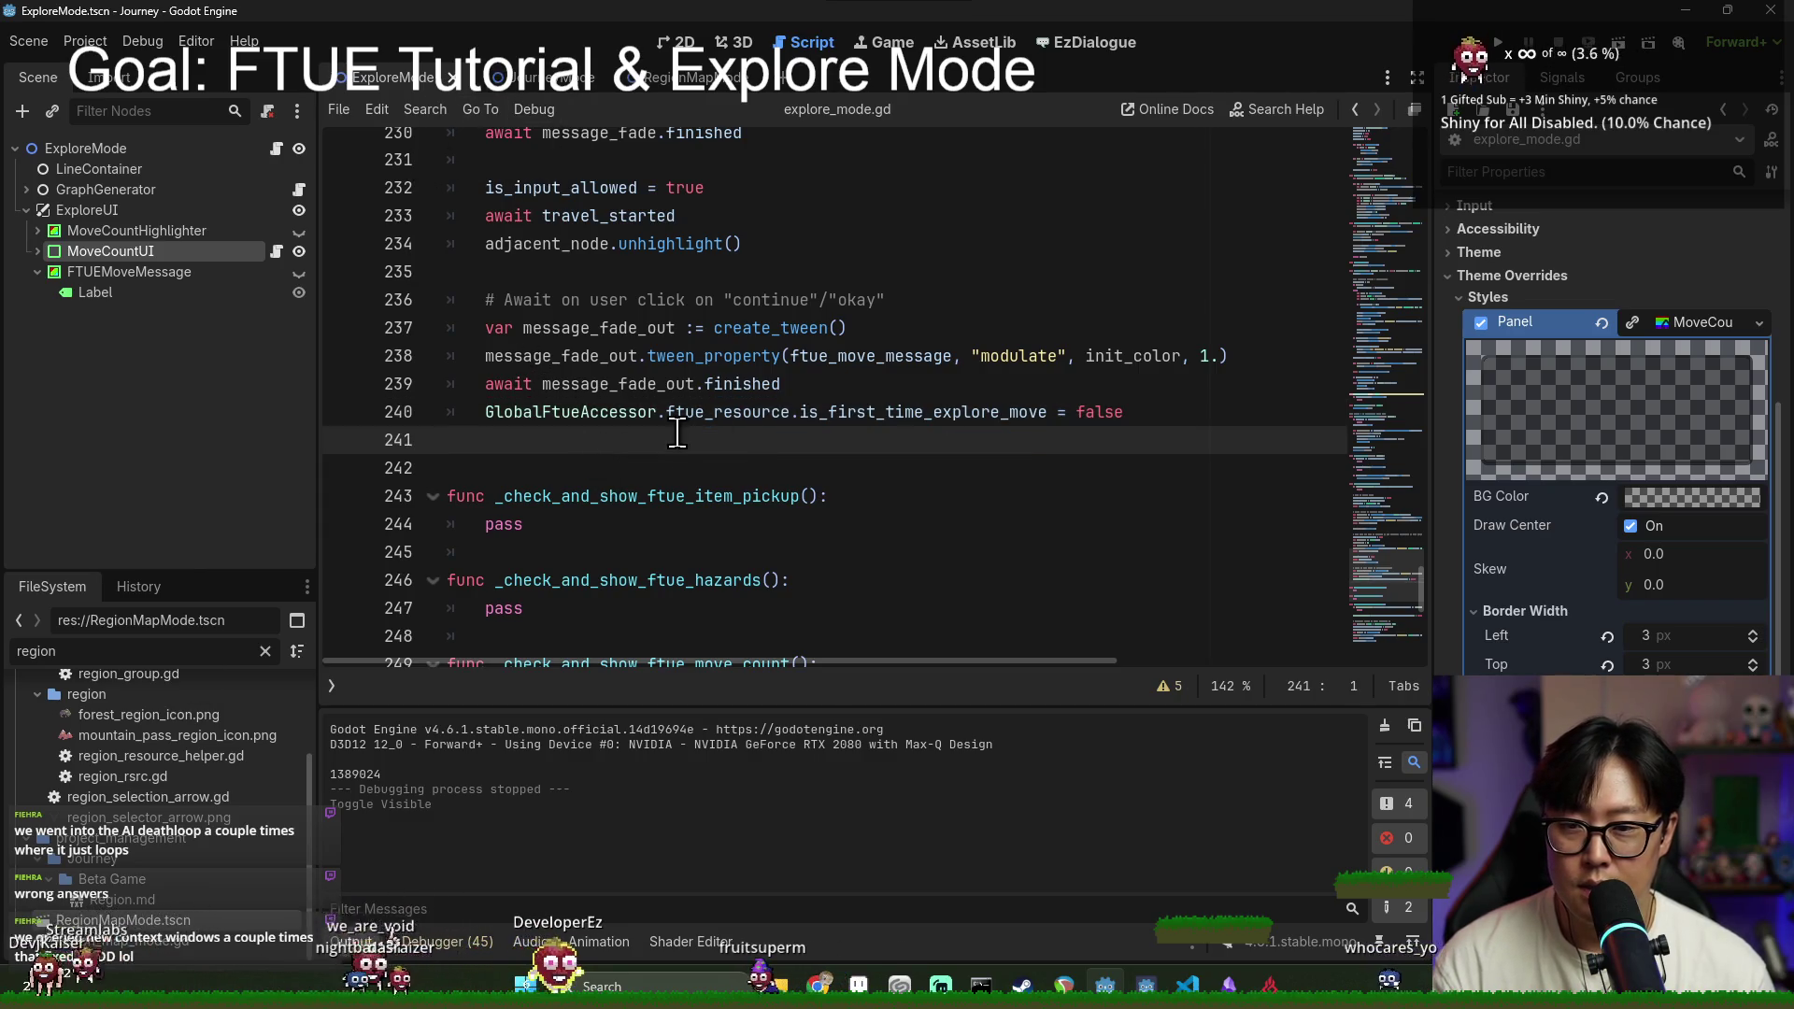
pyautogui.press('BackSpace')
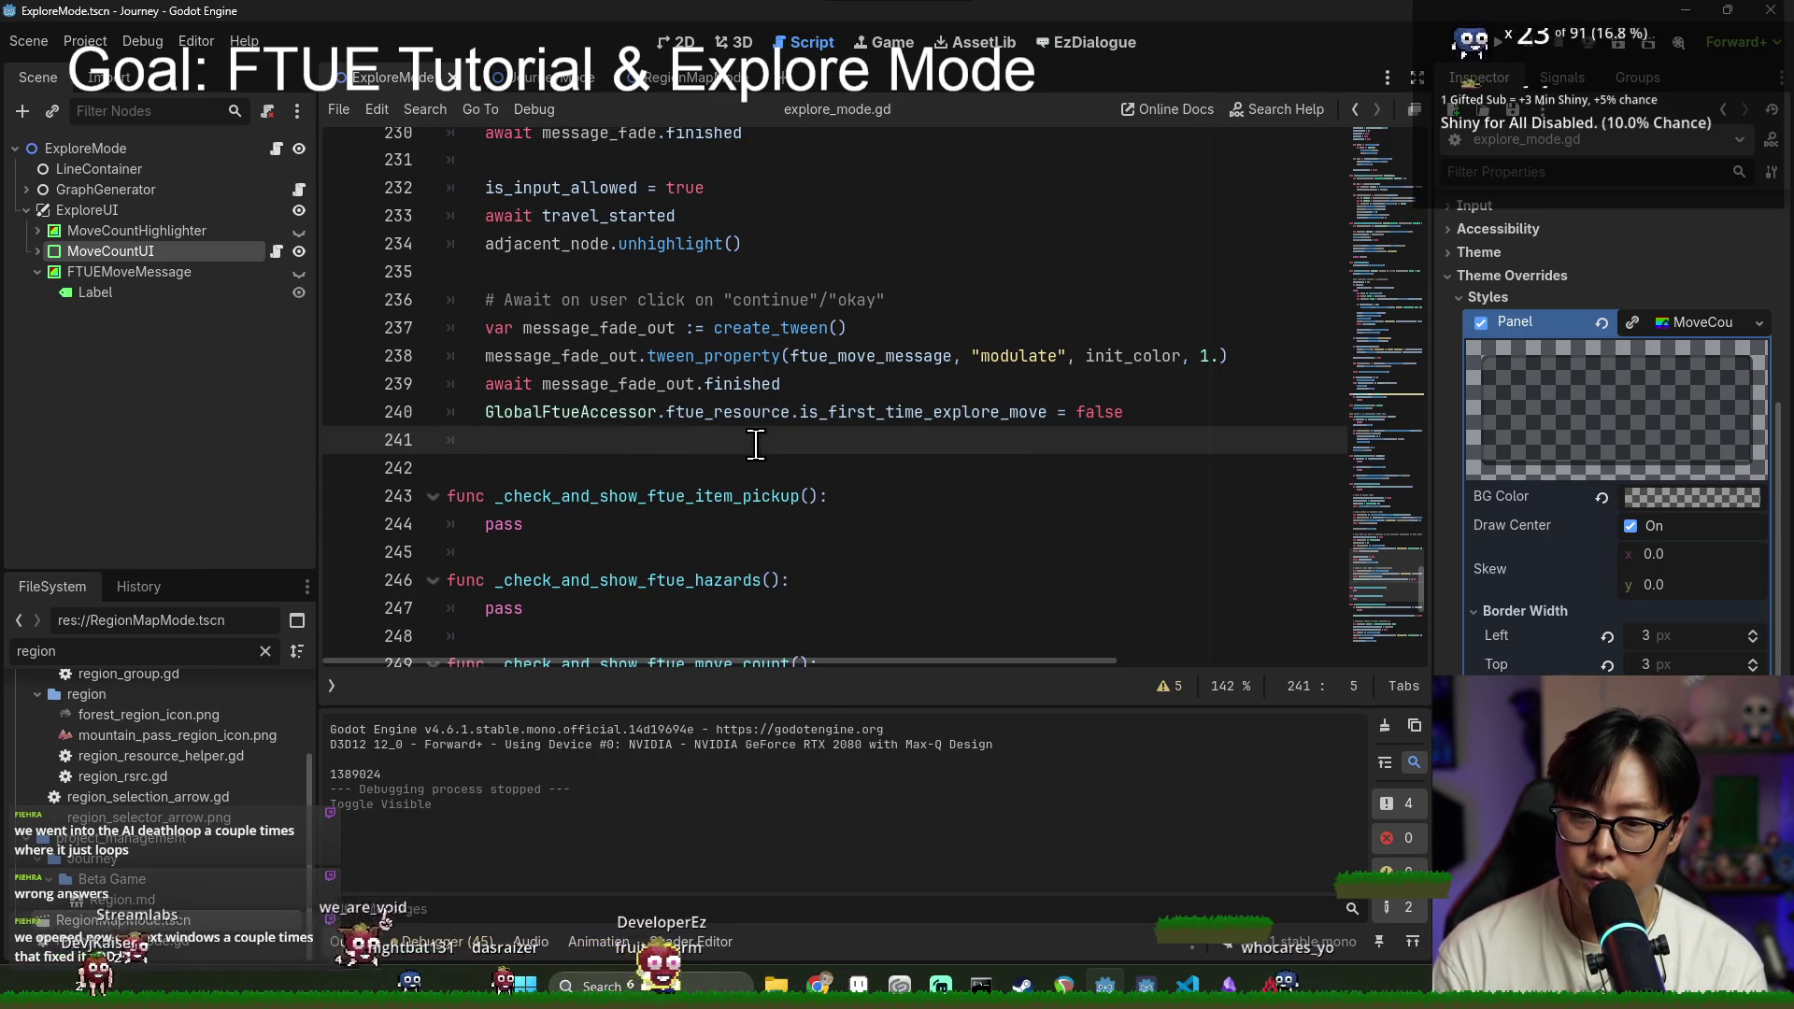
pyautogui.write('manager')
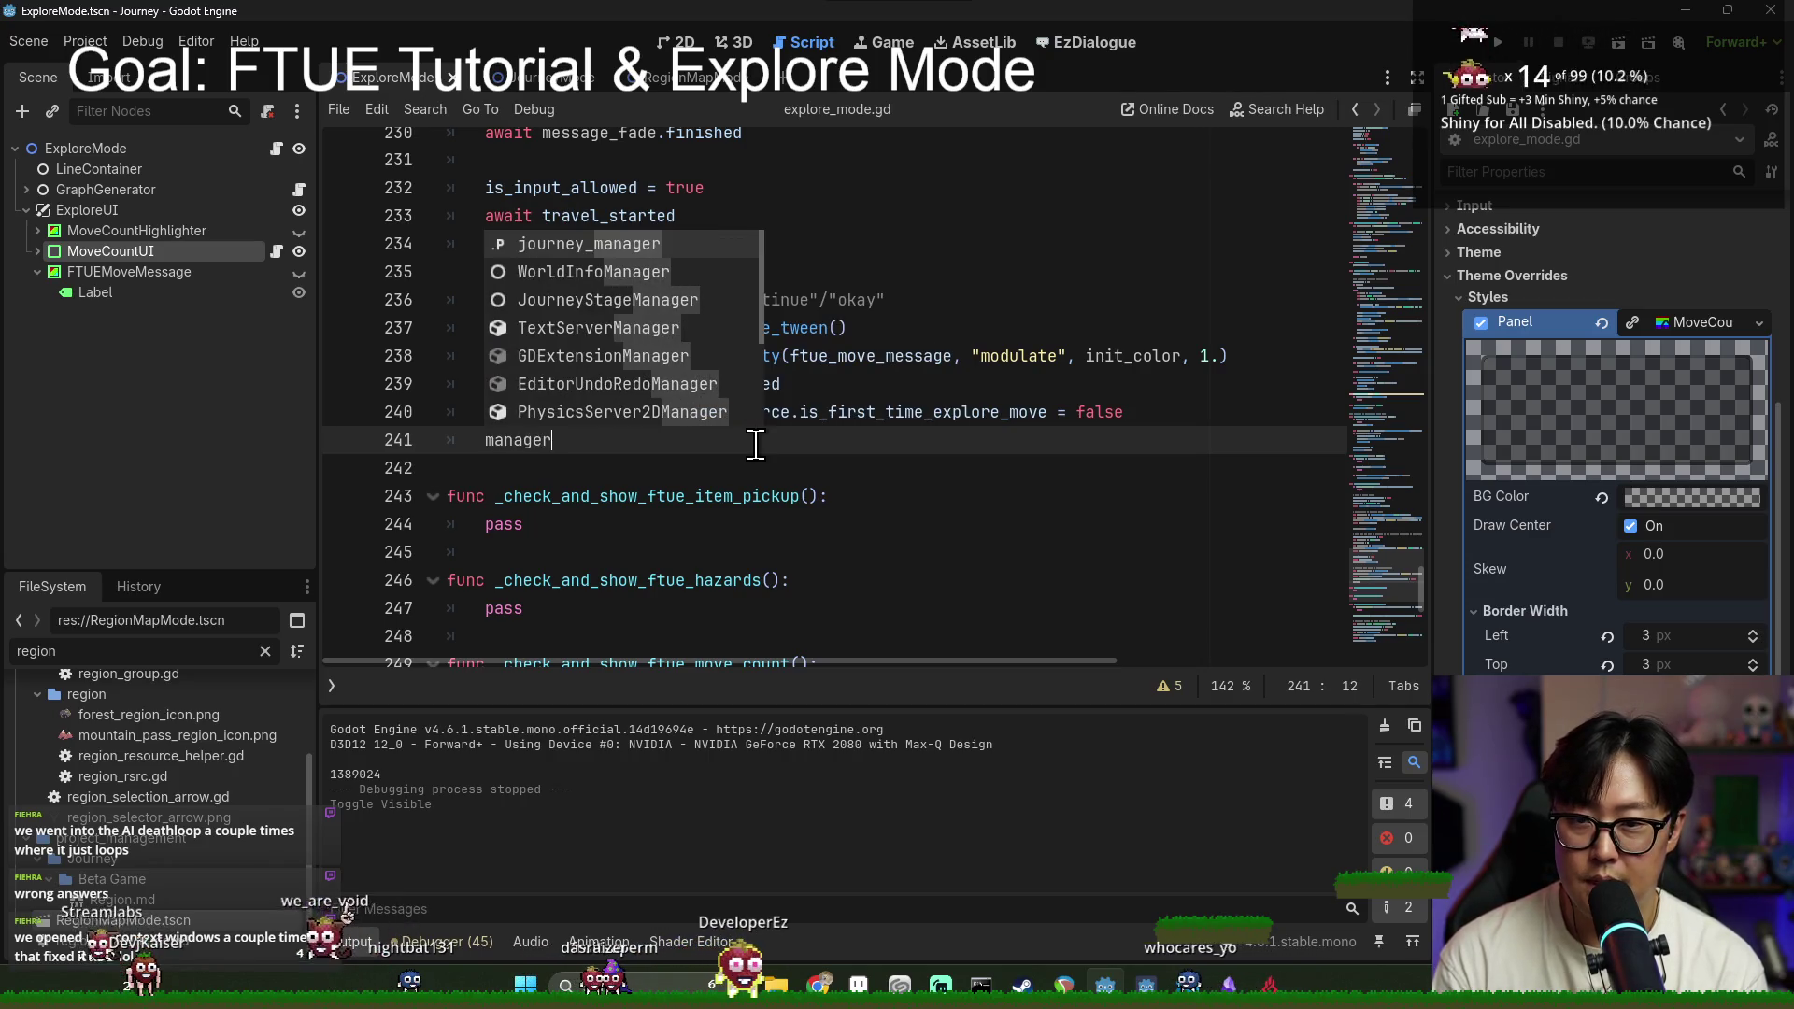
pyautogui.press('Return')
pyautogui.write('.')
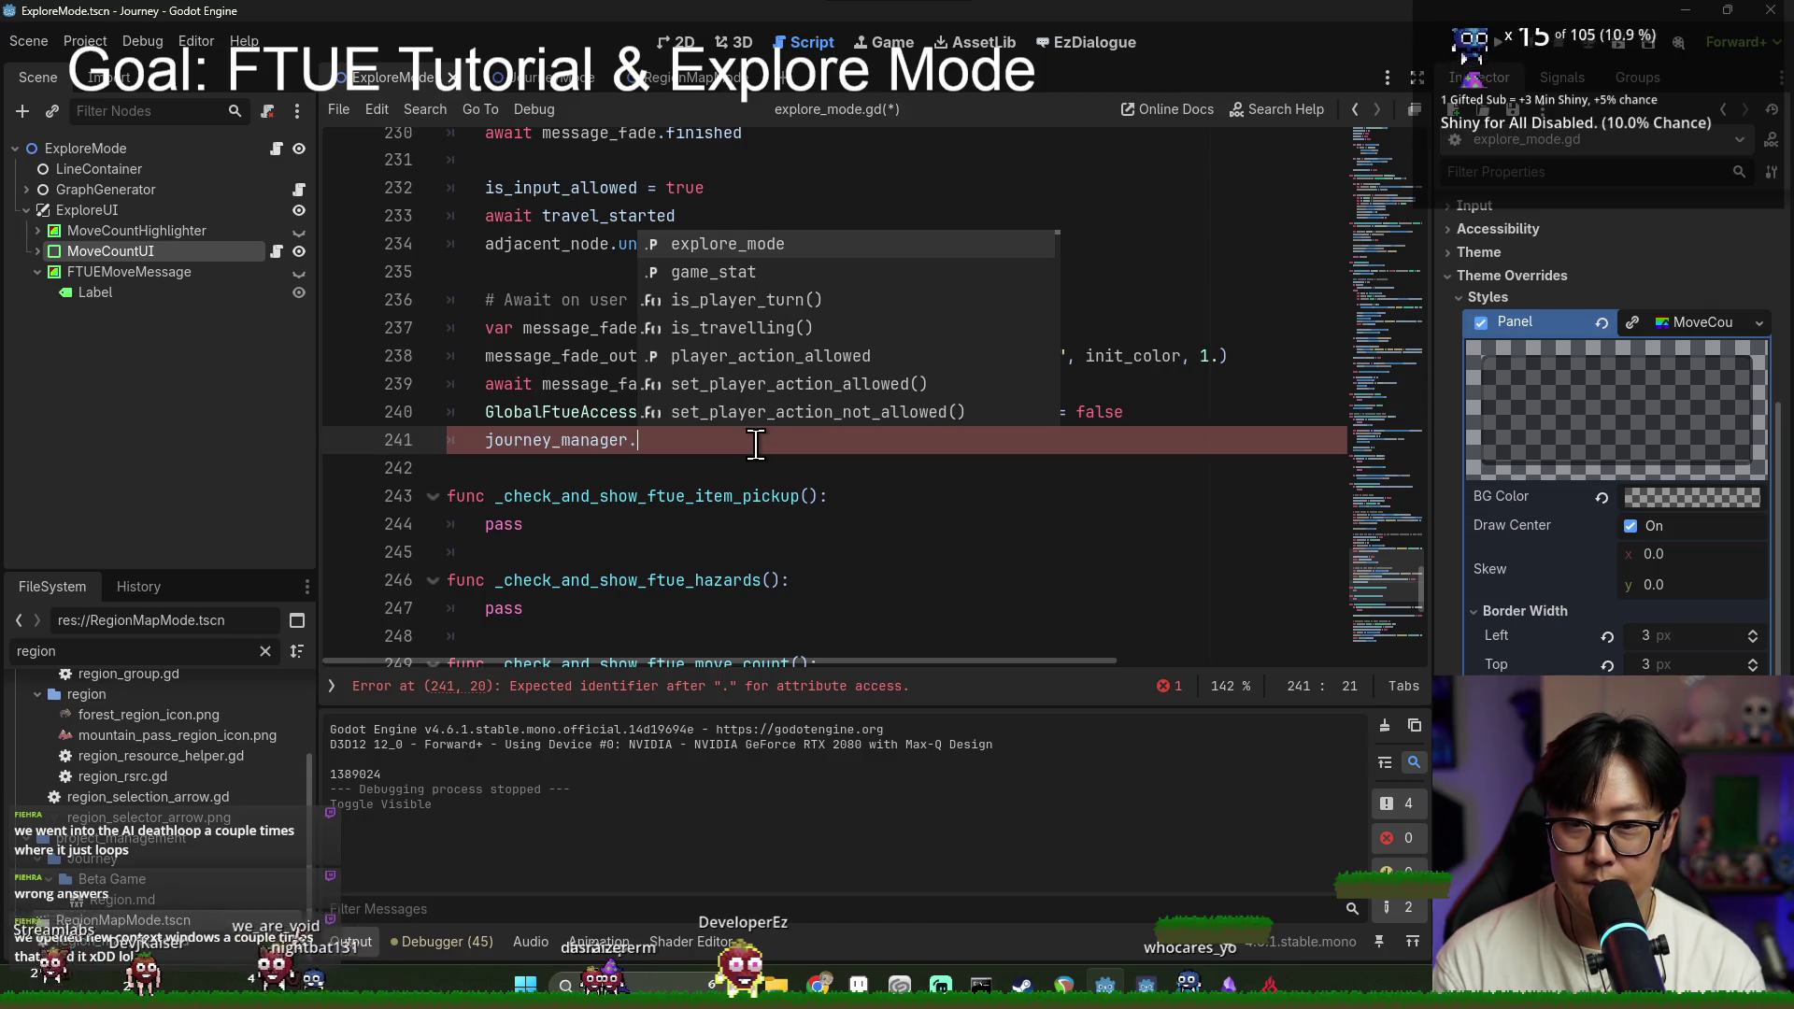
pyautogui.press('Down')
pyautogui.press('Down')
pyautogui.press('Down')
pyautogui.press('Return')
pyautogui.write('=')
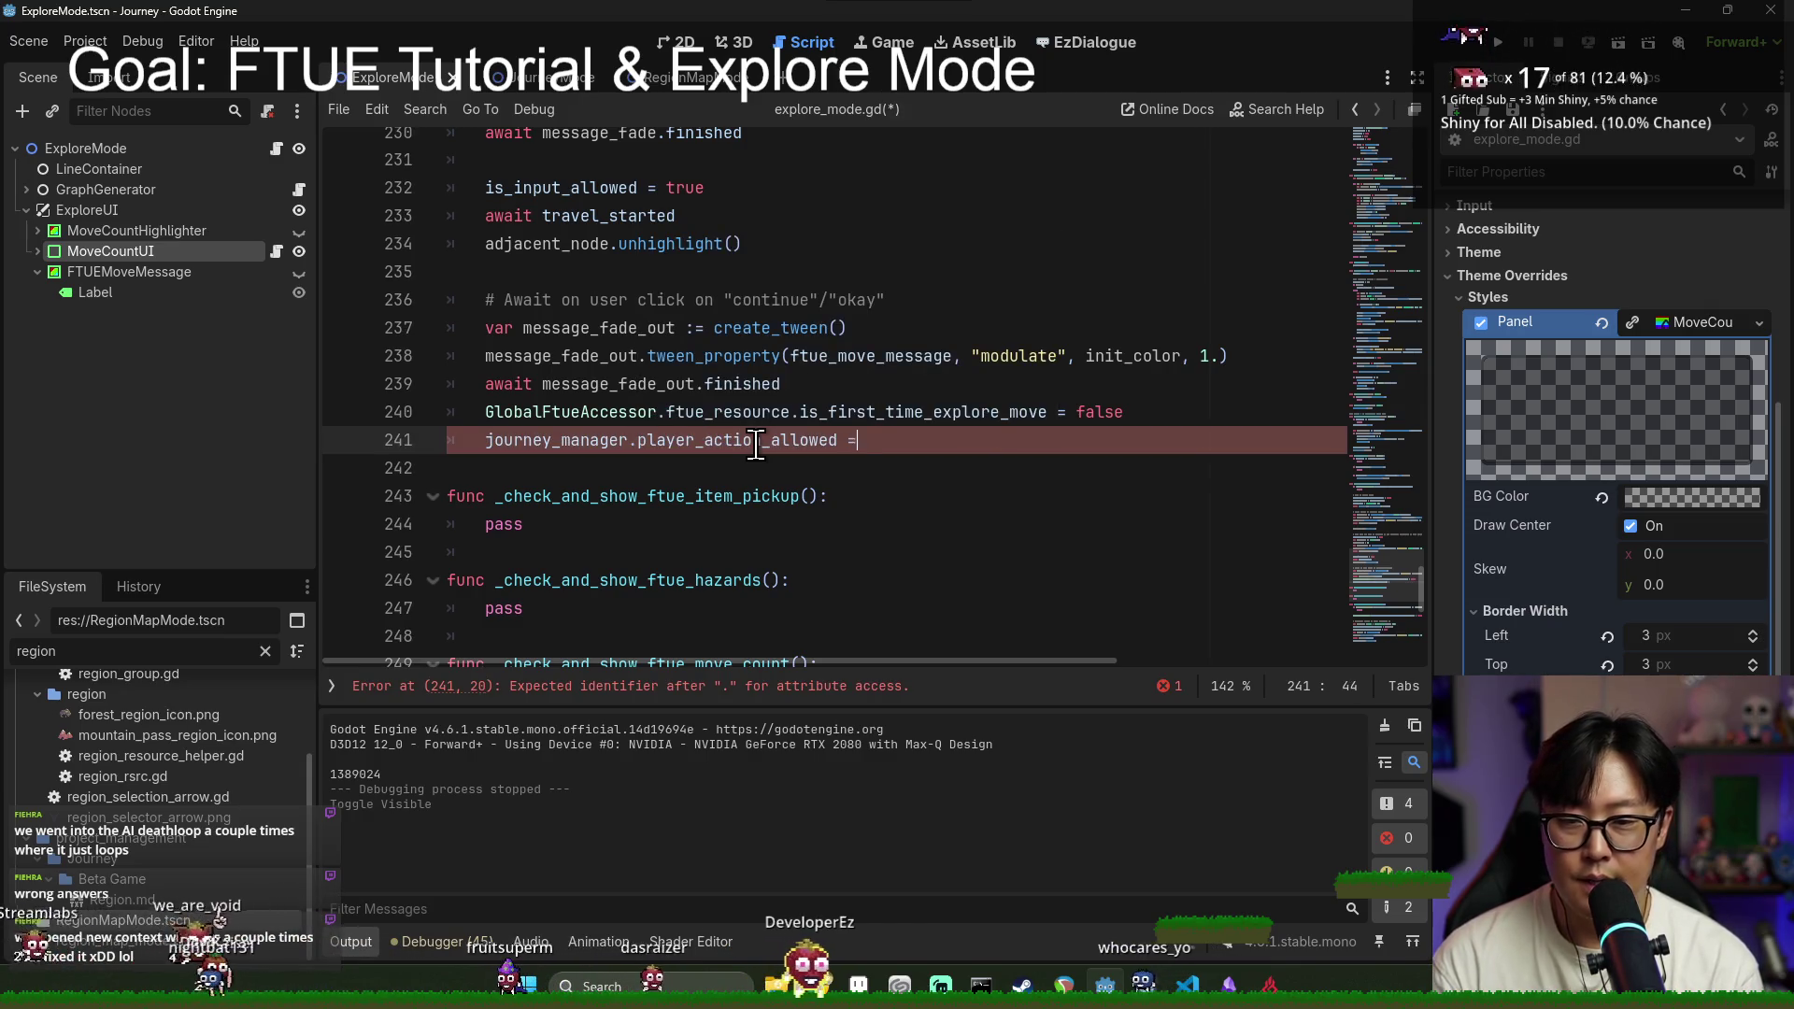
pyautogui.hotkey('shift', 'Home')
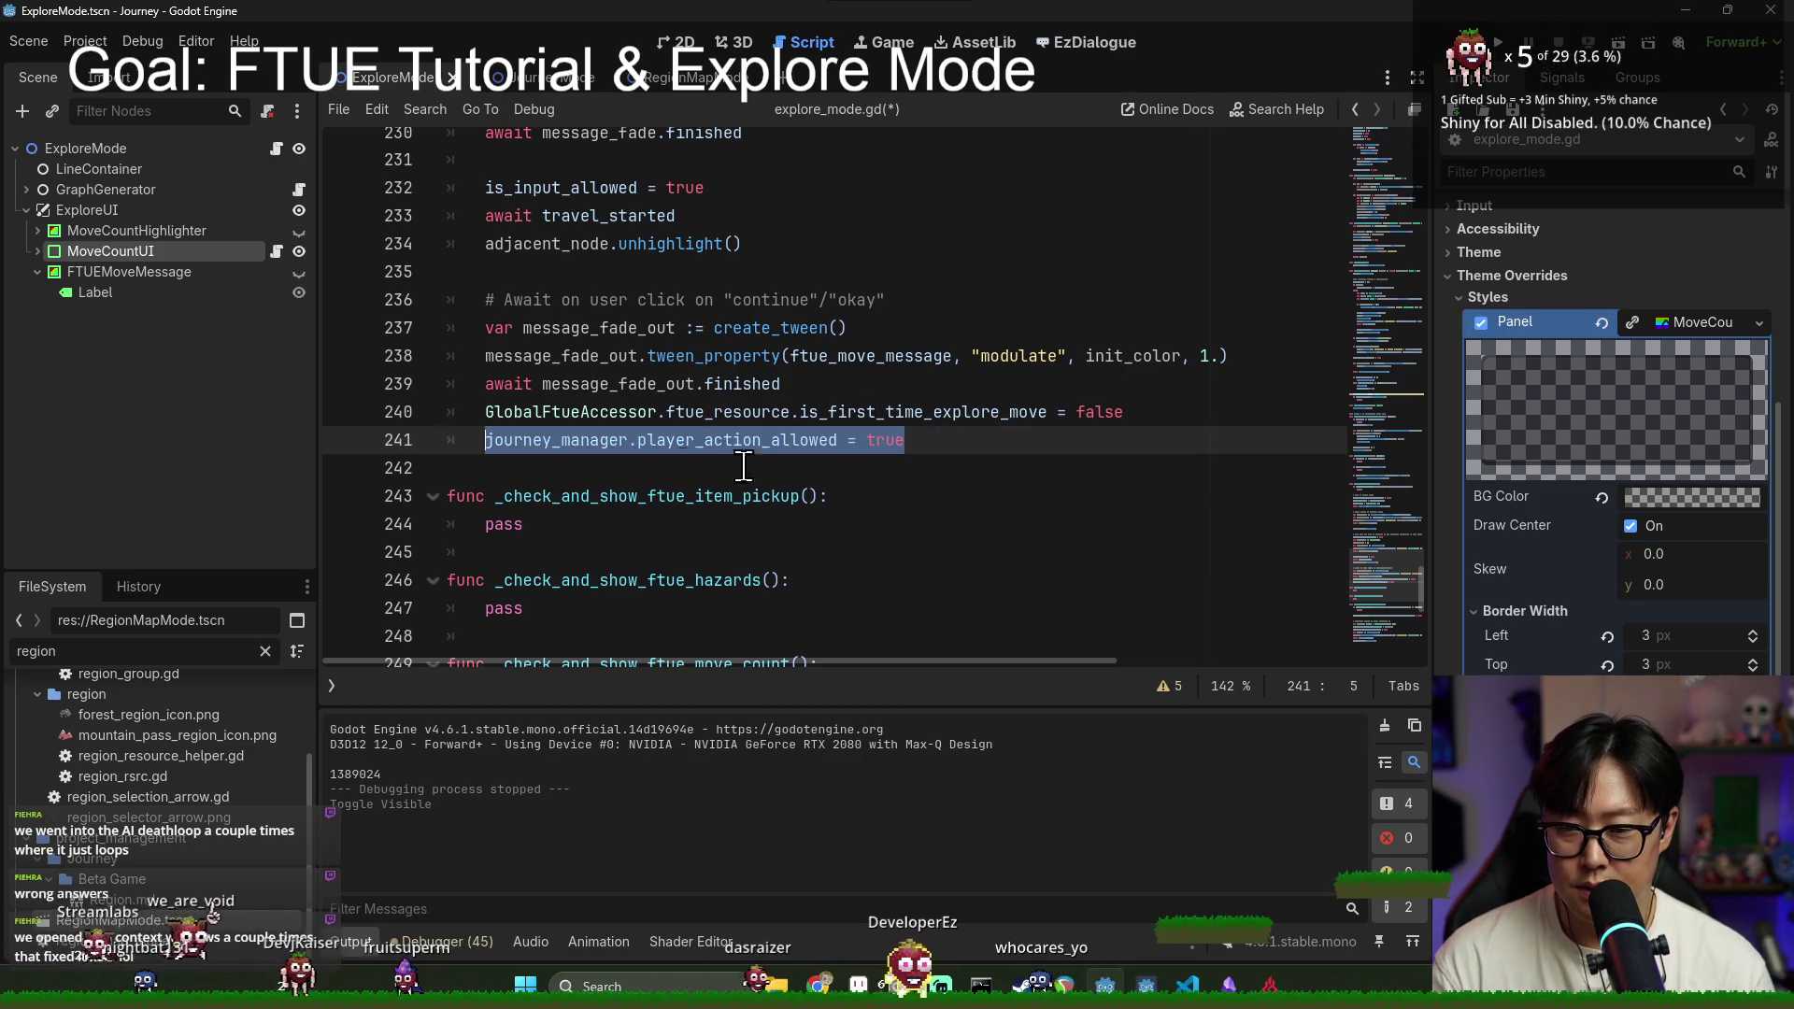
pyautogui.scroll(-4, 852, 514)
pyautogui.scroll(3, 841, 516)
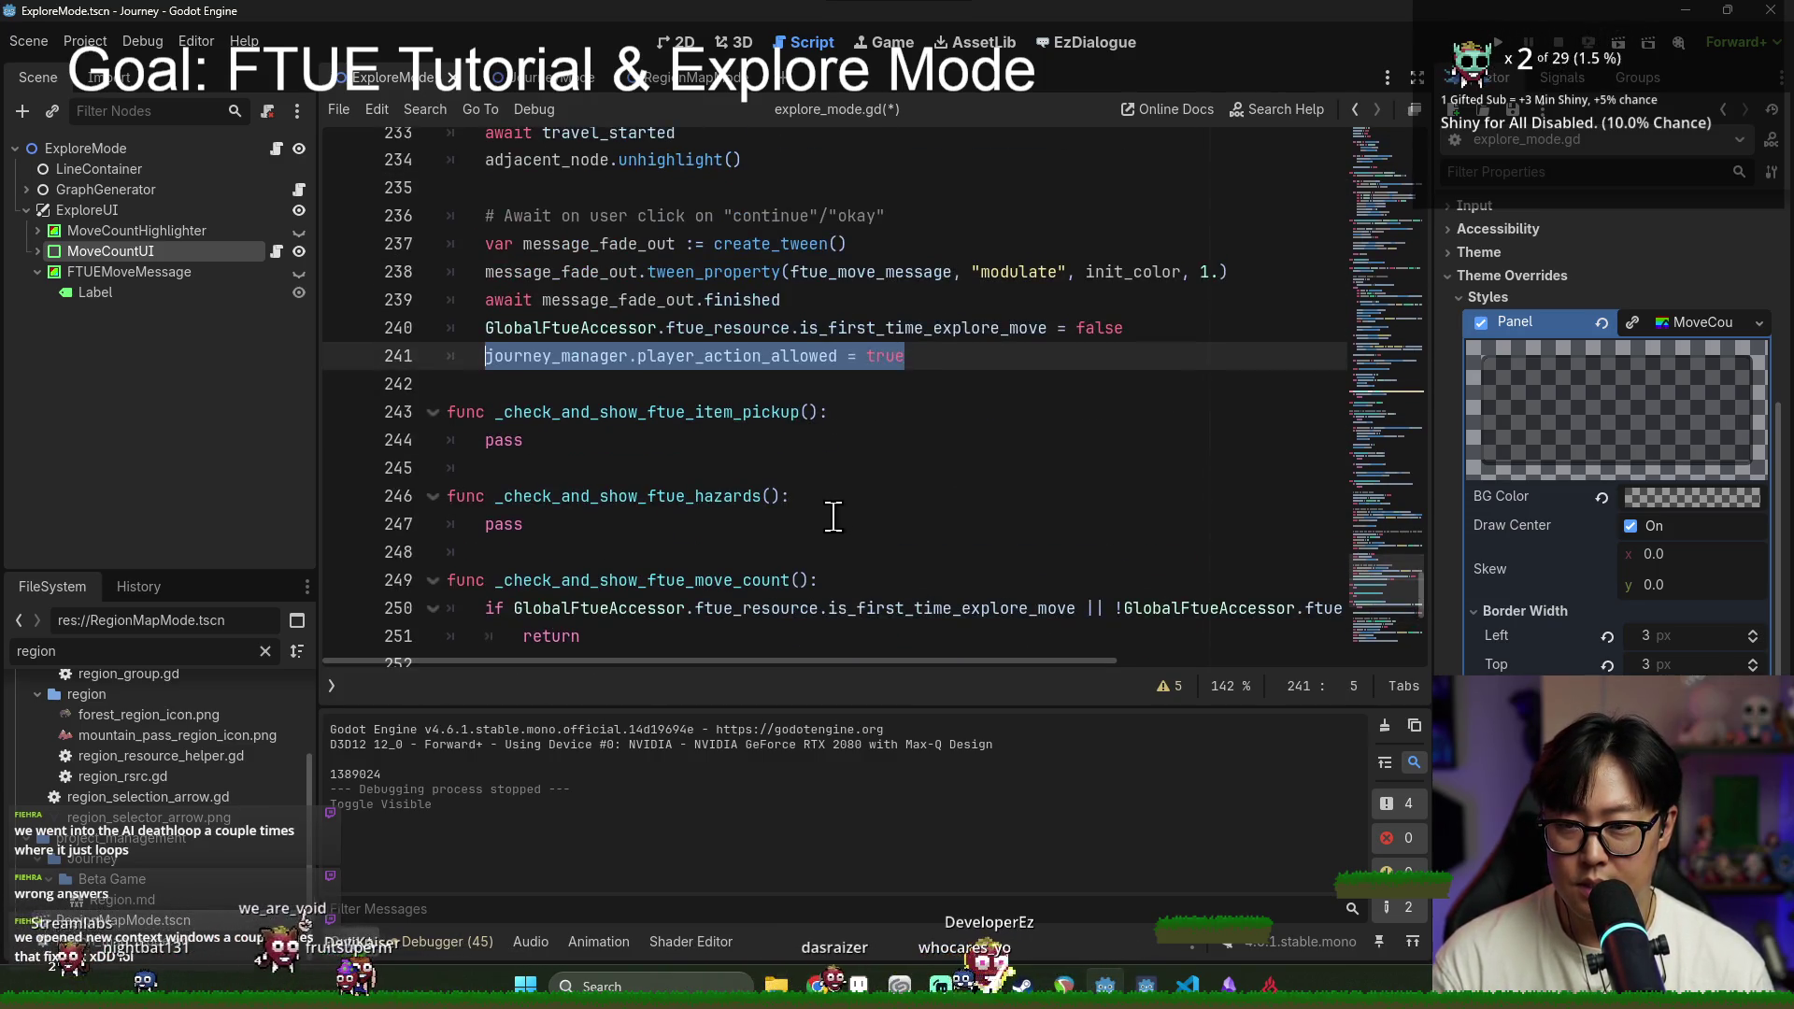
# Step: Set journey_manager.player_action_allowed to false at the start of _check_and_show_ftue_move_count and save
pyautogui.click(855, 580)
pyautogui.scroll(-1, 903, 603)
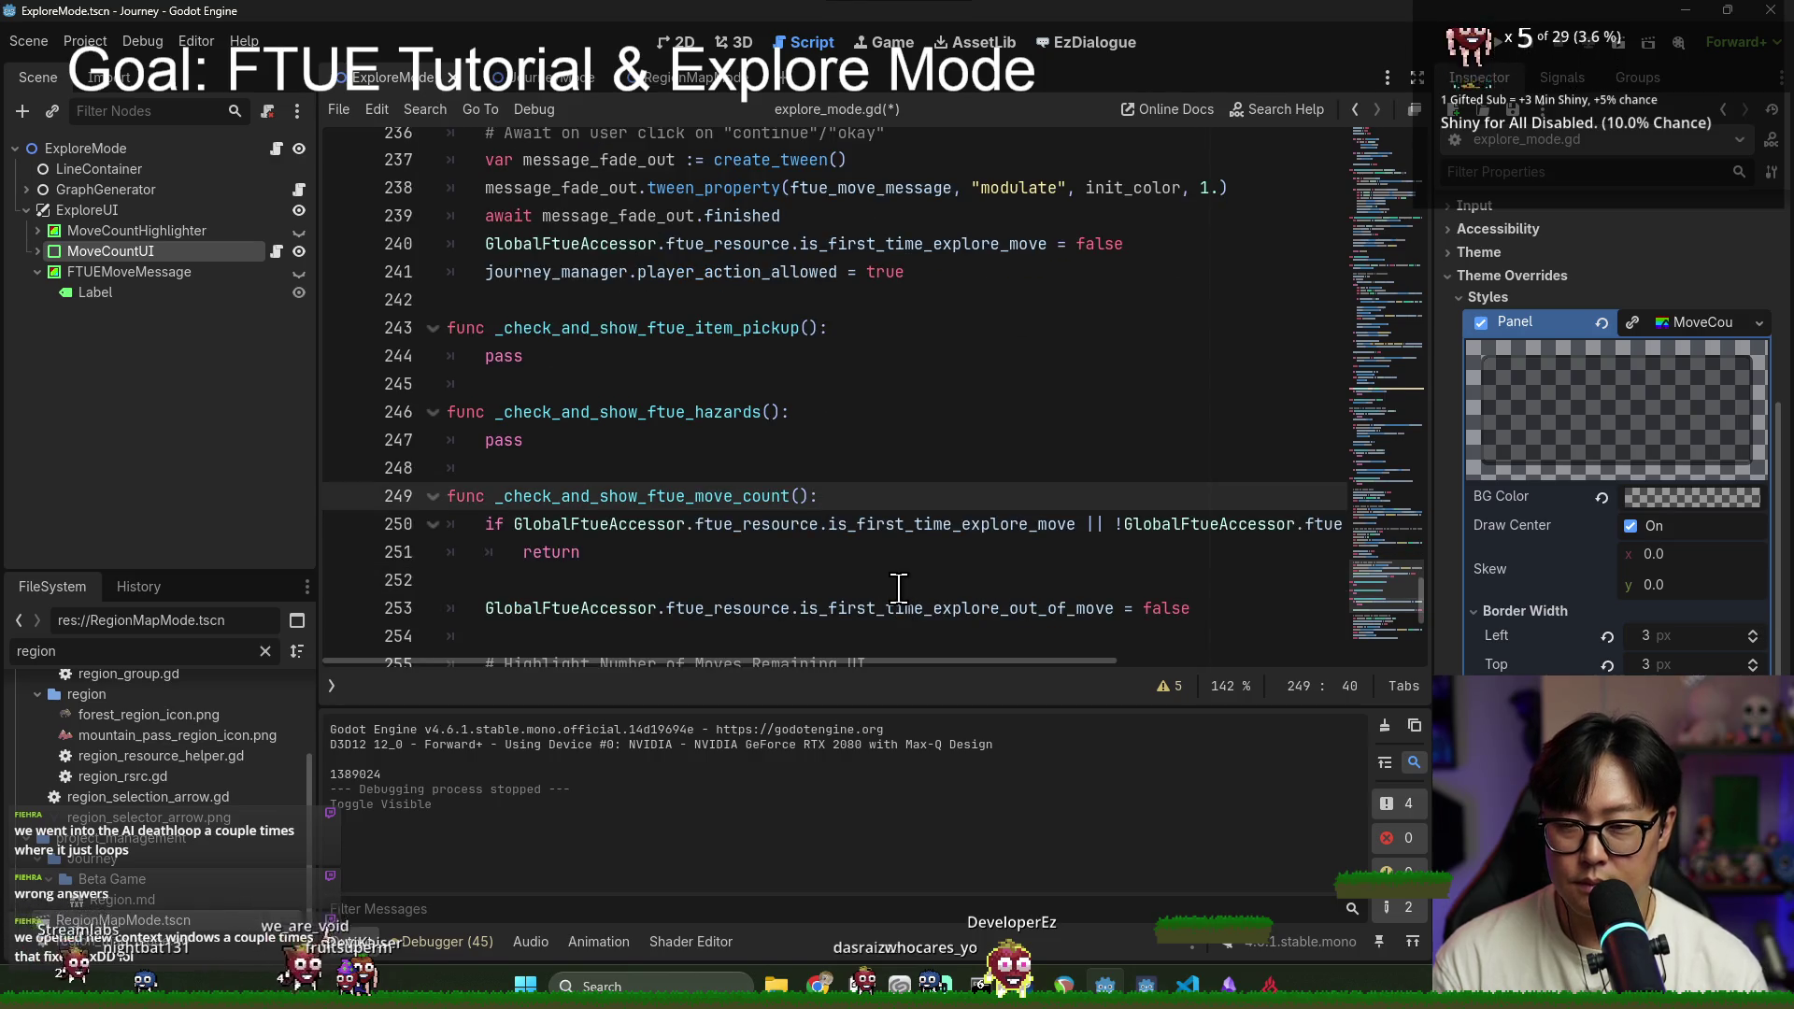
pyautogui.press('Return')
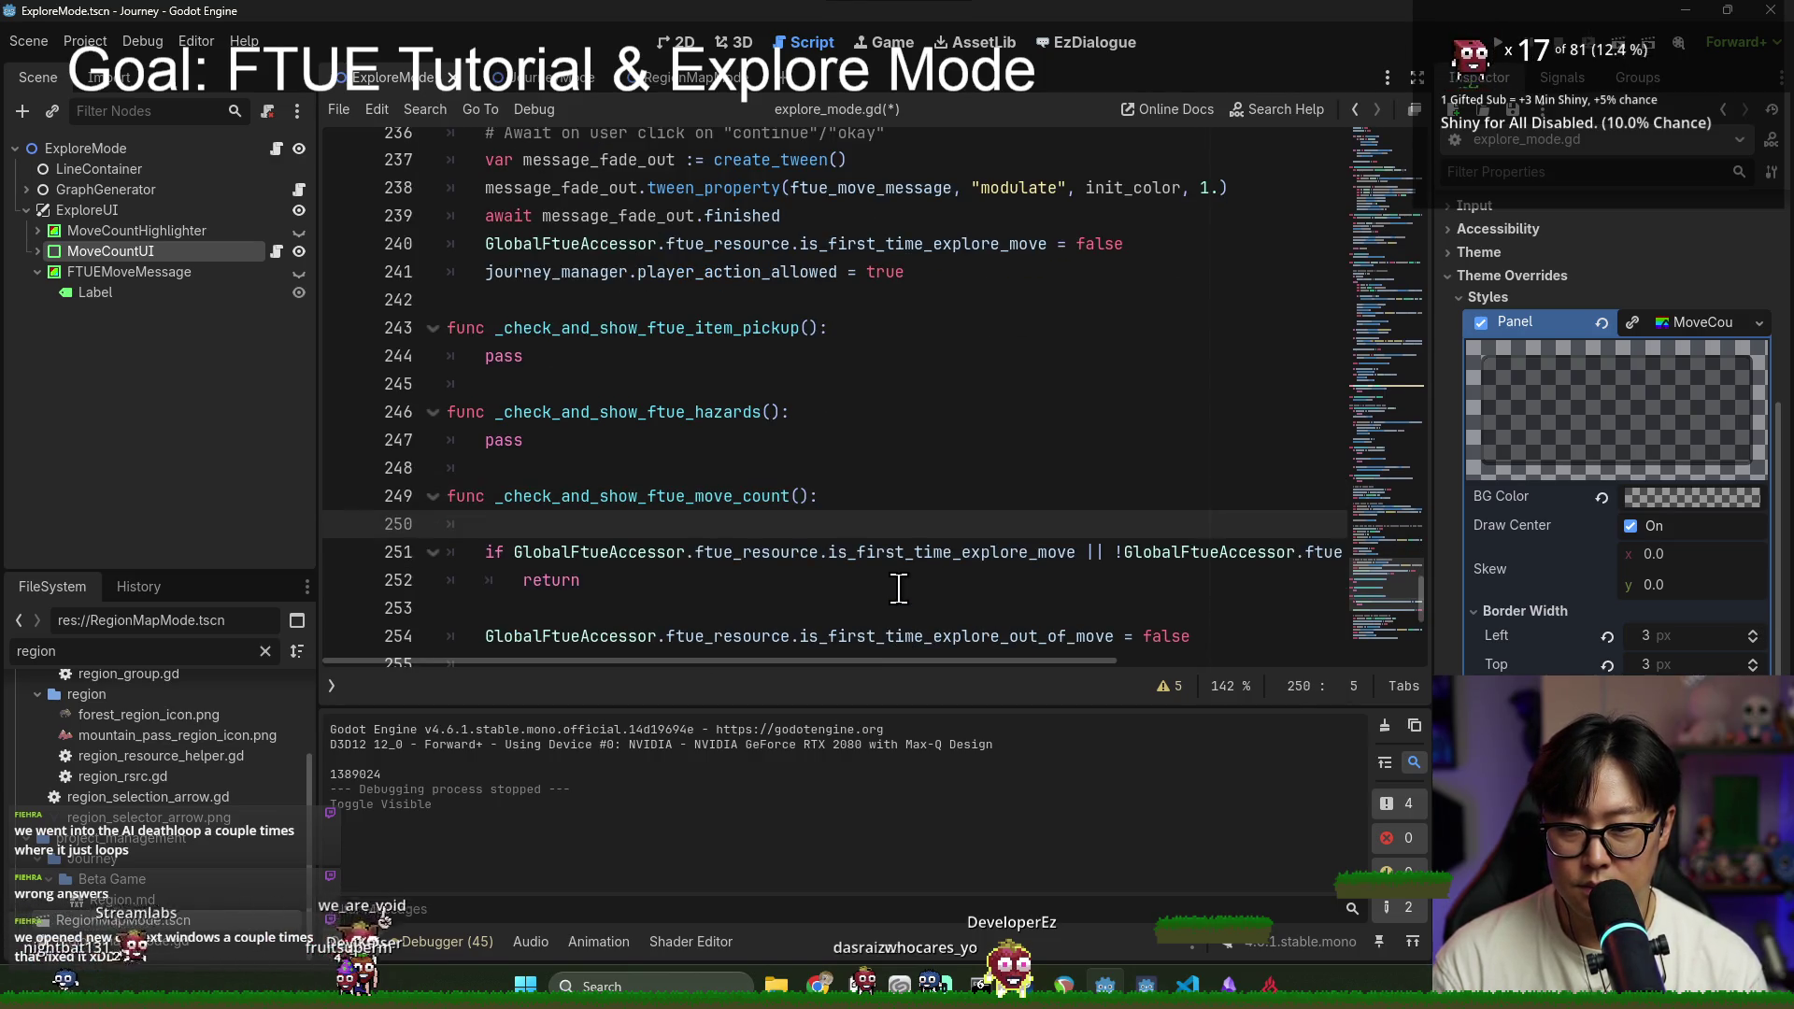
pyautogui.write('journey_manager.player_action_allowed = t')
pyautogui.press('BackSpace')
pyautogui.write('false')
pyautogui.hotkey('ctrl', 's')
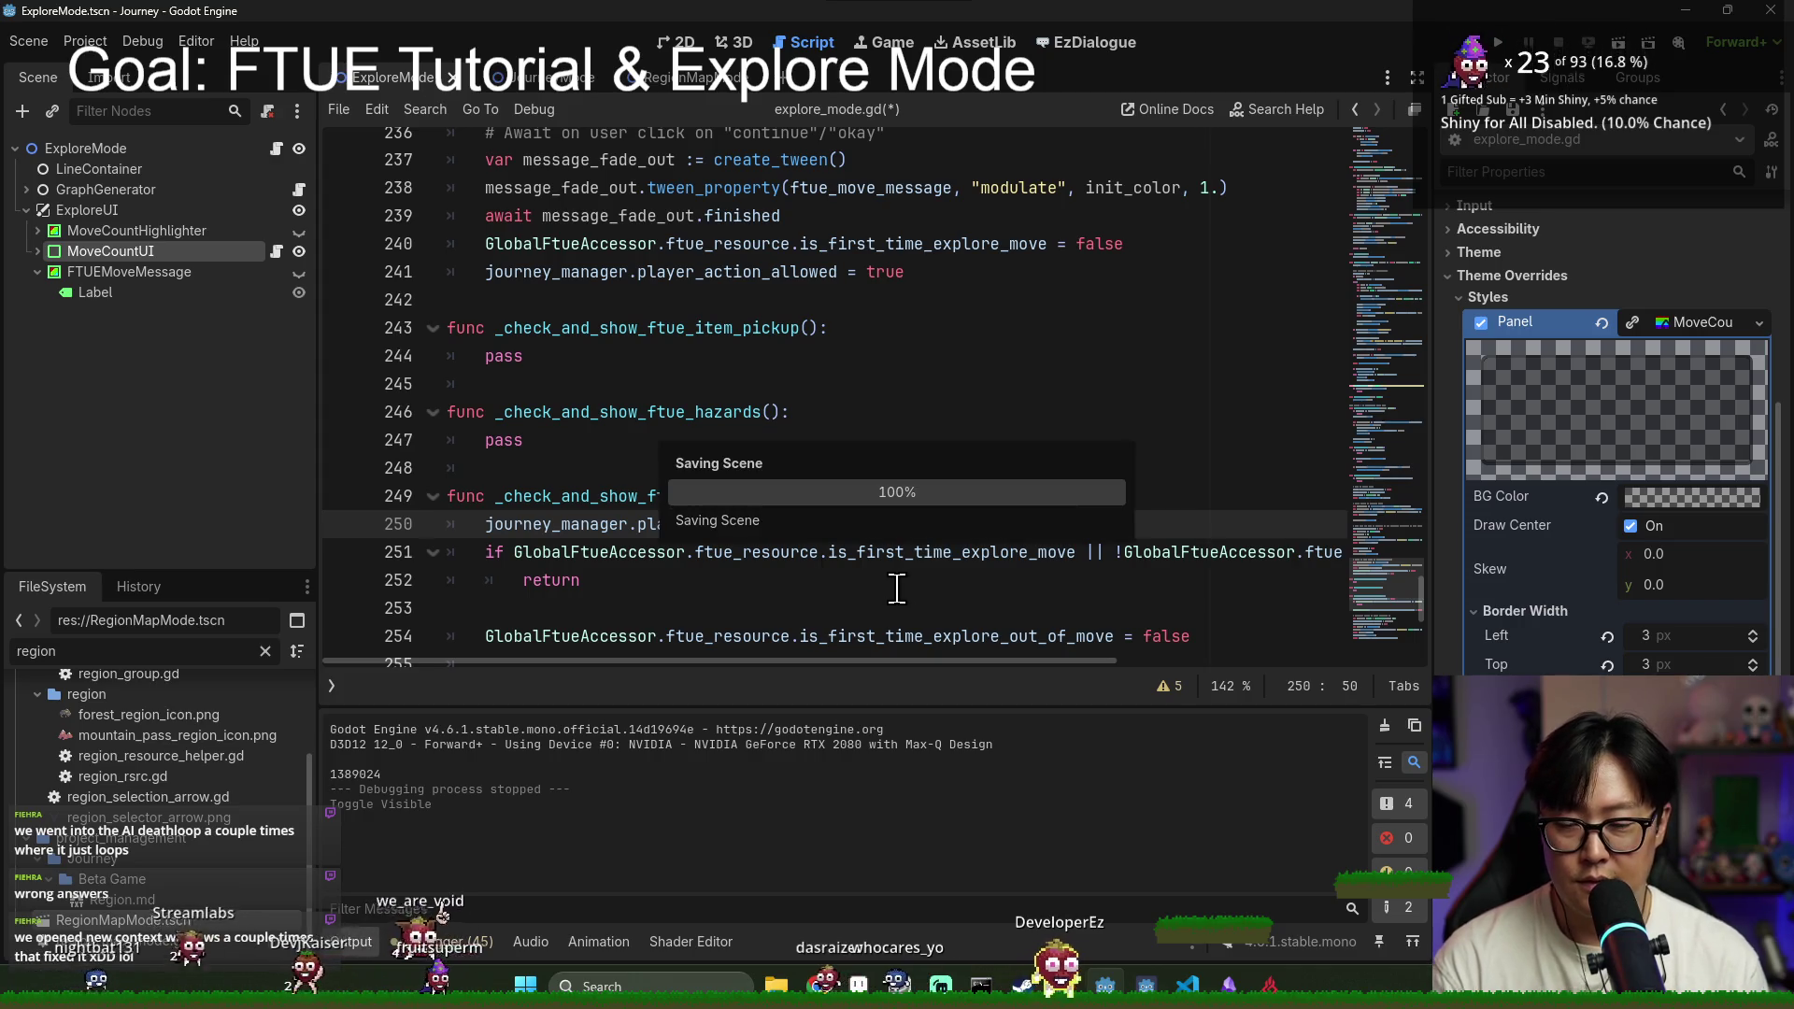
# Step: Select the lines added after line 240 for removal
pyautogui.hotkey('shift', 'Home')
pyautogui.scroll(-4, 536, 536)
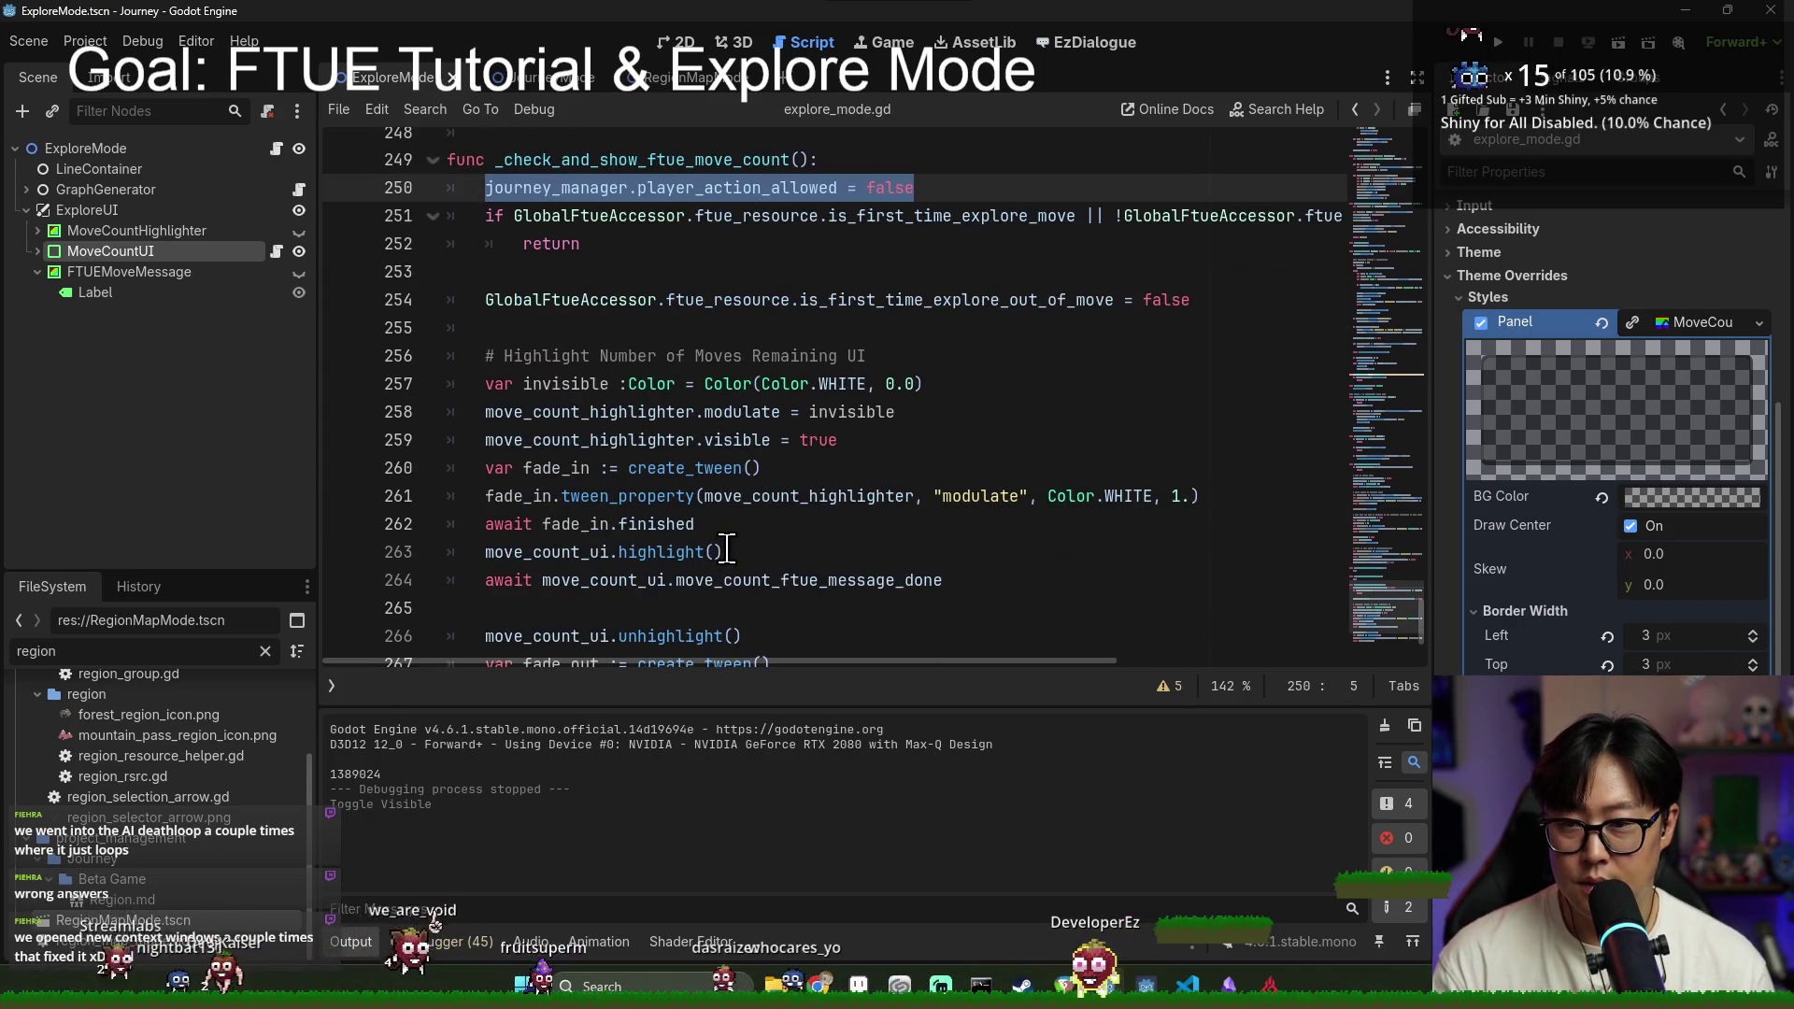
pyautogui.scroll(-3, 735, 530)
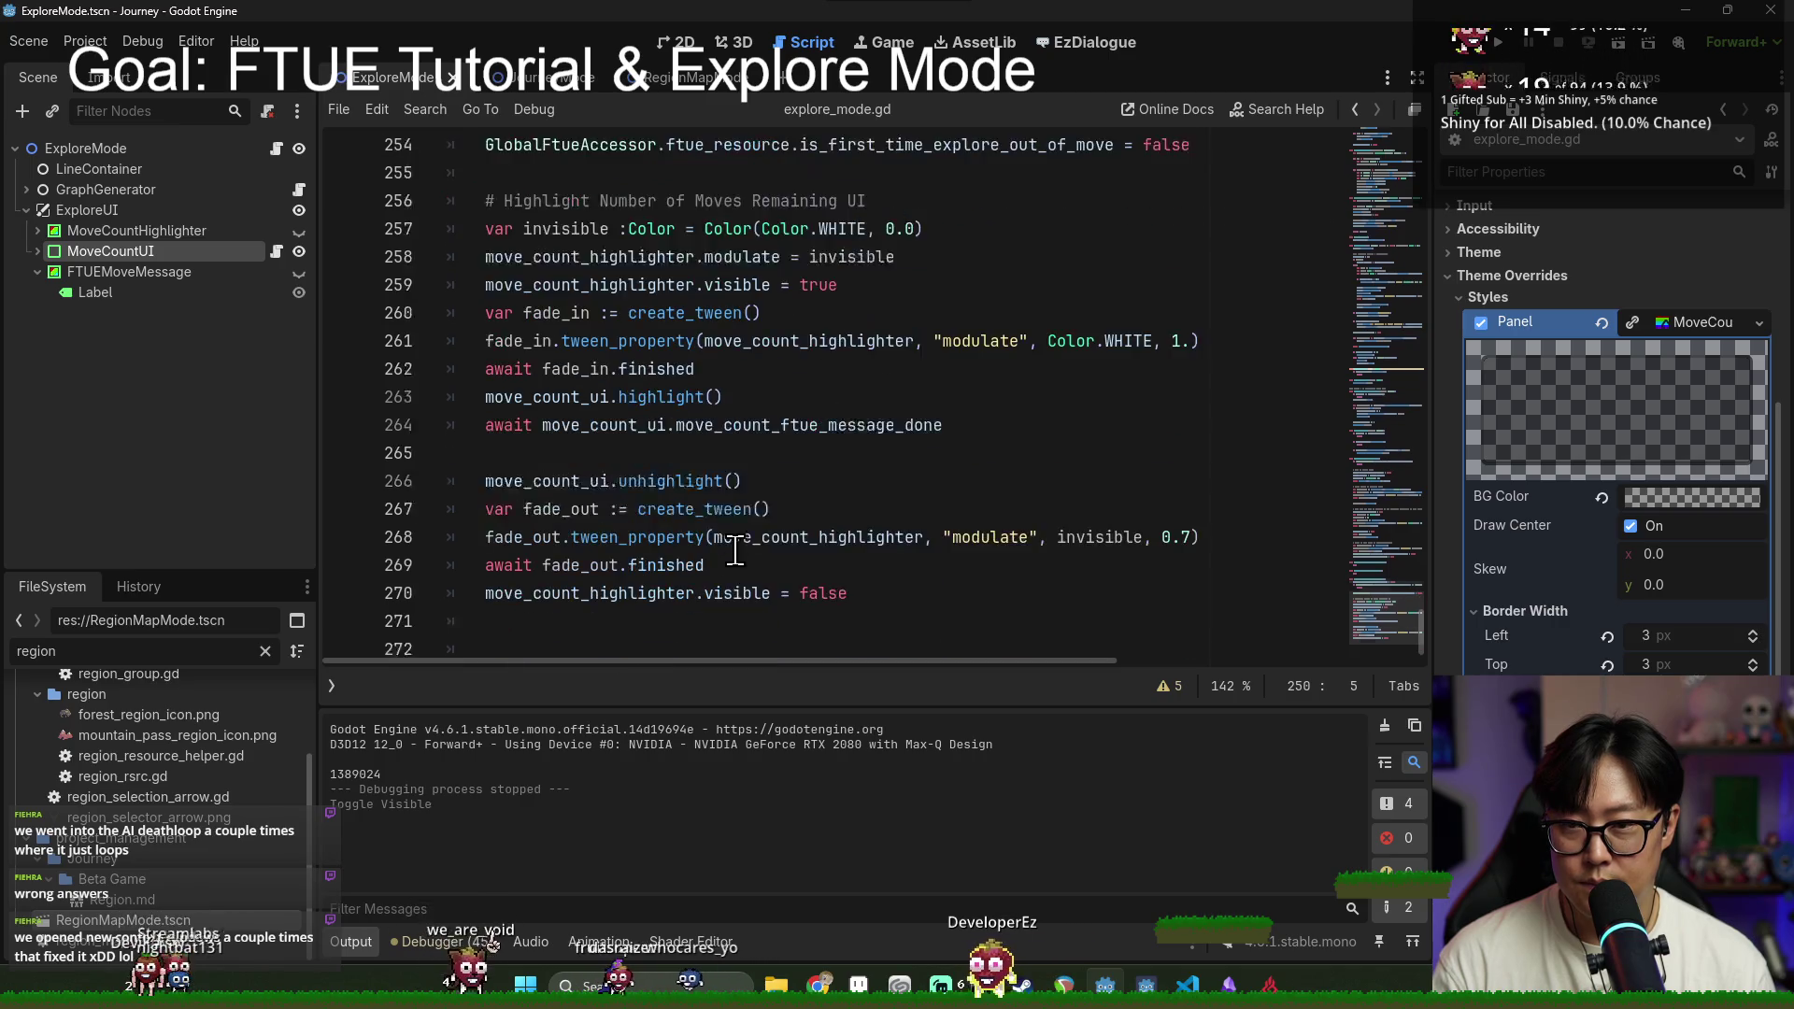
pyautogui.scroll(9, 888, 550)
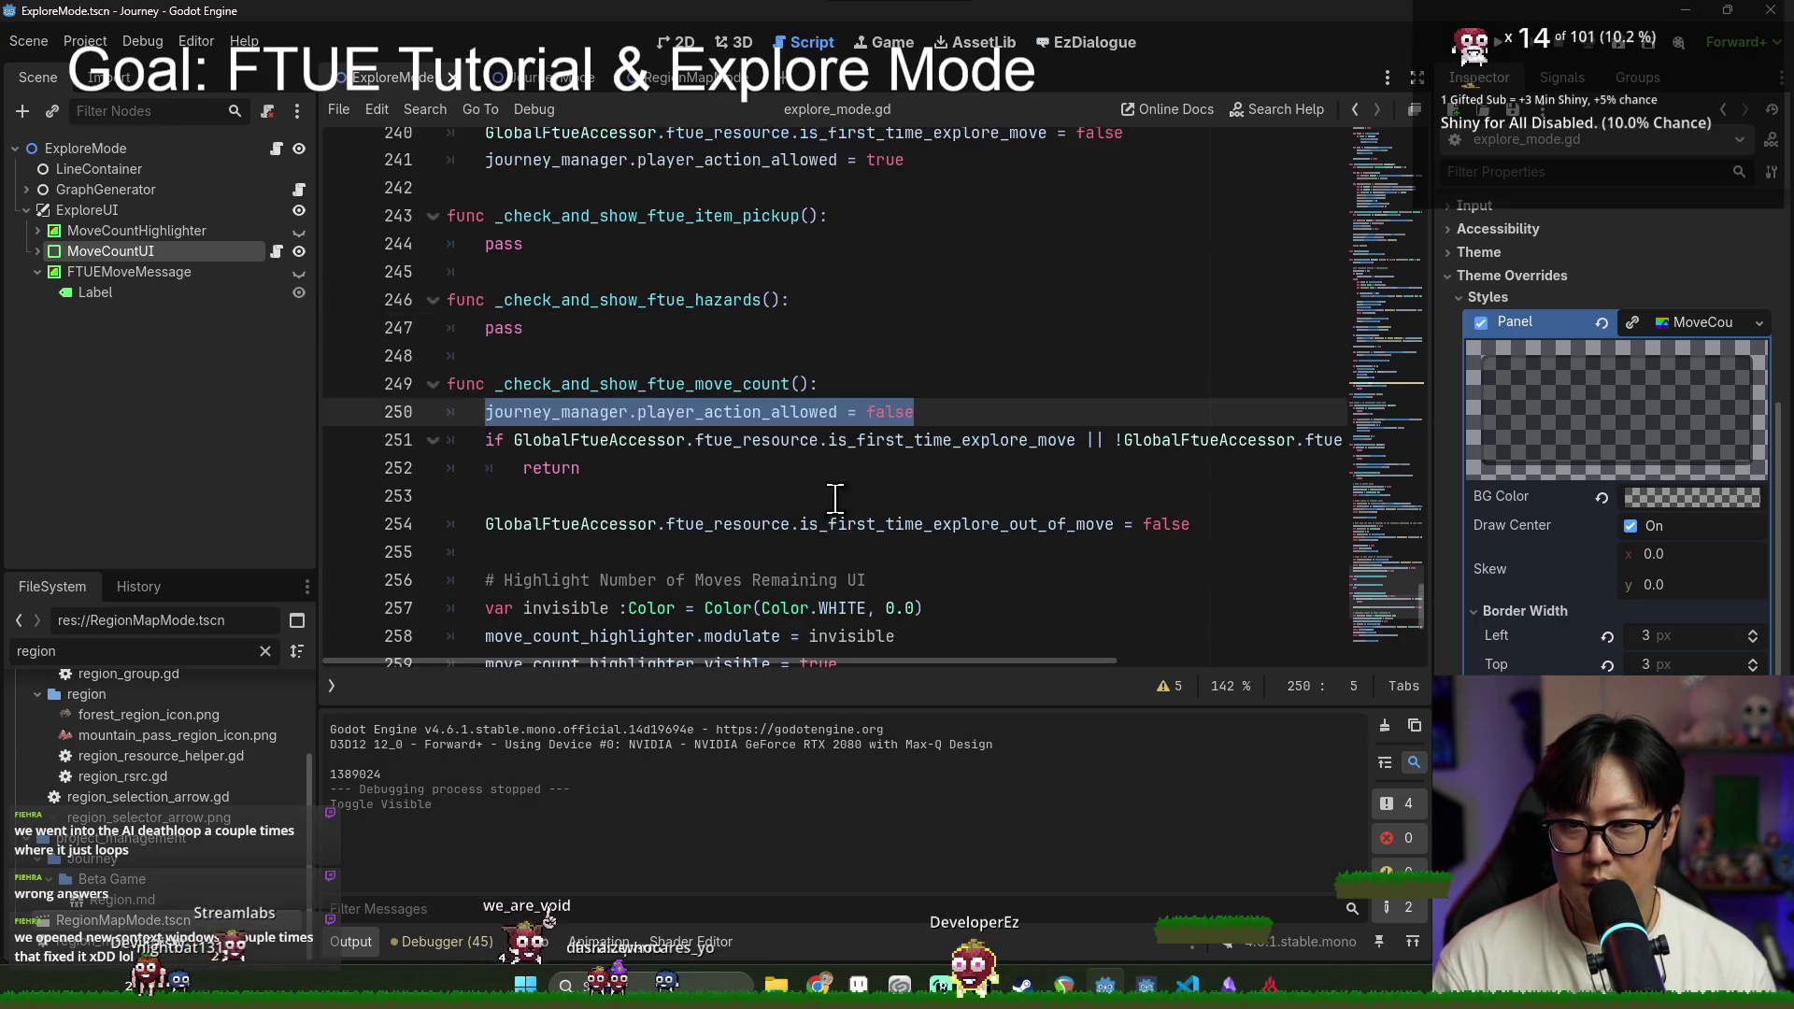
pyautogui.scroll(-9, 649, 463)
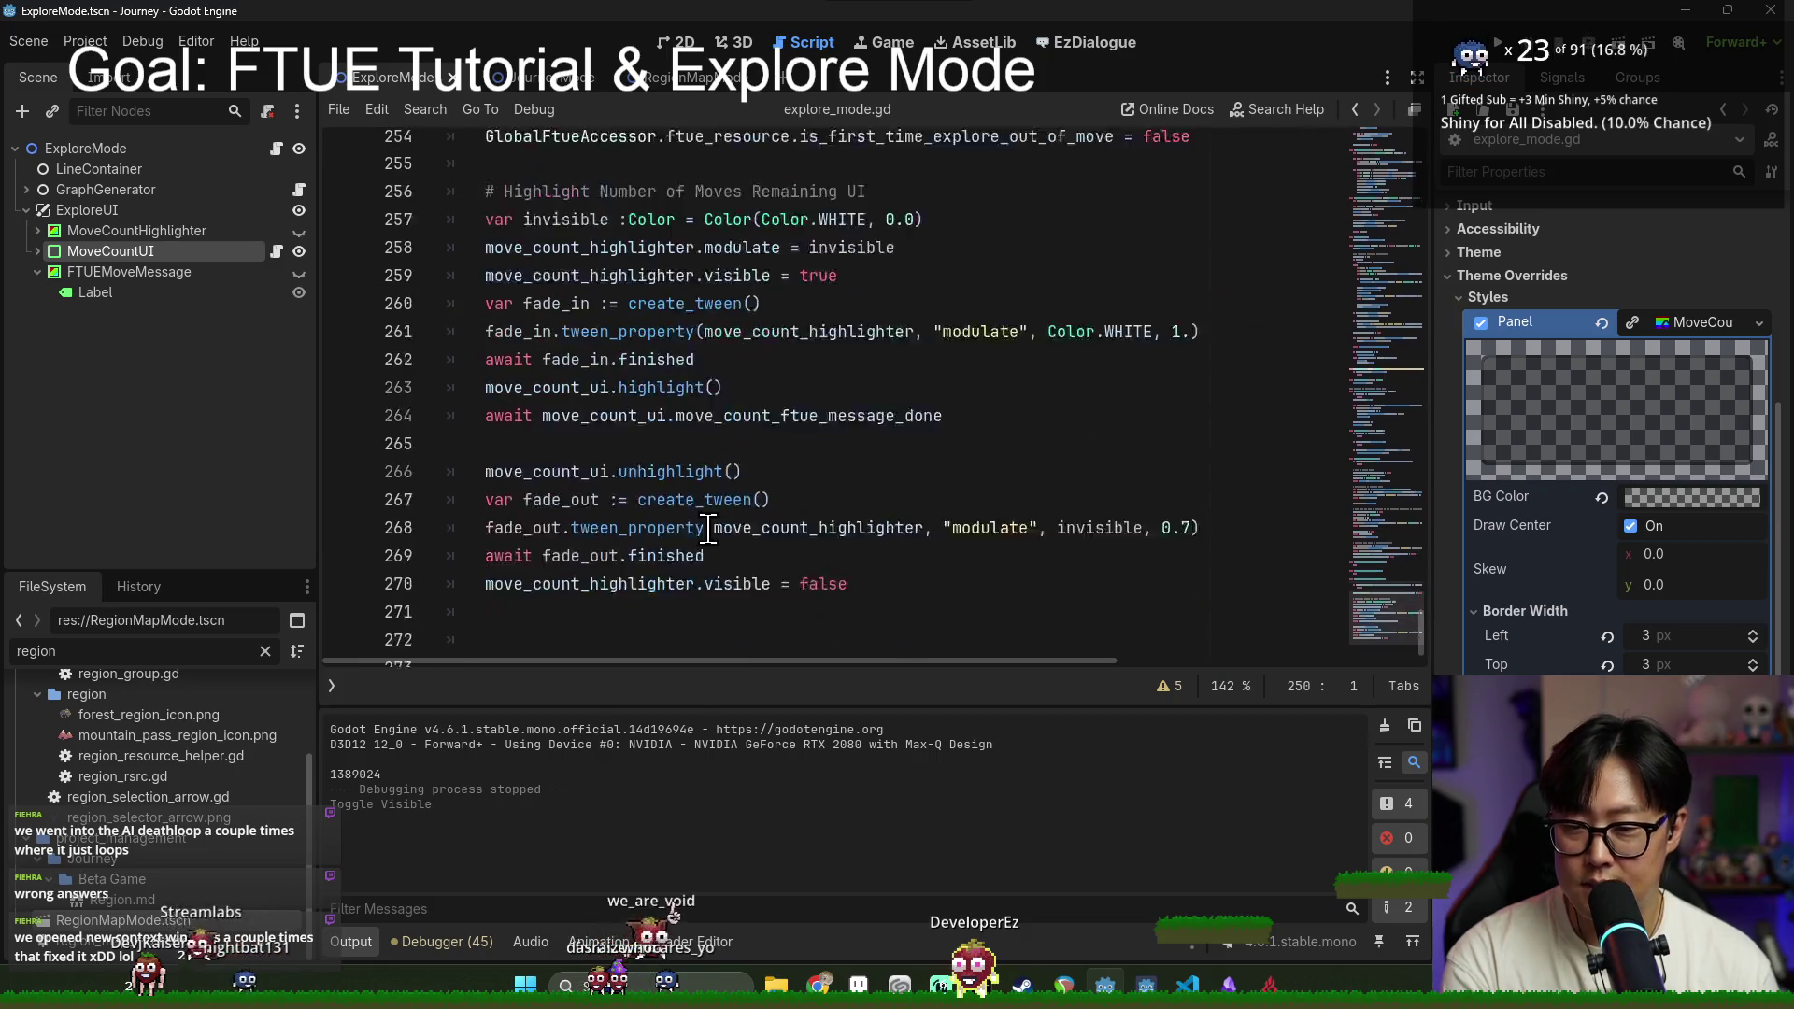
pyautogui.press('BackSpace')
pyautogui.scroll(5, 706, 545)
pyautogui.scroll(-1, 713, 537)
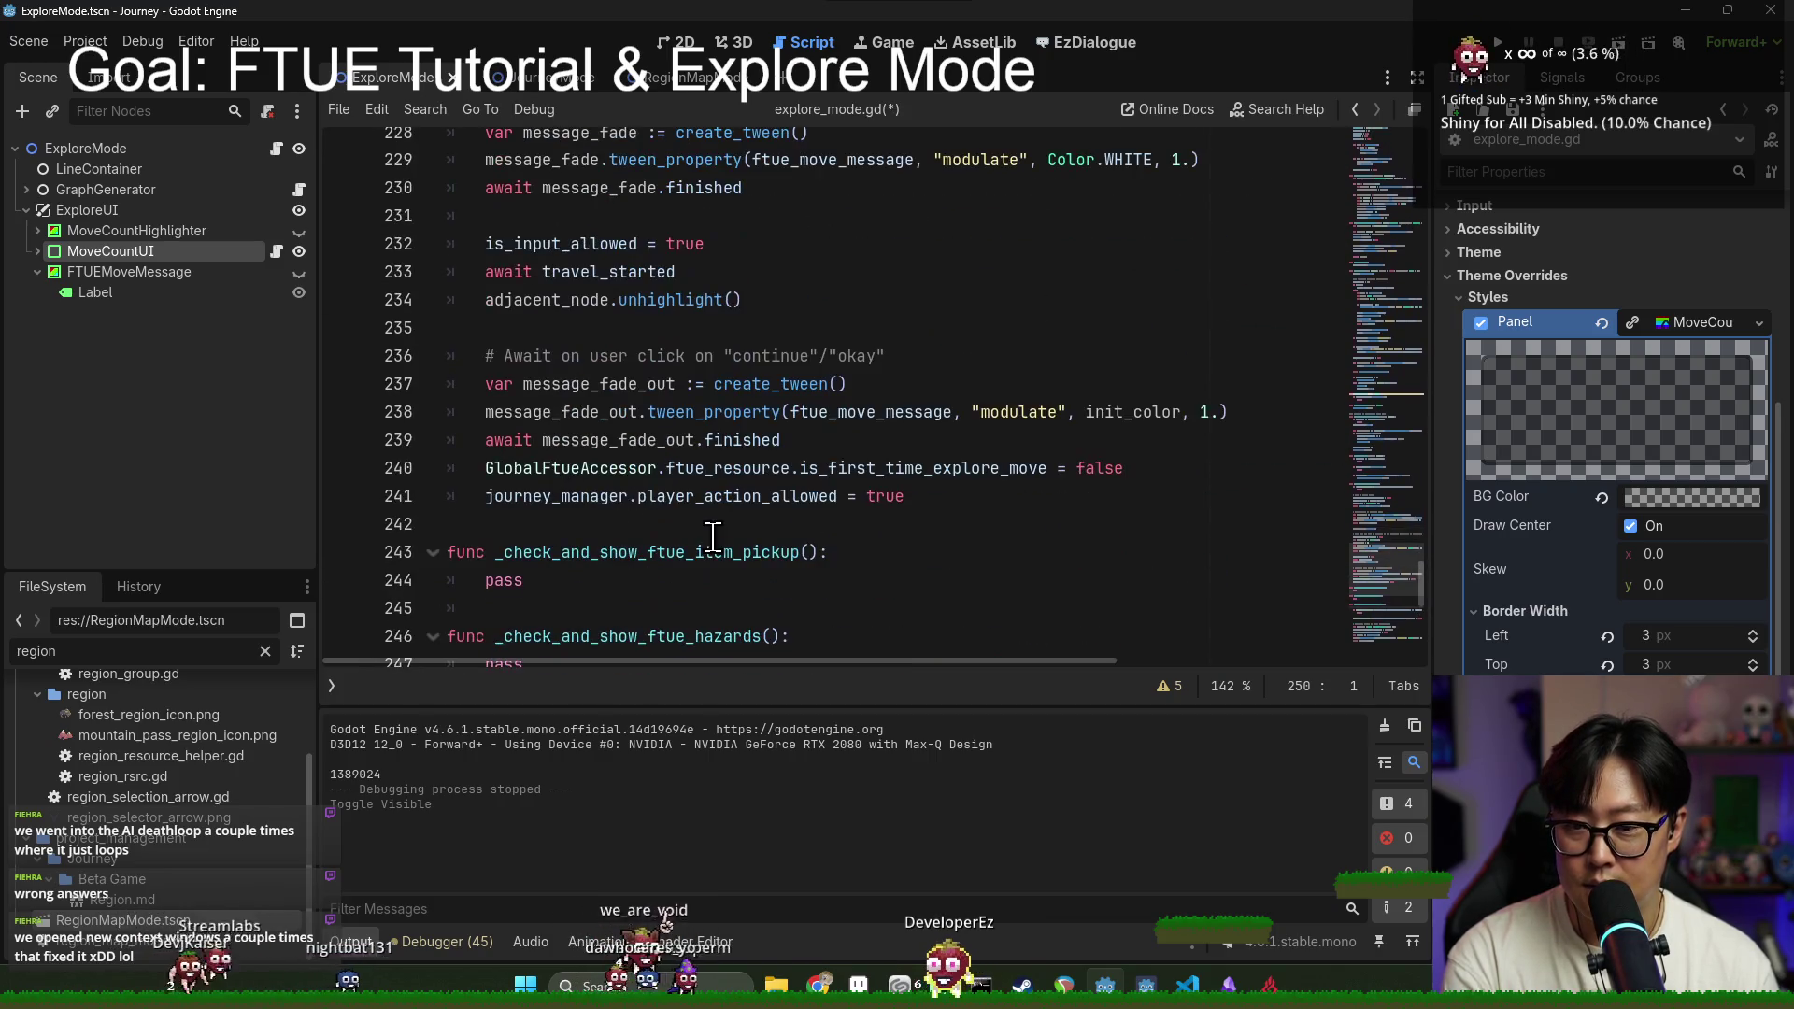
pyautogui.tripleClick(617, 498)
pyautogui.scroll(-1, 615, 498)
# Step: Delete the selected lines after line 240 and save the script
pyautogui.press('BackSpace')
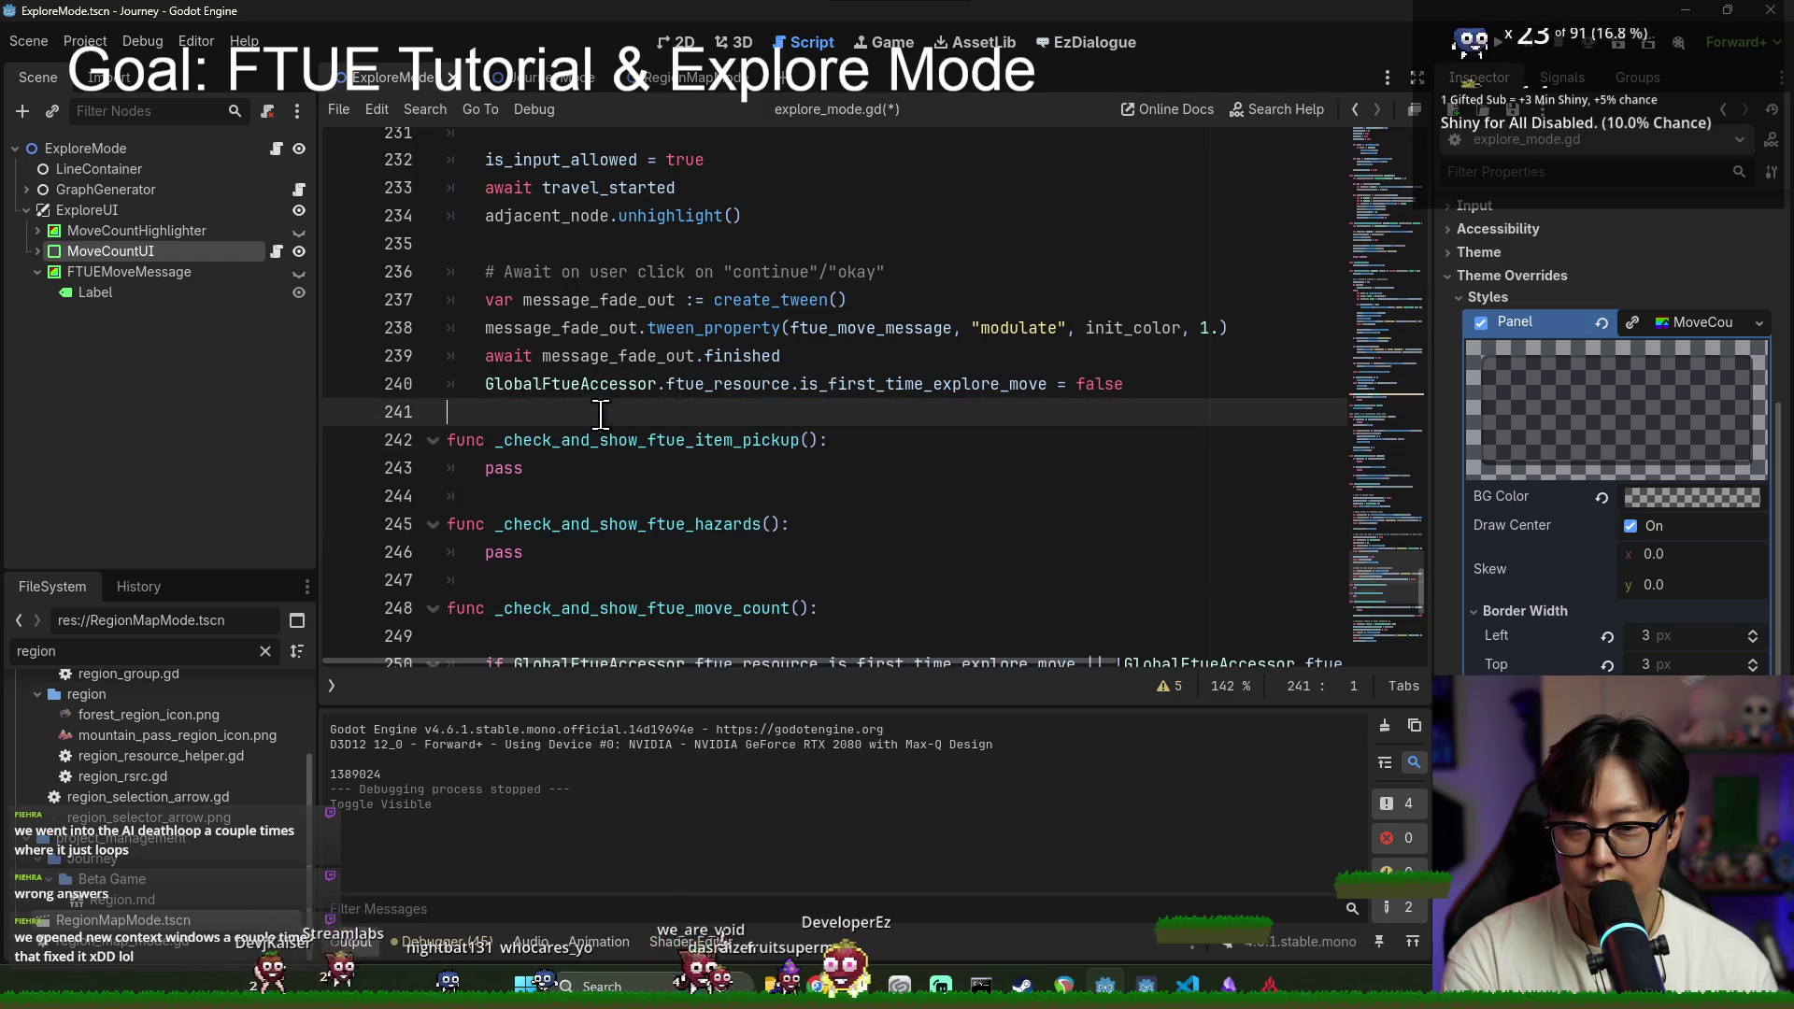
pyautogui.scroll(15, 881, 481)
pyautogui.hotkey('ctrl', 's')
pyautogui.scroll(20, 822, 504)
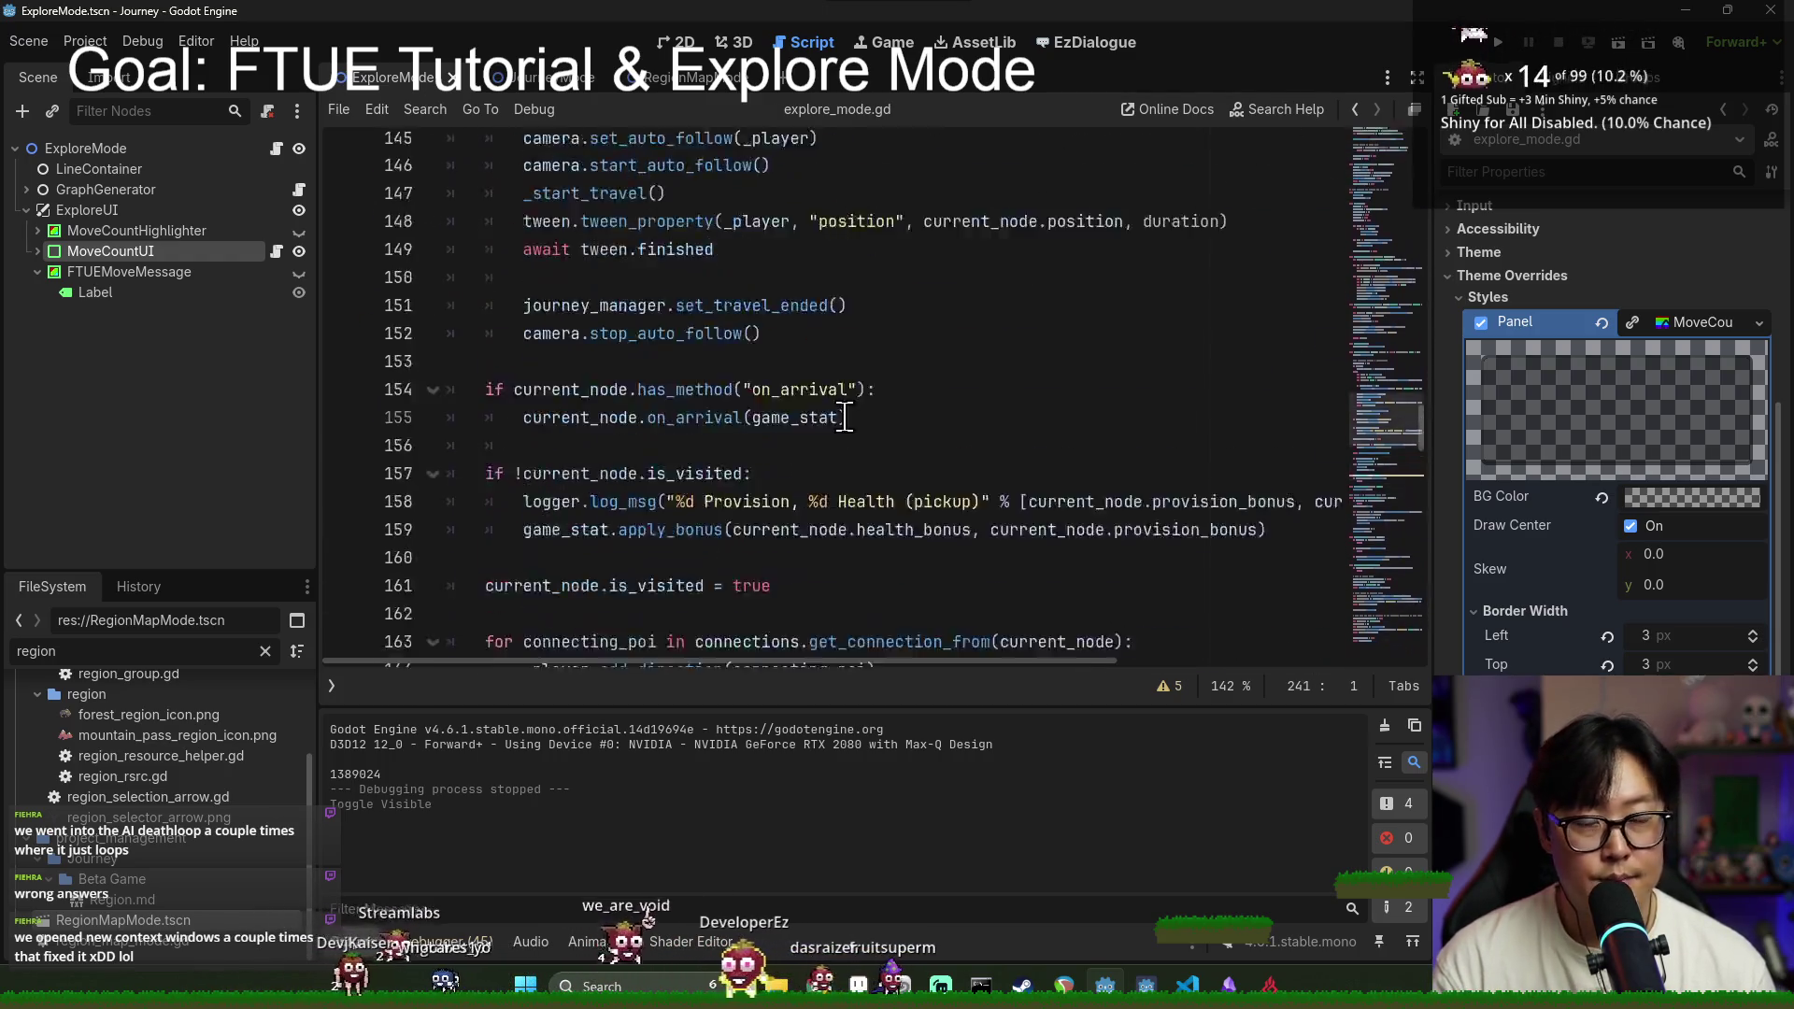
pyautogui.scroll(14, 738, 511)
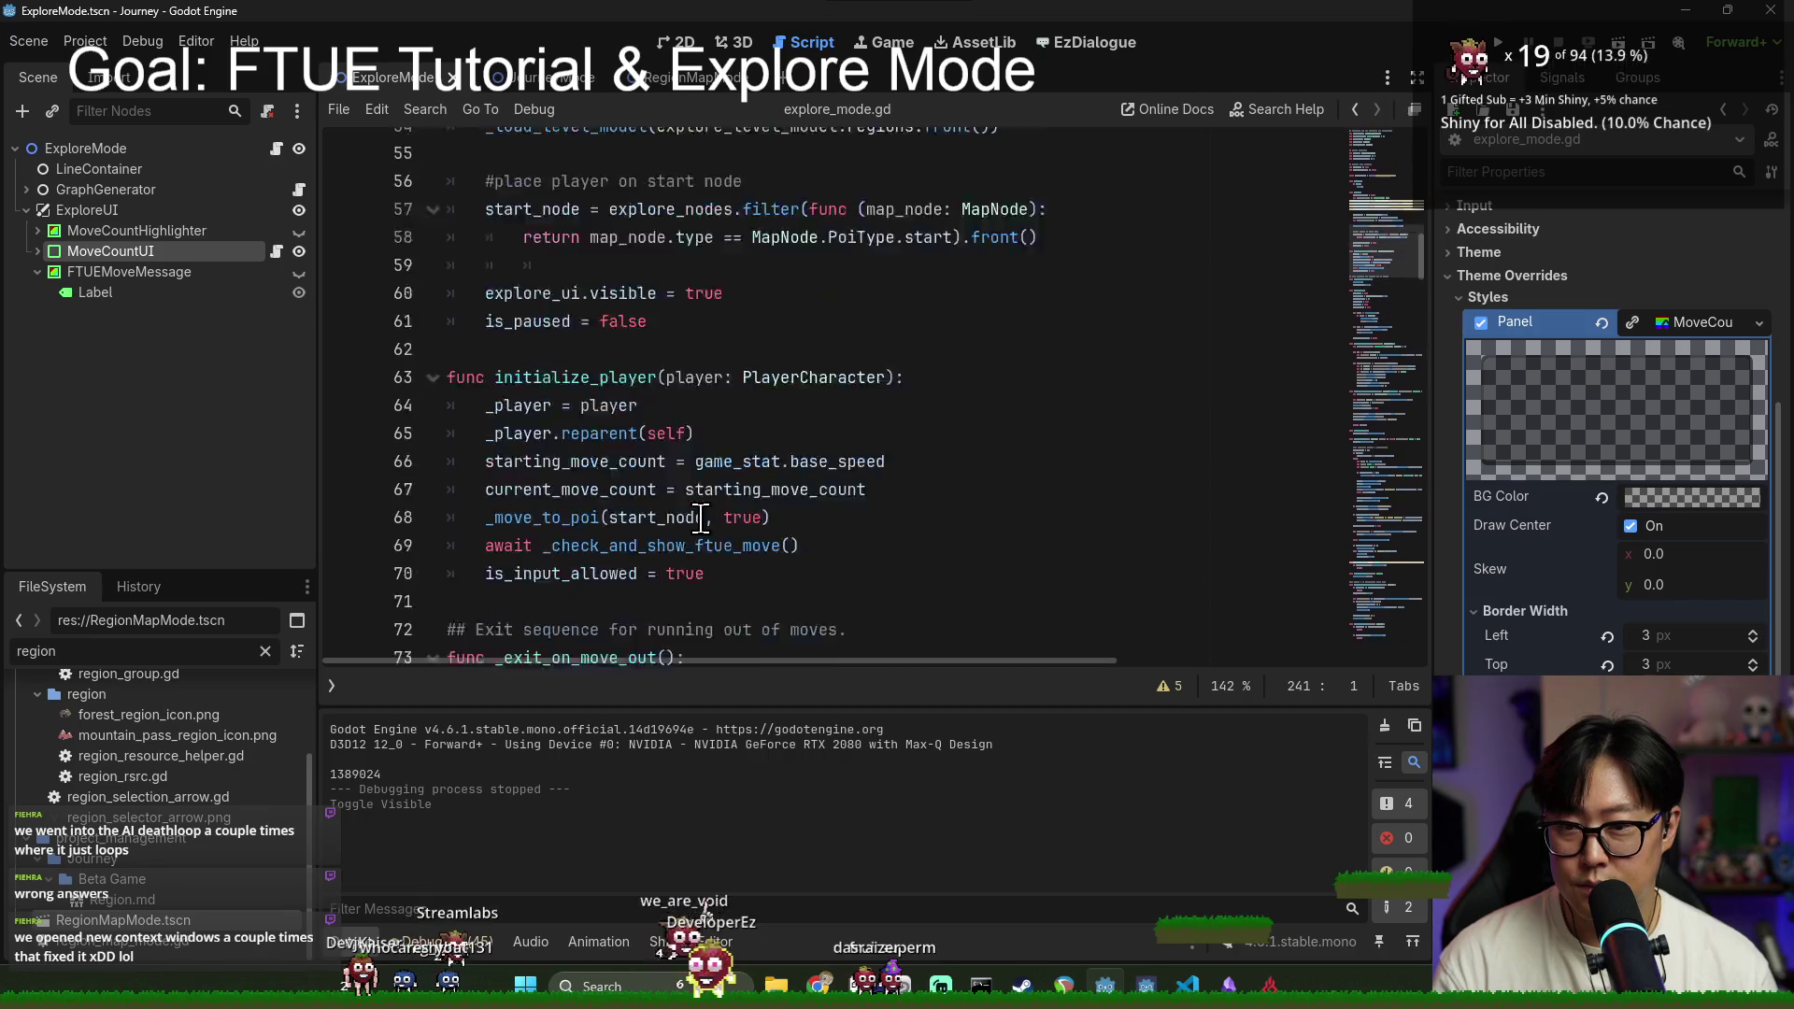
pyautogui.scroll(-7, 647, 470)
pyautogui.scroll(8, 647, 470)
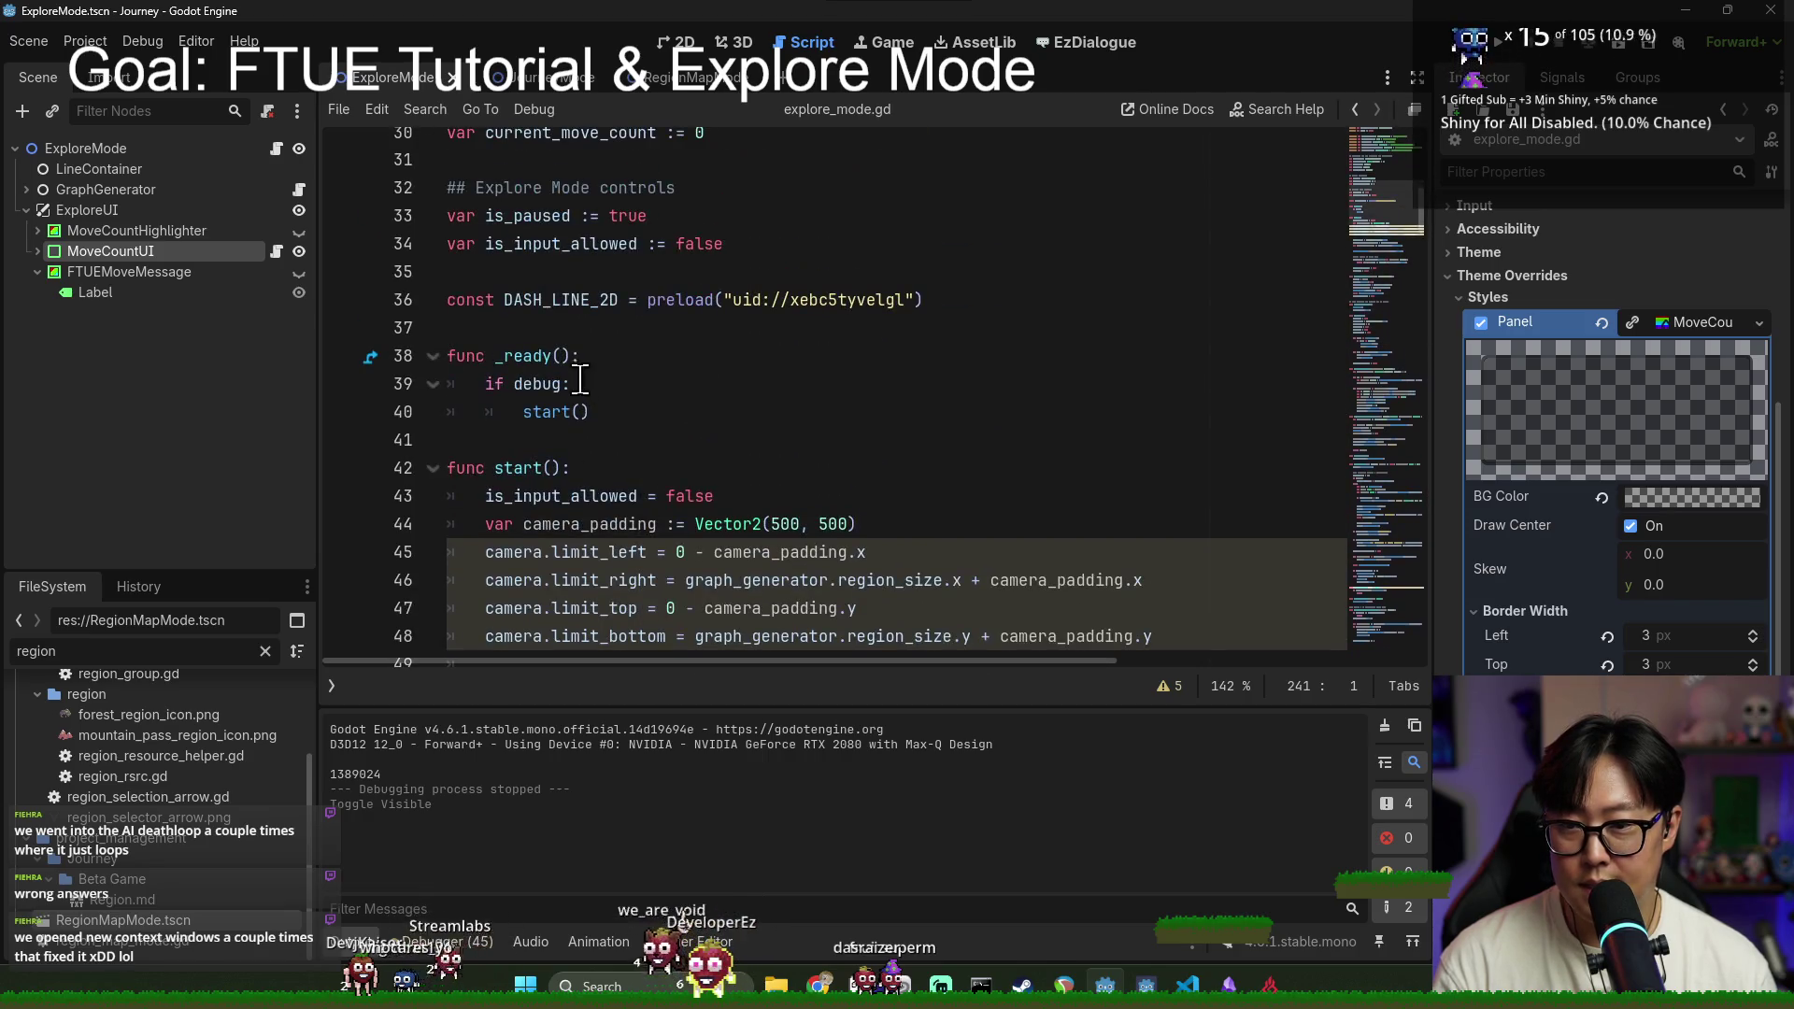
# Step: Search the script for is_input_allowed and step to its fifth match in the move-count tutorial
pyautogui.doubleClick(560, 327)
pyautogui.hotkey('ctrl', 'f')
pyautogui.press('Return')
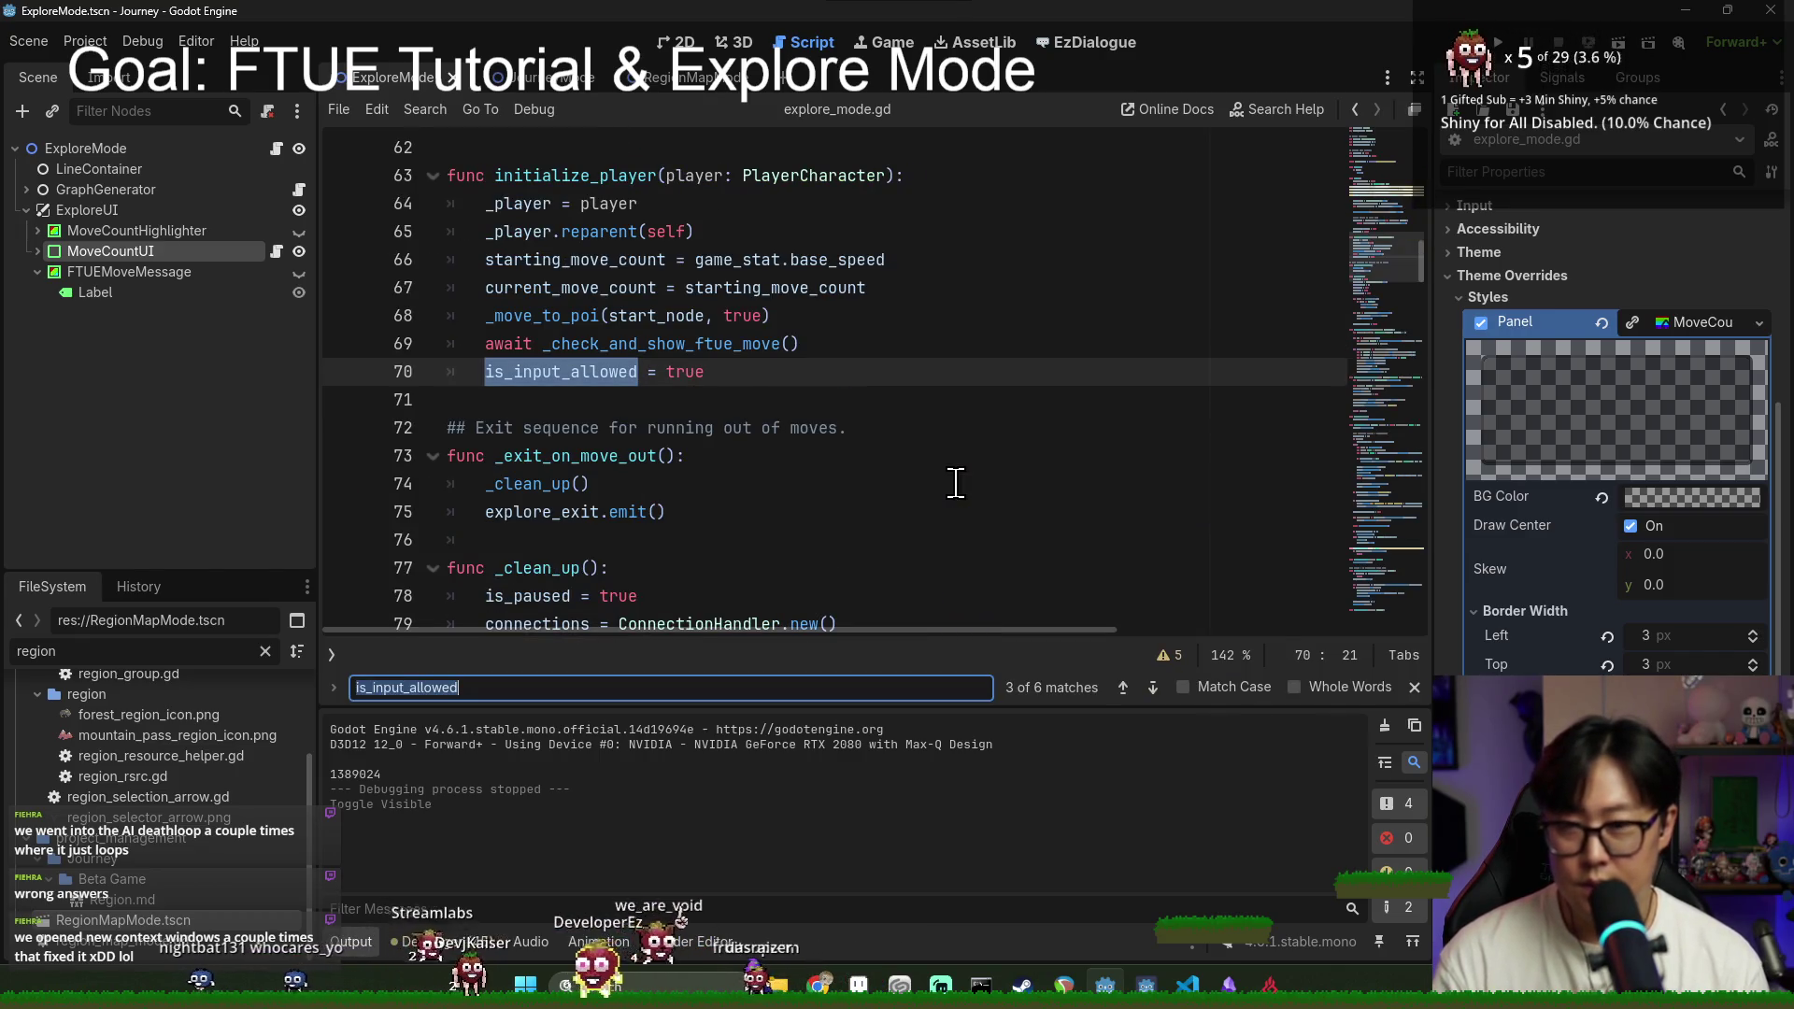
pyautogui.press('Return')
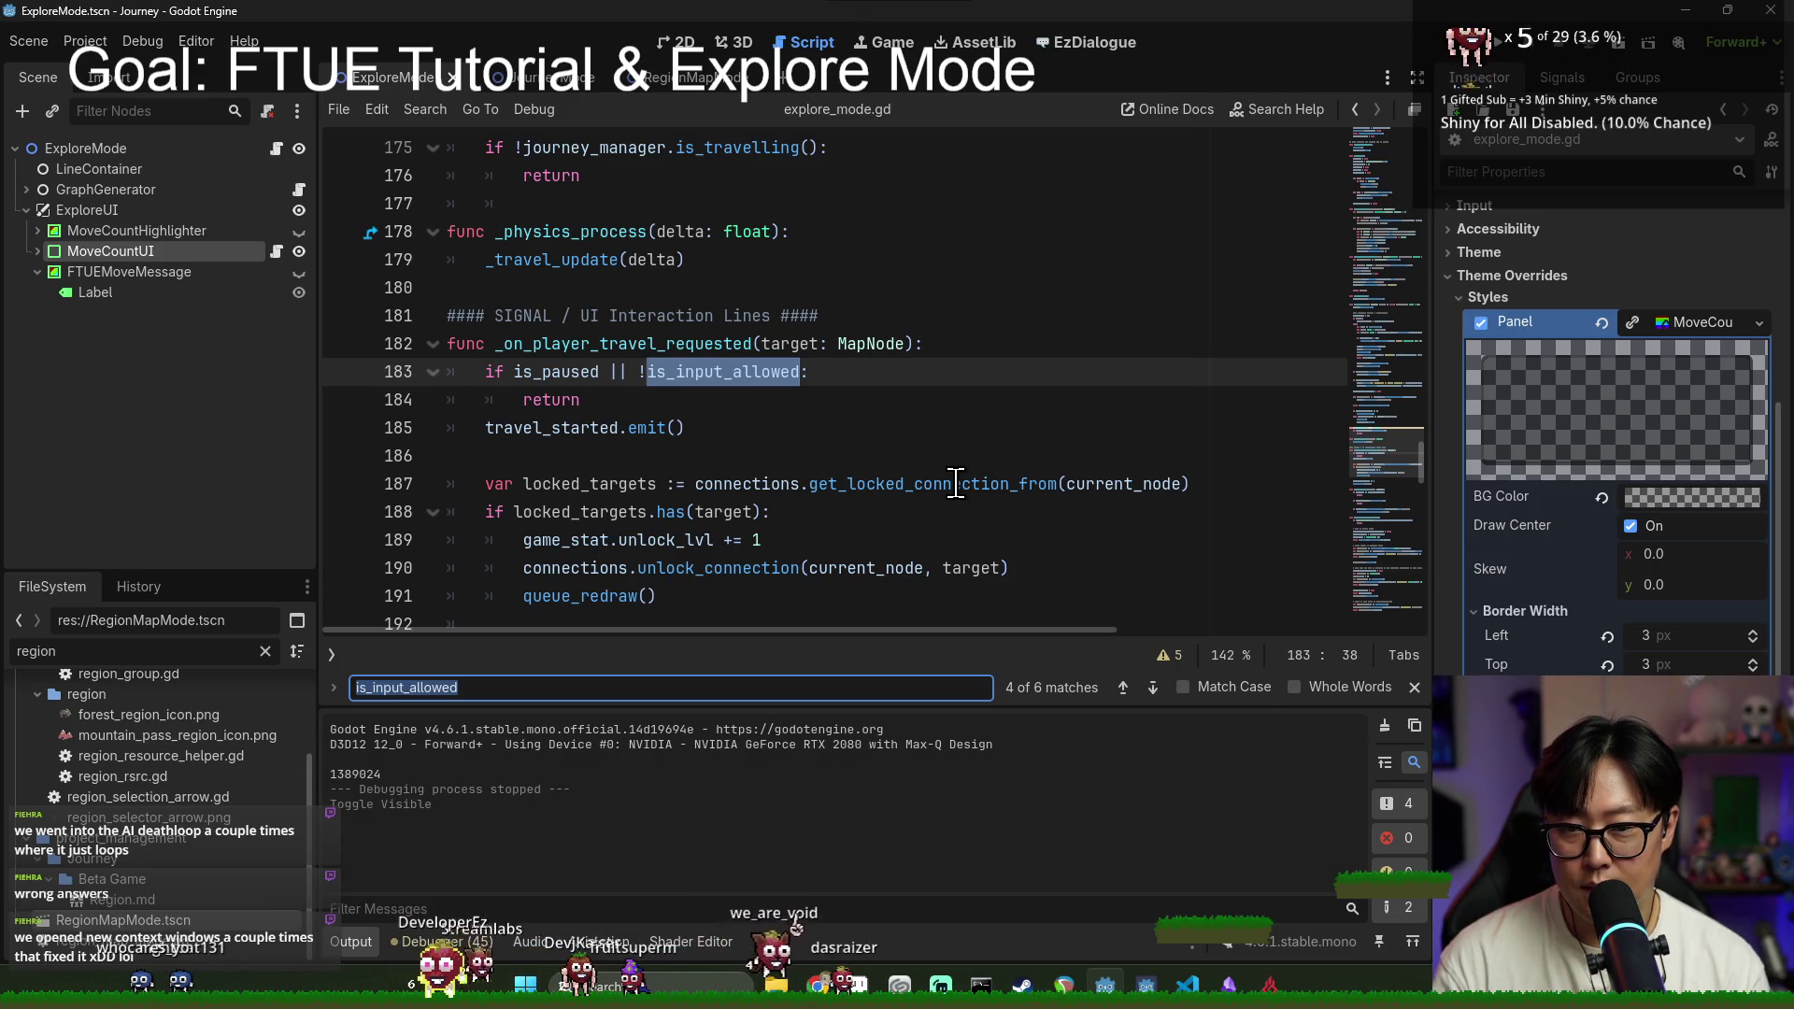
pyautogui.press('Return')
pyautogui.scroll(-10, 581, 456)
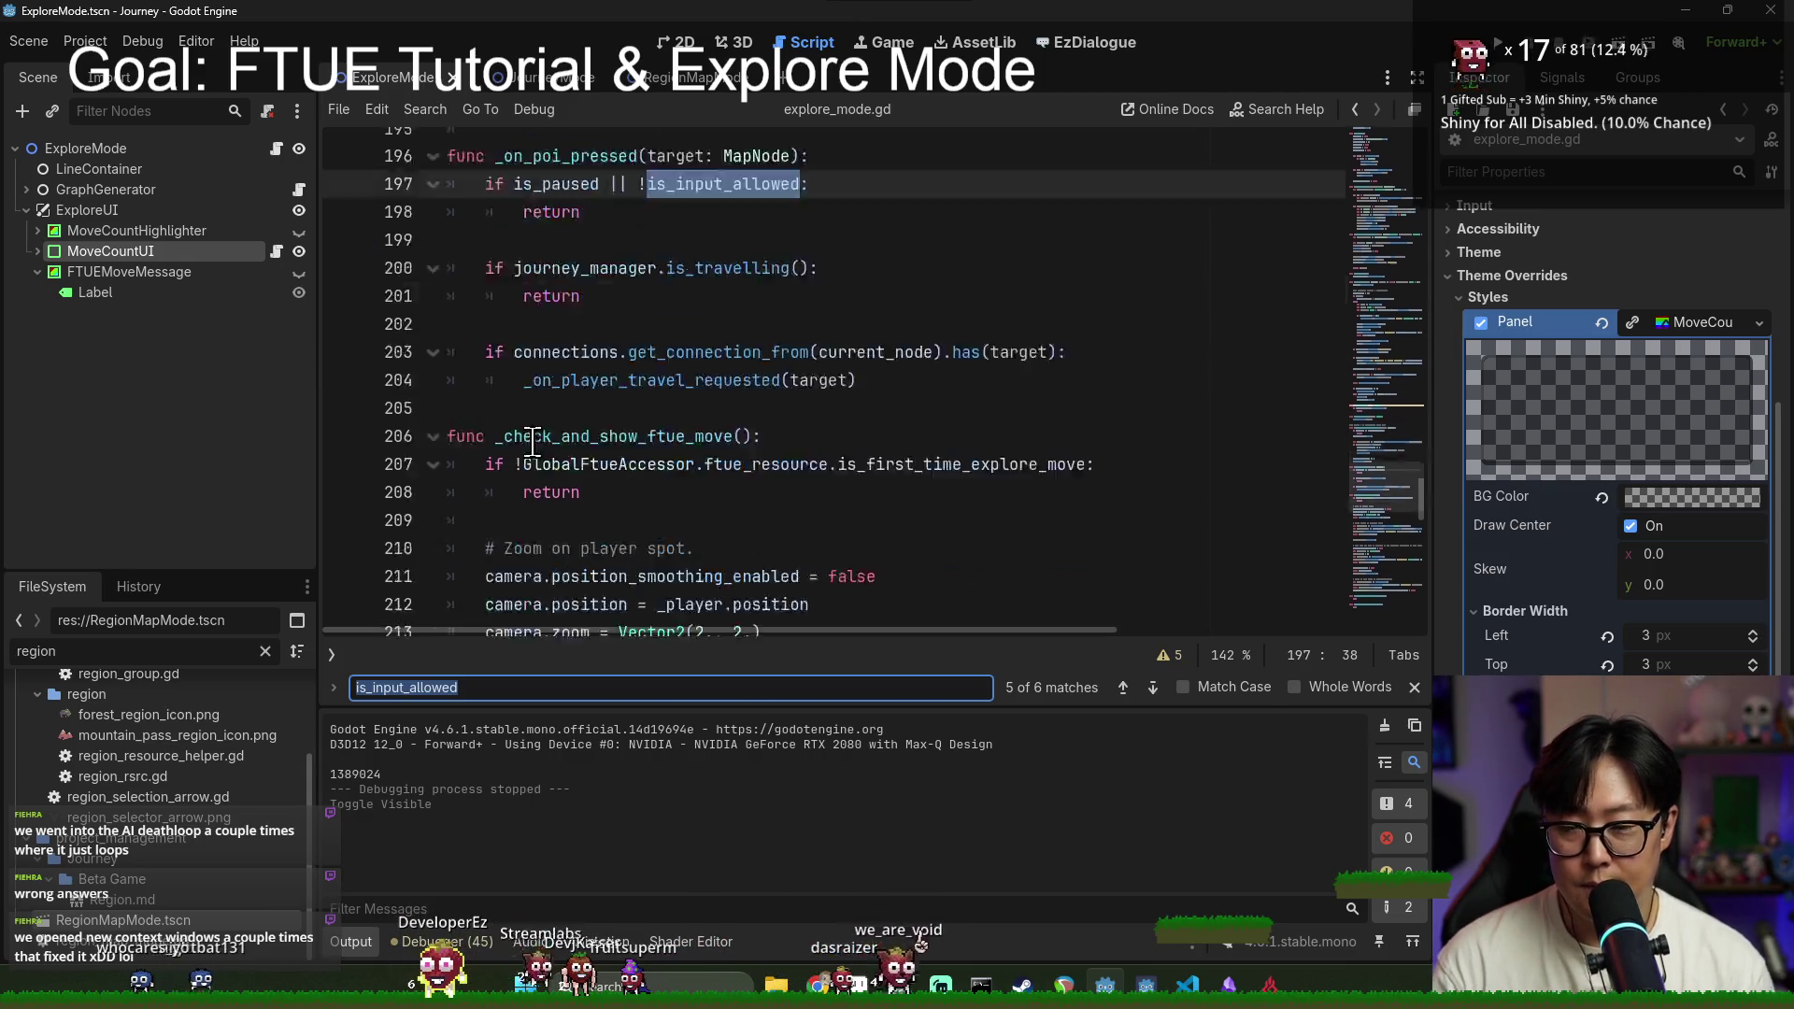
pyautogui.scroll(6, 587, 432)
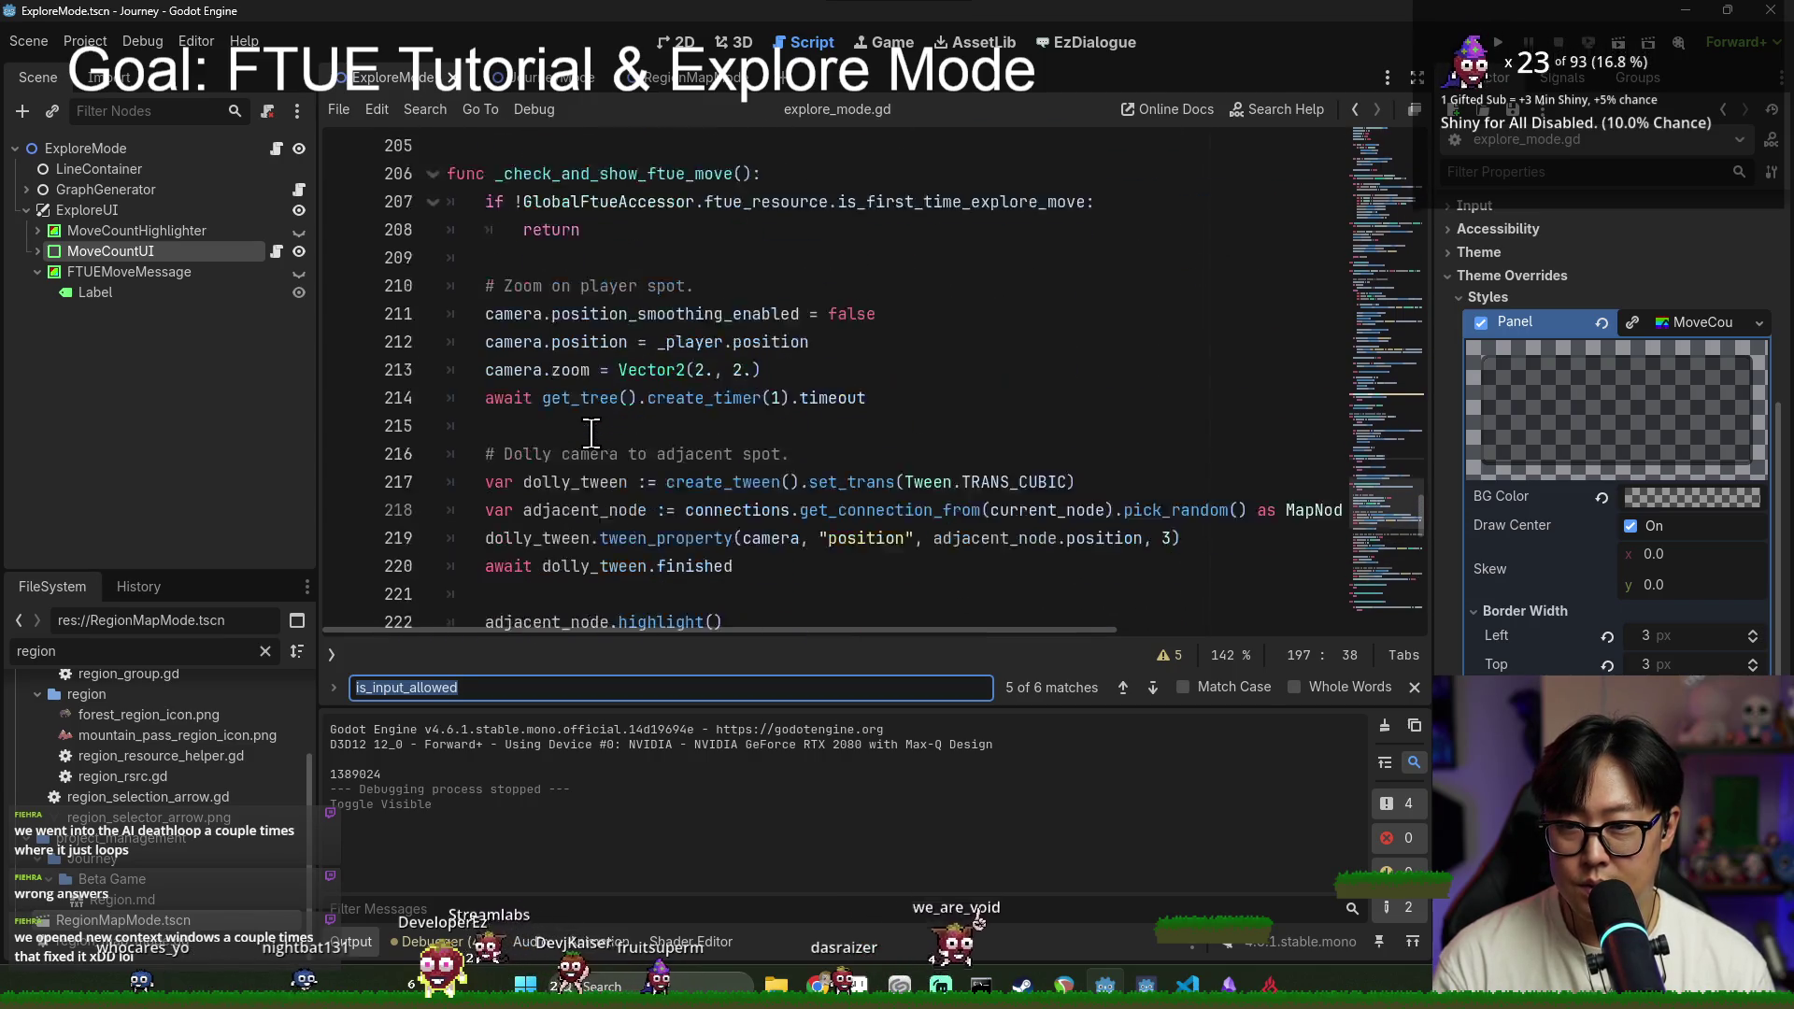
pyautogui.scroll(-14, 633, 323)
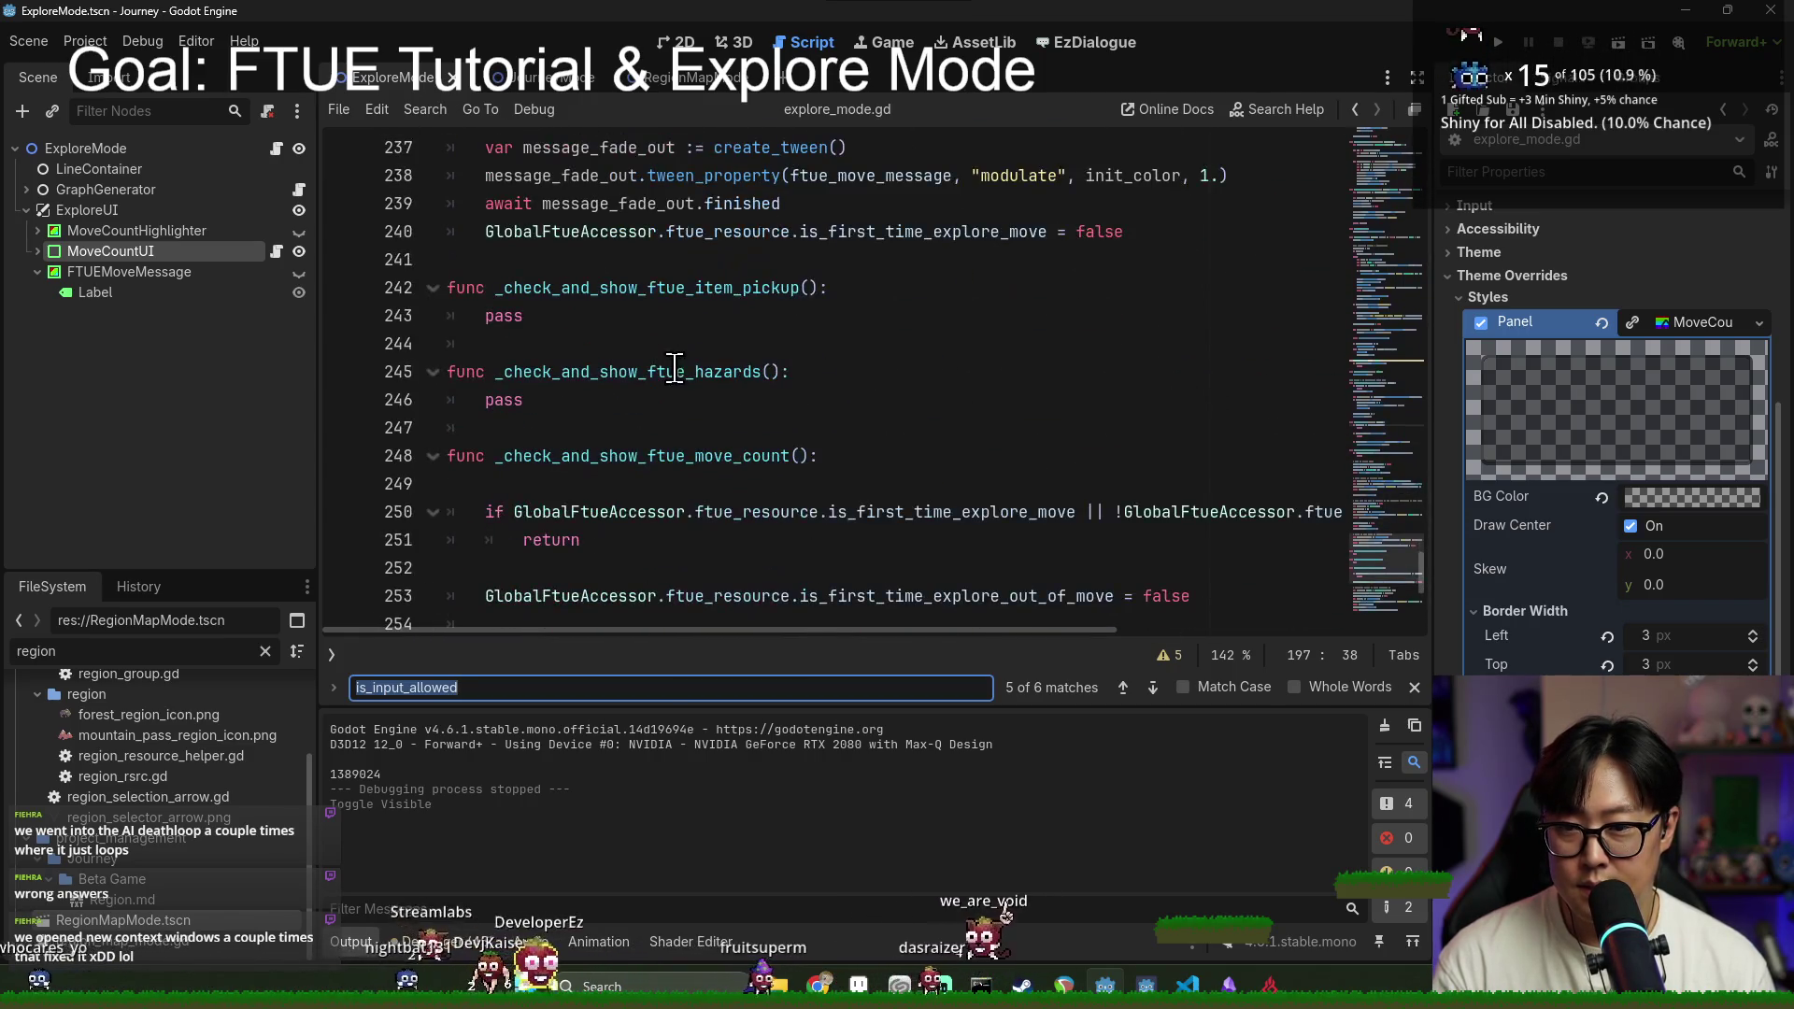
# Step: Set is_input_allowed = false on line 254 and is_input_allowed = true on line 270, then save
pyautogui.click(659, 245)
pyautogui.click(671, 316)
pyautogui.click(685, 371)
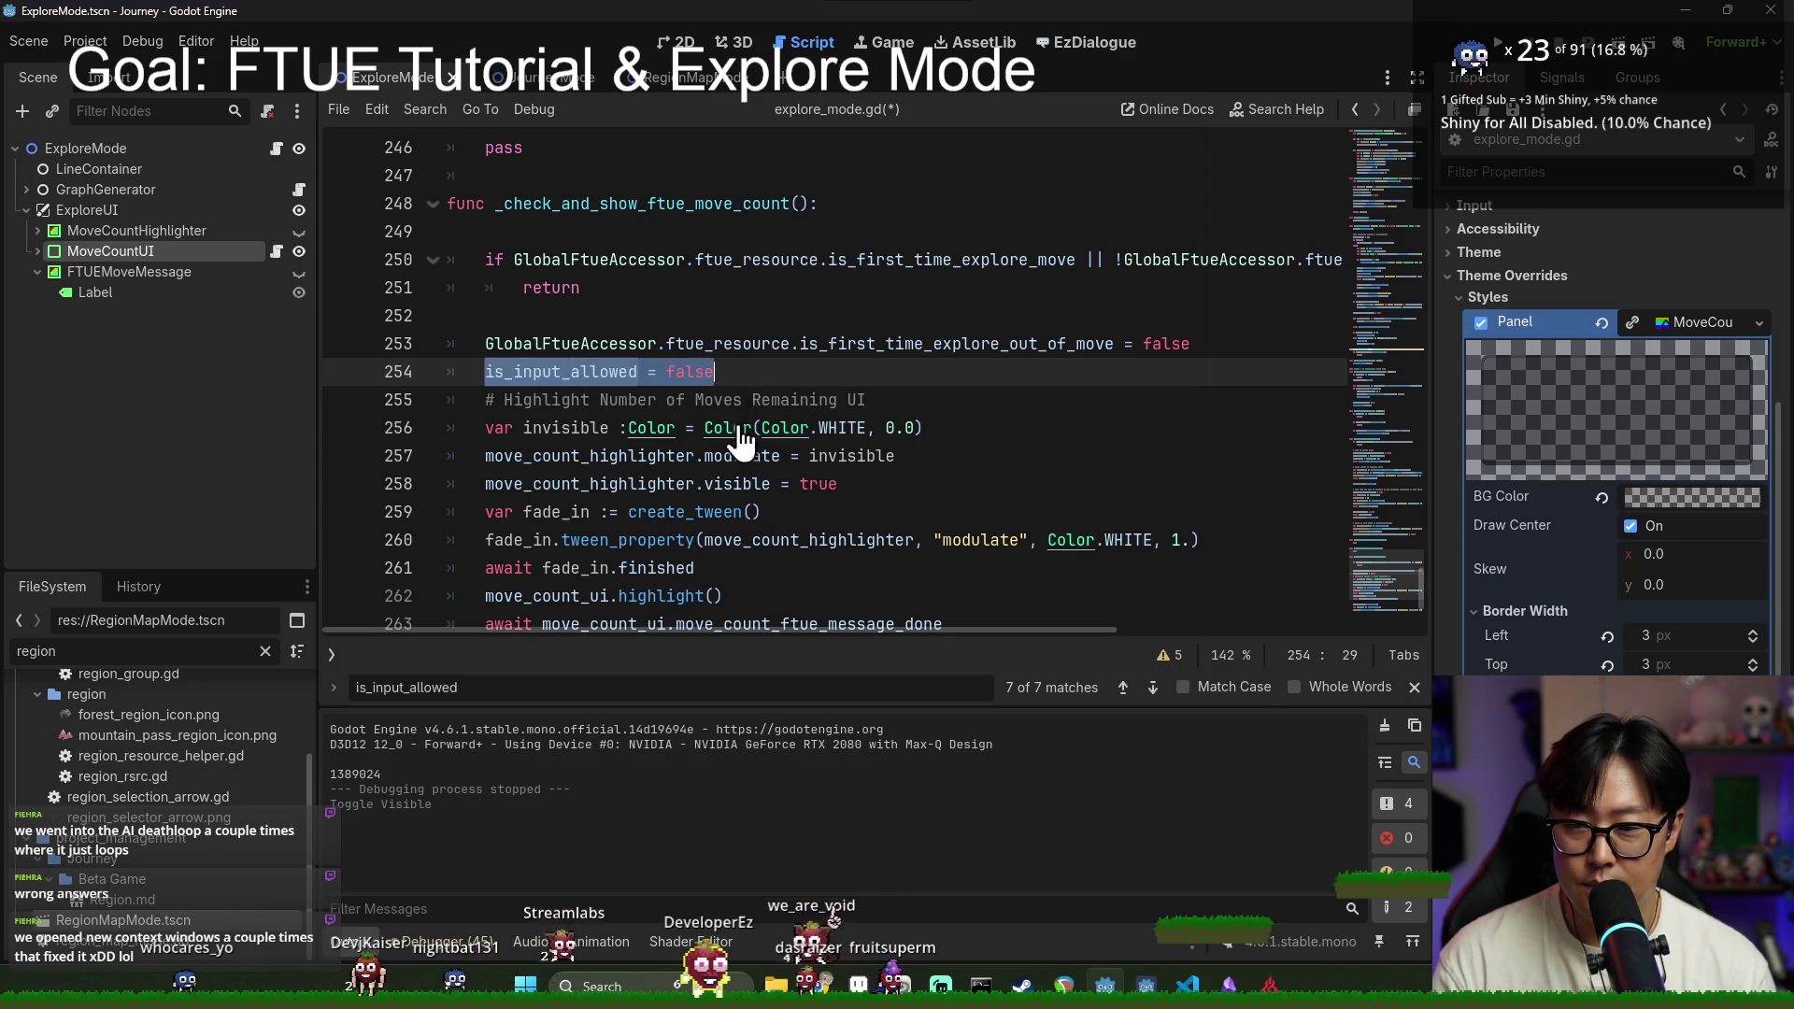
pyautogui.scroll(-3, 715, 520)
pyautogui.click(775, 552)
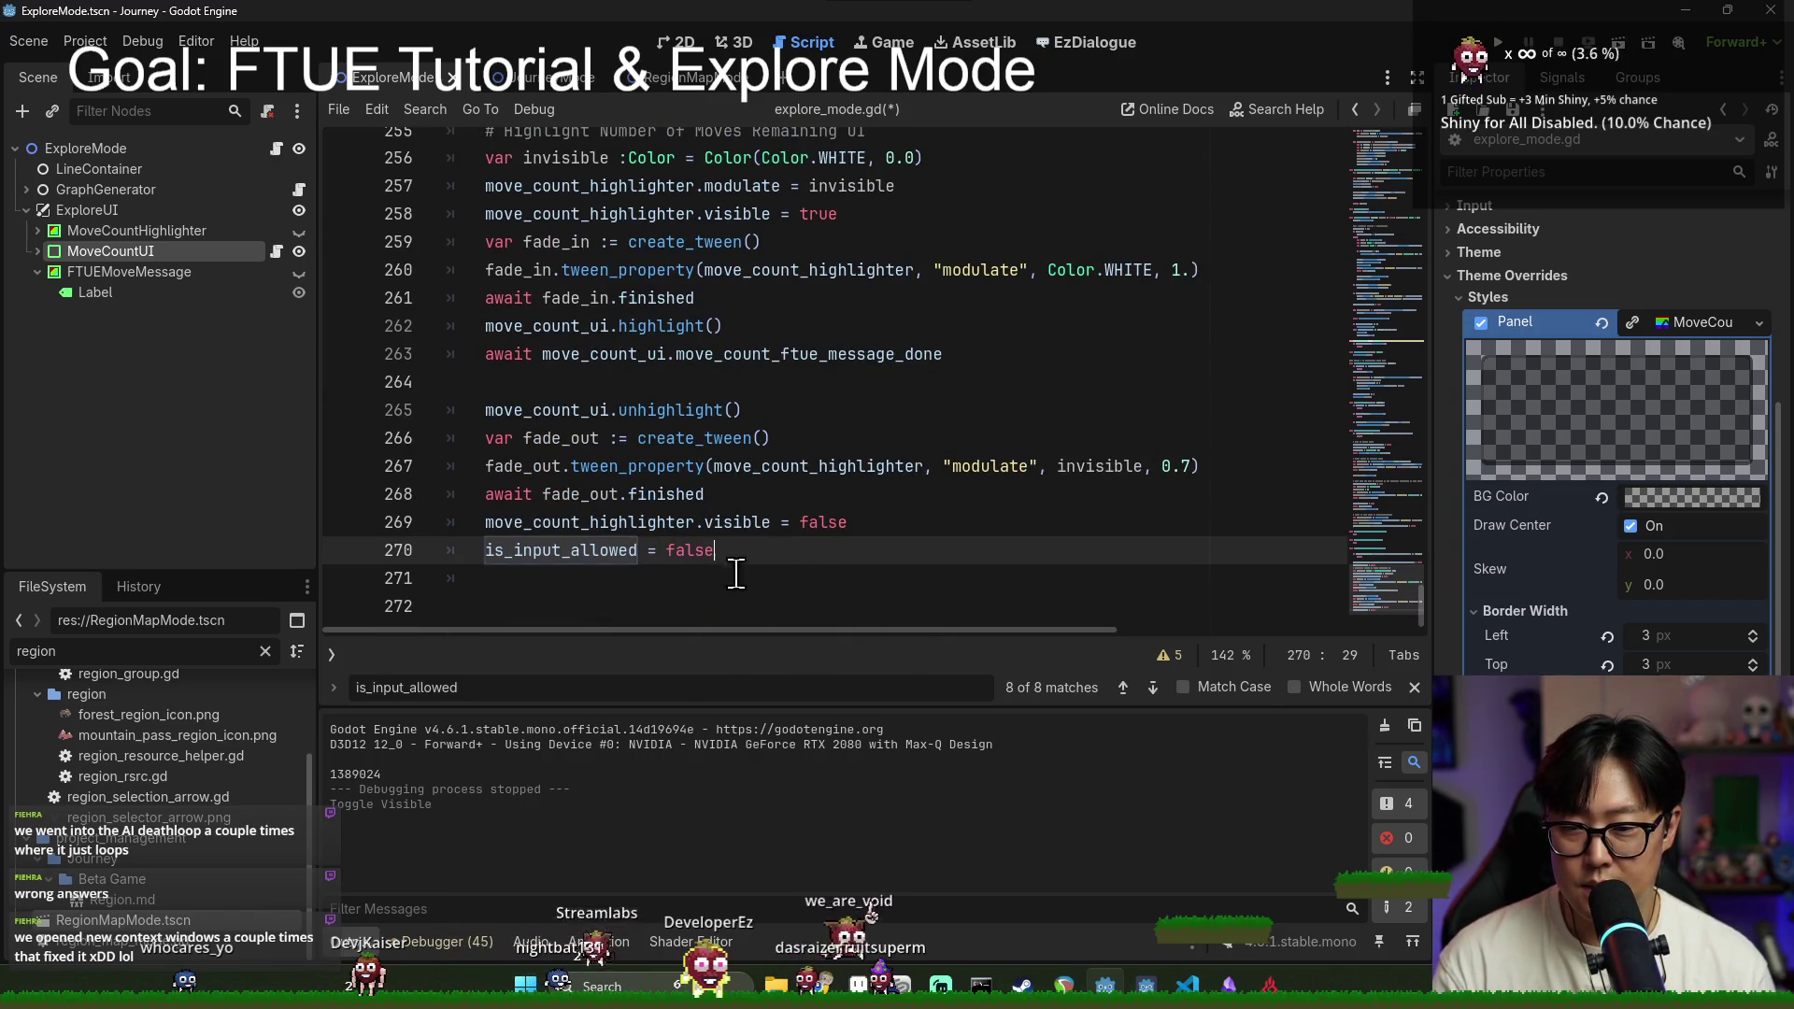
pyautogui.write('ue')
pyautogui.press('Return')
pyautogui.hotkey('ctrl', 's')
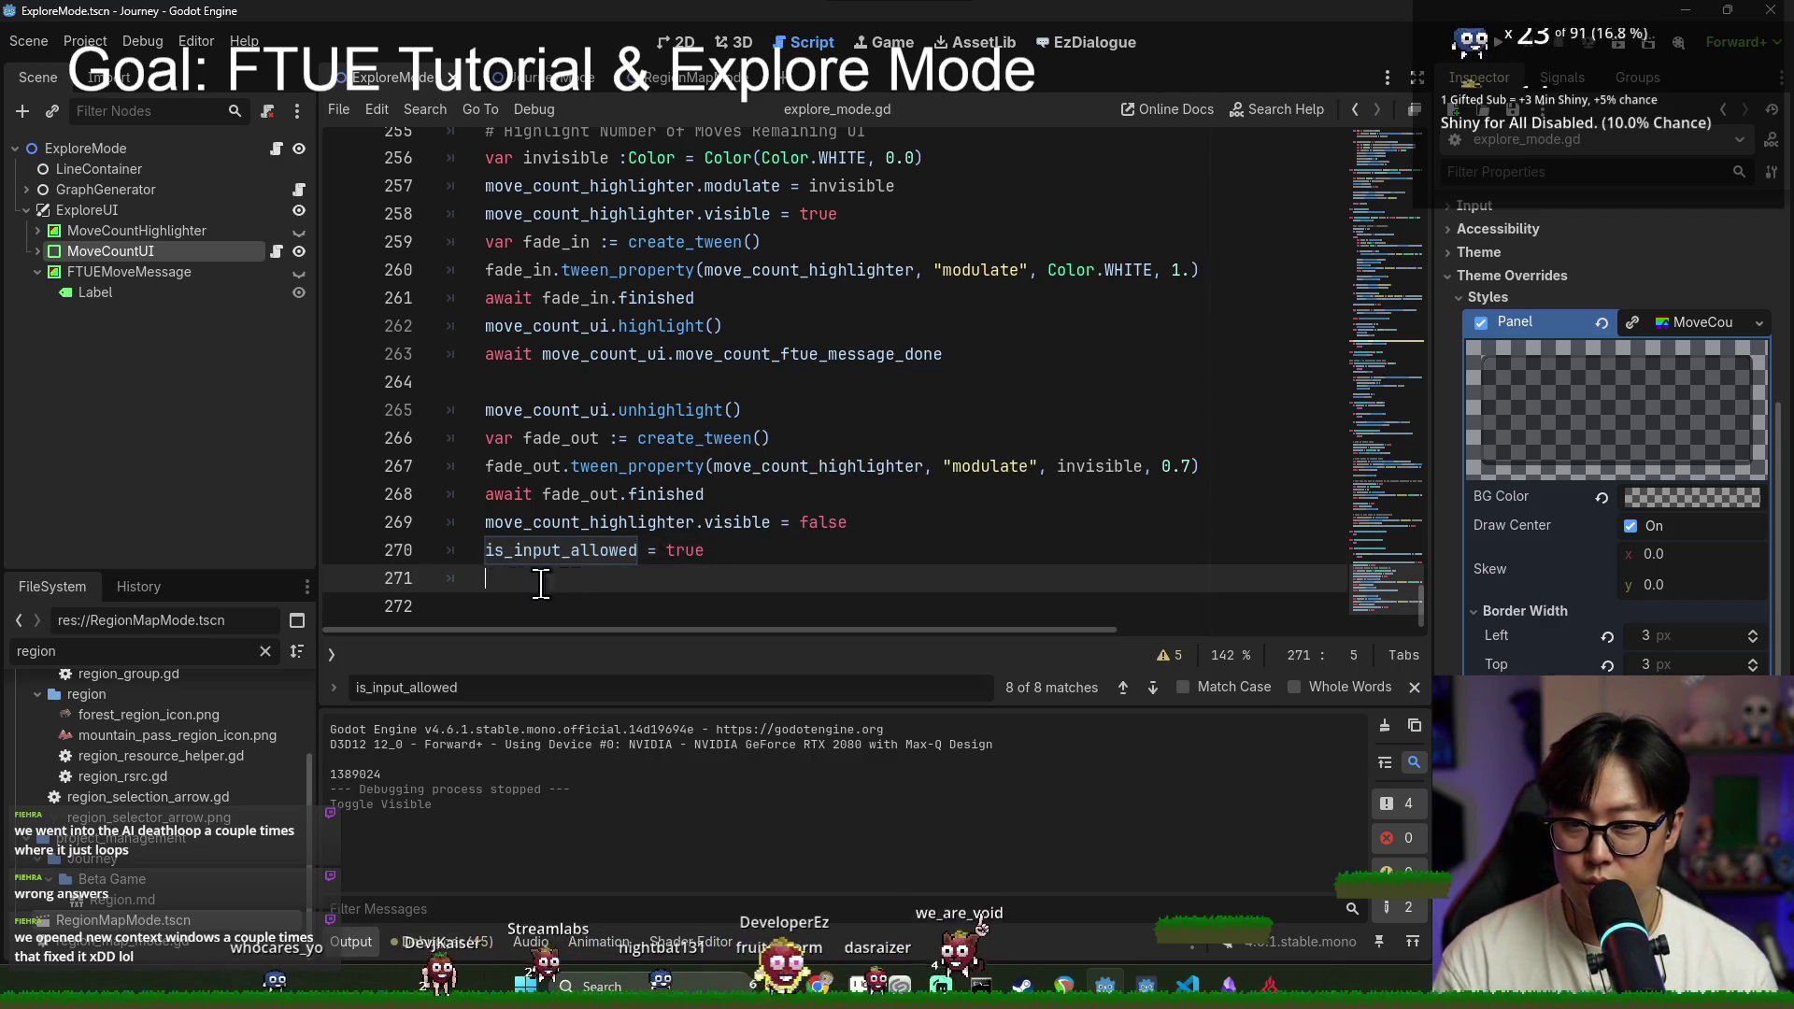
pyautogui.doubleClick(585, 551)
pyautogui.hotkey('ctrl', 's')
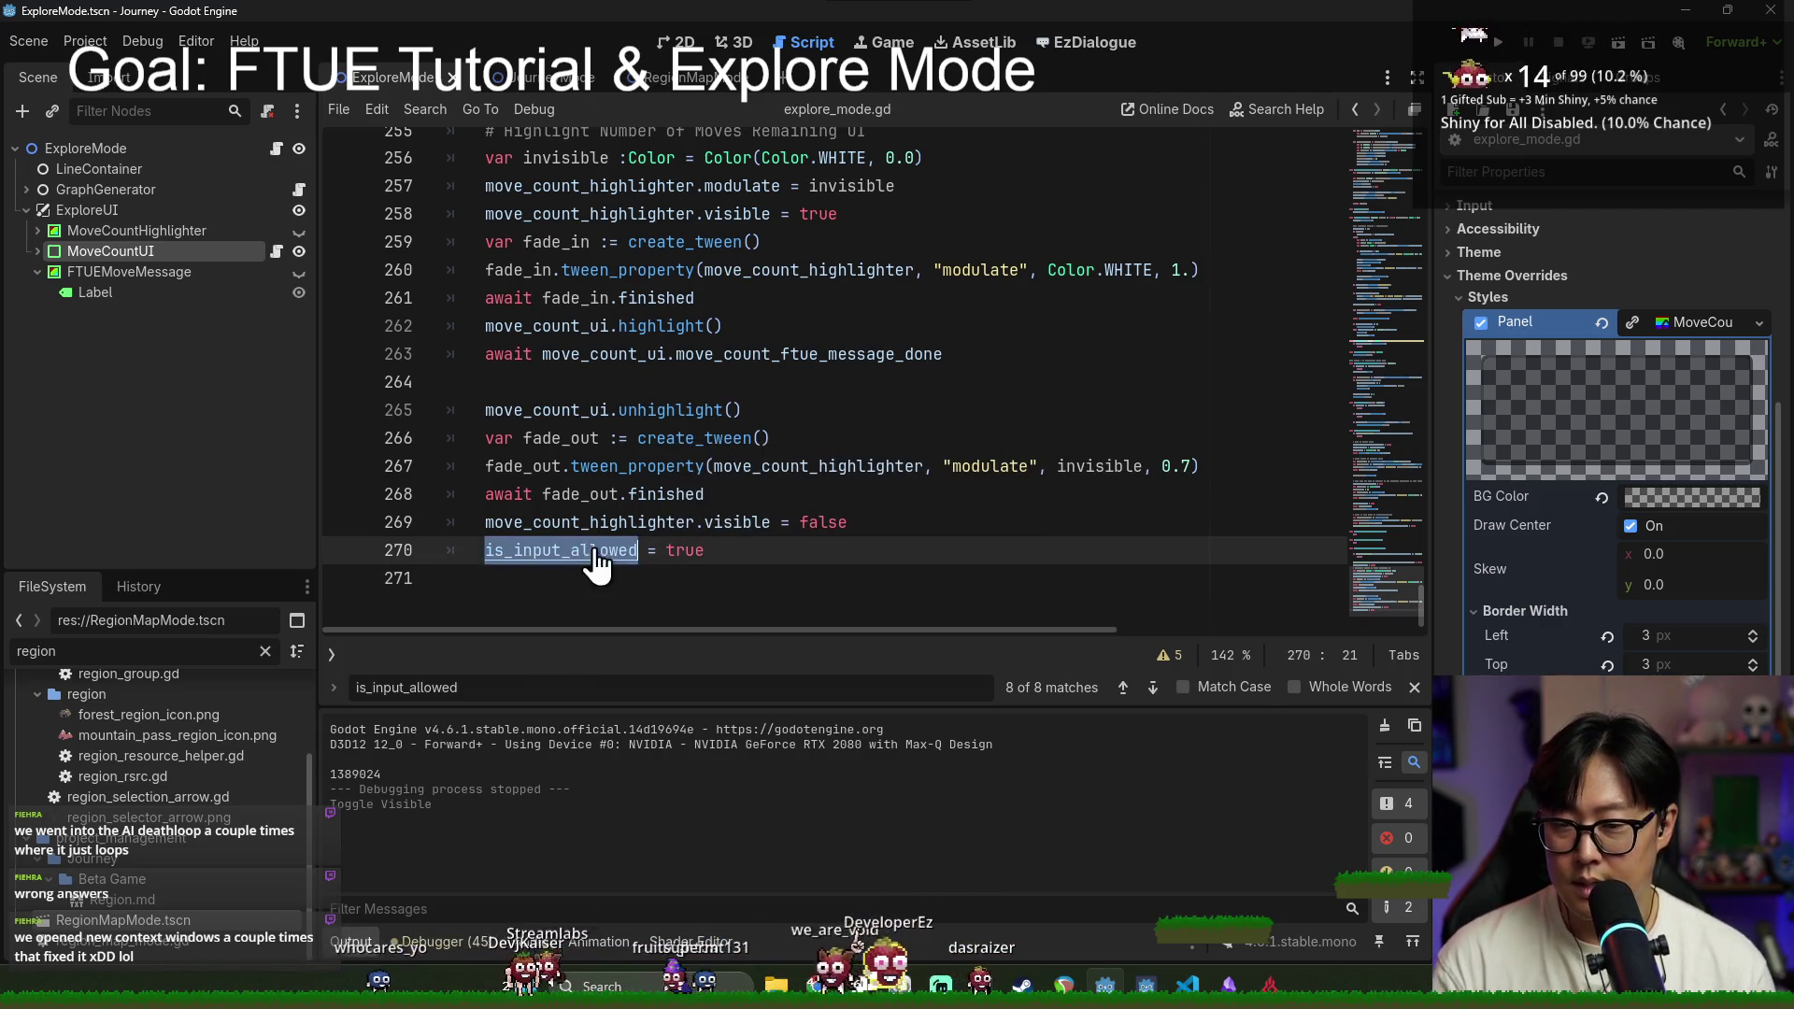
pyautogui.scroll(15, 806, 511)
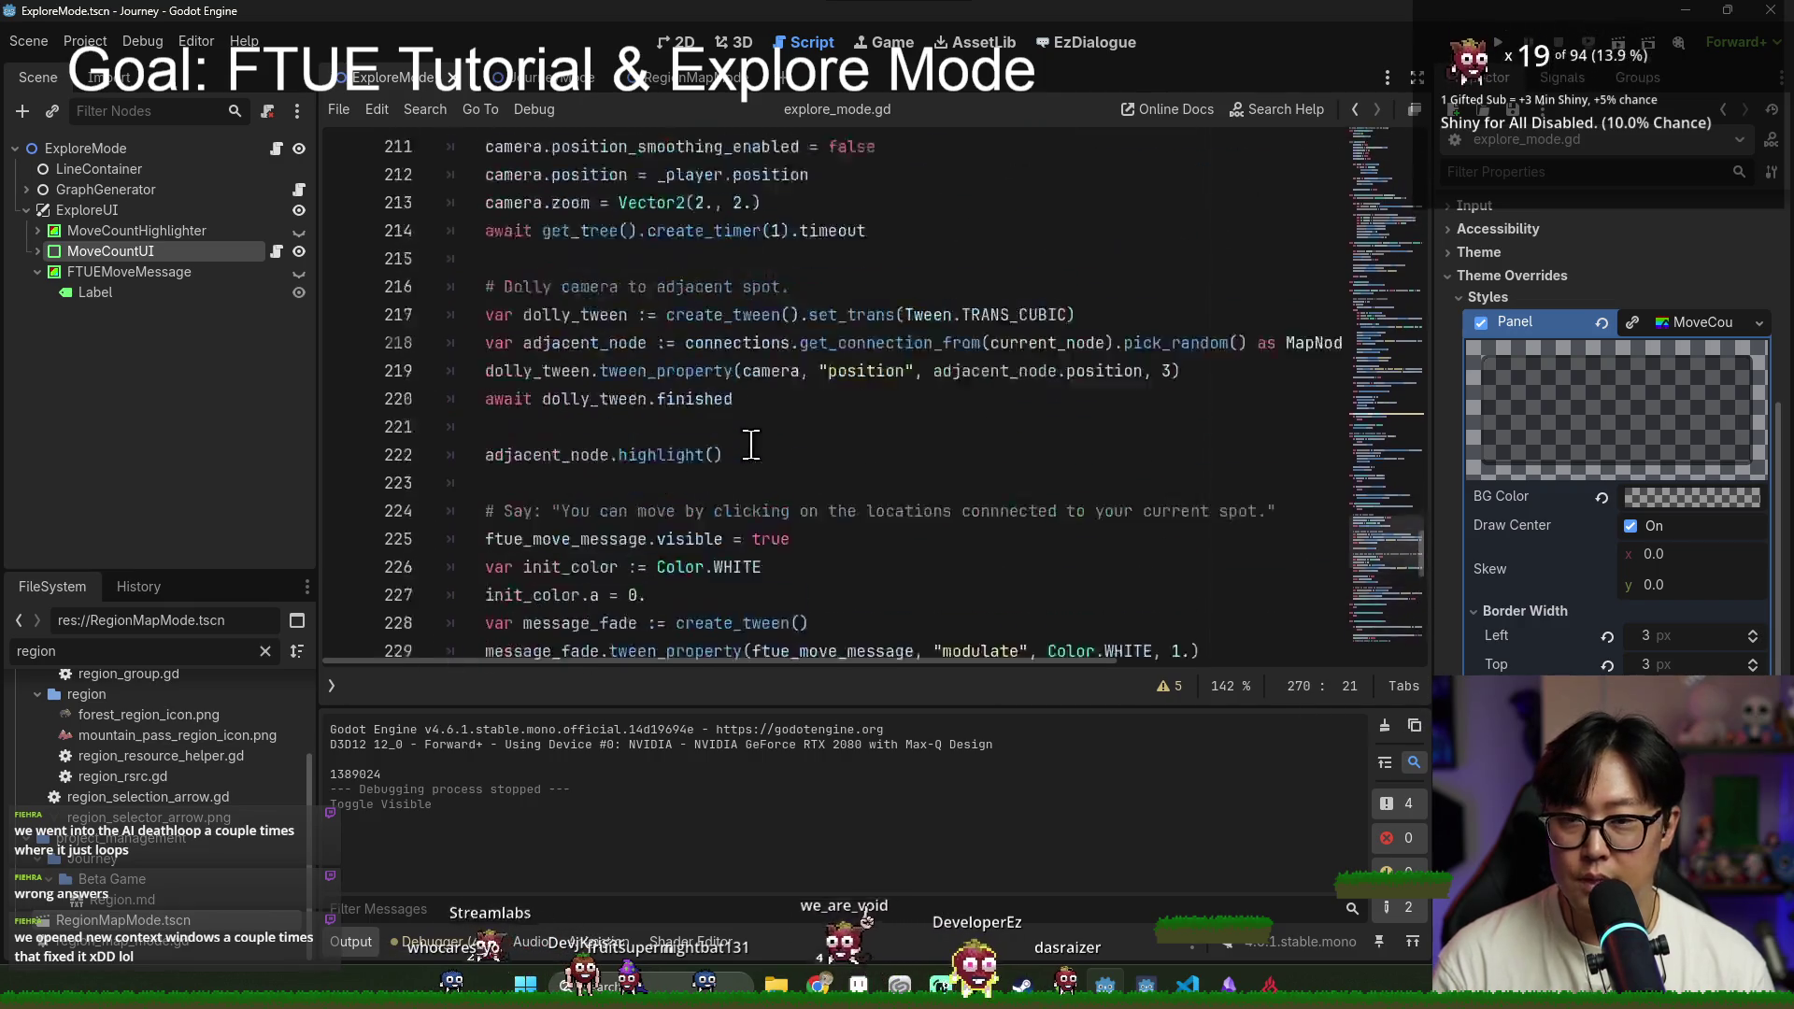
# Step: Search for _process and open a new line inside _physics_process after line 179
pyautogui.hotkey('ctrl', 'f')
pyautogui.write('_proces')
pyautogui.click(619, 374)
pyautogui.click(776, 390)
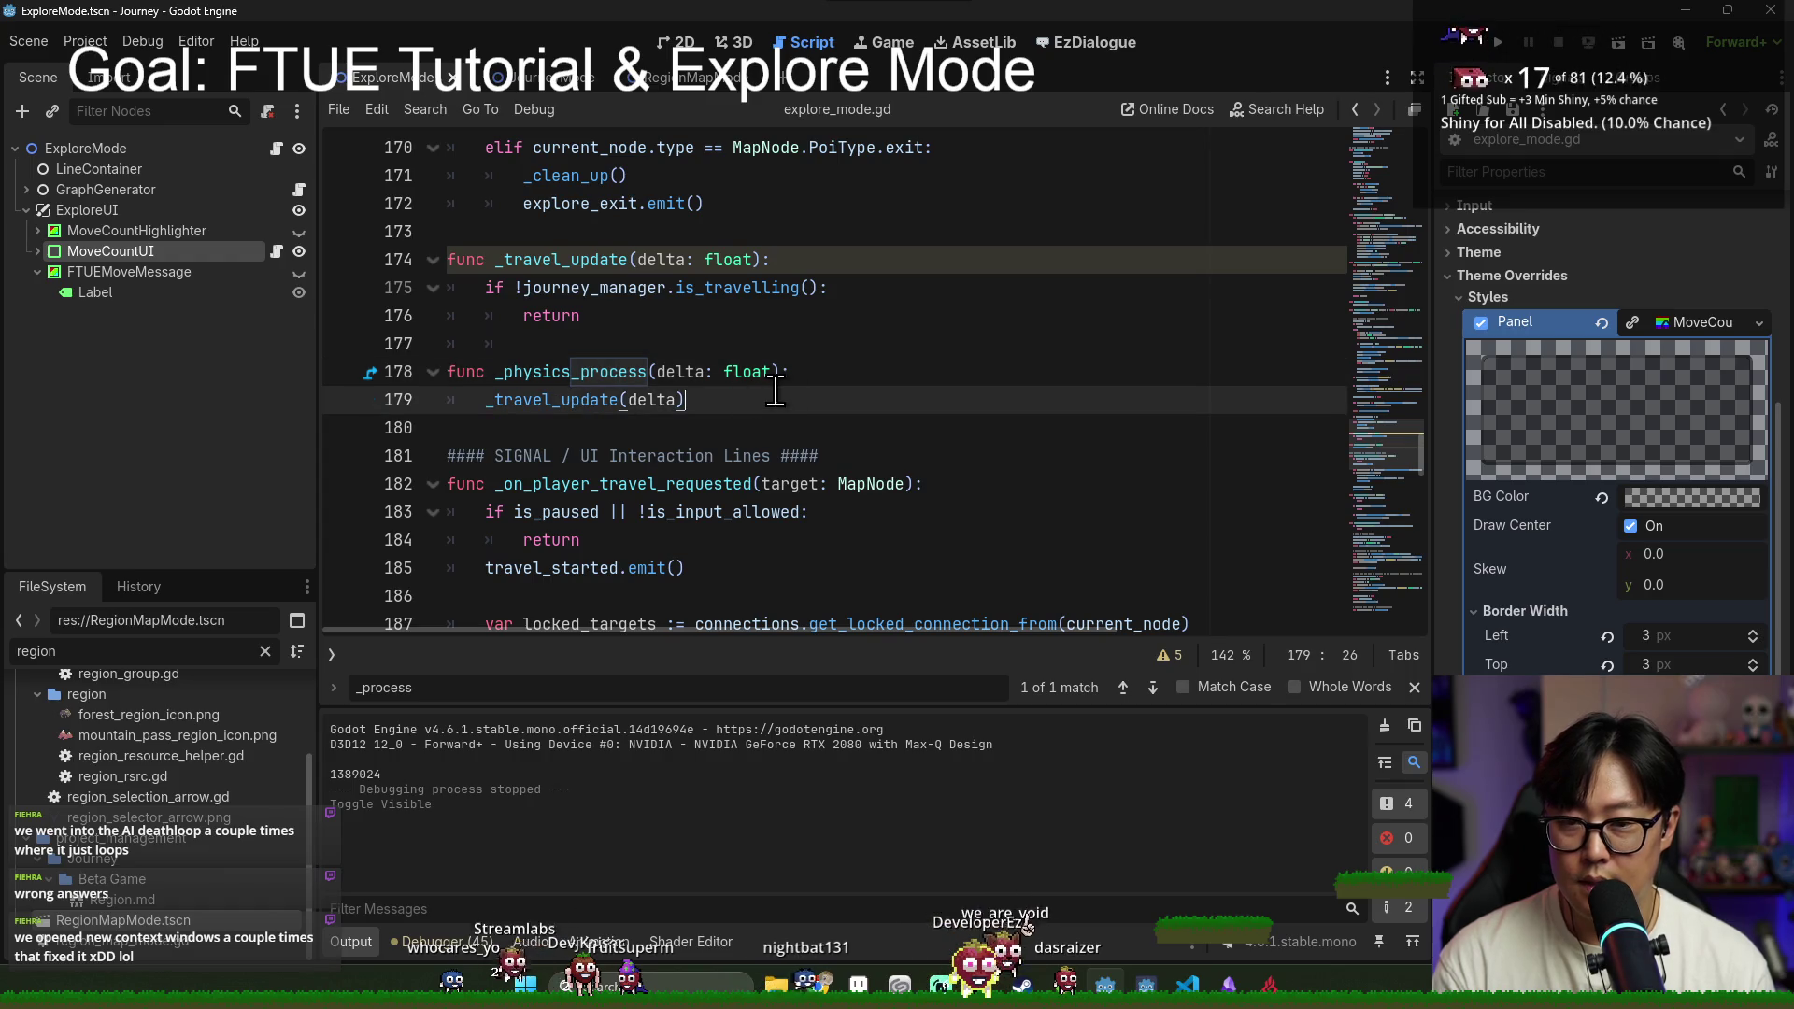
pyautogui.press('Return')
# Step: Add 'journey_manager.player_action_allowed = is_input_allowed' on line 180 and run the game with F5
pyautogui.press('BackSpace')
pyautogui.press('BackSpace')
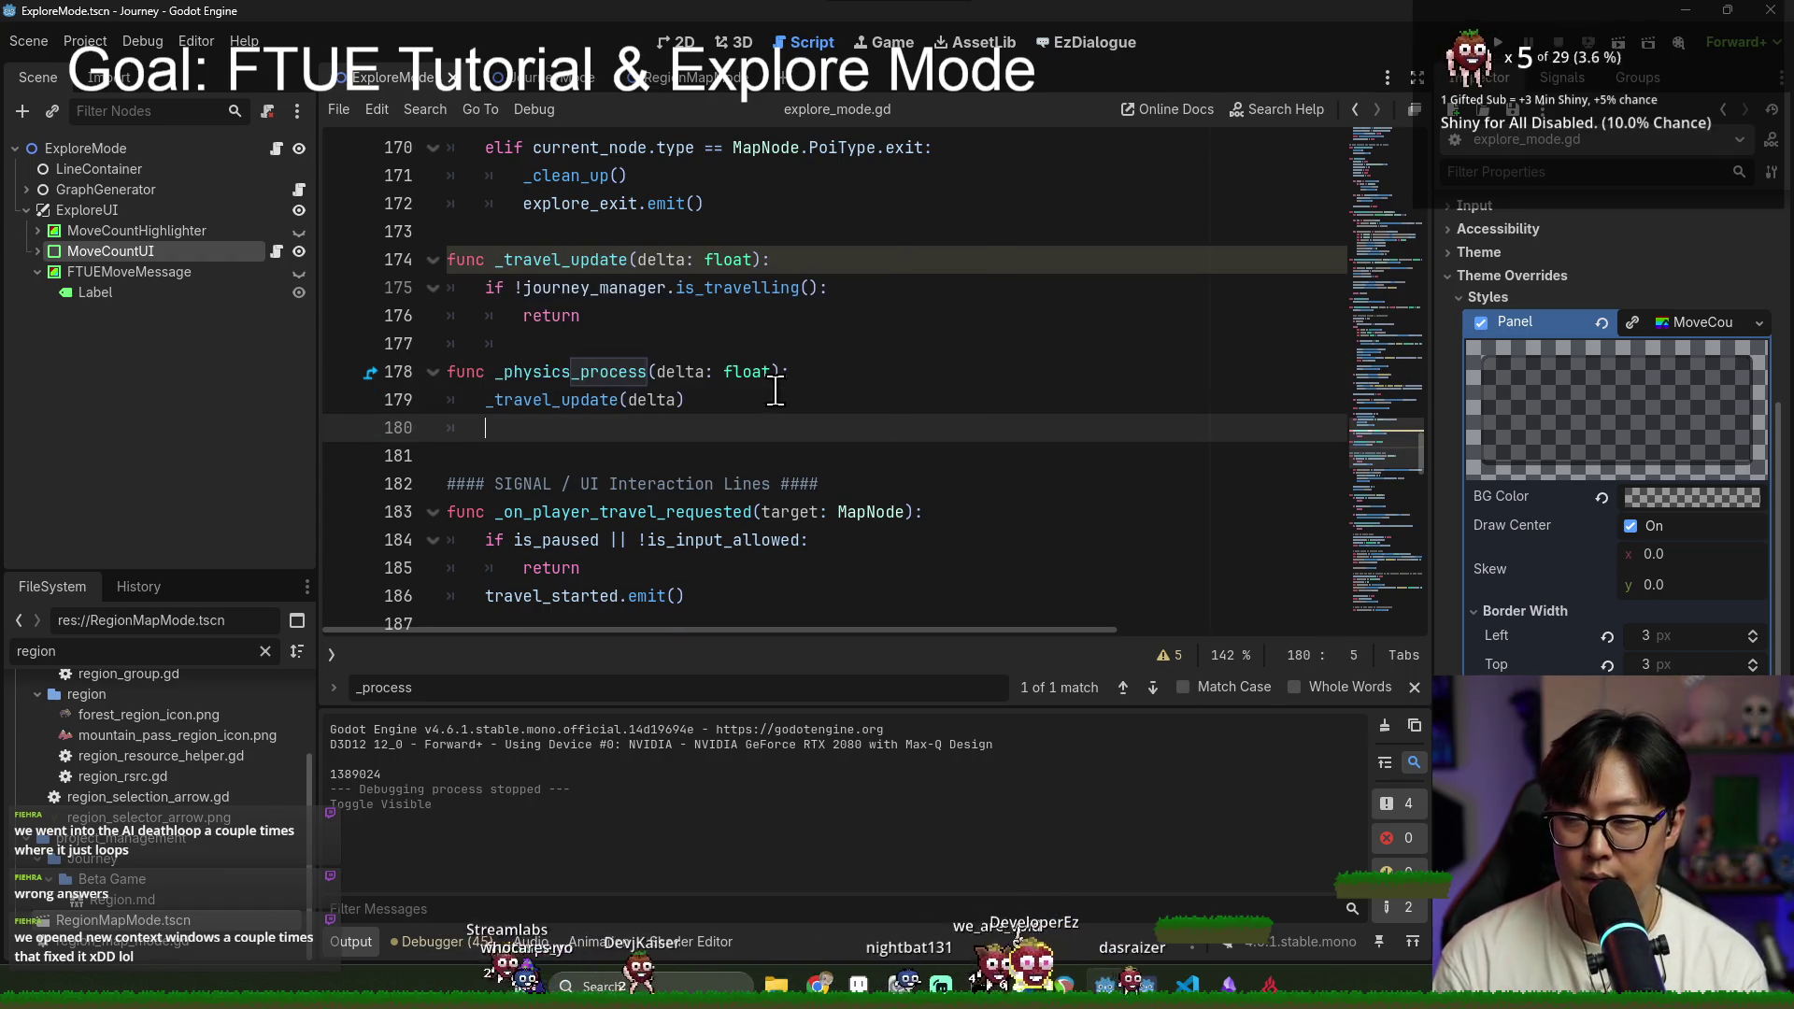
pyautogui.write('journey_manager')
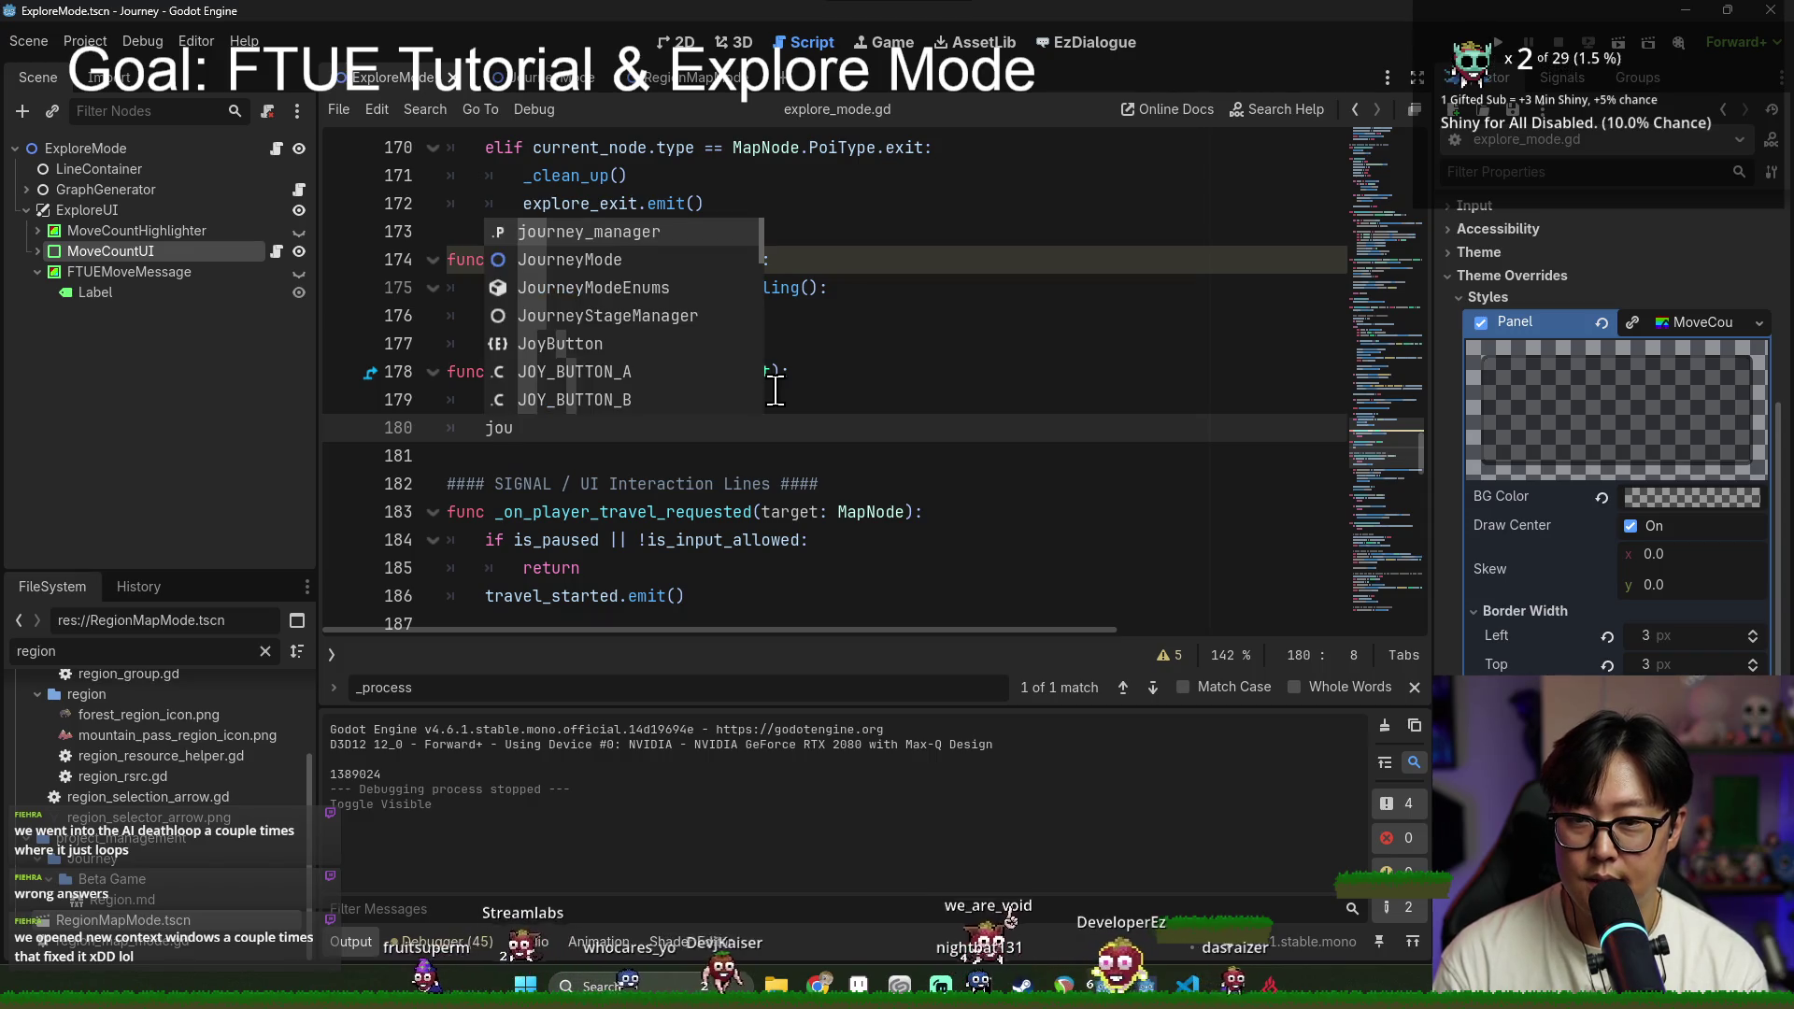
pyautogui.press('Return')
pyautogui.write('.pla')
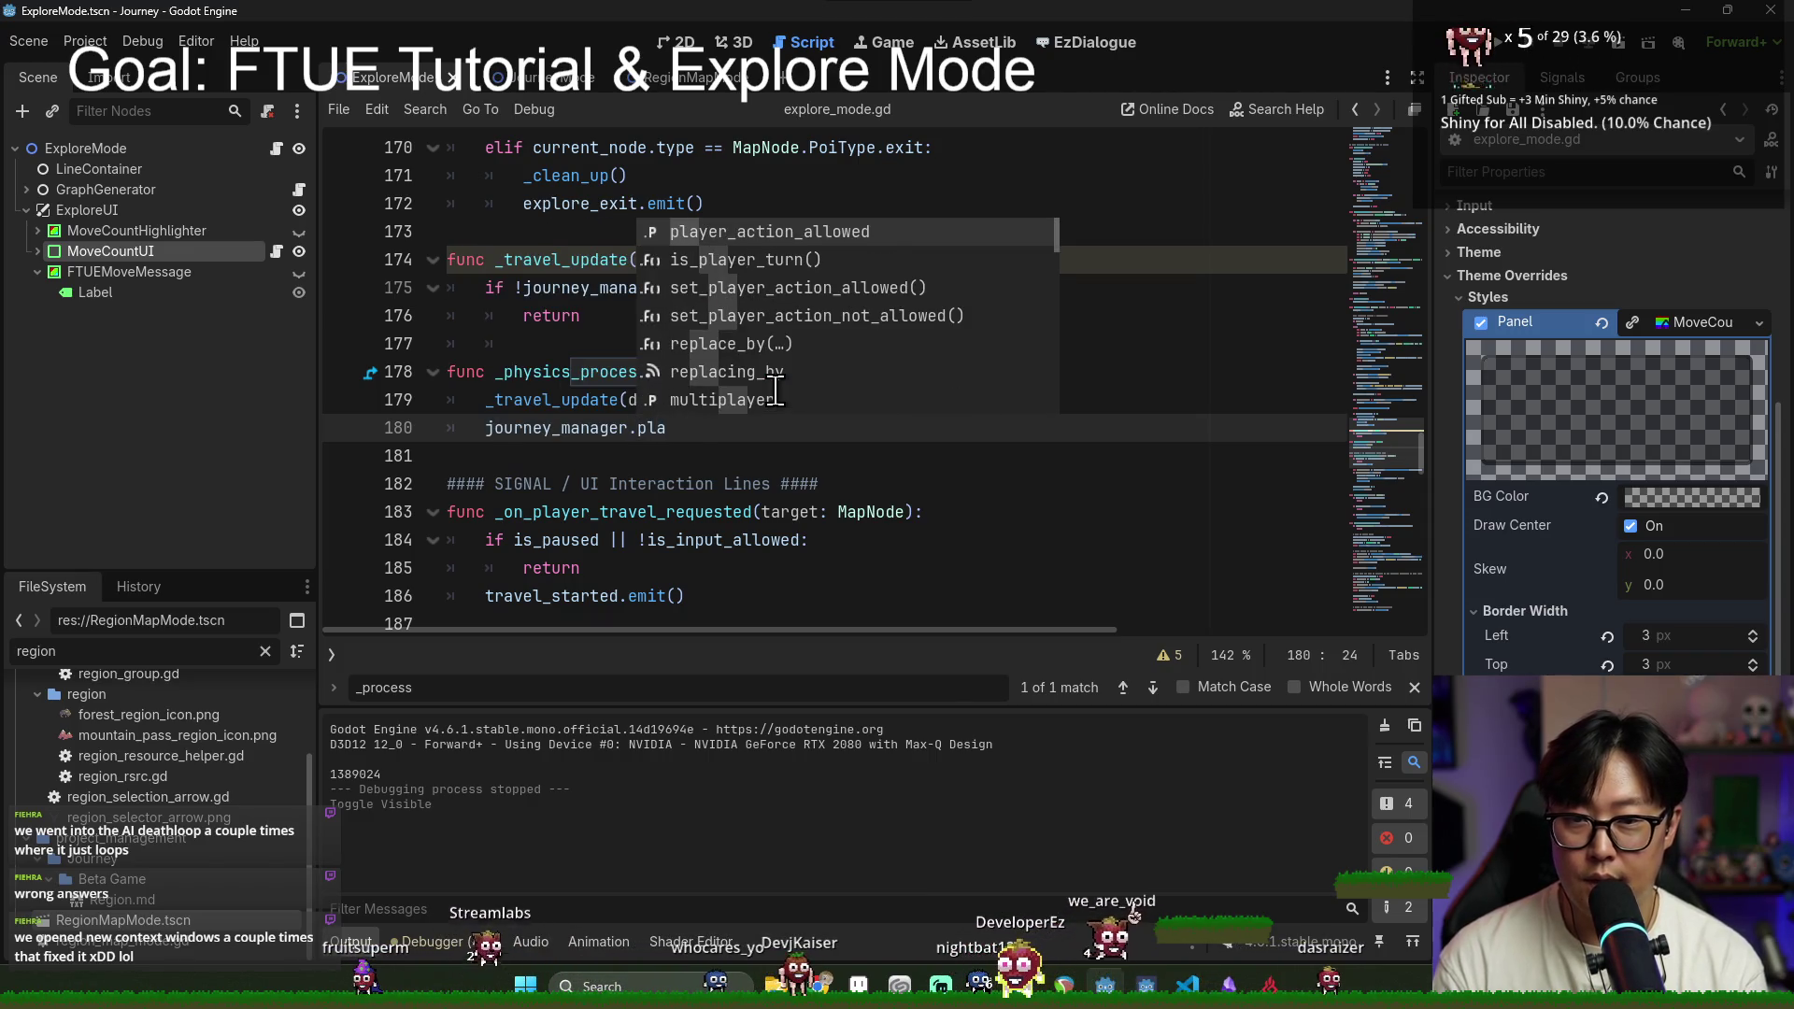
pyautogui.press('Return')
pyautogui.write('= is_input_allowed')
pyautogui.press('Escape')
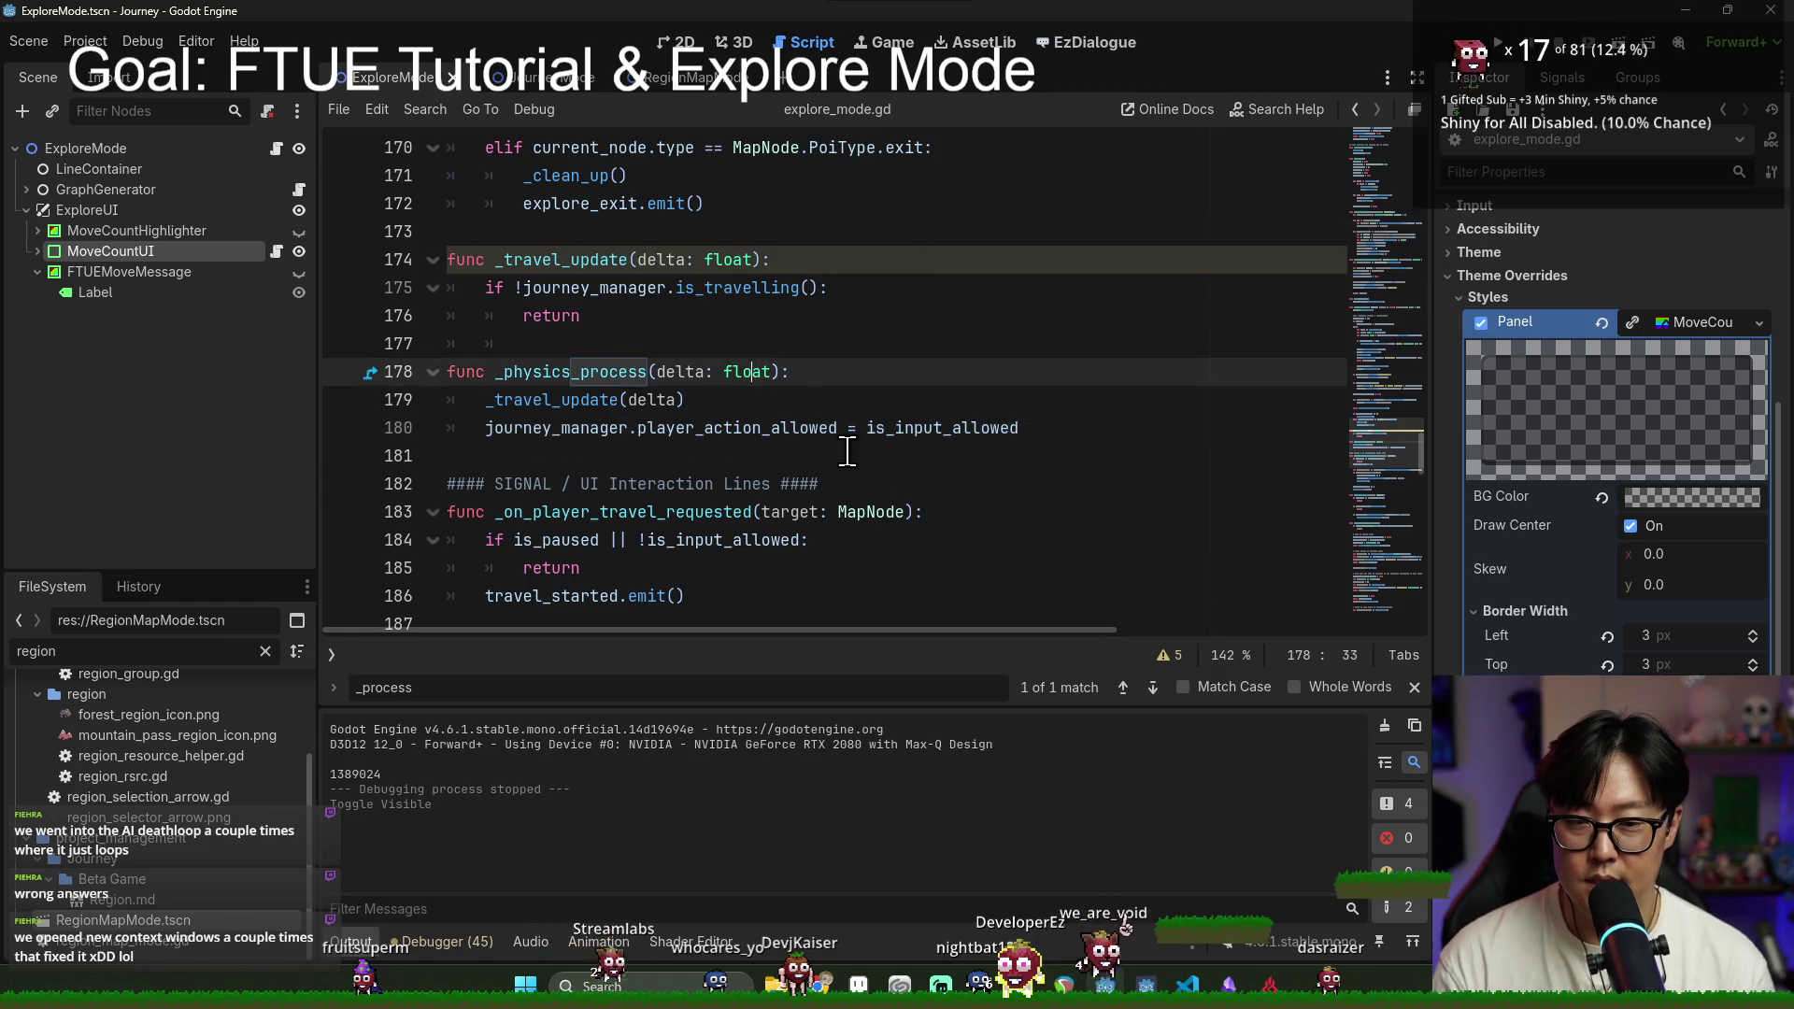
pyautogui.click(842, 455)
pyautogui.press('F5')
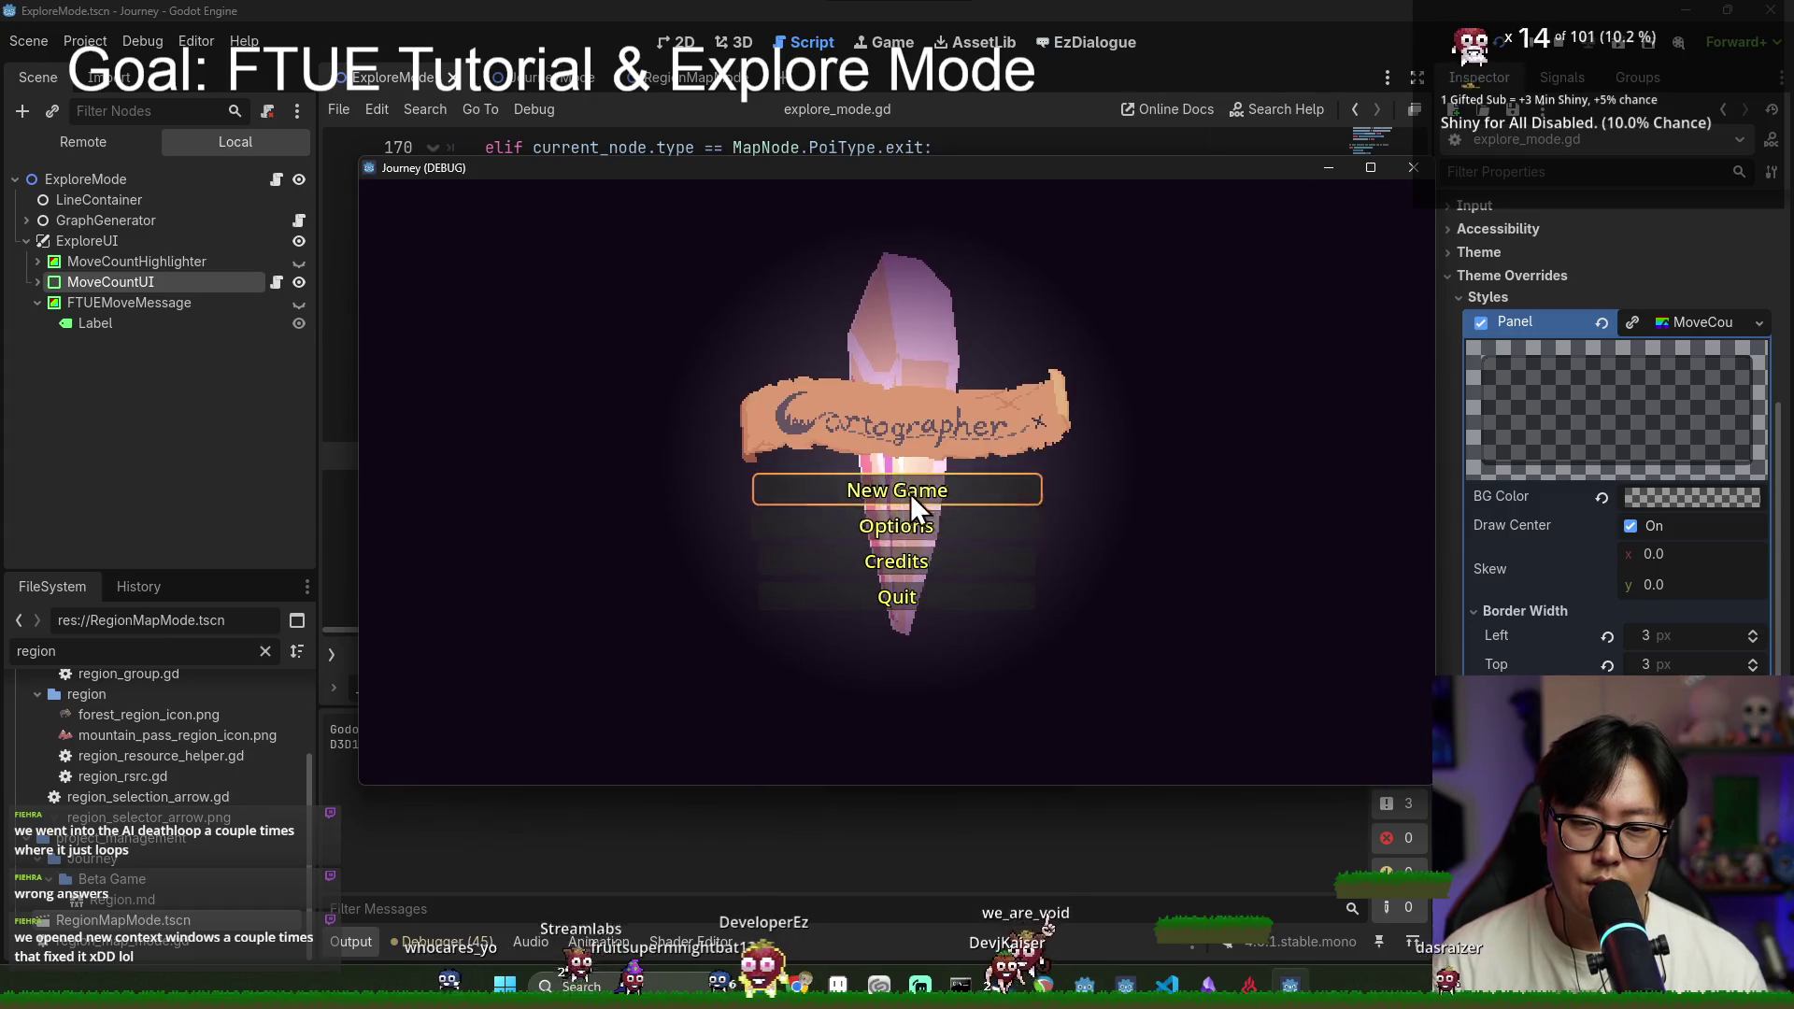
# Step: Close the Journey (DEBUG) game window
pyautogui.click(100, 428)
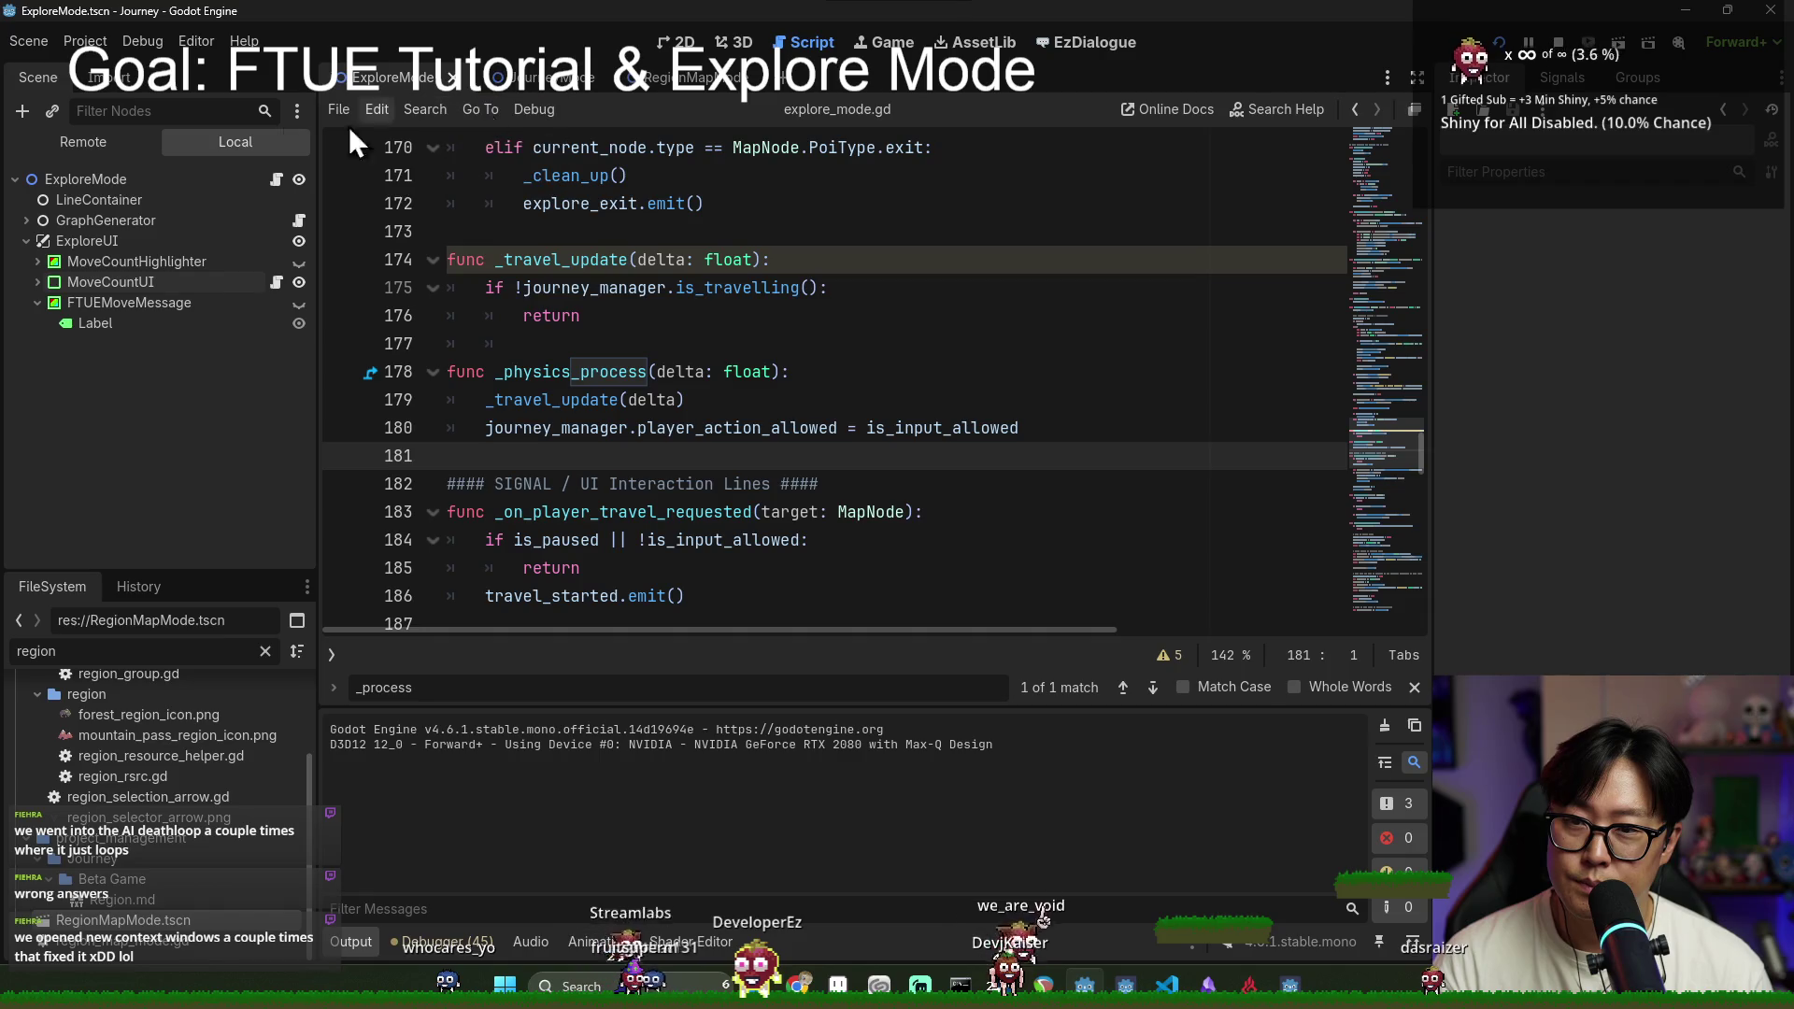
# Step: Filter the FileSystem dock for 'camera' and open camera.gd
pyautogui.press('BackSpace')
pyautogui.press('BackSpace')
pyautogui.press('BackSpace')
pyautogui.write('camear')
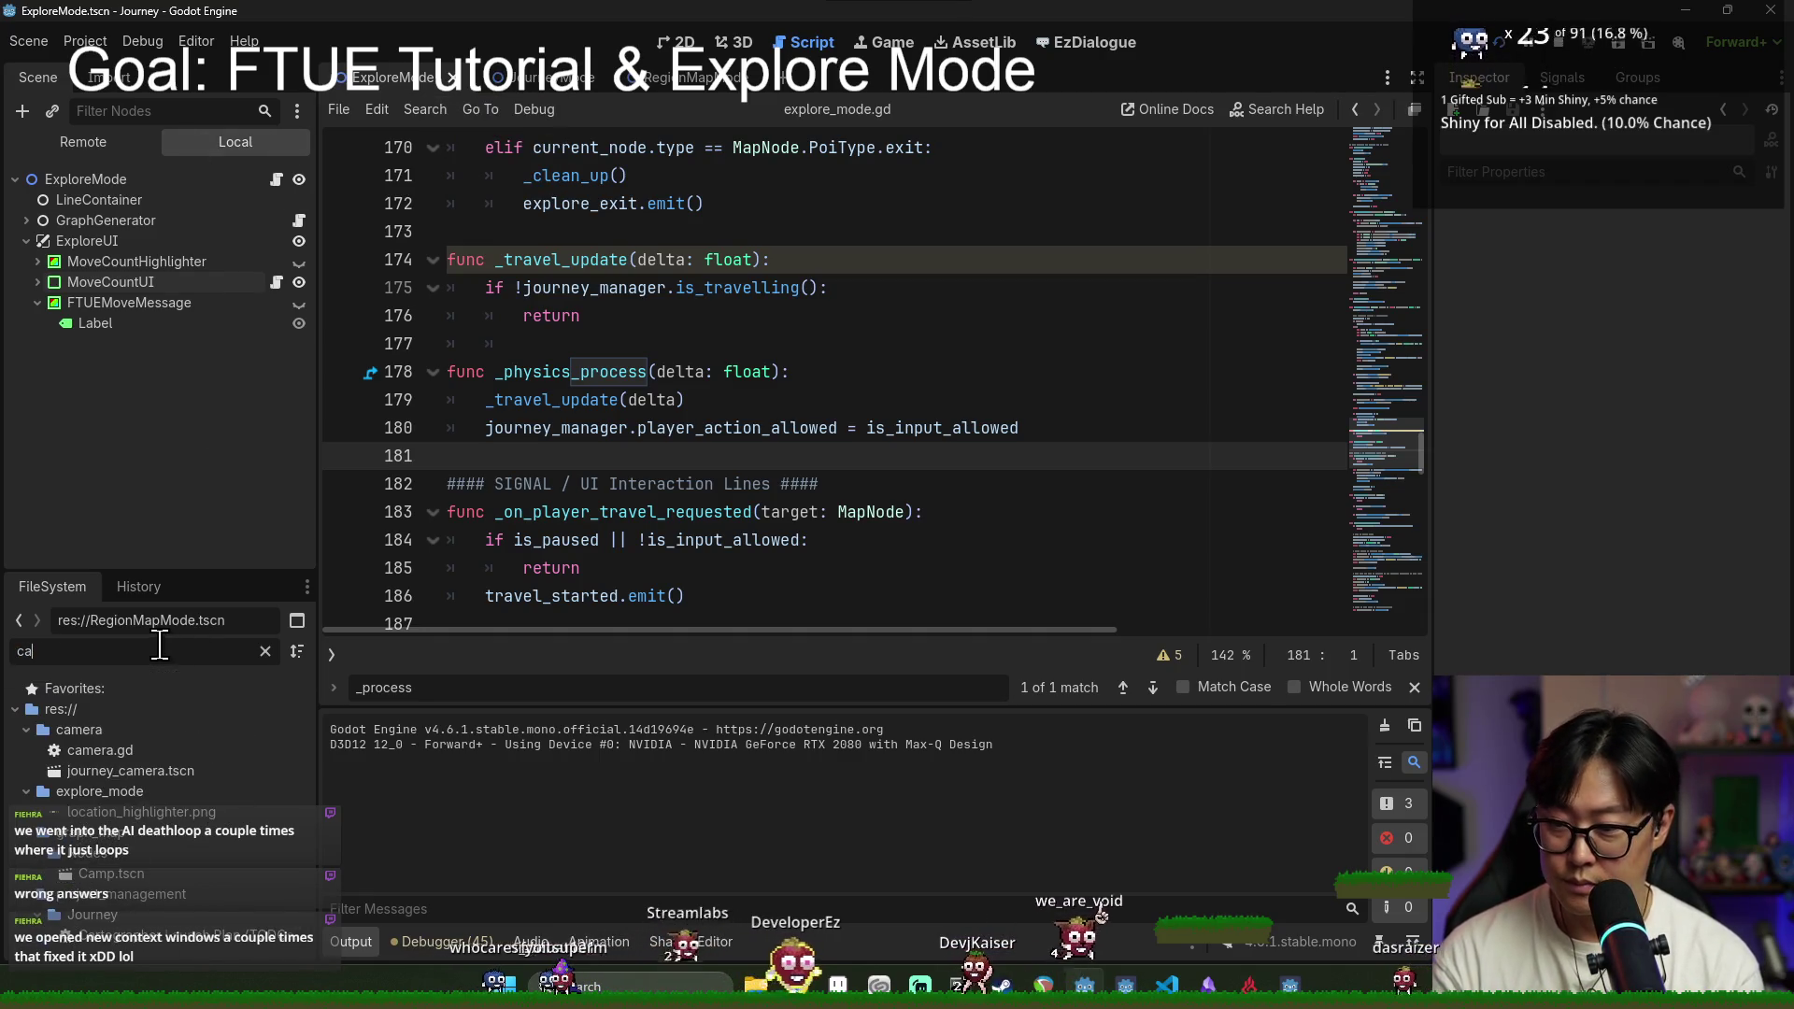
pyautogui.press('BackSpace')
pyautogui.press('BackSpace')
pyautogui.write('ra')
pyautogui.doubleClick(88, 752)
# Step: Search camera.gd for 'input' and select is_following_target and is_player_control on line 22
pyautogui.scroll(2, 583, 261)
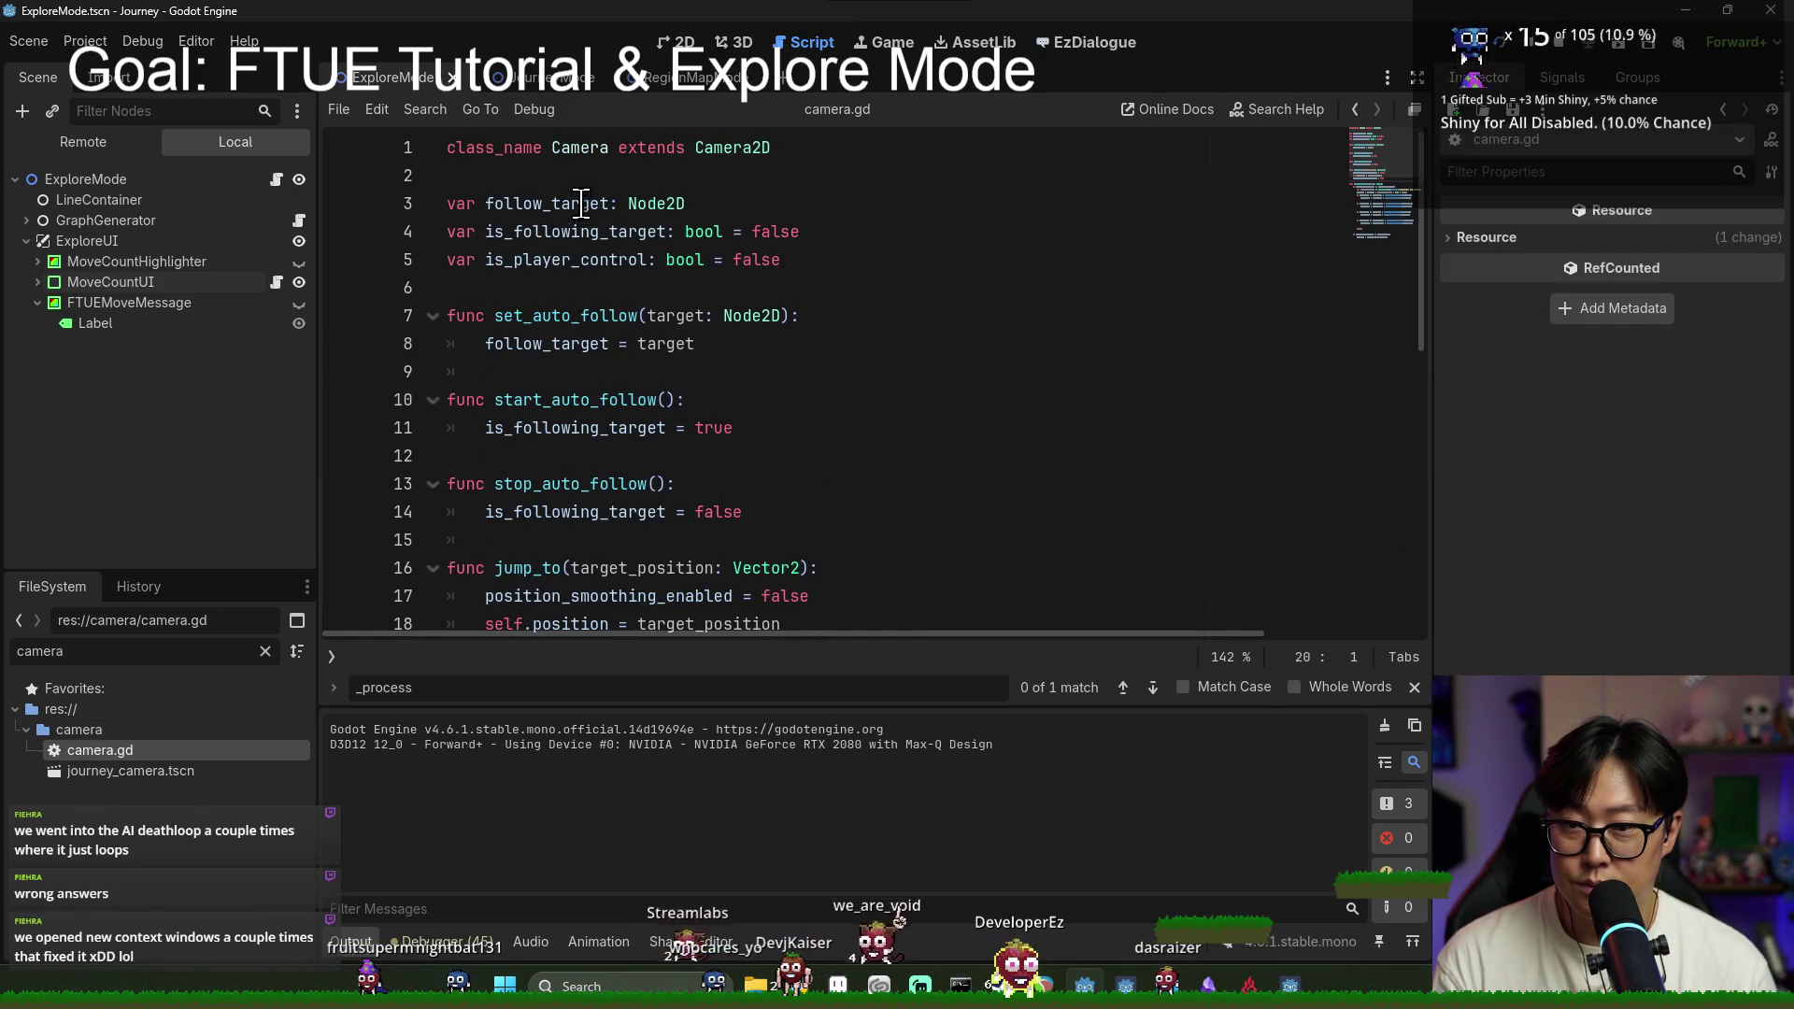
pyautogui.click(582, 239)
pyautogui.hotkey('ctrl', 'f')
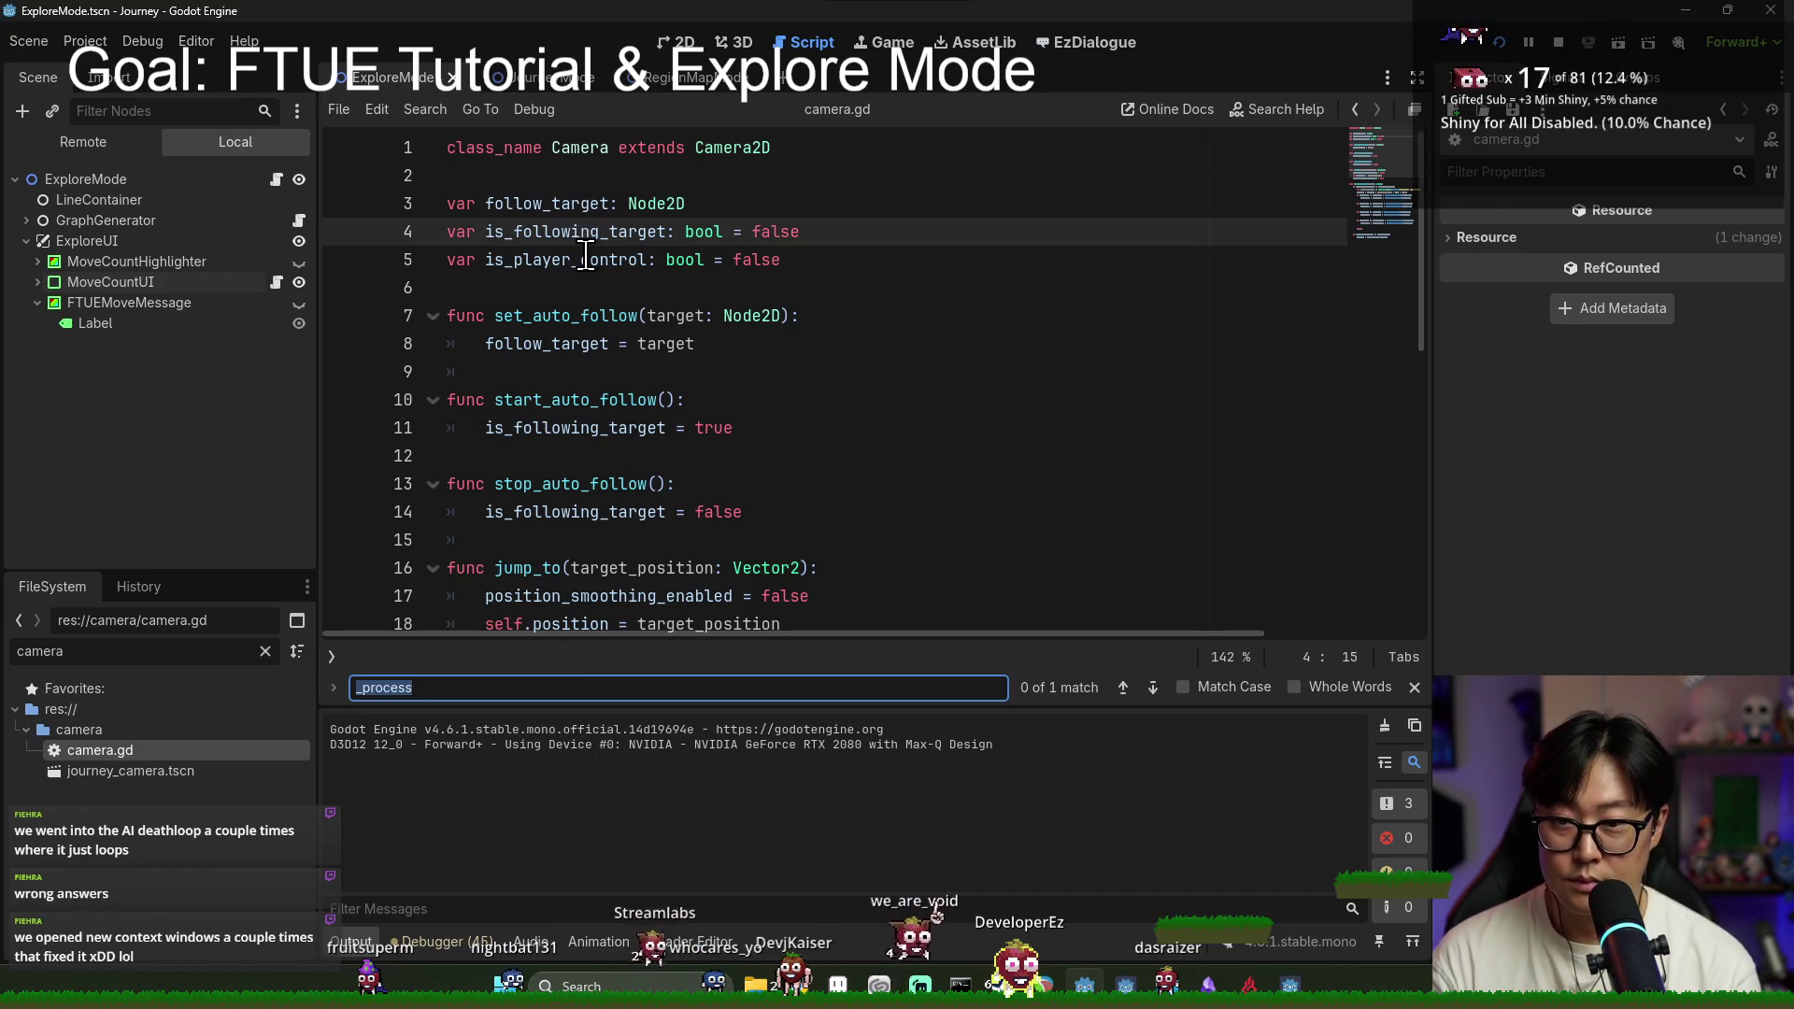
pyautogui.write('input')
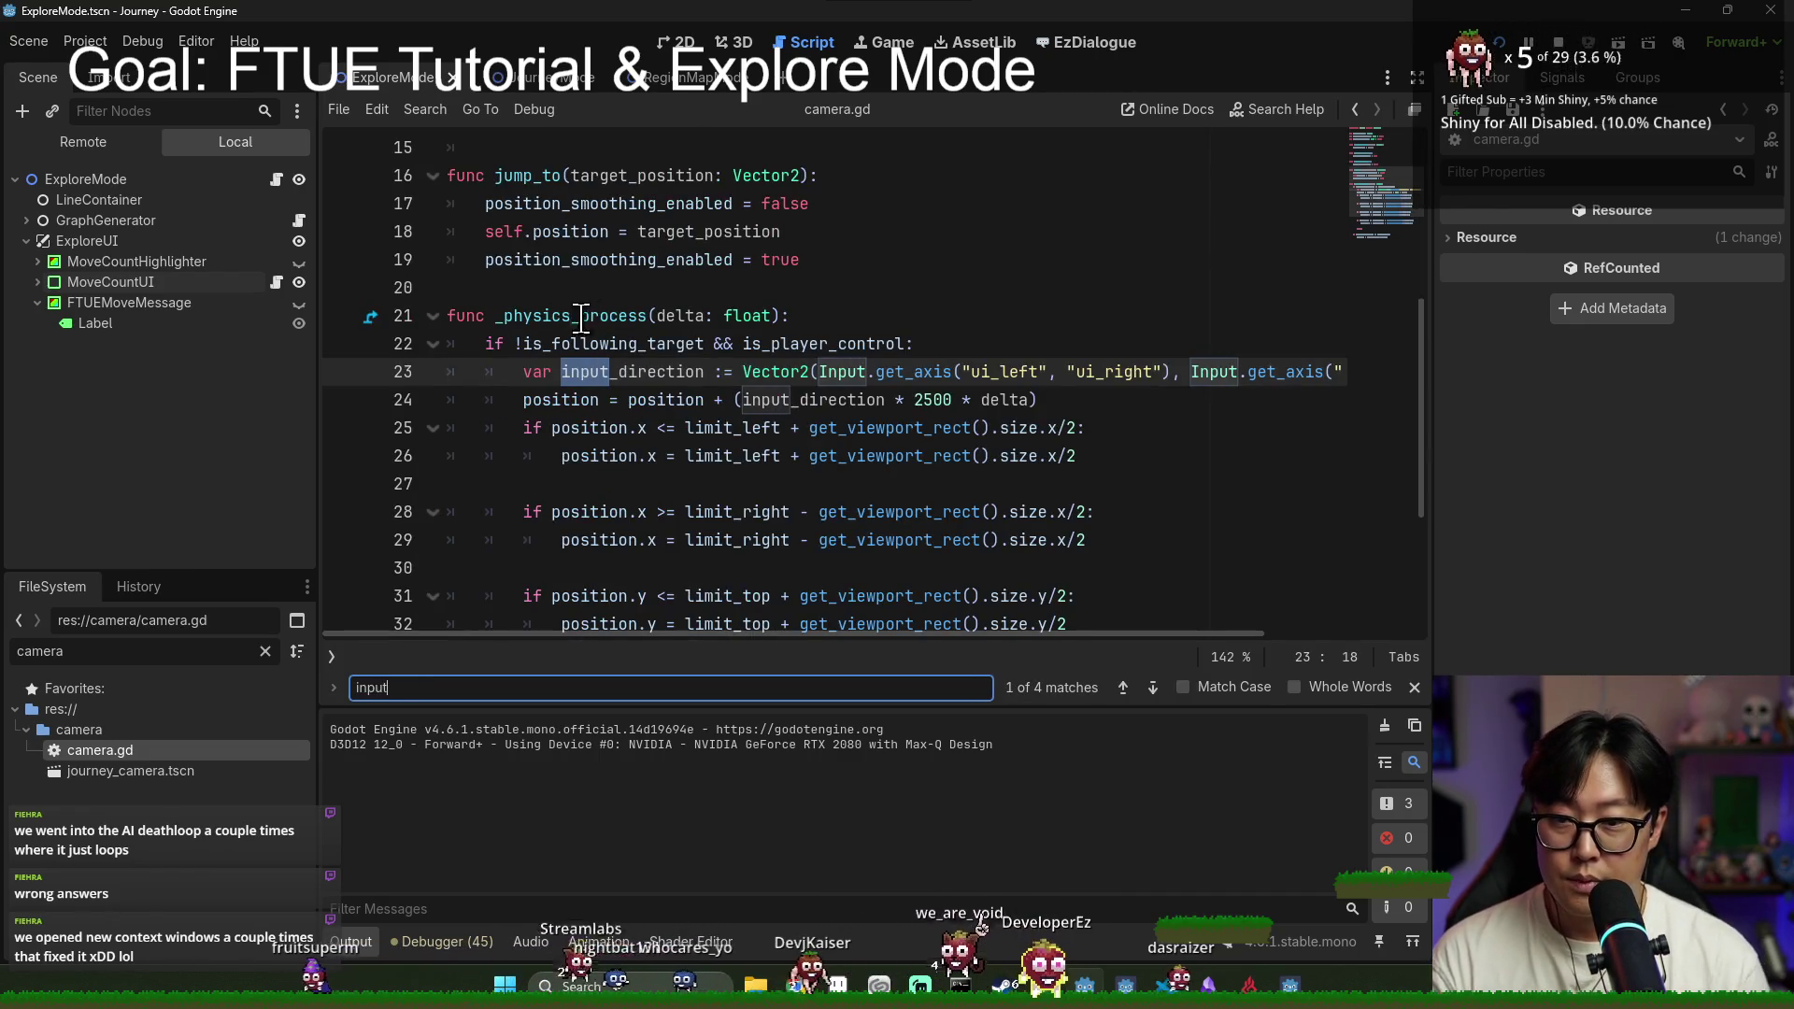
pyautogui.doubleClick(654, 371)
pyautogui.doubleClick(634, 343)
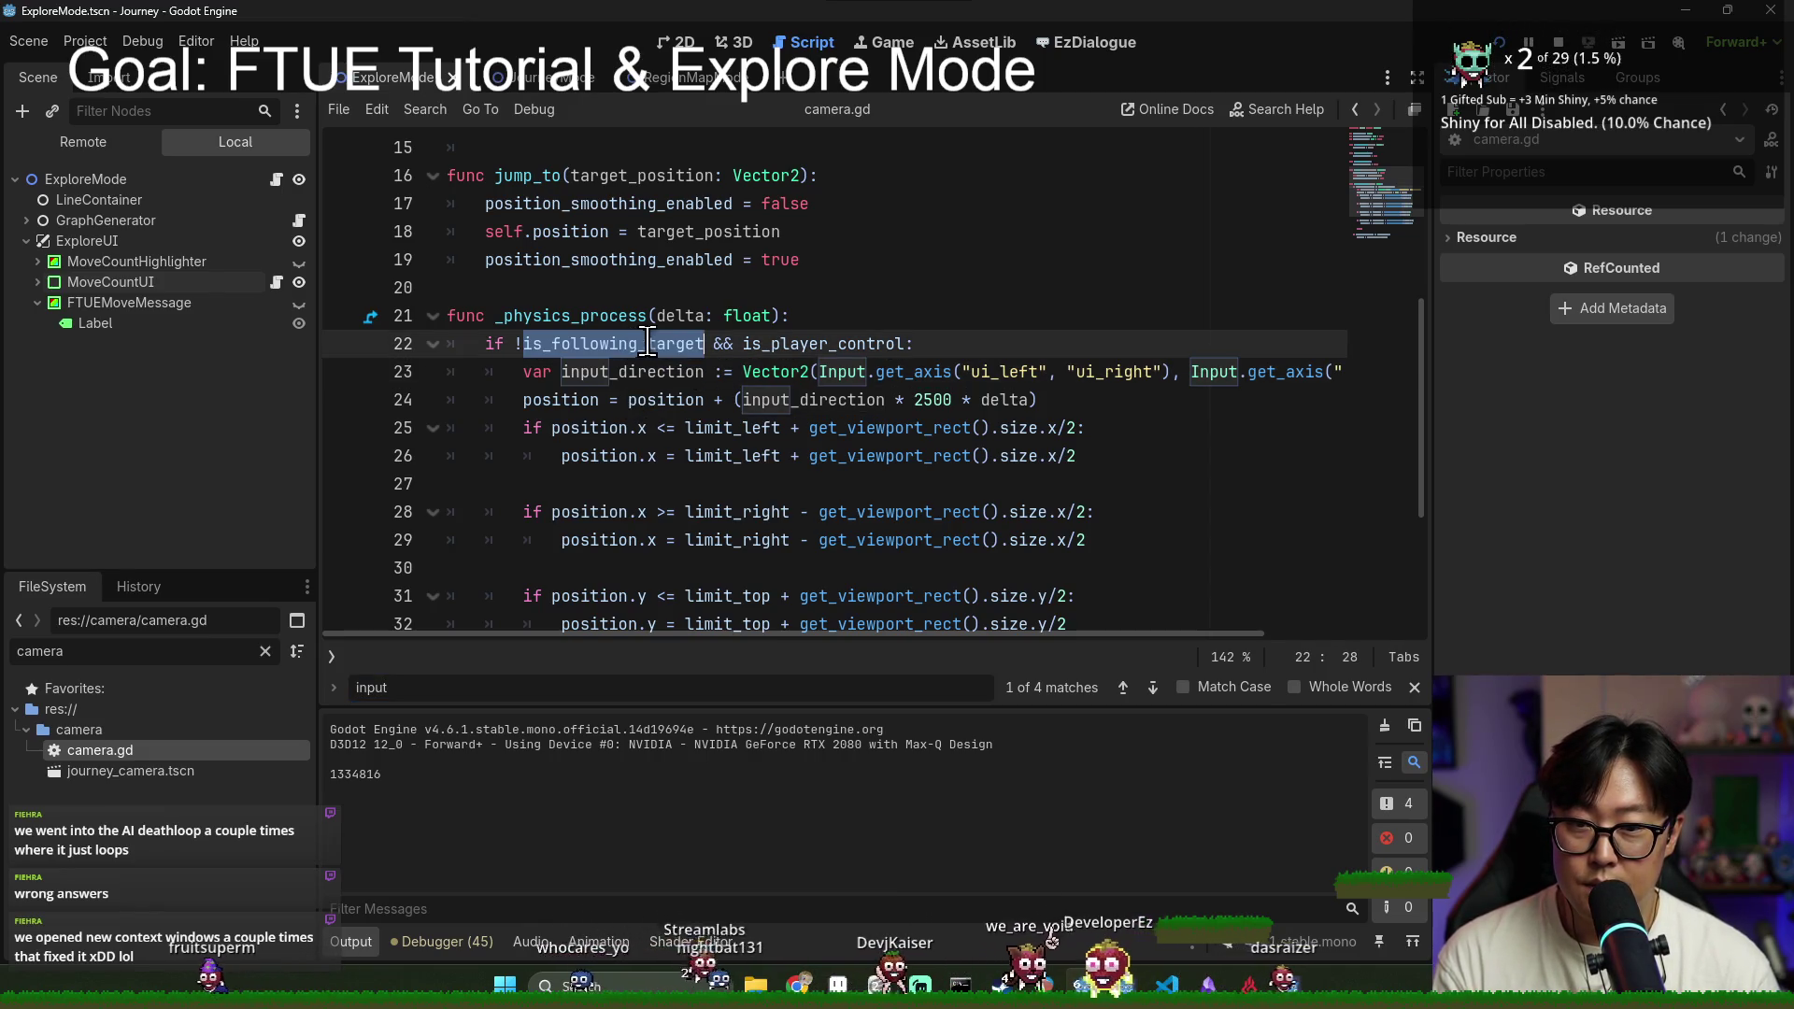
pyautogui.doubleClick(783, 344)
pyautogui.doubleClick(784, 344)
pyautogui.doubleClick(793, 343)
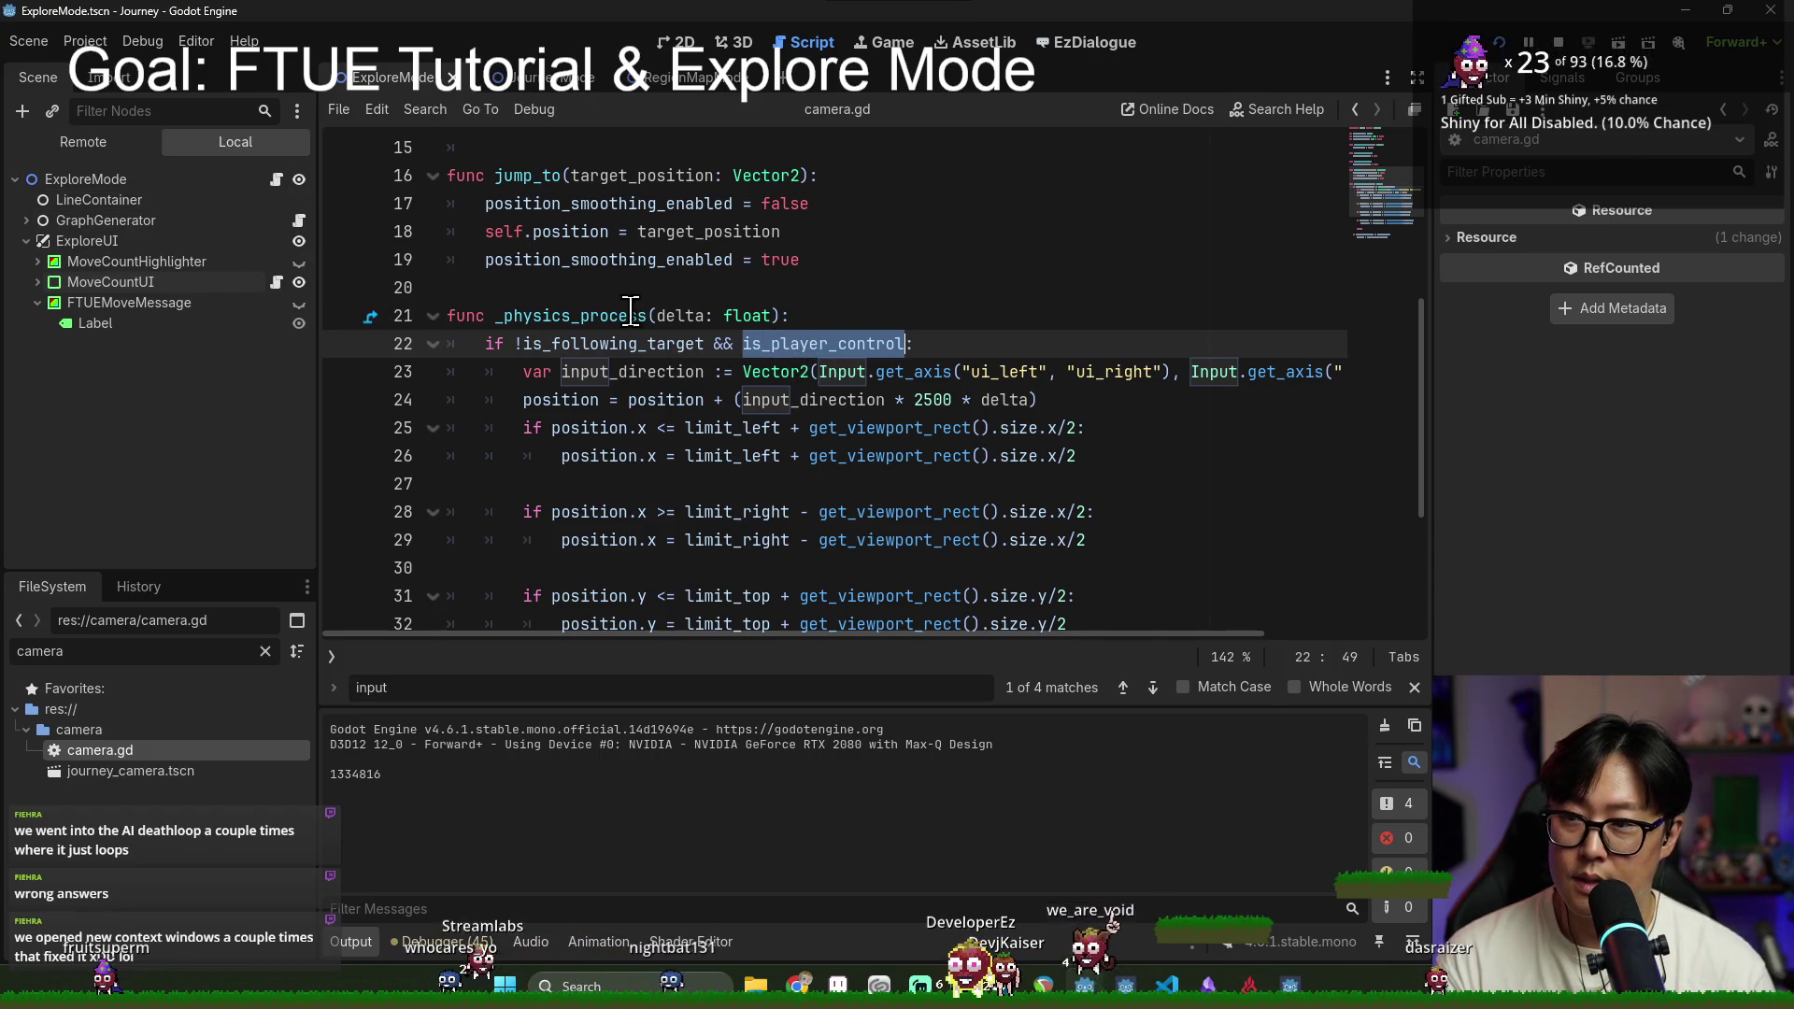
# Step: Find is_player_control across the project and jump to its assignment on journey_mode.gd line 396
pyautogui.hotkey('ctrl', 'shift', 'f')
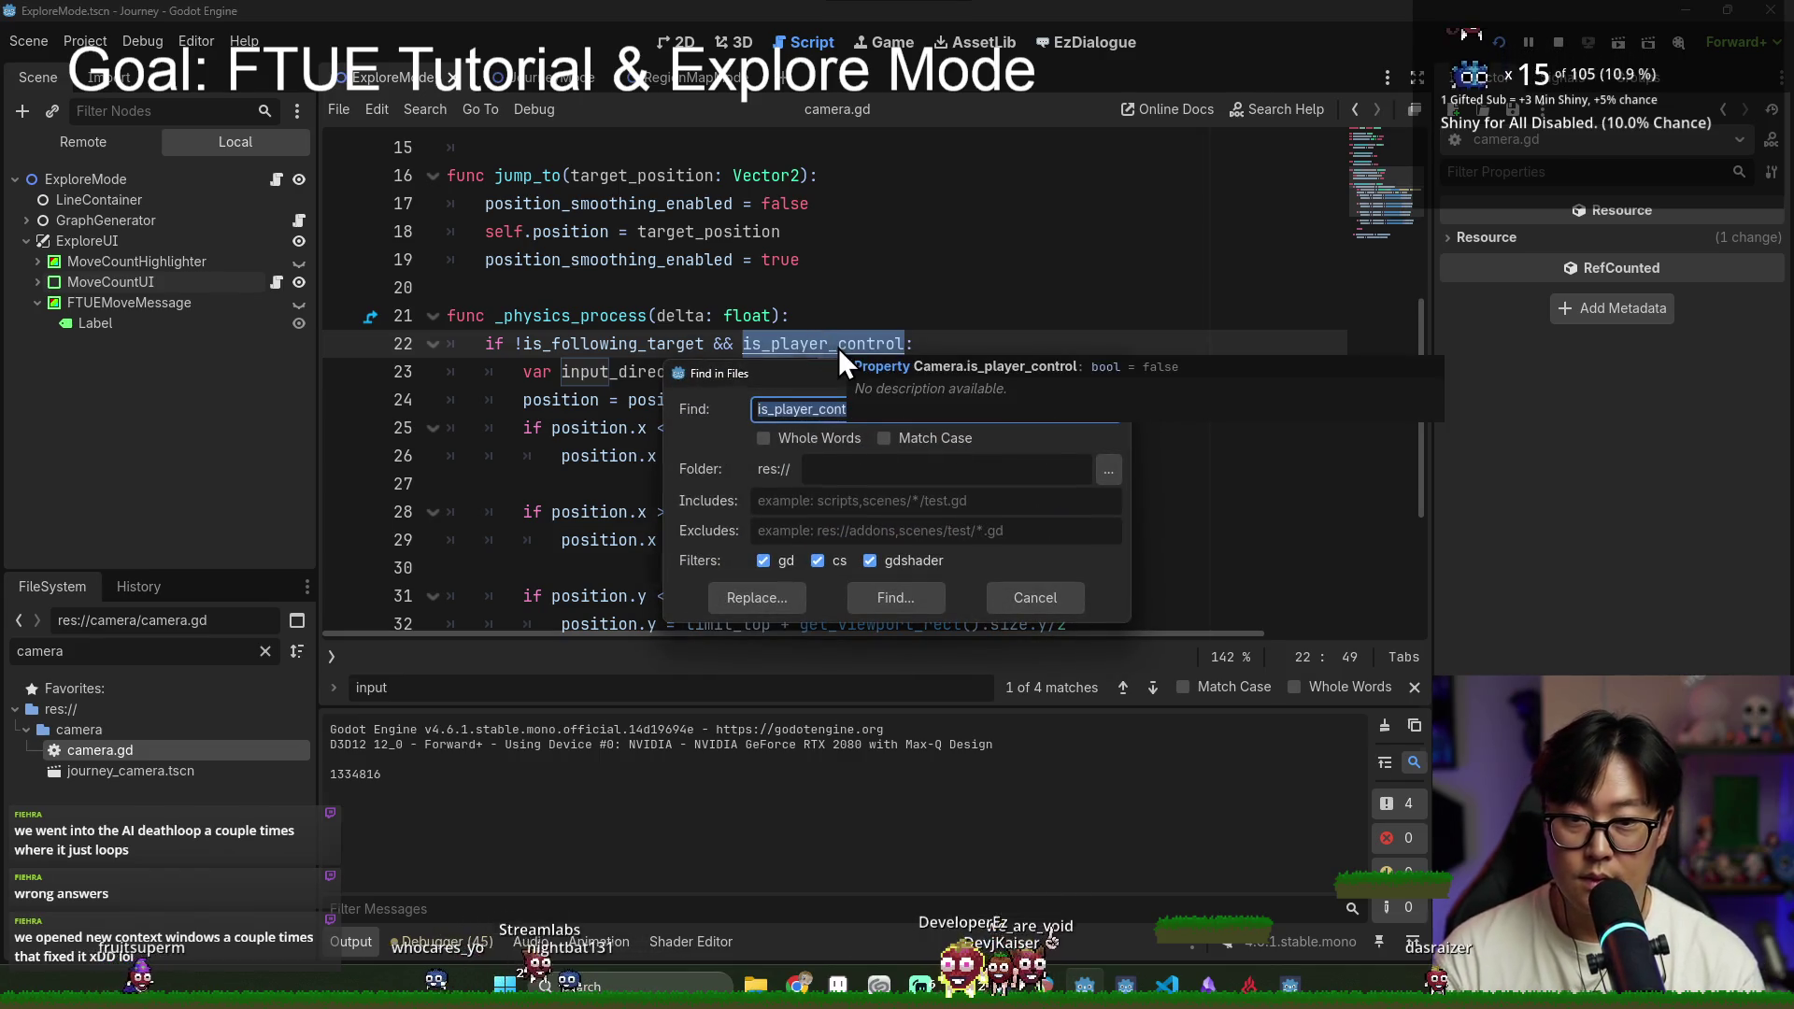
pyautogui.press('Return')
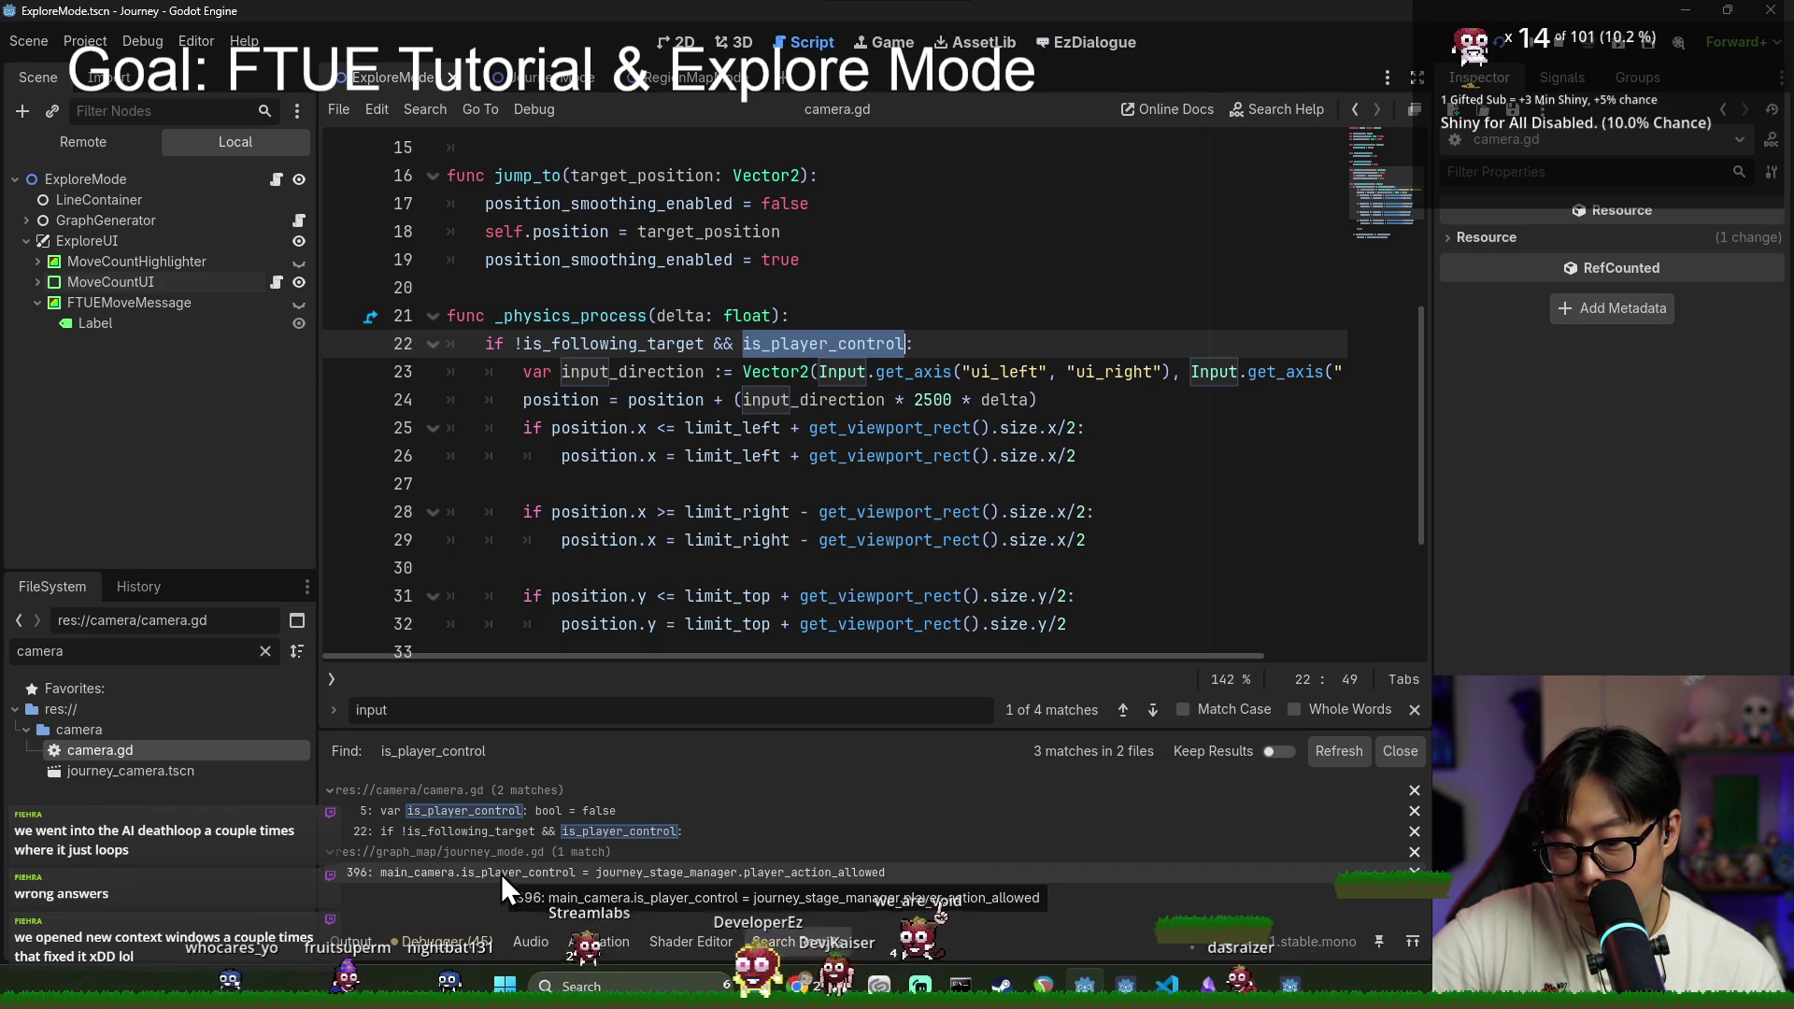
pyautogui.click(501, 873)
pyautogui.scroll(10, 678, 575)
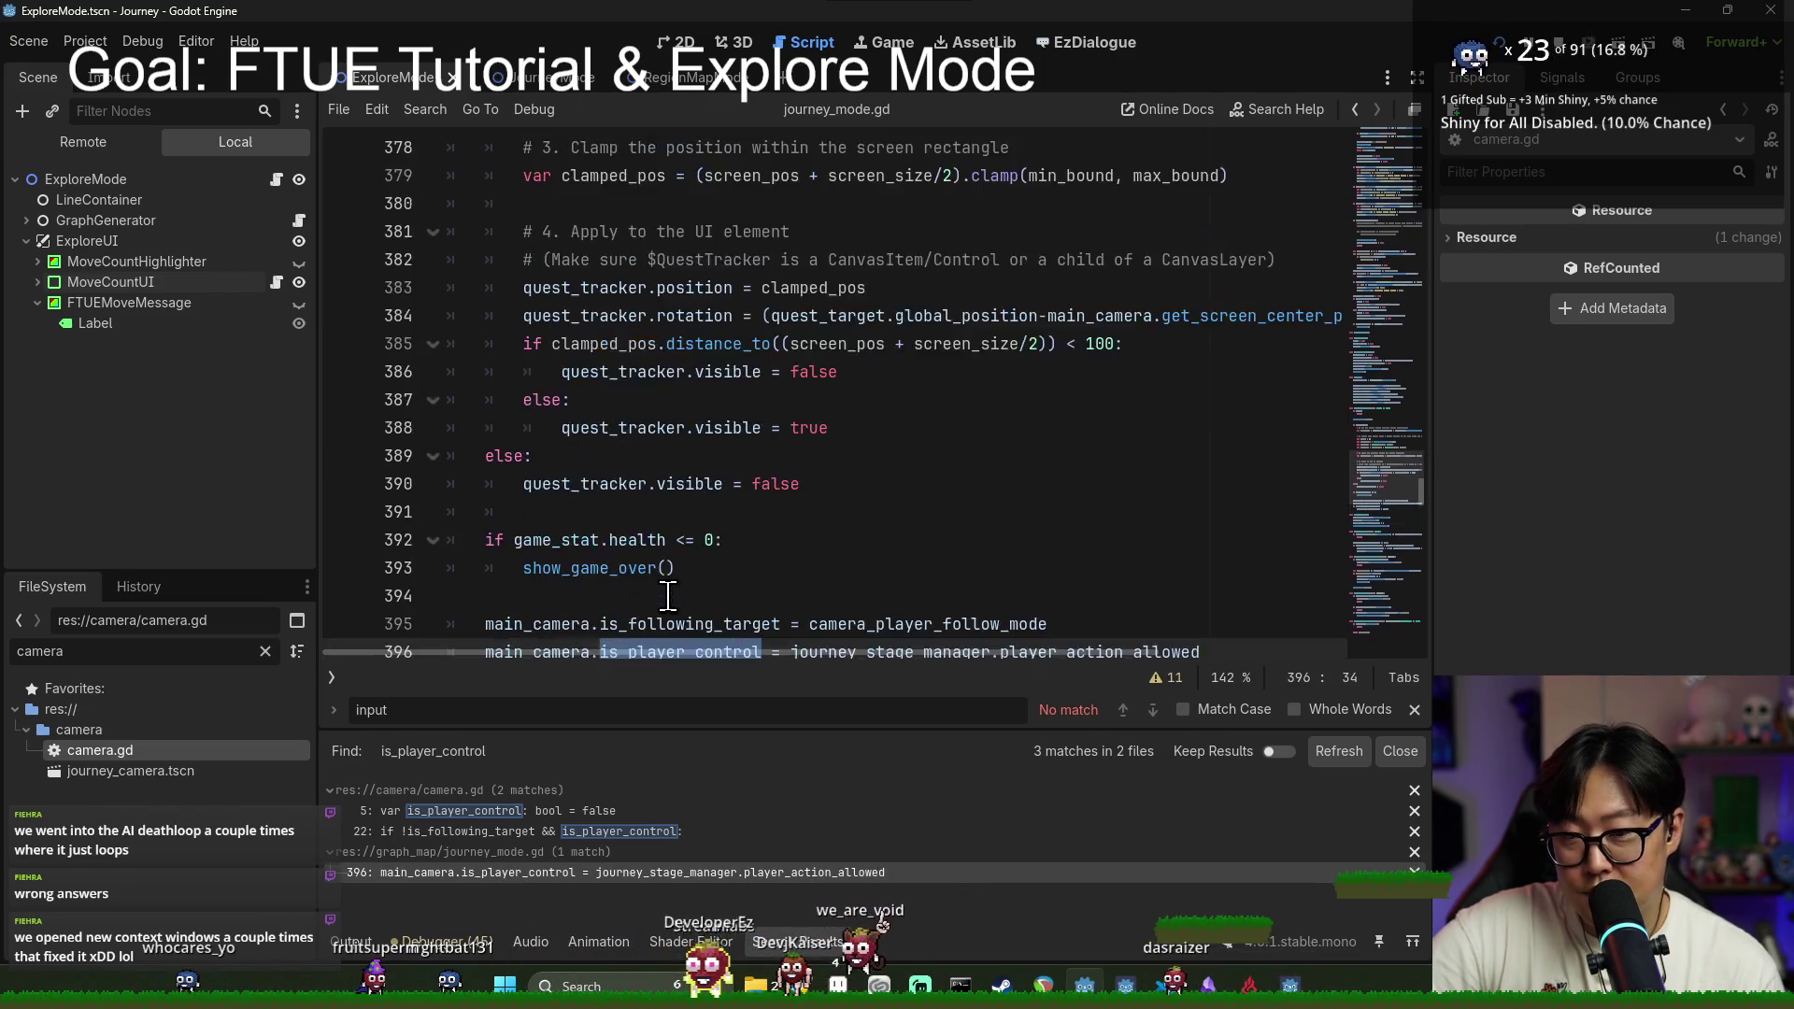
pyautogui.scroll(-5, 677, 575)
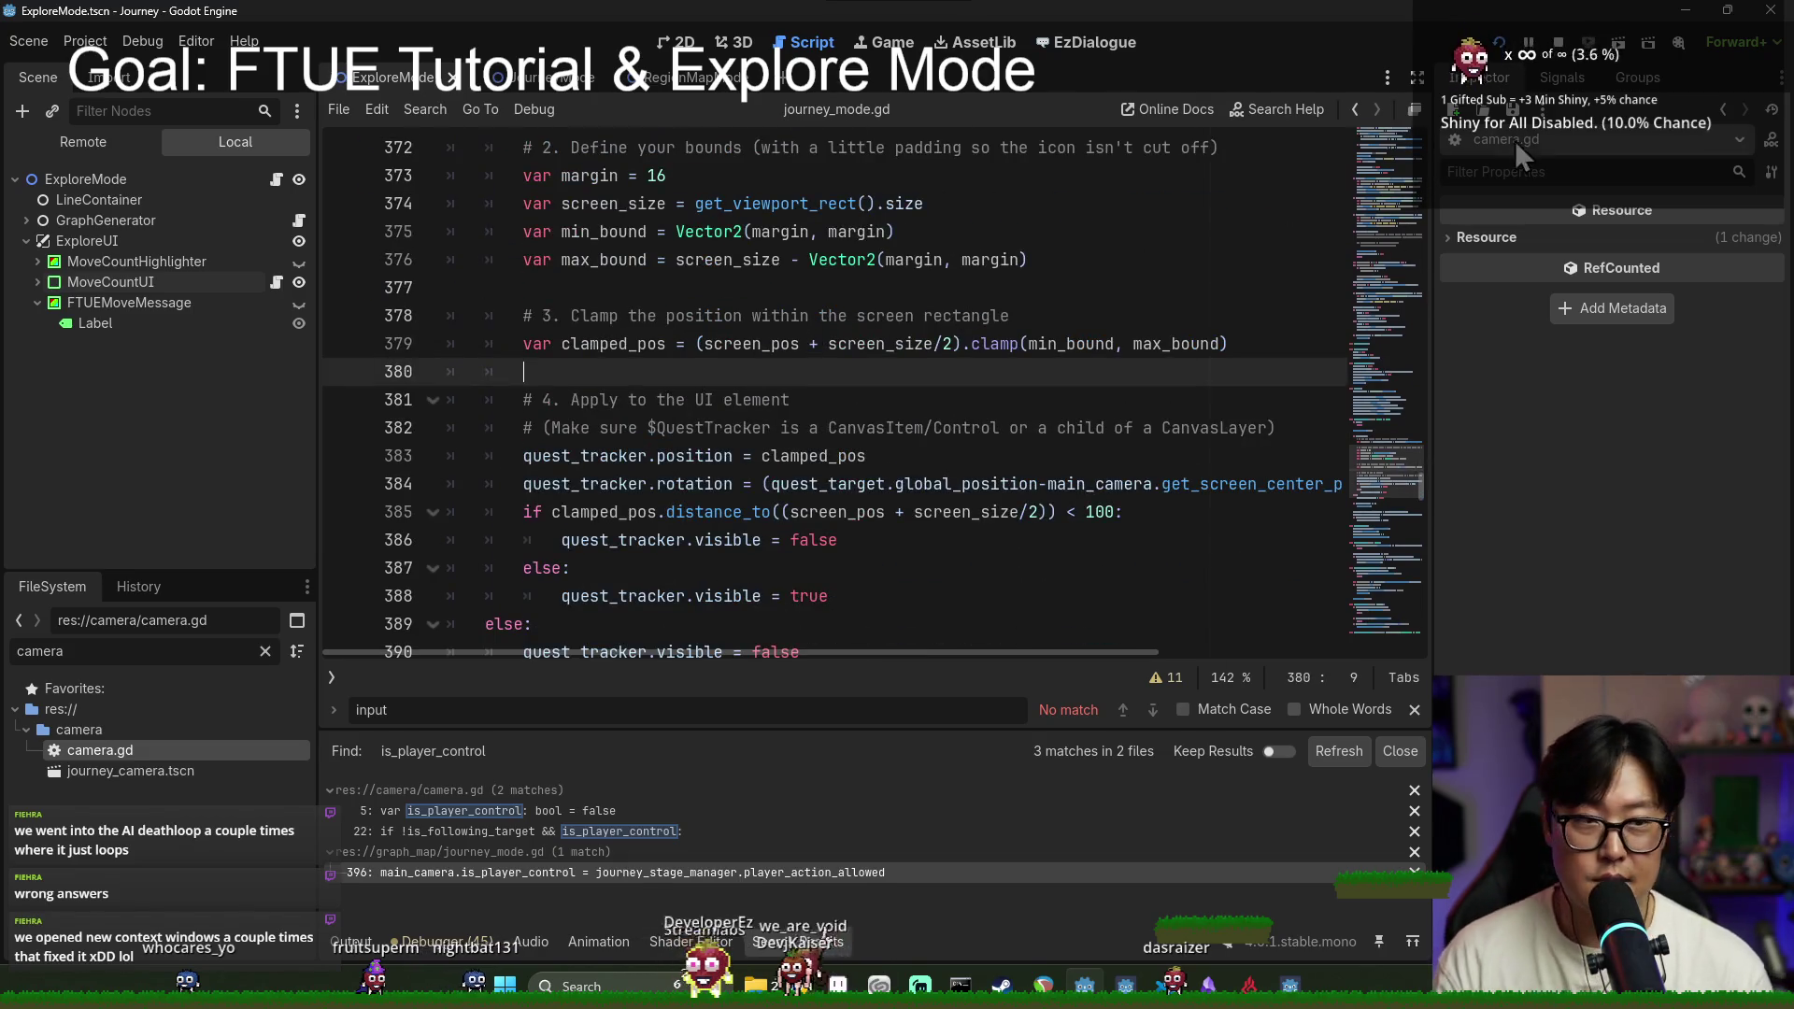
pyautogui.hotkey('alt', 'Tab')
# Step: In the running game, move the character to a connected location, dismiss the limited-moves message, and stop it
pyautogui.click(770, 452)
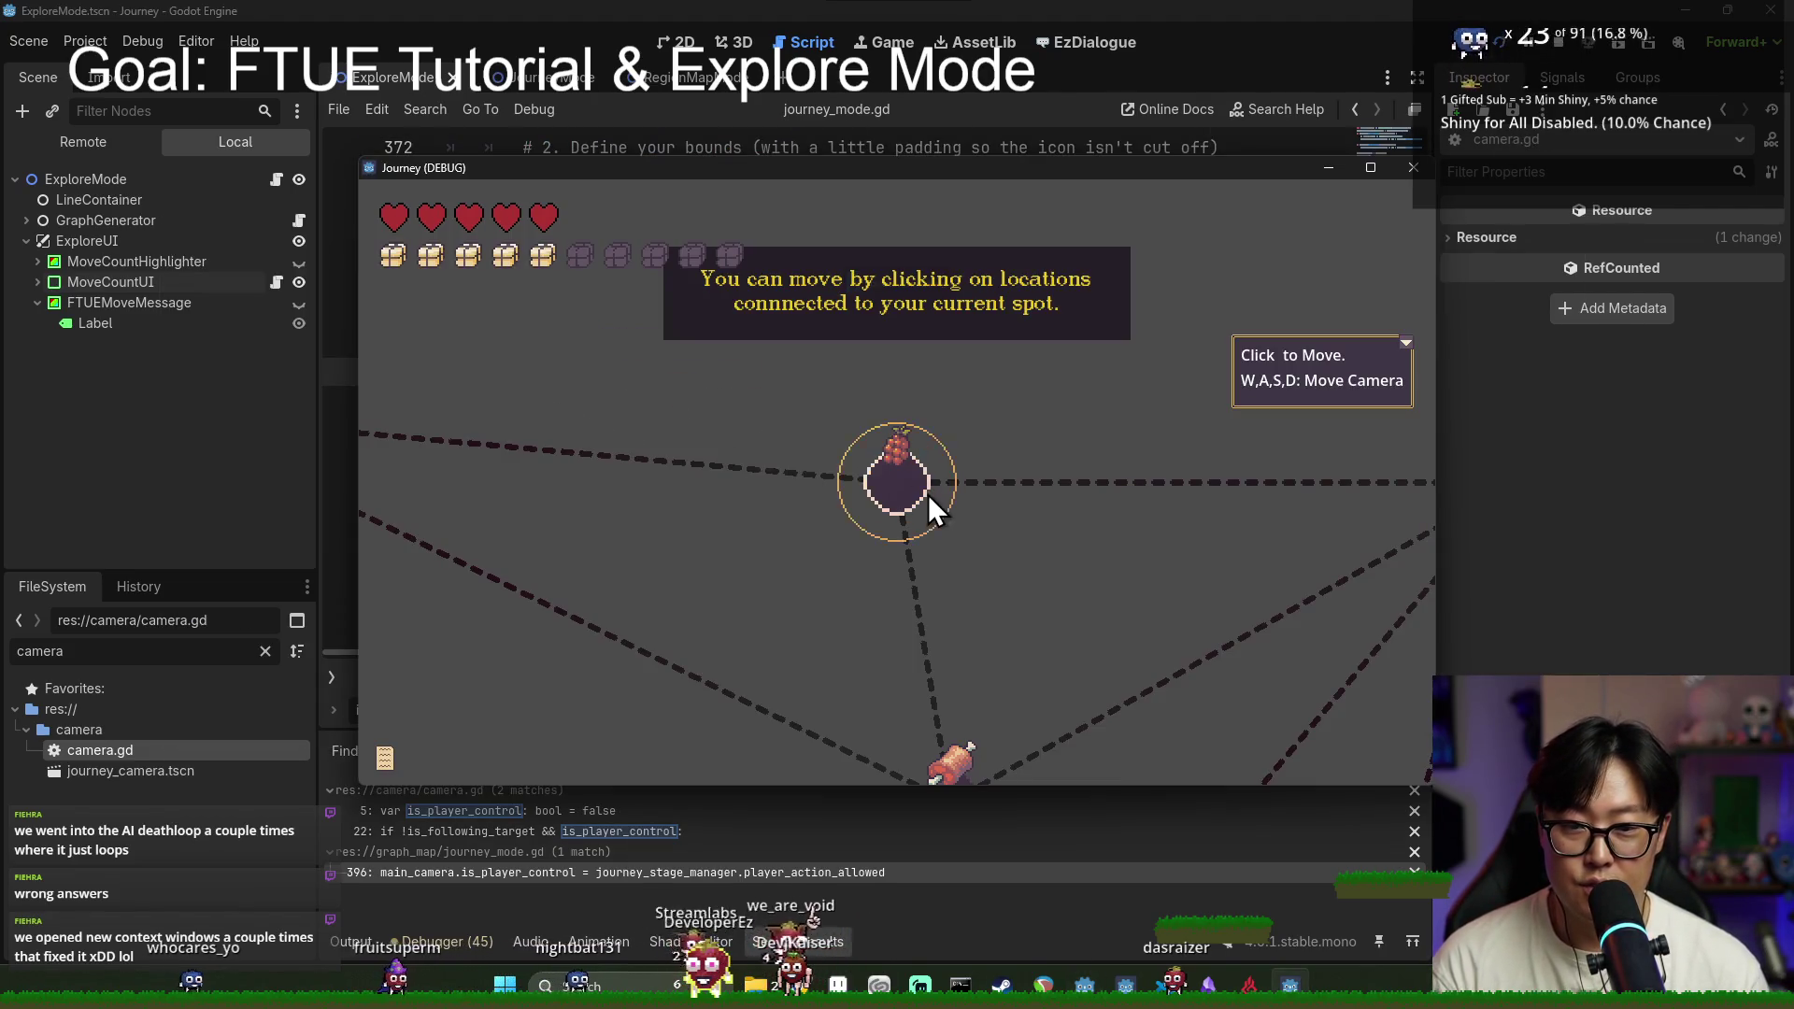
pyautogui.click(903, 499)
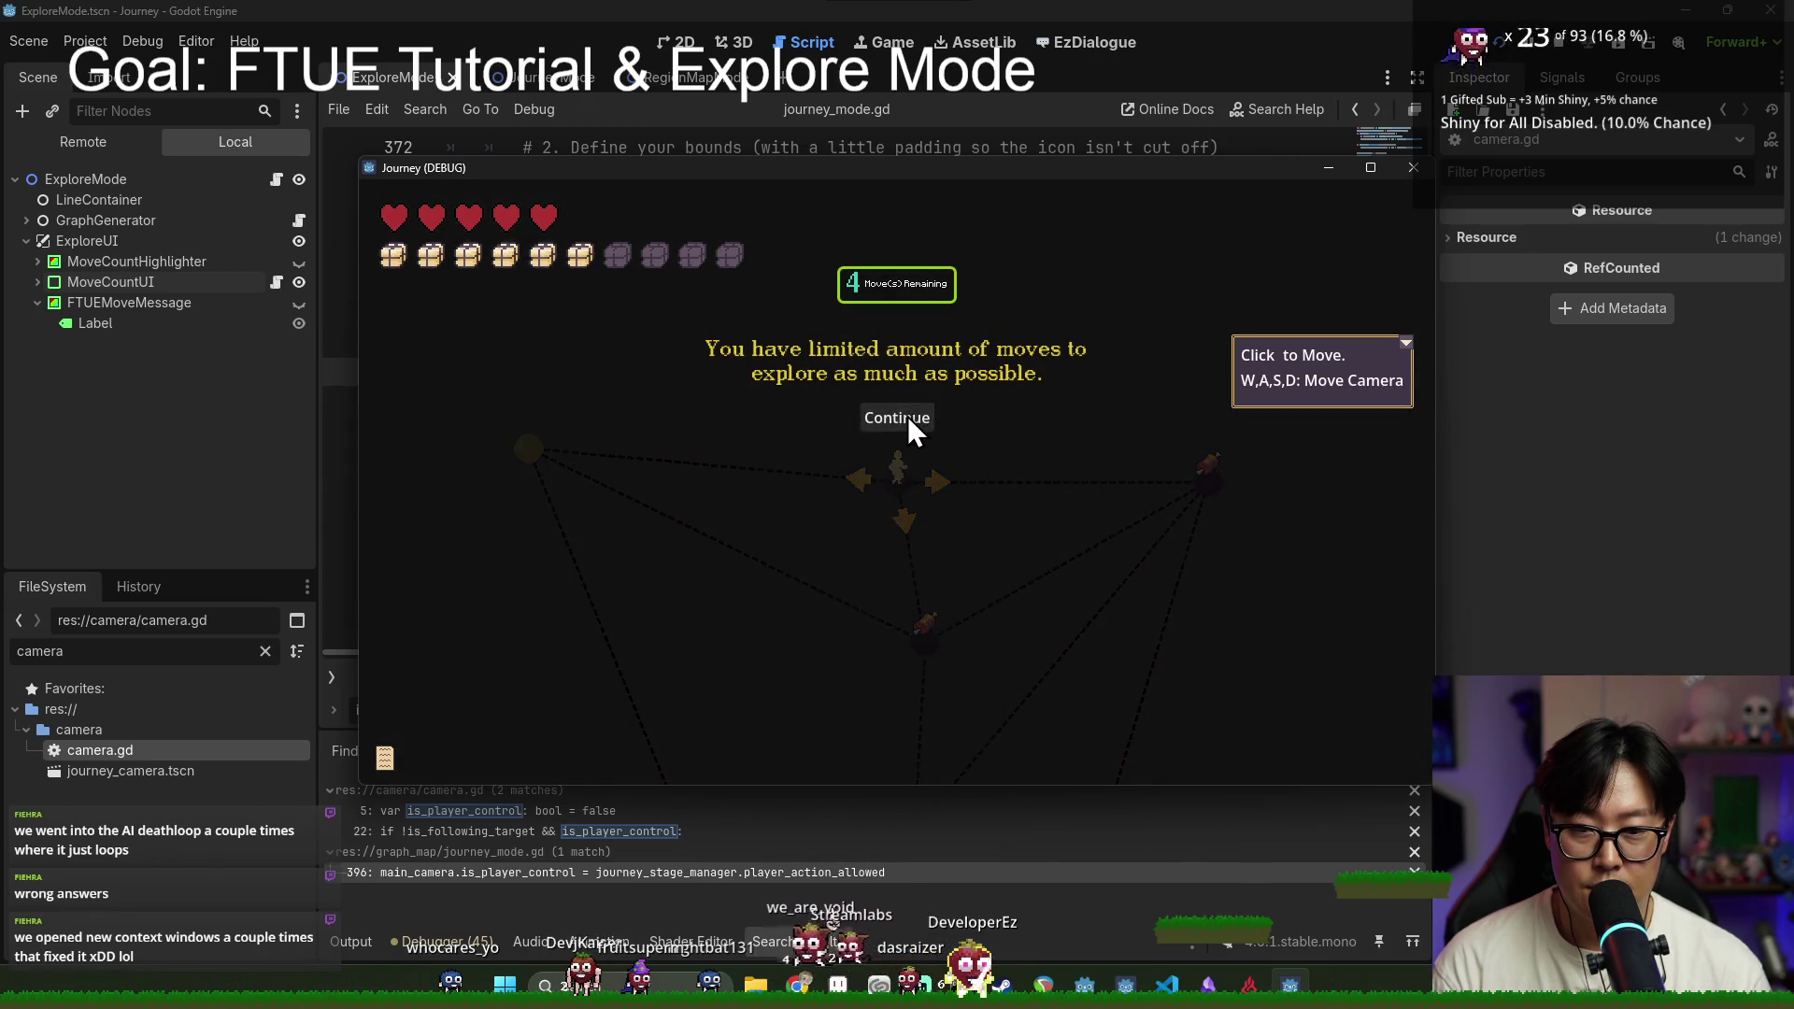
pyautogui.click(907, 417)
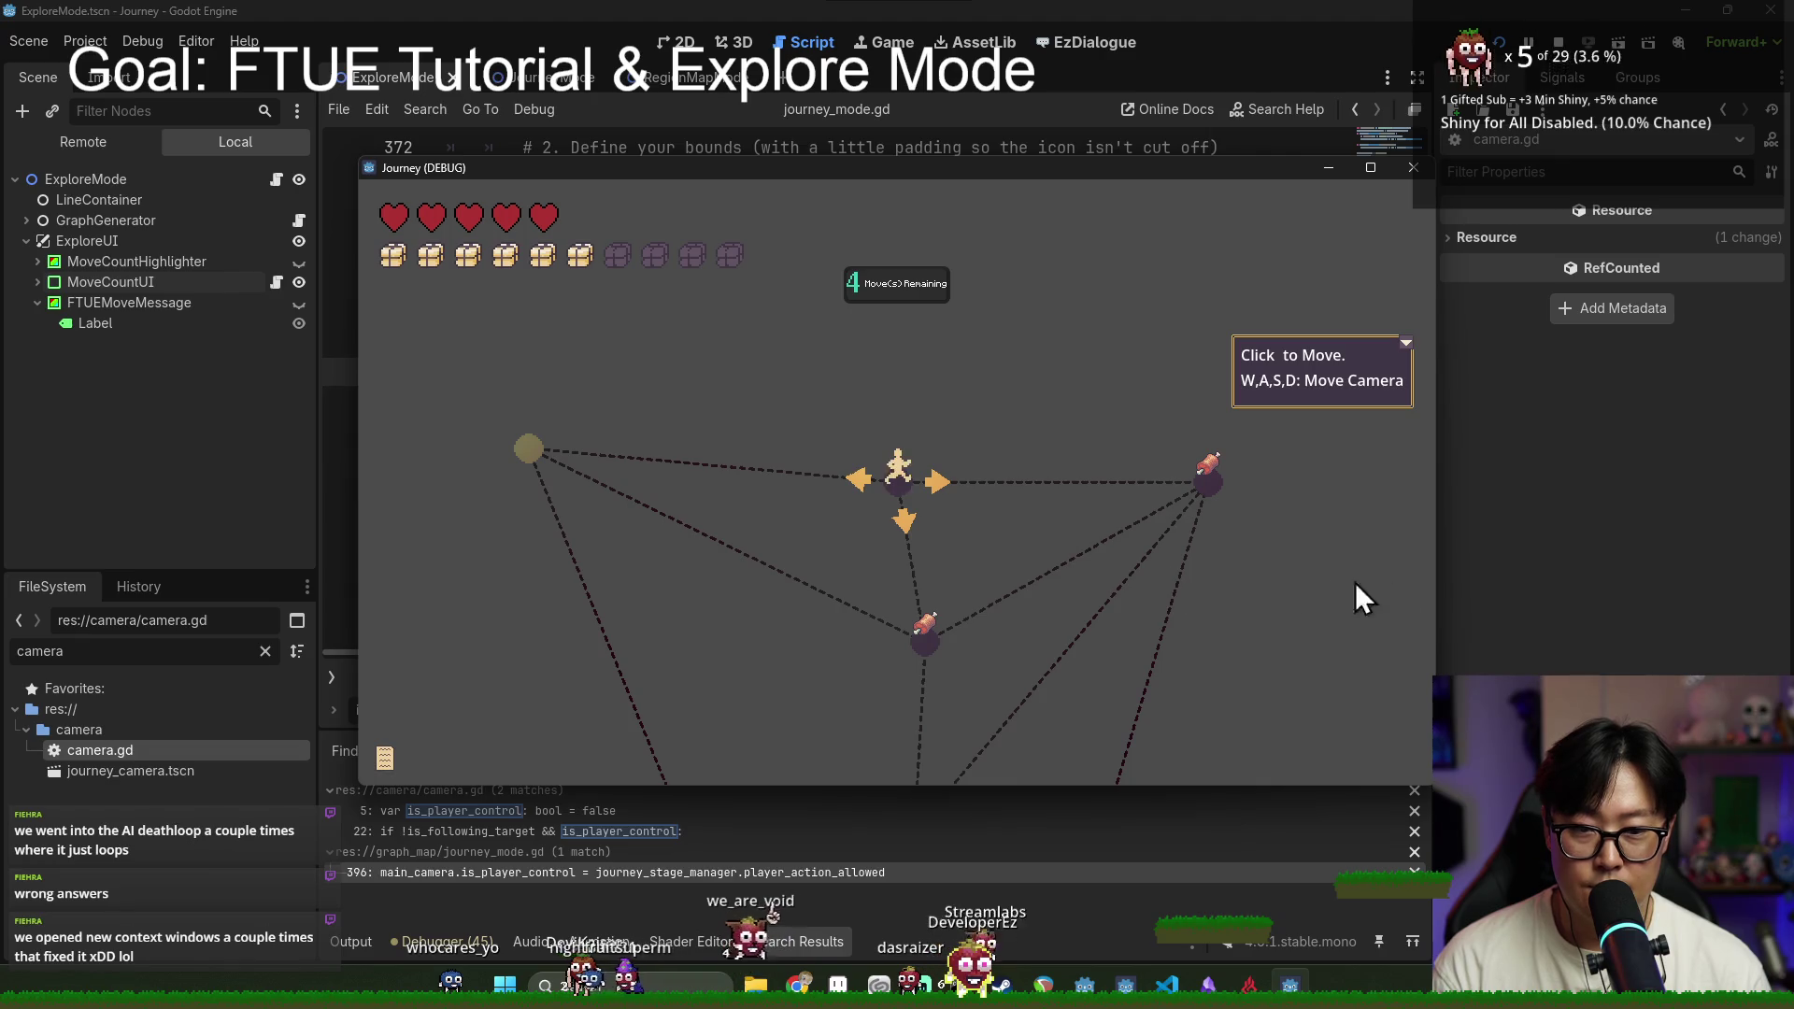
pyautogui.press('F8')
# Step: Relaunch the game with F5 and stop it again with F8
pyautogui.scroll(-3, 550, 578)
pyautogui.press('F5')
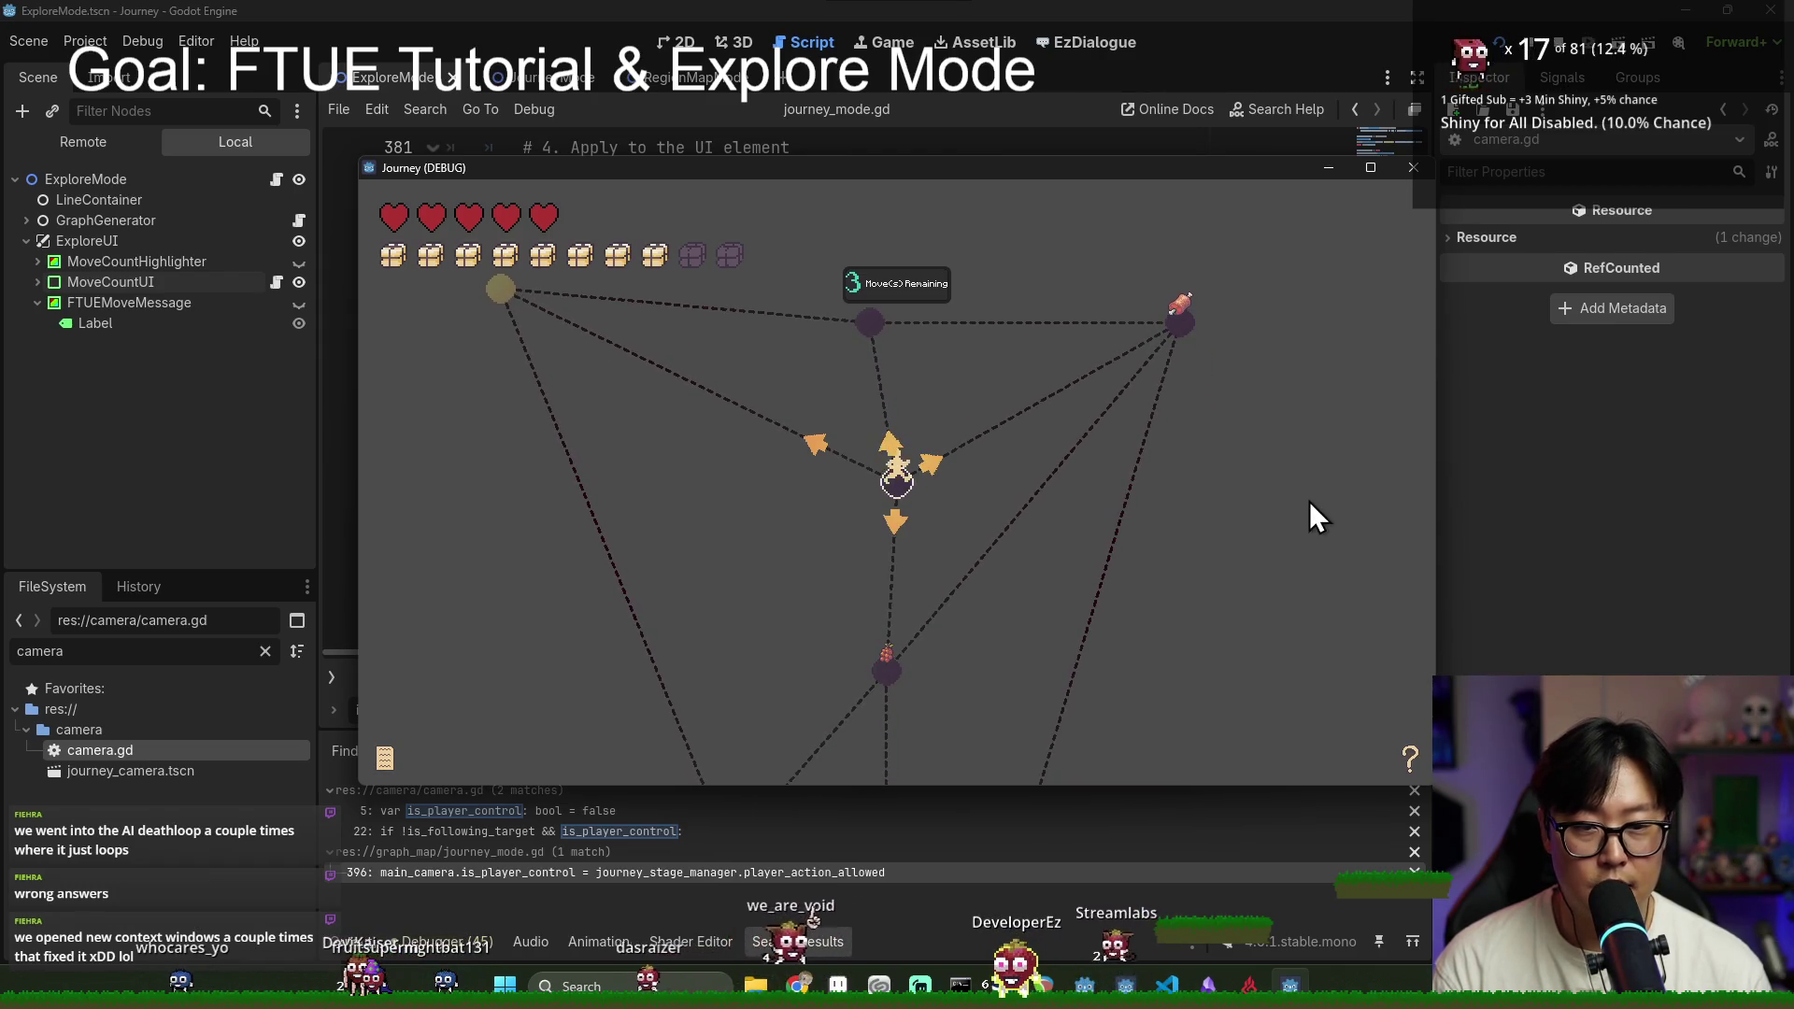
pyautogui.press('F8')
pyautogui.scroll(15, 636, 509)
pyautogui.scroll(-15, 598, 486)
pyautogui.scroll(-1, 509, 453)
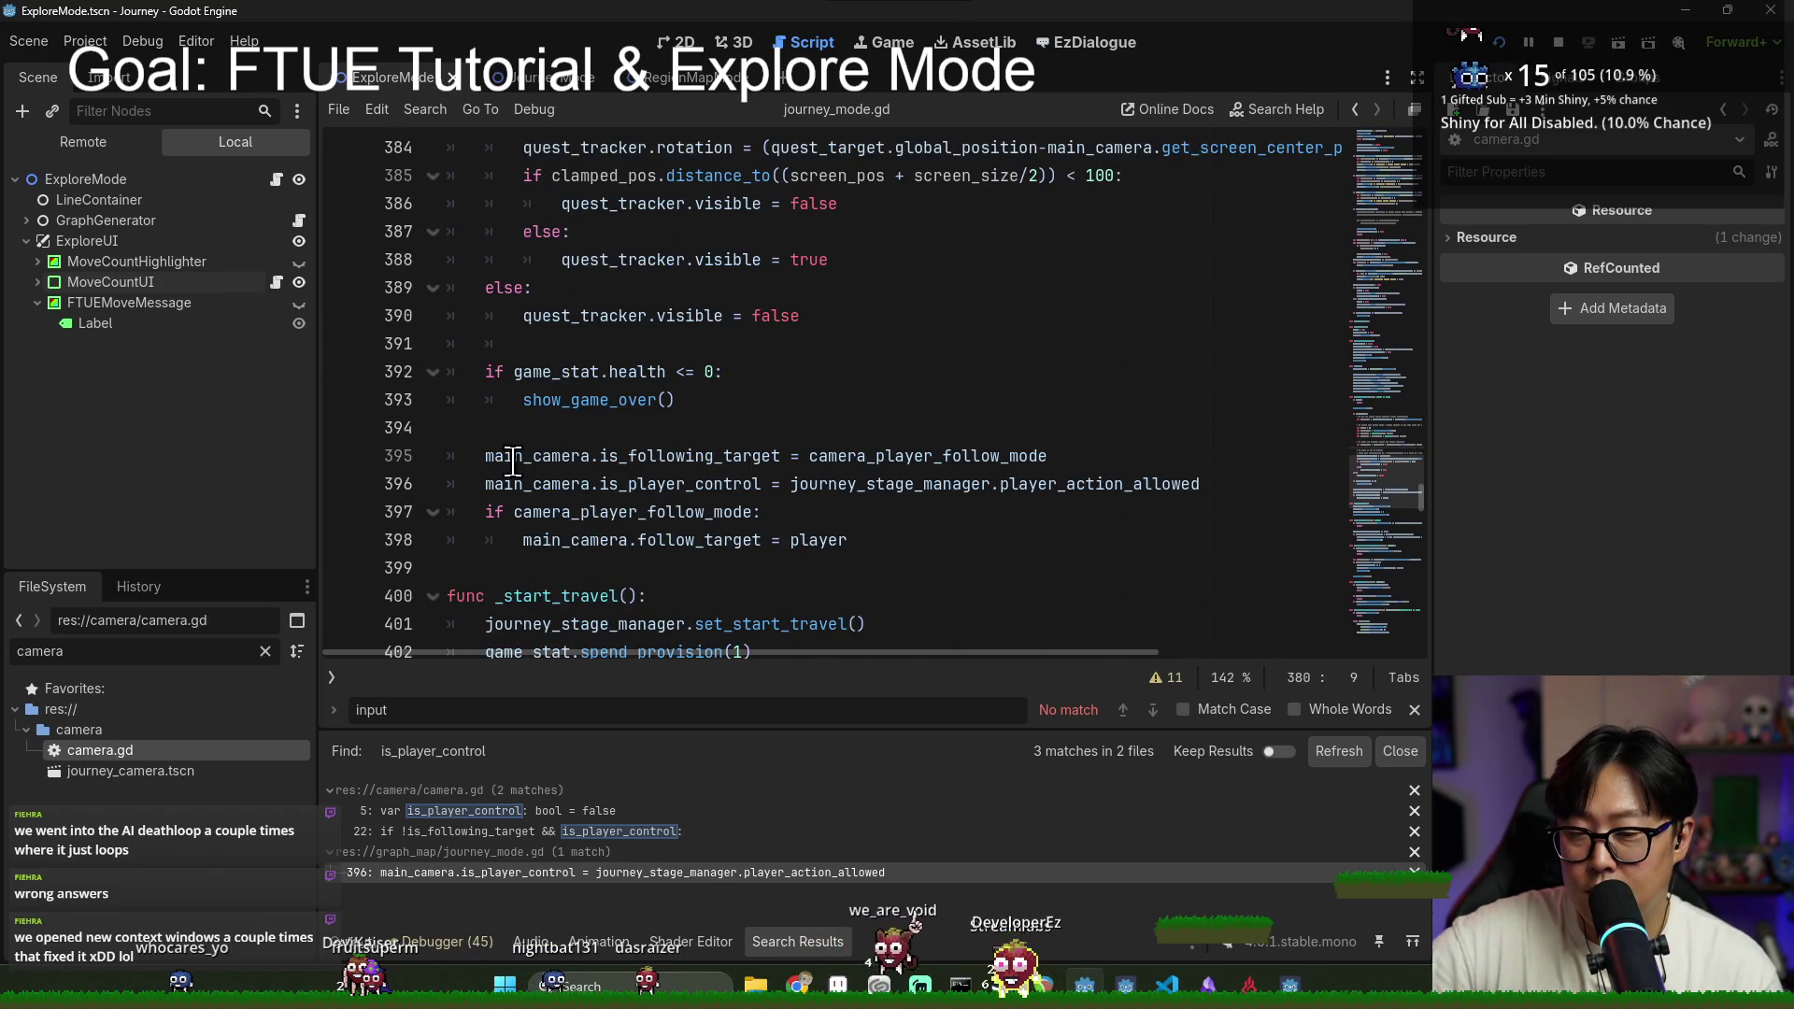
# Step: Add a breakpoint at journey_mode.gd line 396, close the search results bar, and open explore_mode.gd
pyautogui.click(340, 483)
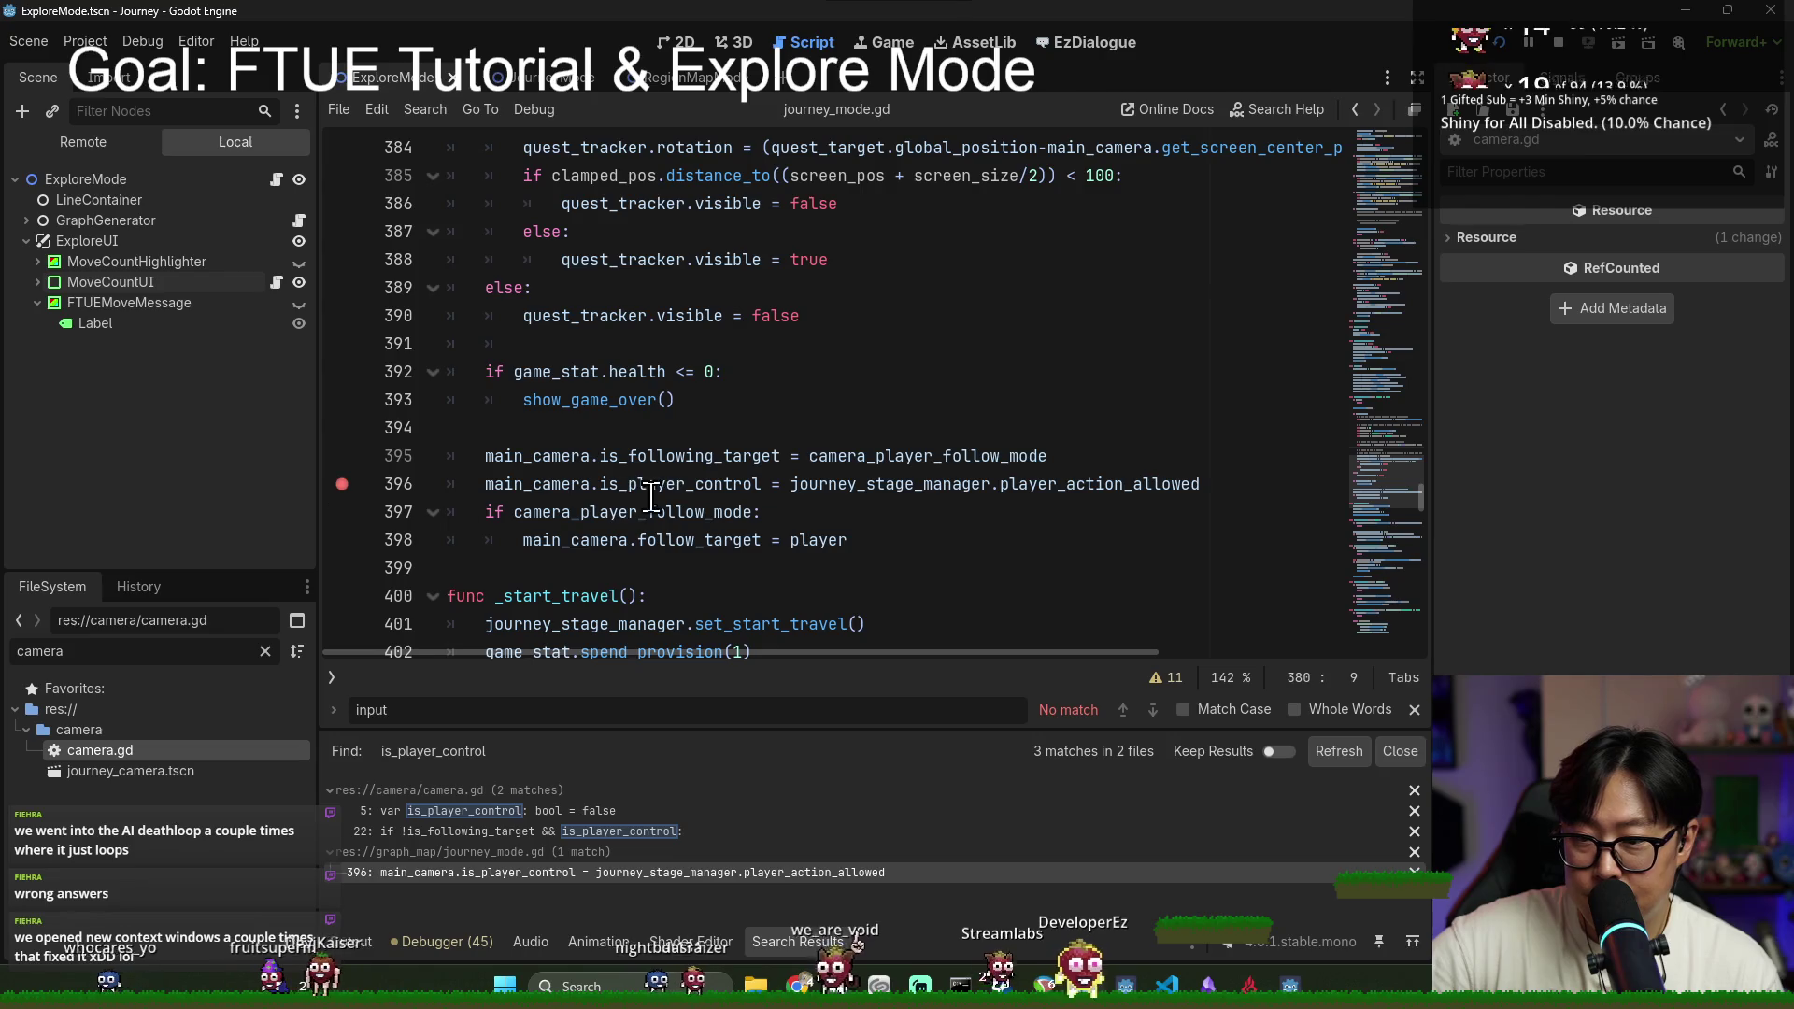
pyautogui.scroll(2, 673, 509)
pyautogui.scroll(10, 673, 515)
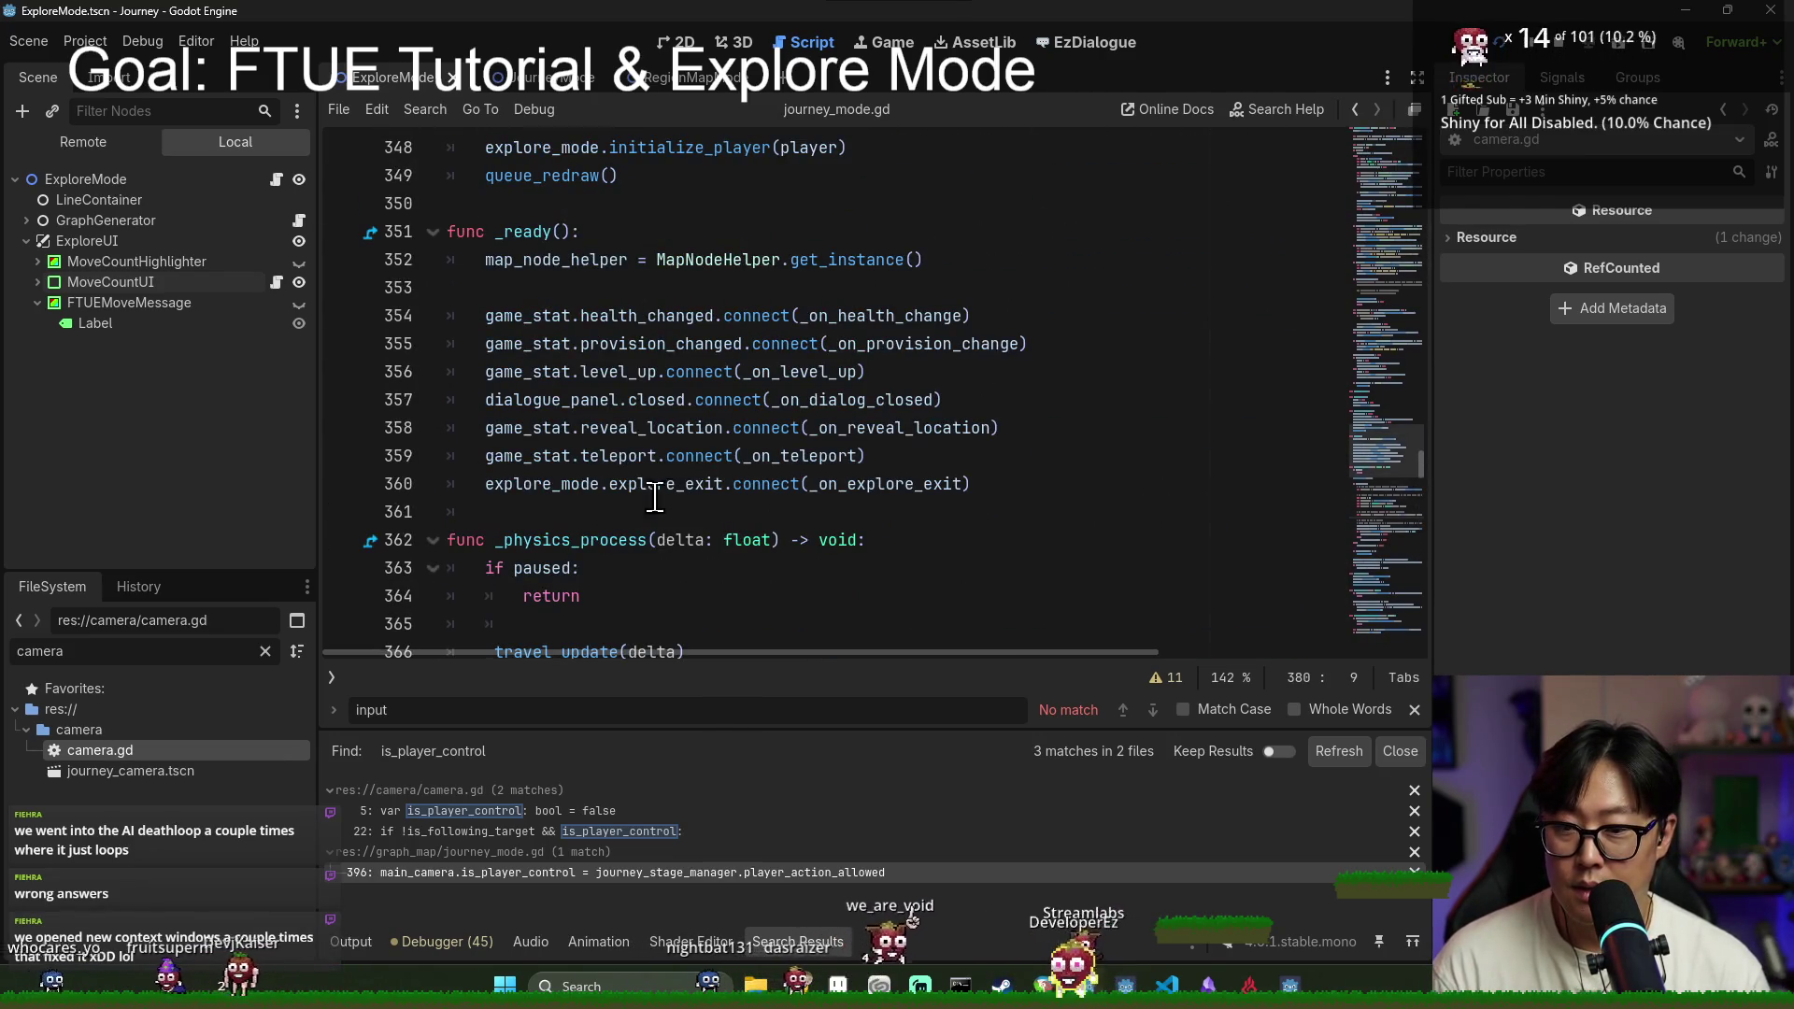
pyautogui.click(556, 570)
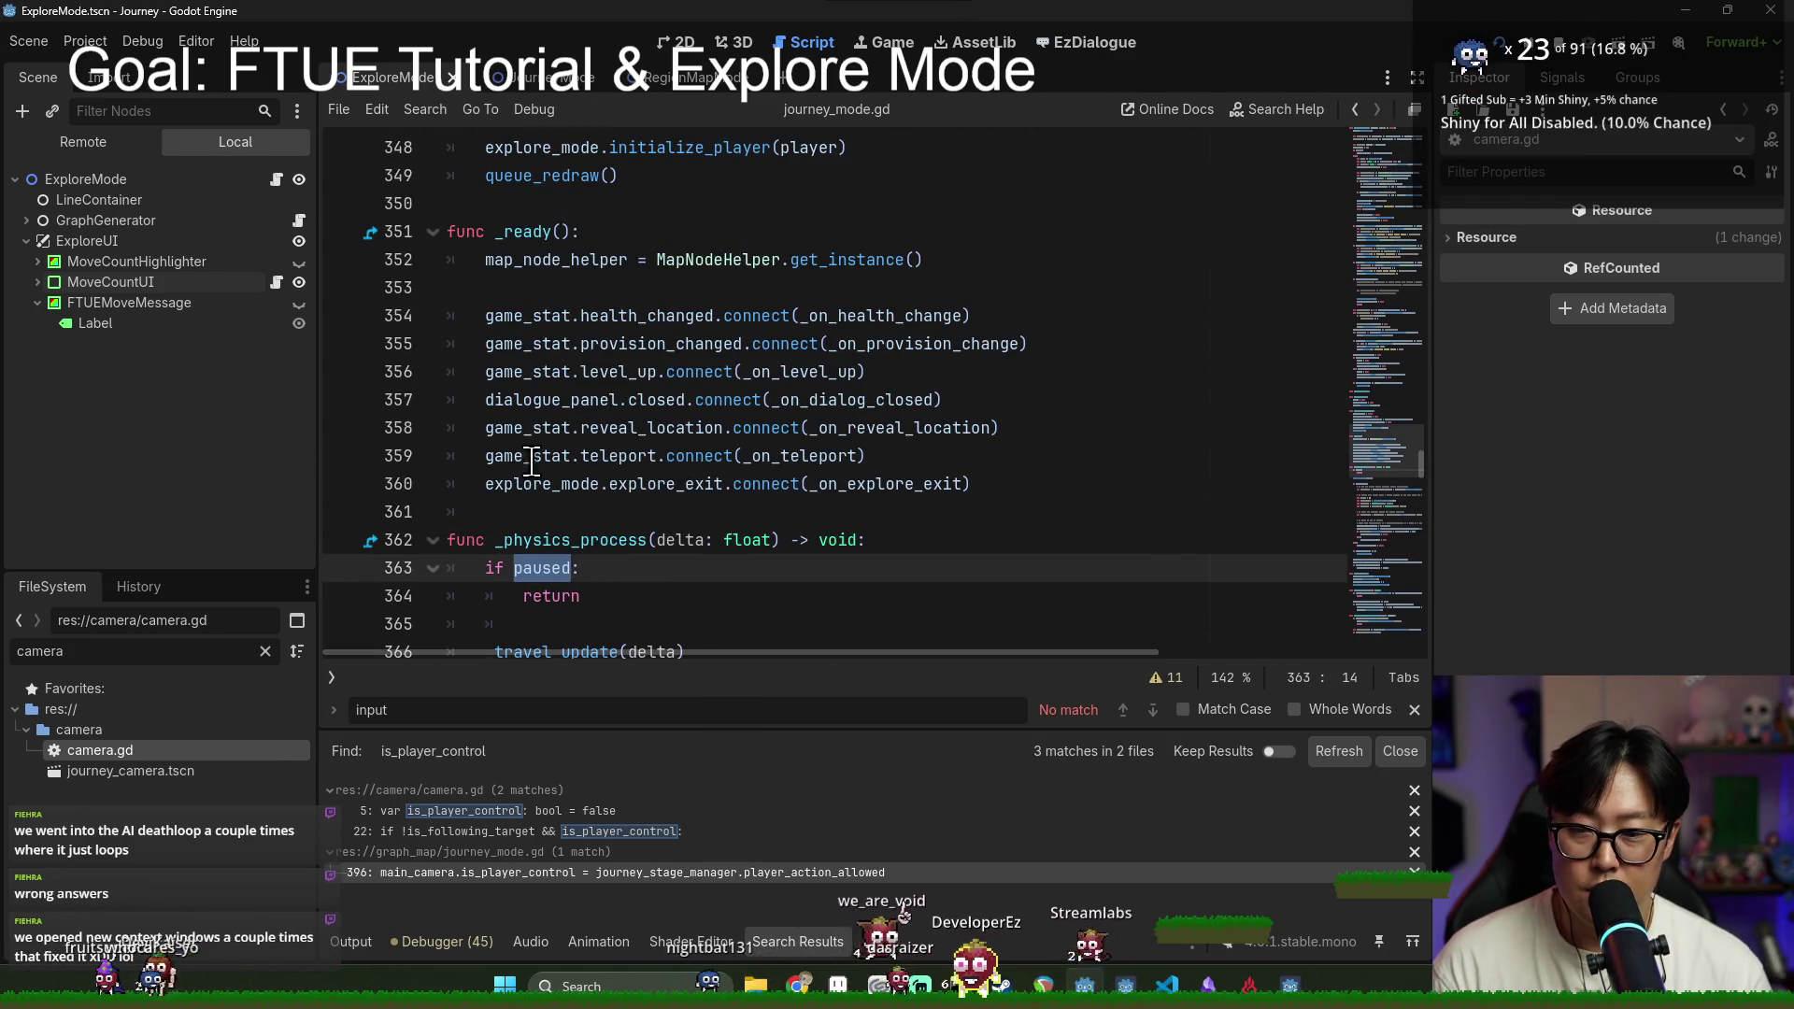
pyautogui.scroll(-10, 580, 448)
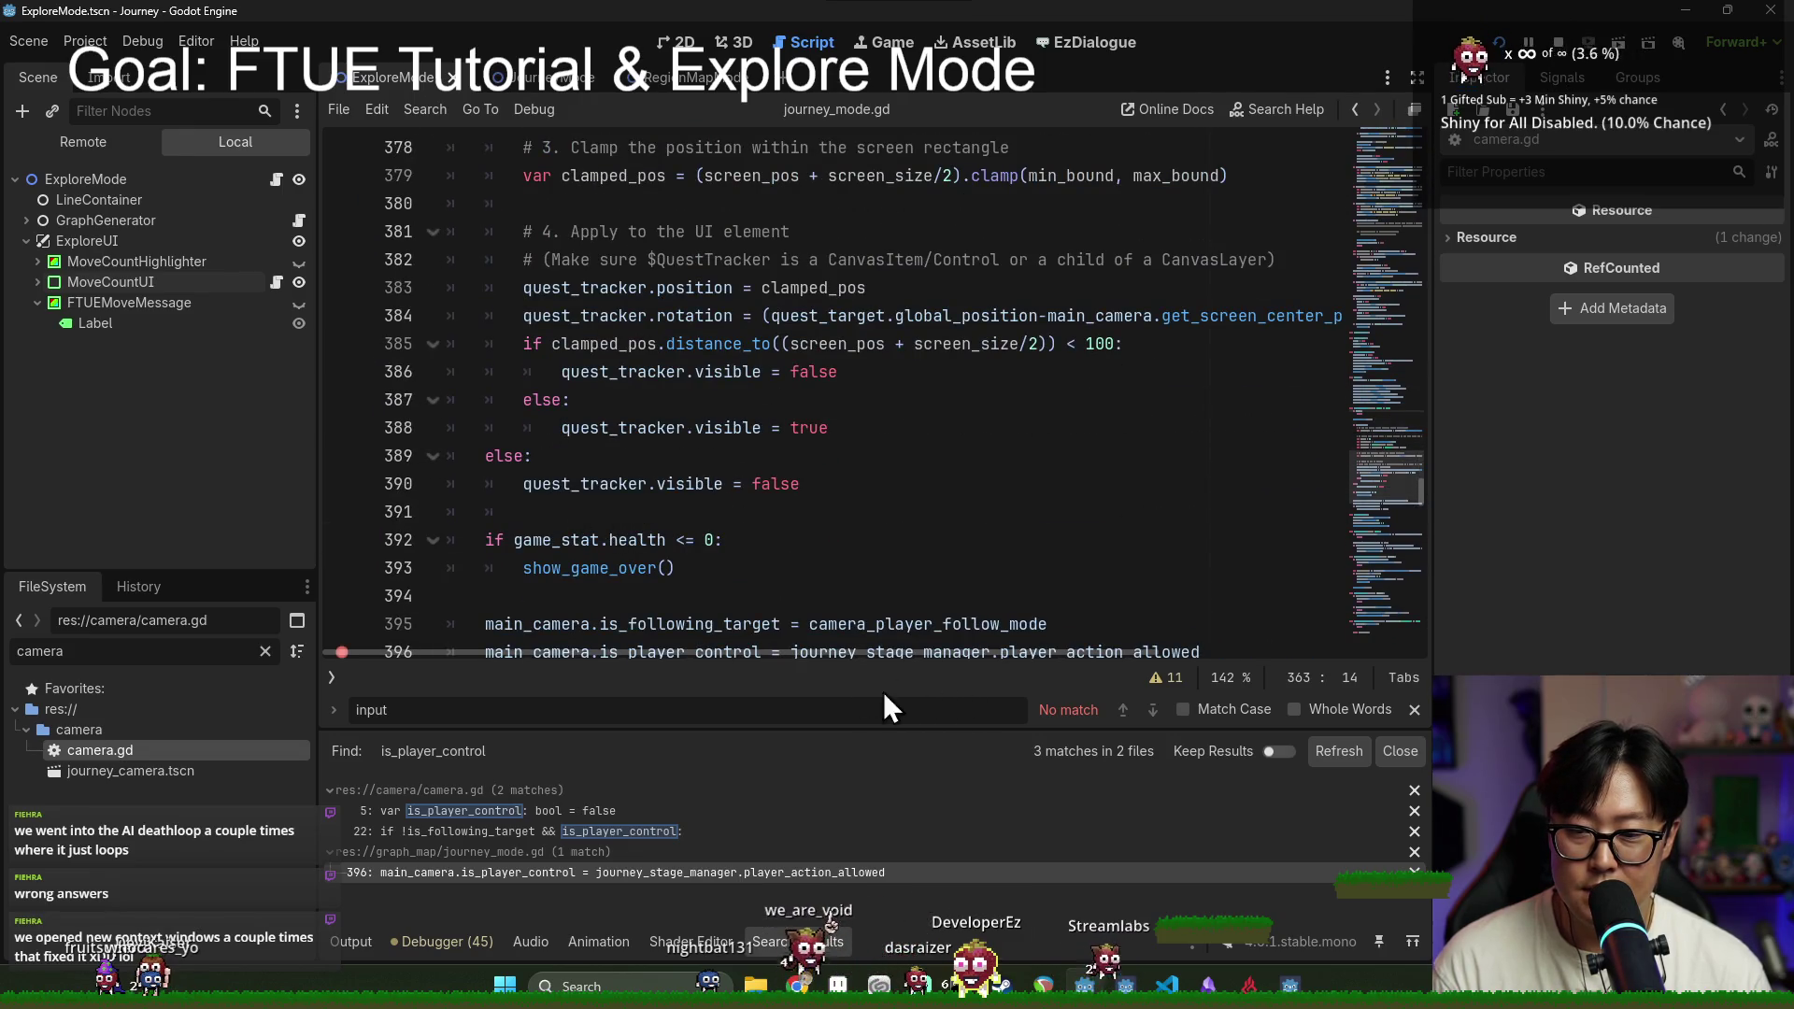
pyautogui.click(1417, 711)
pyautogui.scroll(-3, 601, 388)
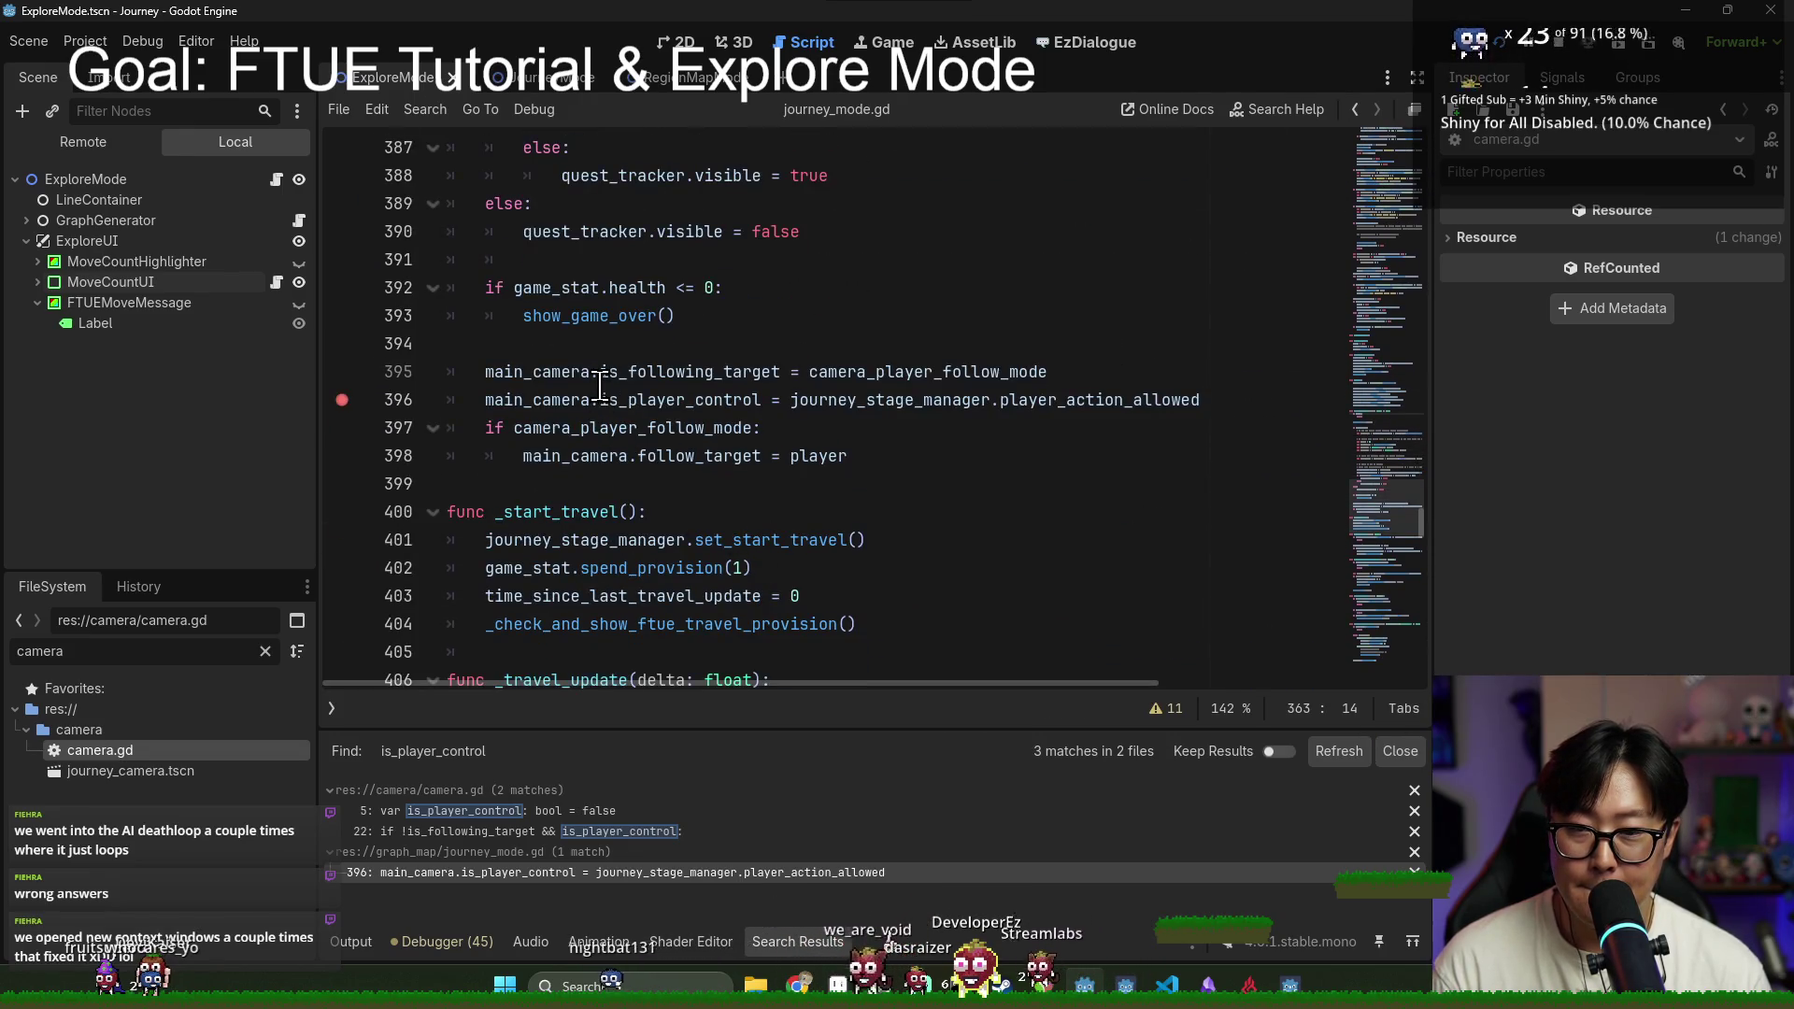
pyautogui.tripleClick(623, 399)
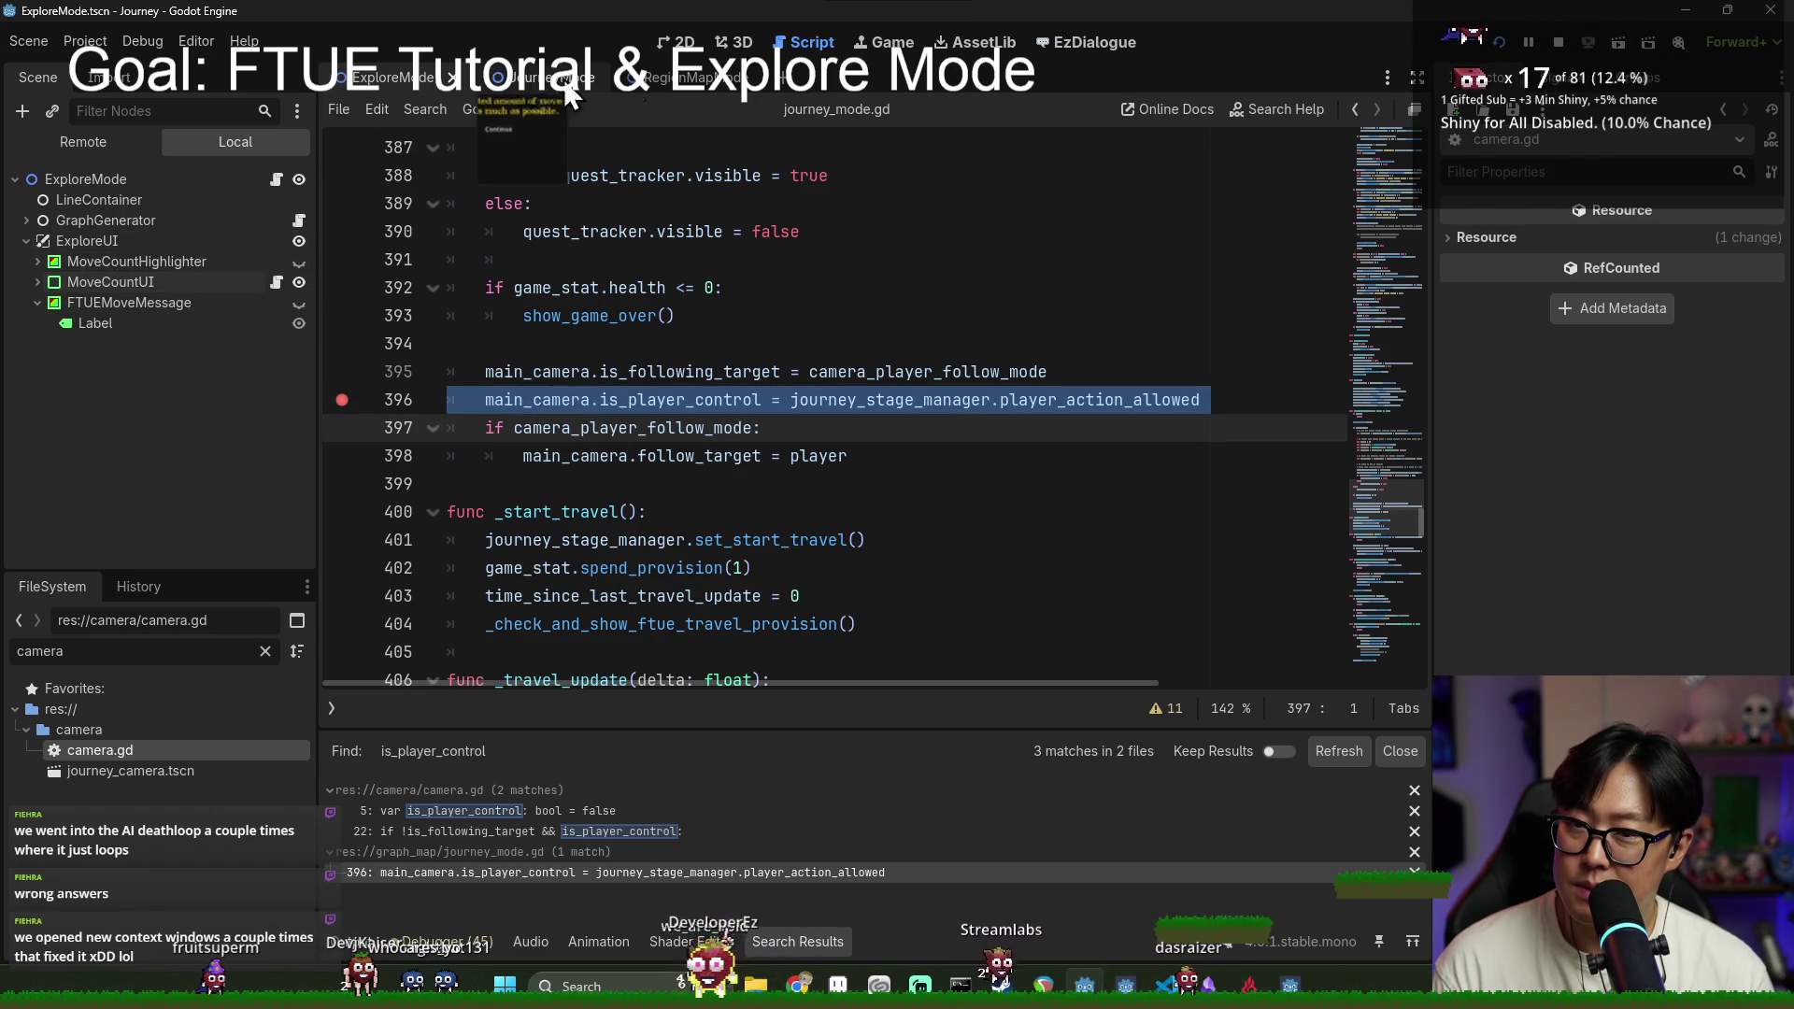
pyautogui.click(277, 179)
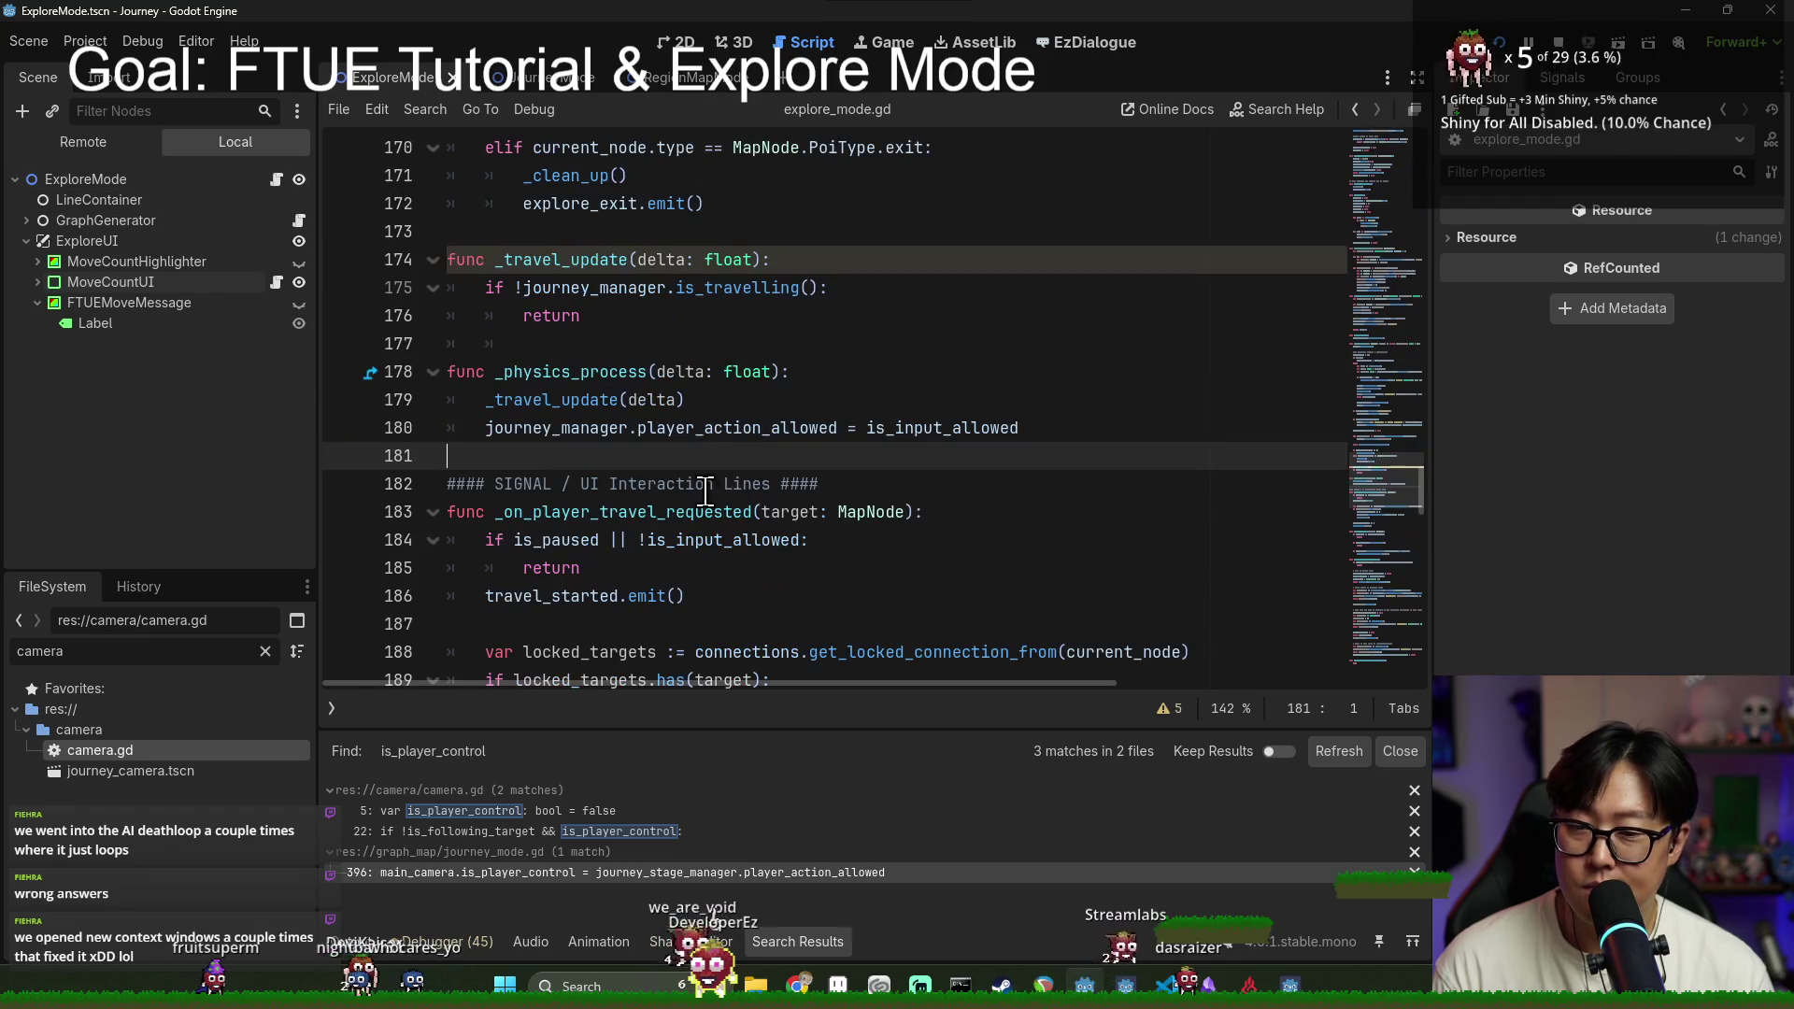
# Step: Change line 180 to 'camera.is_player_control = is_input_allowed' and save the script
pyautogui.scroll(1, 579, 337)
pyautogui.scroll(-5, 617, 392)
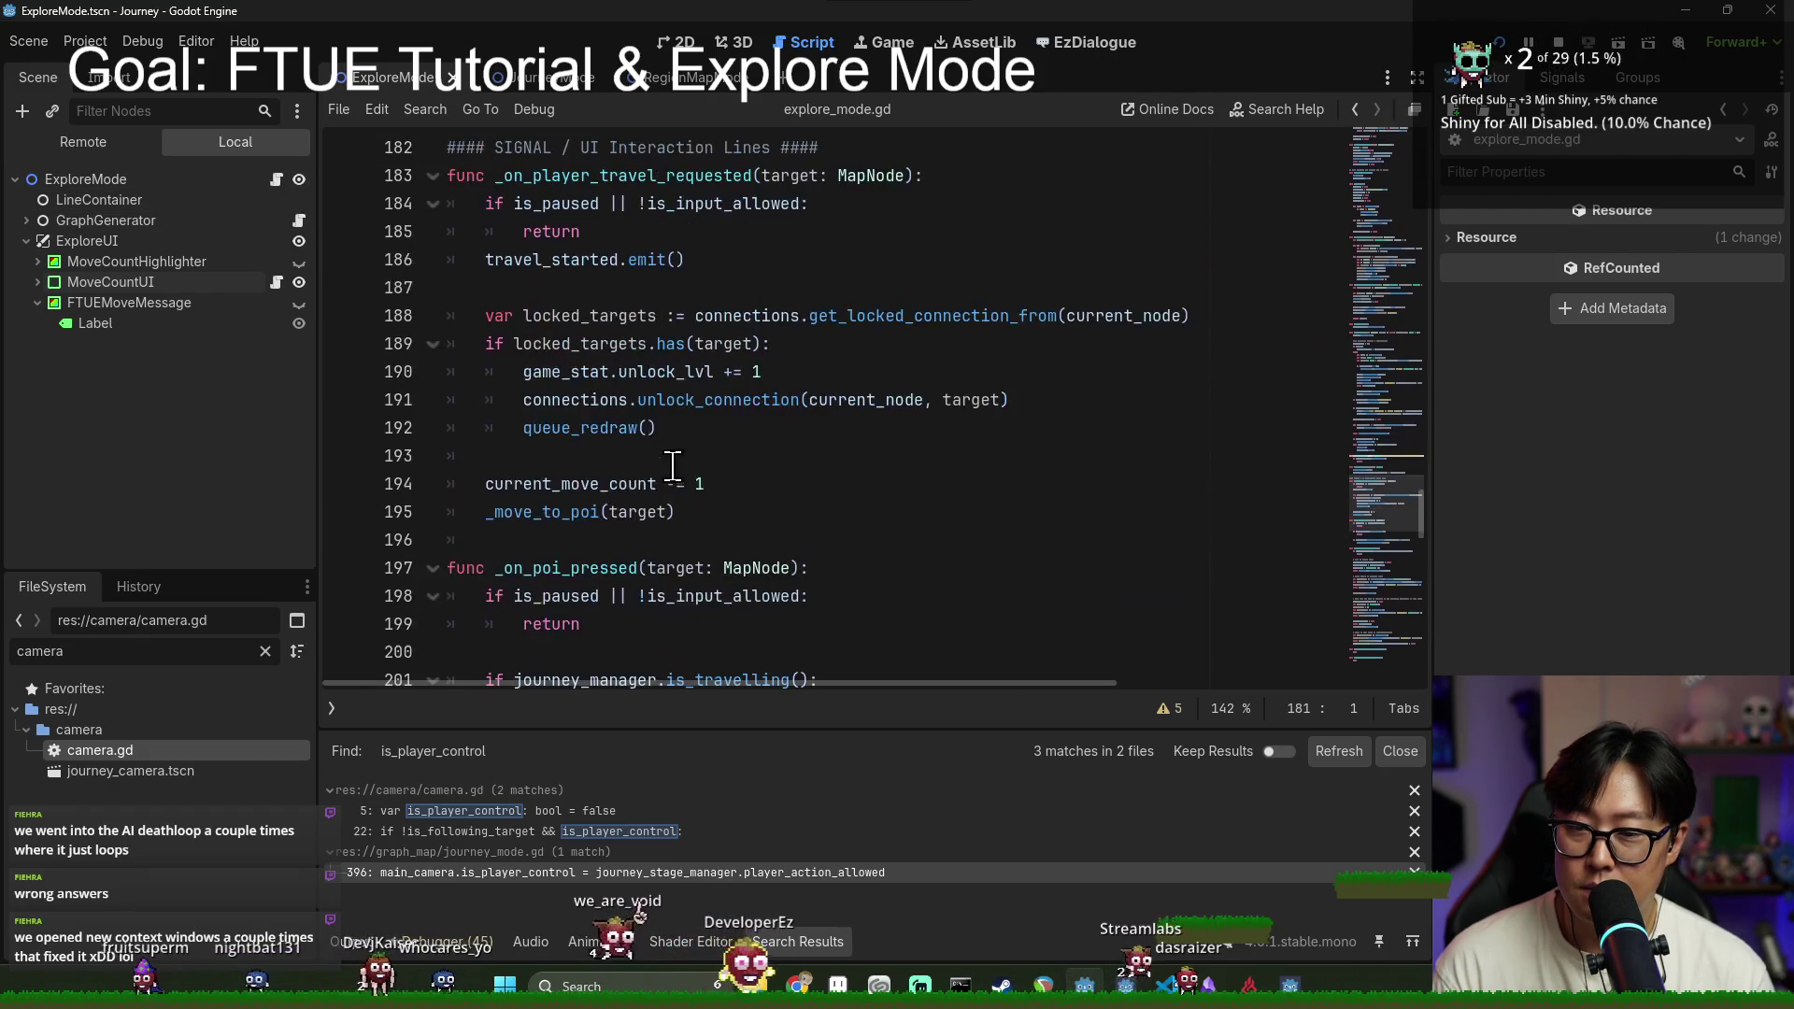
pyautogui.scroll(2, 644, 430)
pyautogui.click(622, 260)
pyautogui.doubleClick(622, 260)
pyautogui.write('camera')
pyautogui.doubleClick(626, 267)
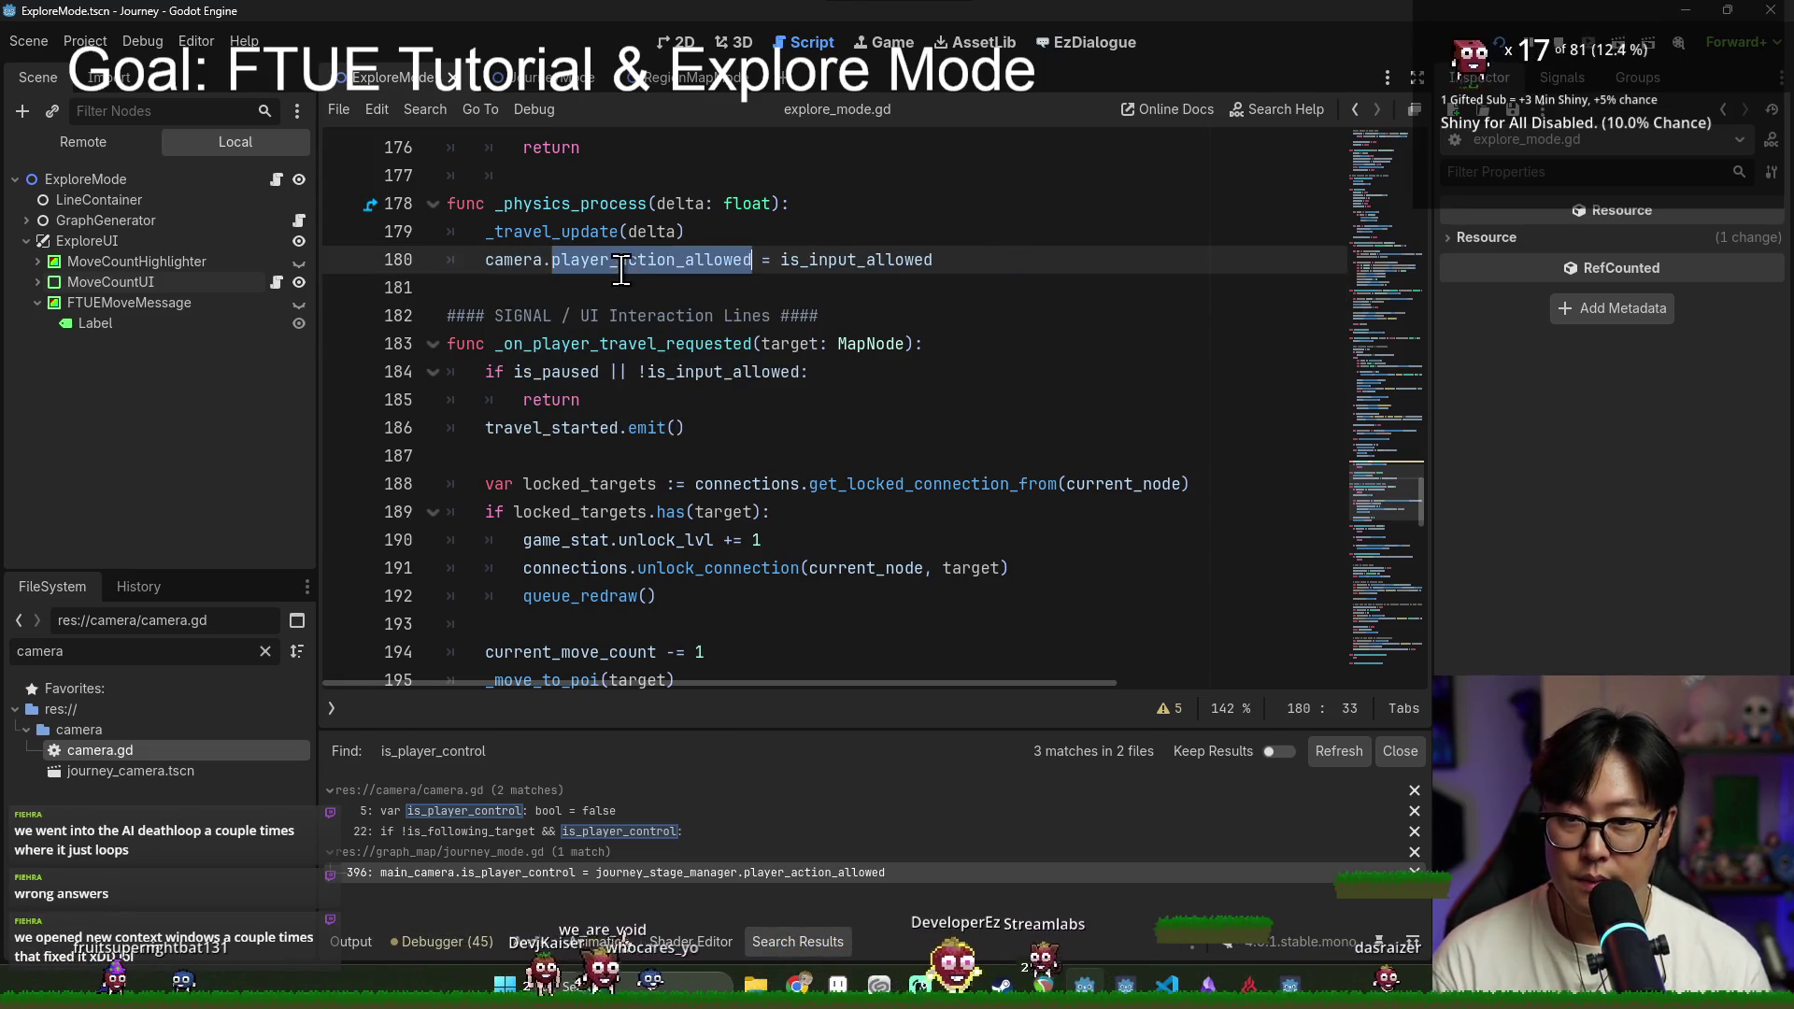
pyautogui.press('BackSpace')
pyautogui.write('play')
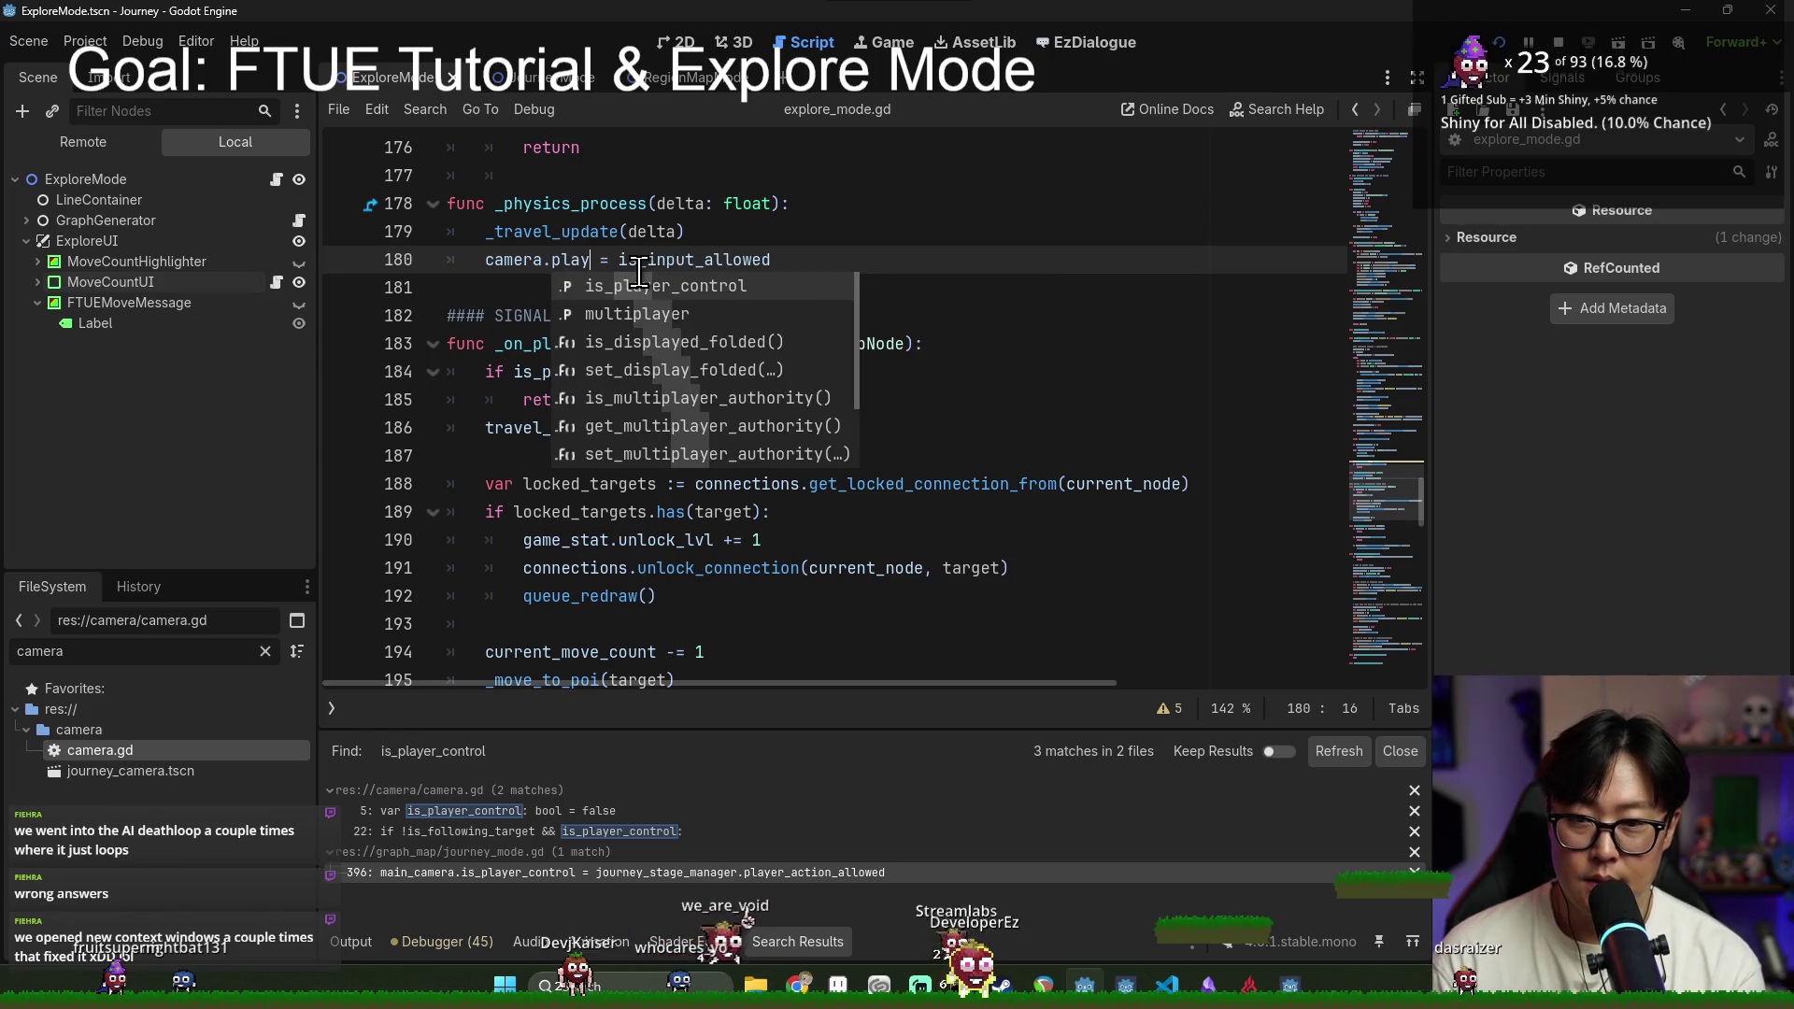
pyautogui.press('Return')
pyautogui.hotkey('ctrl', 's')
# Step: Test the change in the game, then come back and review the camera line 180
pyautogui.press('Up')
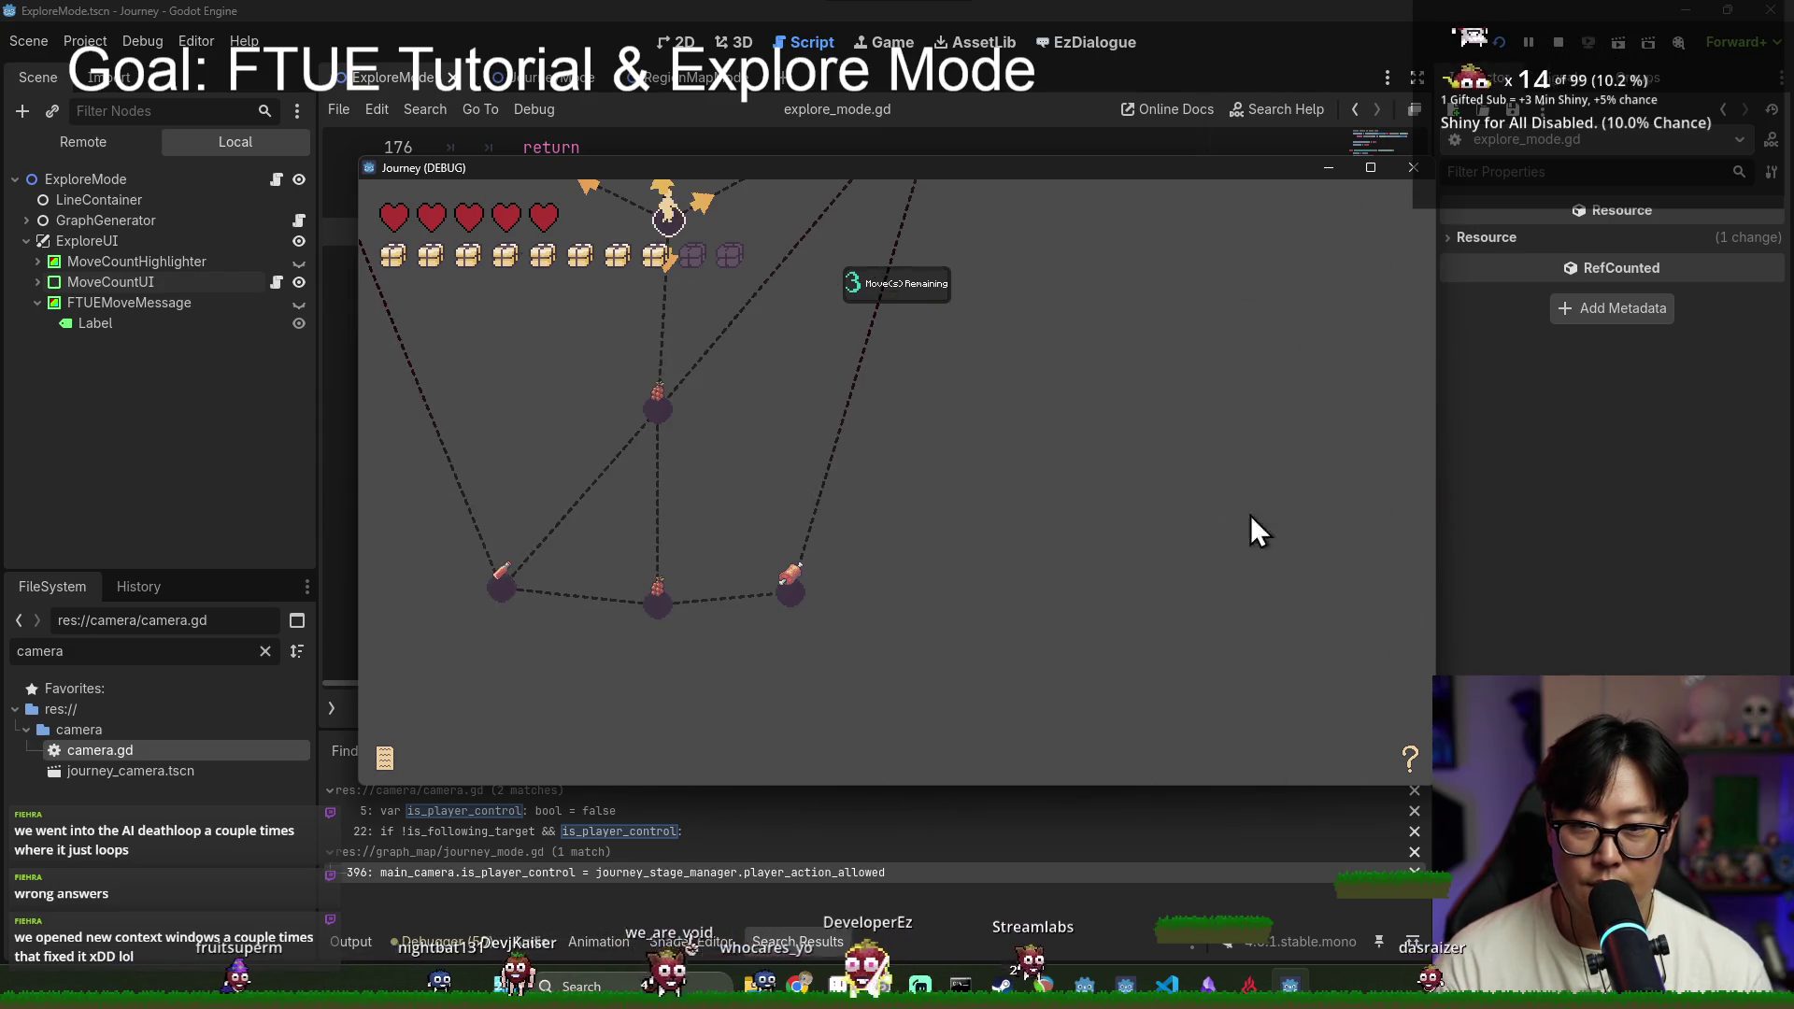
pyautogui.hotkey('alt', 'Tab')
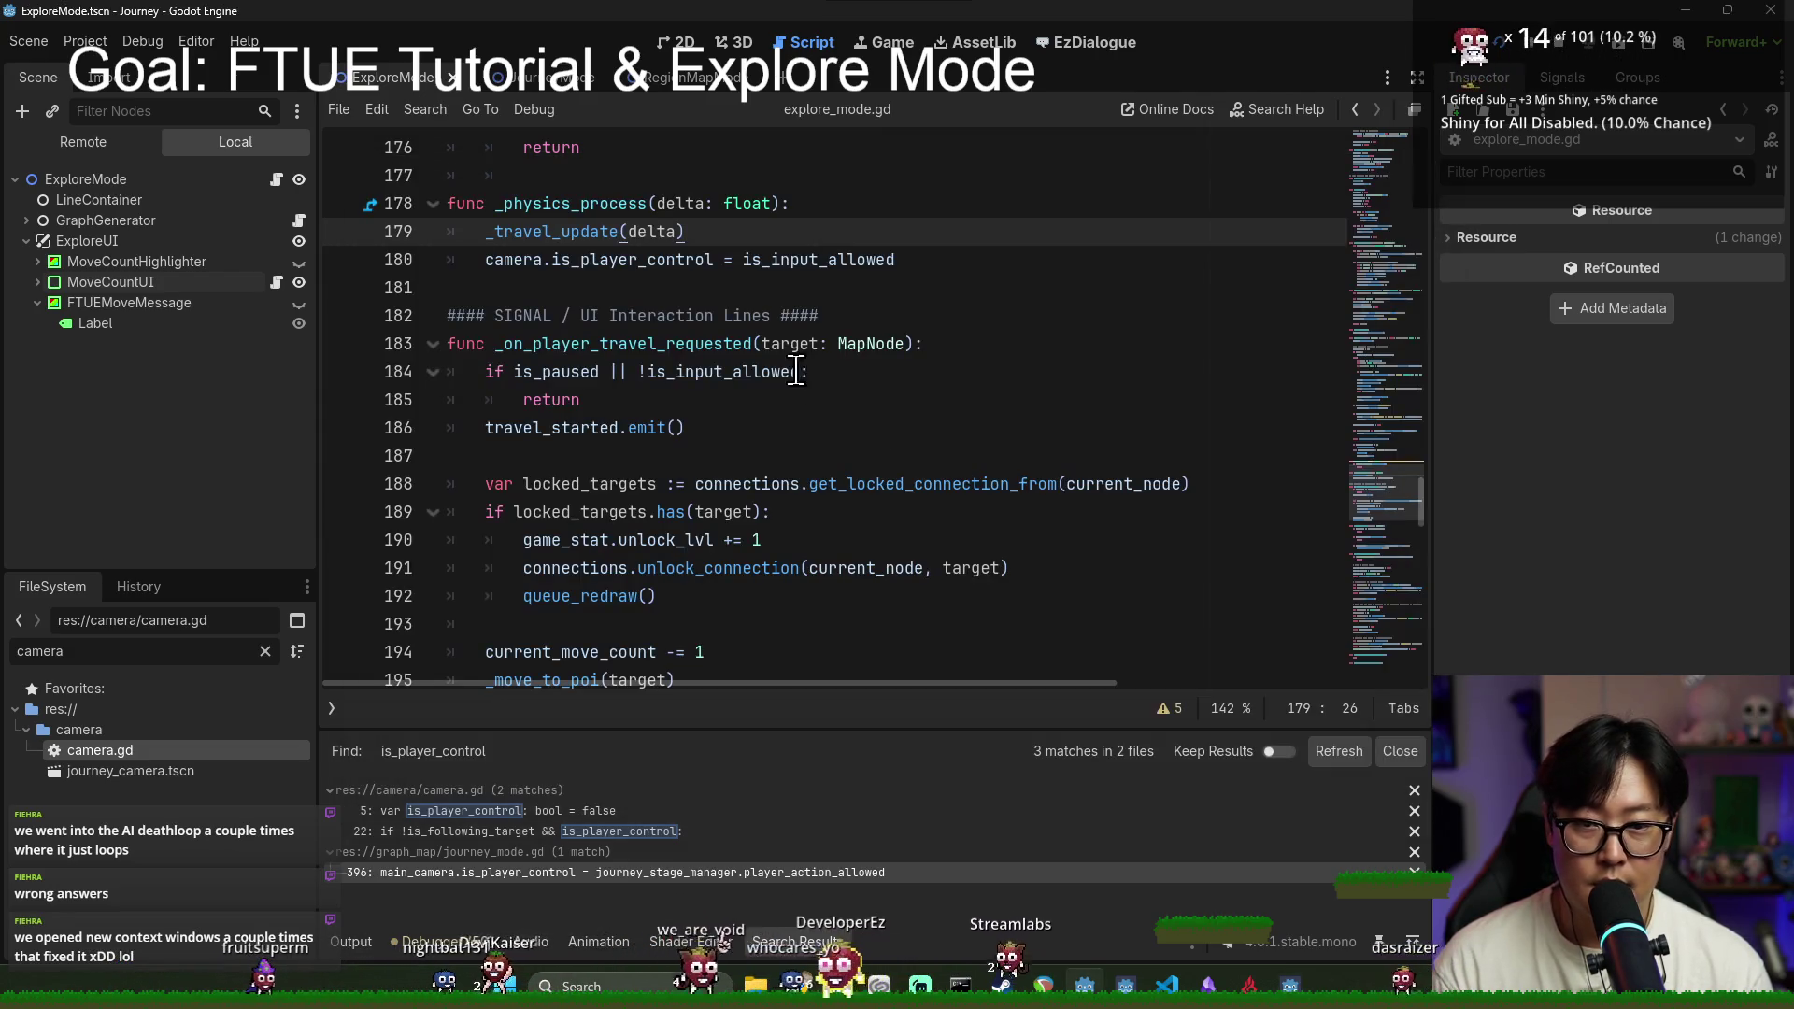
pyautogui.doubleClick(537, 261)
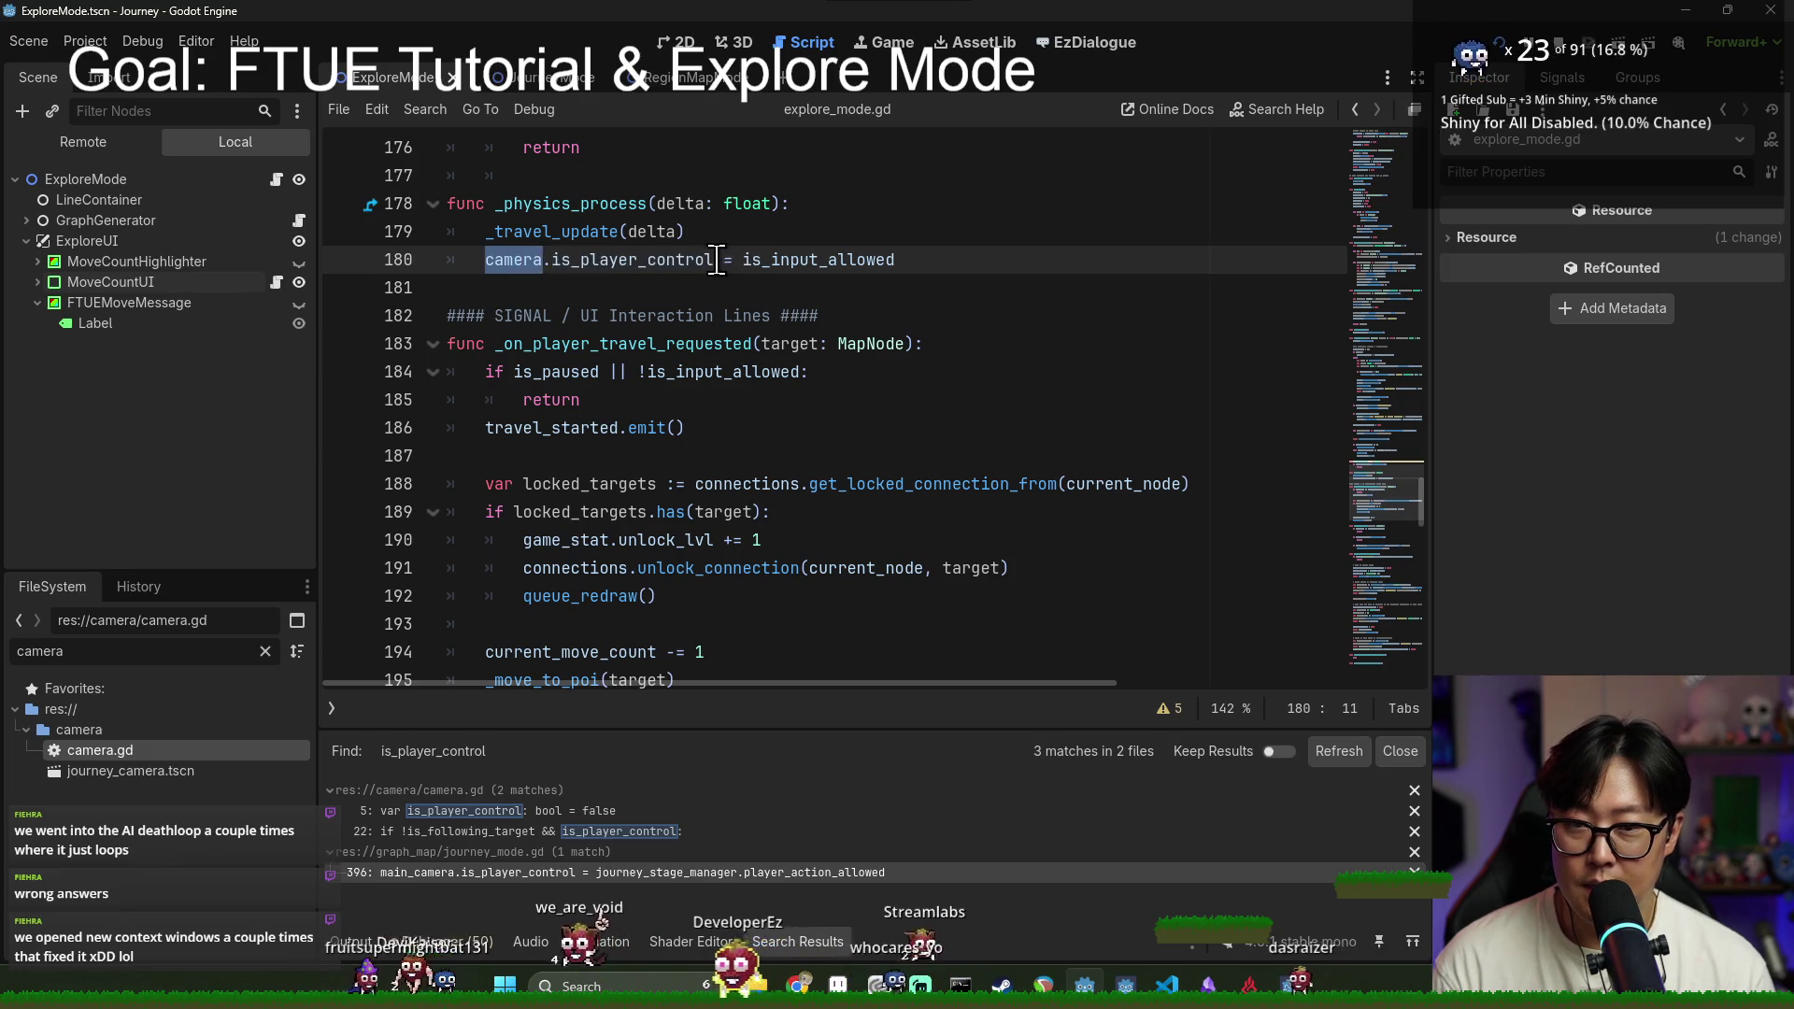
pyautogui.click(684, 374)
pyautogui.doubleClick(514, 262)
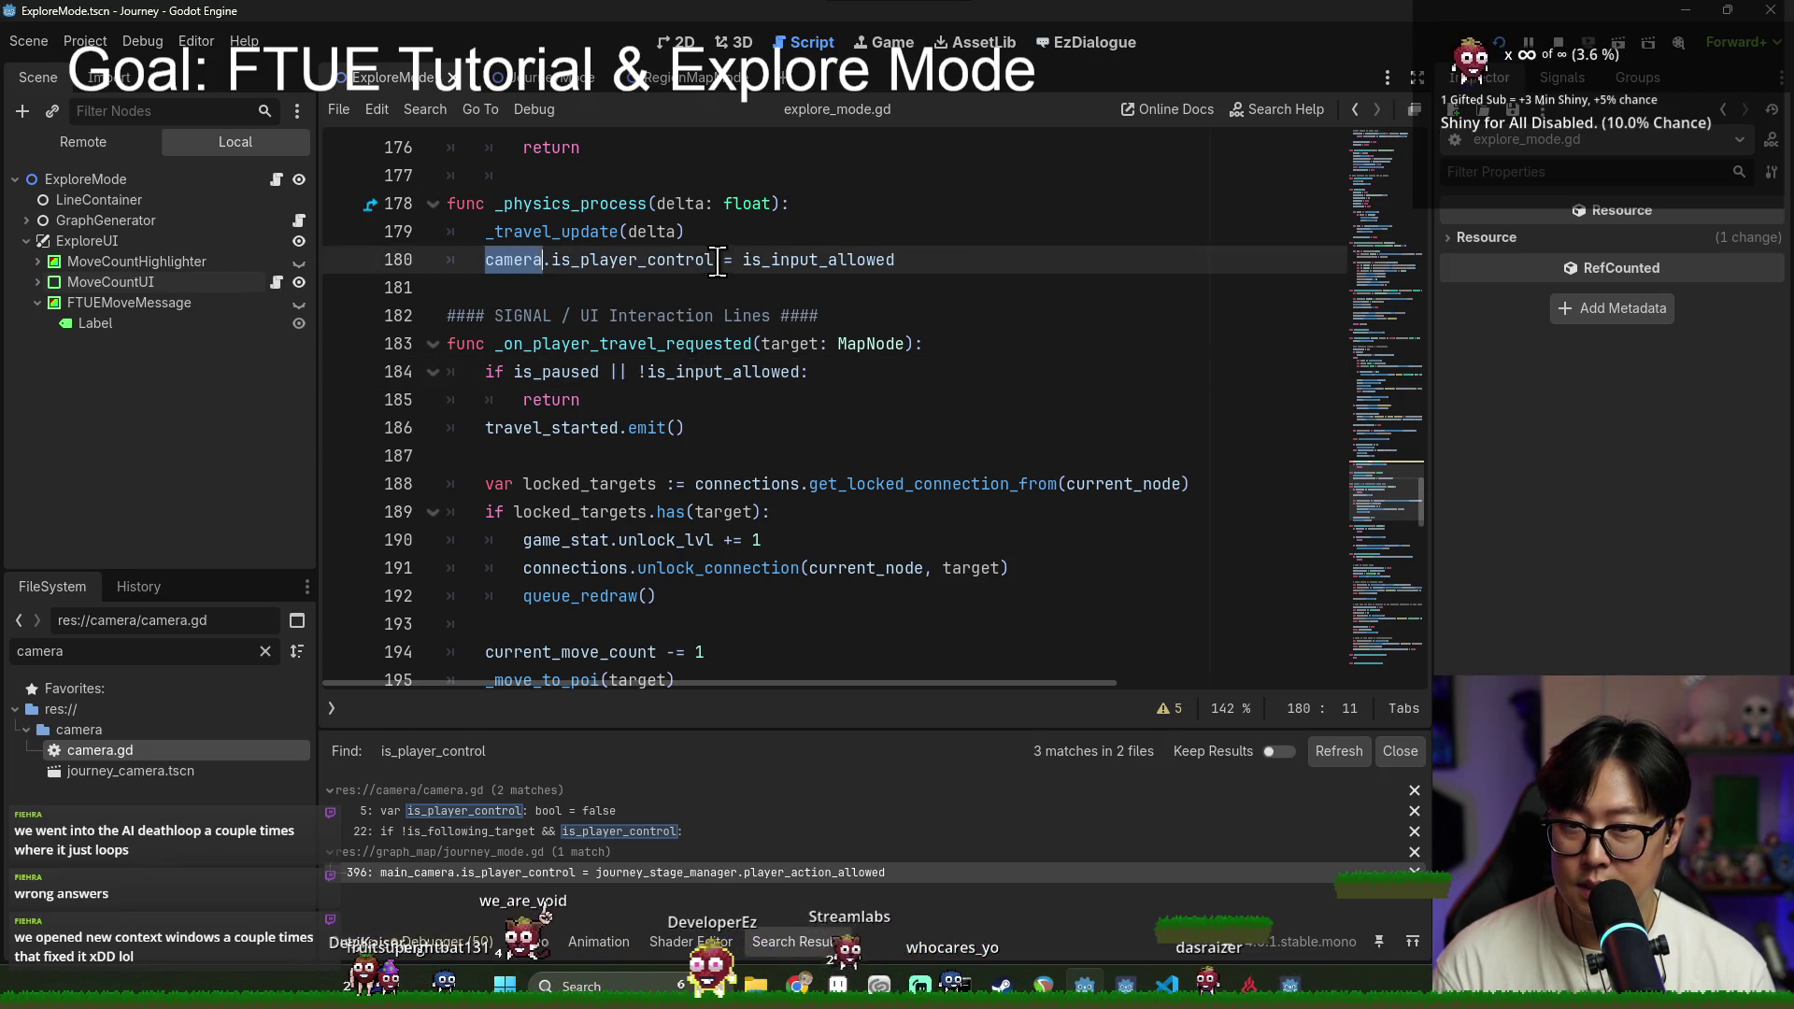
pyautogui.click(931, 269)
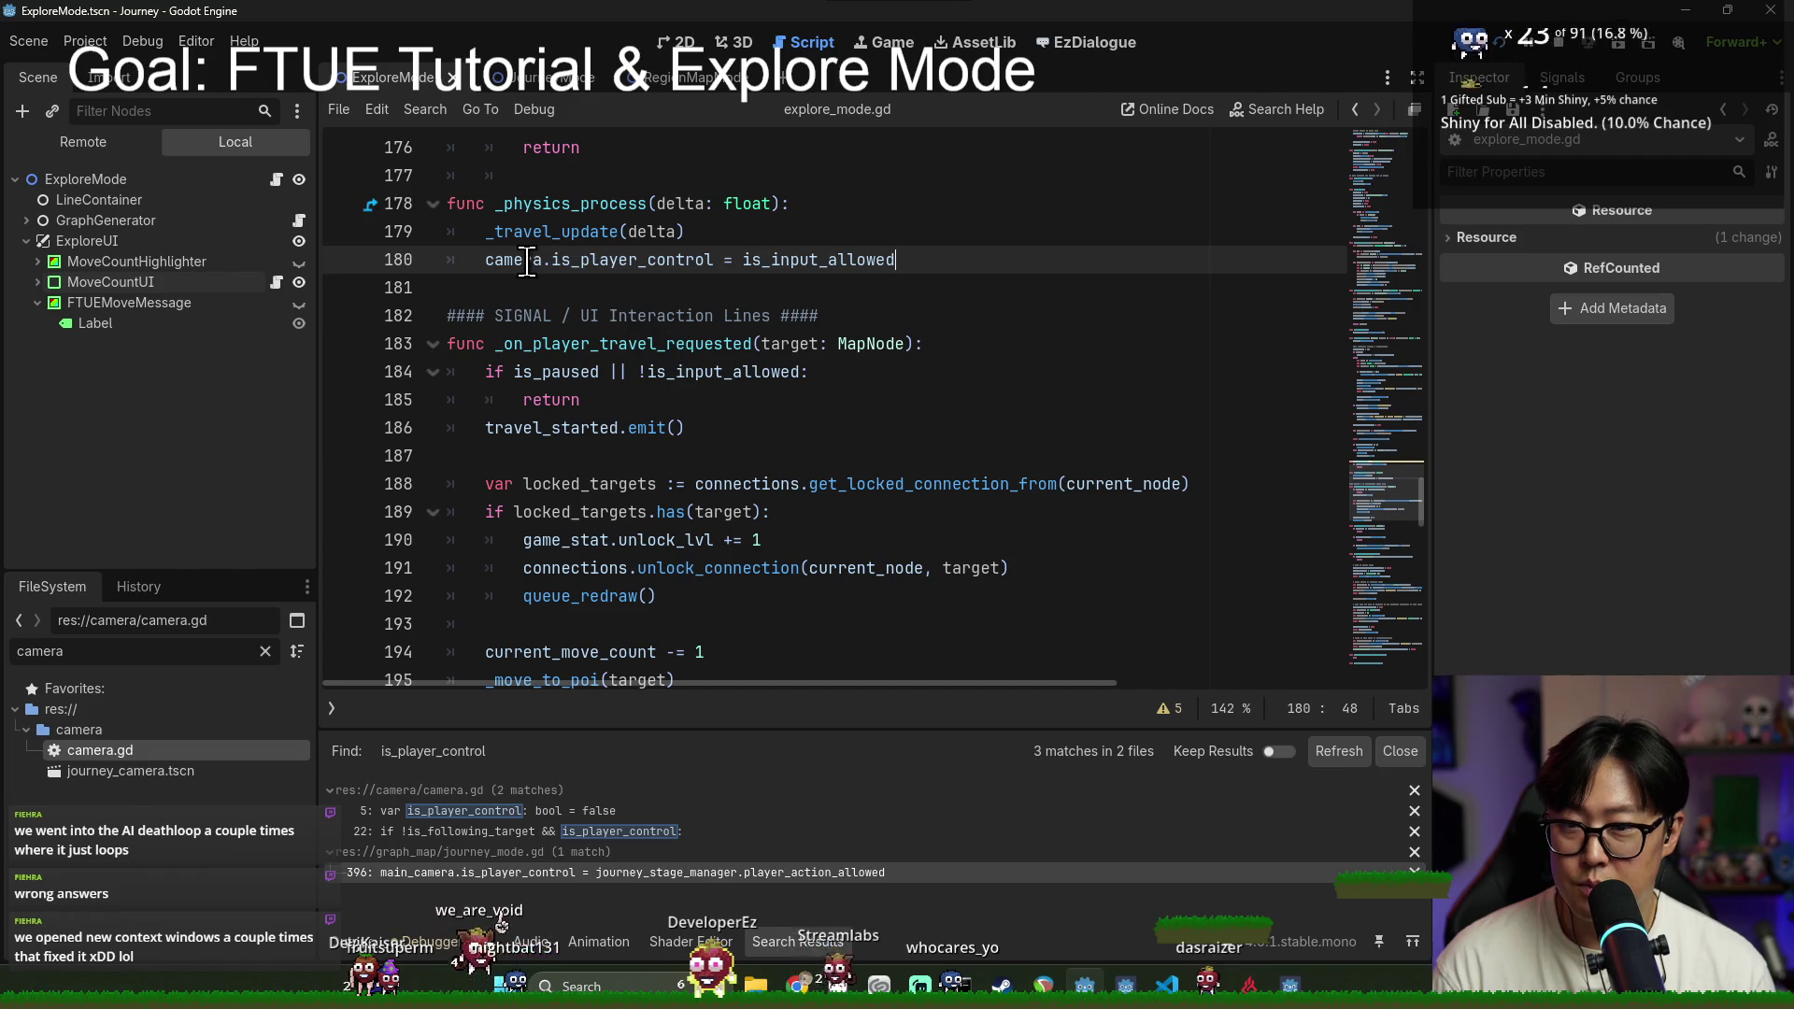
pyautogui.scroll(-4, 585, 291)
pyautogui.scroll(3, 598, 317)
# Step: Begin a position_smoothing_enabled line after line 271, then clear that unfinished line
pyautogui.scroll(-2, 654, 421)
pyautogui.scroll(-8, 668, 432)
pyautogui.scroll(-4, 681, 443)
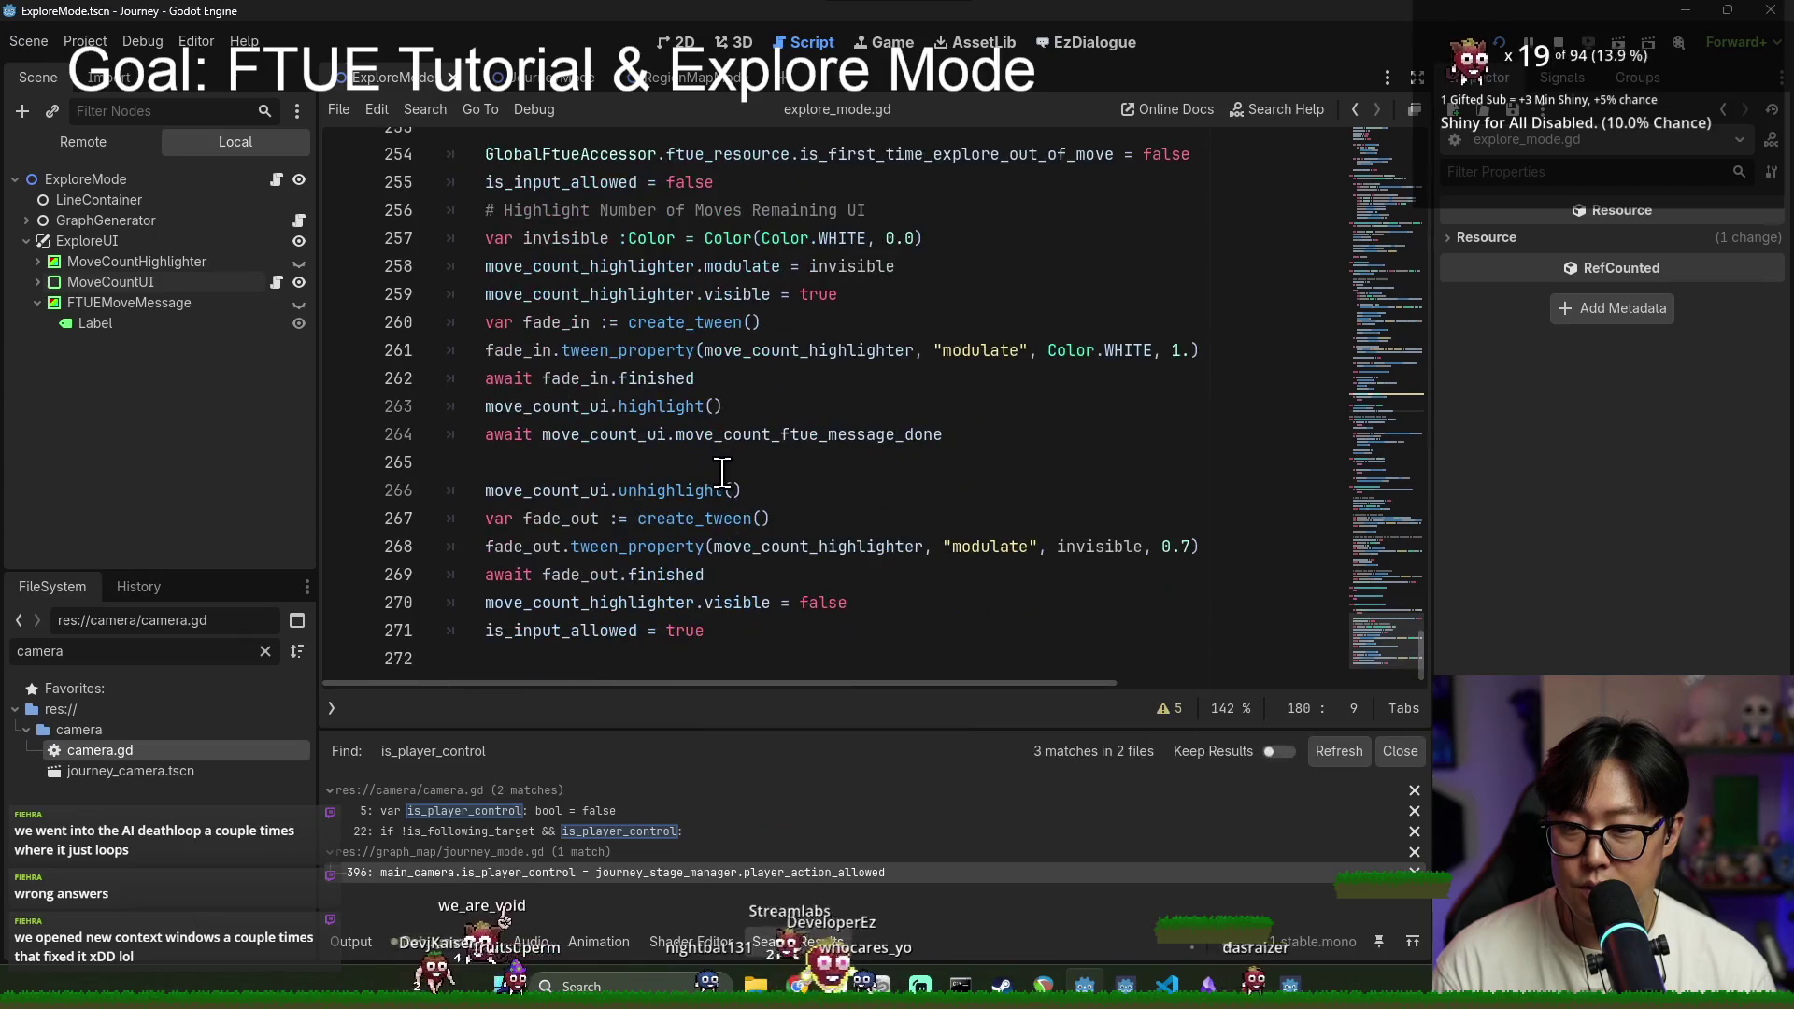
pyautogui.click(752, 628)
pyautogui.press('Return')
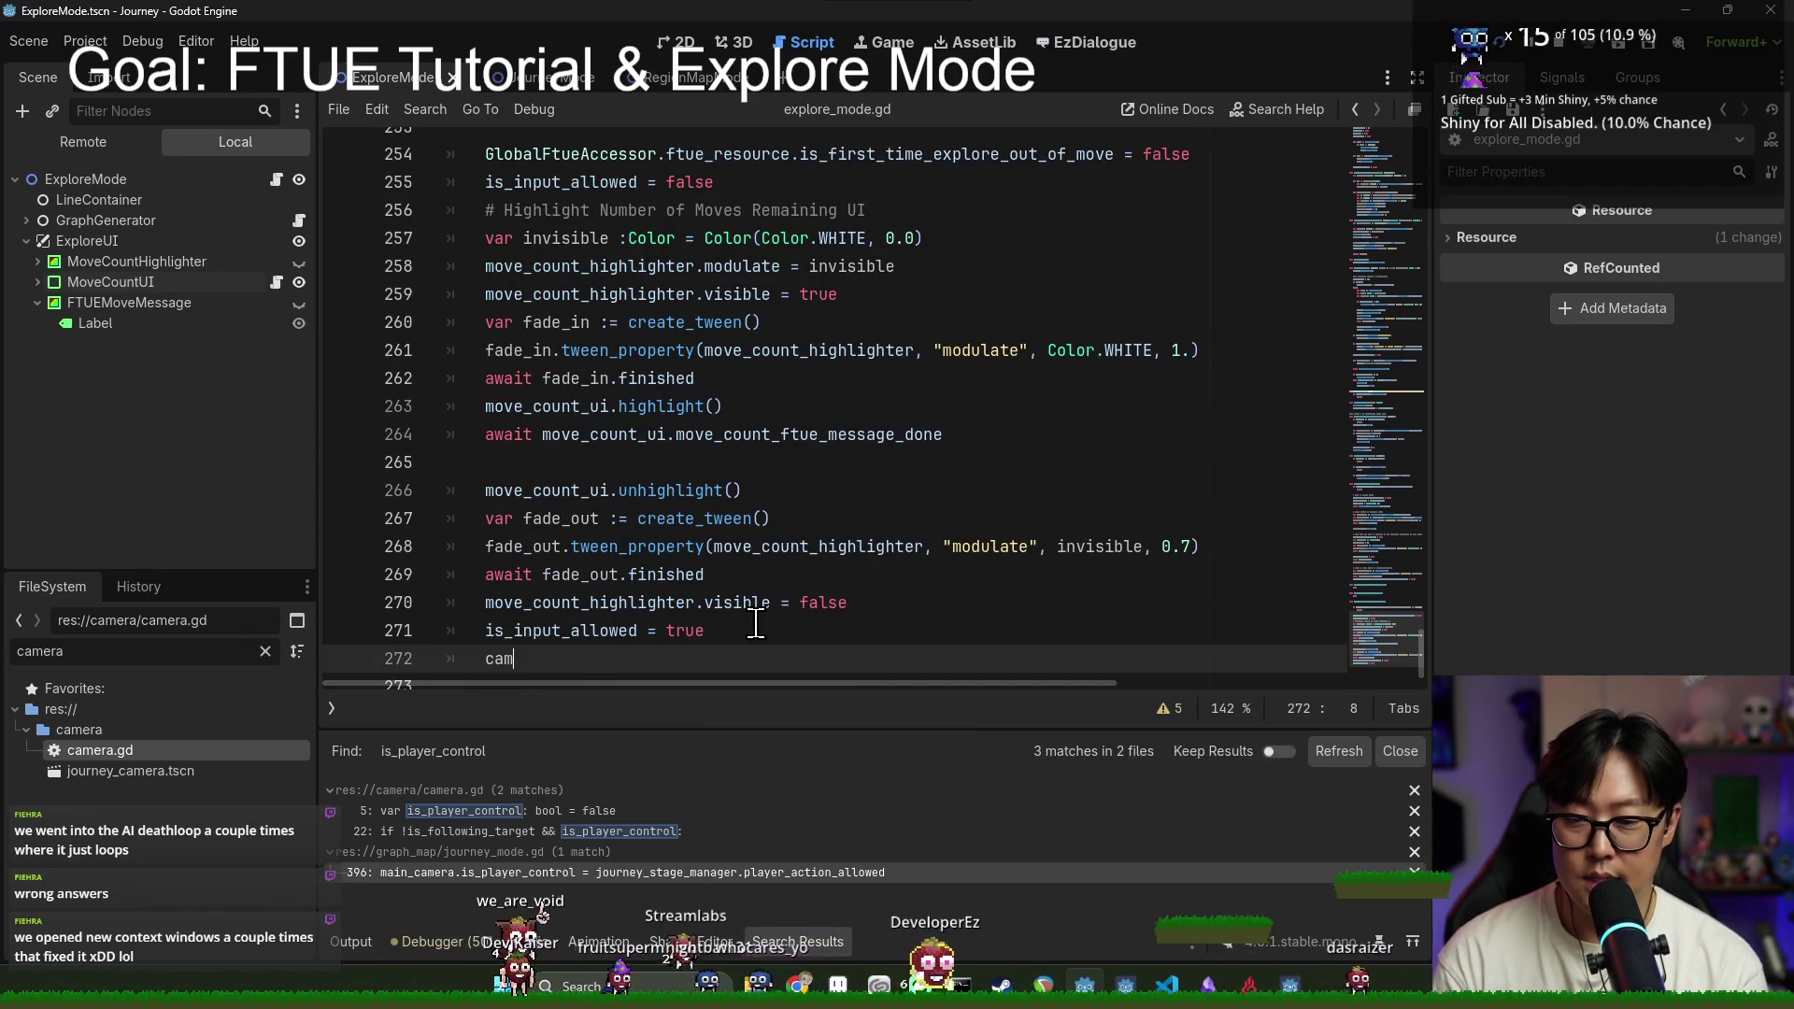
pyautogui.write('era.posi')
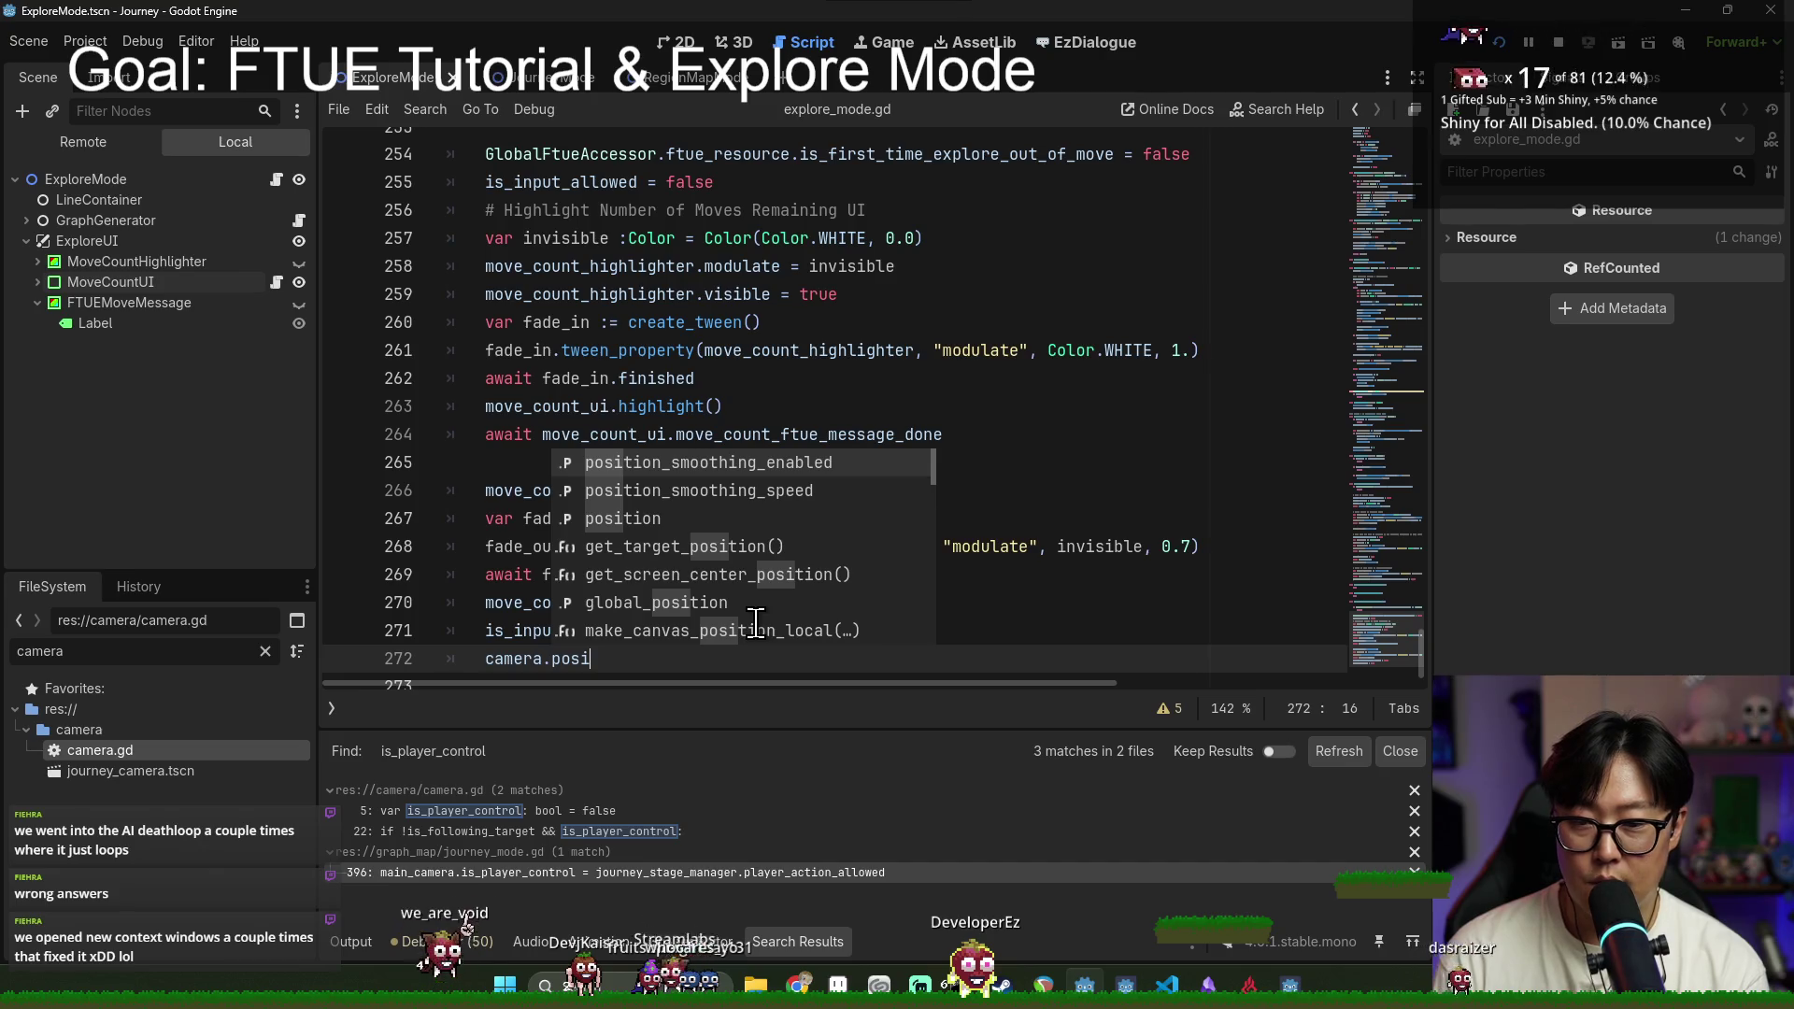
pyautogui.press('Return')
pyautogui.hotkey('ctrl', 's')
pyautogui.hotkey('shift', 'Home')
# Step: Add camera.position_smoothing_enabled = true on a new line after line 241
pyautogui.scroll(6, 707, 425)
pyautogui.scroll(2, 662, 424)
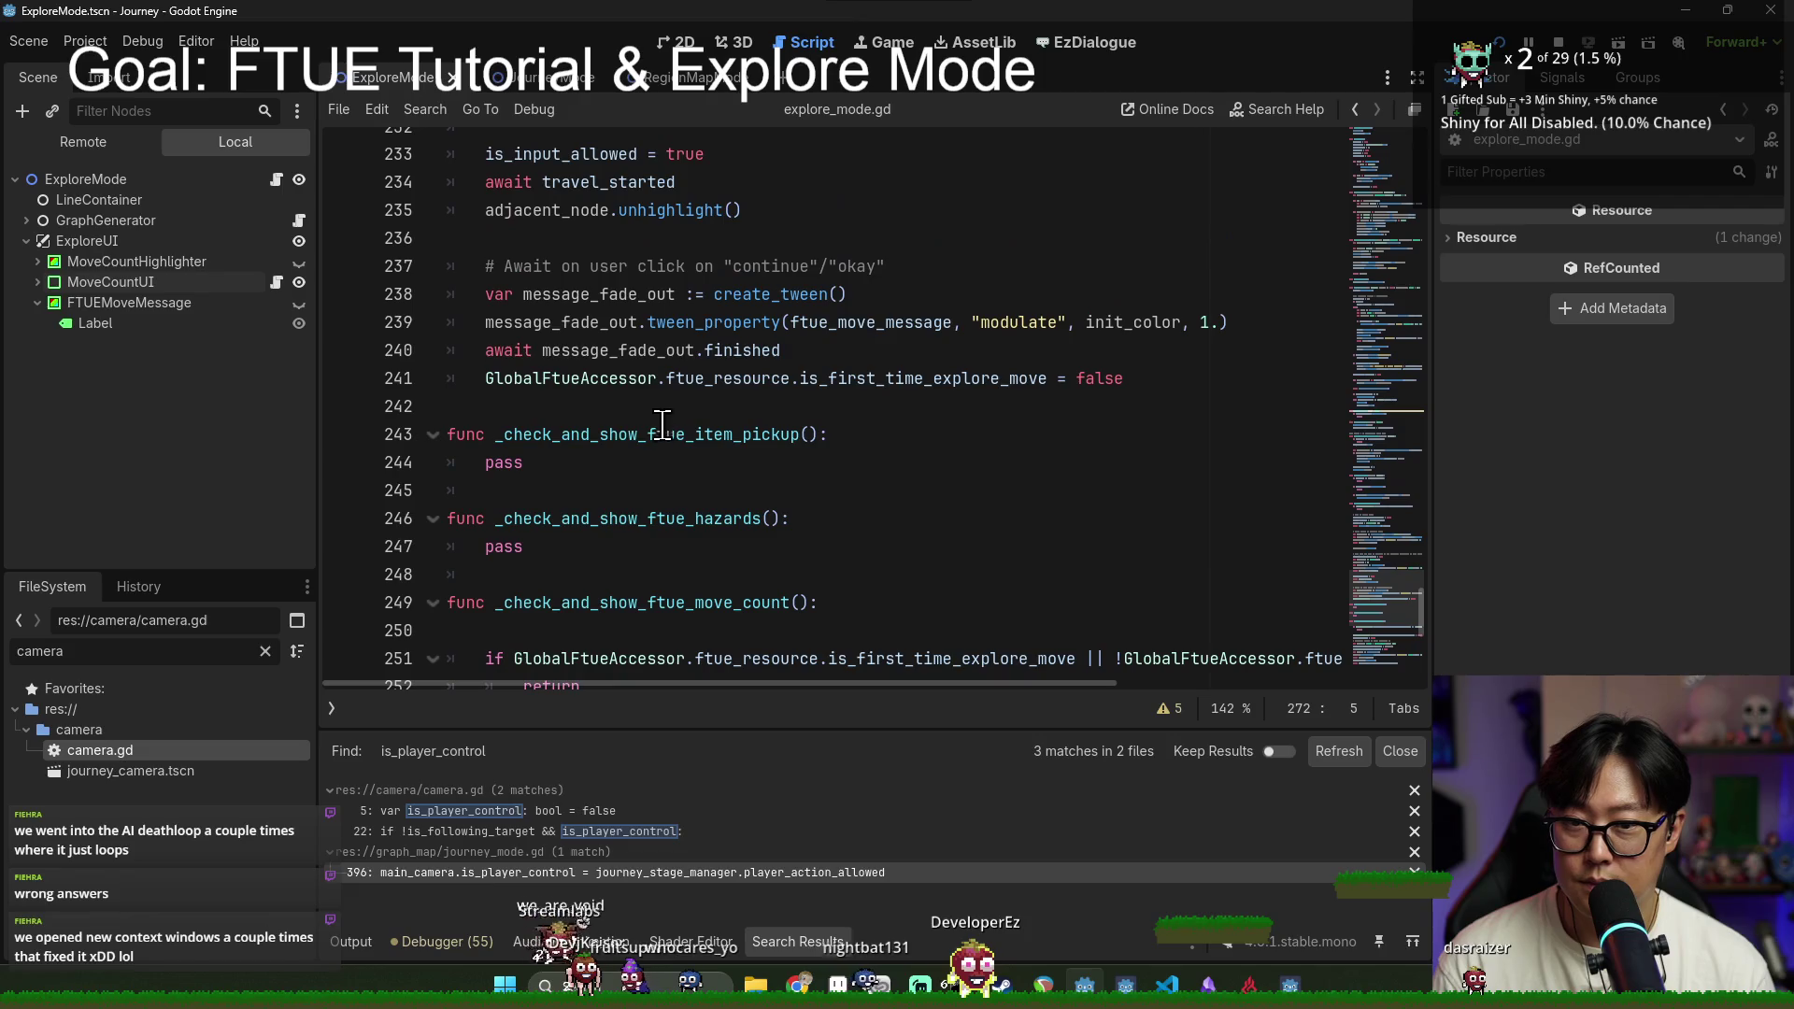
pyautogui.scroll(1, 636, 374)
pyautogui.scroll(1, 668, 465)
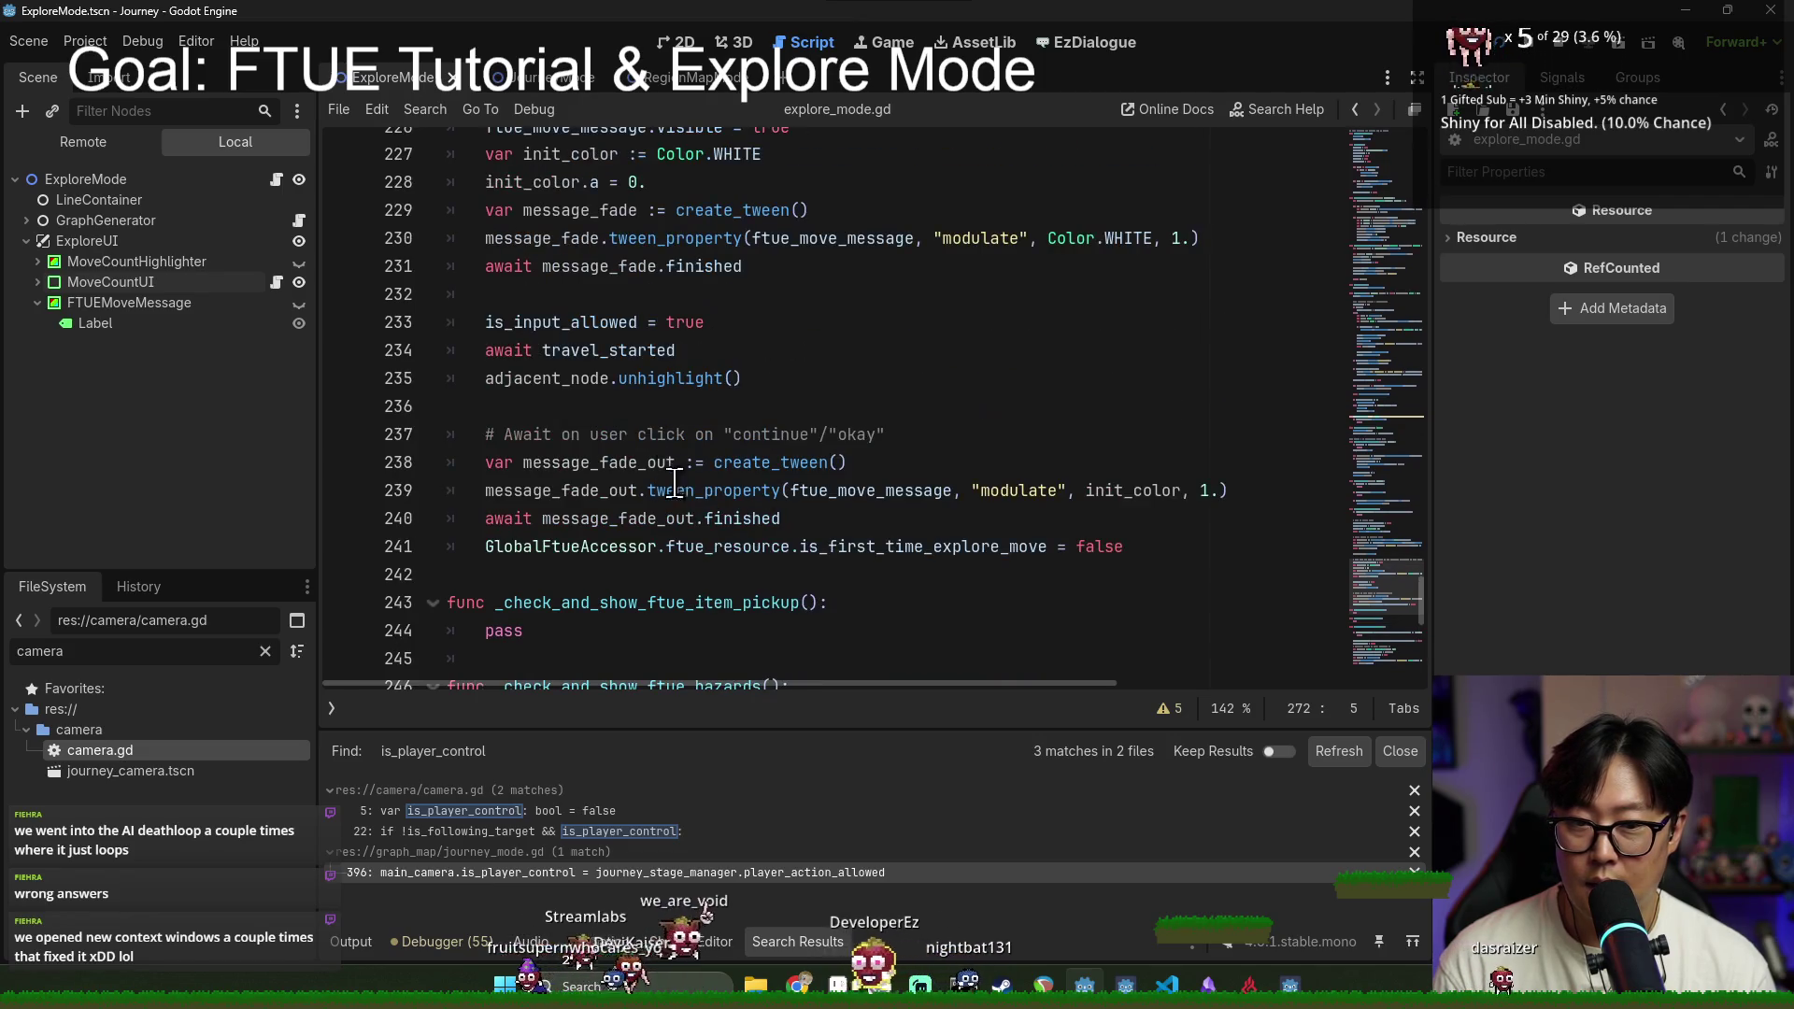
pyautogui.doubleClick(905, 549)
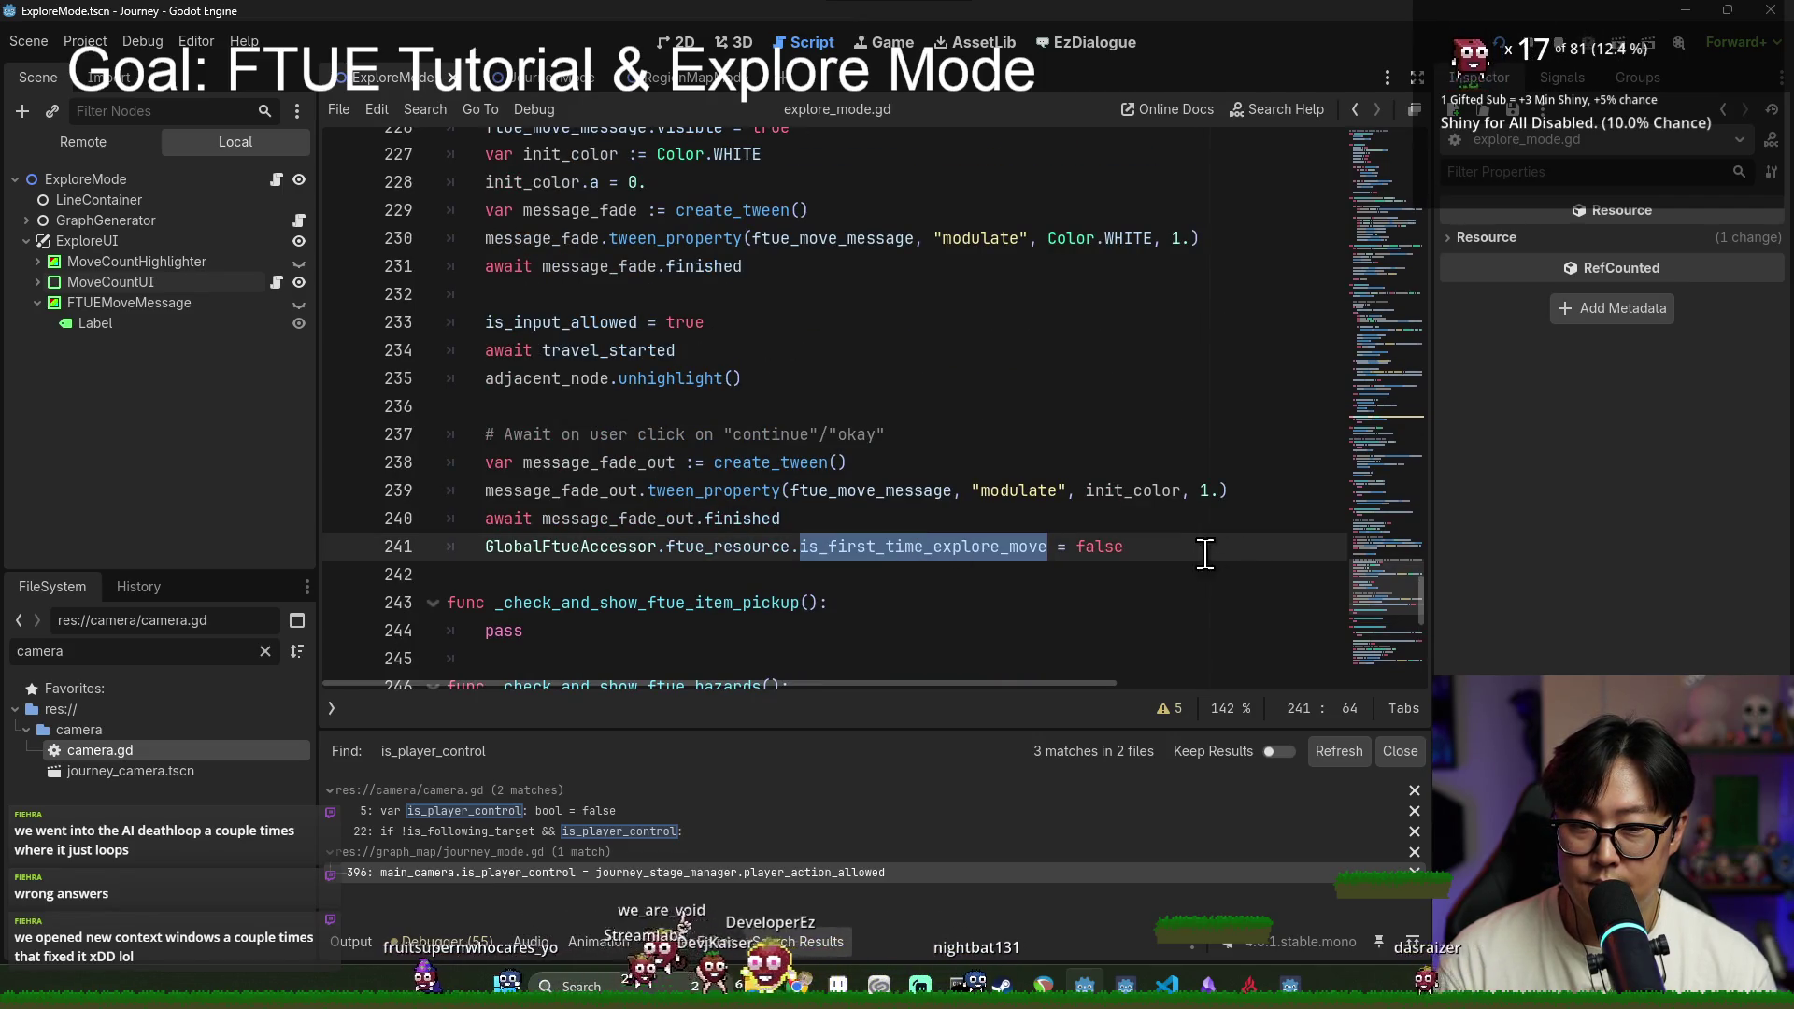
pyautogui.click(1156, 558)
pyautogui.press('Return')
pyautogui.write('camera.position_smoothing_enabled = true')
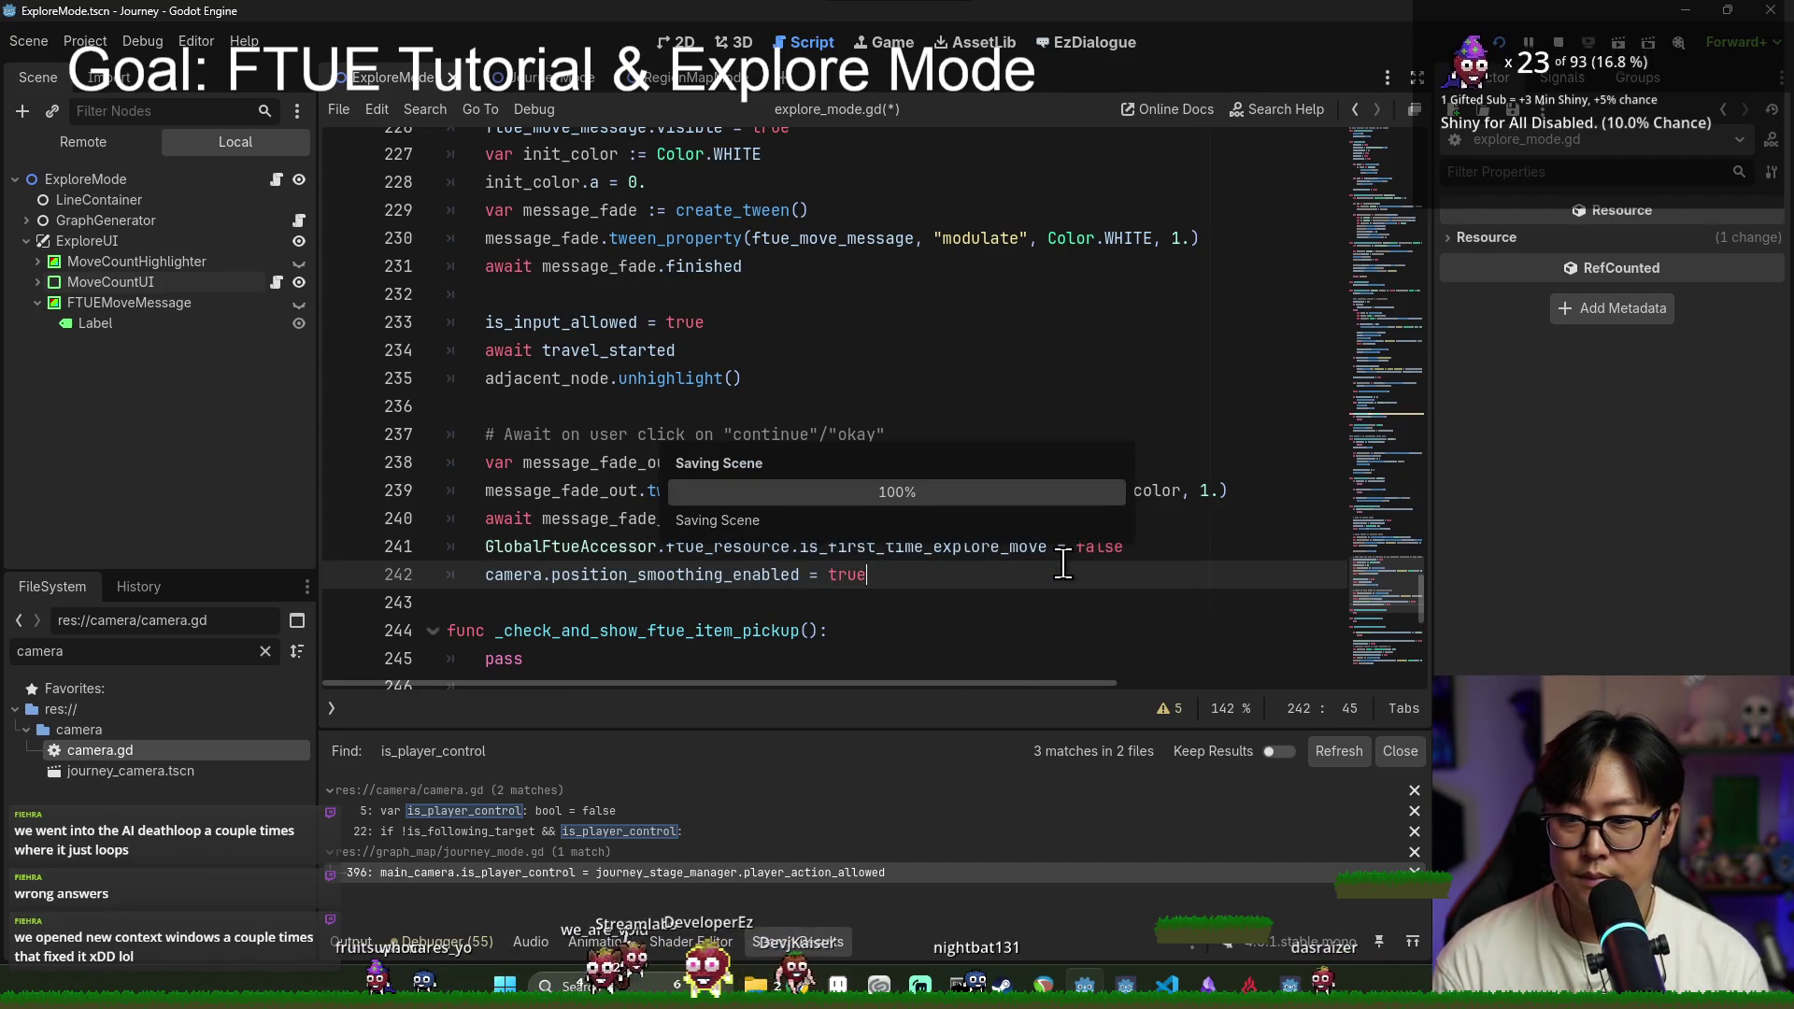
# Step: Move the smoothing line below is_input_allowed = true on line 233 and save the script
pyautogui.hotkey('shift', 'Home')
pyautogui.hotkey('ctrl', 'x')
pyautogui.click(709, 322)
pyautogui.press('Return')
pyautogui.hotkey('ctrl', 'v')
pyautogui.hotkey('ctrl', 's')
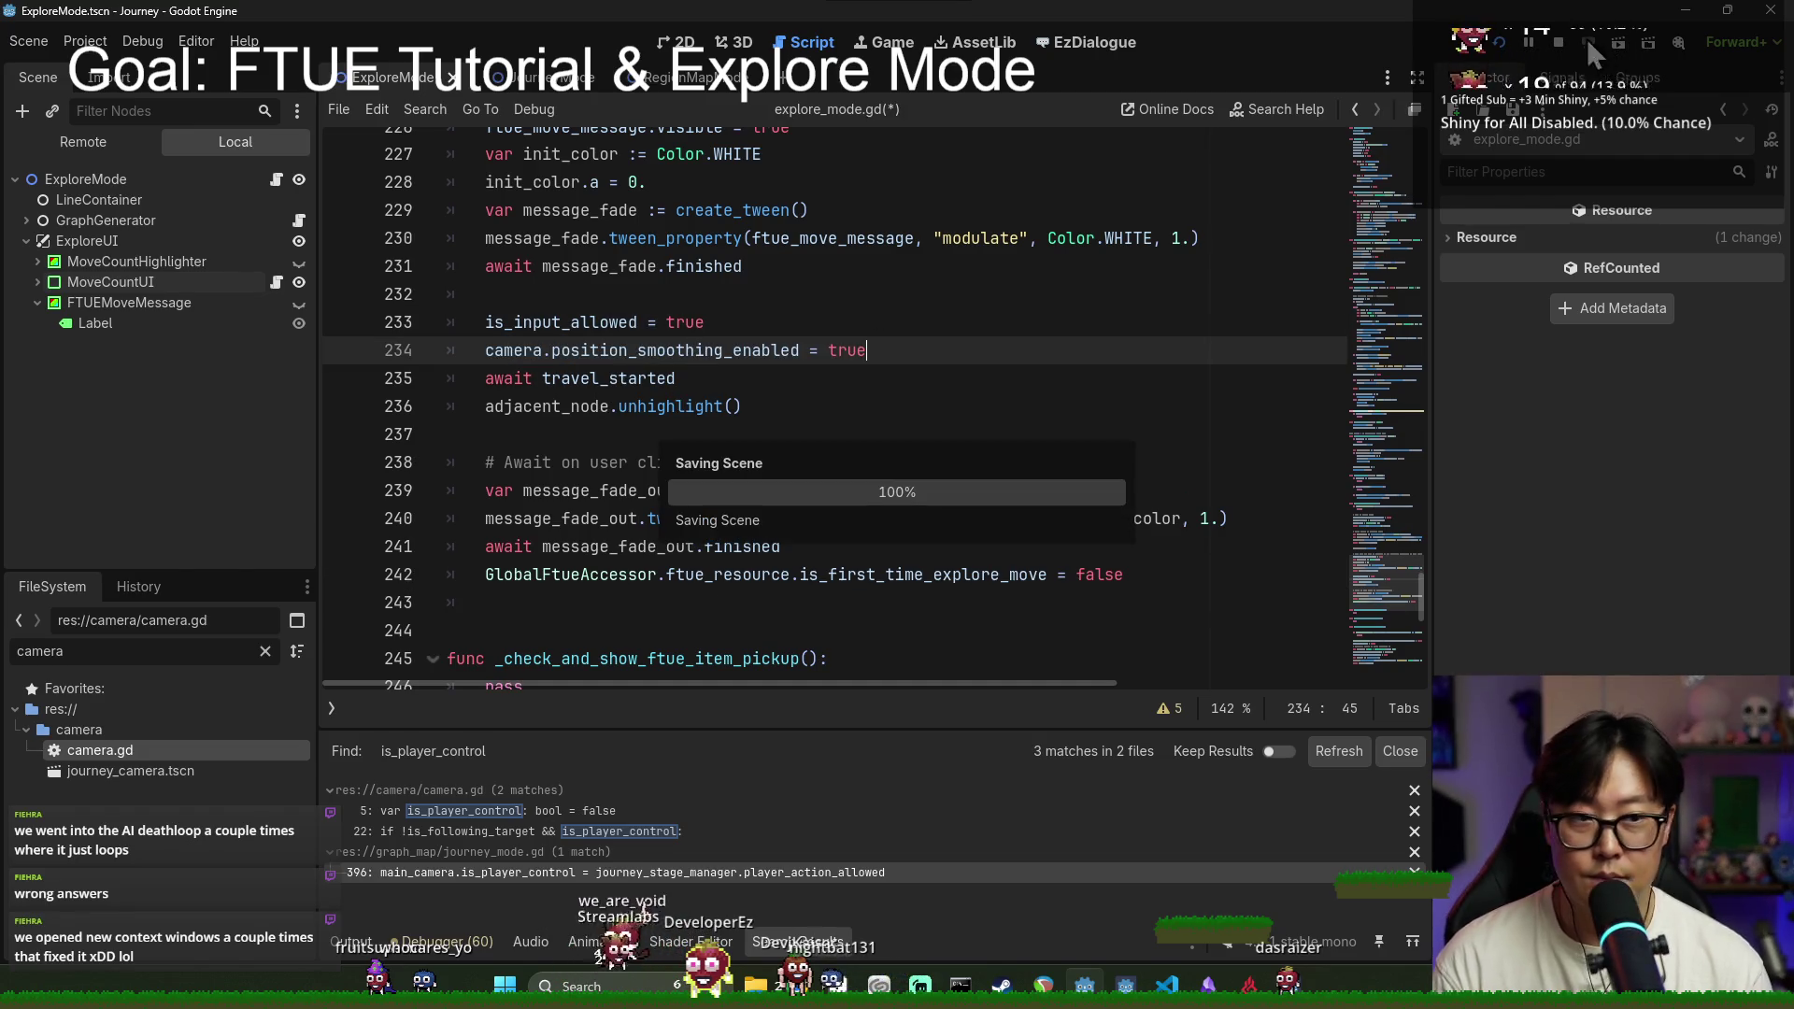
# Step: Run the project, then review lines 233–235: is_input_allowed, position_smoothing_enabled and travel_started
pyautogui.click(1499, 52)
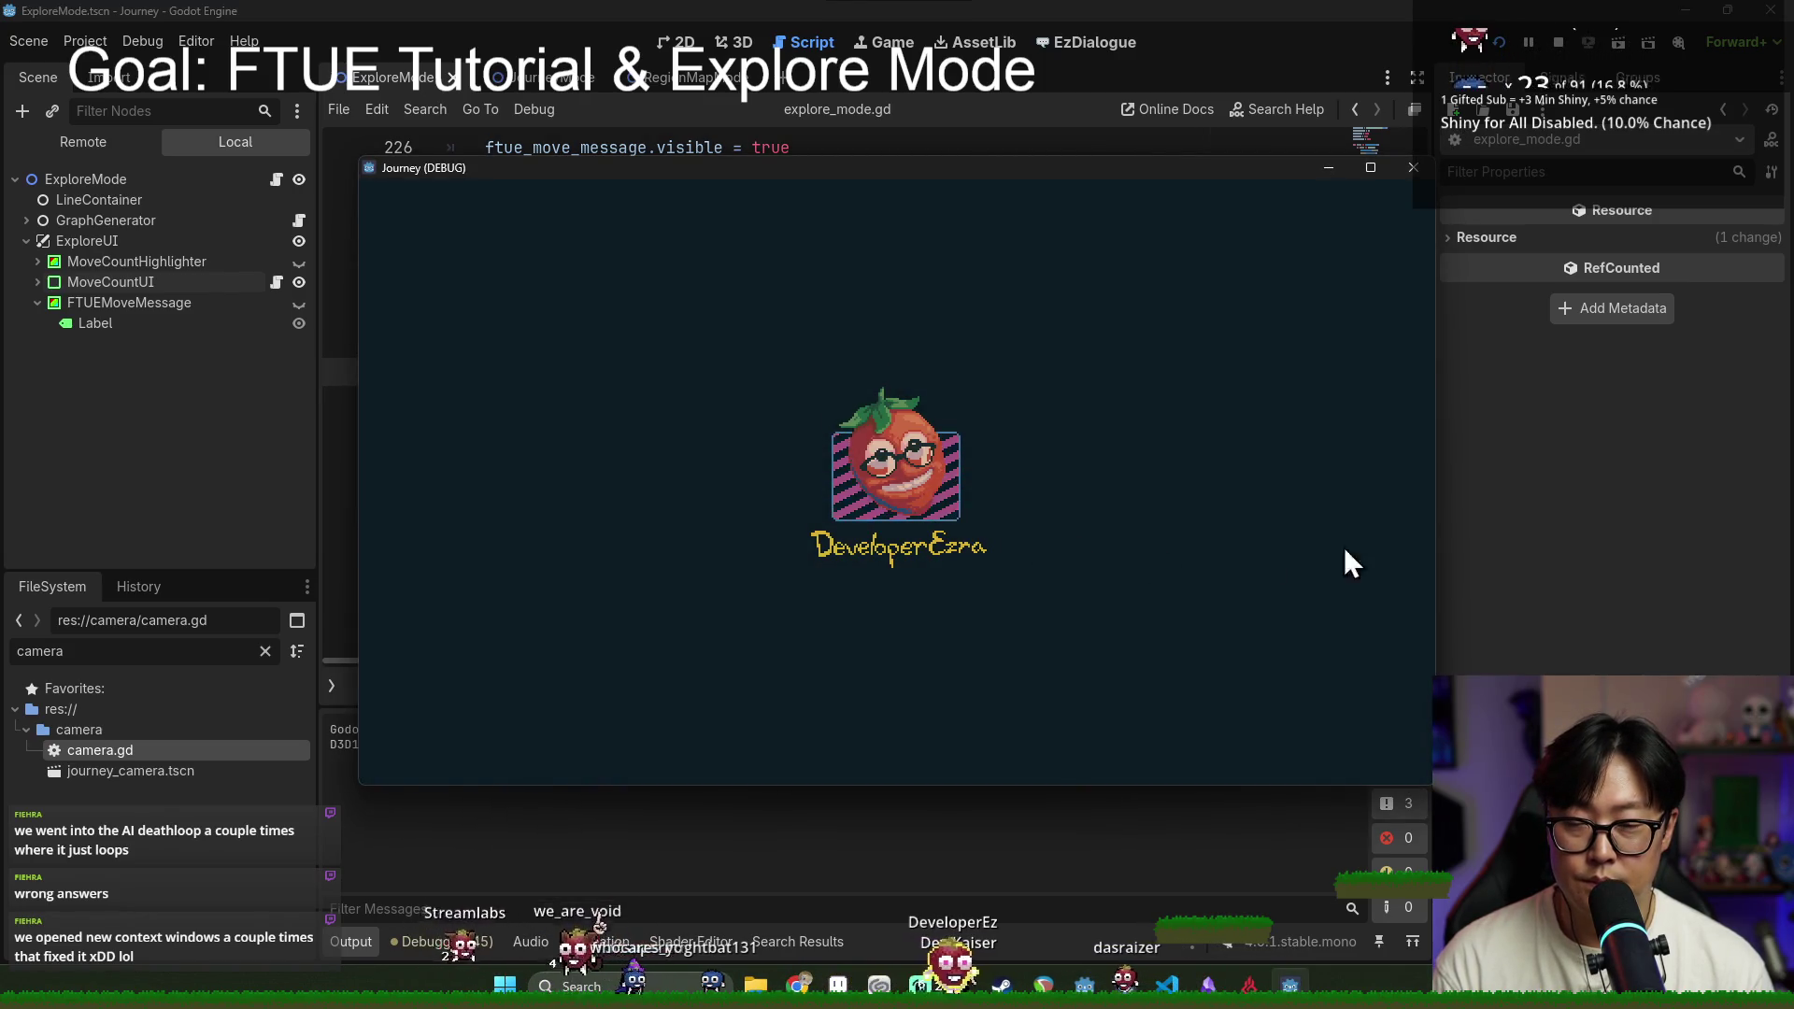
pyautogui.click(558, 343)
pyautogui.doubleClick(558, 343)
pyautogui.doubleClick(675, 371)
pyautogui.doubleClick(609, 399)
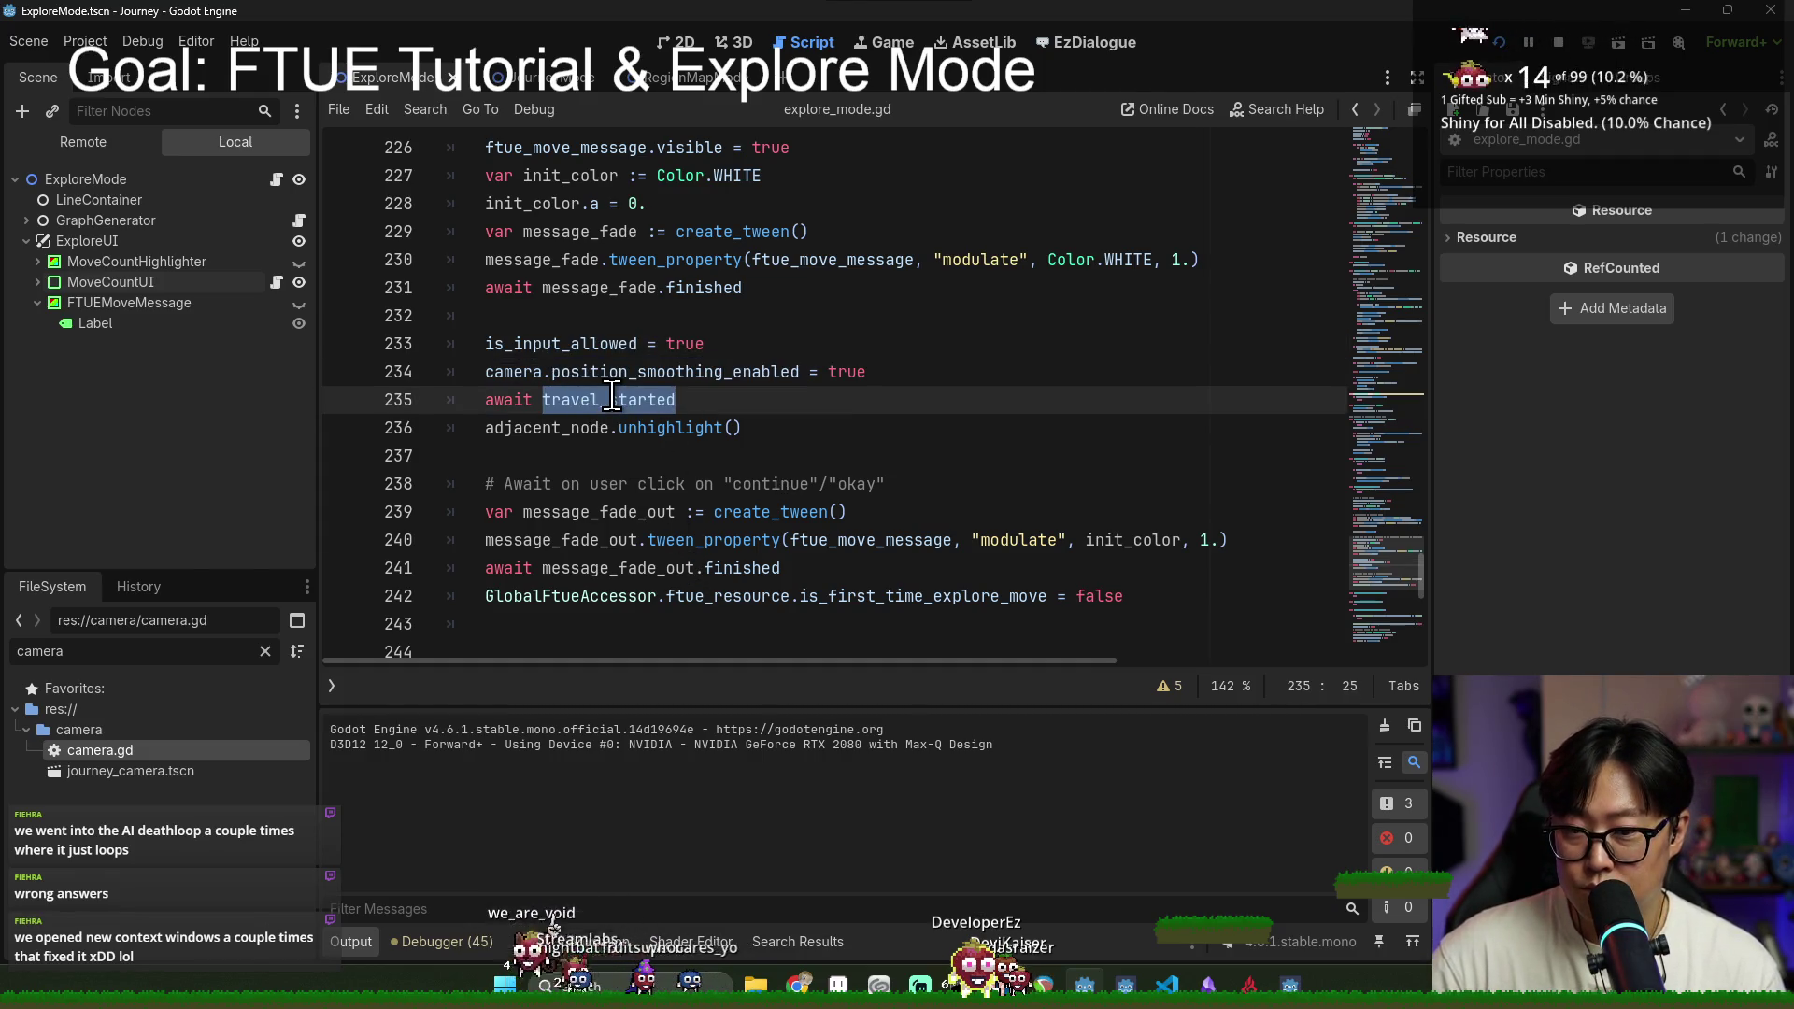
# Step: Highlight the smoothing line 234, then stop the game with F8 and restart it with F5
pyautogui.moveTo(603, 344)
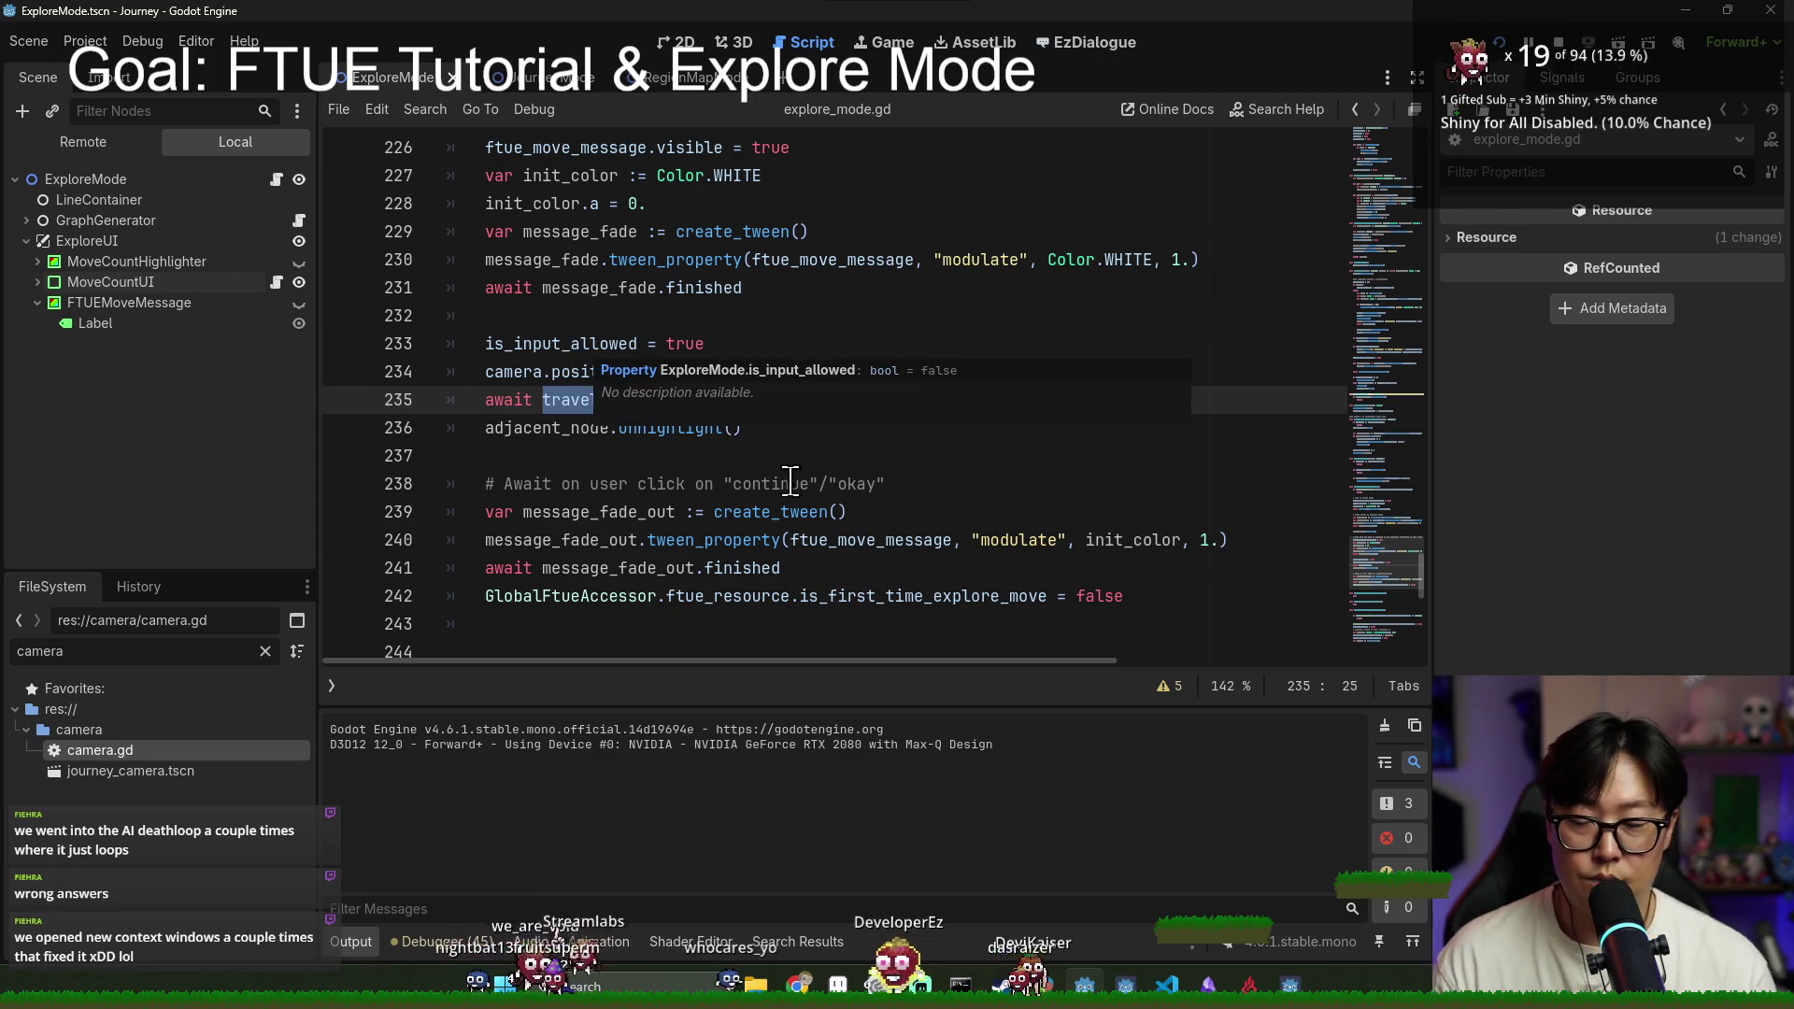
pyautogui.tripleClick(533, 346)
pyautogui.keyDown('shift'); pyautogui.click(997, 374); pyautogui.keyUp('shift')
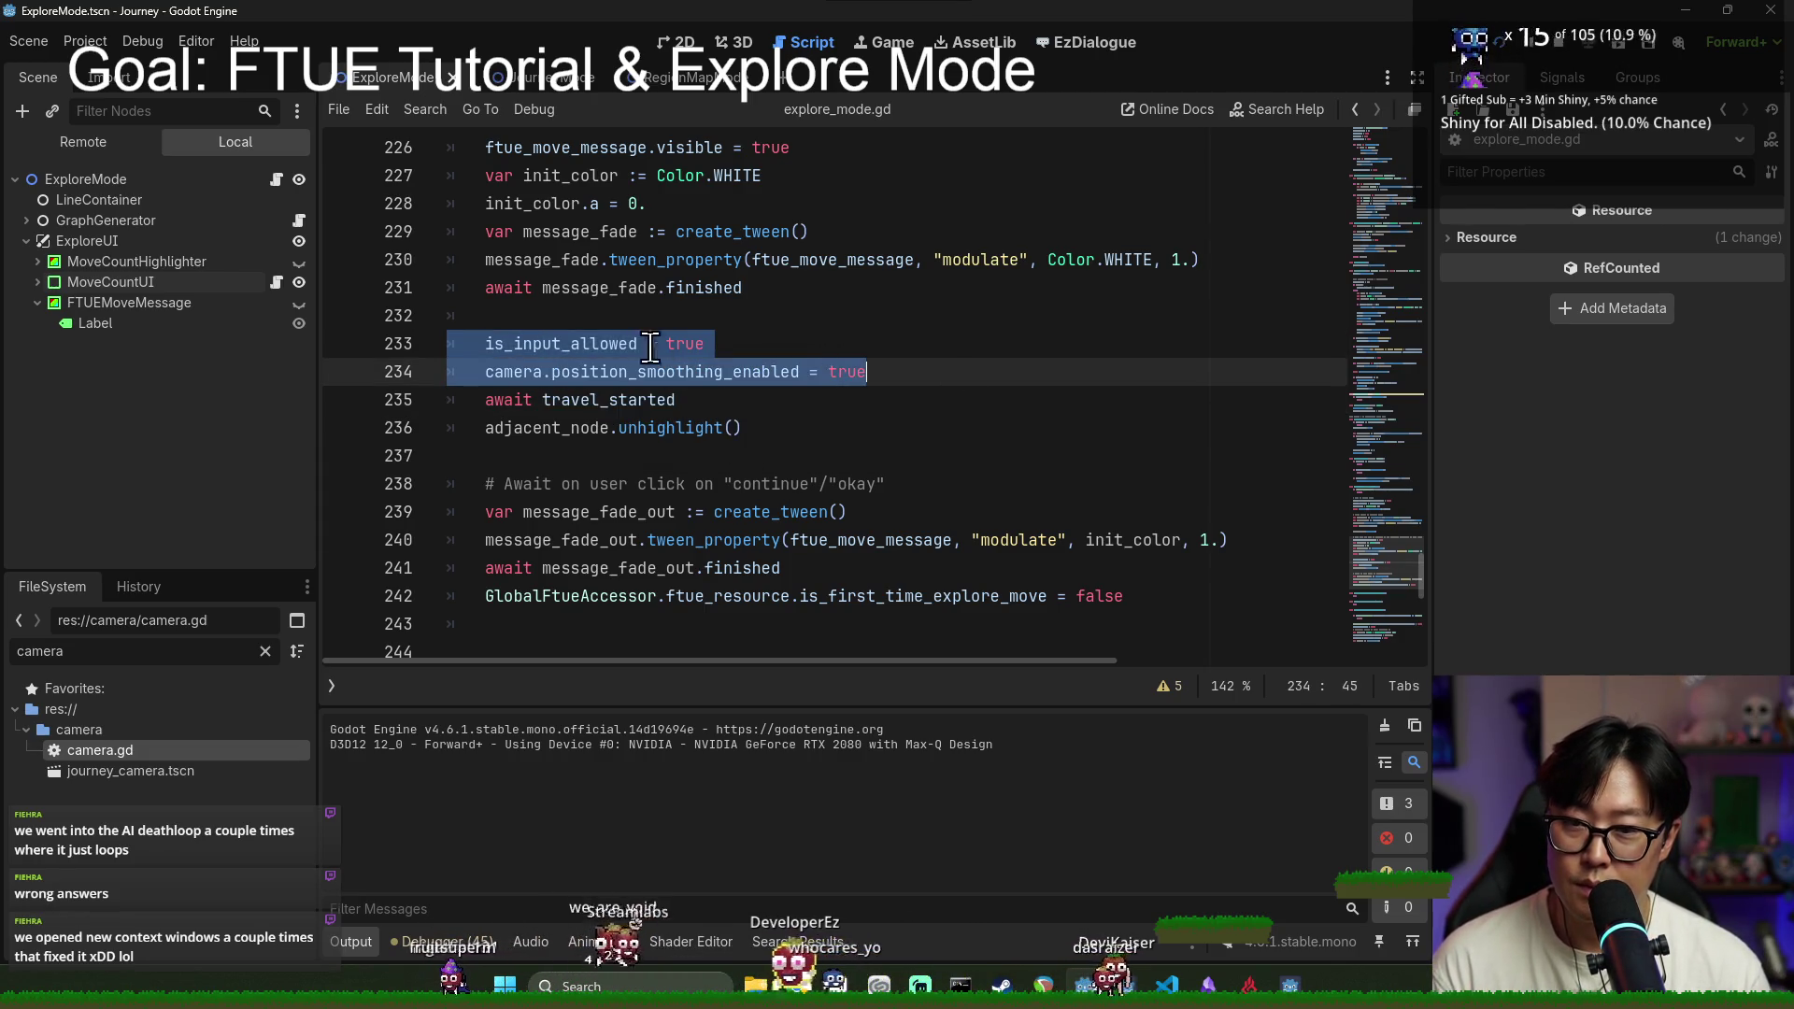
pyautogui.tripleClick(553, 371)
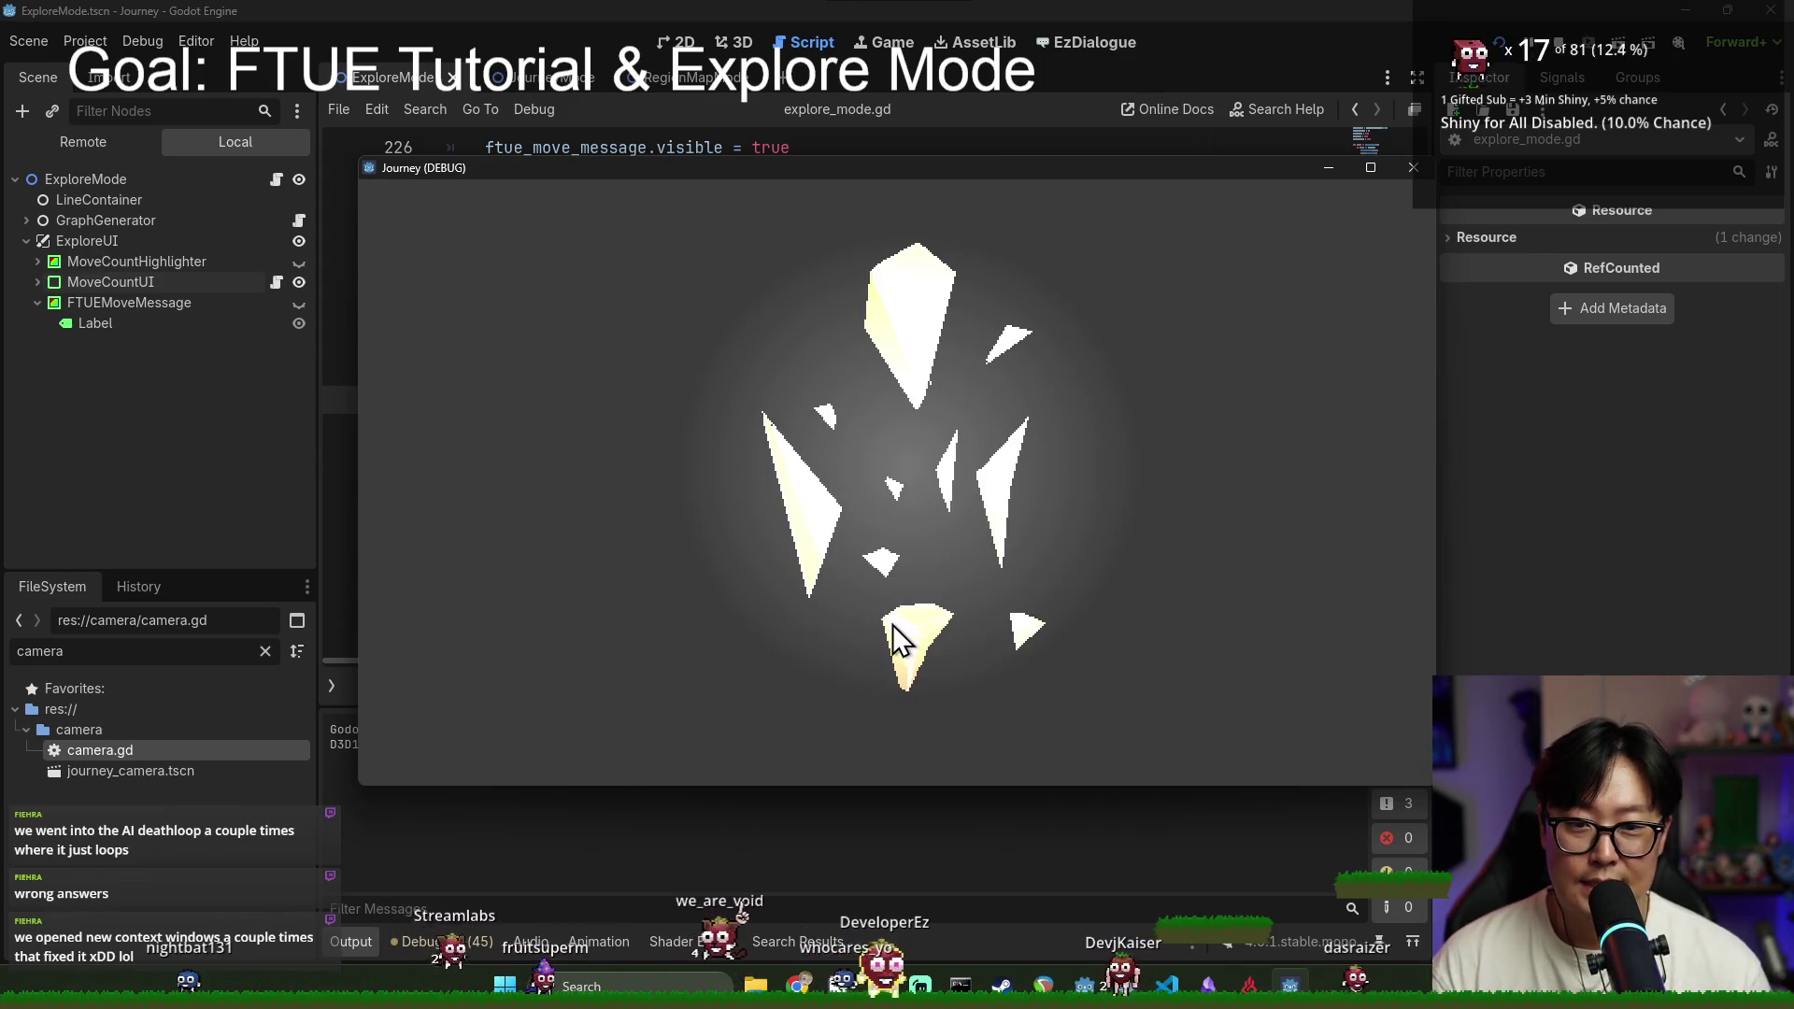
pyautogui.press('F8')
pyautogui.press('F5')
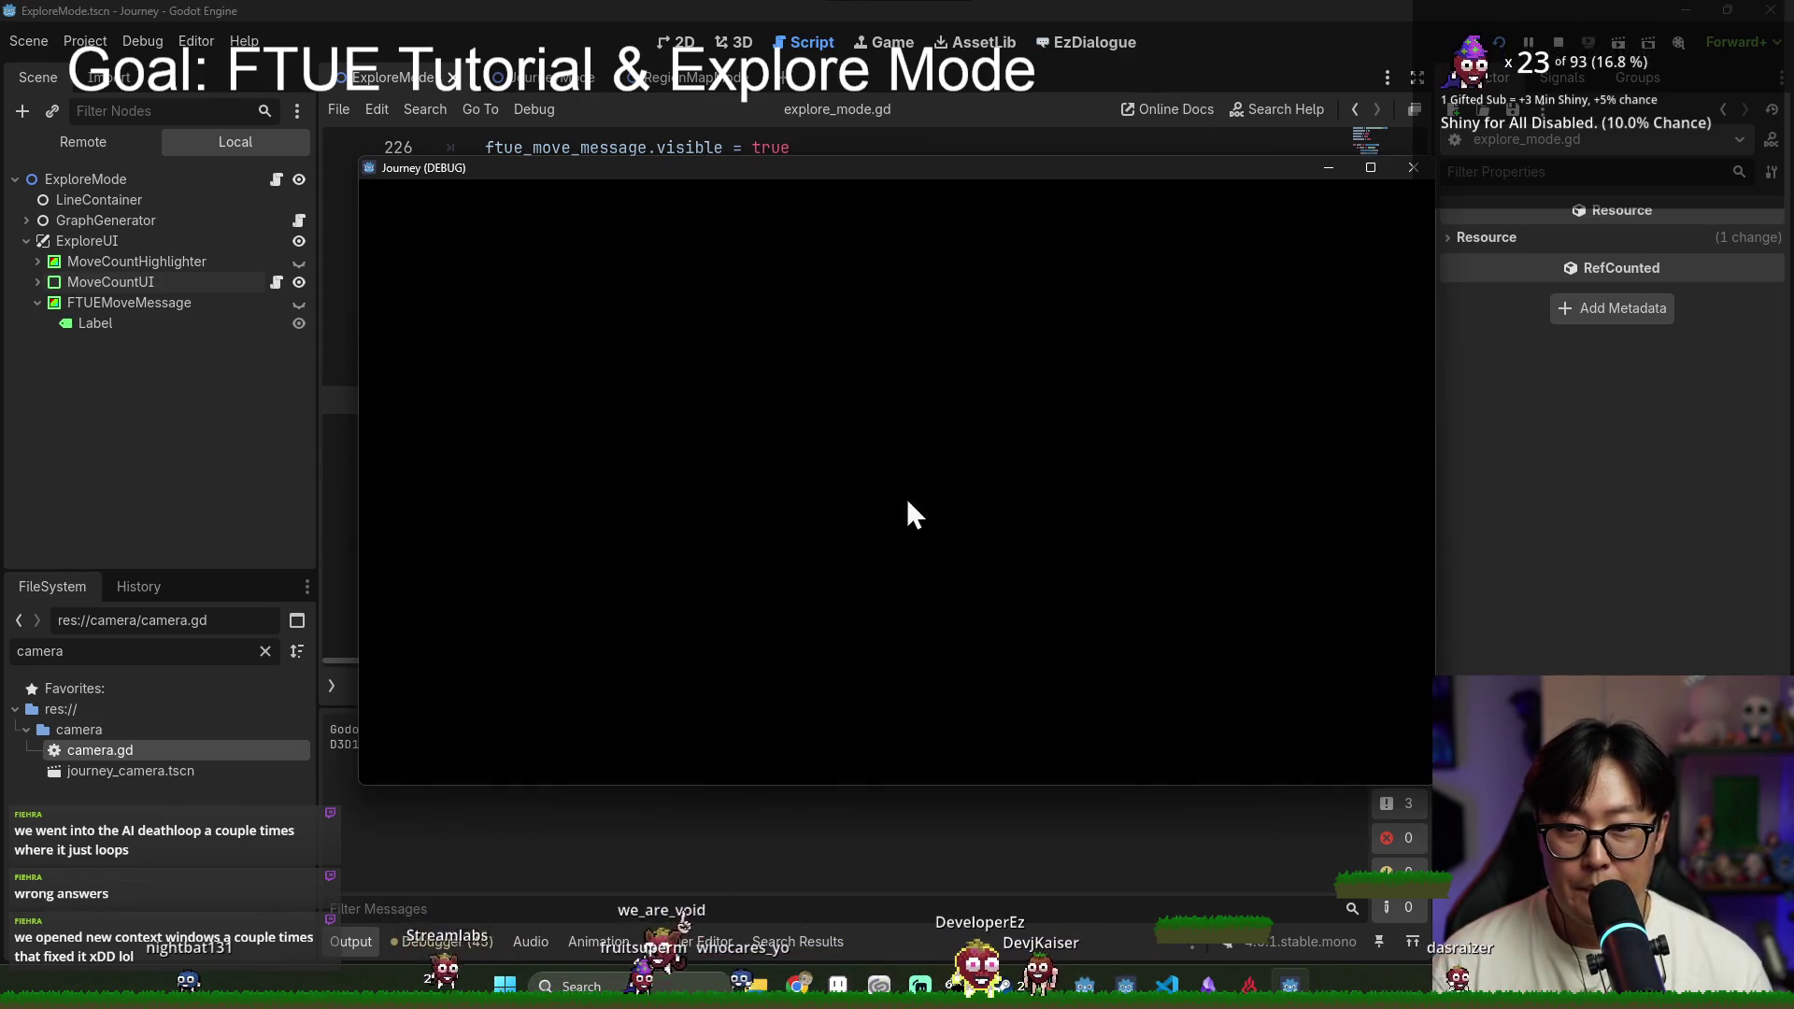
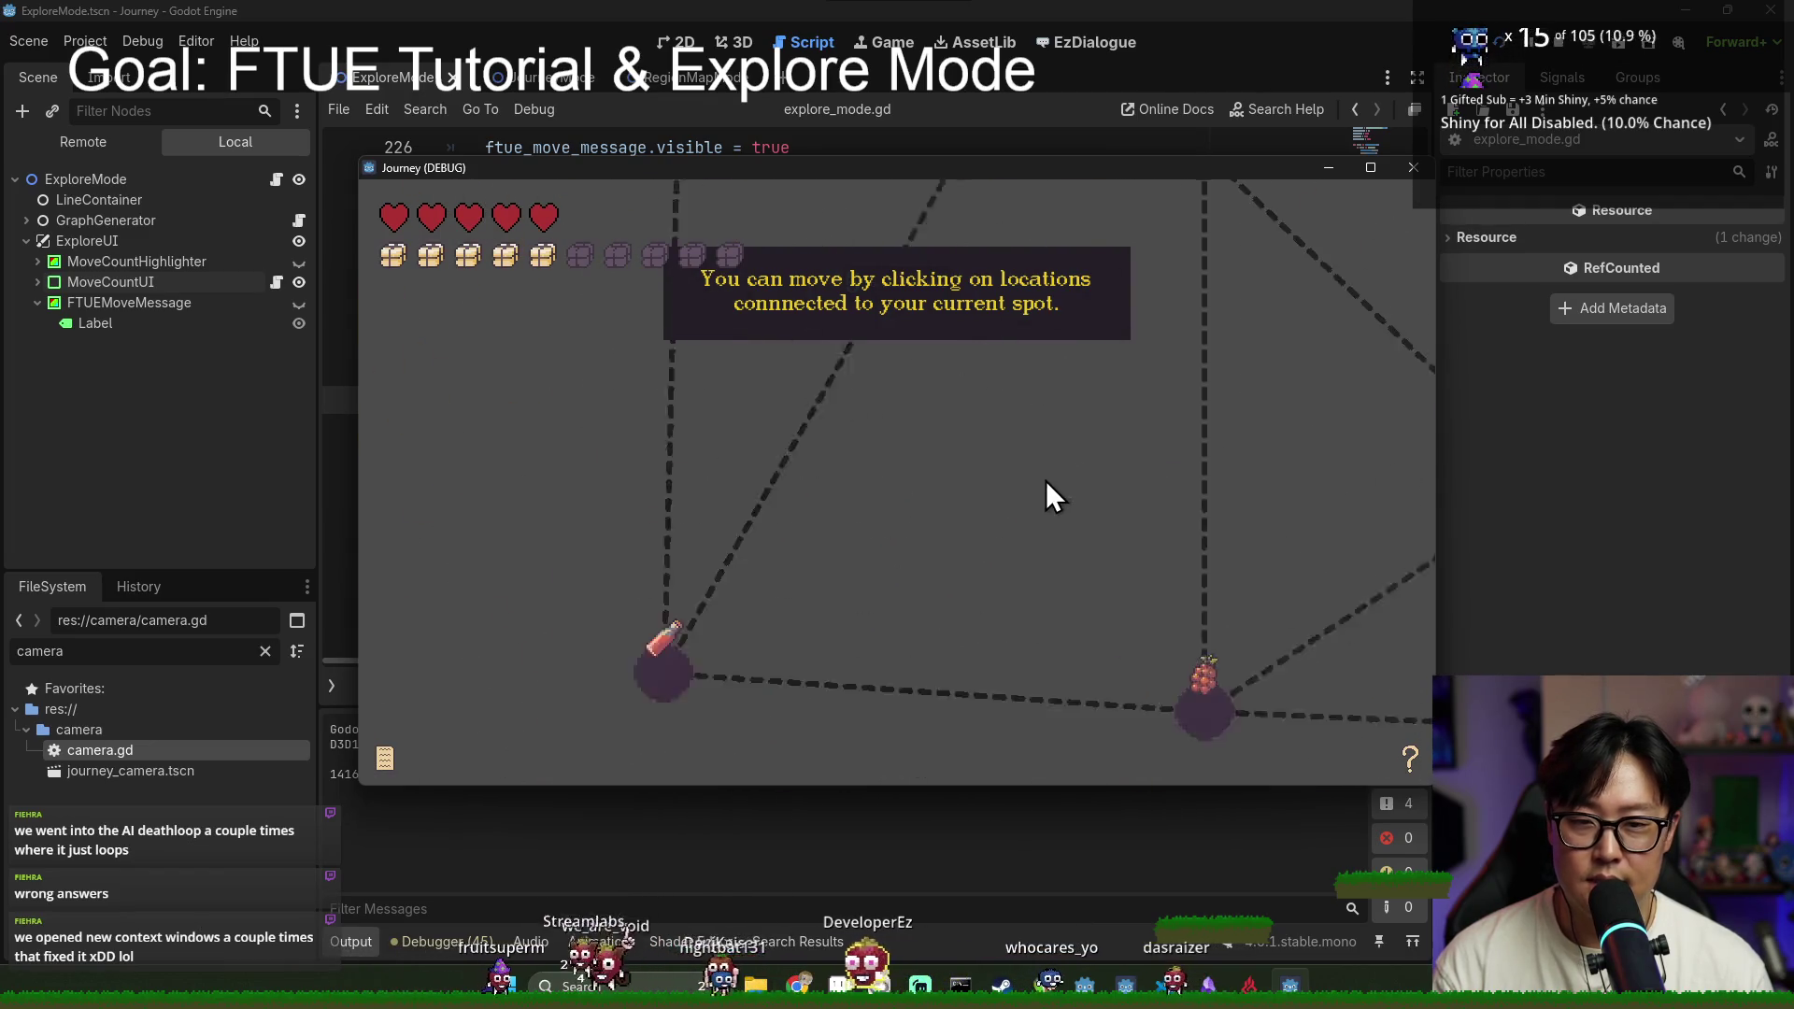
# Step: Close the Journey debug game and look over the is_input_allowed and camera lines in the FTUE move code
pyautogui.click(1516, 458)
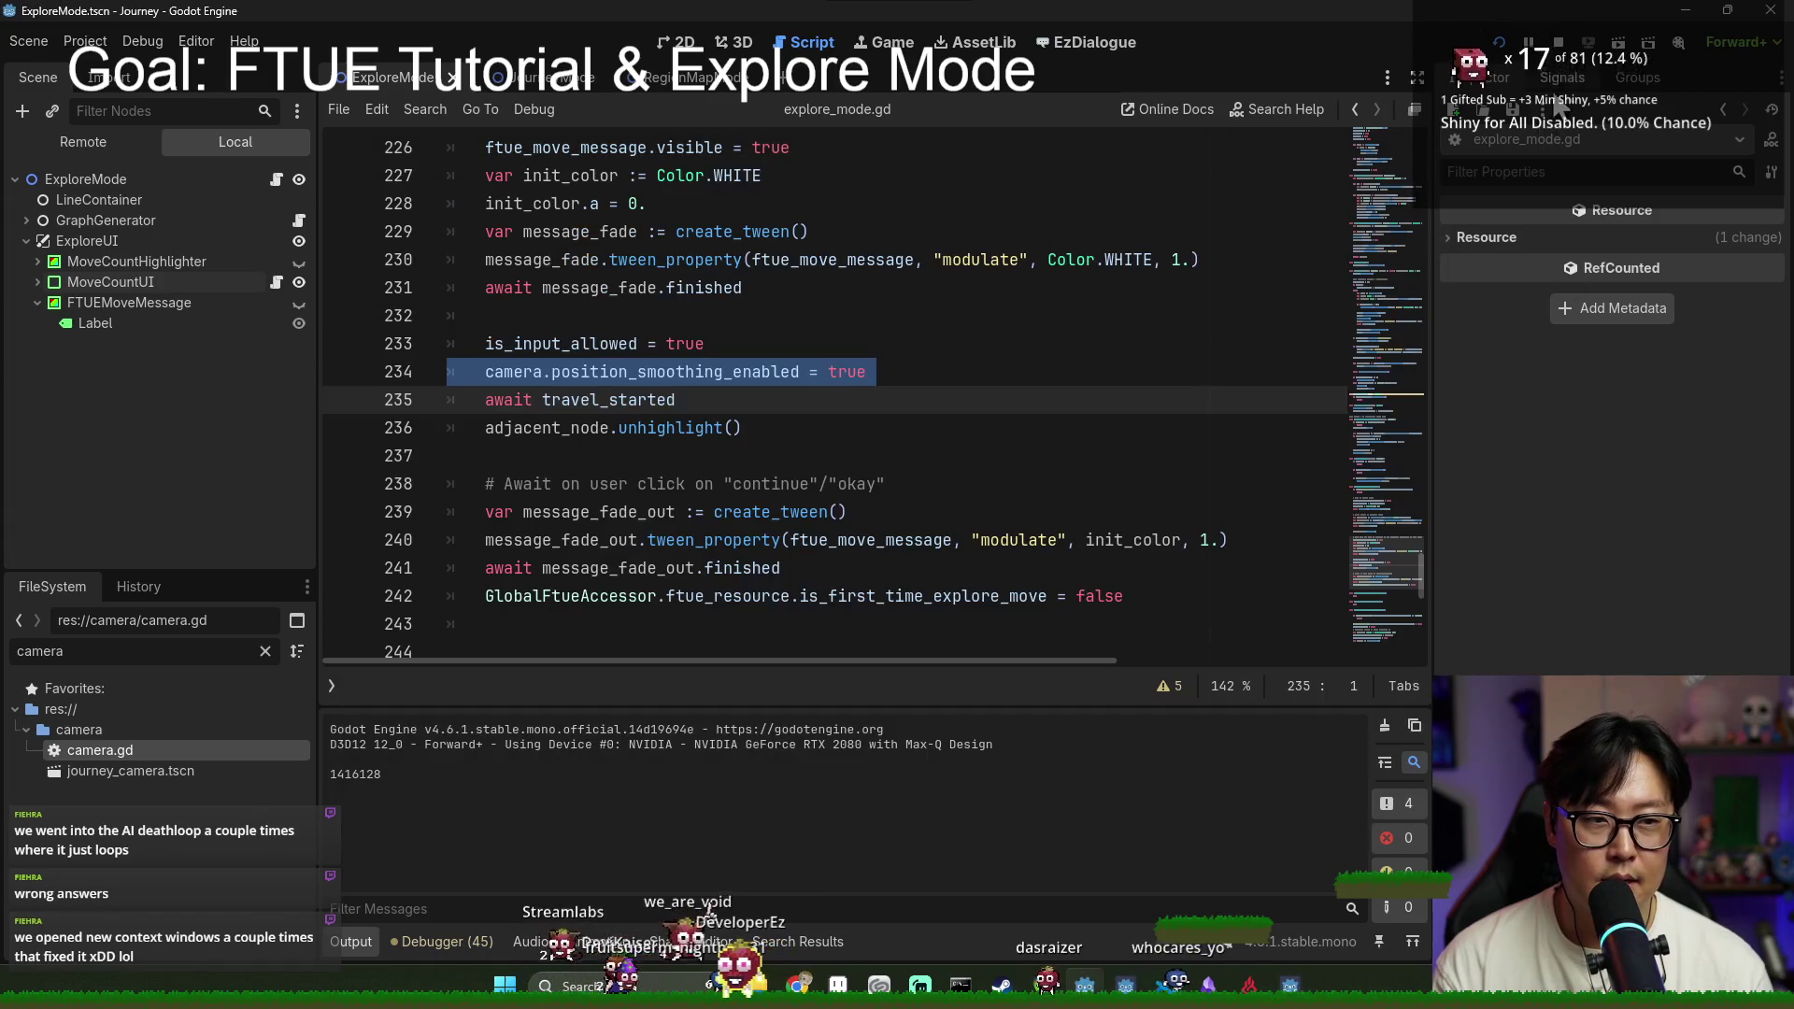
pyautogui.click(517, 344)
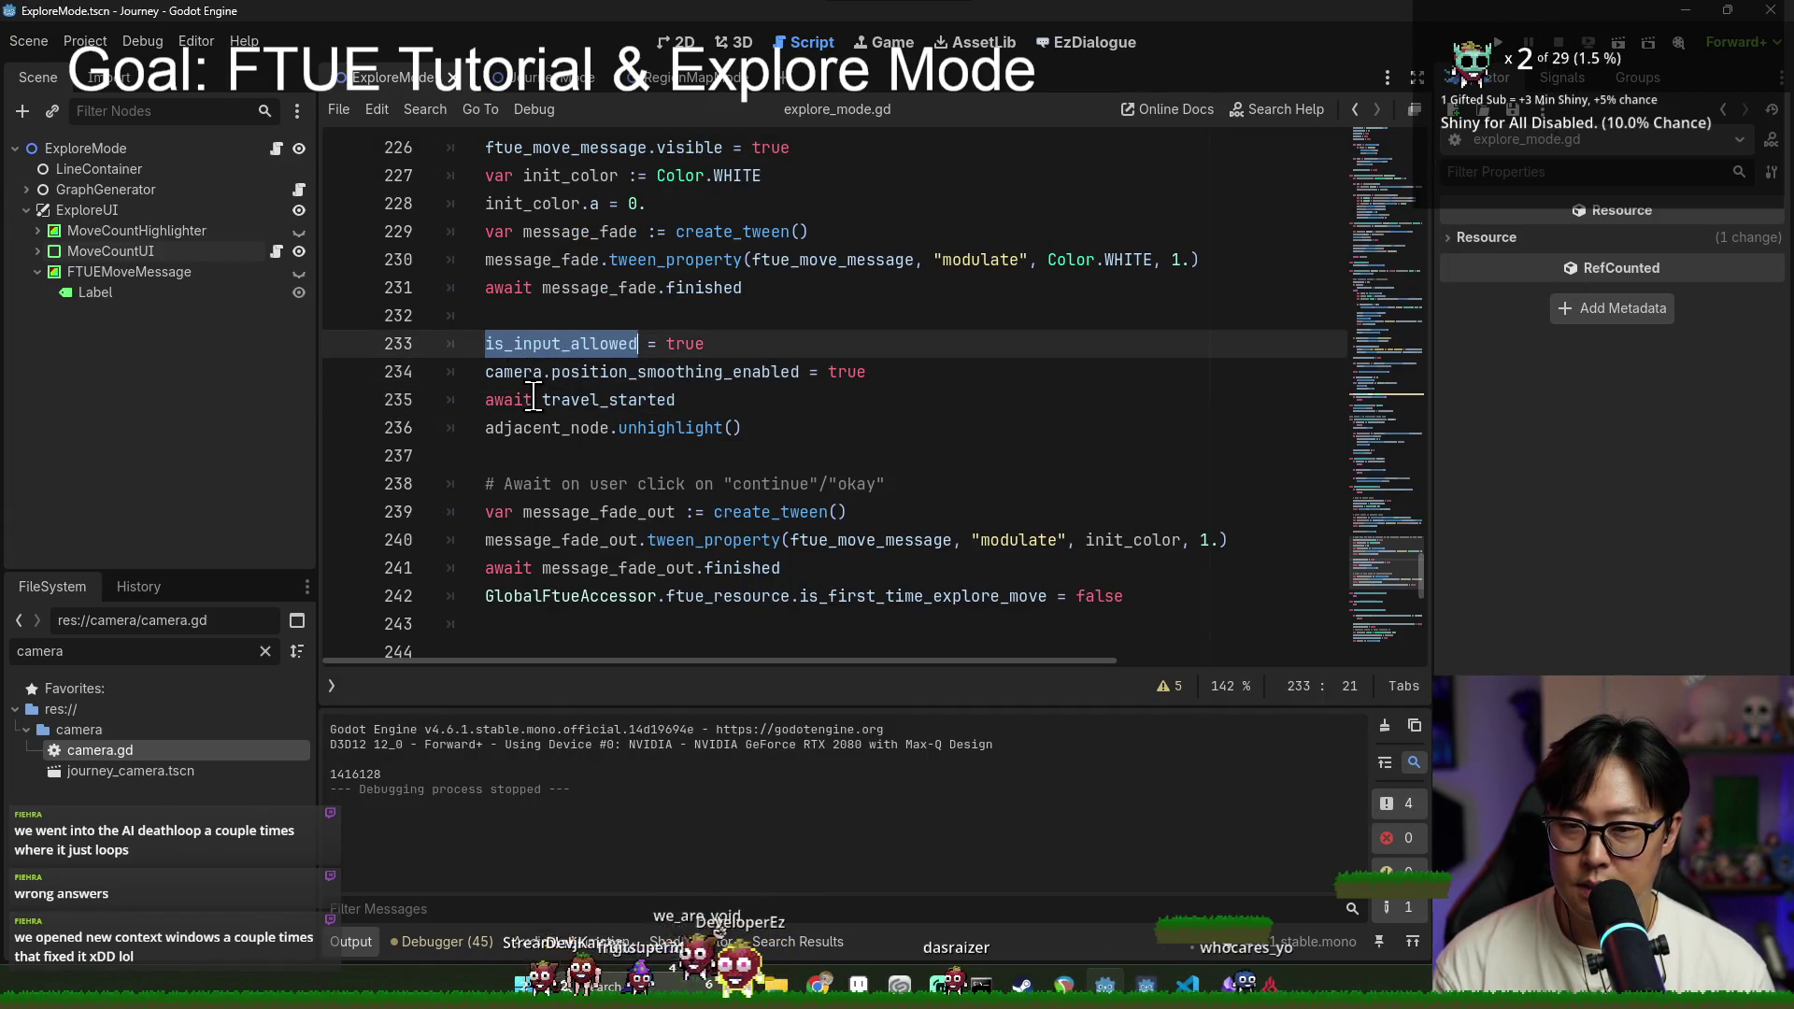
pyautogui.doubleClick(532, 367)
pyautogui.doubleClick(543, 344)
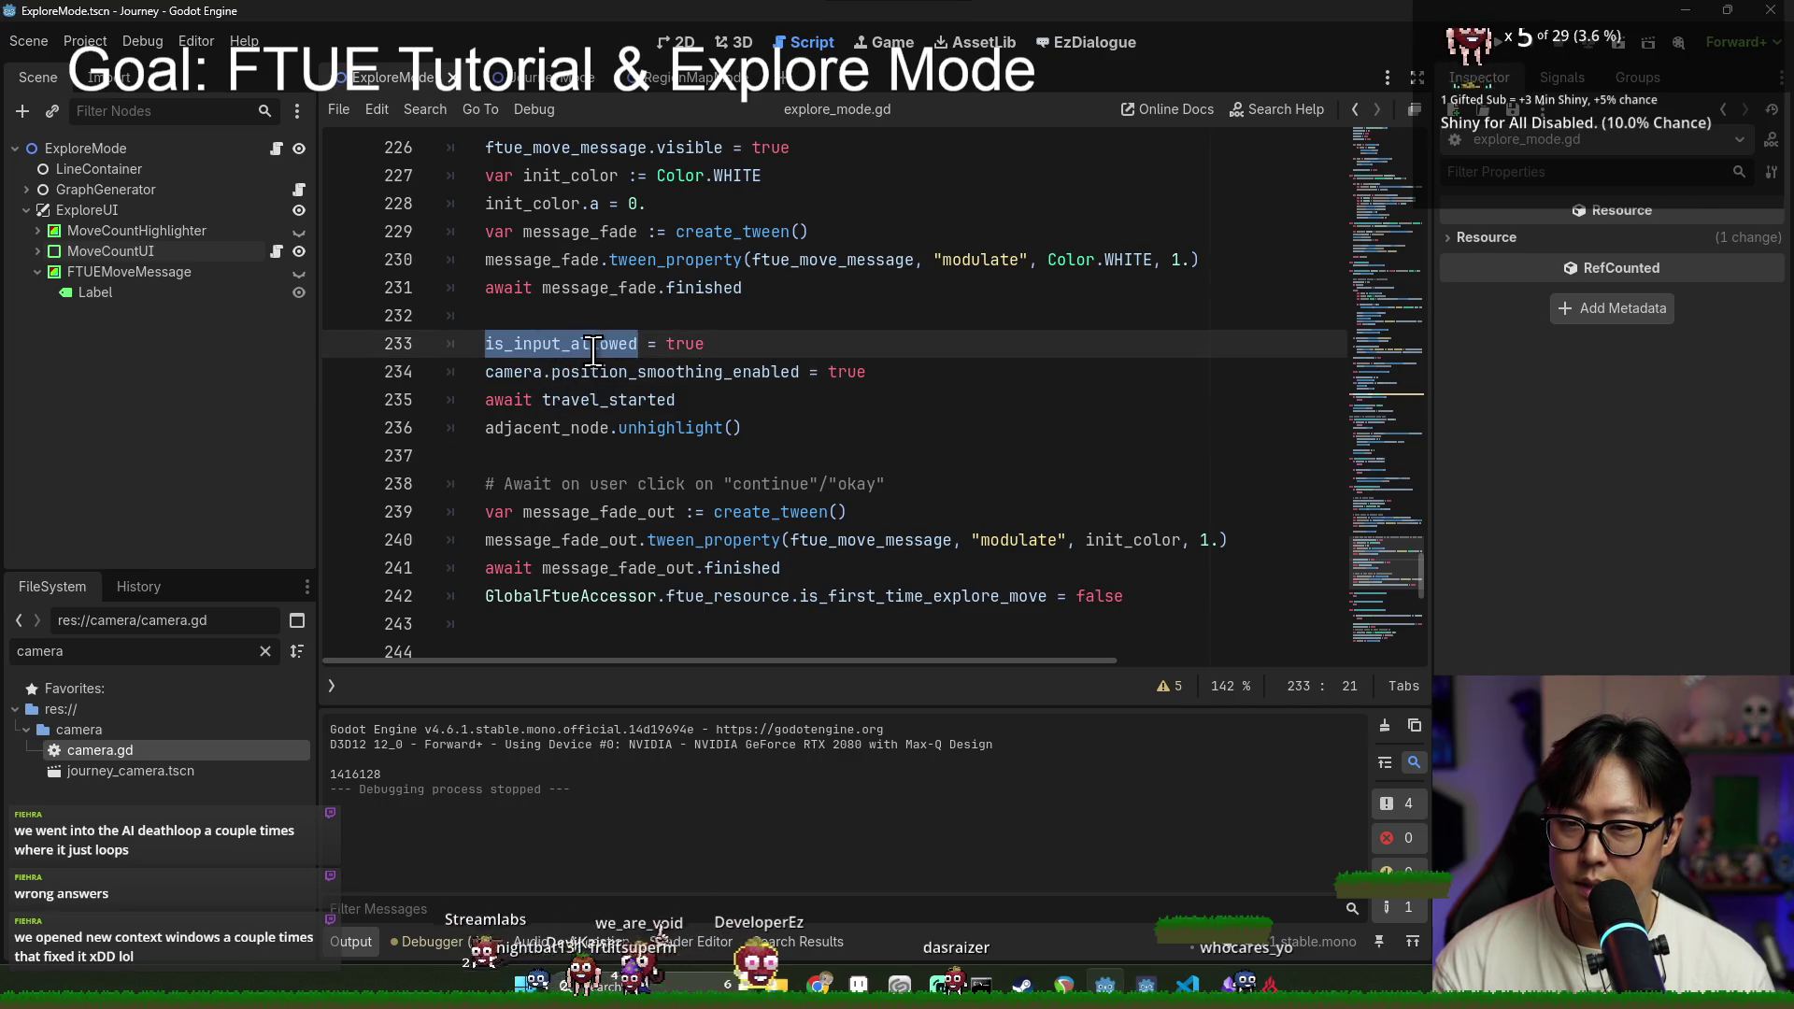
pyautogui.moveTo(1415, 593)
pyautogui.mouseDown()
pyautogui.moveTo(1462, 272)
pyautogui.moveTo(1420, 131)
pyautogui.mouseUp()
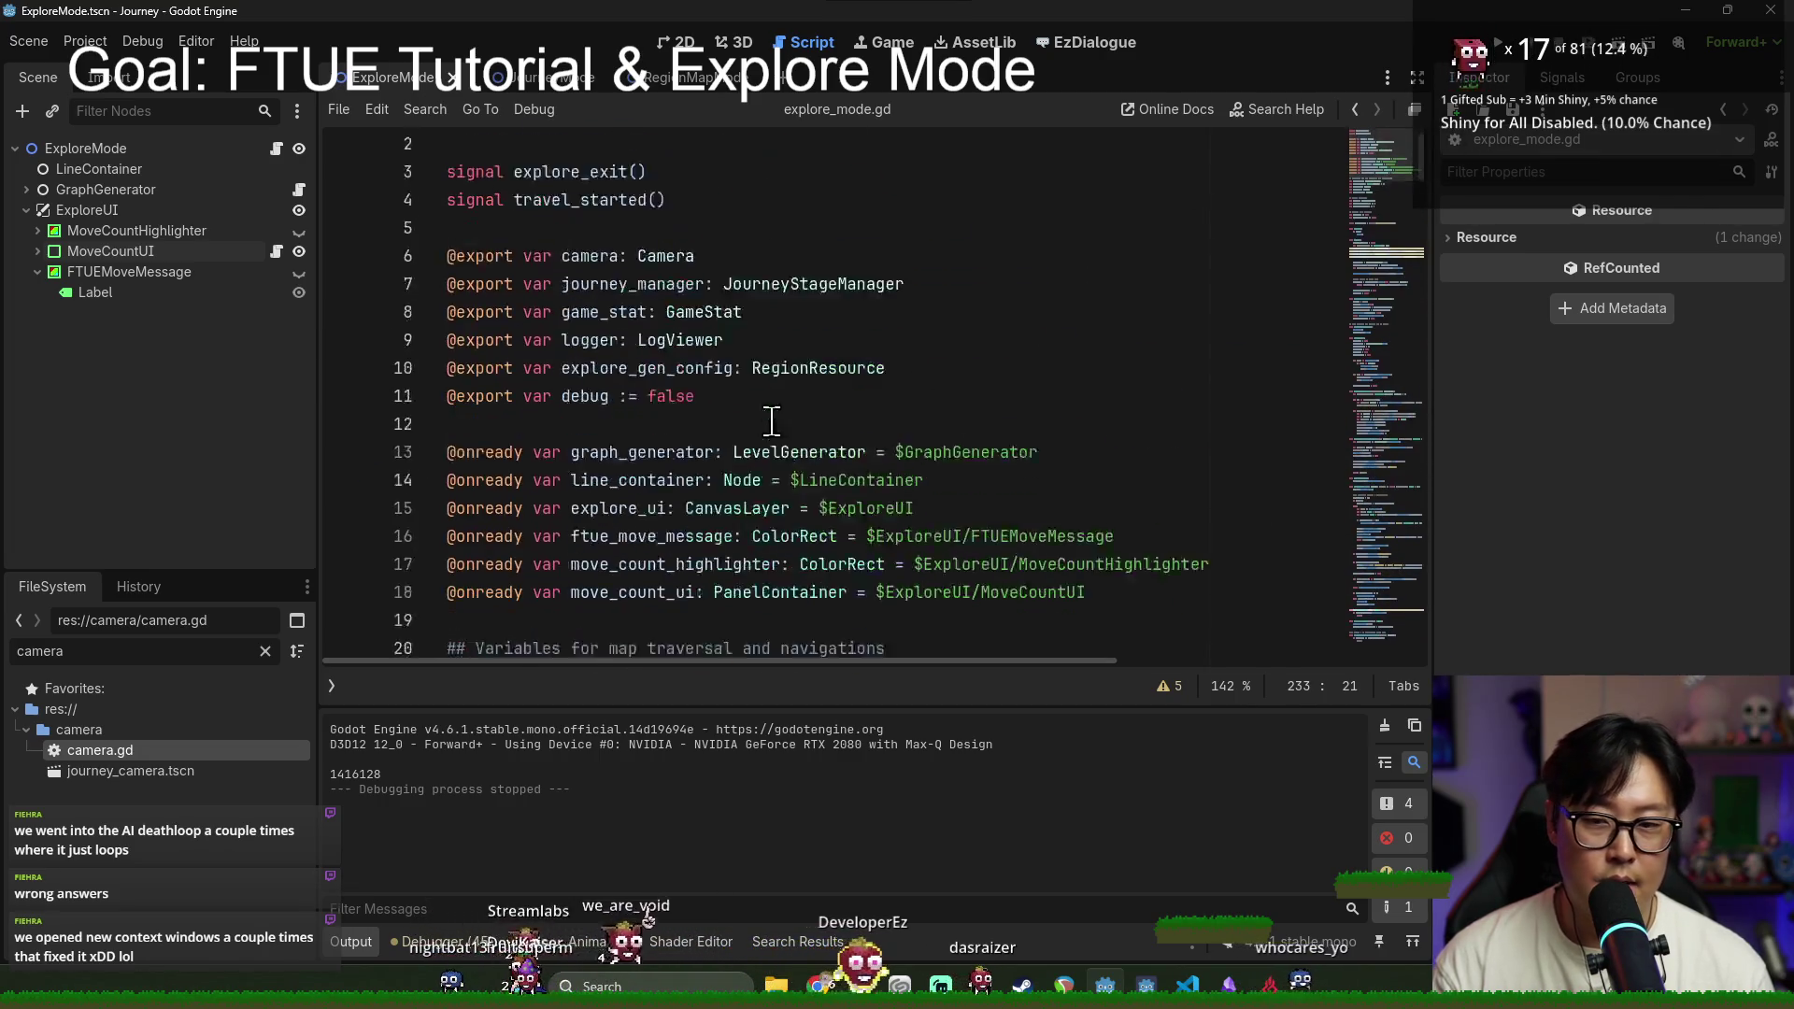
pyautogui.scroll(-6, 793, 440)
# Step: Check the is_input_allowed declaration, then delete line 234 'camera.position_smoothing_enabled = true'
pyautogui.doubleClick(617, 567)
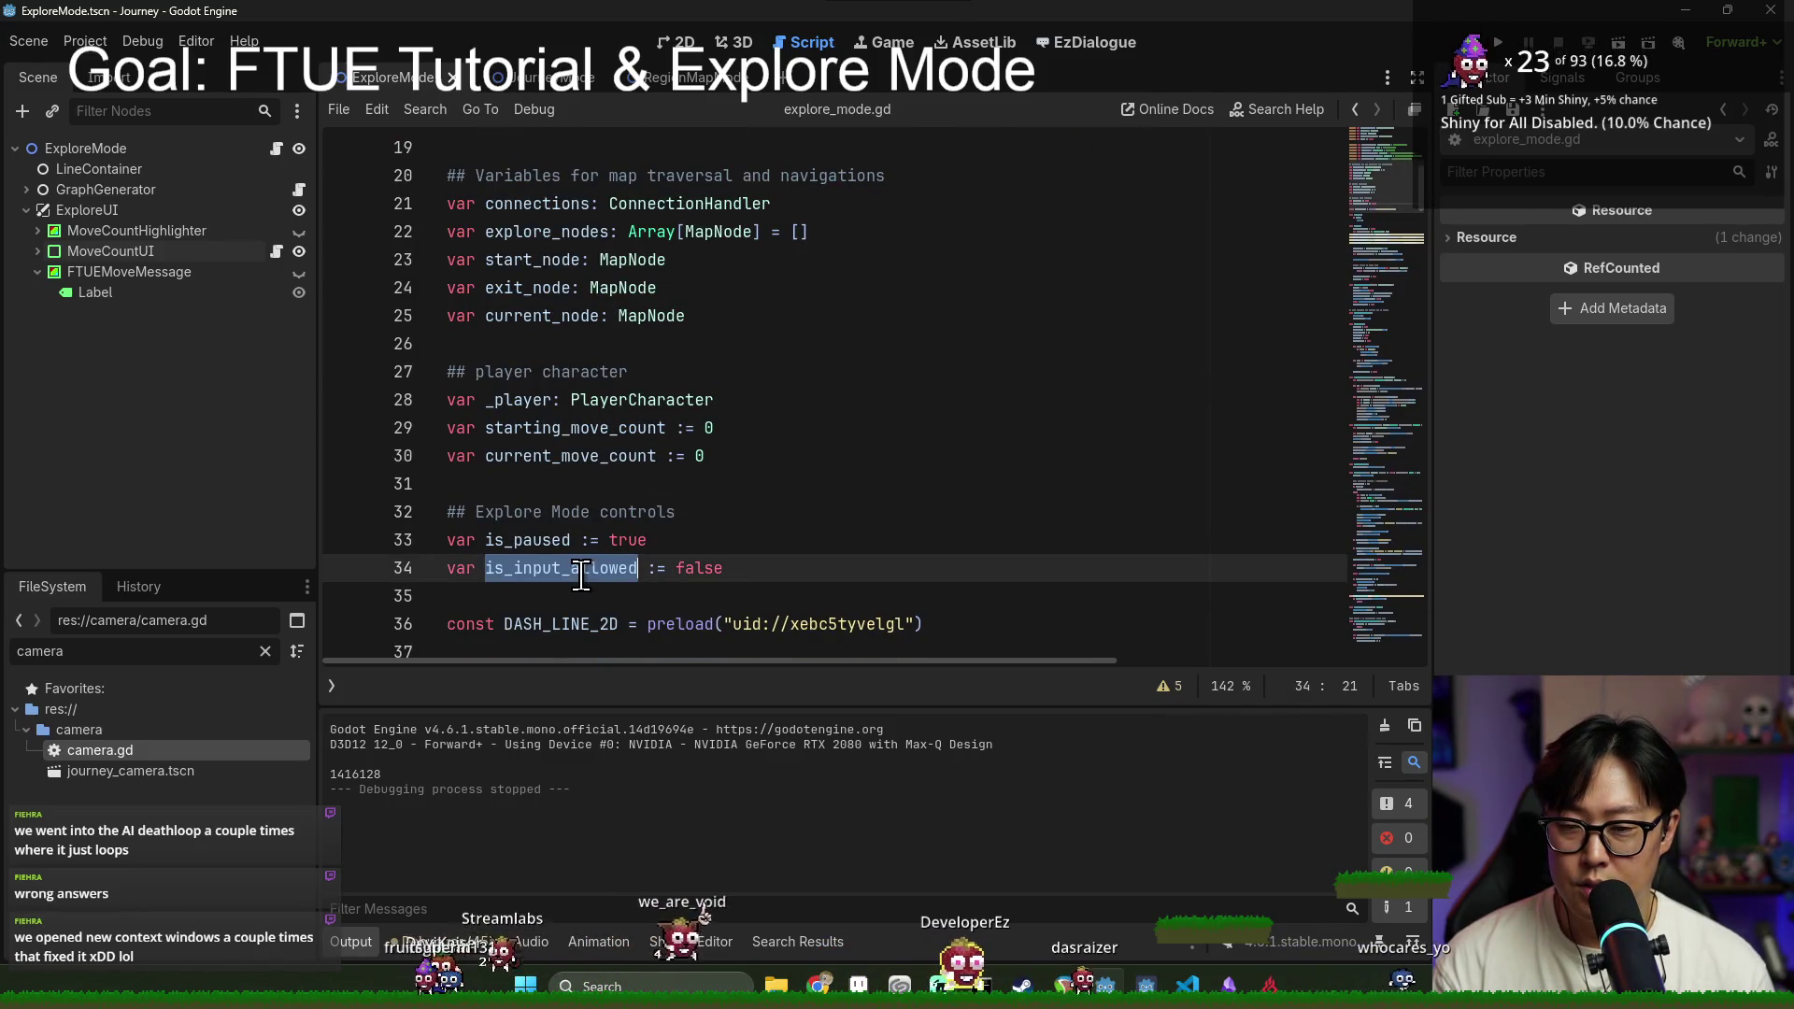
pyautogui.moveTo(1421, 194); pyautogui.dragTo(1385, 601)
pyautogui.scroll(3, 924, 452)
pyautogui.doubleClick(673, 340)
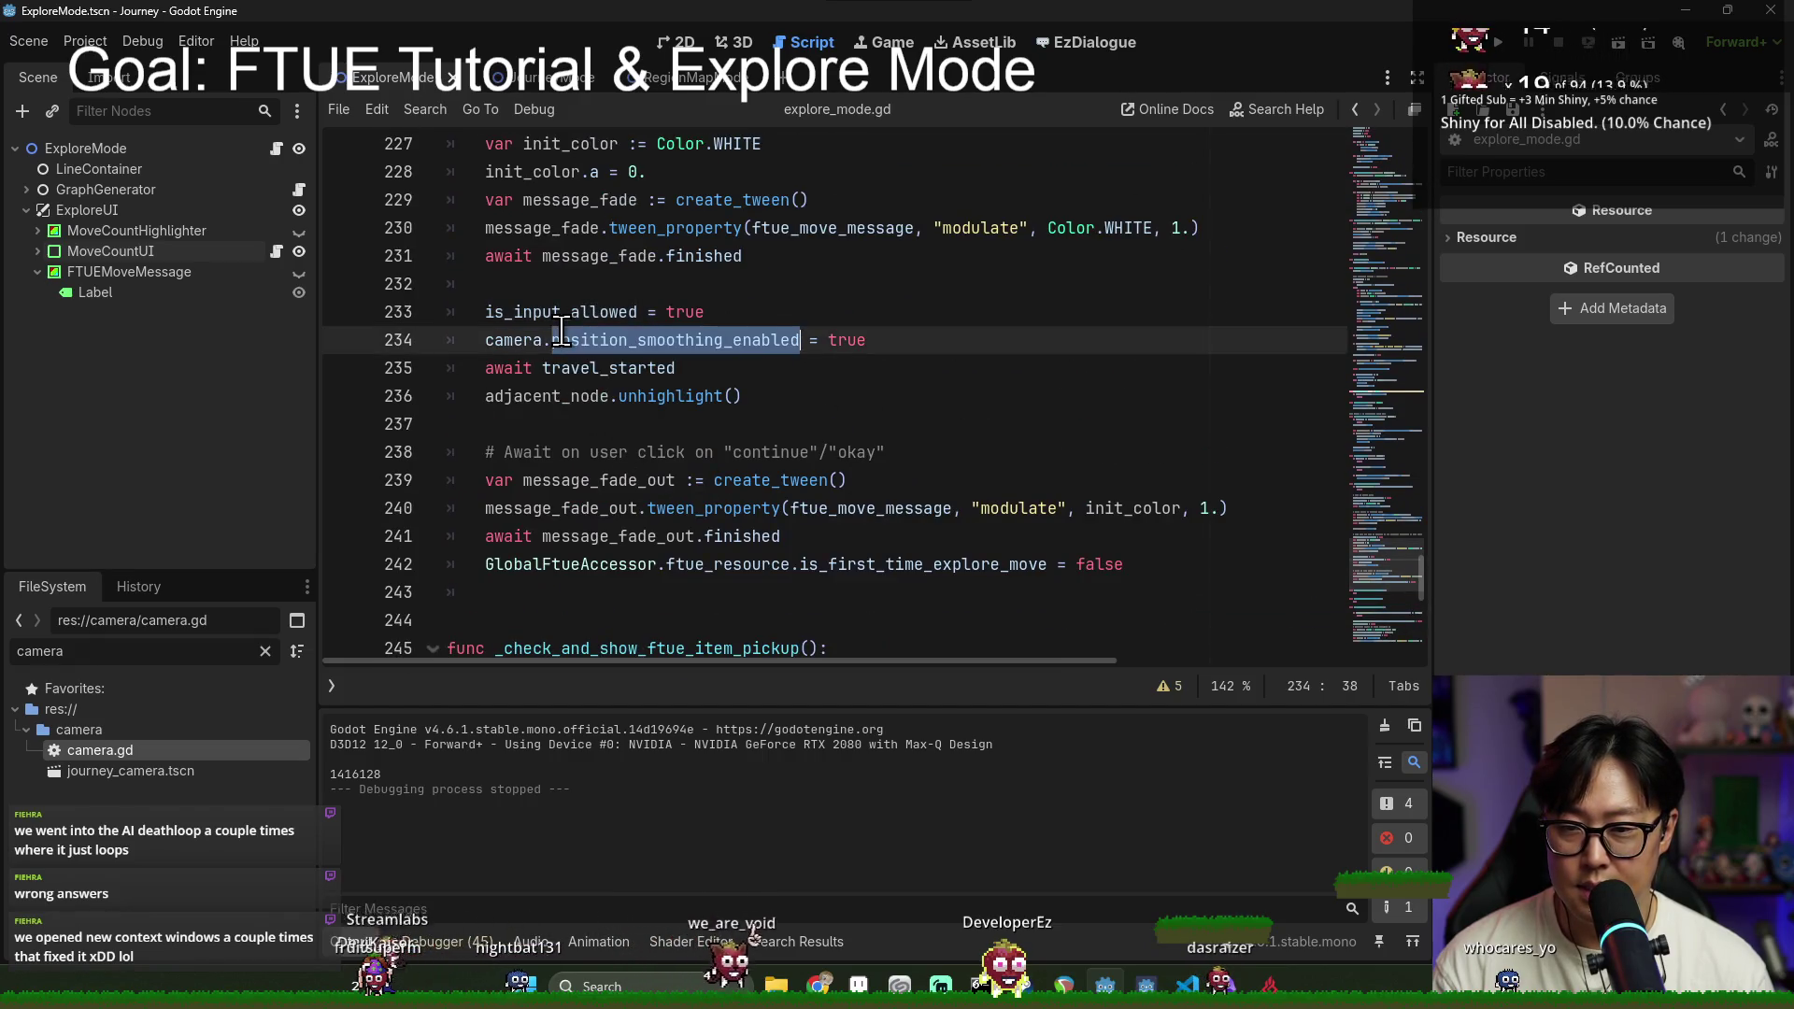
pyautogui.click(583, 311)
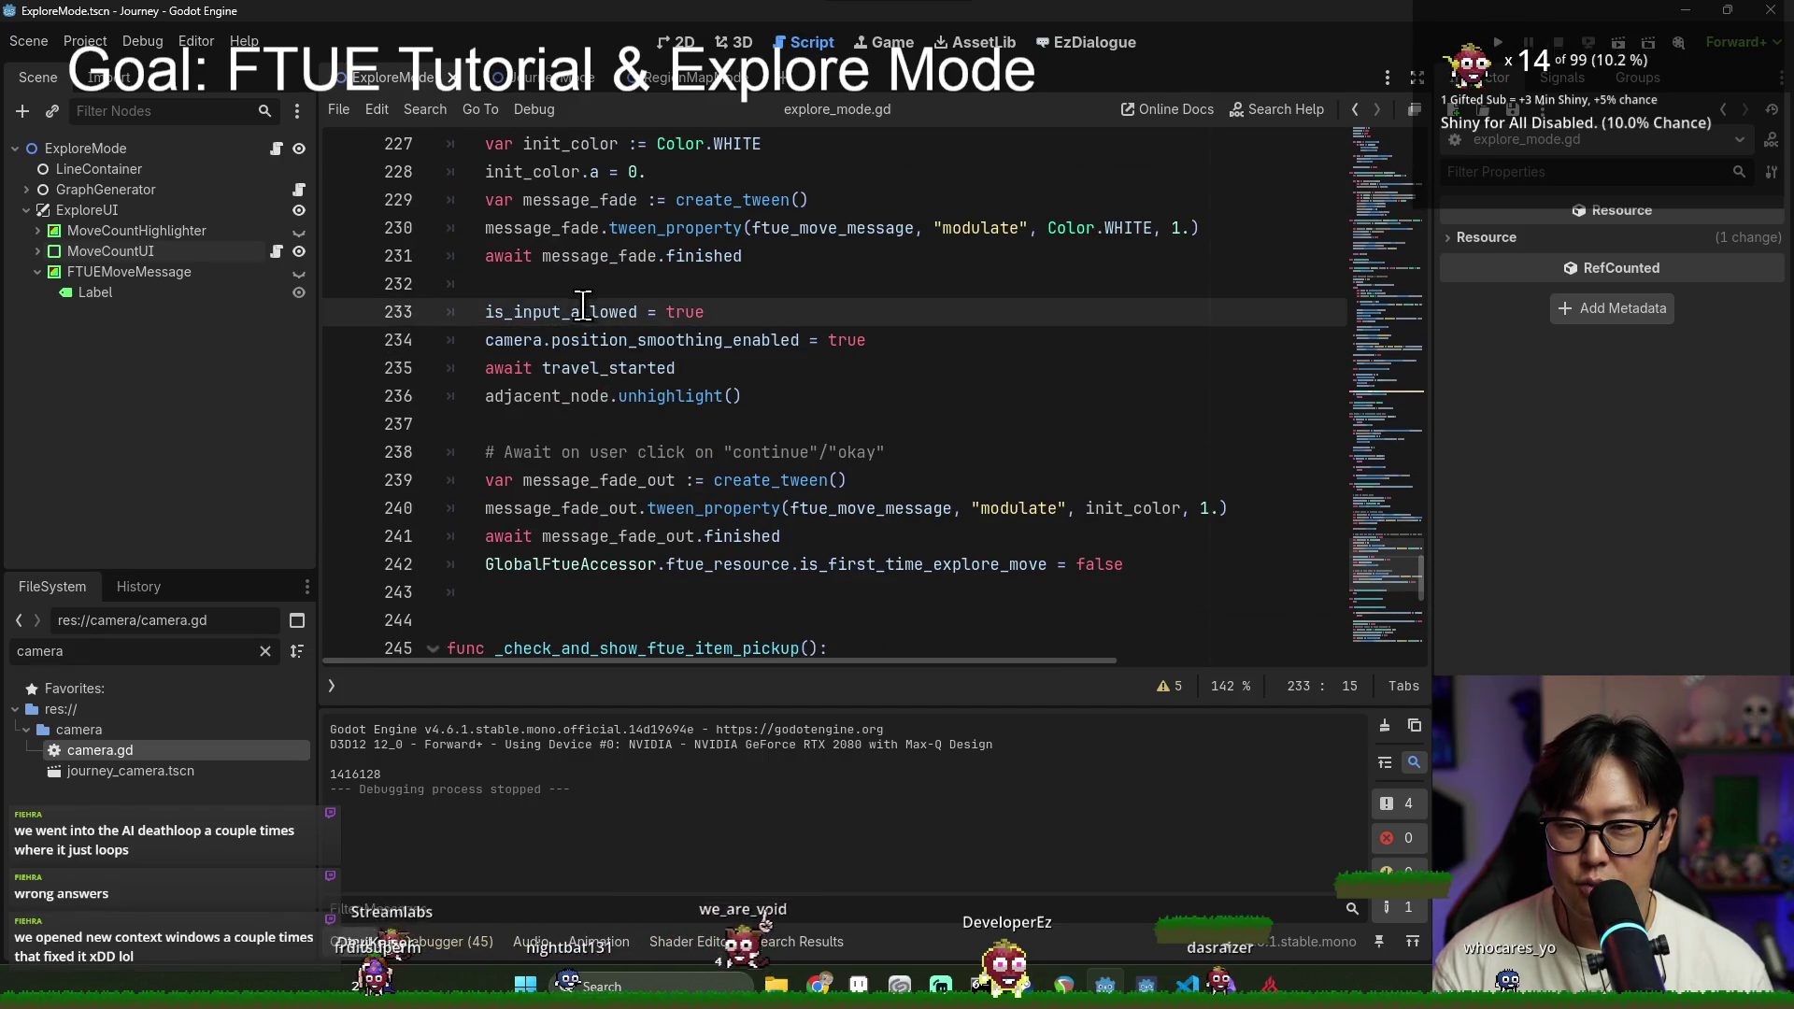
pyautogui.tripleClick(713, 340)
pyautogui.press('Delete')
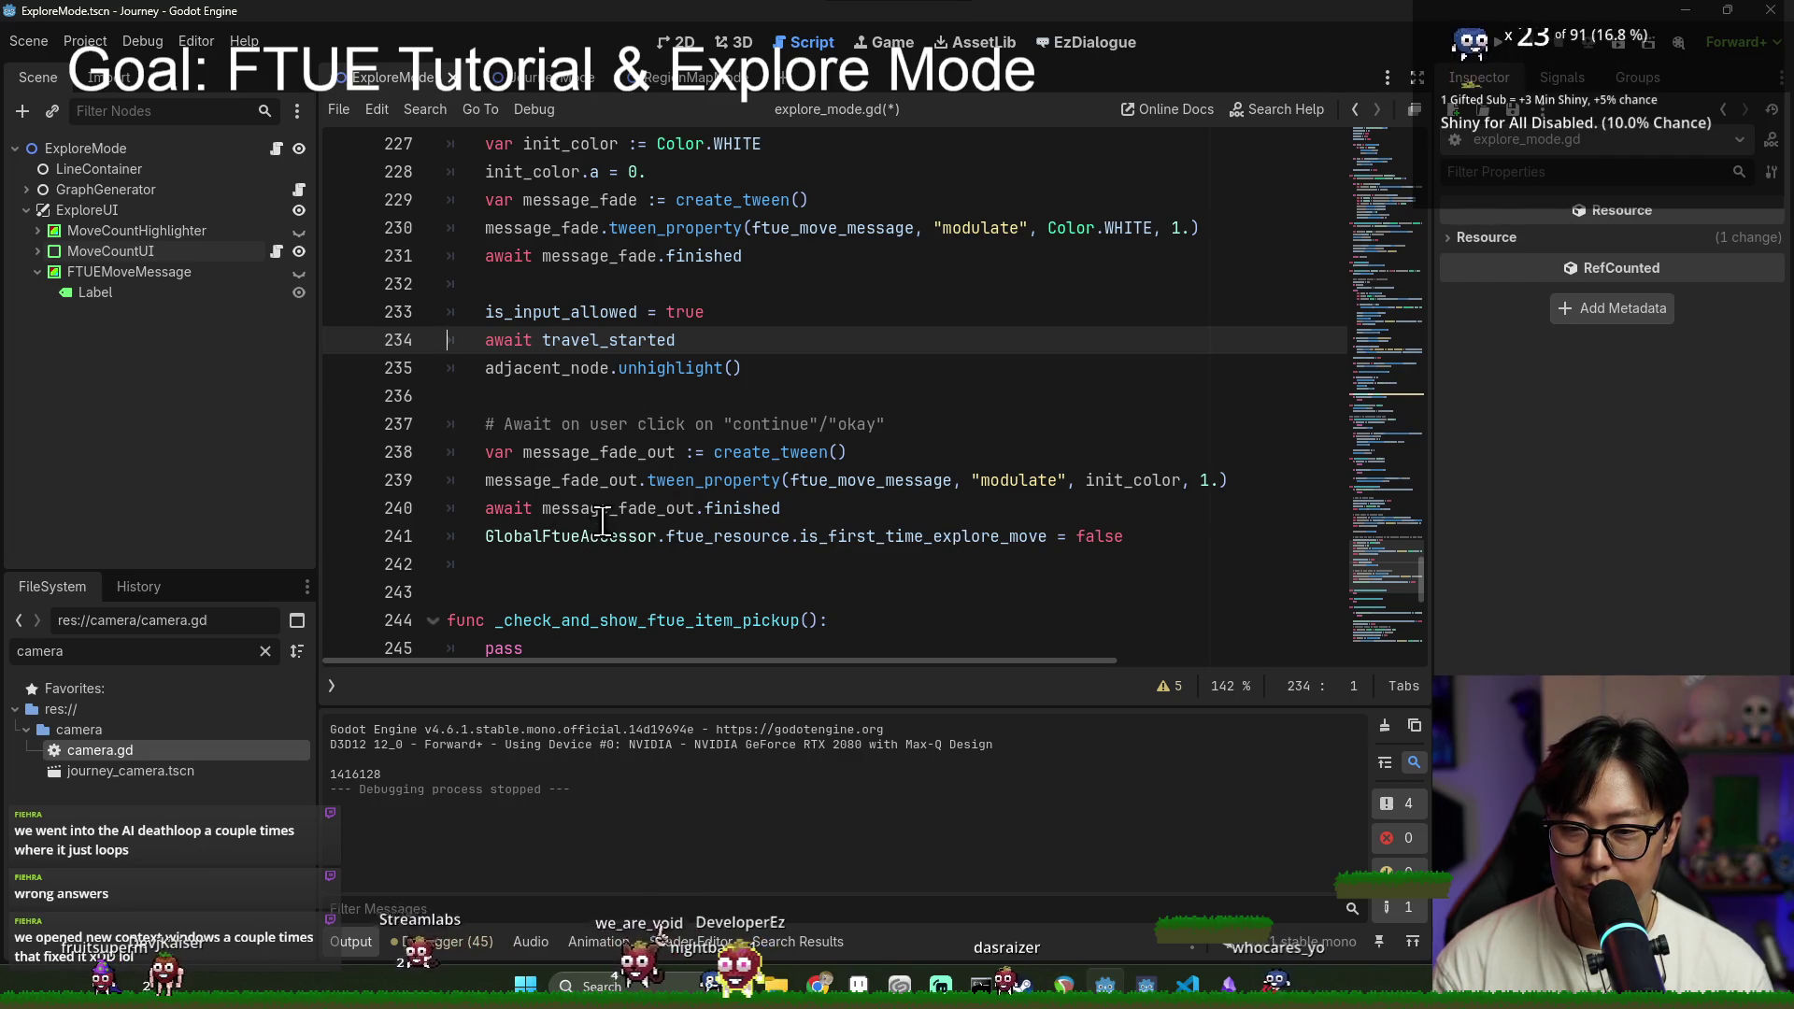
# Step: Review is_input_allowed and the travel_started signal near line 233, then search the script for move_to_poi
pyautogui.scroll(-3, 586, 480)
pyautogui.scroll(1, 599, 485)
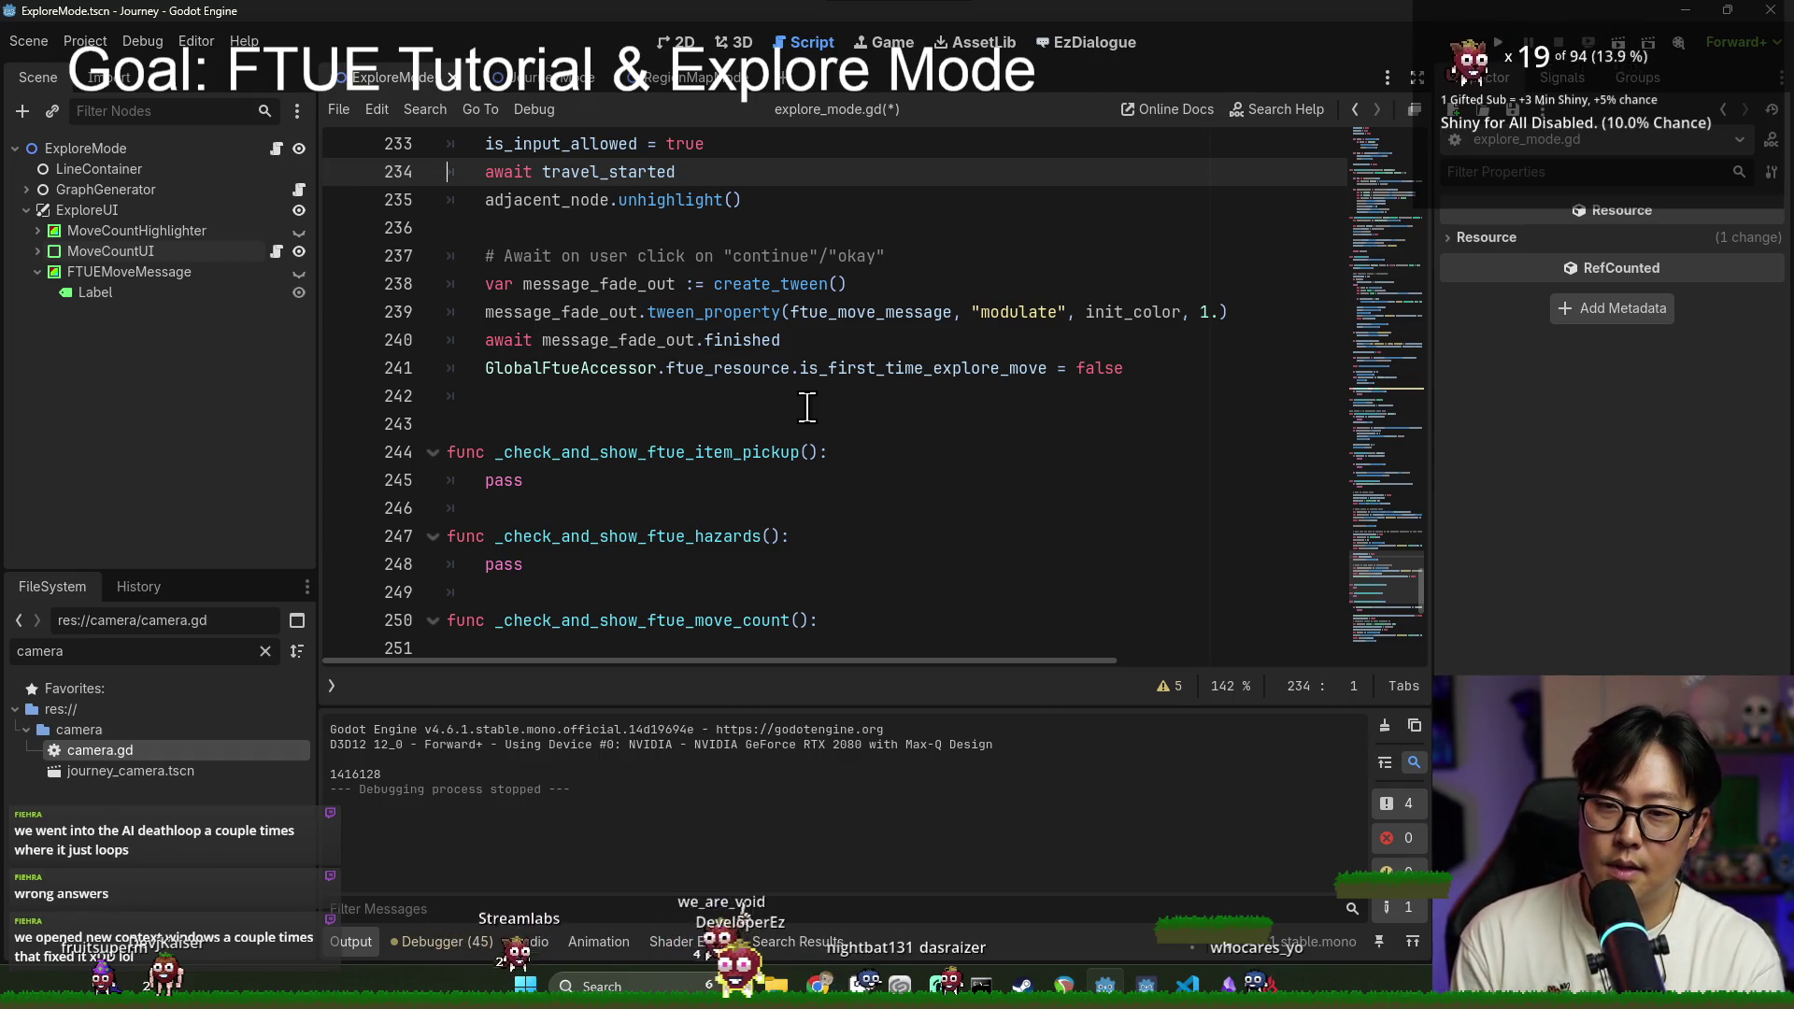
pyautogui.scroll(2, 641, 340)
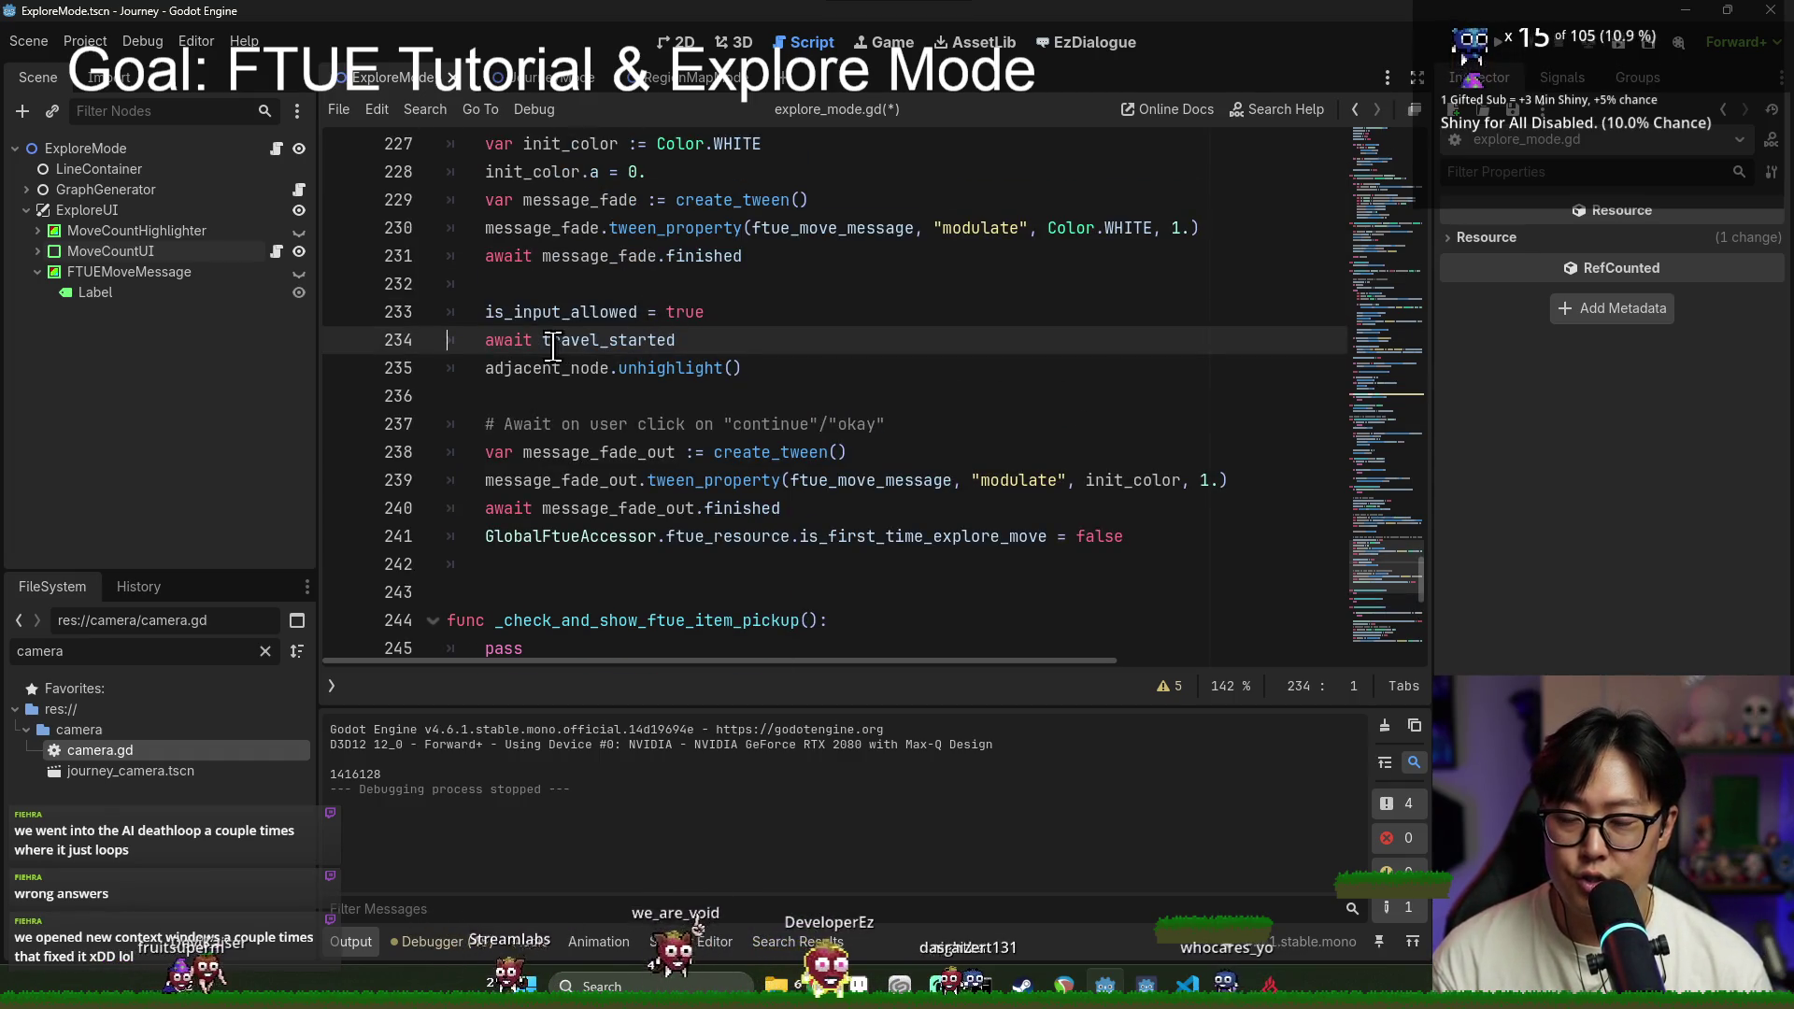
pyautogui.doubleClick(561, 312)
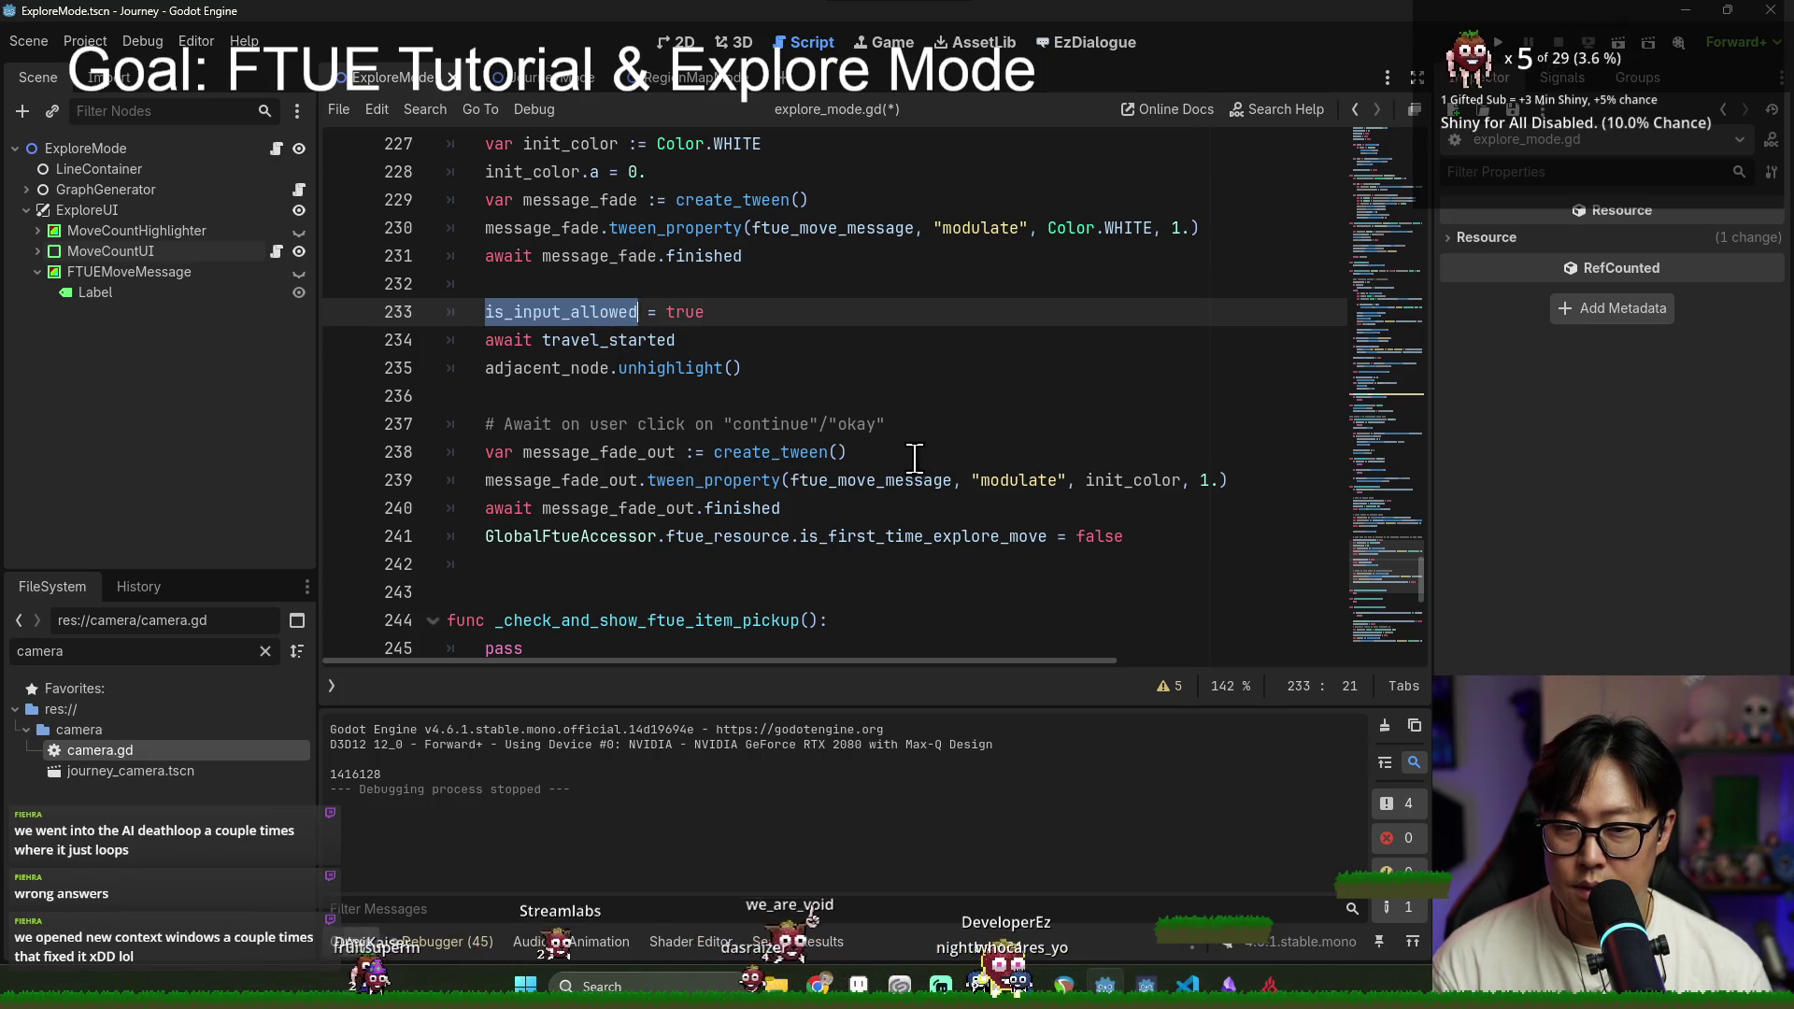
pyautogui.click(569, 344)
pyautogui.doubleClick(598, 368)
pyautogui.doubleClick(608, 342)
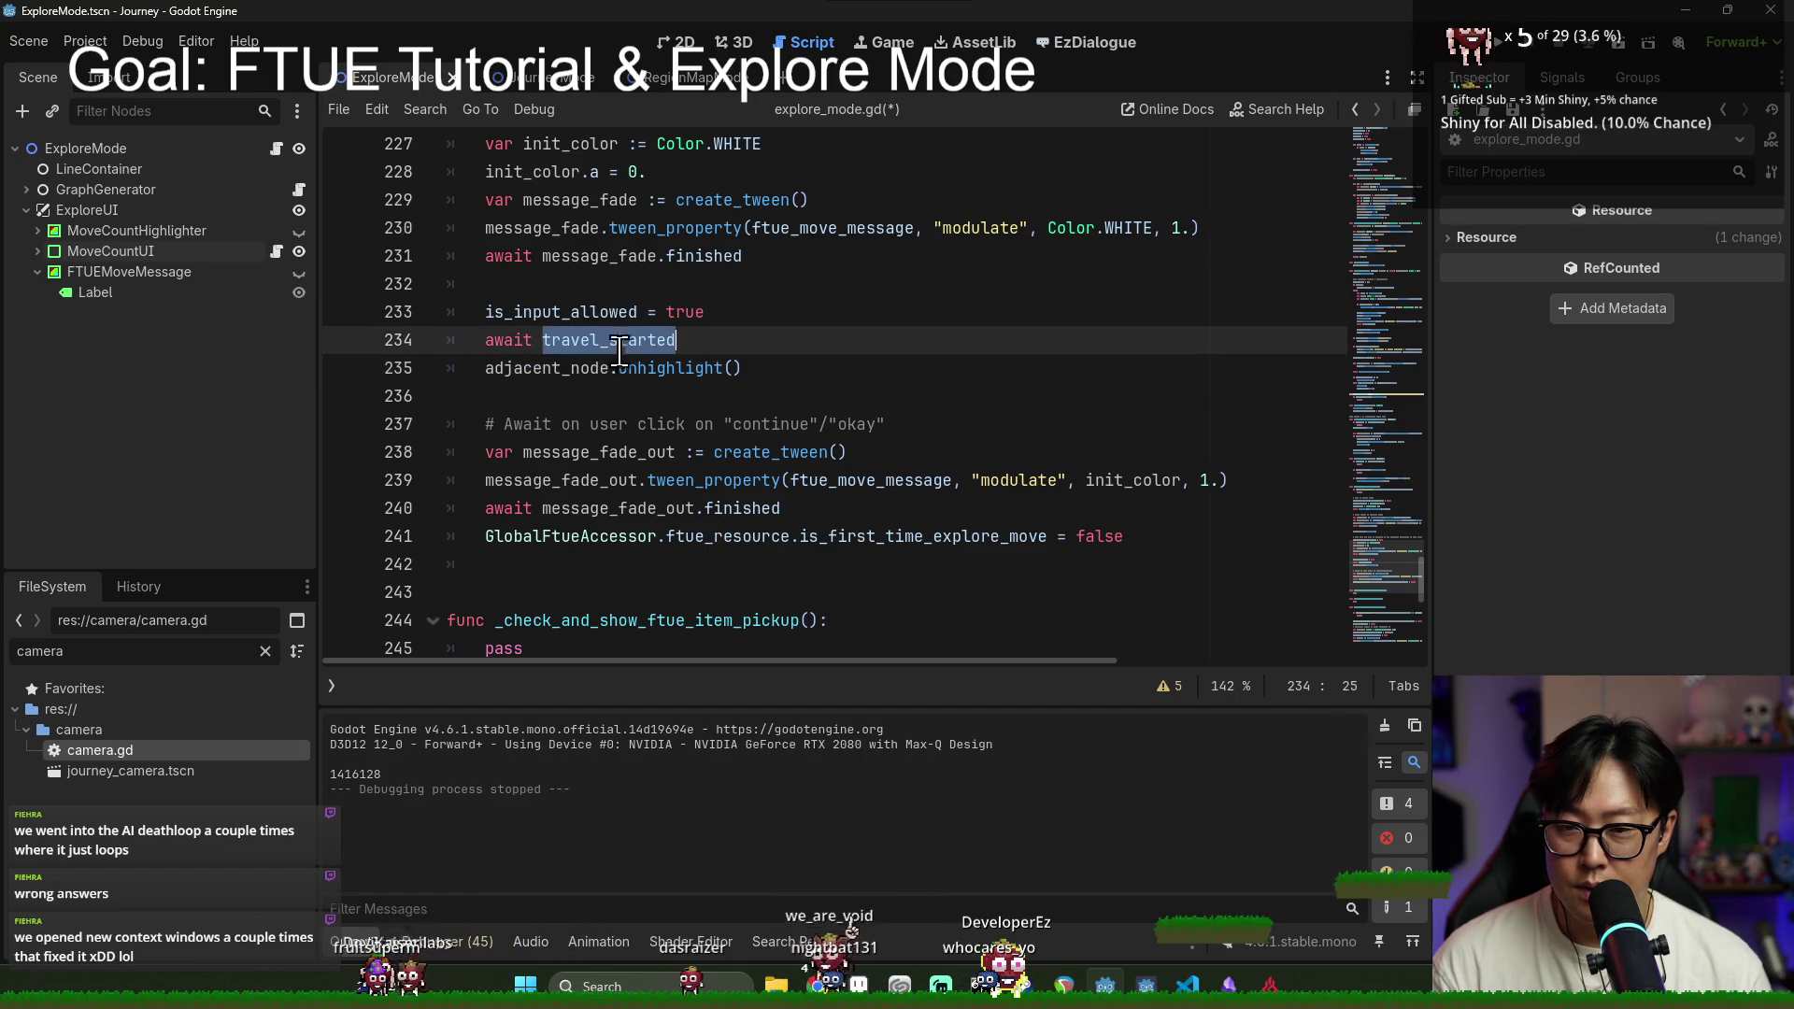
pyautogui.click(587, 312)
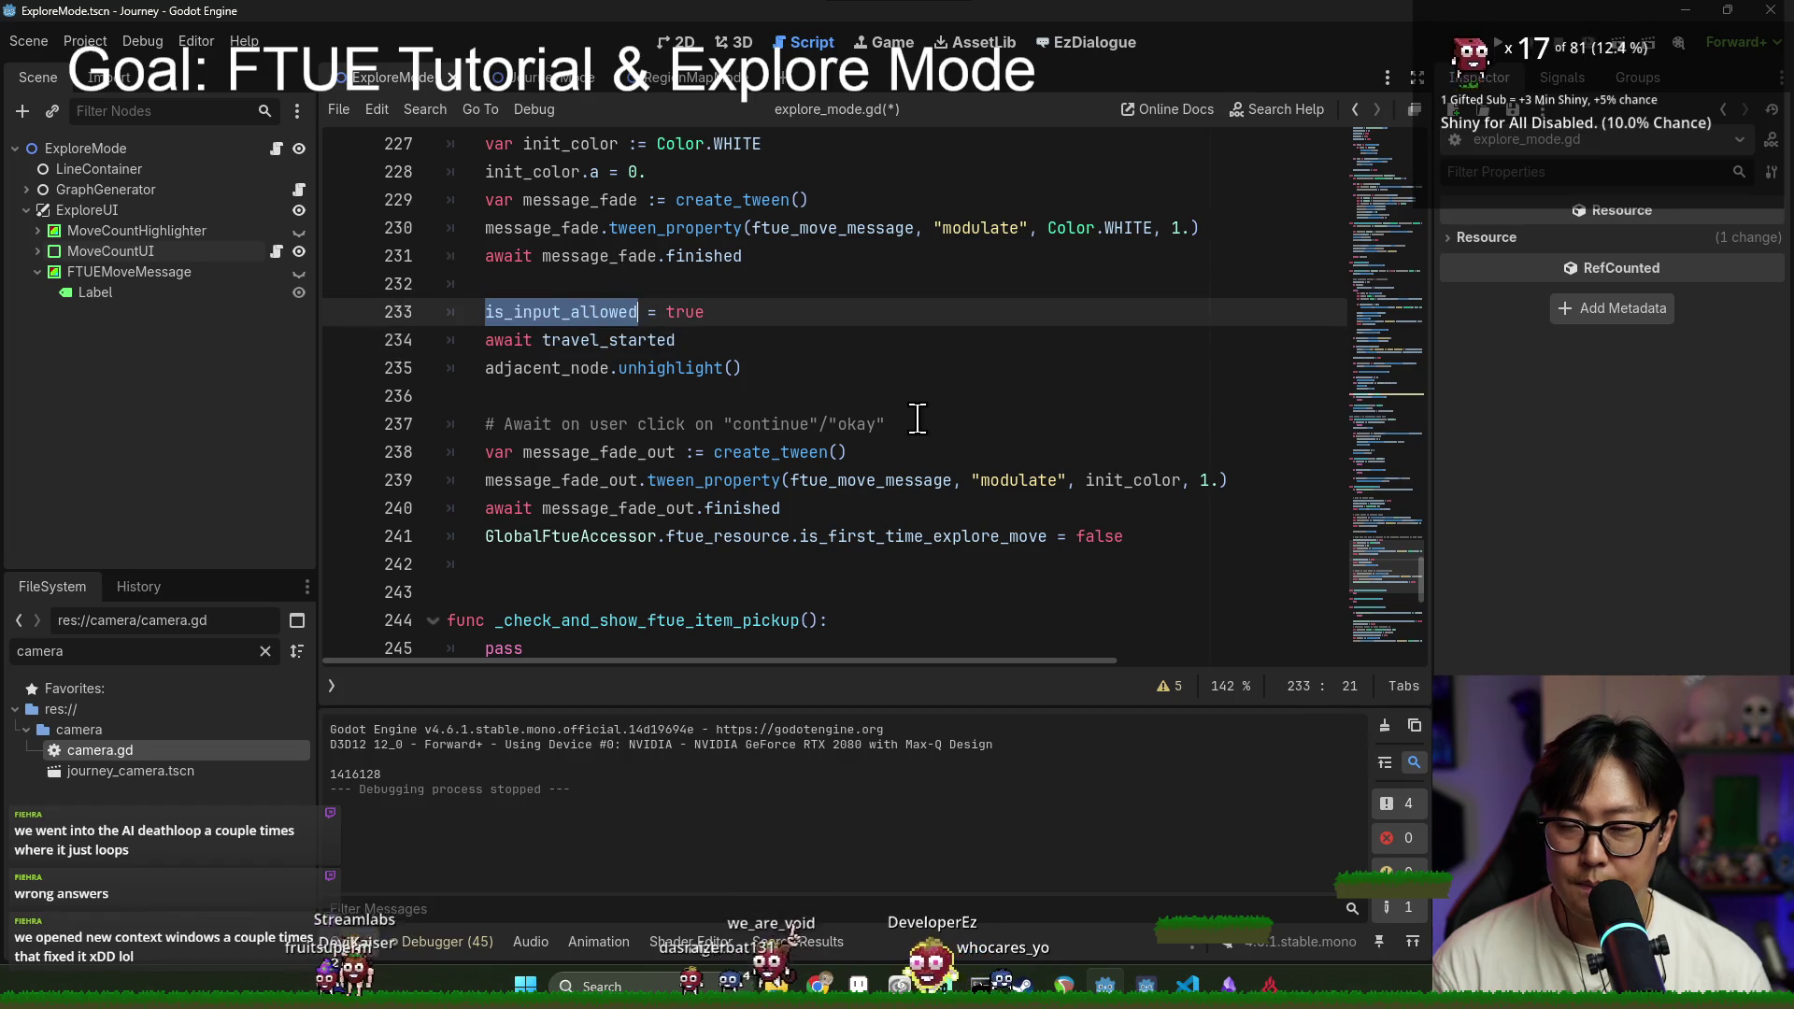
pyautogui.hotkey('ctrl', 'f')
pyautogui.write('move_to_poi')
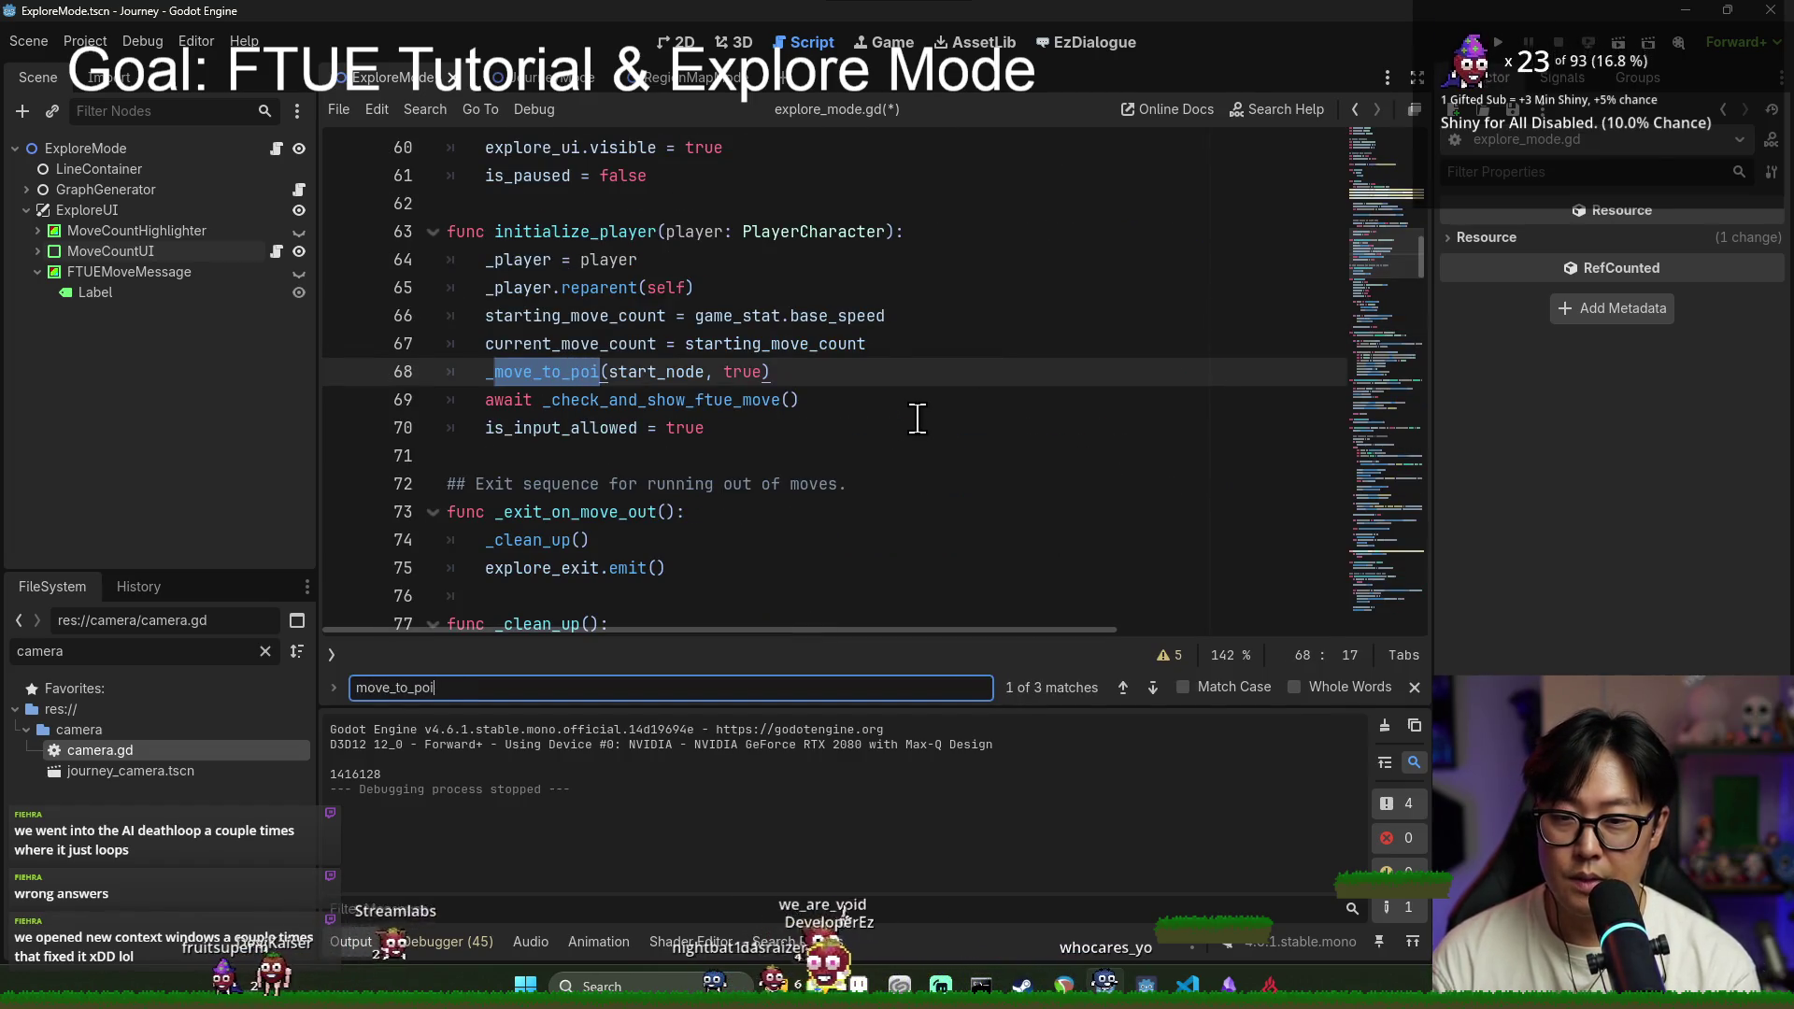
# Step: Jump to the _move_to_poi function definition and search the script for 'is_'
pyautogui.keyDown('ctrl'); pyautogui.click(540, 373); pyautogui.keyUp('ctrl')
pyautogui.scroll(-2, 580, 392)
pyautogui.click(652, 379)
pyautogui.hotkey('ctrl', 'f')
pyautogui.write('is_')
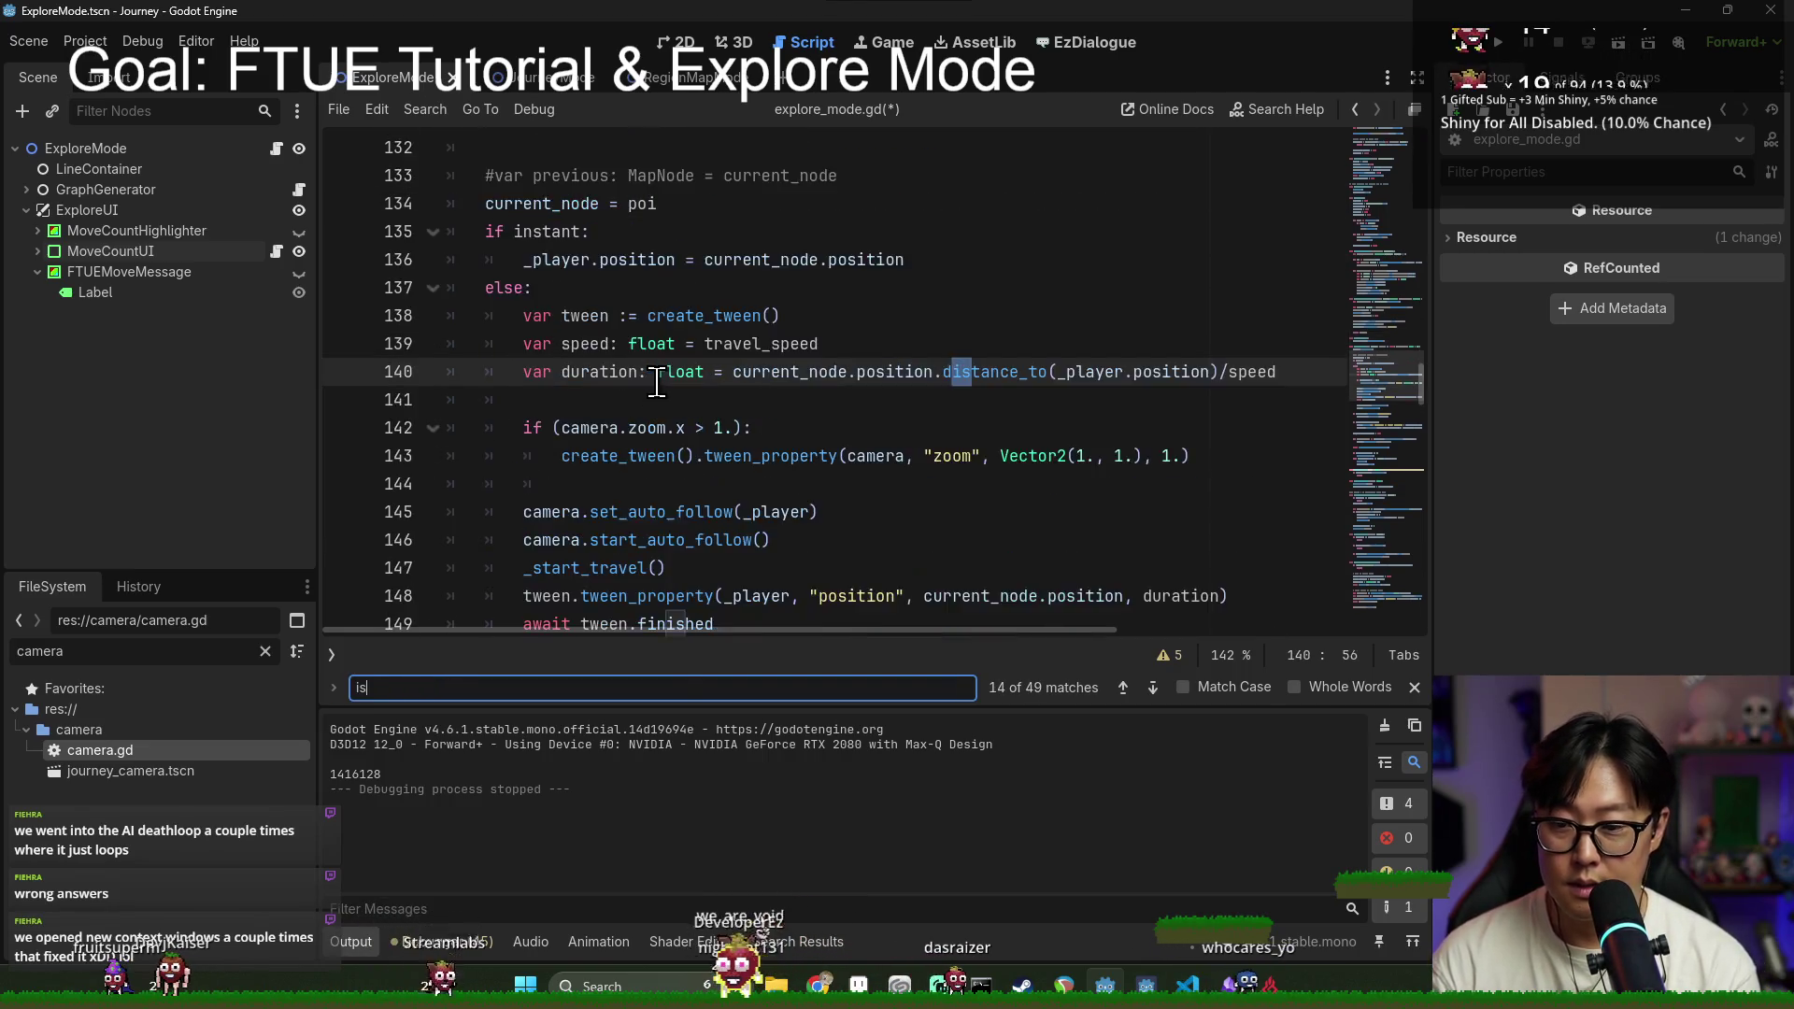
pyautogui.press('Escape')
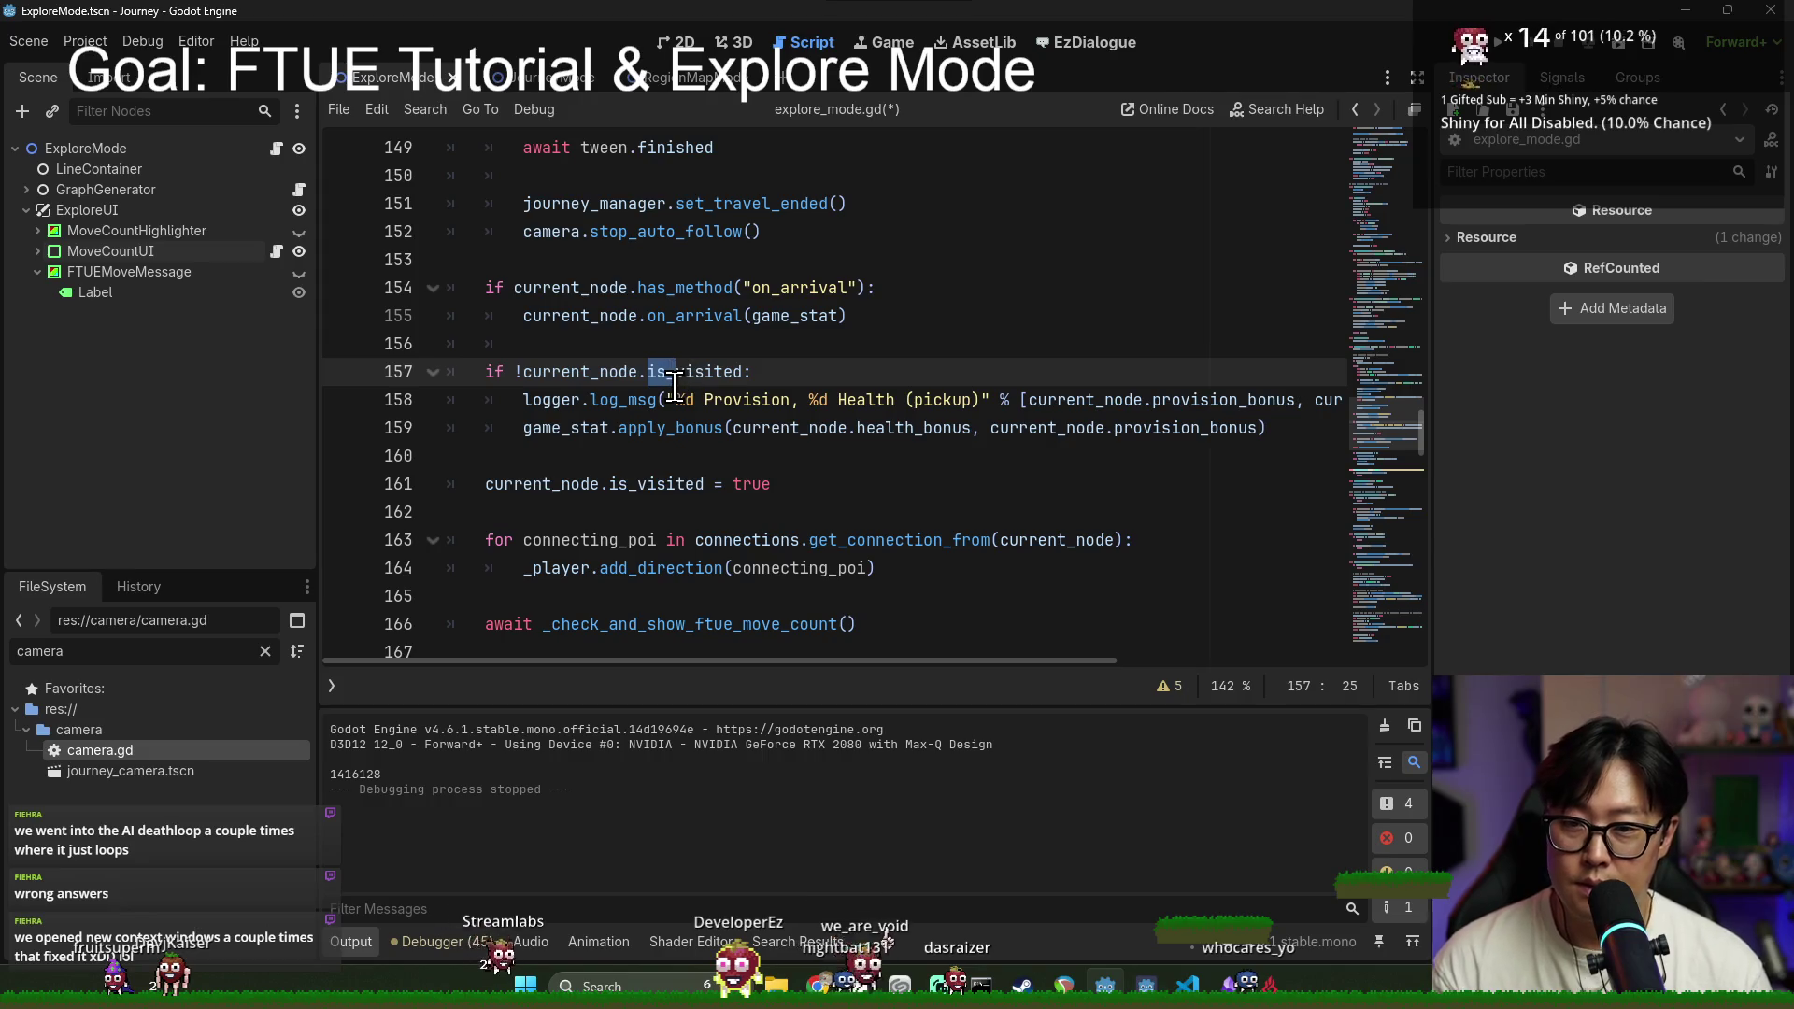
# Step: Find the camera.is_player_control line, delete it, and save explore_mode.gd
pyautogui.hotkey('ctrl', 'f')
pyautogui.write('cam')
pyautogui.press('BackSpace')
pyautogui.press('BackSpace')
pyautogui.write('ra.is_player_control')
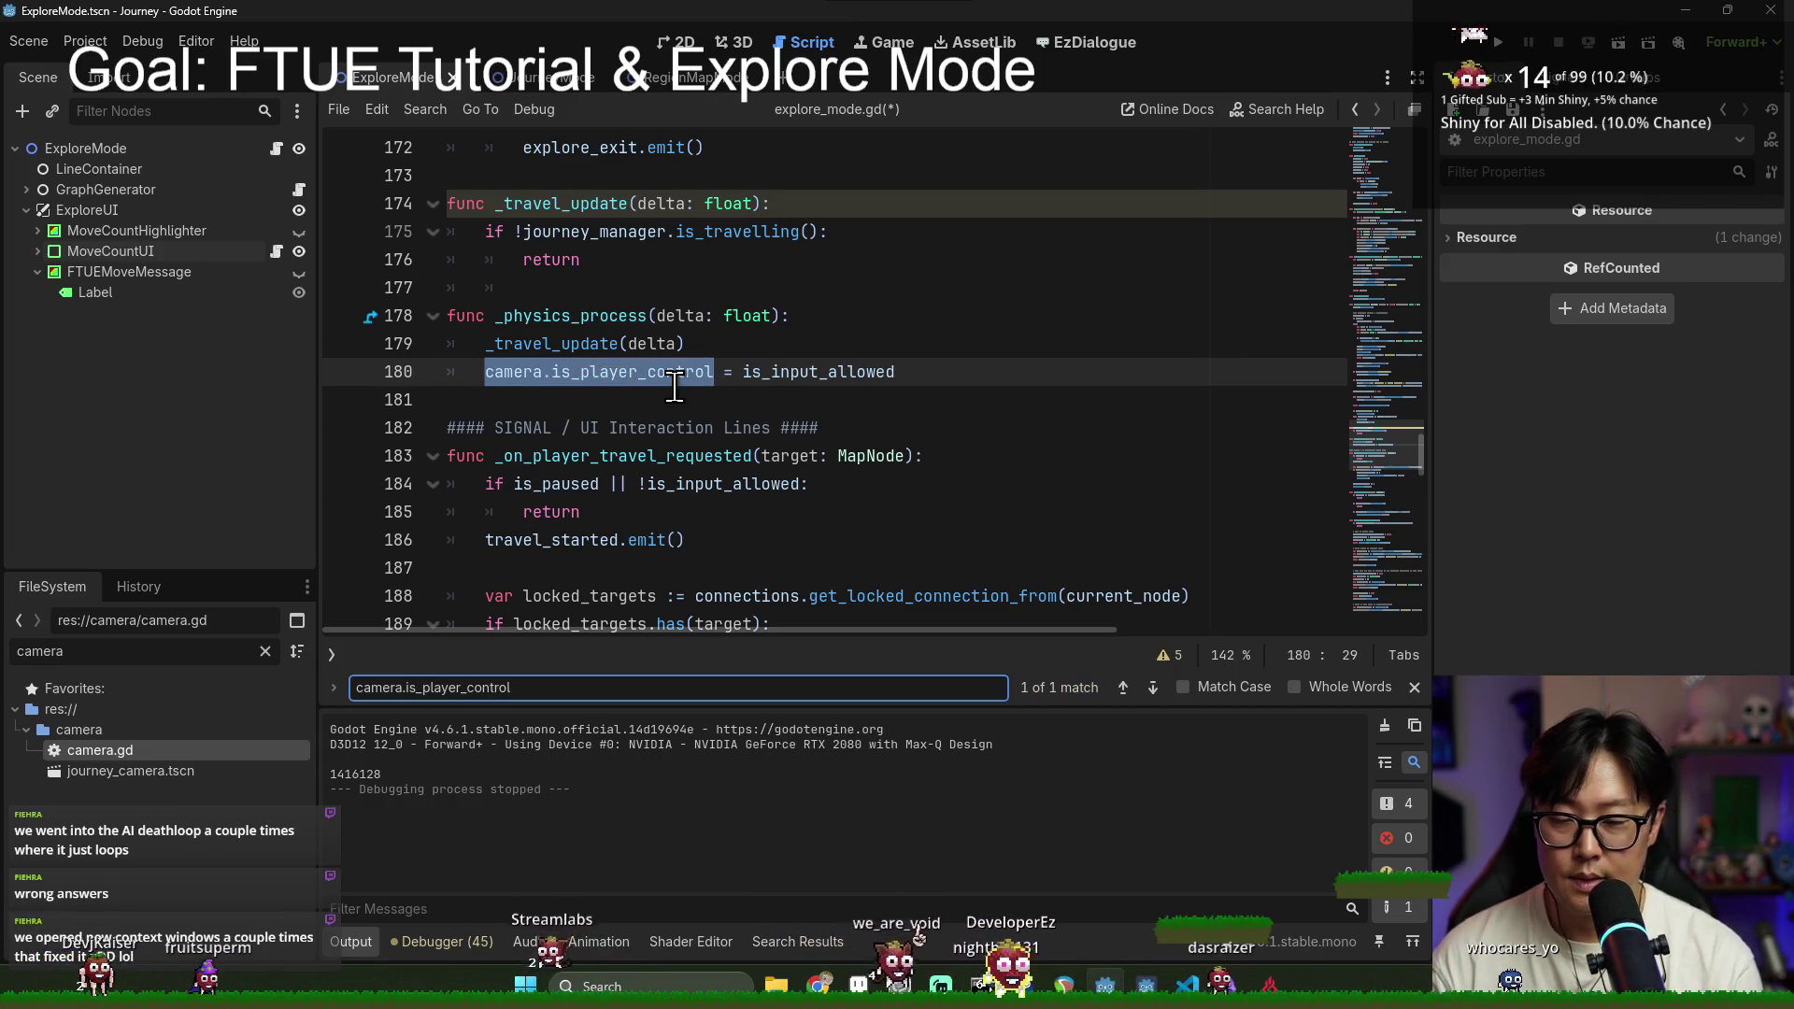
pyautogui.click(639, 373)
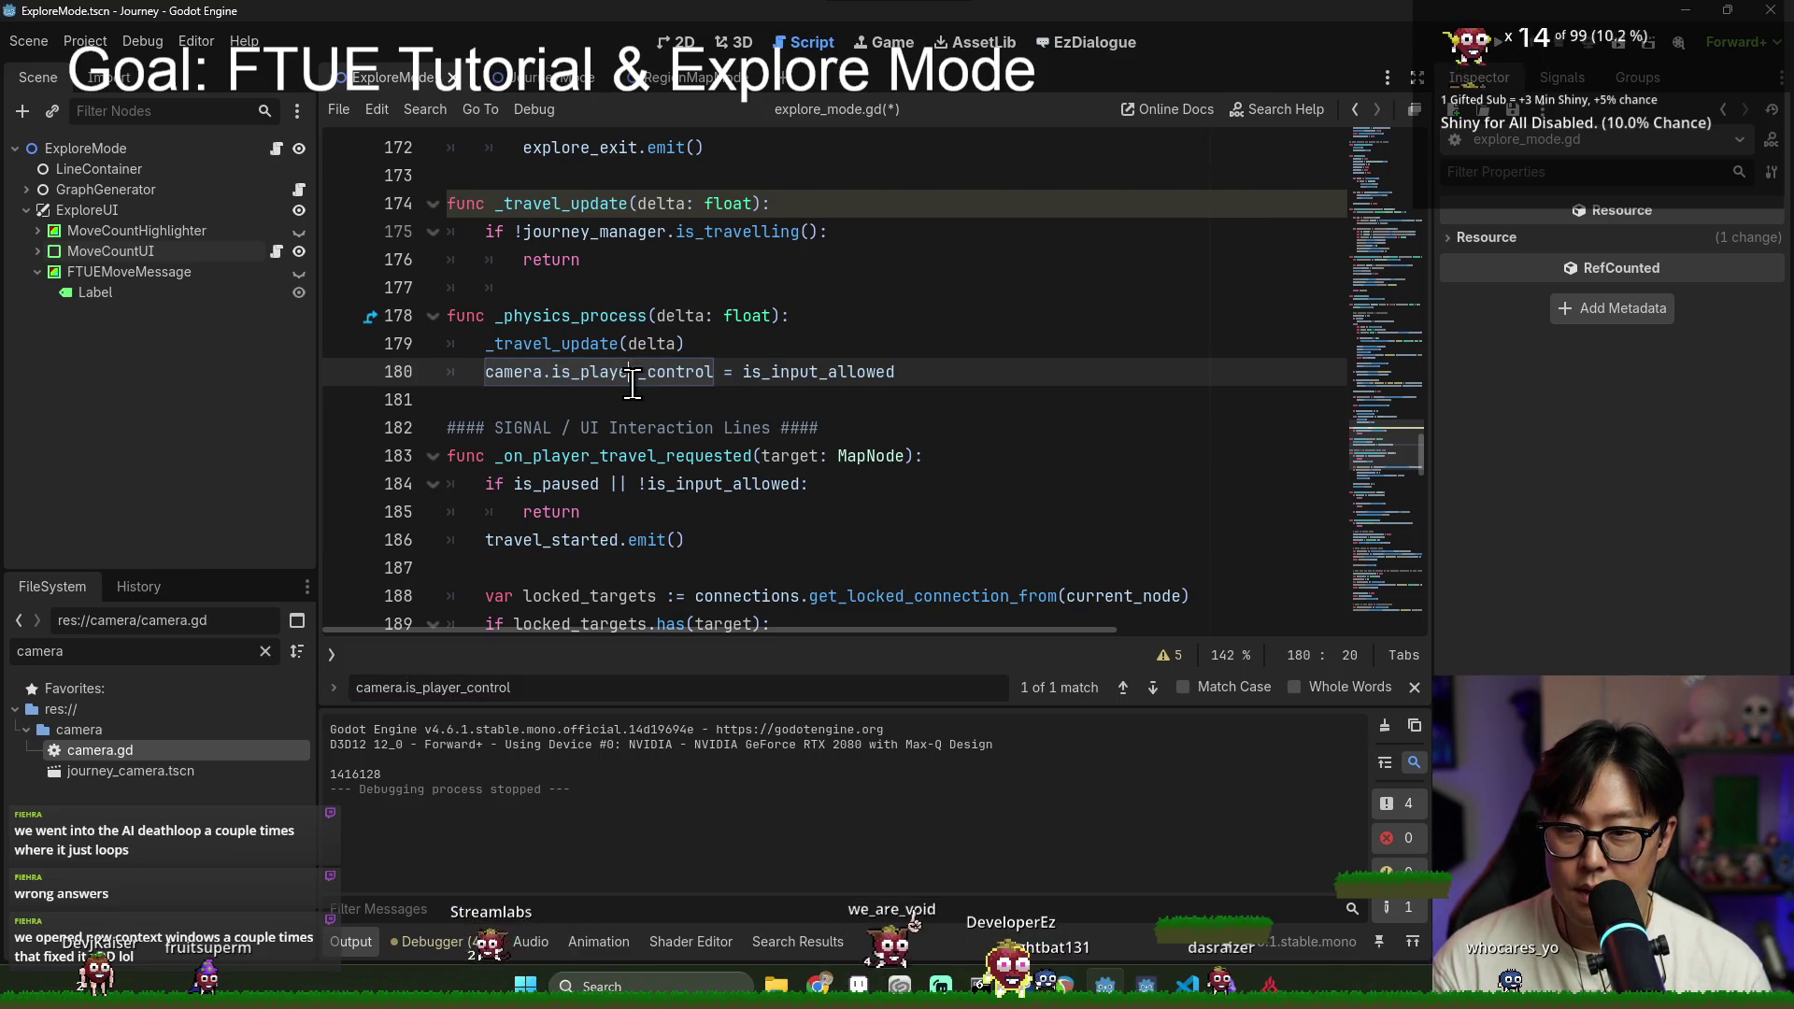
pyautogui.tripleClick(758, 374)
pyautogui.press('BackSpace')
pyautogui.hotkey('ctrl', 's')
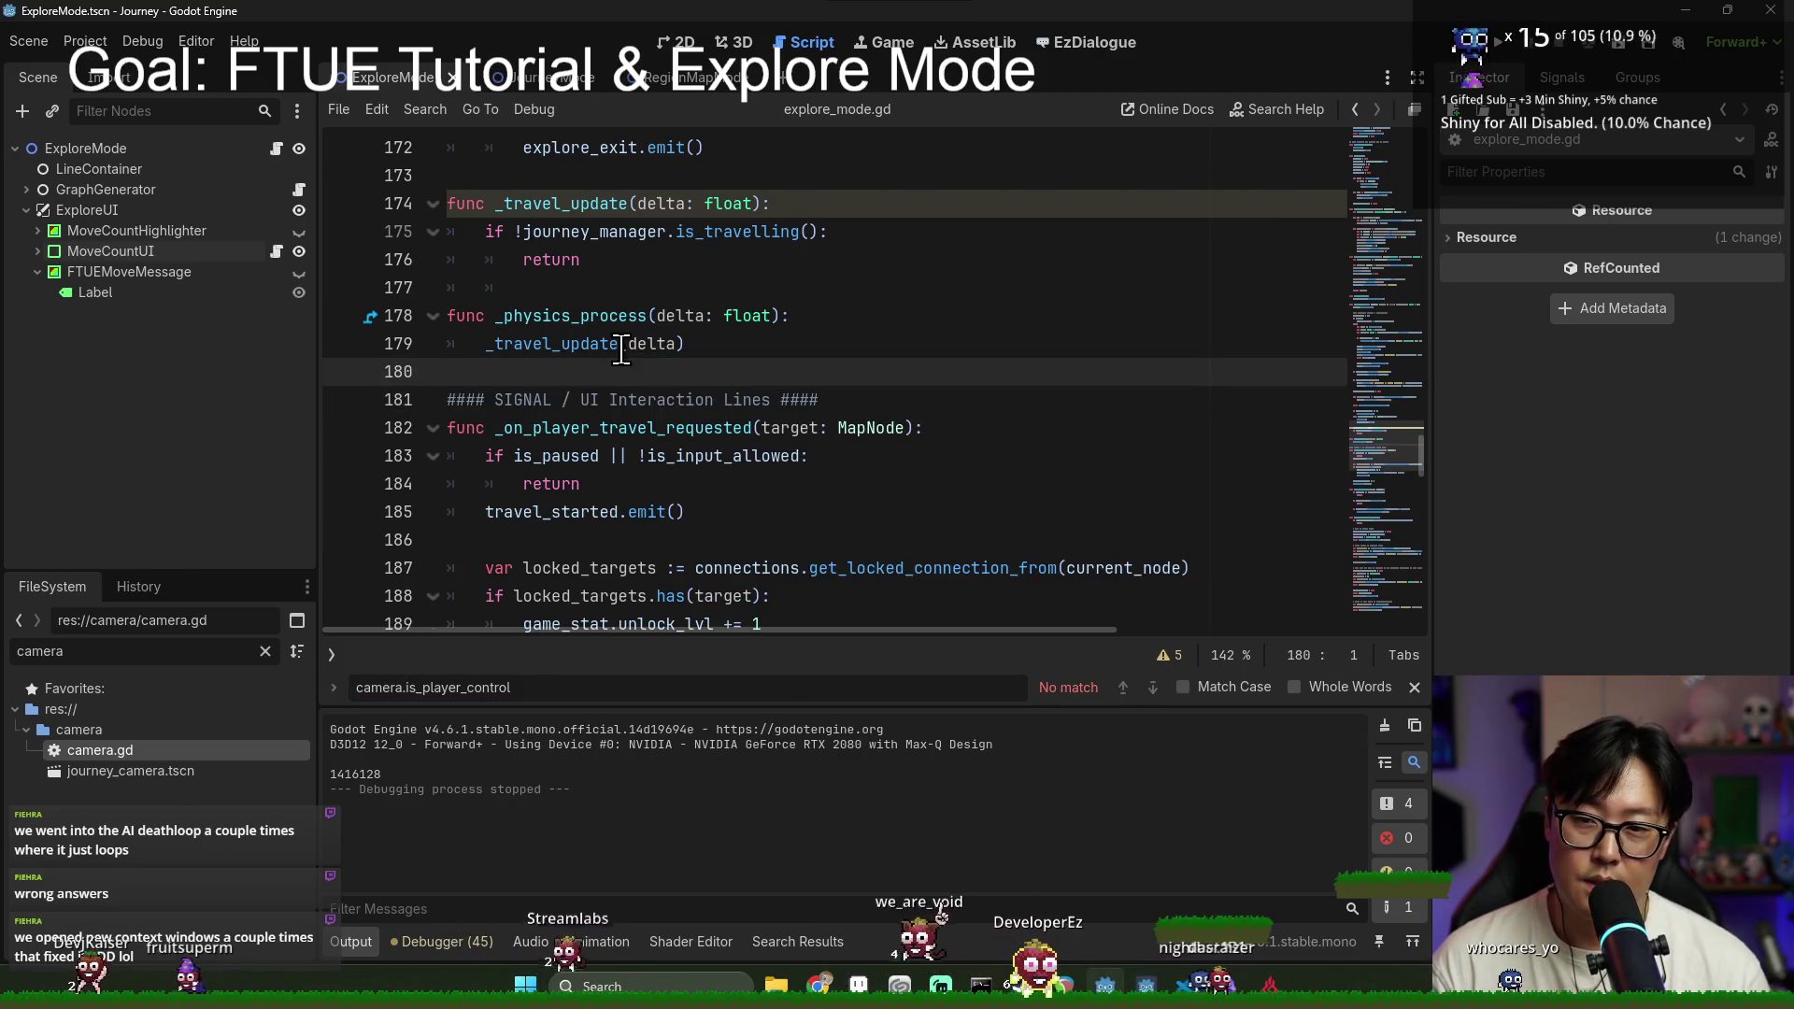
# Step: Check the _move_to_poi call in the travel update code and go to the _move_to_poi definition
pyautogui.click(589, 232)
pyautogui.scroll(-3, 608, 404)
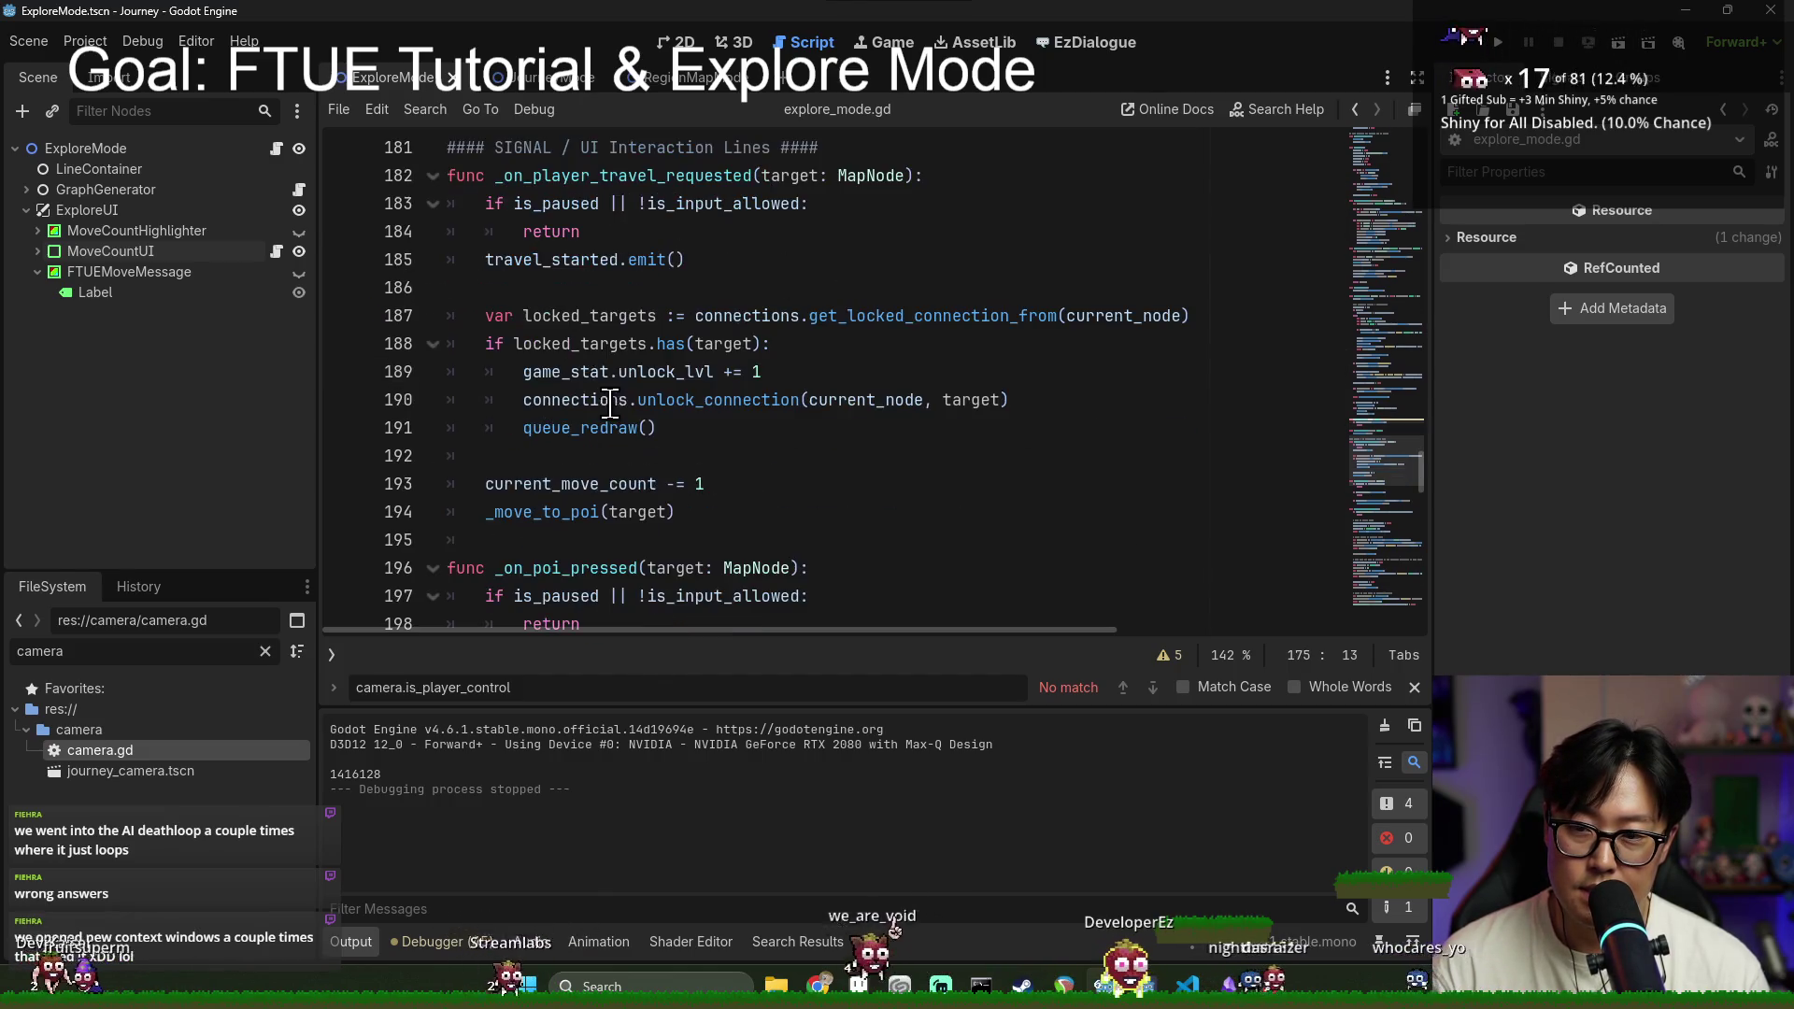
pyautogui.scroll(-3, 612, 379)
pyautogui.click(598, 288)
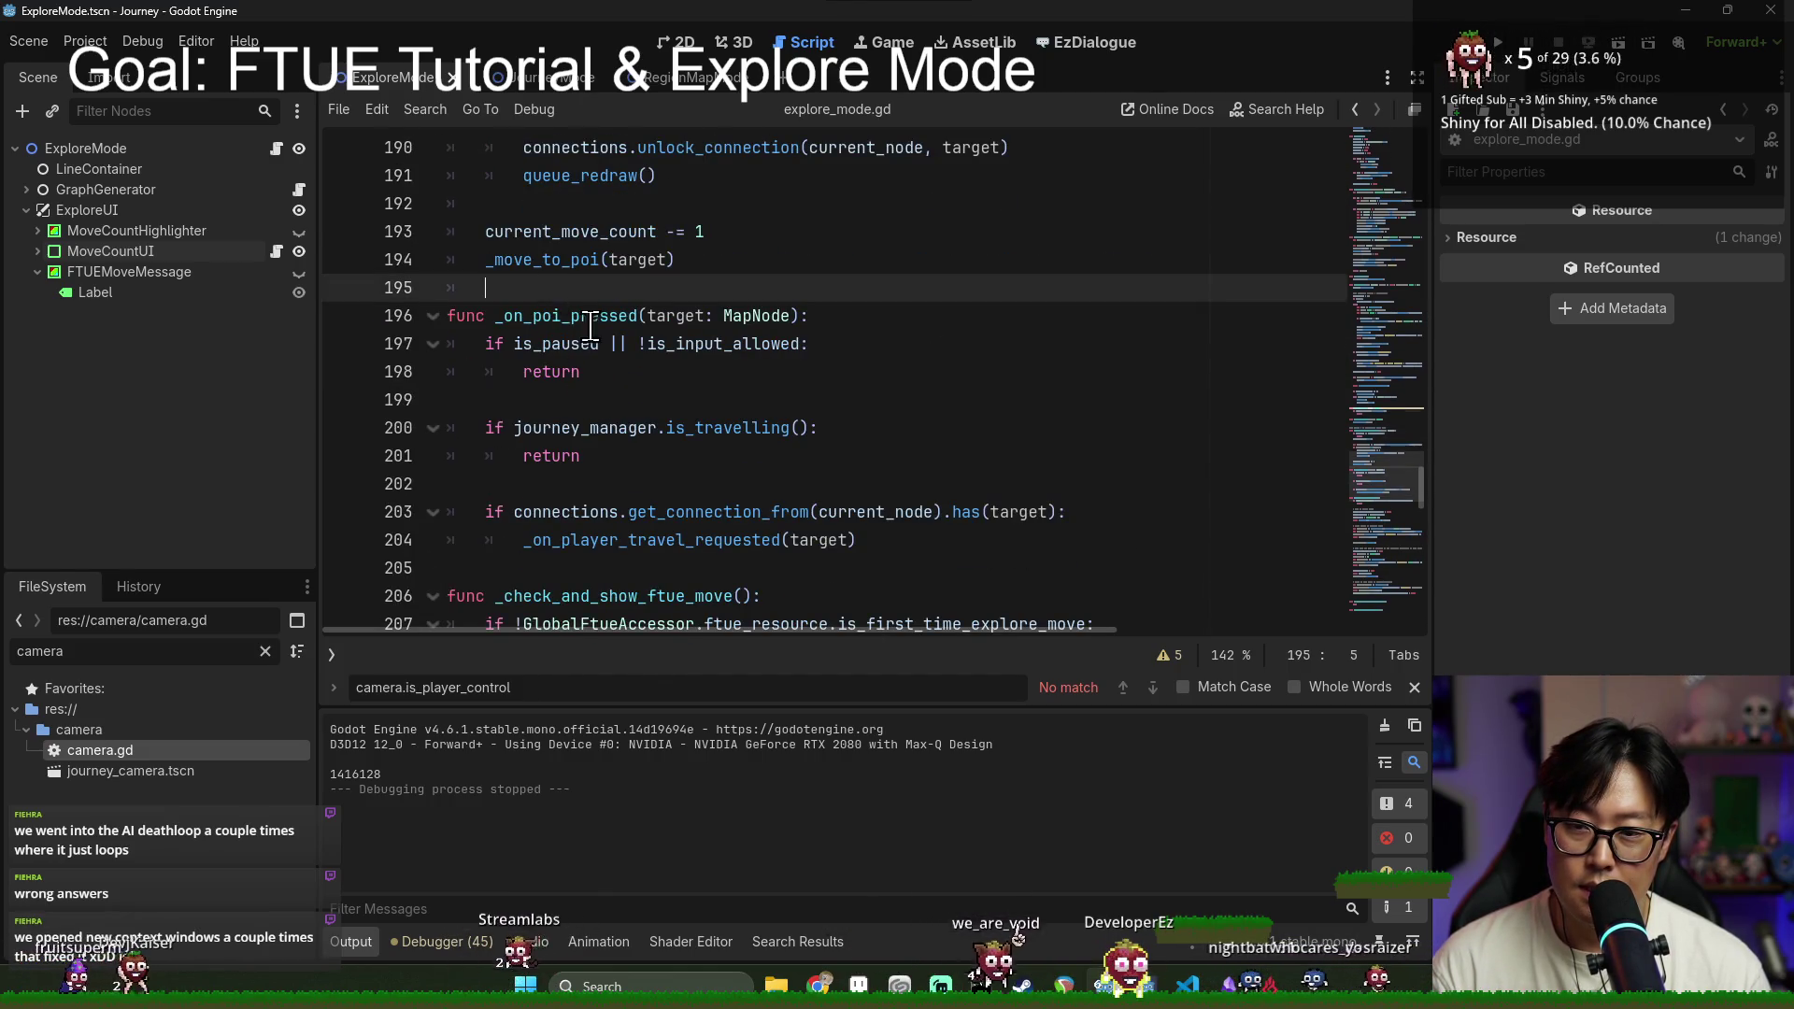
pyautogui.scroll(4, 612, 384)
pyautogui.scroll(2, 556, 306)
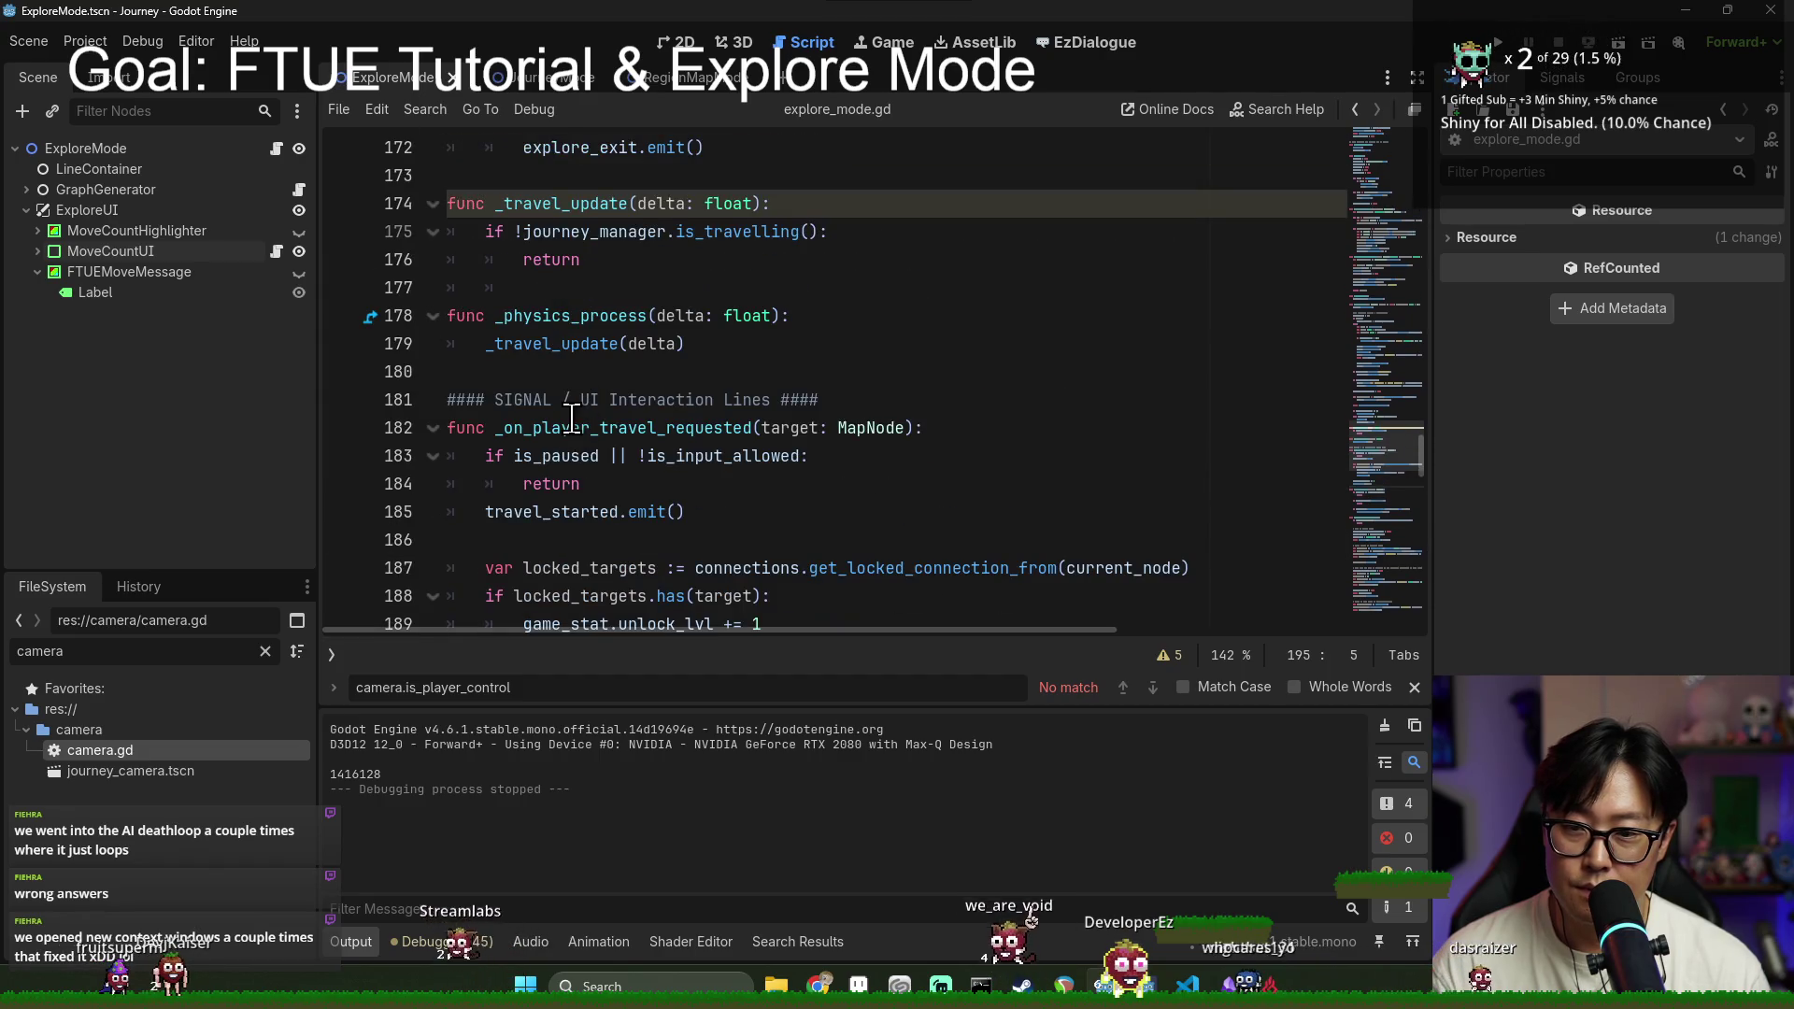
pyautogui.hotkey('ctrl', 'f')
pyautogui.write('move_top')
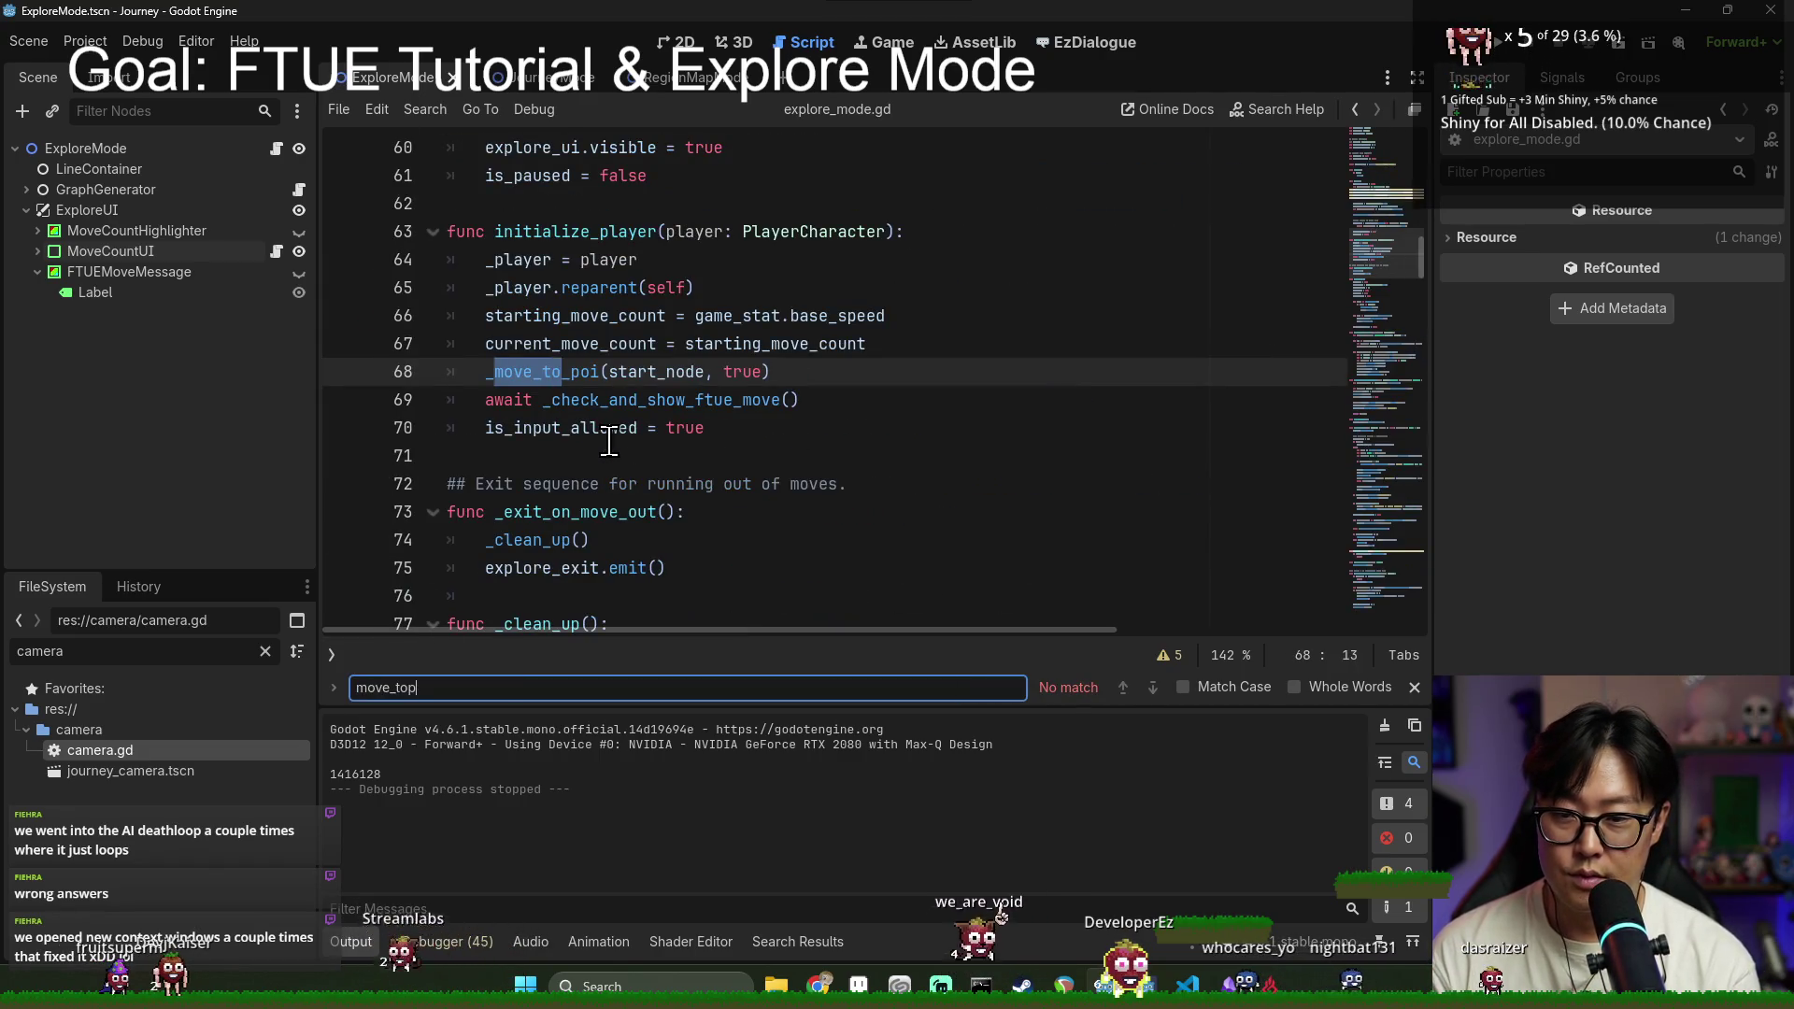
pyautogui.keyDown('ctrl'); pyautogui.click(558, 376); pyautogui.keyUp('ctrl')
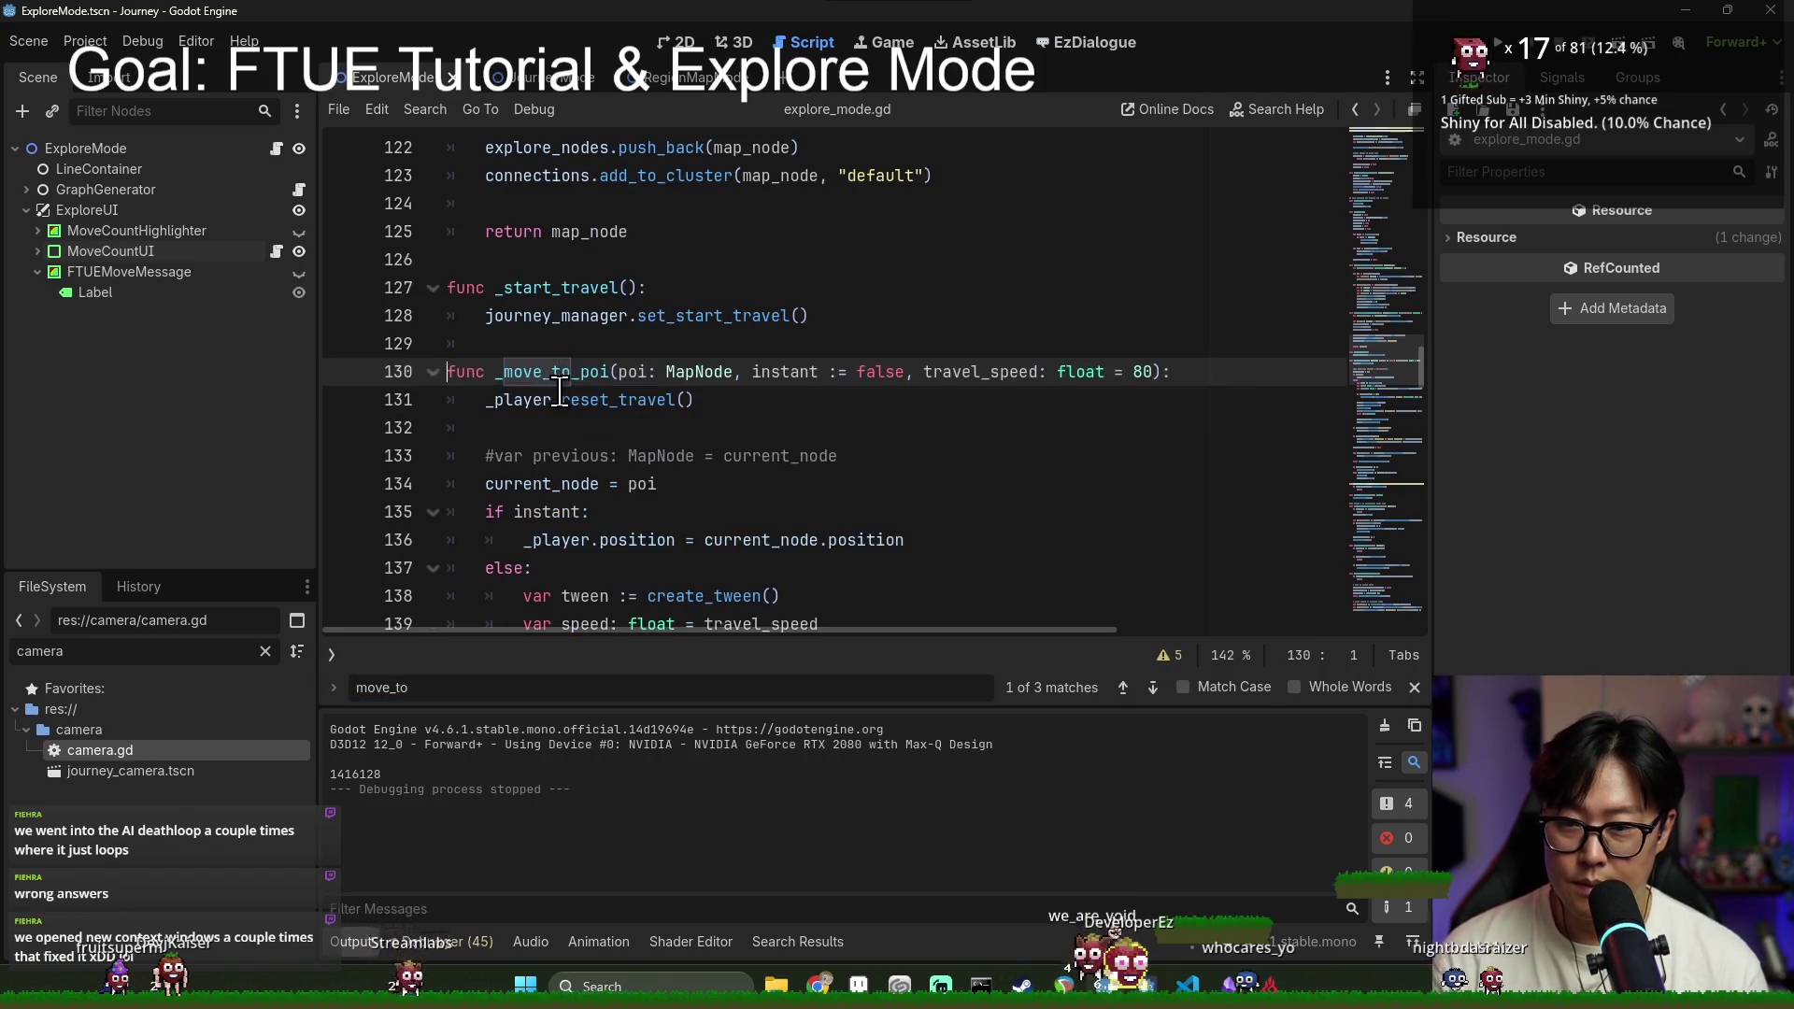
pyautogui.scroll(-4, 566, 318)
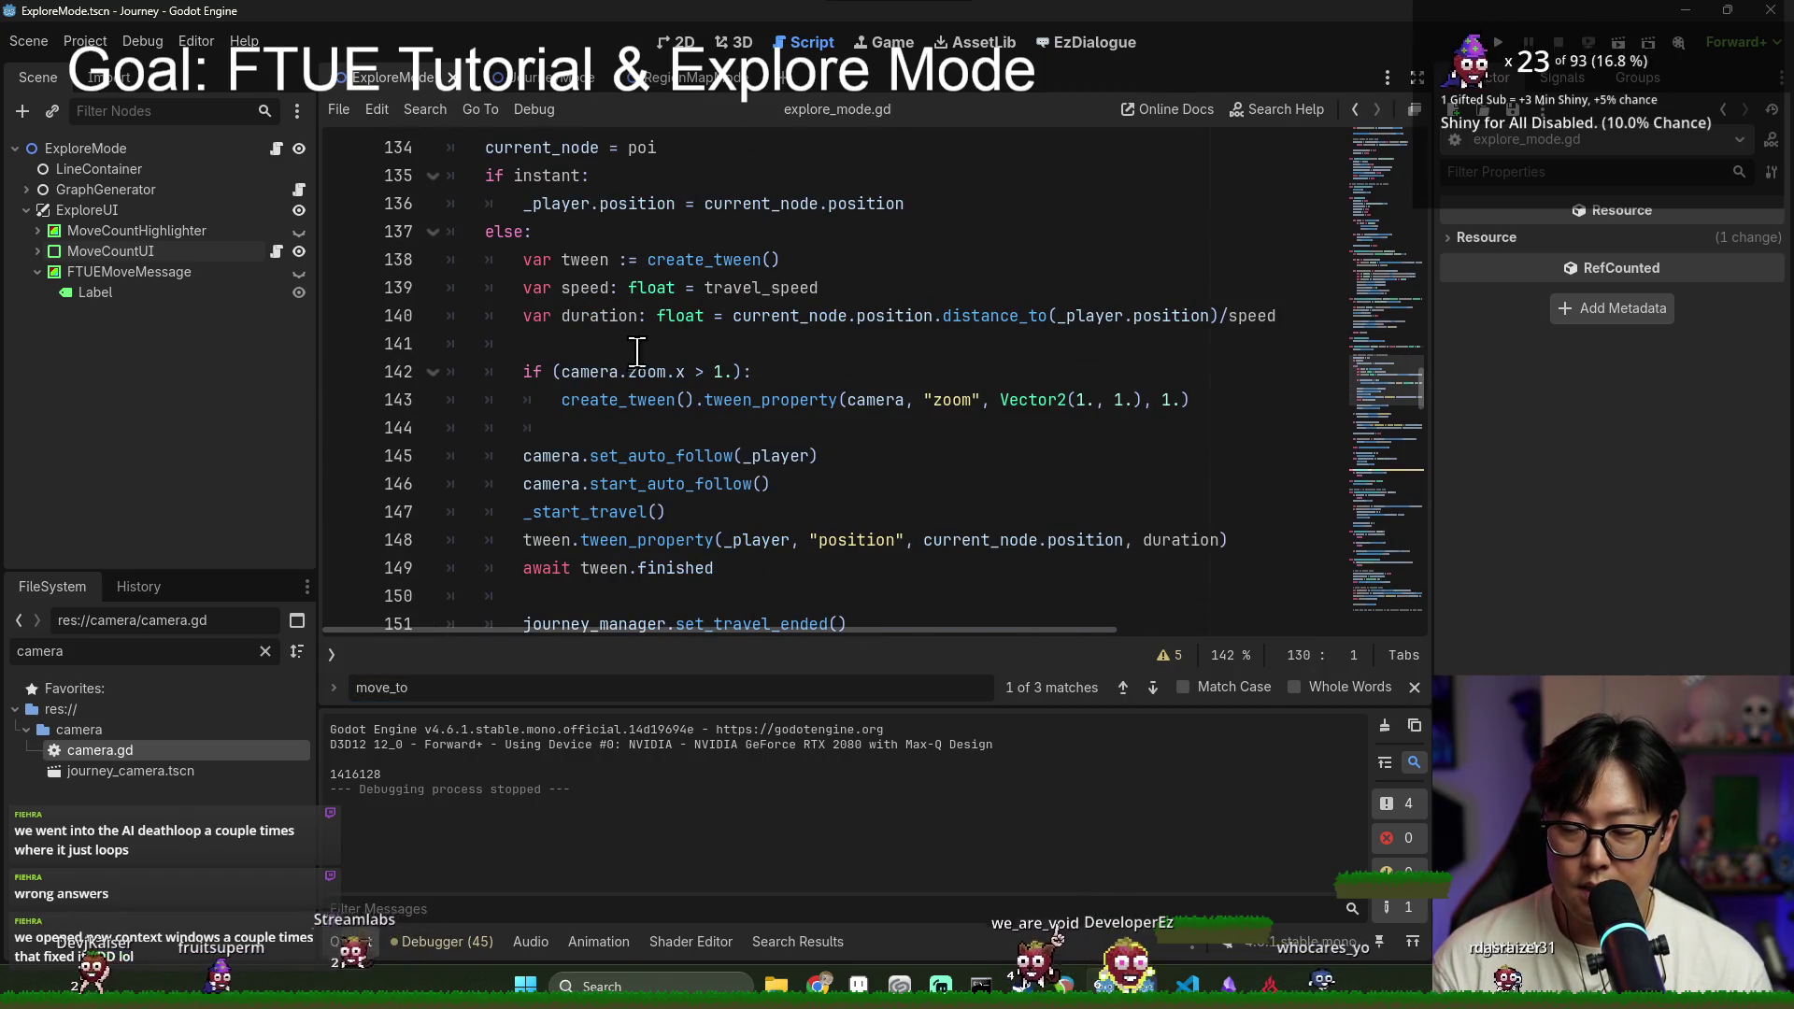
pyautogui.scroll(-9, 635, 355)
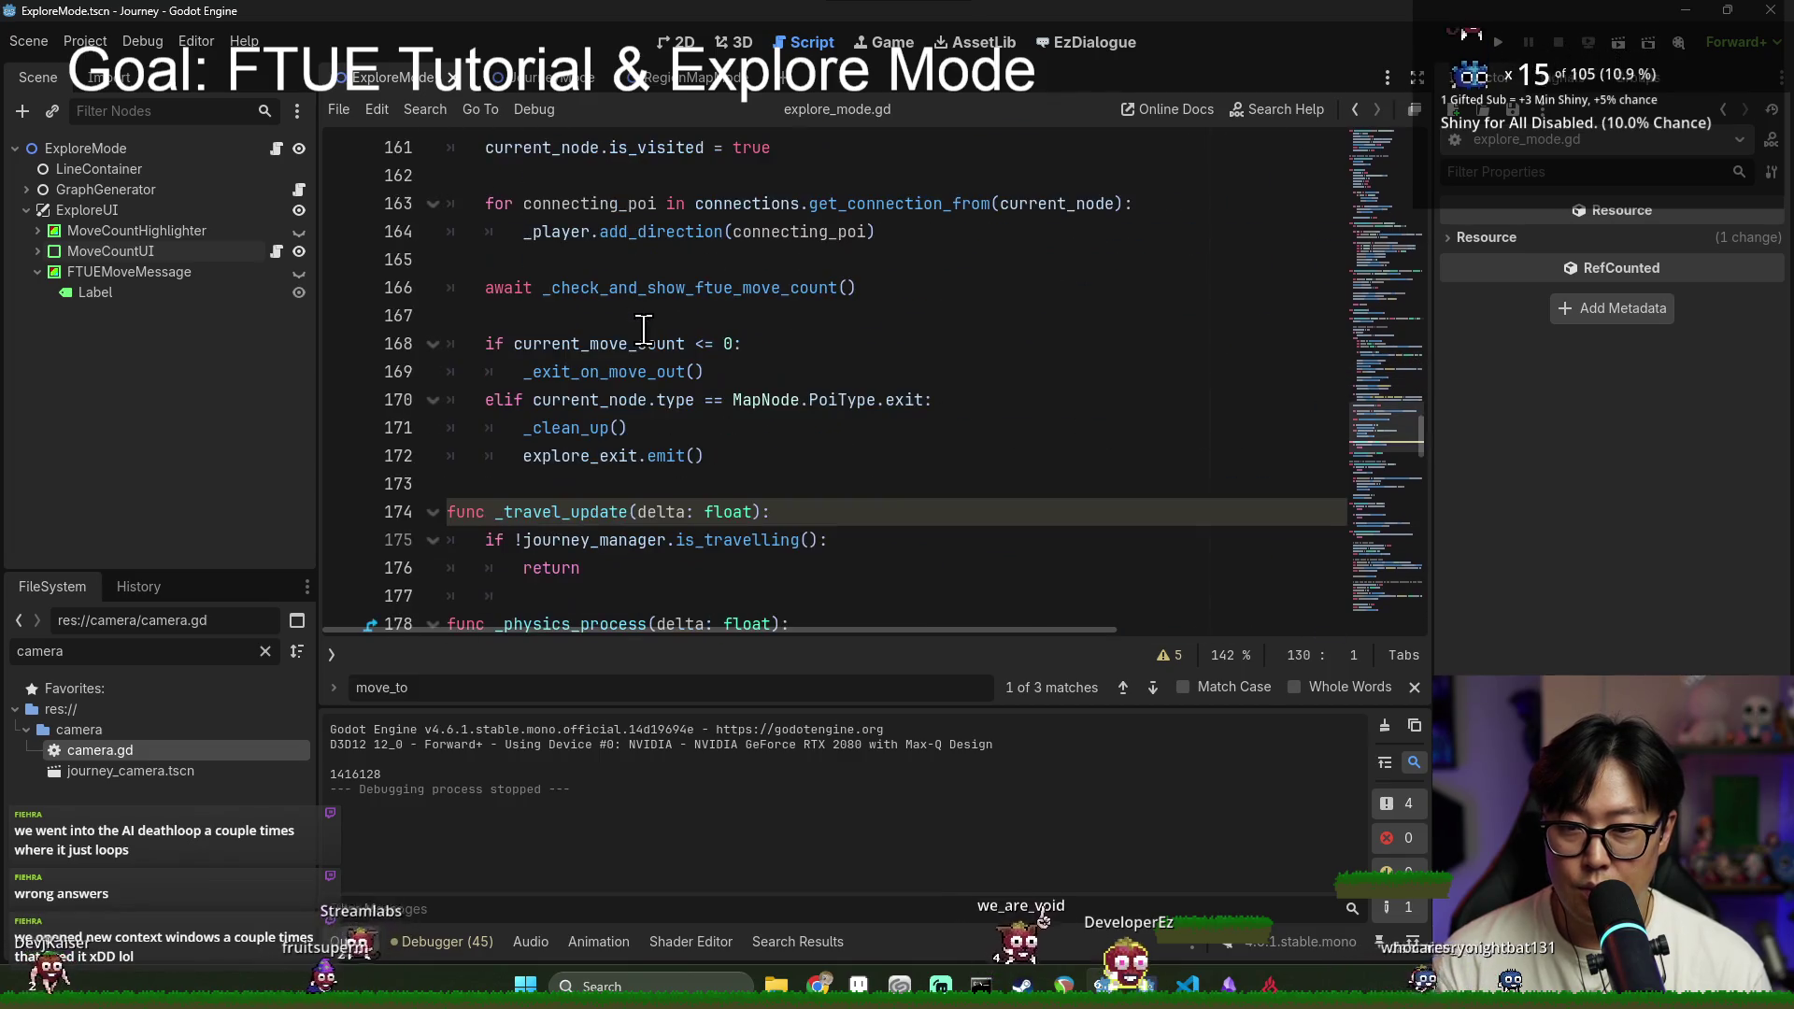
# Step: Paste camera.position_smoothing_enabled = true at line 167, after the _check_and_show_ftue_move_count check
pyautogui.doubleClick(596, 290)
pyautogui.doubleClick(580, 344)
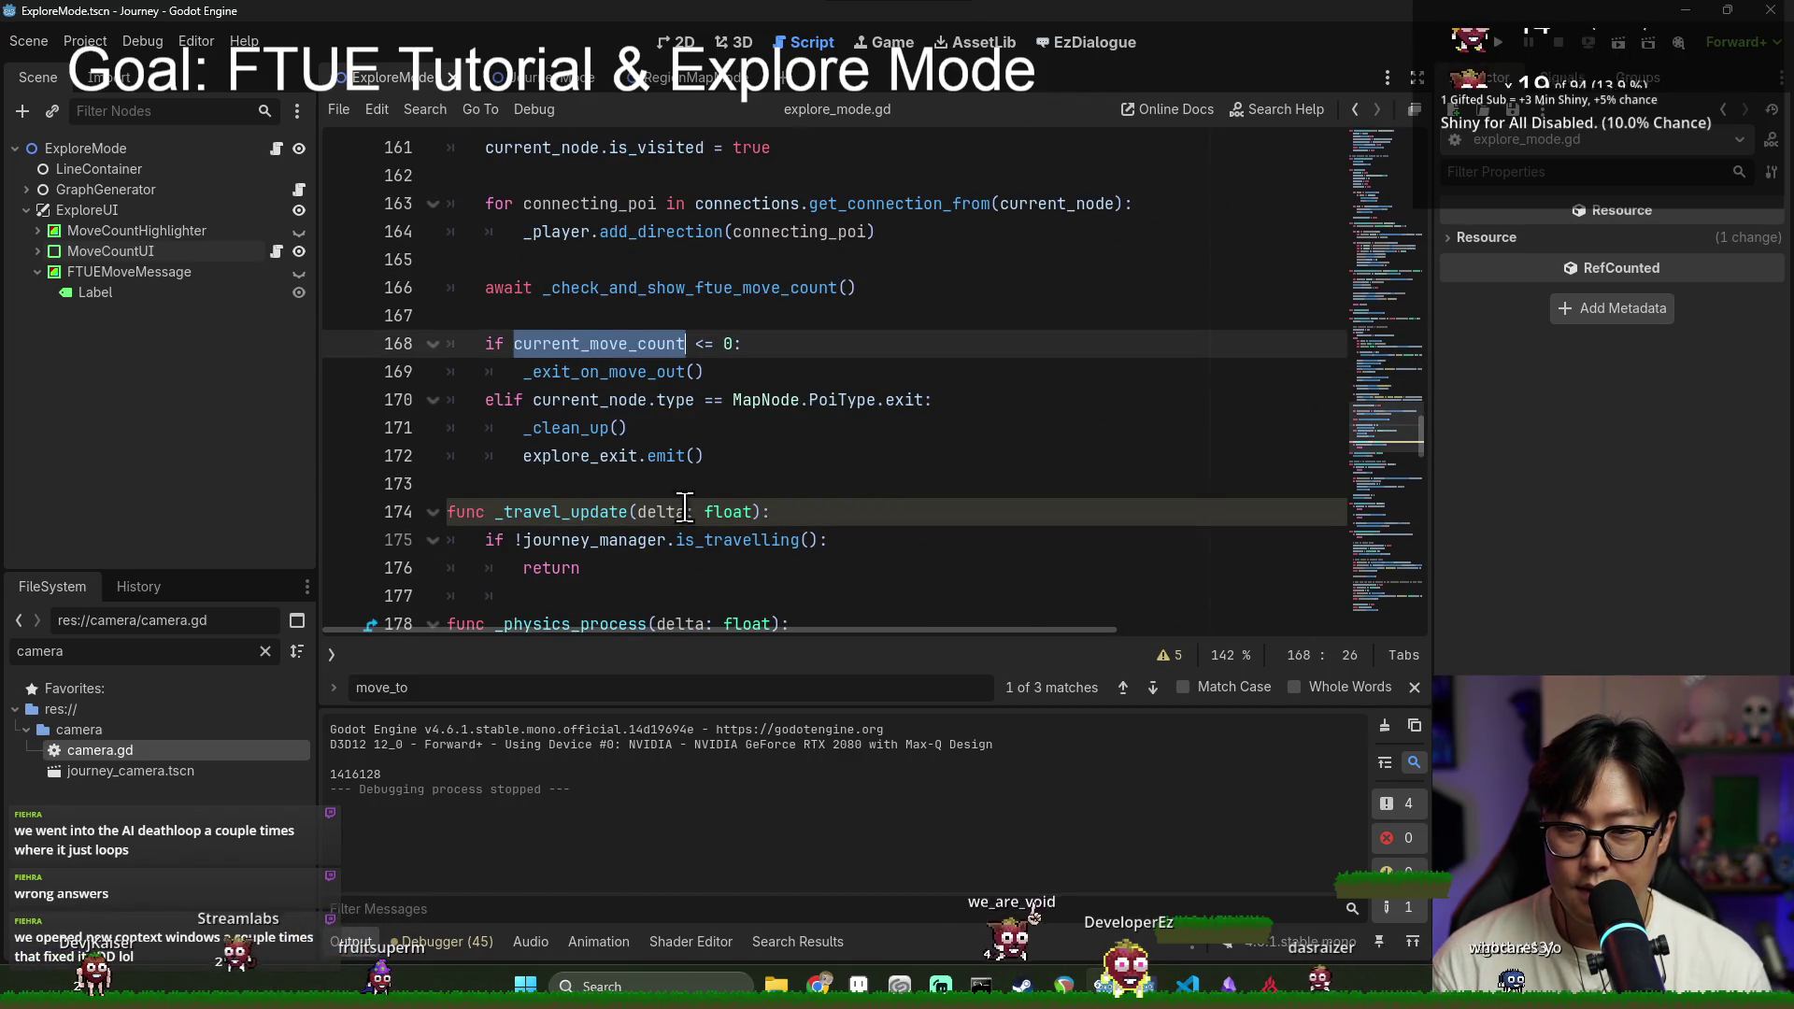
pyautogui.doubleClick(574, 296)
pyautogui.click(541, 336)
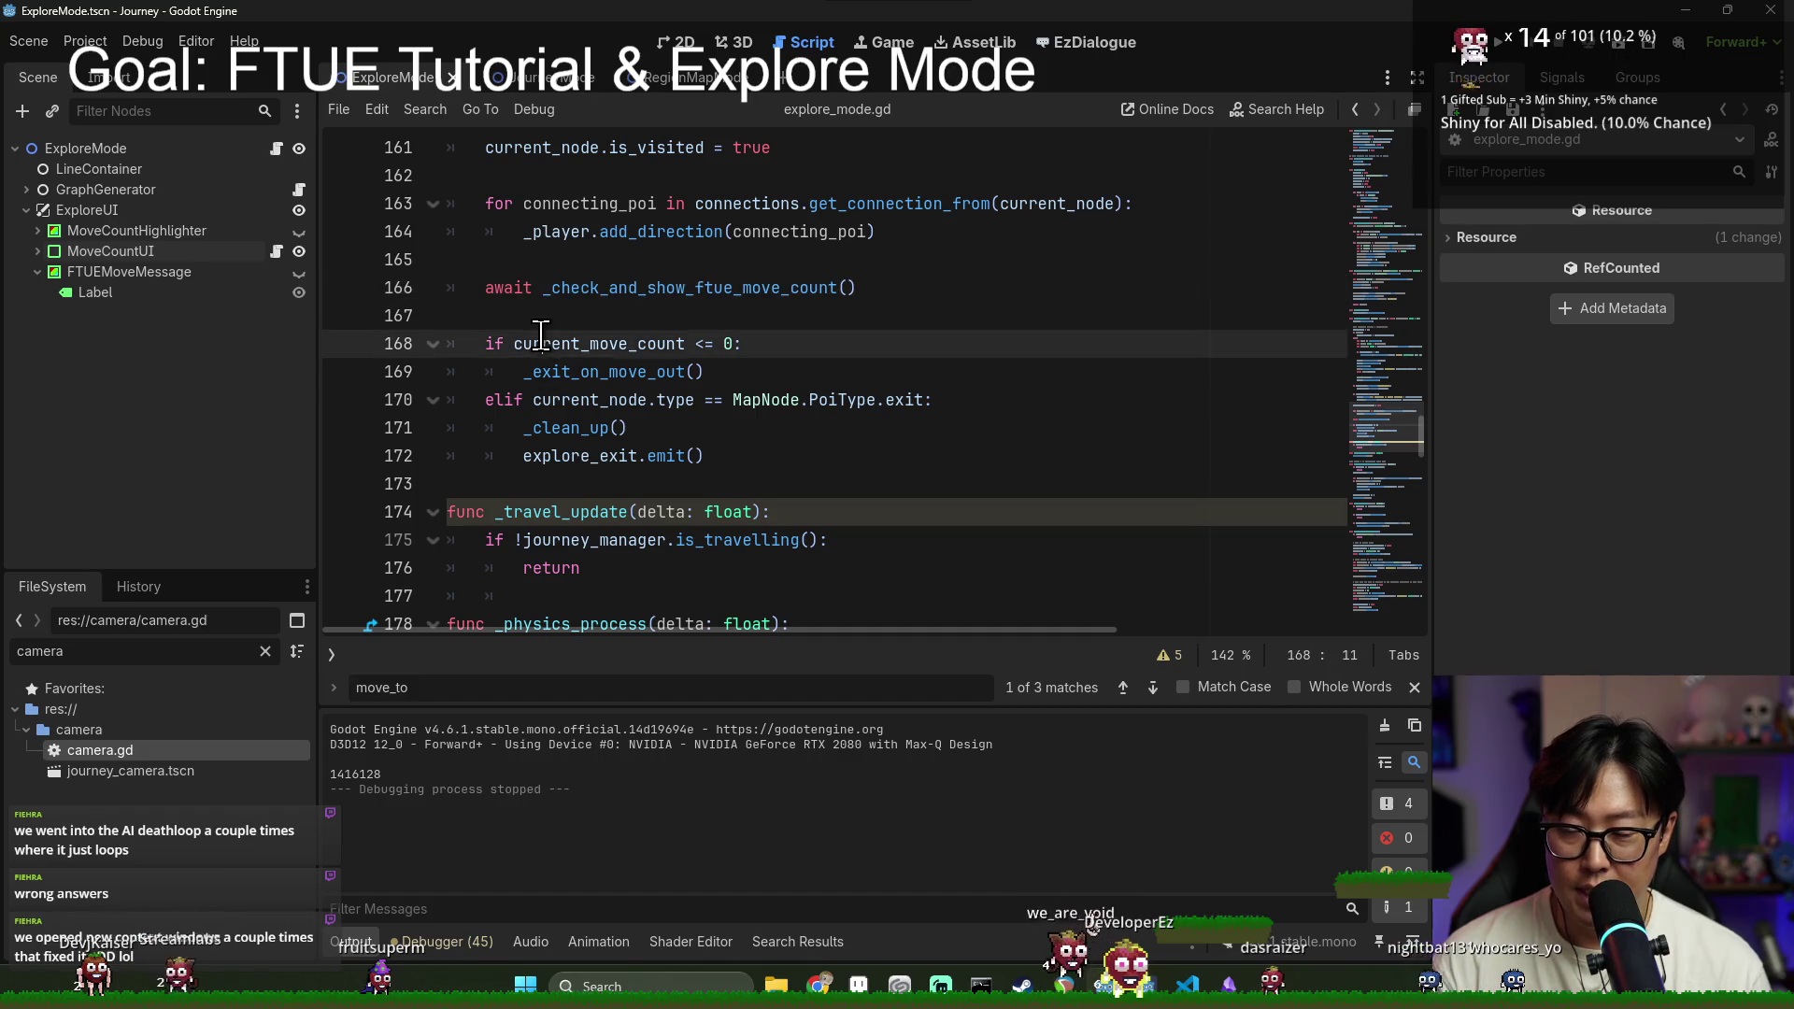
pyautogui.click(590, 457)
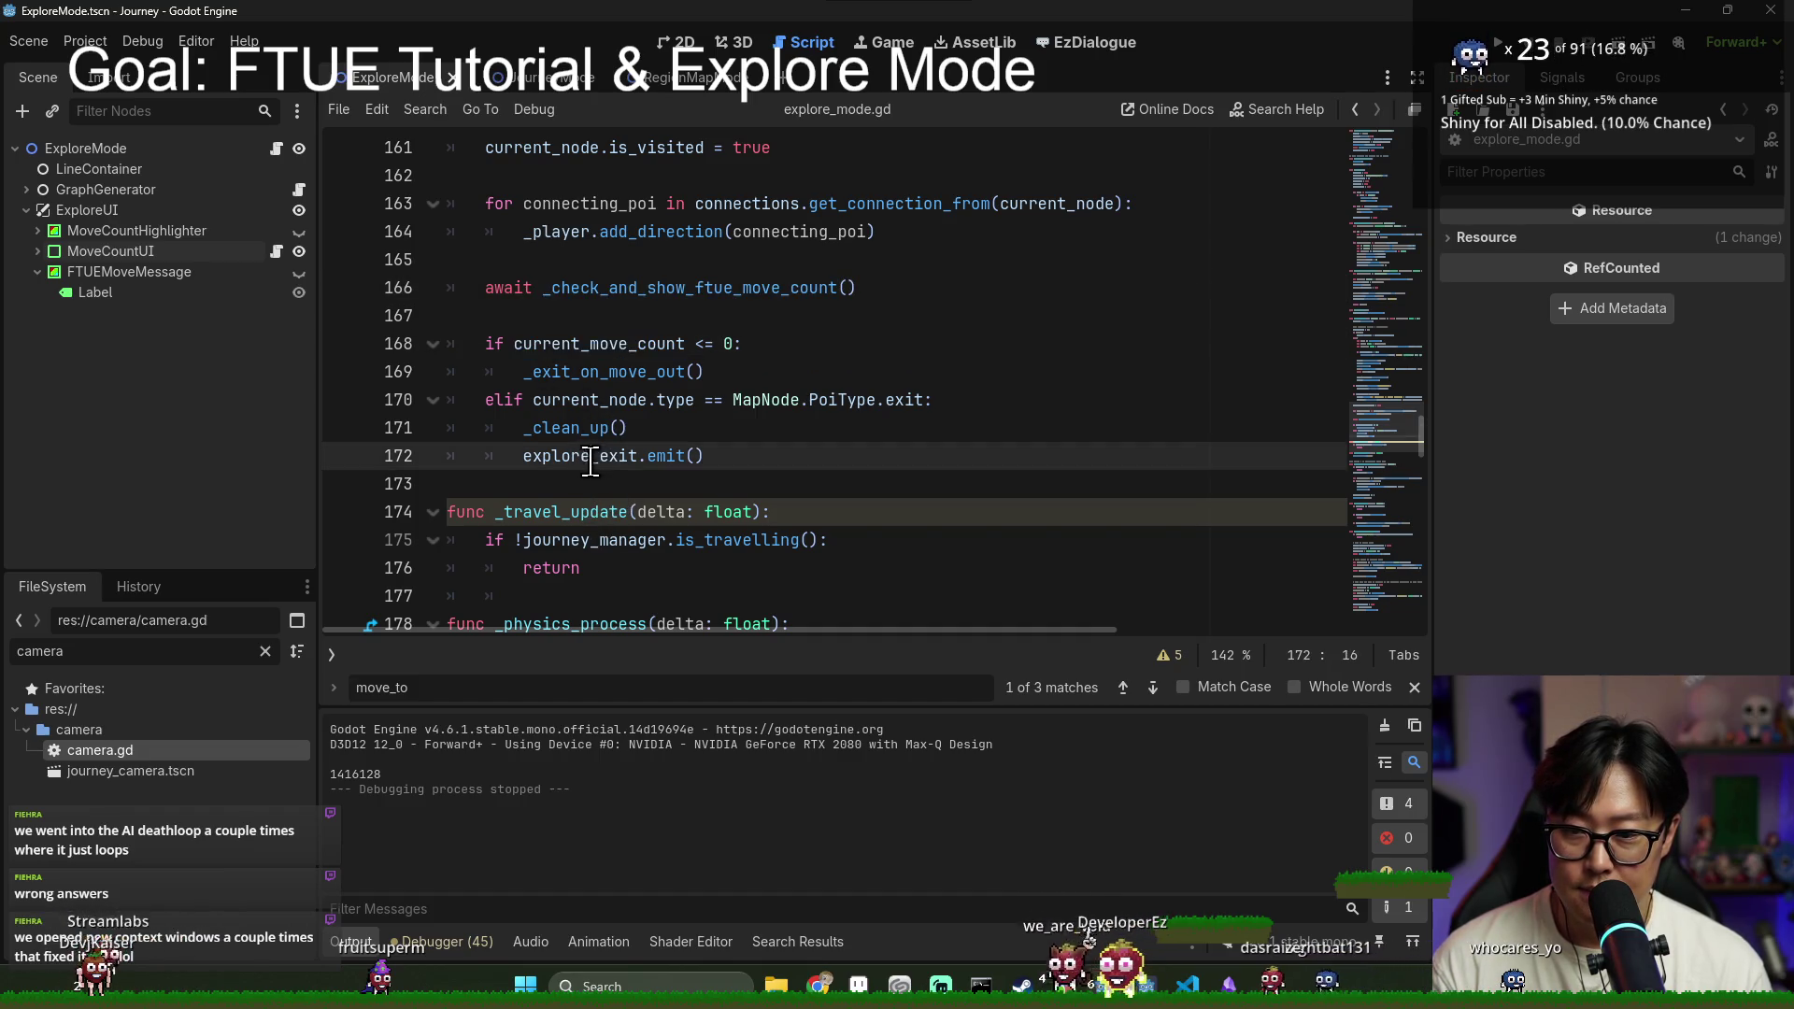
pyautogui.click(625, 321)
pyautogui.write('camera.position_smoothing_enabled = true')
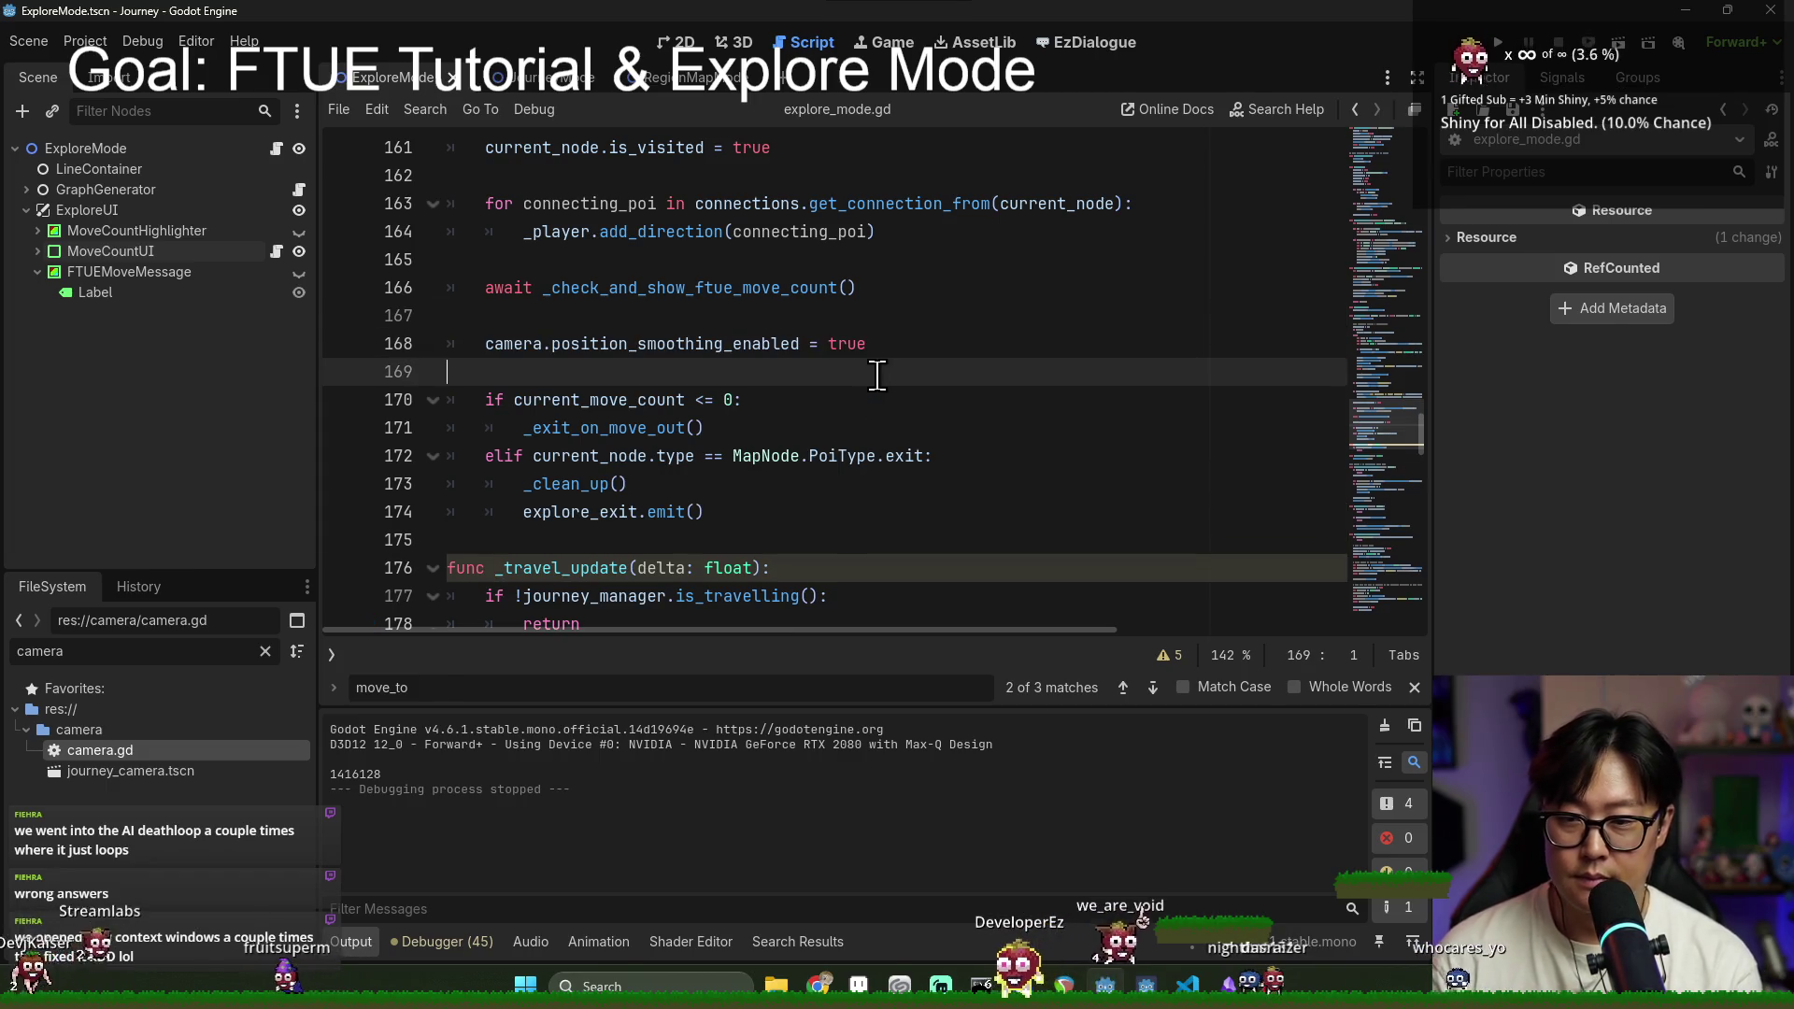
# Step: Duplicate the smoothing line, change the copy to camera.is_player_control = true, and save
pyautogui.doubleClick(699, 346)
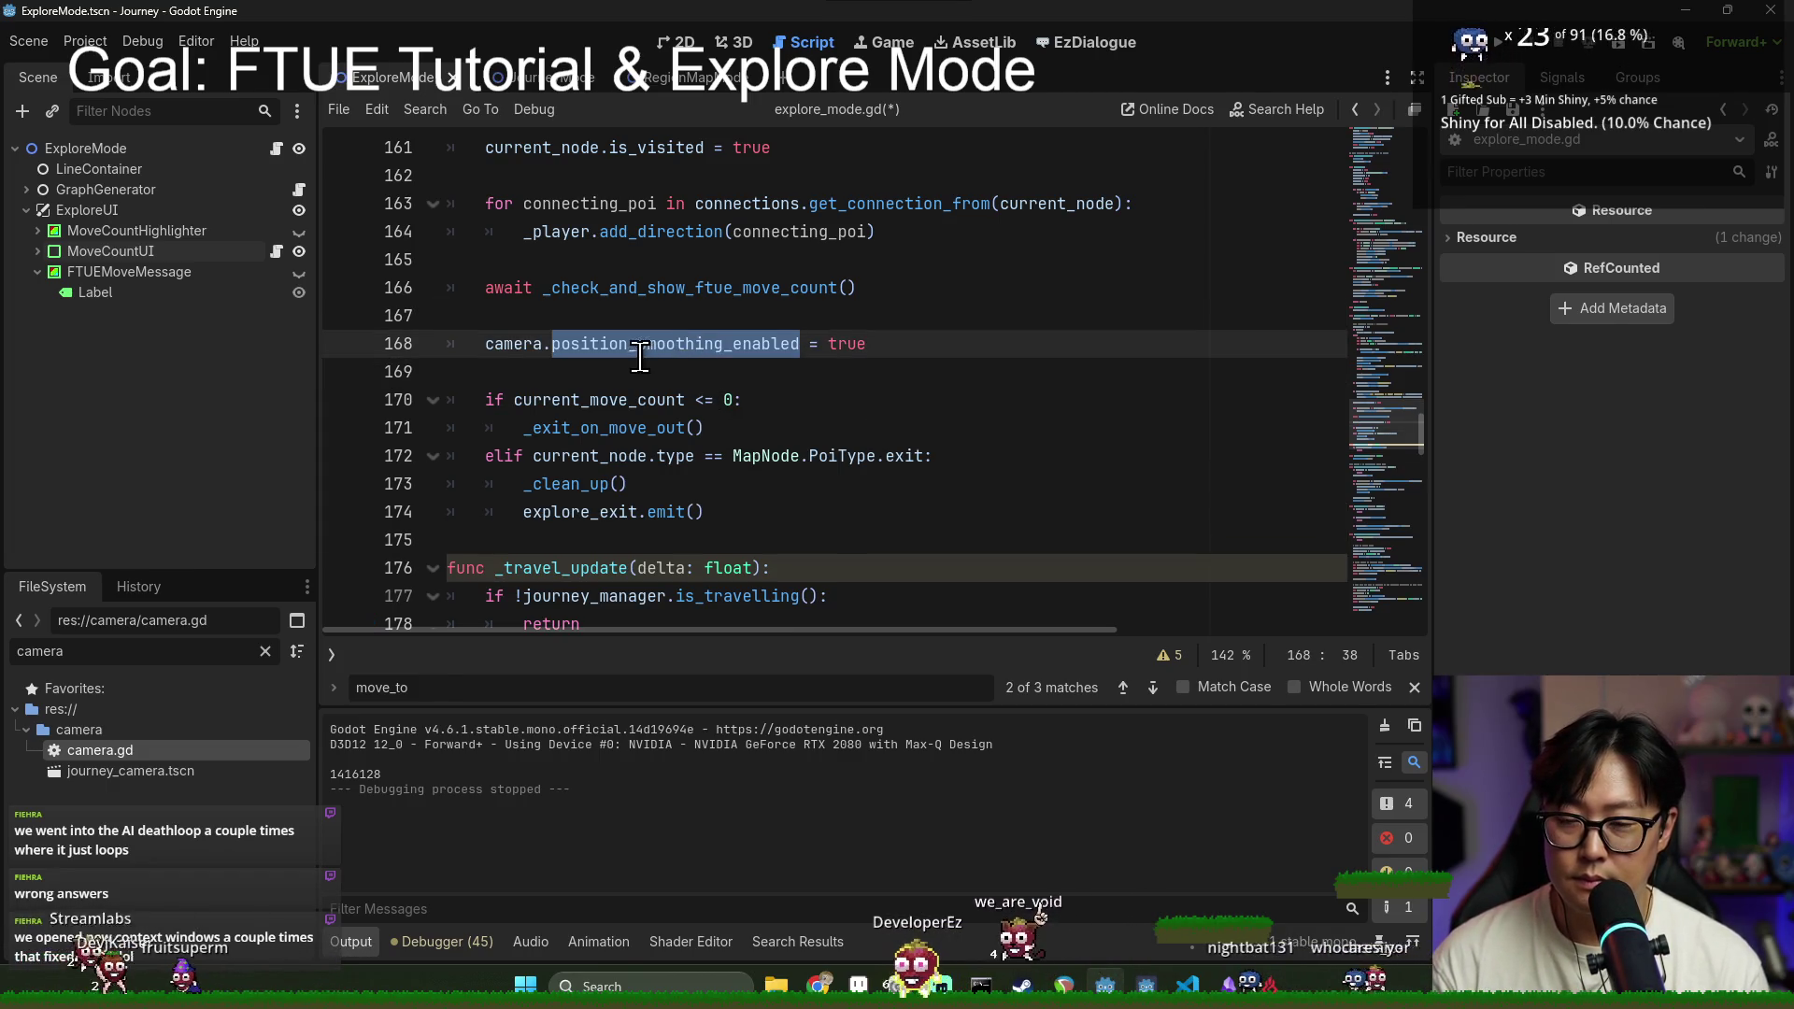
pyautogui.click(609, 365)
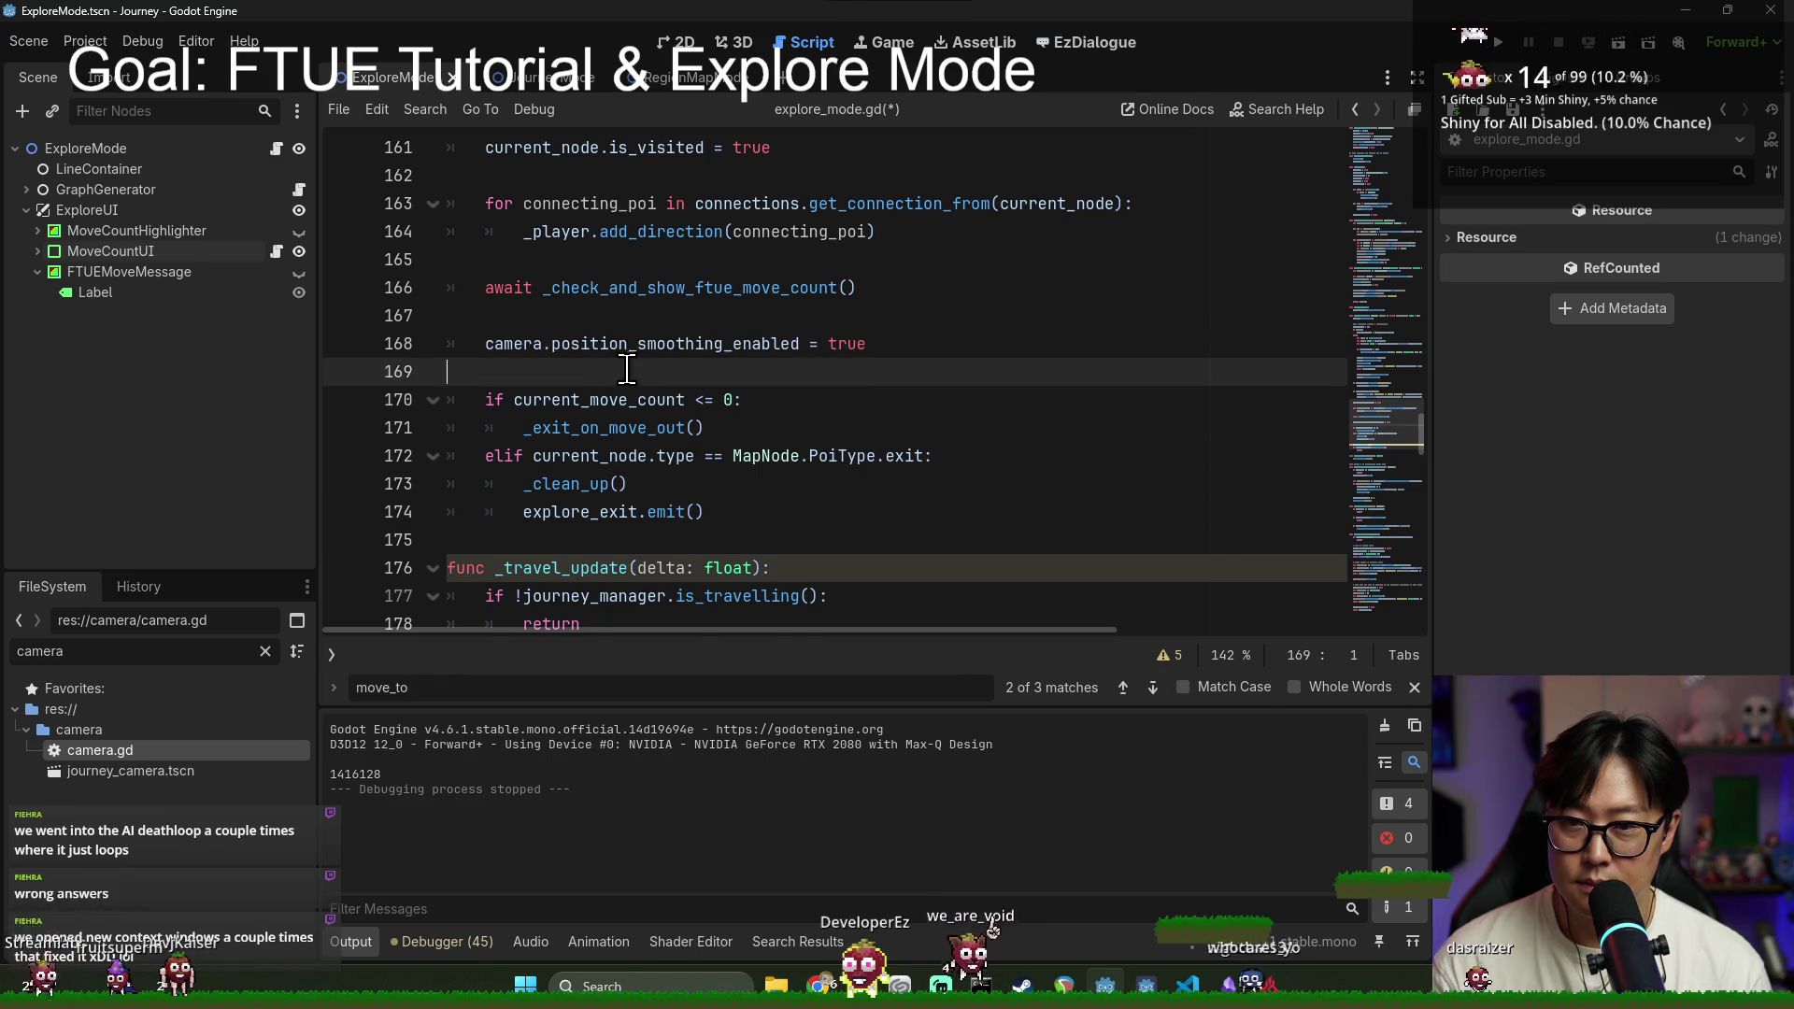
pyautogui.write('camera.position_smoothing_enabled = true')
pyautogui.doubleClick(598, 371)
pyautogui.write('s')
pyautogui.press('BackSpace')
pyautogui.write('isP')
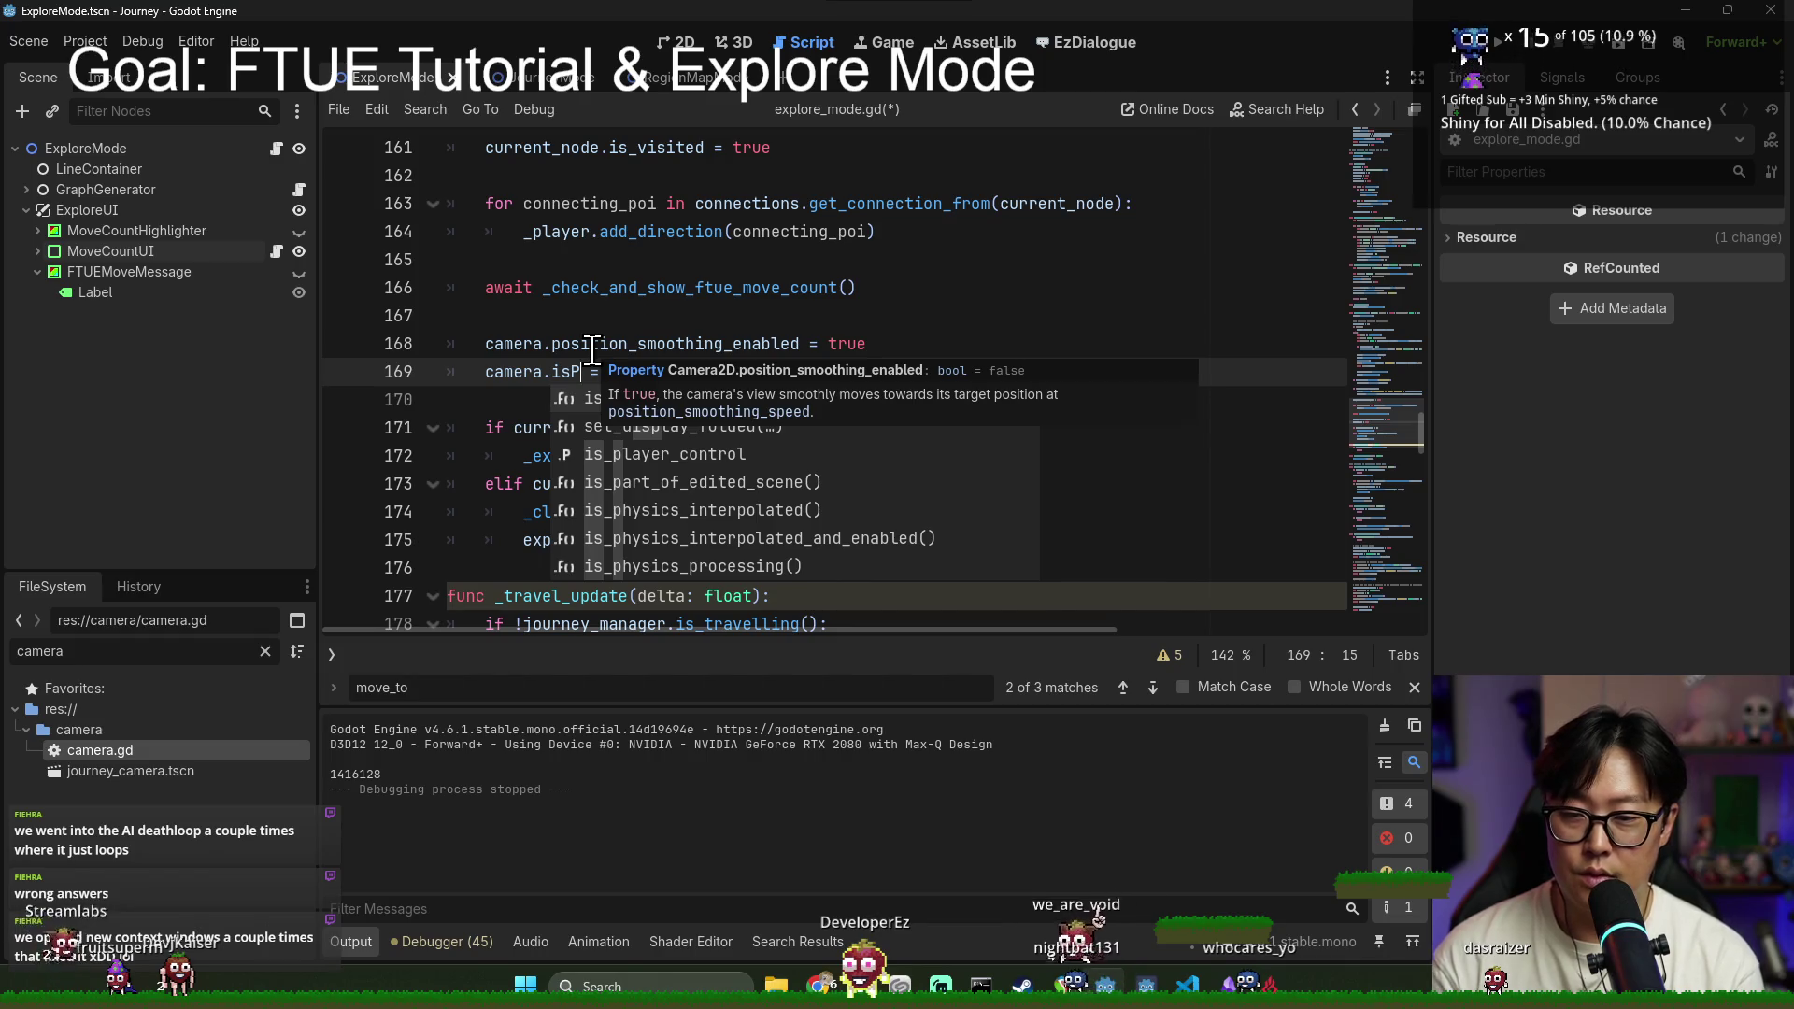
pyautogui.press('BackSpace')
pyautogui.write('_pl')
pyautogui.press('Return')
pyautogui.hotkey('ctrl', 's')
# Step: Run the project to test the camera changes
pyautogui.click(908, 323)
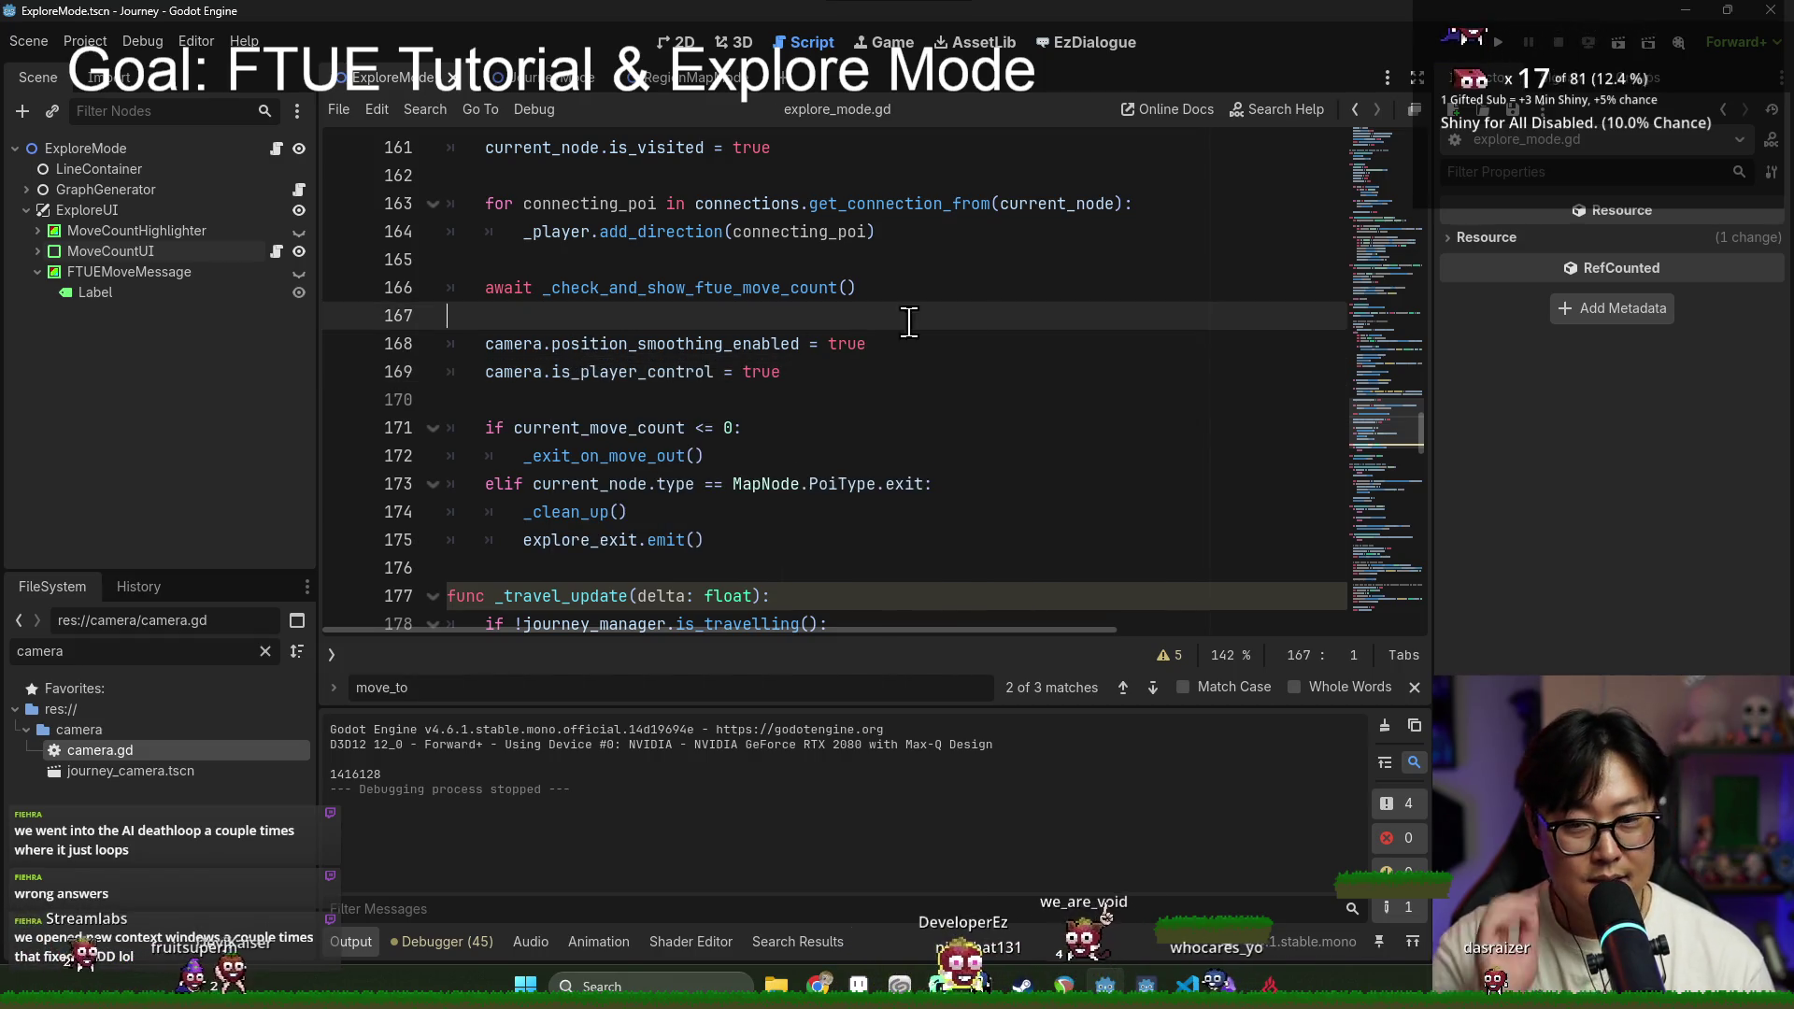
pyautogui.click(1081, 343)
pyautogui.click(1499, 42)
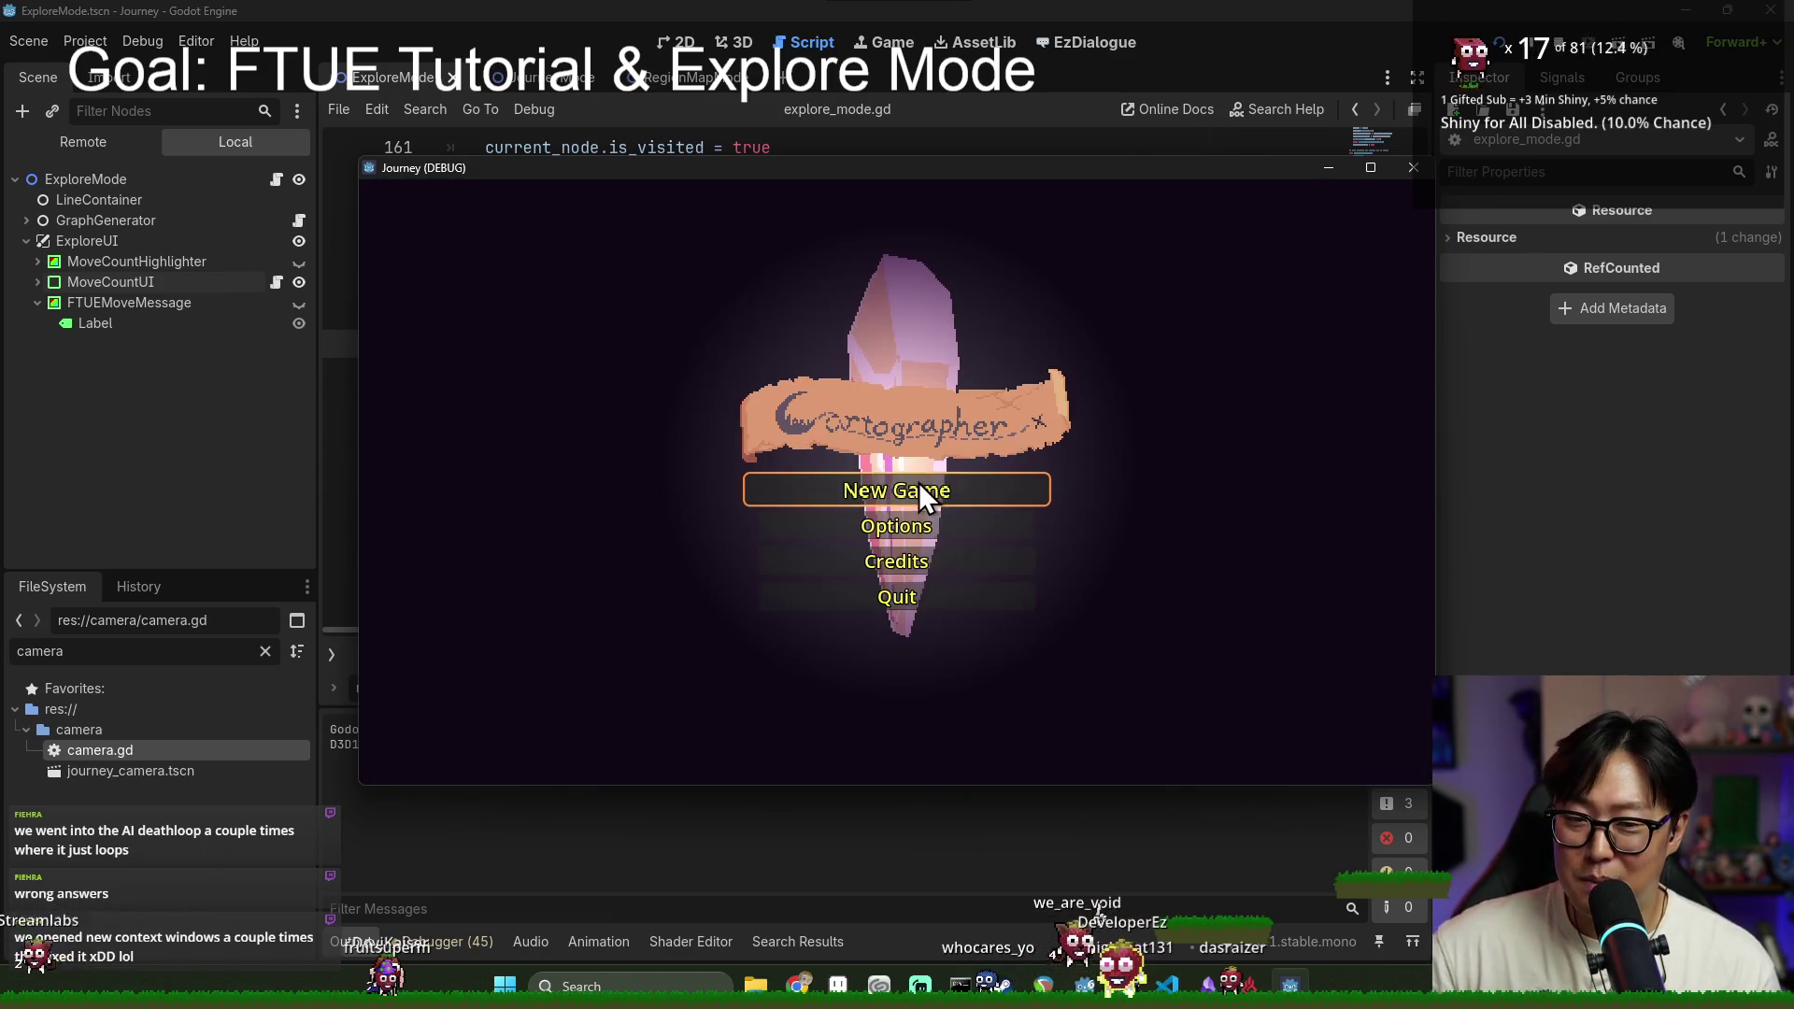
# Step: Start a New Game, dismiss the Click to Move and limited-moves messages while moving between nodes, then return to the editor
pyautogui.click(918, 482)
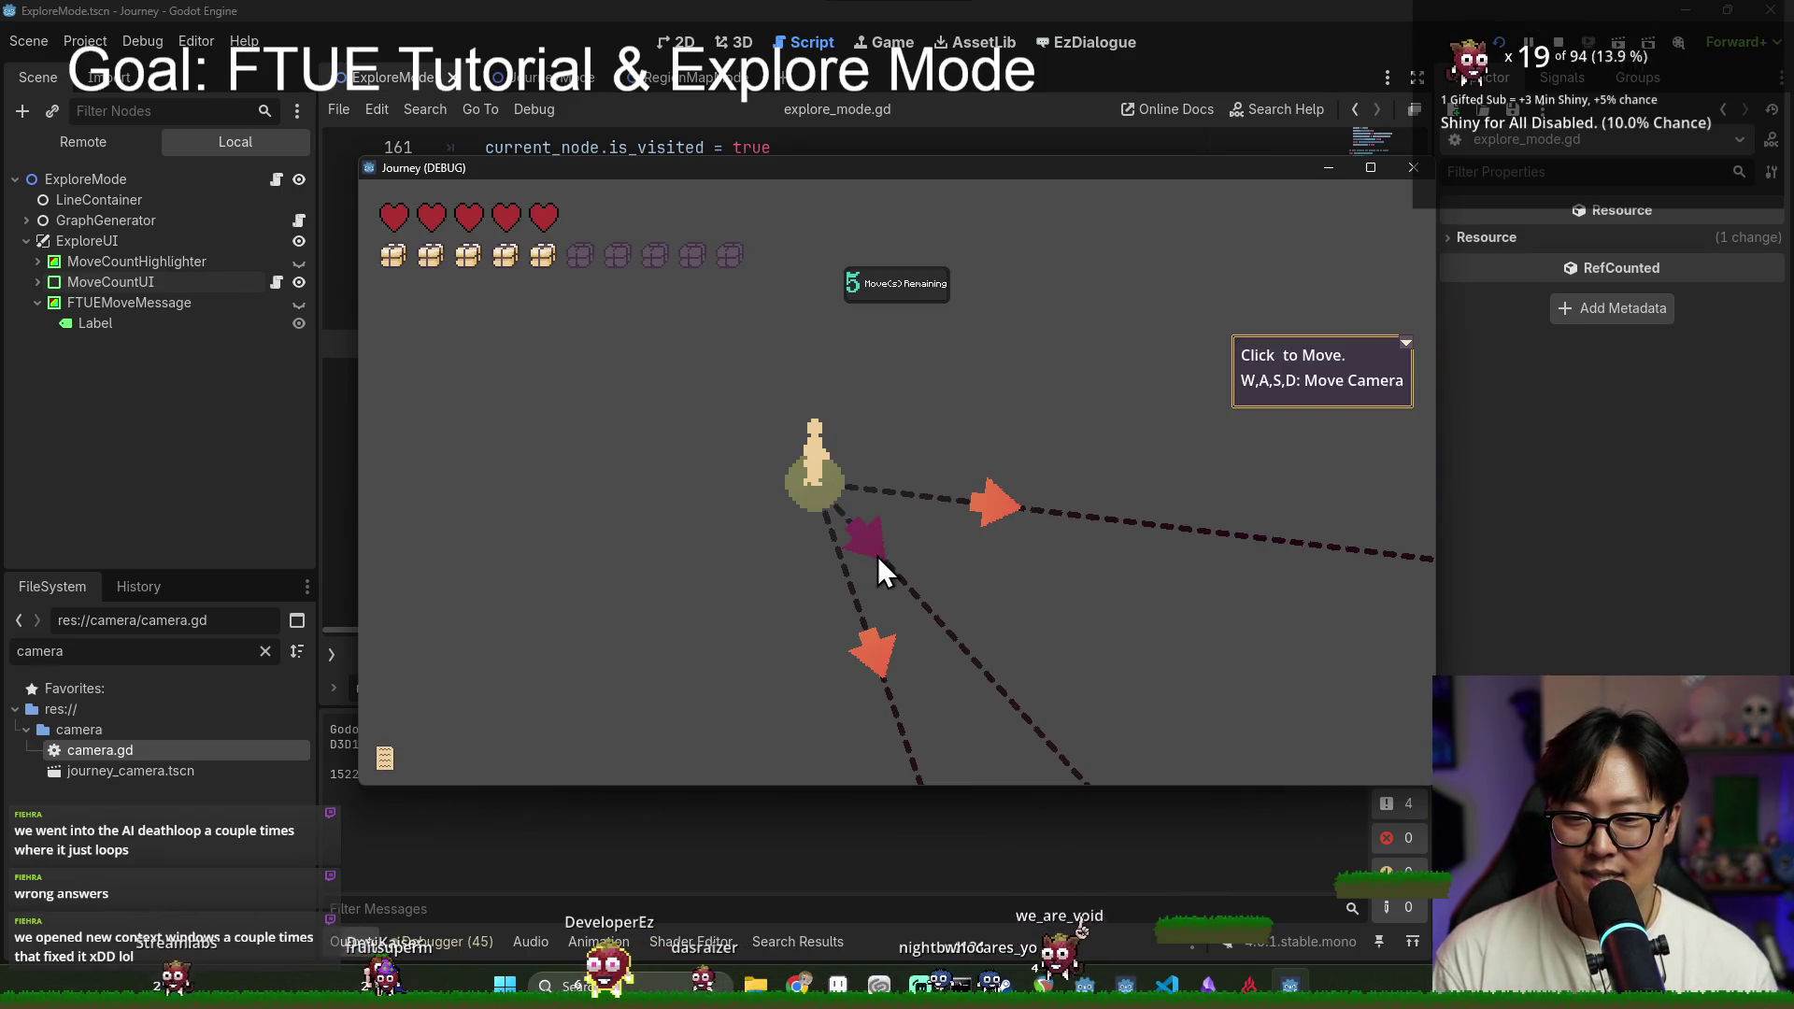
pyautogui.click(1398, 346)
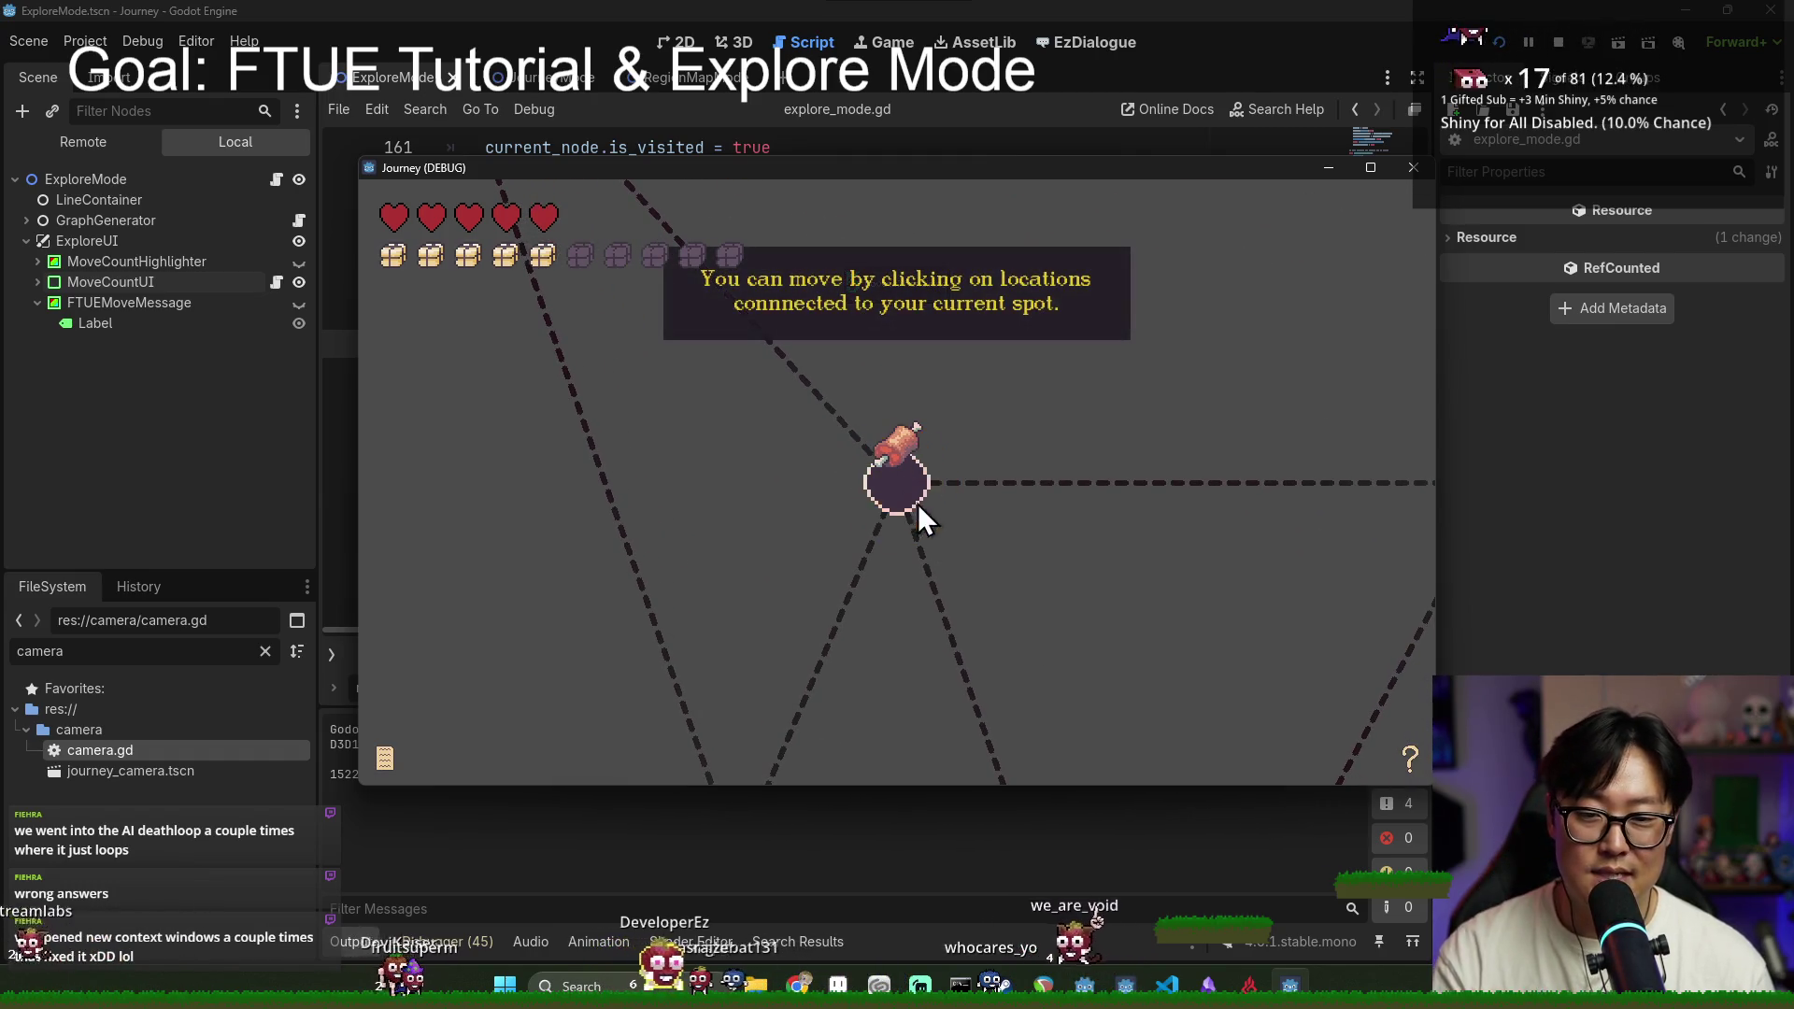
pyautogui.click(920, 516)
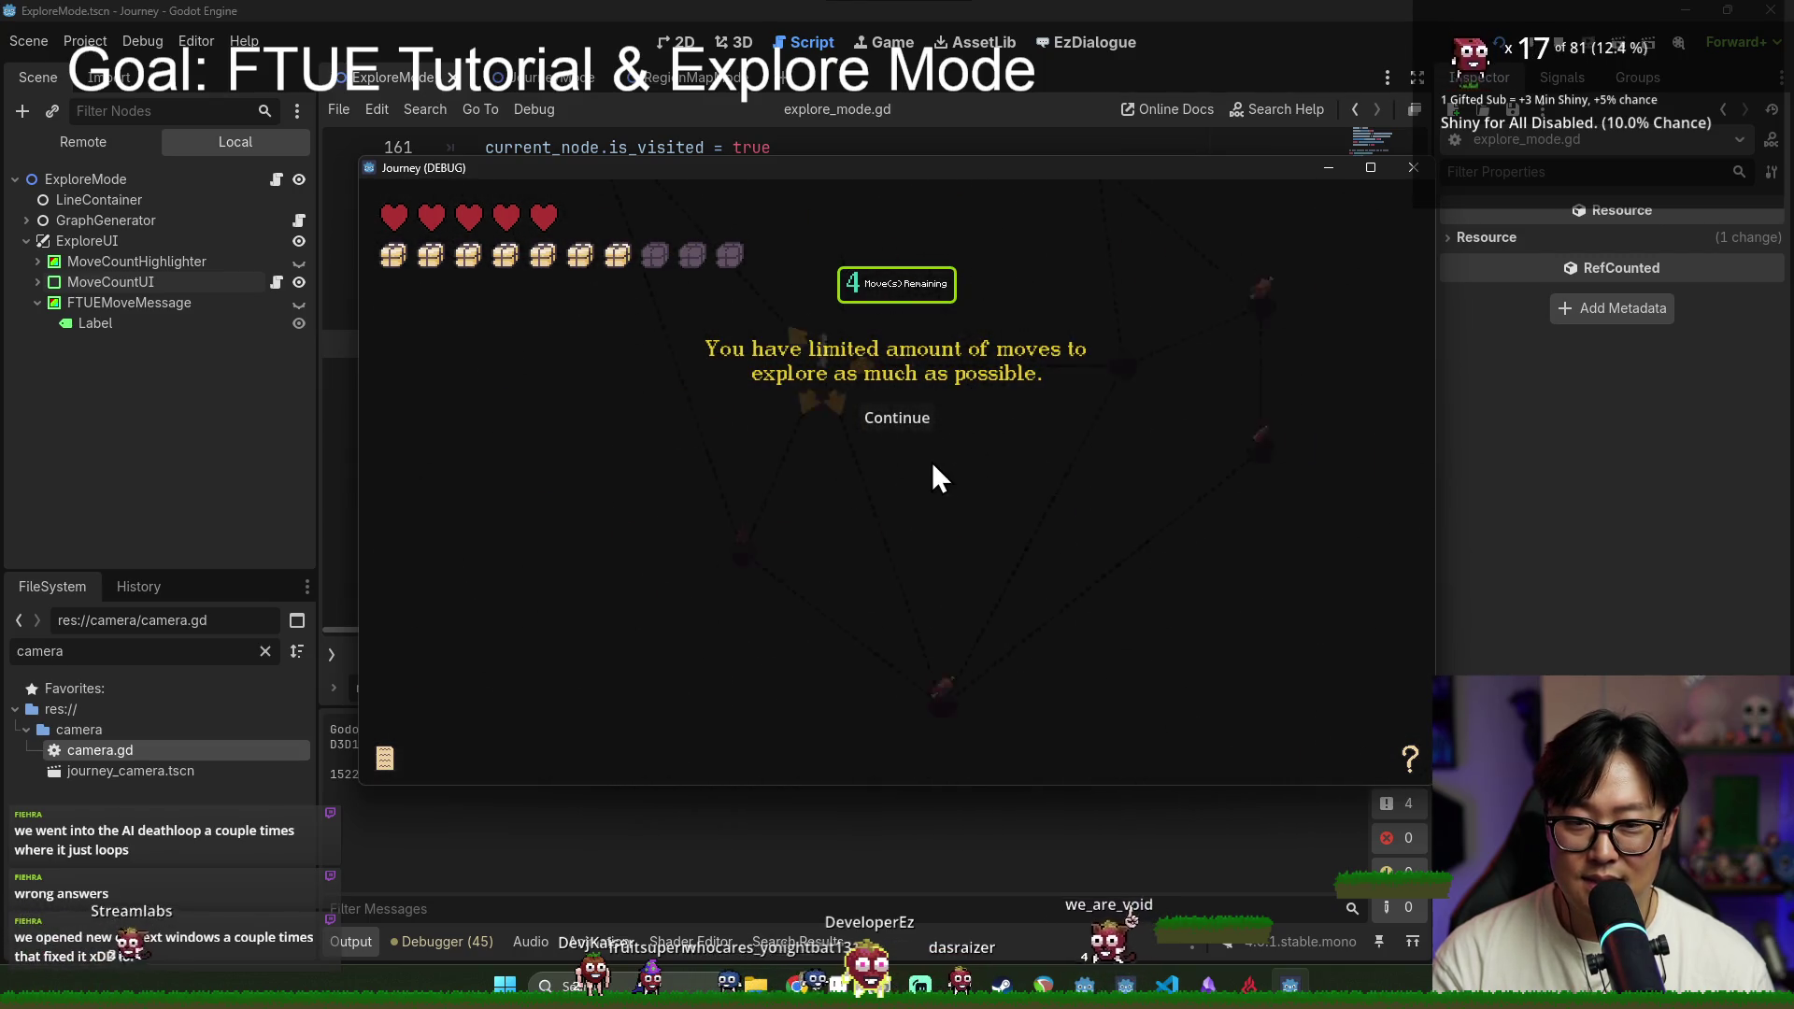
pyautogui.click(890, 422)
pyautogui.click(893, 430)
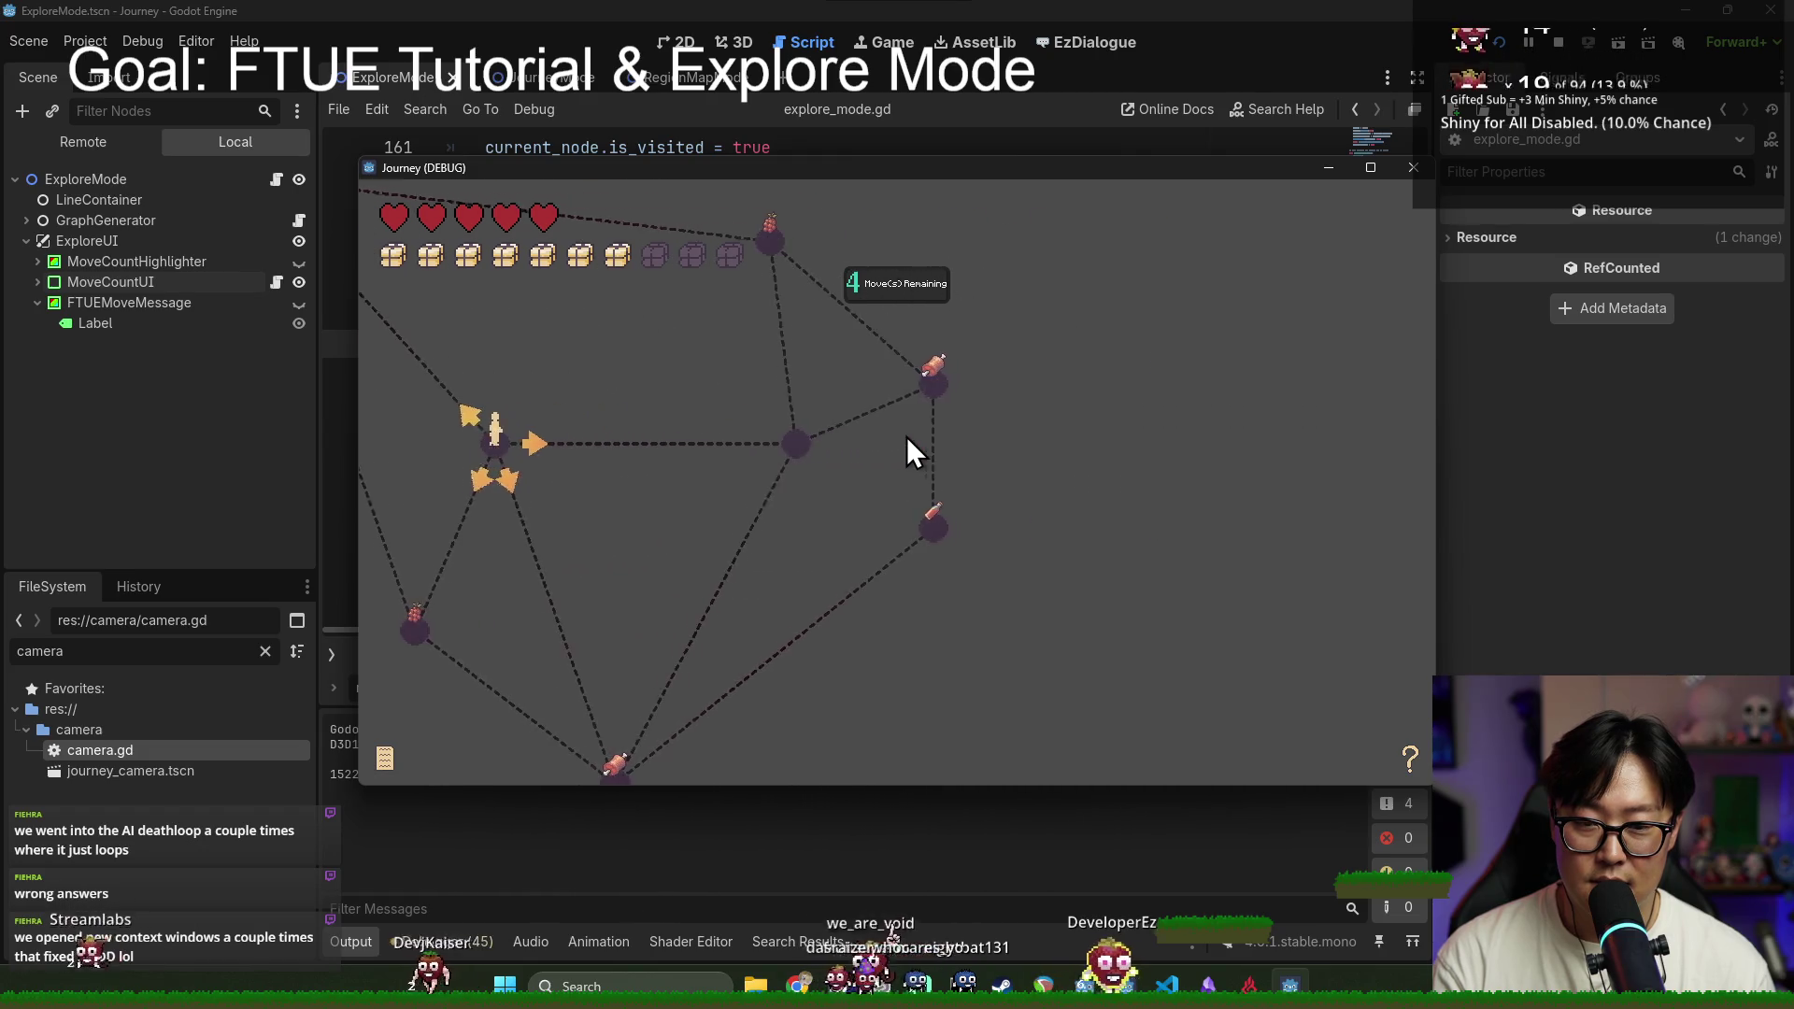
pyautogui.click(906, 436)
pyautogui.click(1588, 468)
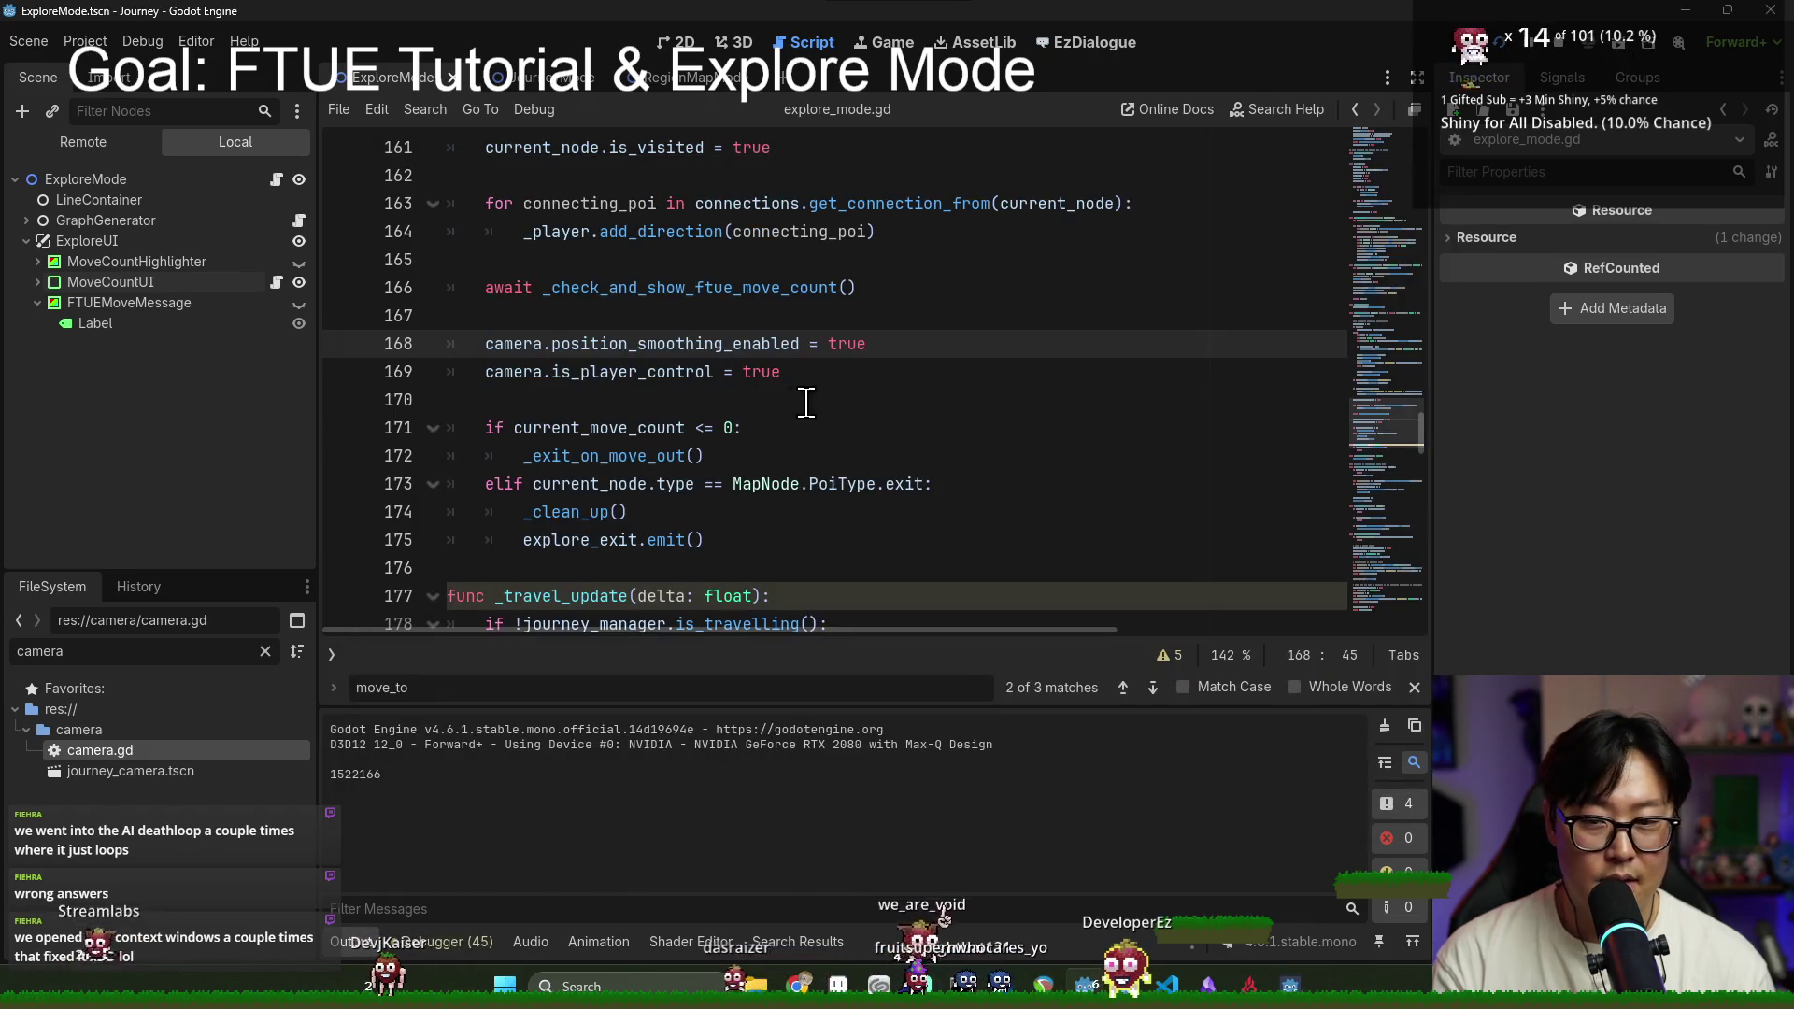
pyautogui.scroll(-3, 785, 448)
pyautogui.scroll(-2, 761, 496)
pyautogui.click(739, 452)
pyautogui.scroll(-4, 729, 412)
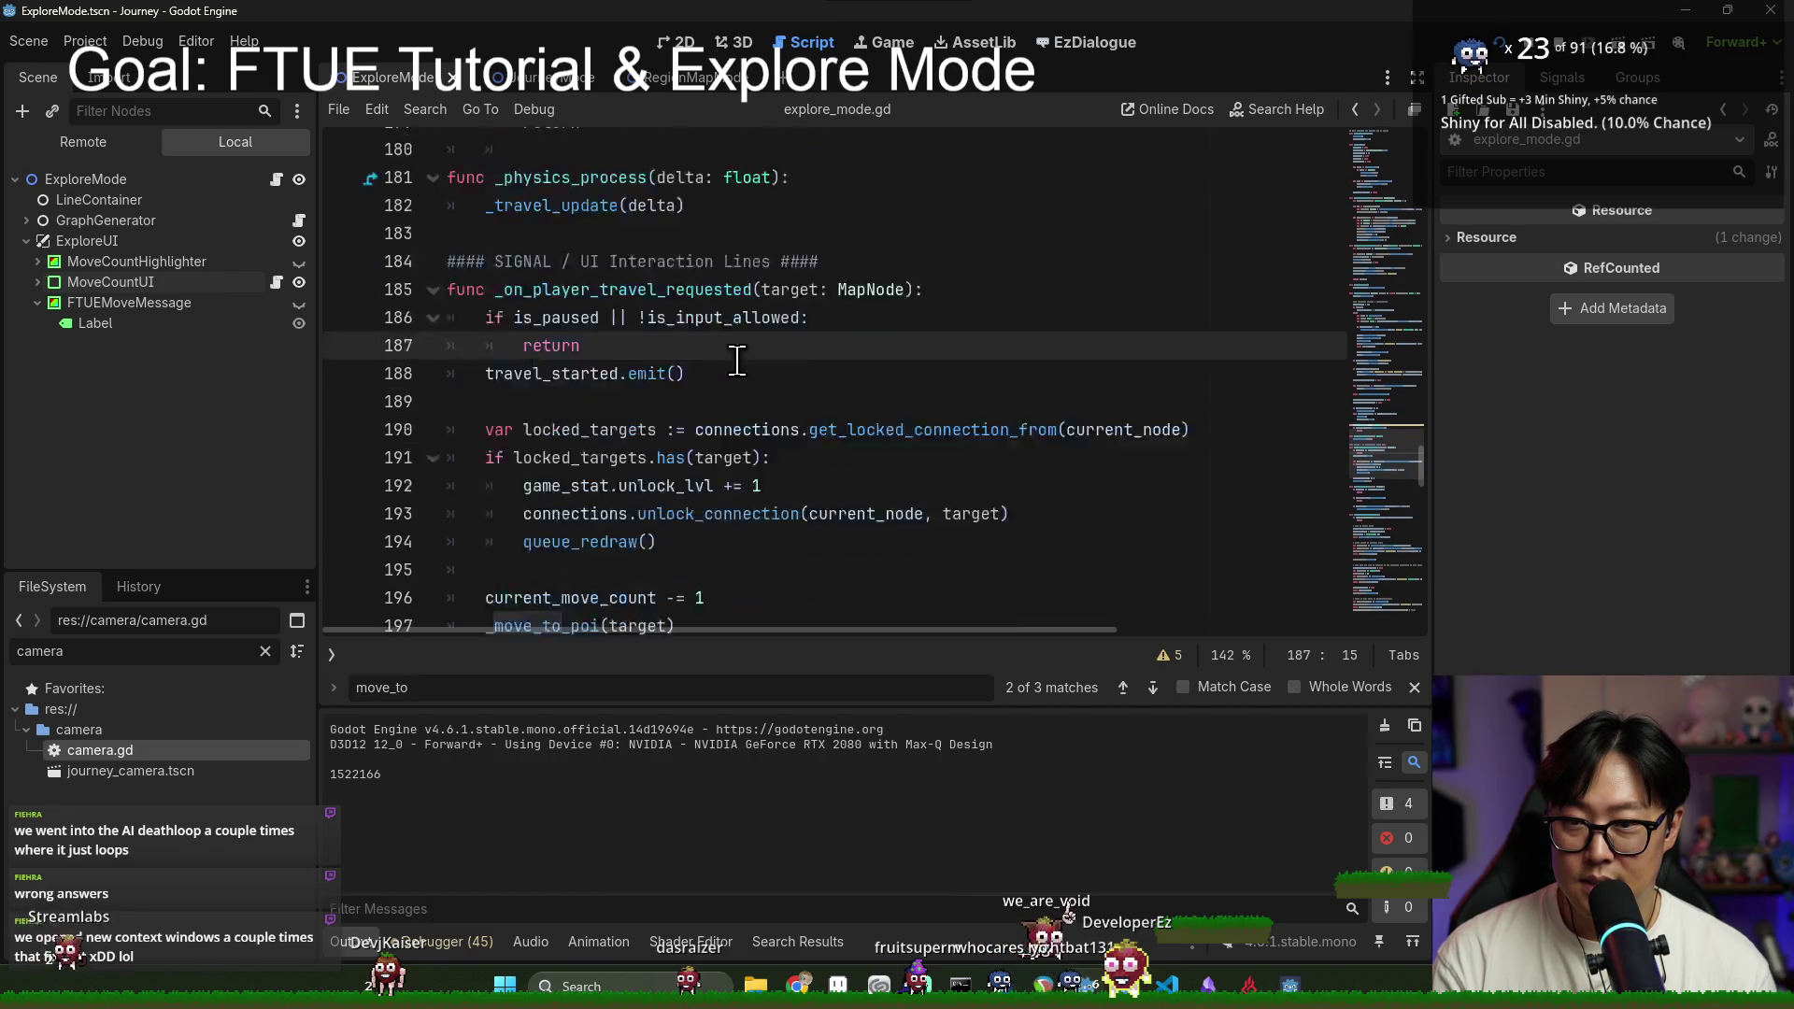
pyautogui.scroll(-8, 710, 392)
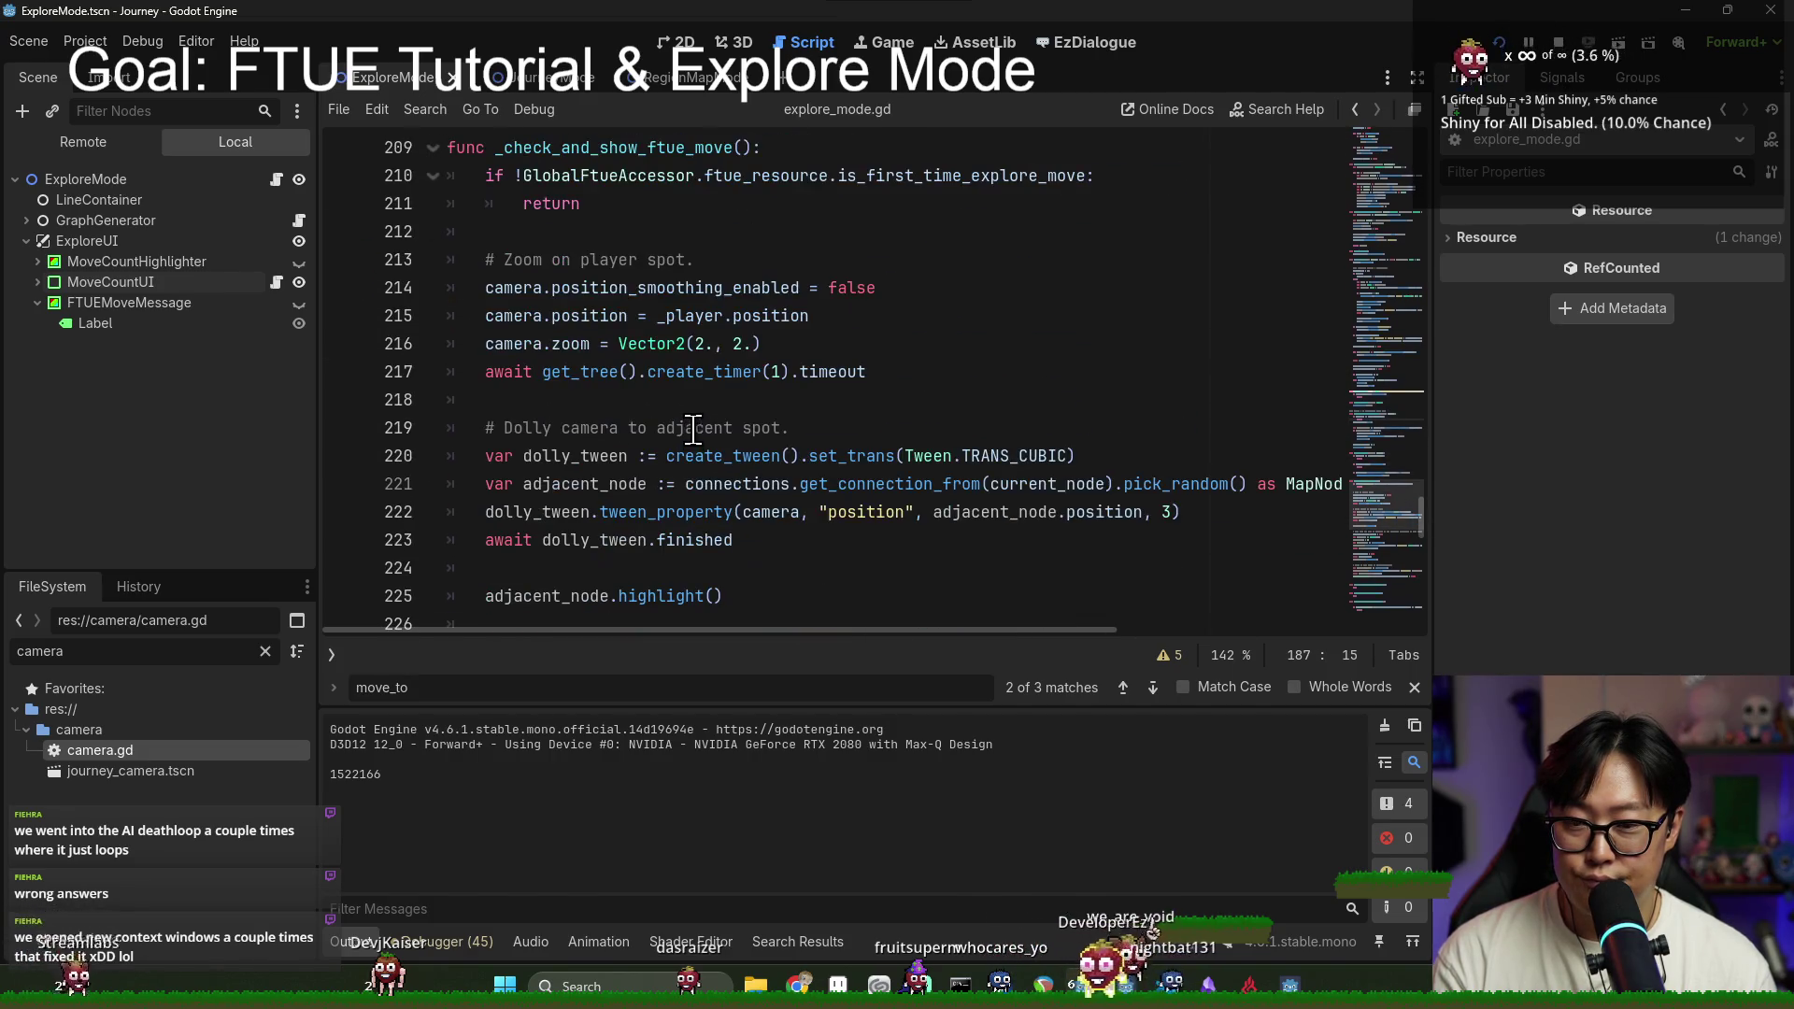
pyautogui.scroll(-4, 717, 409)
pyautogui.scroll(8, 692, 402)
pyautogui.doubleClick(598, 231)
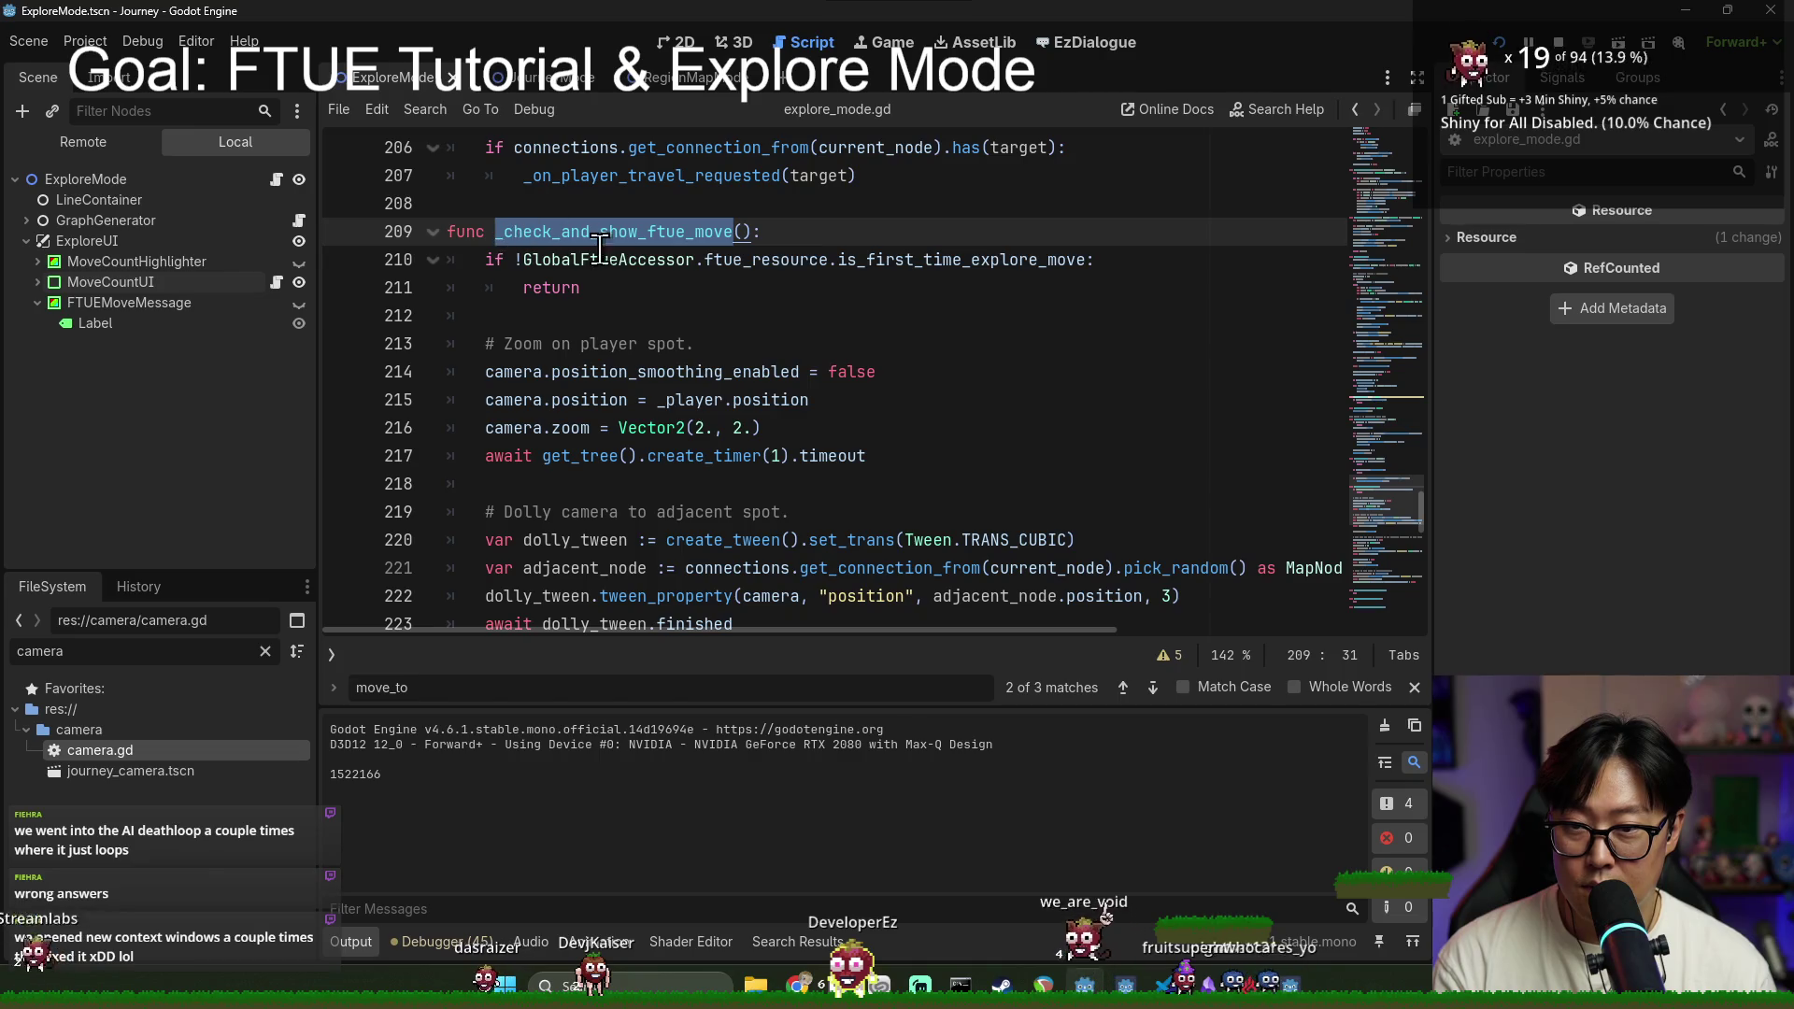
pyautogui.scroll(-15, 609, 250)
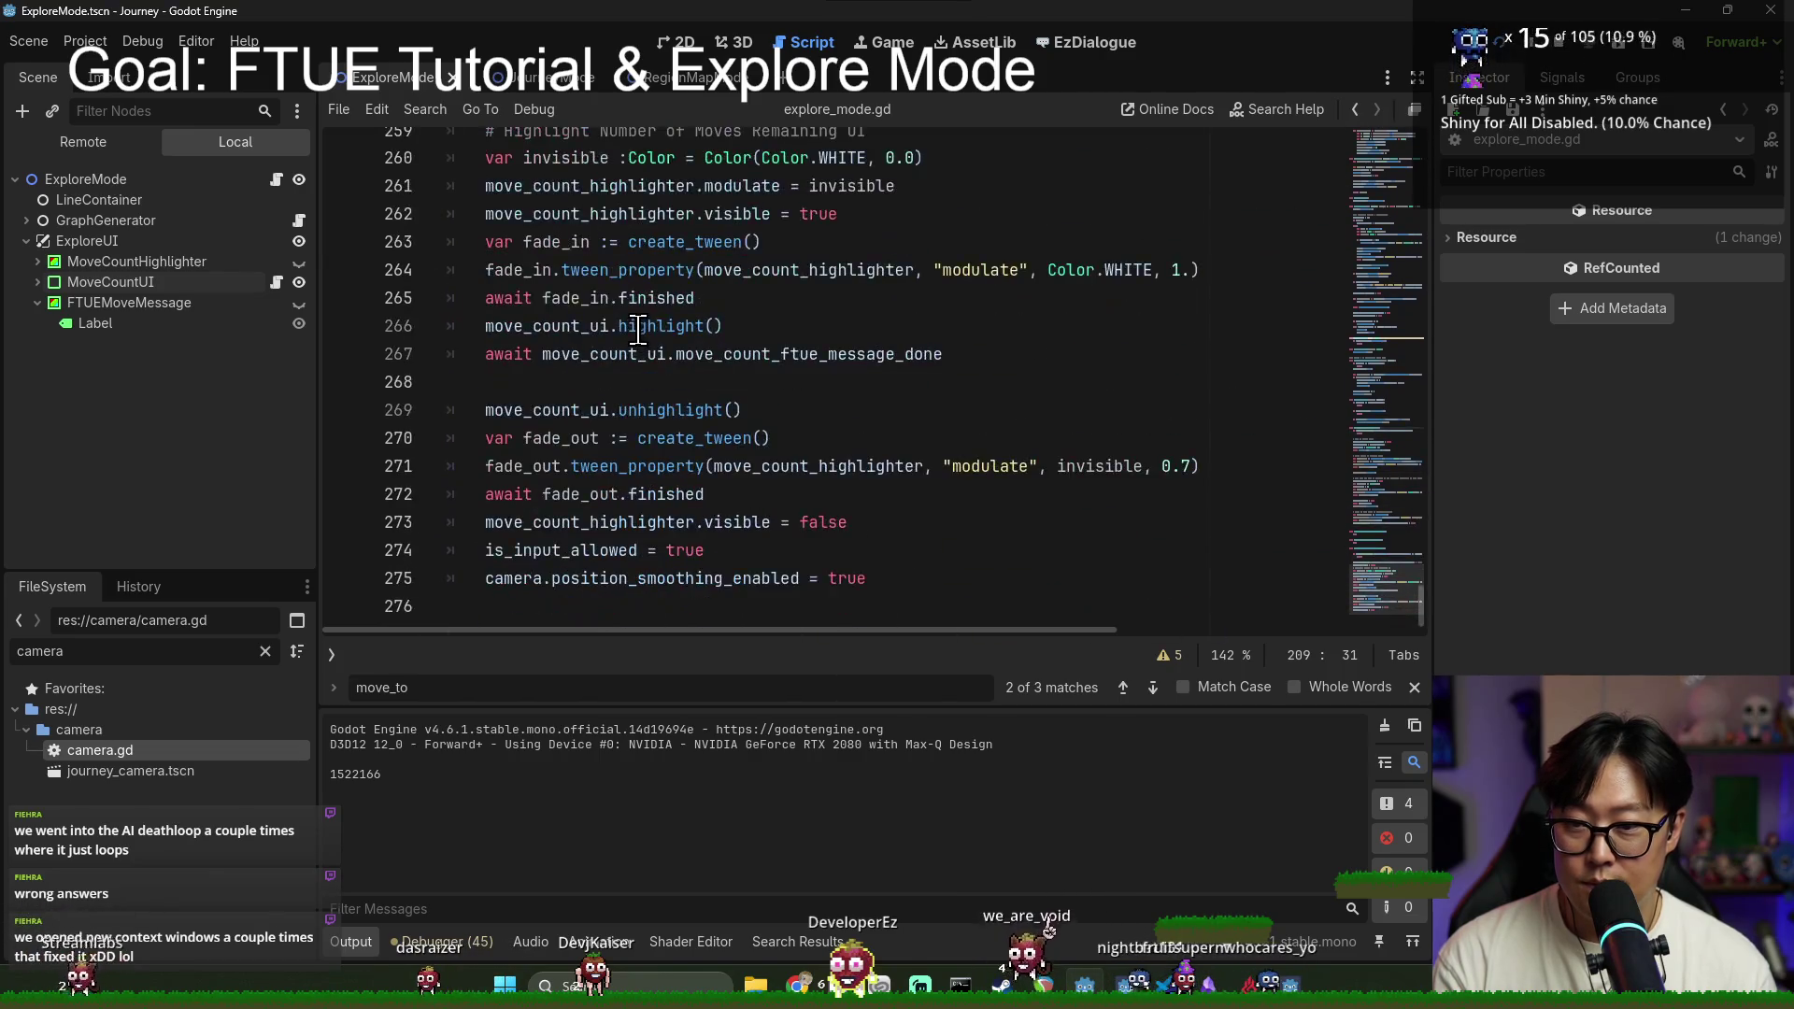
pyautogui.scroll(2, 628, 339)
pyautogui.scroll(-2, 630, 451)
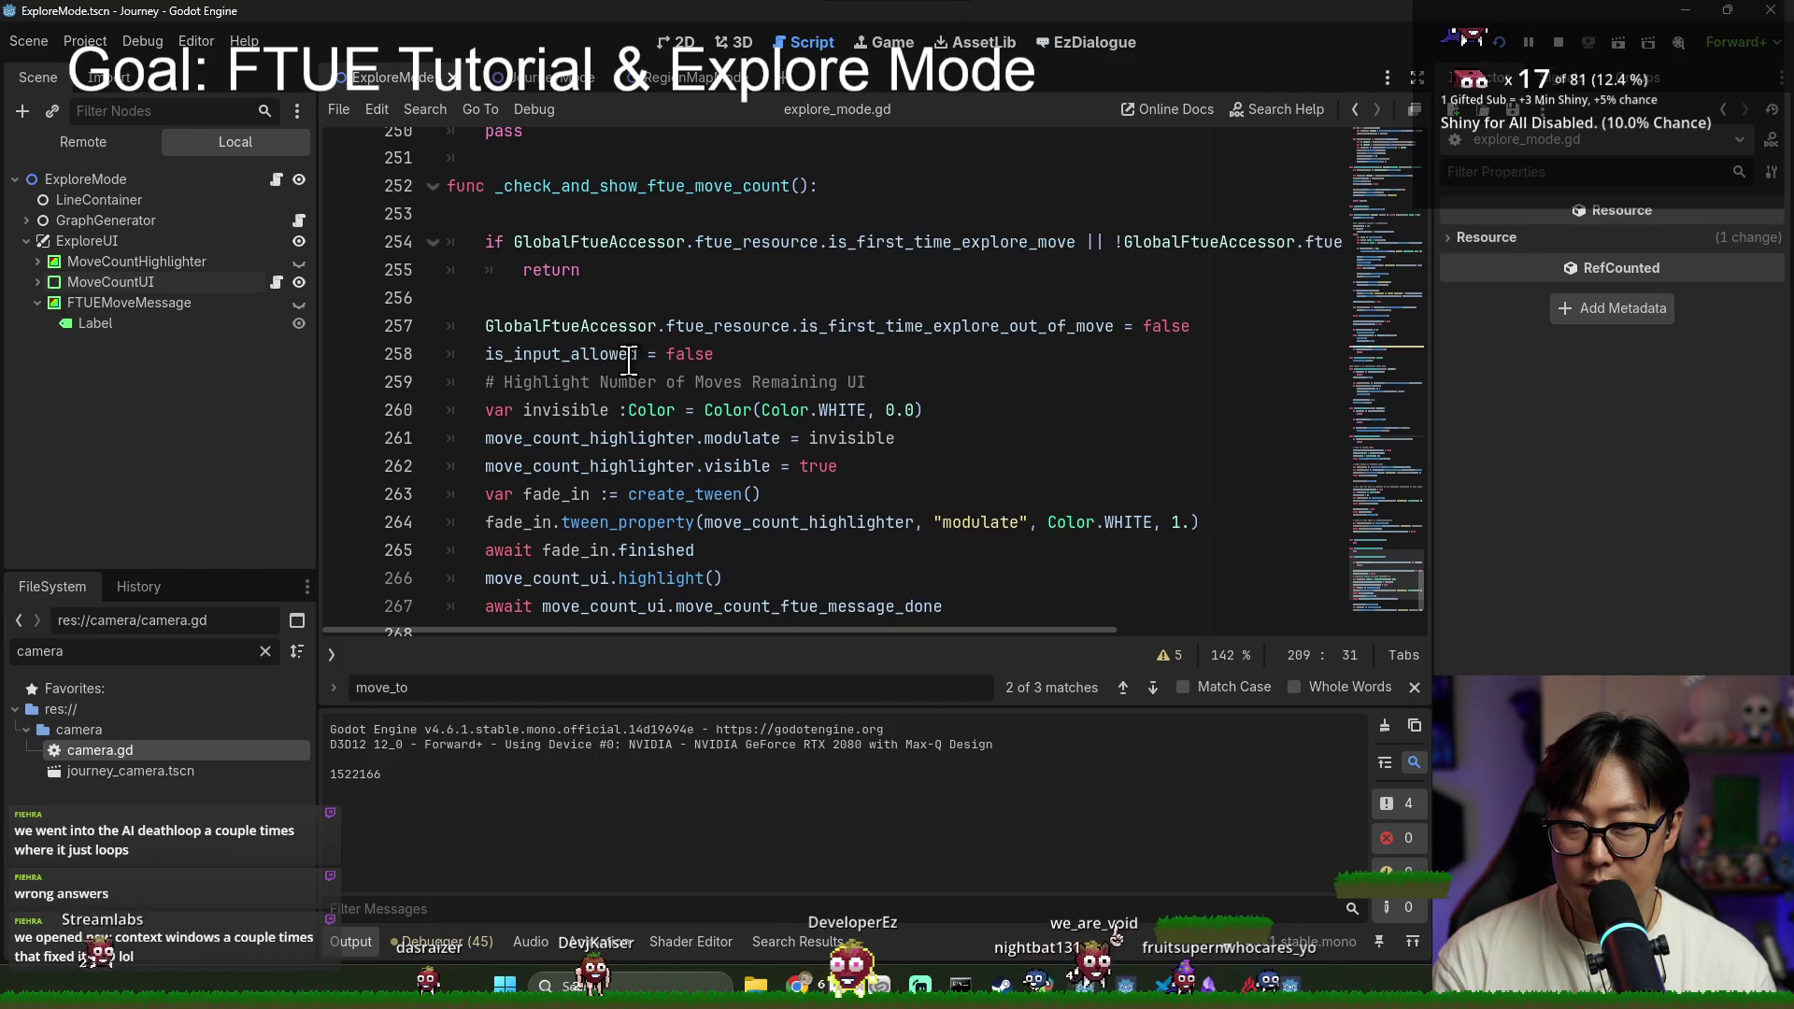
# Step: Add camera.is_player_control = false after is_input_allowed = false
pyautogui.click(750, 355)
pyautogui.press('Return')
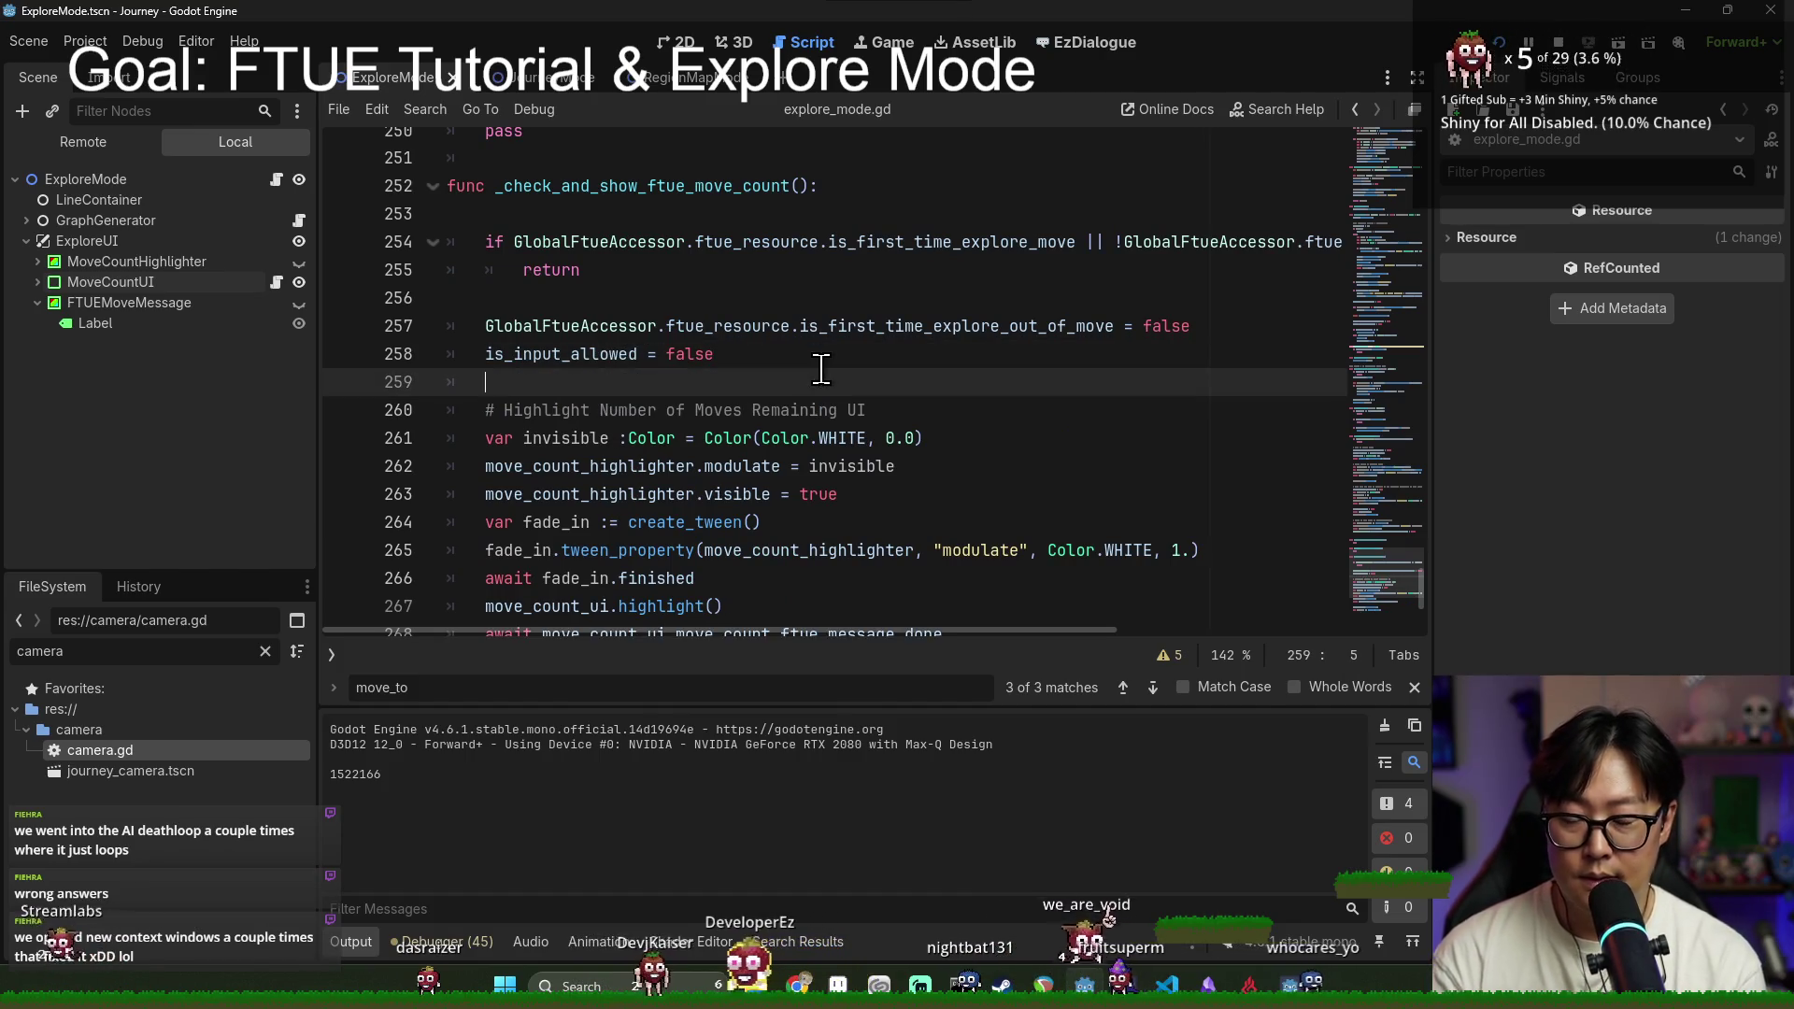
pyautogui.write('camera.')
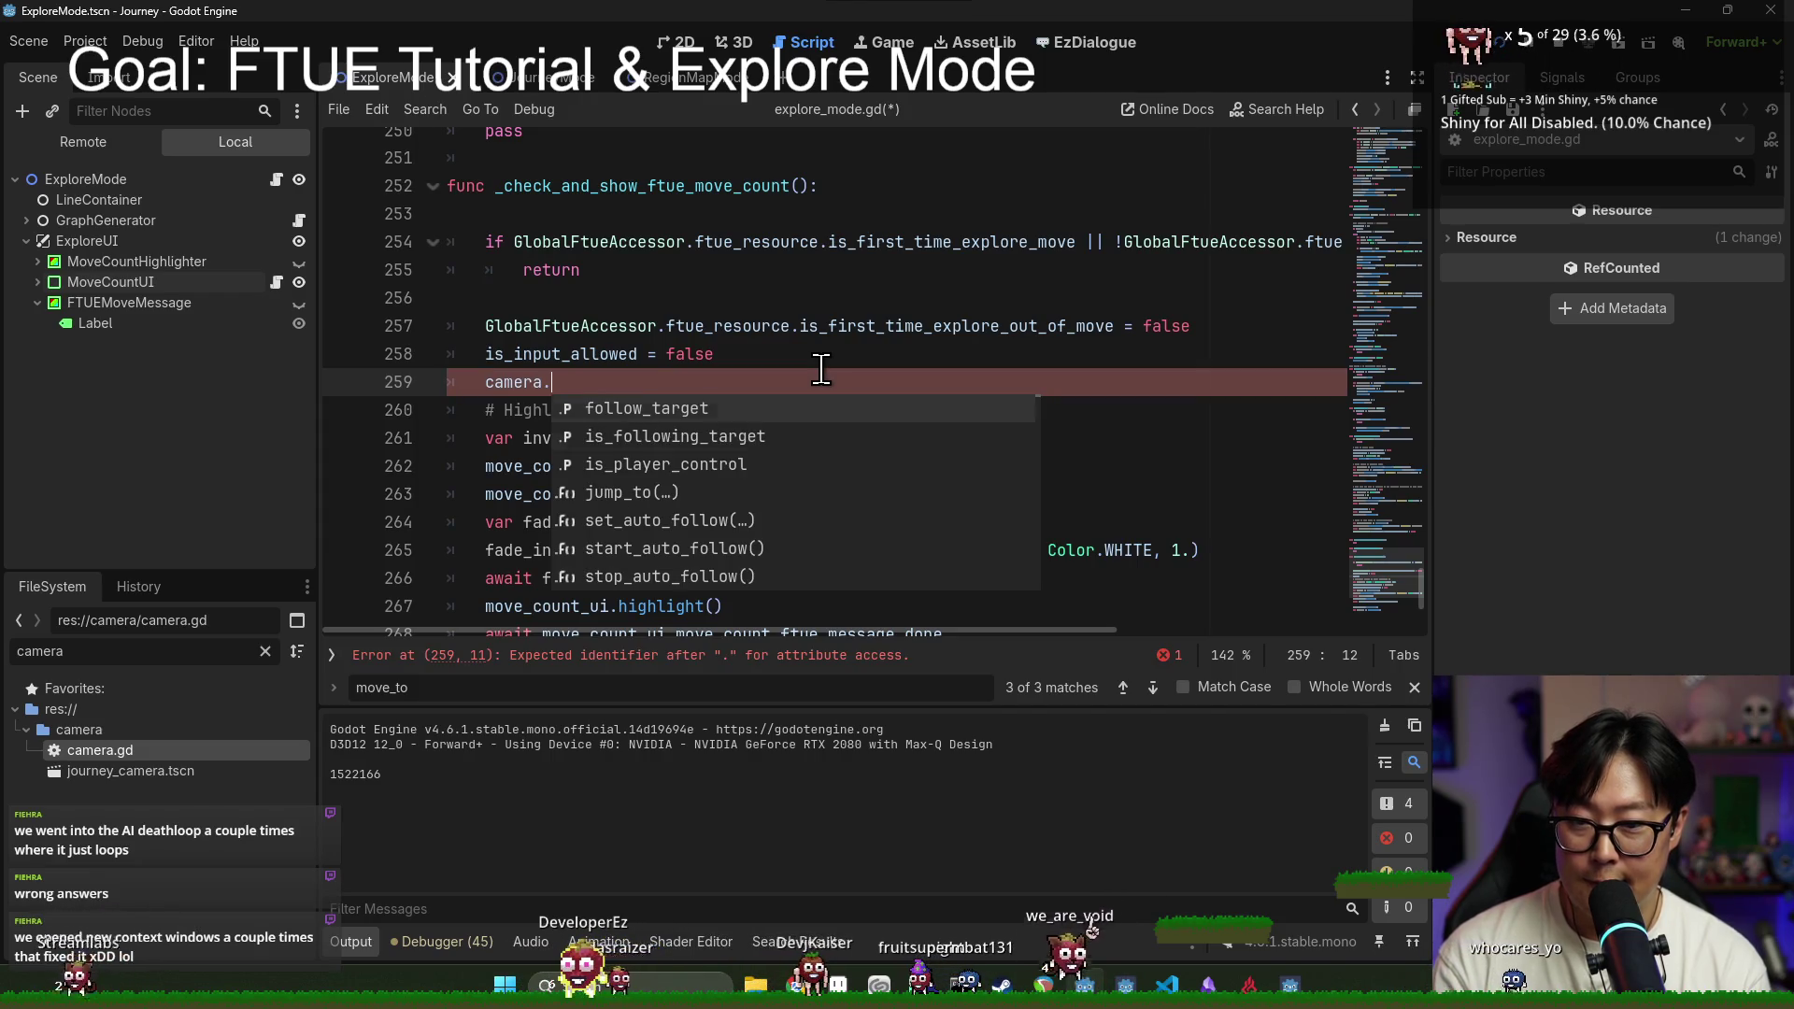
pyautogui.press('Down')
pyautogui.press('Down')
pyautogui.press('Return')
pyautogui.write('se')
# Step: Run the game twice with F5, then filter FileSystem for 'logo' and open the Logo scene
pyautogui.press('F5')
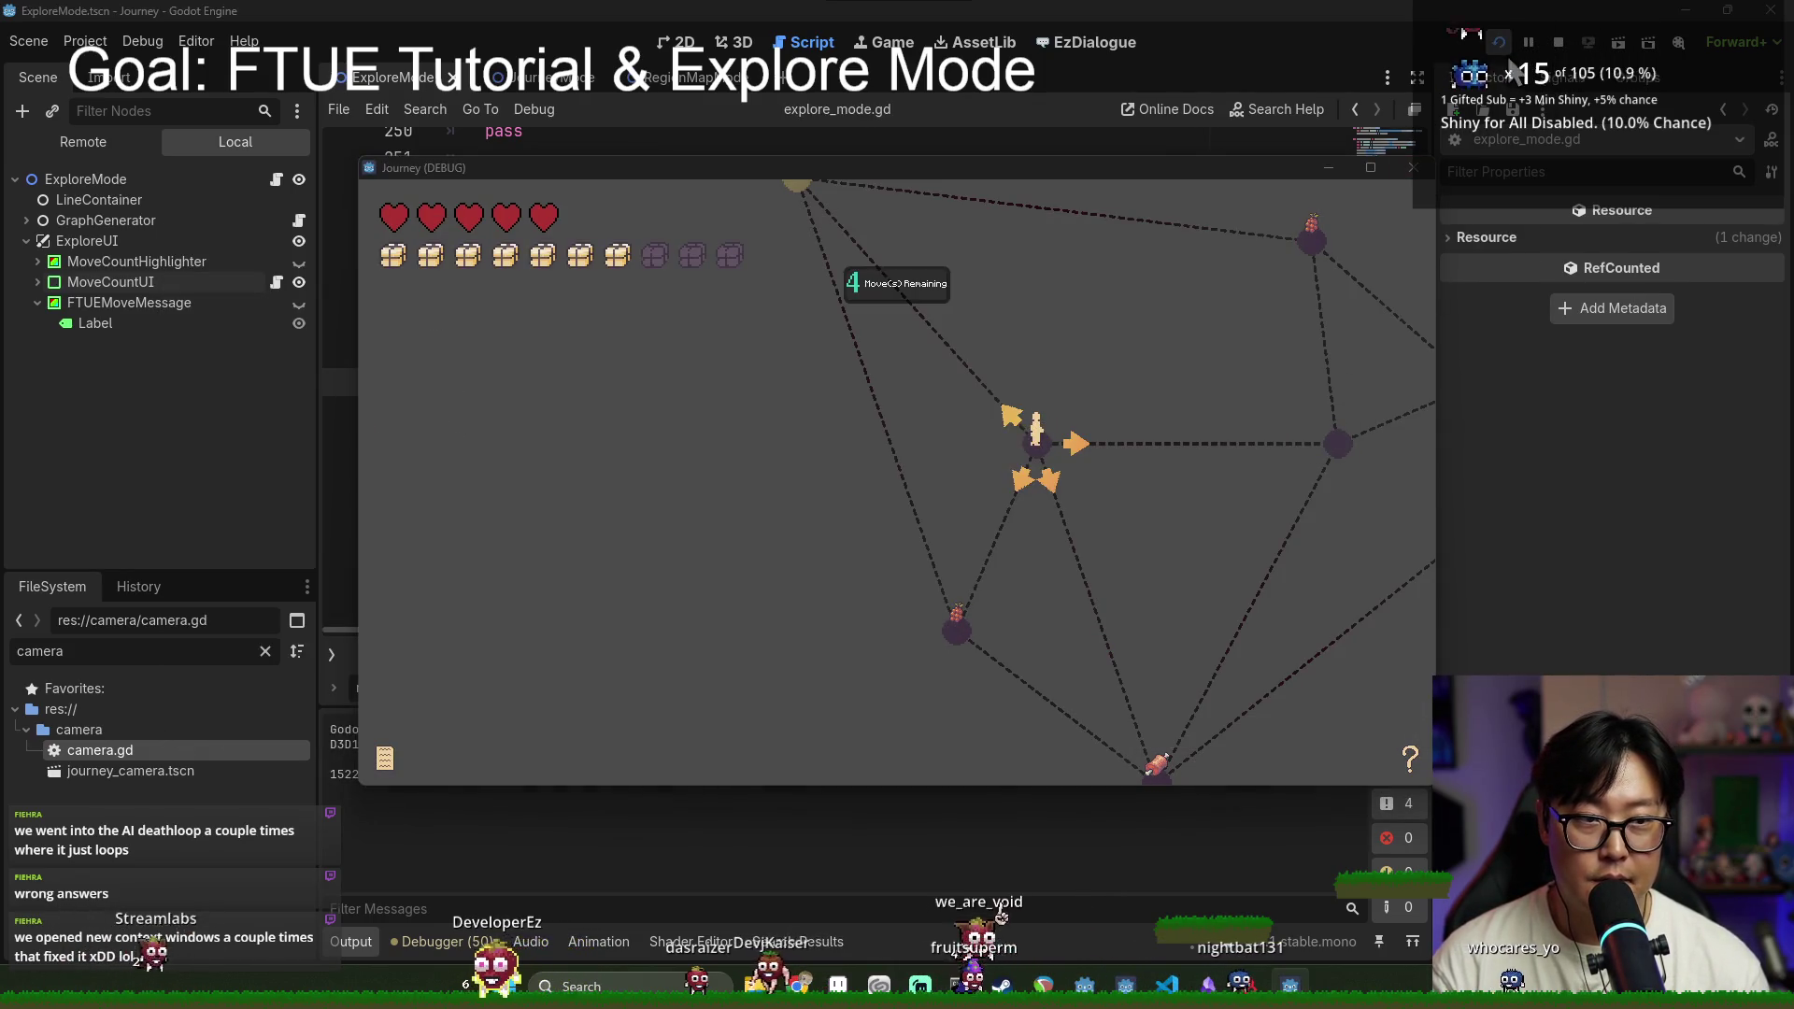
pyautogui.click(1412, 168)
pyautogui.press('F5')
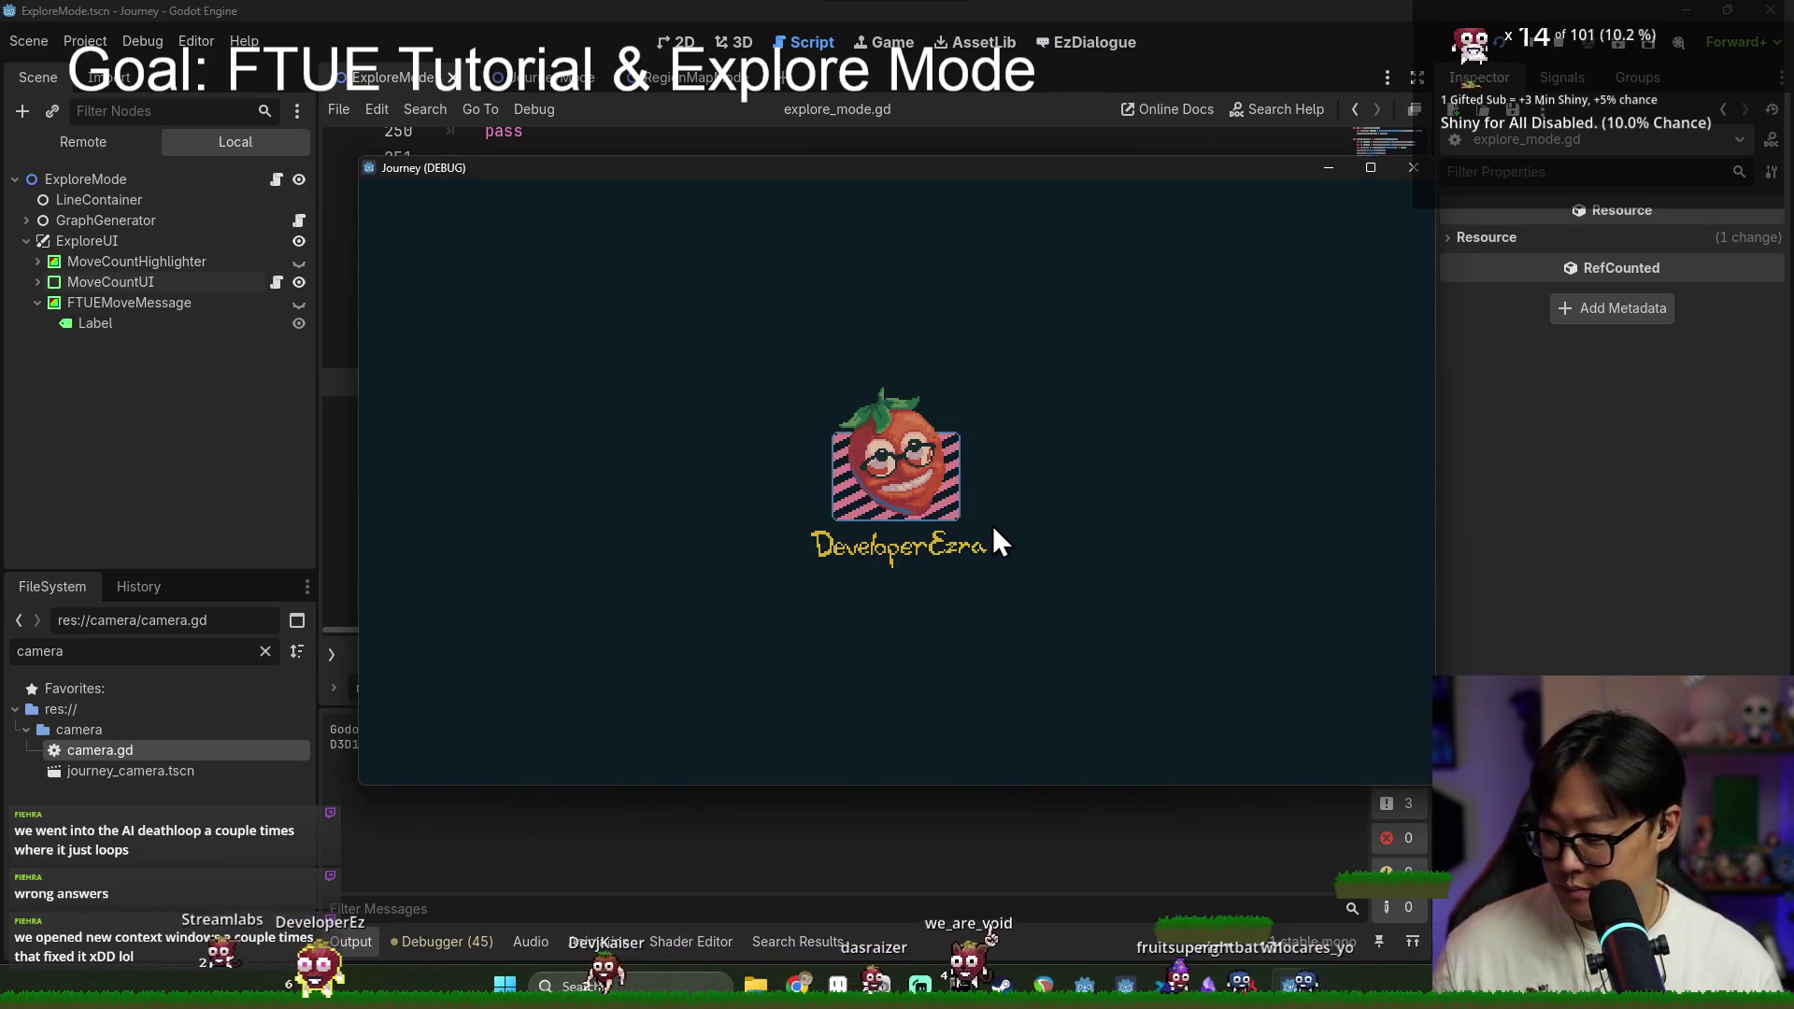
pyautogui.click(1661, 542)
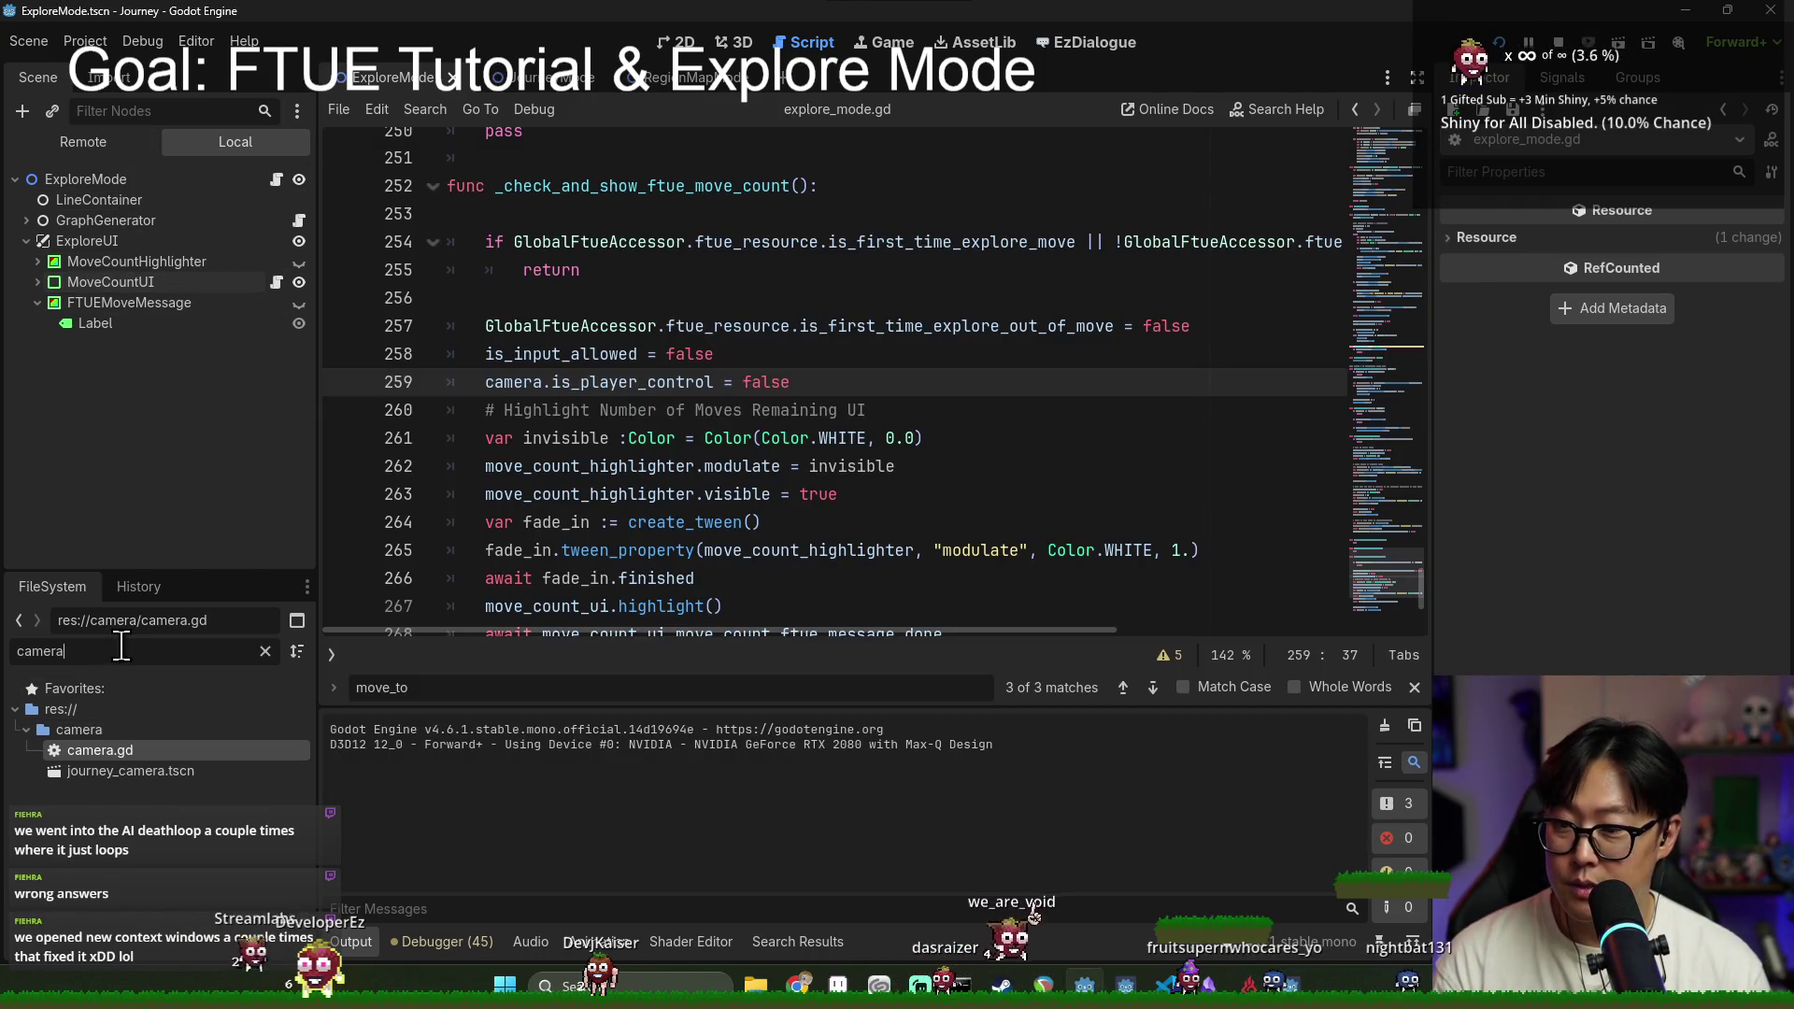
pyautogui.hotkey('ctrl', 'a')
pyautogui.write('logo')
pyautogui.doubleClick(104, 790)
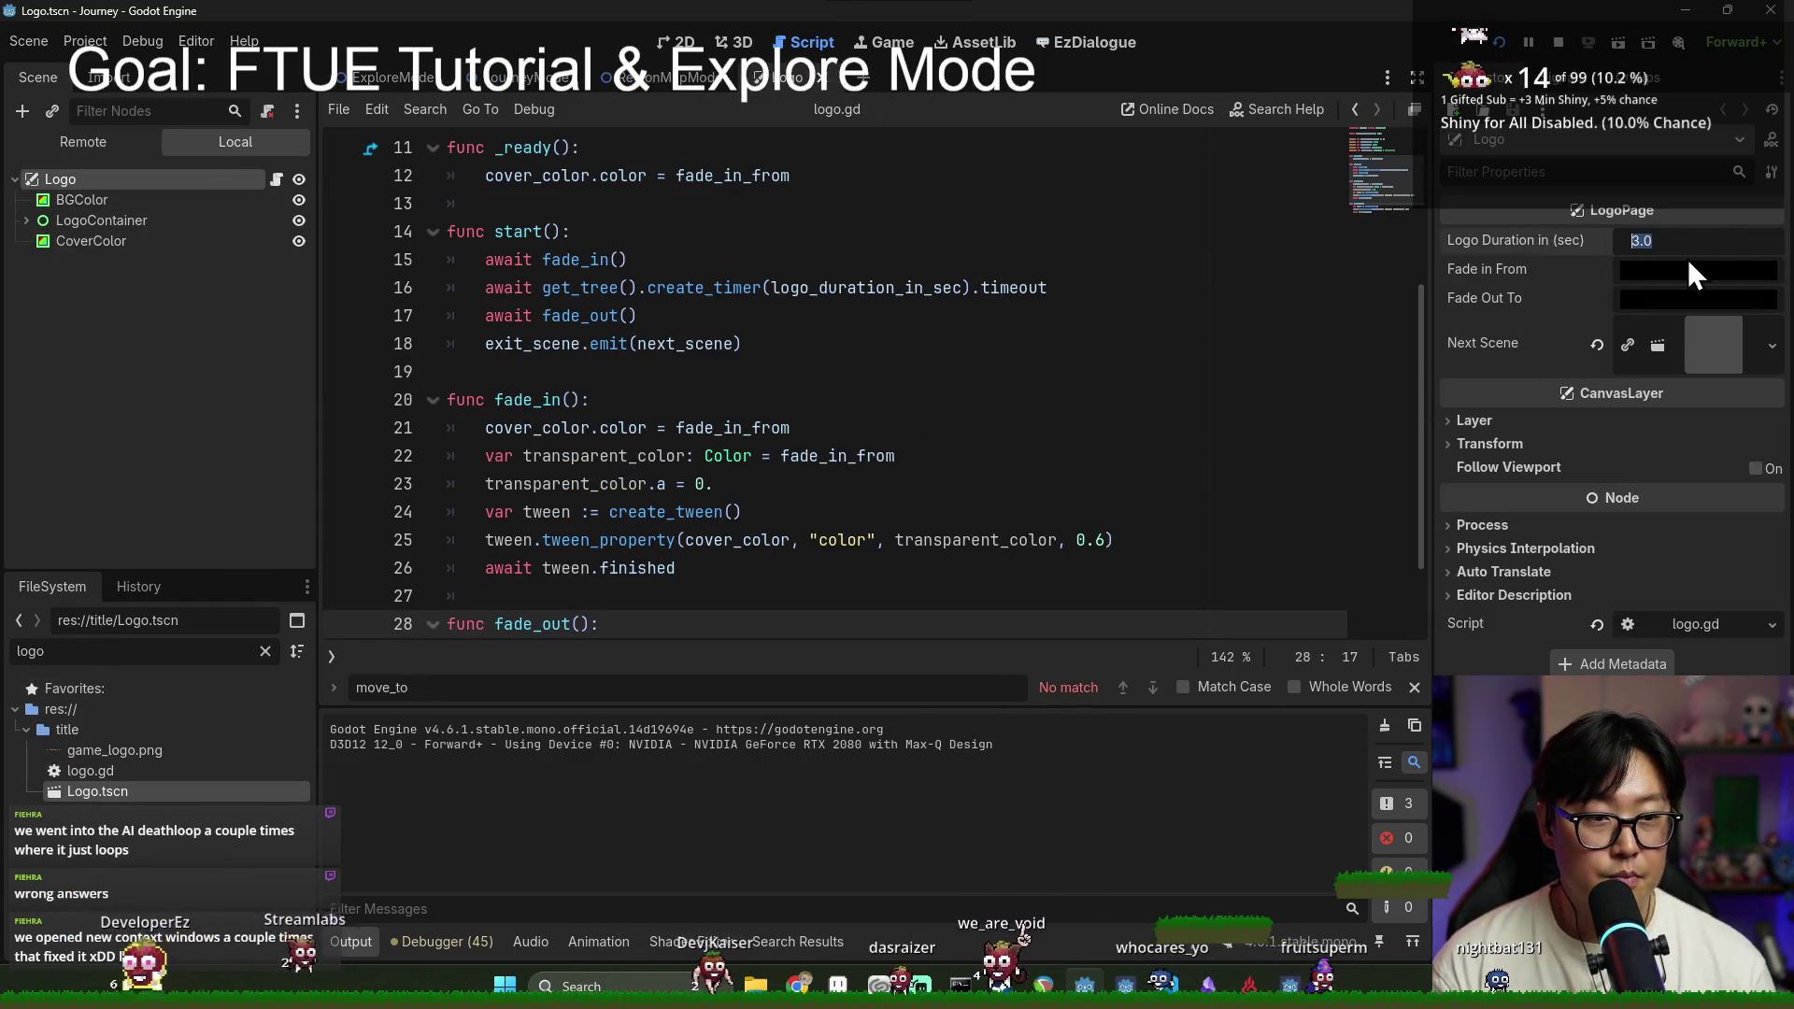
# Step: Set Logo Duration to 2.0 seconds, save the Logo scene, and run it with F6
pyautogui.write('2')
pyautogui.press('Return')
pyautogui.hotkey('ctrl', 's')
pyautogui.press('F6')
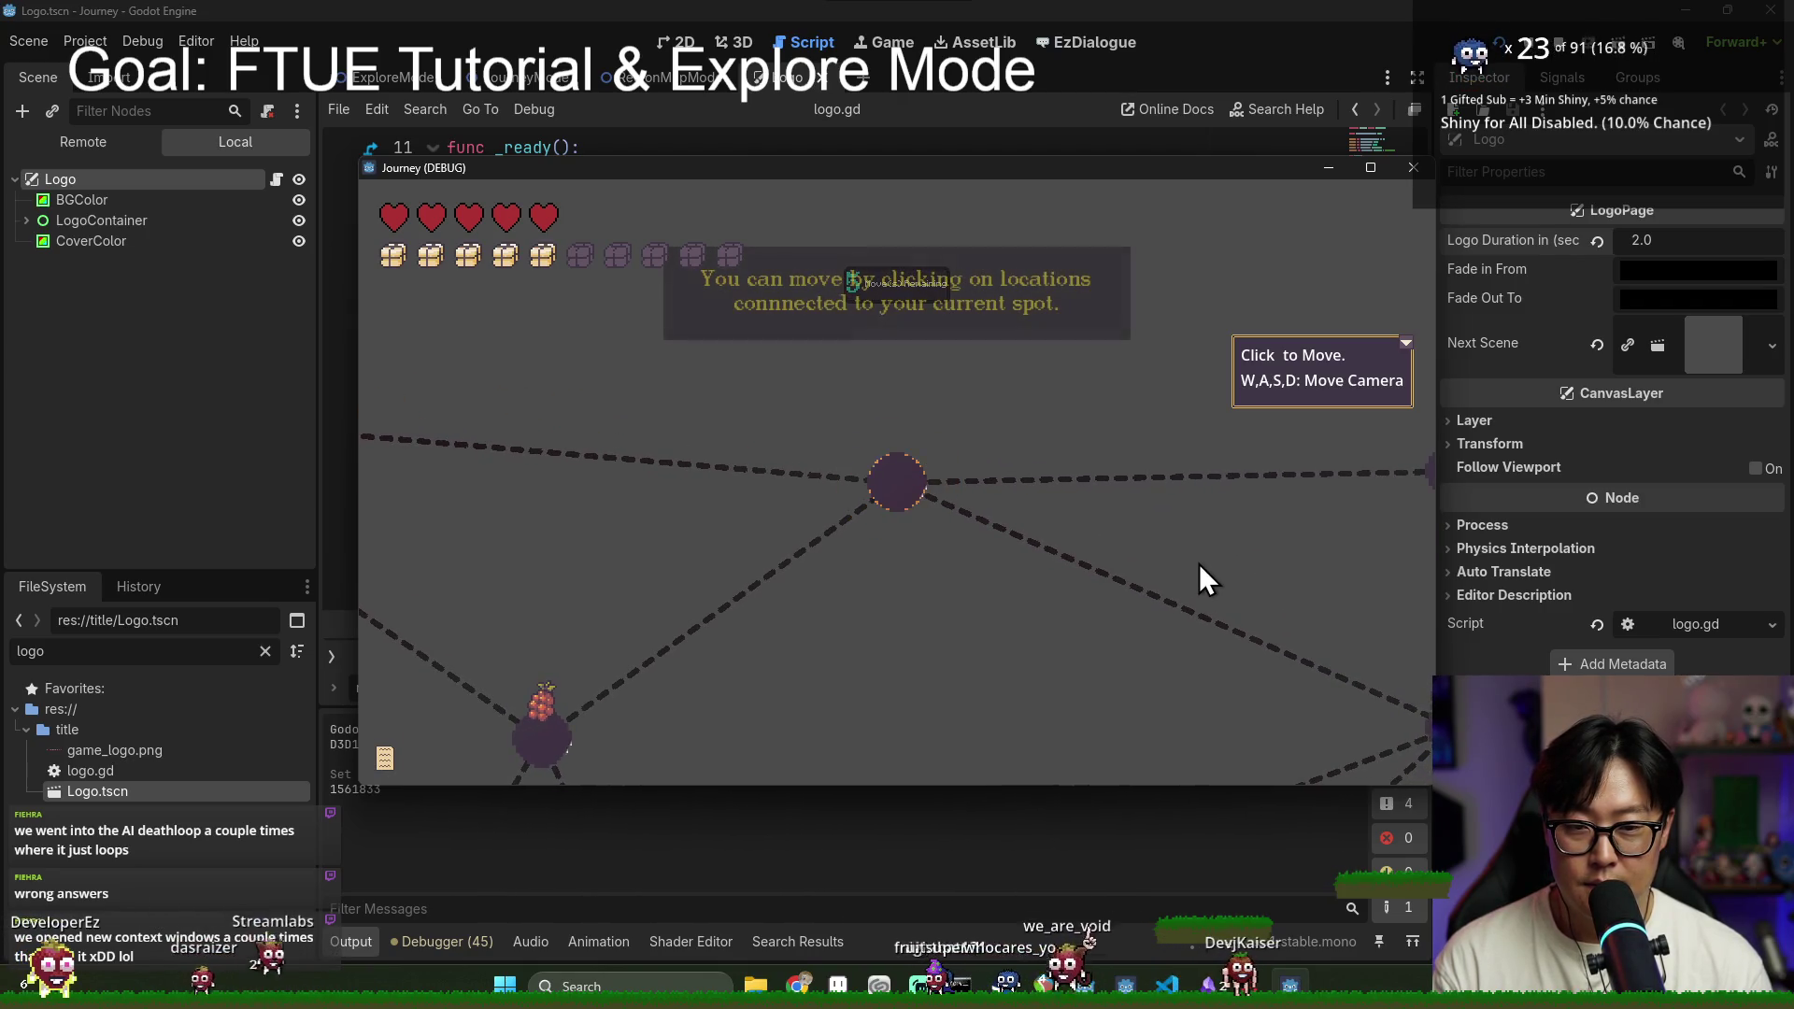
# Step: Move the player to another map node in-game, then close the Logo scene tab and switch to ExploreMode
pyautogui.click(894, 484)
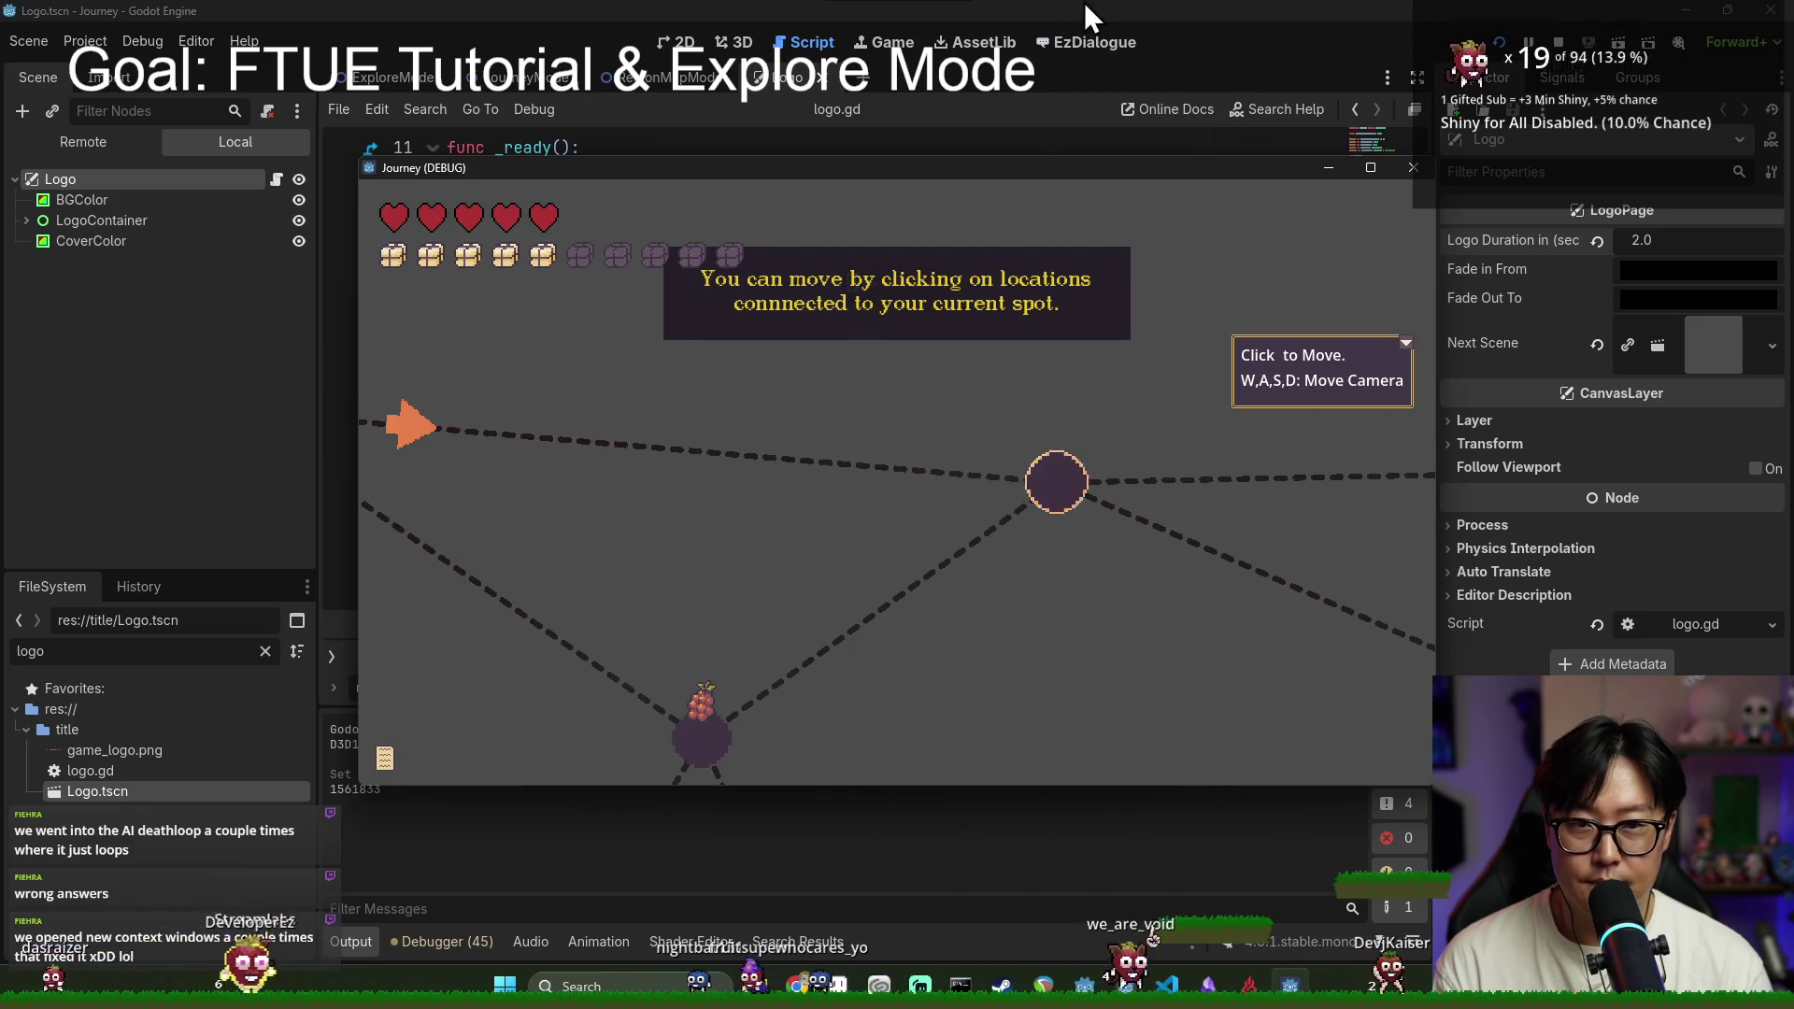
pyautogui.click(1084, 4)
pyautogui.click(771, 430)
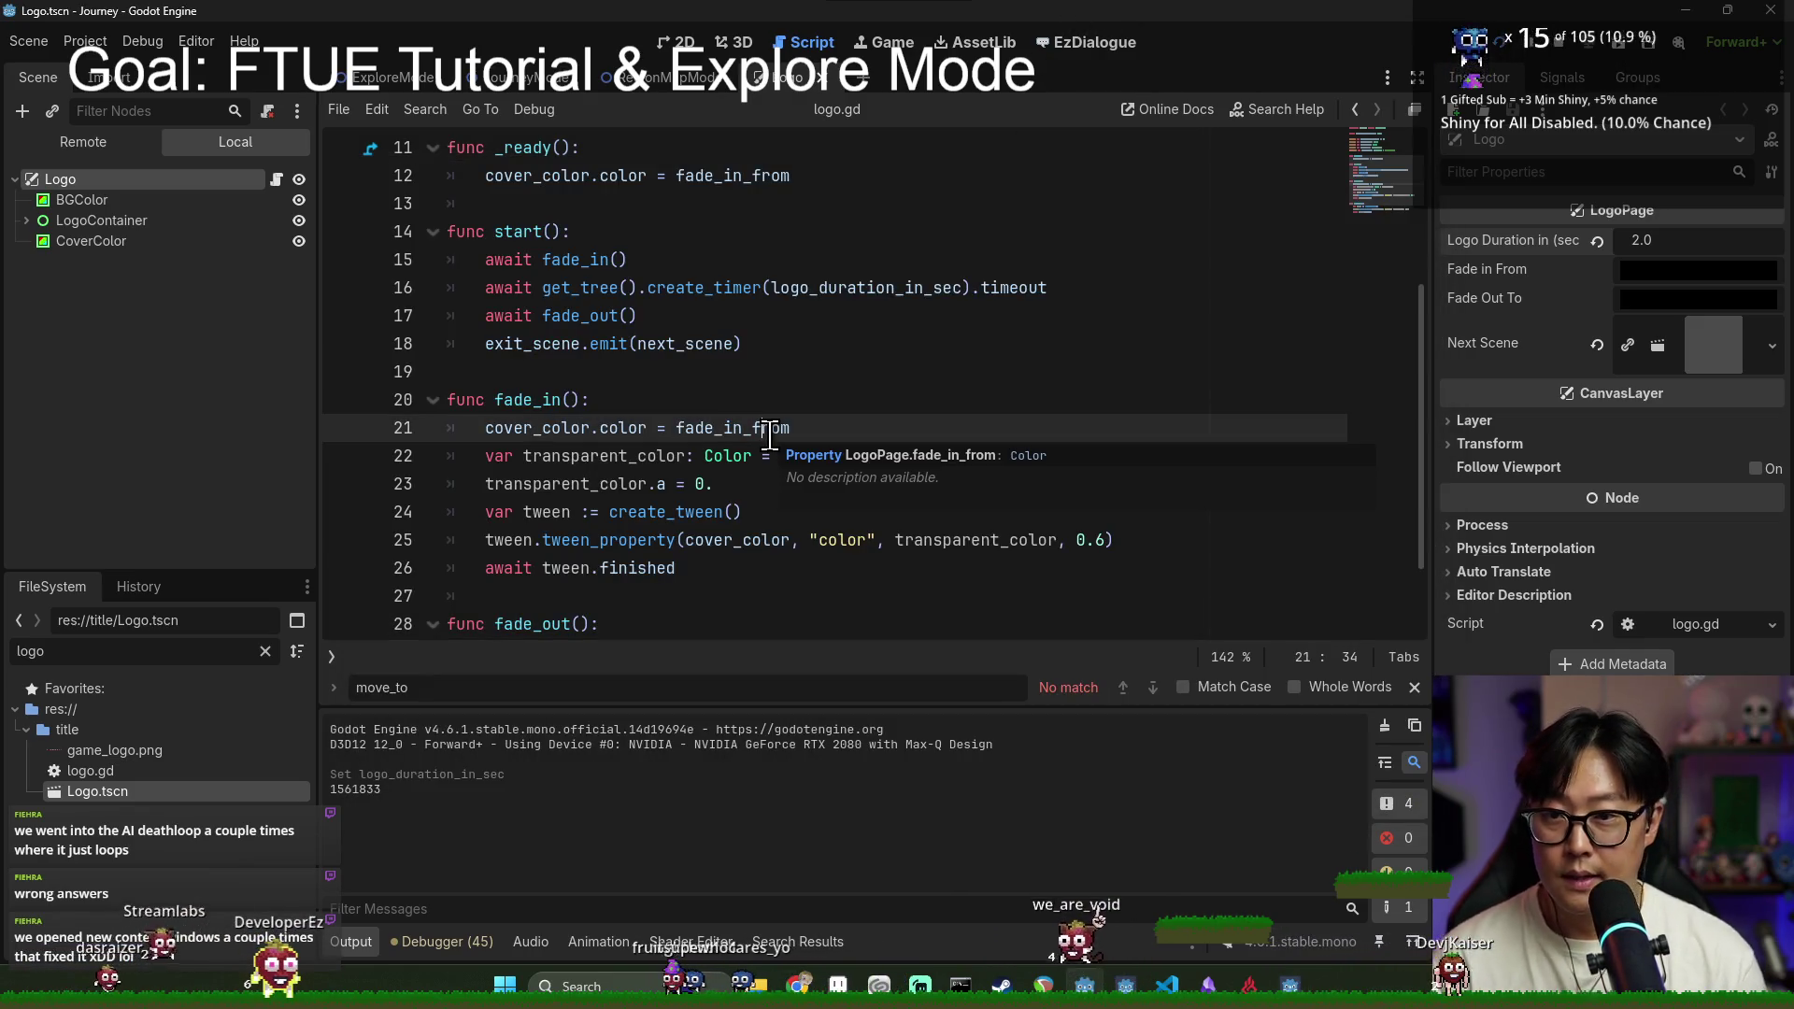
pyautogui.scroll(-2, 771, 433)
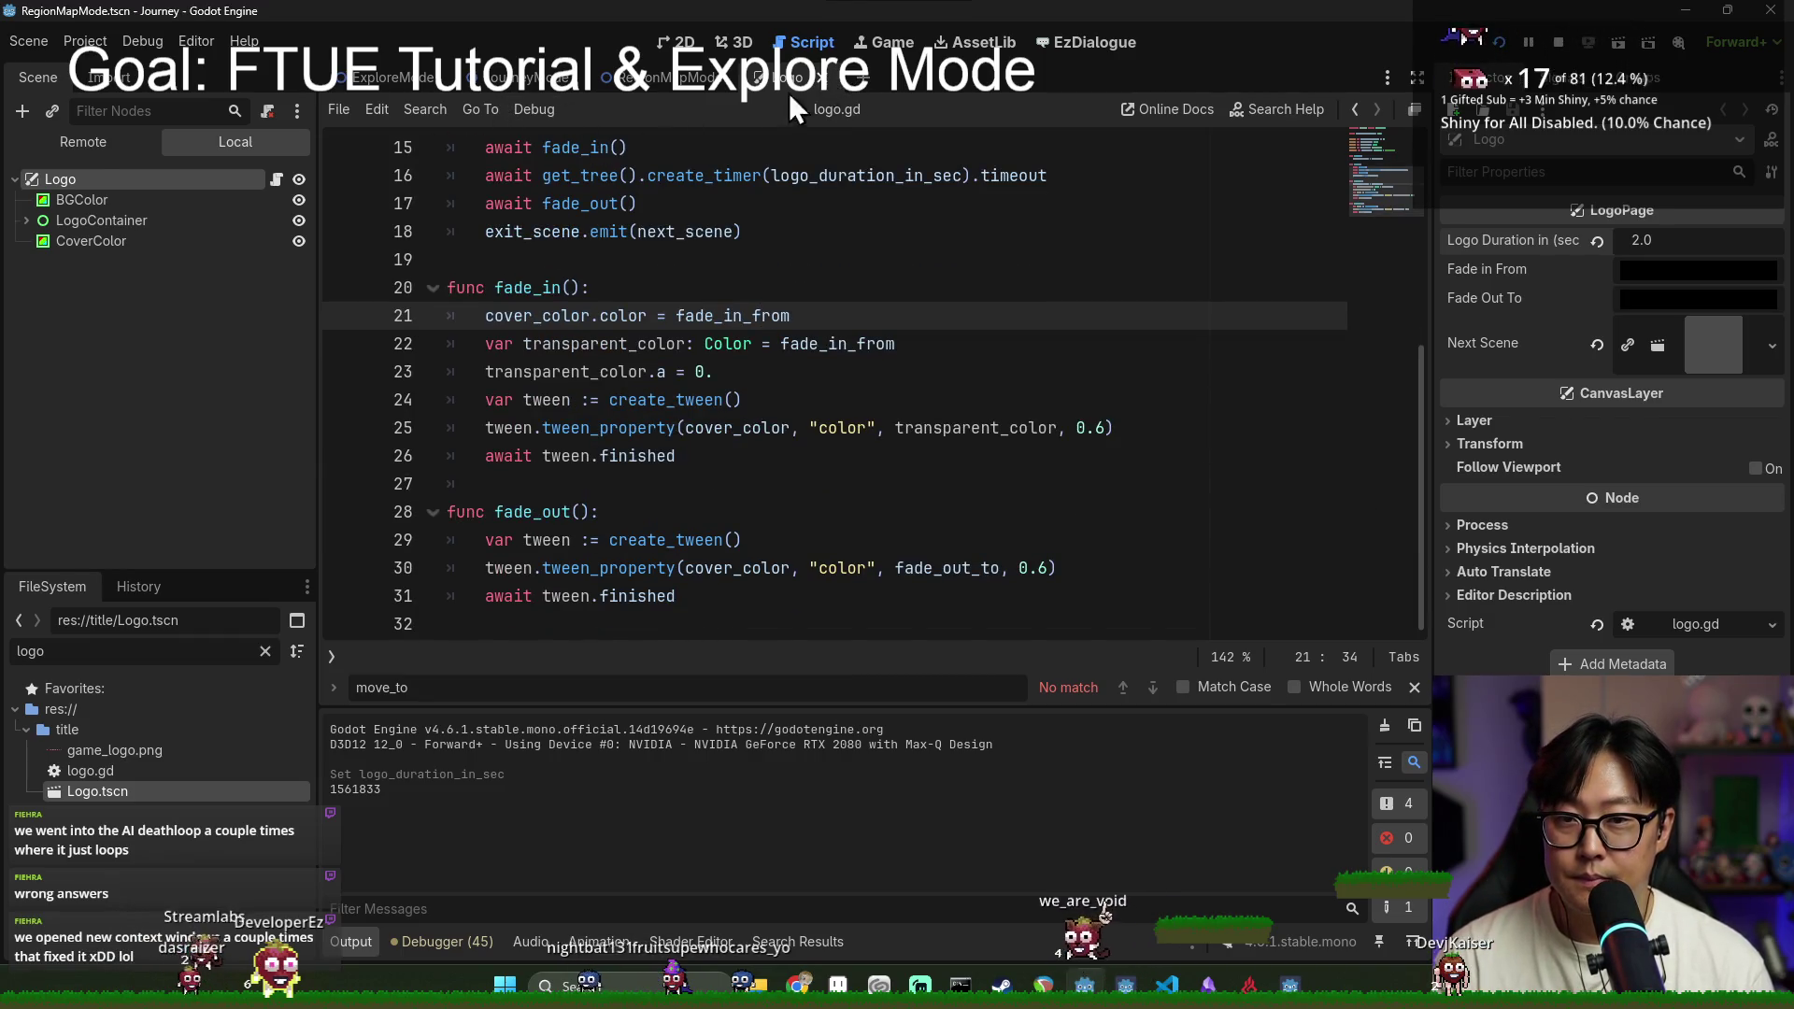
pyautogui.middleClick(798, 90)
pyautogui.click(381, 73)
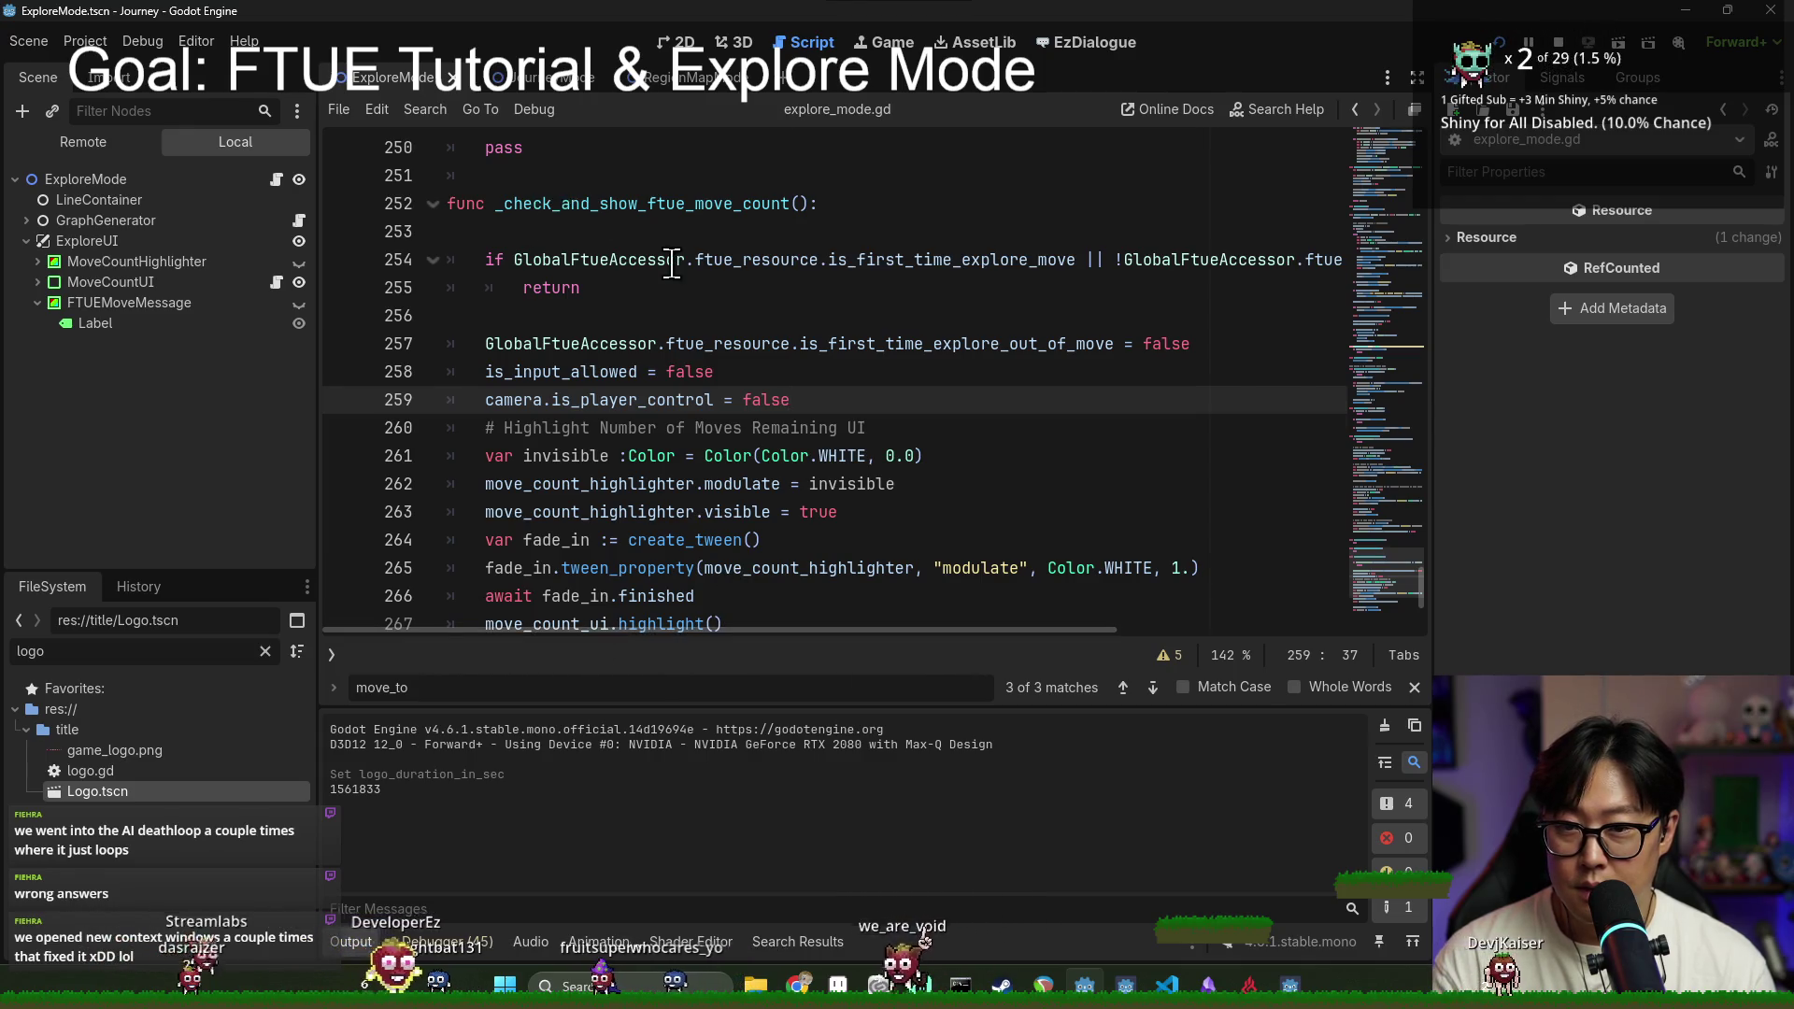
# Step: Inspect the _check_and_show_ftue_move function and its GlobalFtueAccessor check in explore_mode.gd
pyautogui.scroll(5, 701, 327)
pyautogui.scroll(4, 701, 327)
pyautogui.scroll(-4, 701, 327)
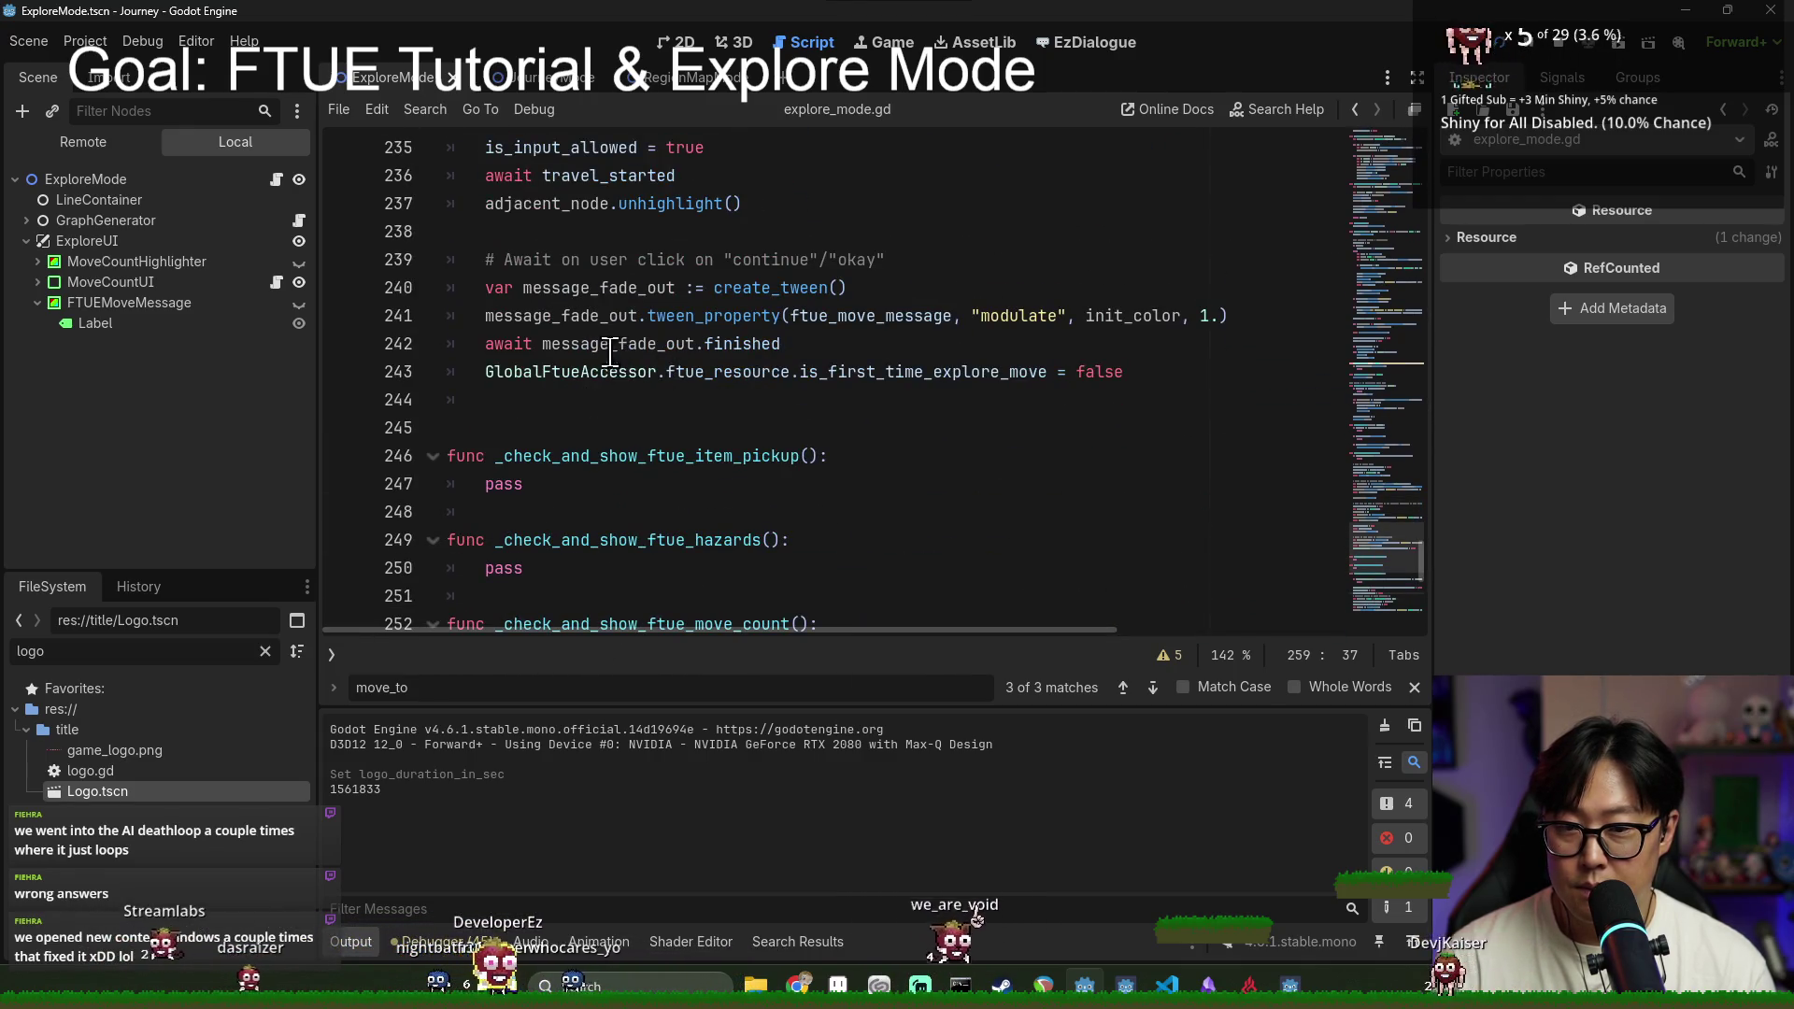
pyautogui.scroll(2, 615, 353)
pyautogui.scroll(6, 615, 353)
pyautogui.click(644, 257)
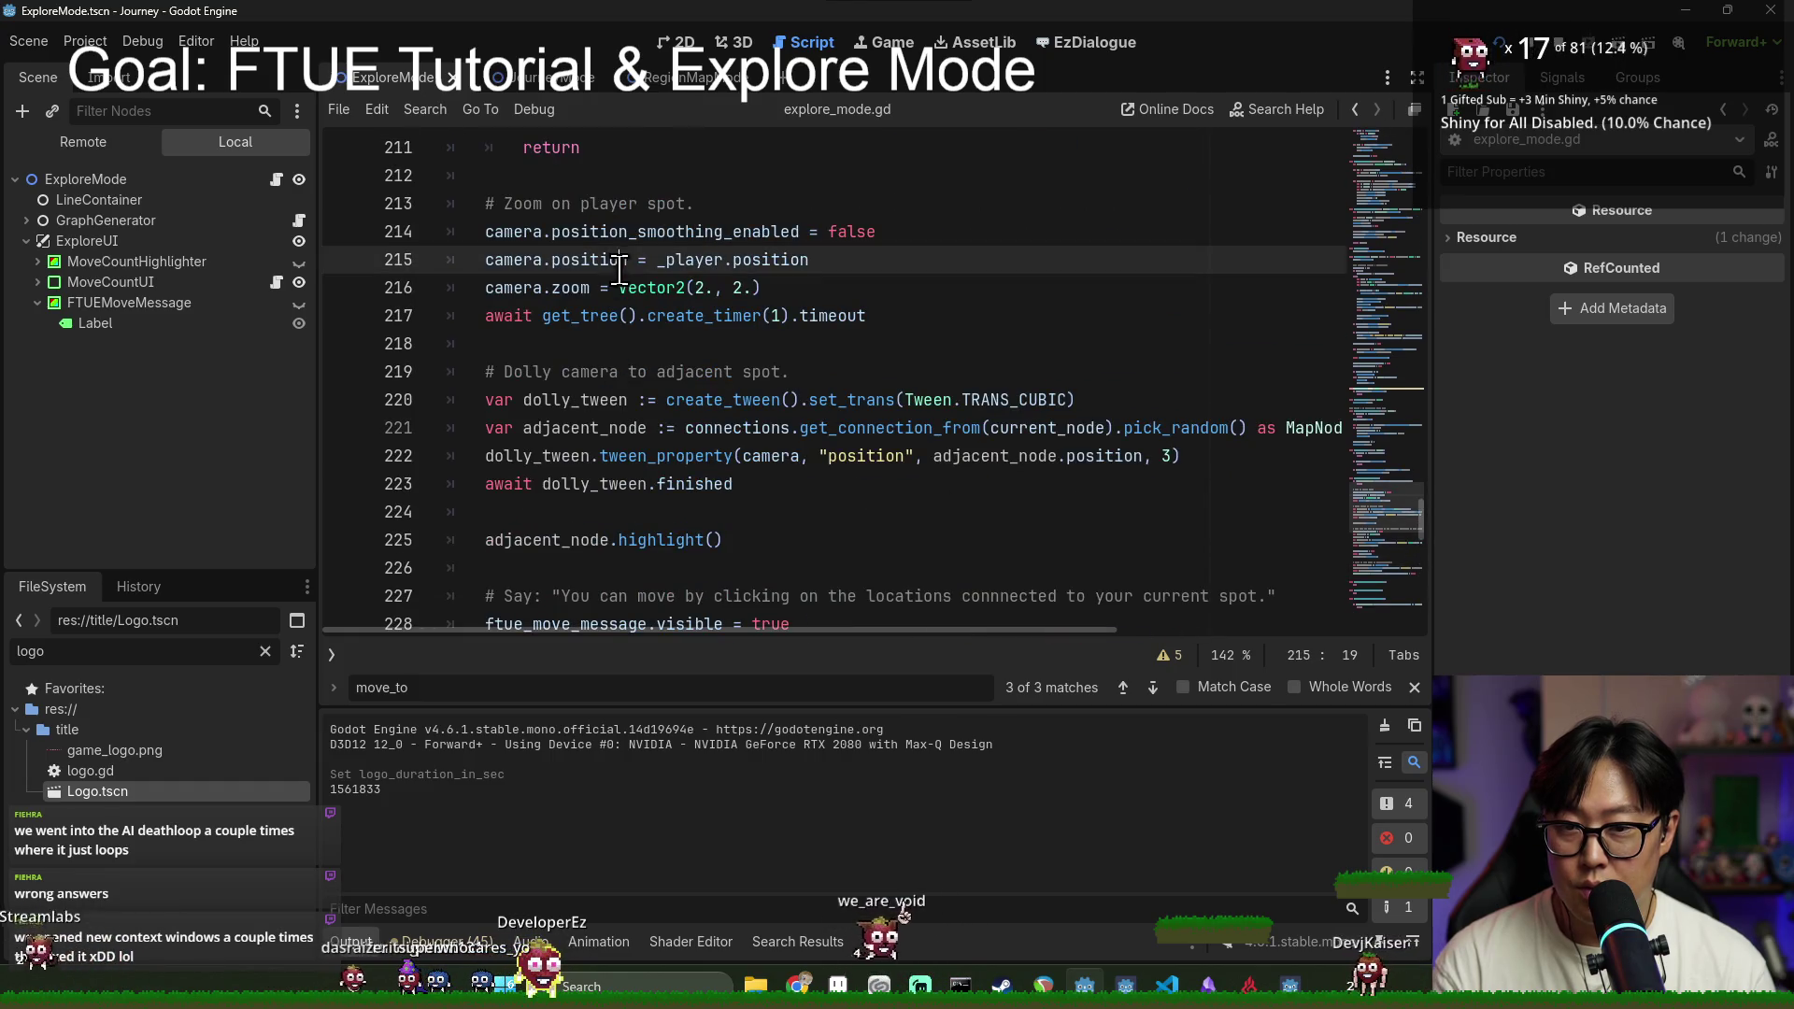
pyautogui.scroll(3, 644, 254)
pyautogui.doubleClick(617, 344)
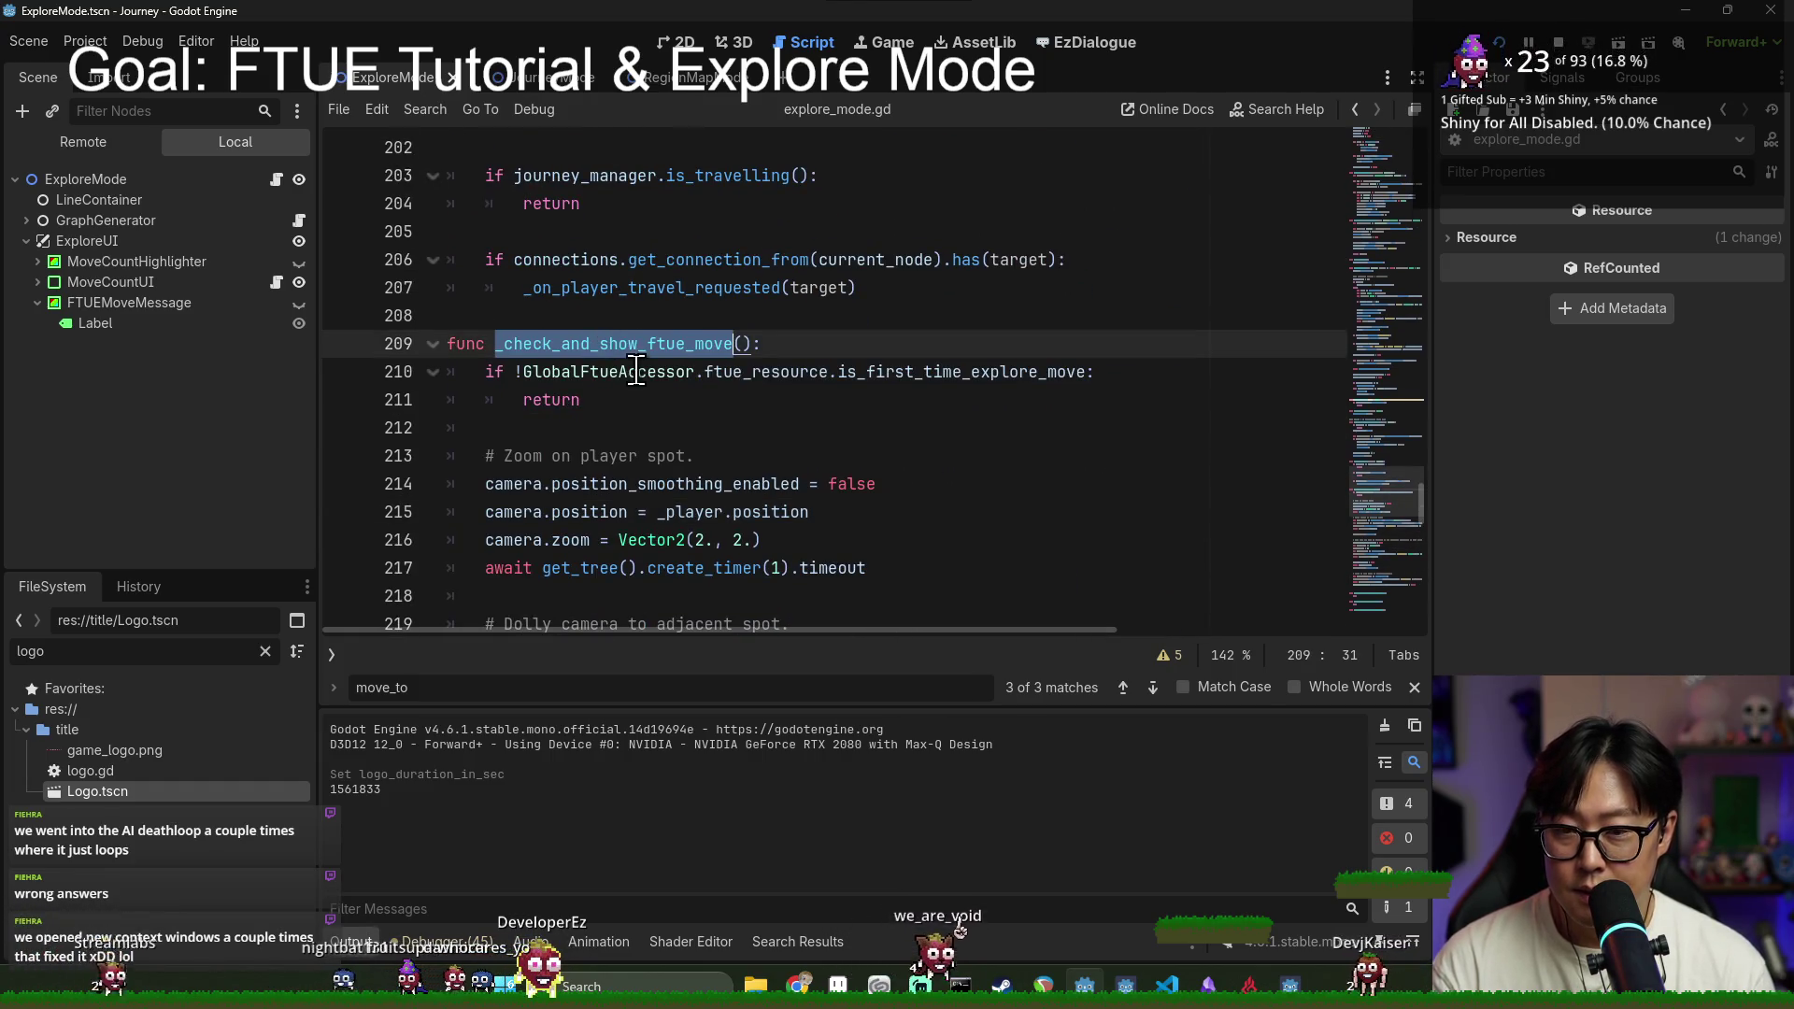
pyautogui.doubleClick(635, 371)
pyautogui.scroll(-4, 654, 380)
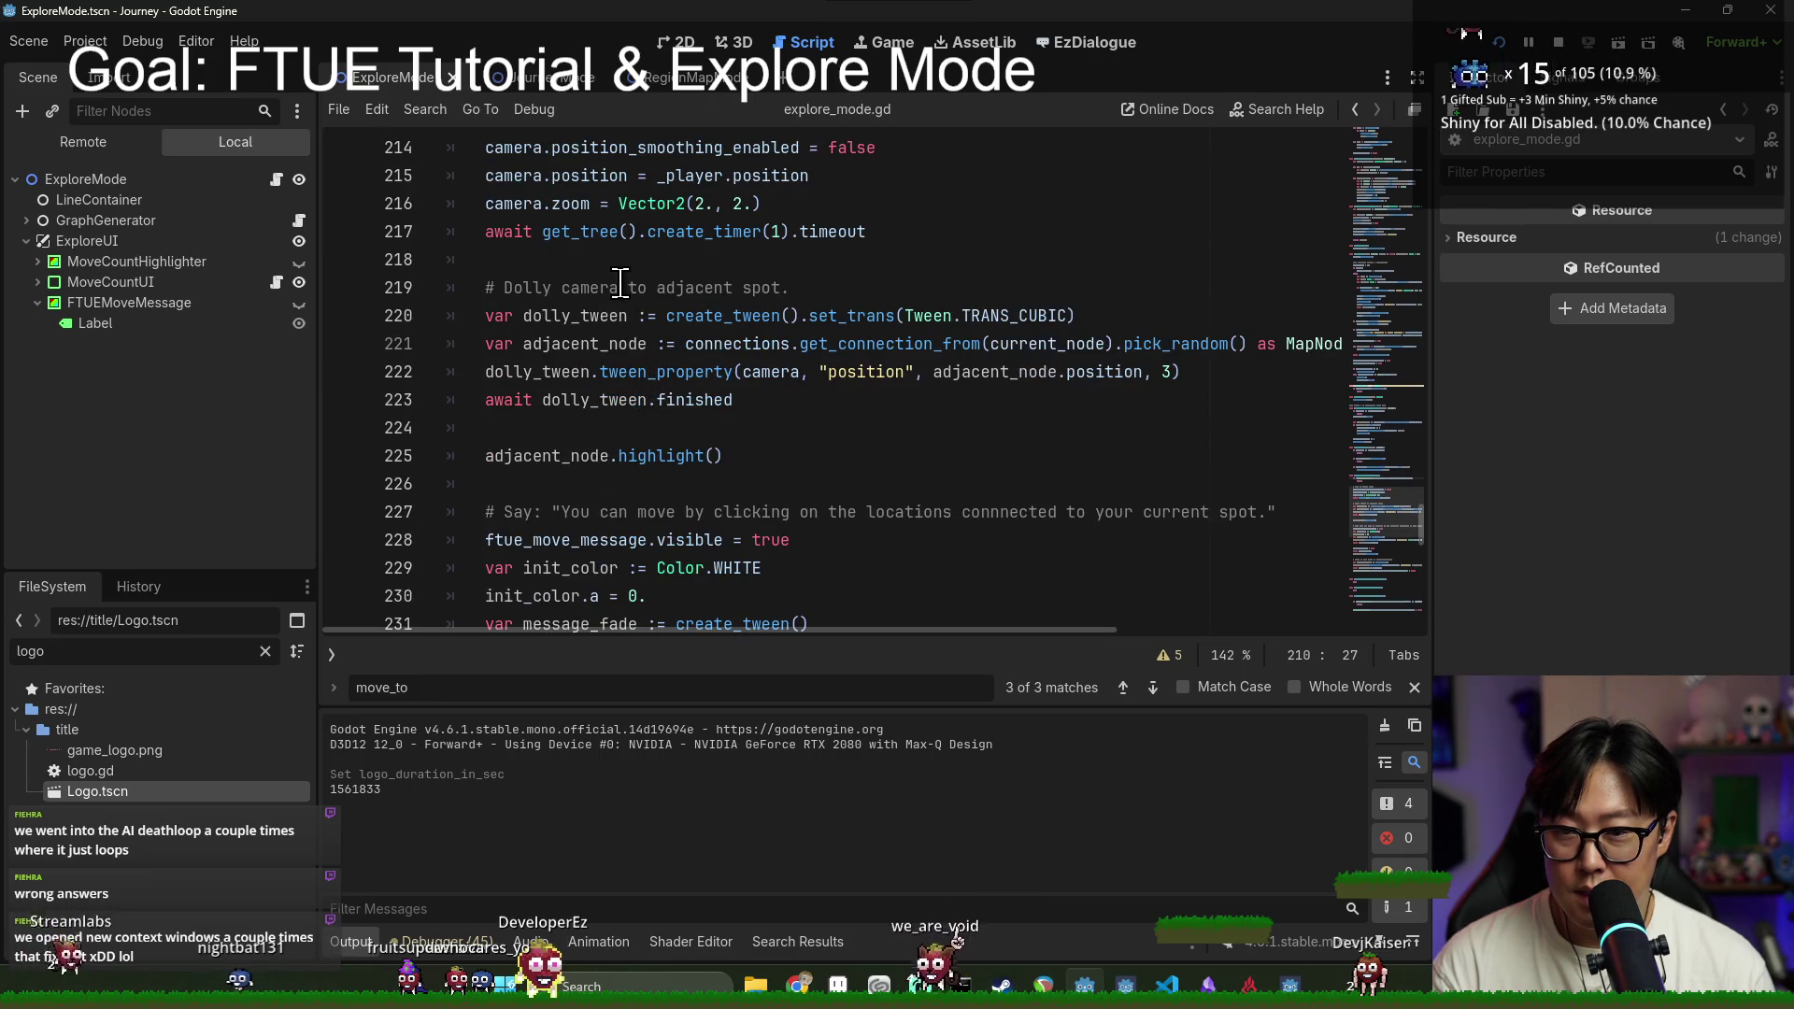
pyautogui.scroll(2, 570, 258)
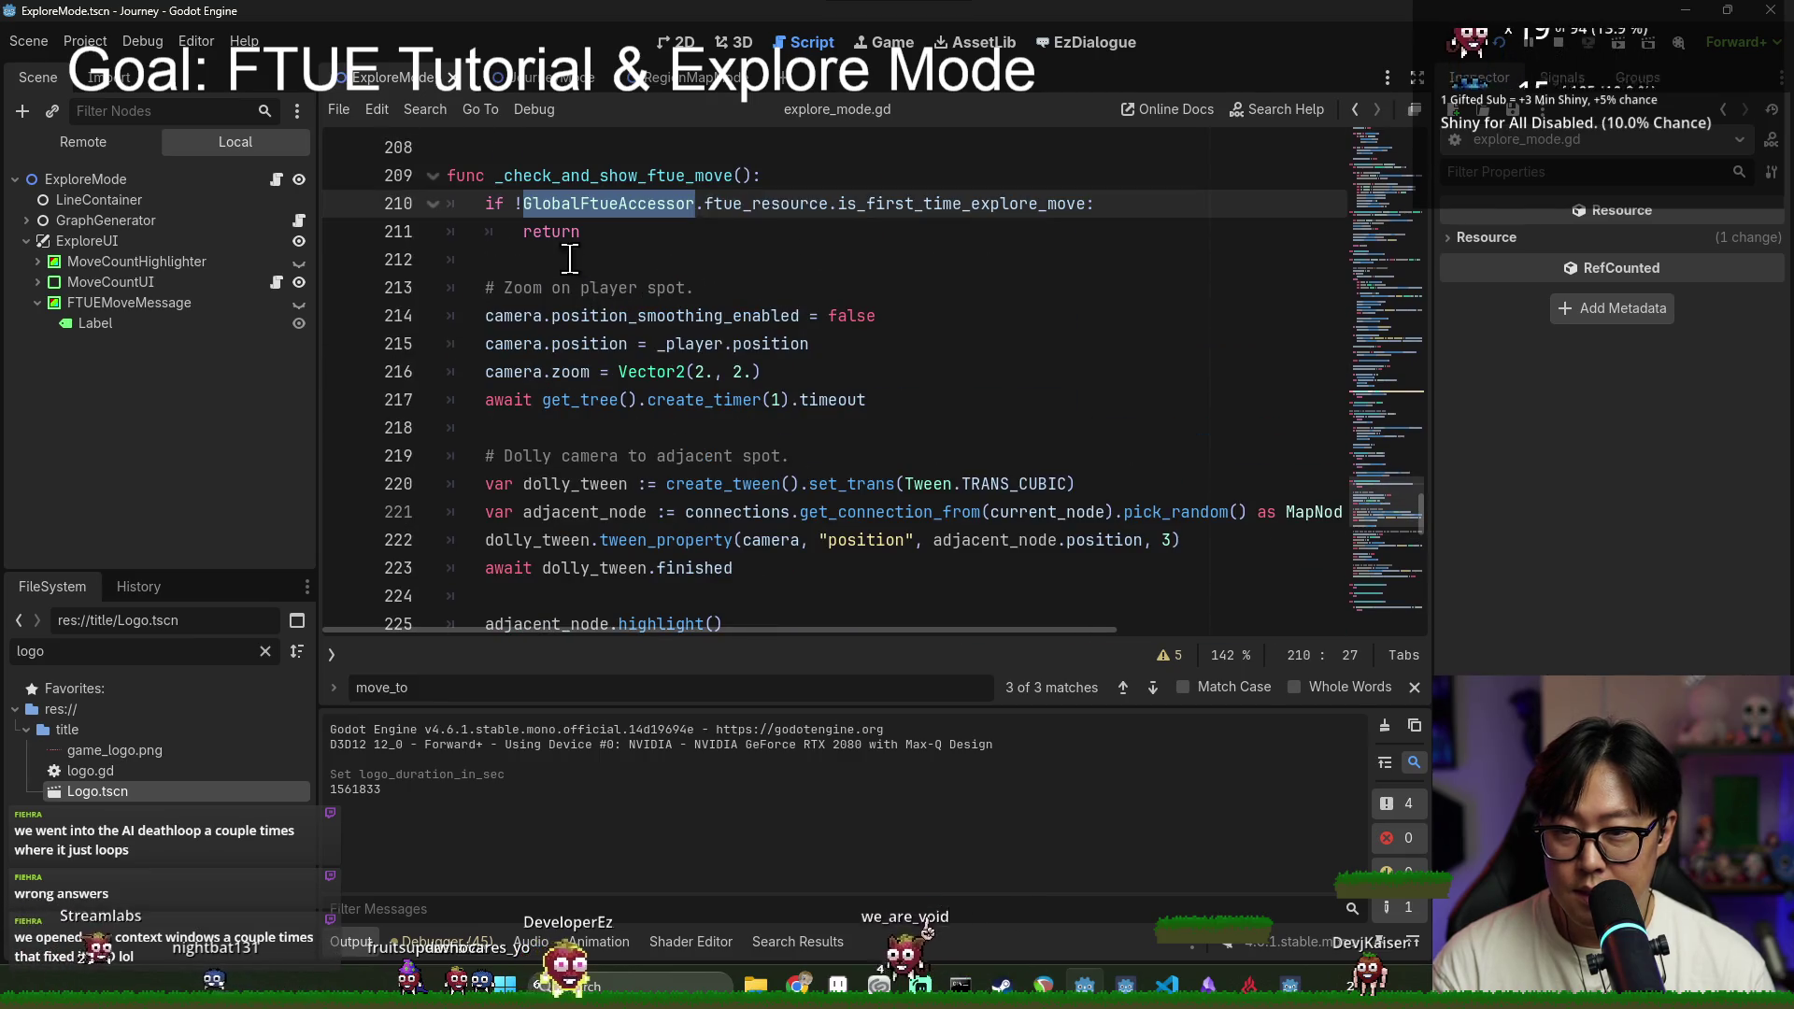
# Step: Search for _check_and_show_ftue_move calls and follow the match up to func start()
pyautogui.click(634, 266)
pyautogui.doubleClick(616, 176)
pyautogui.hotkey('ctrl', 'f')
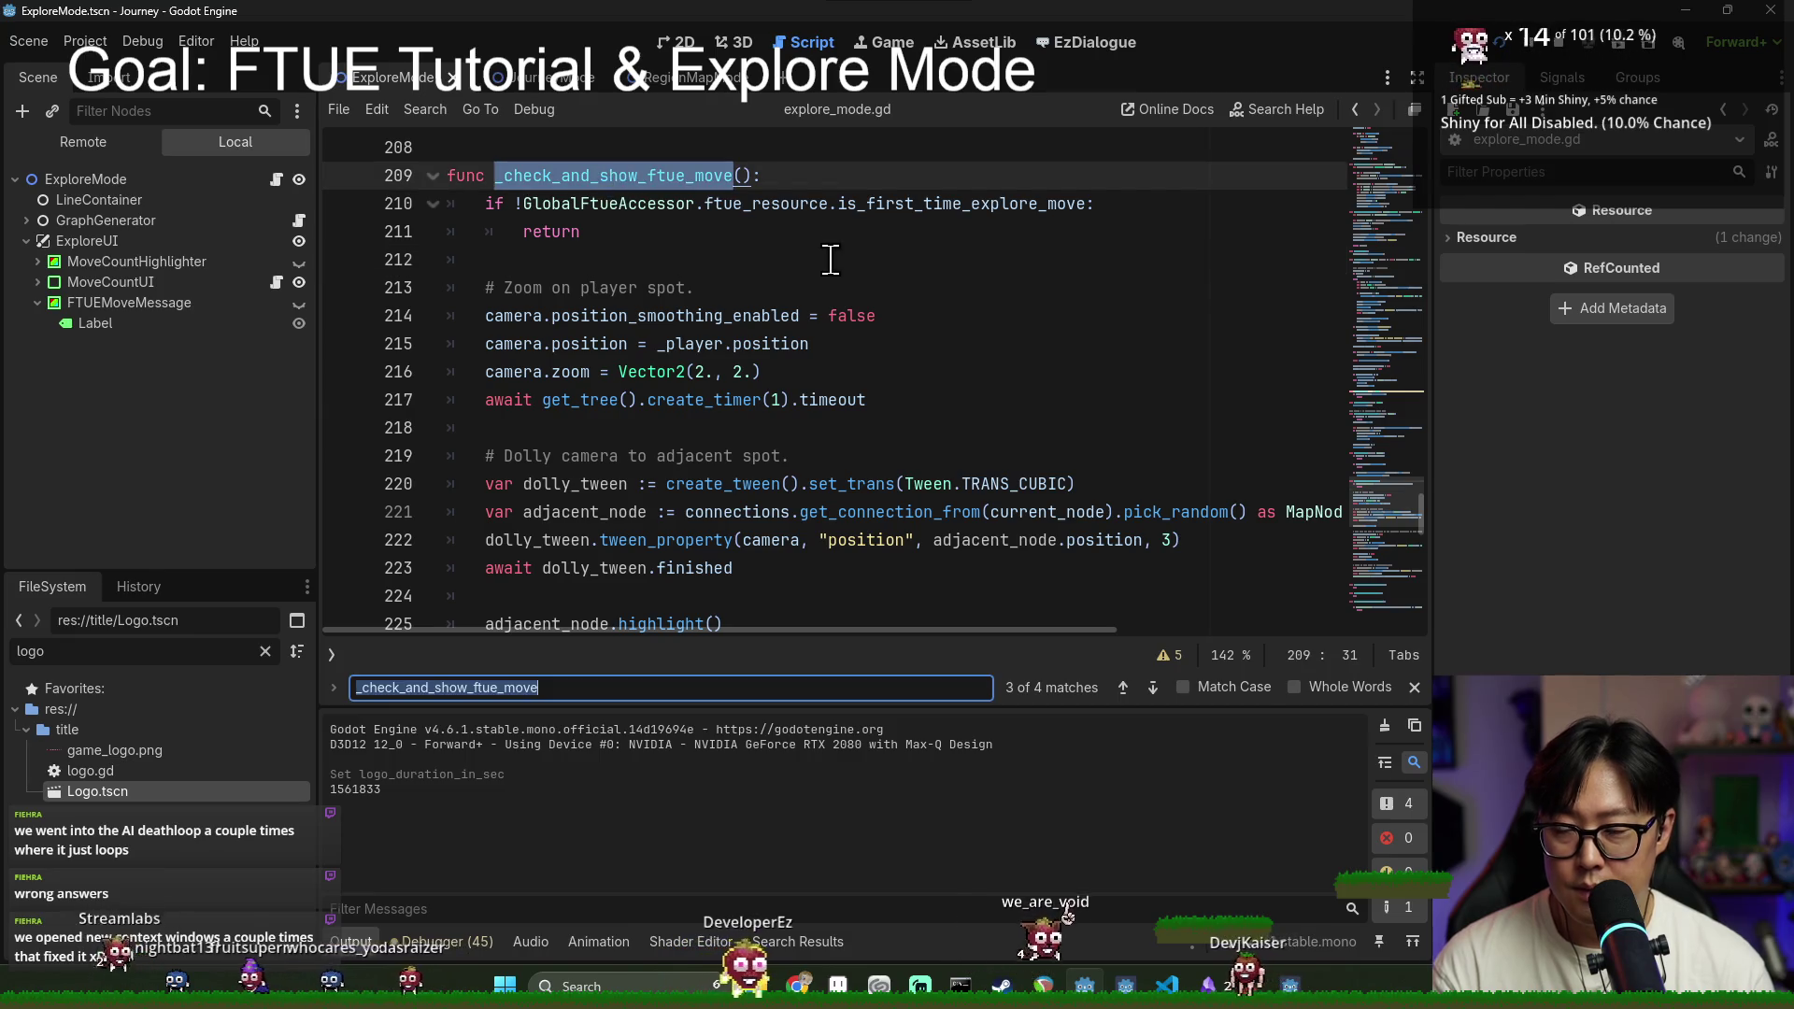
pyautogui.press('Return')
pyautogui.press('Return')
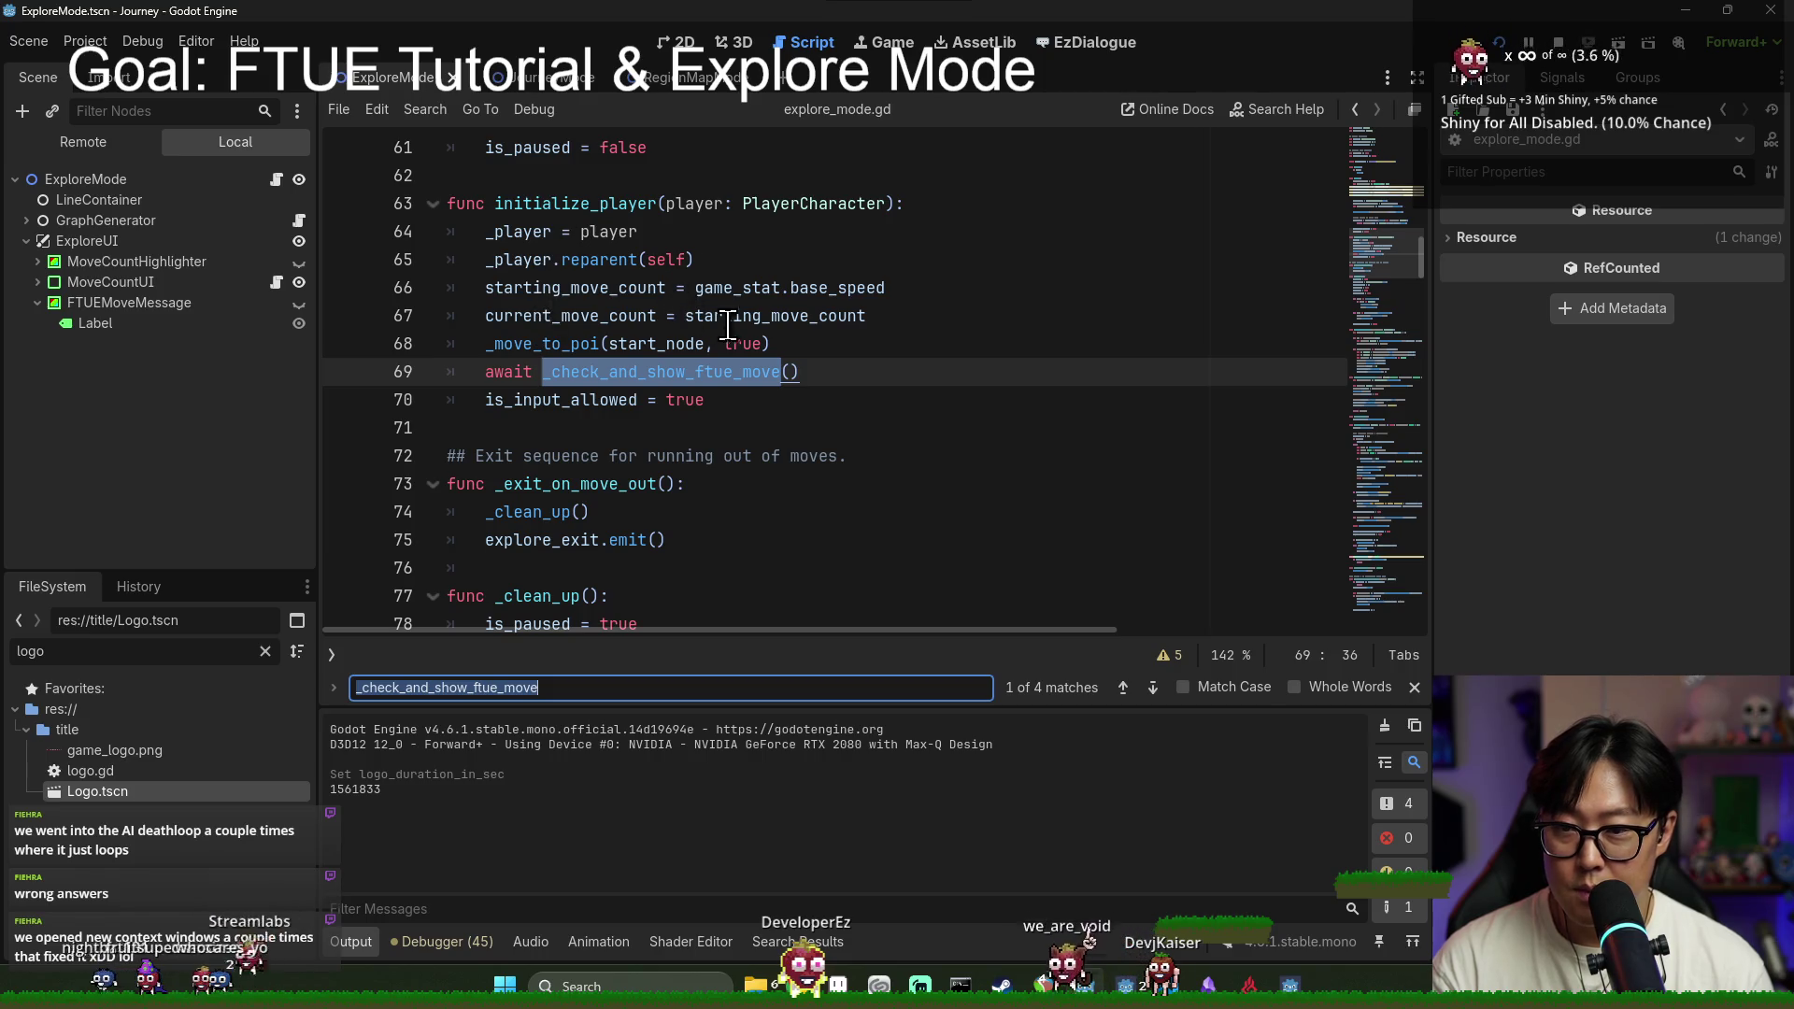
pyautogui.scroll(8, 732, 259)
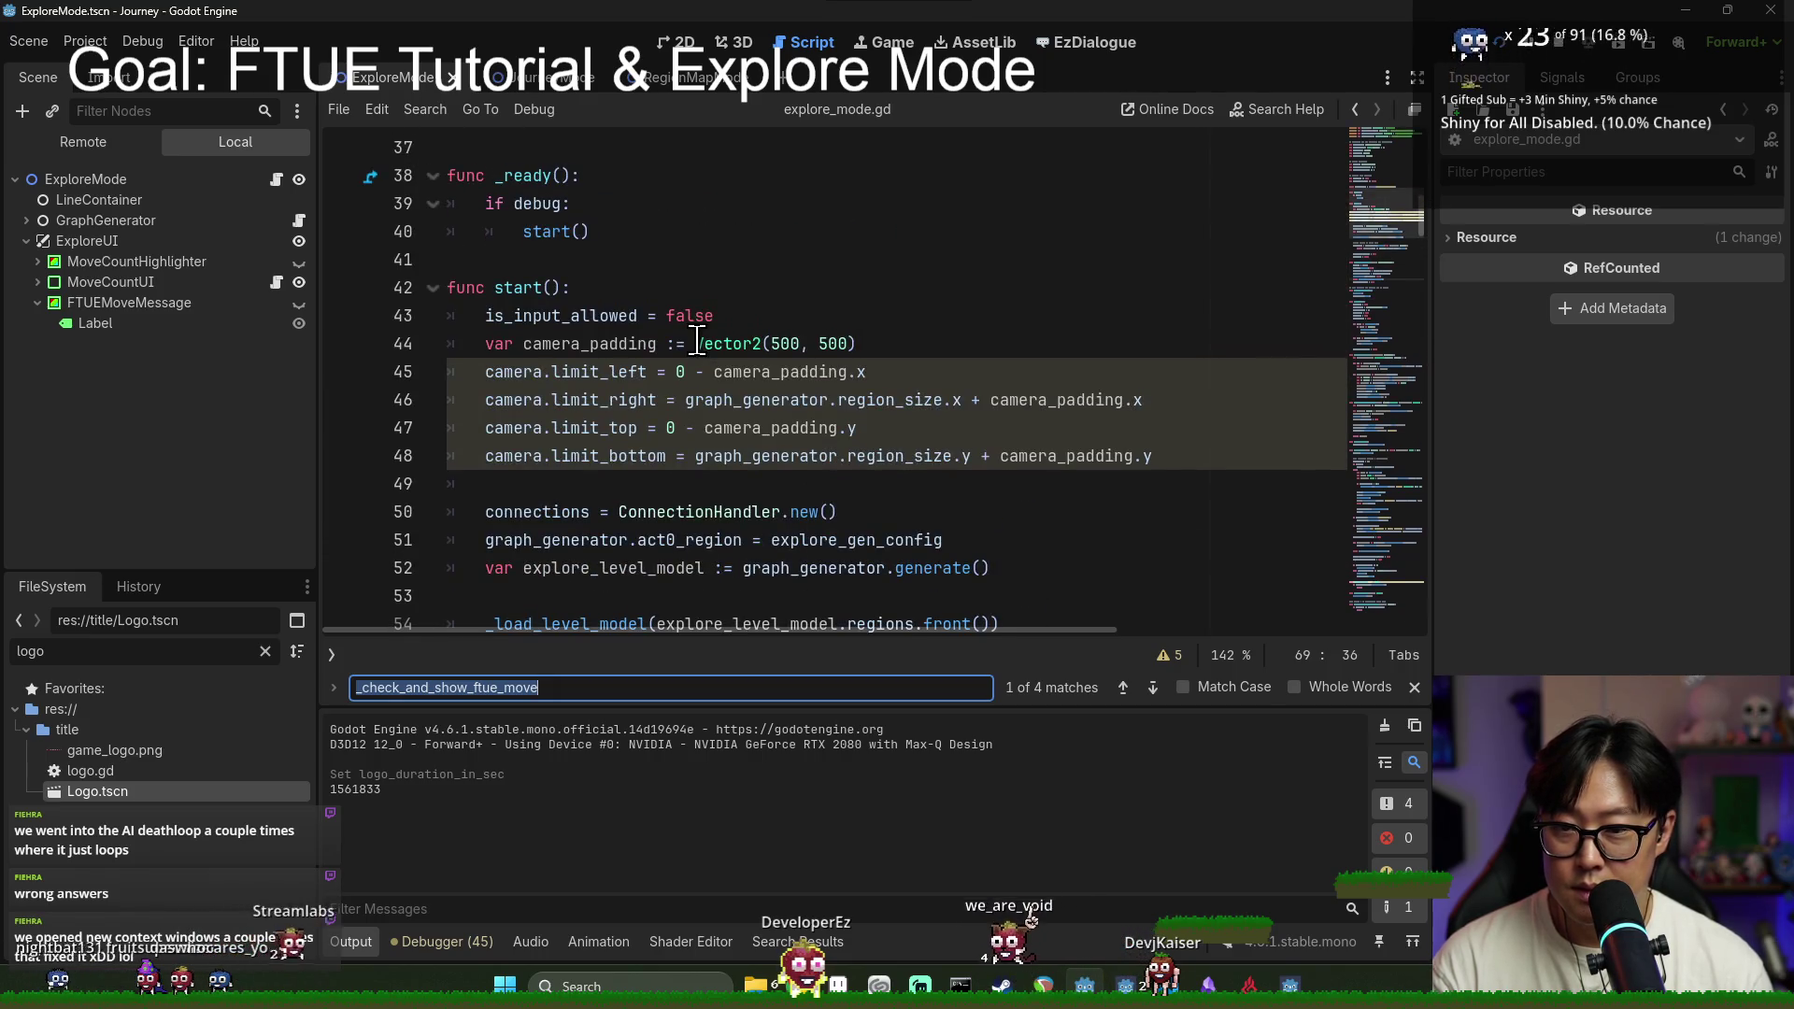
# Step: Open a new line after line 43 starting with camera., clearing the mistyped letters
pyautogui.click(766, 318)
pyautogui.press('Return')
pyautogui.write('came')
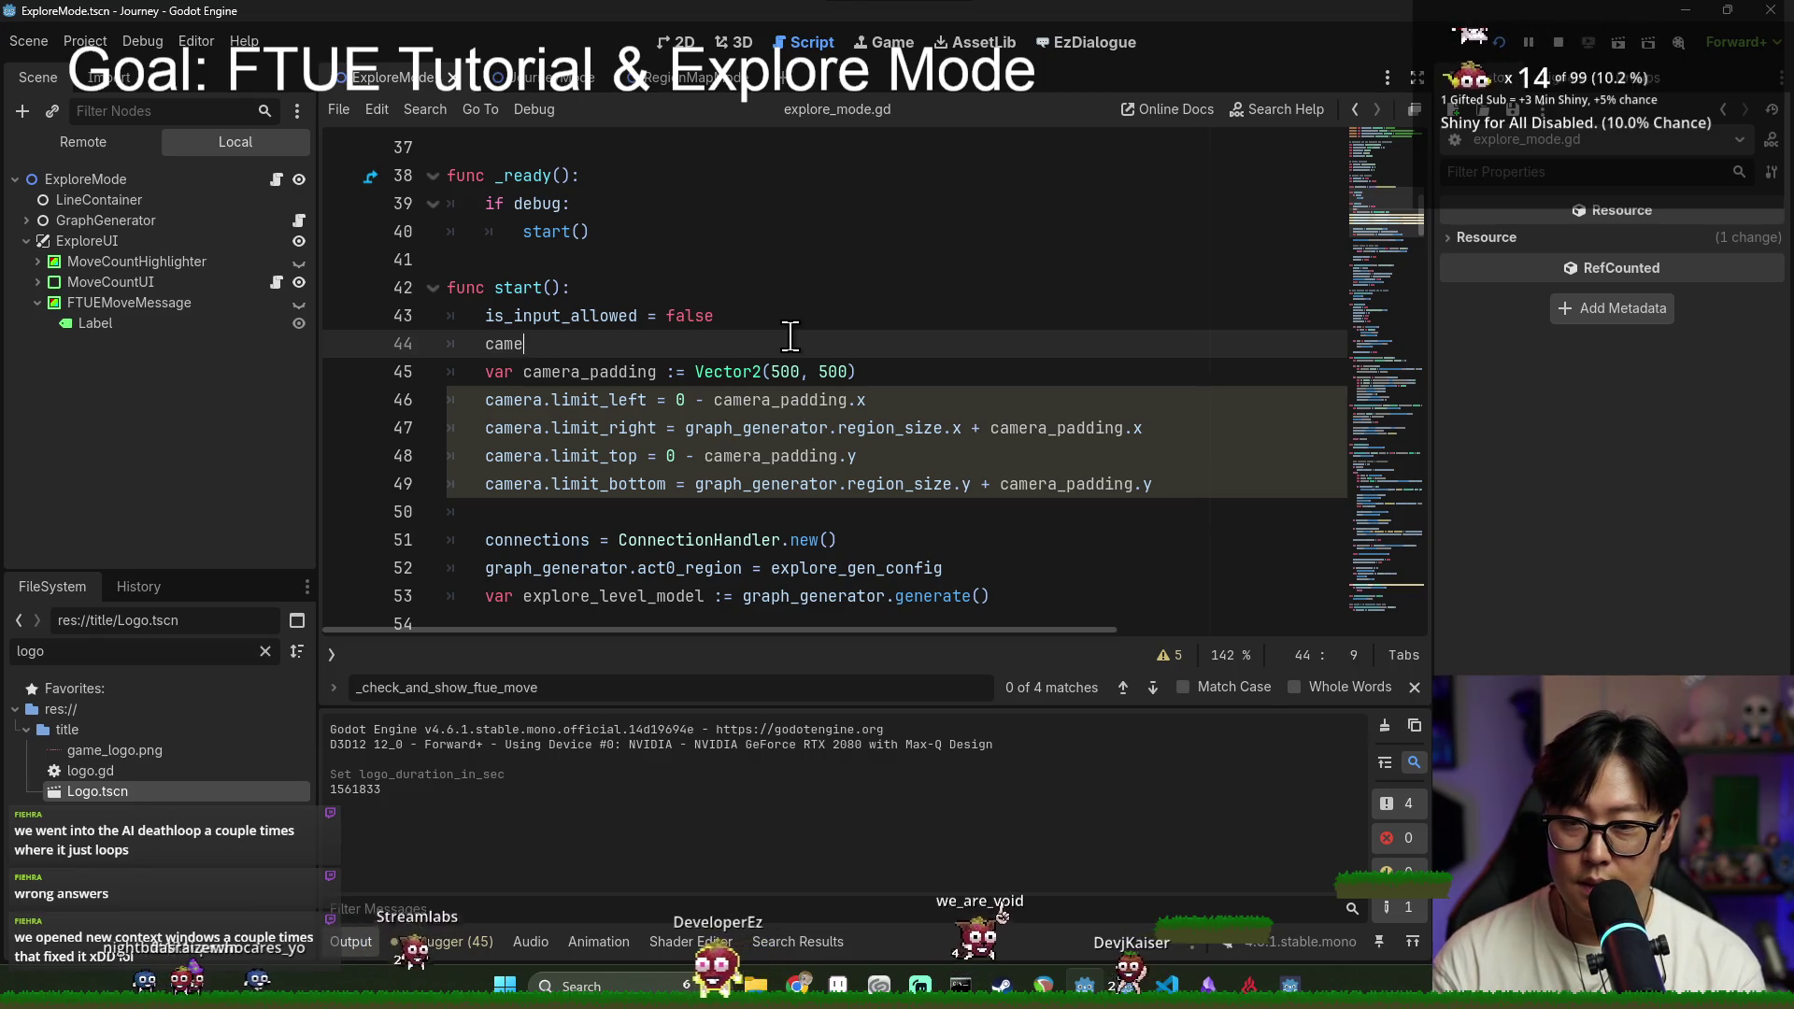
pyautogui.write('ra')
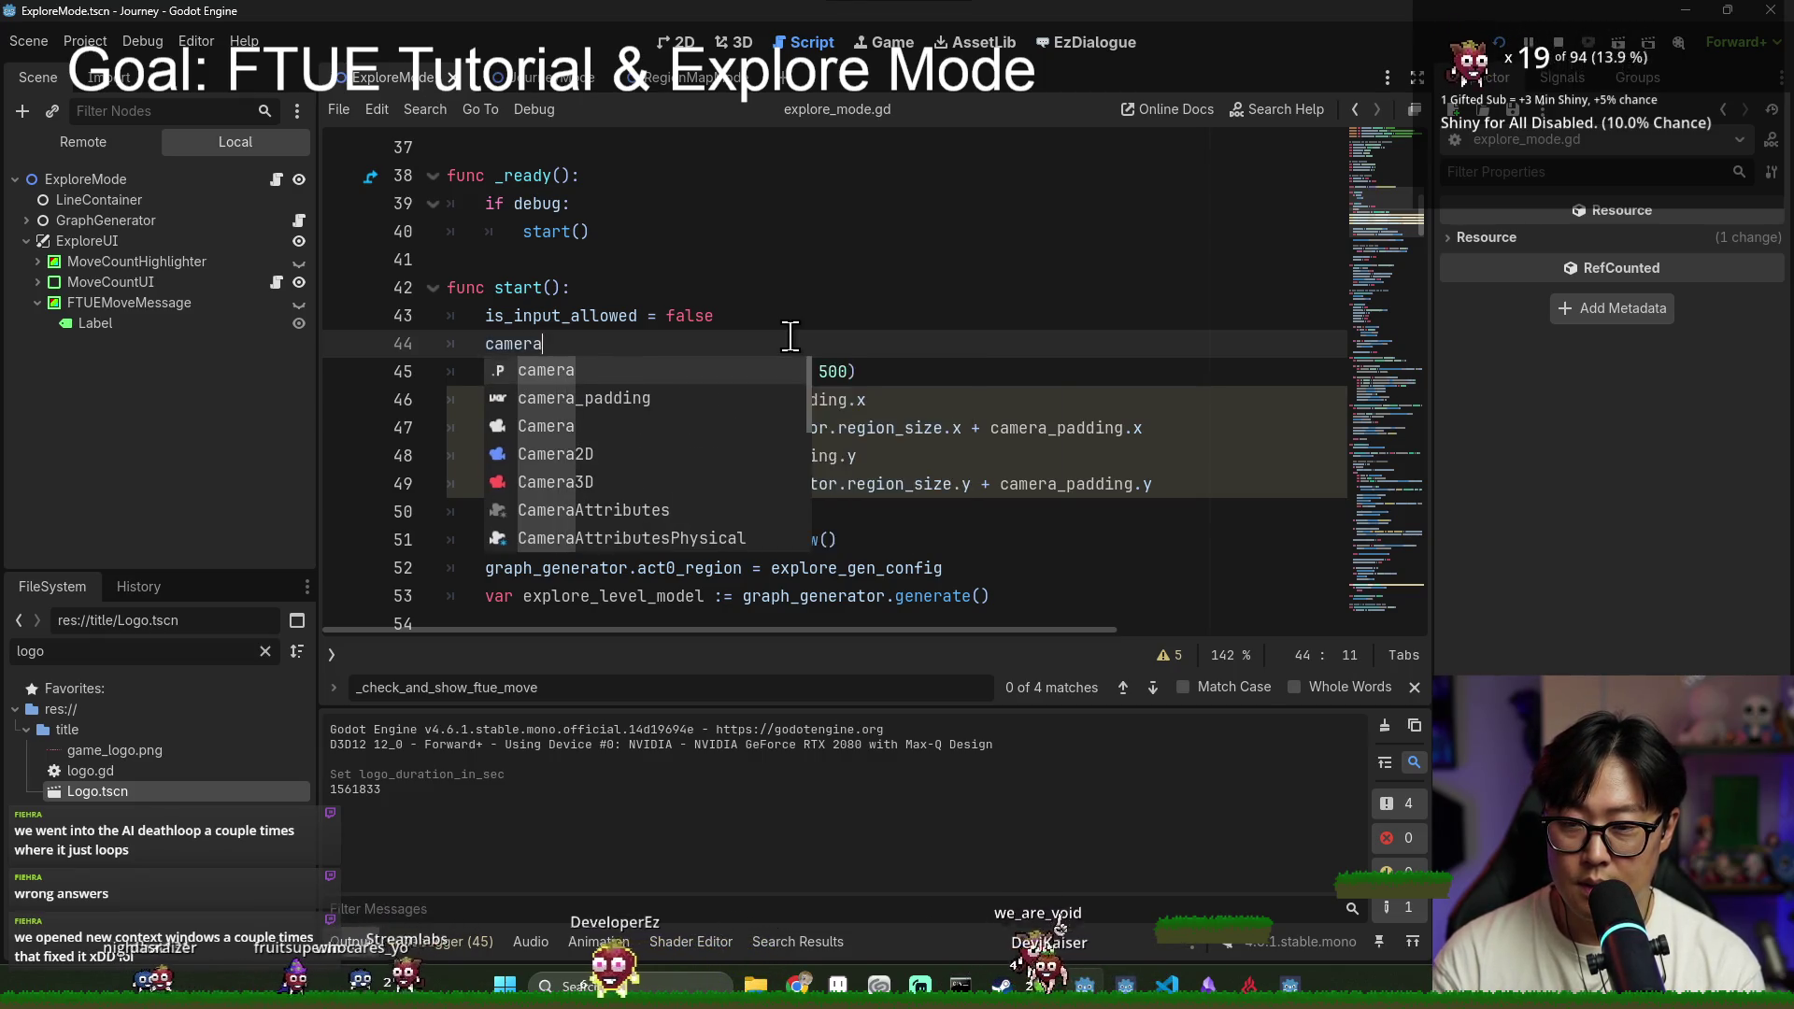
pyautogui.write('.mov')
pyautogui.press('BackSpace')
pyautogui.press('BackSpace')
pyautogui.press('BackSpace')
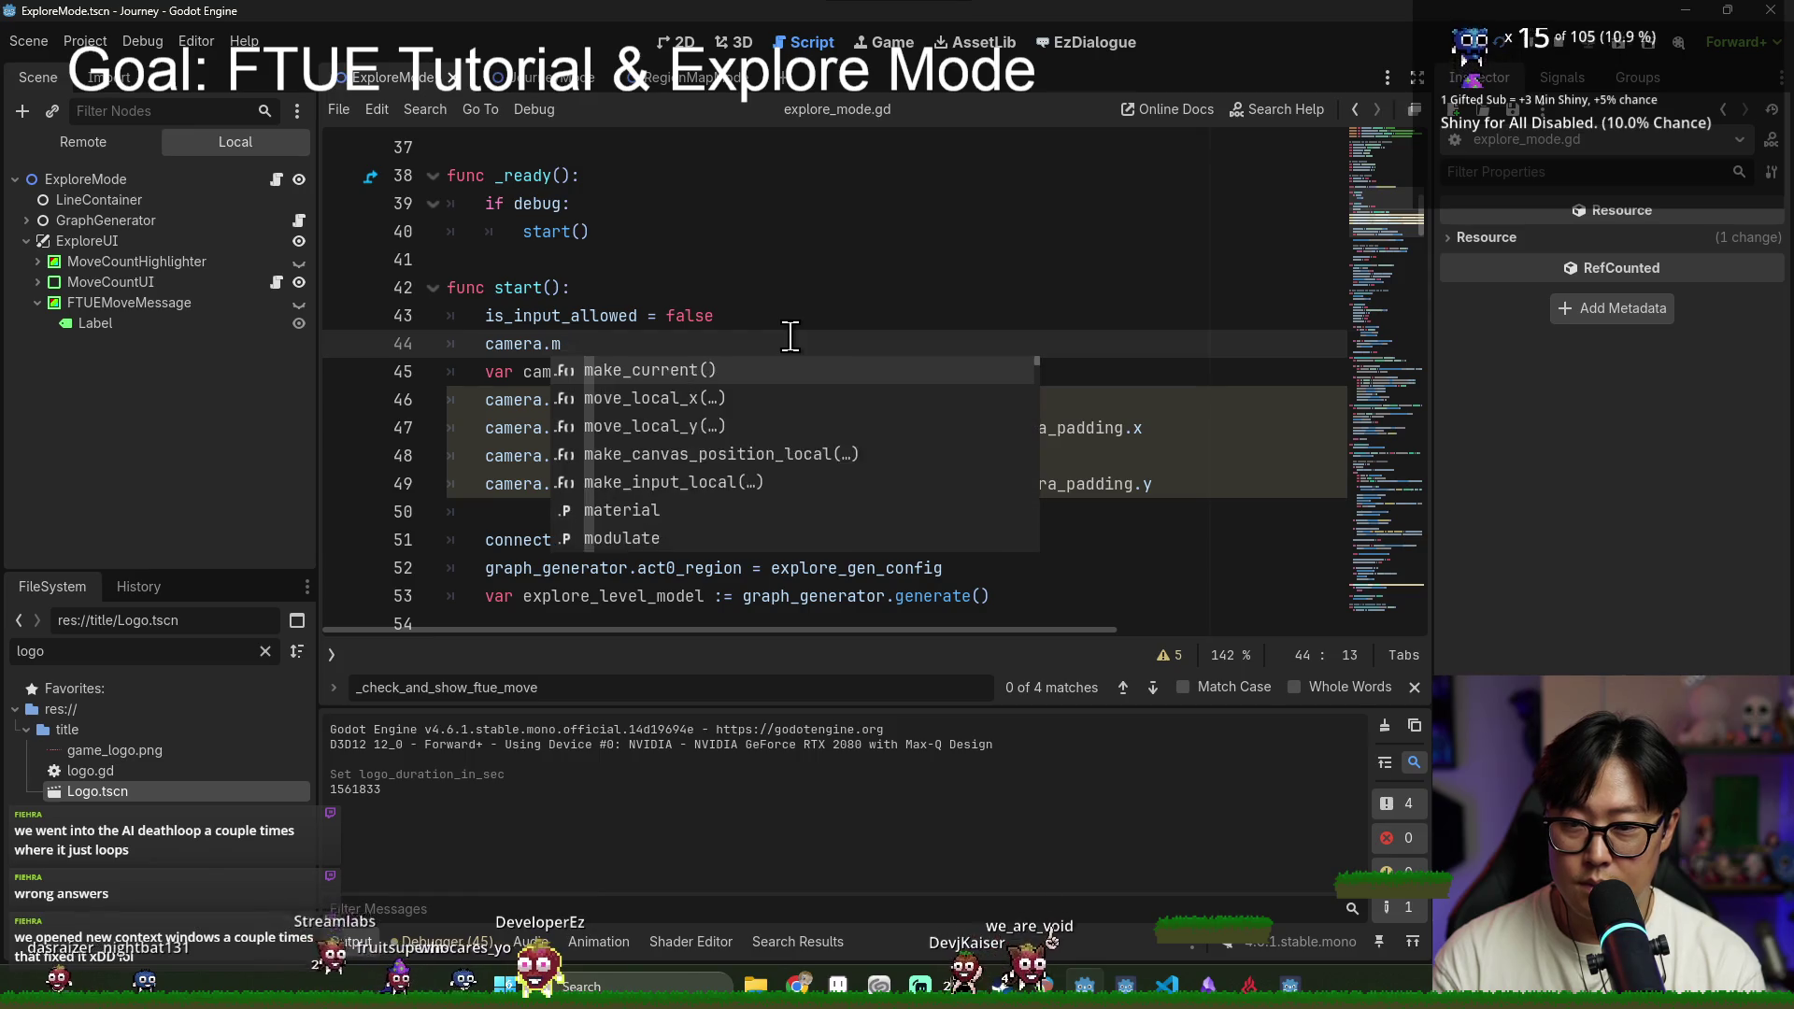
pyautogui.press('Escape')
pyautogui.click(580, 245)
pyautogui.scroll(-2, 654, 355)
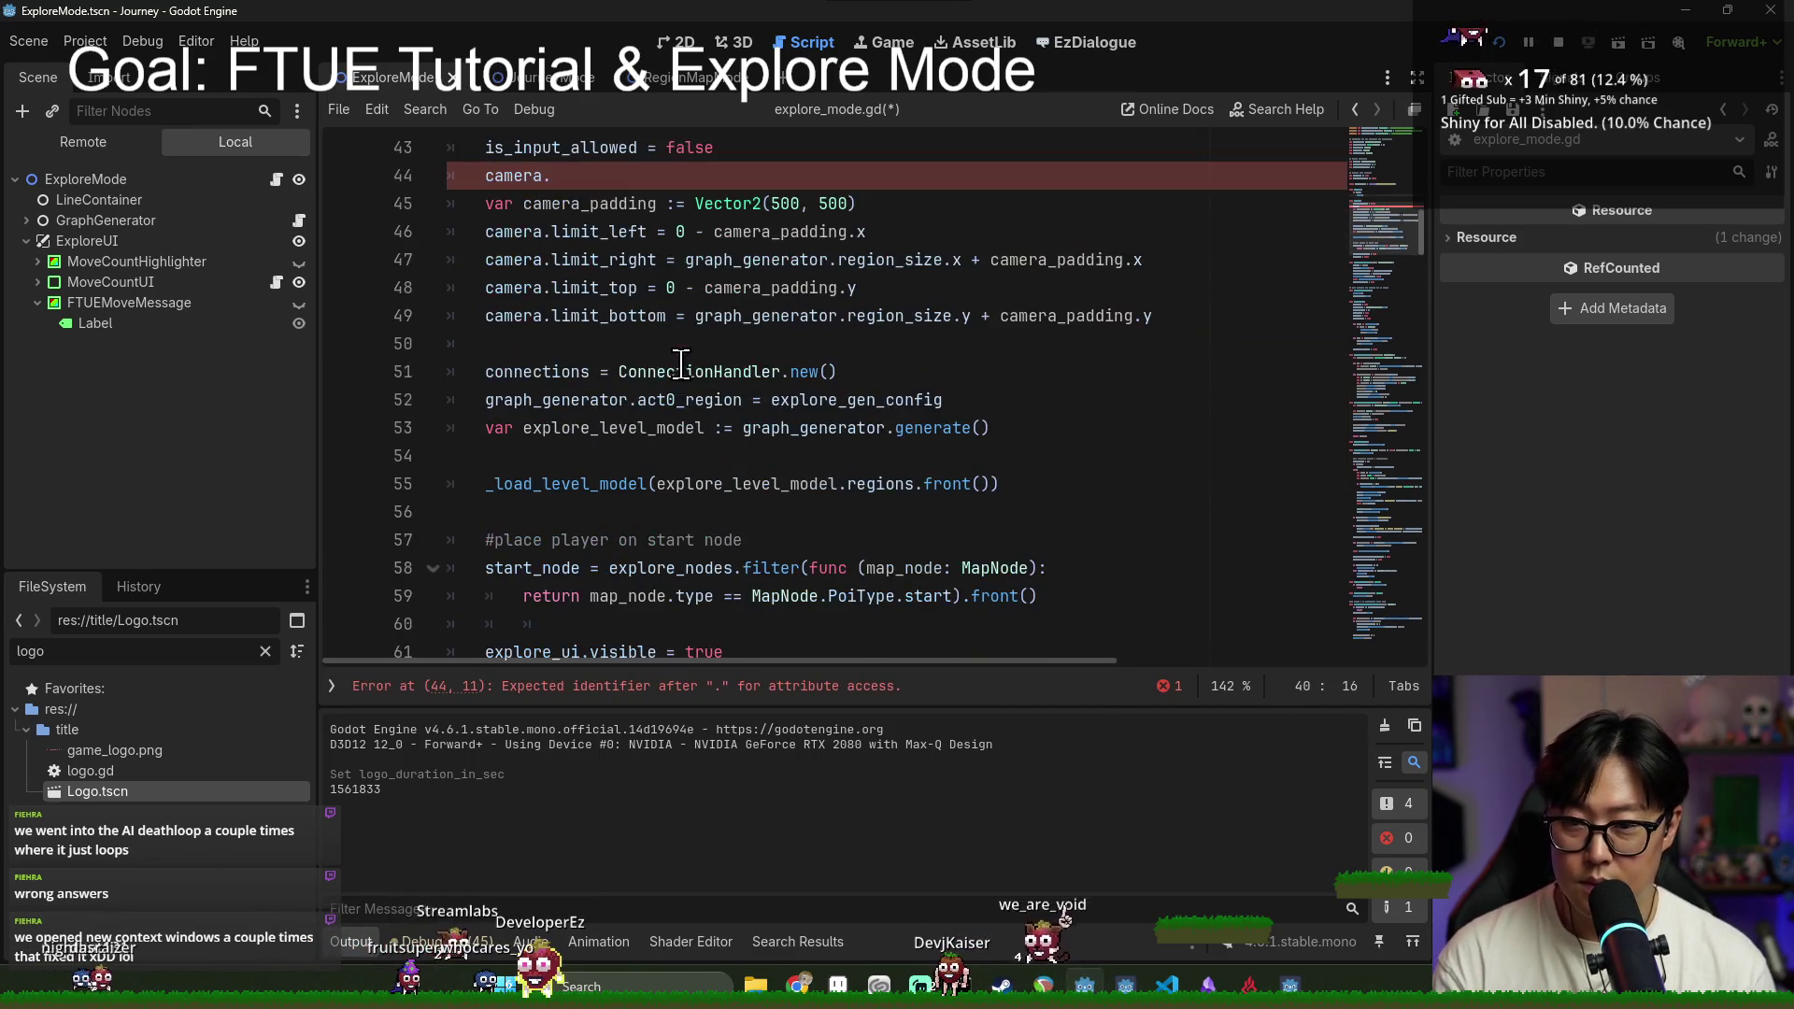
pyautogui.scroll(-3, 674, 502)
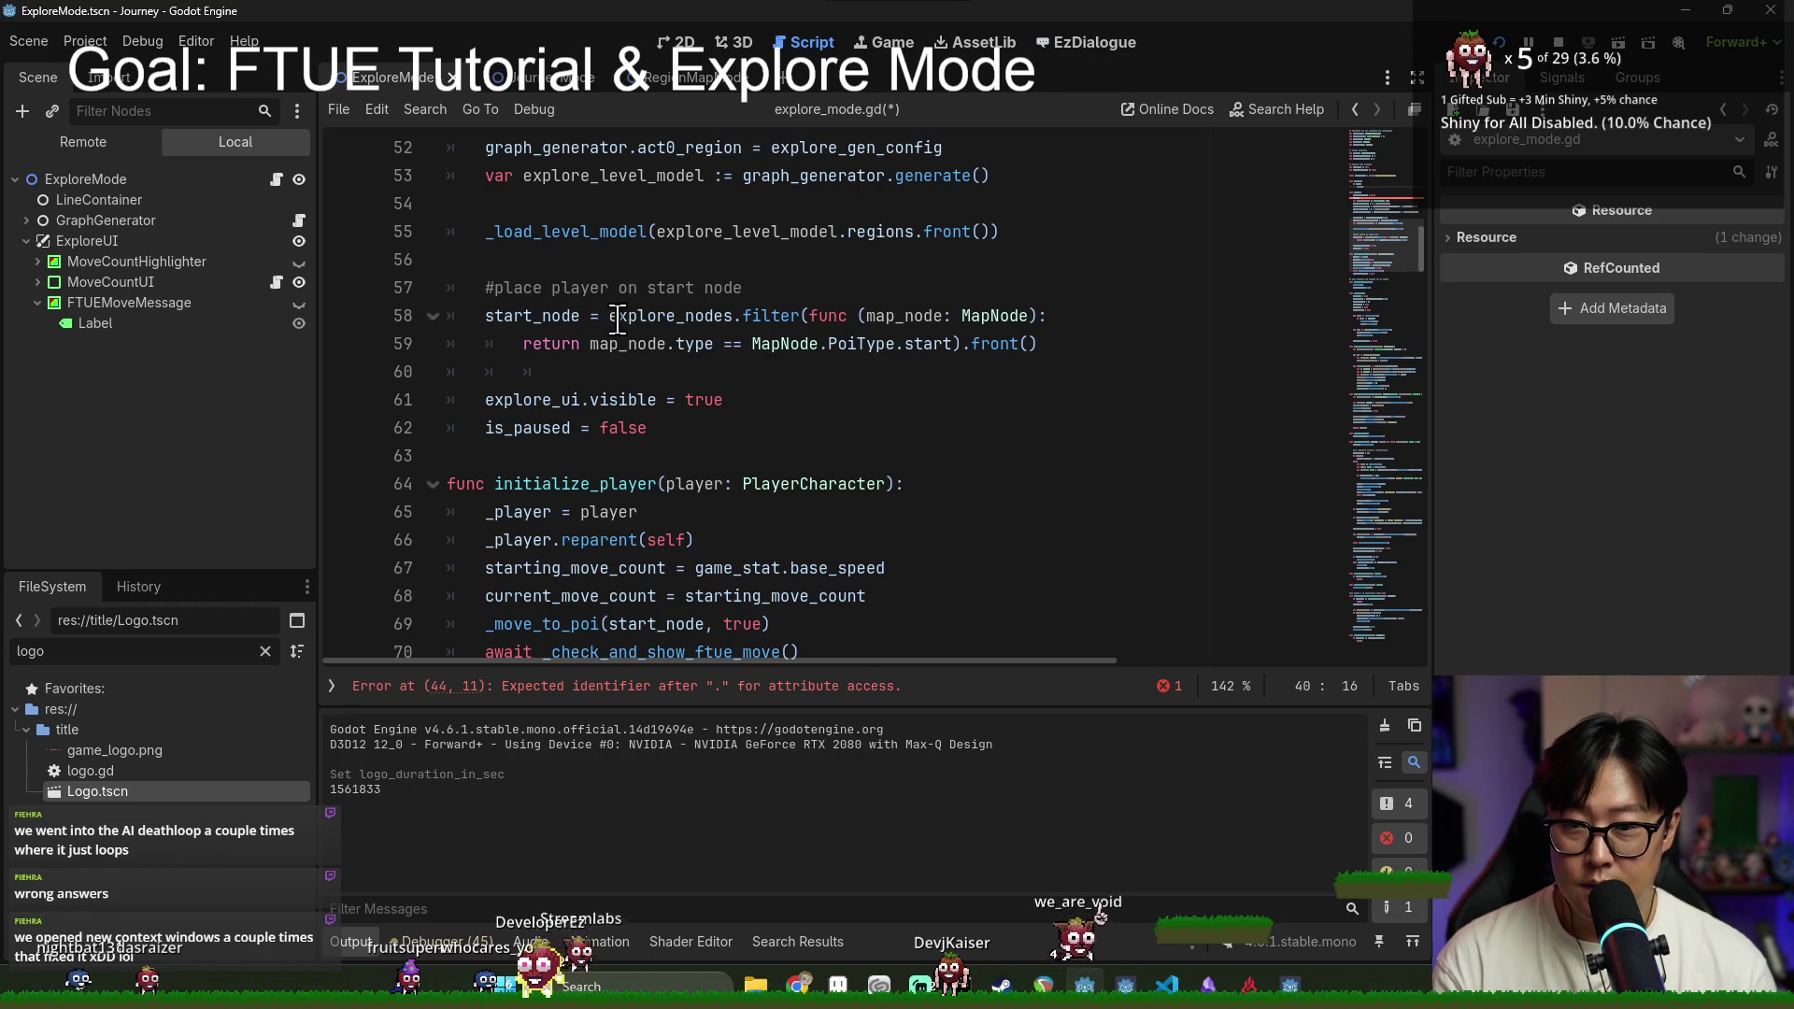
pyautogui.scroll(2, 616, 316)
pyautogui.scroll(-2, 619, 356)
pyautogui.scroll(4, 612, 318)
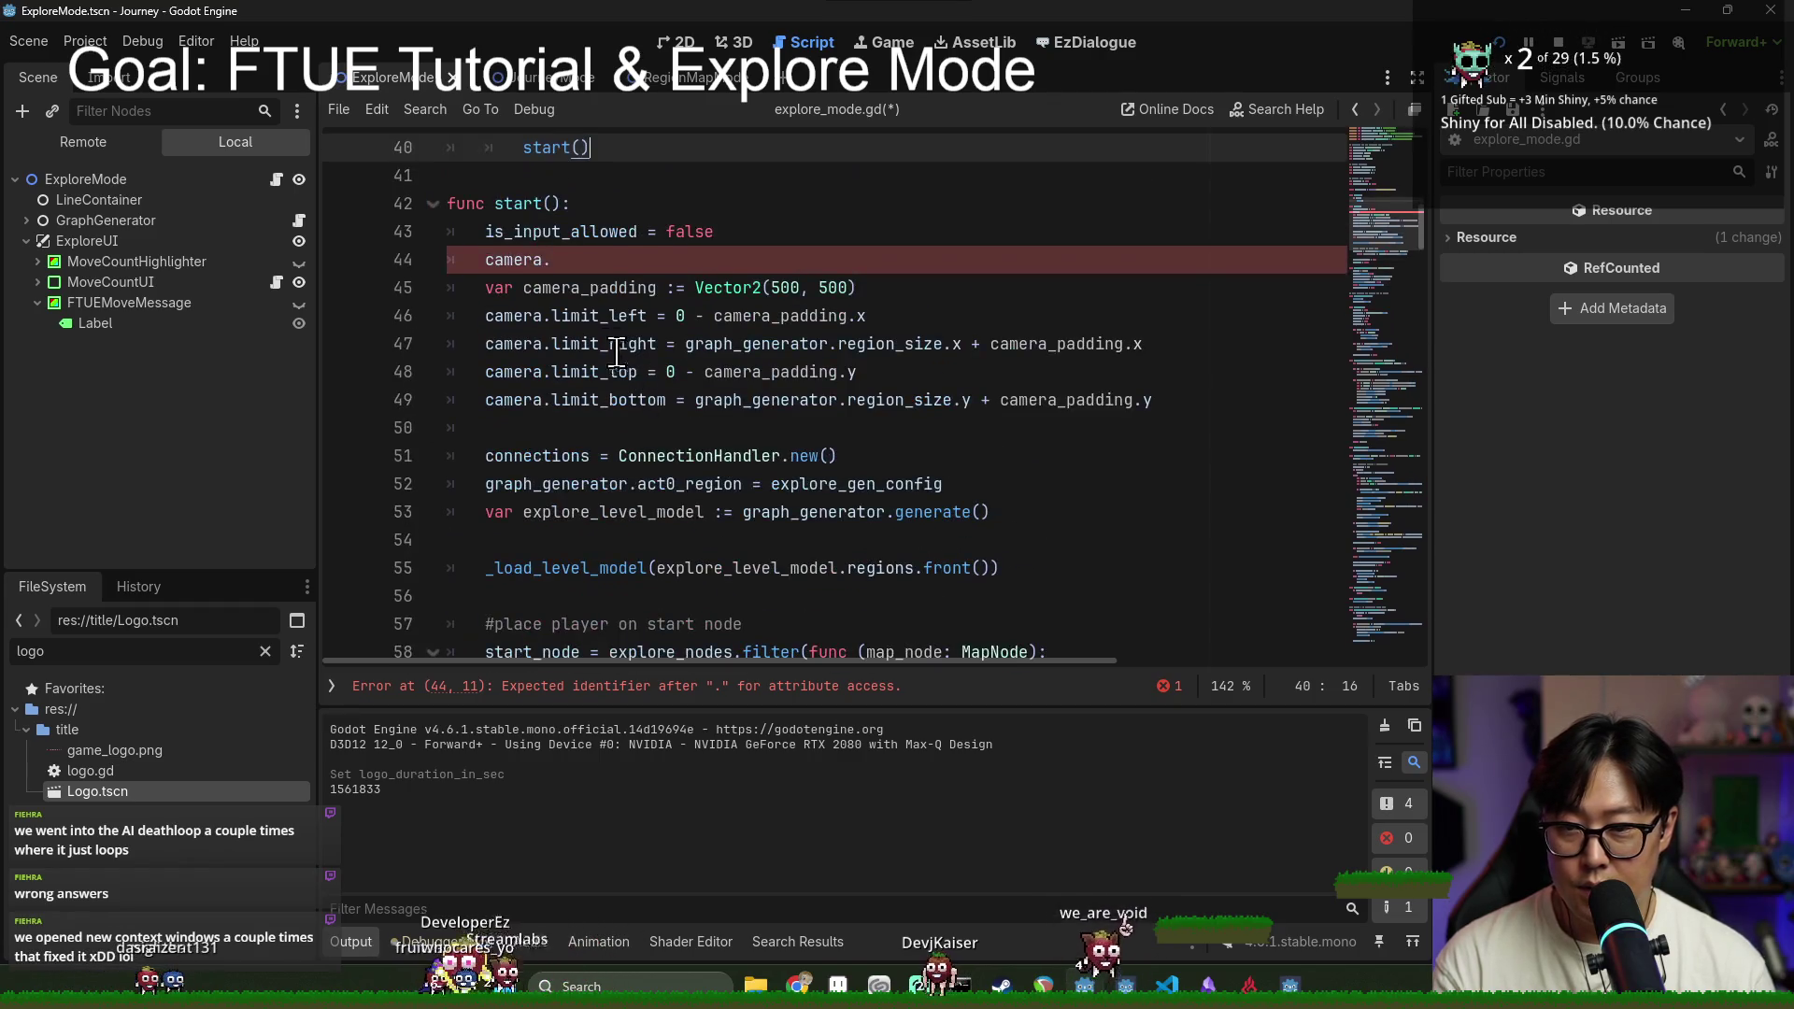
# Step: Complete line 44 as camera.is_player_control = false and save explore_mode.gd
pyautogui.click(593, 262)
pyautogui.hotkey('ctrl', 'space')
pyautogui.write('is_pl')
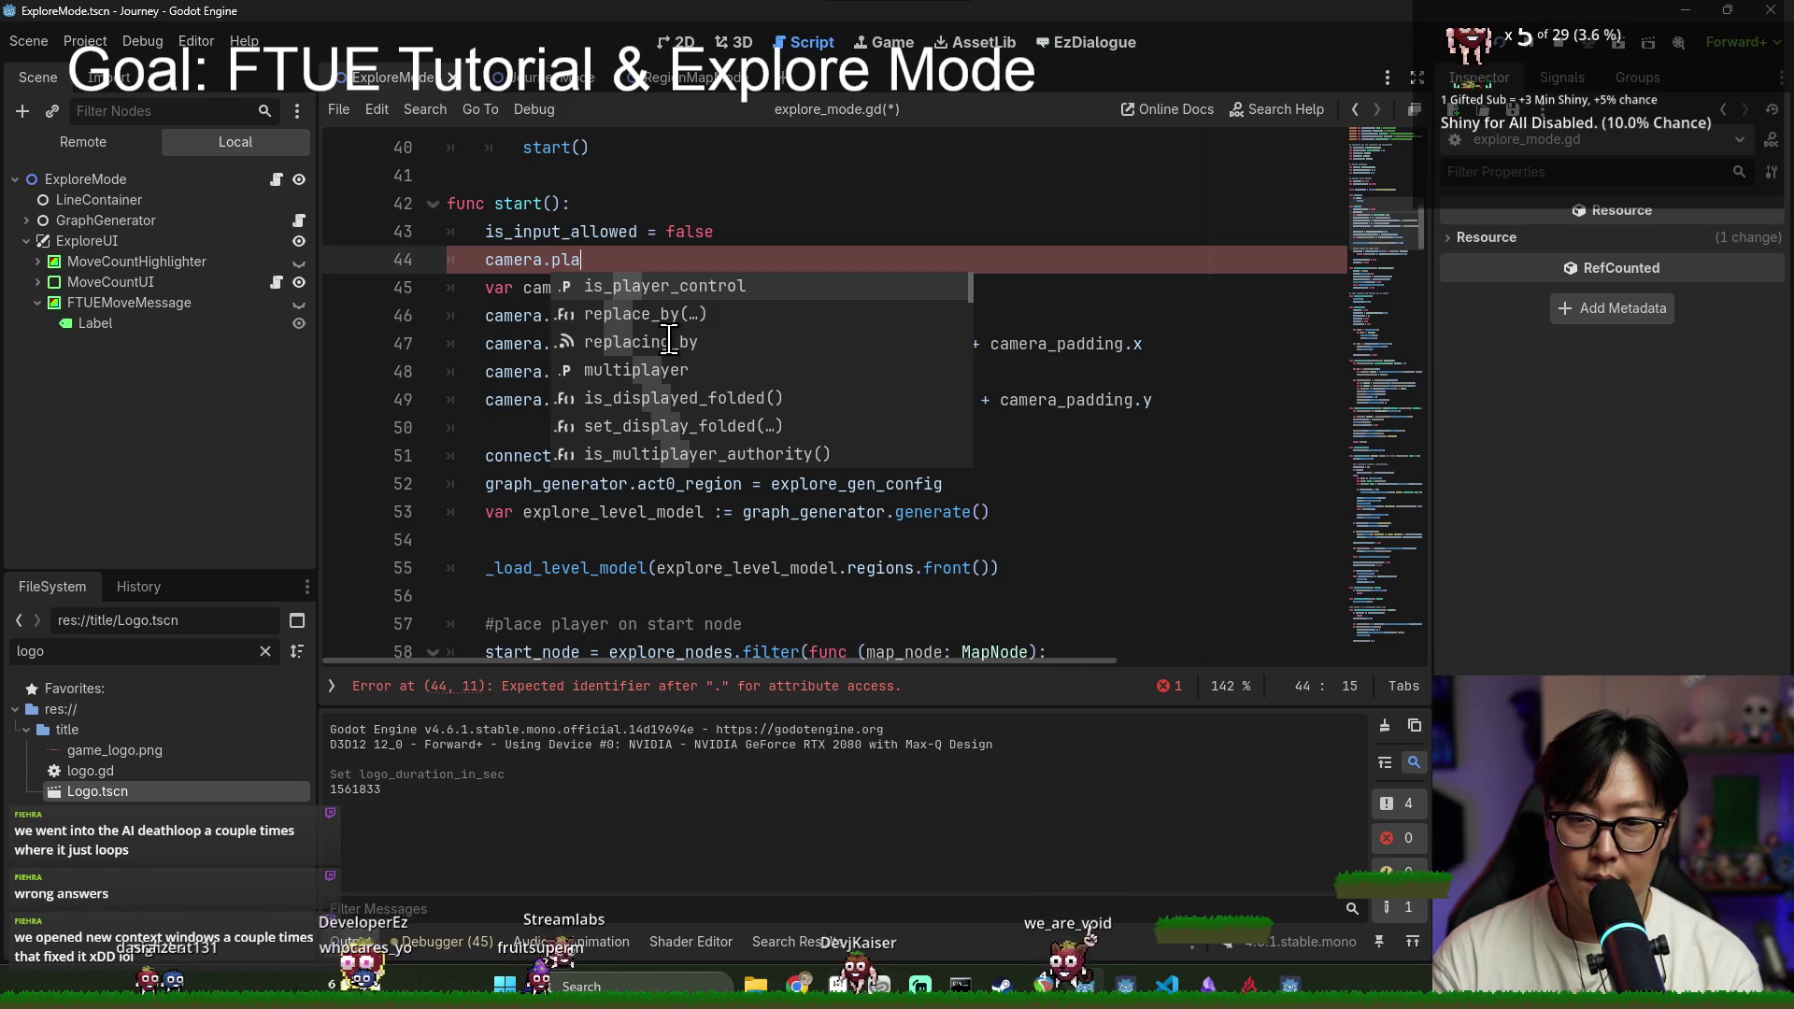
pyautogui.press('Return')
pyautogui.write('e')
pyautogui.hotkey('ctrl', 's')
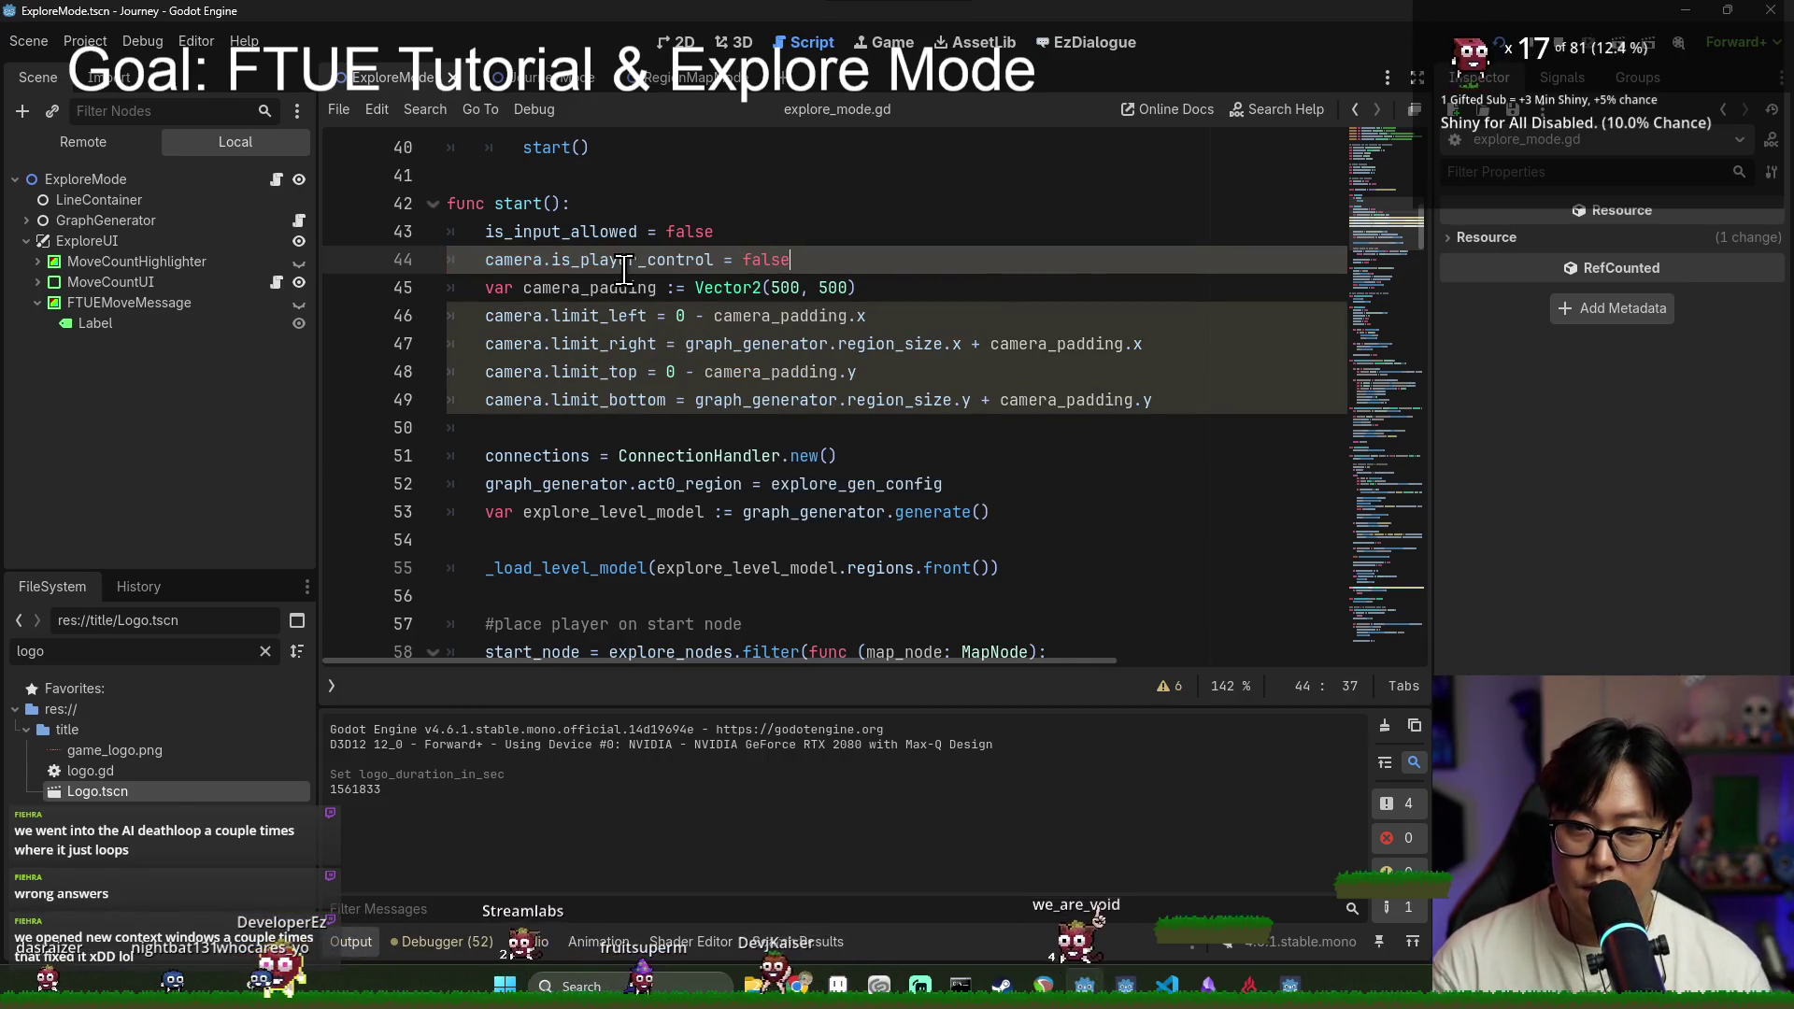
pyautogui.doubleClick(636, 260)
pyautogui.scroll(-10, 711, 430)
pyautogui.scroll(-9, 706, 429)
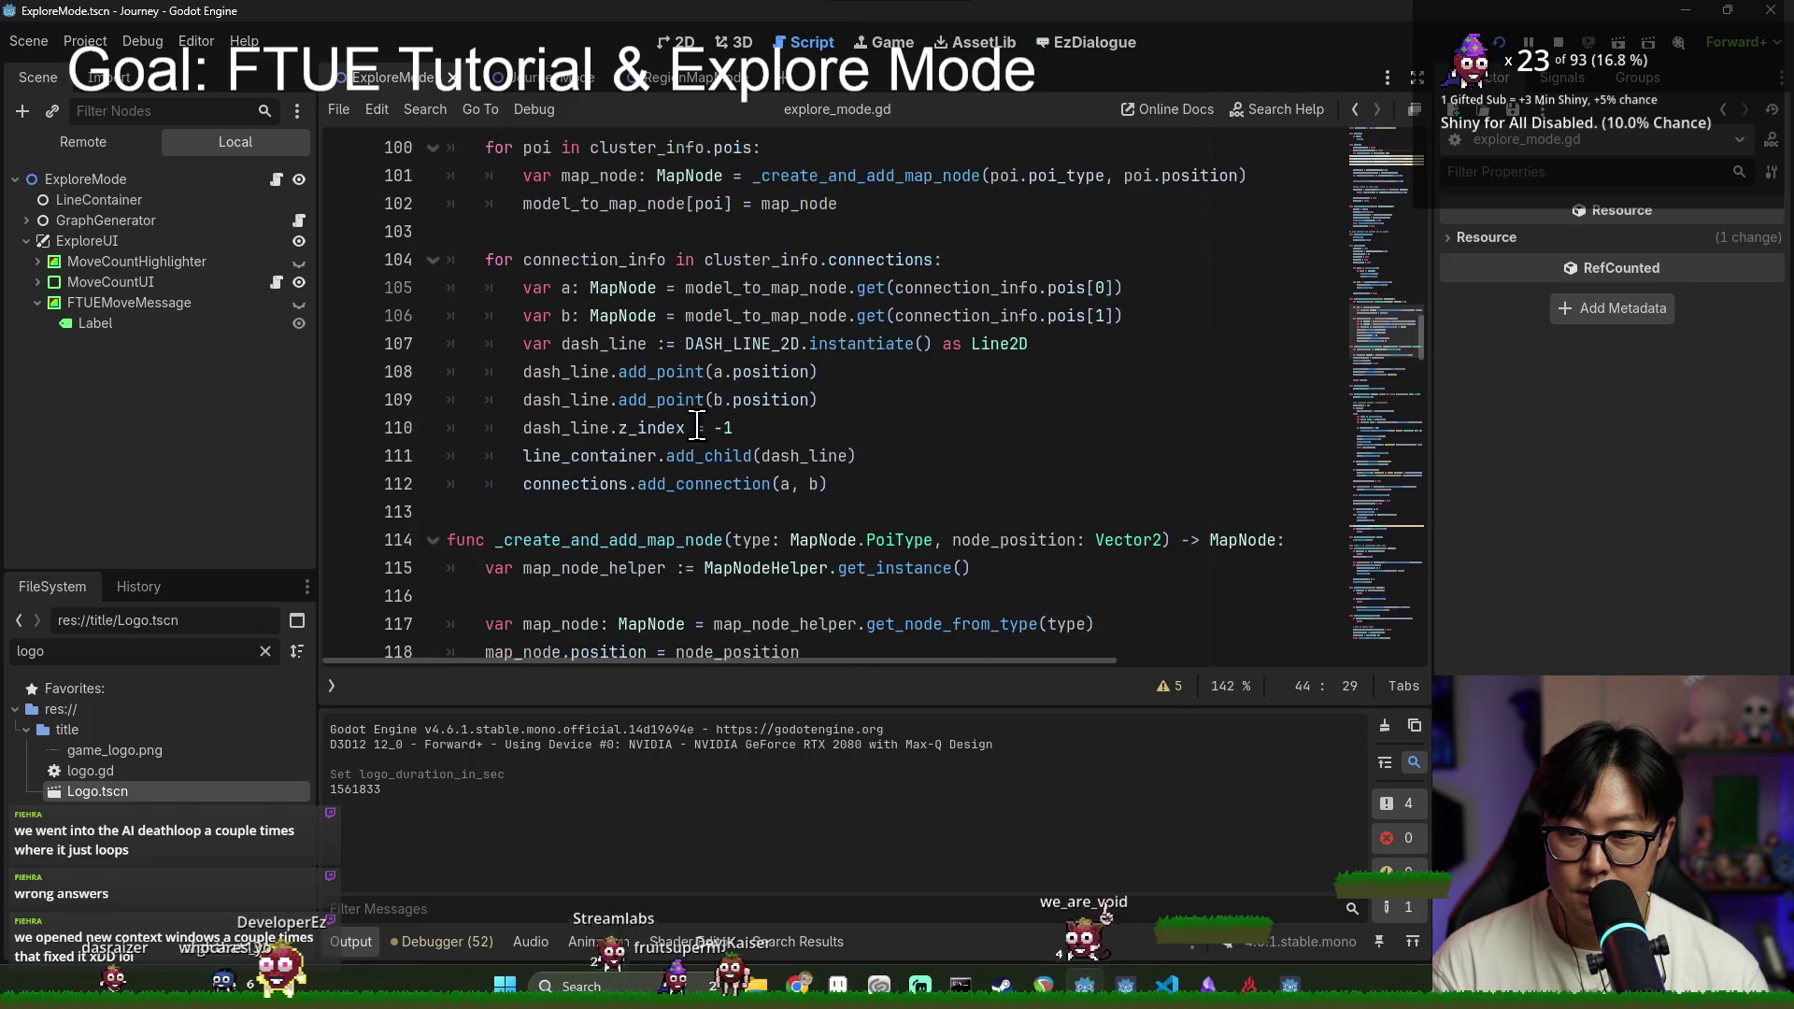
pyautogui.scroll(-5, 685, 418)
pyautogui.scroll(2, 672, 418)
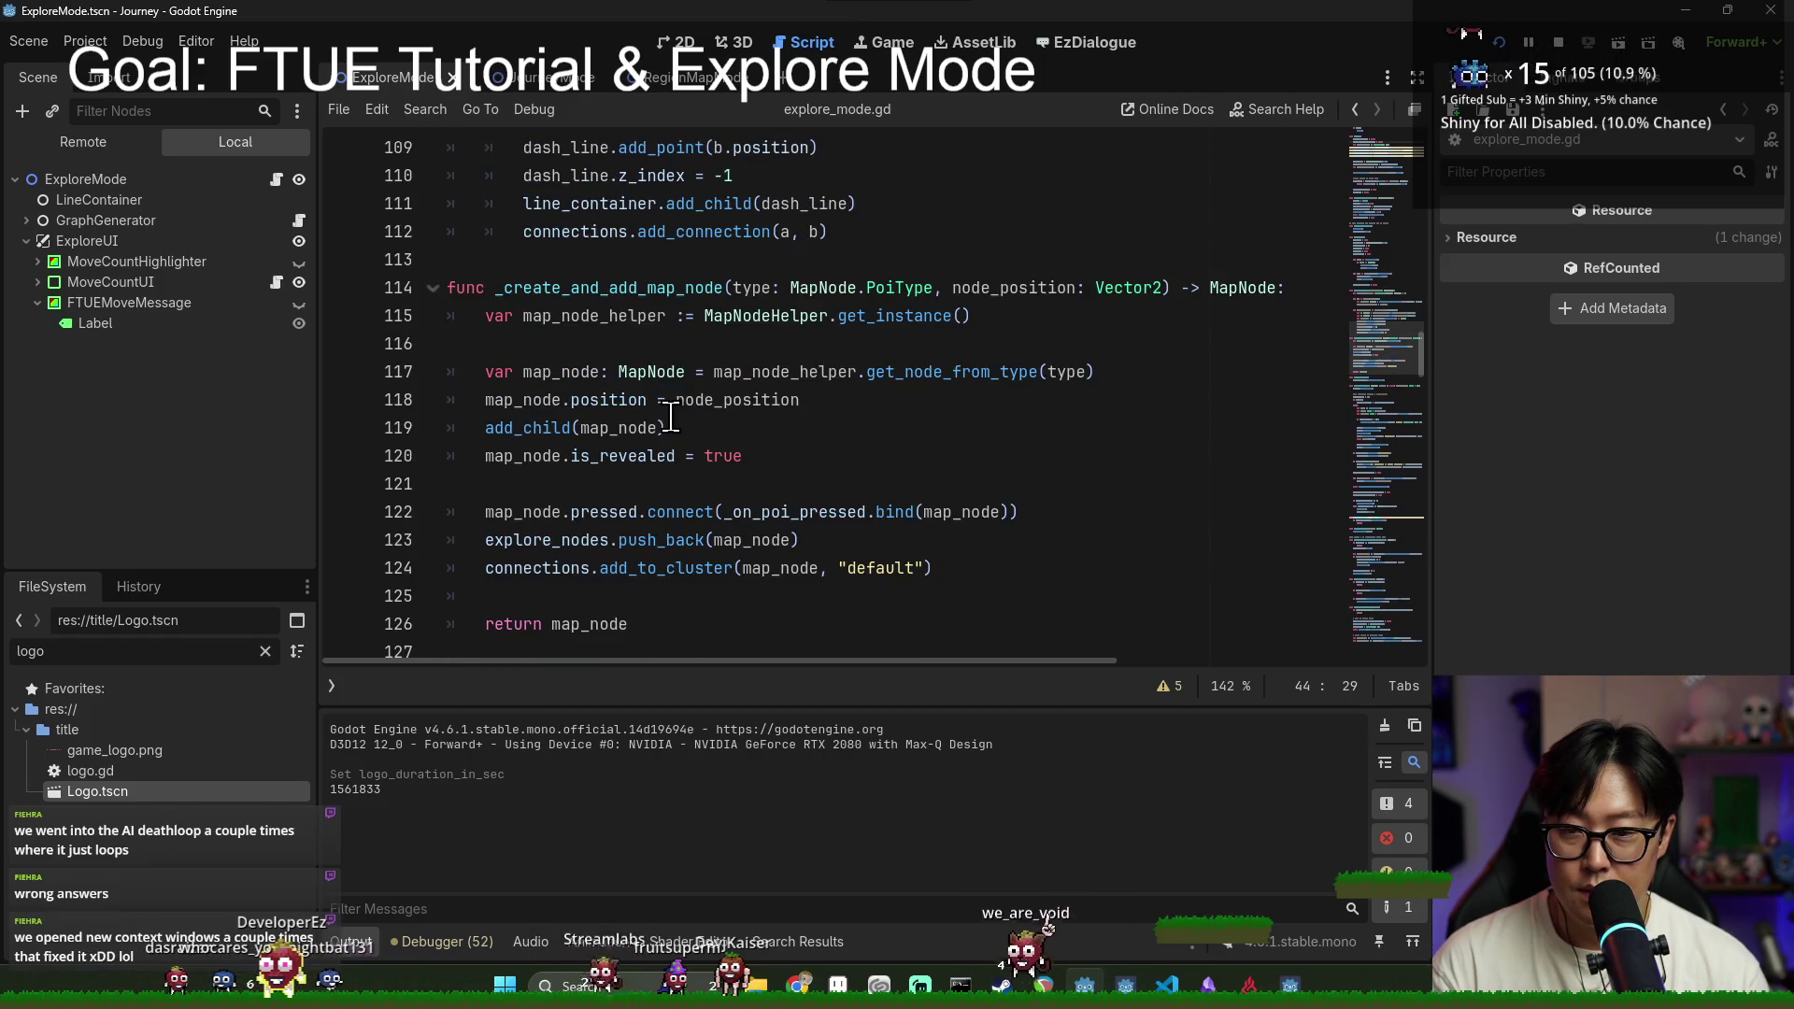
pyautogui.press('F6')
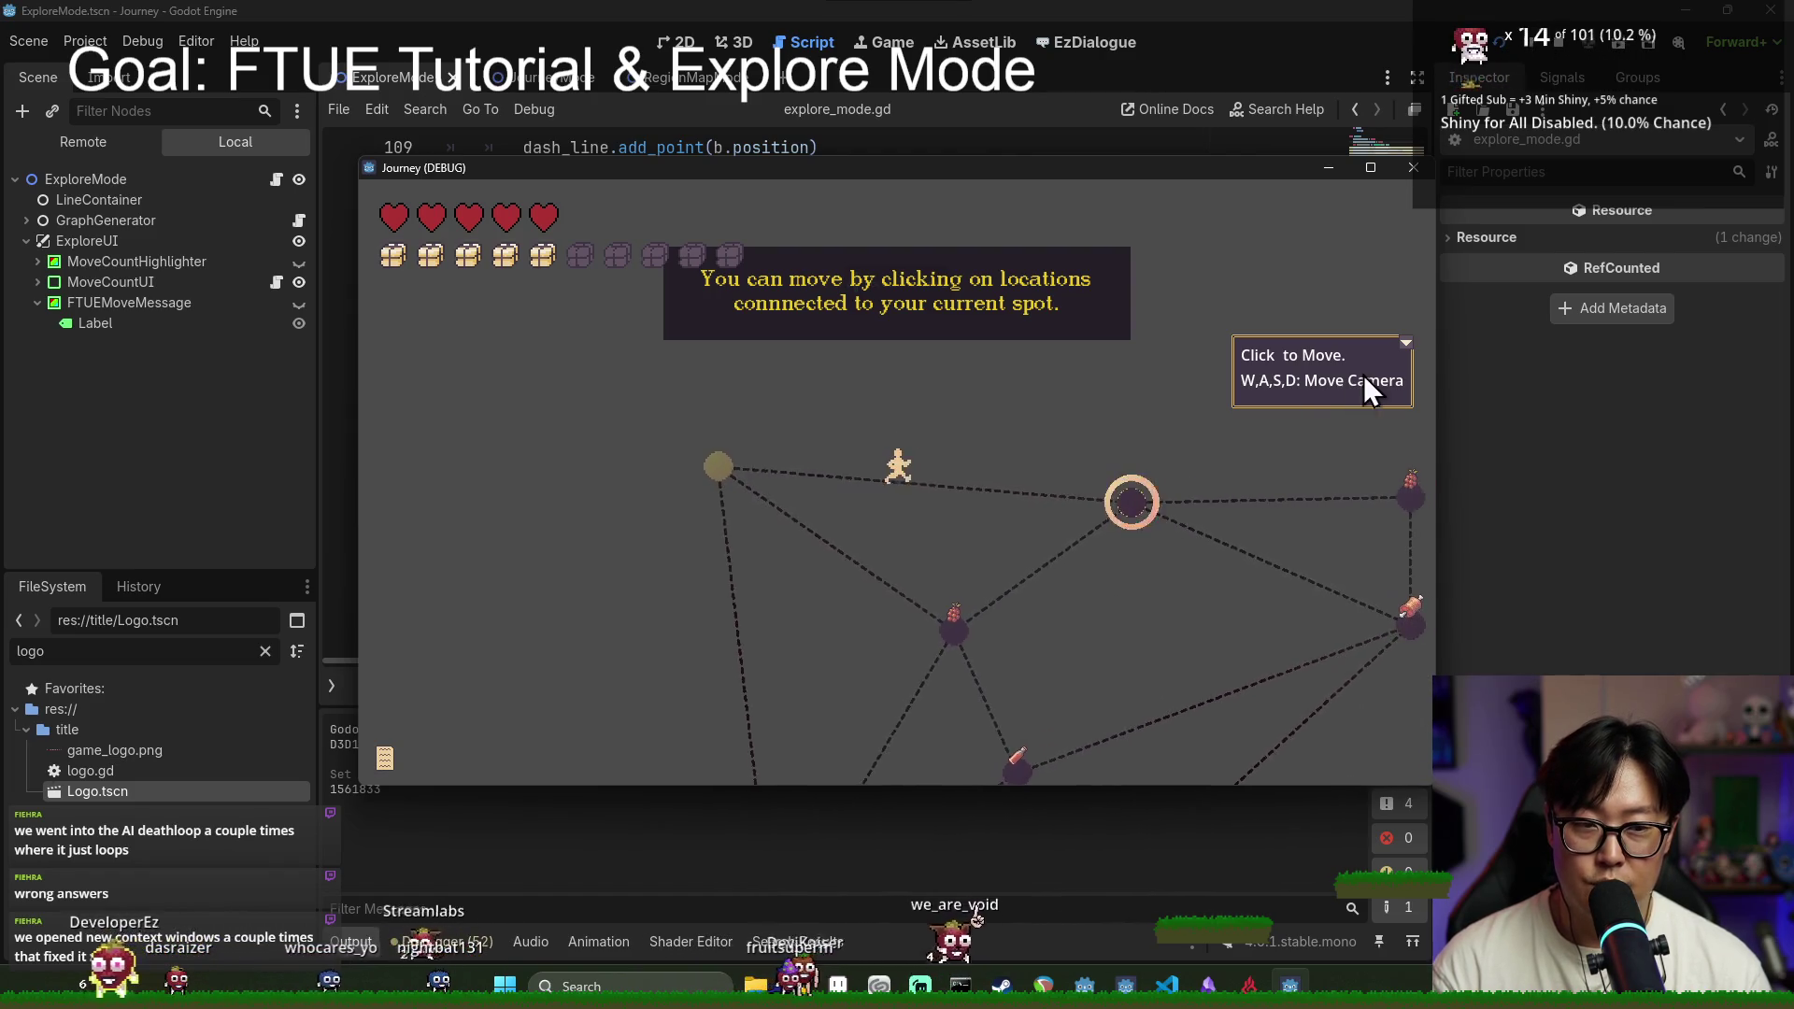
pyautogui.click(1405, 344)
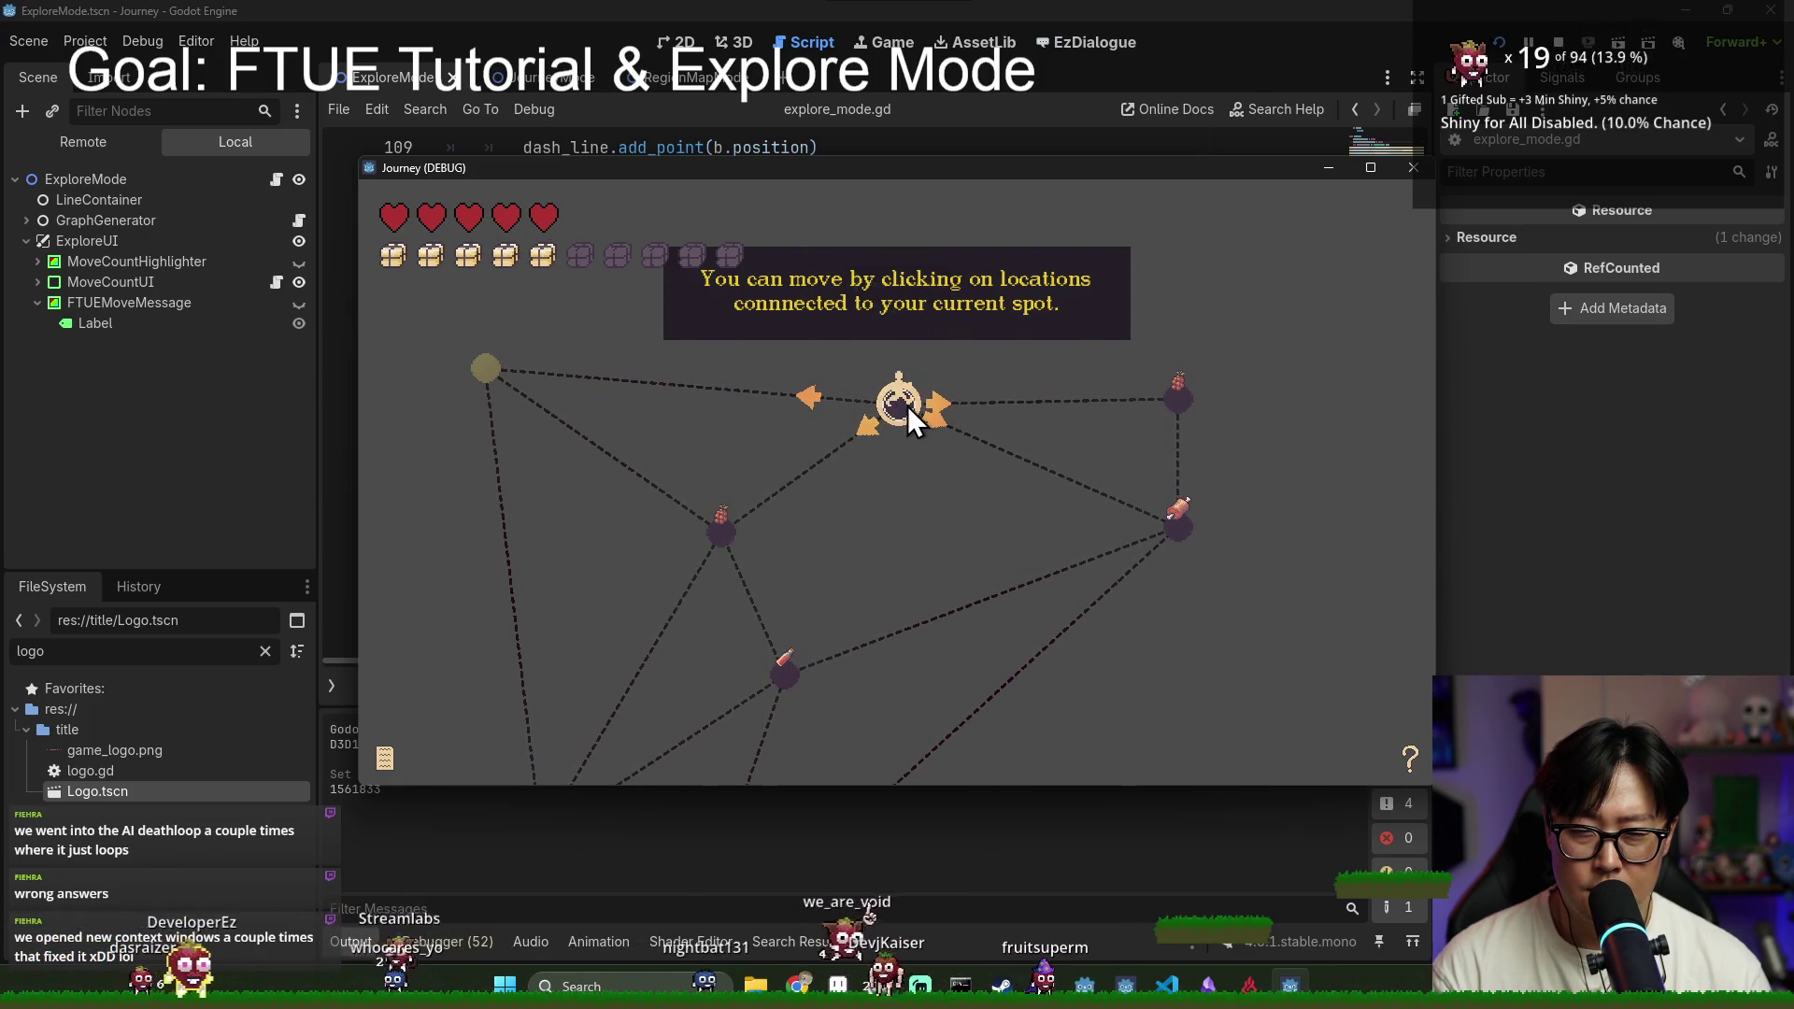
pyautogui.click(738, 531)
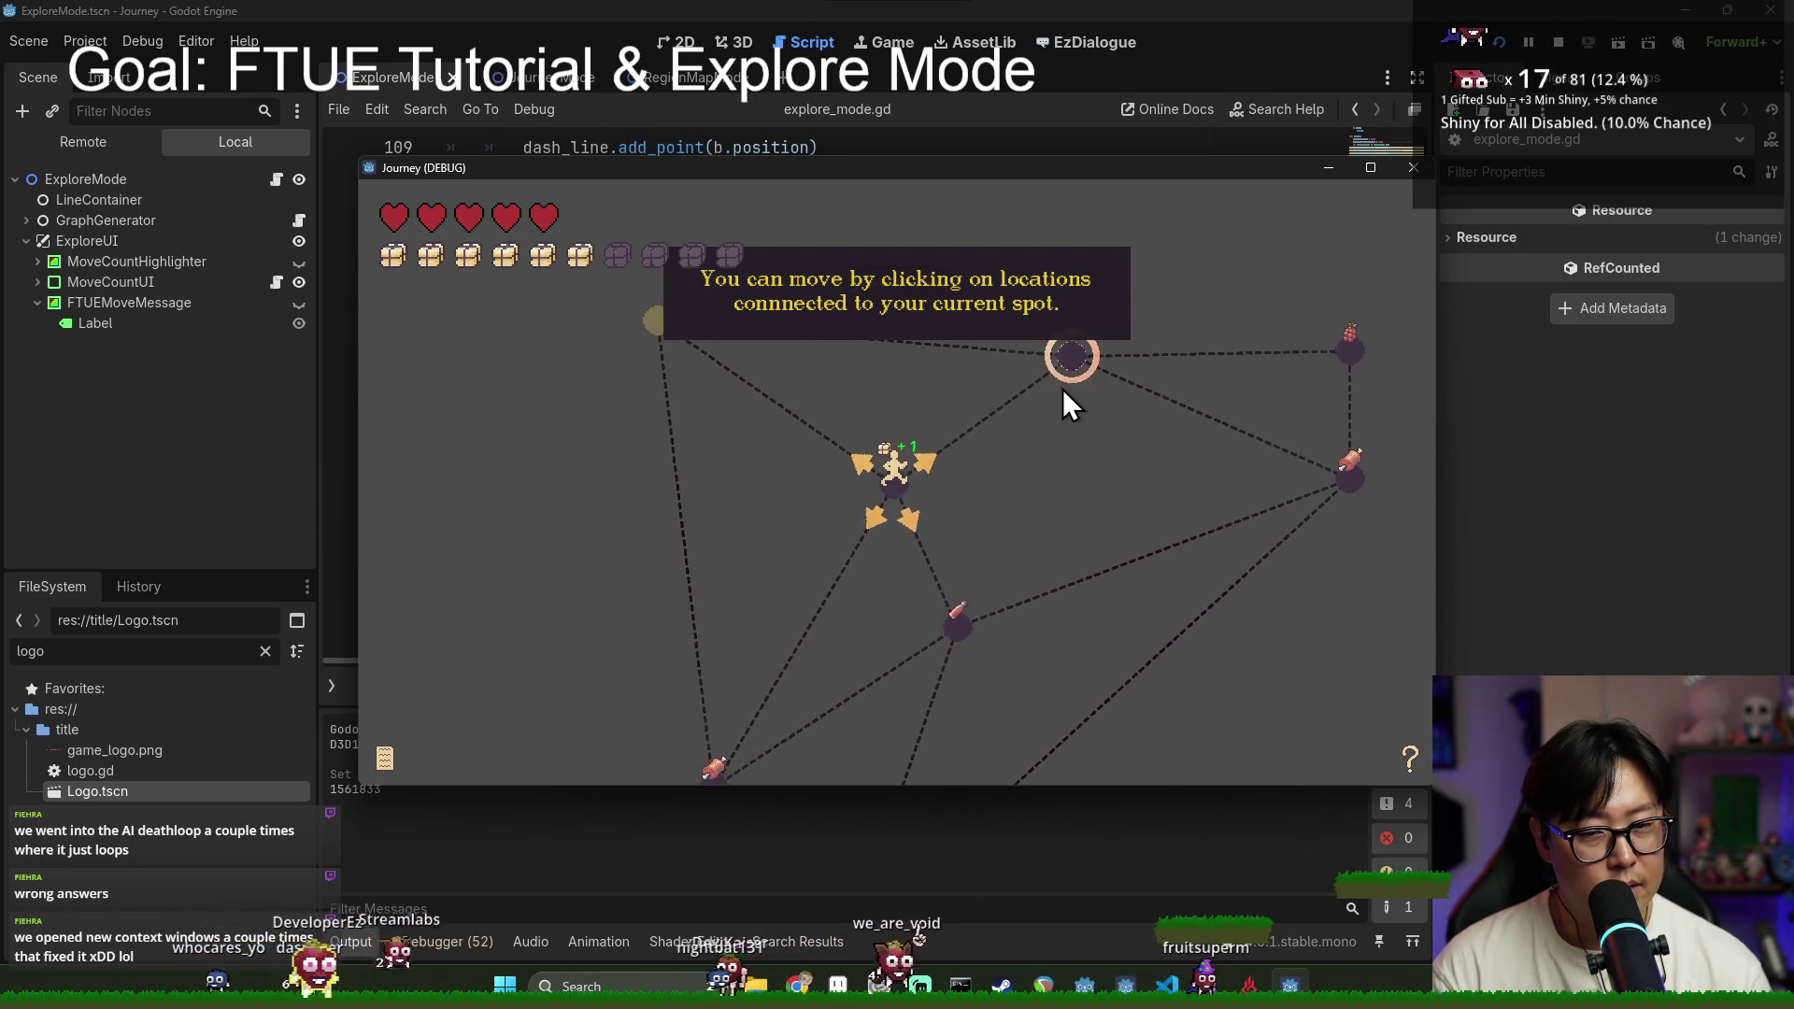
pyautogui.press('F8')
pyautogui.hotkey('ctrl', 's')
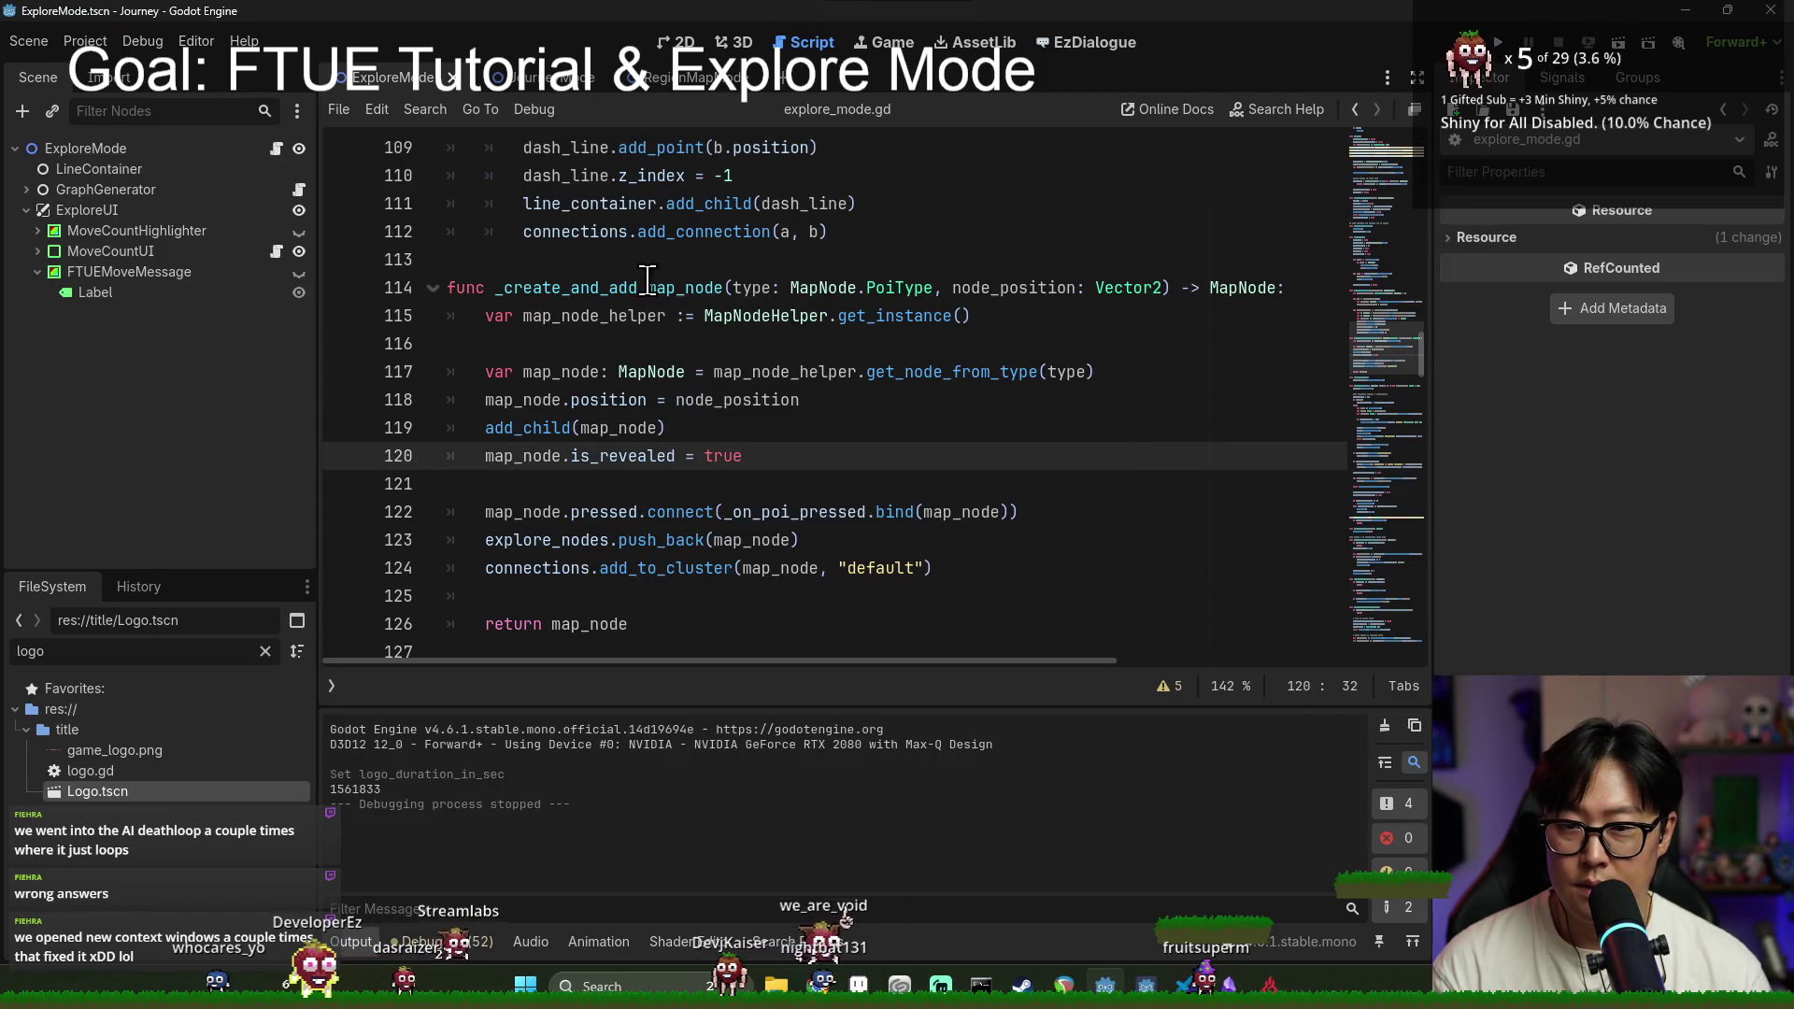
# Step: Review explore_mode.gd from line 114 down to the code around lines 224-227
pyautogui.click(647, 287)
pyautogui.scroll(-2, 785, 397)
pyautogui.scroll(-8, 763, 403)
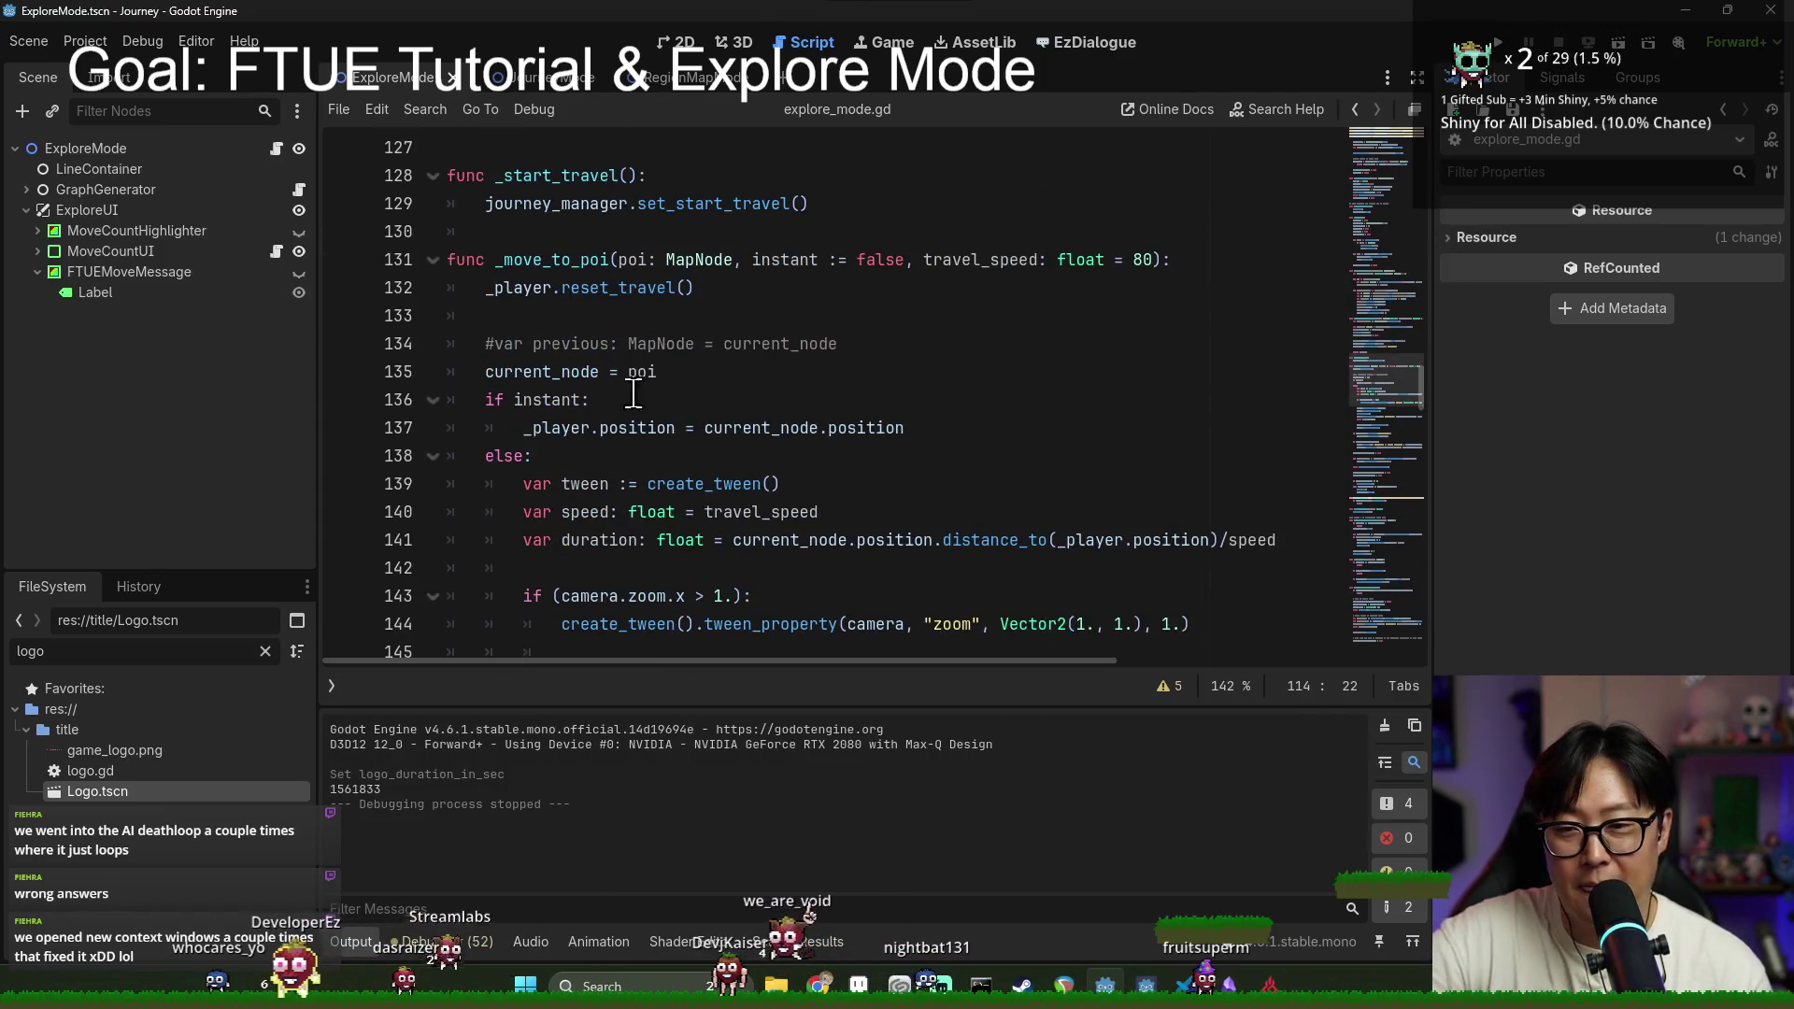
pyautogui.scroll(-6, 612, 276)
pyautogui.scroll(9, 608, 318)
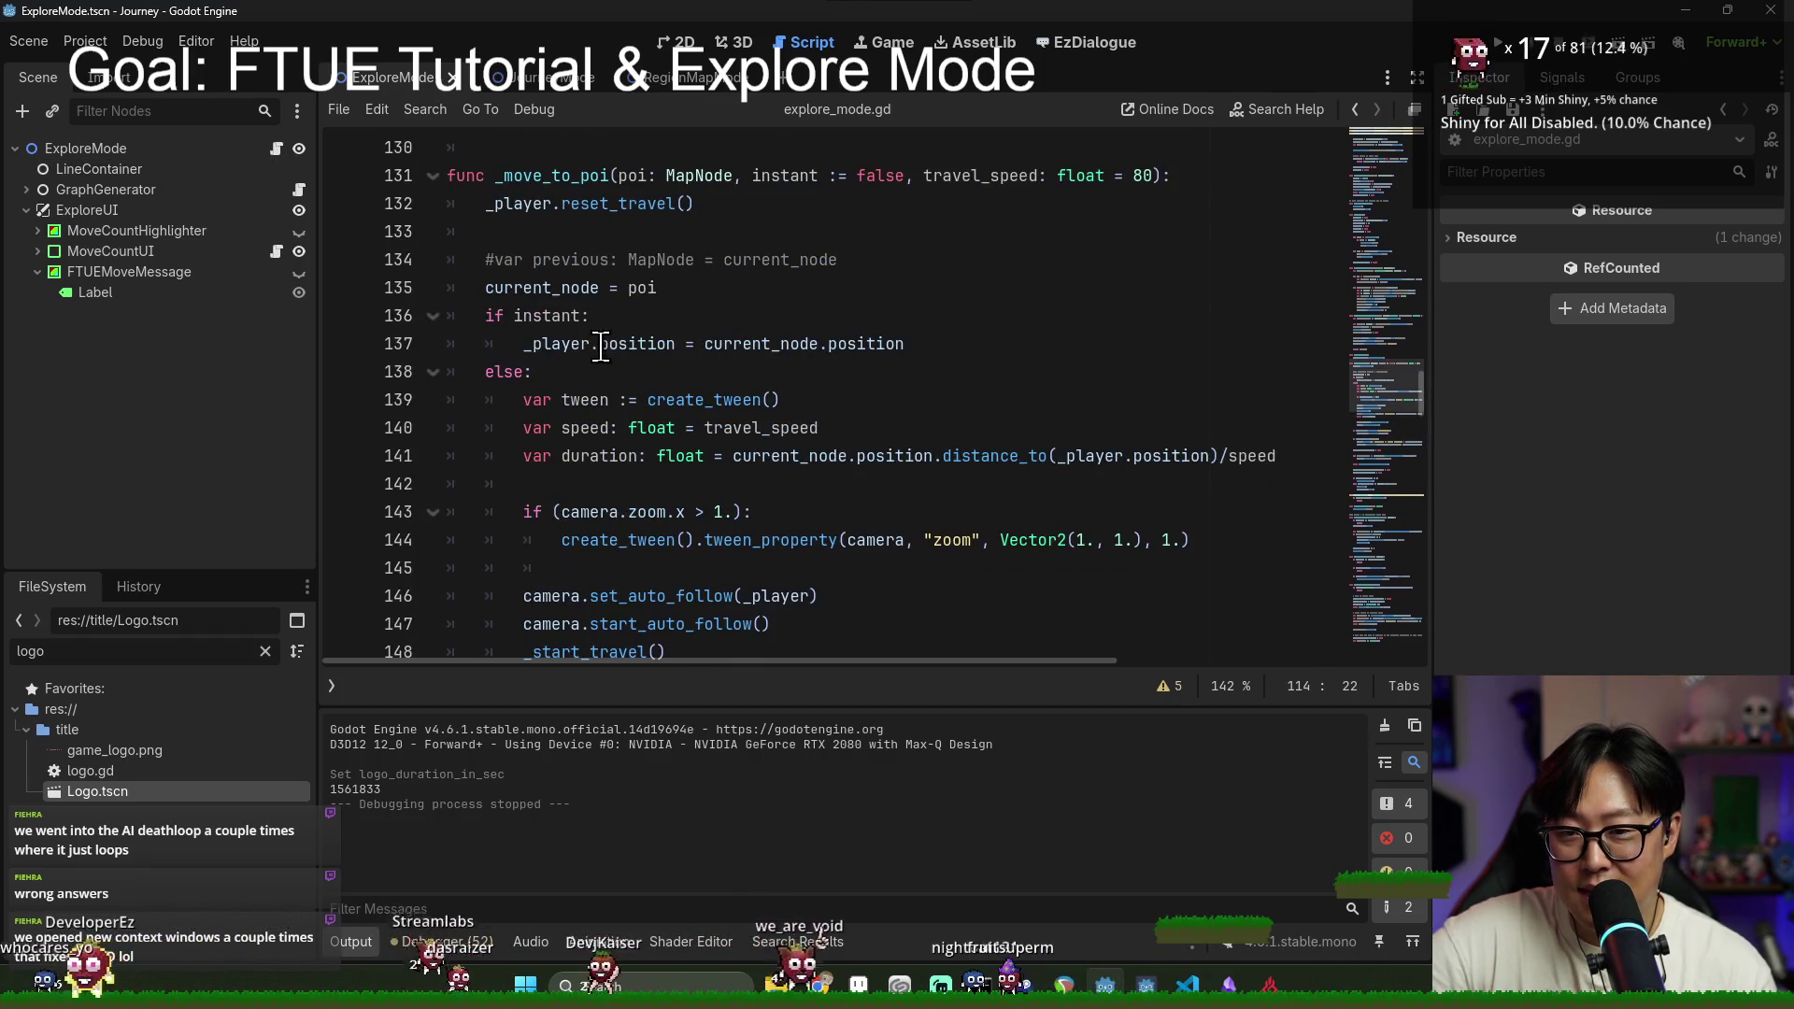
pyautogui.scroll(-20, 579, 271)
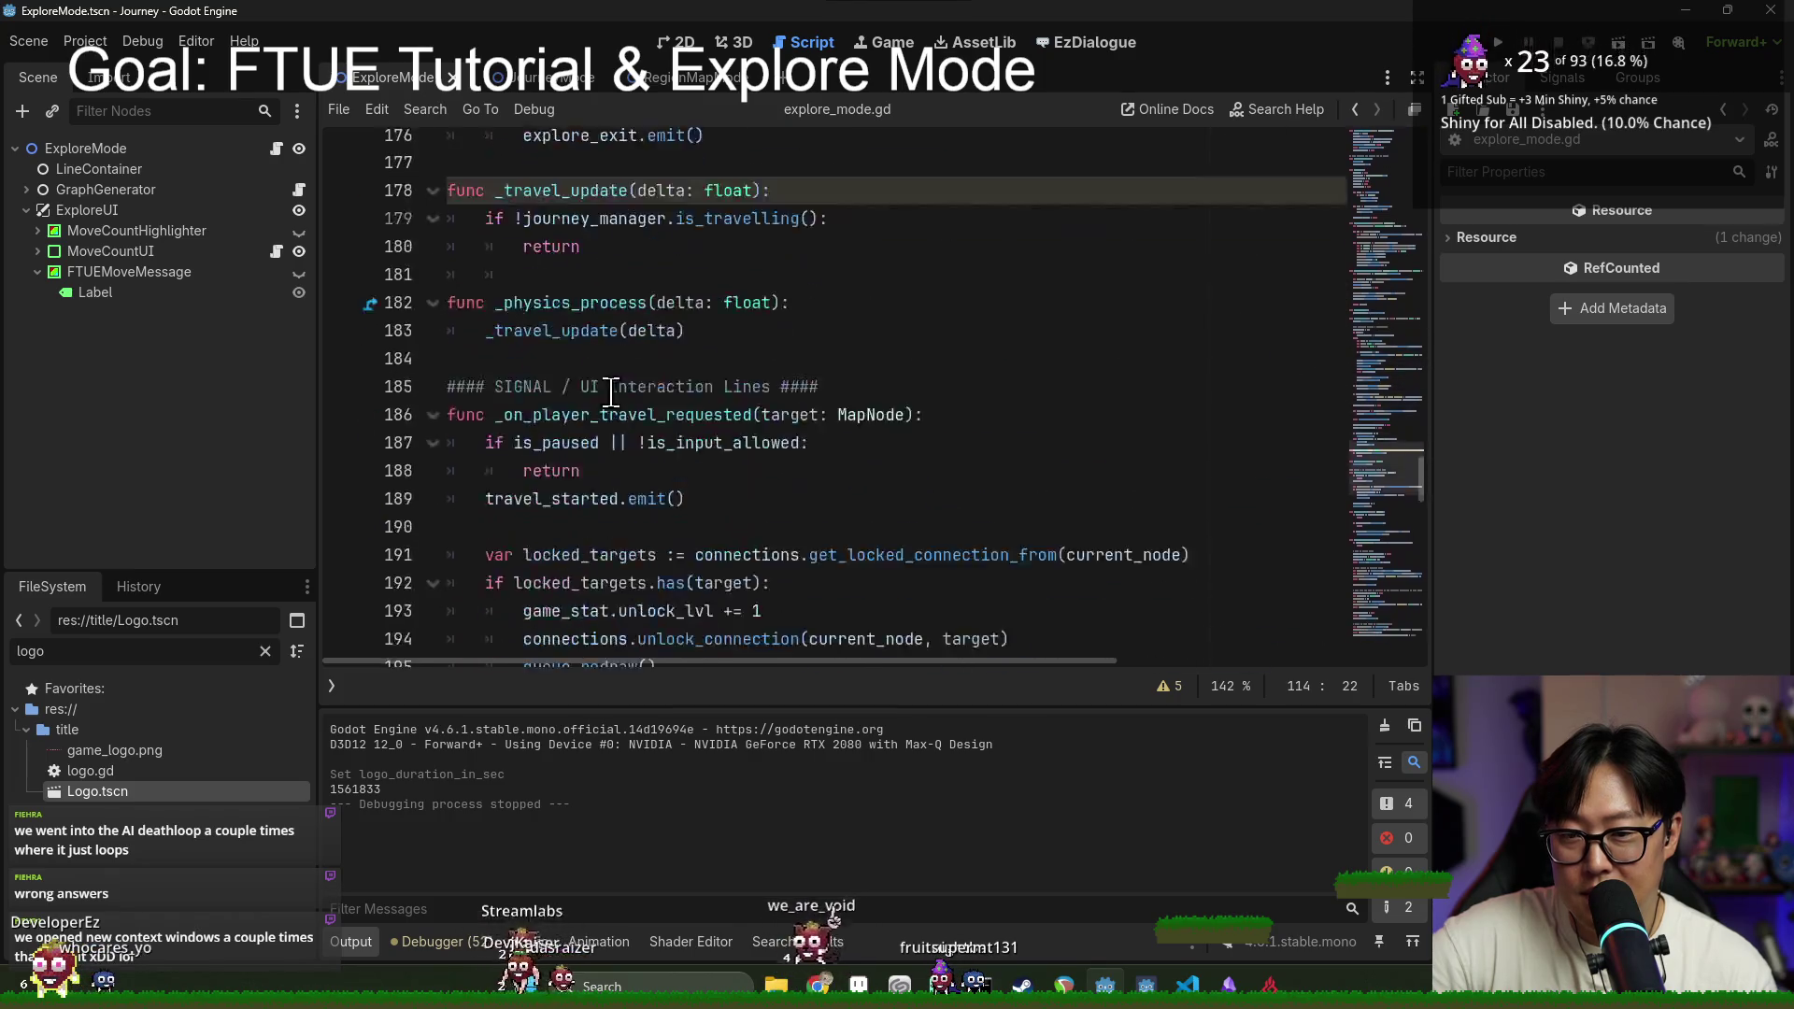
pyautogui.scroll(-12, 624, 361)
pyautogui.scroll(3, 625, 346)
pyautogui.click(599, 259)
pyautogui.click(574, 232)
# Step: Jump from travel_started on line 237 to its signal definition
pyautogui.doubleClick(627, 175)
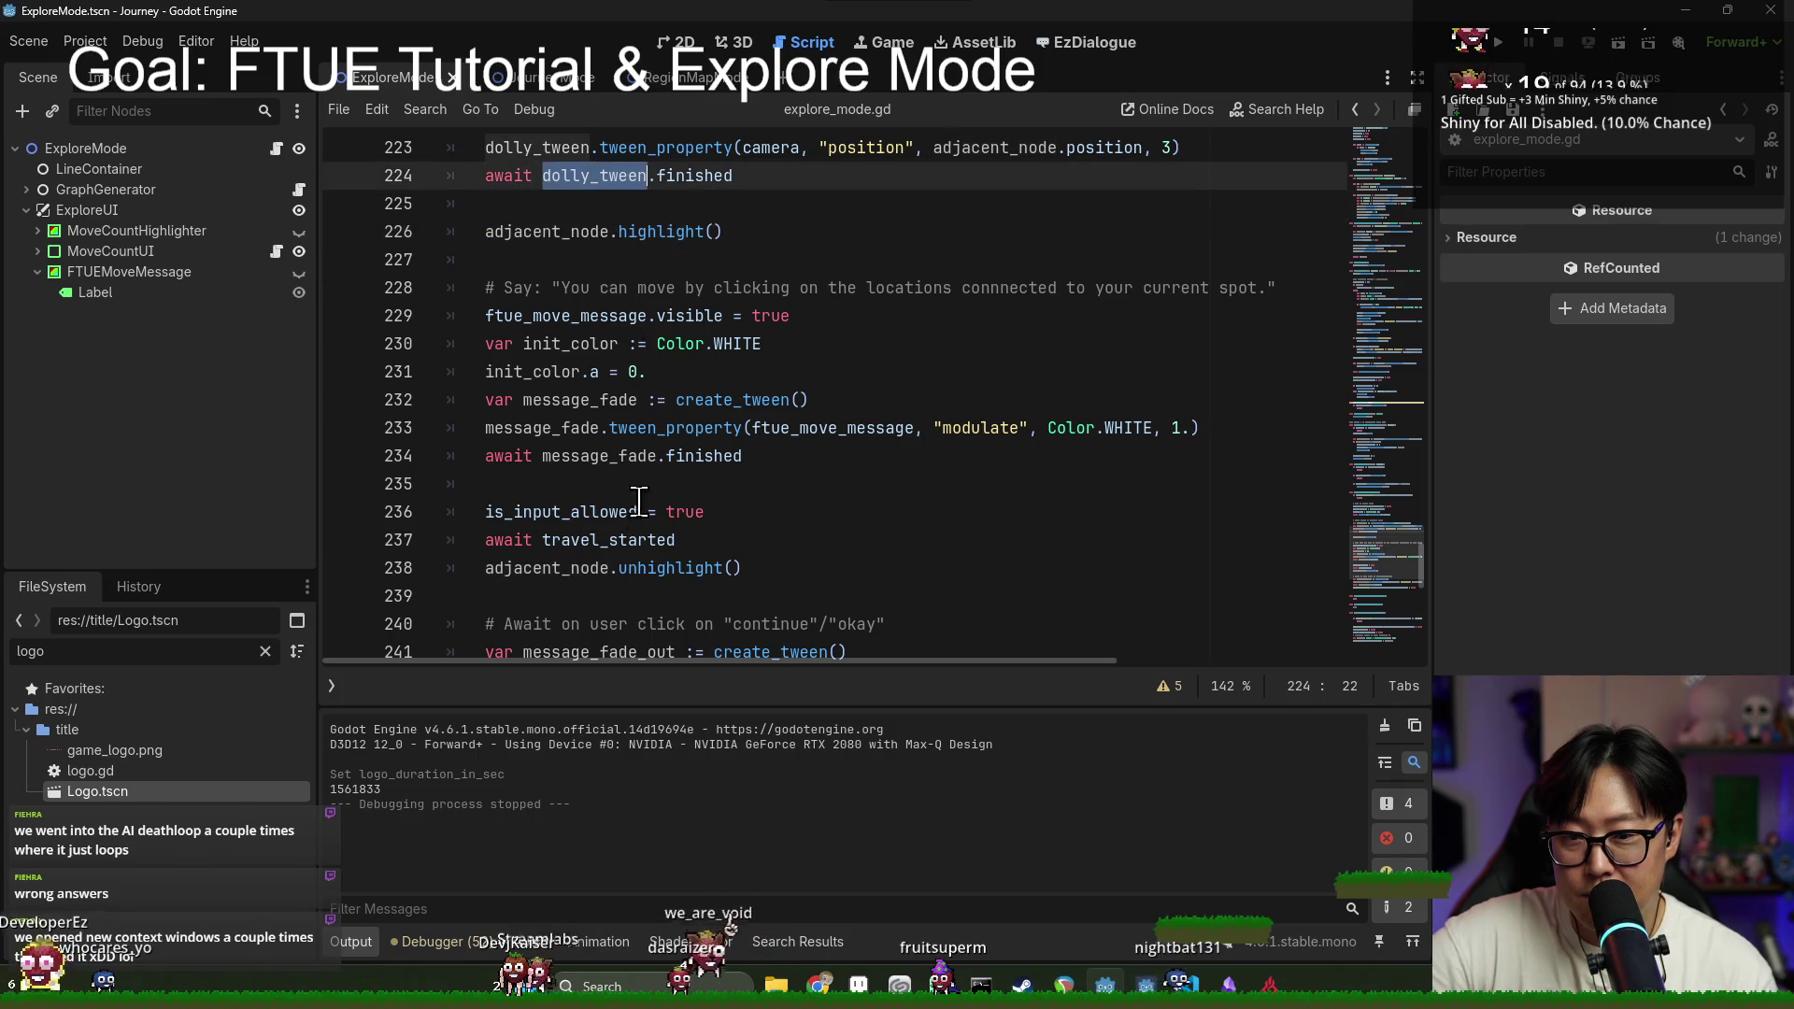
pyautogui.doubleClick(660, 568)
pyautogui.doubleClick(645, 541)
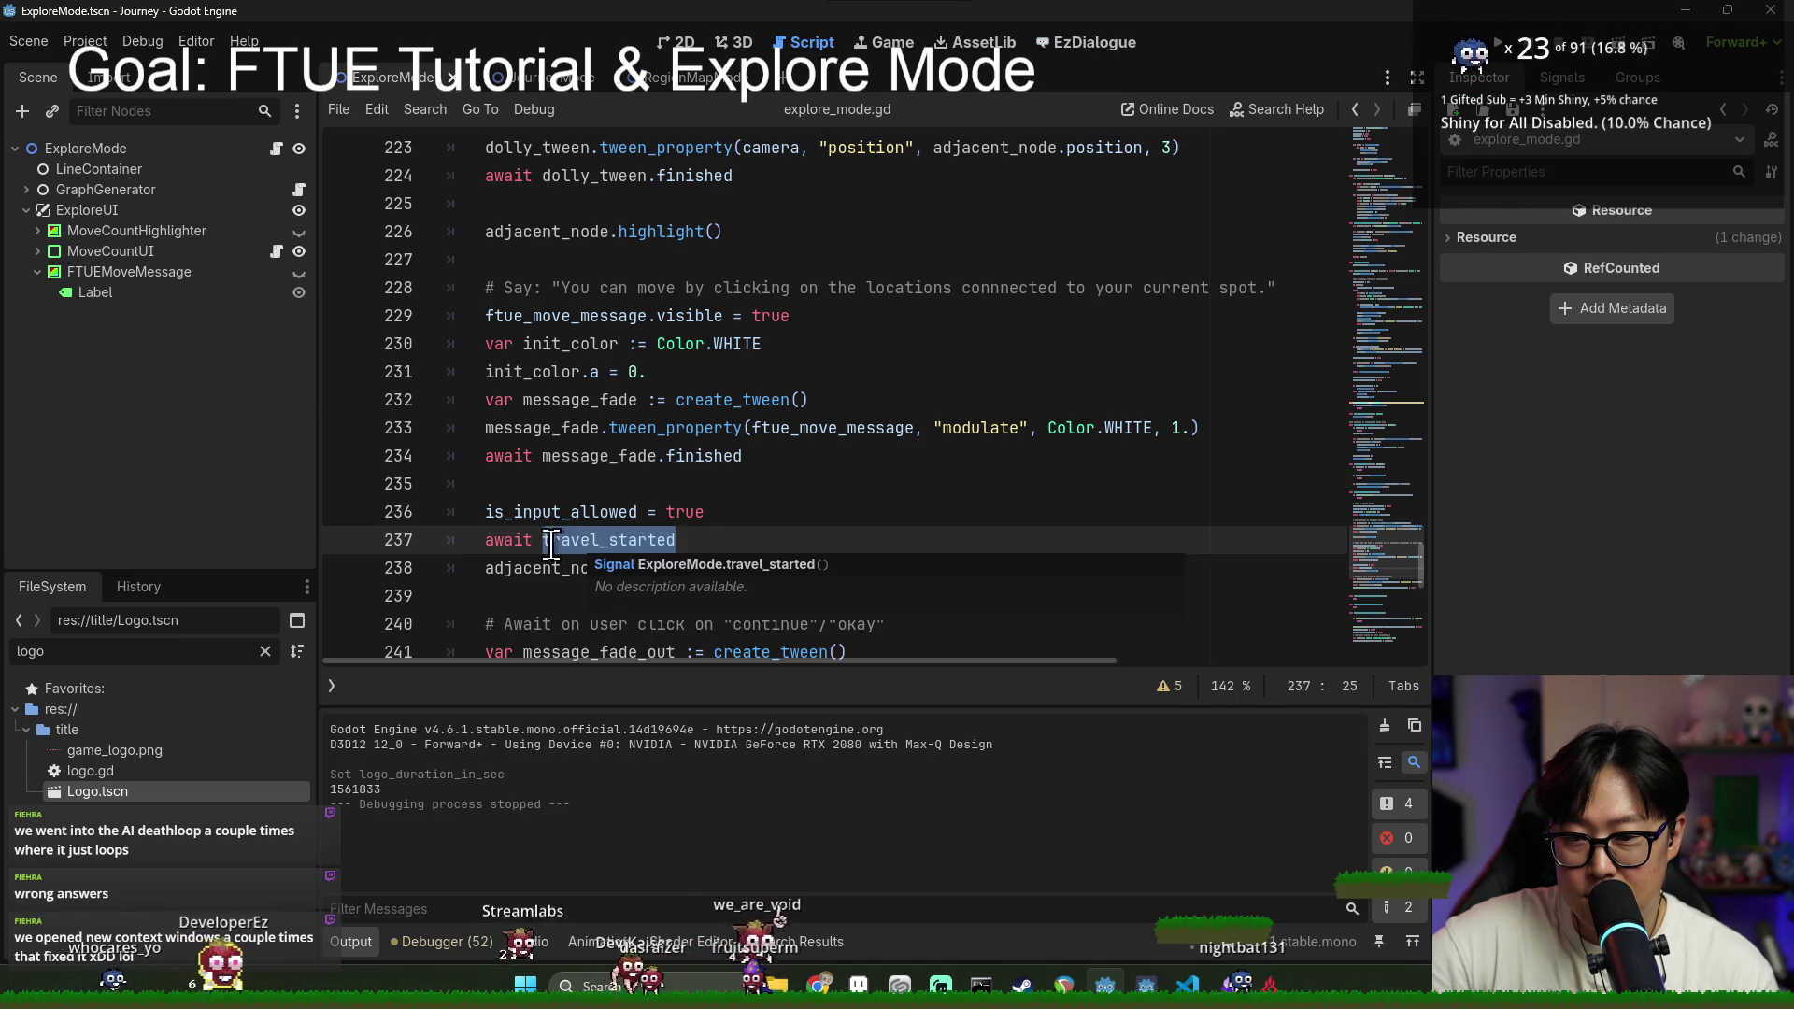
pyautogui.click(595, 541)
pyautogui.keyDown('ctrl'); pyautogui.click(580, 542); pyautogui.keyUp('ctrl')
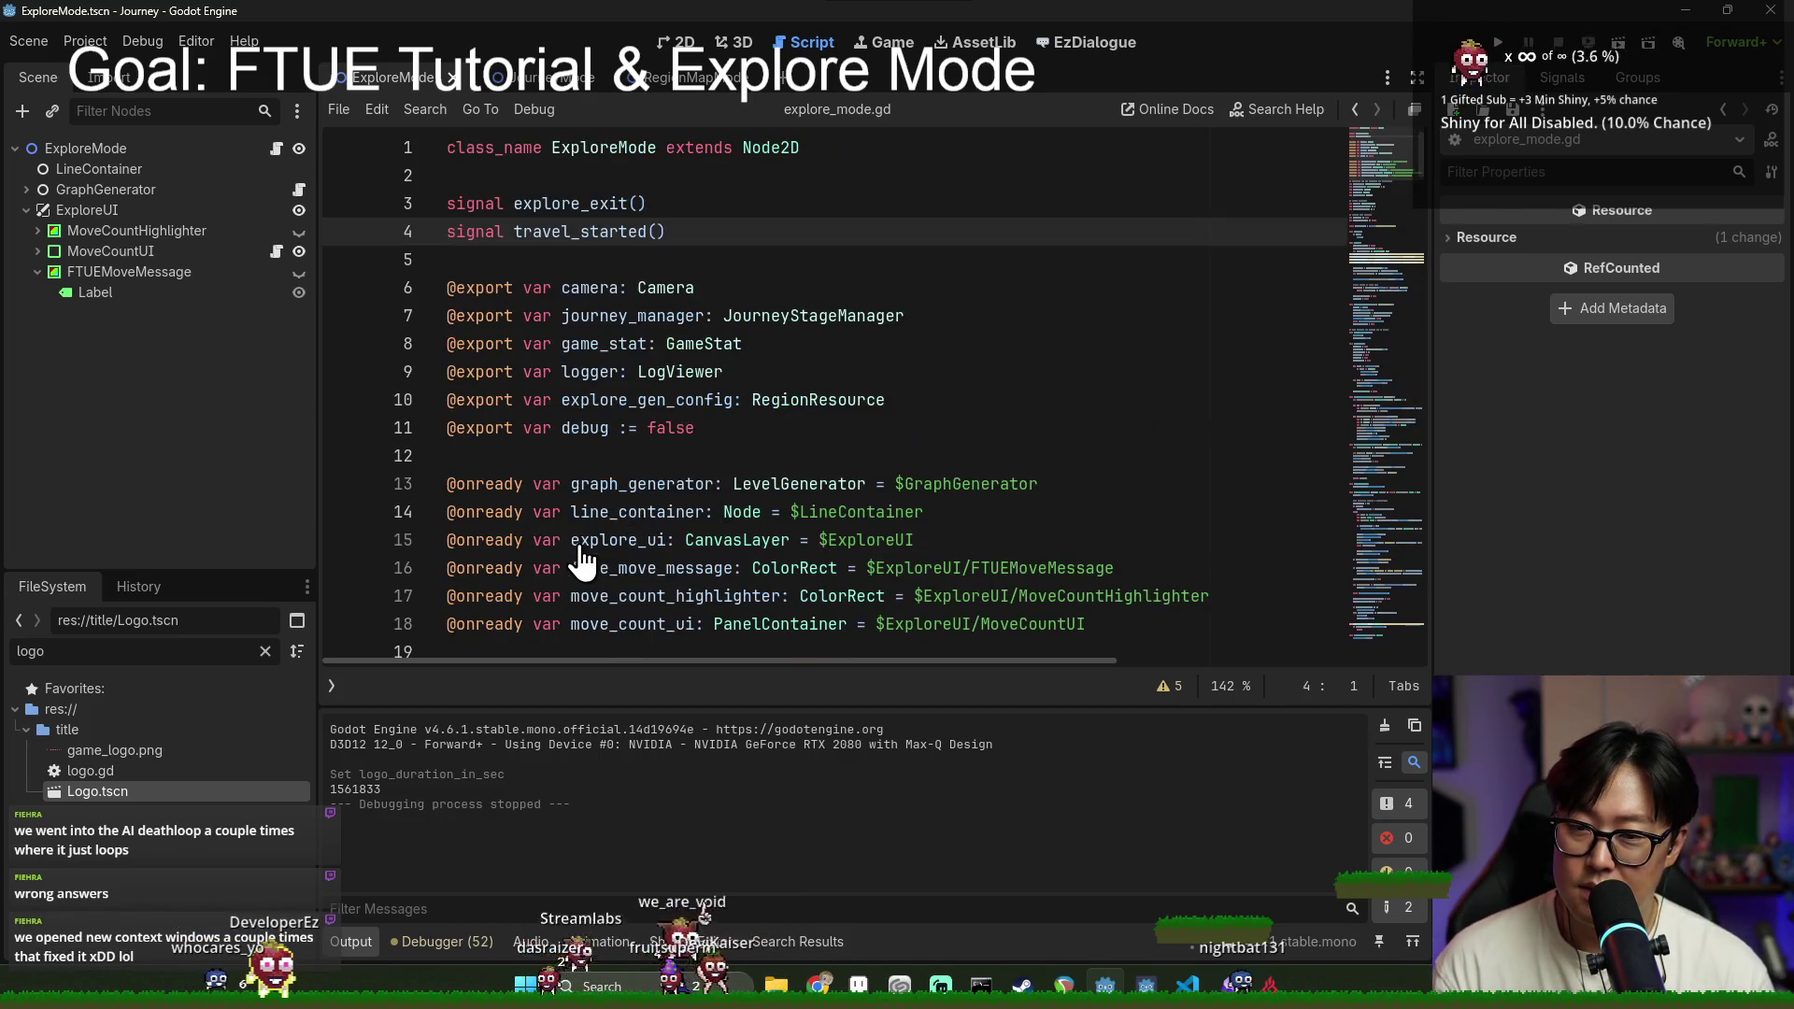
# Step: Search travel_started to find where it is emitted and awaited, then relaunch the game
pyautogui.hotkey('ctrl', 'f')
pyautogui.press('Return')
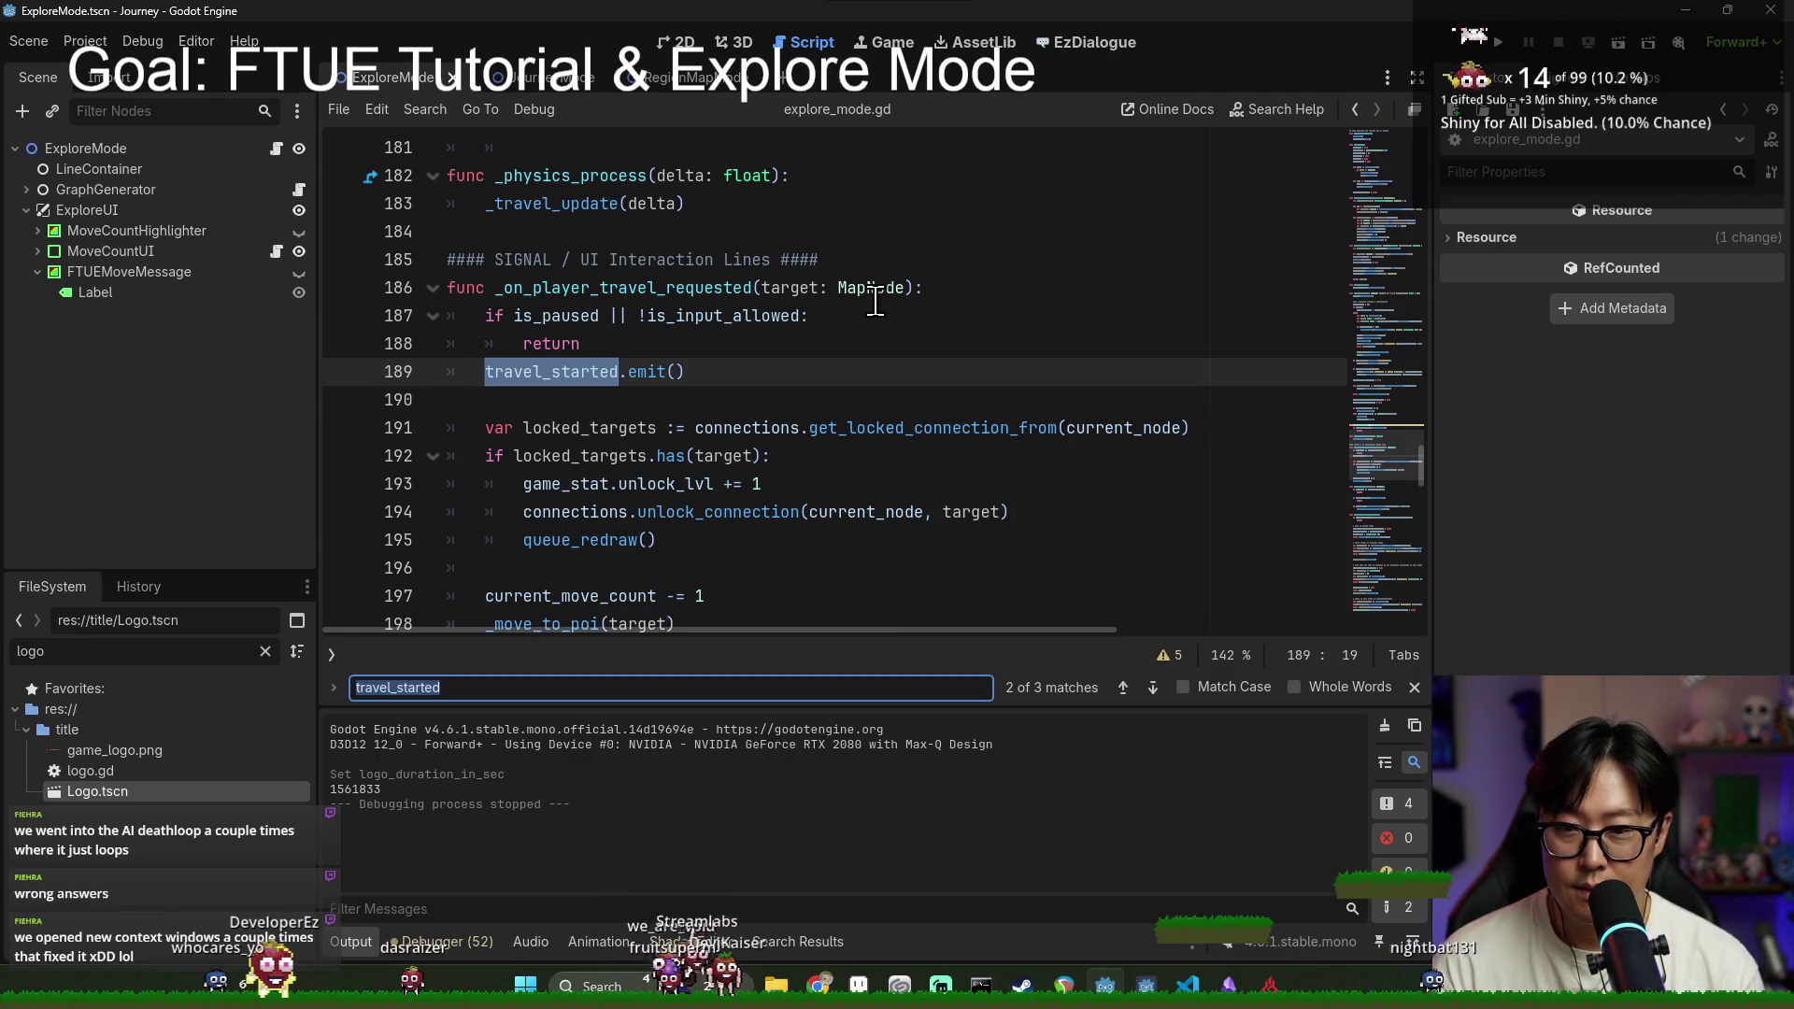
pyautogui.press('Return')
pyautogui.press('Return')
pyautogui.press('Return')
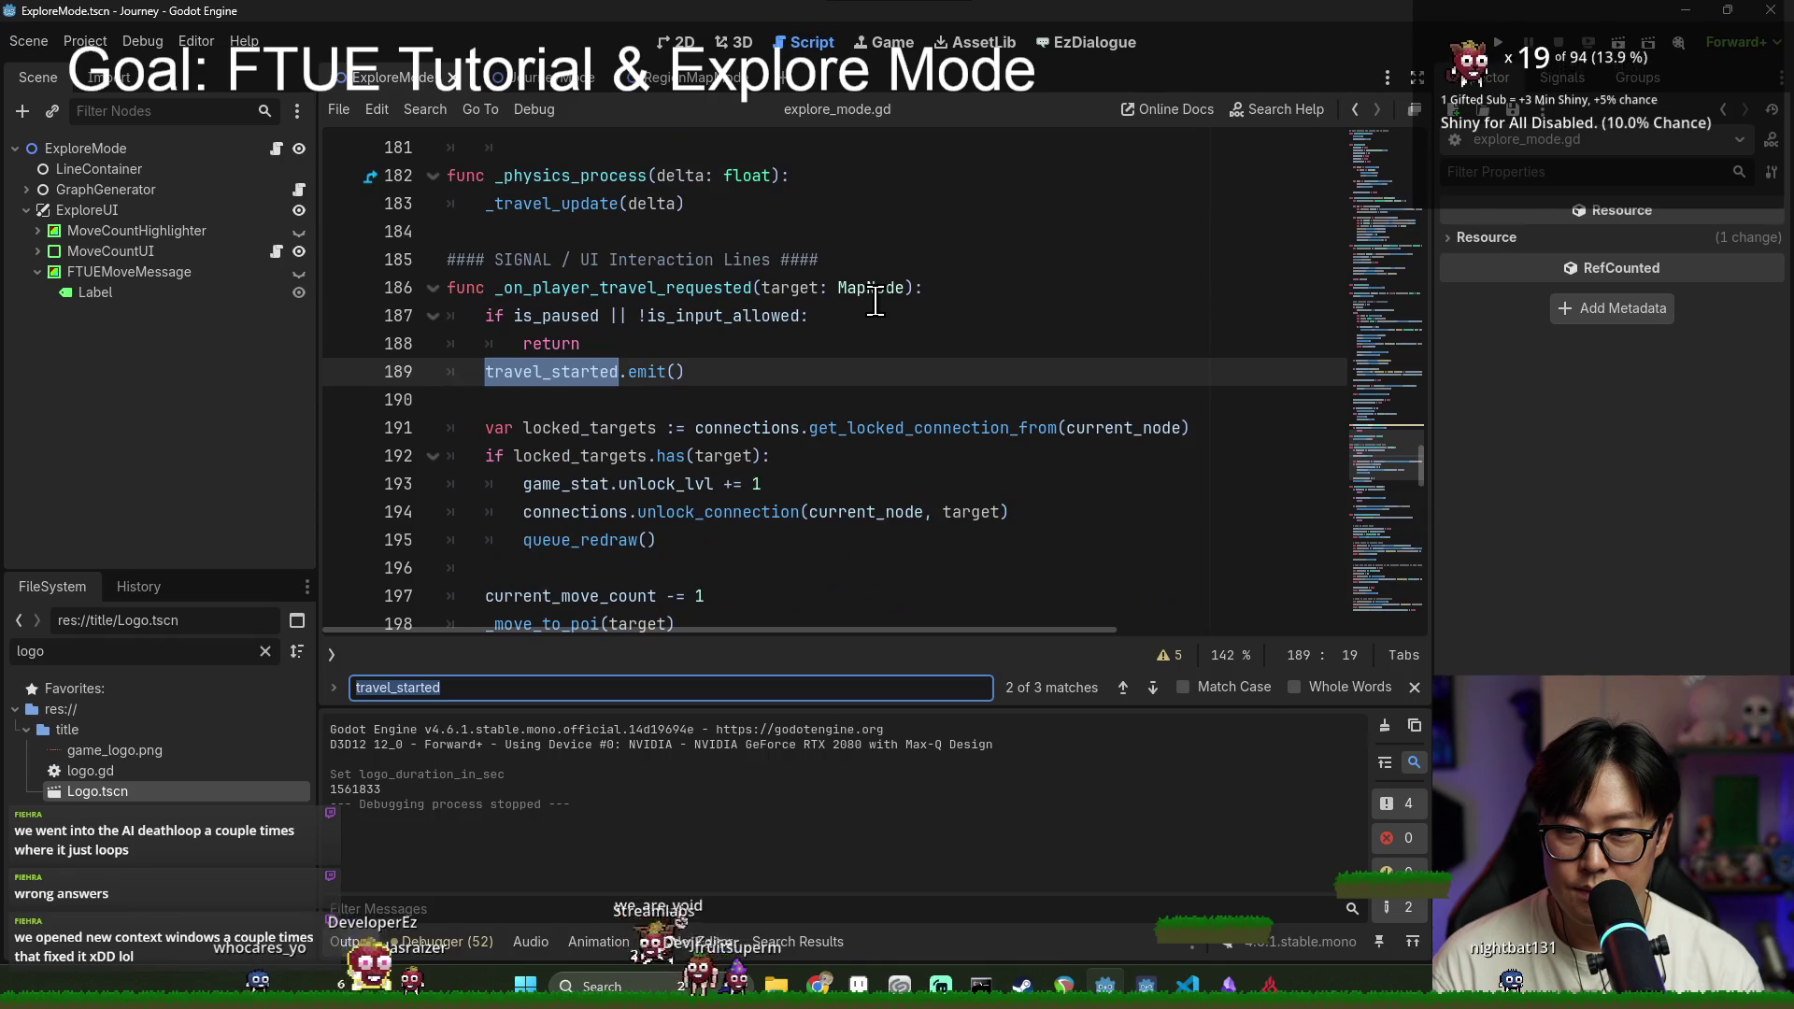
pyautogui.press('Return')
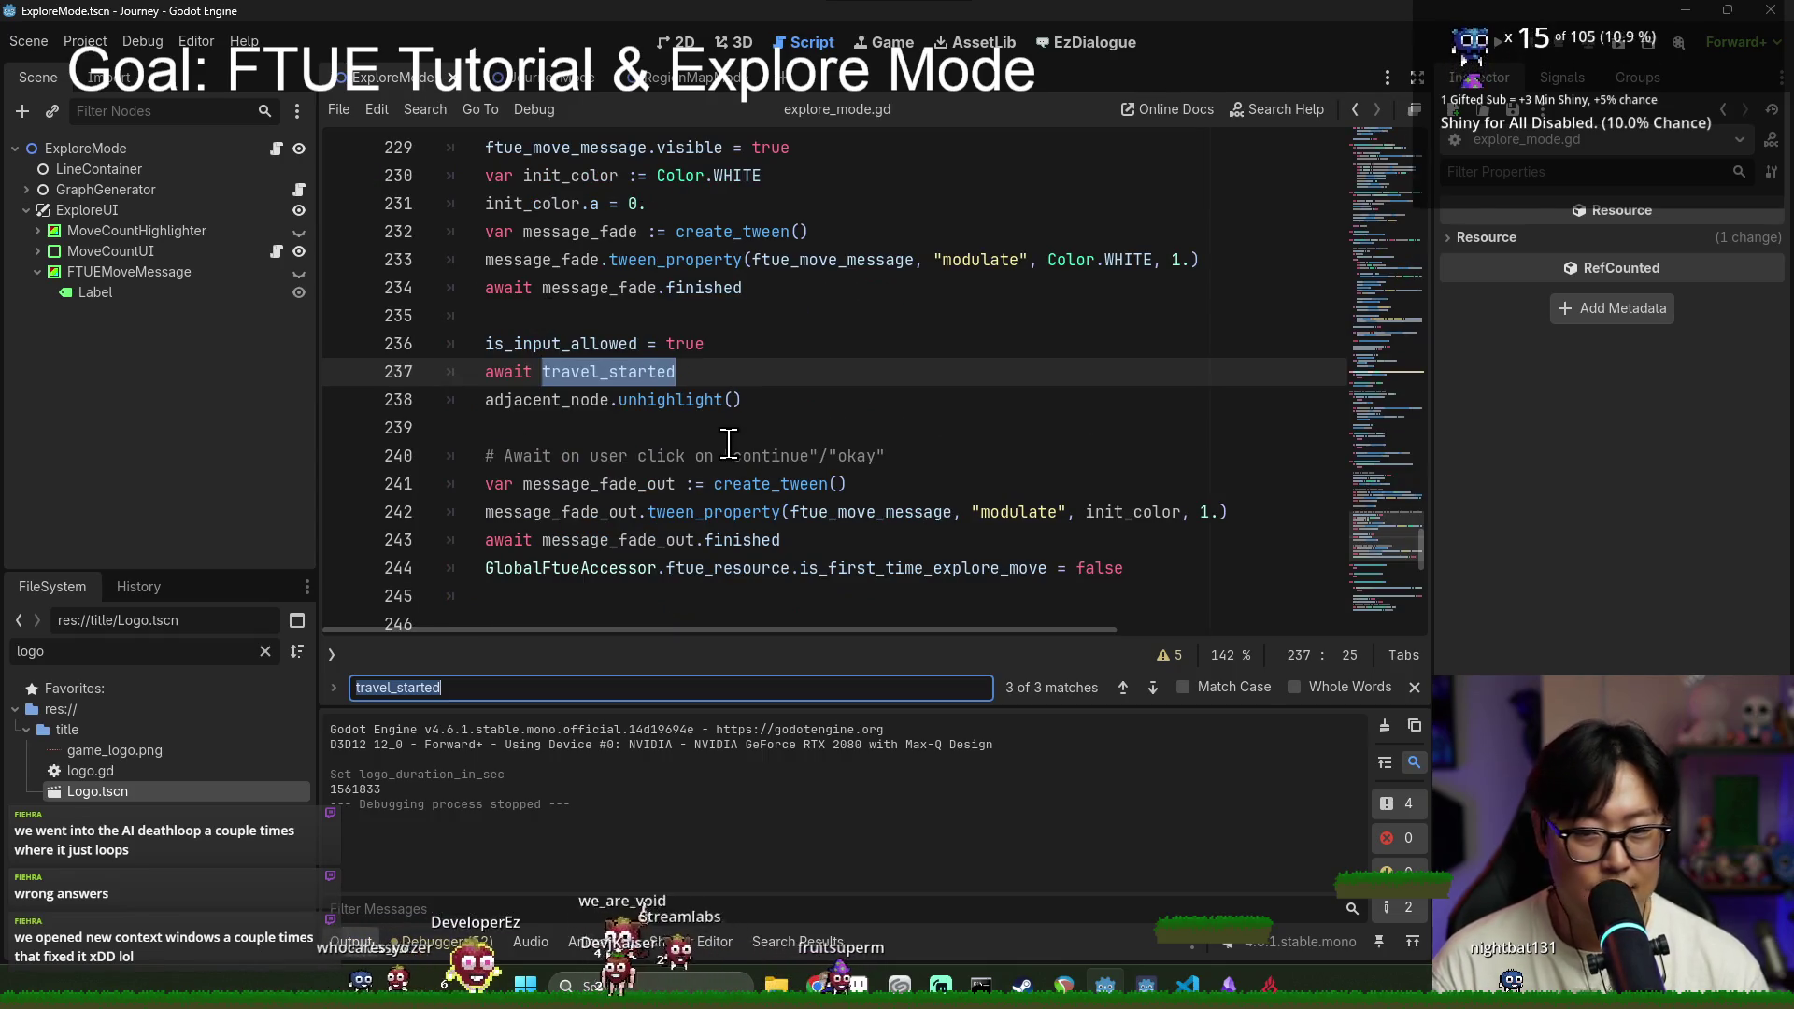
pyautogui.click(750, 513)
pyautogui.click(1500, 43)
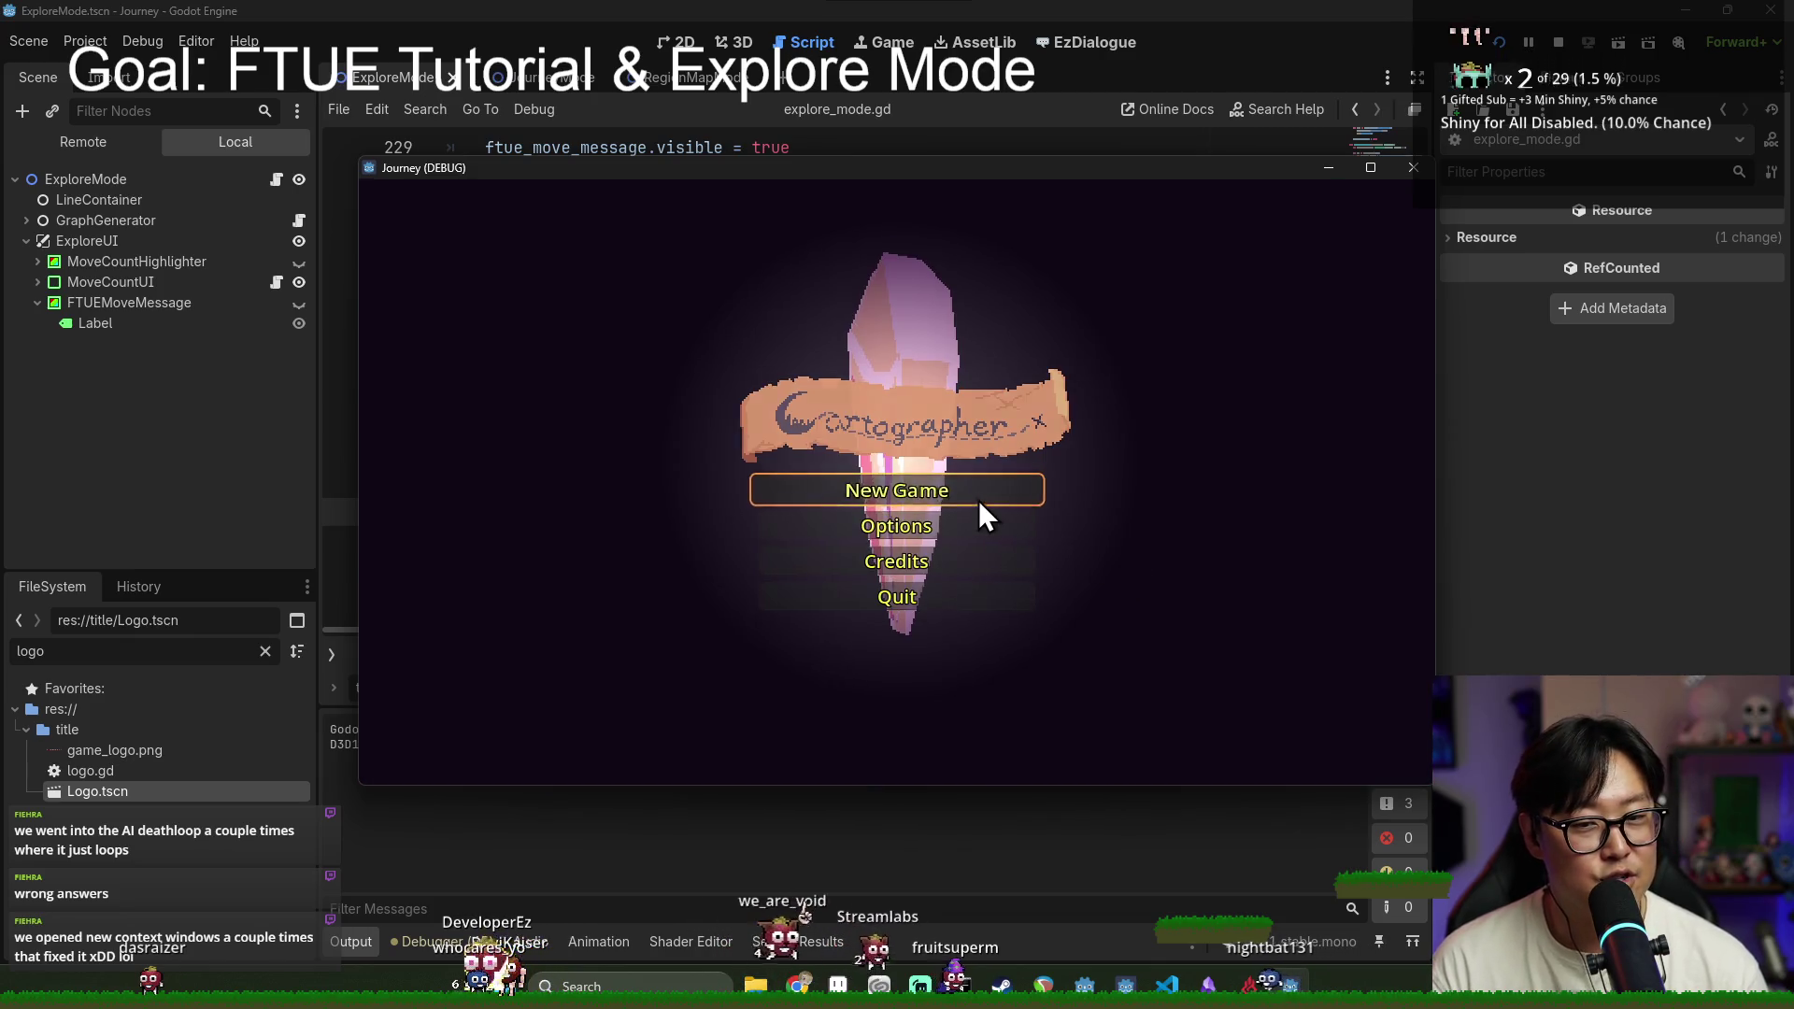
# Step: Start a new game, dismiss the limited-moves message, travel one node, then stop the game
pyautogui.click(978, 501)
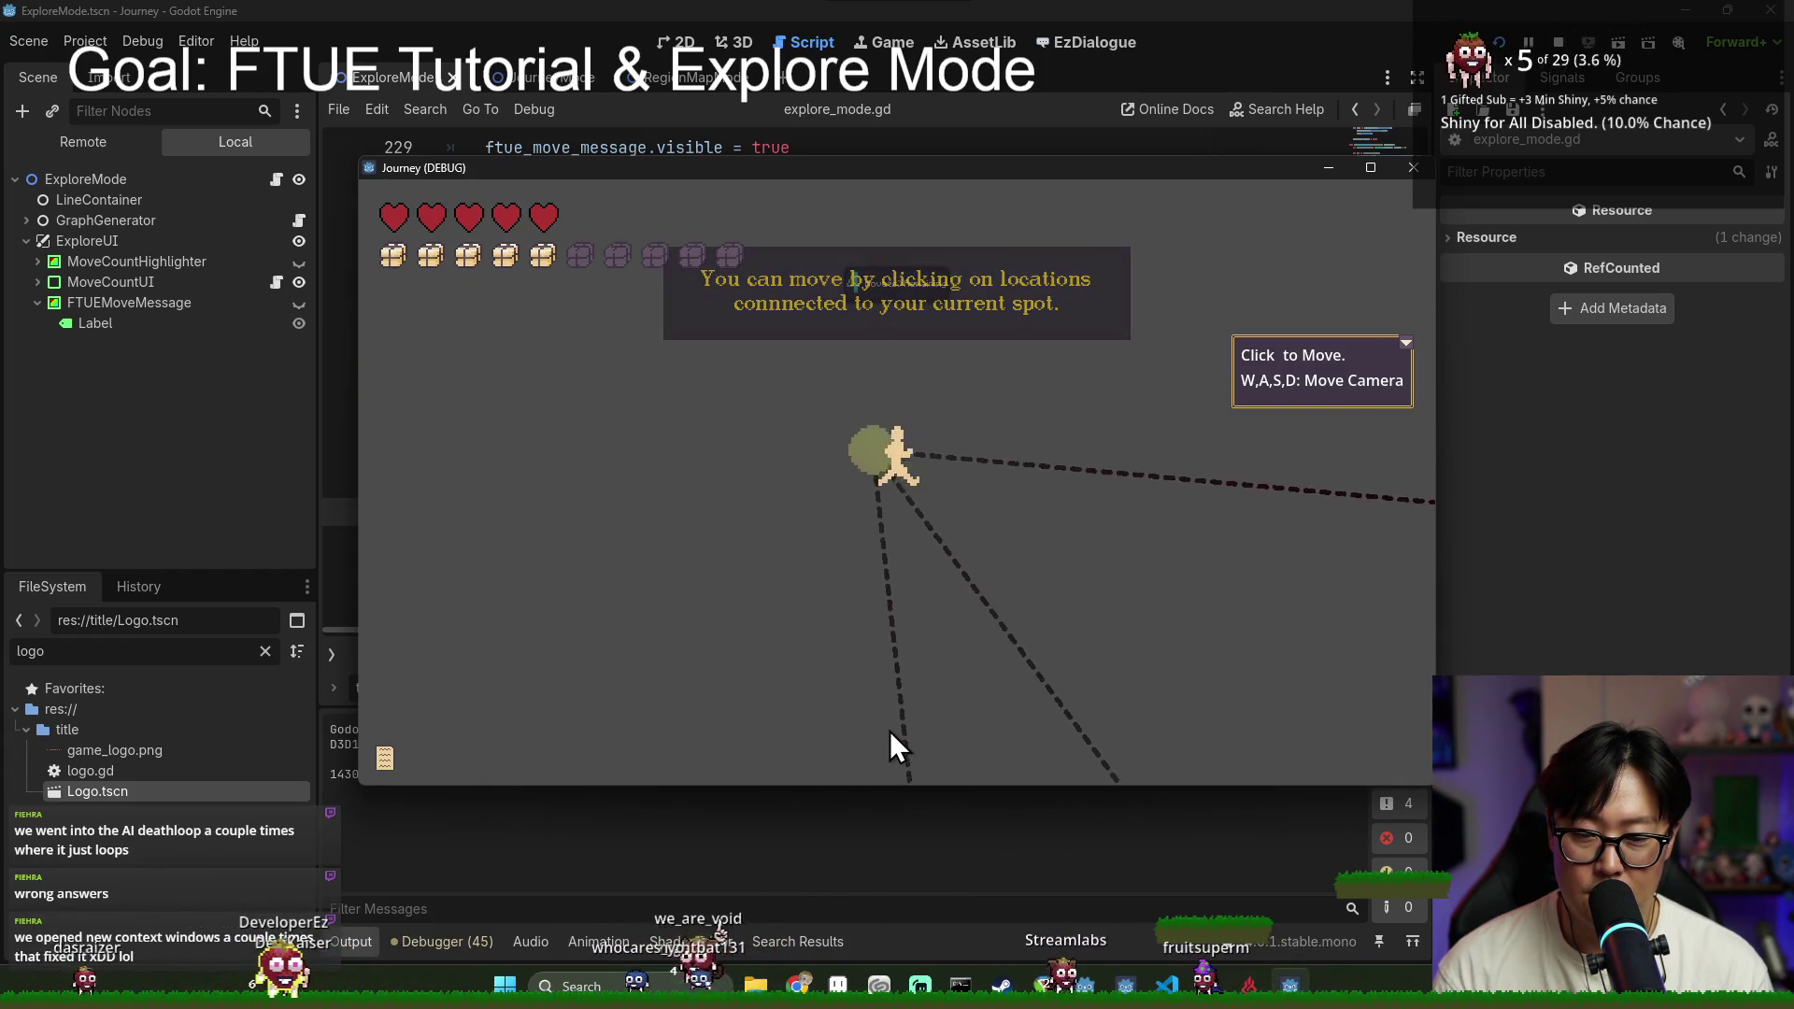
pyautogui.click(890, 731)
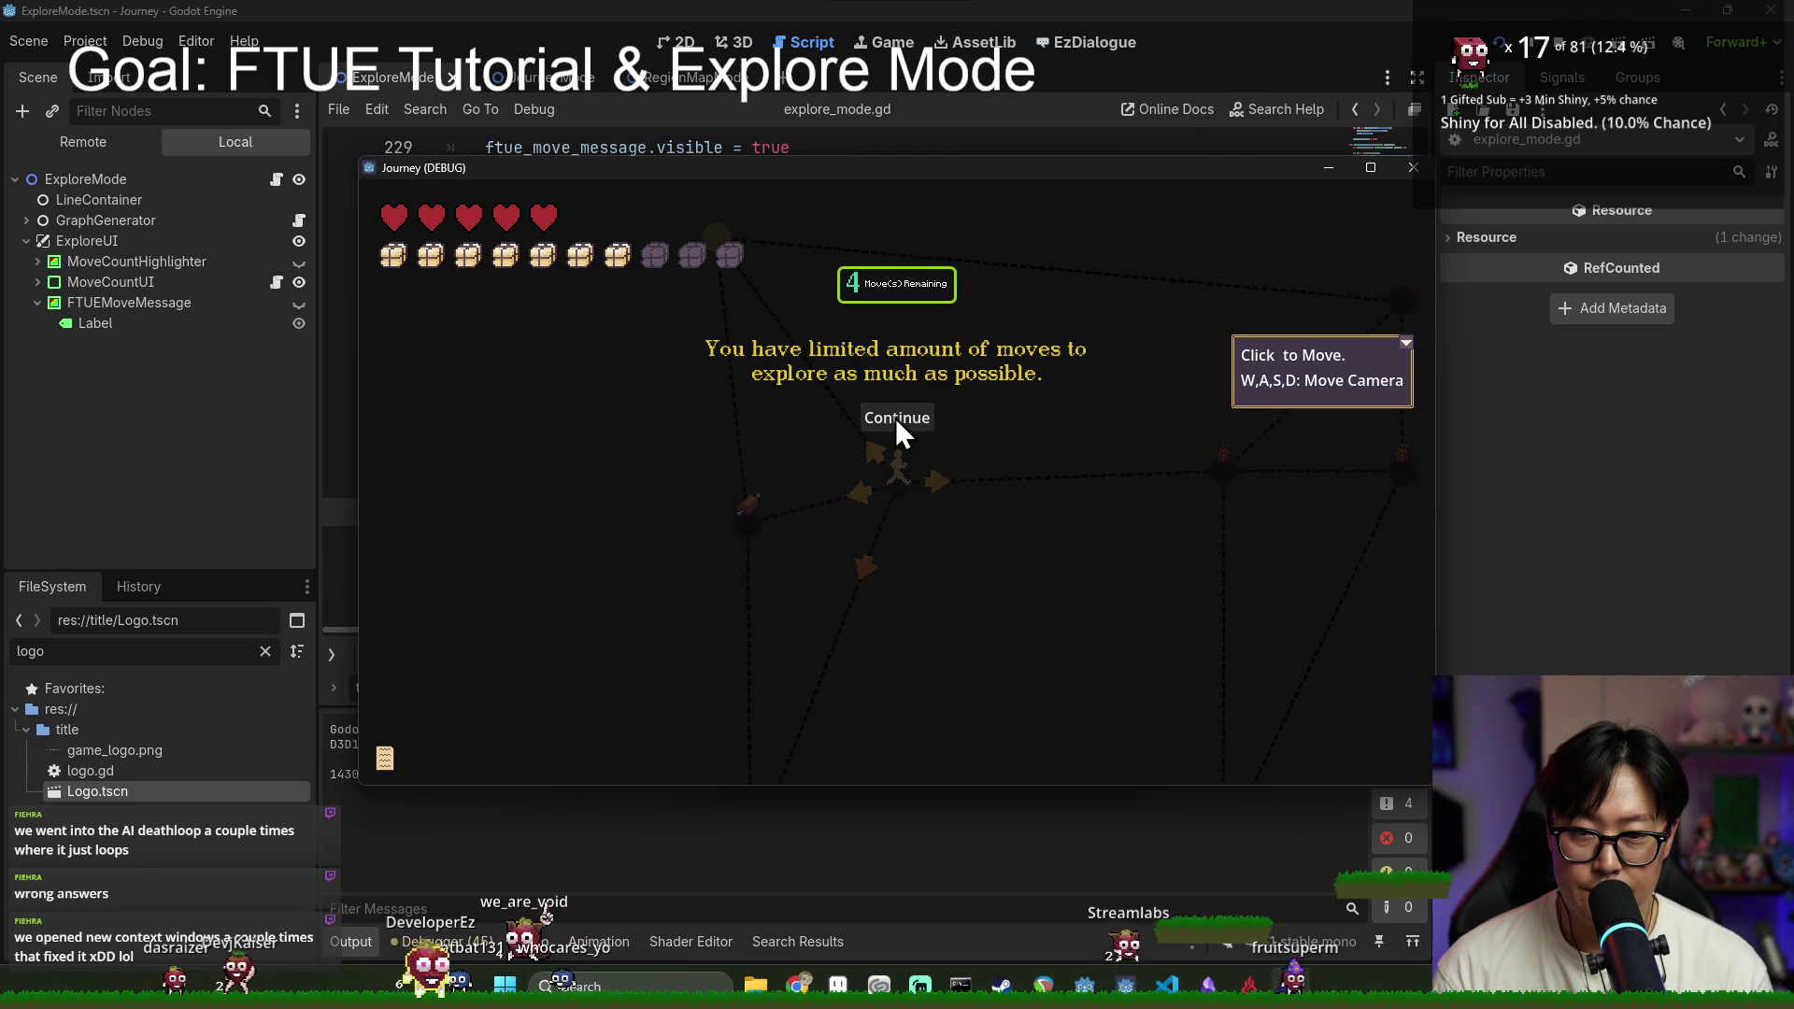
pyautogui.click(895, 417)
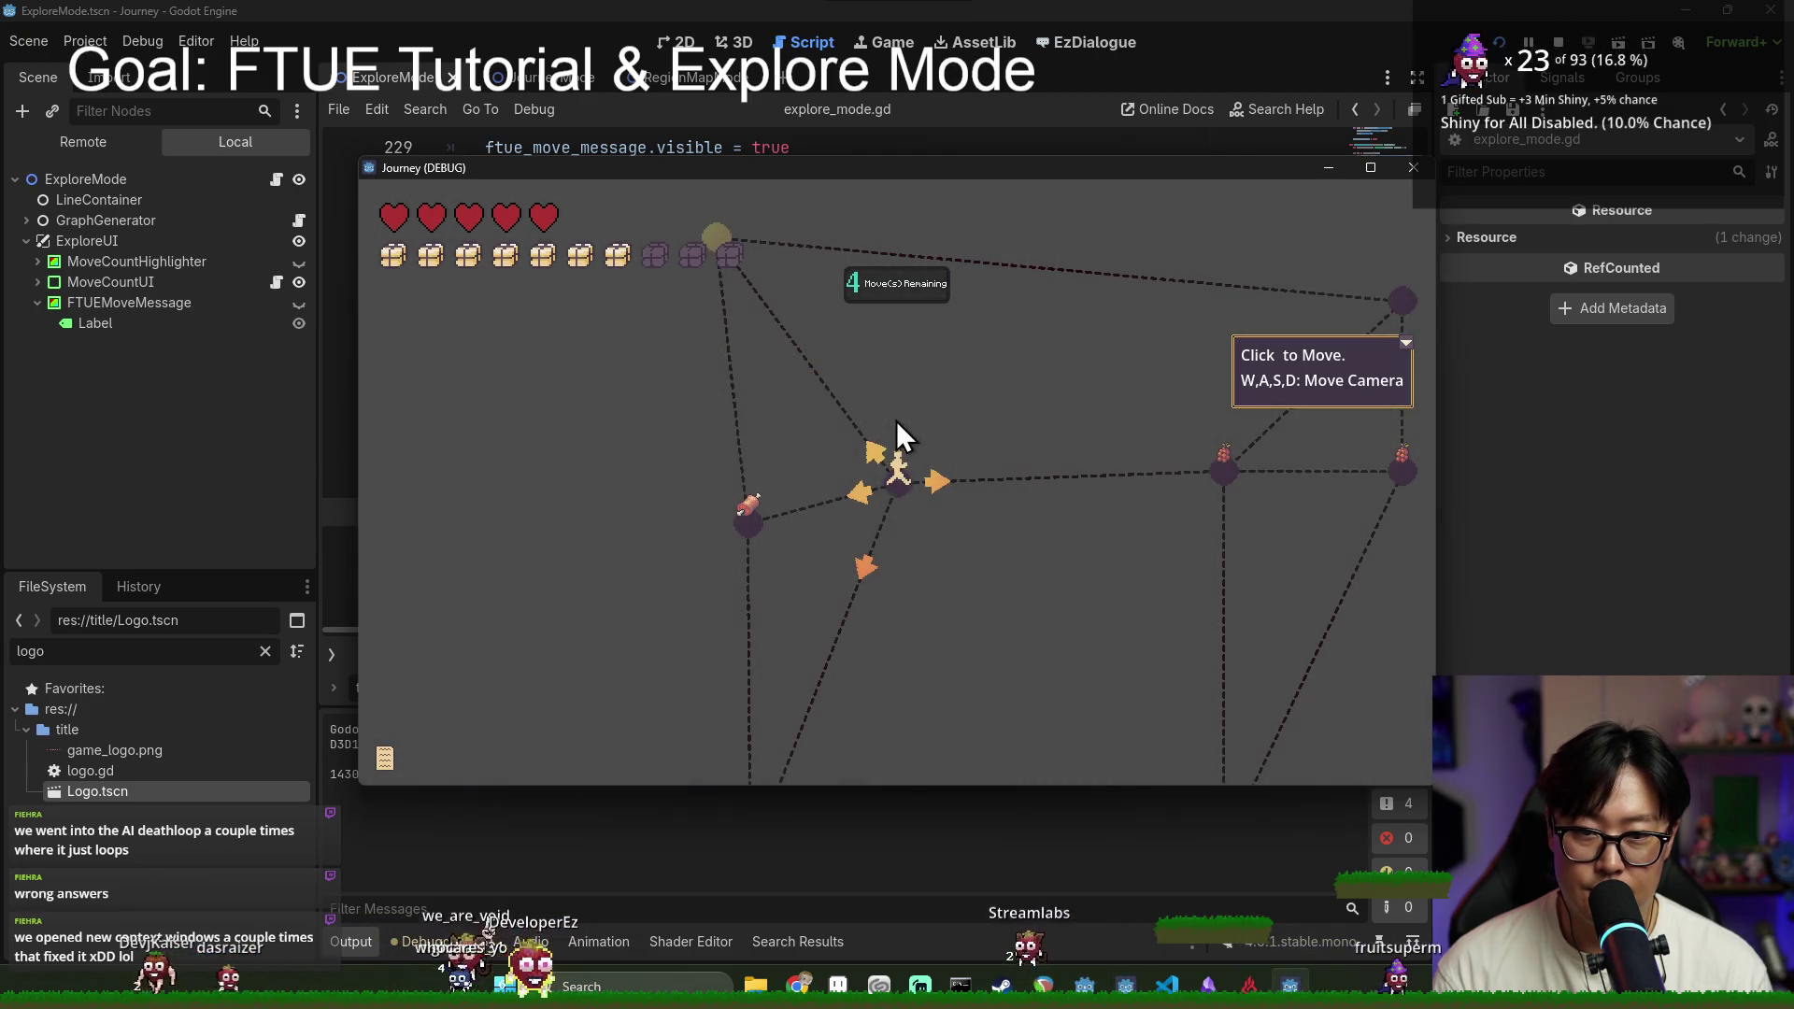
pyautogui.click(1217, 478)
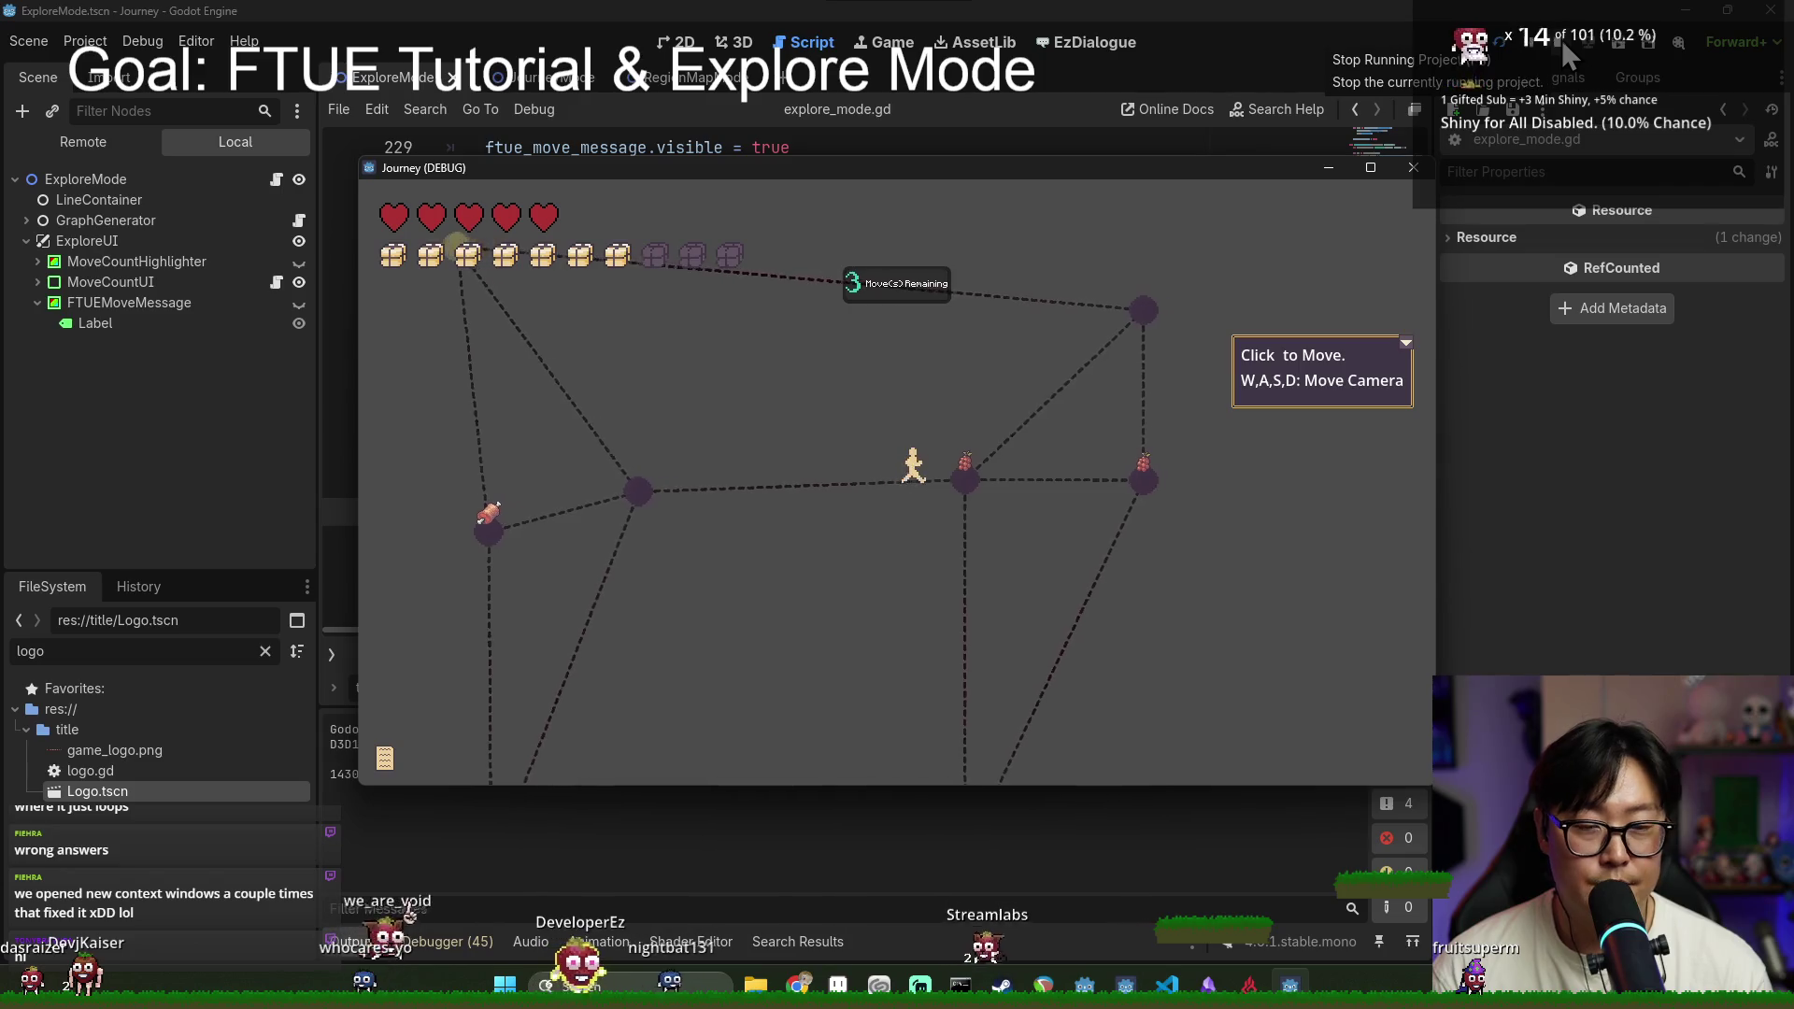
pyautogui.click(1562, 40)
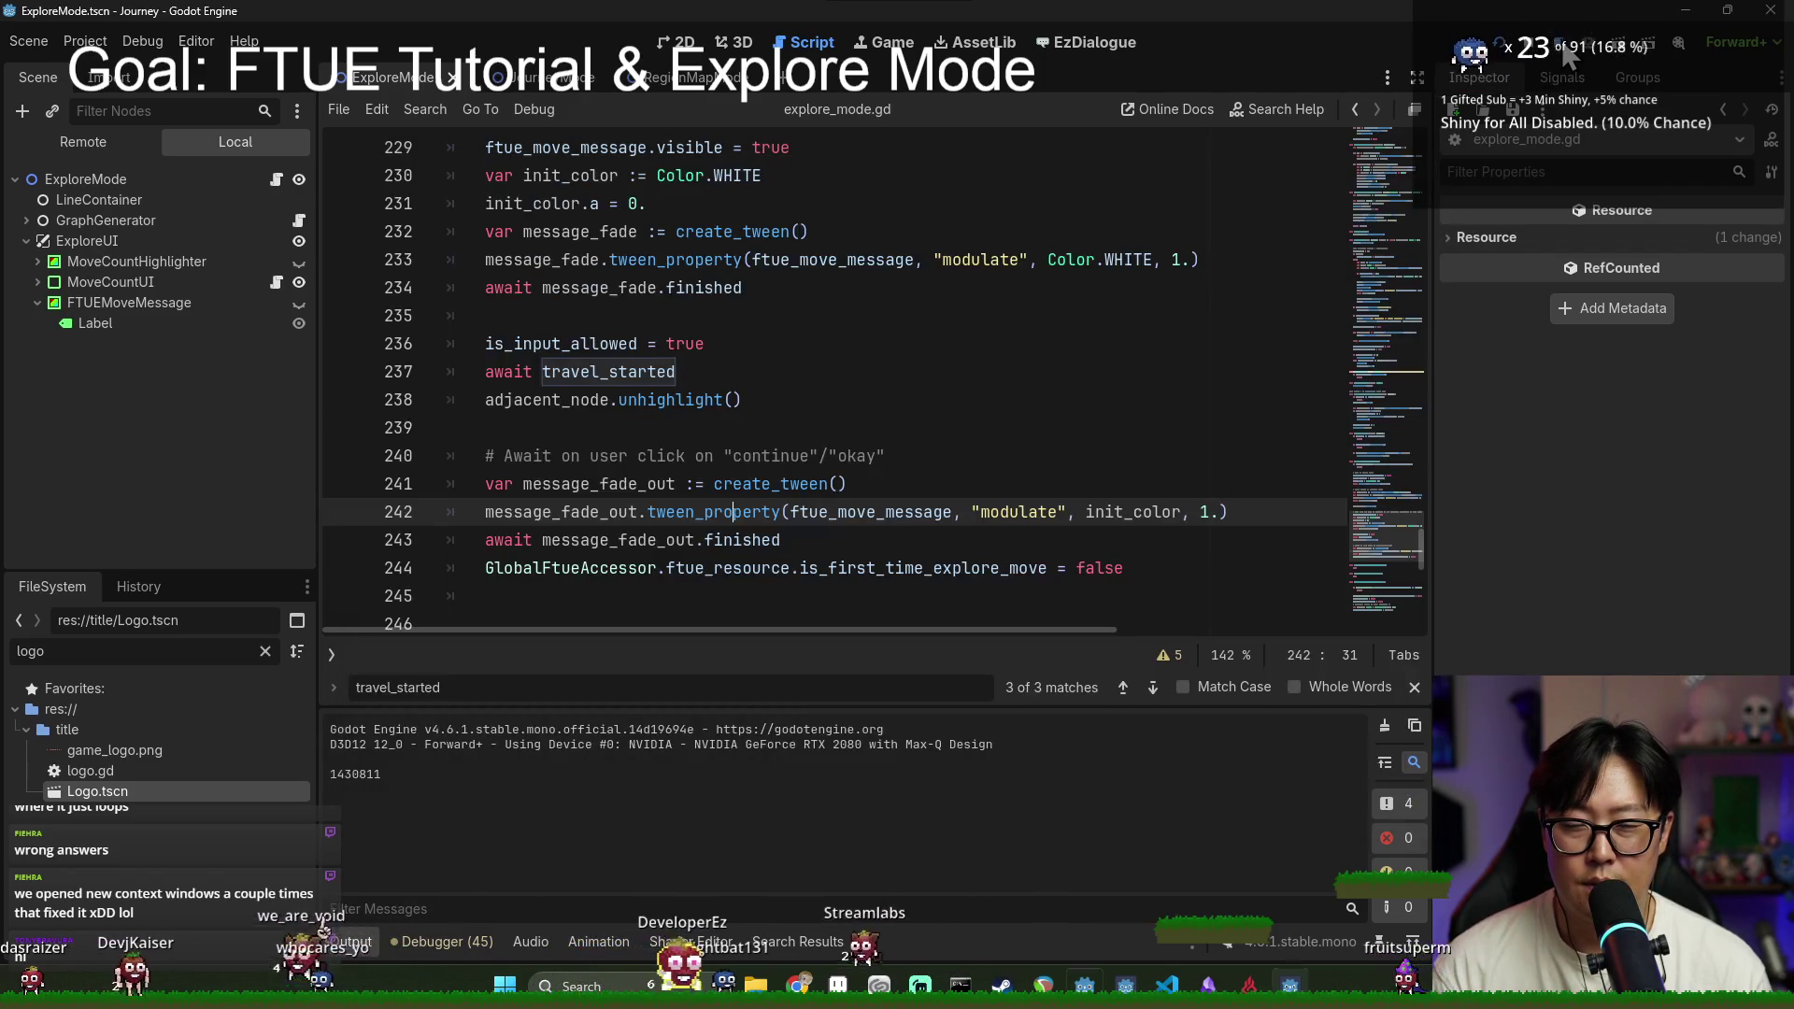
pyautogui.click(911, 348)
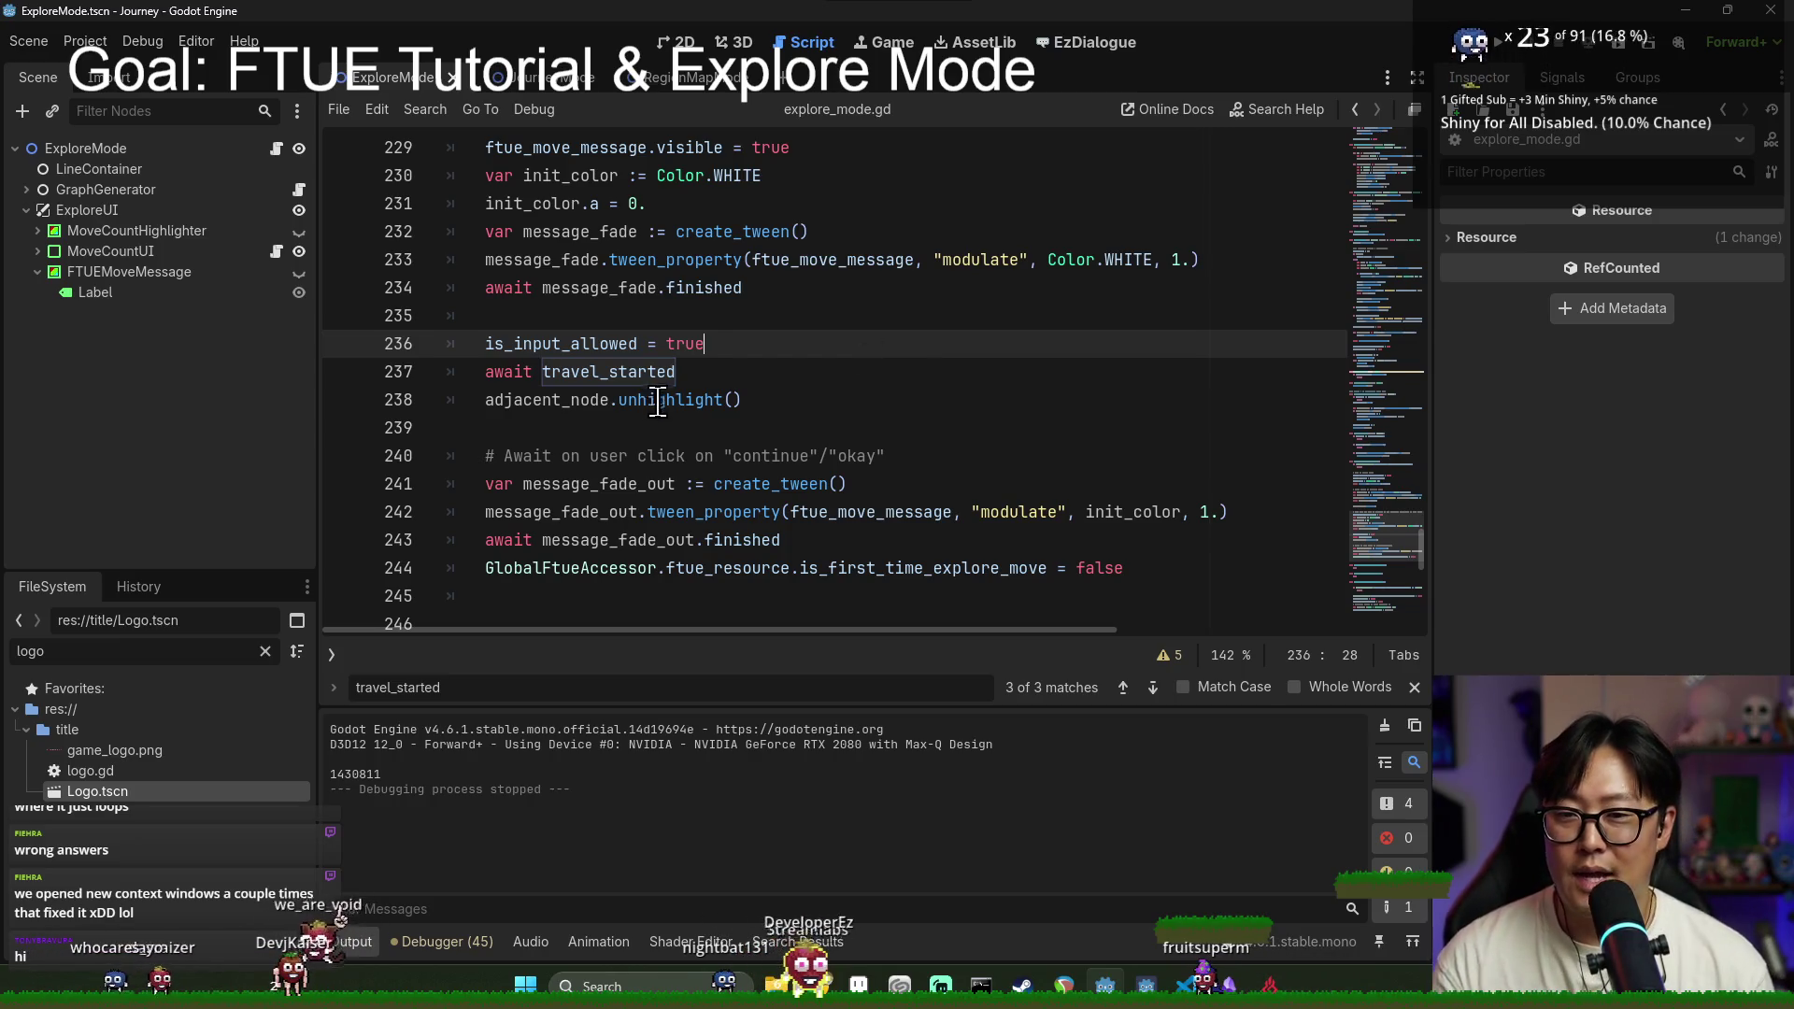
pyautogui.scroll(7, 673, 430)
pyautogui.scroll(1, 673, 430)
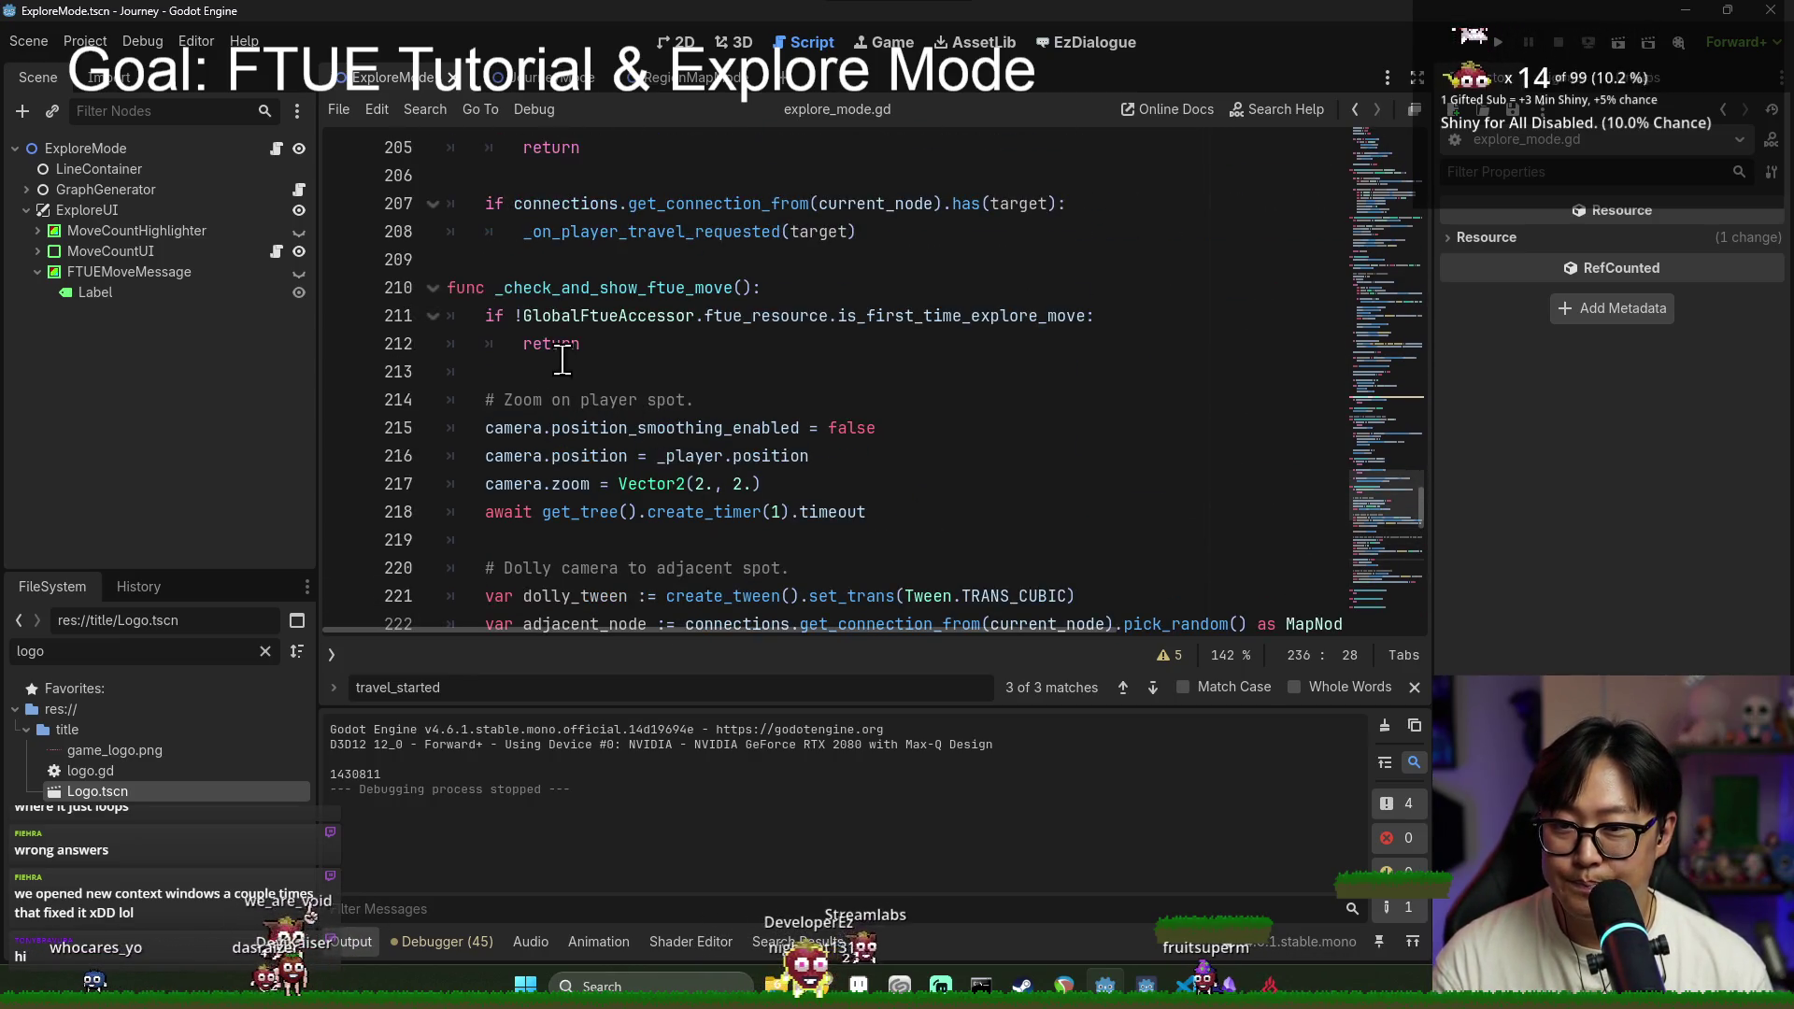
pyautogui.hotkey('ctrl', 'f')
pyautogui.write('camear')
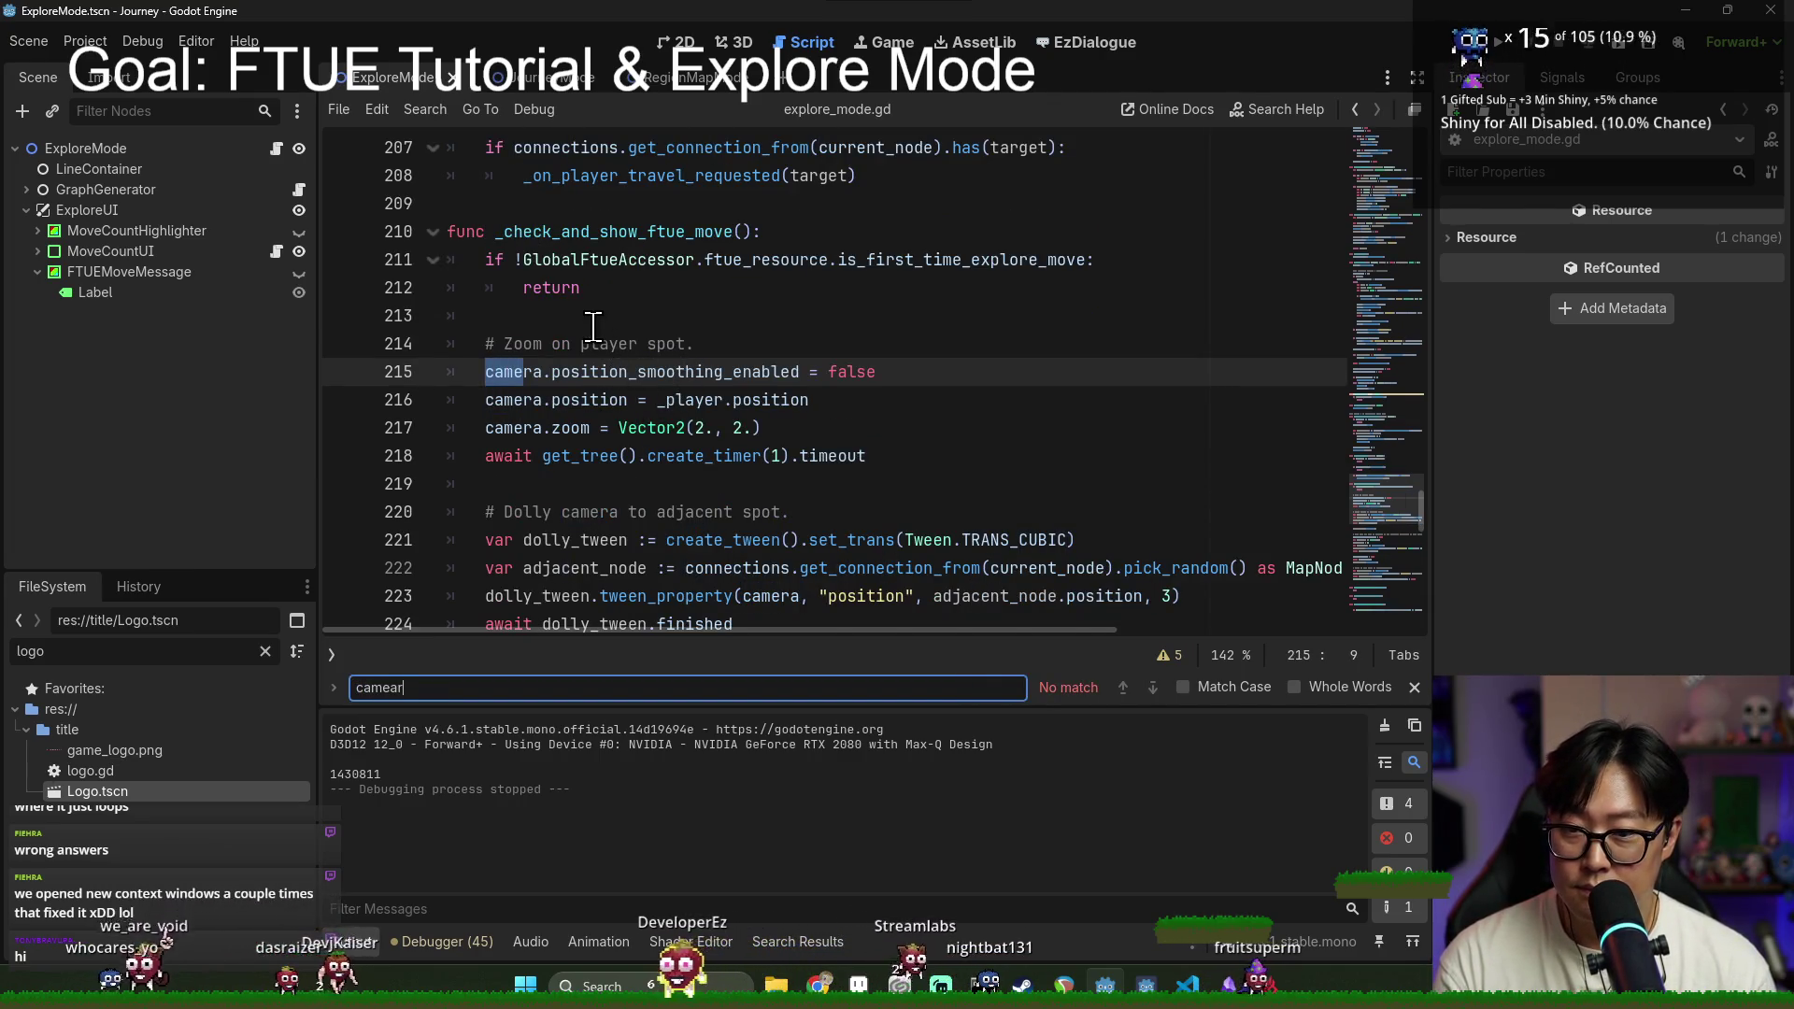
pyautogui.click(689, 372)
pyautogui.press('Up')
pyautogui.press('Up')
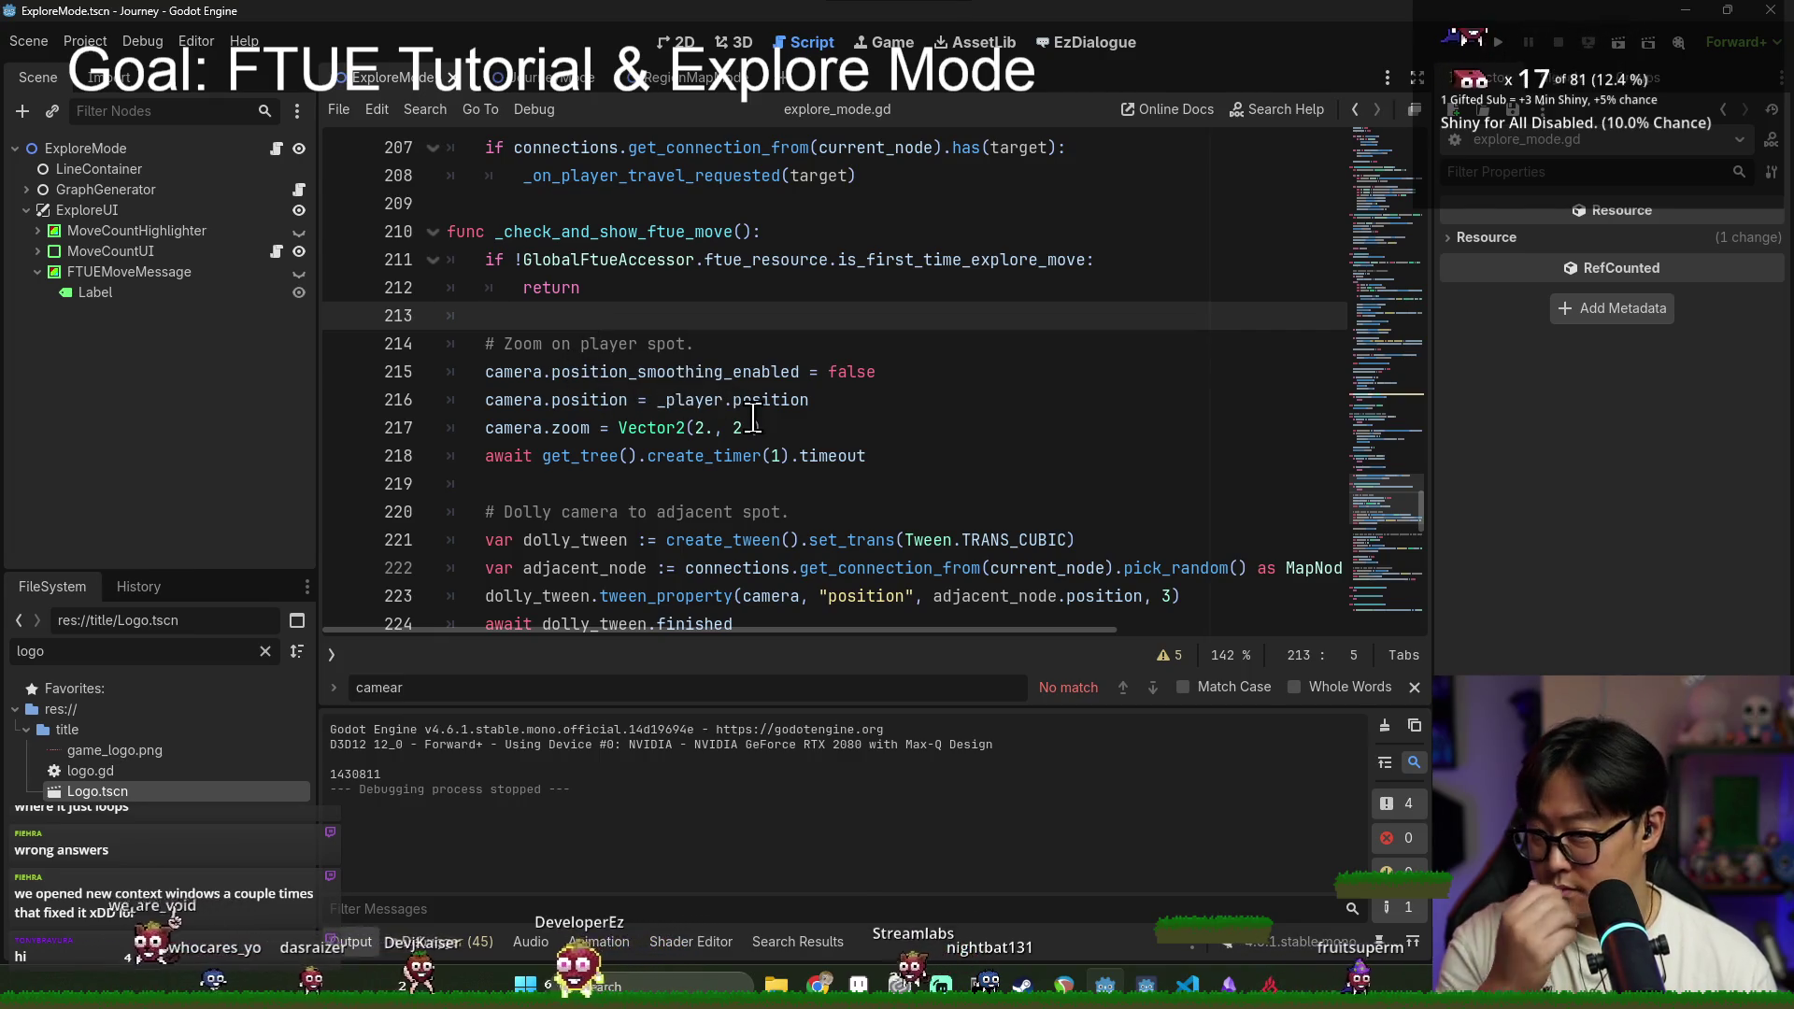
pyautogui.doubleClick(637, 232)
pyautogui.scroll(-3, 661, 399)
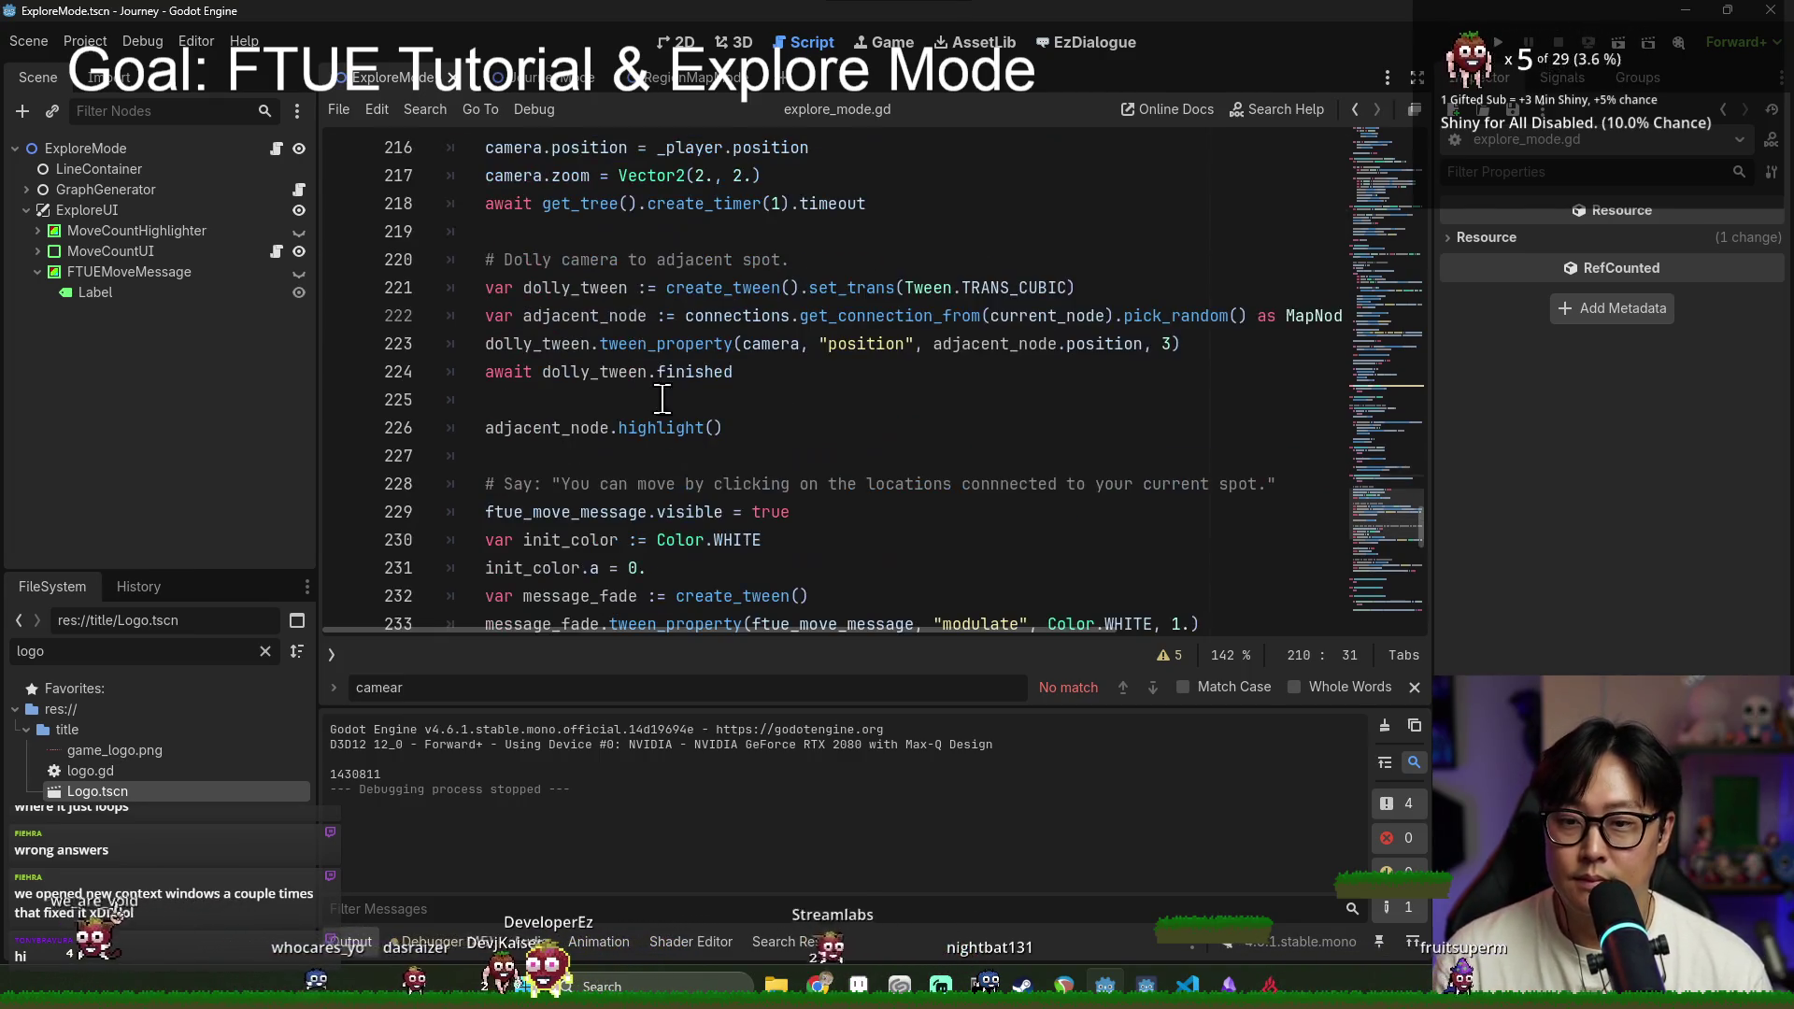
pyautogui.scroll(-2, 657, 361)
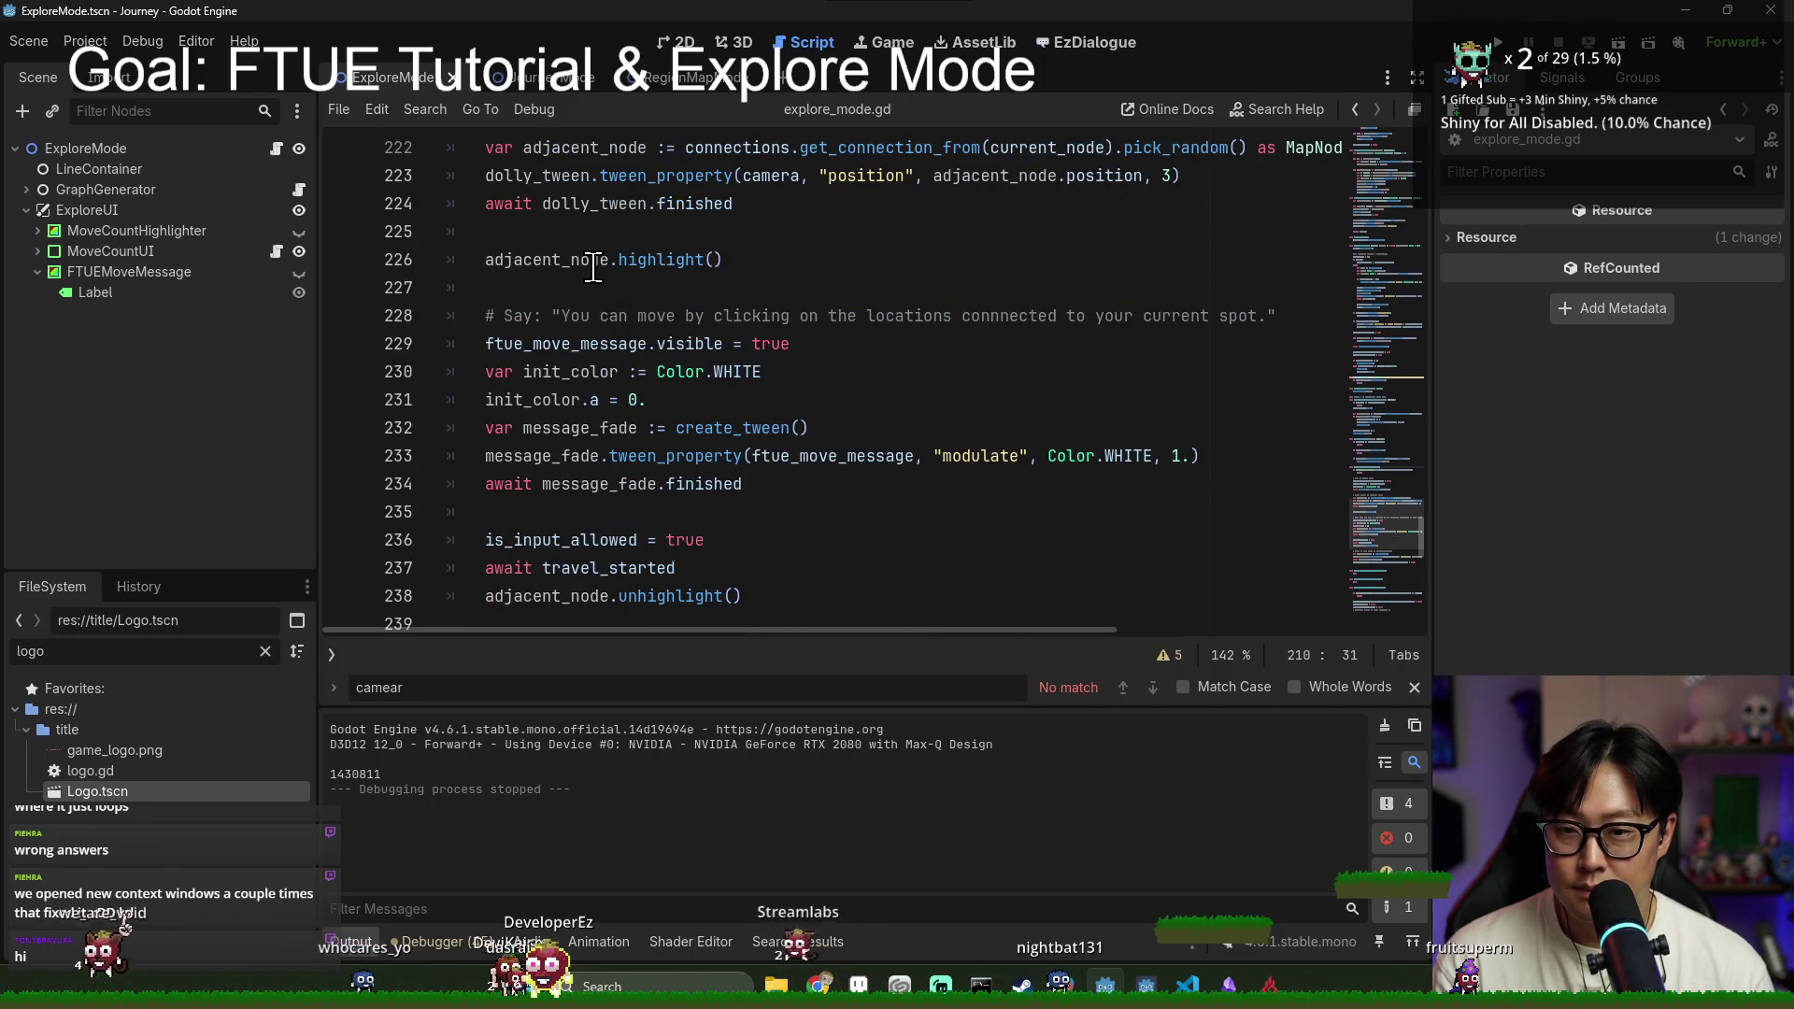
pyautogui.scroll(-1, 620, 296)
pyautogui.scroll(-1, 636, 312)
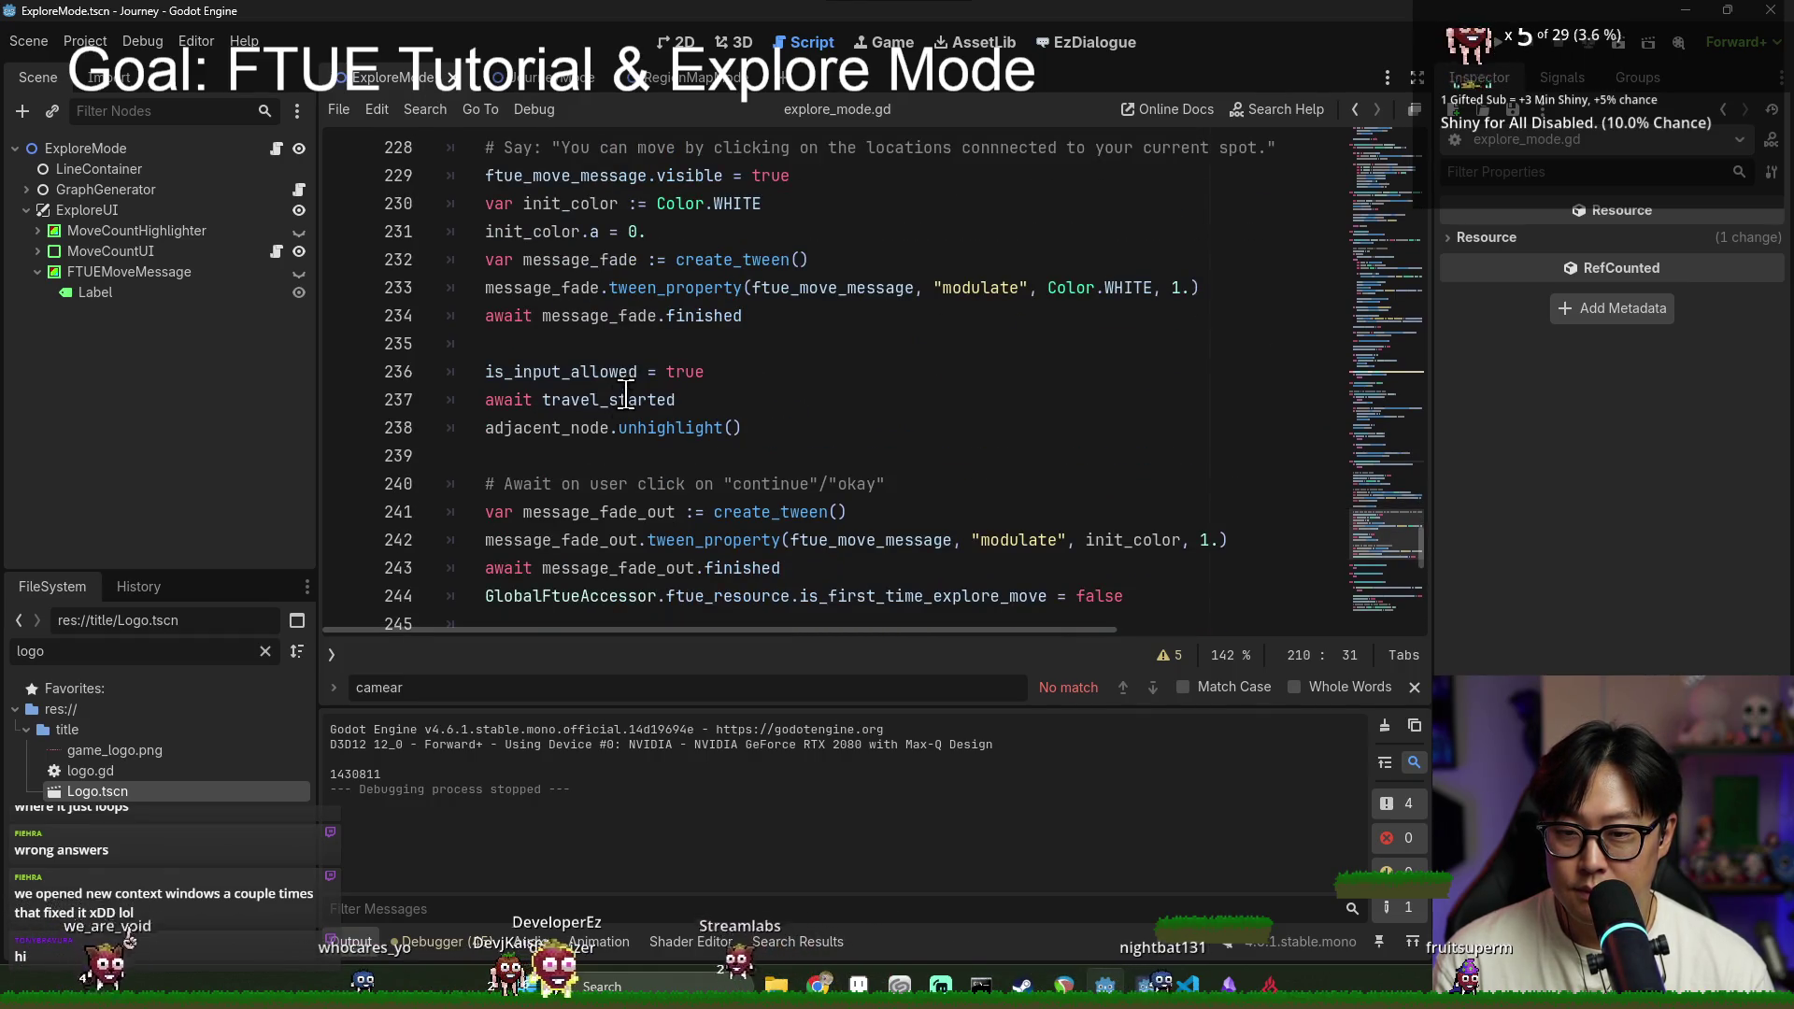
pyautogui.doubleClick(570, 371)
pyautogui.scroll(-2, 652, 460)
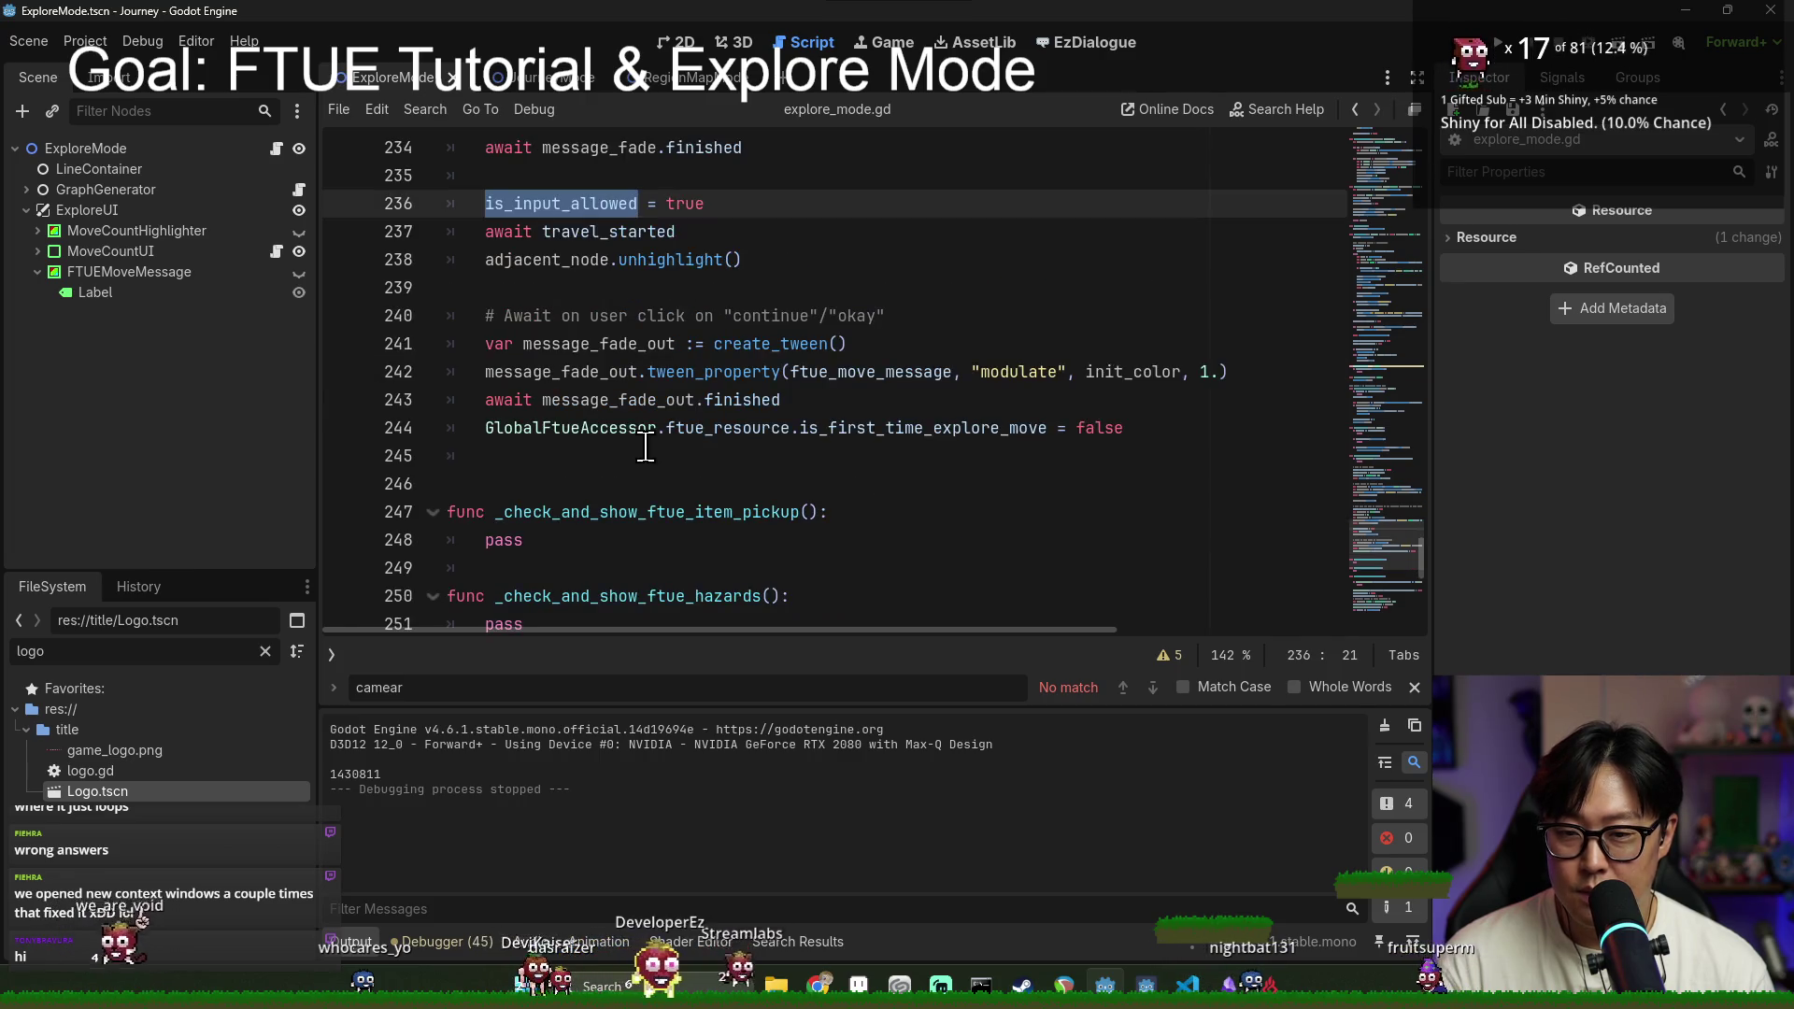
pyautogui.scroll(2, 682, 361)
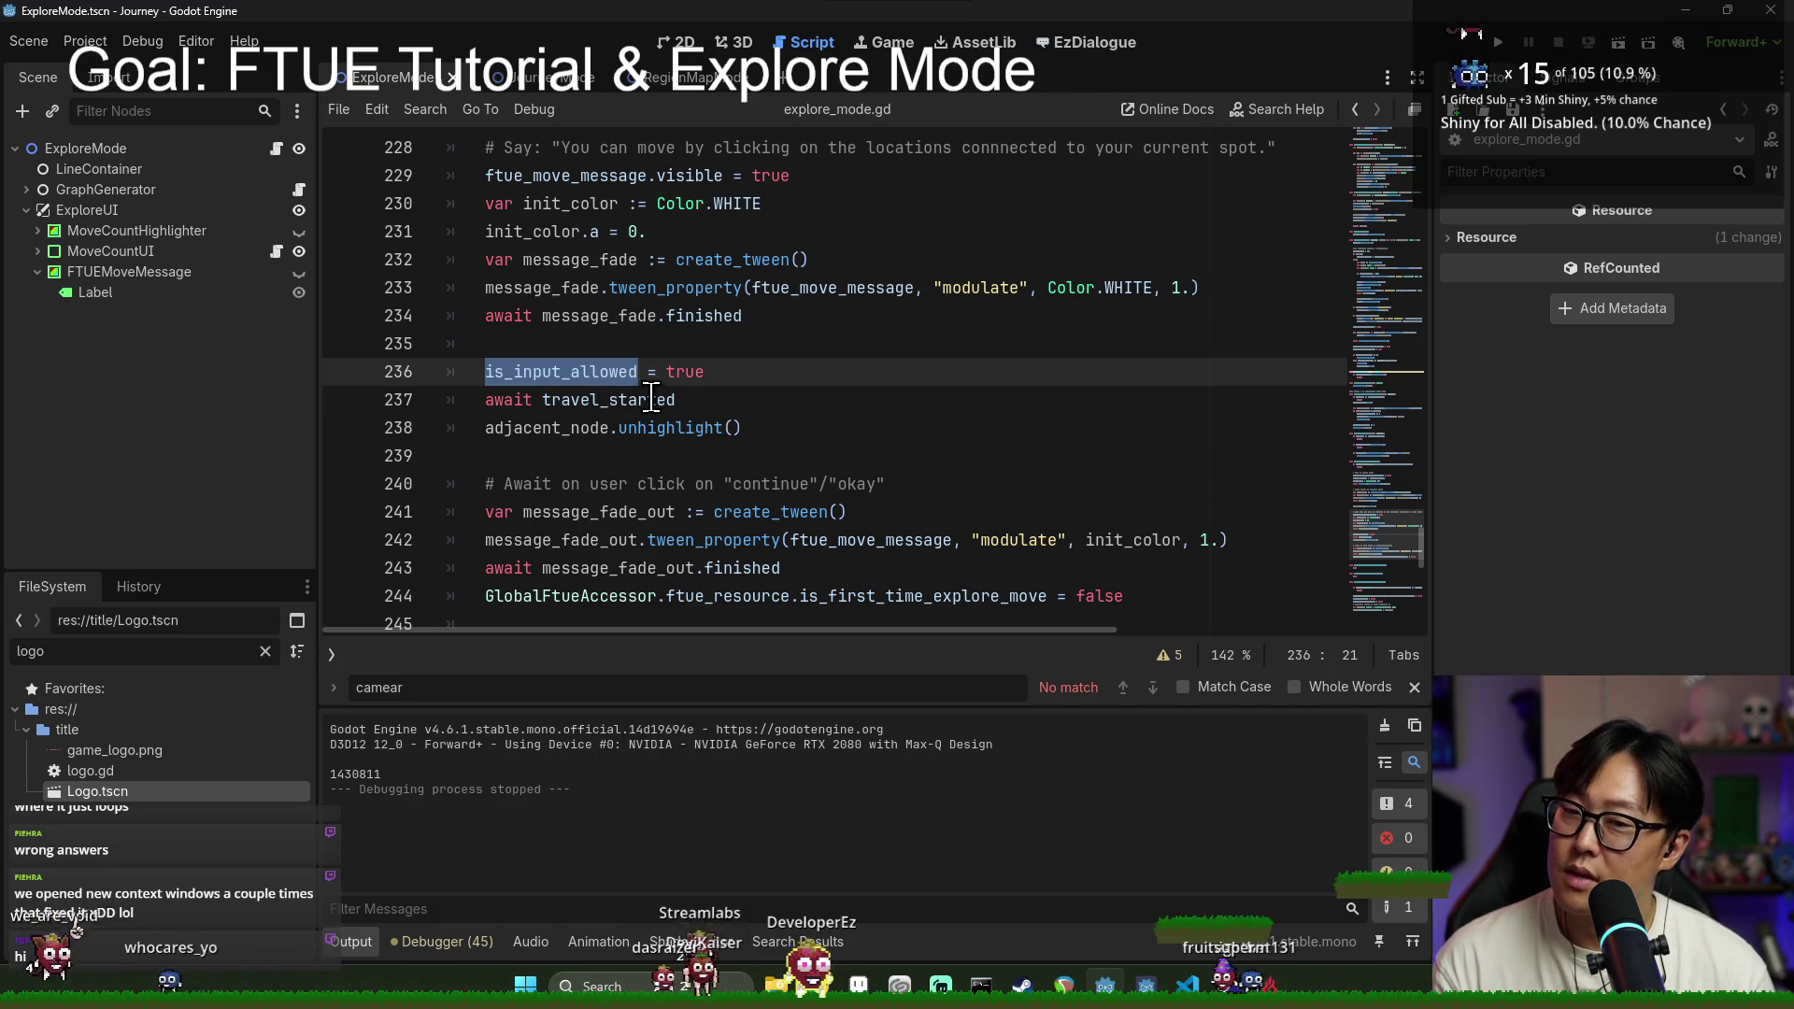
pyautogui.scroll(-3, 652, 399)
pyautogui.scroll(5, 651, 383)
pyautogui.scroll(6, 645, 381)
pyautogui.click(621, 392)
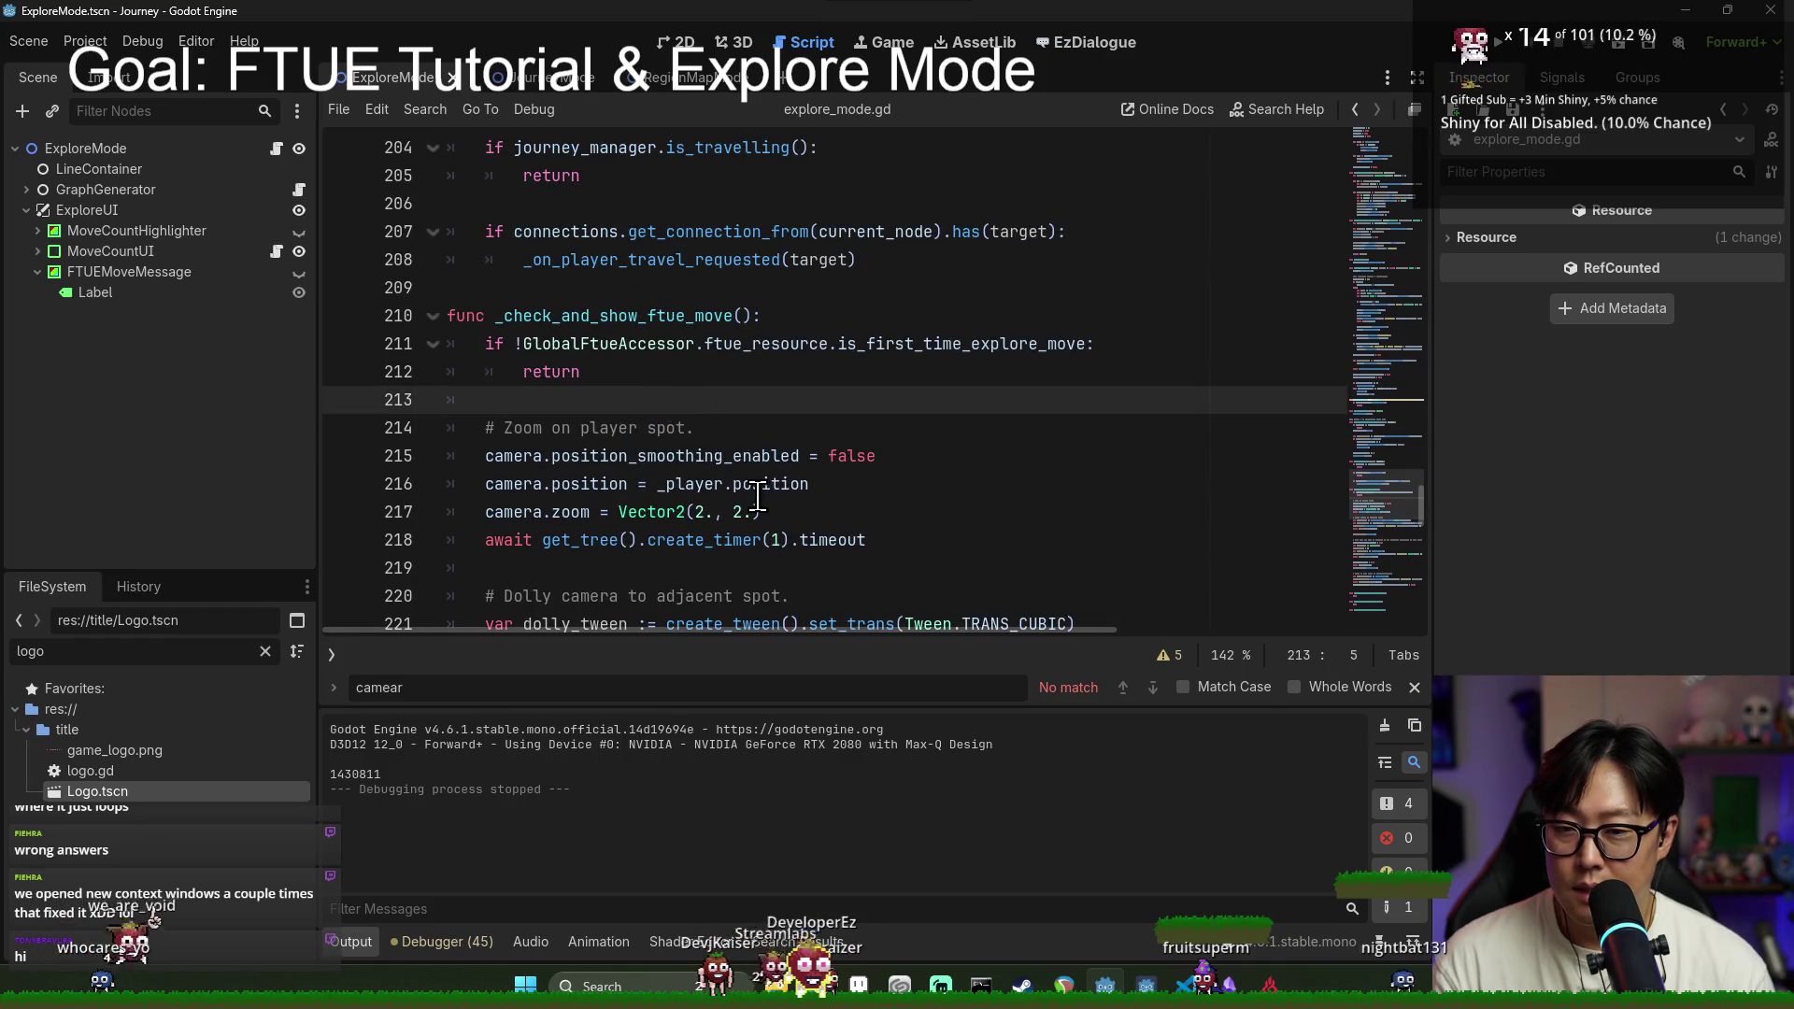
# Step: Add 'camera.is_player_control = false' at line 214 and save the script
pyautogui.press('Return')
pyautogui.write('ca')
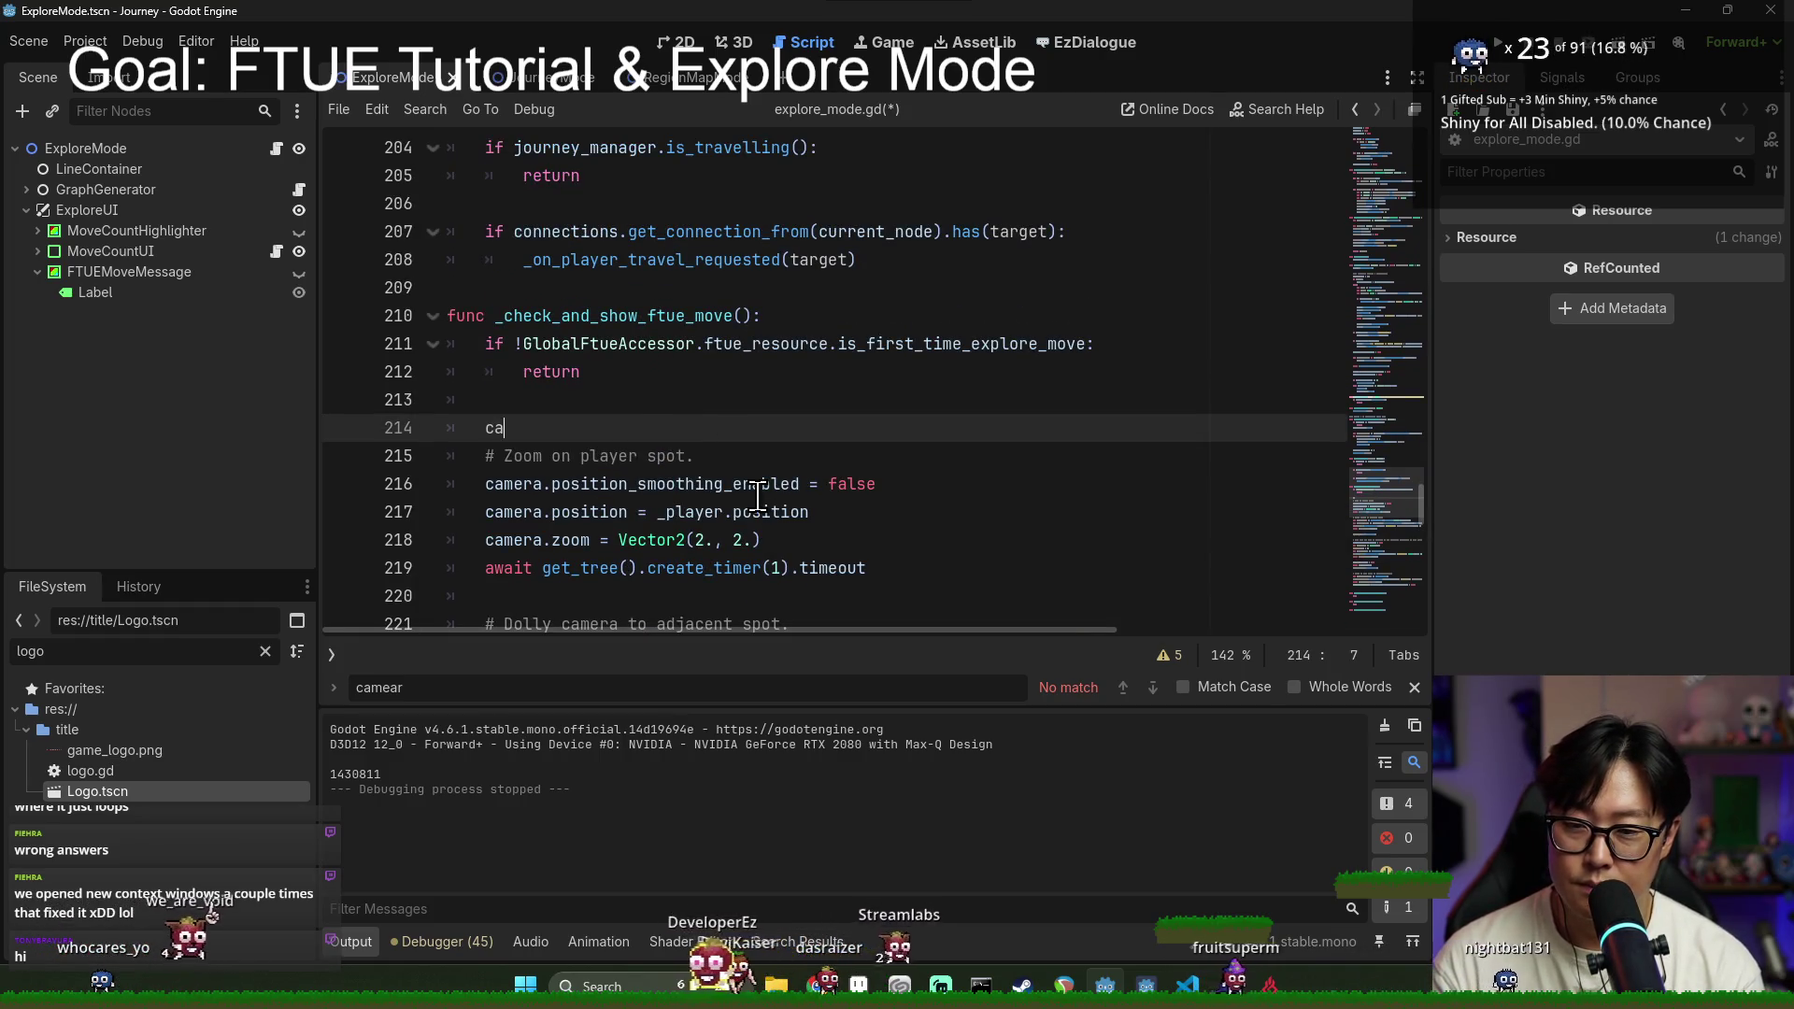
pyautogui.write('mera.')
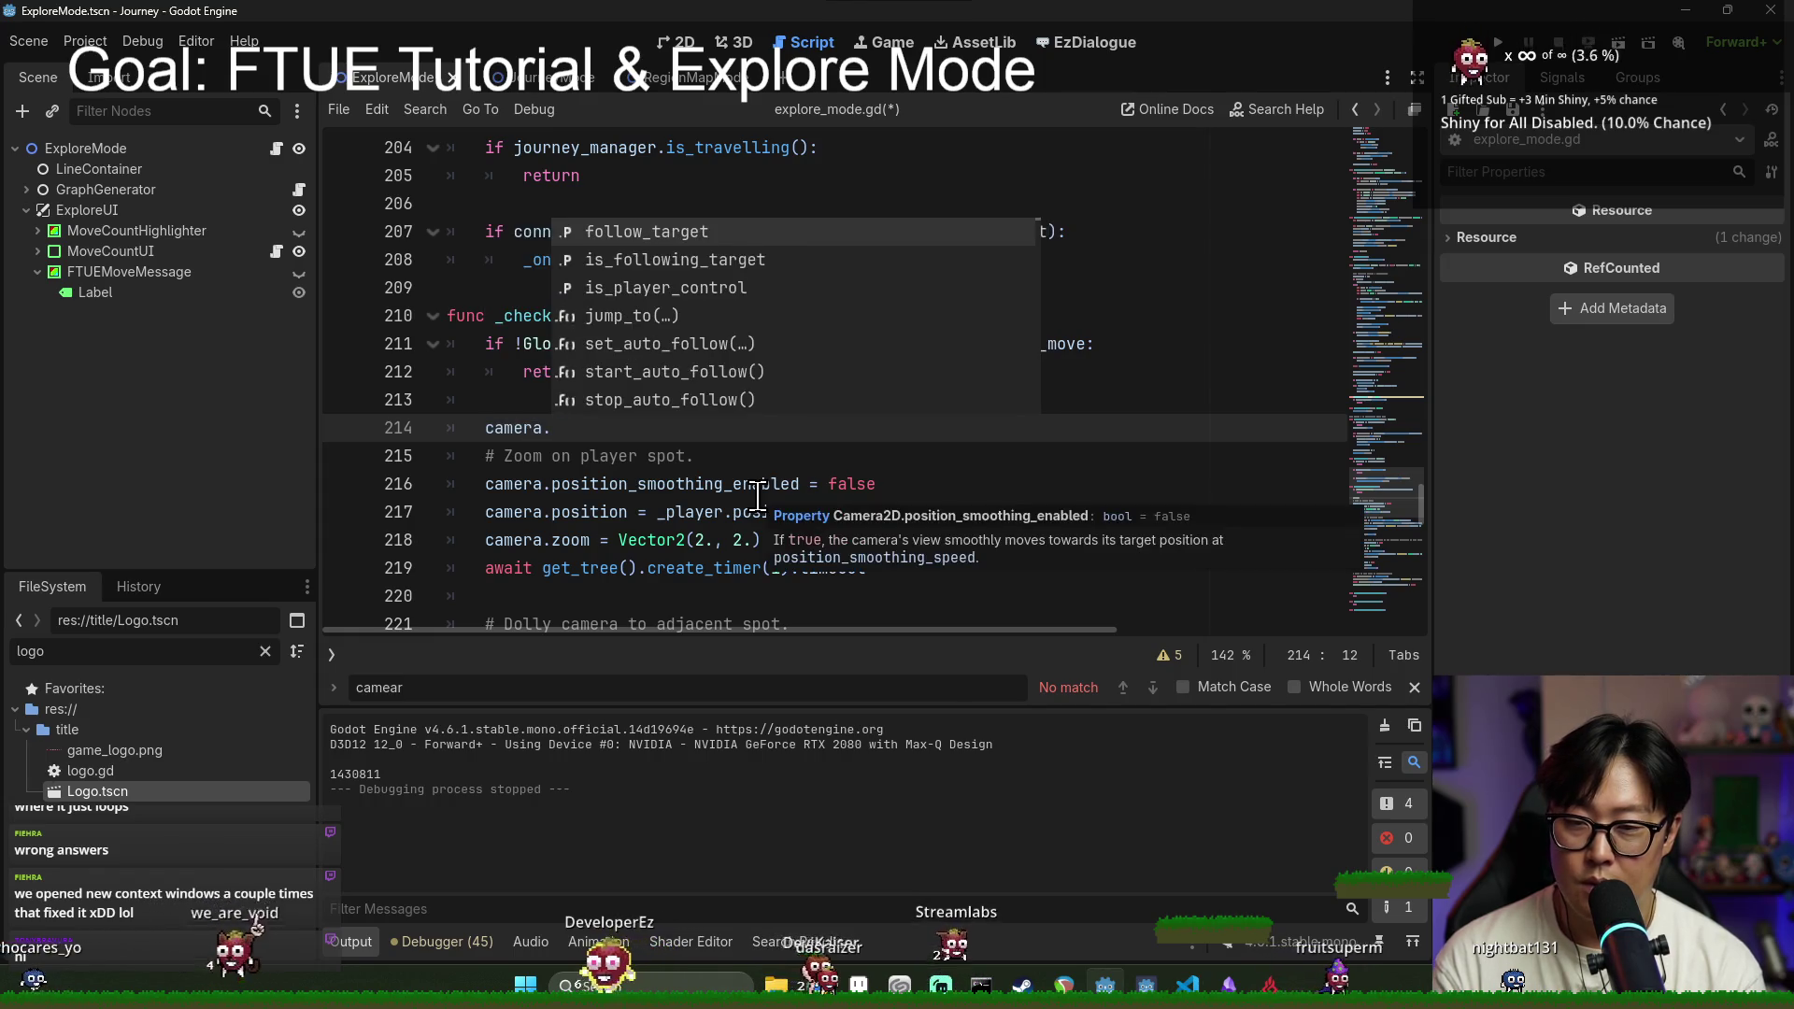
pyautogui.press('Return')
pyautogui.write('= false')
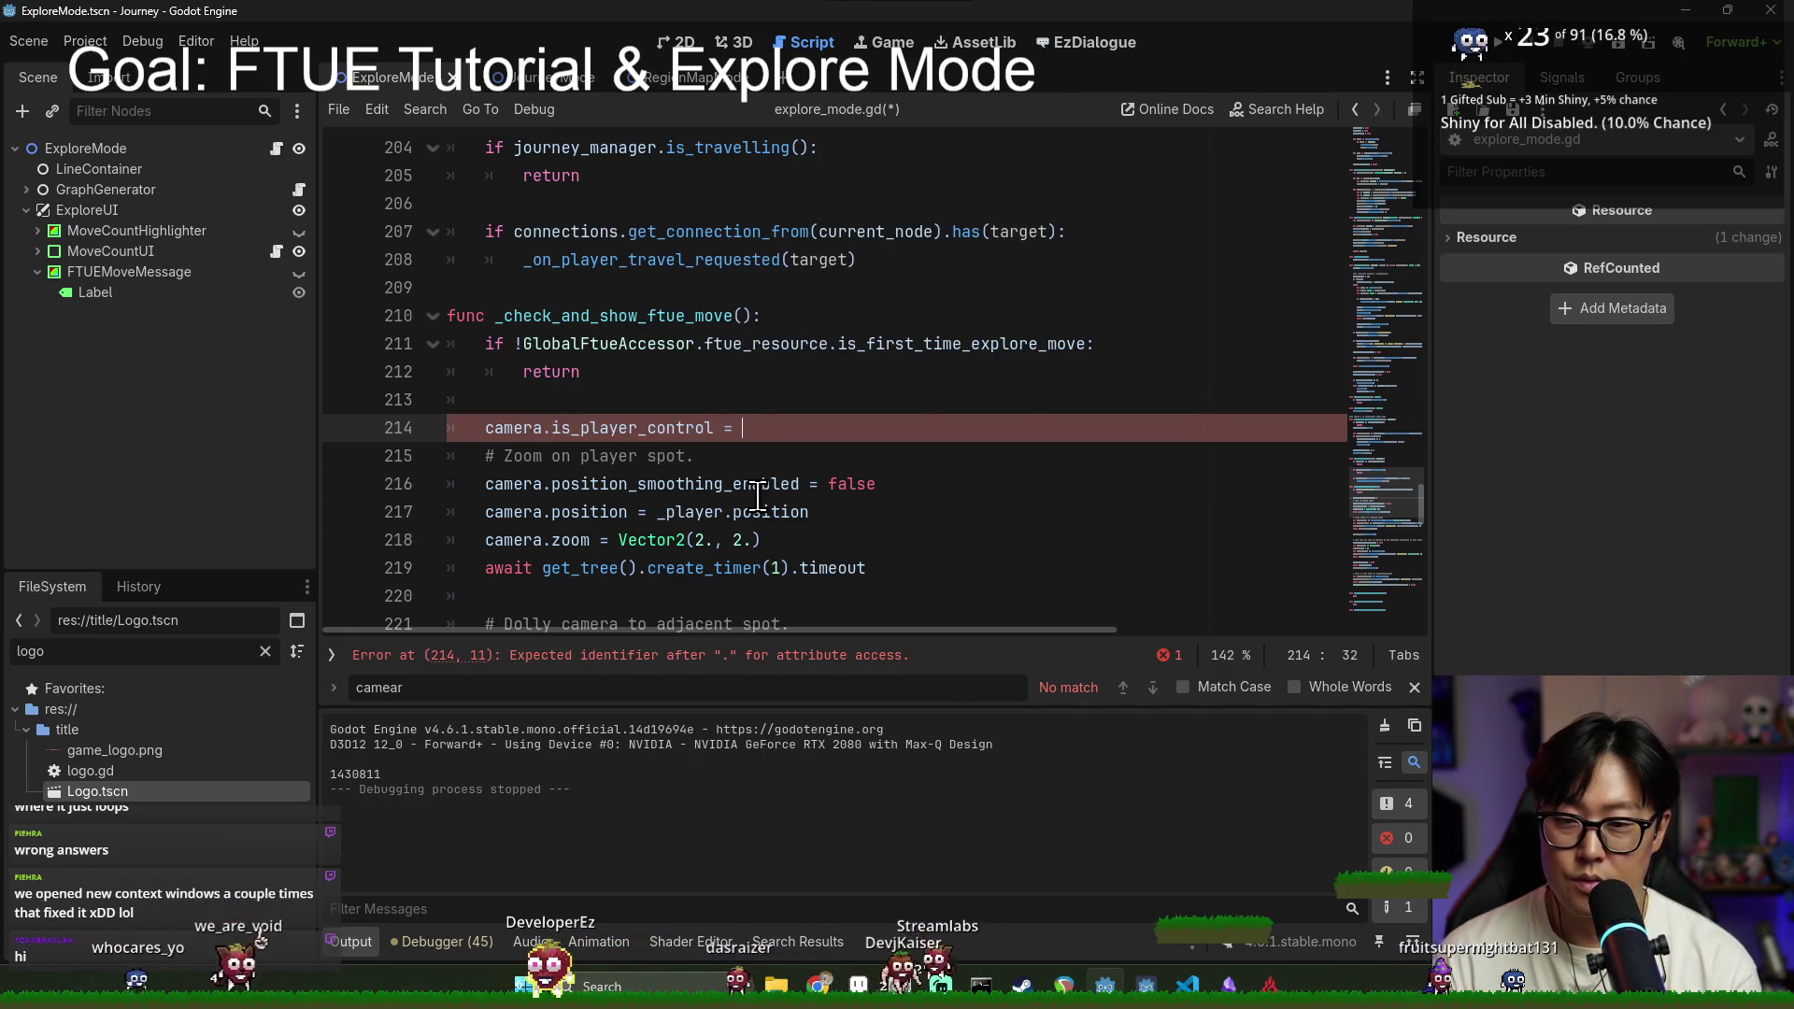
pyautogui.hotkey('ctrl', 's')
# Step: Select the new camera control line 214 and scroll down the function
pyautogui.click(1050, 282)
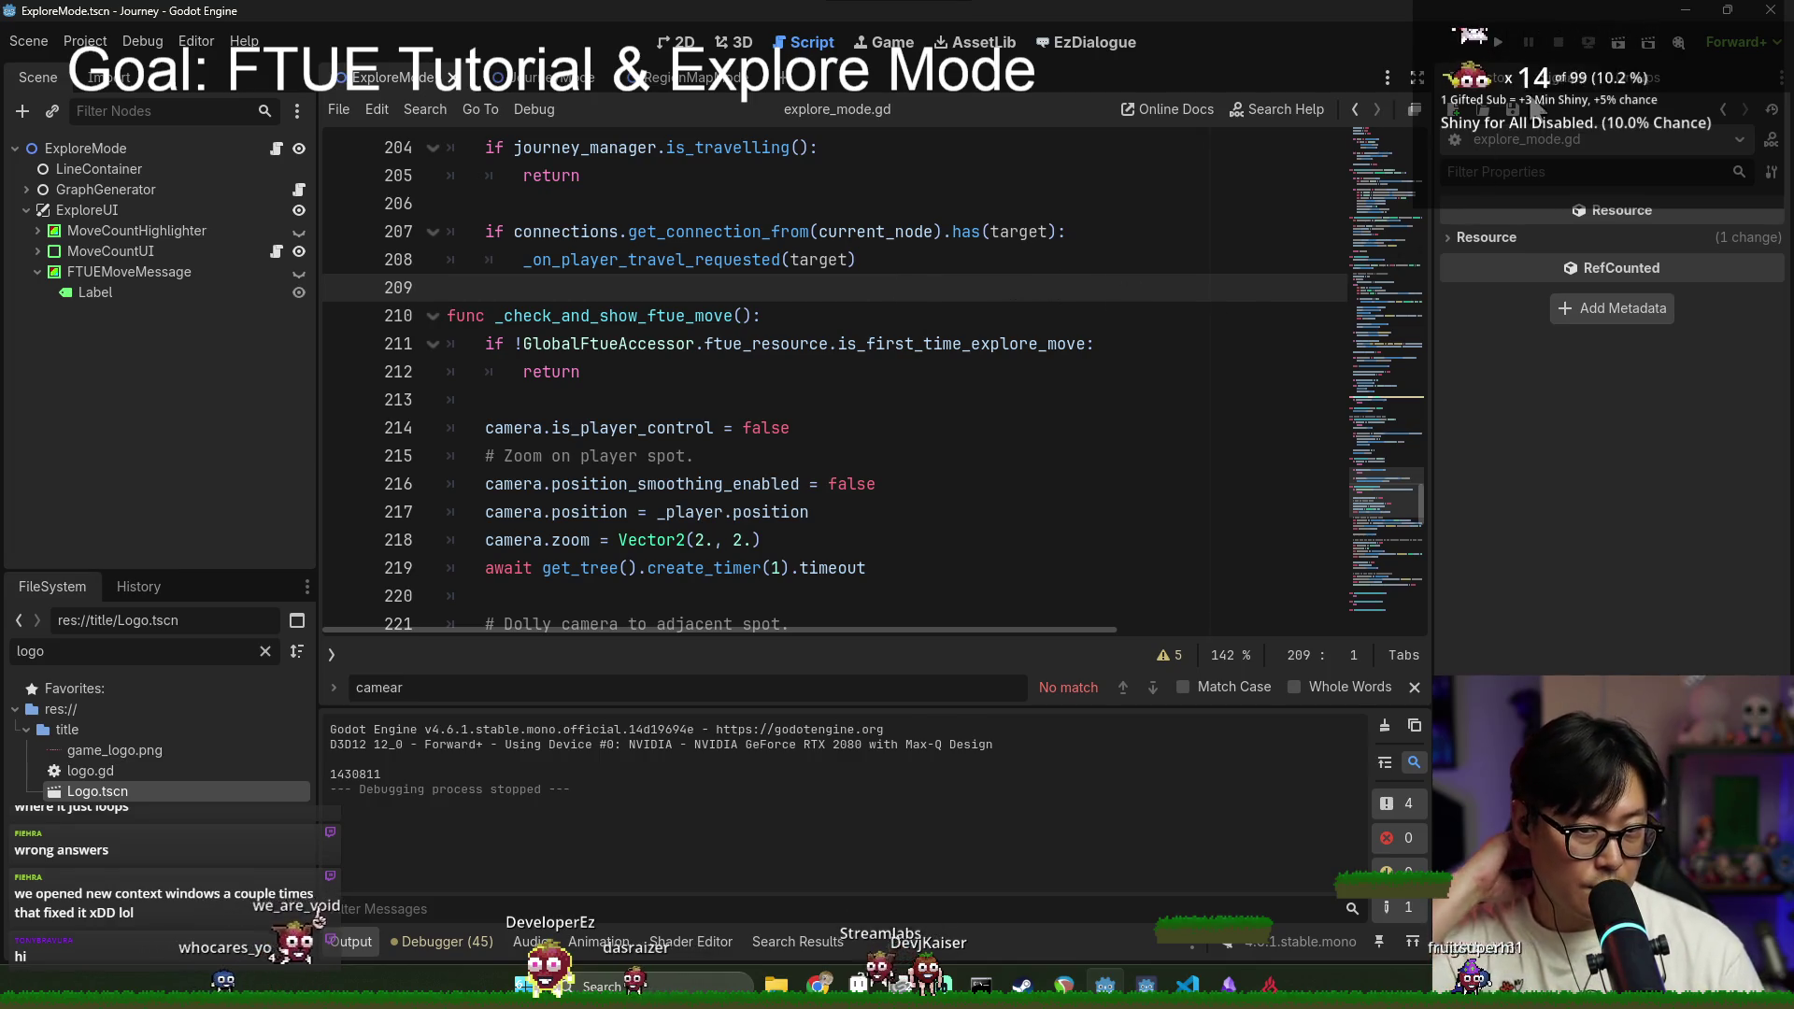
pyautogui.click(541, 418)
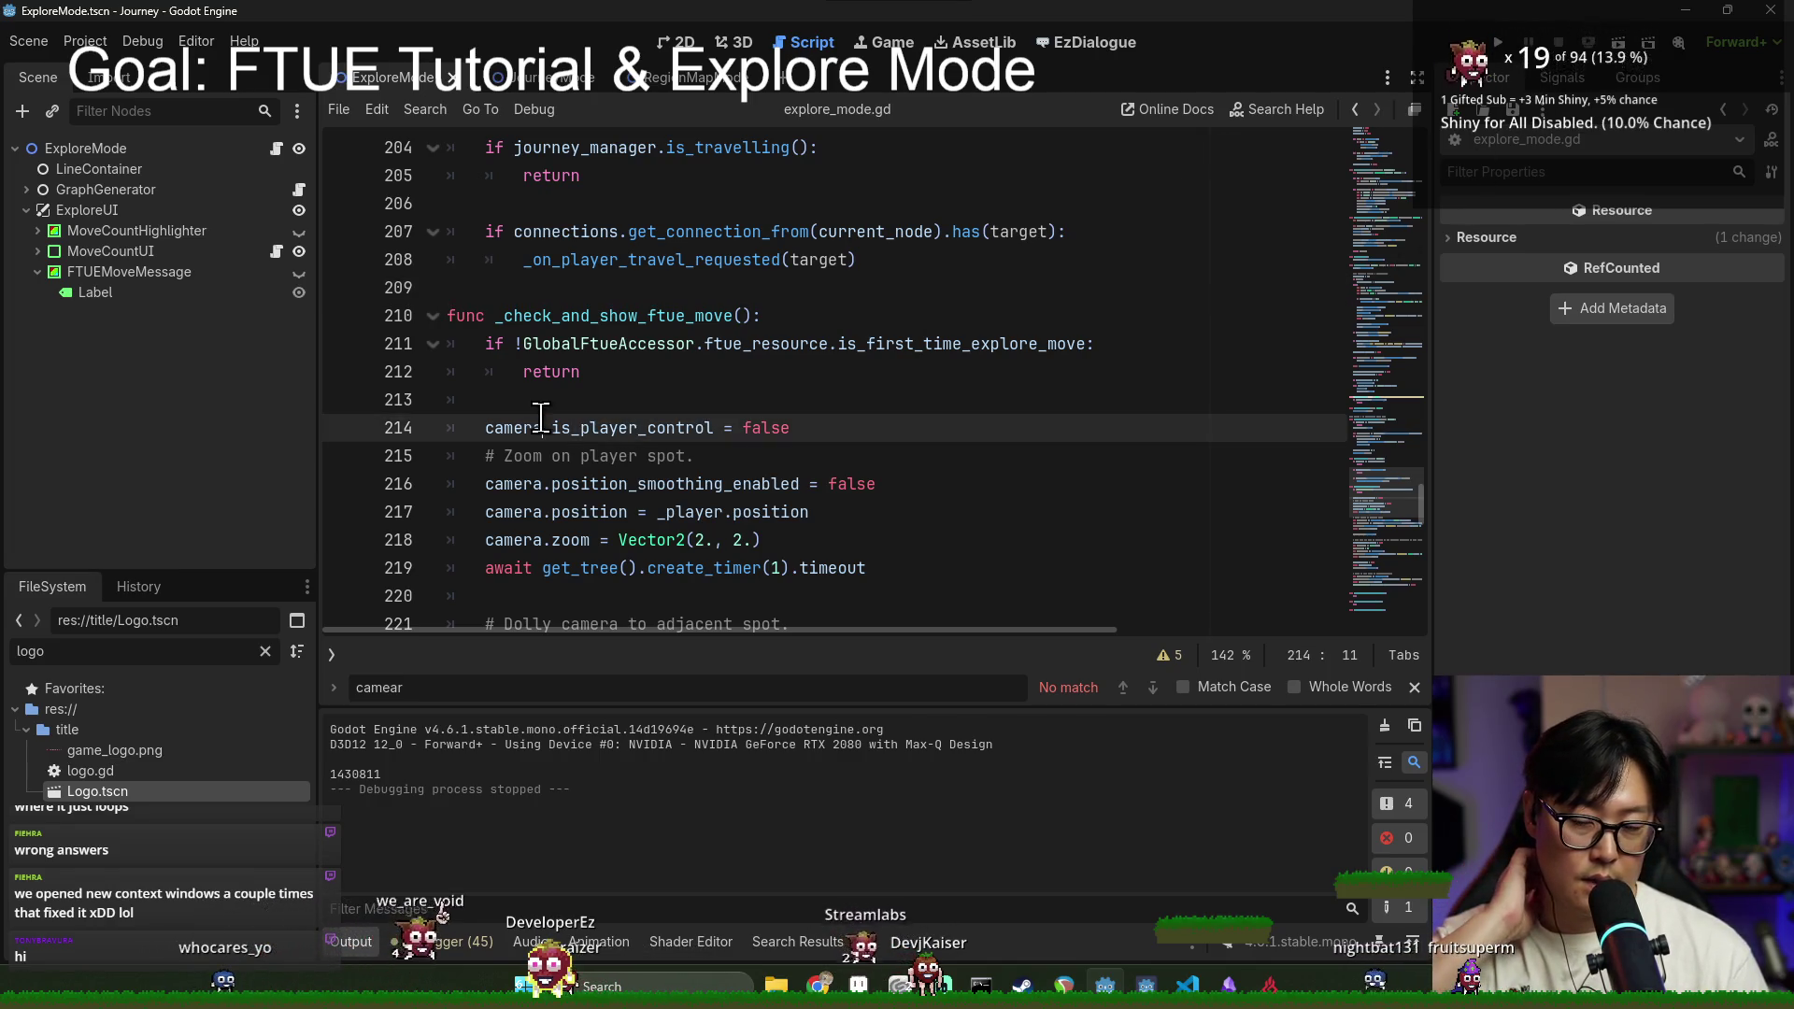
pyautogui.doubleClick(539, 427)
pyautogui.moveTo(539, 427); pyautogui.dragTo(853, 417)
pyautogui.scroll(-8, 585, 467)
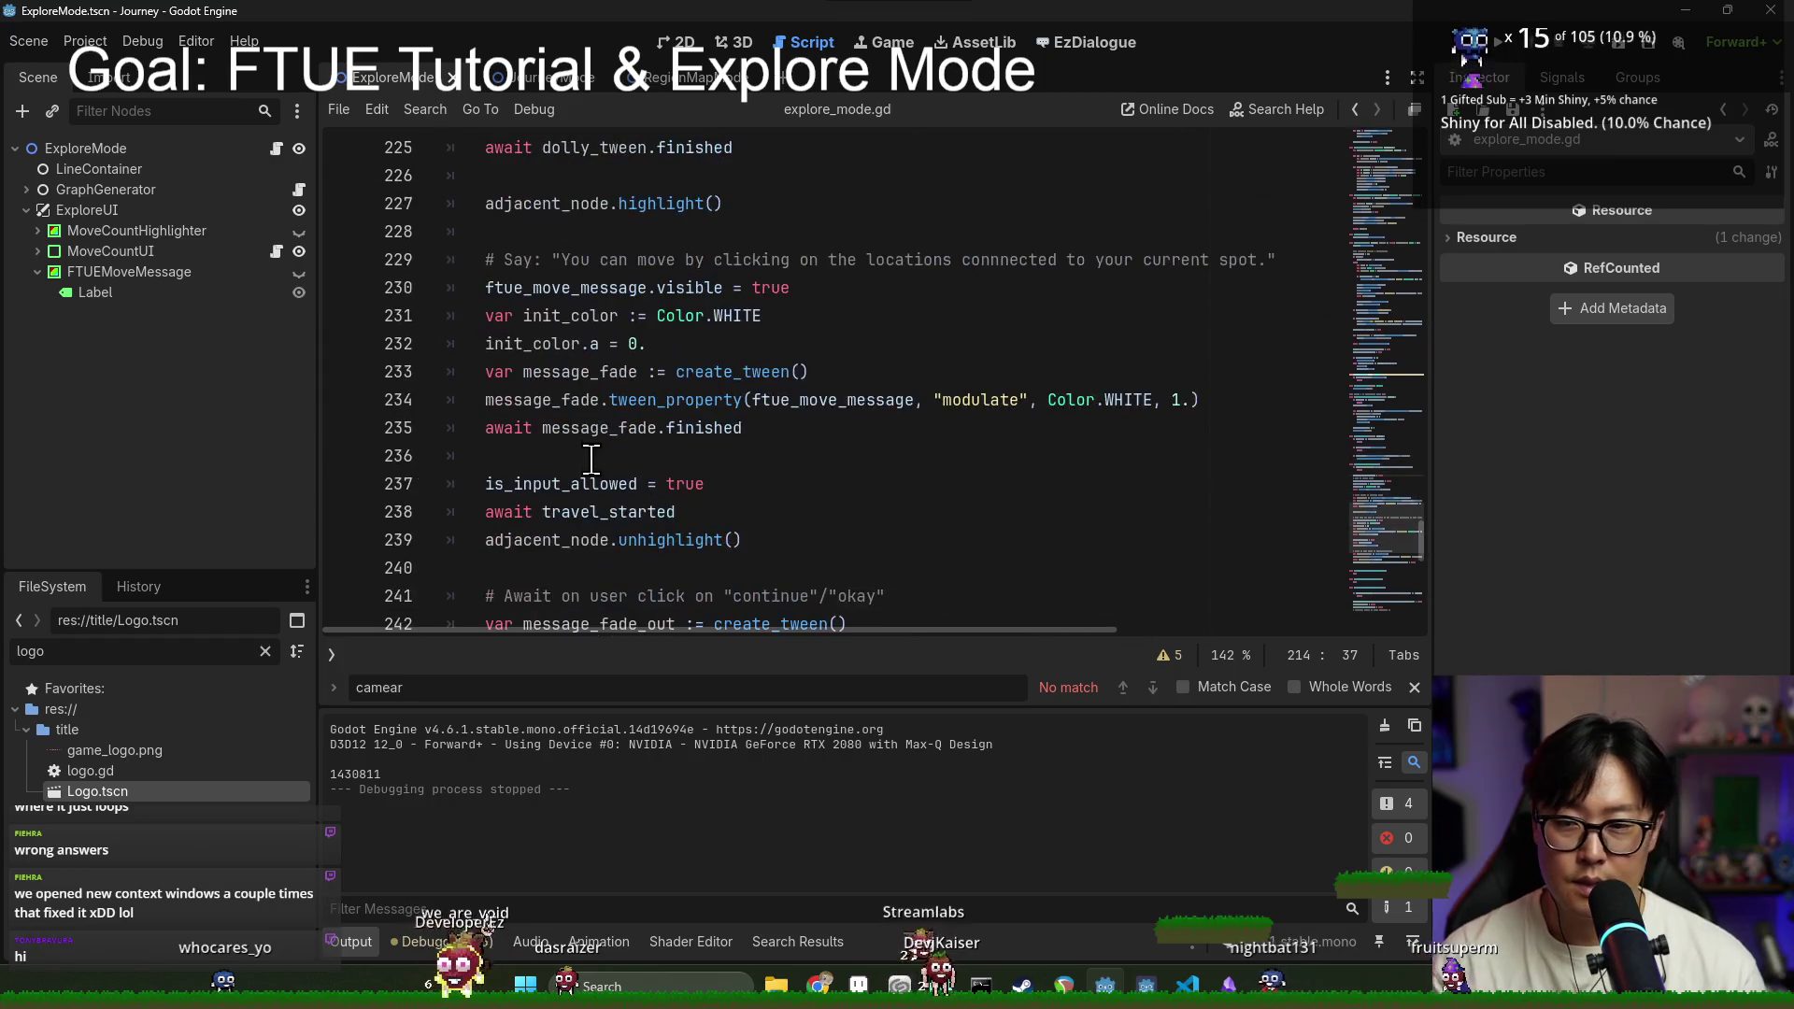
pyautogui.scroll(-3, 583, 440)
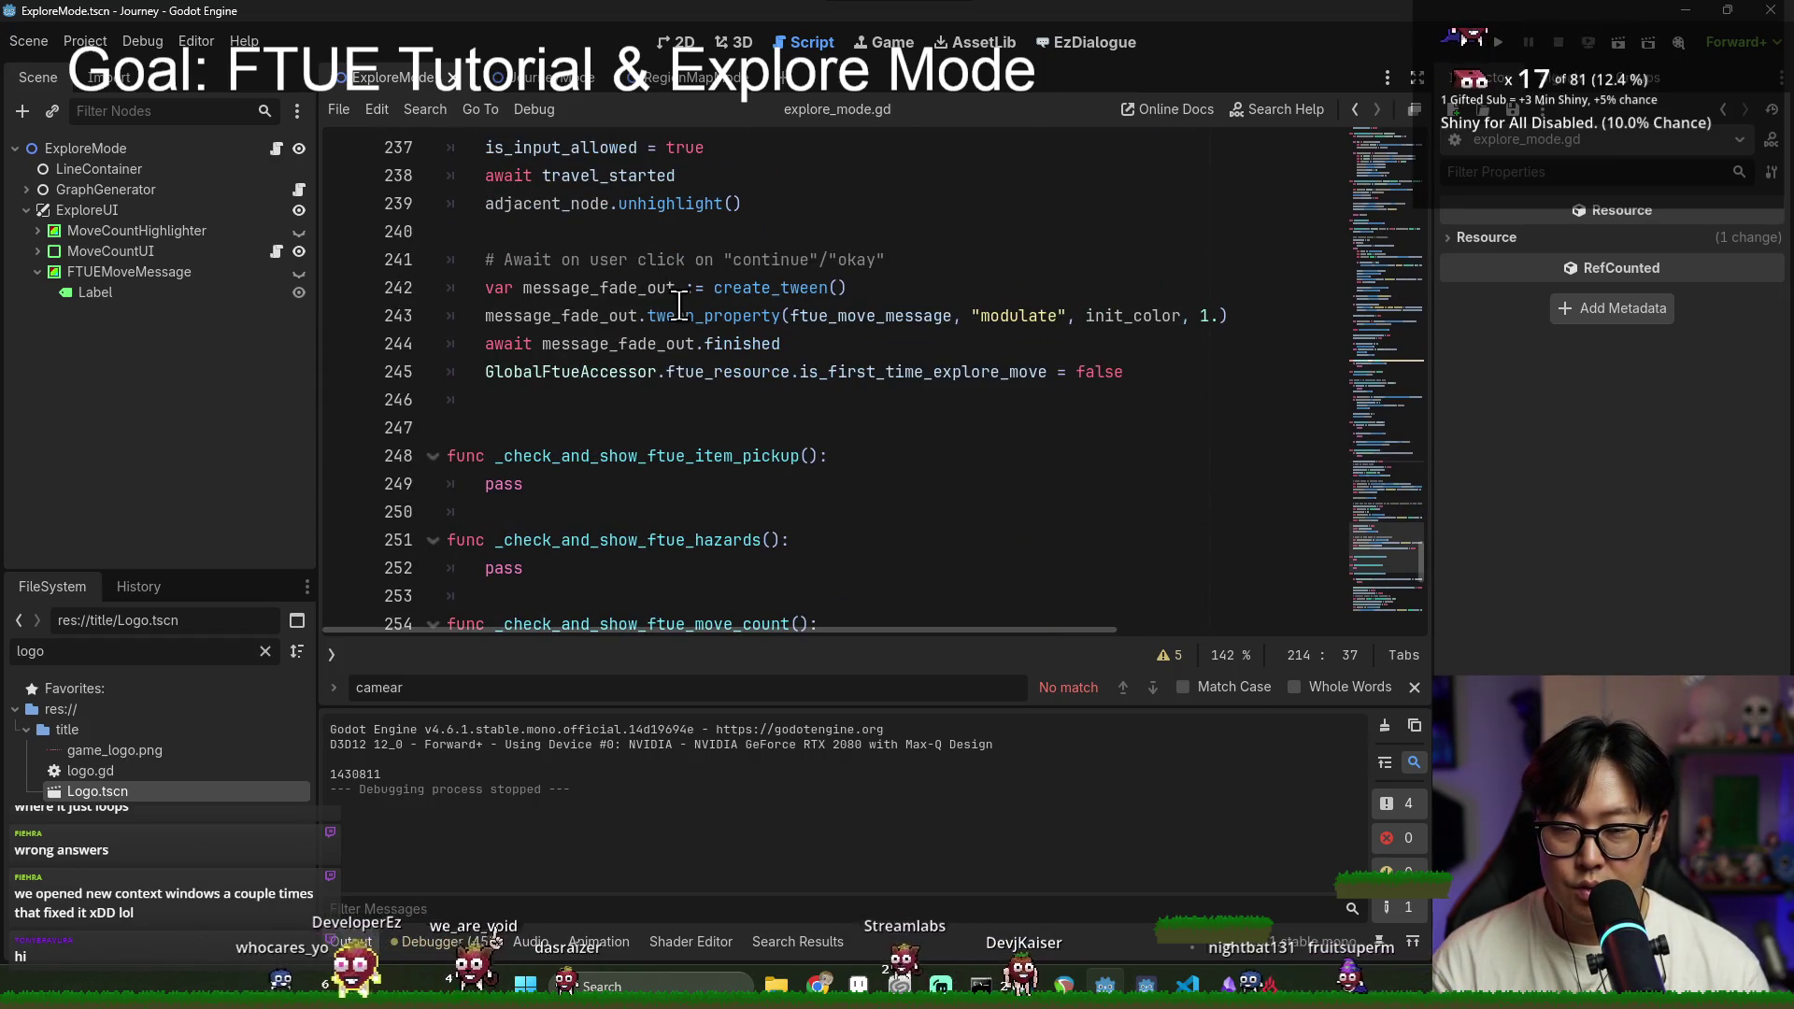
# Step: Try adding 'camera.is_player_control = false' after line 245's flag reset, then delete it again
pyautogui.click(913, 374)
pyautogui.click(1194, 366)
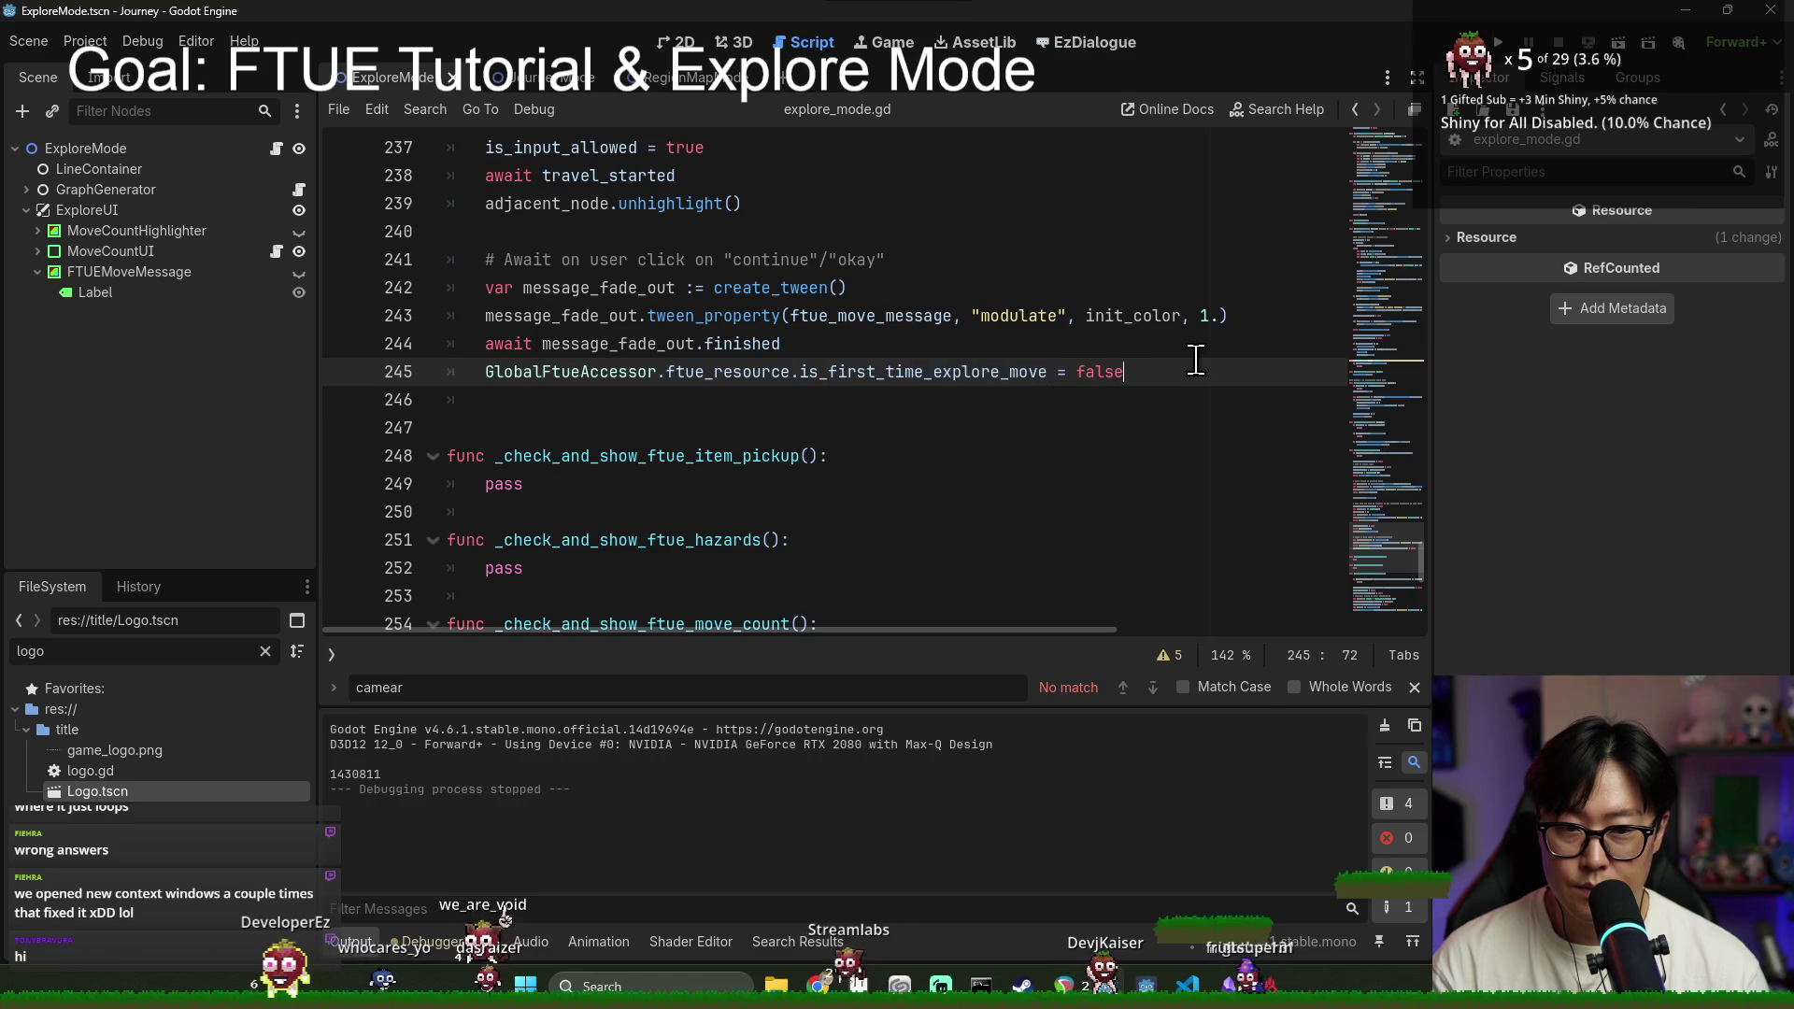
pyautogui.press('Return')
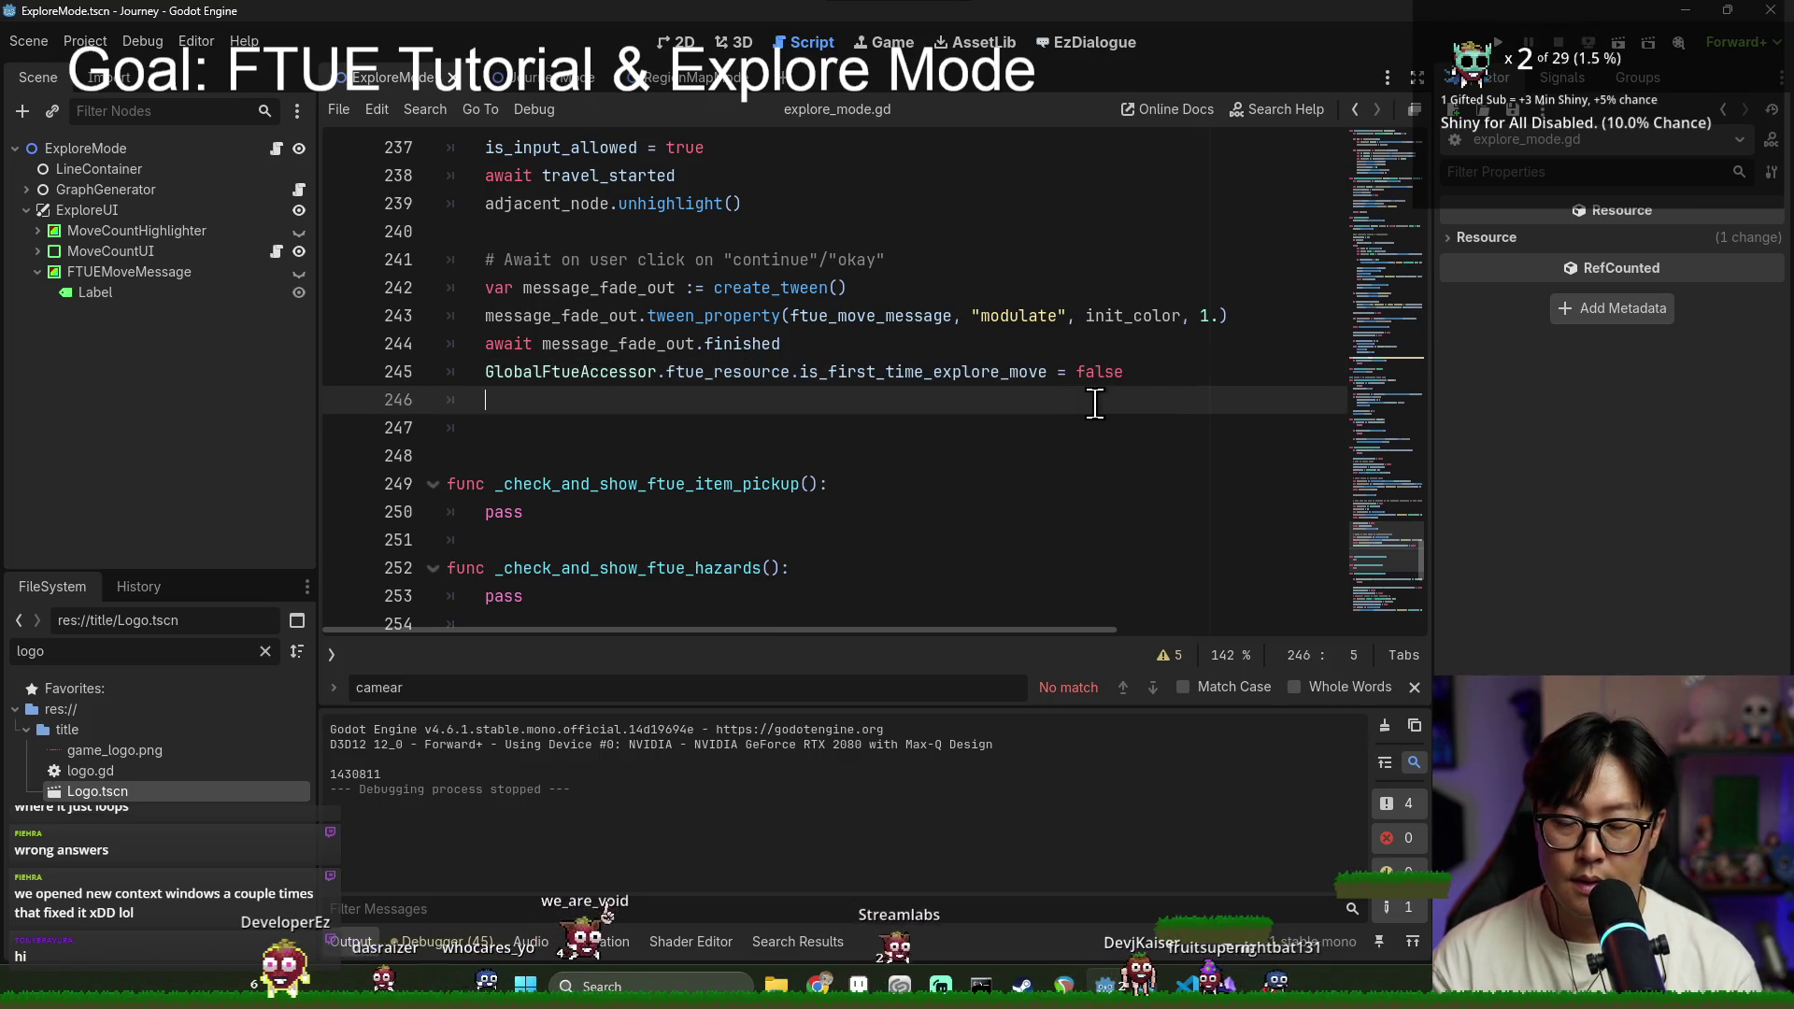
pyautogui.press('BackSpace')
pyautogui.press('BackSpace')
pyautogui.press('Return')
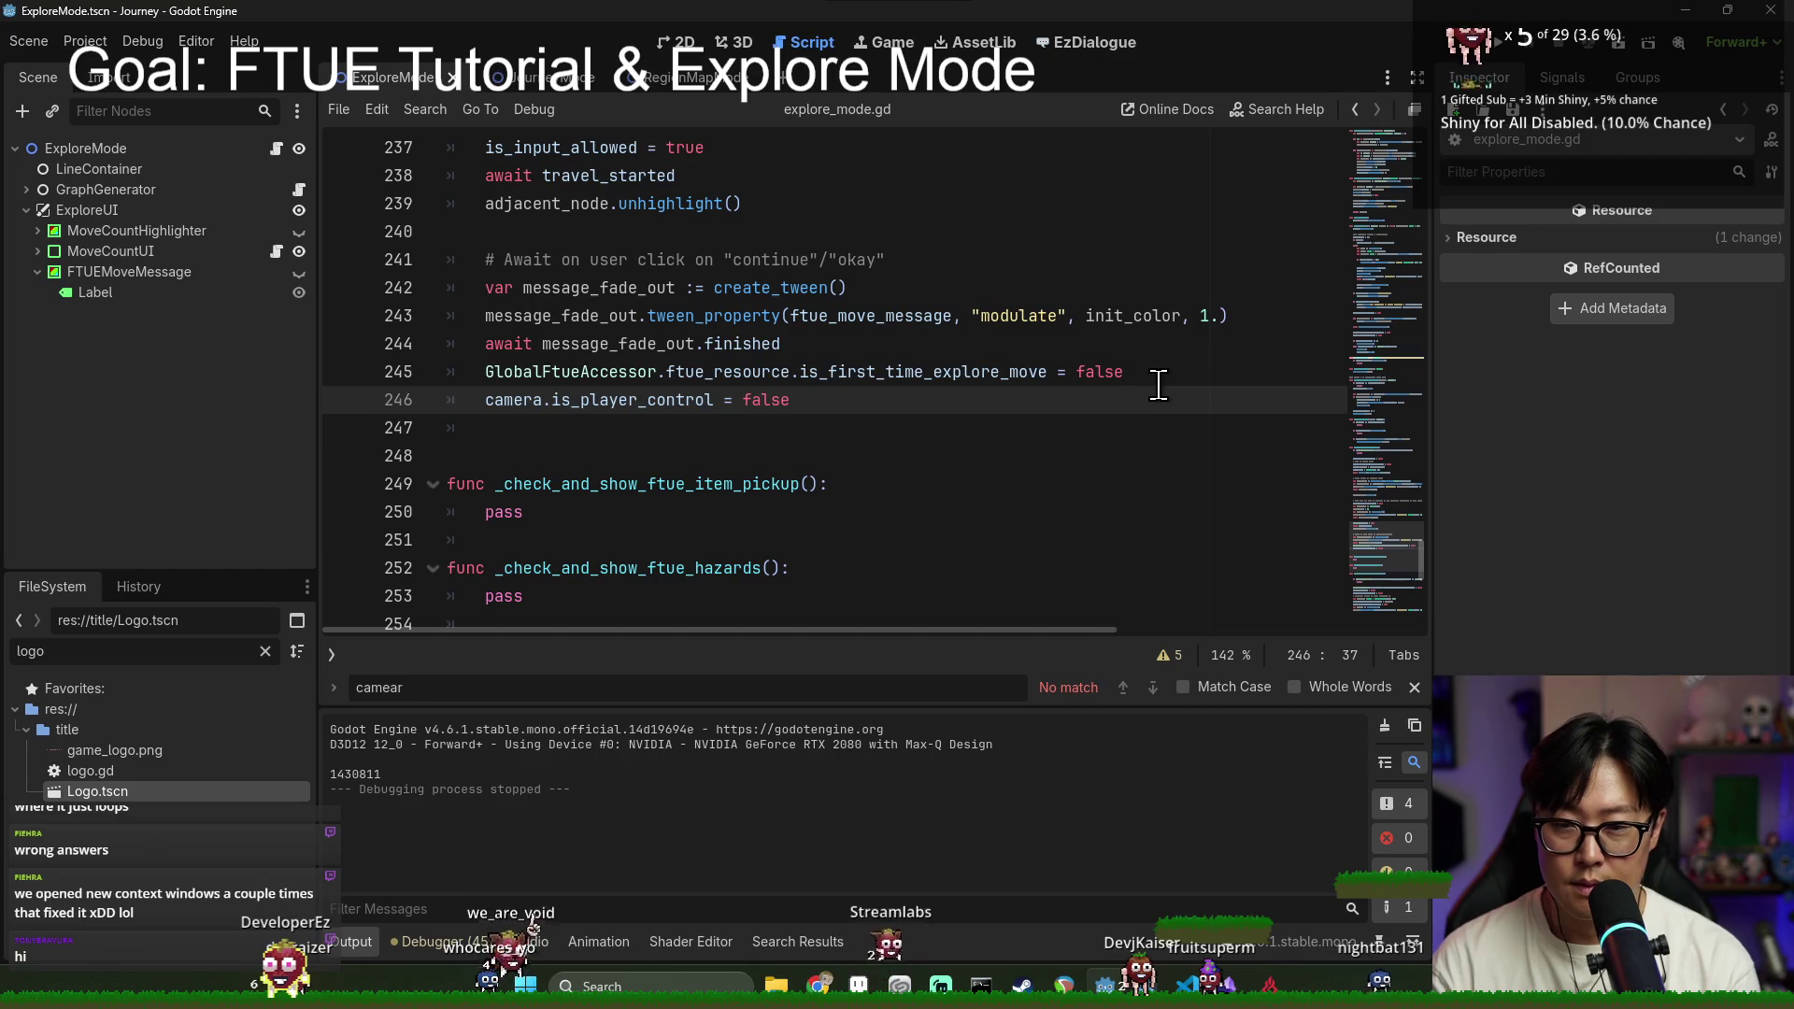
pyautogui.write('e')
pyautogui.press('Return')
pyautogui.write('camera.is_player_control = false')
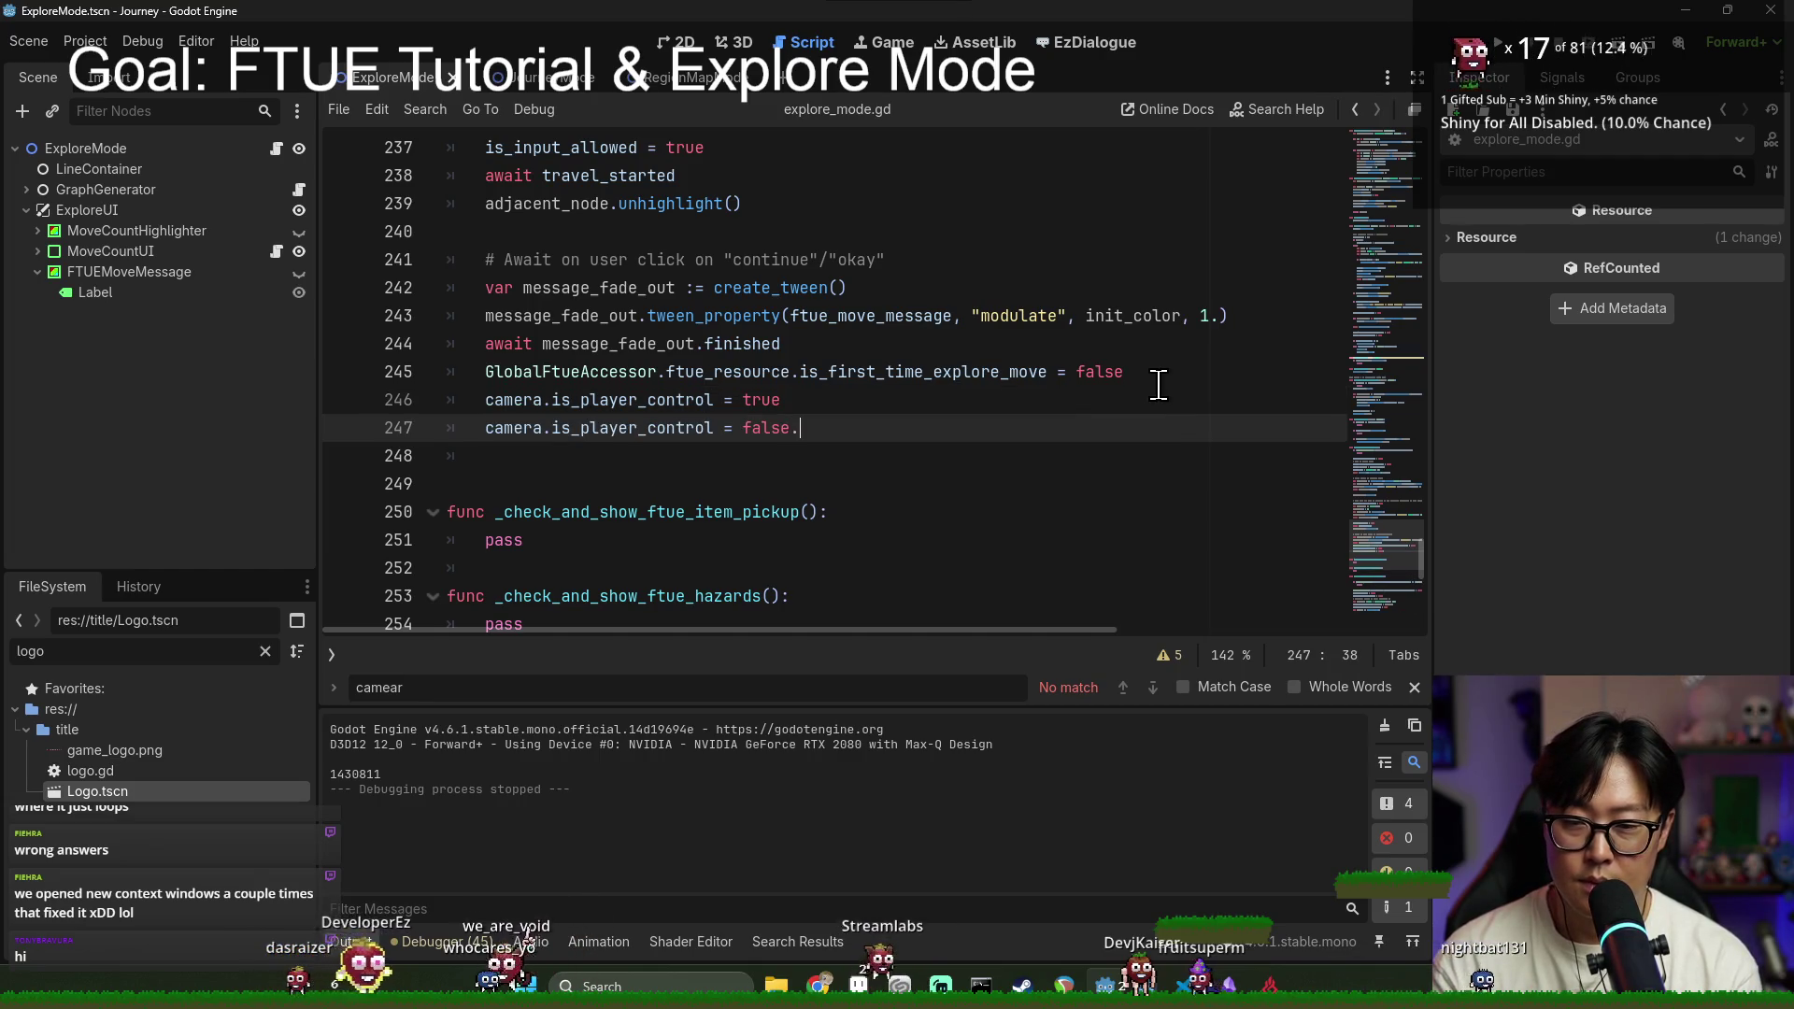
pyautogui.press('BackSpace')
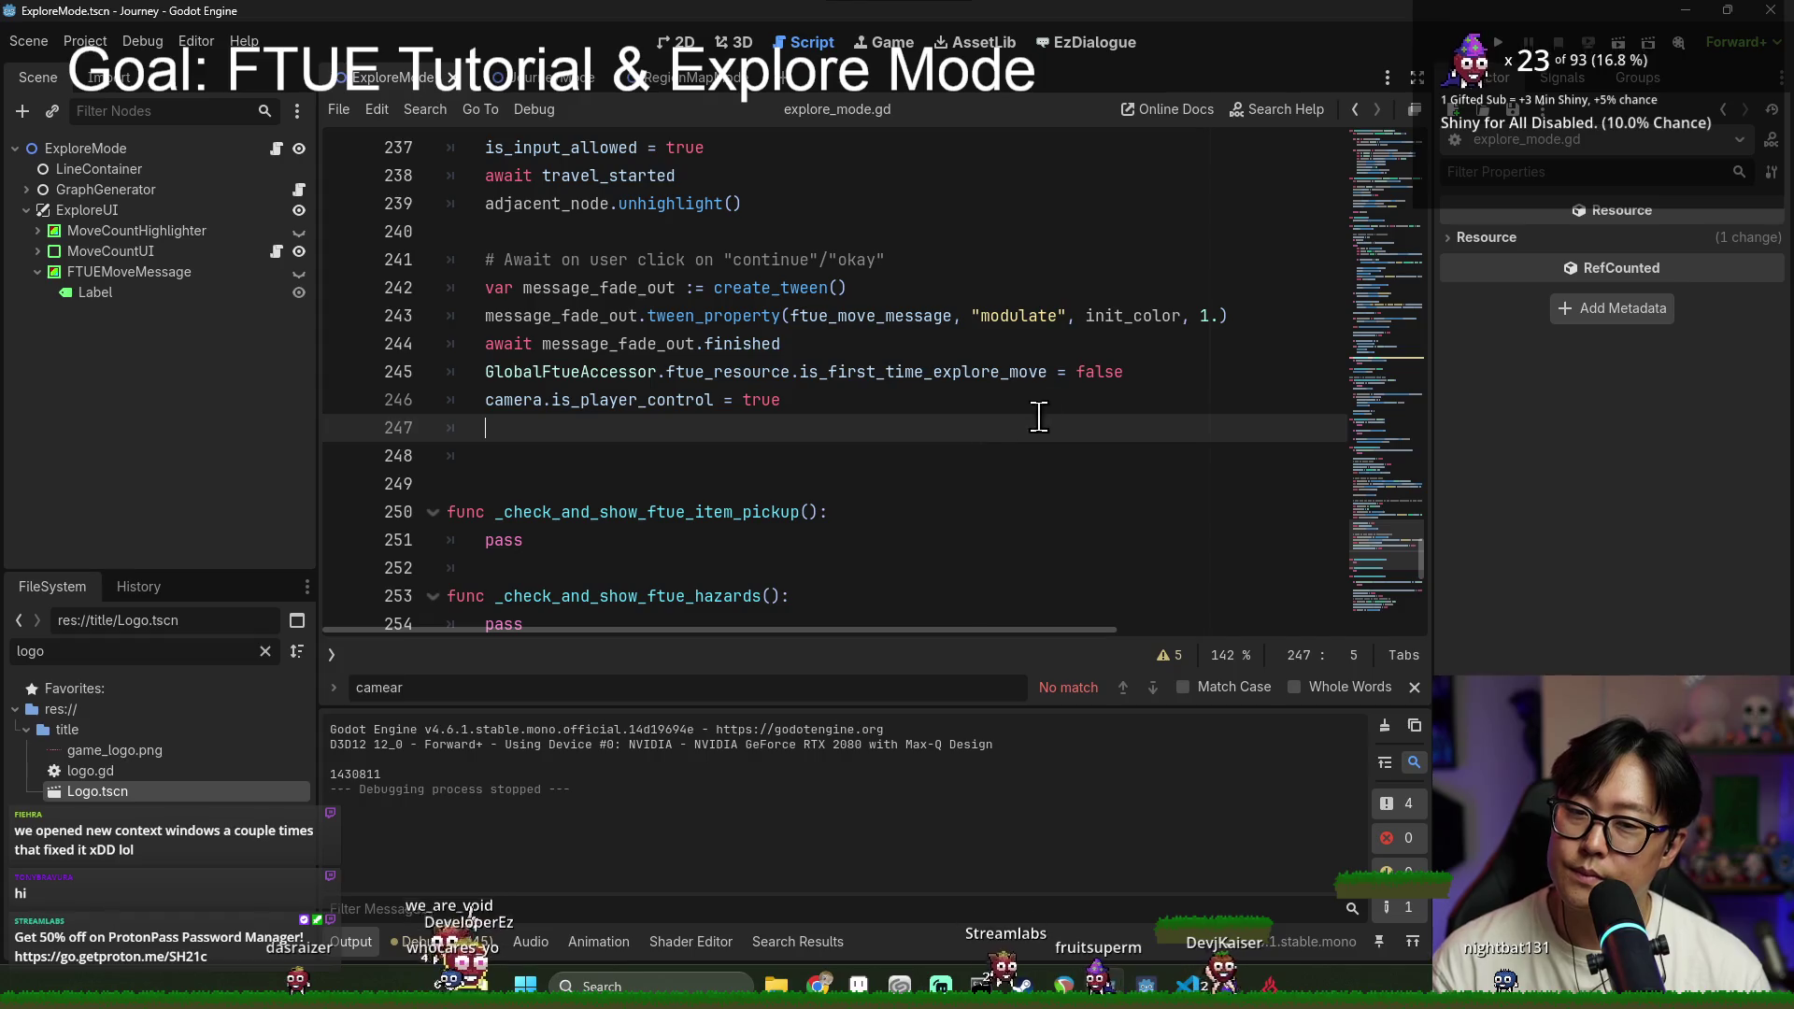
pyautogui.press('BackSpace')
pyautogui.press('BackSpace')
pyautogui.press('BackSpace')
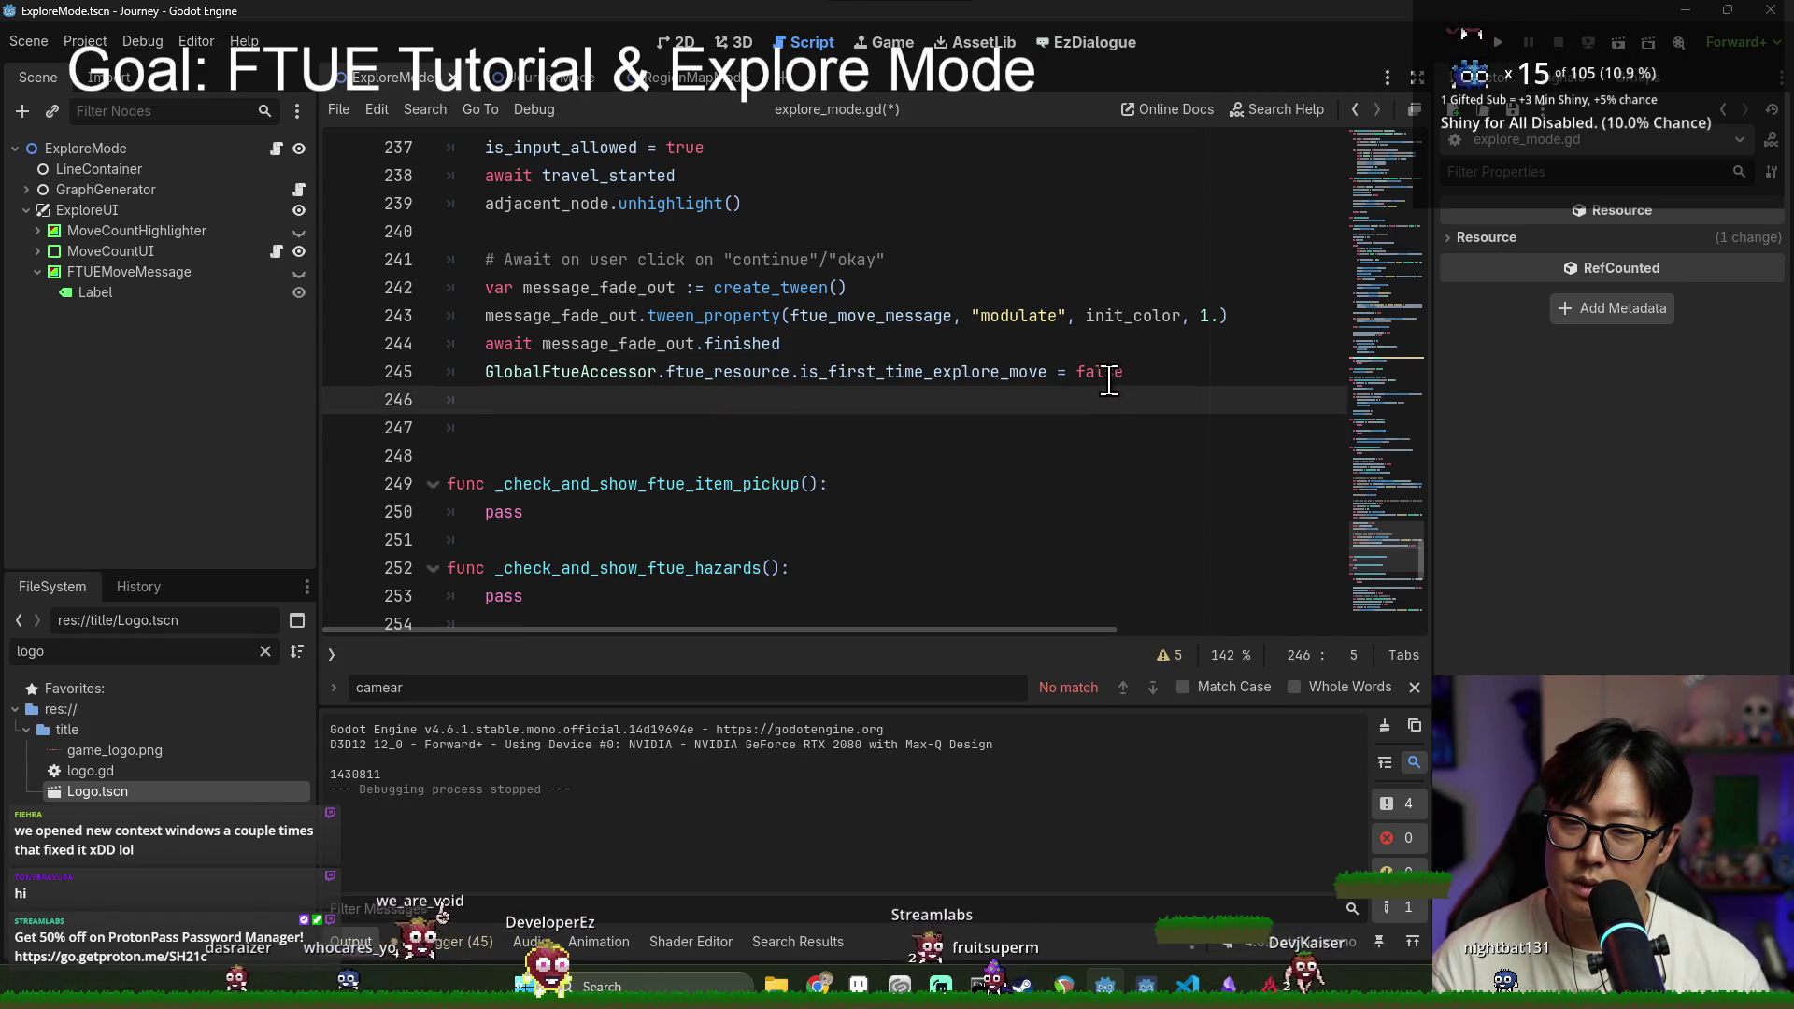
pyautogui.click(1130, 378)
pyautogui.press('F5')
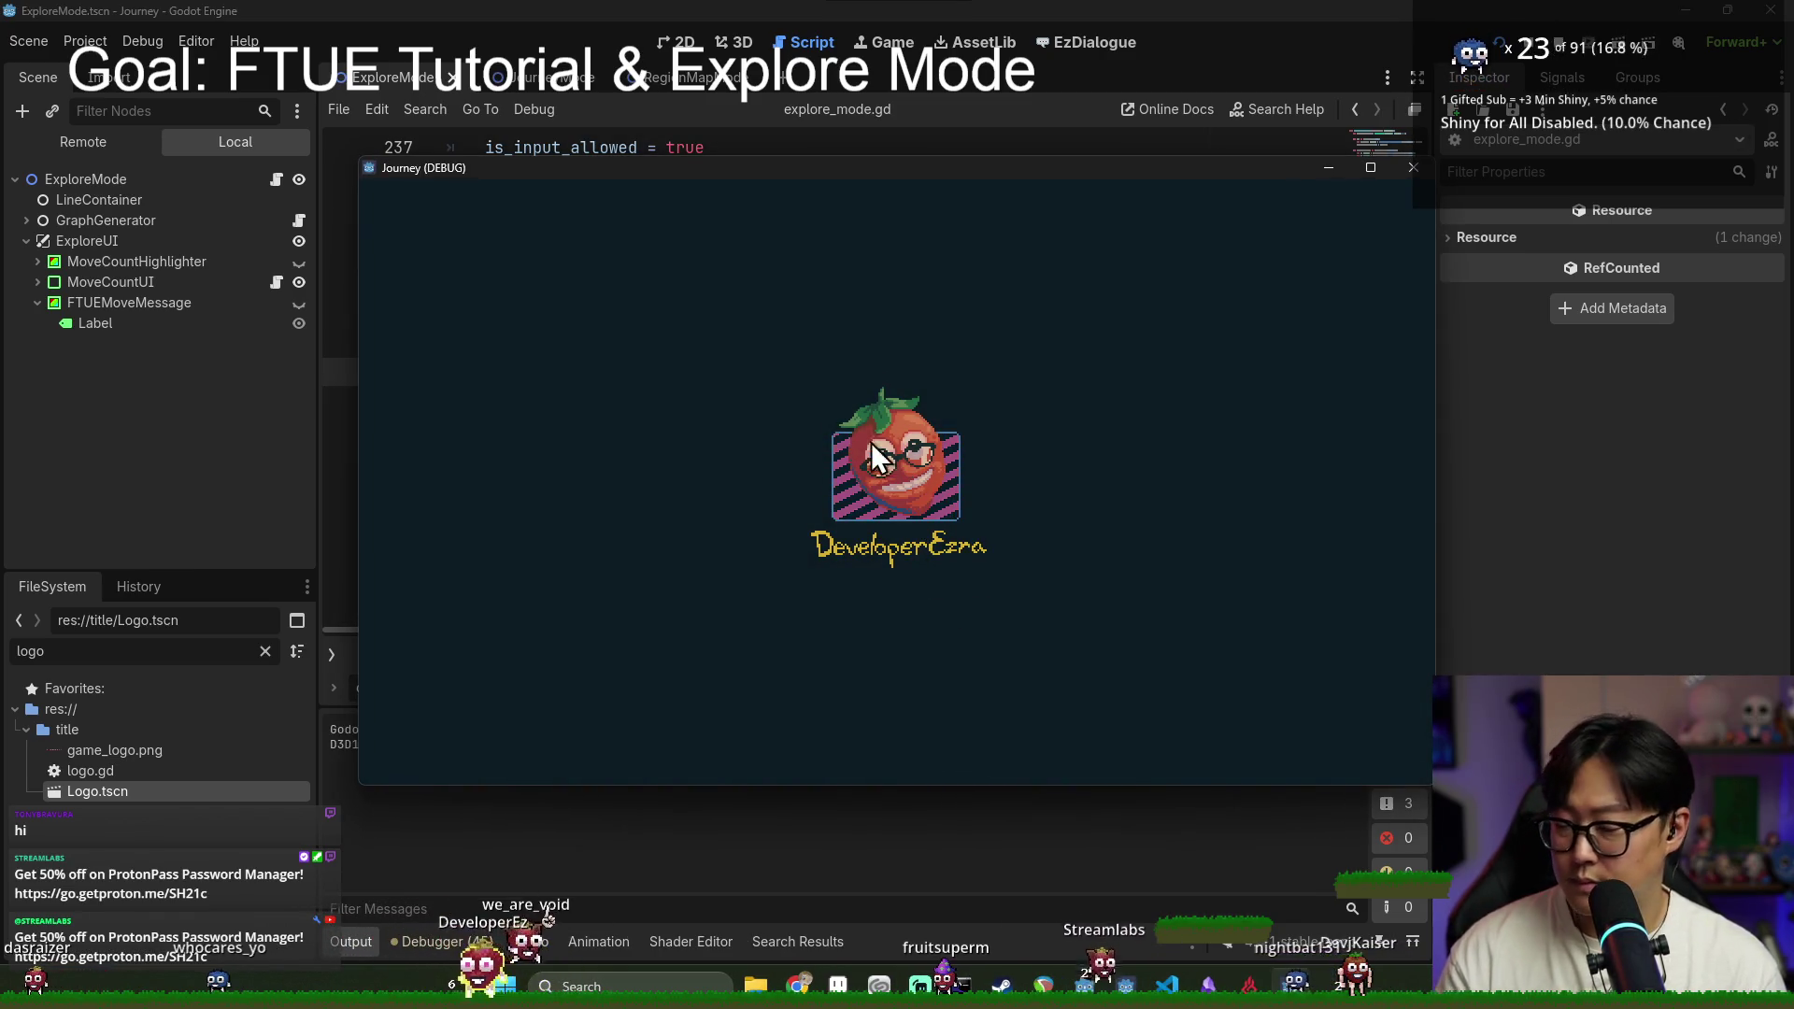
pyautogui.press('F8')
pyautogui.click(853, 420)
pyautogui.press('F5')
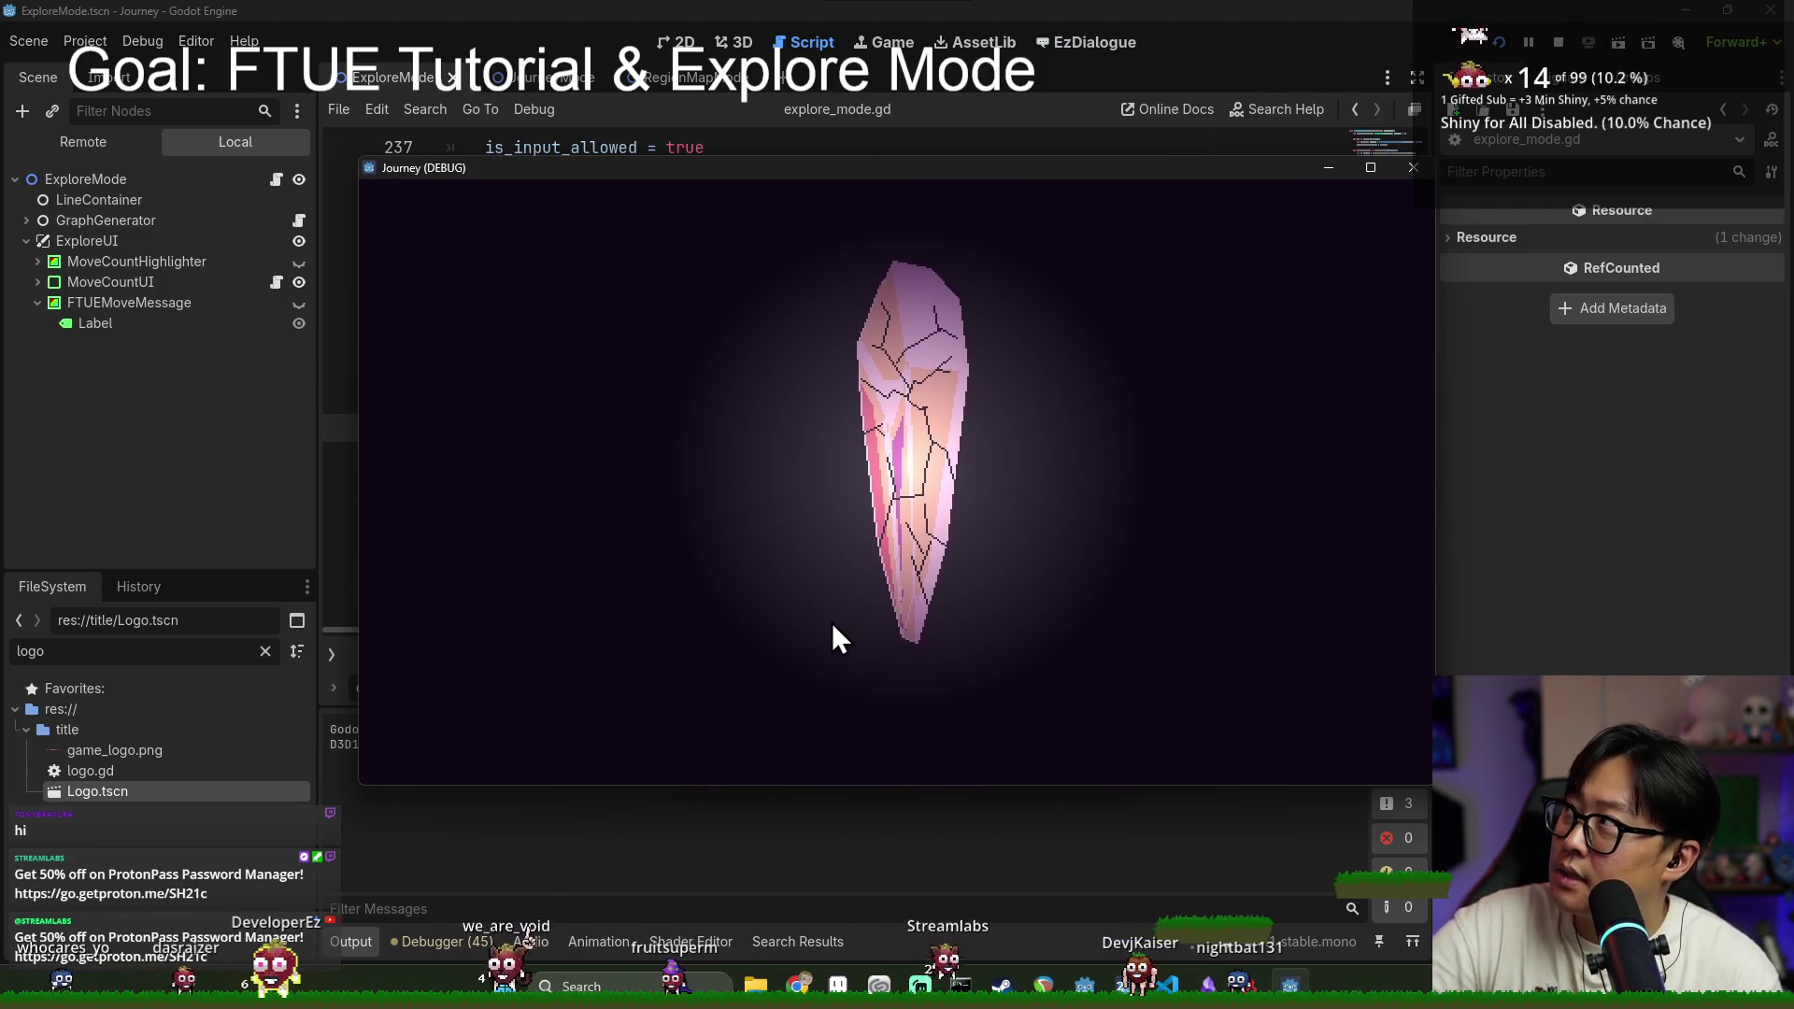
pyautogui.press('F8')
pyautogui.scroll(3, 690, 393)
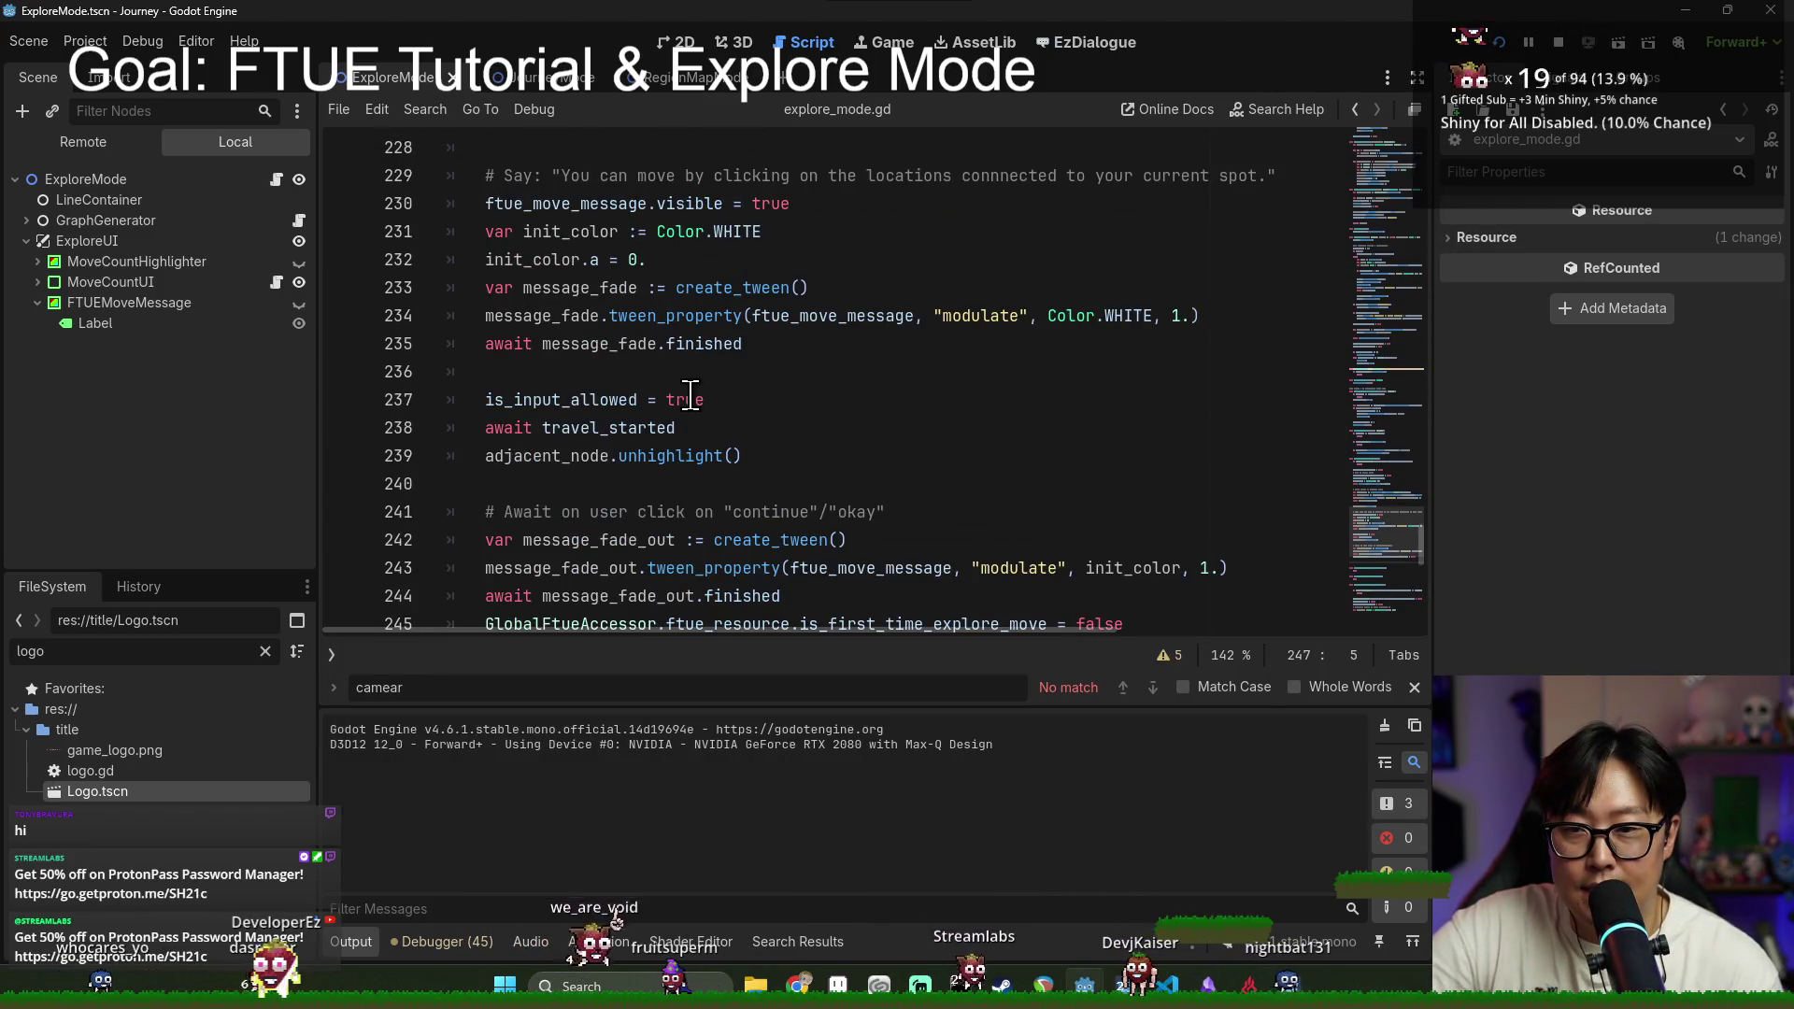
pyautogui.doubleClick(557, 346)
pyautogui.doubleClick(626, 316)
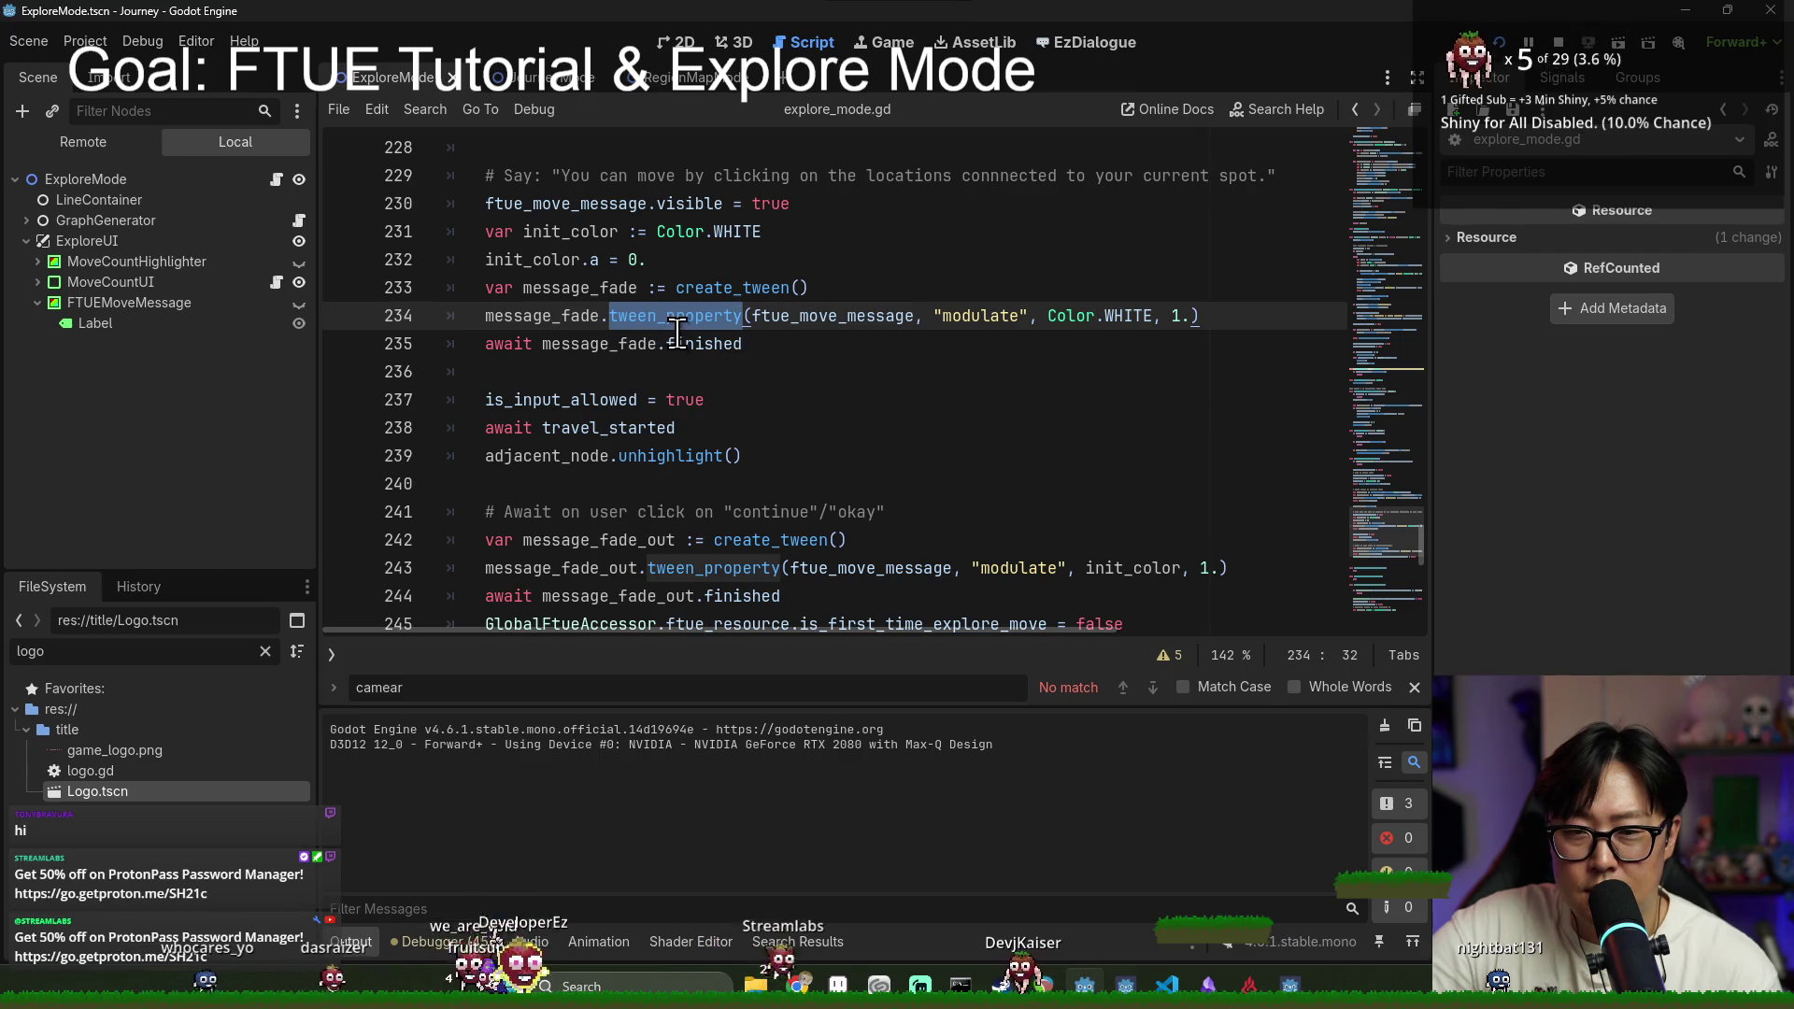
pyautogui.scroll(2, 677, 331)
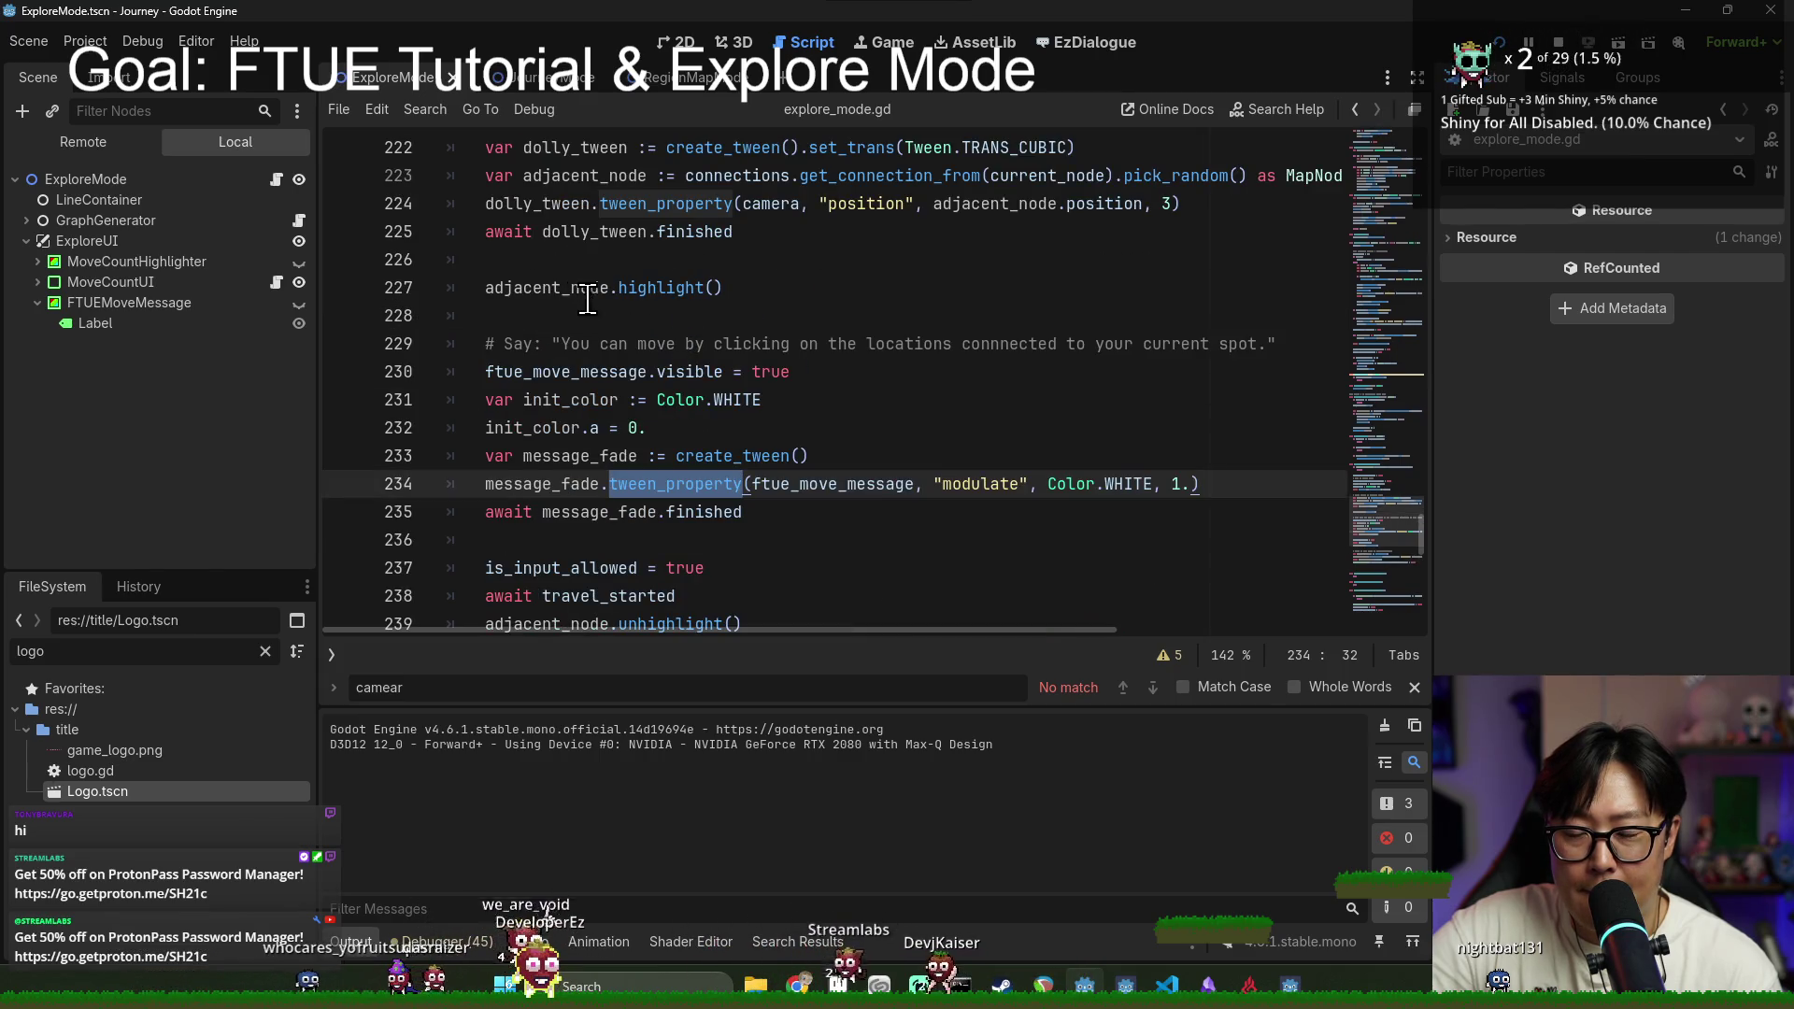
pyautogui.click(576, 485)
pyautogui.click(1206, 483)
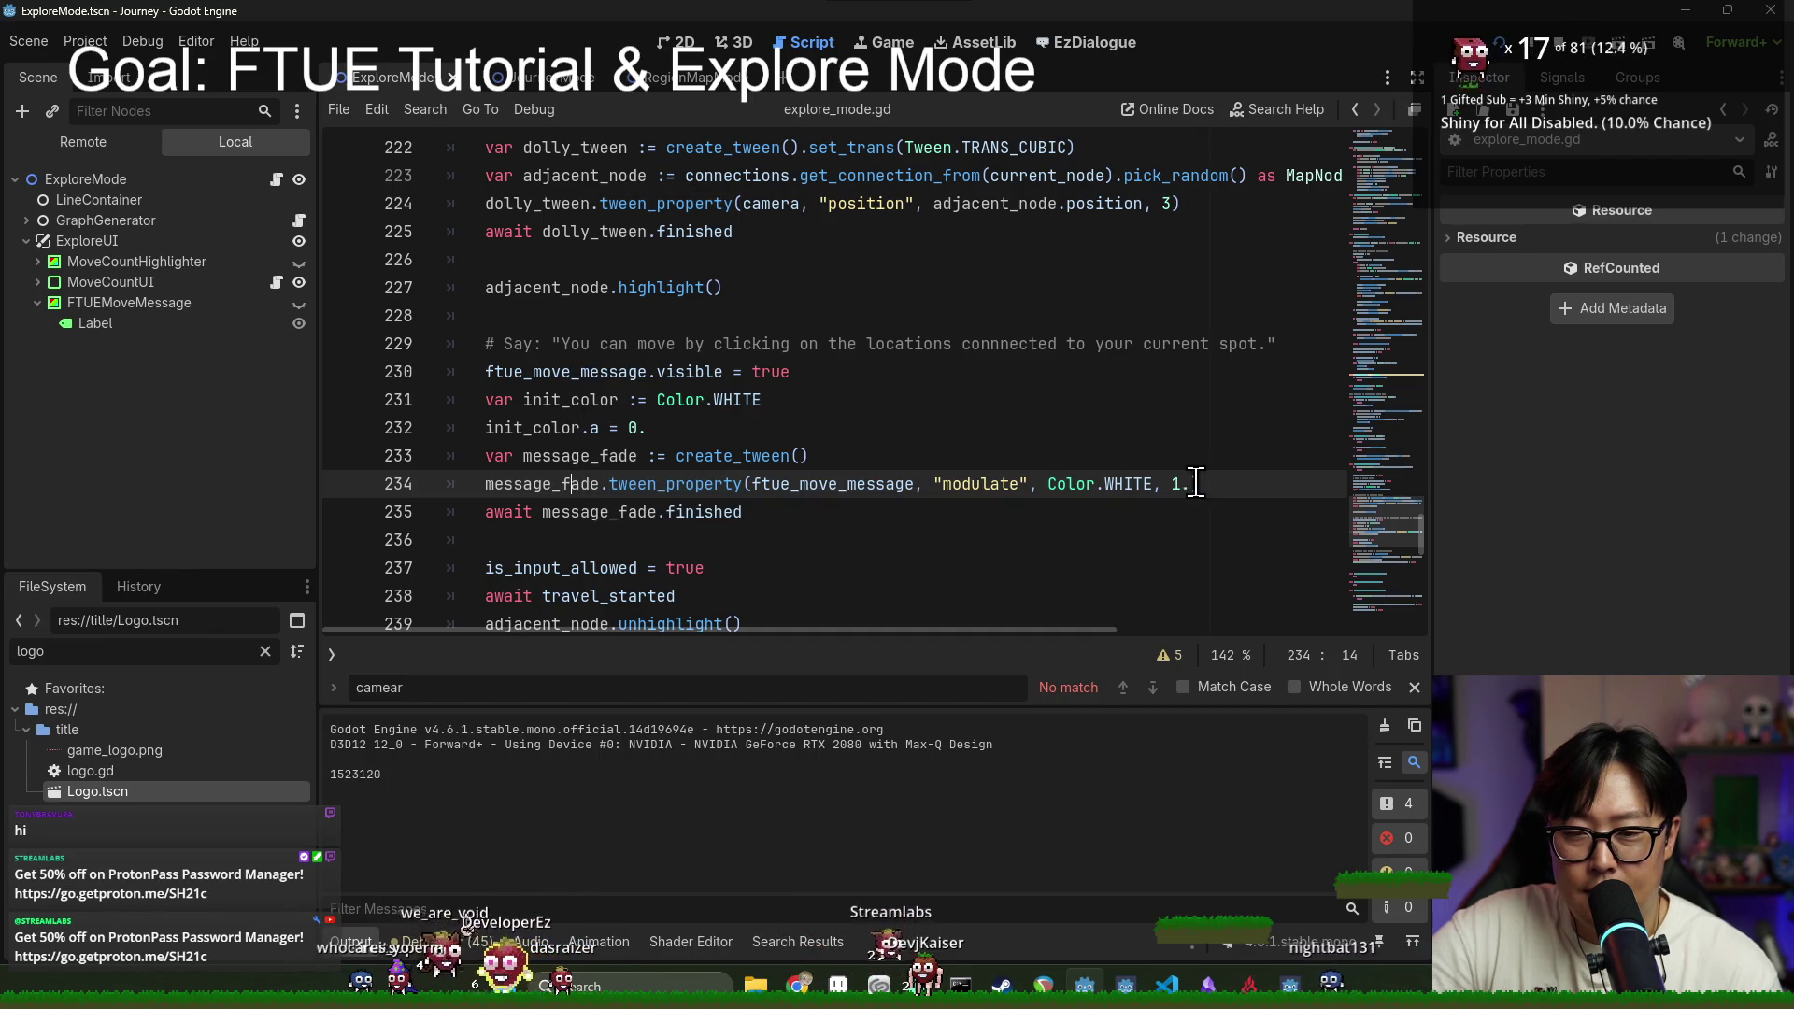
pyautogui.press('Return')
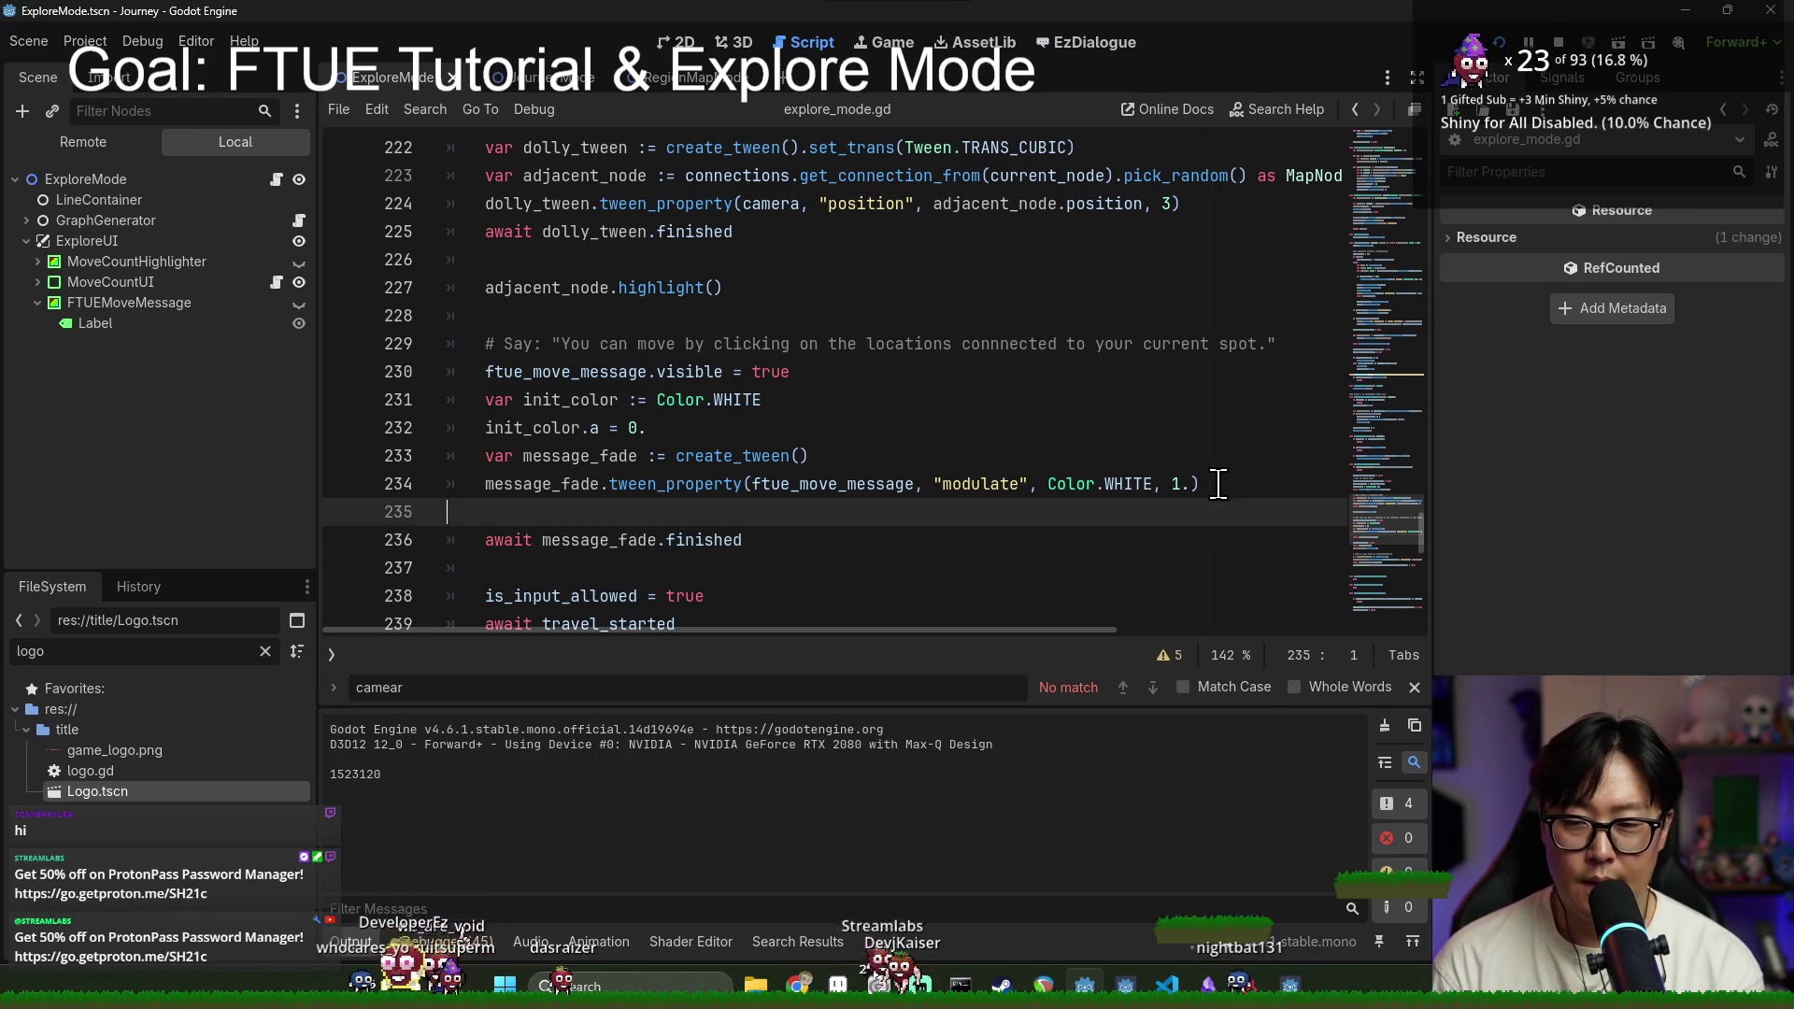
pyautogui.press('BackSpace')
pyautogui.scroll(-1, 637, 492)
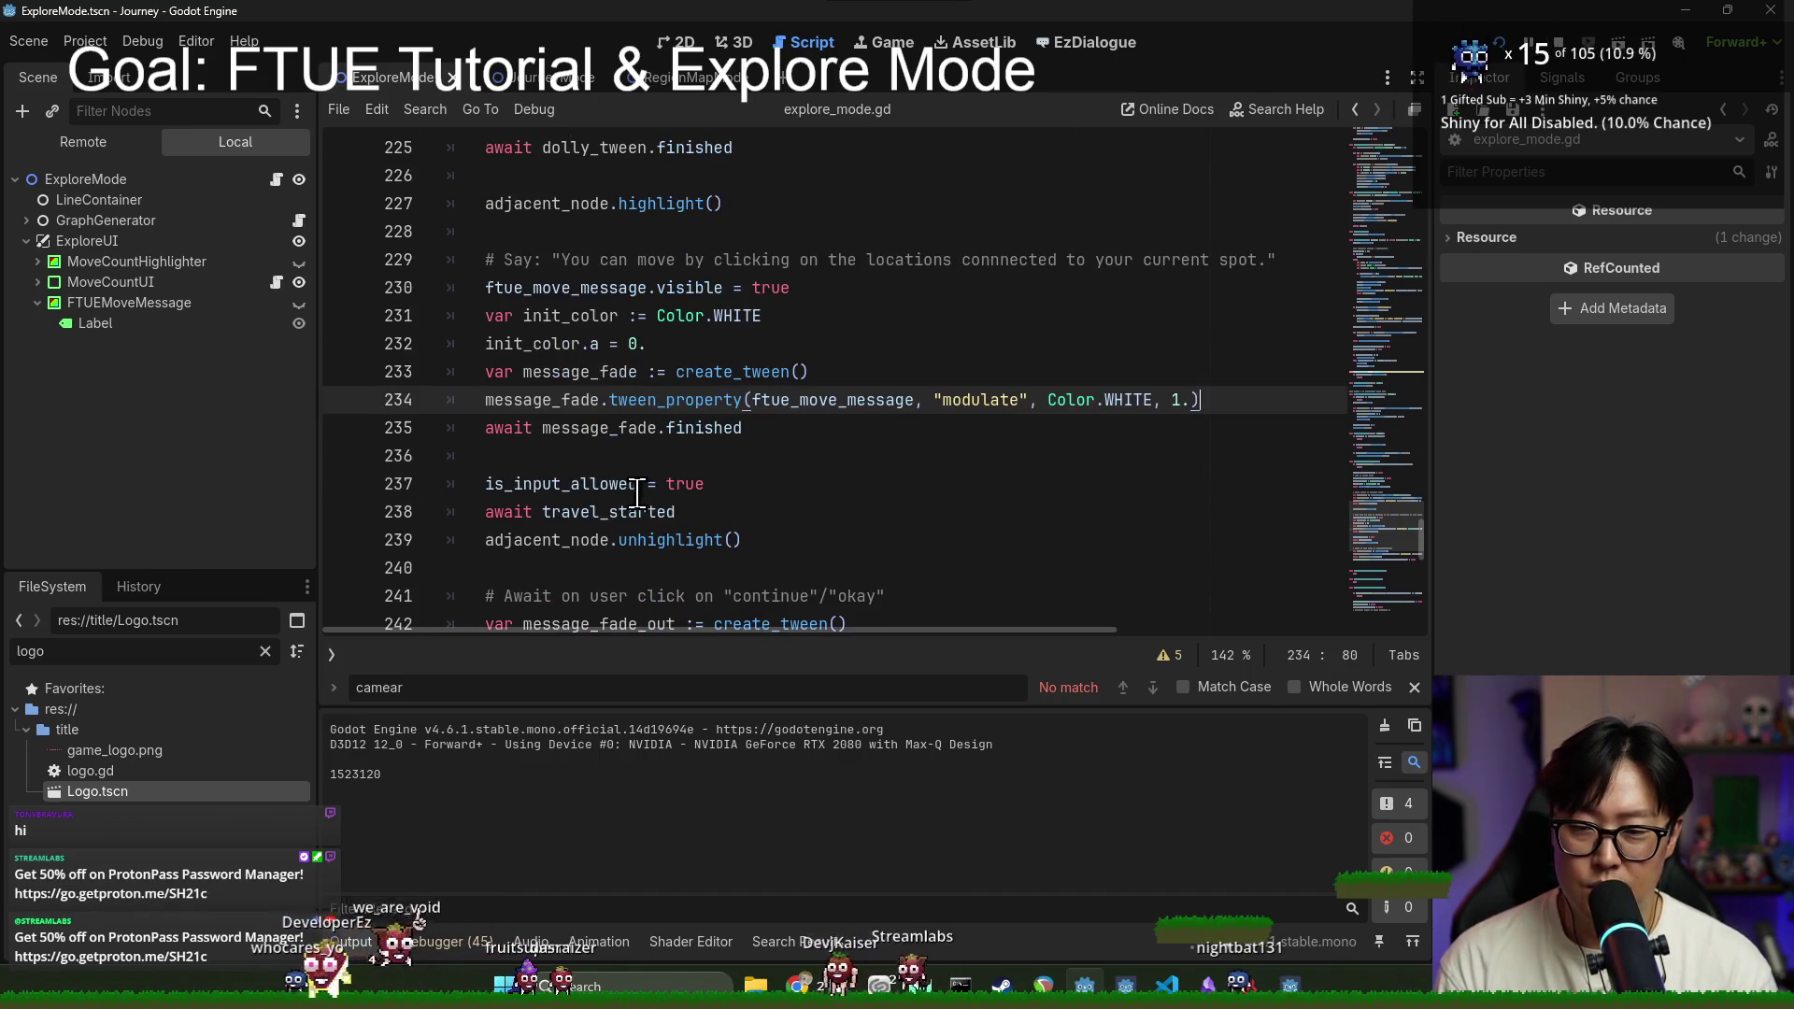
pyautogui.click(612, 429)
pyautogui.doubleClick(727, 429)
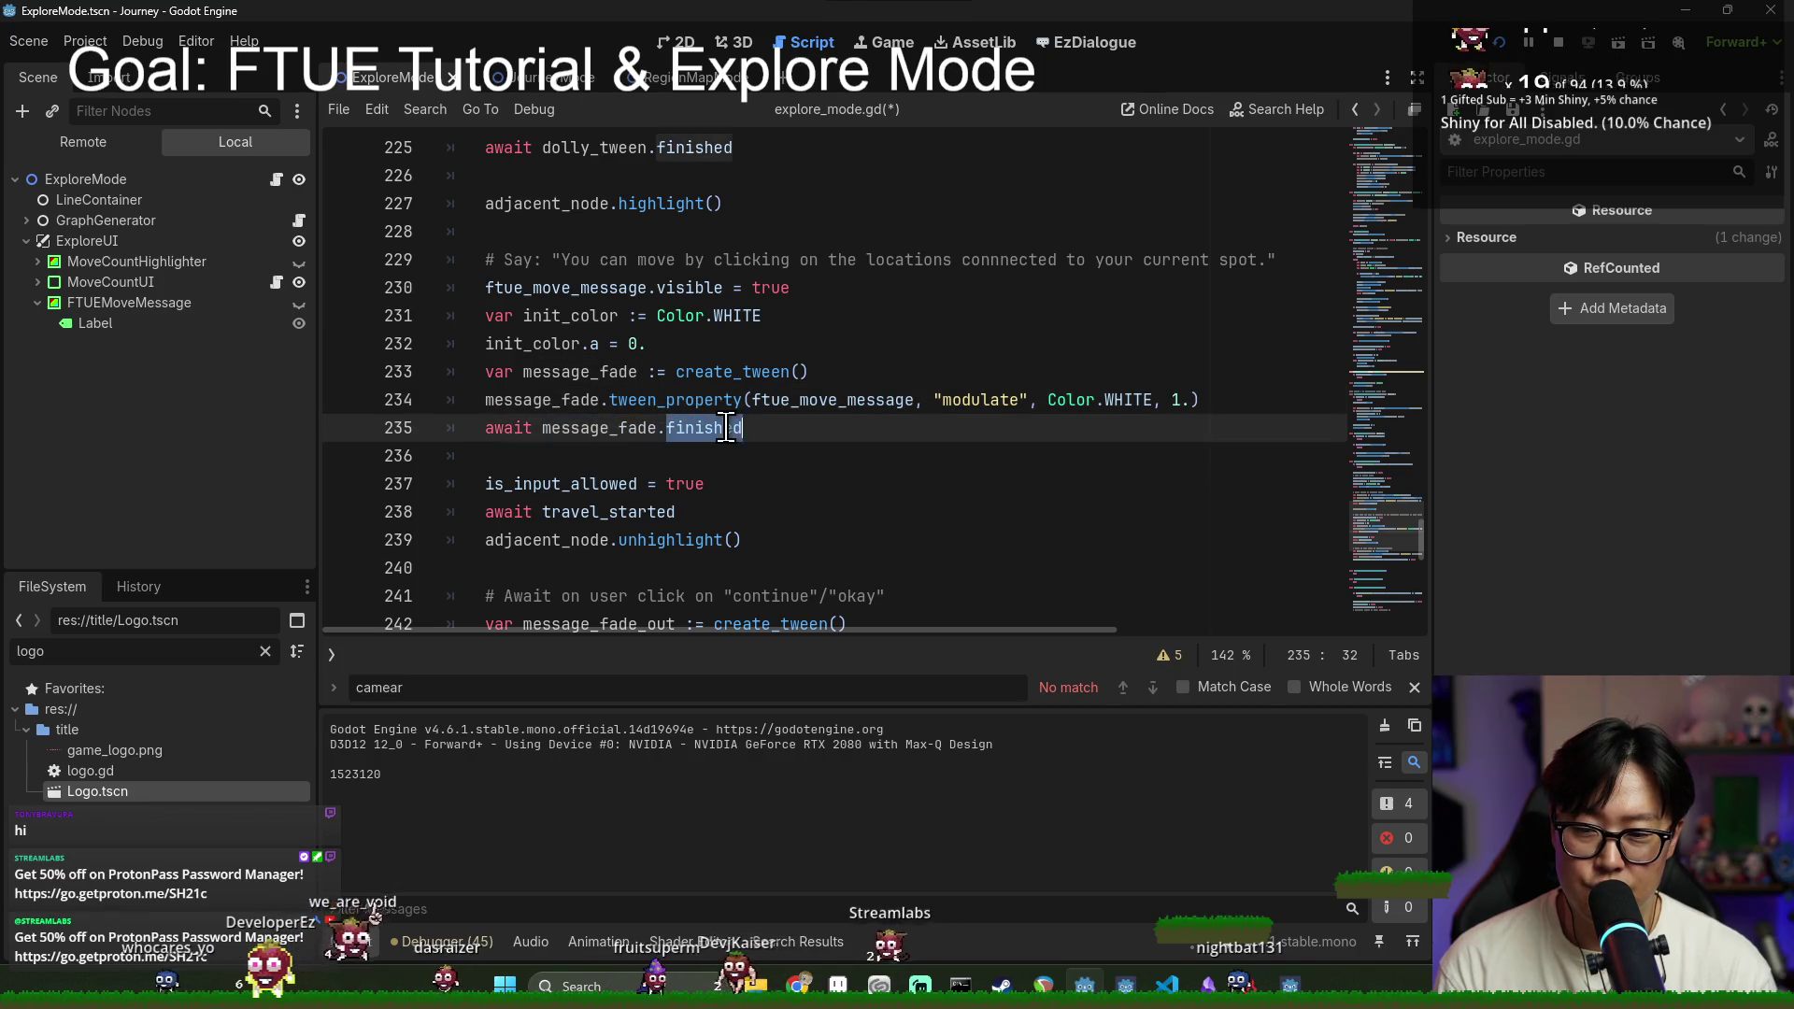
pyautogui.doubleClick(632, 514)
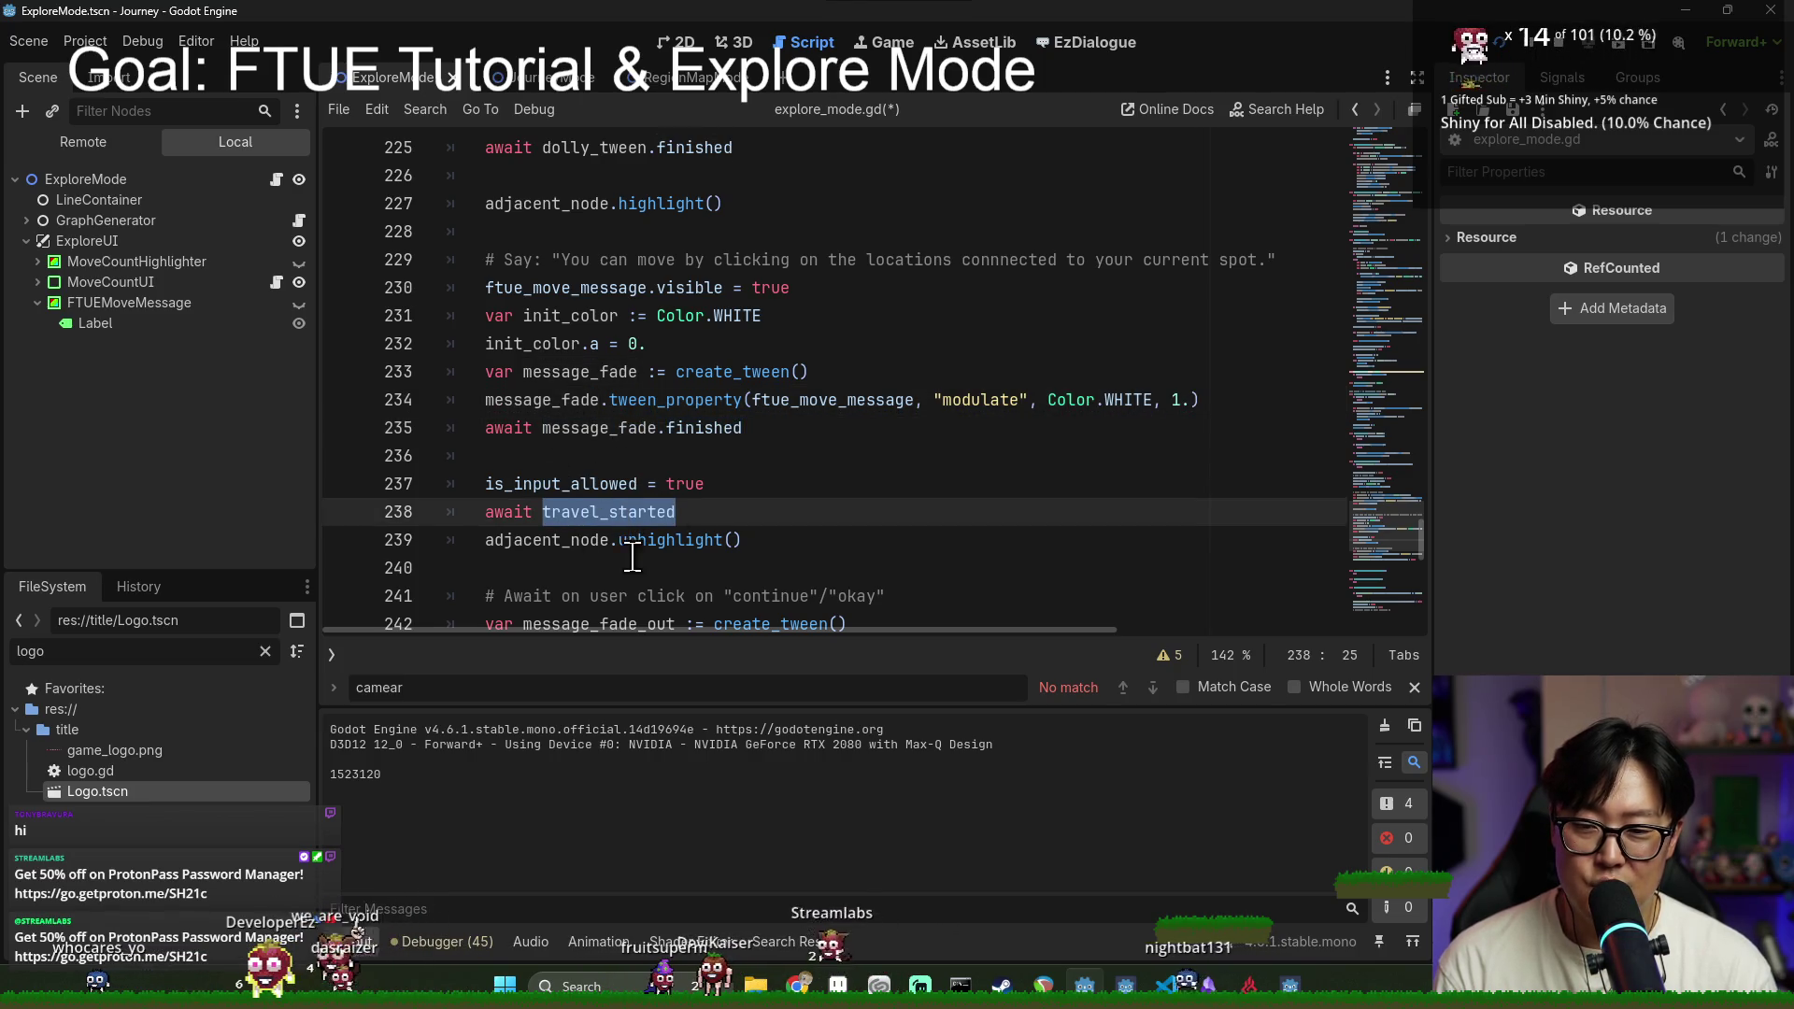
pyautogui.click(593, 483)
# Step: Test the tutorial by traveling one node in-game, stop the game, and save explore_mode.gd
pyautogui.press('F6')
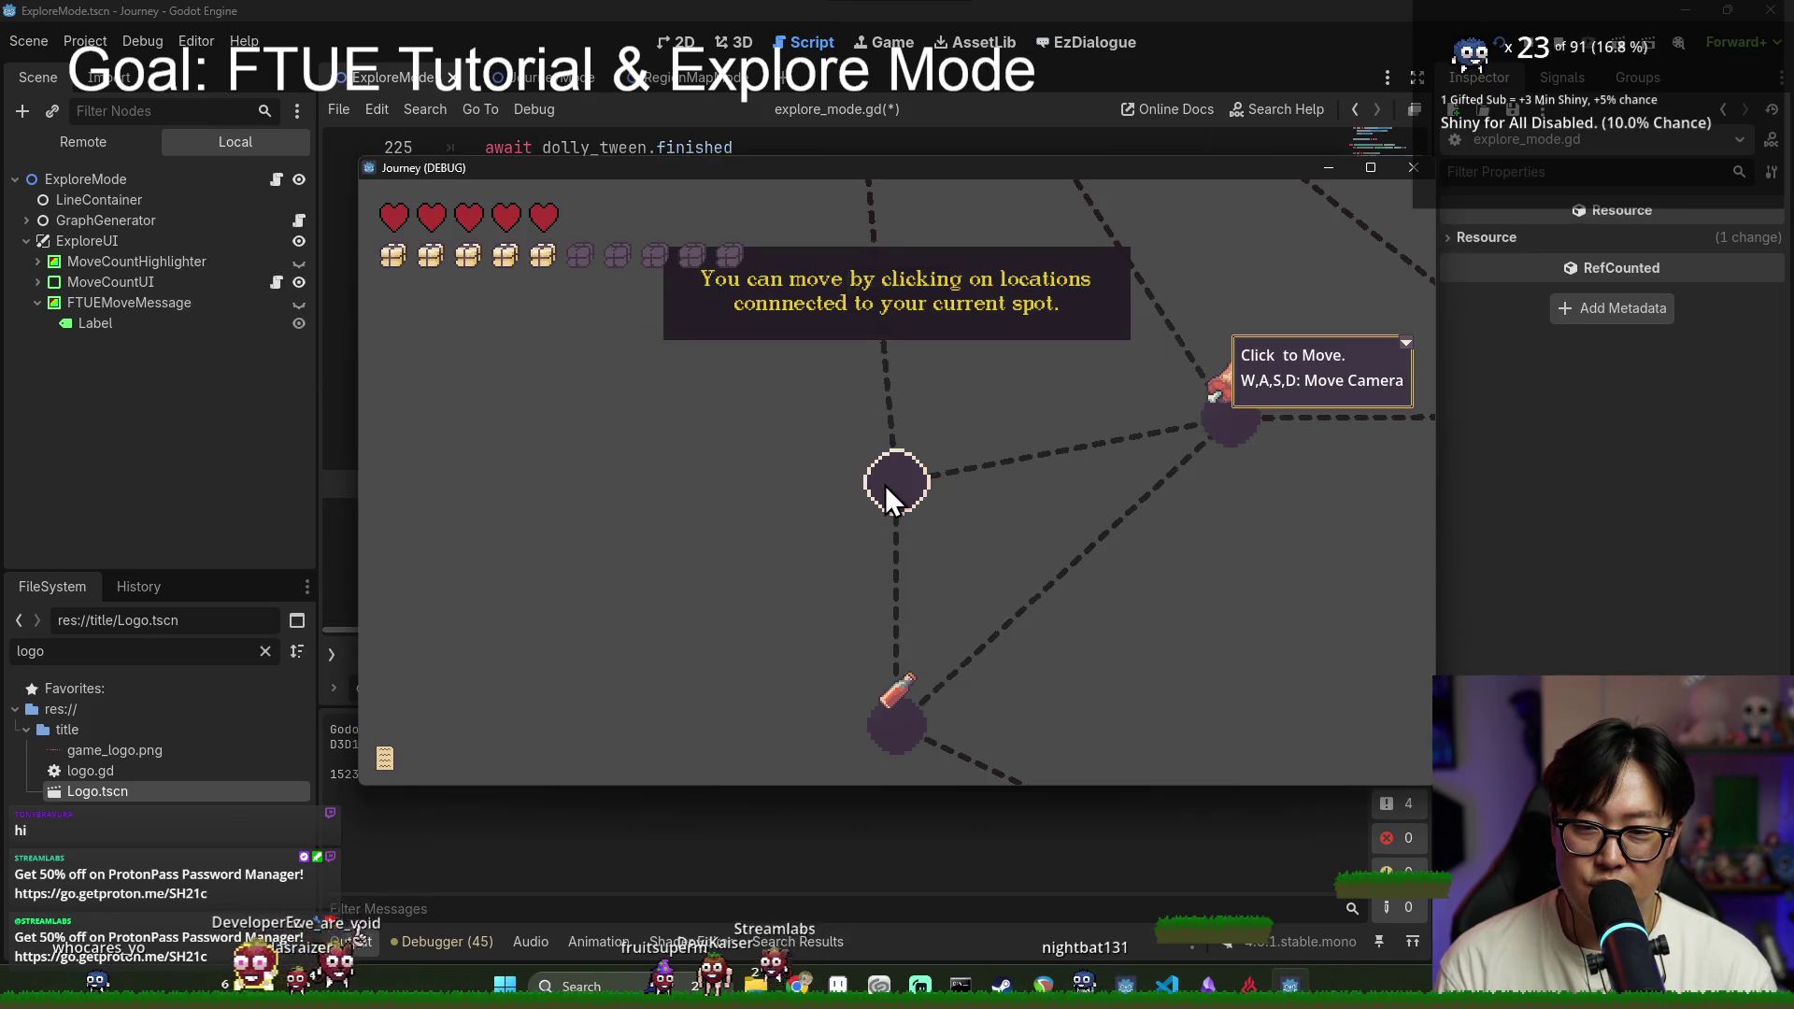
pyautogui.click(903, 492)
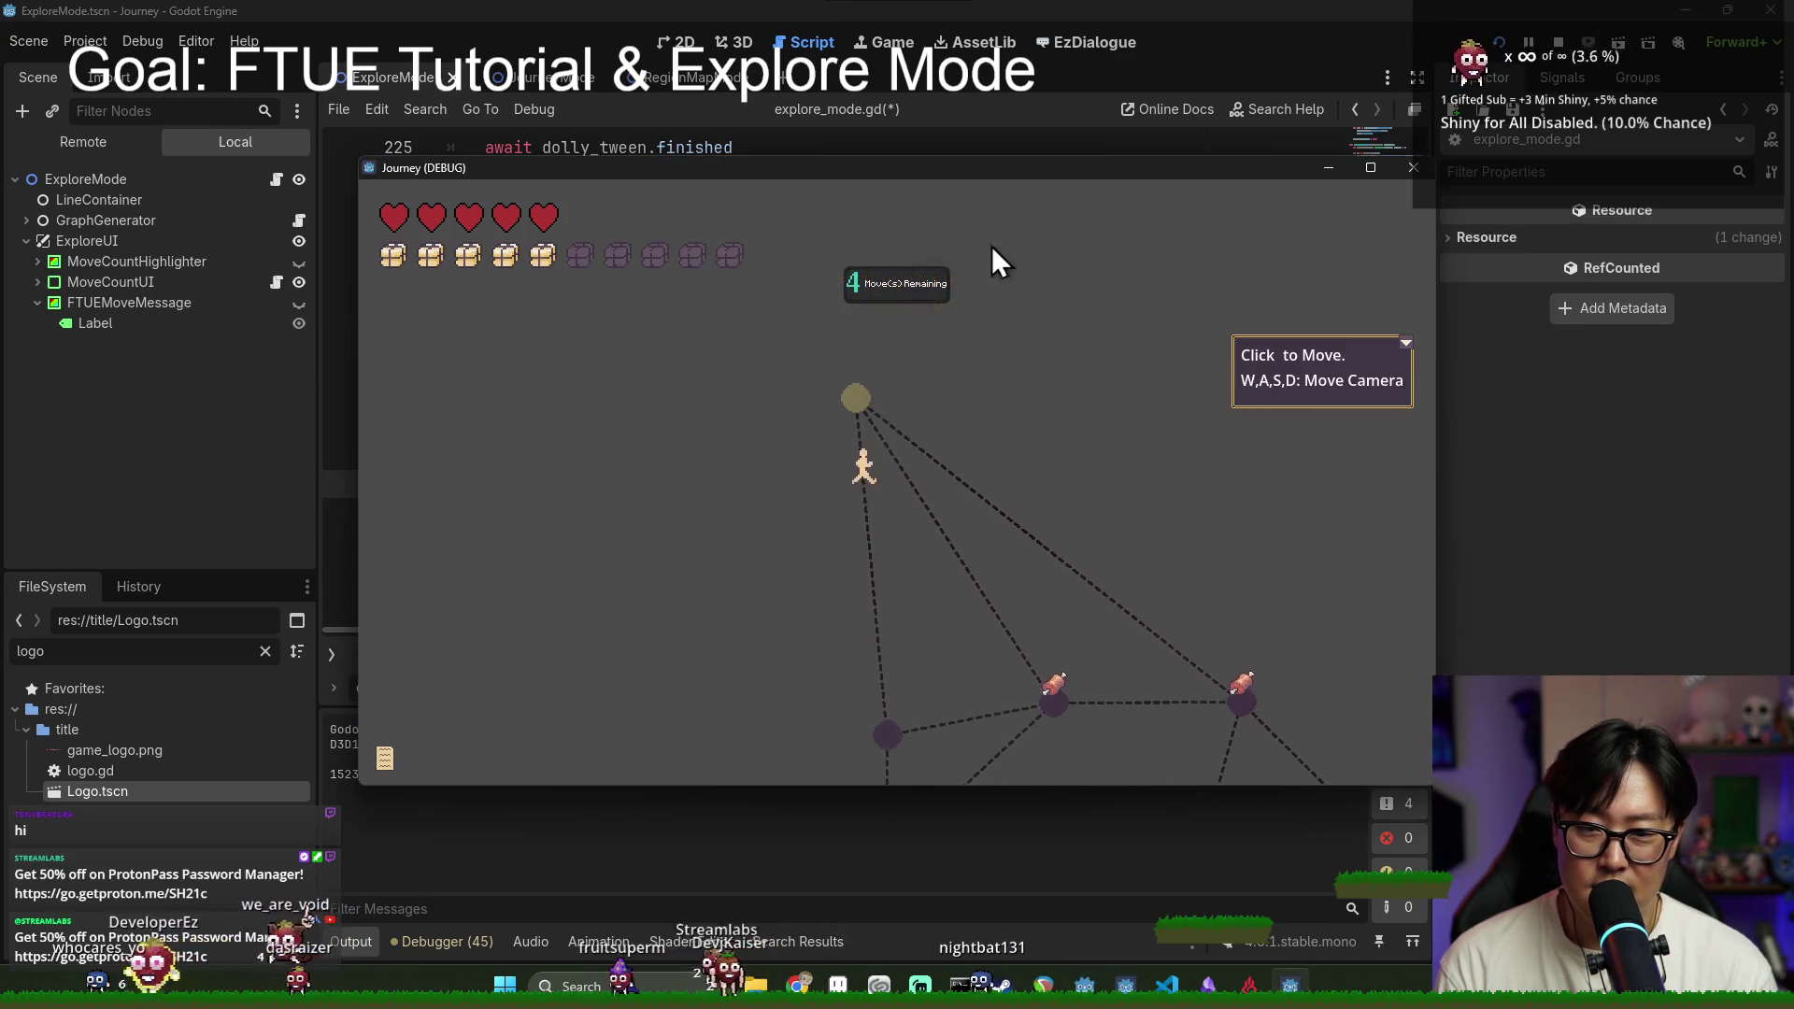
pyautogui.press('F8')
pyautogui.click(841, 427)
pyautogui.hotkey('ctrl', 's')
# Step: Jump to the travel_started signal definition on line 4 and search for its uses
pyautogui.click(572, 514)
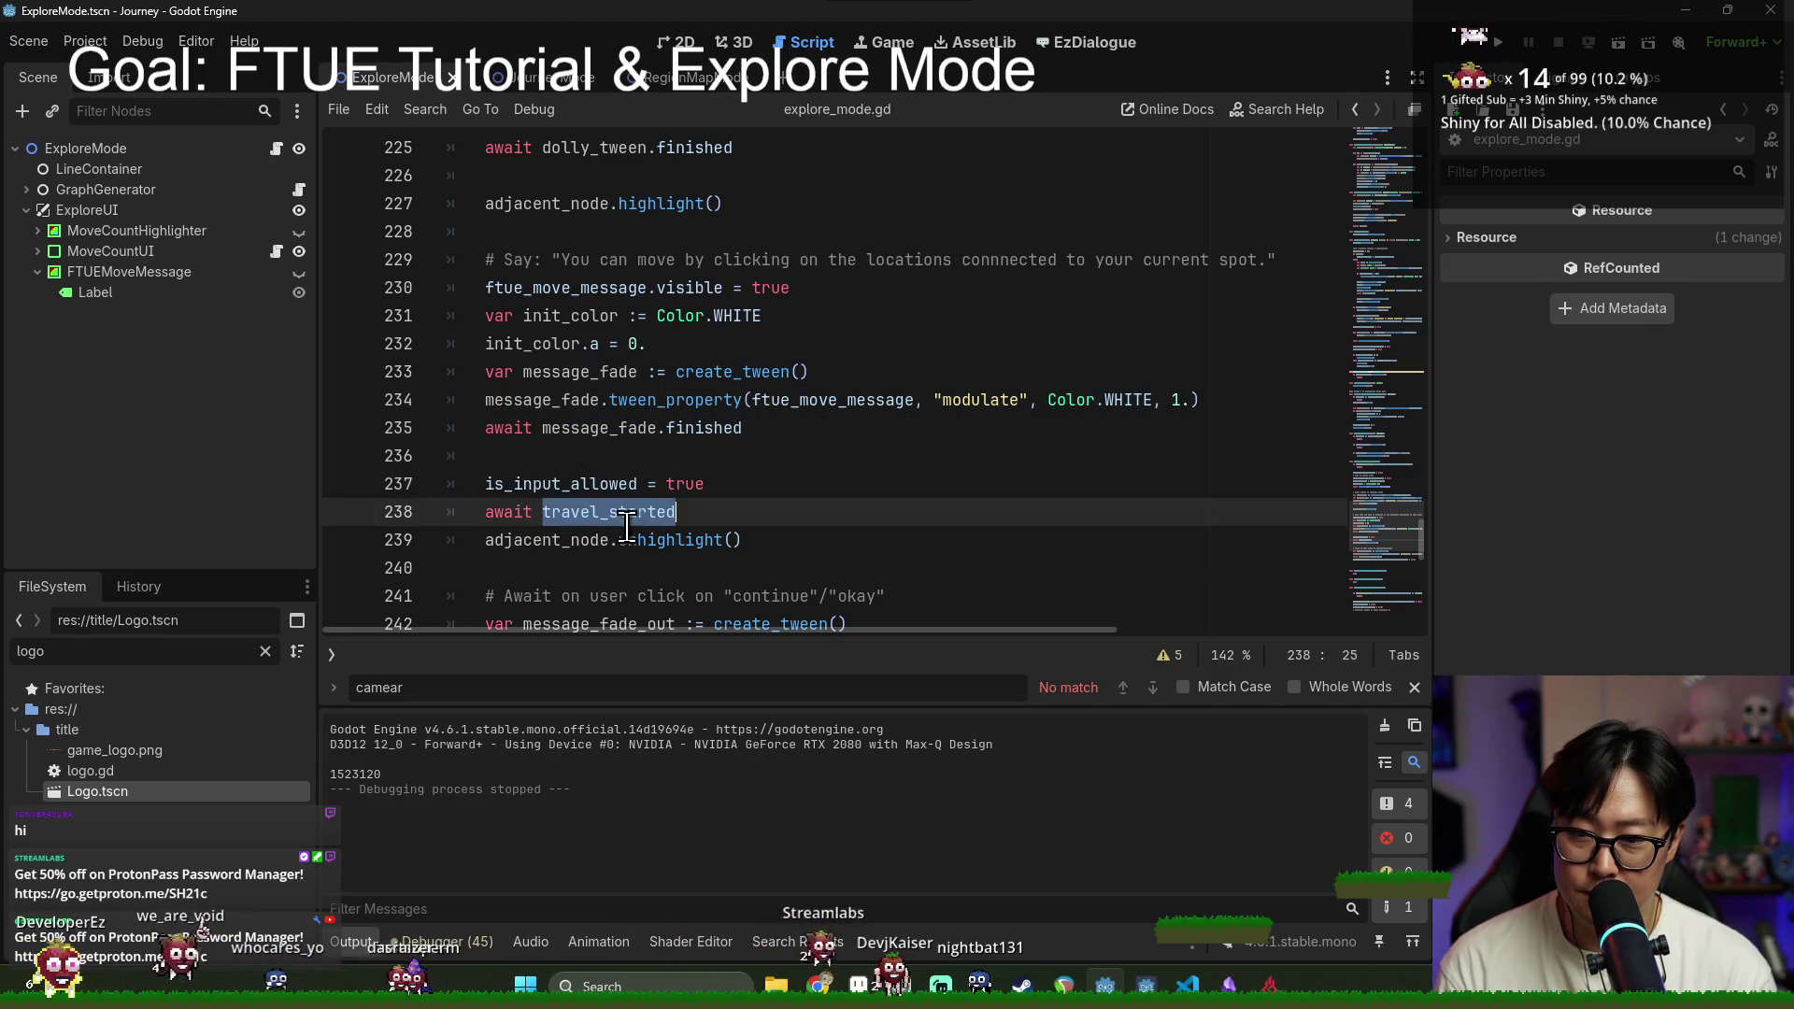
pyautogui.keyDown('ctrl'); pyautogui.click(592, 516); pyautogui.keyUp('ctrl')
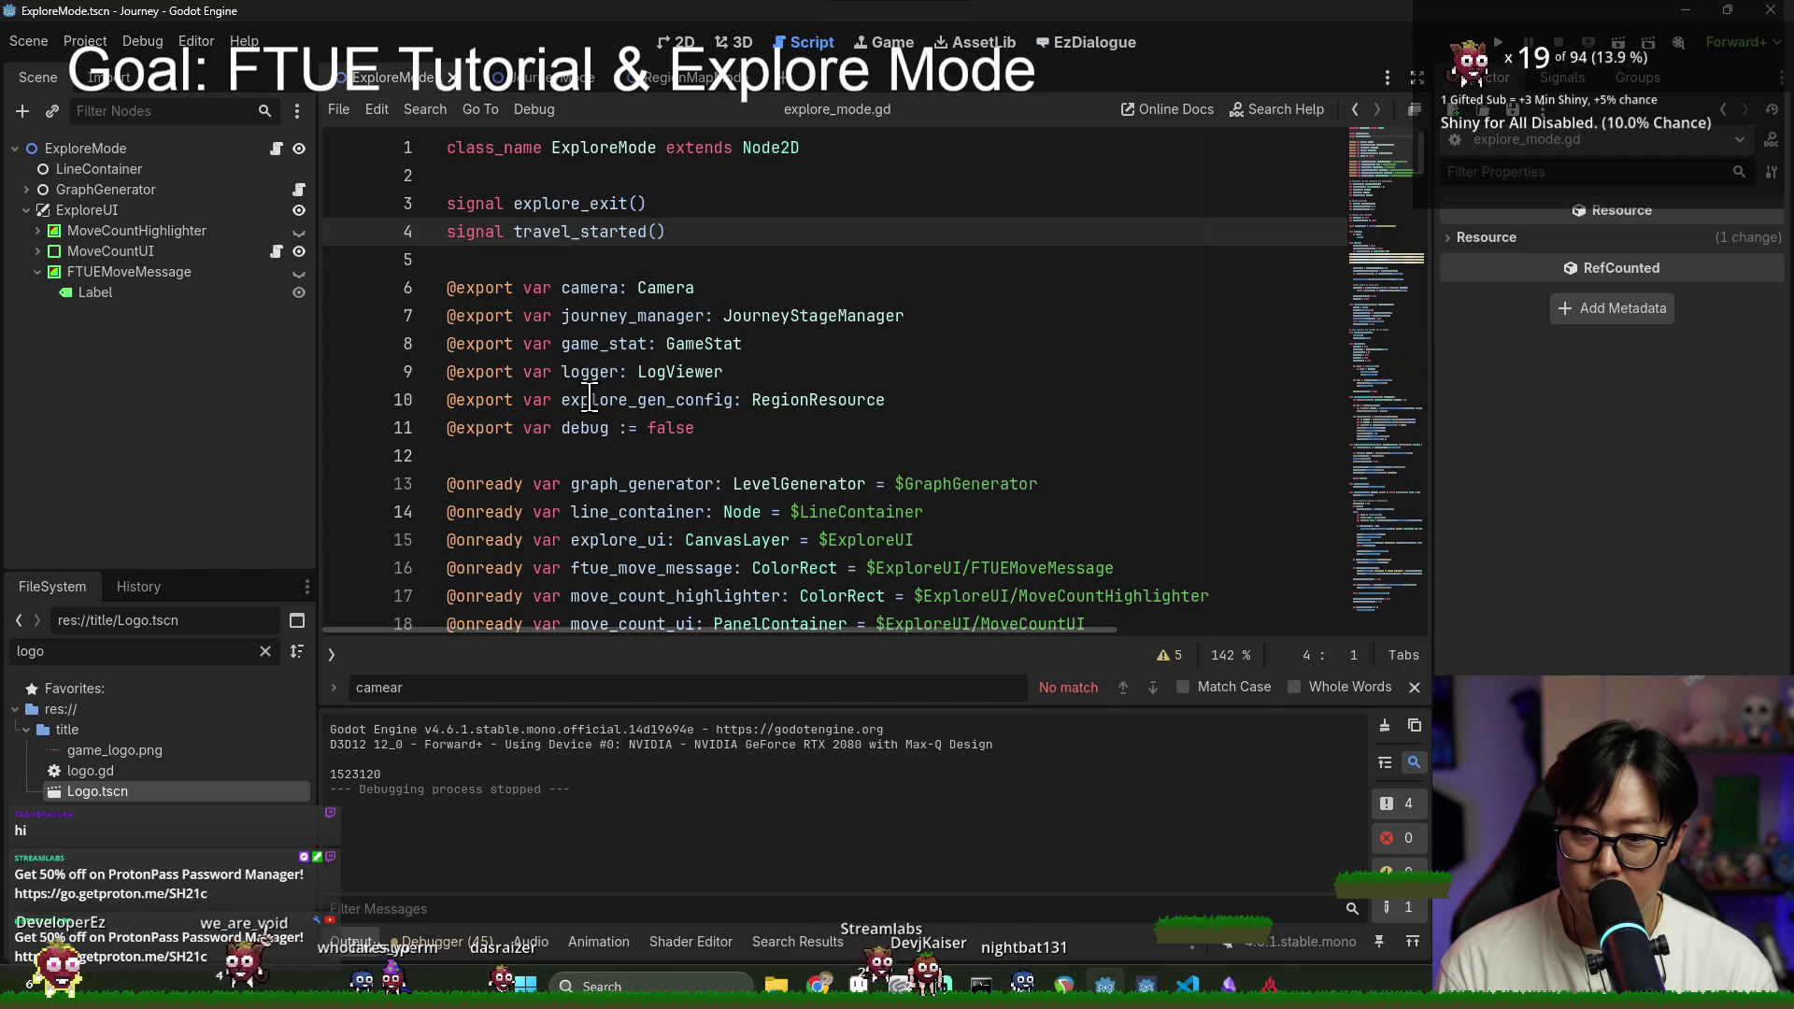
pyautogui.doubleClick(573, 233)
pyautogui.hotkey('ctrl', 'f')
pyautogui.scroll(-2, 632, 282)
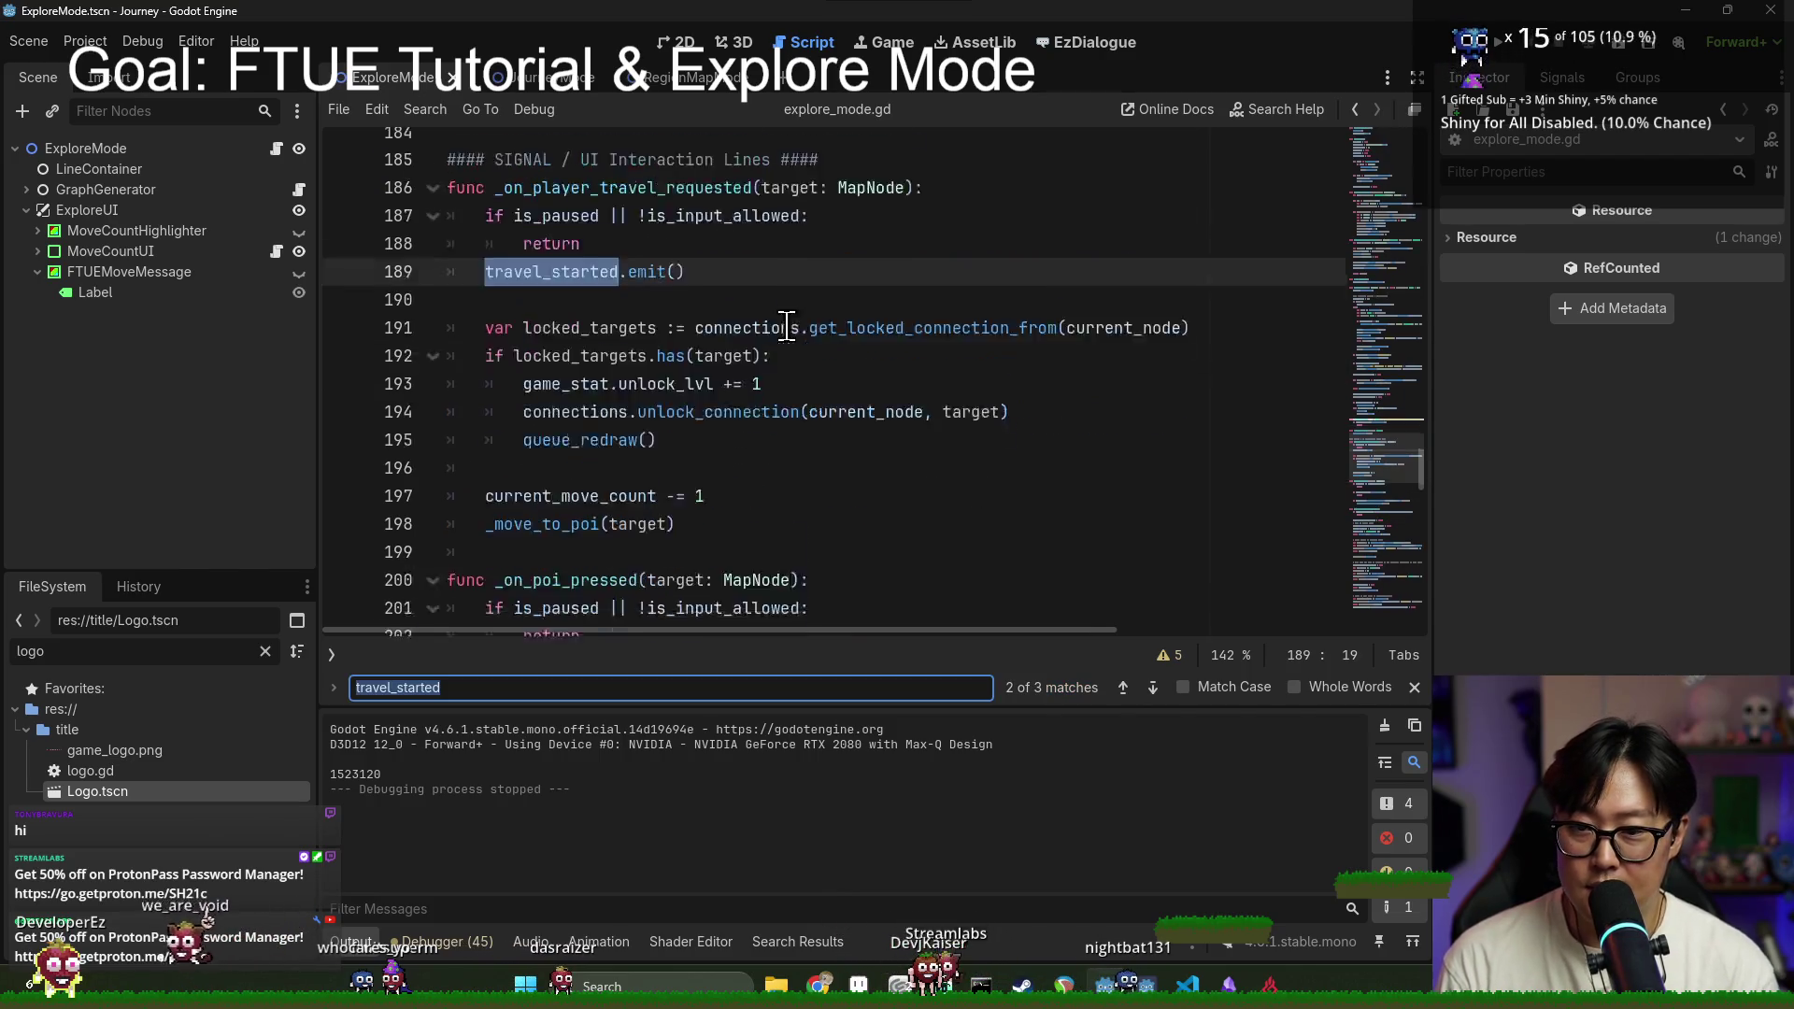
pyautogui.scroll(1, 632, 282)
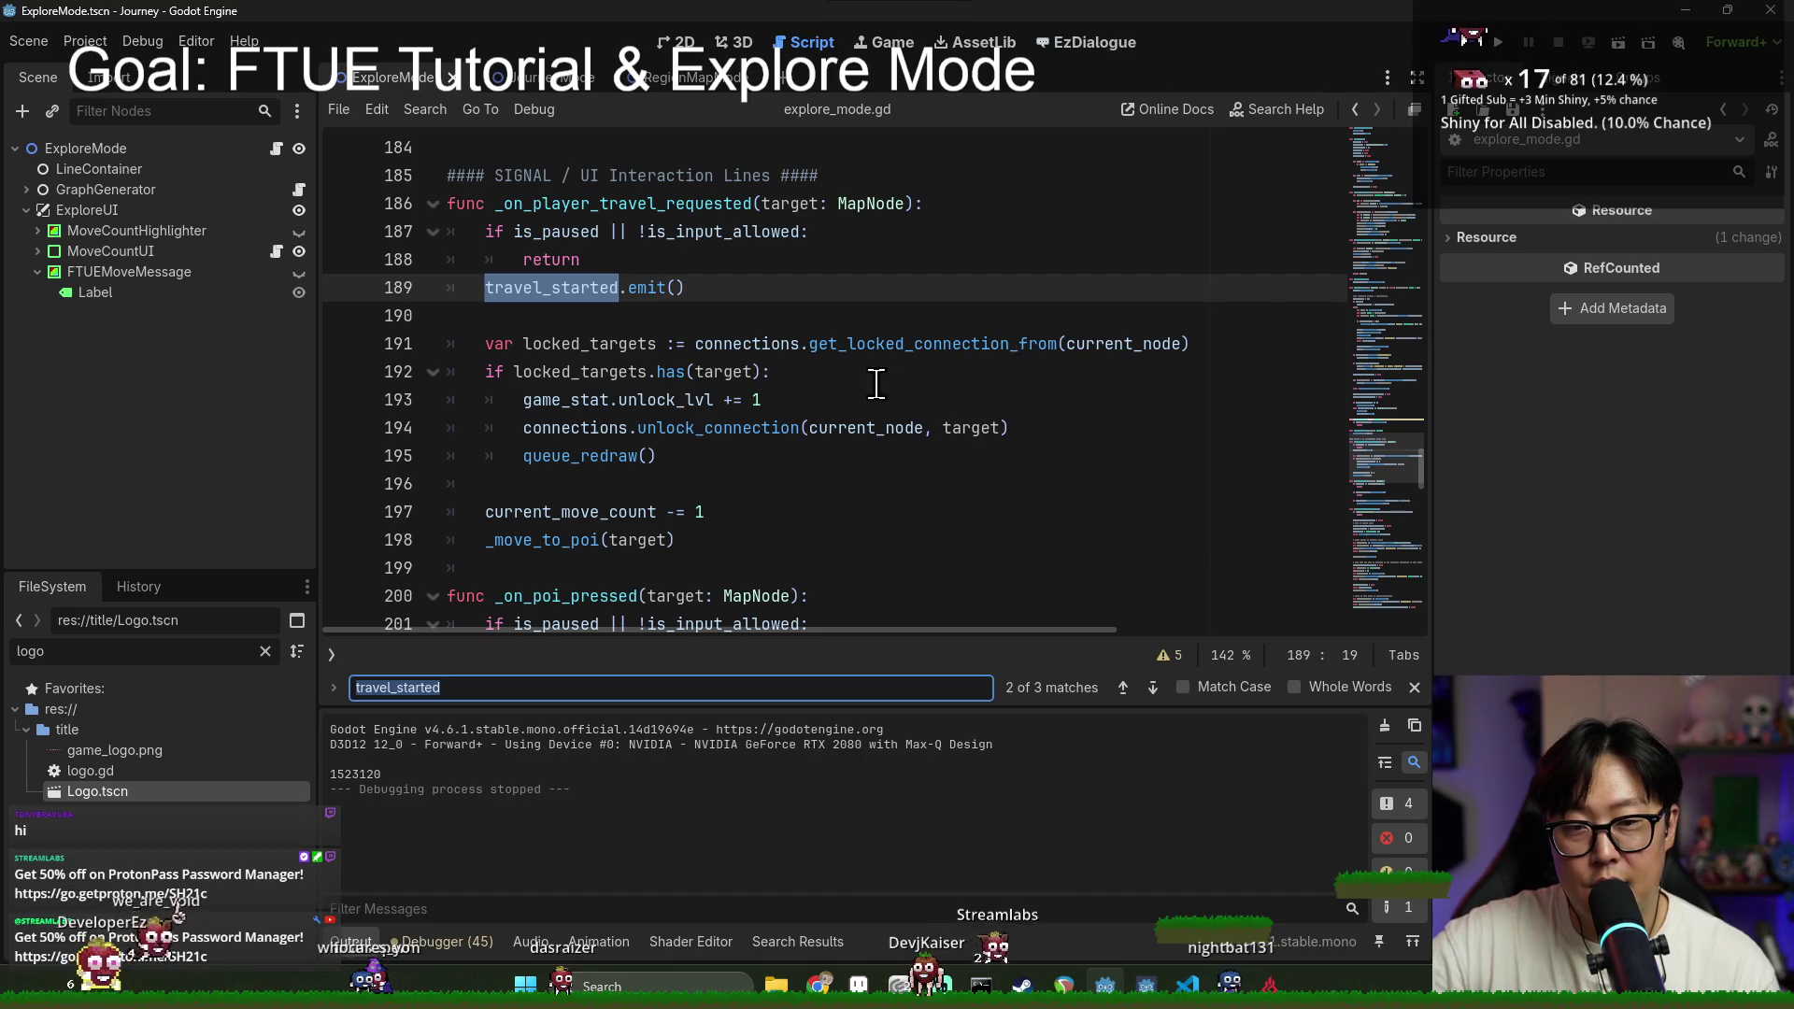
pyautogui.scroll(-1, 599, 402)
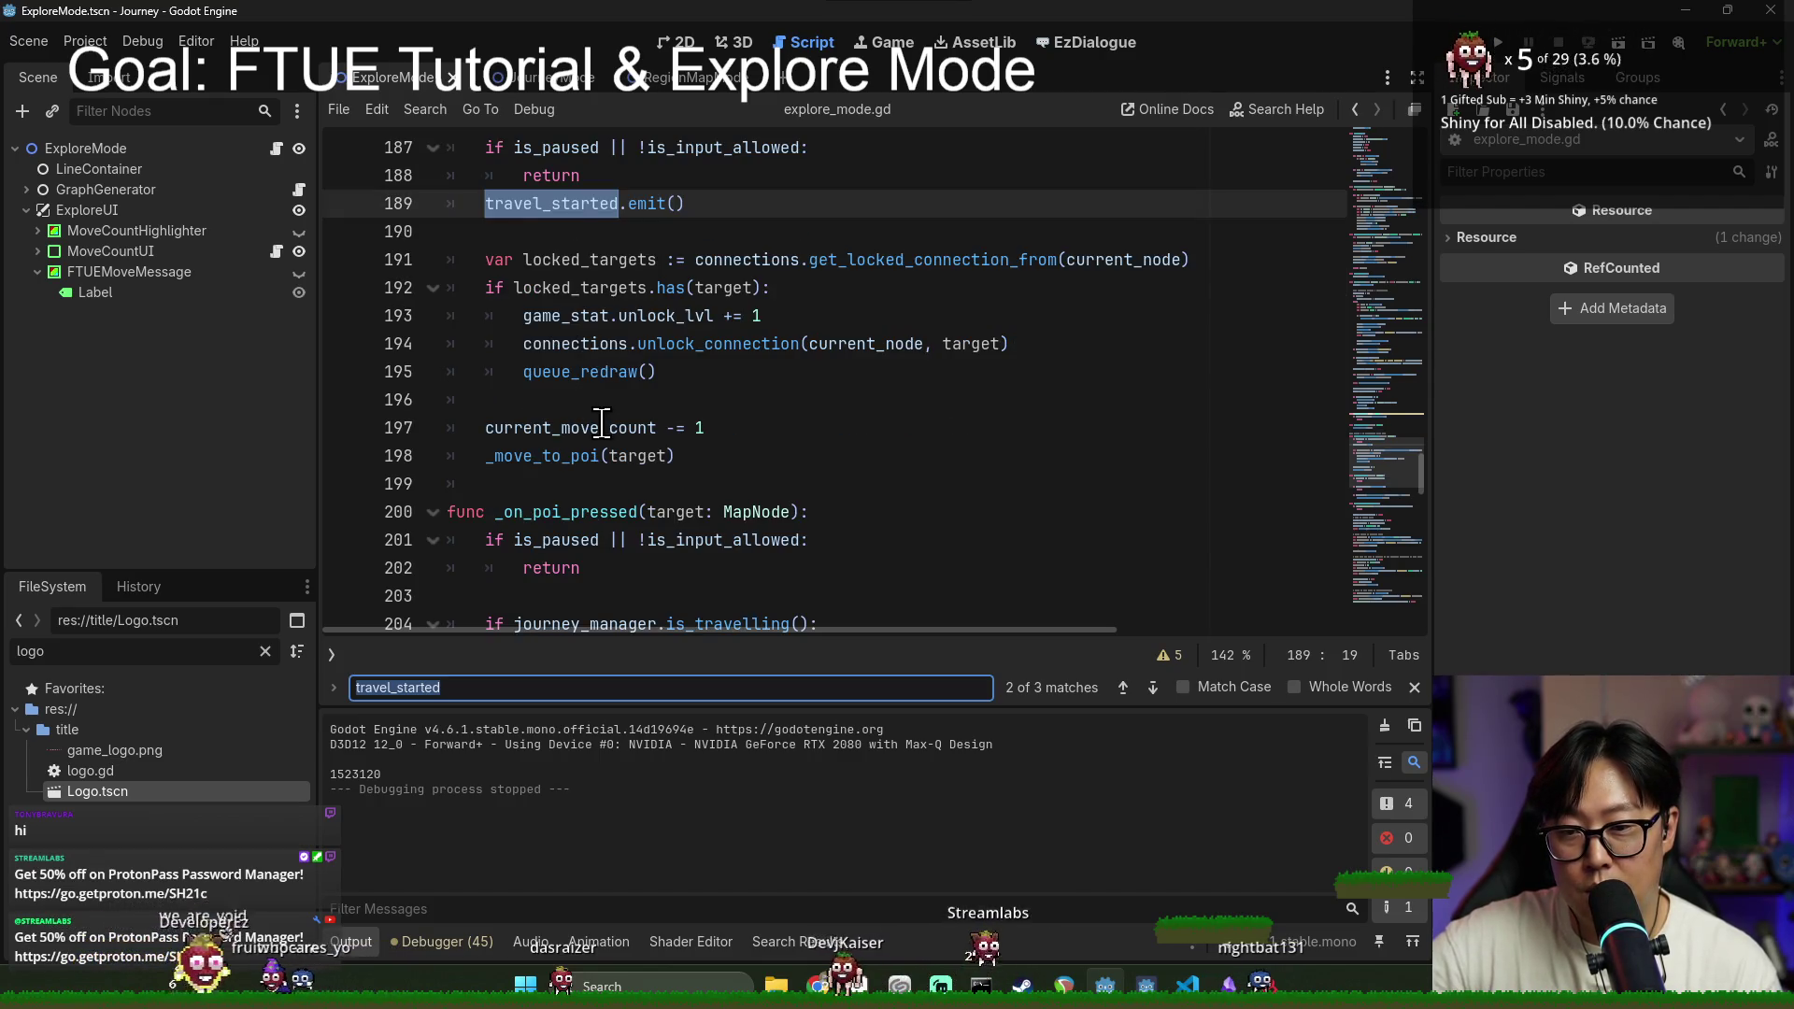
pyautogui.scroll(1, 601, 422)
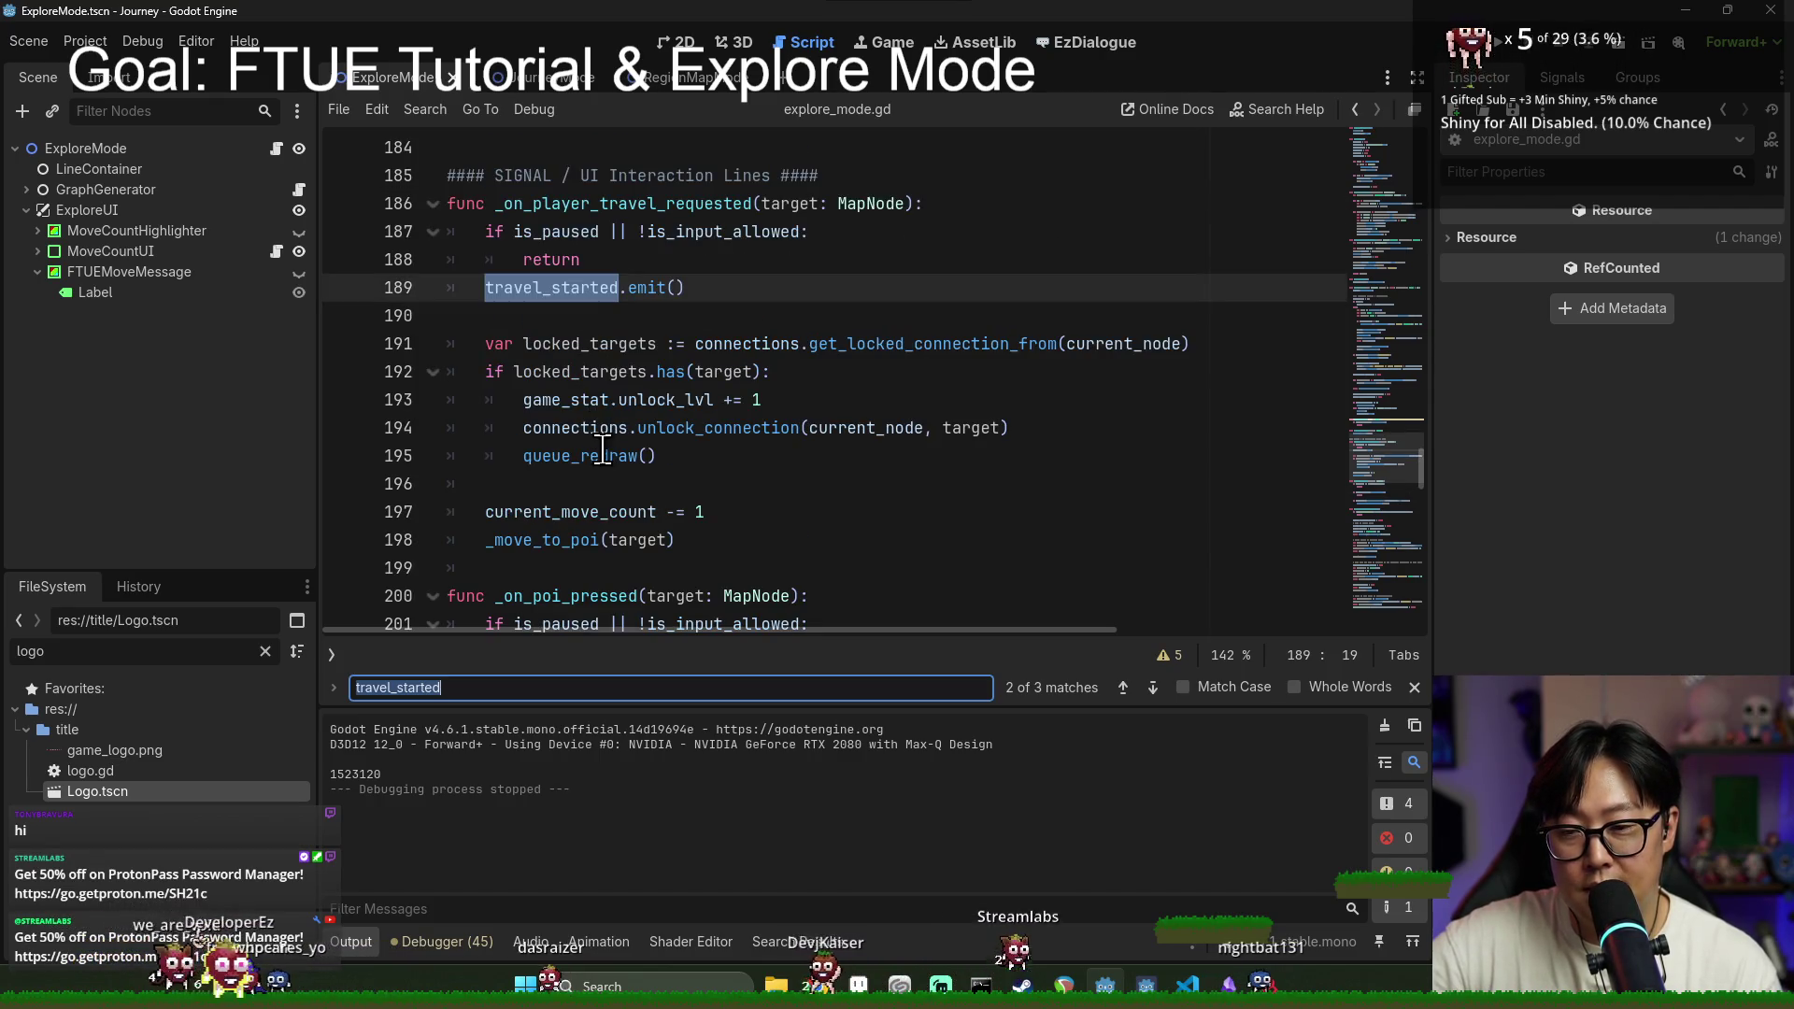
# Step: Examine locked_targets on lines 191-192, then jump to the _move_to_poi definition
pyautogui.doubleClick(574, 343)
pyautogui.doubleClick(925, 350)
pyautogui.doubleClick(602, 370)
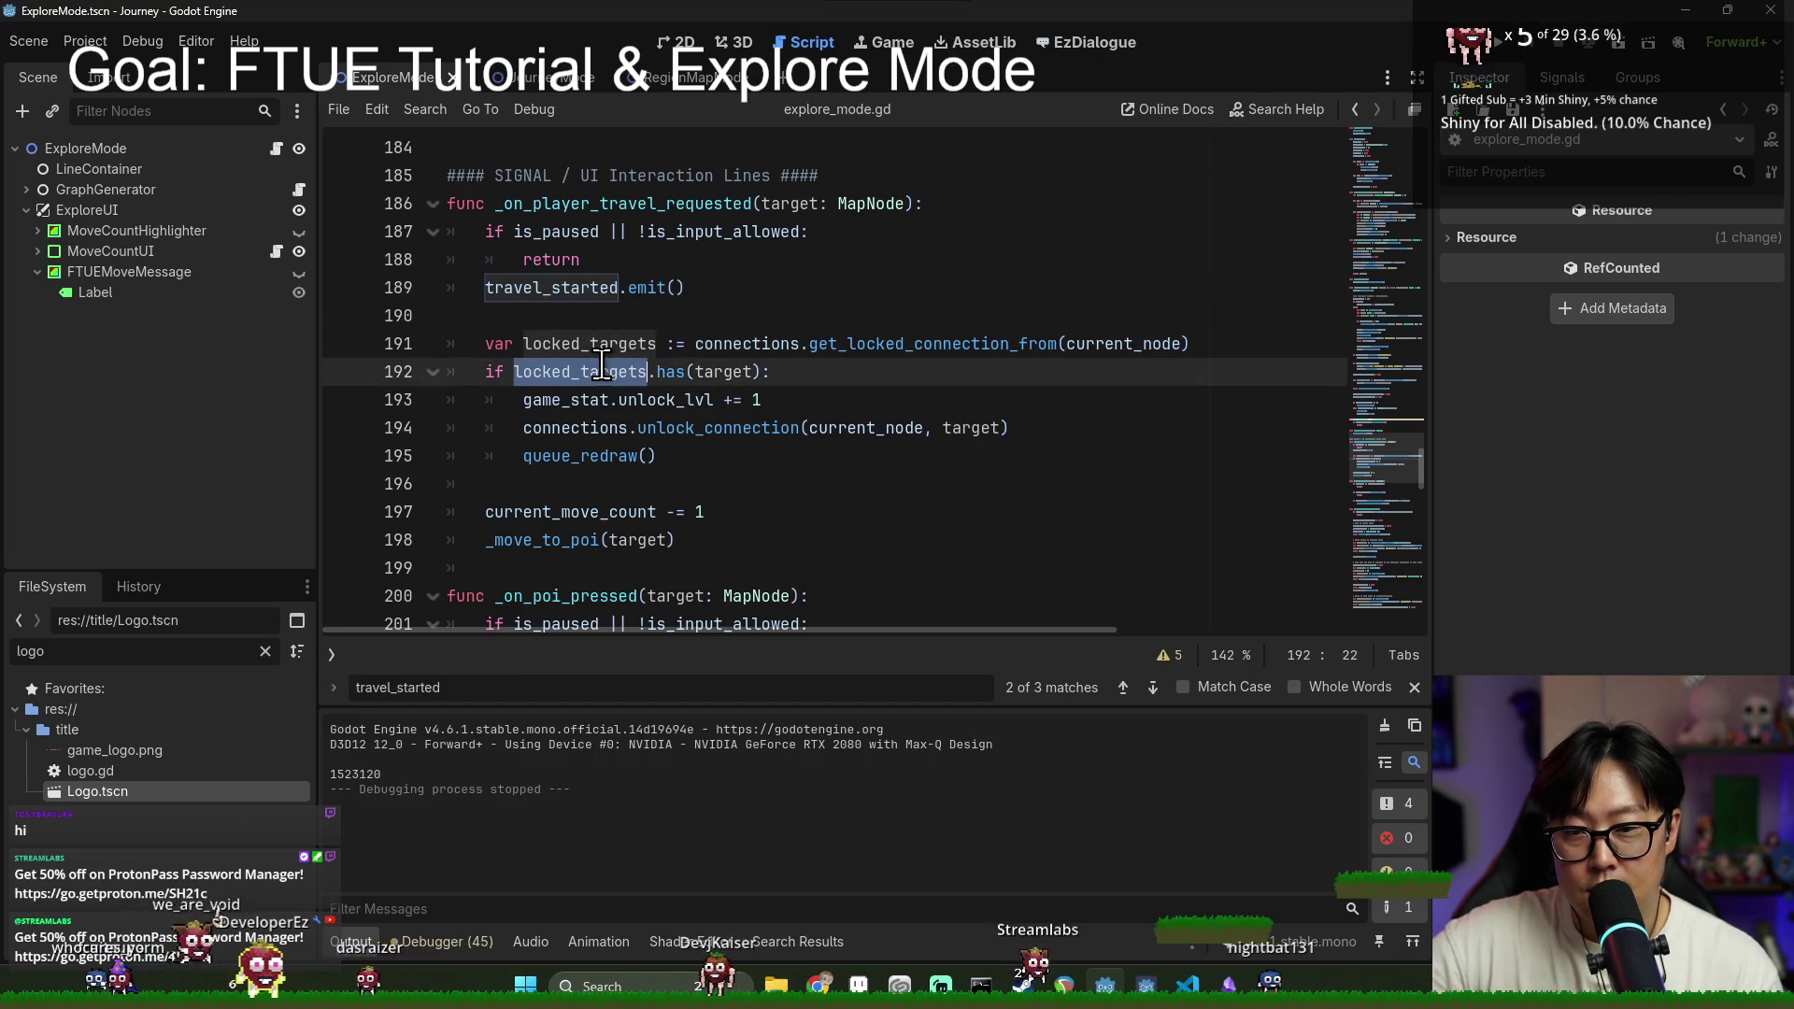
pyautogui.scroll(-2, 712, 432)
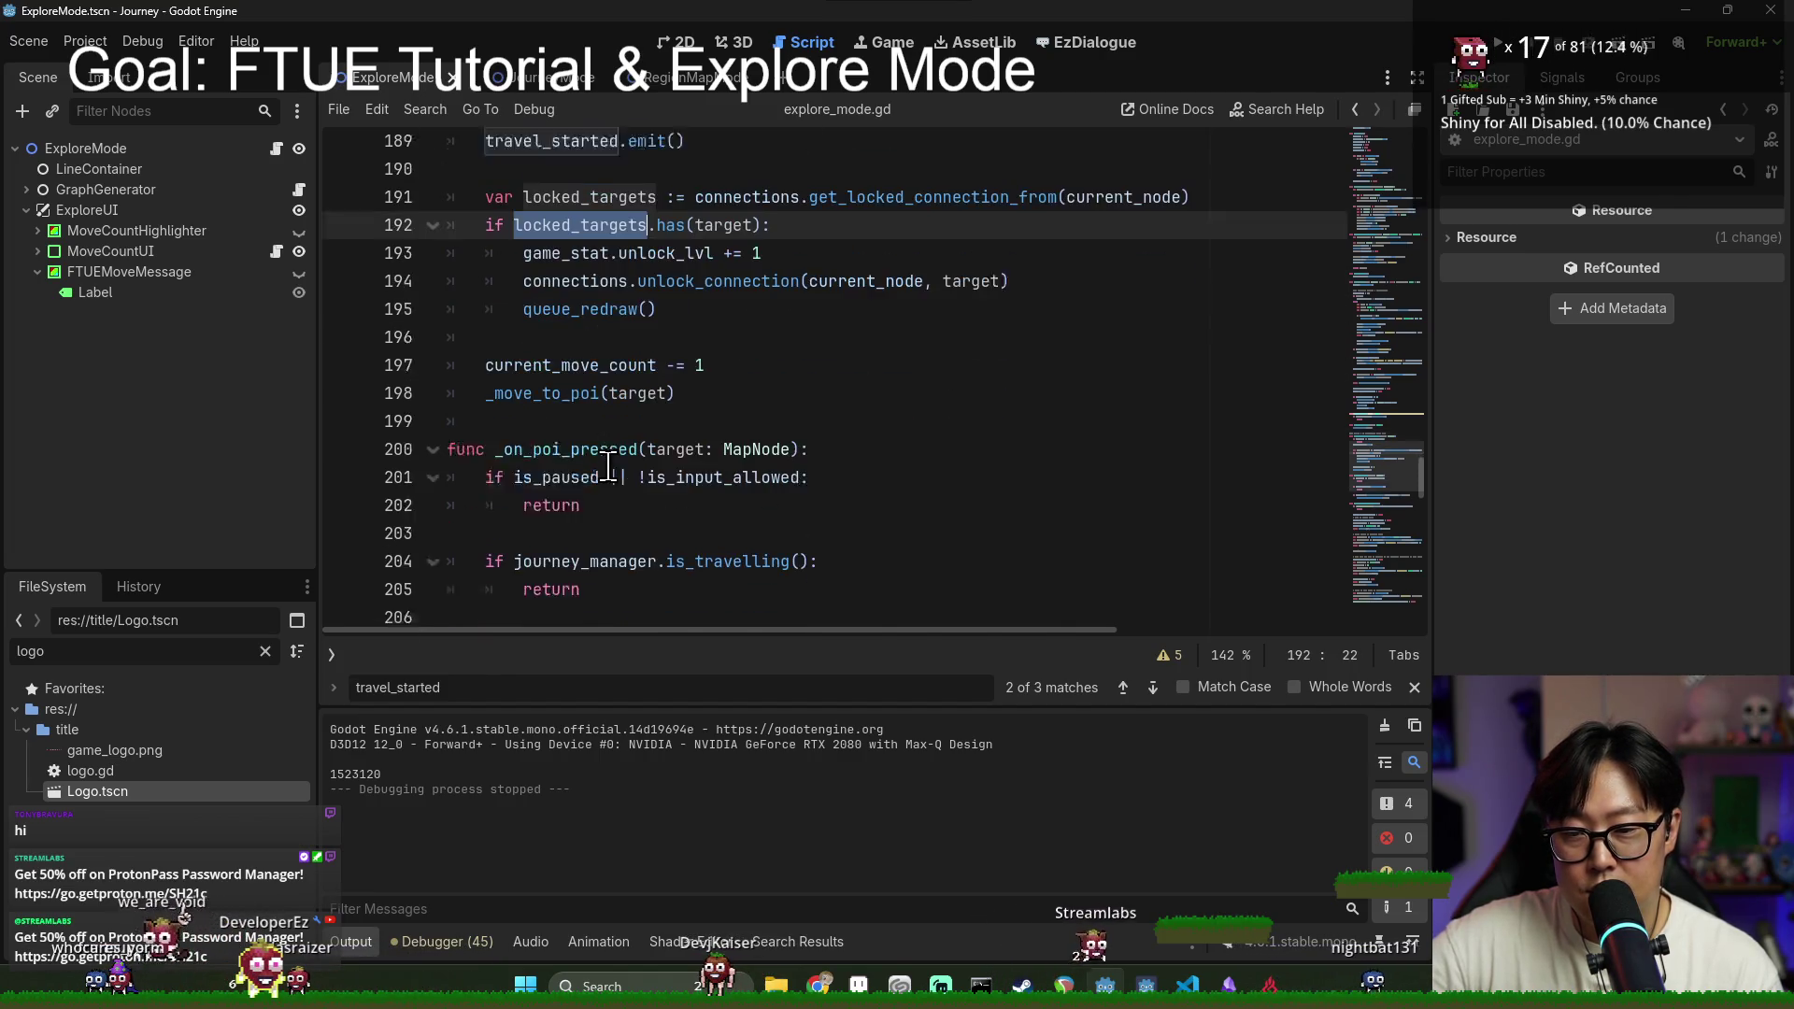
pyautogui.scroll(1, 608, 449)
pyautogui.click(559, 458)
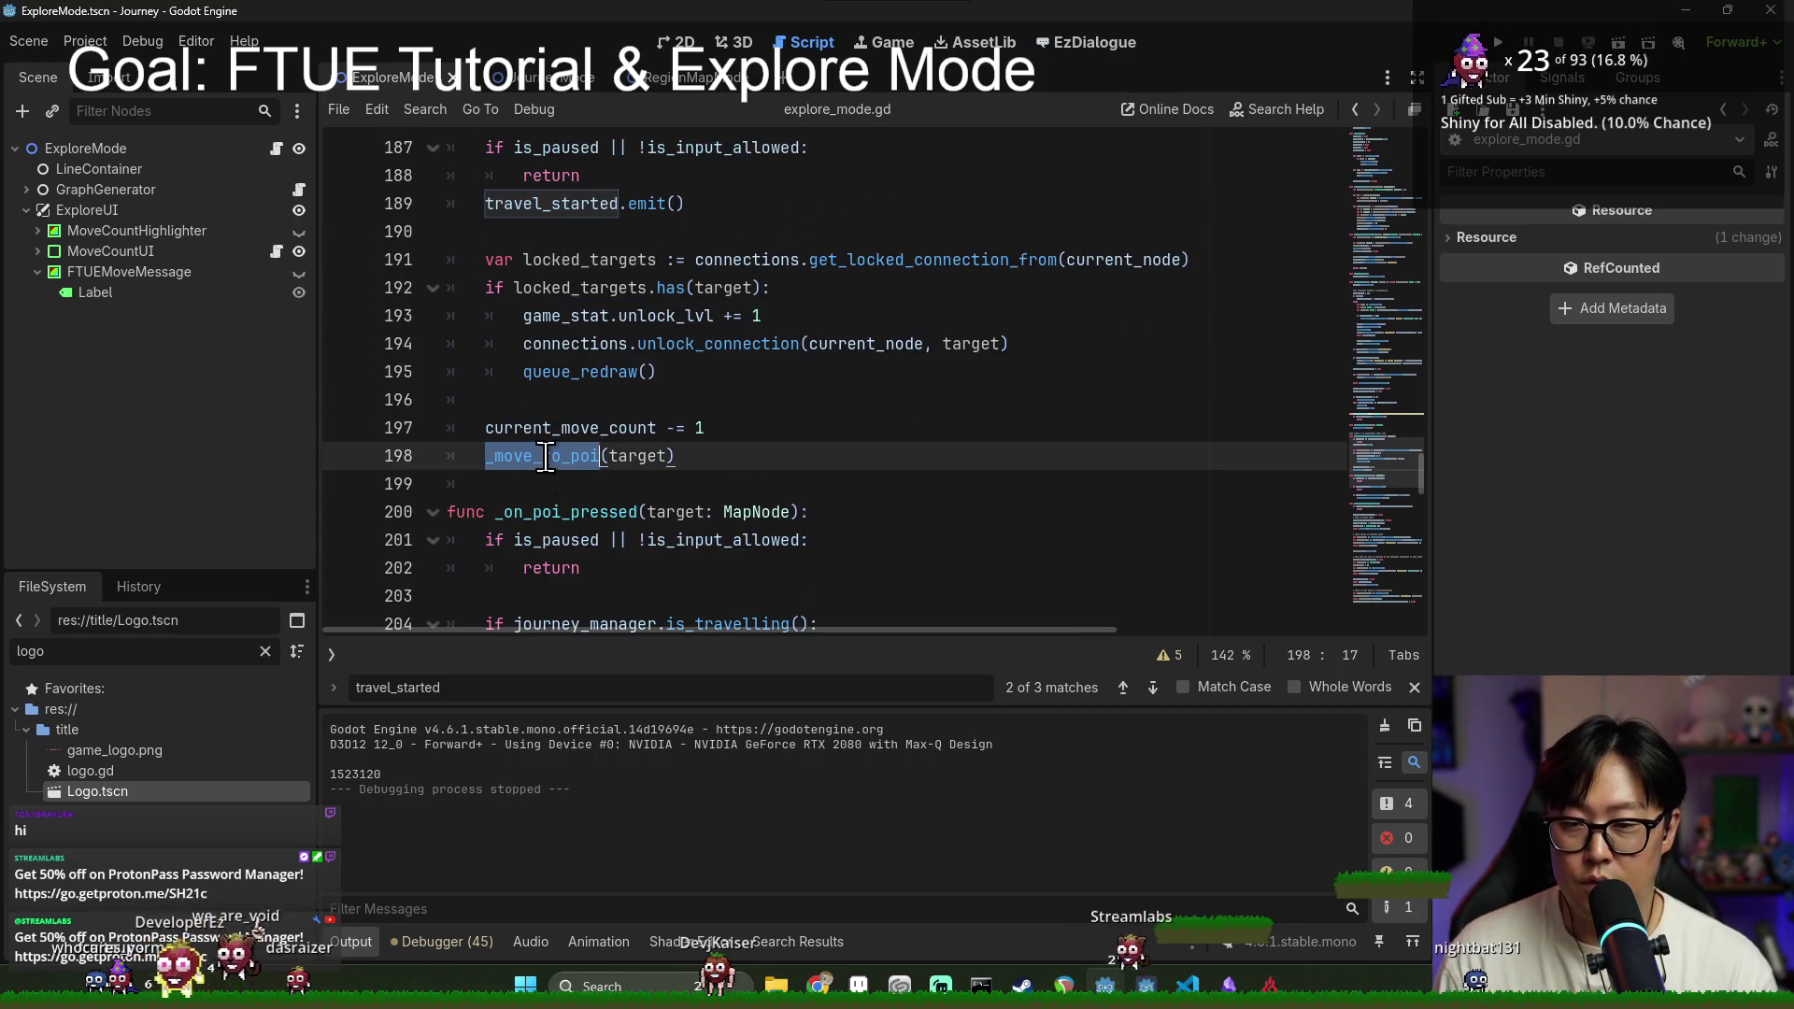
pyautogui.keyDown('ctrl'); pyautogui.click(546, 458); pyautogui.keyUp('ctrl')
# Step: Inspect reset_travel in player_character.gd, then go back to explore_mode.gd line 132
pyautogui.click(584, 402)
pyautogui.doubleClick(584, 402)
pyautogui.scroll(-2, 608, 458)
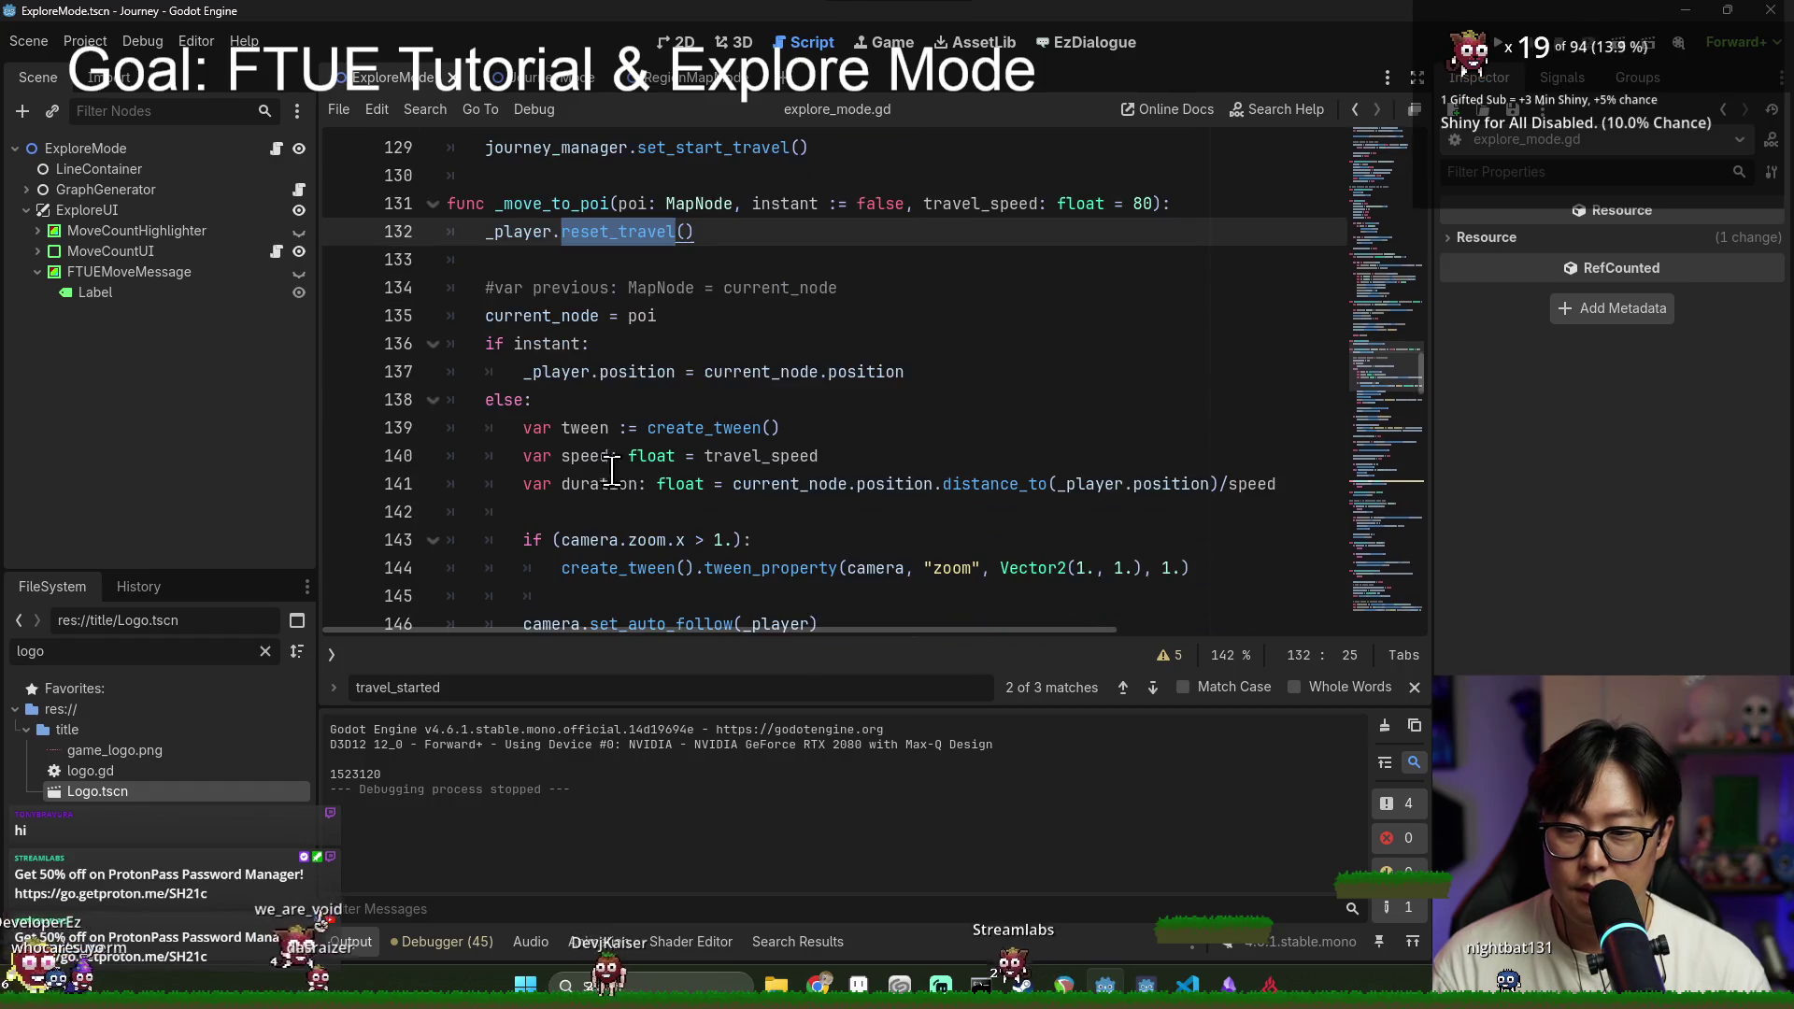
pyautogui.keyDown('ctrl'); pyautogui.click(615, 231); pyautogui.keyUp('ctrl')
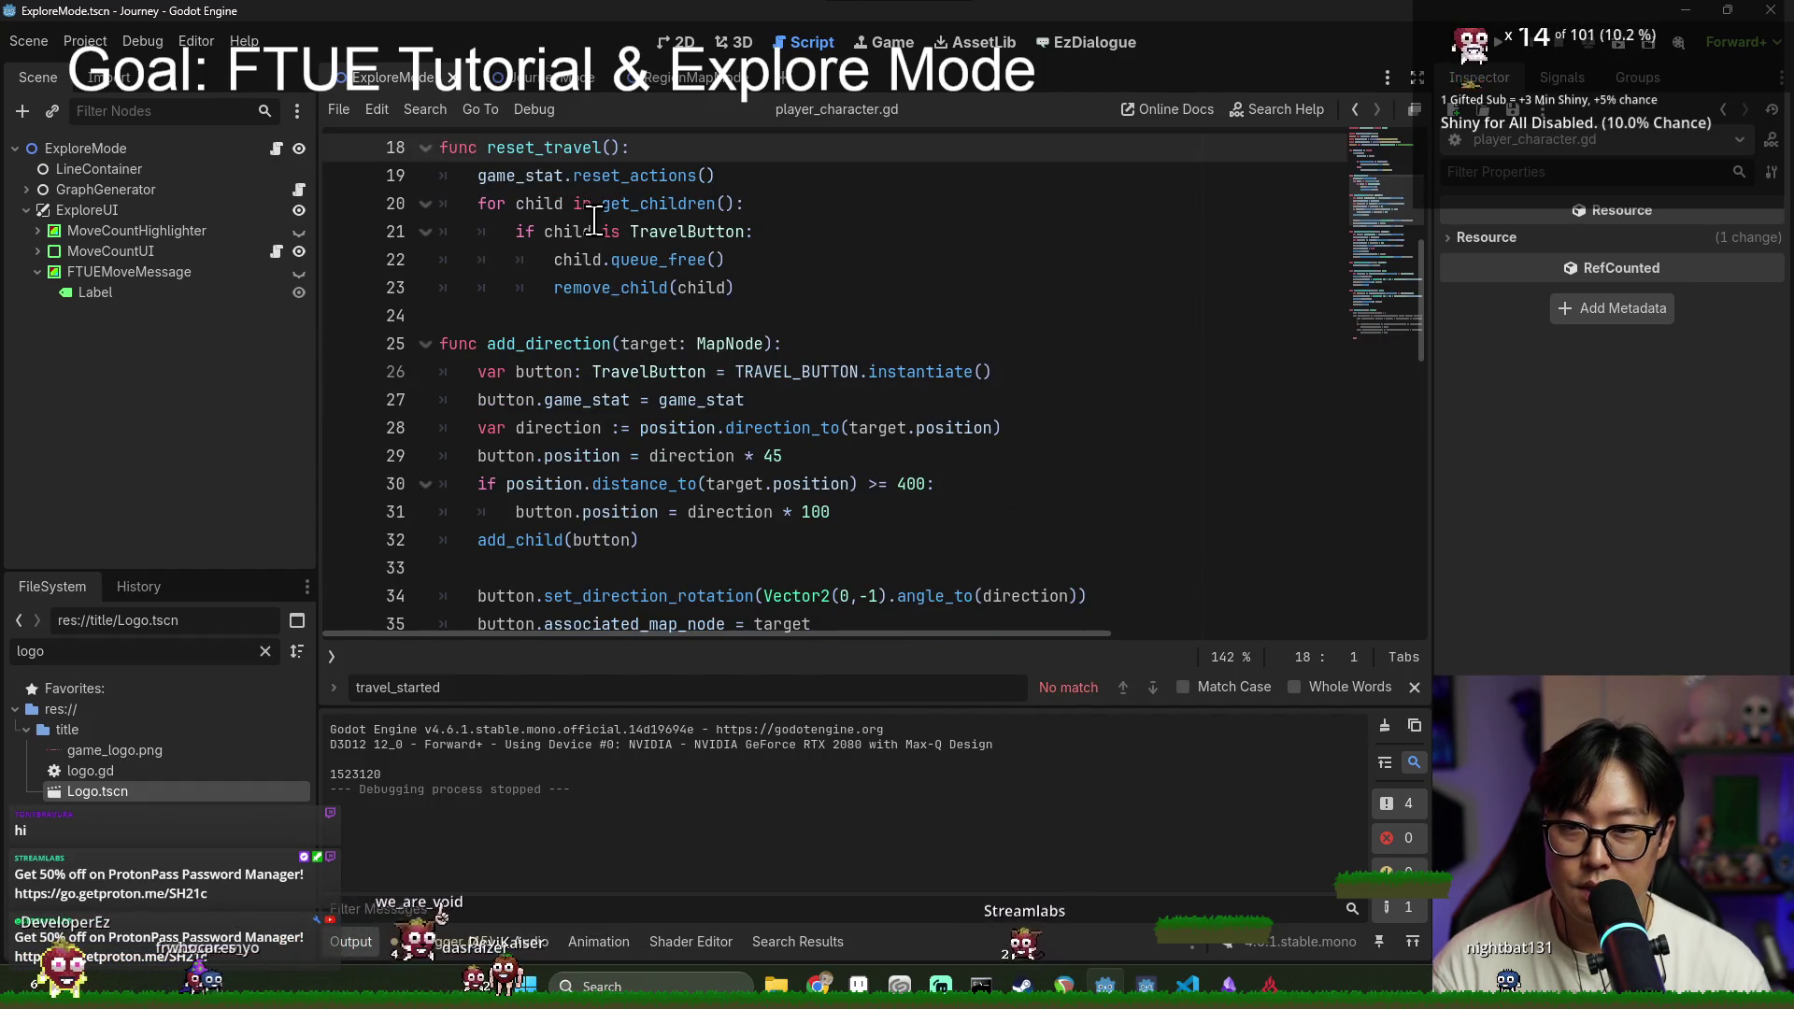
pyautogui.click(725, 258)
pyautogui.press('Escape')
pyautogui.click(568, 308)
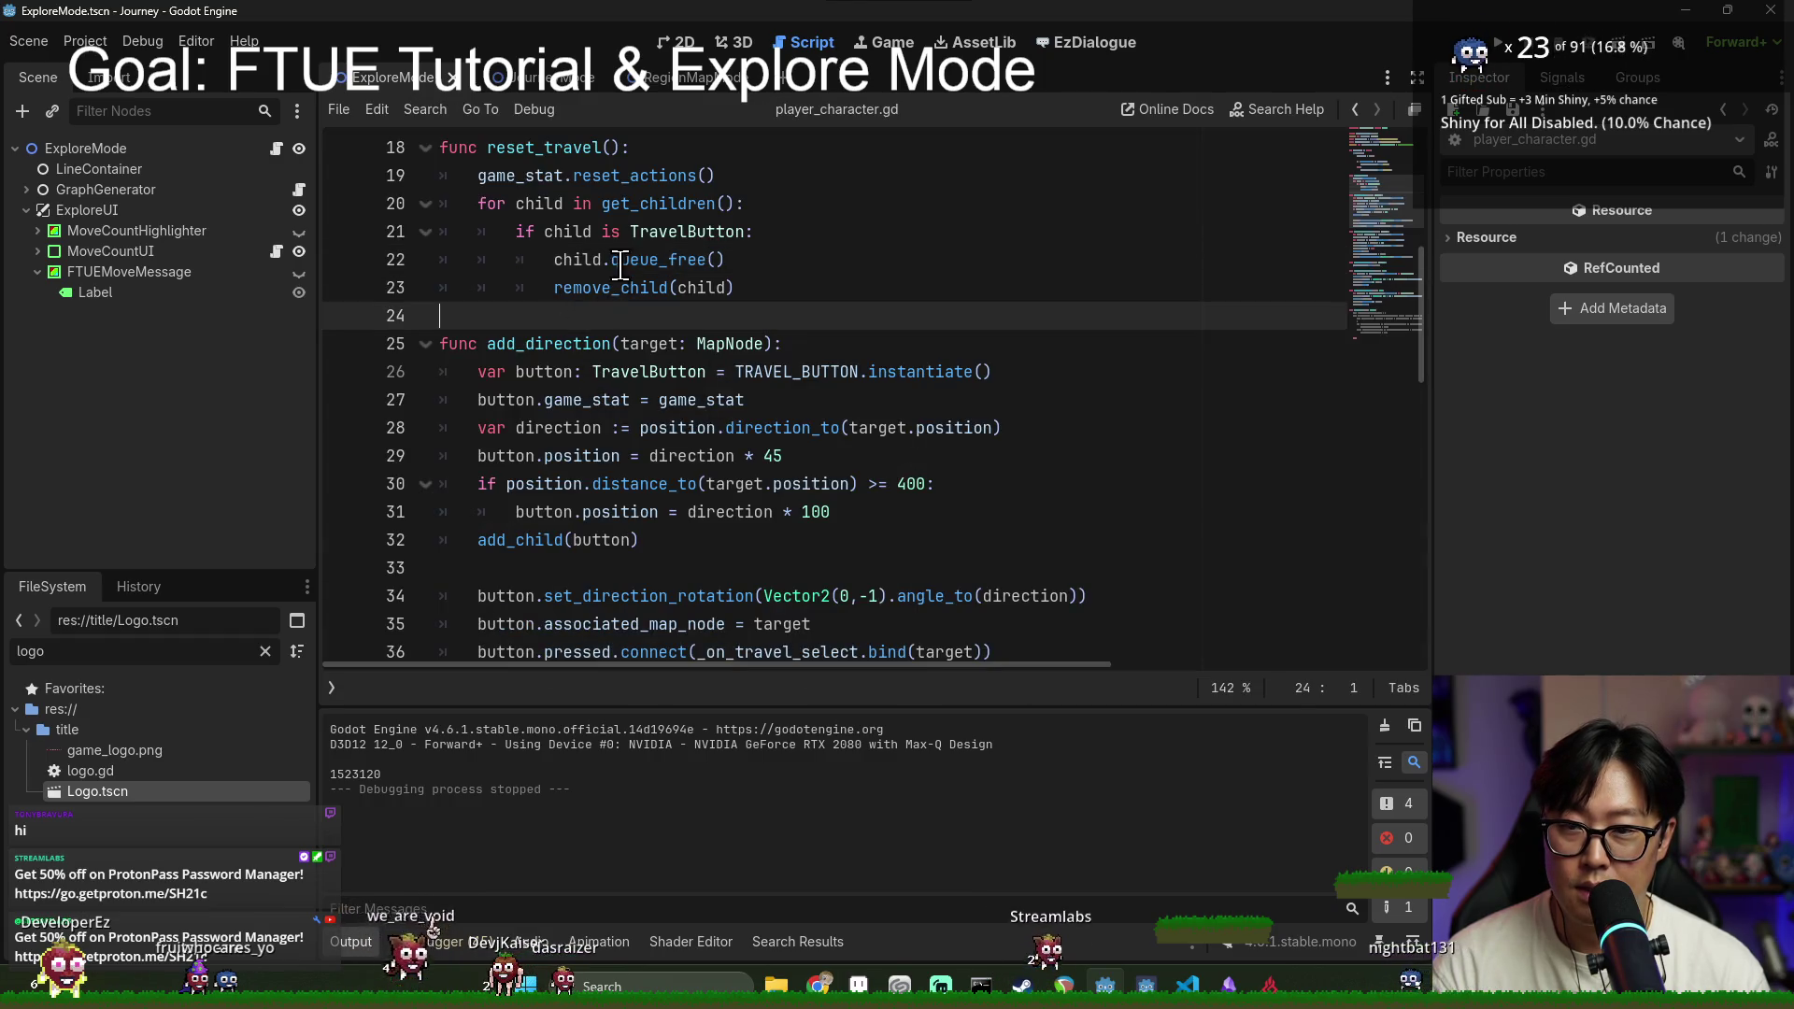
pyautogui.hotkey('alt', 'Left')
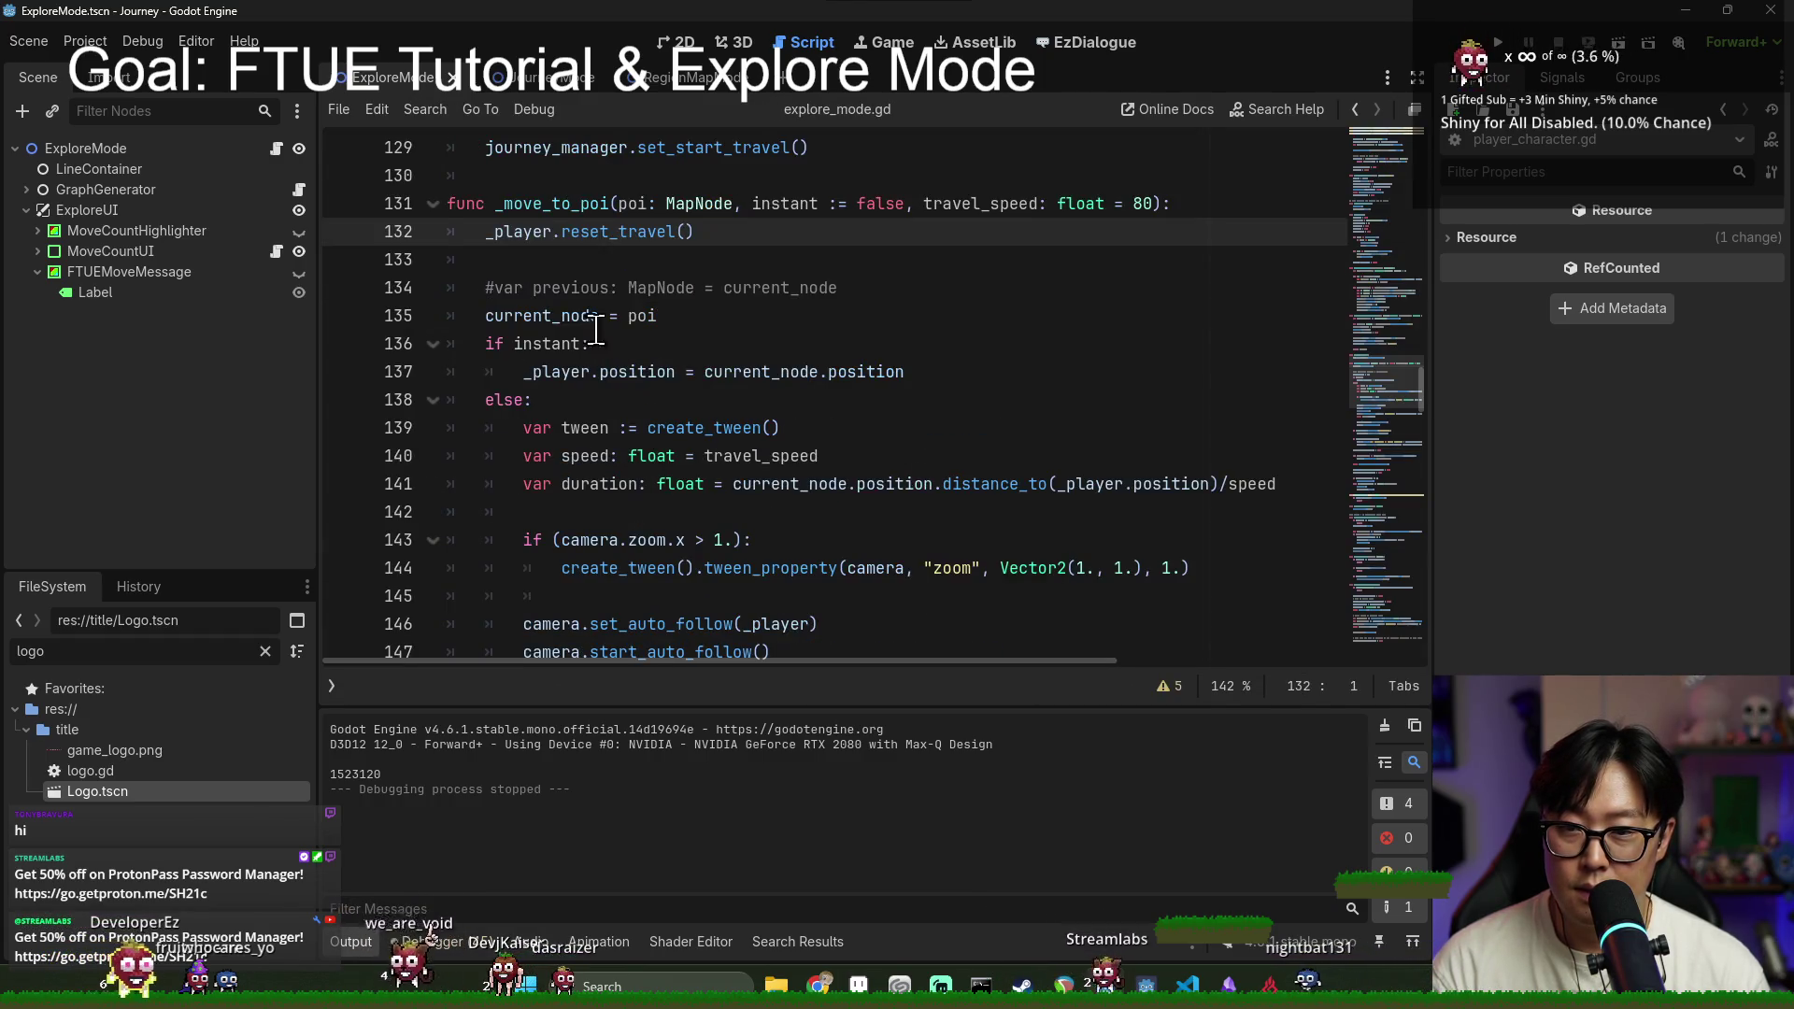
# Step: Scroll to the arrival code that awaits _check_and_show_ftue_move_count
pyautogui.click(712, 371)
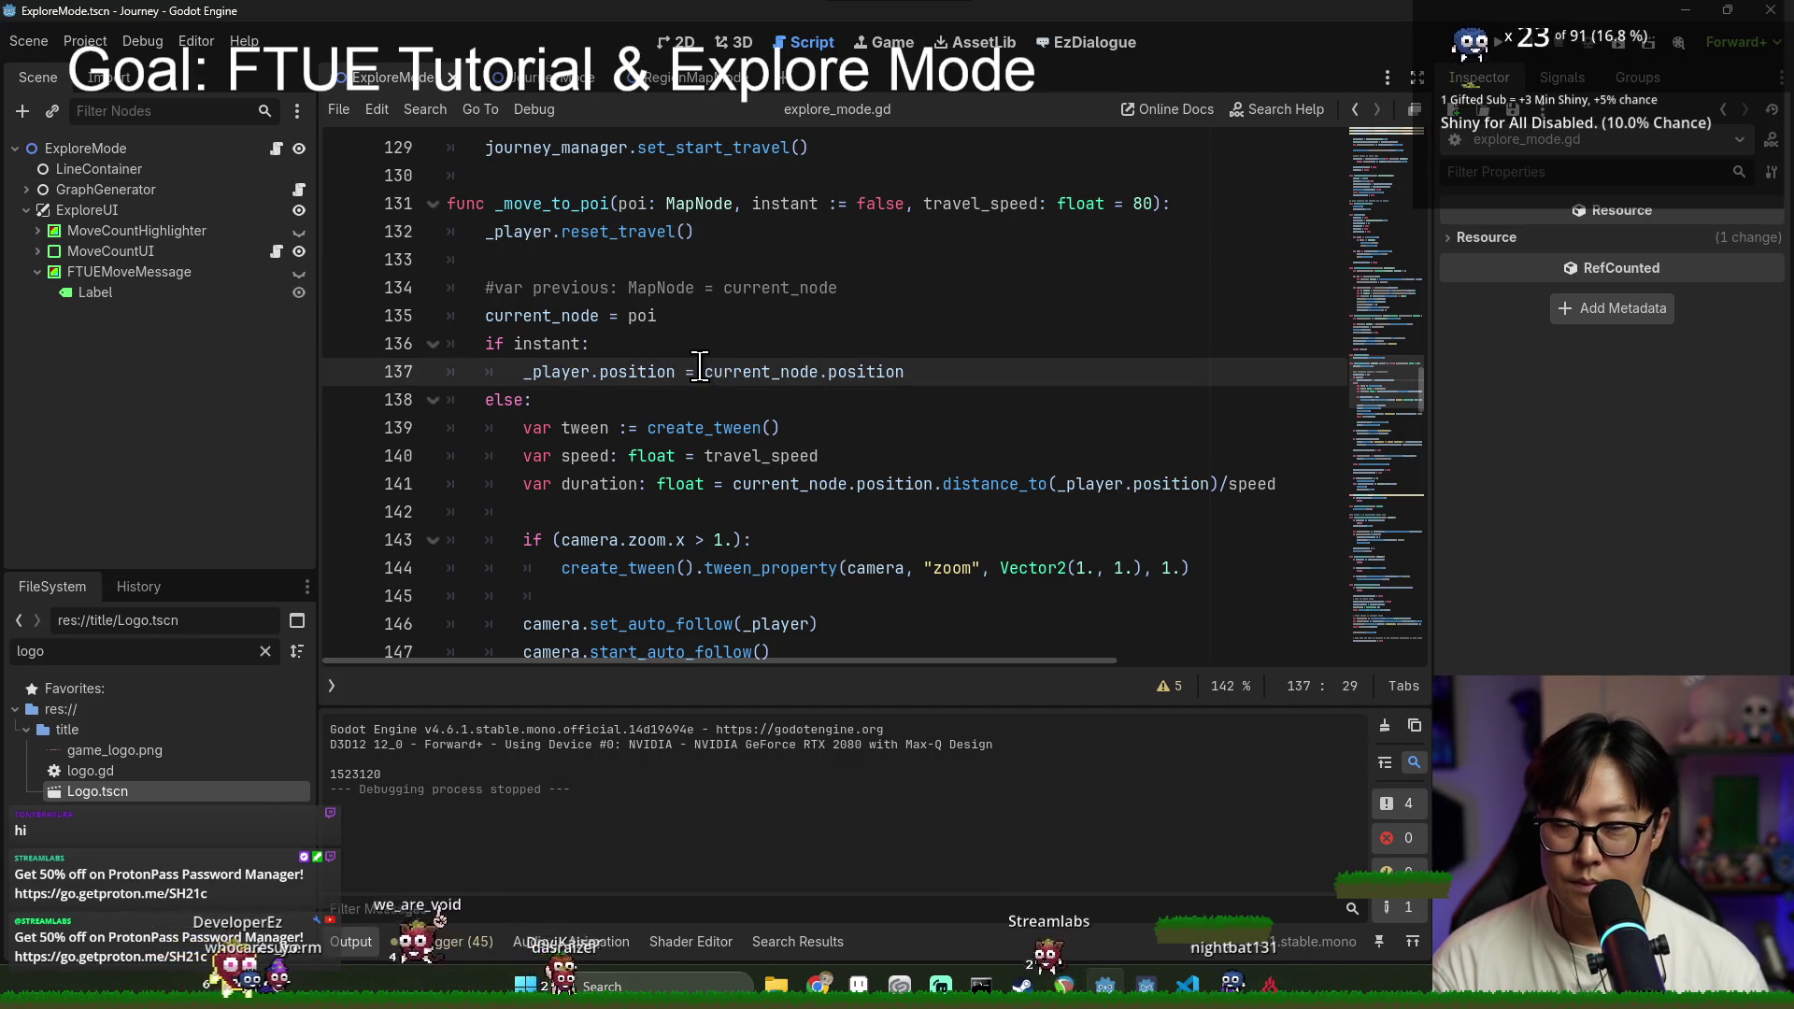
pyautogui.scroll(-3, 739, 318)
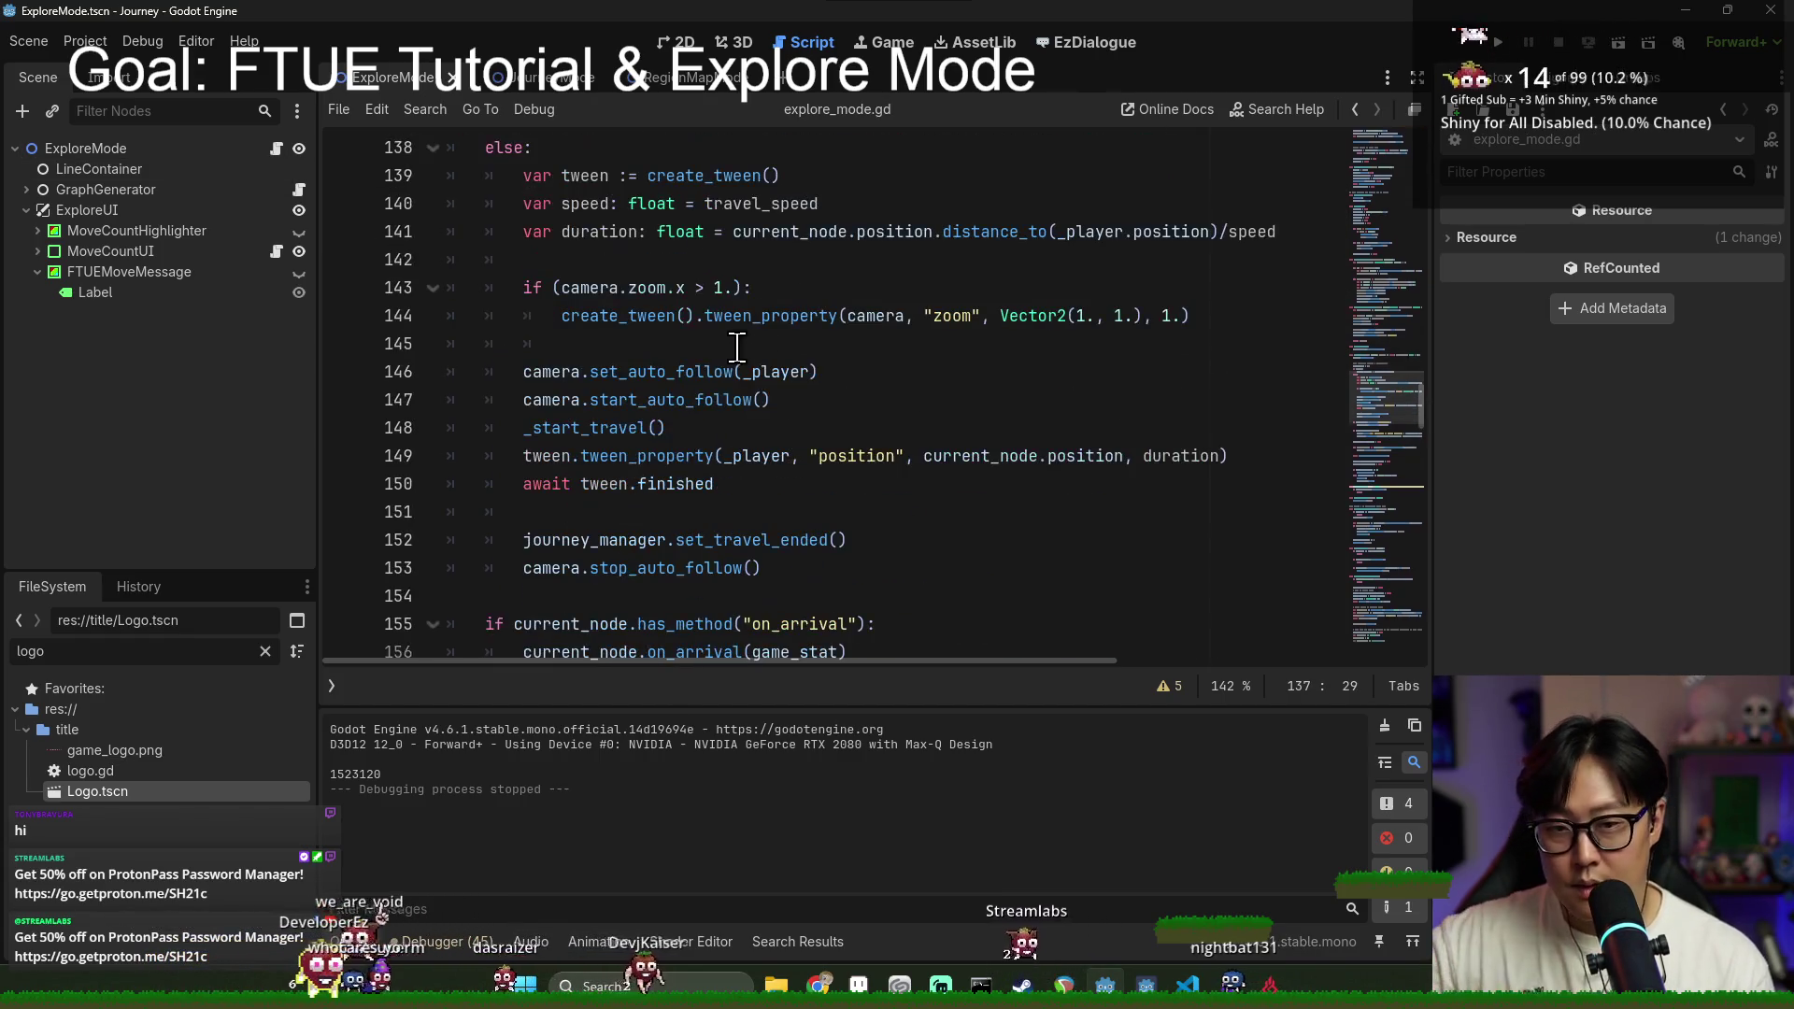
pyautogui.scroll(3, 636, 281)
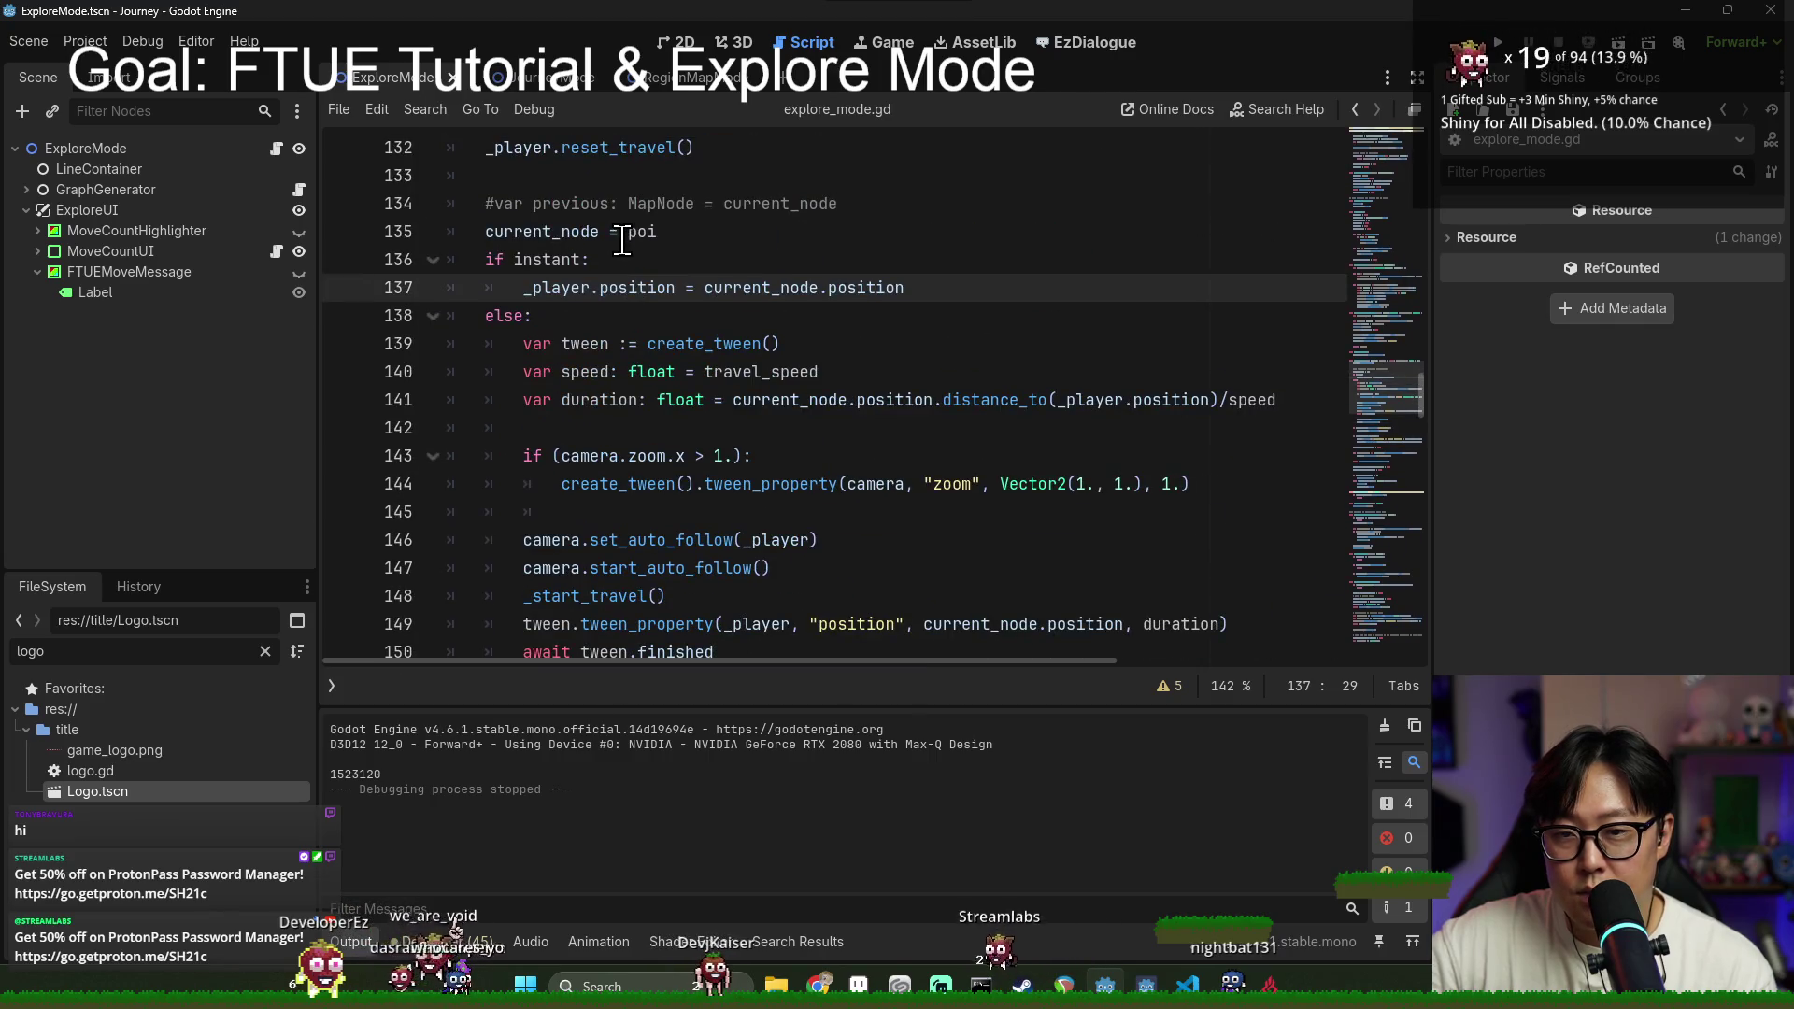
pyautogui.scroll(-7, 654, 308)
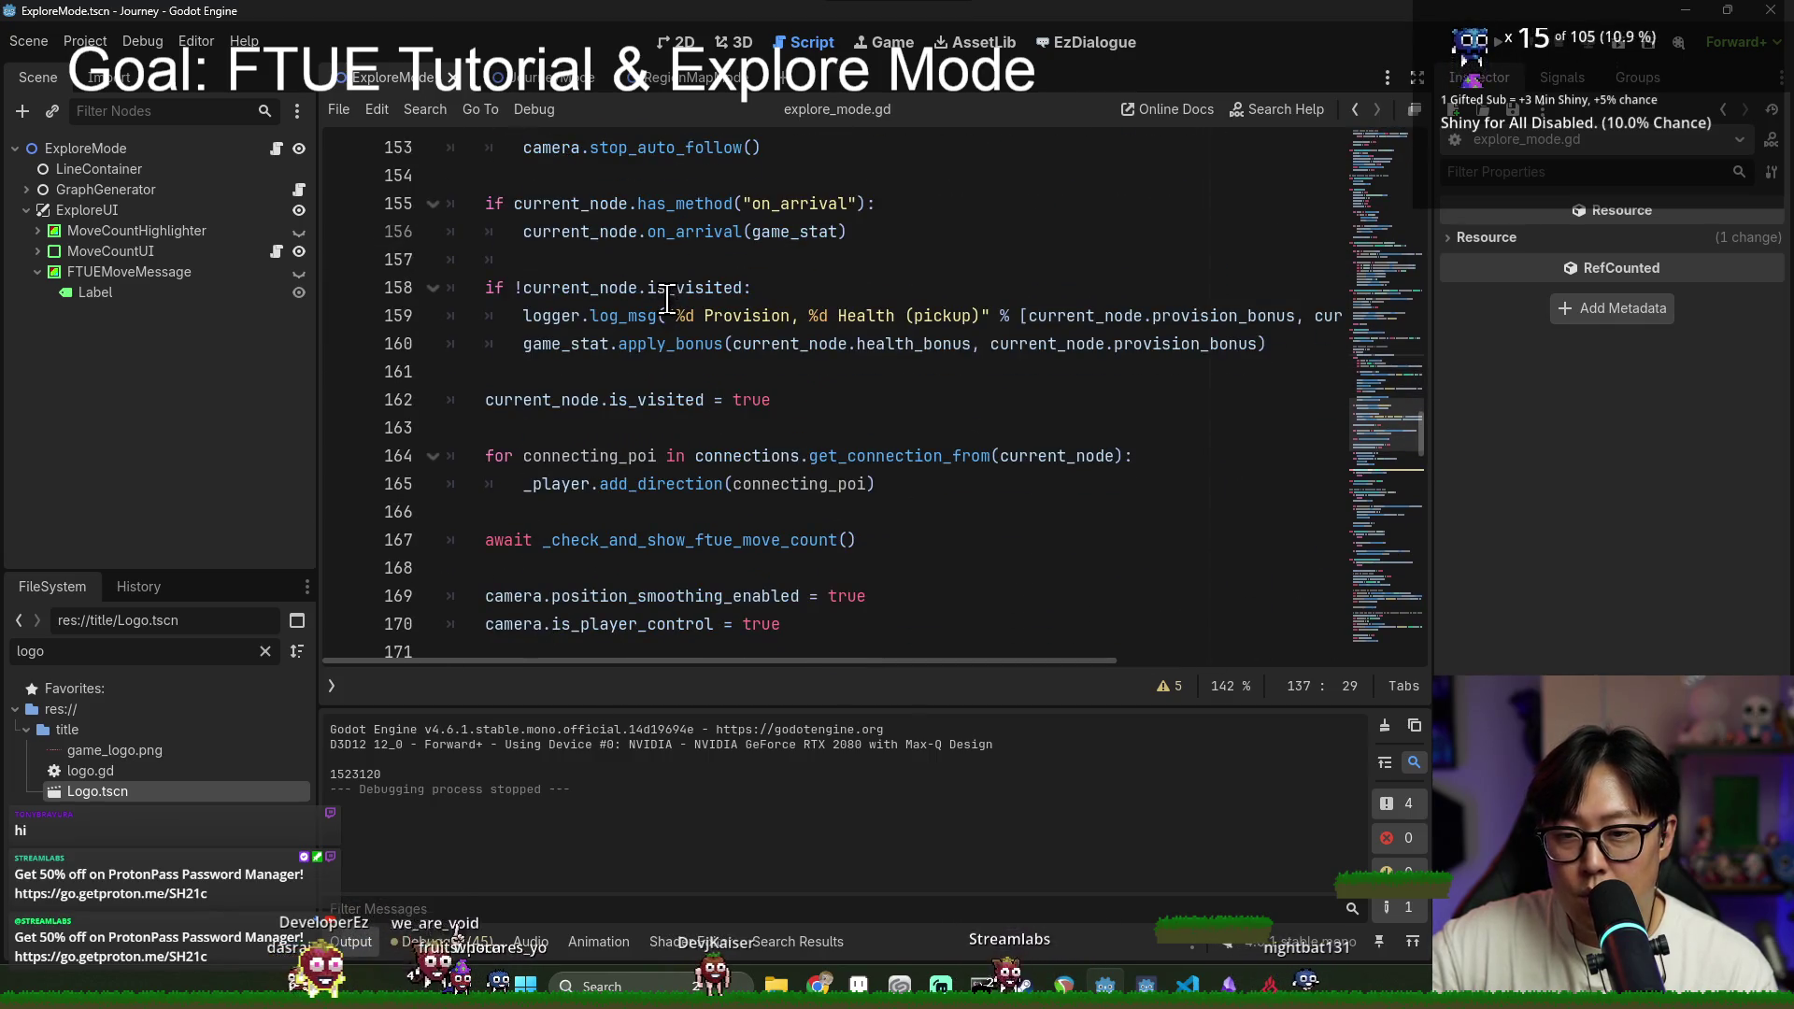
pyautogui.scroll(-2, 667, 299)
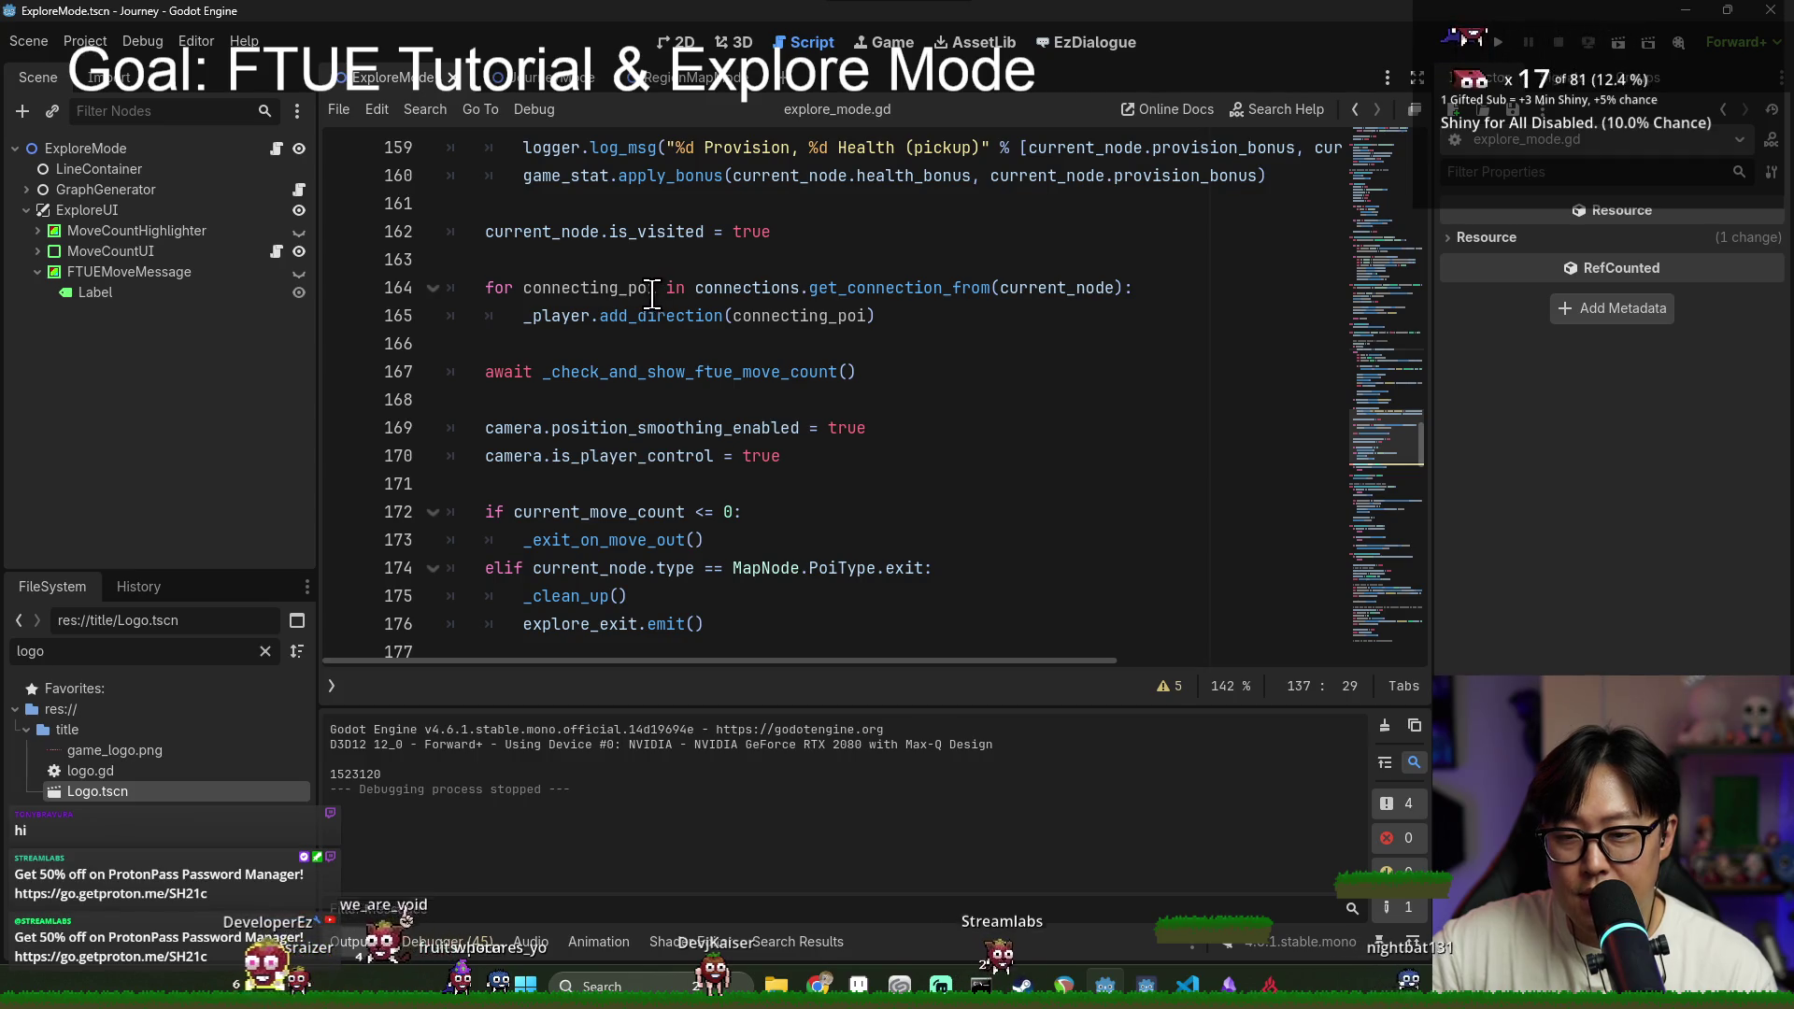
pyautogui.scroll(-5, 673, 327)
pyautogui.scroll(3, 703, 359)
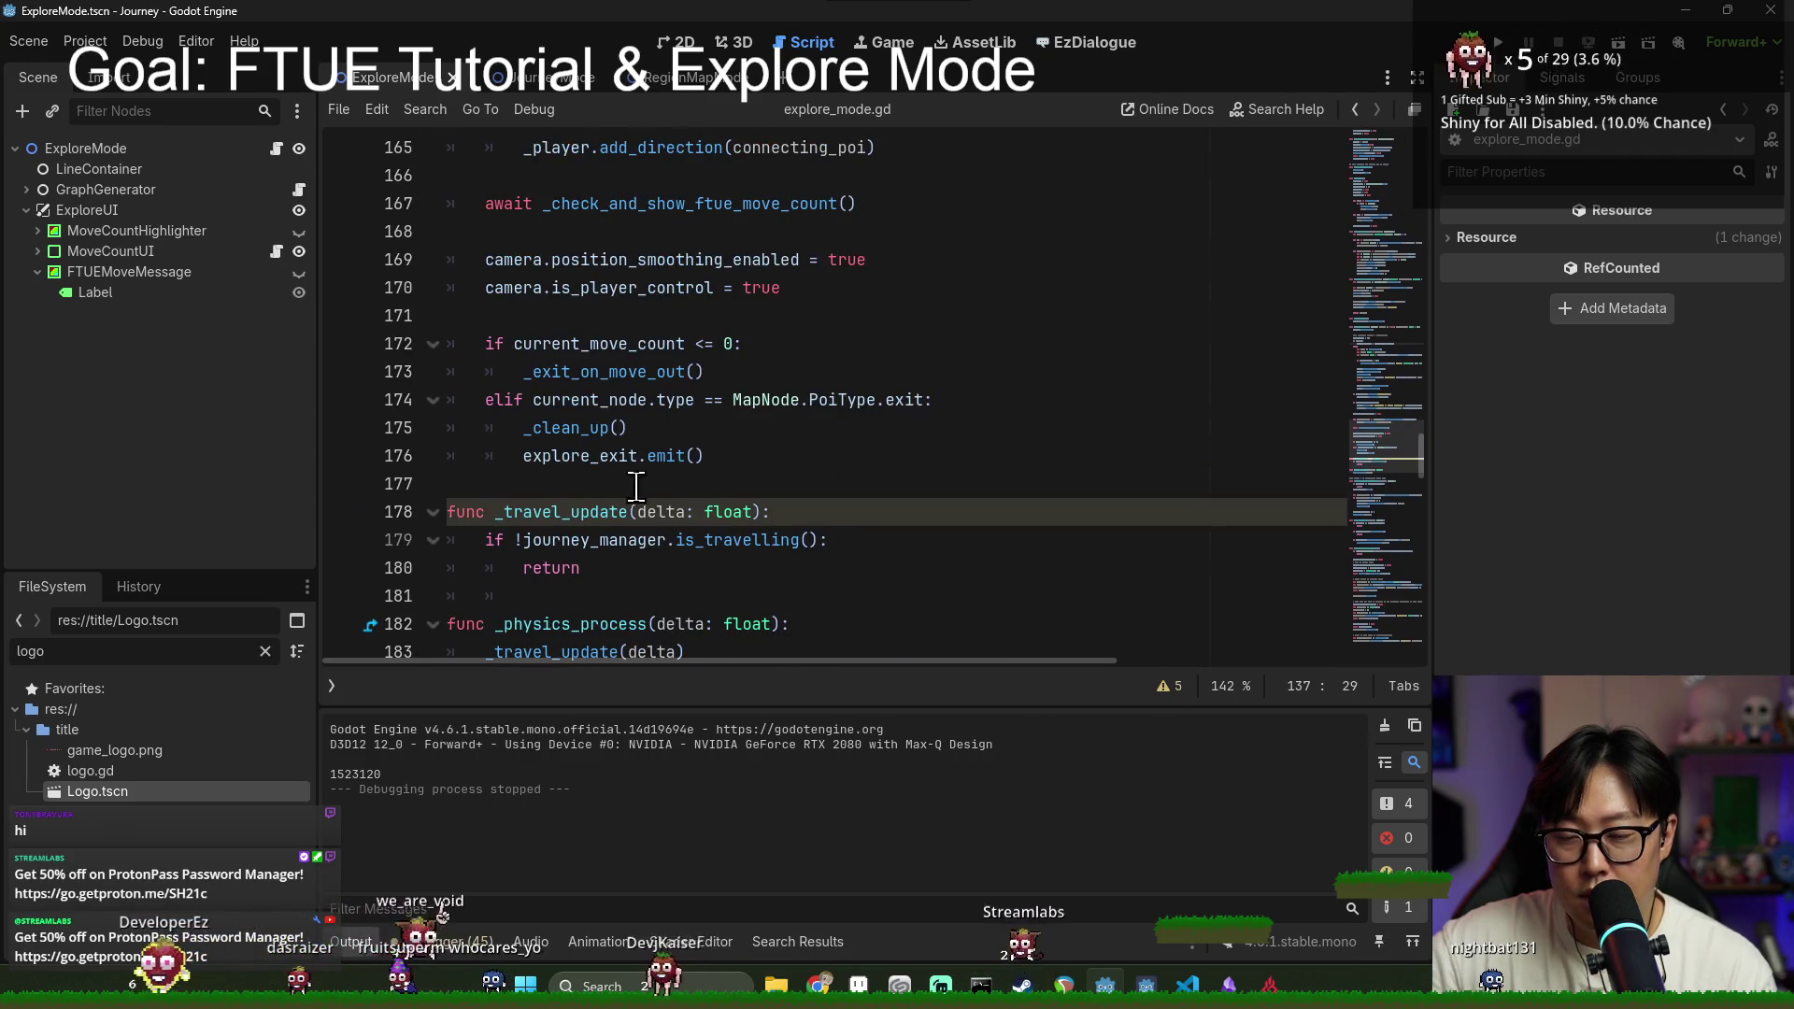
pyautogui.scroll(10, 945, 449)
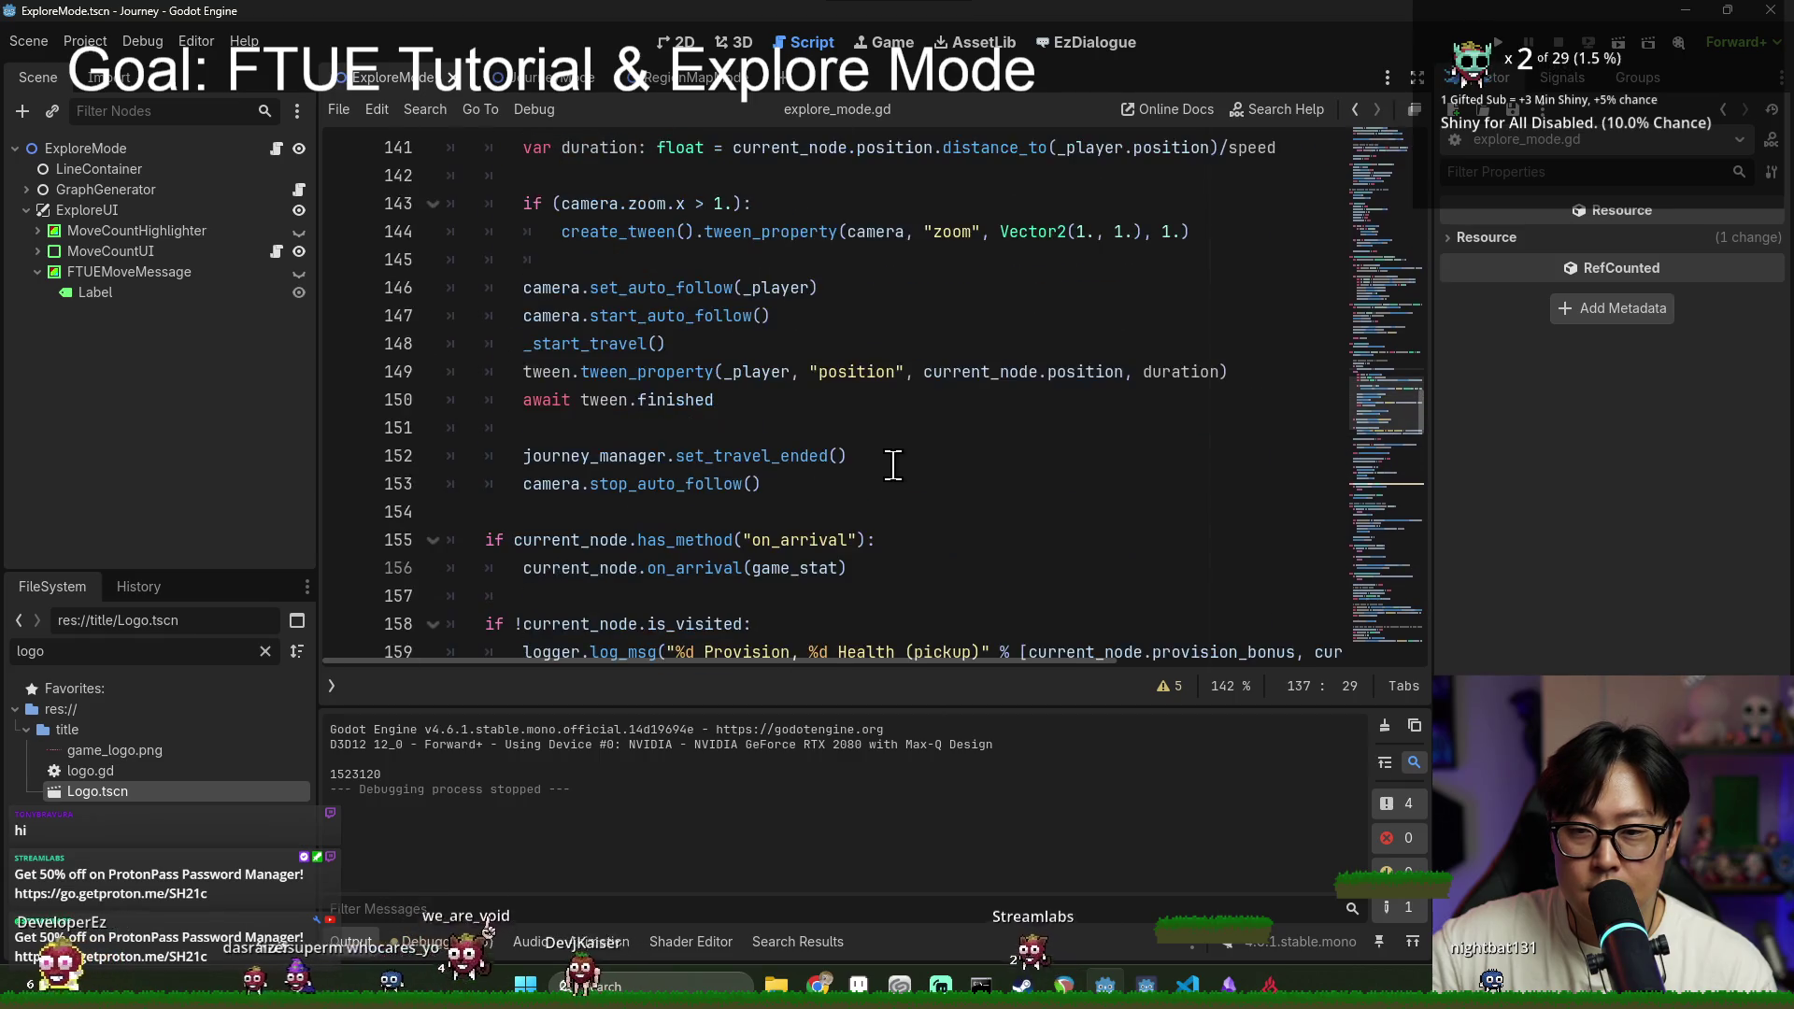
pyautogui.scroll(1, 859, 469)
pyautogui.scroll(-9, 646, 431)
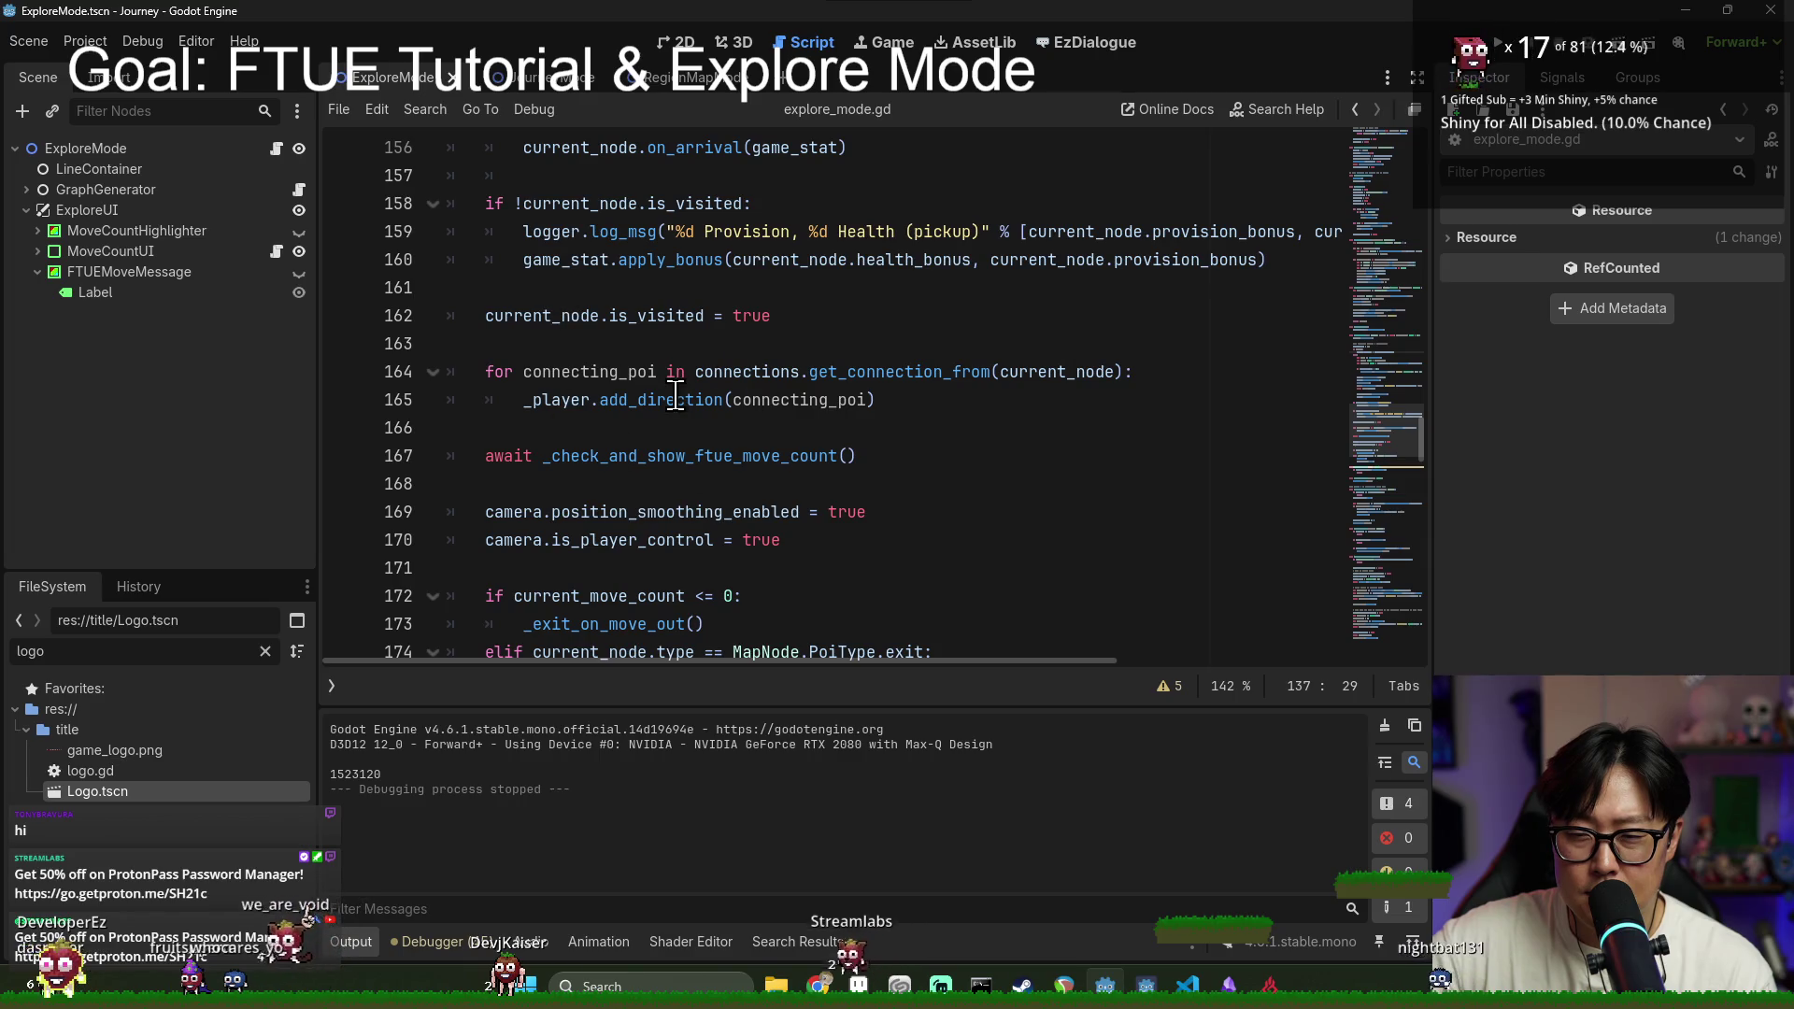
# Step: Search for 'travelling' and examine the journey_manager check on line 179
pyautogui.click(675, 400)
pyautogui.hotkey('ctrl', 'f')
pyautogui.write('travelling')
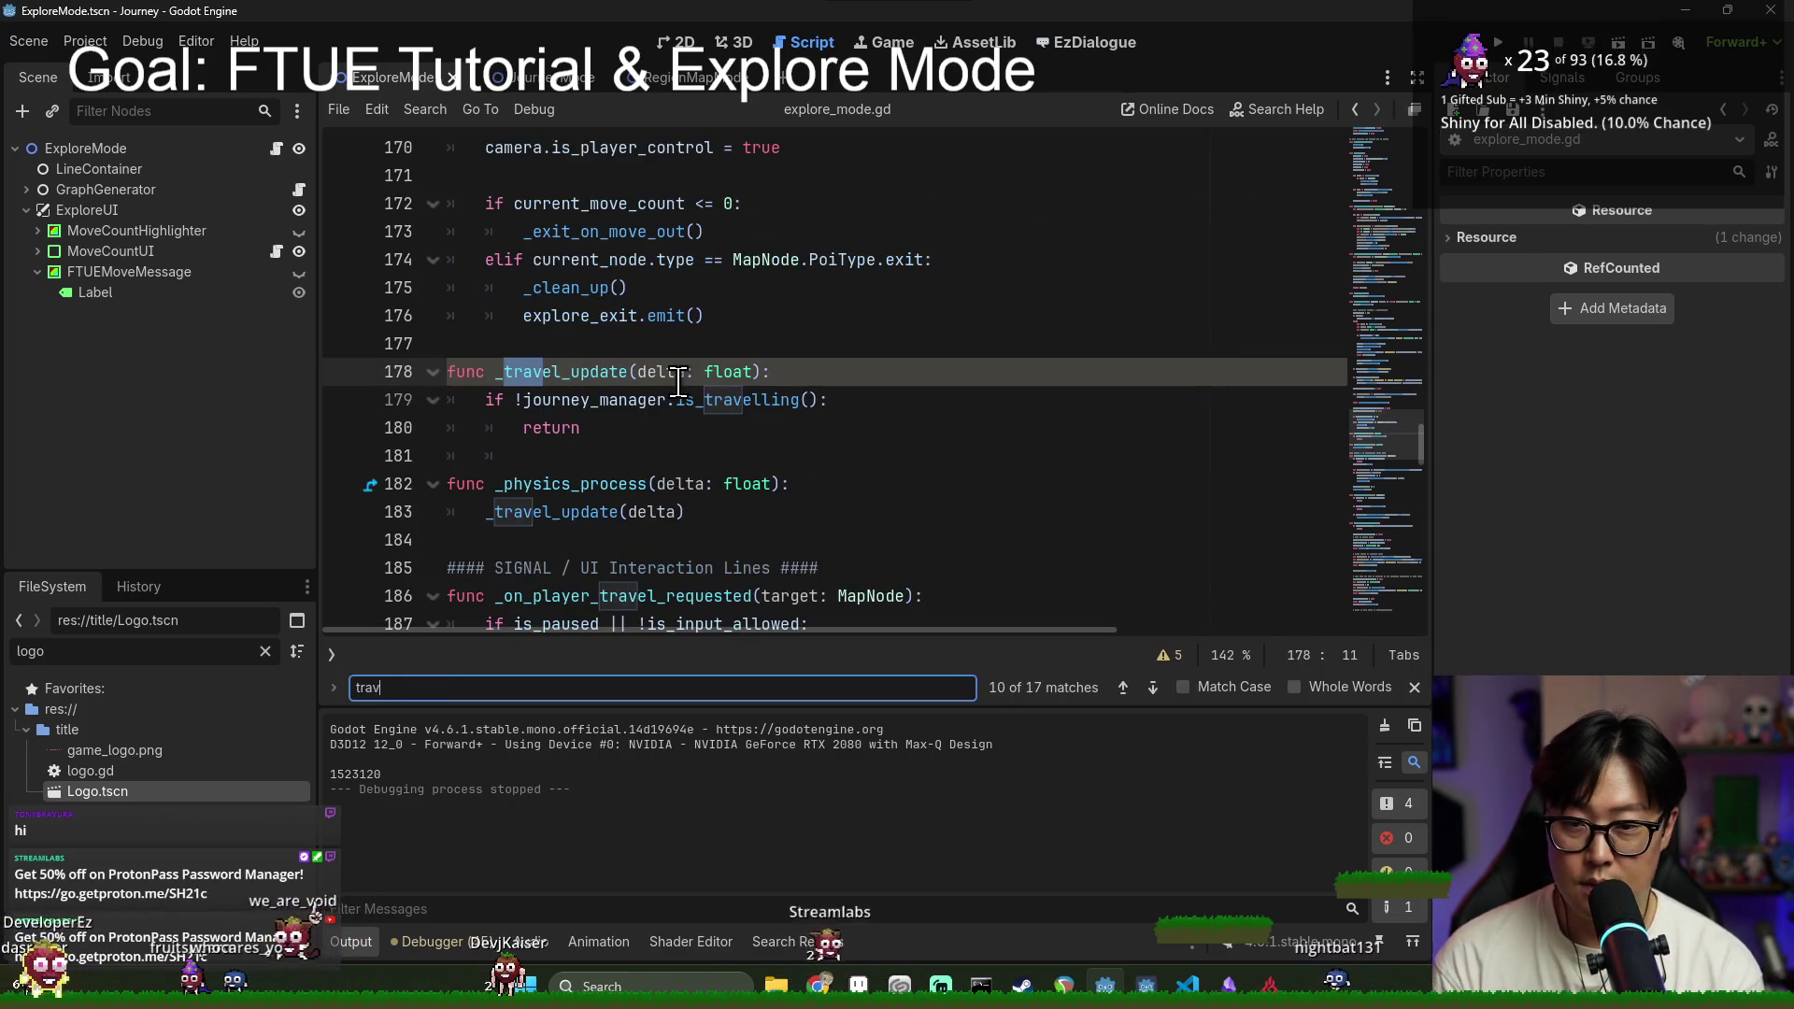
pyautogui.doubleClick(659, 377)
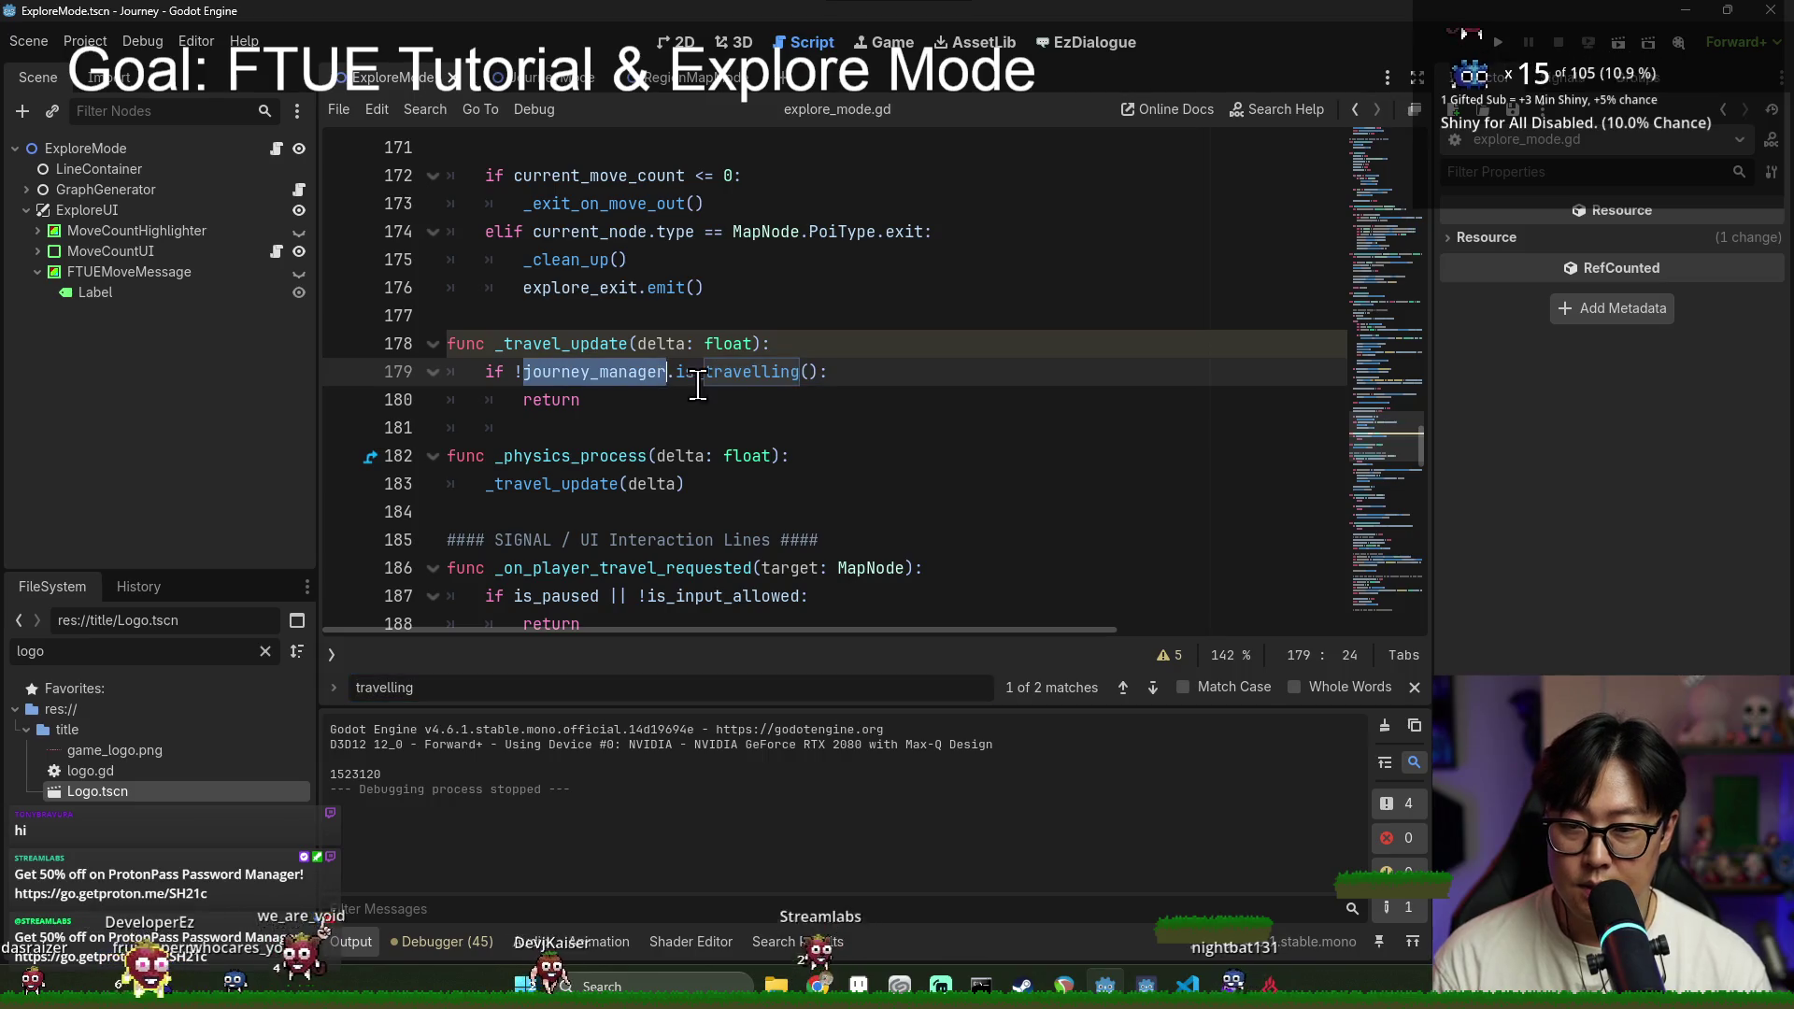
pyautogui.keyDown('shift'); pyautogui.click(818, 372); pyautogui.keyUp('shift')
pyautogui.scroll(-5, 739, 478)
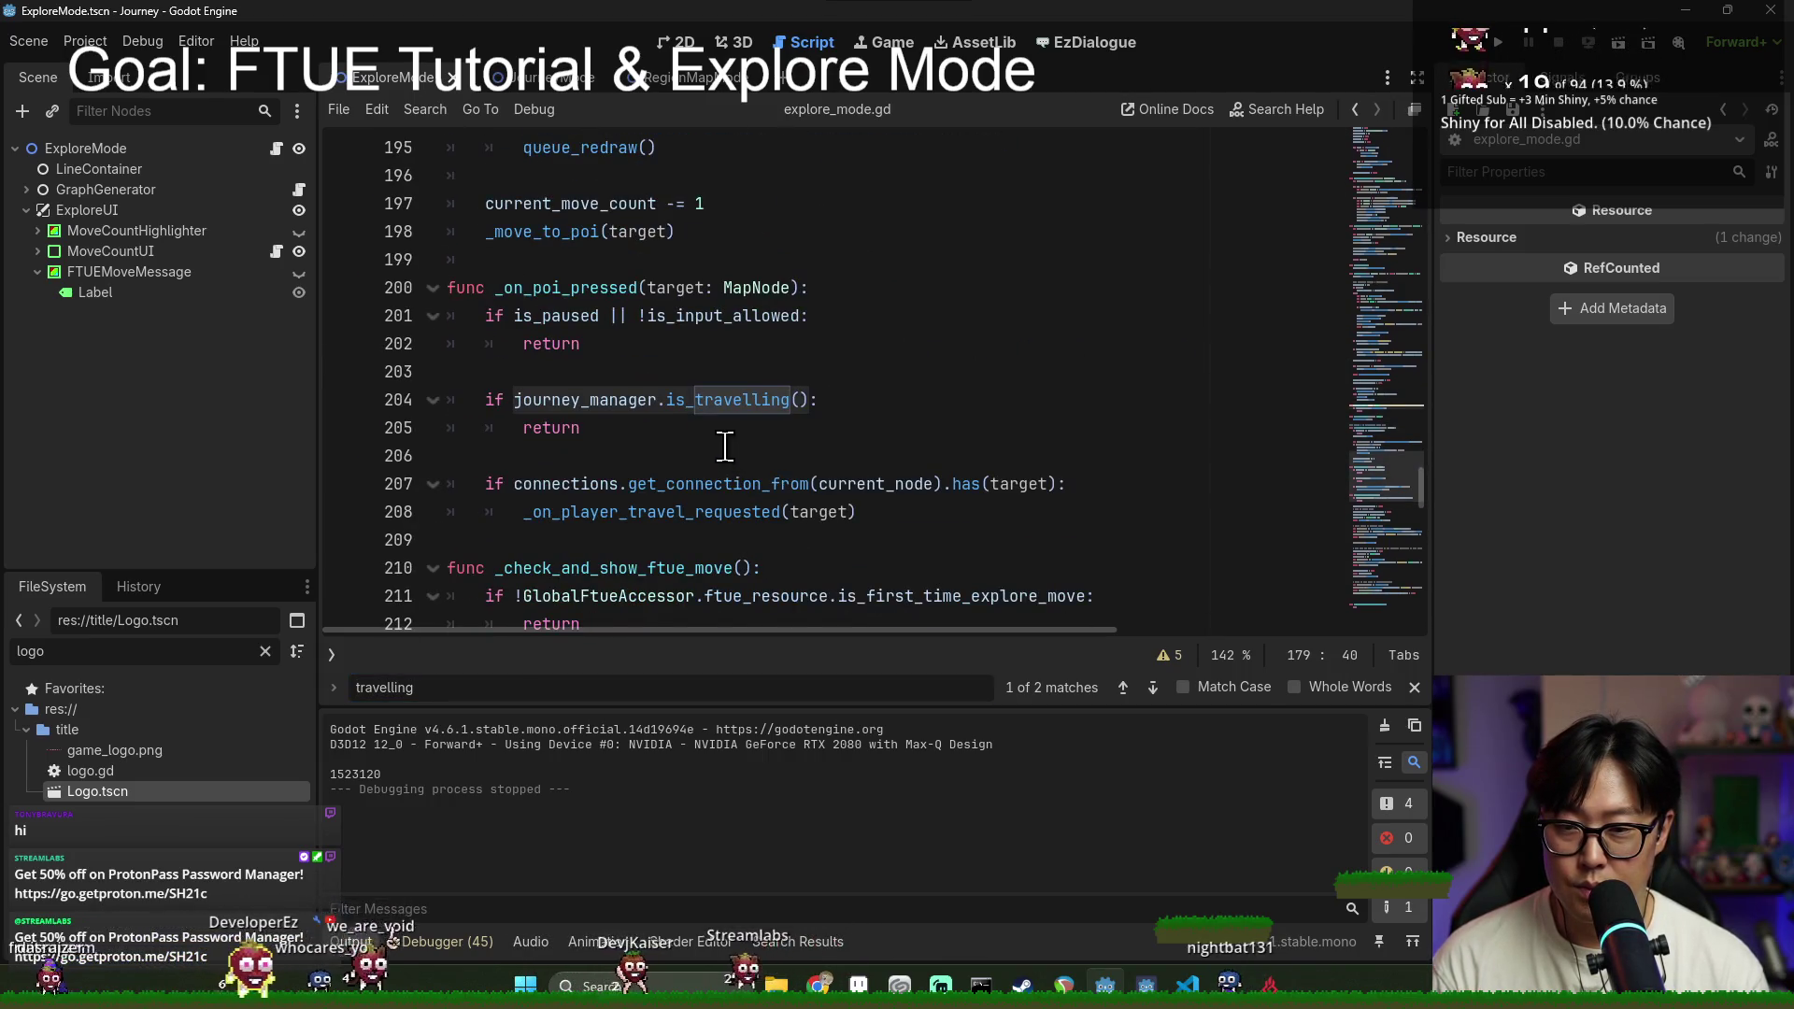
pyautogui.scroll(-4, 727, 456)
# Step: Search for 'await' to locate the await travel_started line
pyautogui.click(715, 484)
pyautogui.hotkey('ctrl', 'f')
pyautogui.write('await')
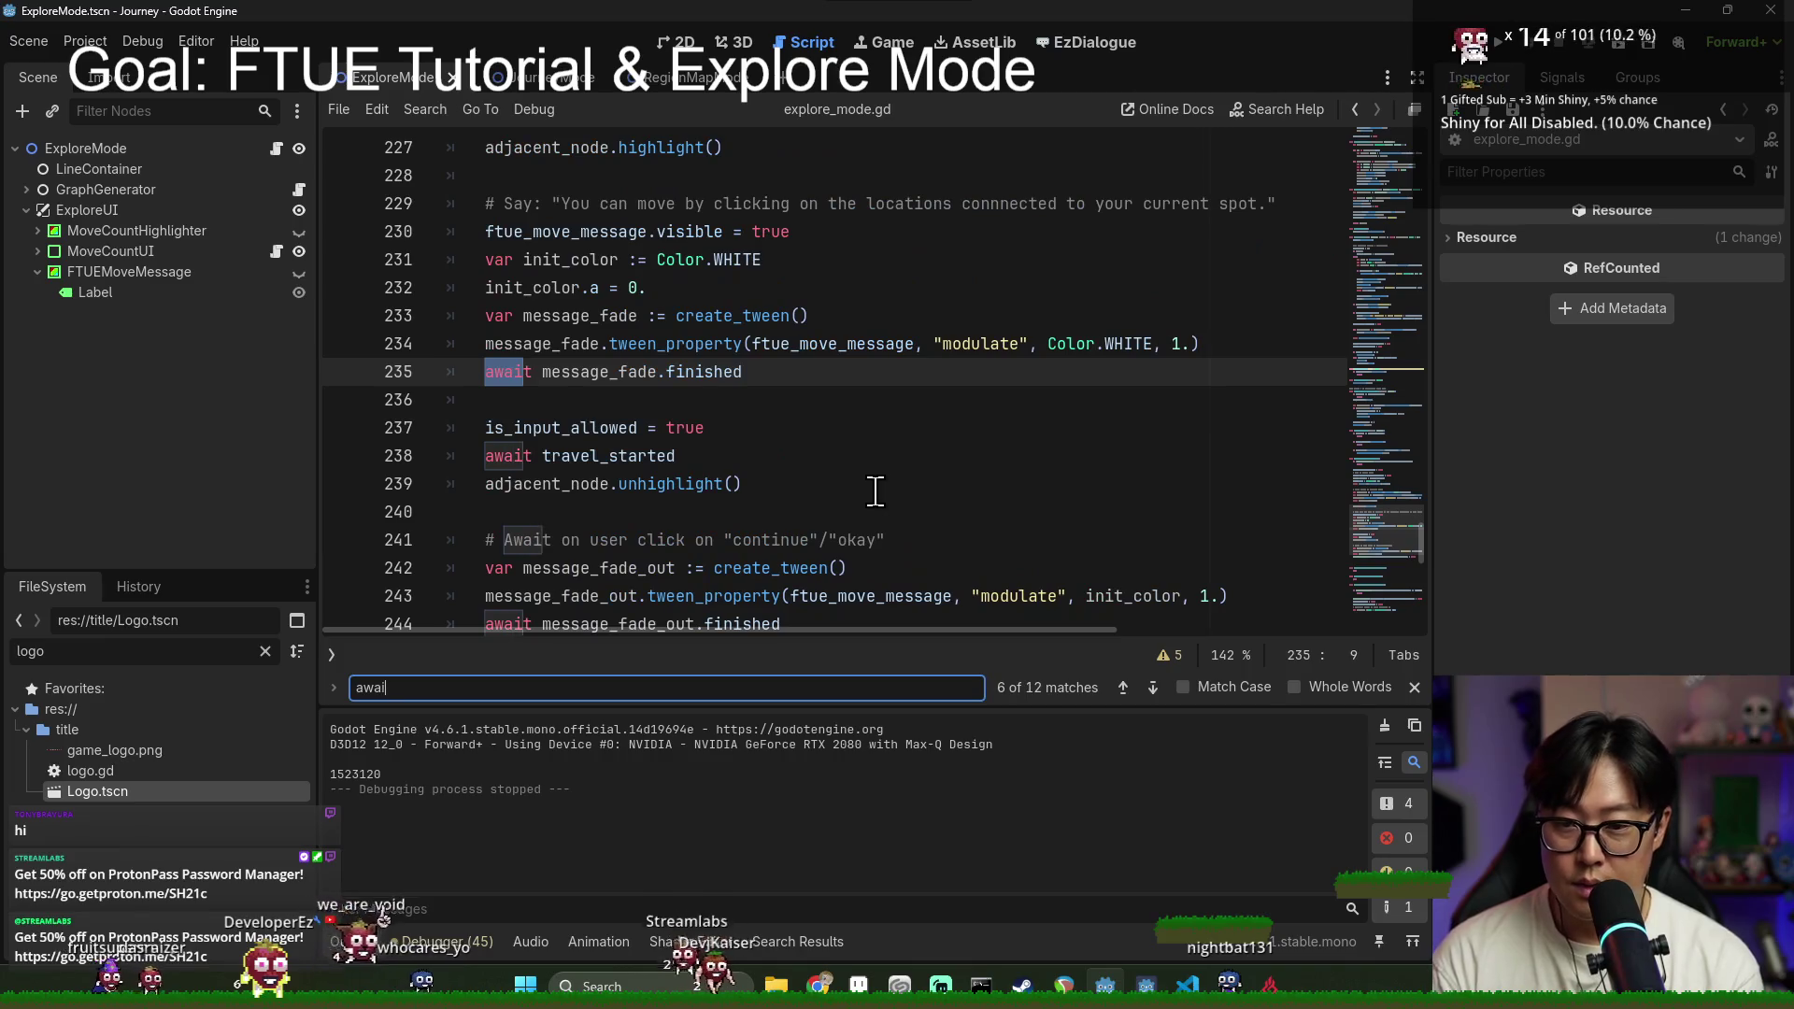
pyautogui.click(630, 427)
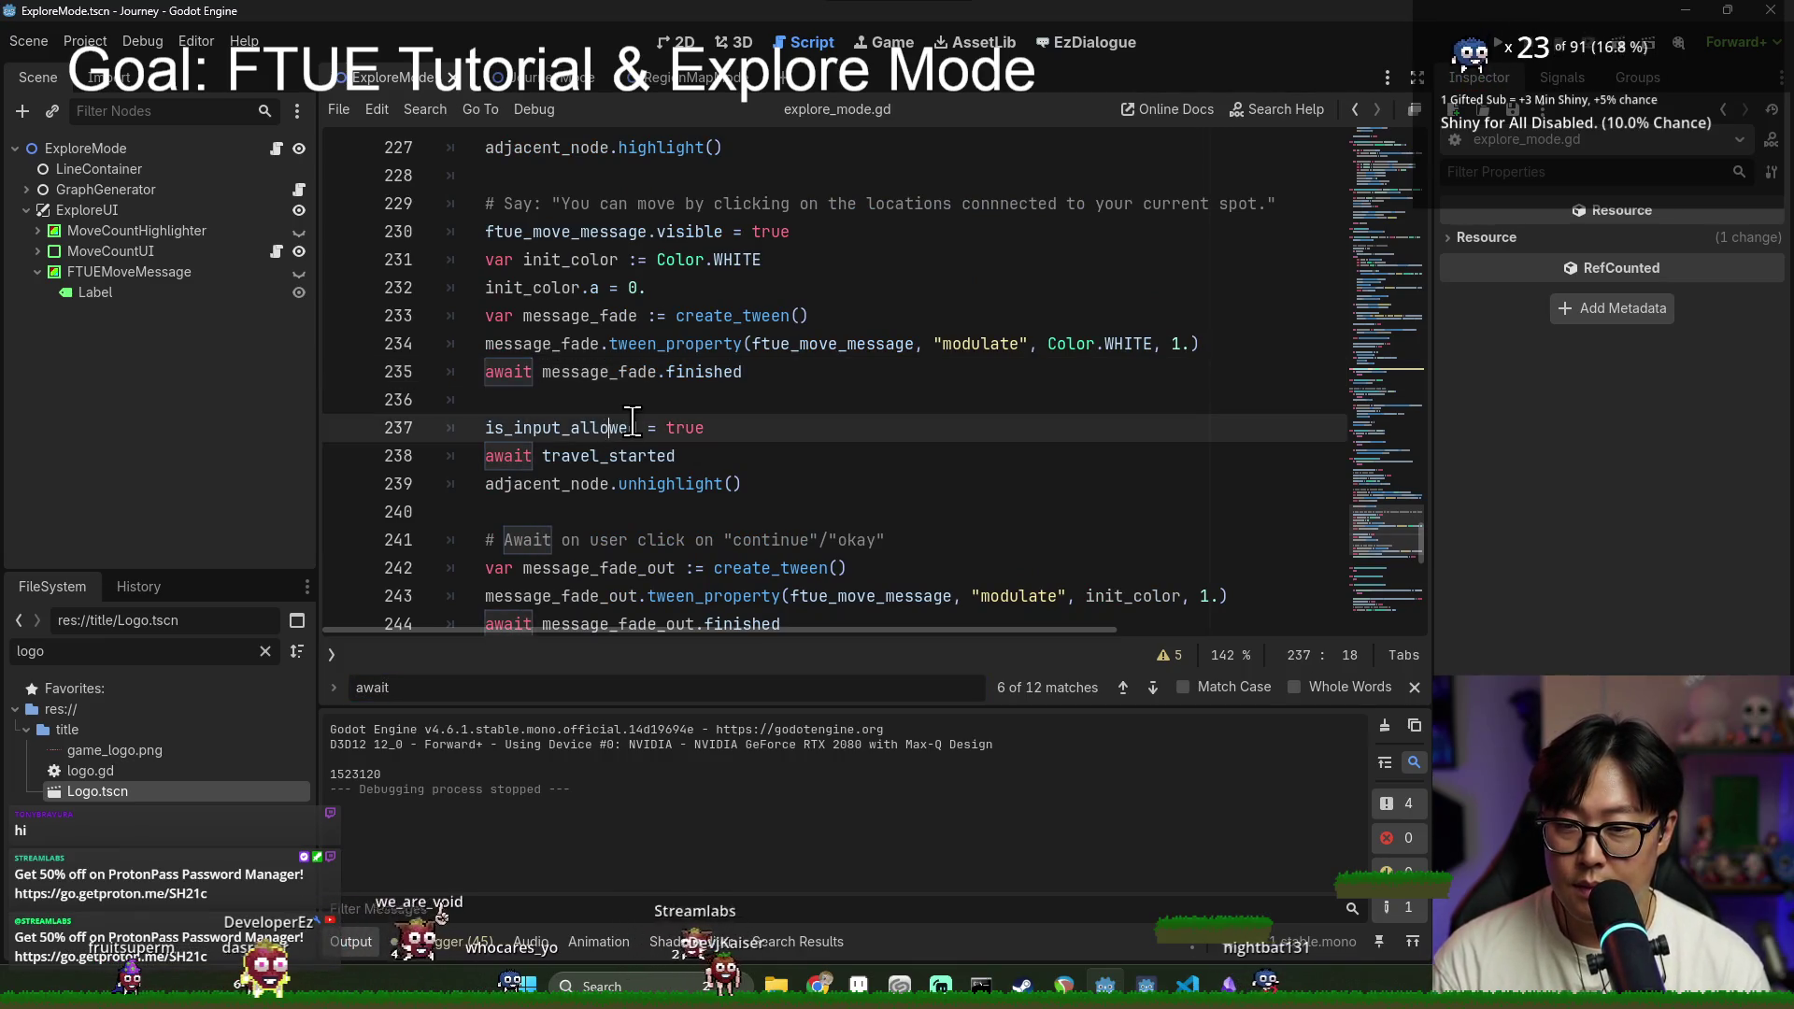
pyautogui.doubleClick(622, 455)
pyautogui.scroll(-1, 801, 452)
# Step: Wrap the await travel_started in 'if journey_manager.is_travelling():' and run the project
pyautogui.click(748, 343)
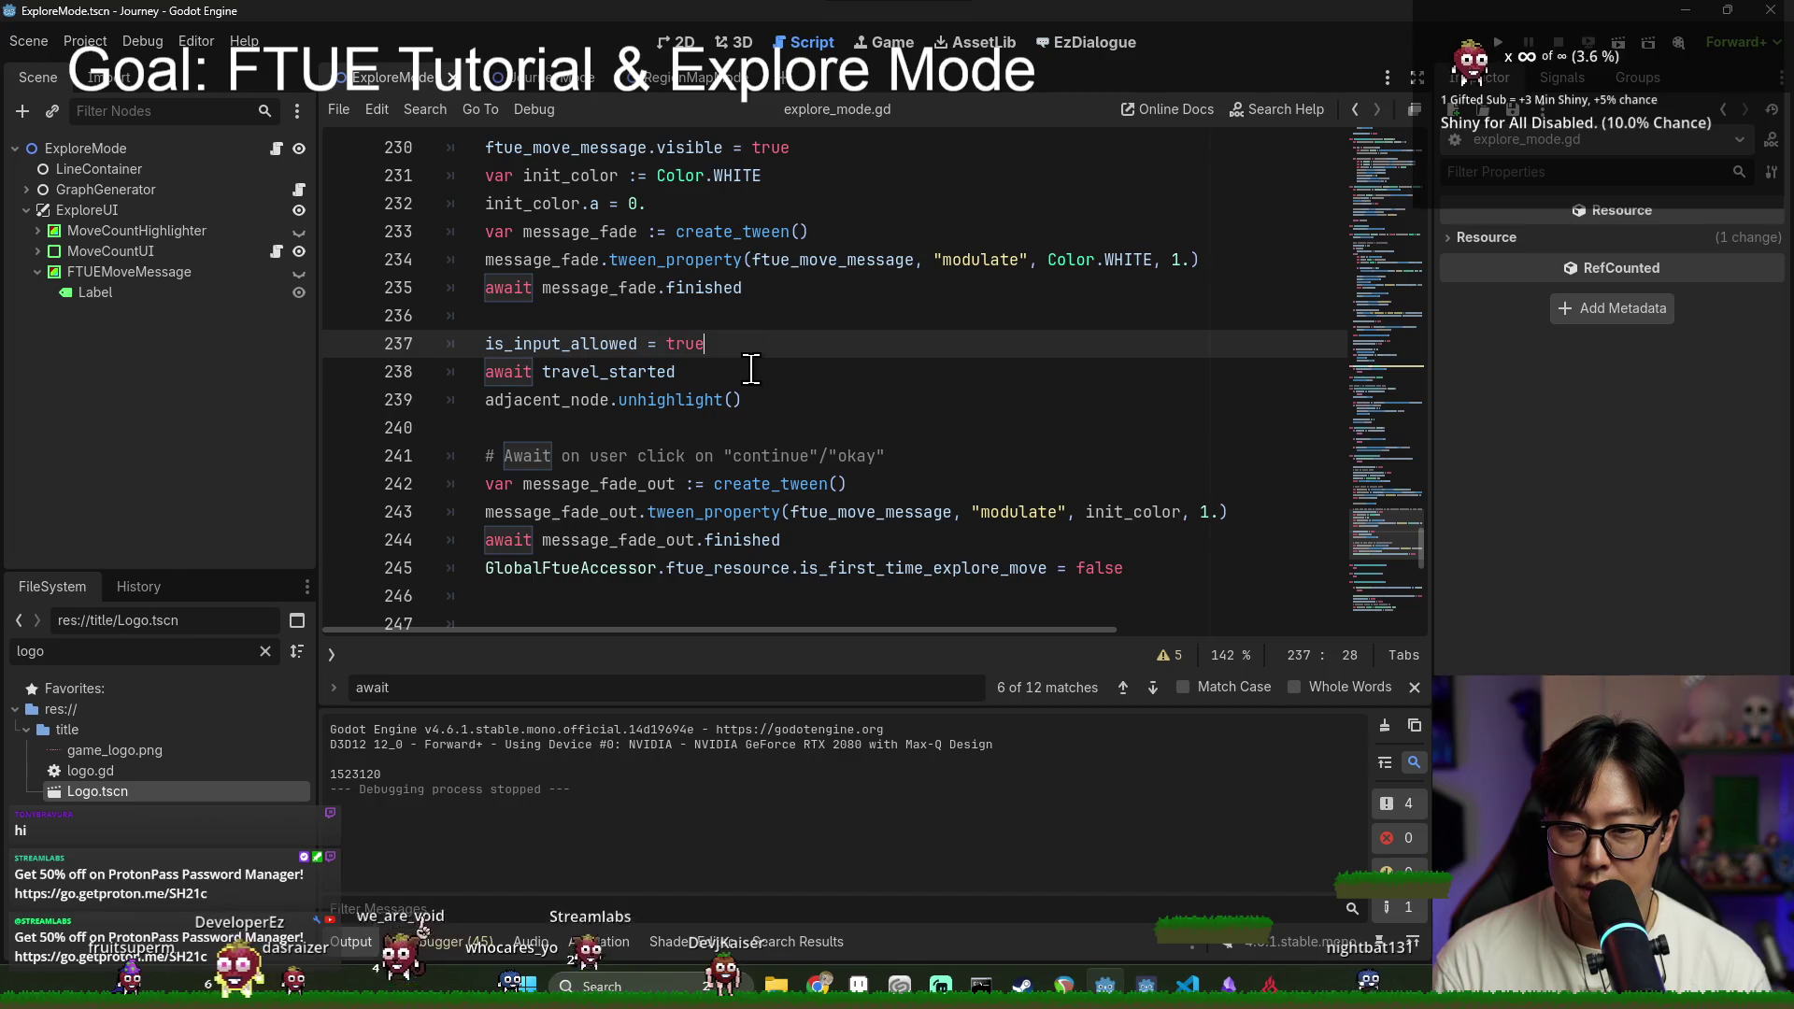
pyautogui.press('Return')
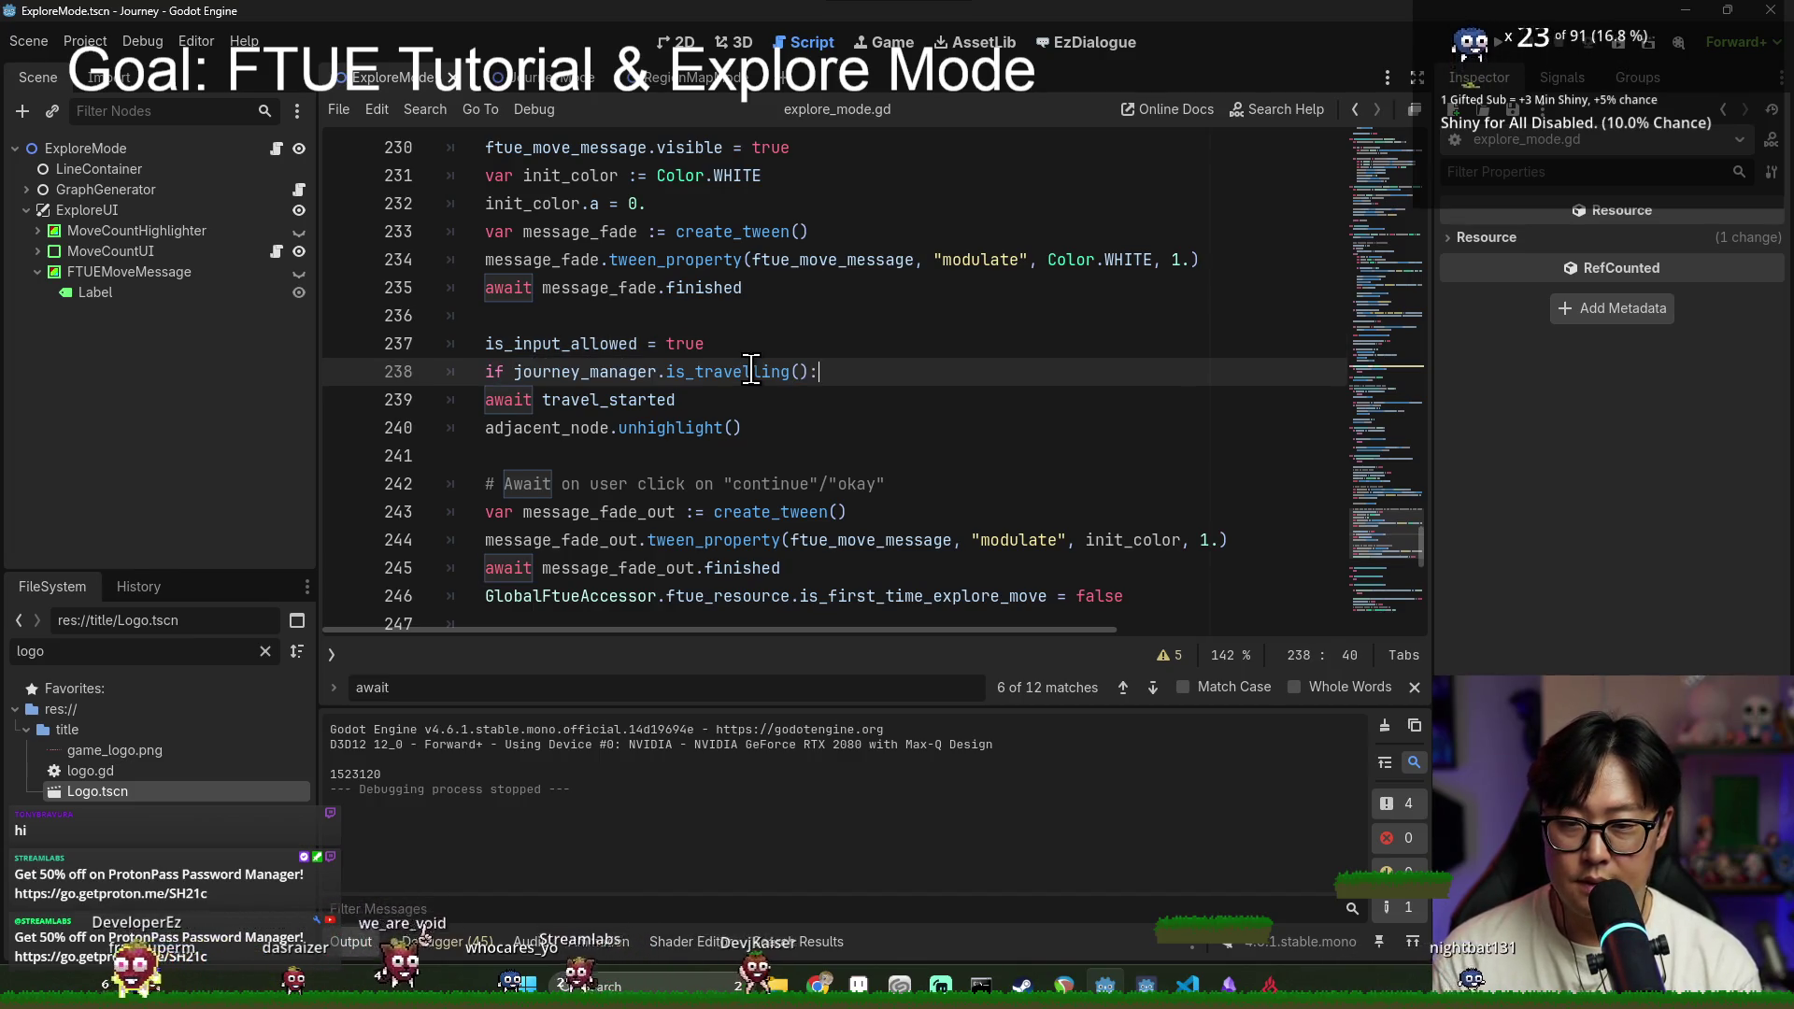
pyautogui.click(485, 400)
pyautogui.press('Tab')
pyautogui.click(901, 289)
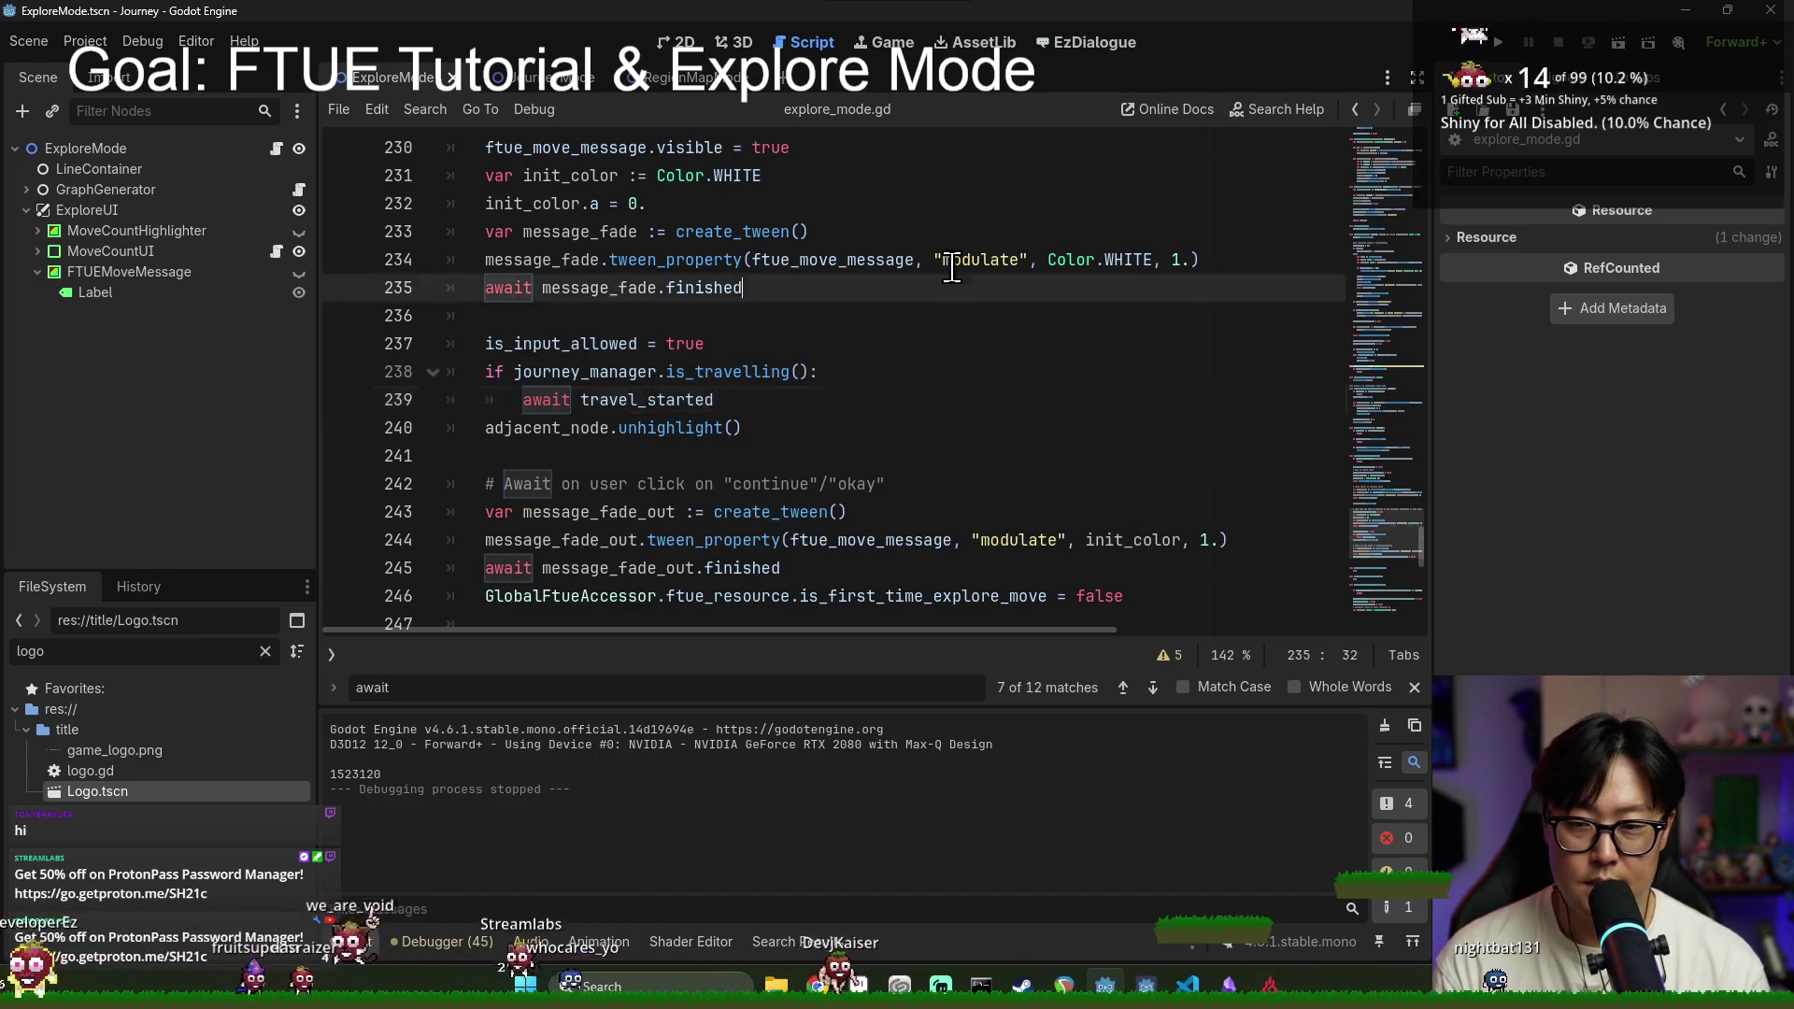
pyautogui.click(1500, 43)
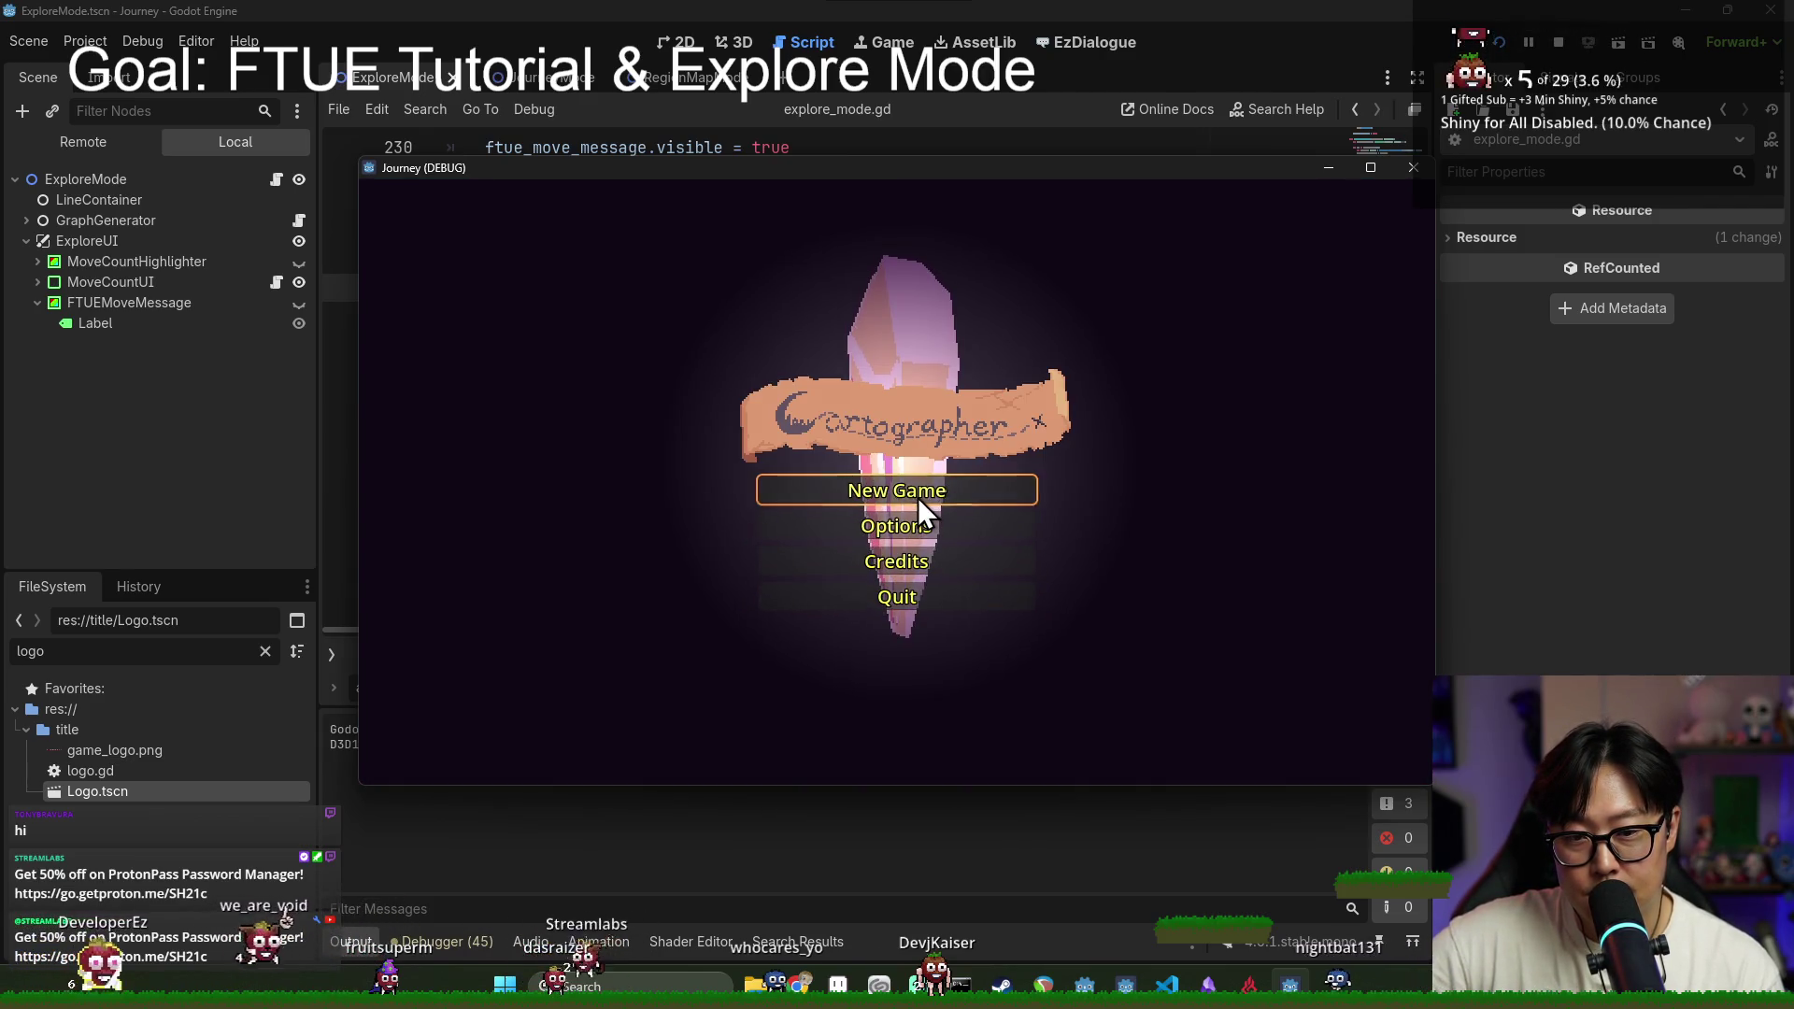
# Step: Choose New Game in Journey, then select is_travelling on line 238 in the script
pyautogui.click(918, 497)
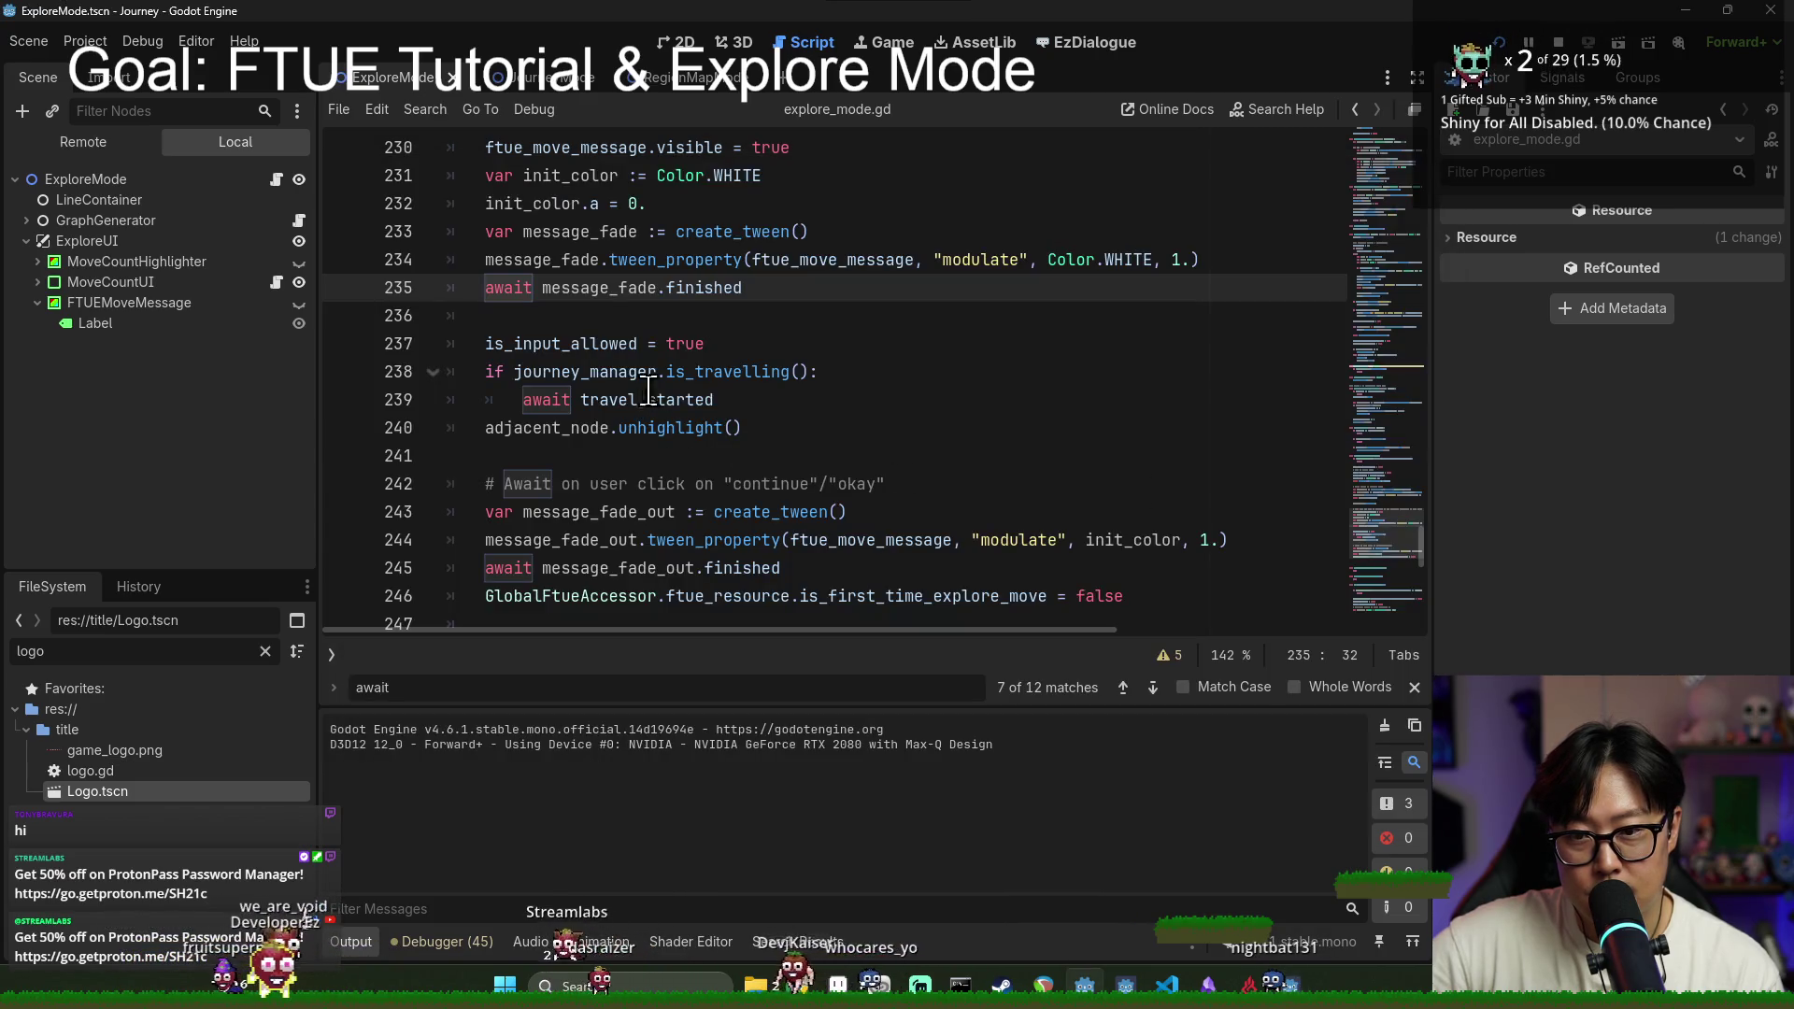
pyautogui.doubleClick(711, 372)
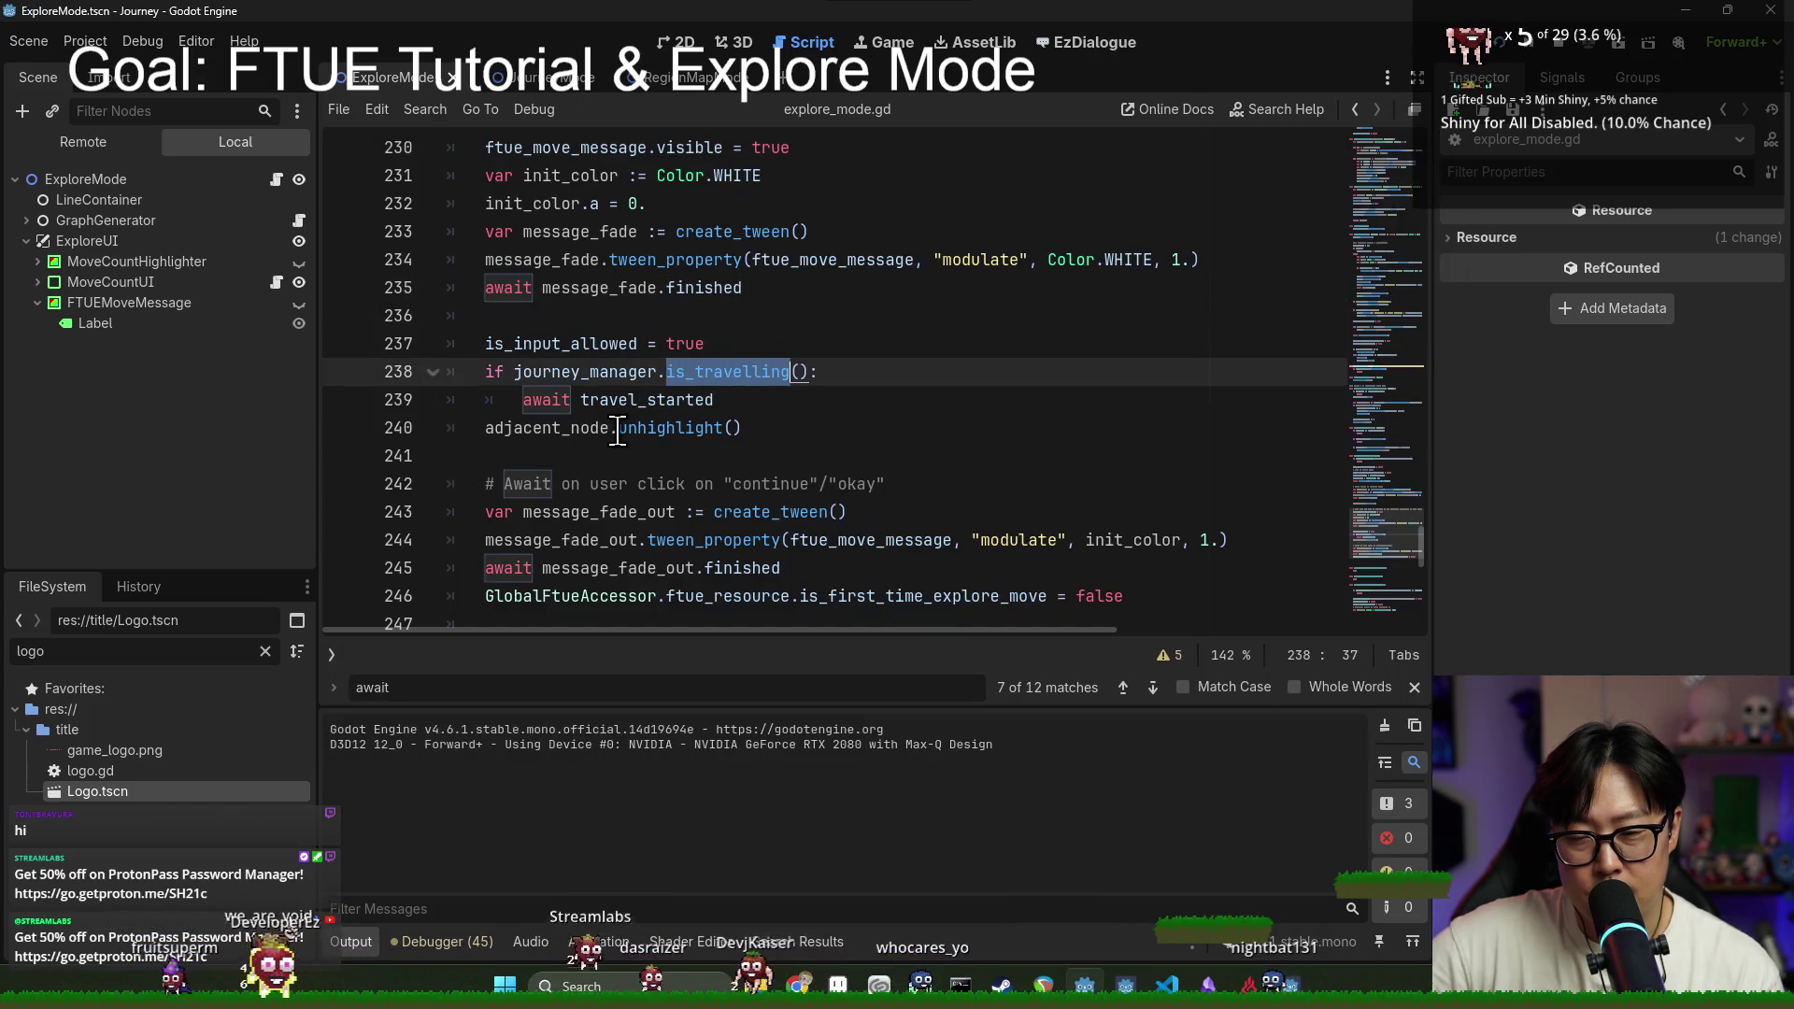
pyautogui.doubleClick(633, 401)
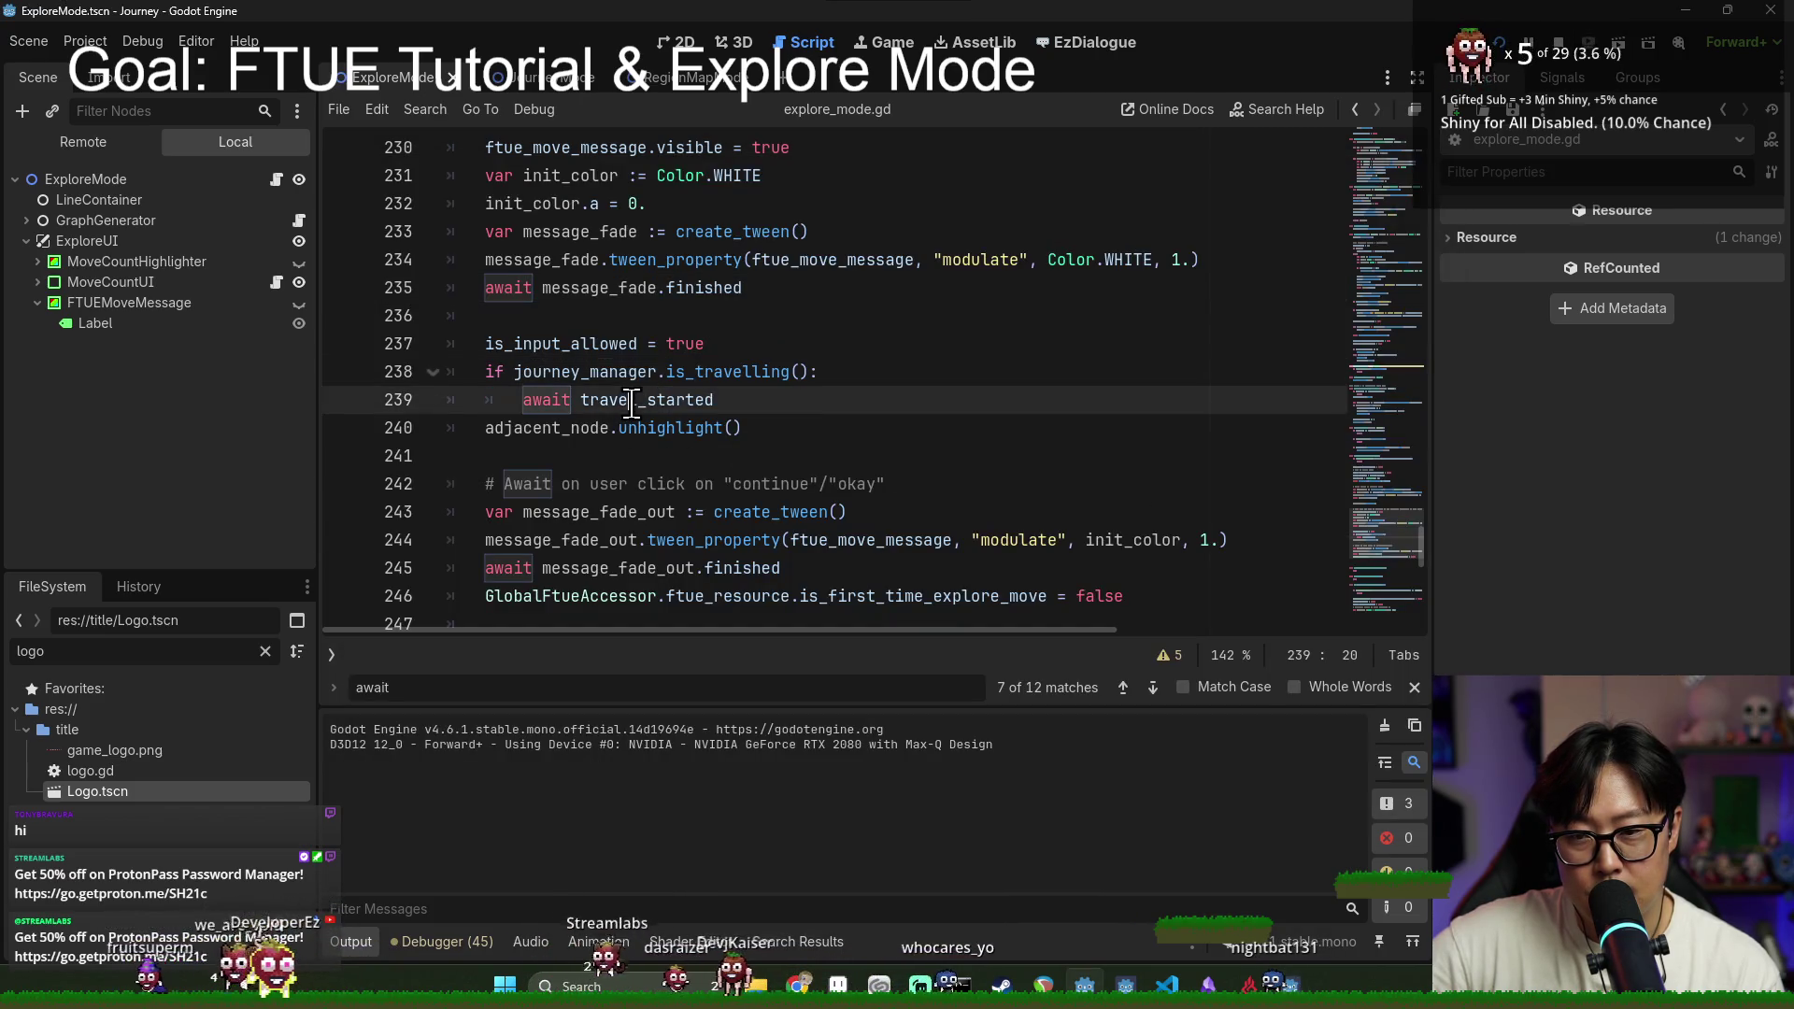
pyautogui.doubleClick(710, 372)
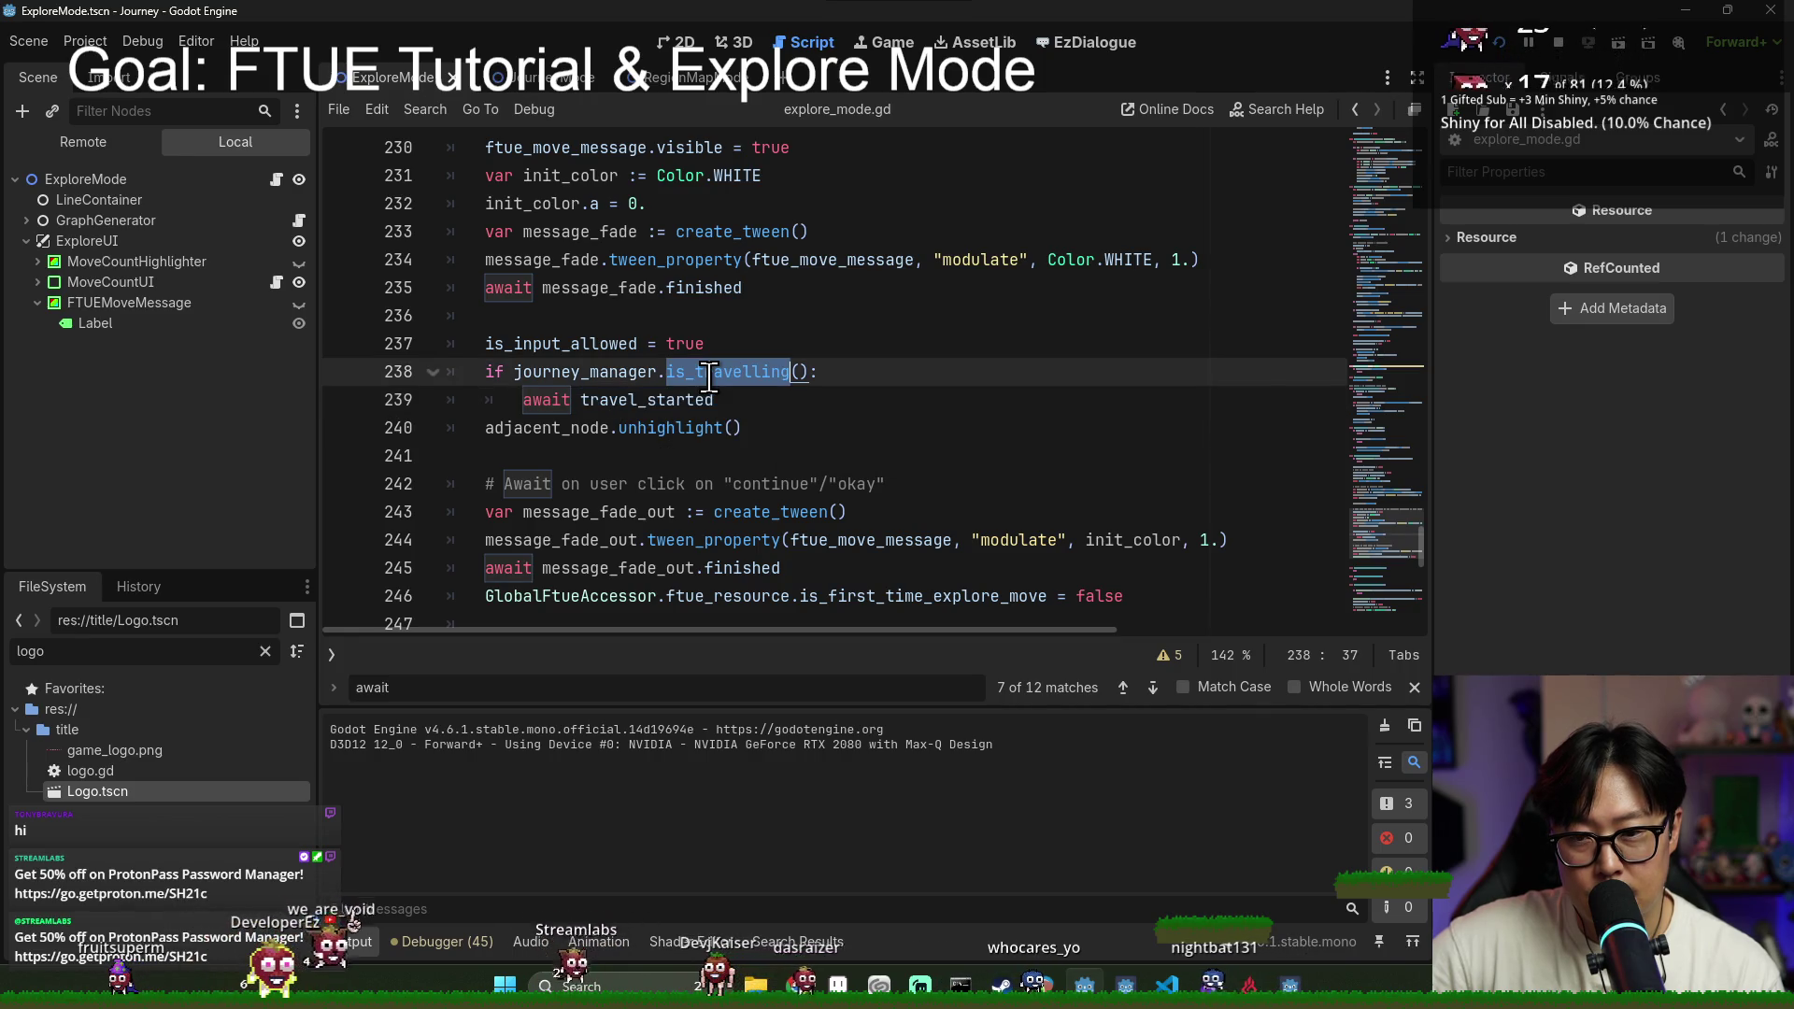
pyautogui.doubleClick(601, 371)
pyautogui.doubleClick(642, 400)
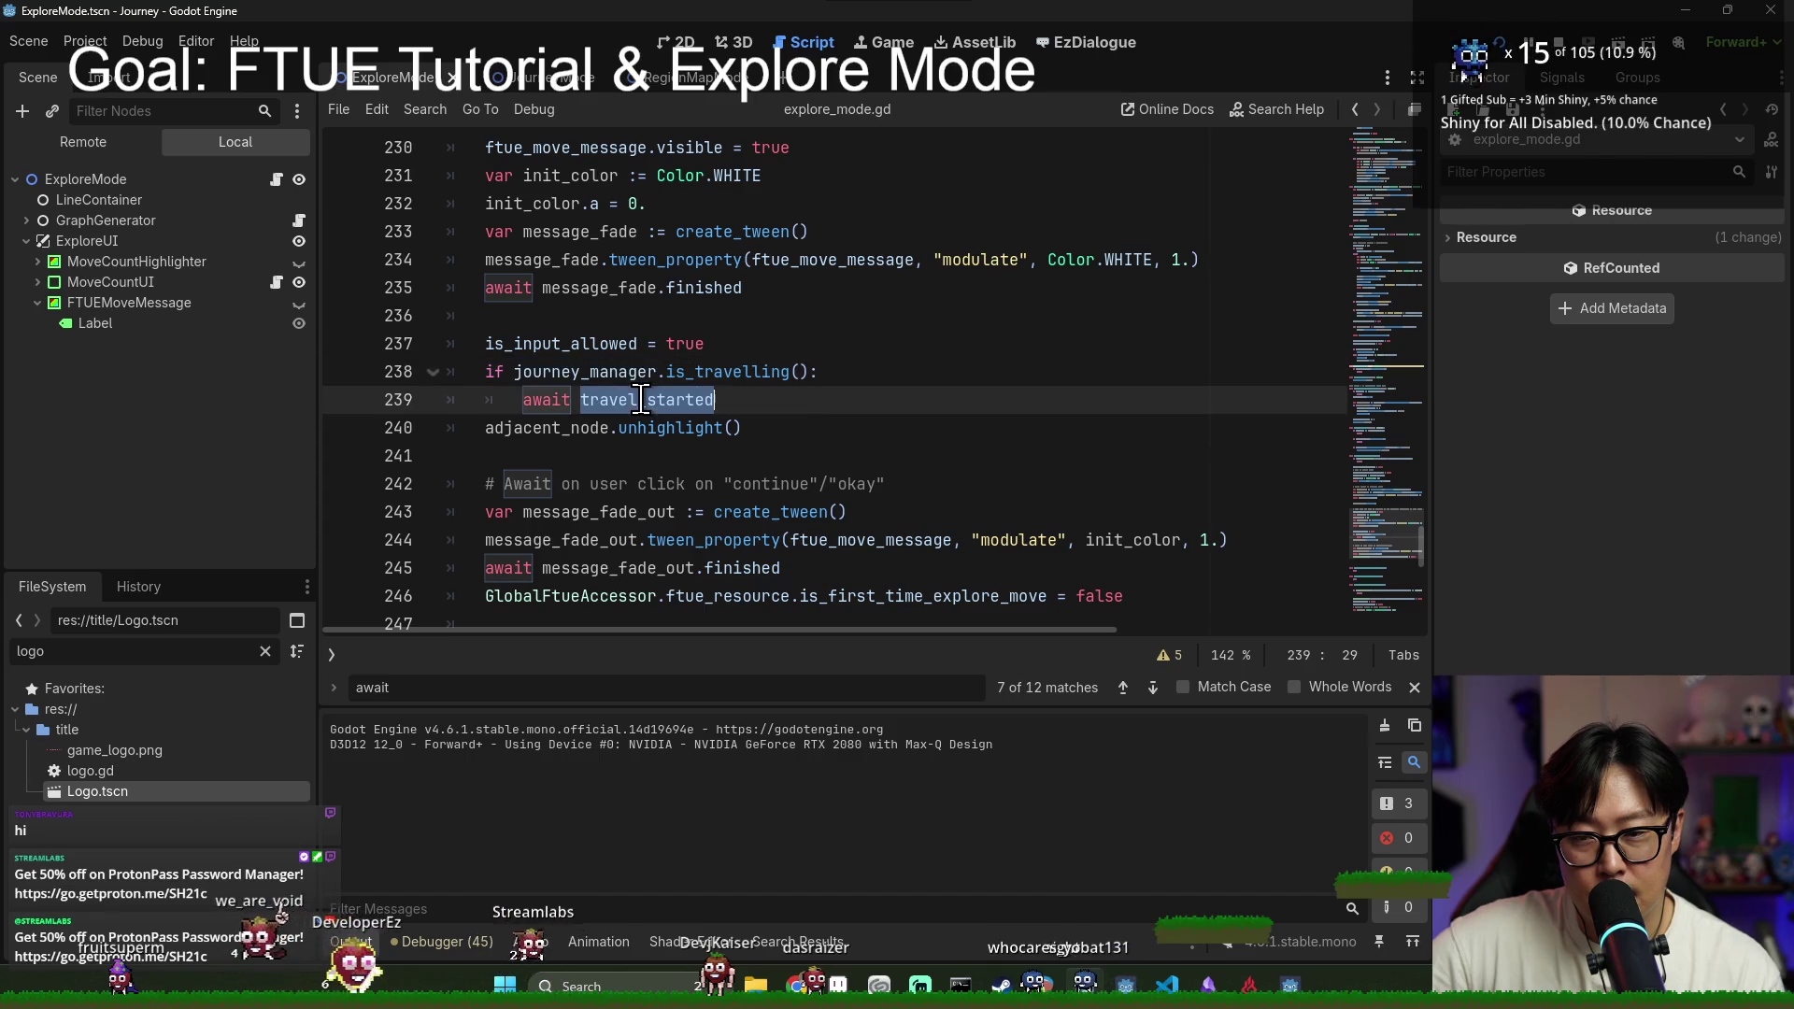
pyautogui.click(516, 374)
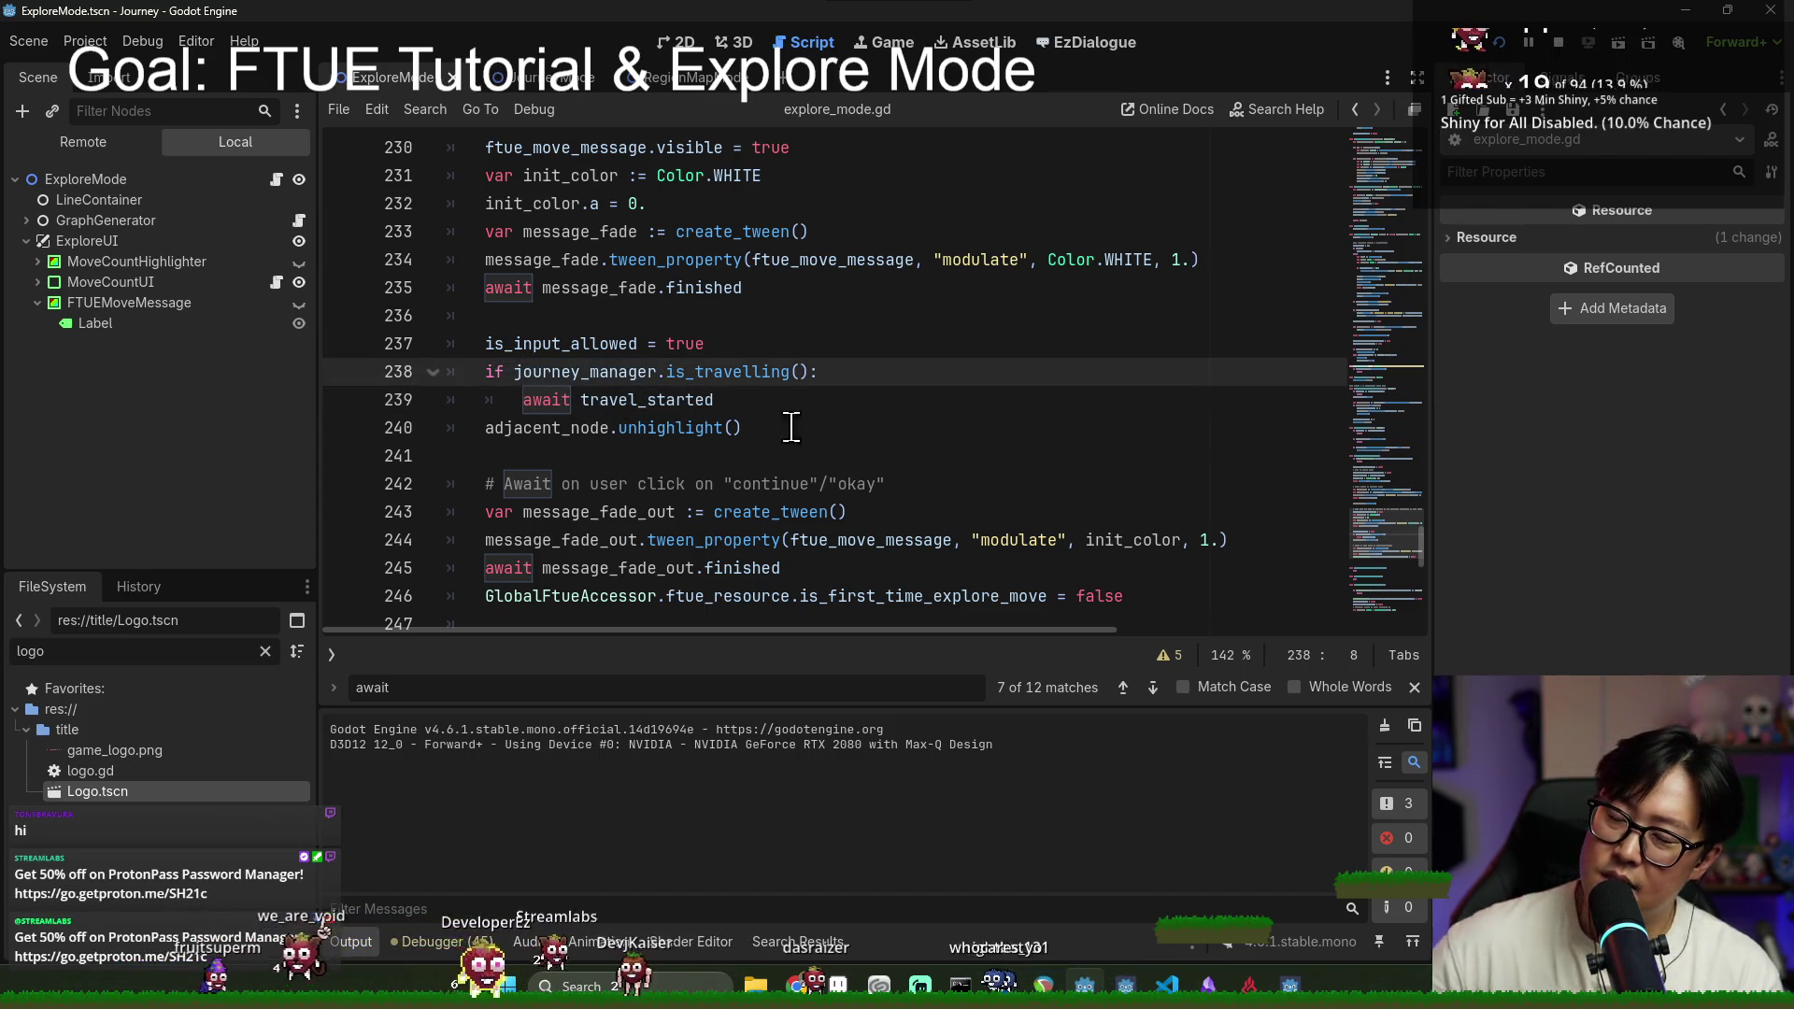
pyautogui.hotkey('alt', 'Tab')
pyautogui.click(1552, 559)
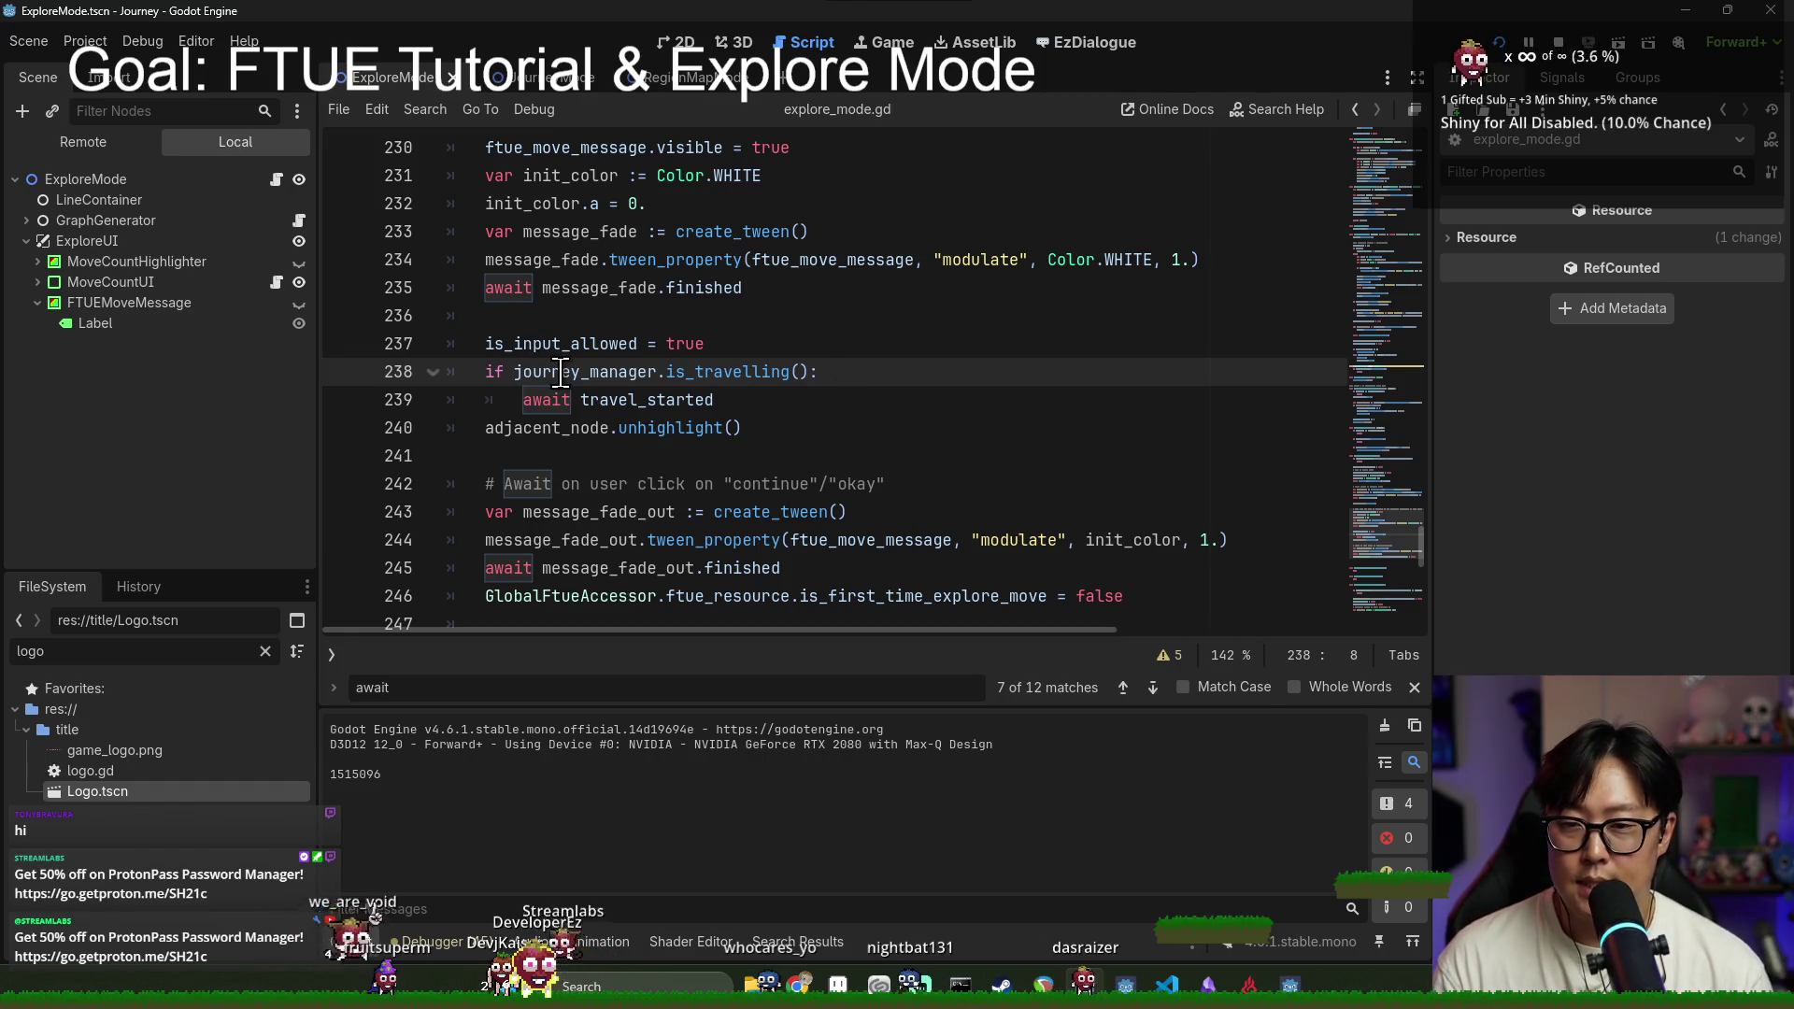
pyautogui.hotkey('ctrl', 'f')
pyautogui.press('Return')
pyautogui.press('Return')
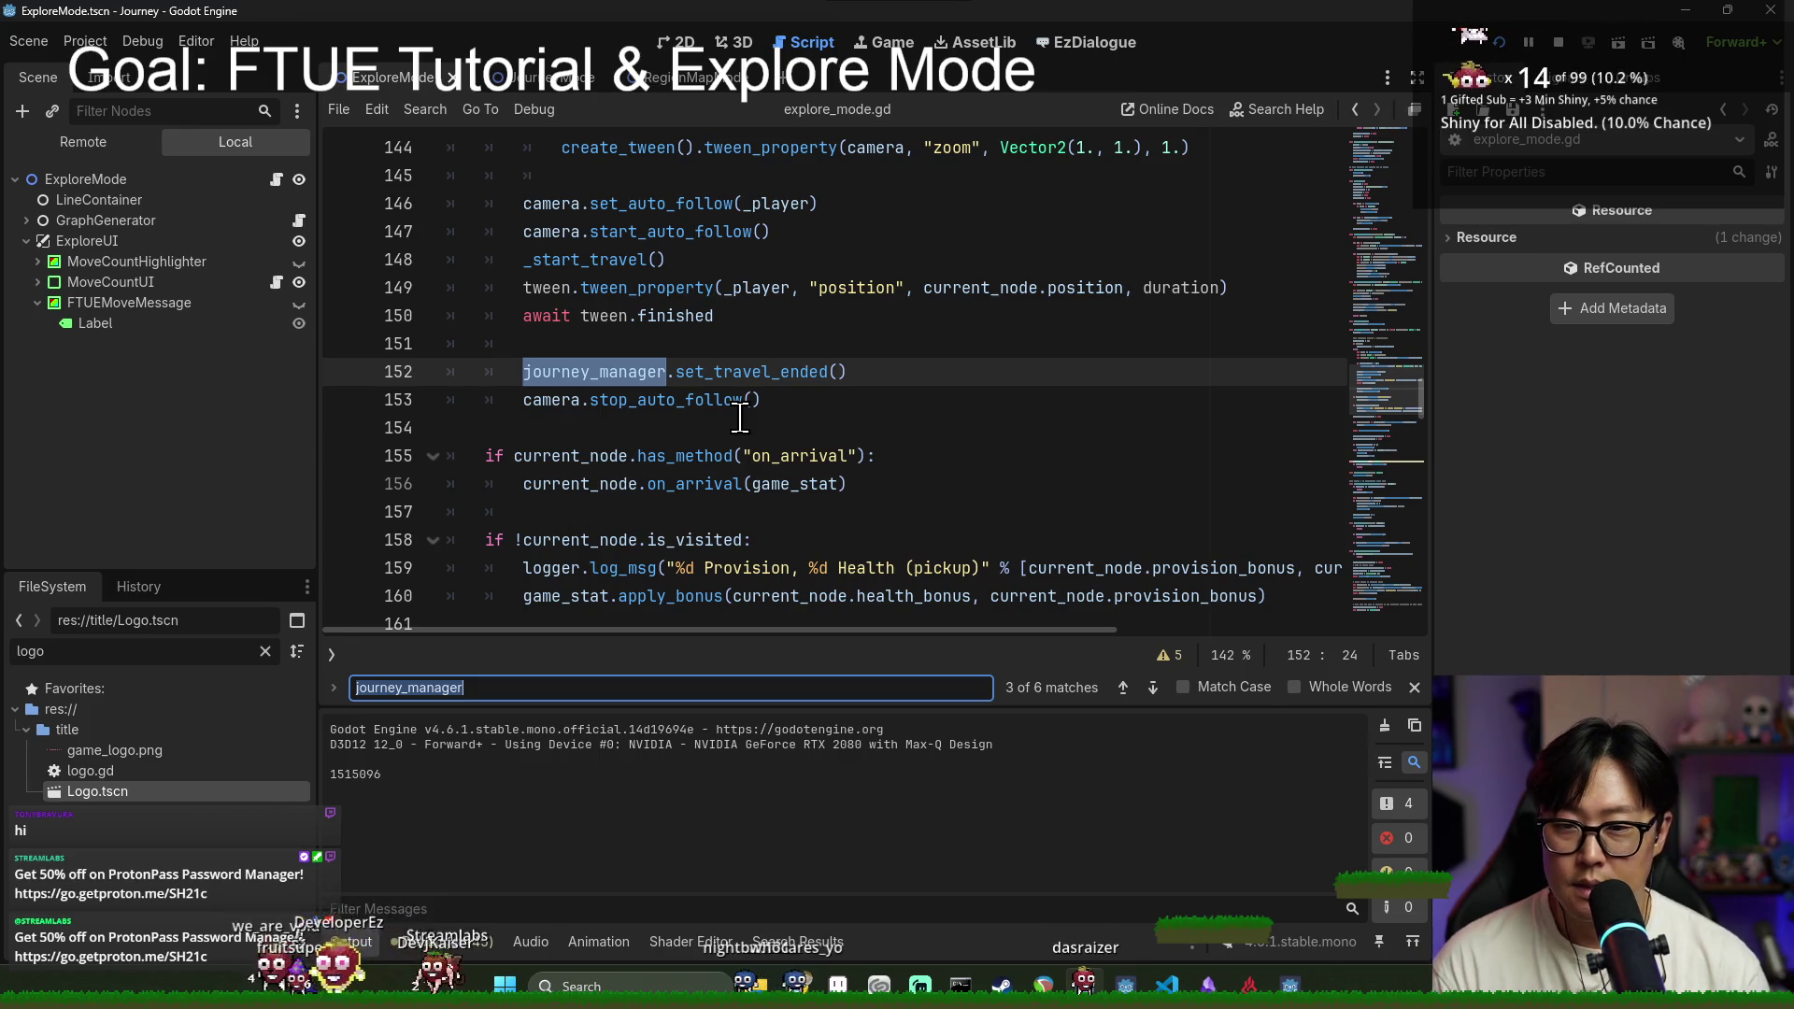
pyautogui.press('Return')
pyautogui.press('Return')
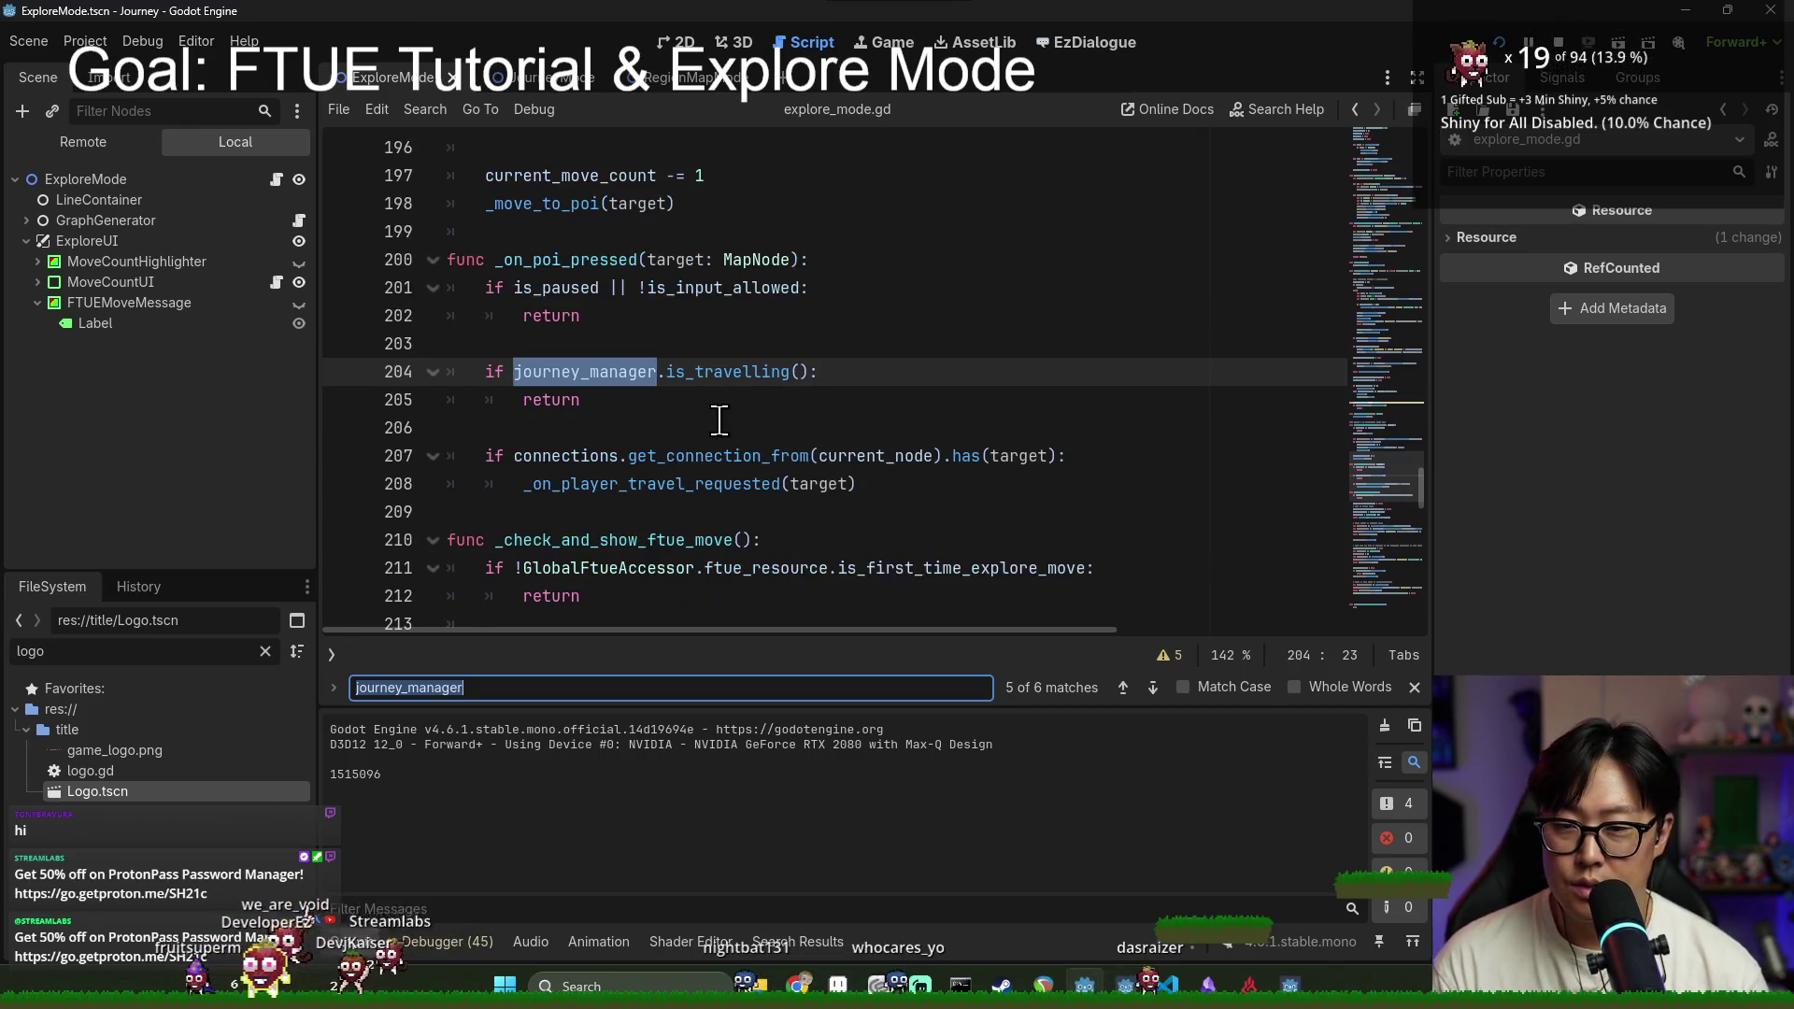
pyautogui.press('Return')
pyautogui.press('Return')
pyautogui.press('Return')
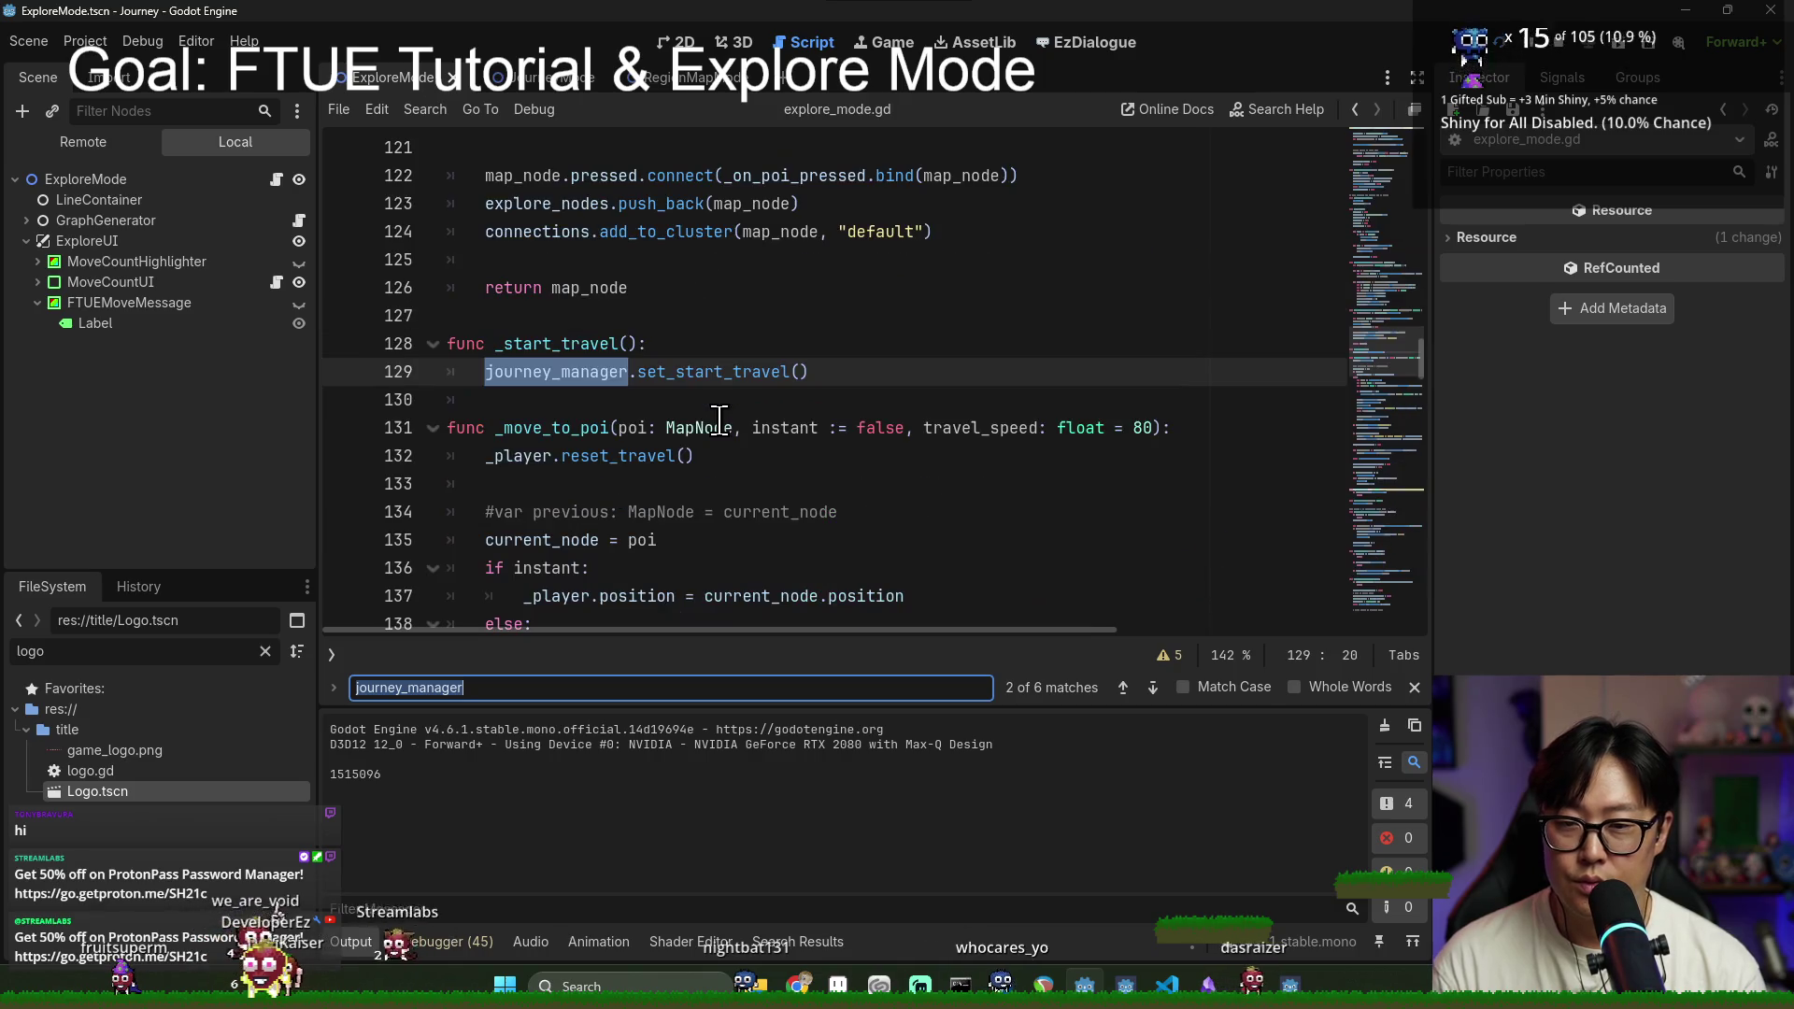
pyautogui.doubleClick(557, 343)
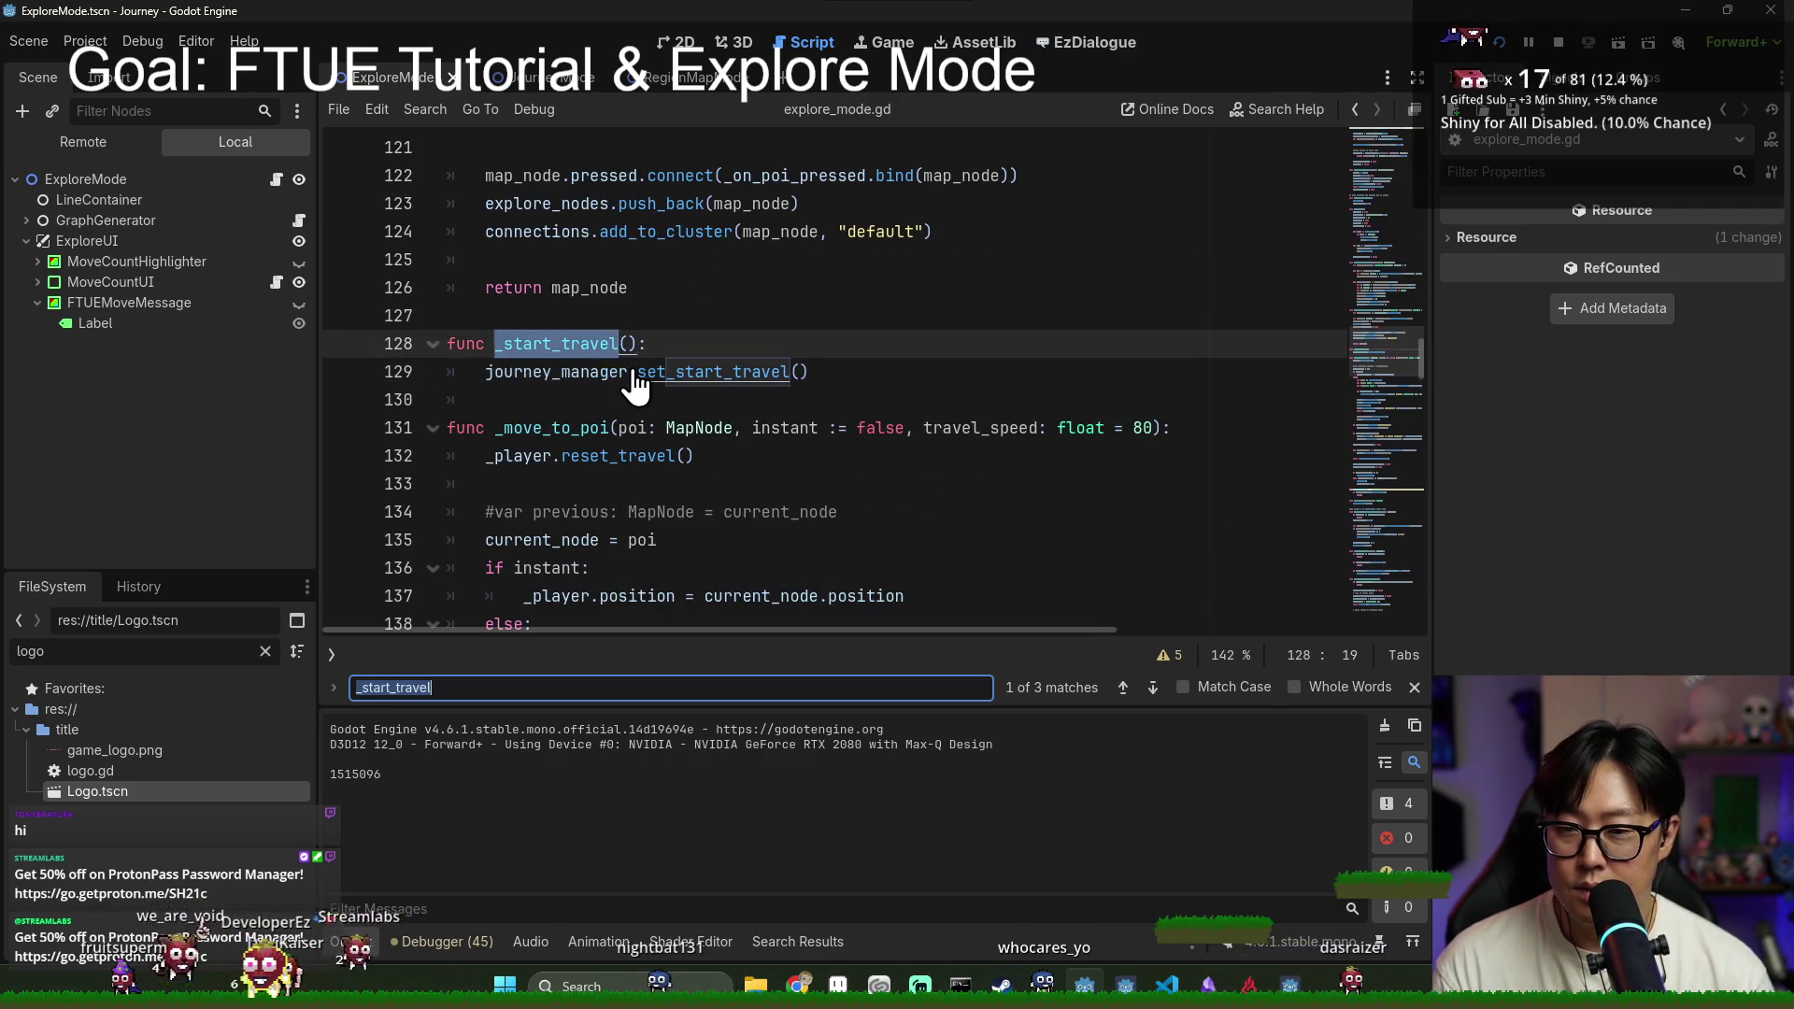
pyautogui.hotkey('ctrl', 'f')
pyautogui.press('Return')
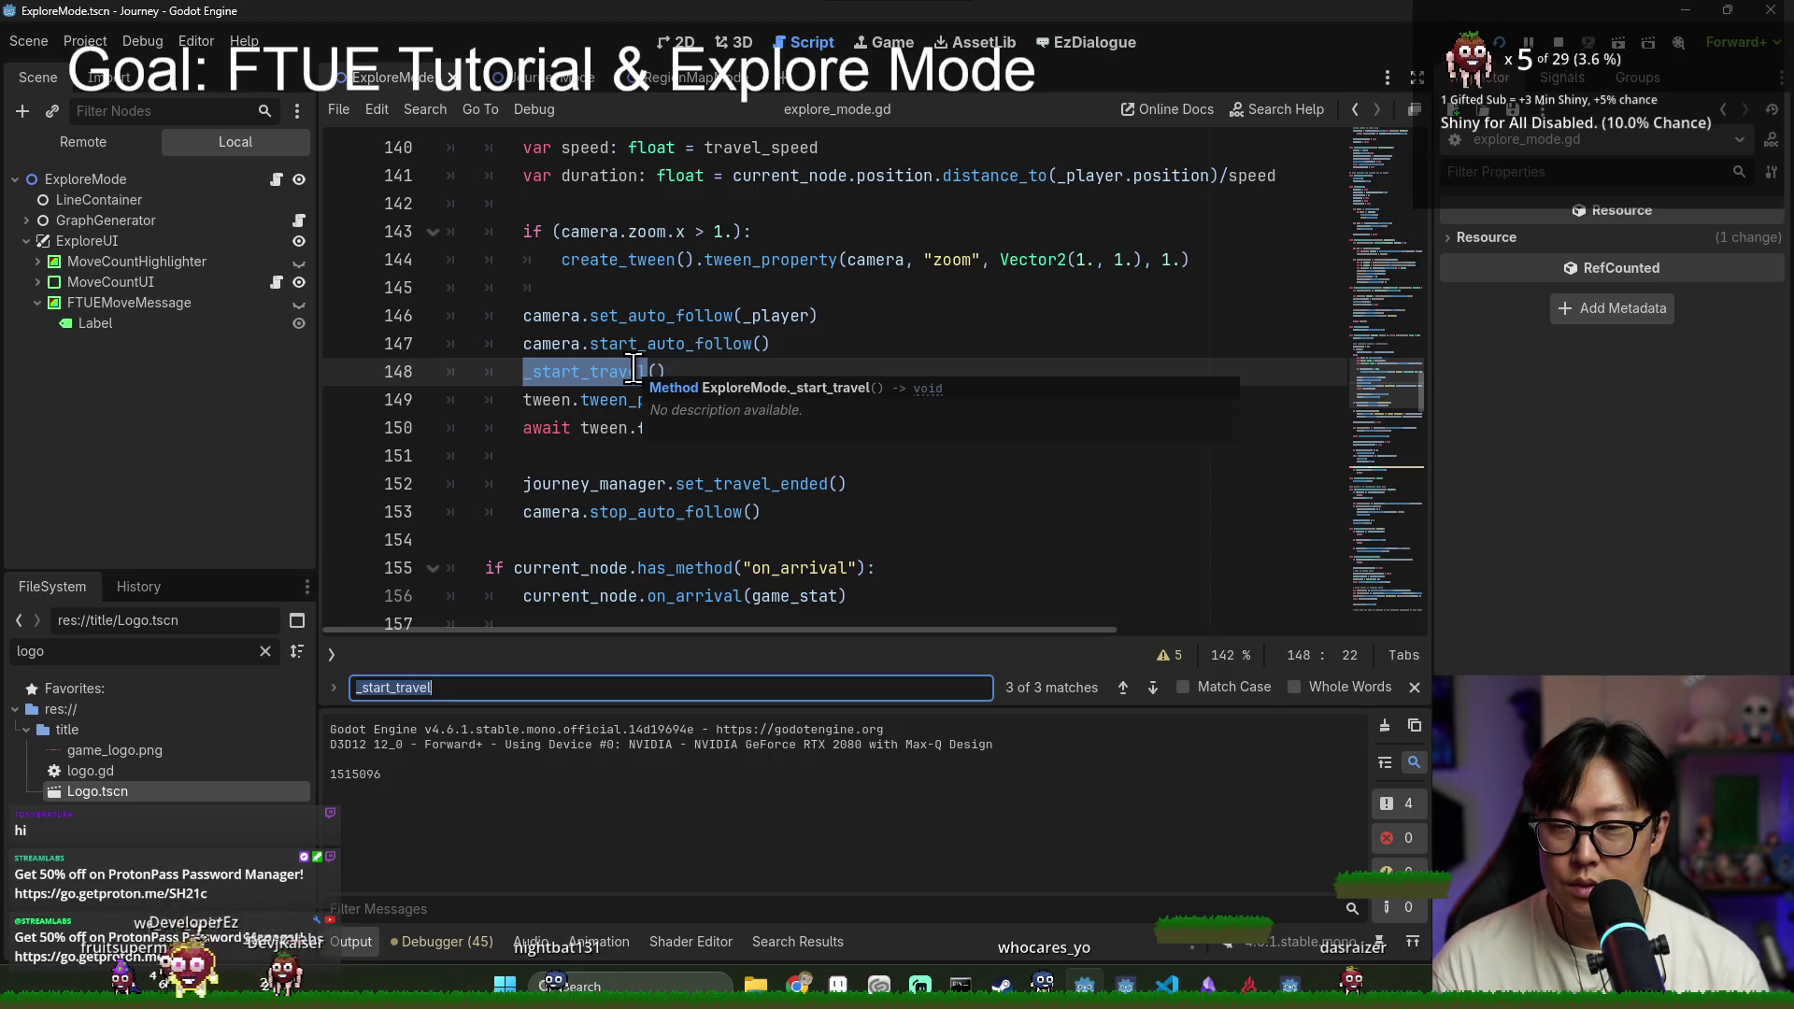
pyautogui.scroll(4, 635, 369)
pyautogui.scroll(-1, 612, 269)
pyautogui.scroll(-1, 565, 337)
pyautogui.scroll(2, 748, 488)
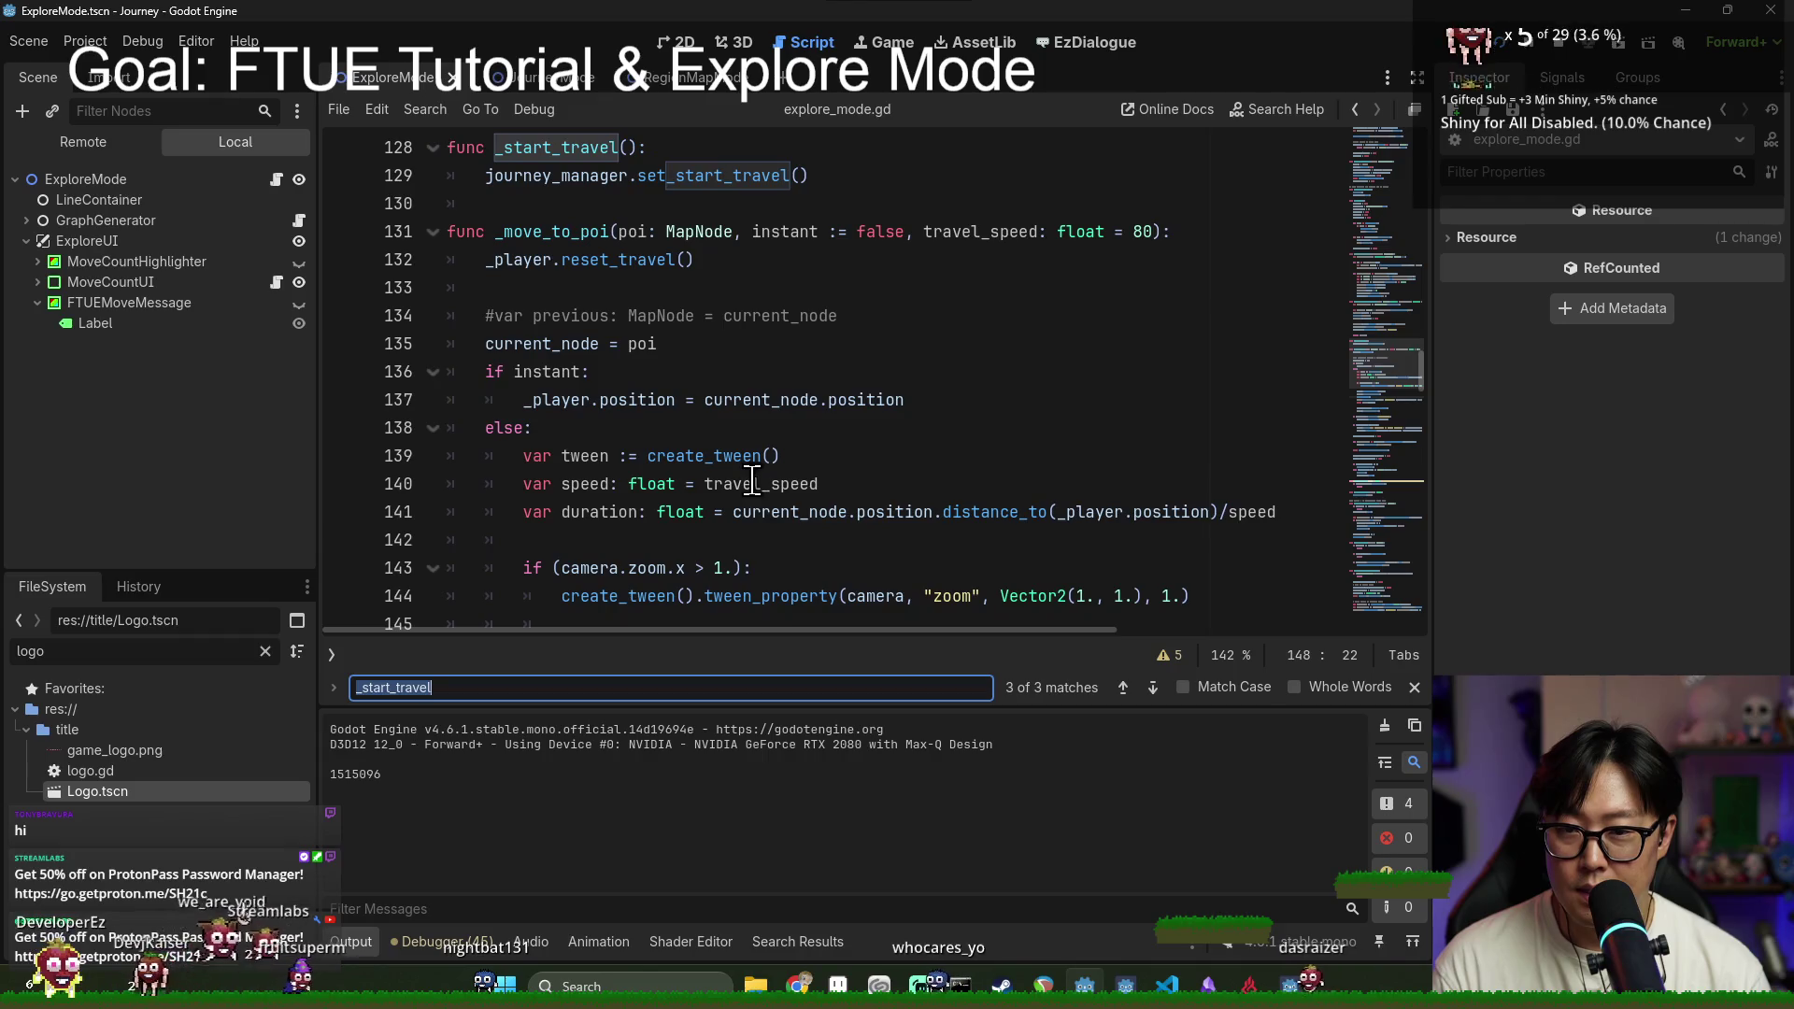
pyautogui.scroll(-3, 734, 497)
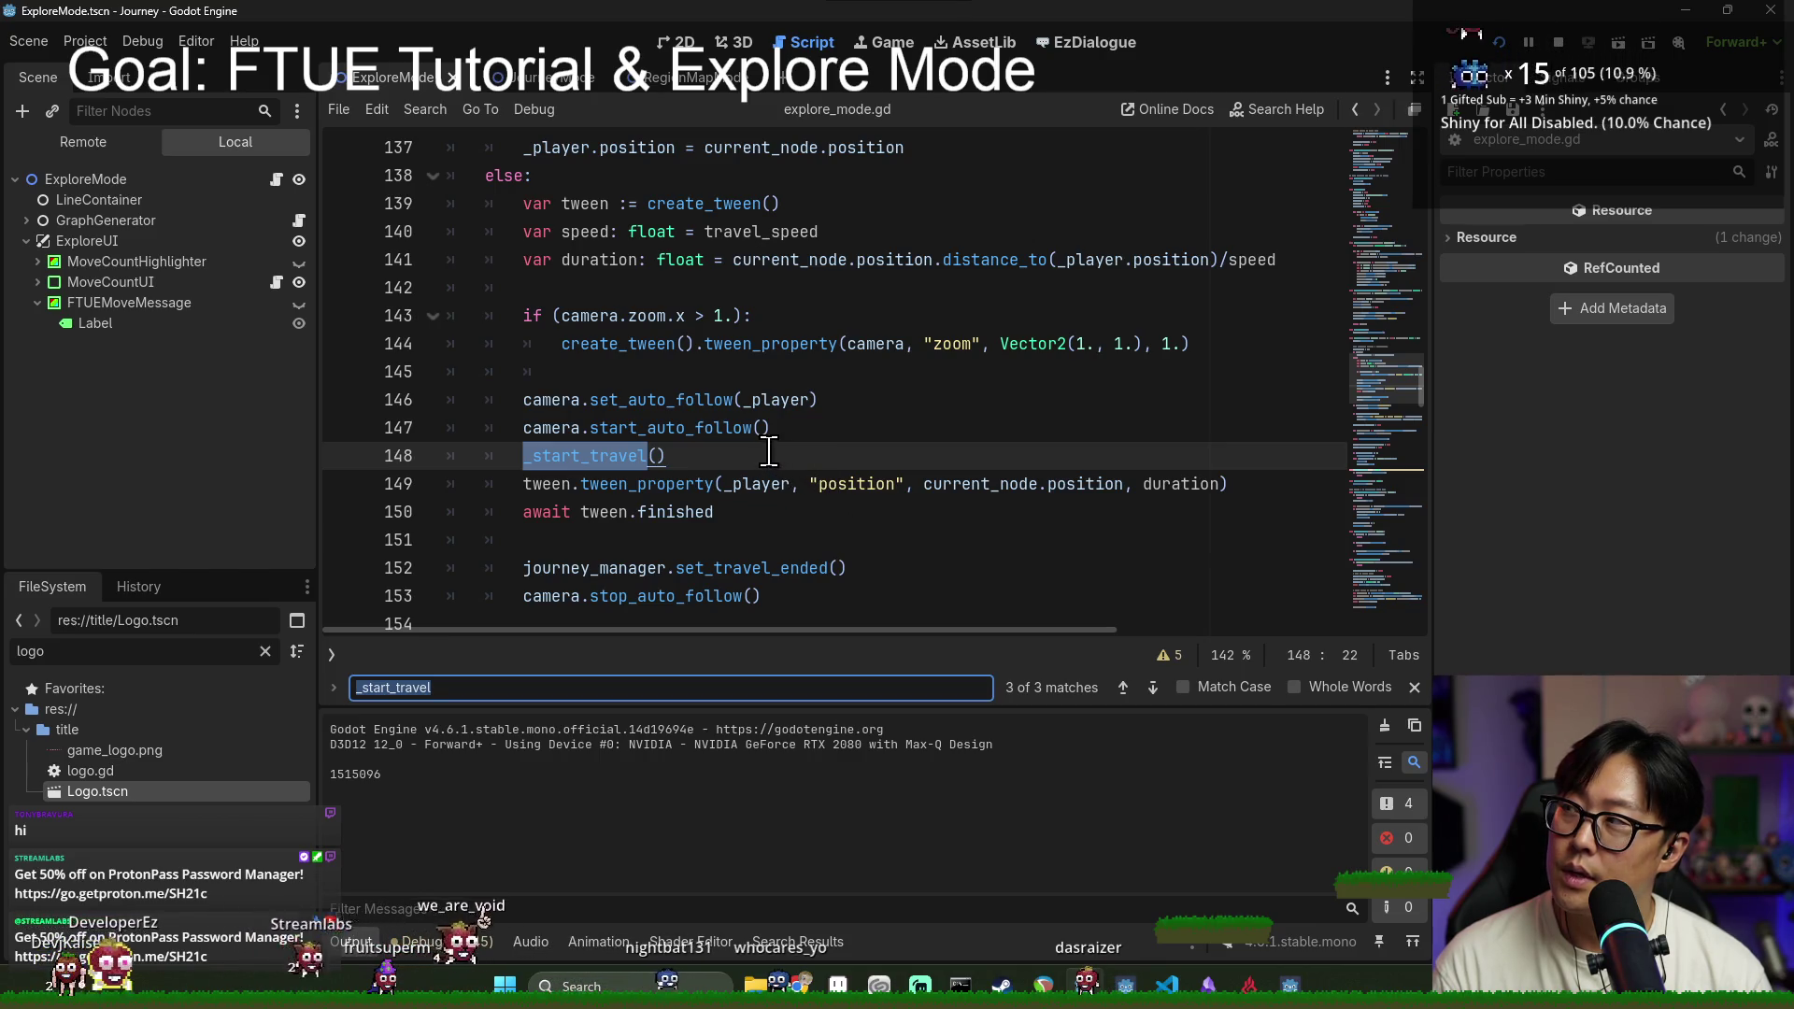
pyautogui.scroll(-10, 768, 452)
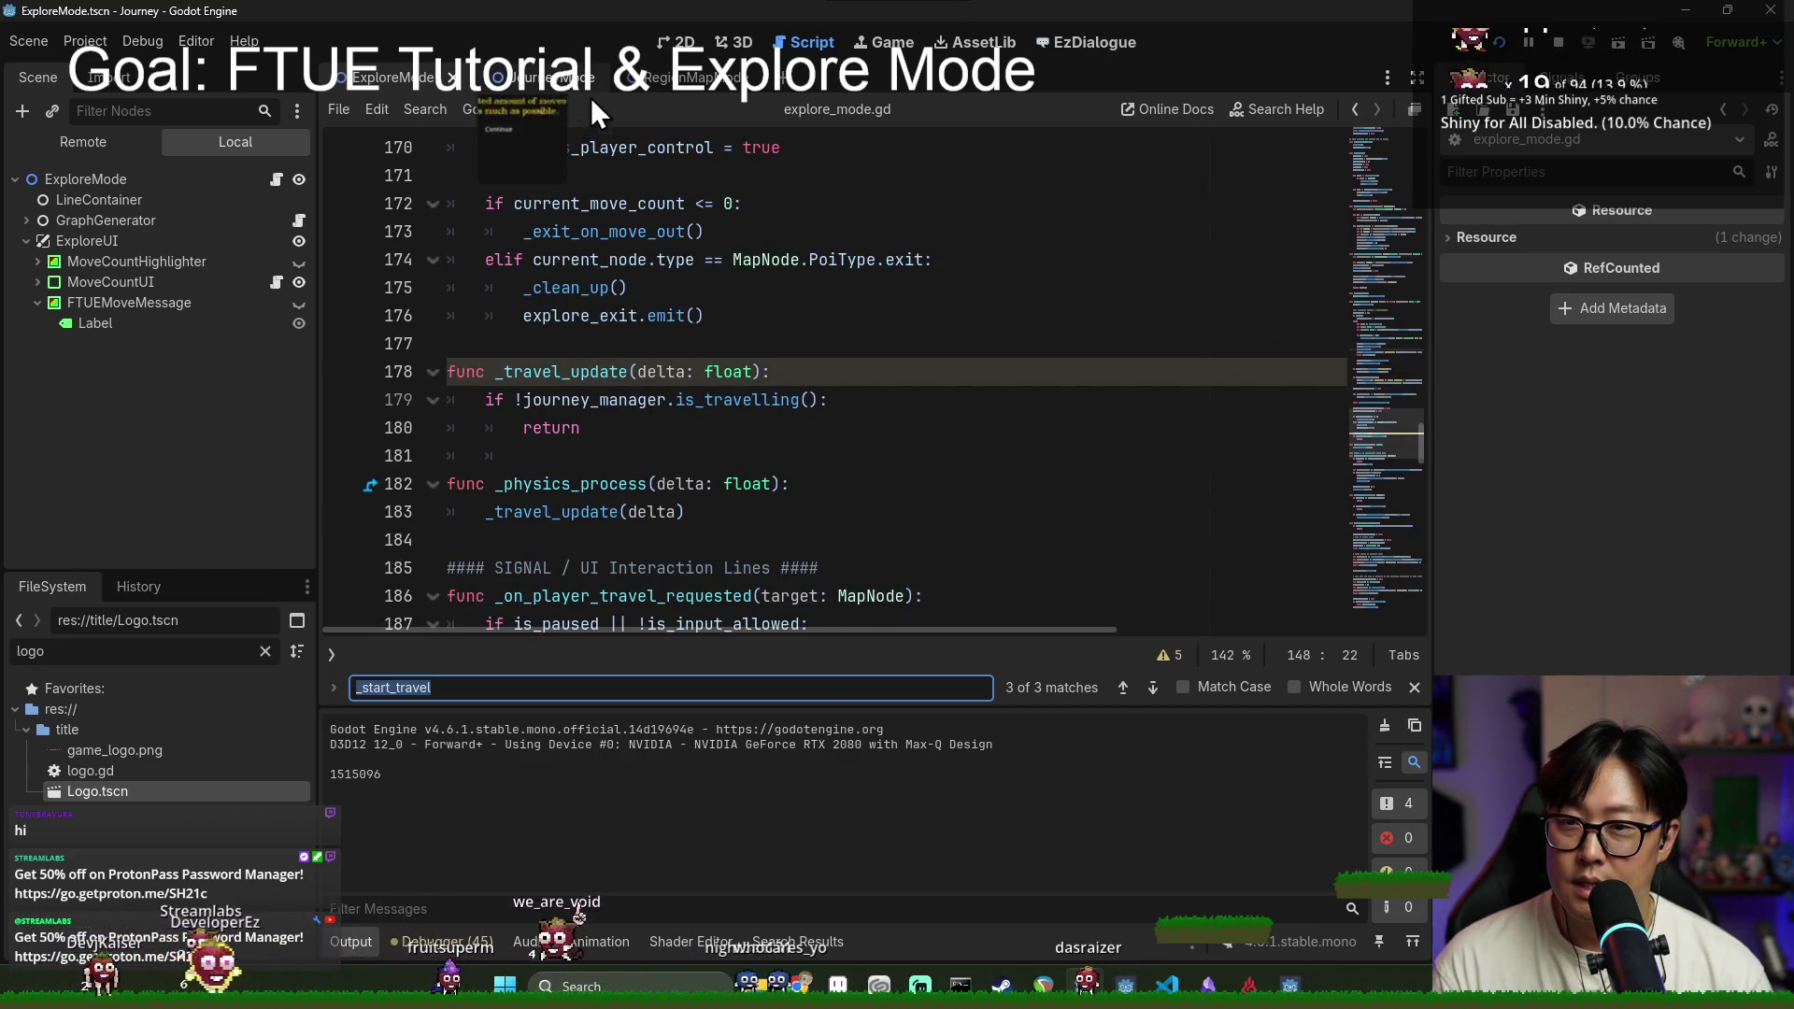
pyautogui.write('travelling')
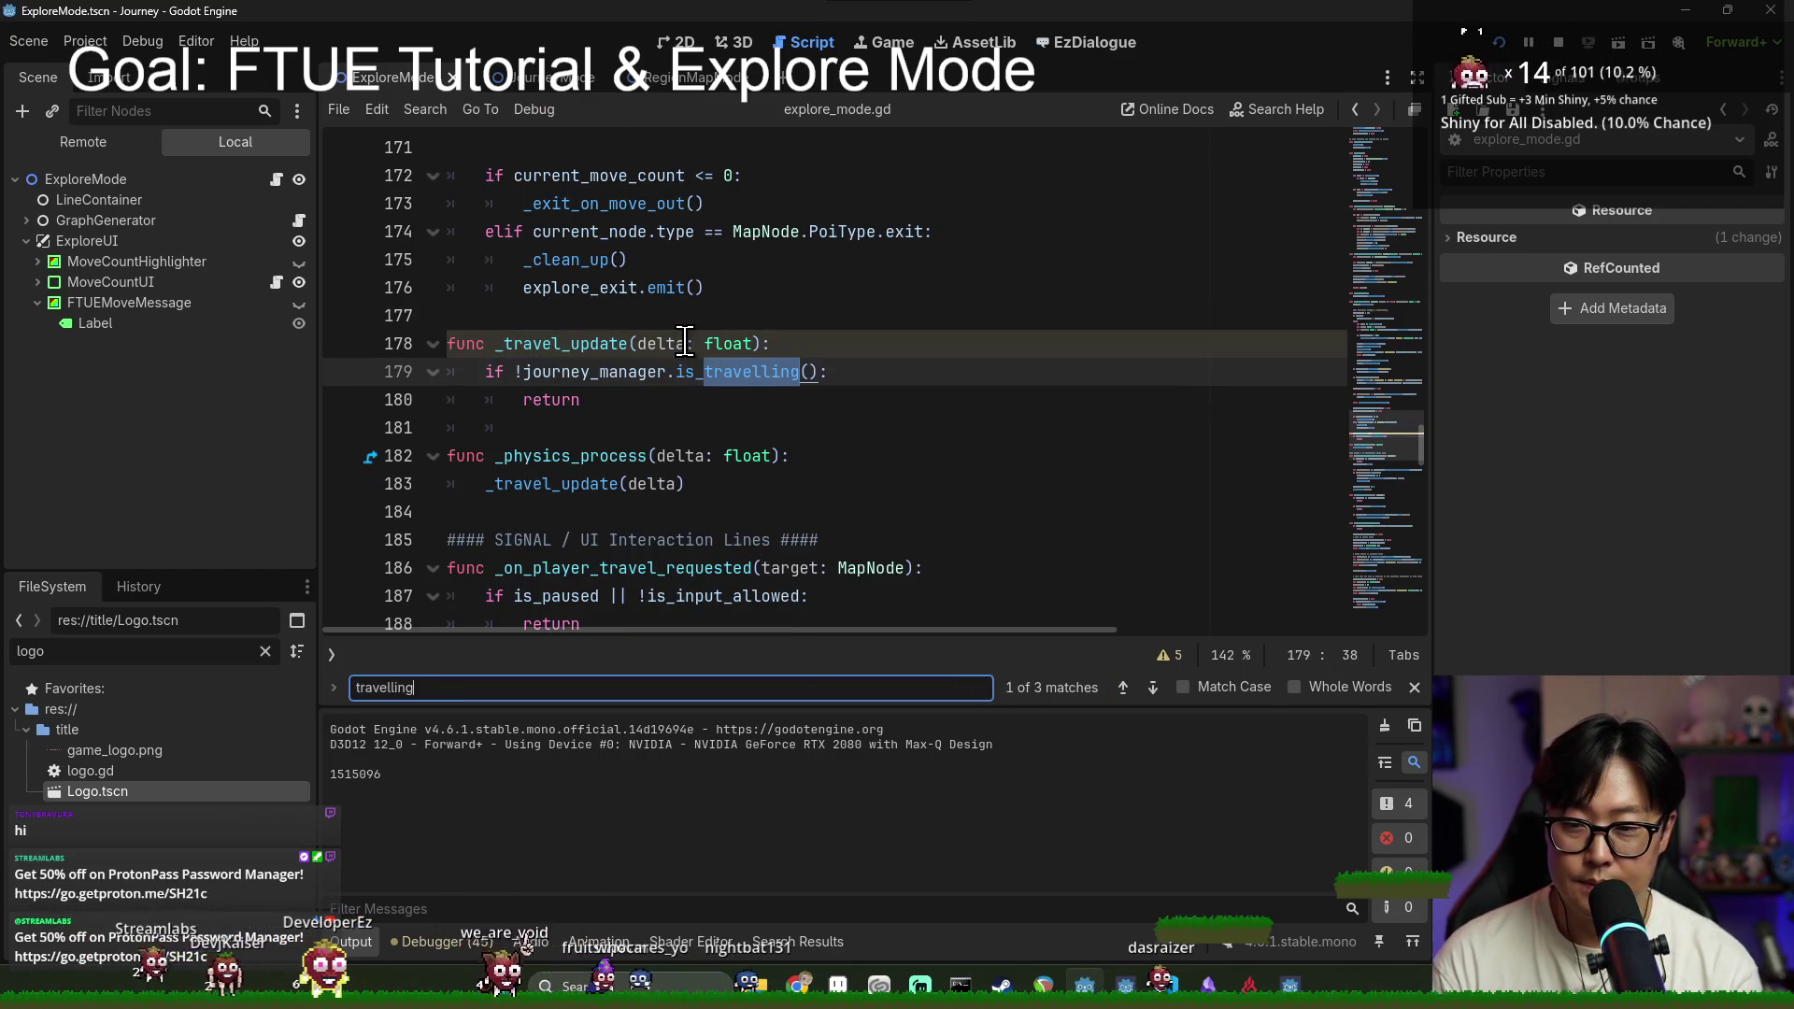
pyautogui.press('Return')
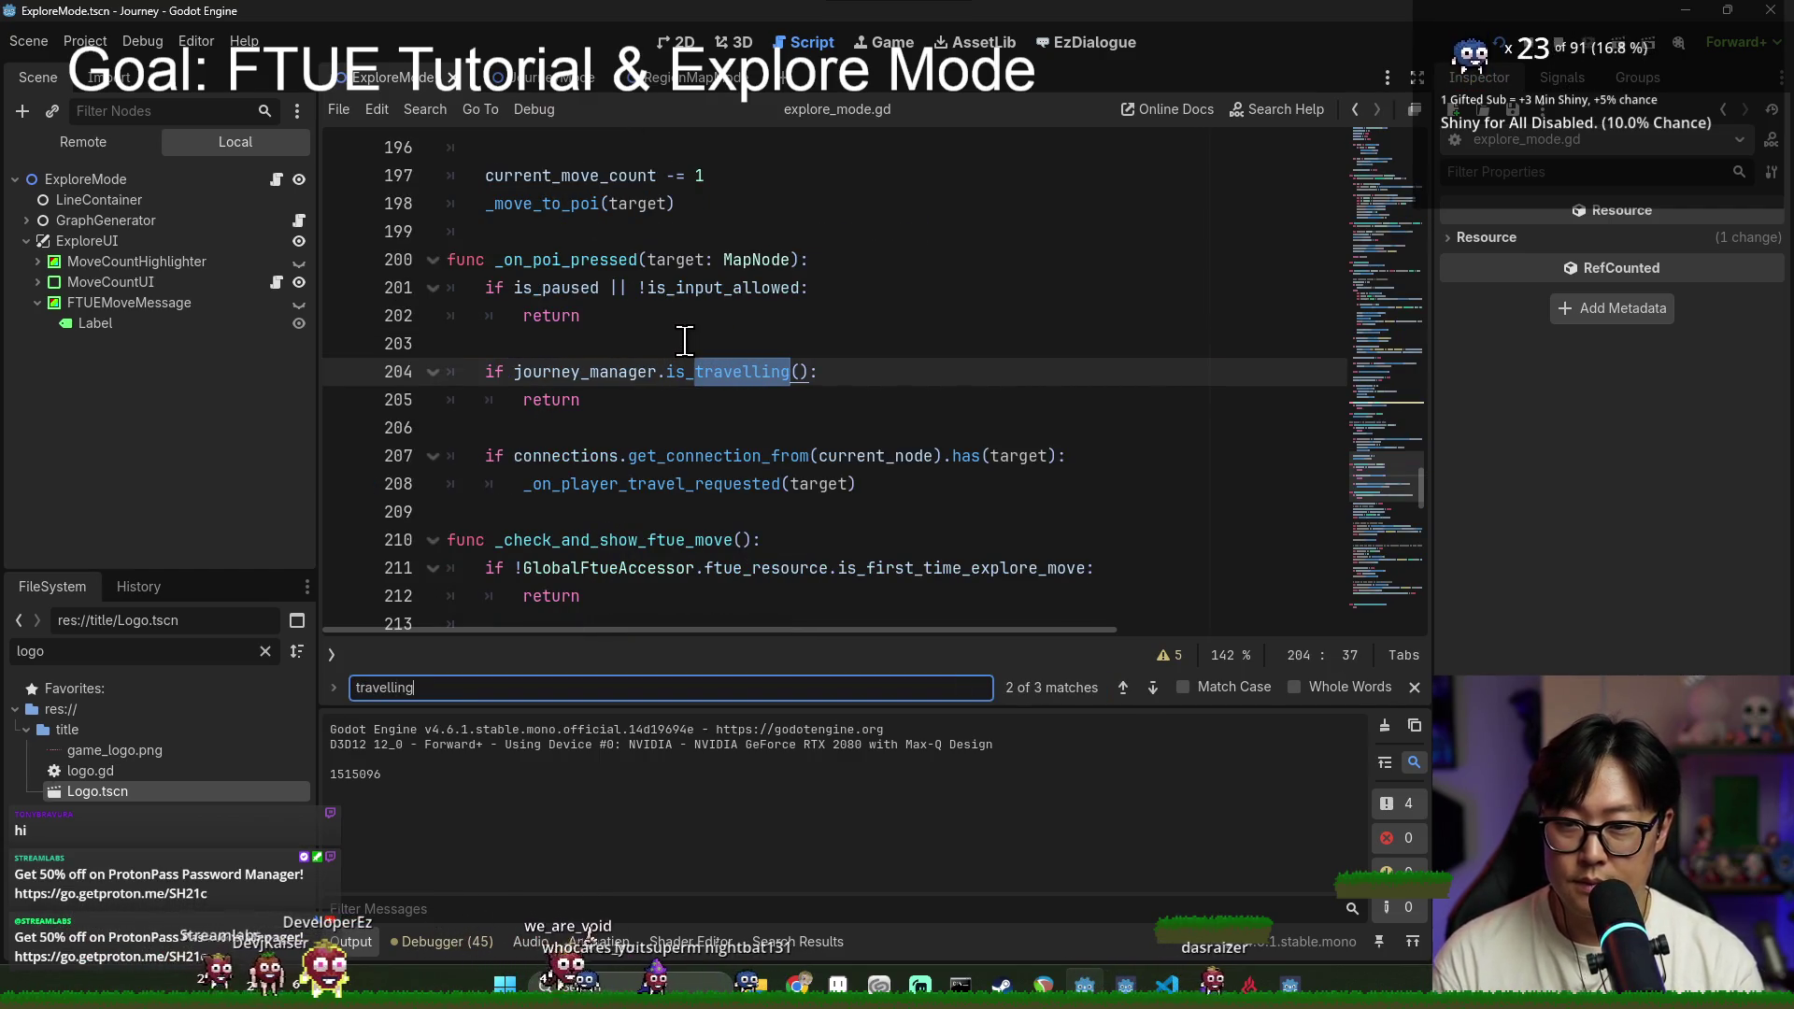
pyautogui.hotkey('ctrl', 'f')
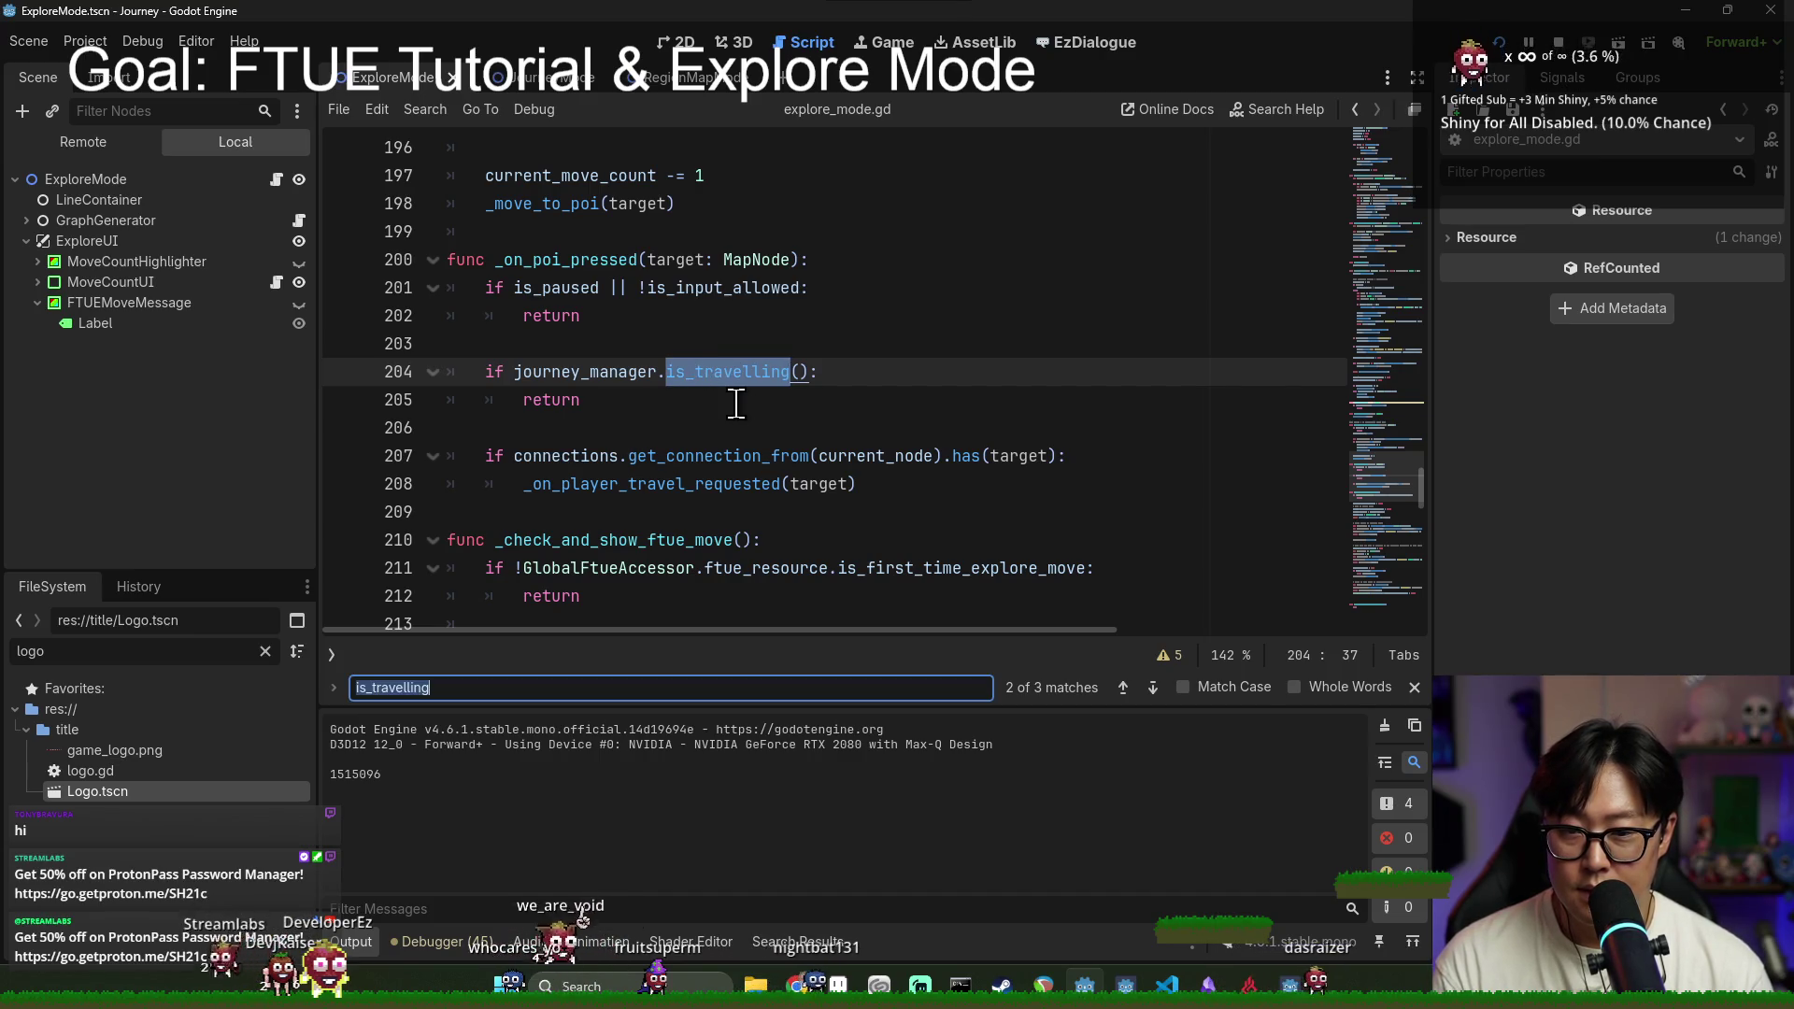
pyautogui.press('Return')
# Step: Relaunch the game, travel to the central node, then close and relaunch it
pyautogui.click(506, 371)
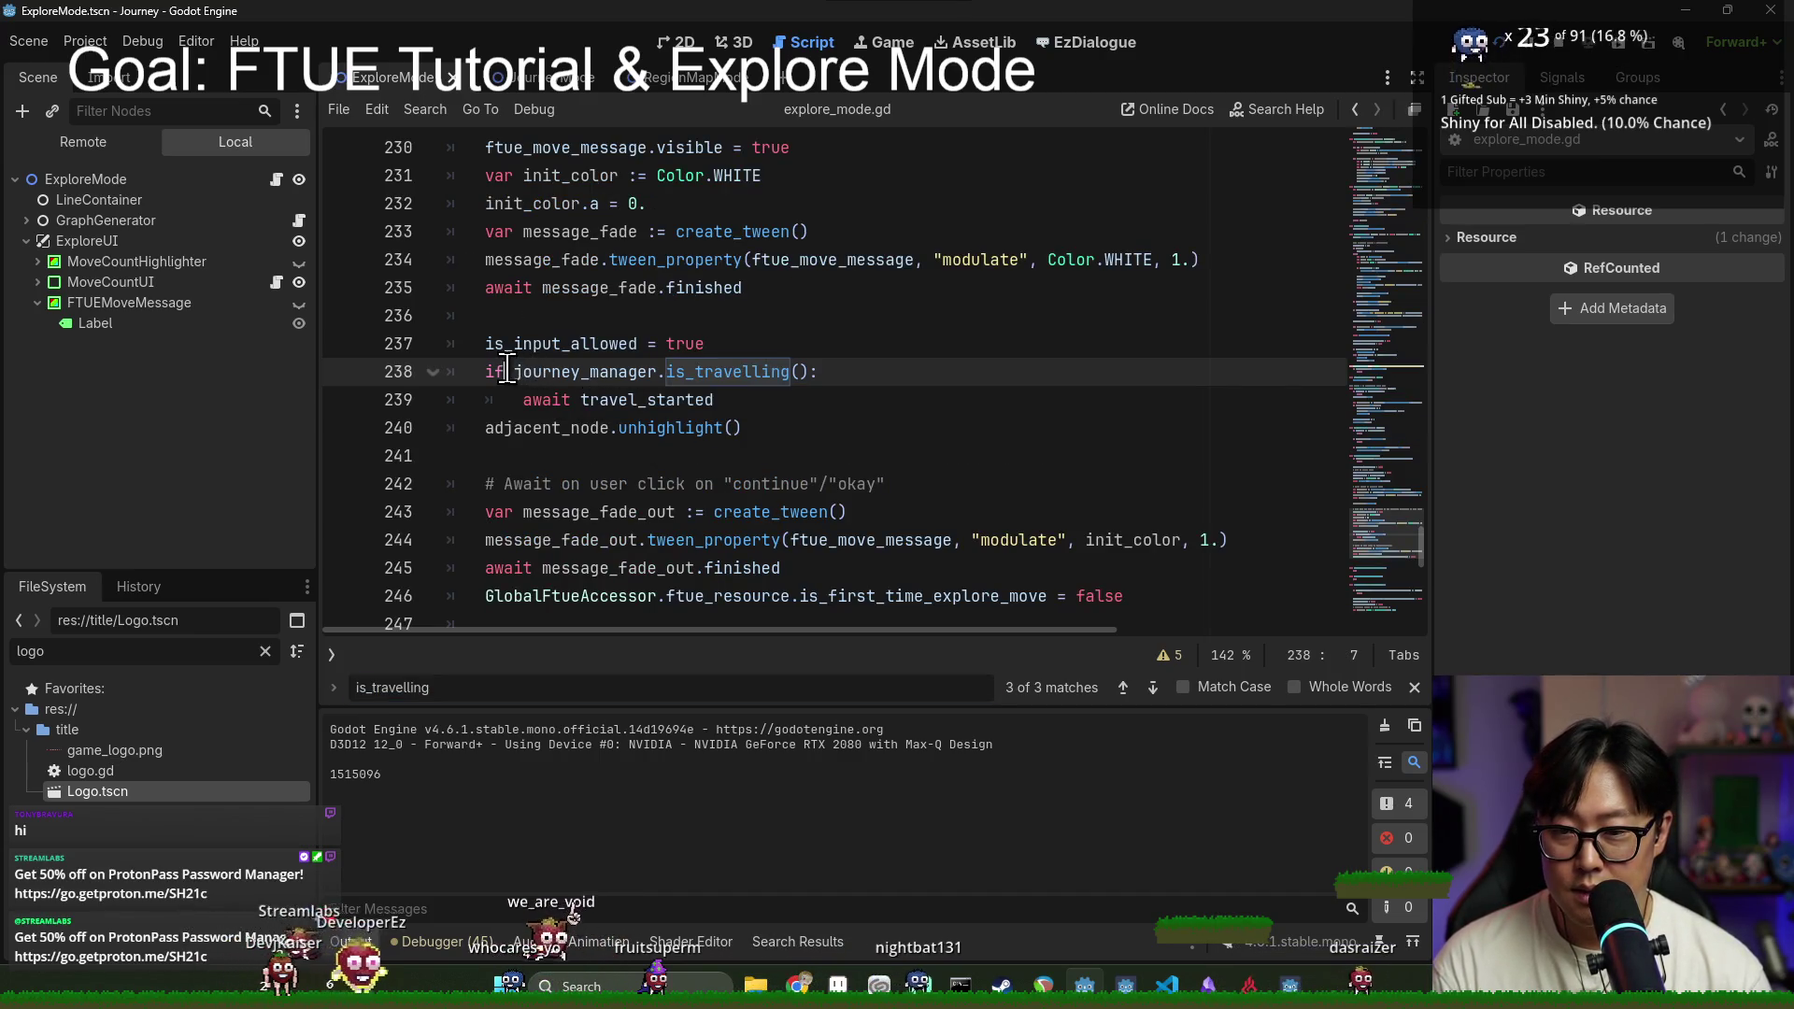
pyautogui.press('F6')
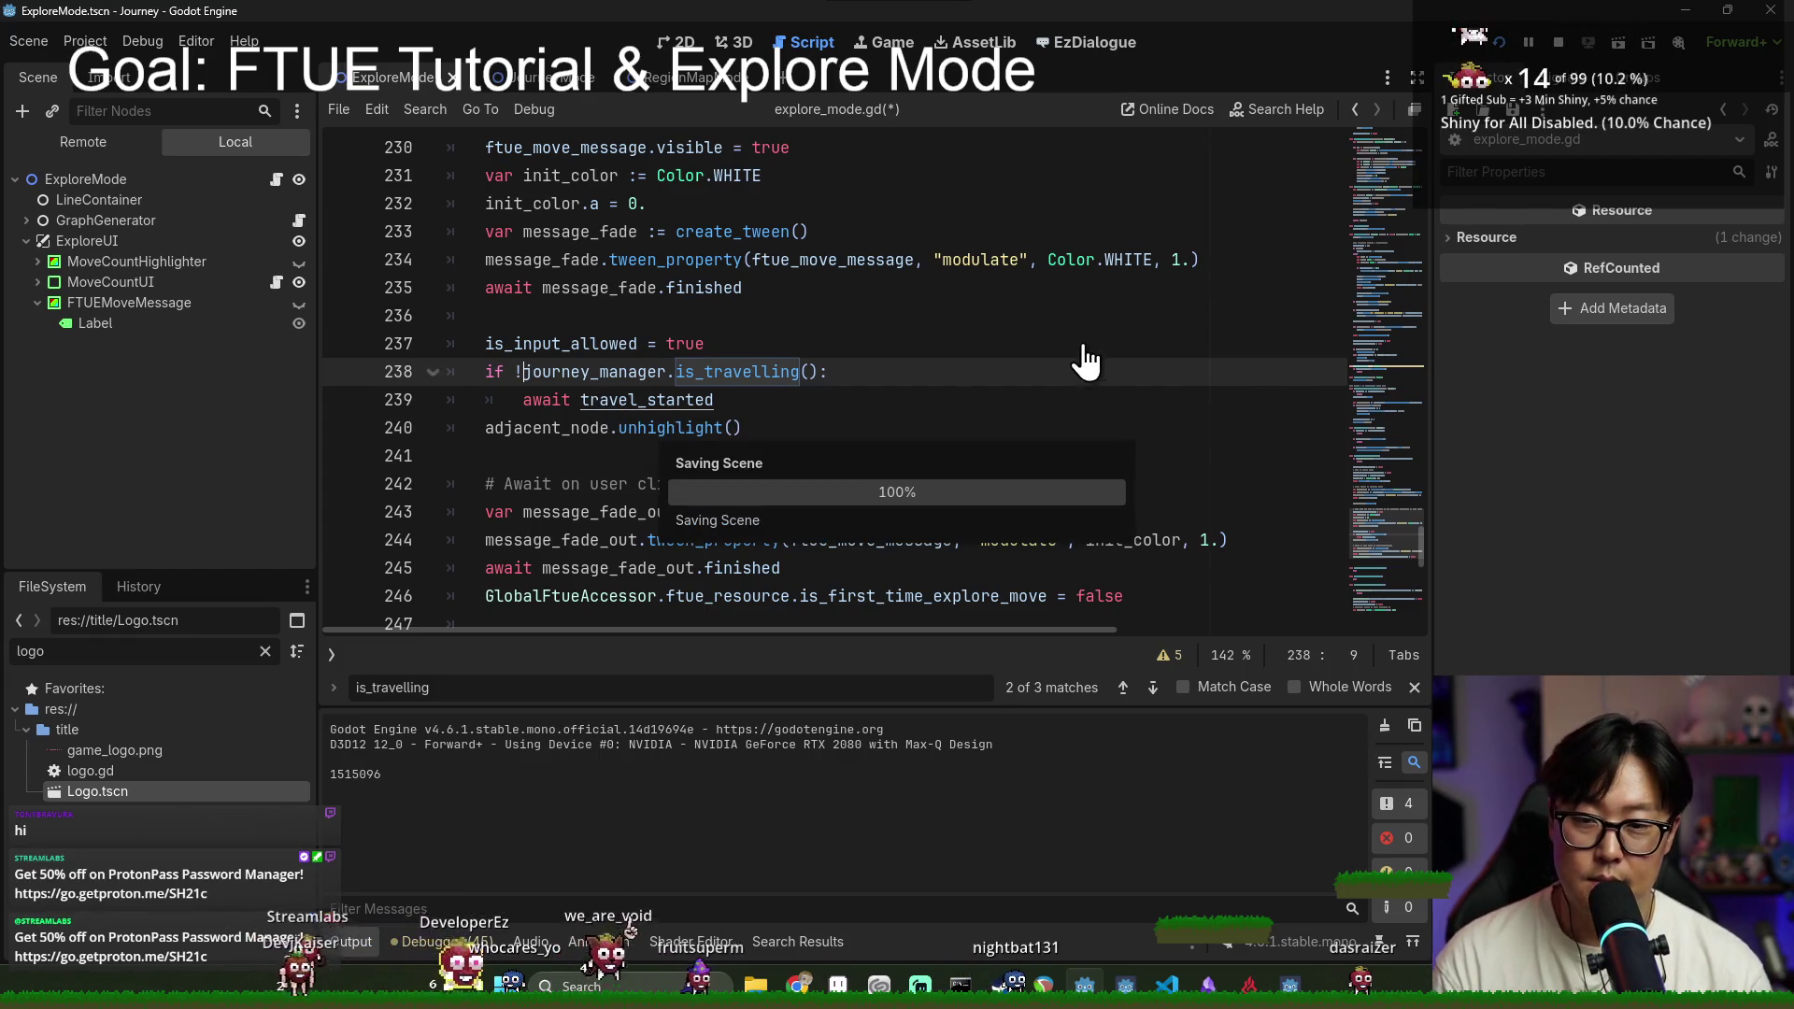
pyautogui.click(883, 510)
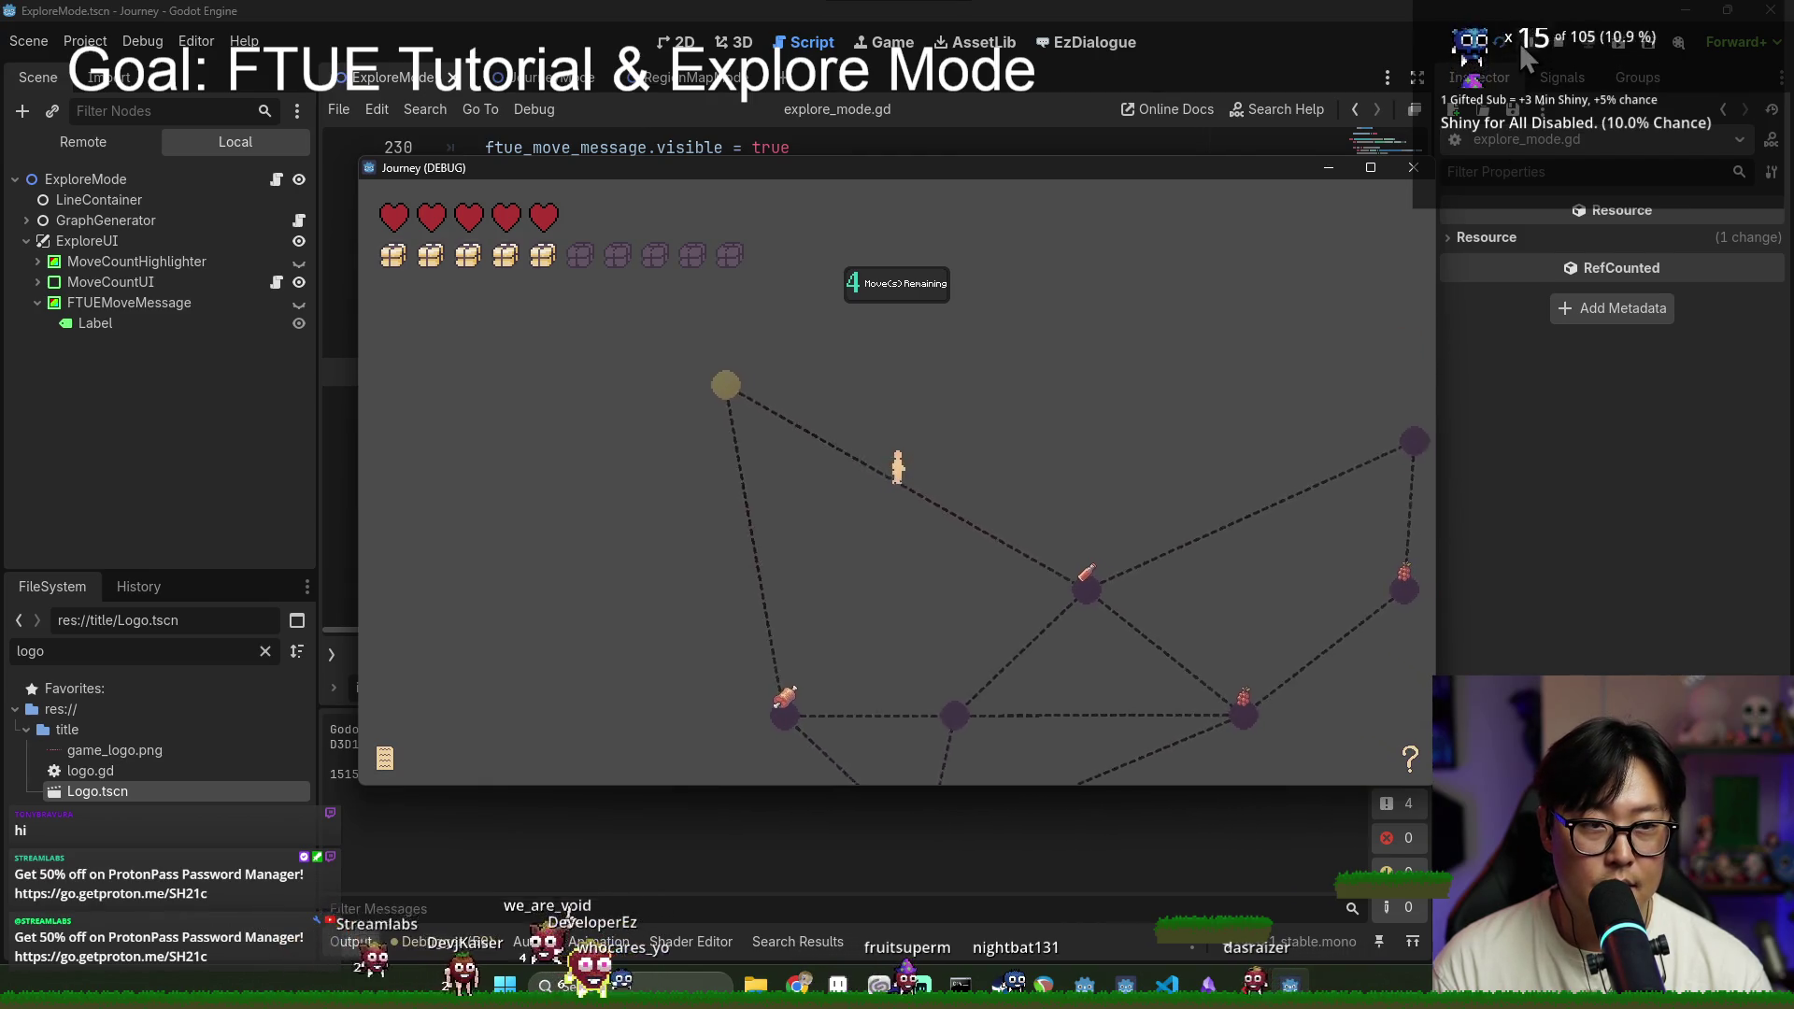
pyautogui.click(1558, 42)
pyautogui.press('F5')
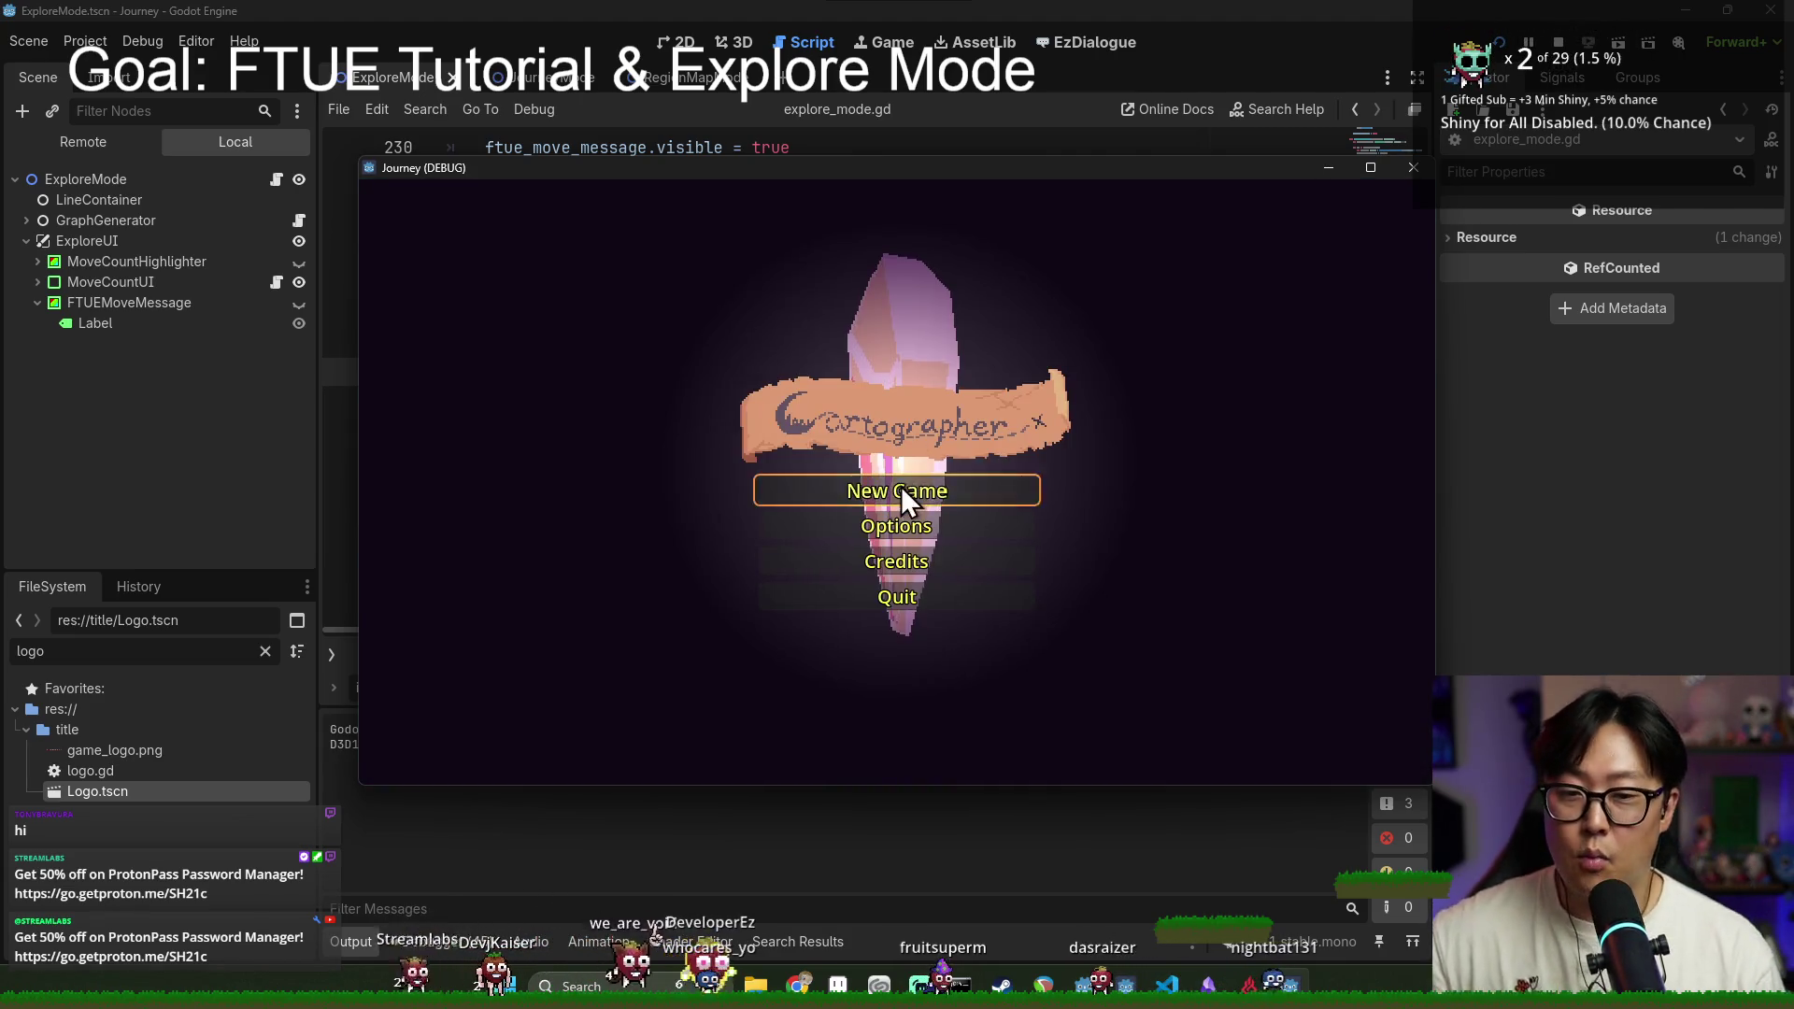
# Step: Start a new game, dismiss the limited-moves message, and spend moves on three connected nodes
pyautogui.click(901, 488)
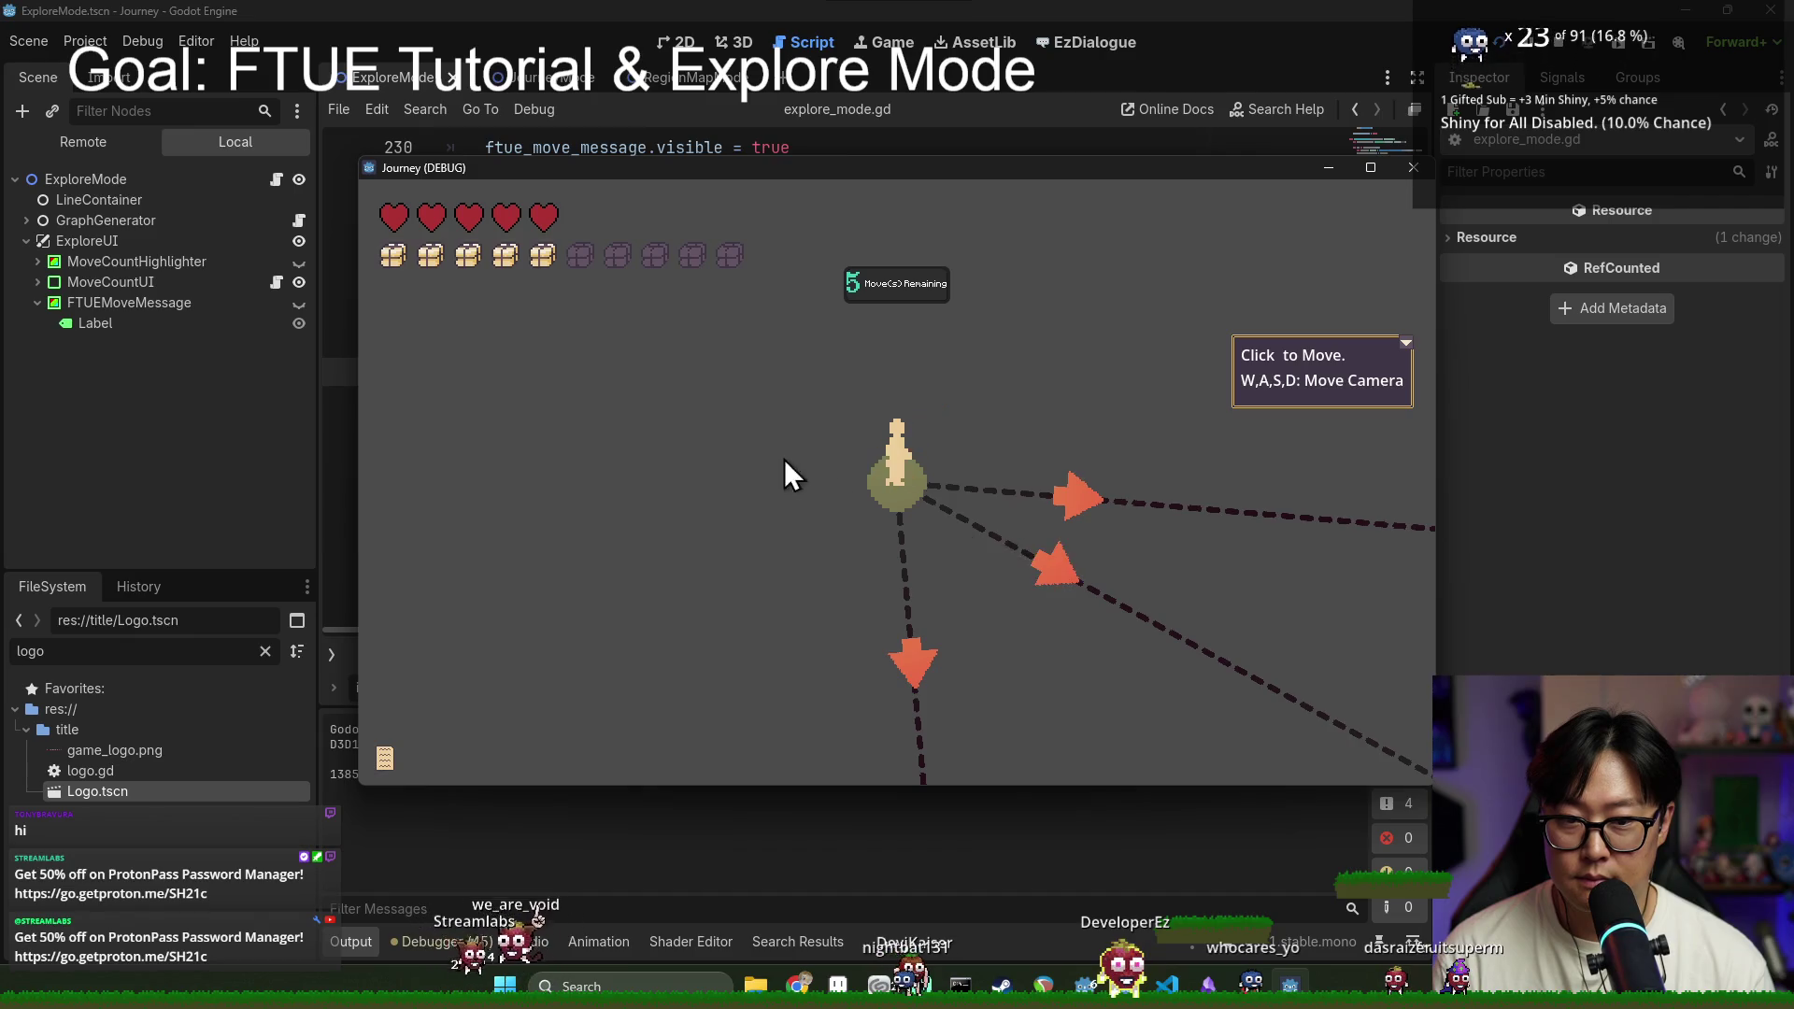
pyautogui.press('s')
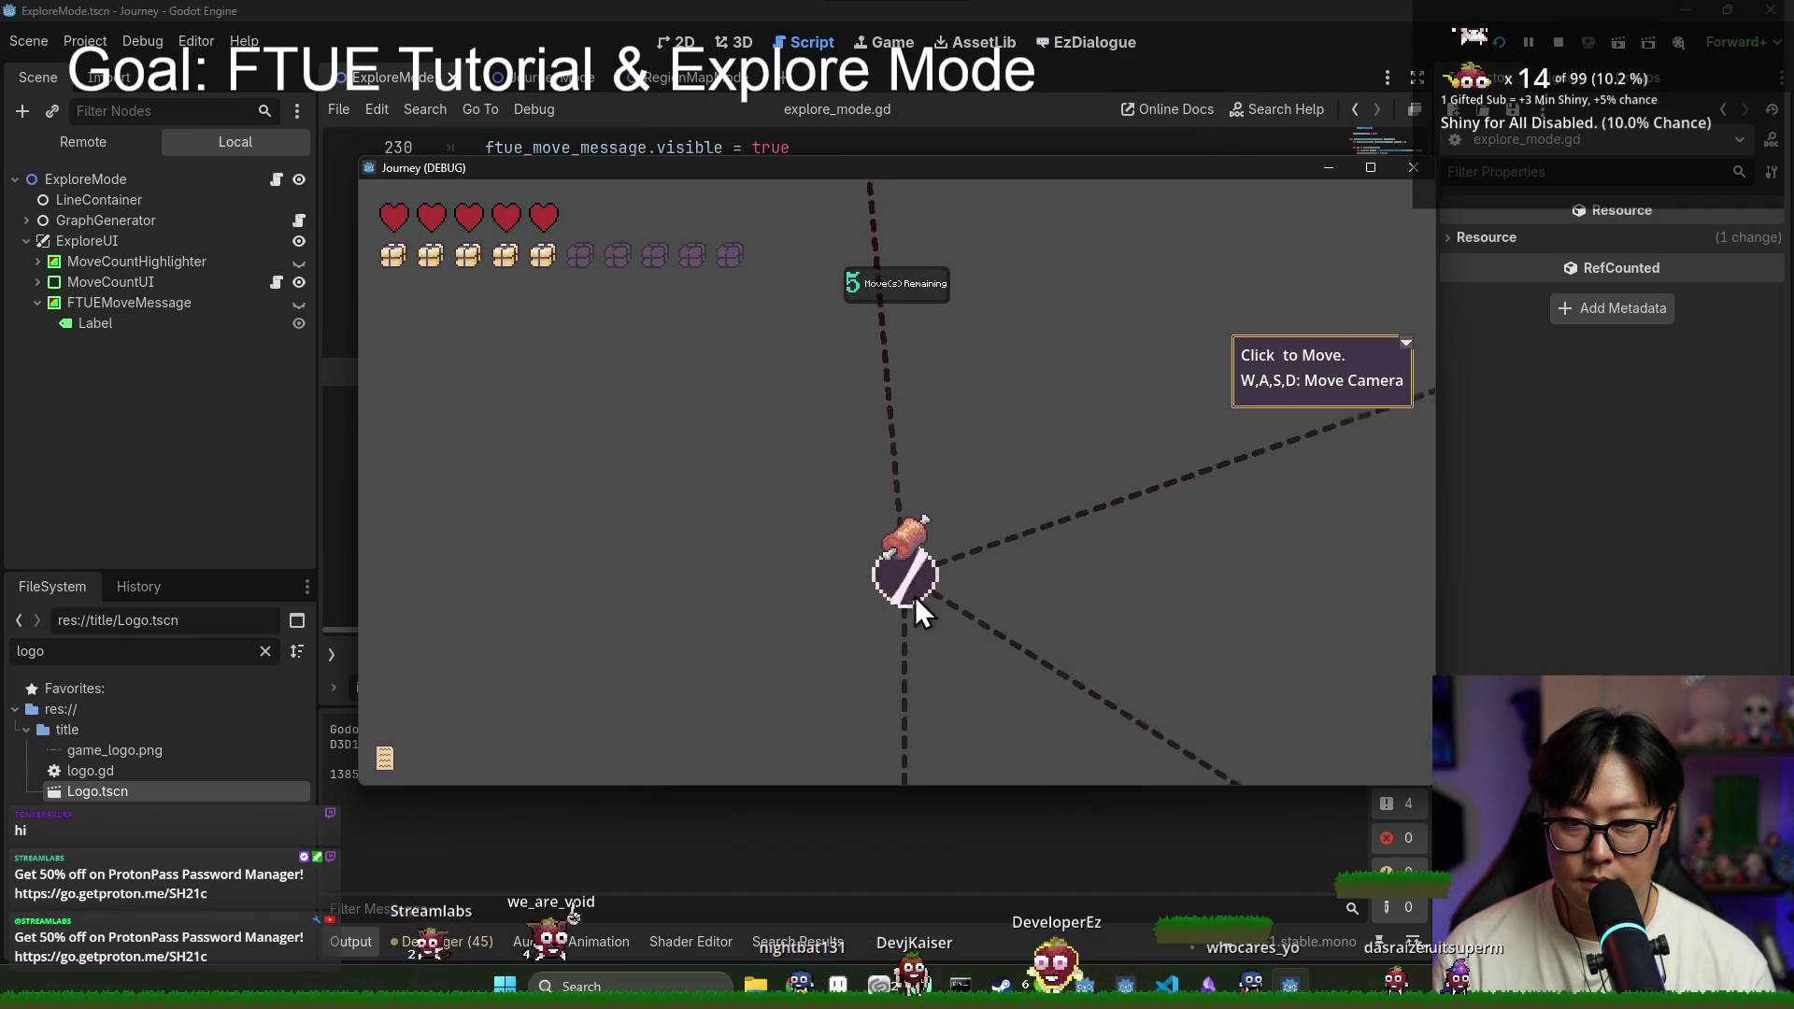
pyautogui.click(905, 494)
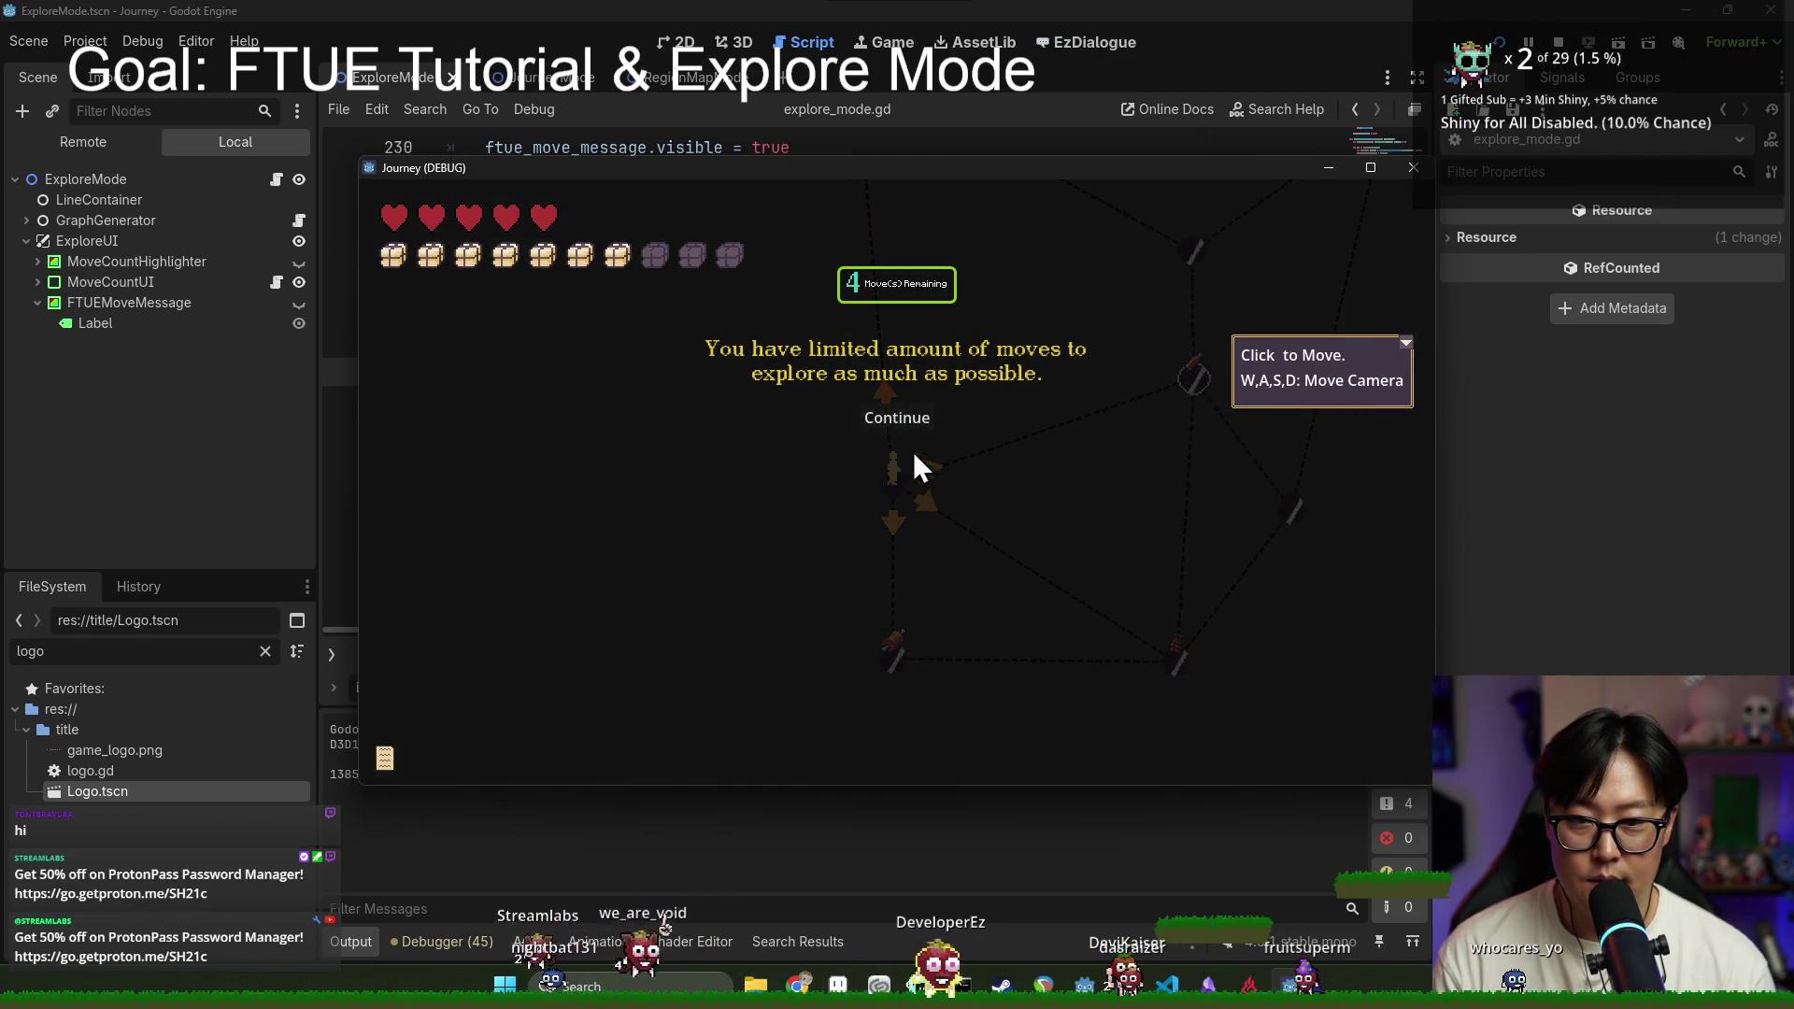
pyautogui.click(893, 430)
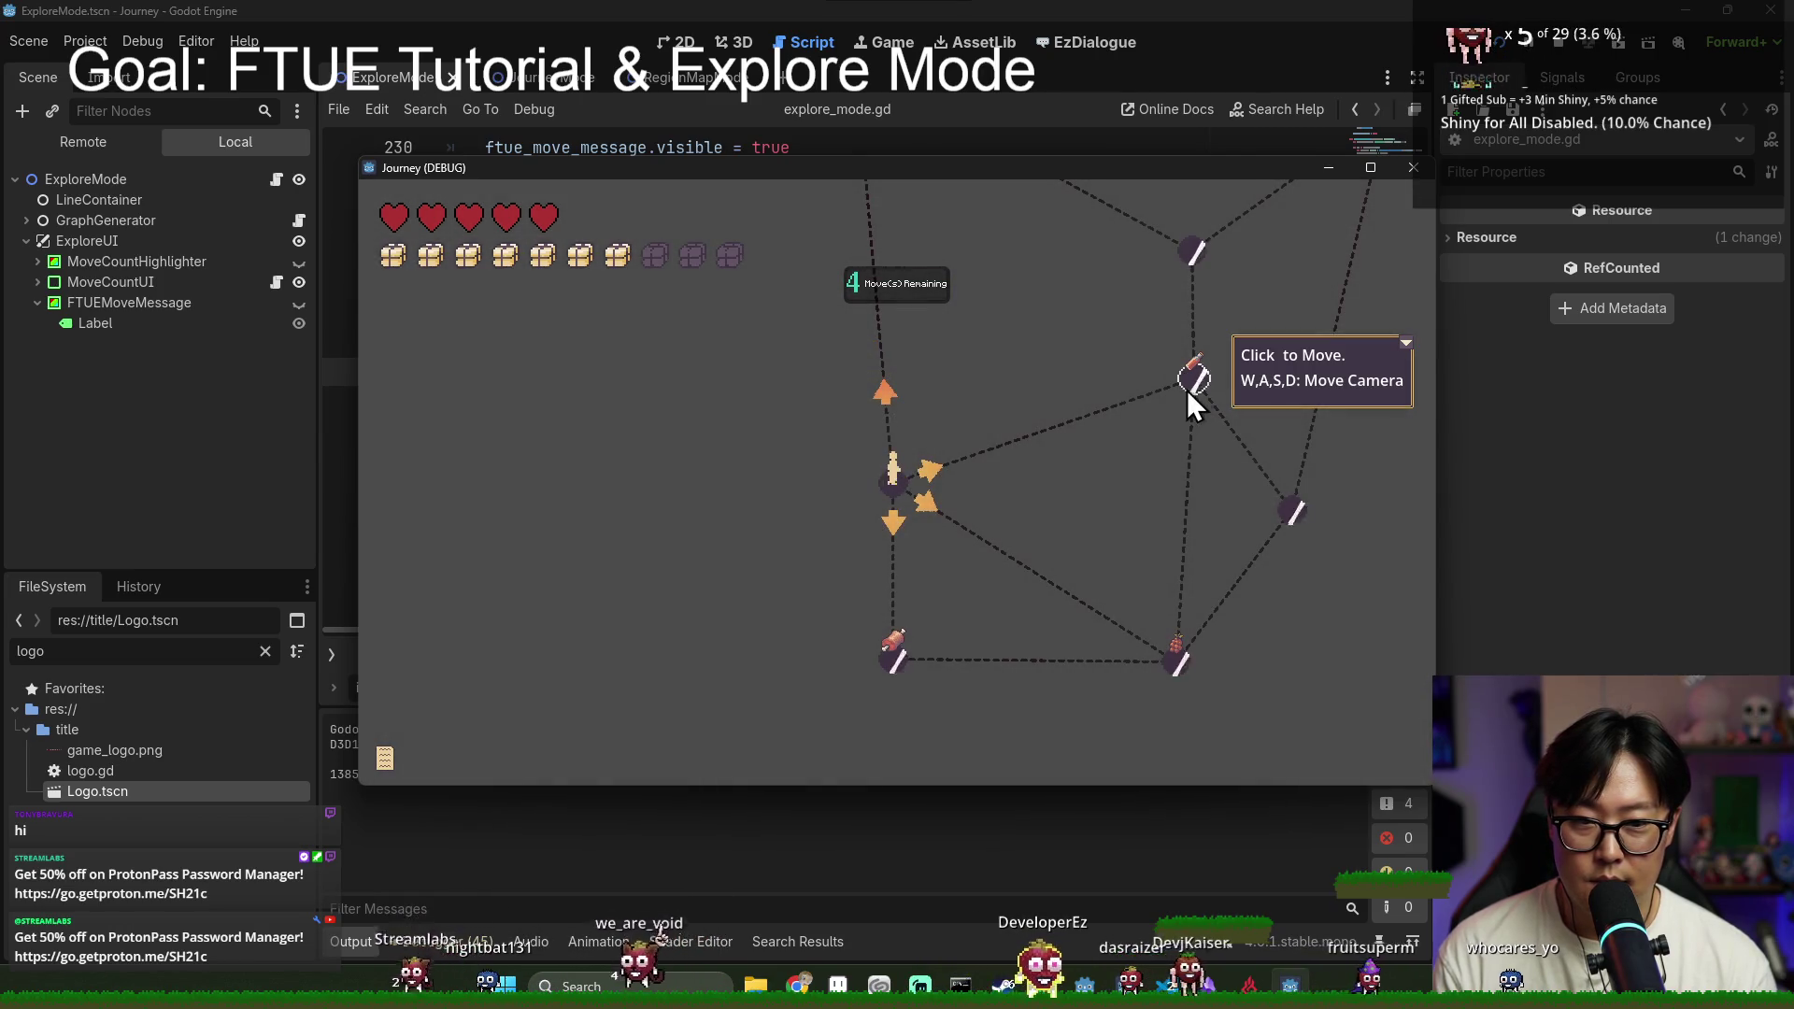
pyautogui.click(1189, 392)
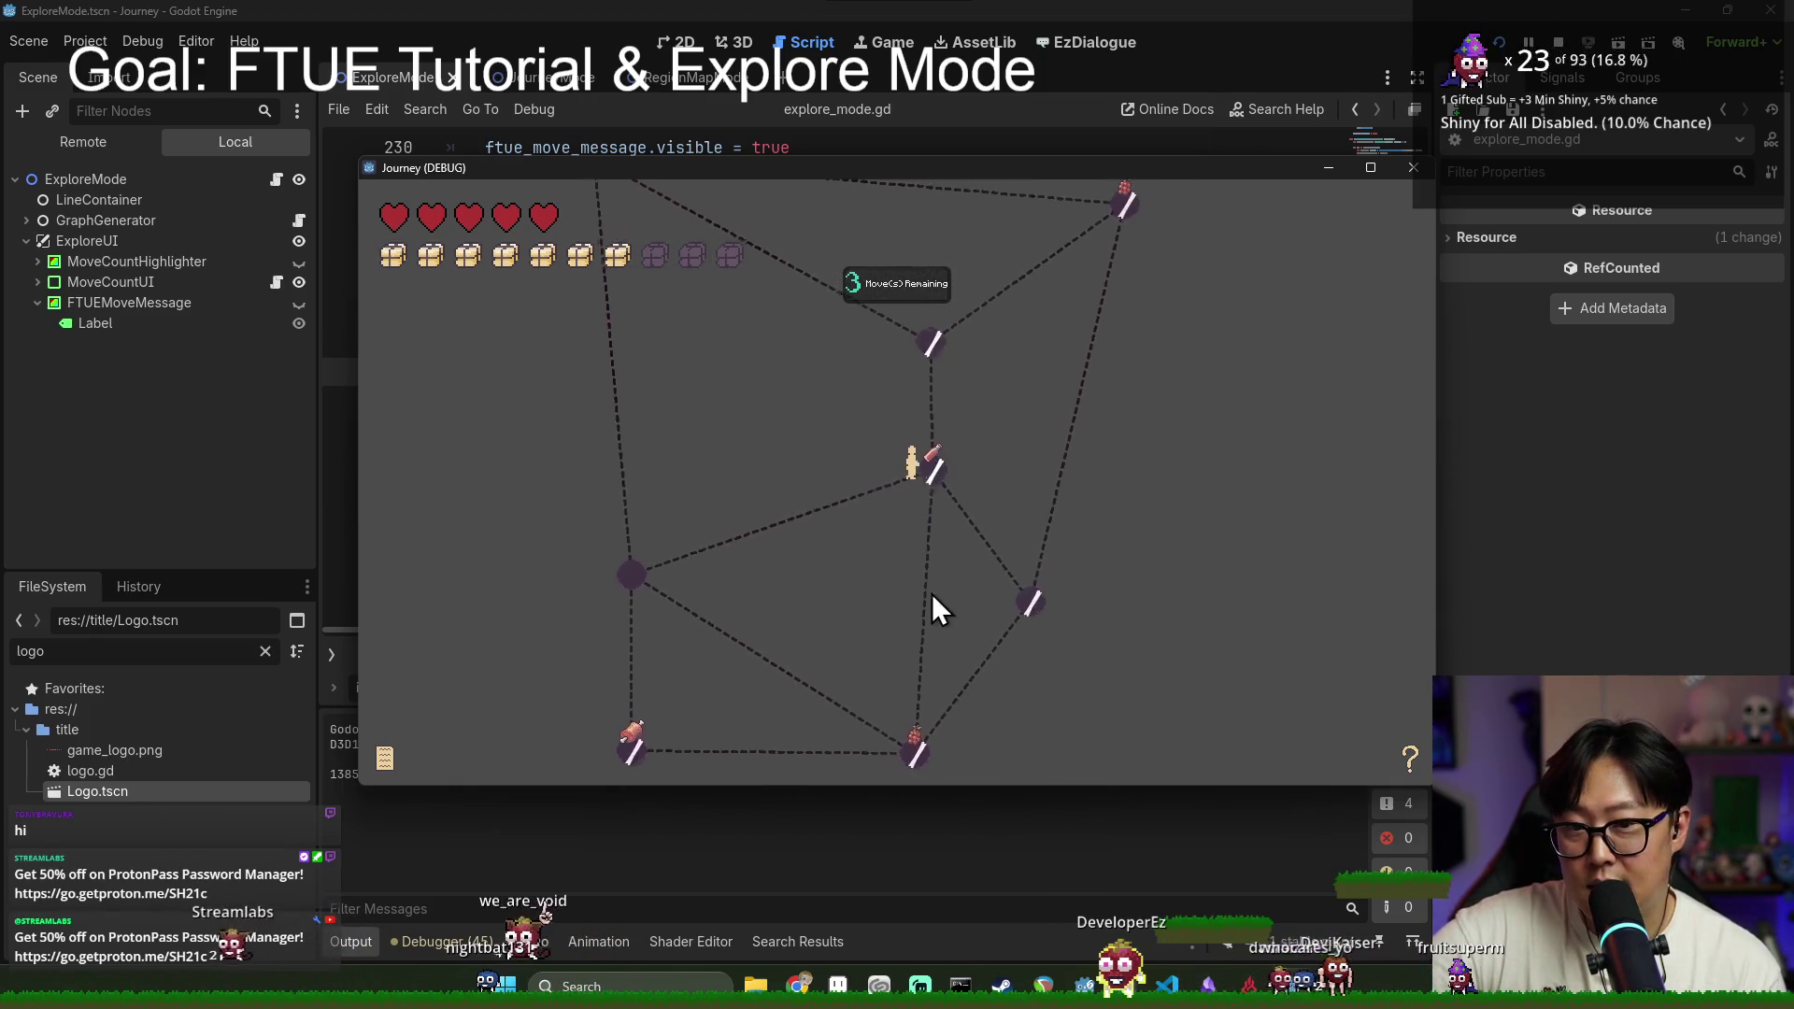
pyautogui.click(895, 753)
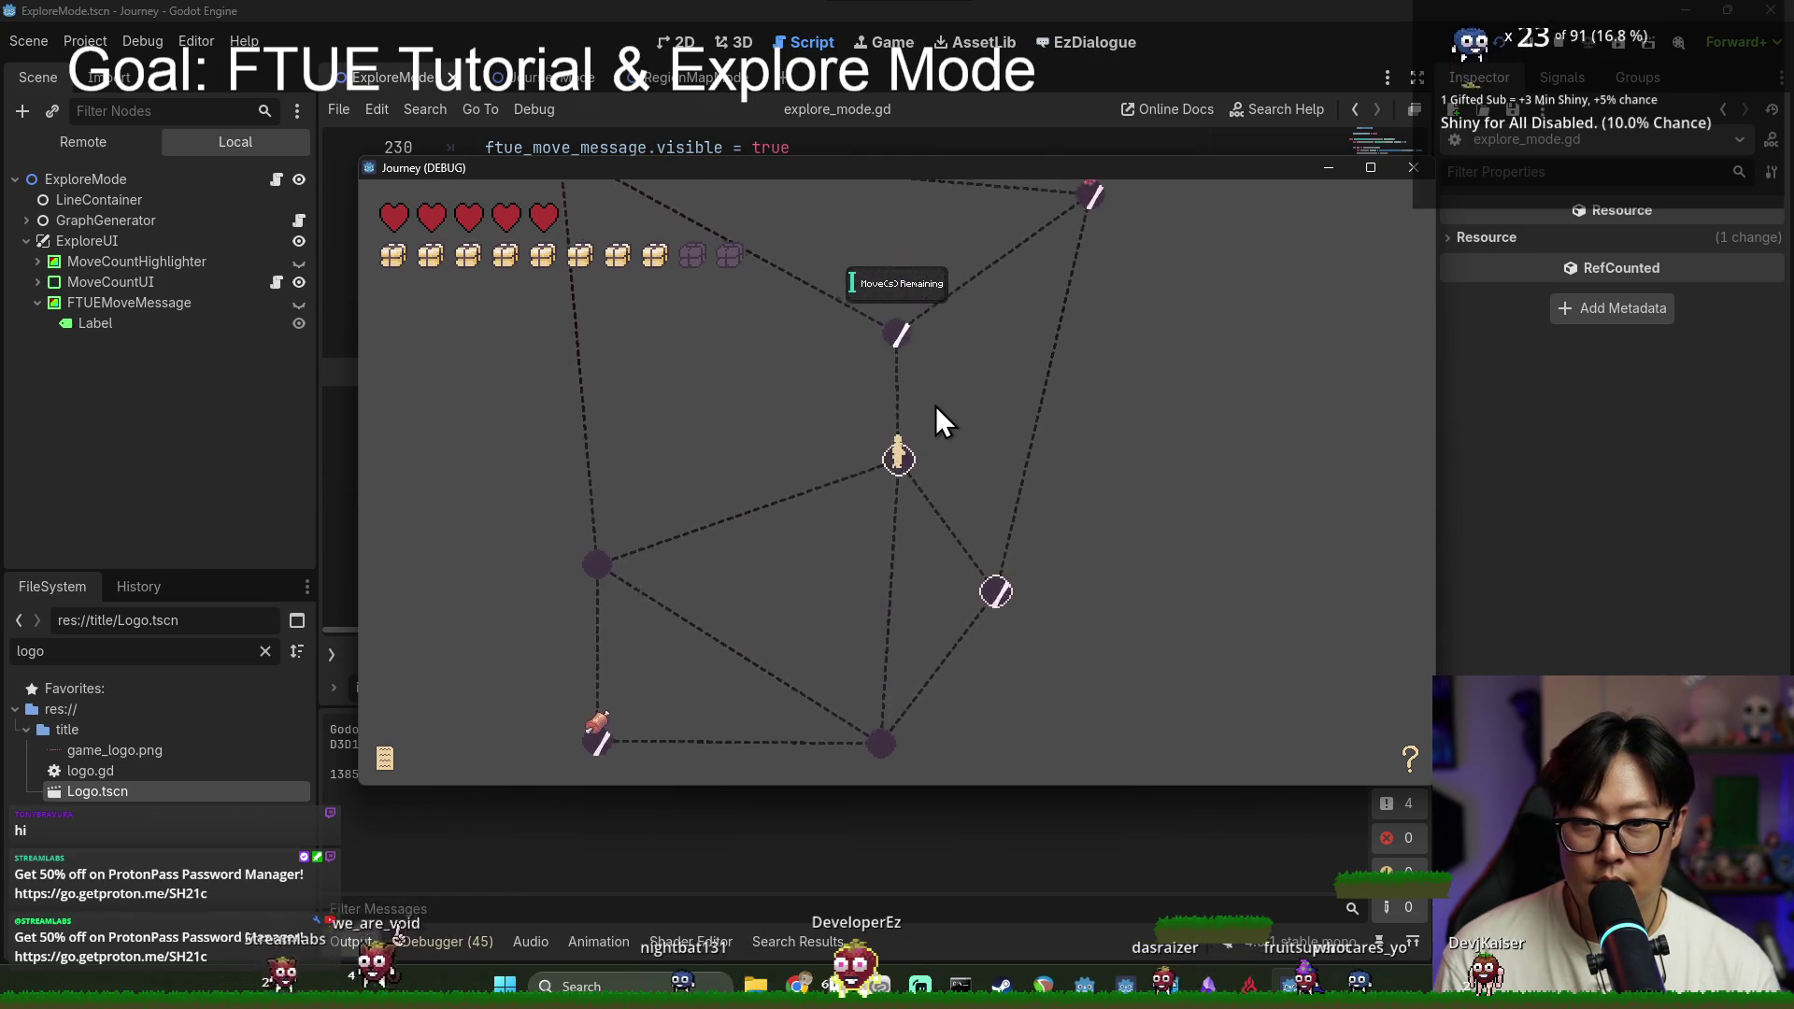
pyautogui.click(906, 352)
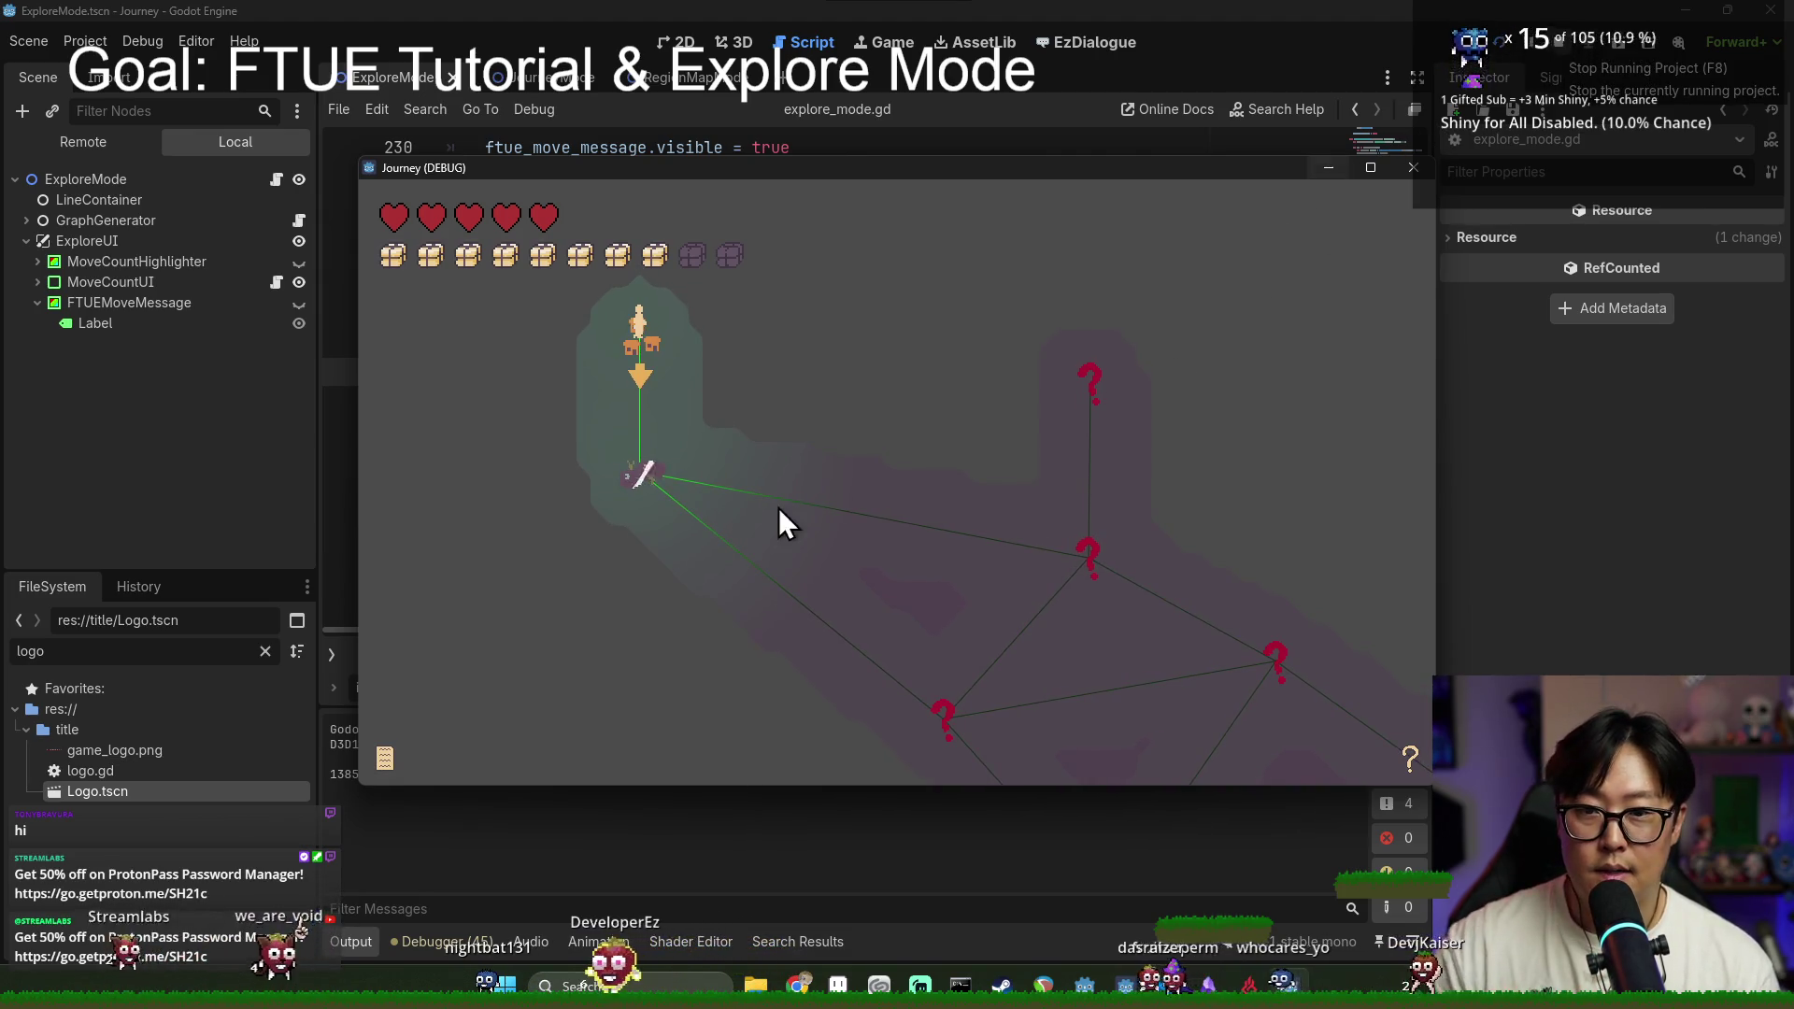
# Step: Start a new round and travel through the tower, berry, ruin and meat nodes
pyautogui.click(636, 475)
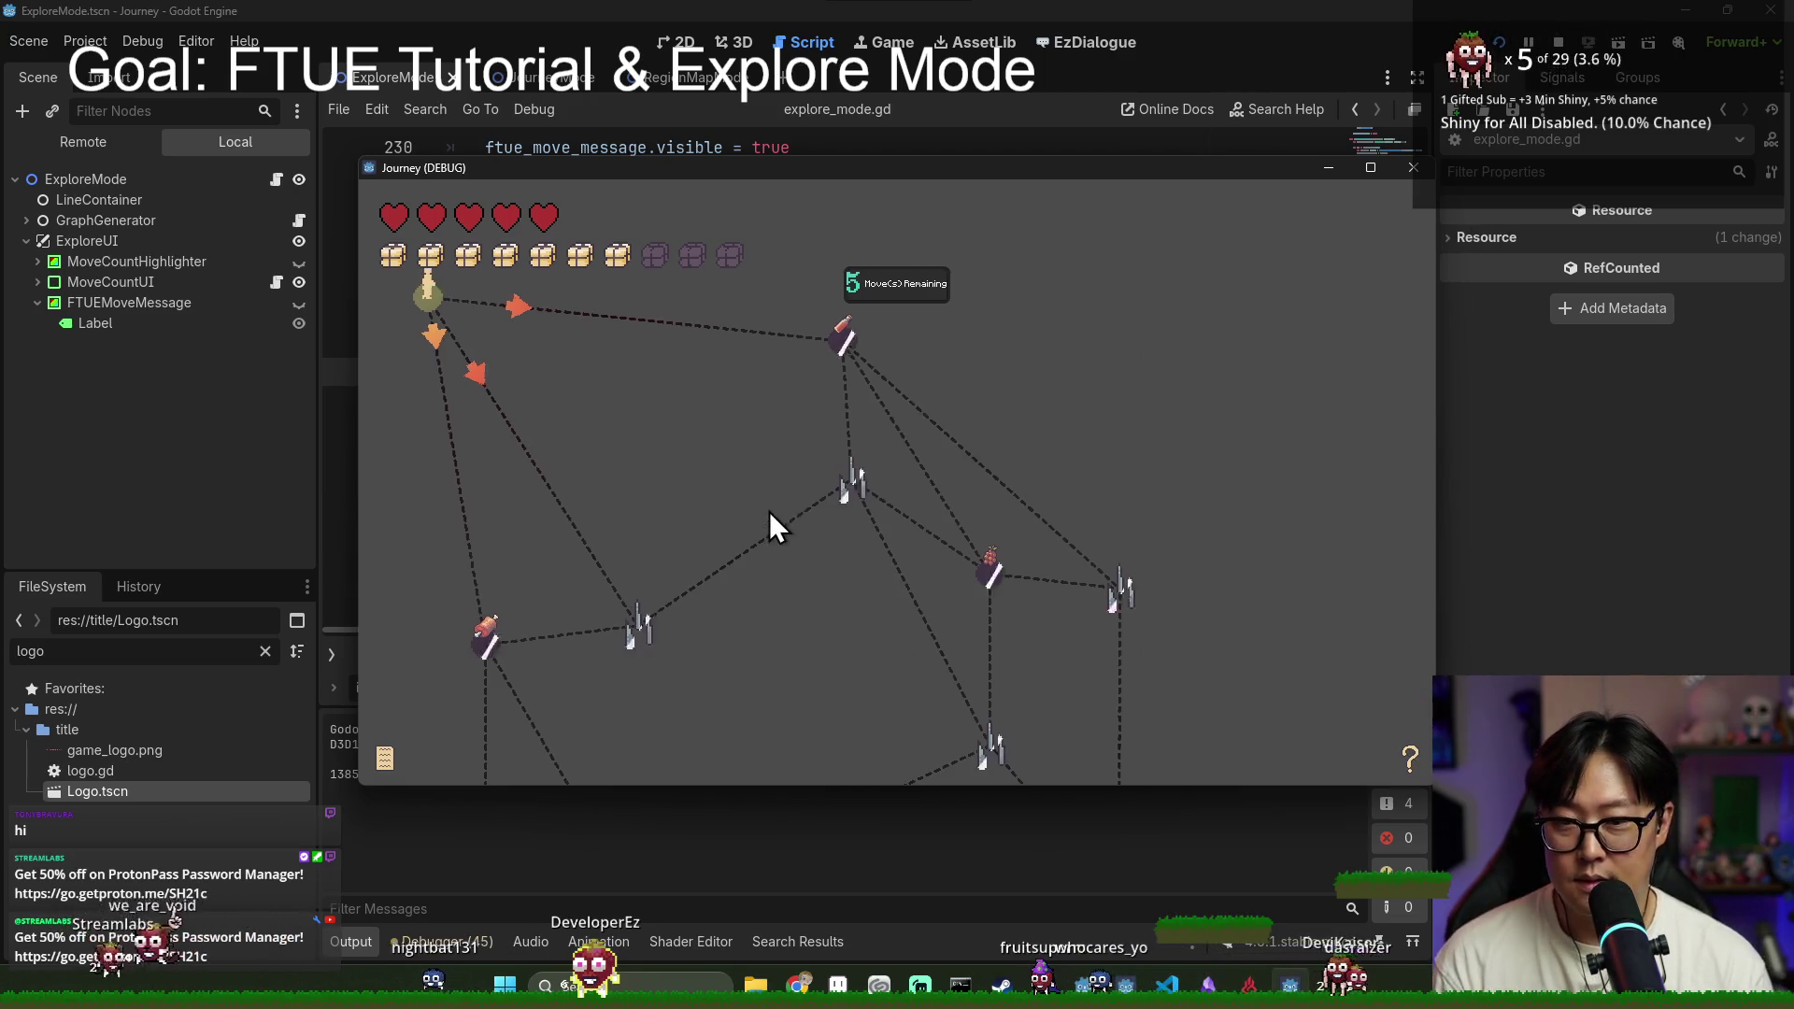
pyautogui.click(772, 609)
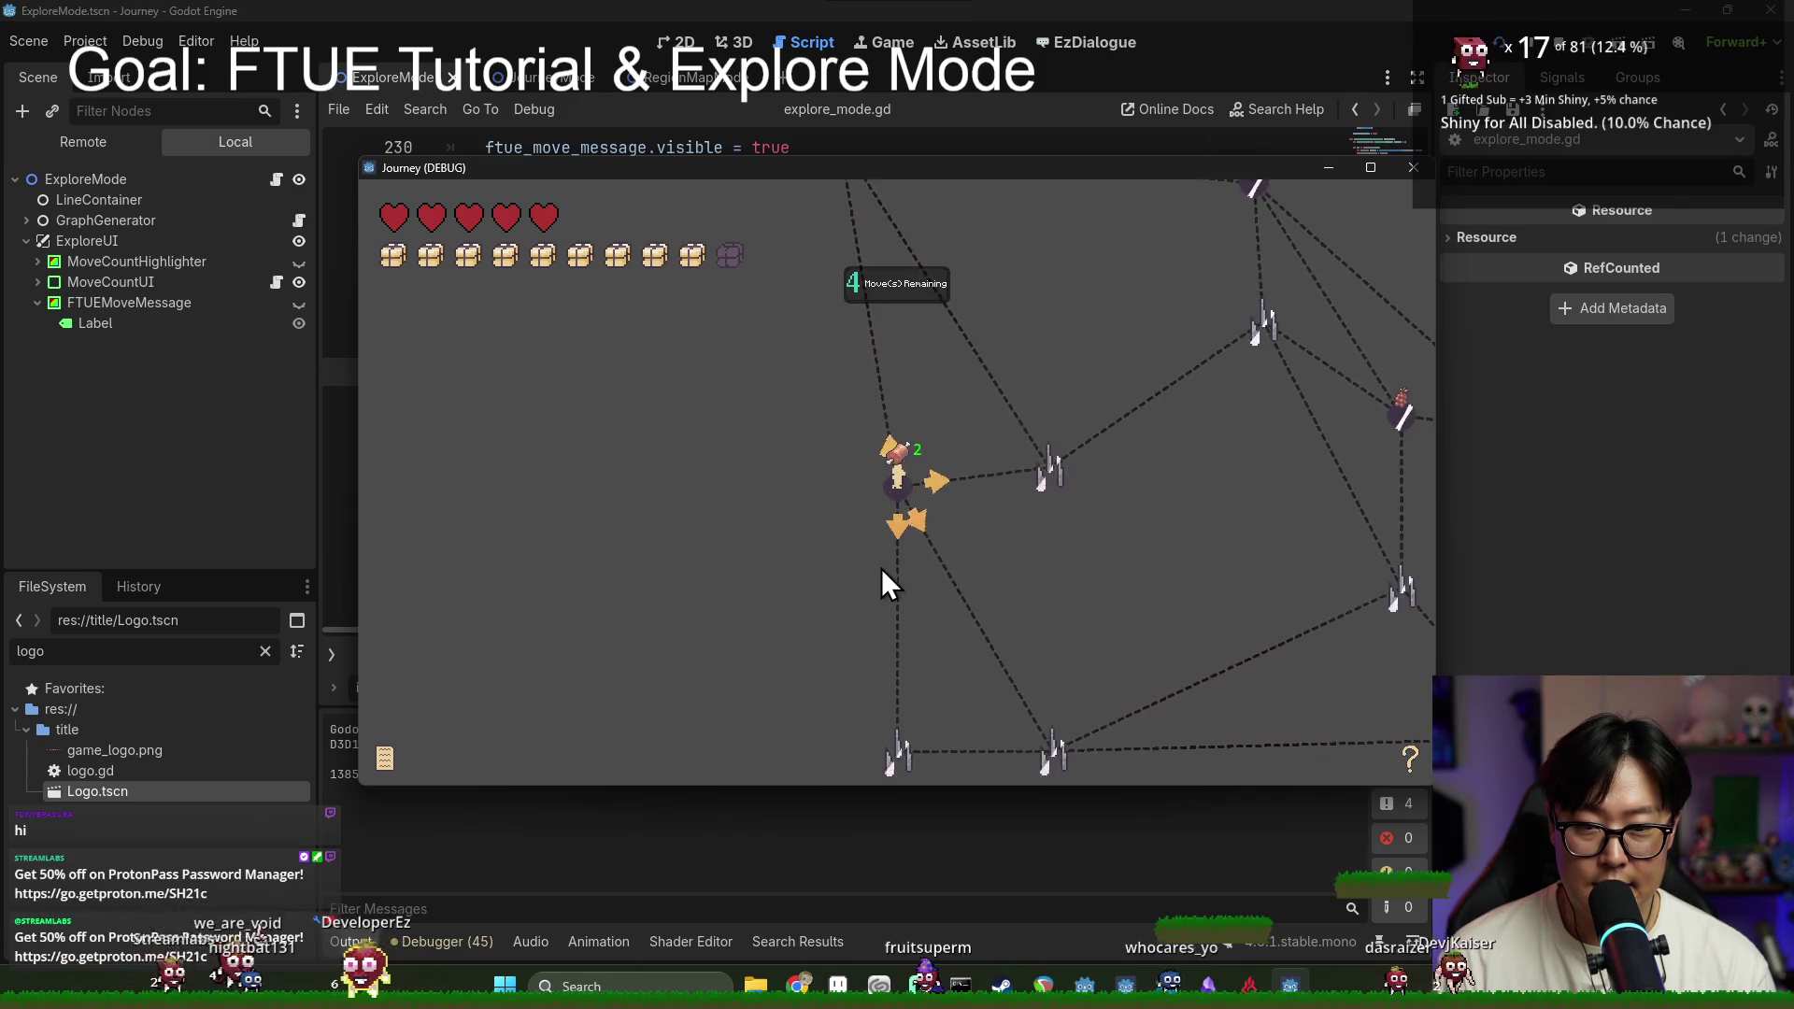
pyautogui.click(883, 512)
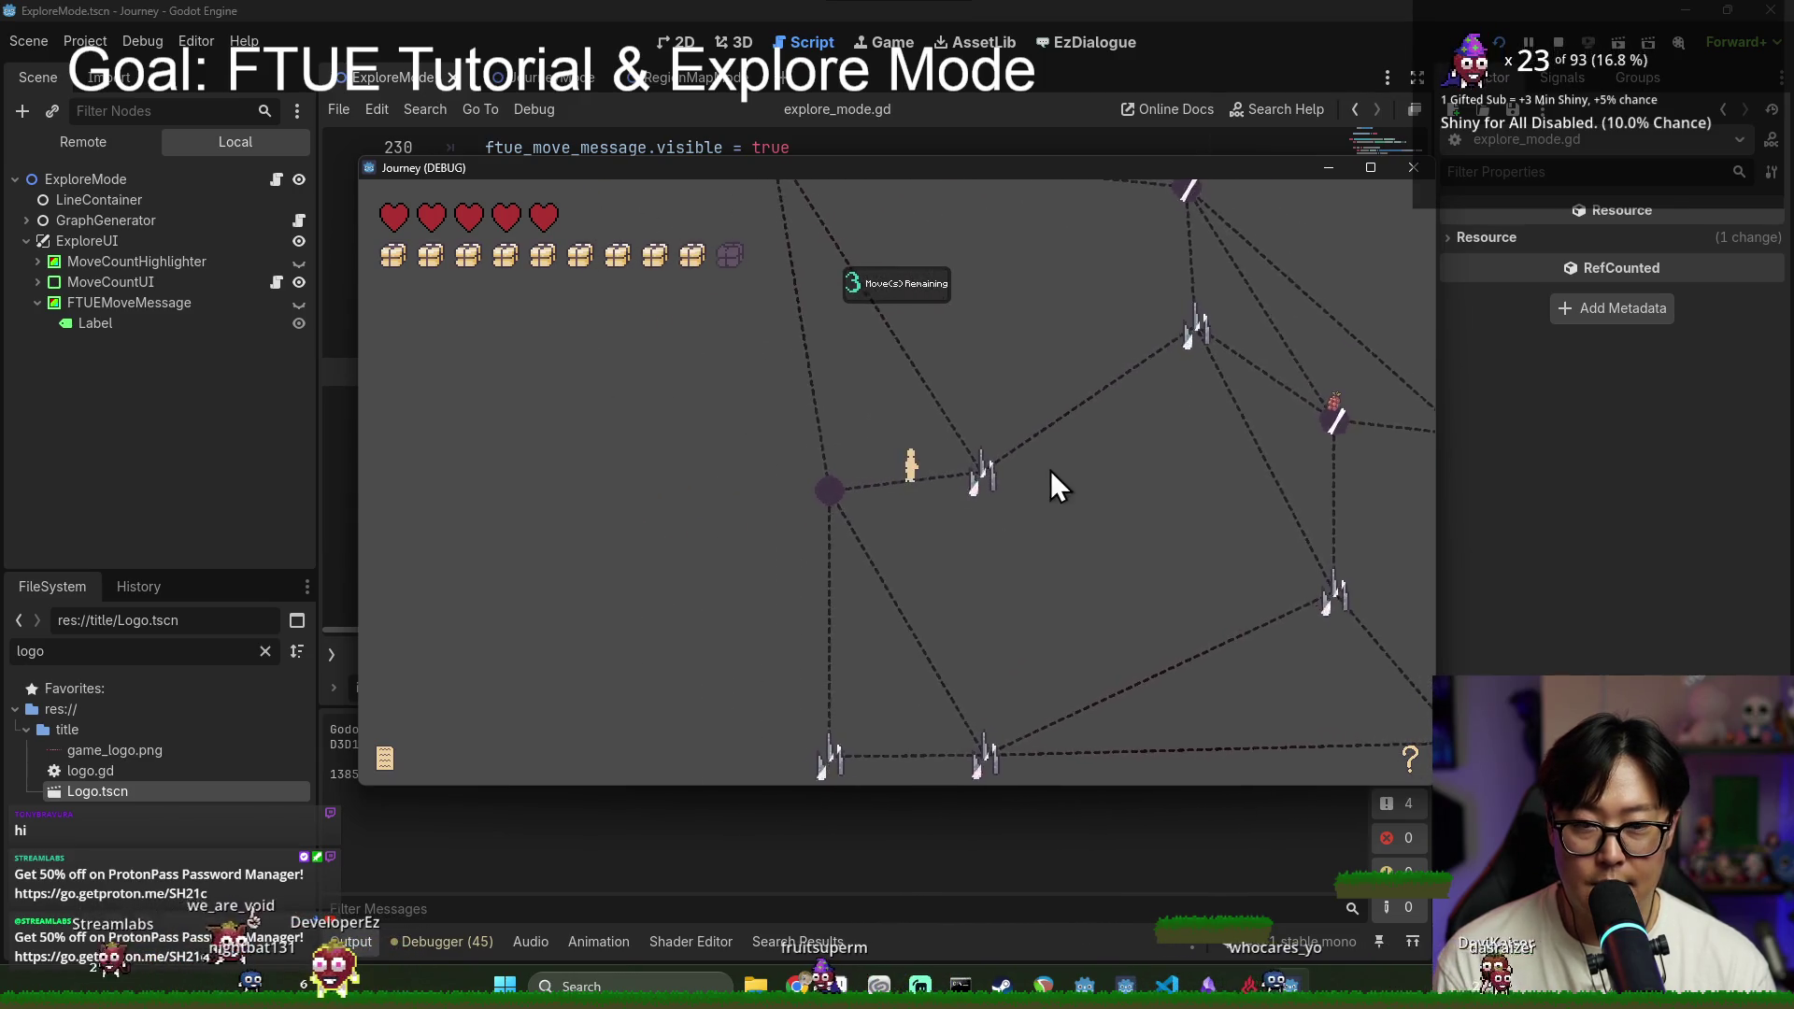
pyautogui.click(1123, 348)
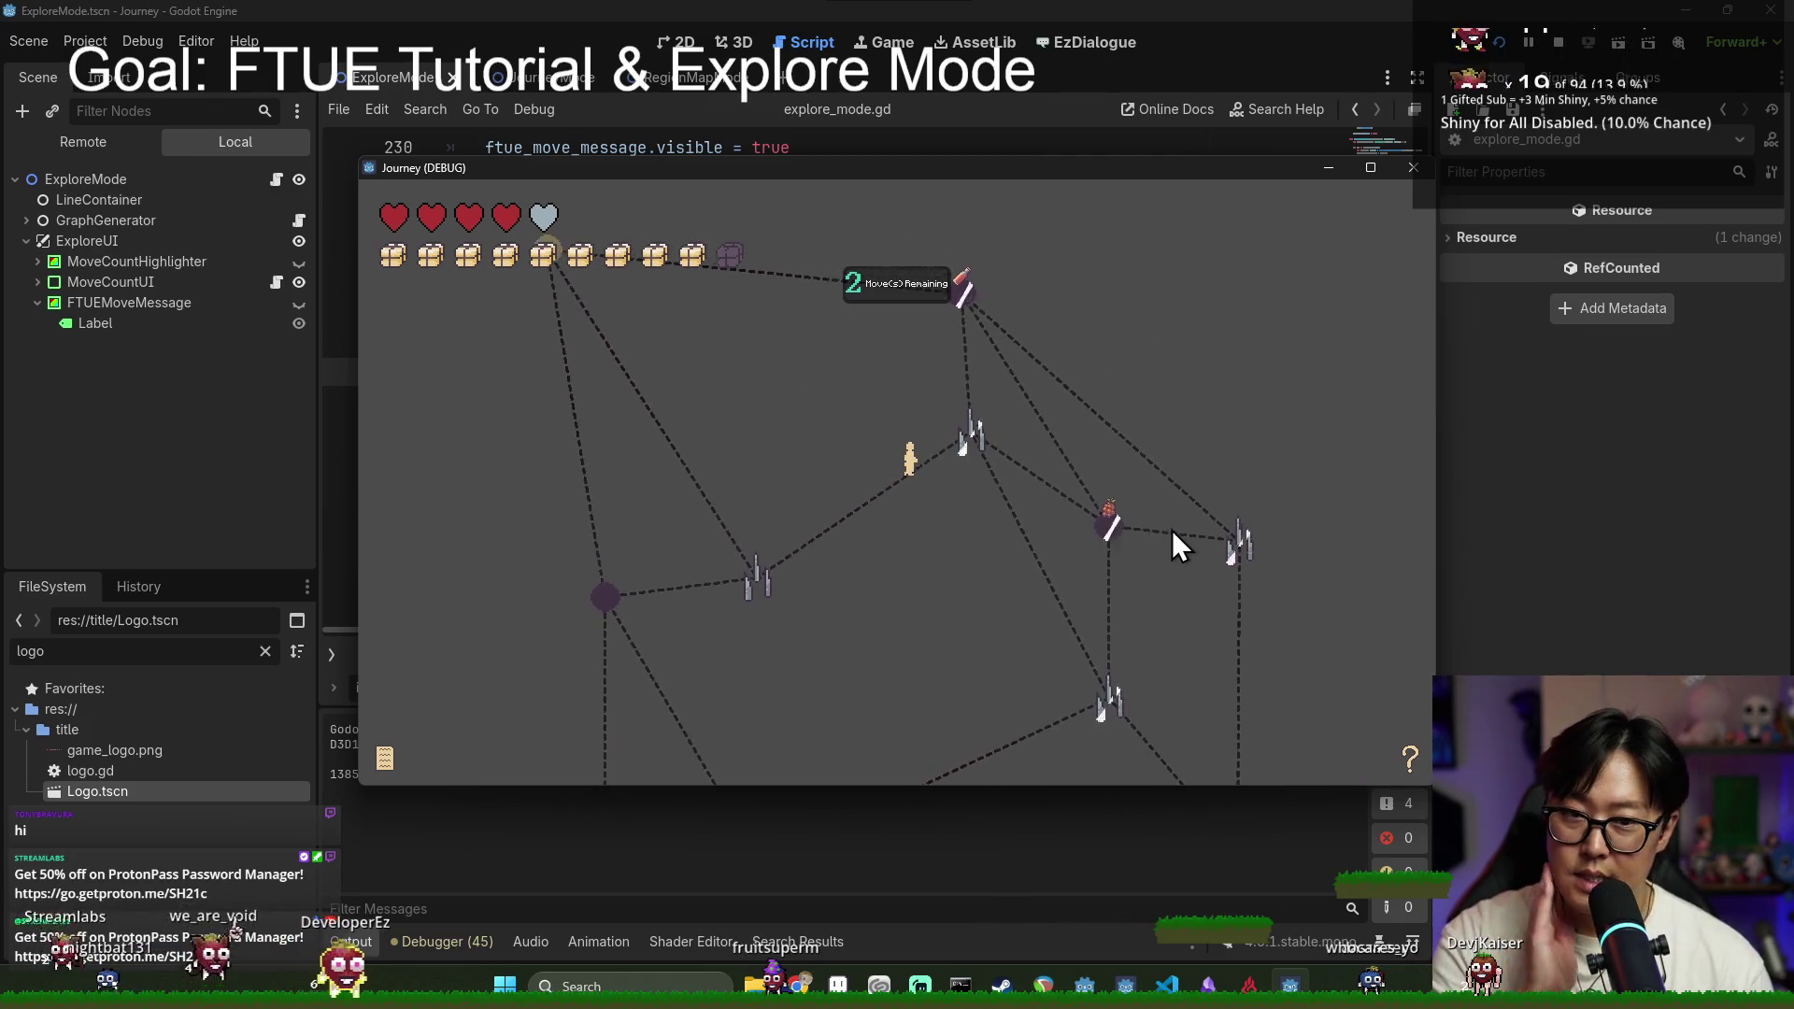
pyautogui.click(920, 355)
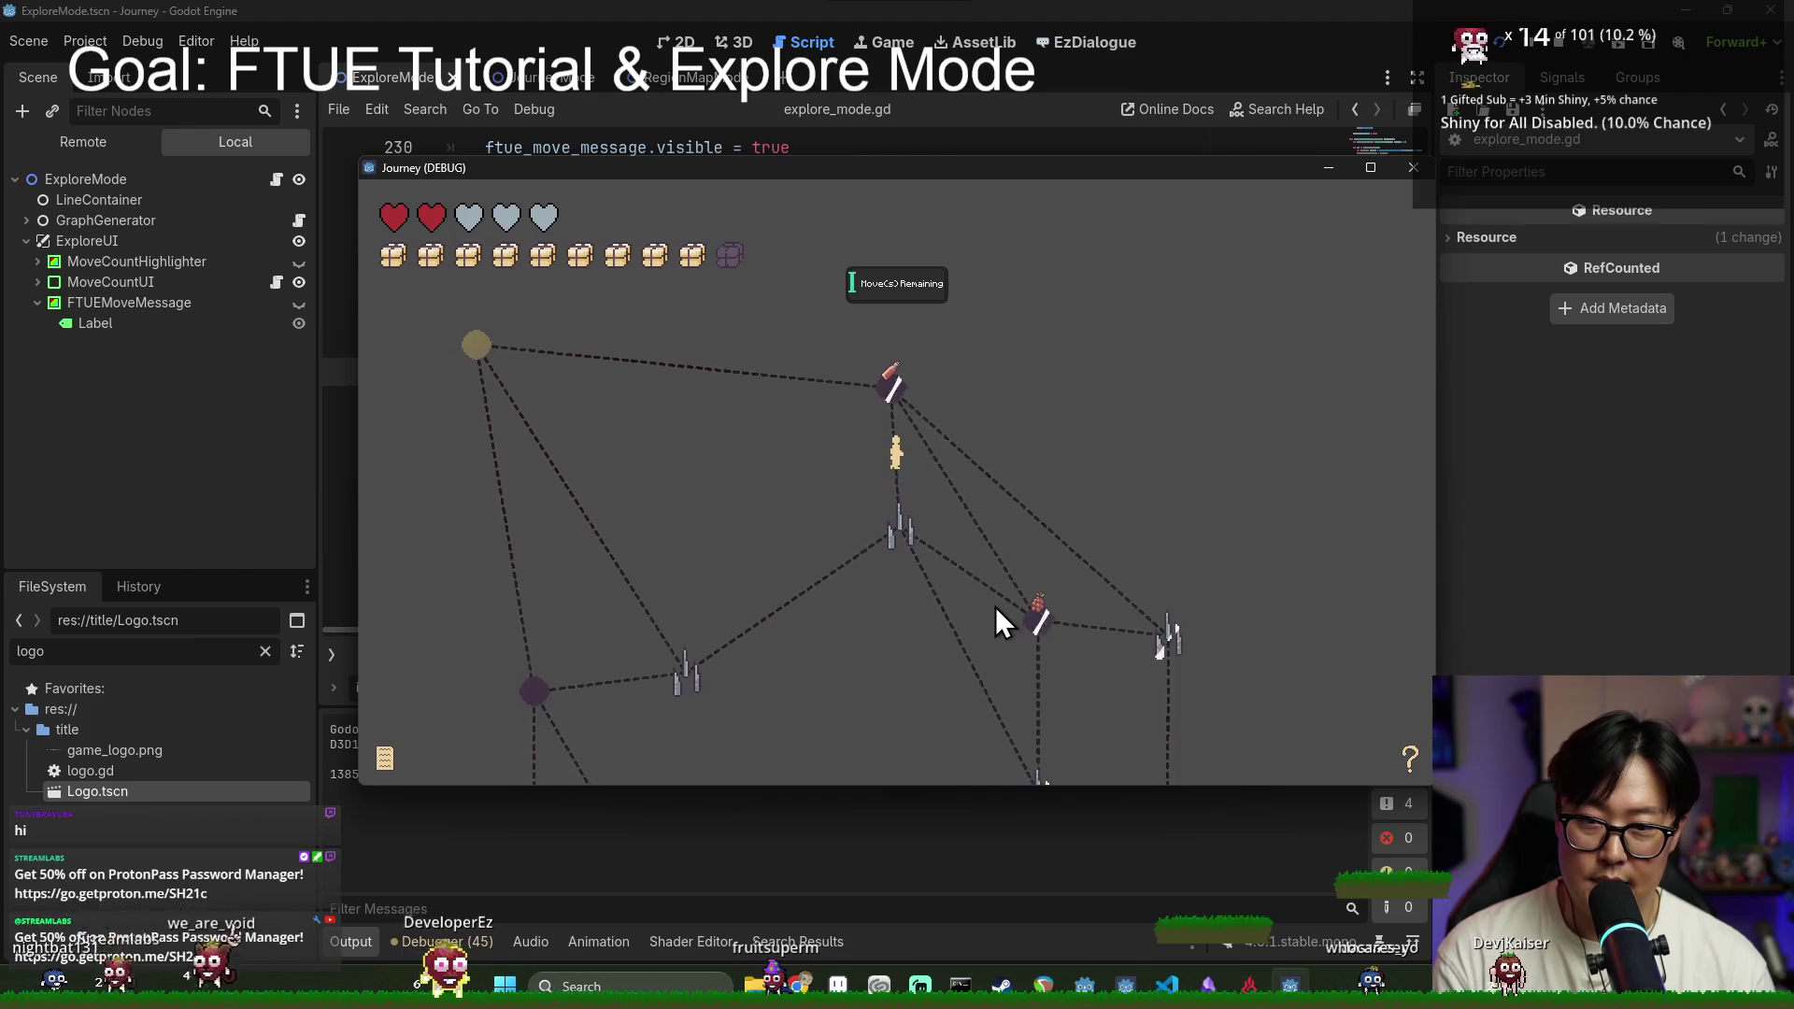
pyautogui.click(1040, 682)
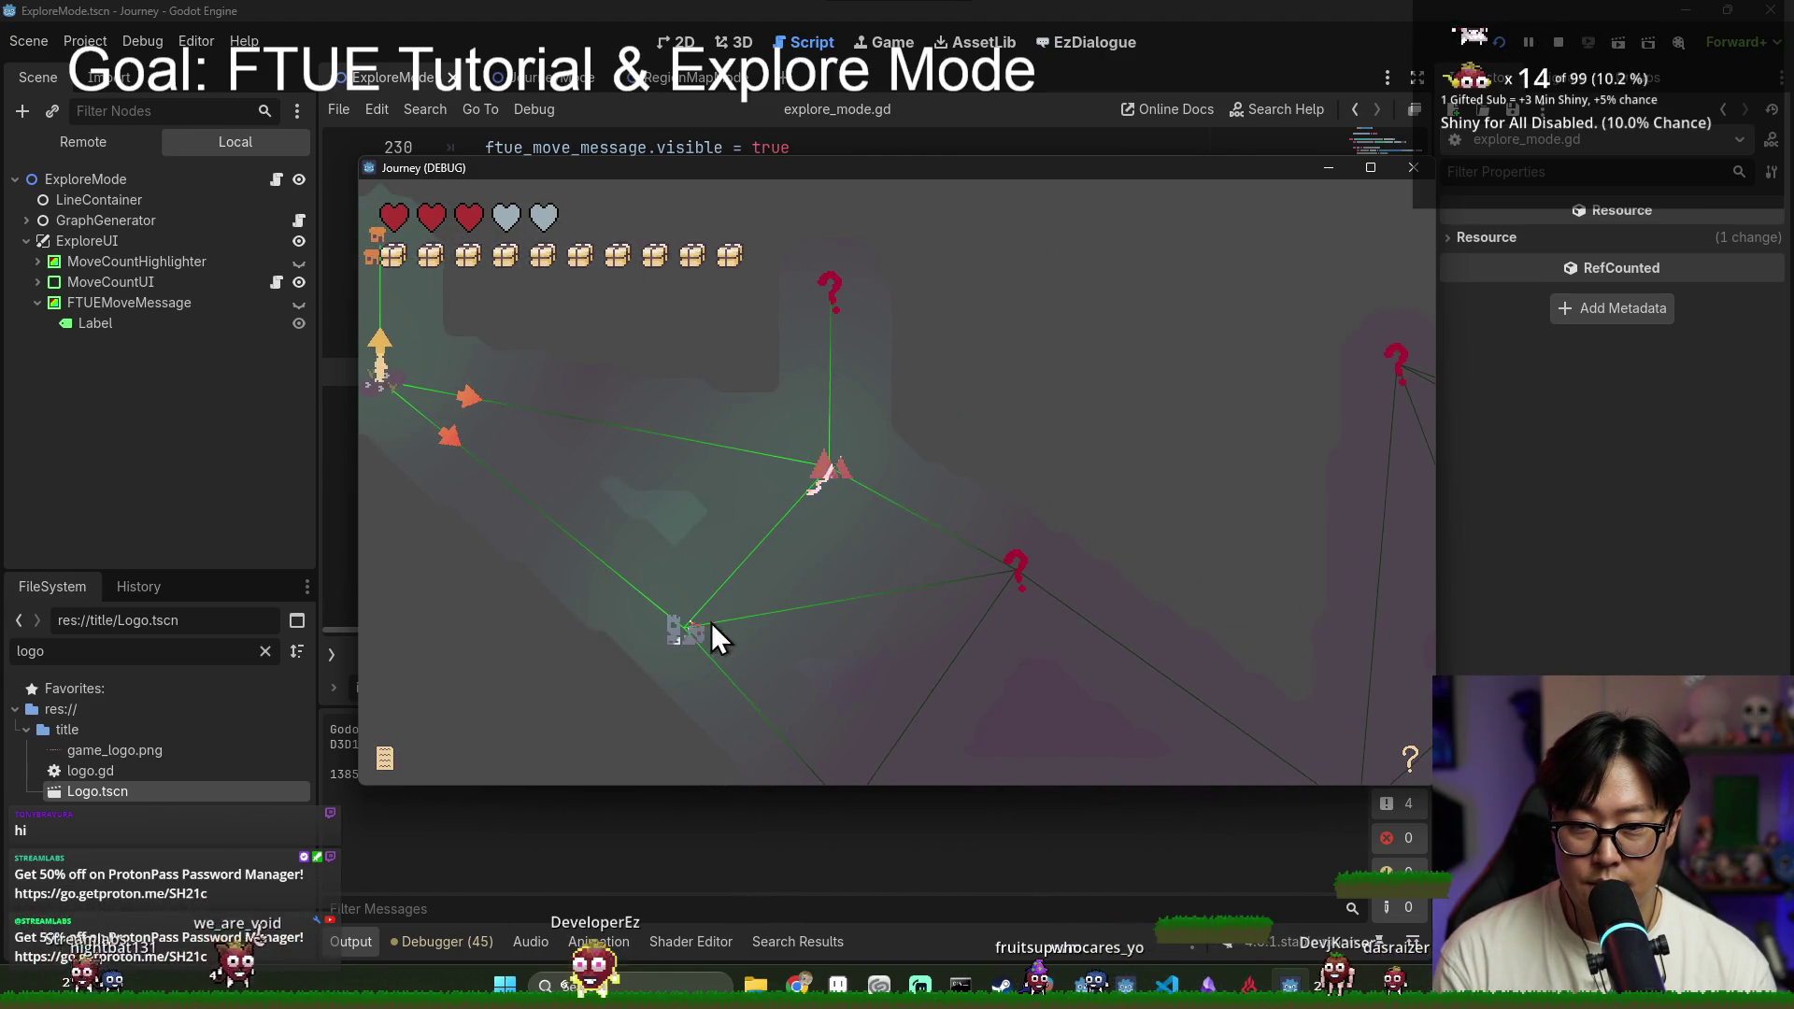
pyautogui.click(776, 630)
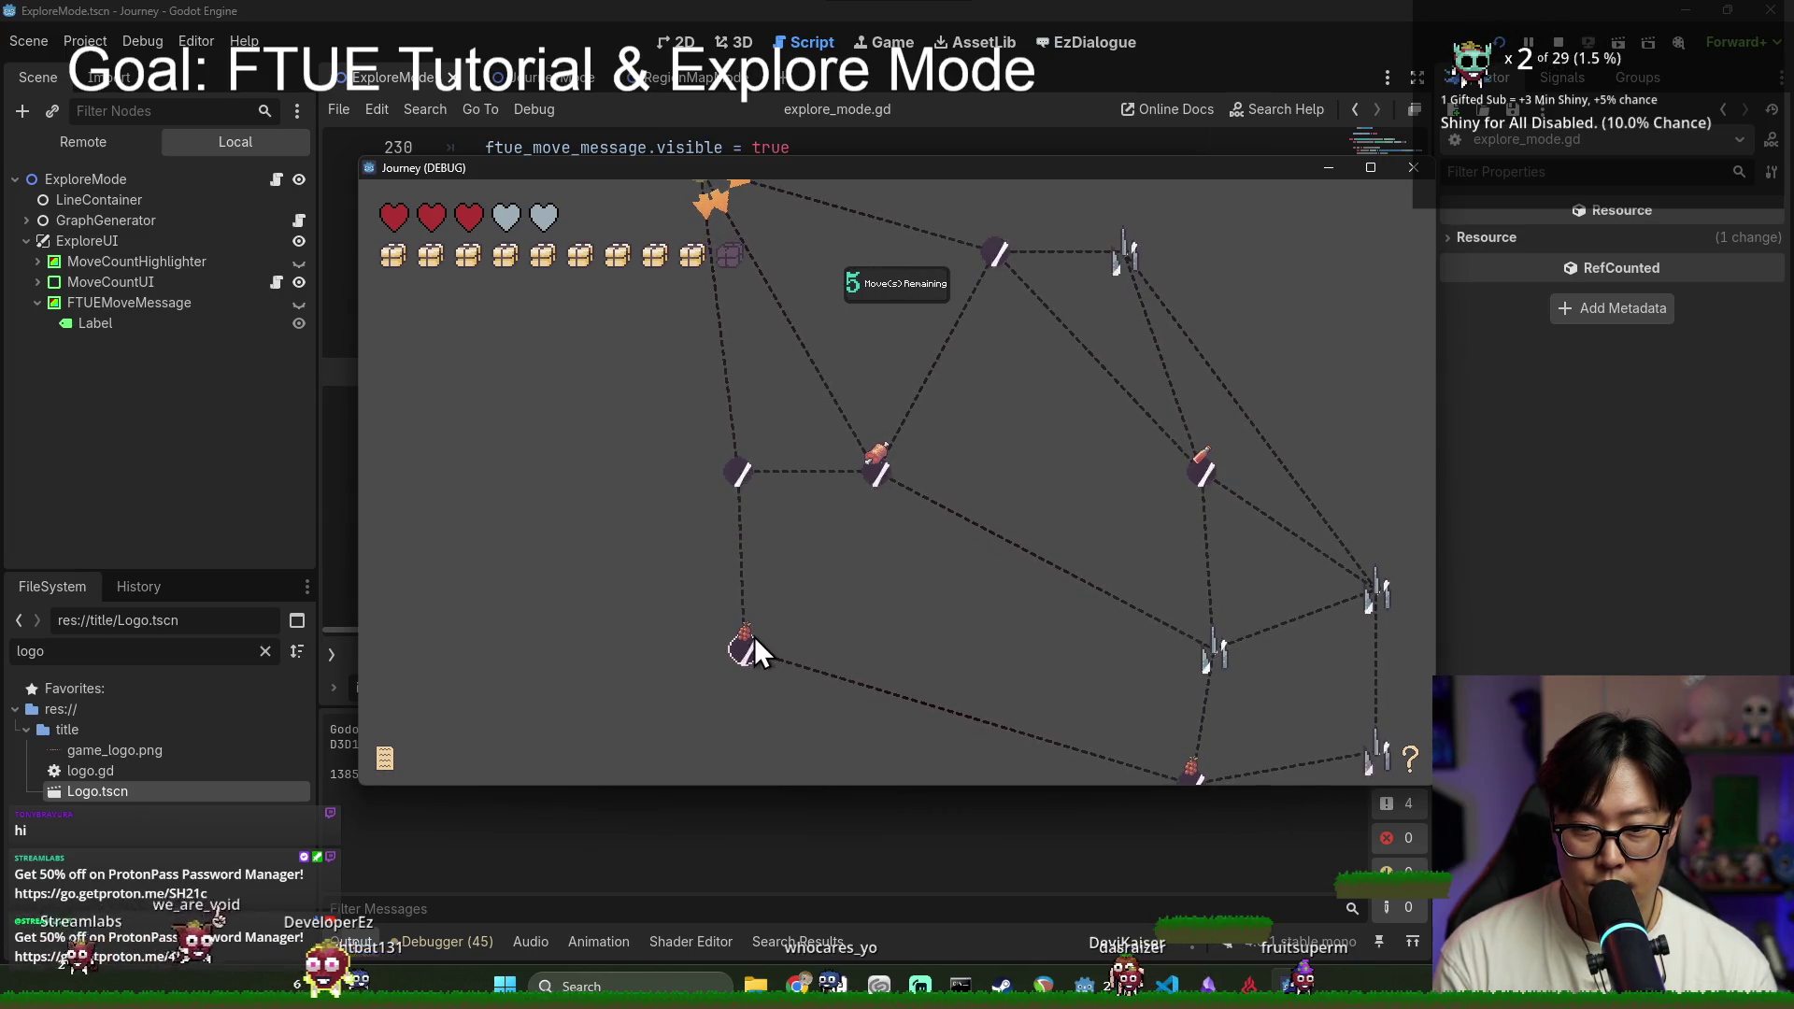
pyautogui.click(877, 472)
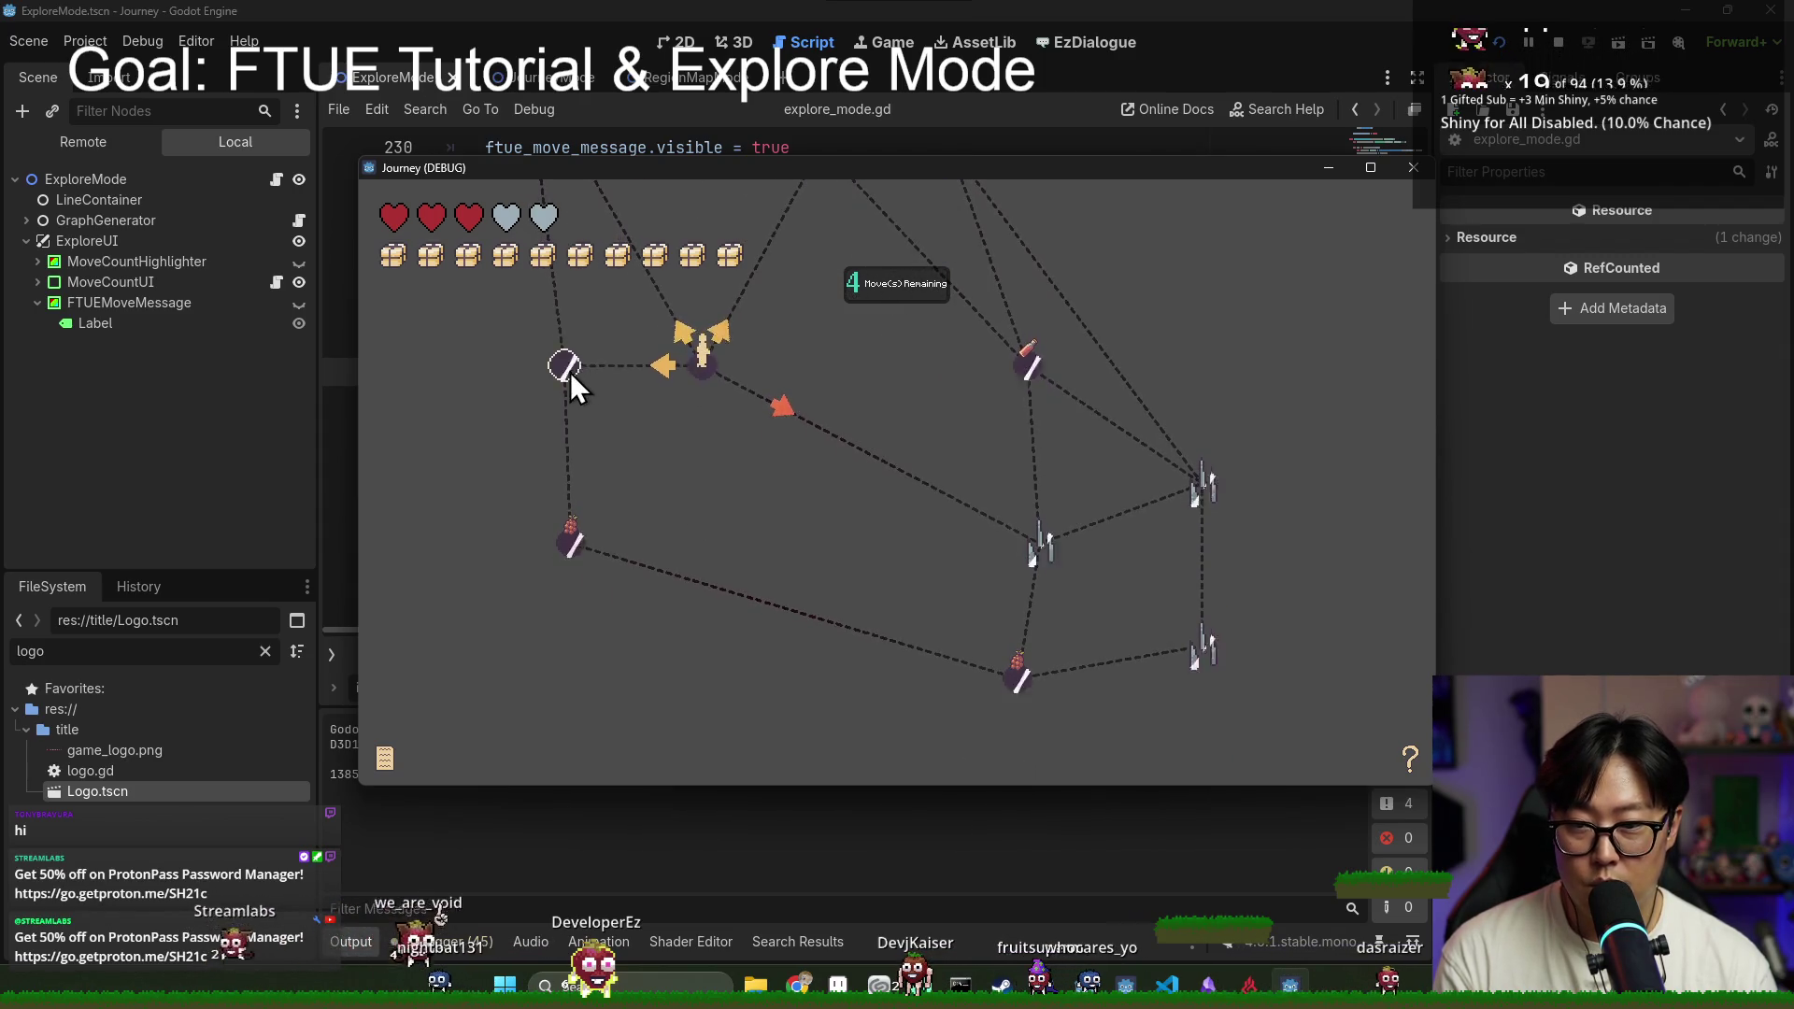
# Step: Play another round through the left, lower, right, meat and tower nodes, then stop the game
pyautogui.click(566, 368)
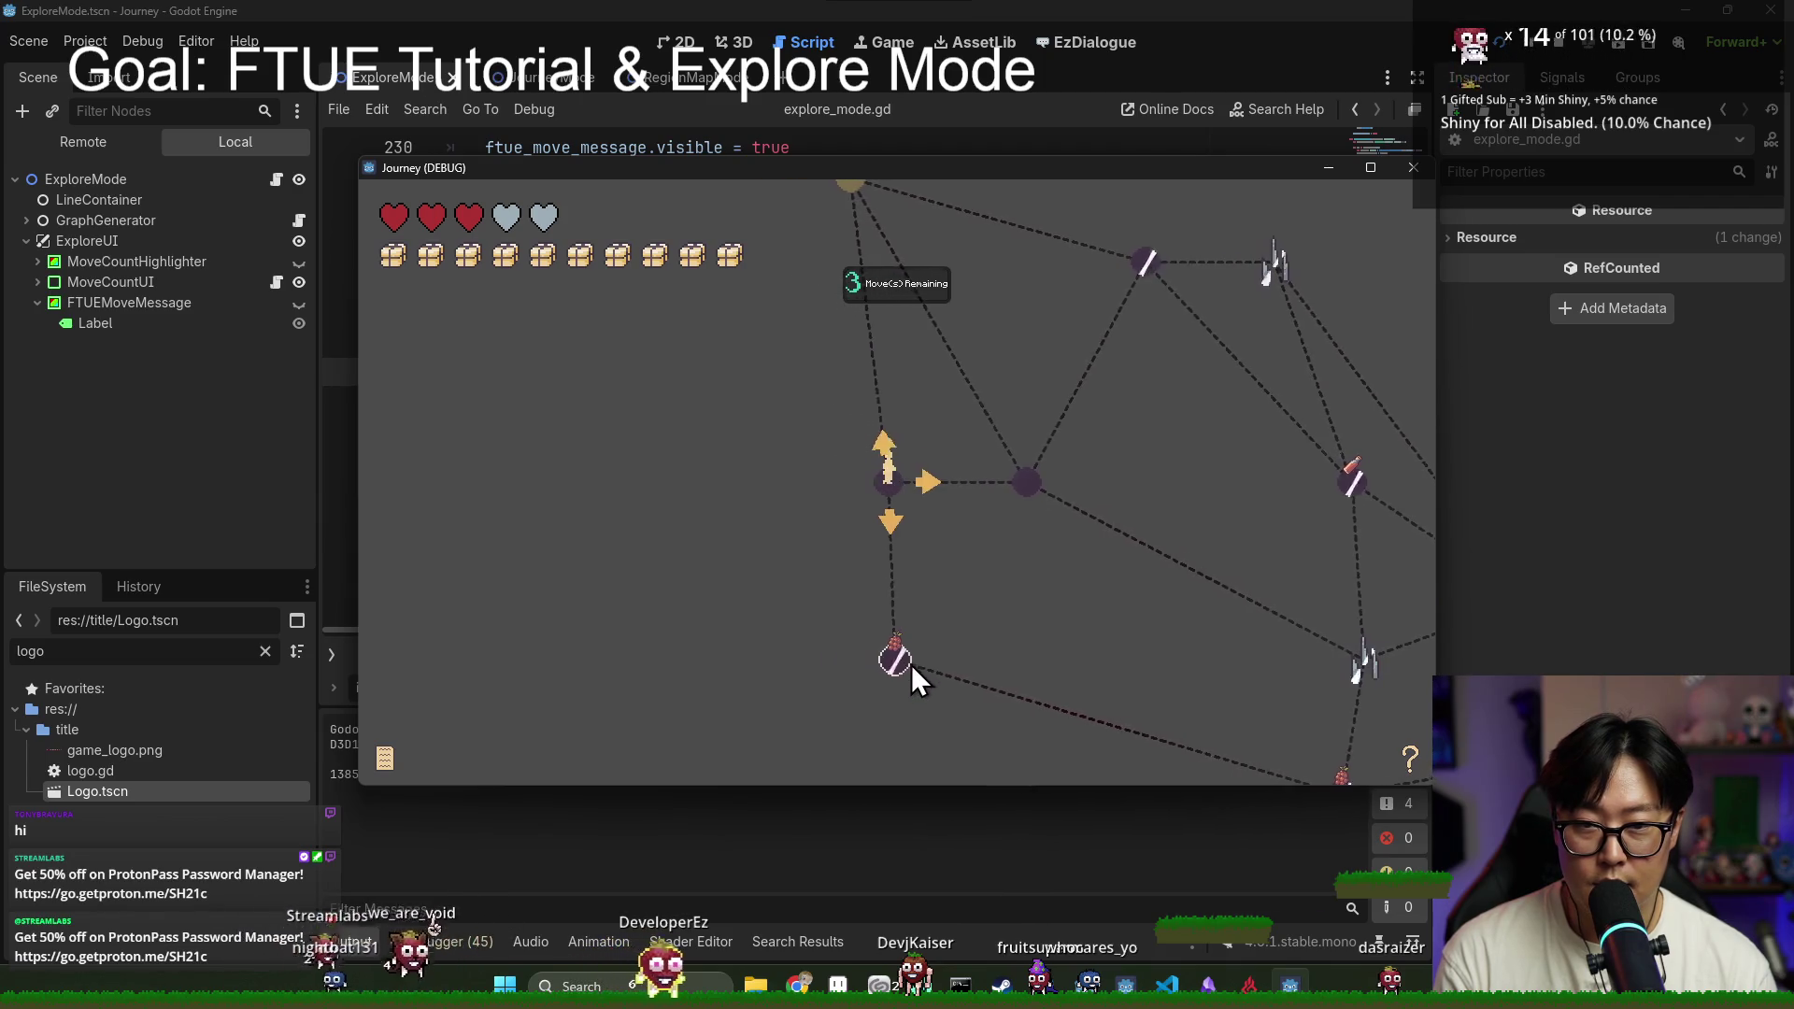
pyautogui.click(906, 664)
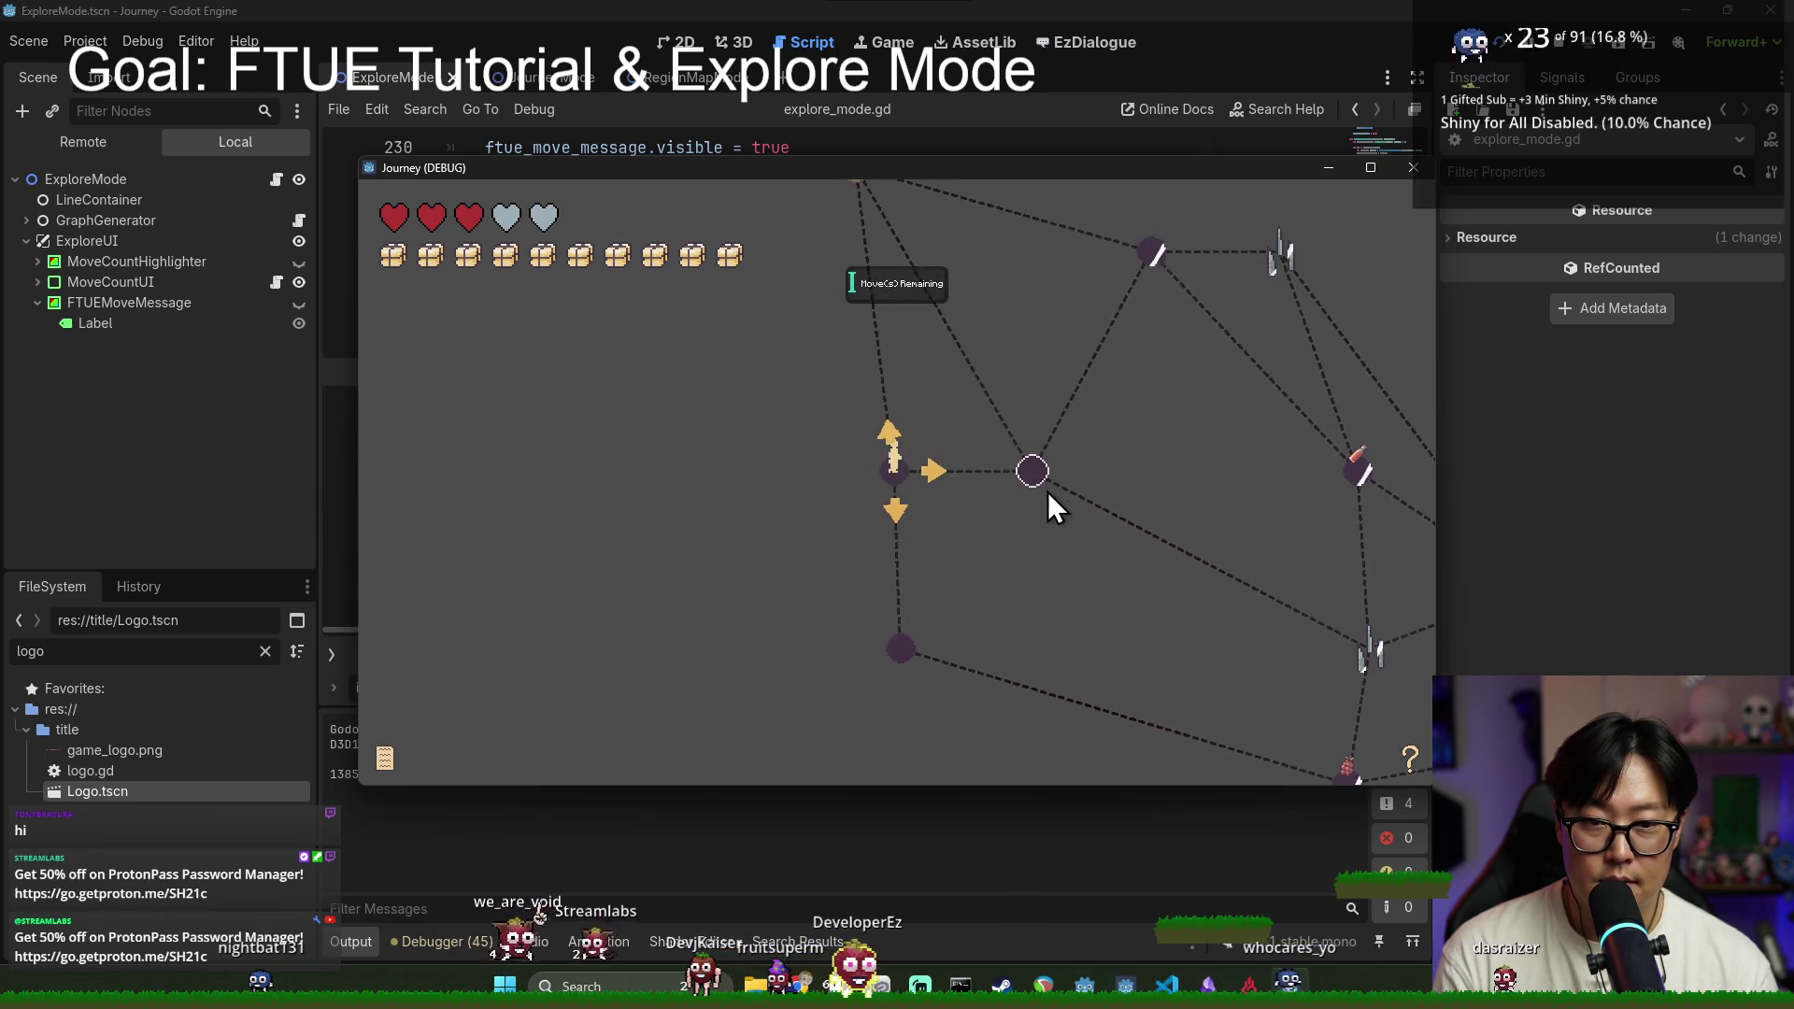
pyautogui.click(1045, 497)
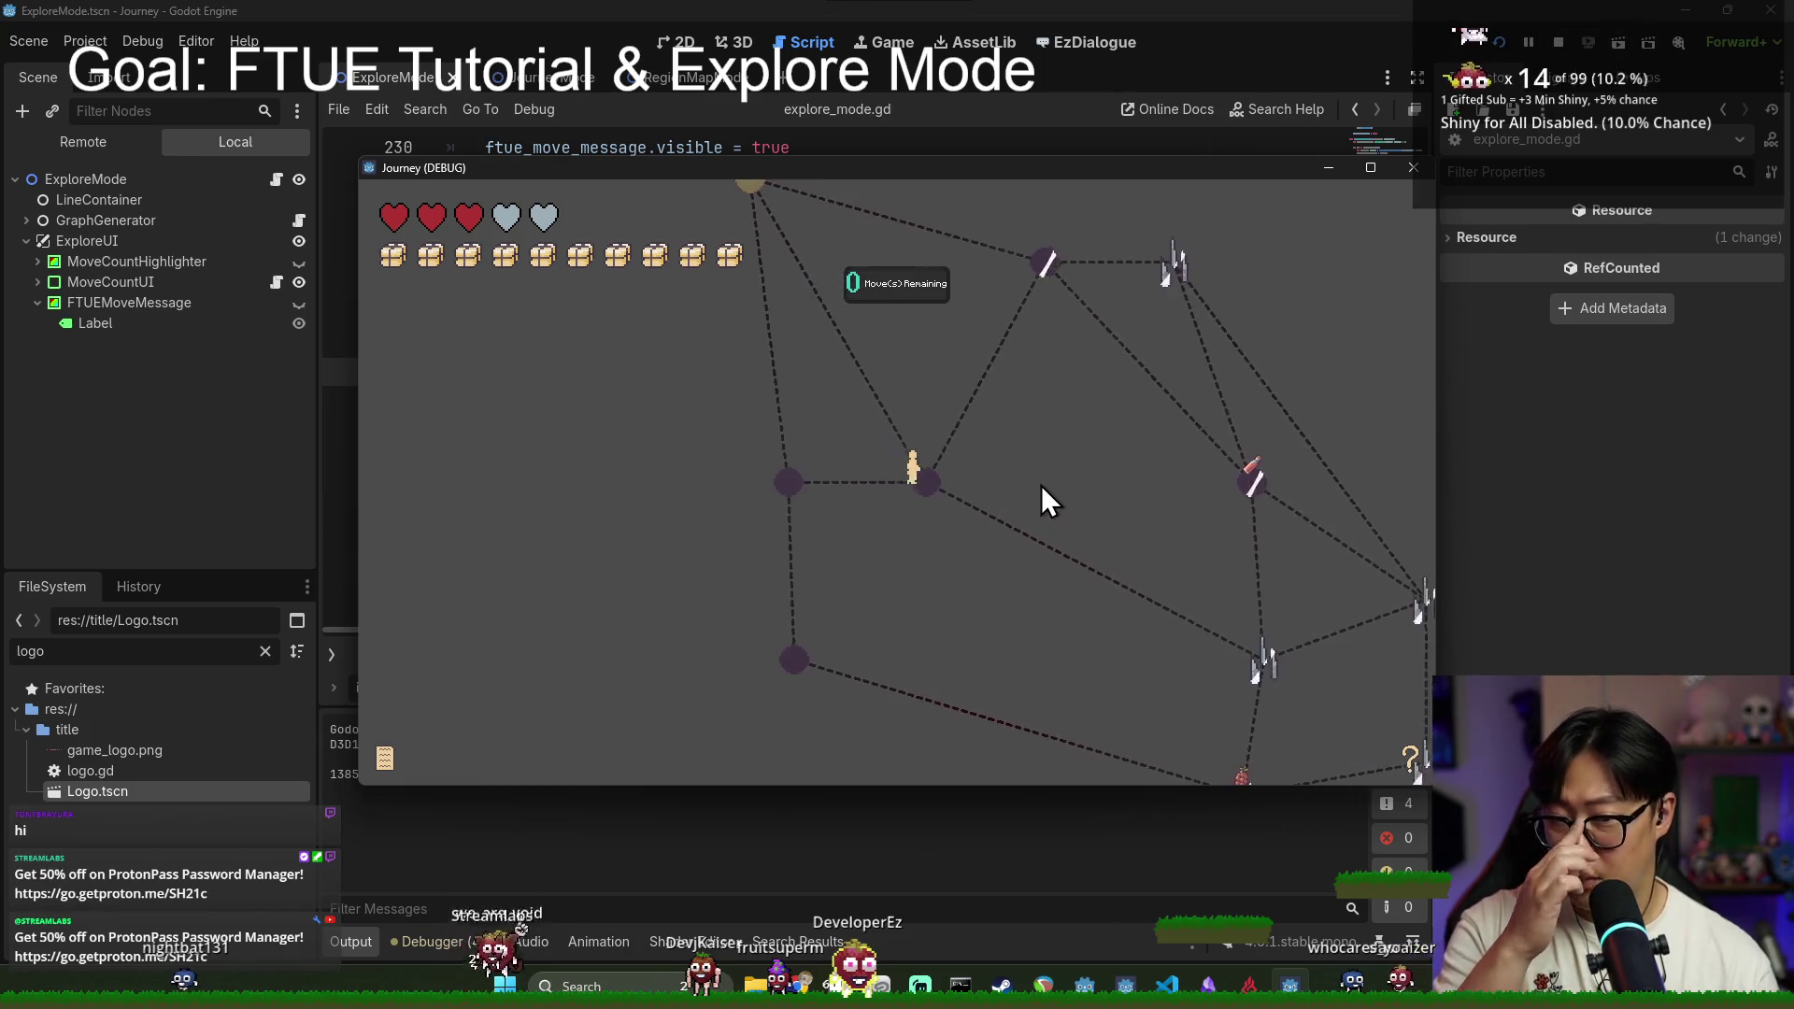
pyautogui.click(985, 568)
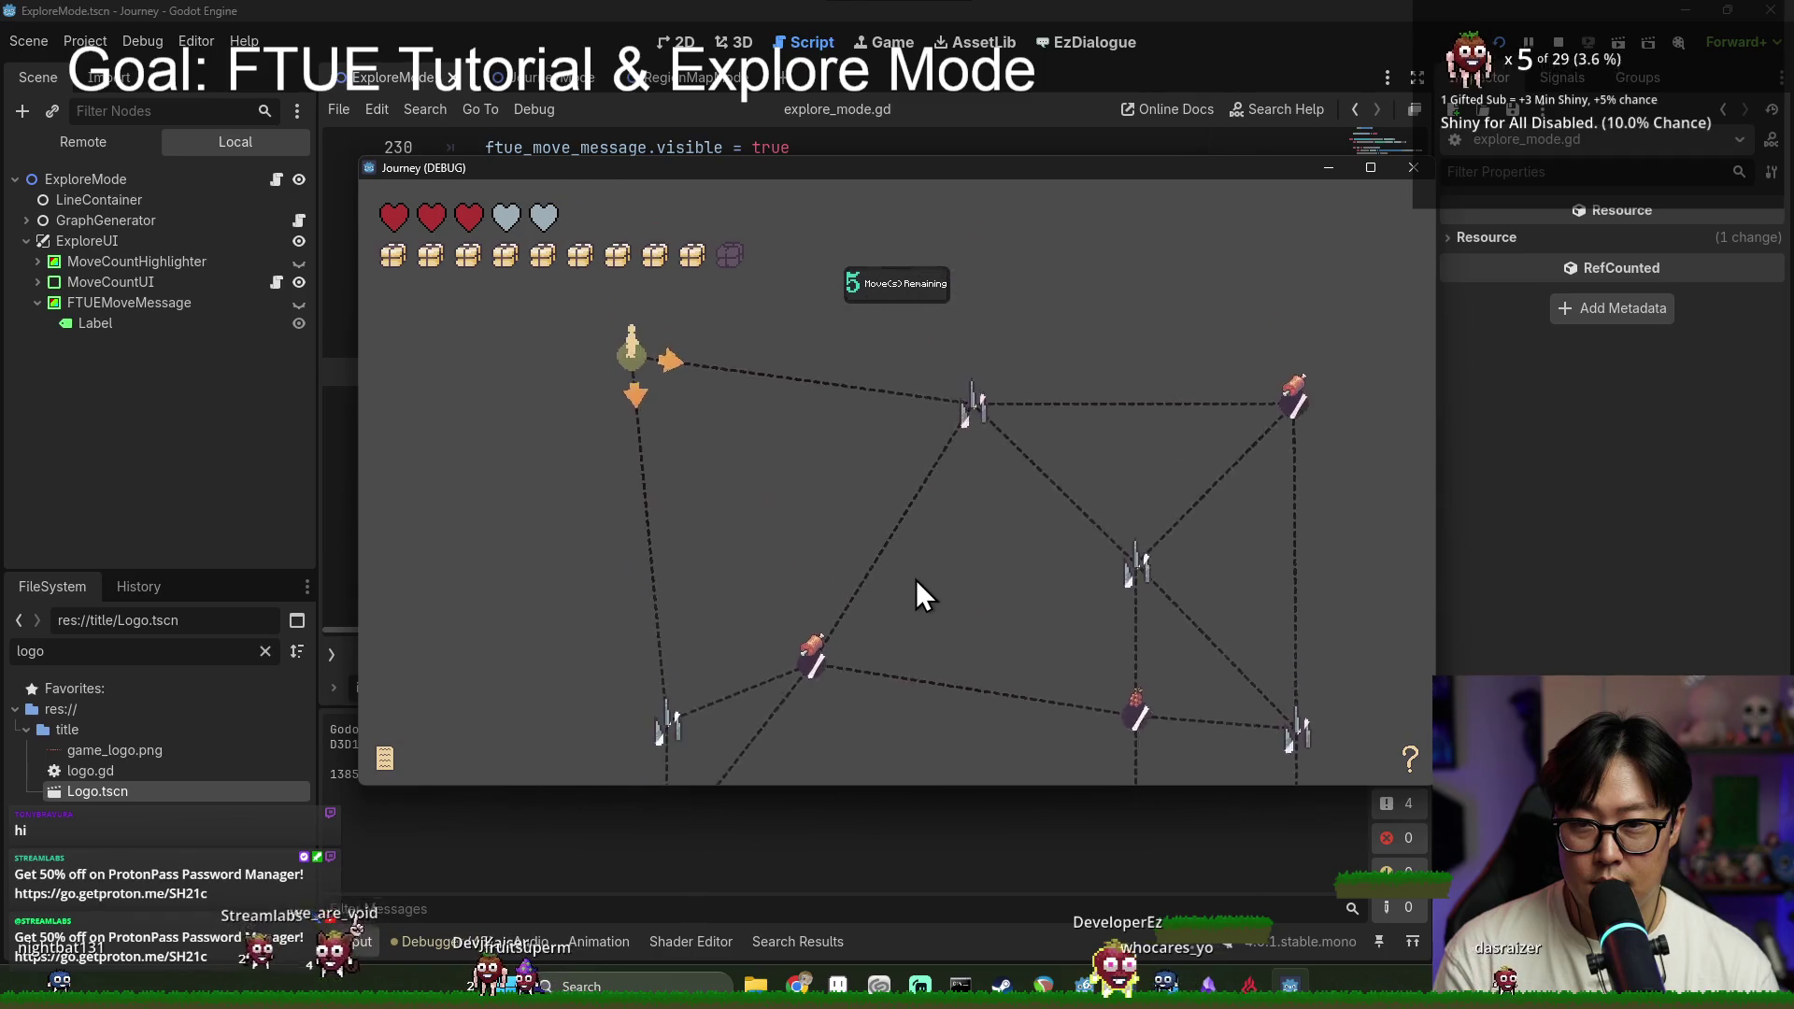
pyautogui.click(856, 572)
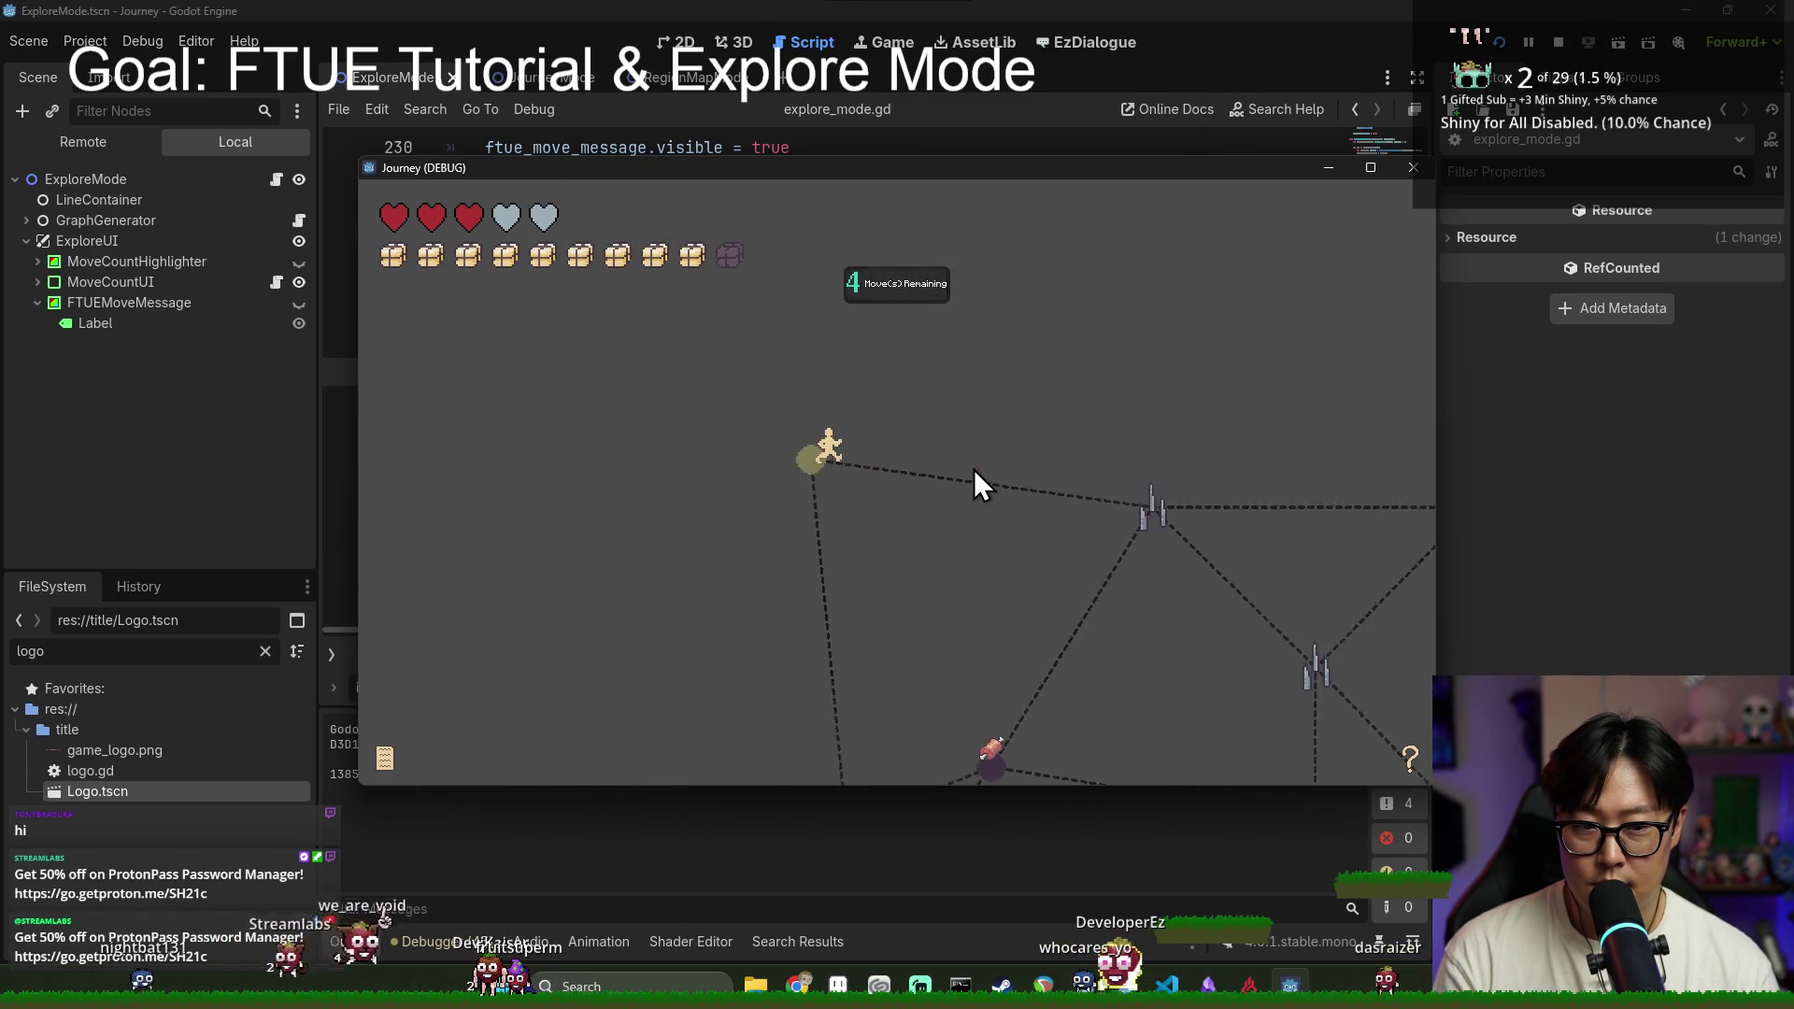
pyautogui.click(974, 469)
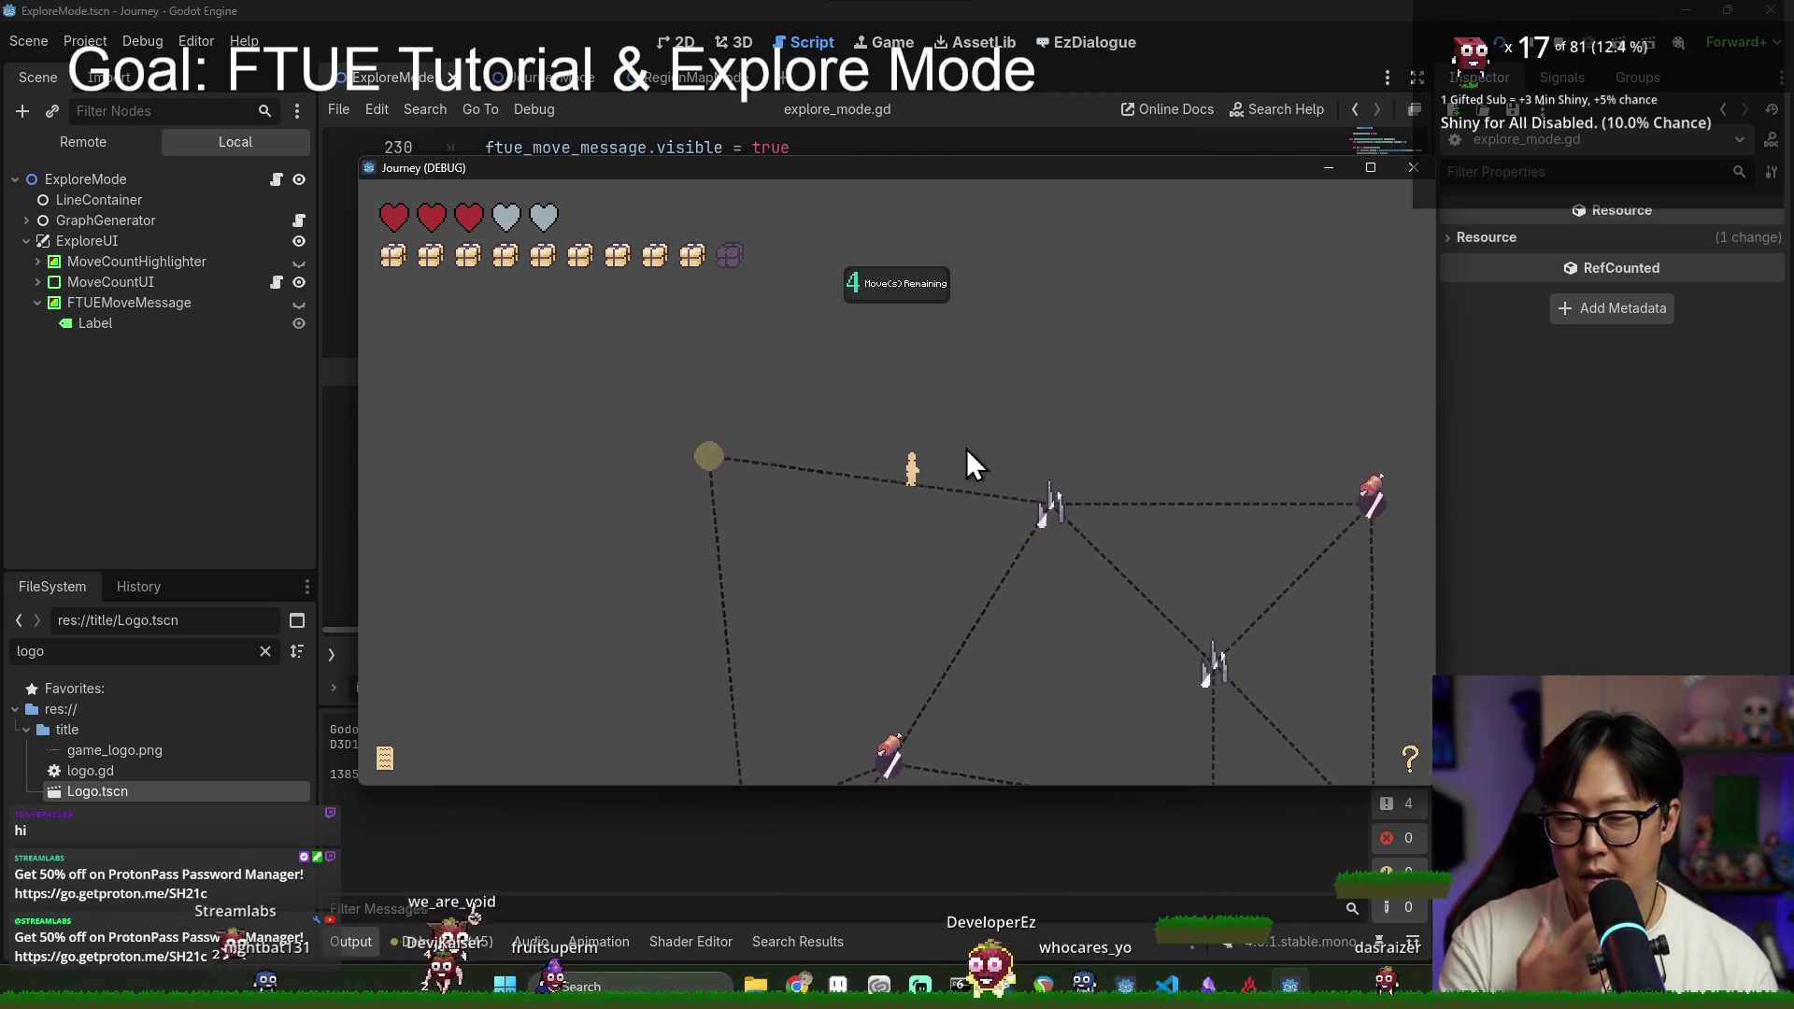
pyautogui.click(1413, 167)
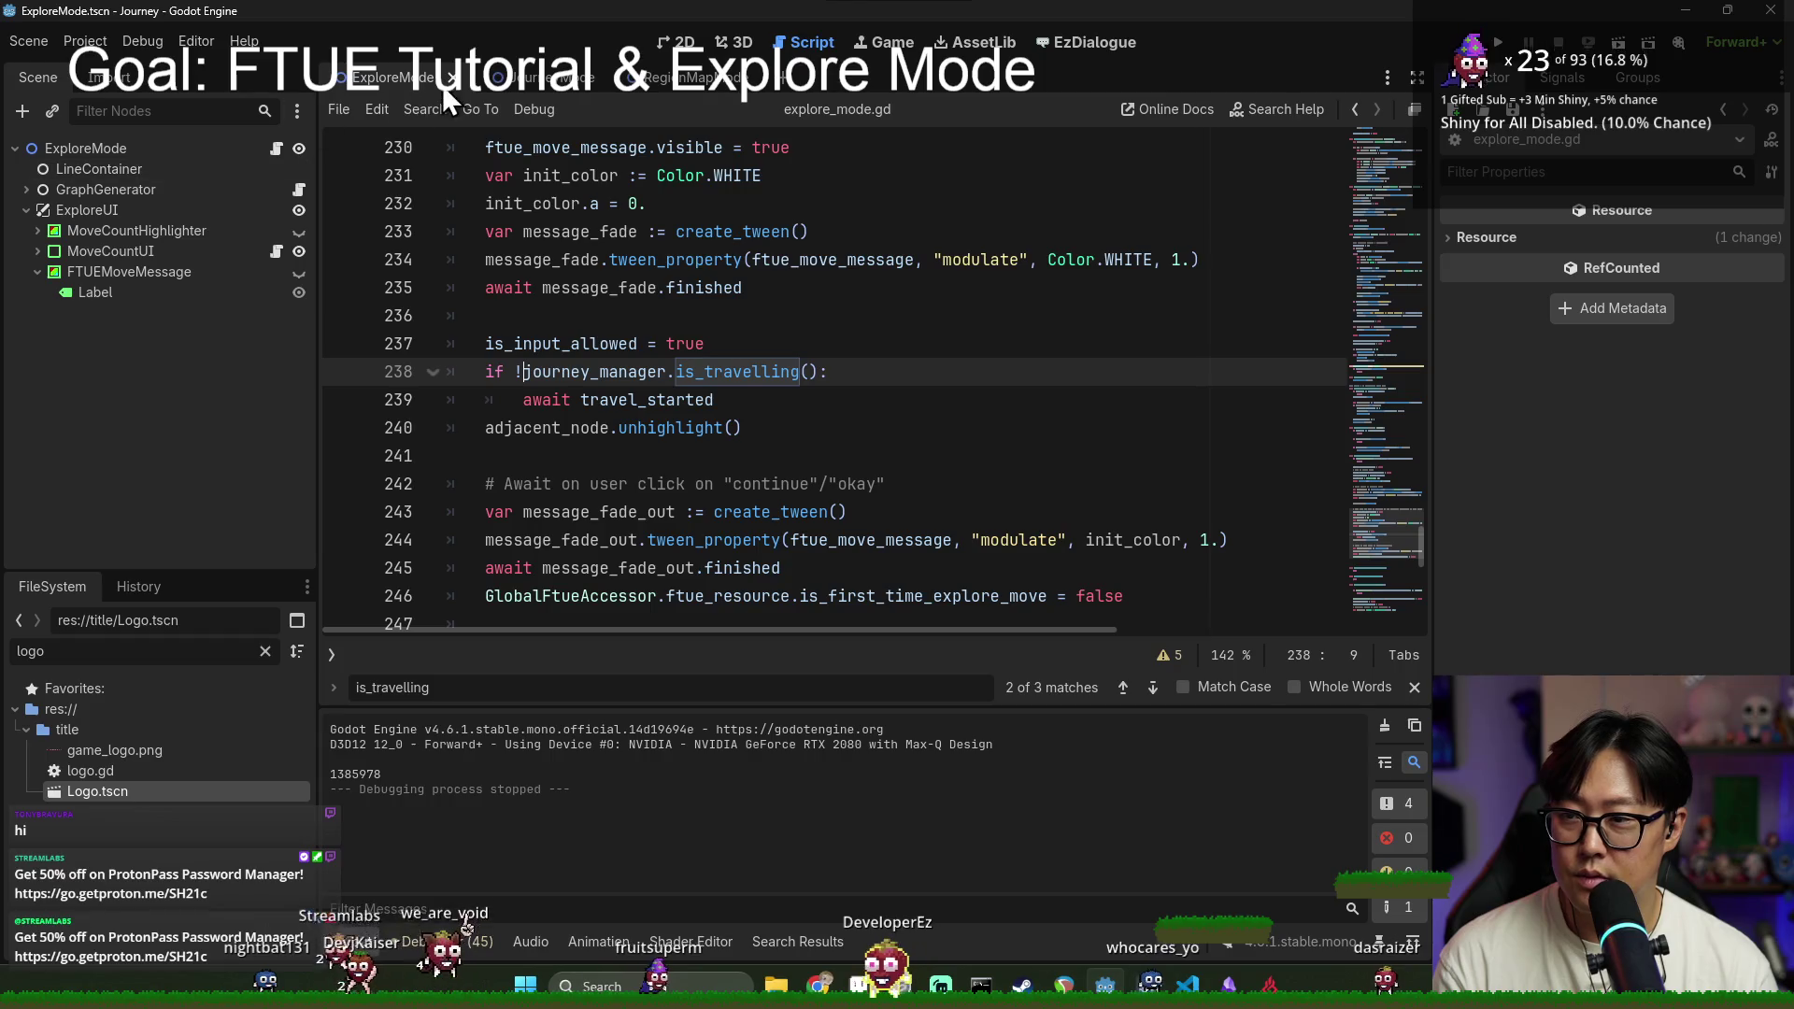
# Step: Switch to the JourneyMode scene, glance at the GameStat script, and return to journey_mode.gd
pyautogui.click(537, 77)
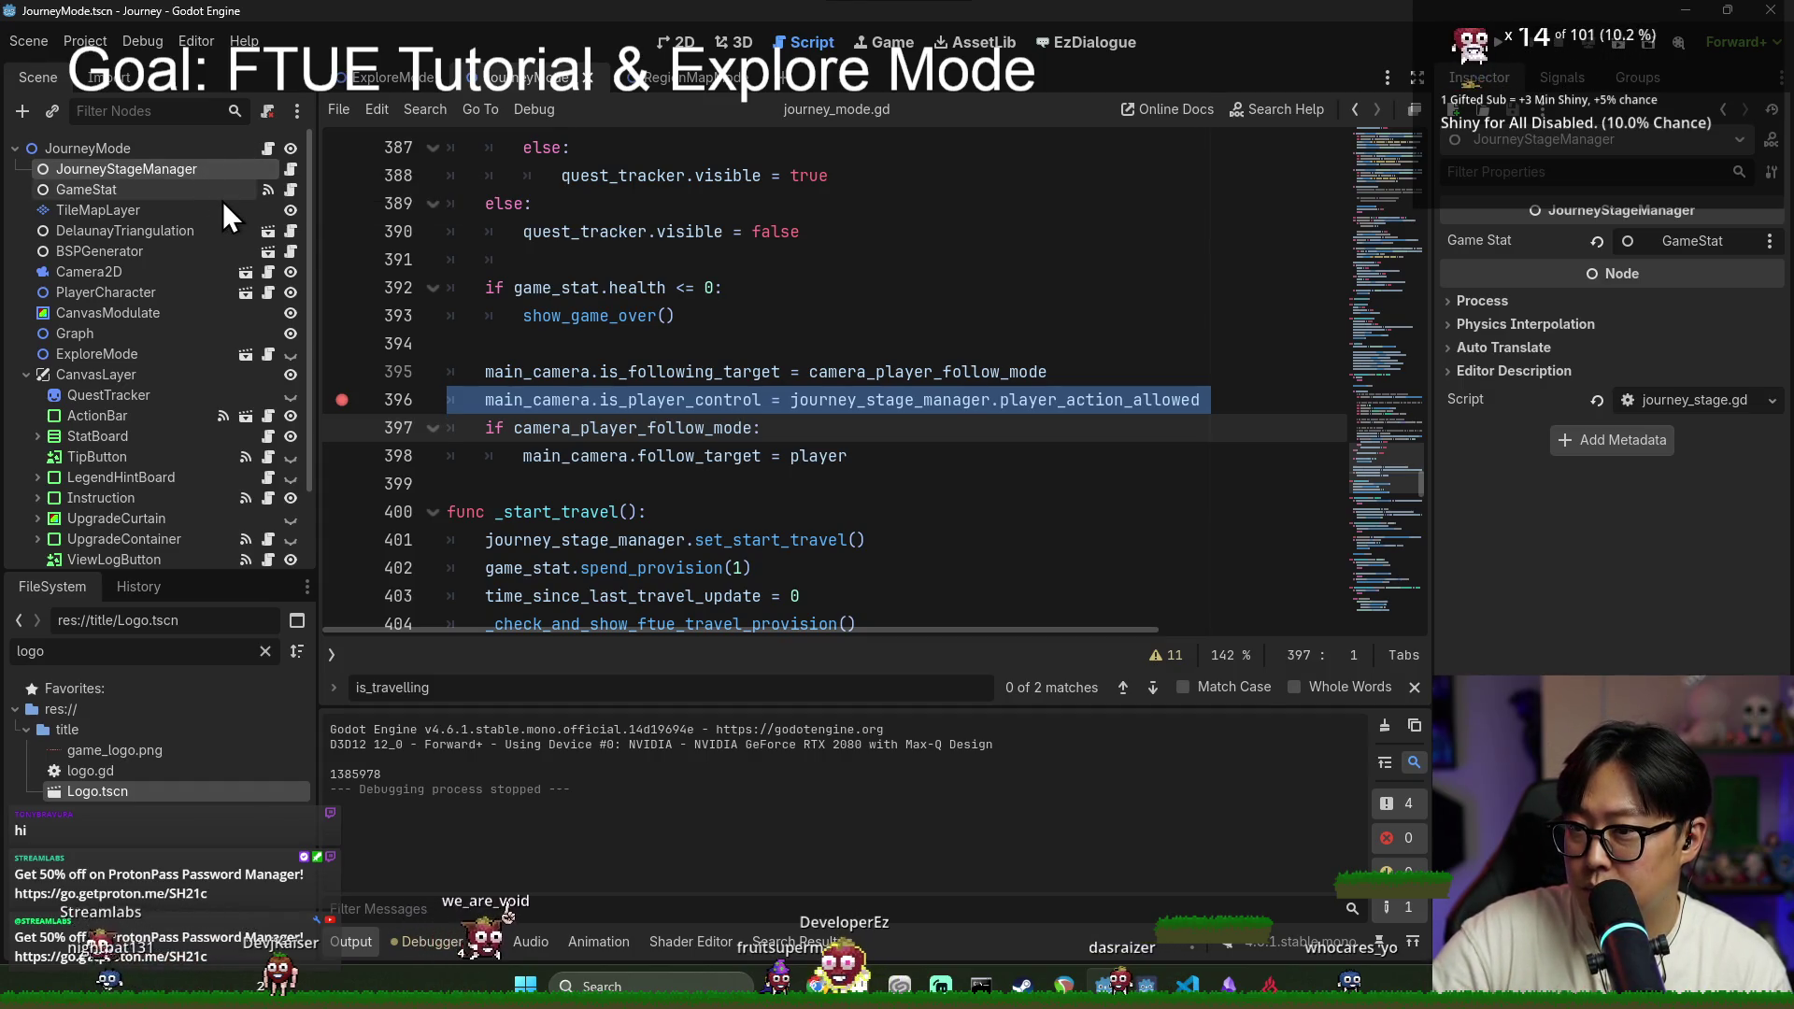
pyautogui.click(289, 191)
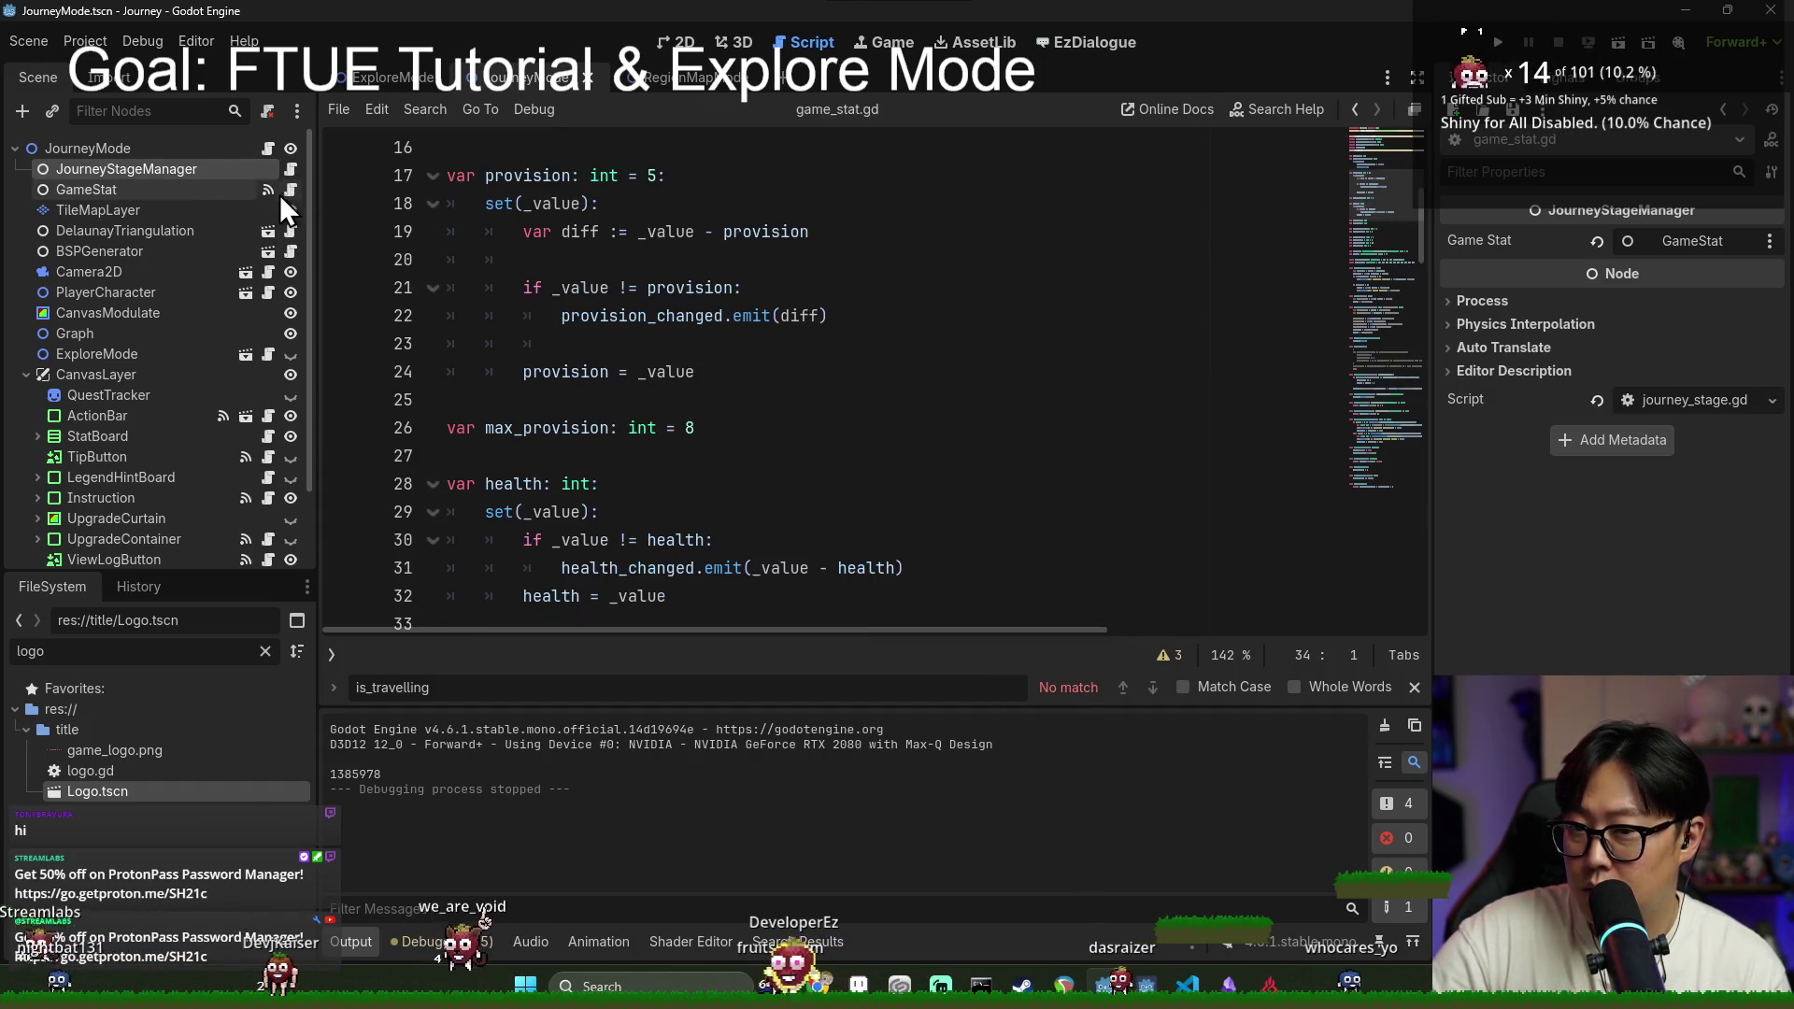
pyautogui.click(268, 149)
pyautogui.click(779, 372)
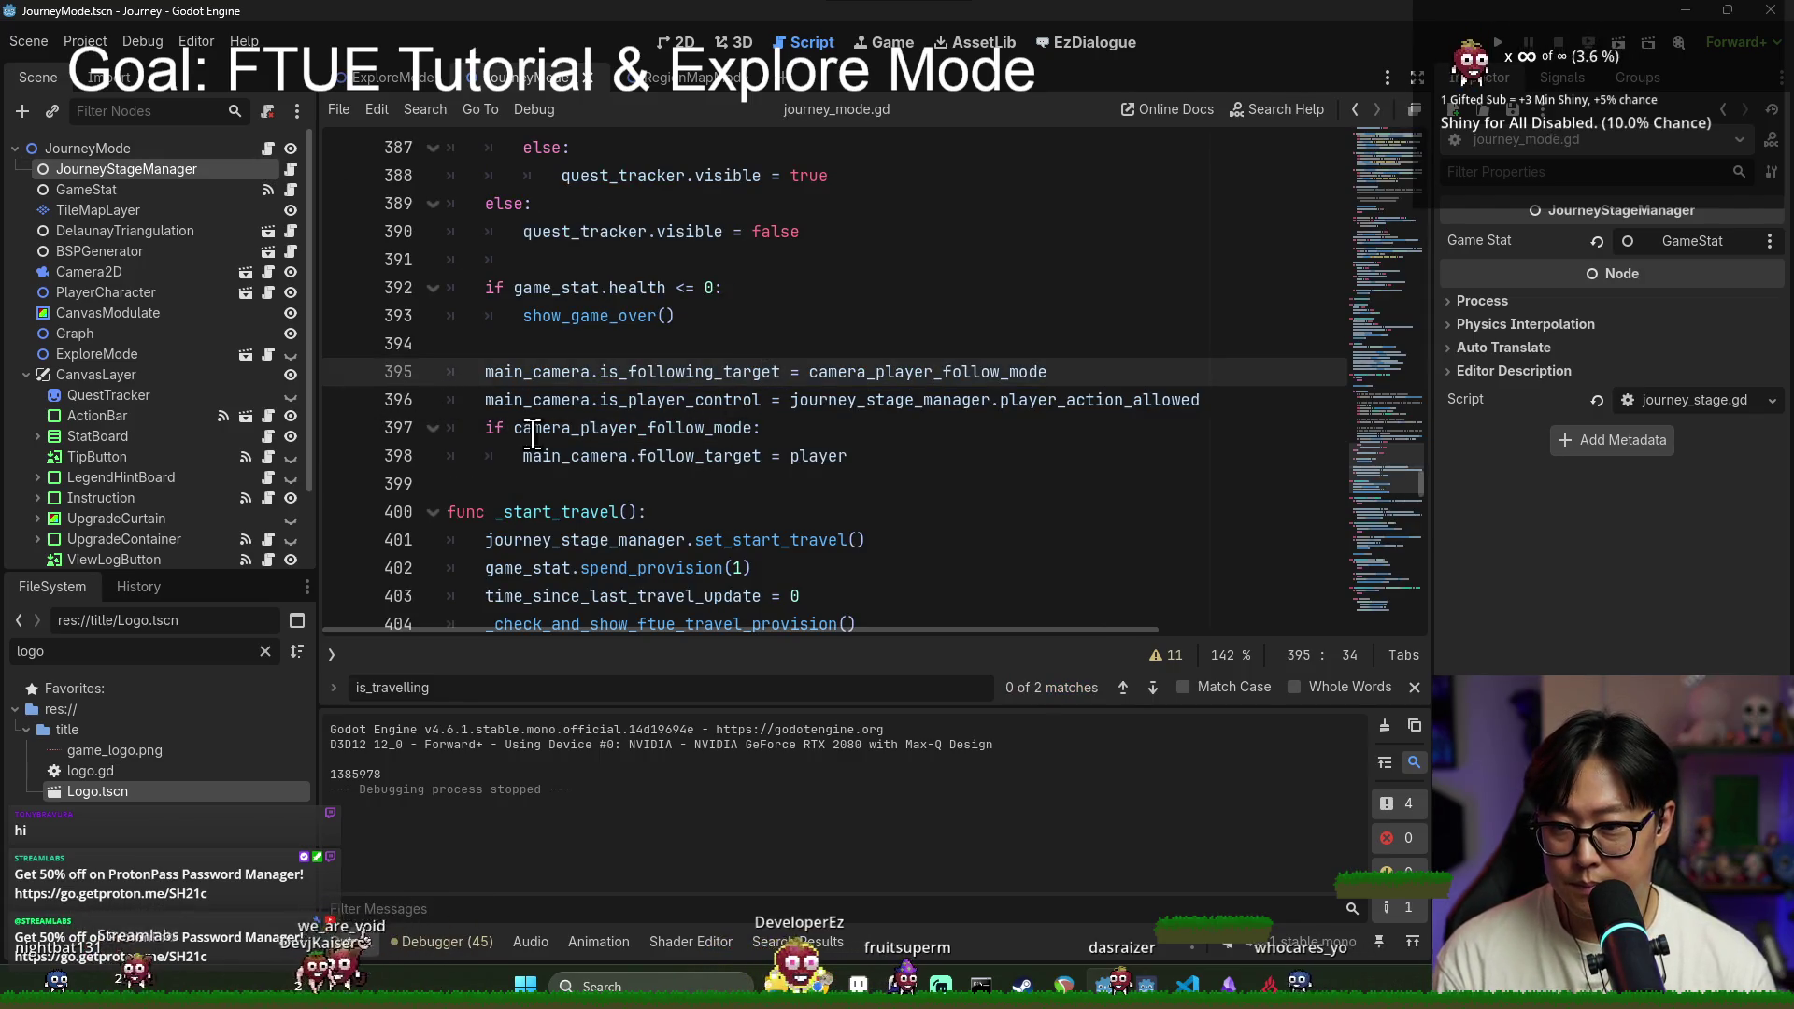
# Step: Search journey_mode.gd for 'initiali' to reach _initialize_game_stat's provision and max_health lines, and save
pyautogui.click(1414, 687)
pyautogui.hotkey('ctrl', 'f')
pyautogui.write('initiali')
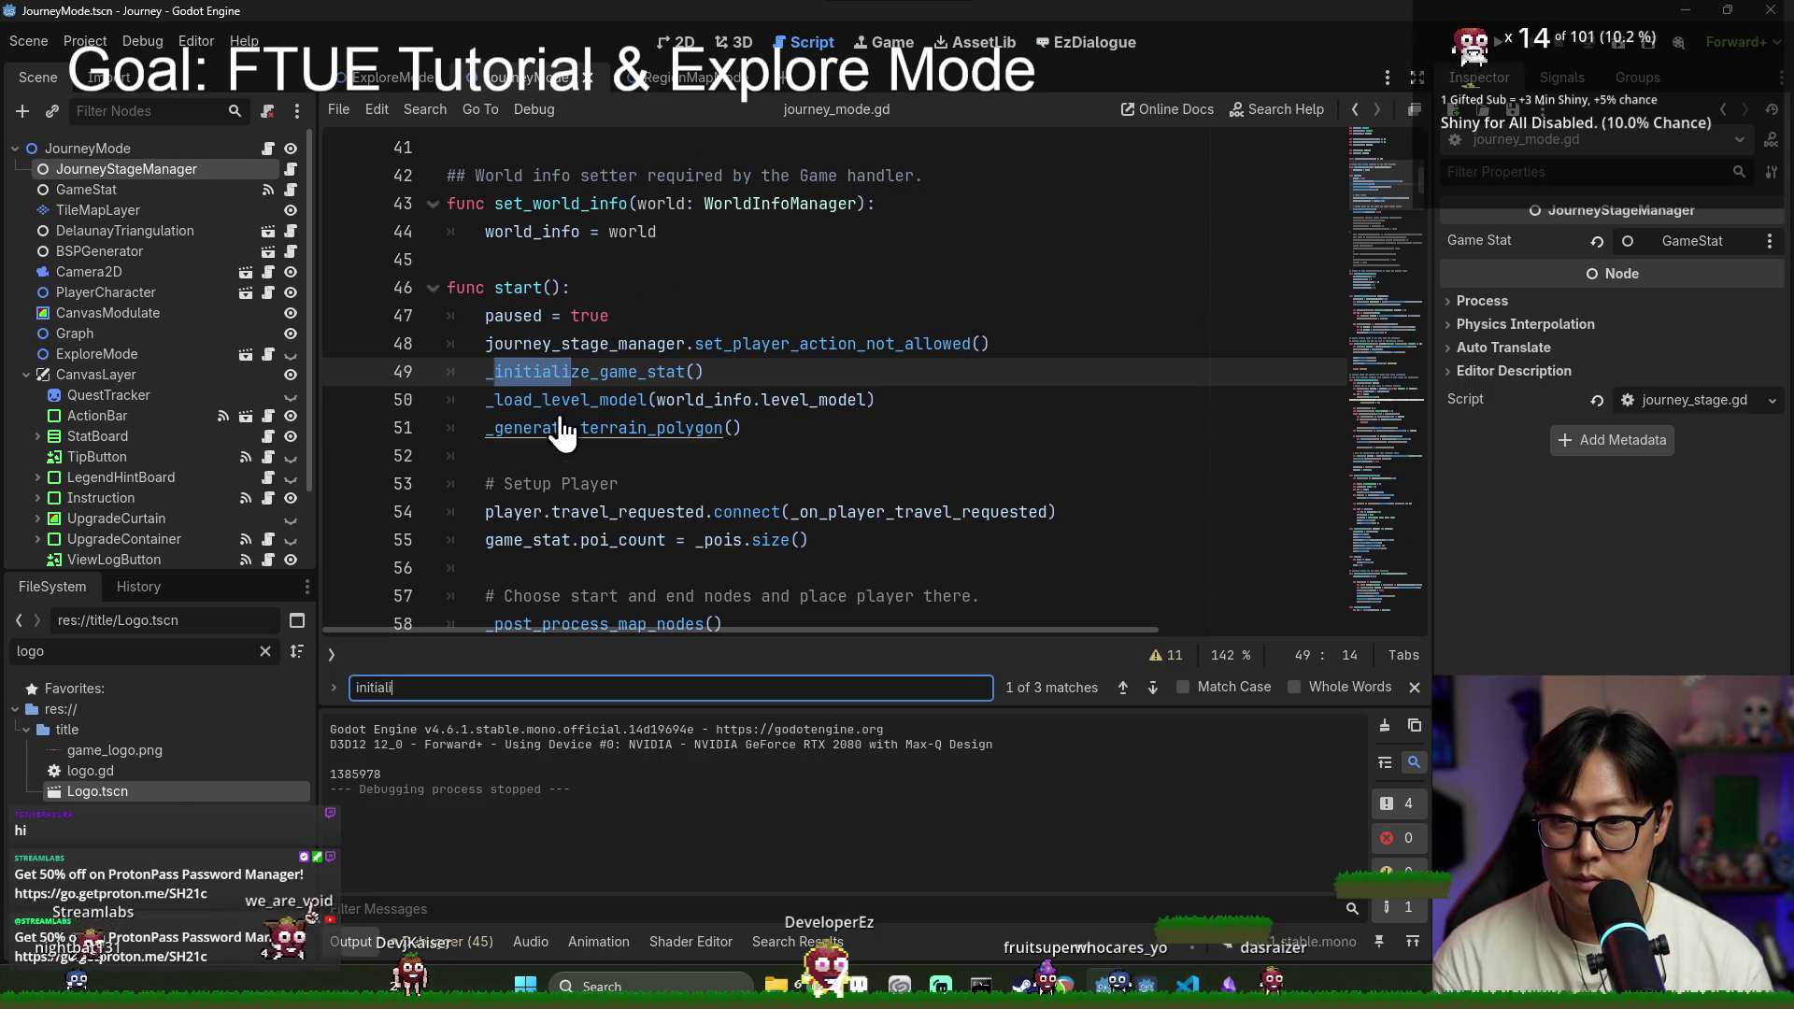
pyautogui.keyDown('ctrl'); pyautogui.click(579, 372); pyautogui.keyUp('ctrl')
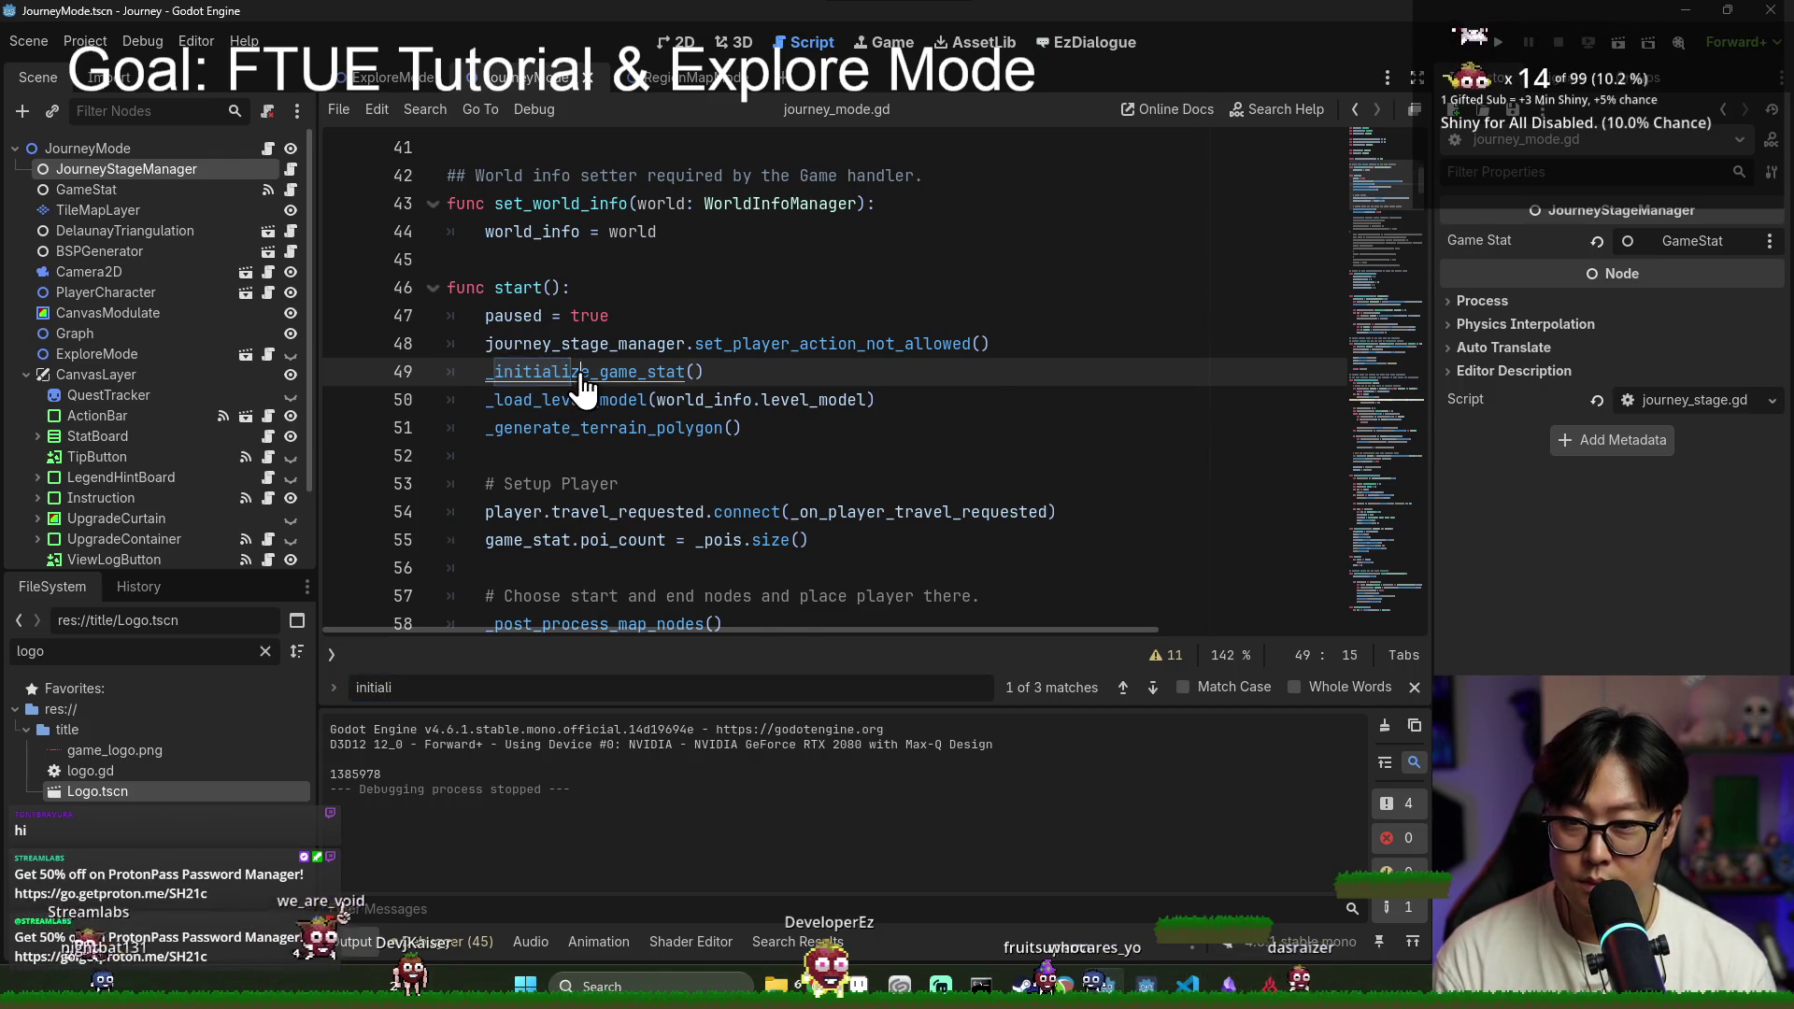
pyautogui.click(759, 512)
pyautogui.hotkey('ctrl', 's')
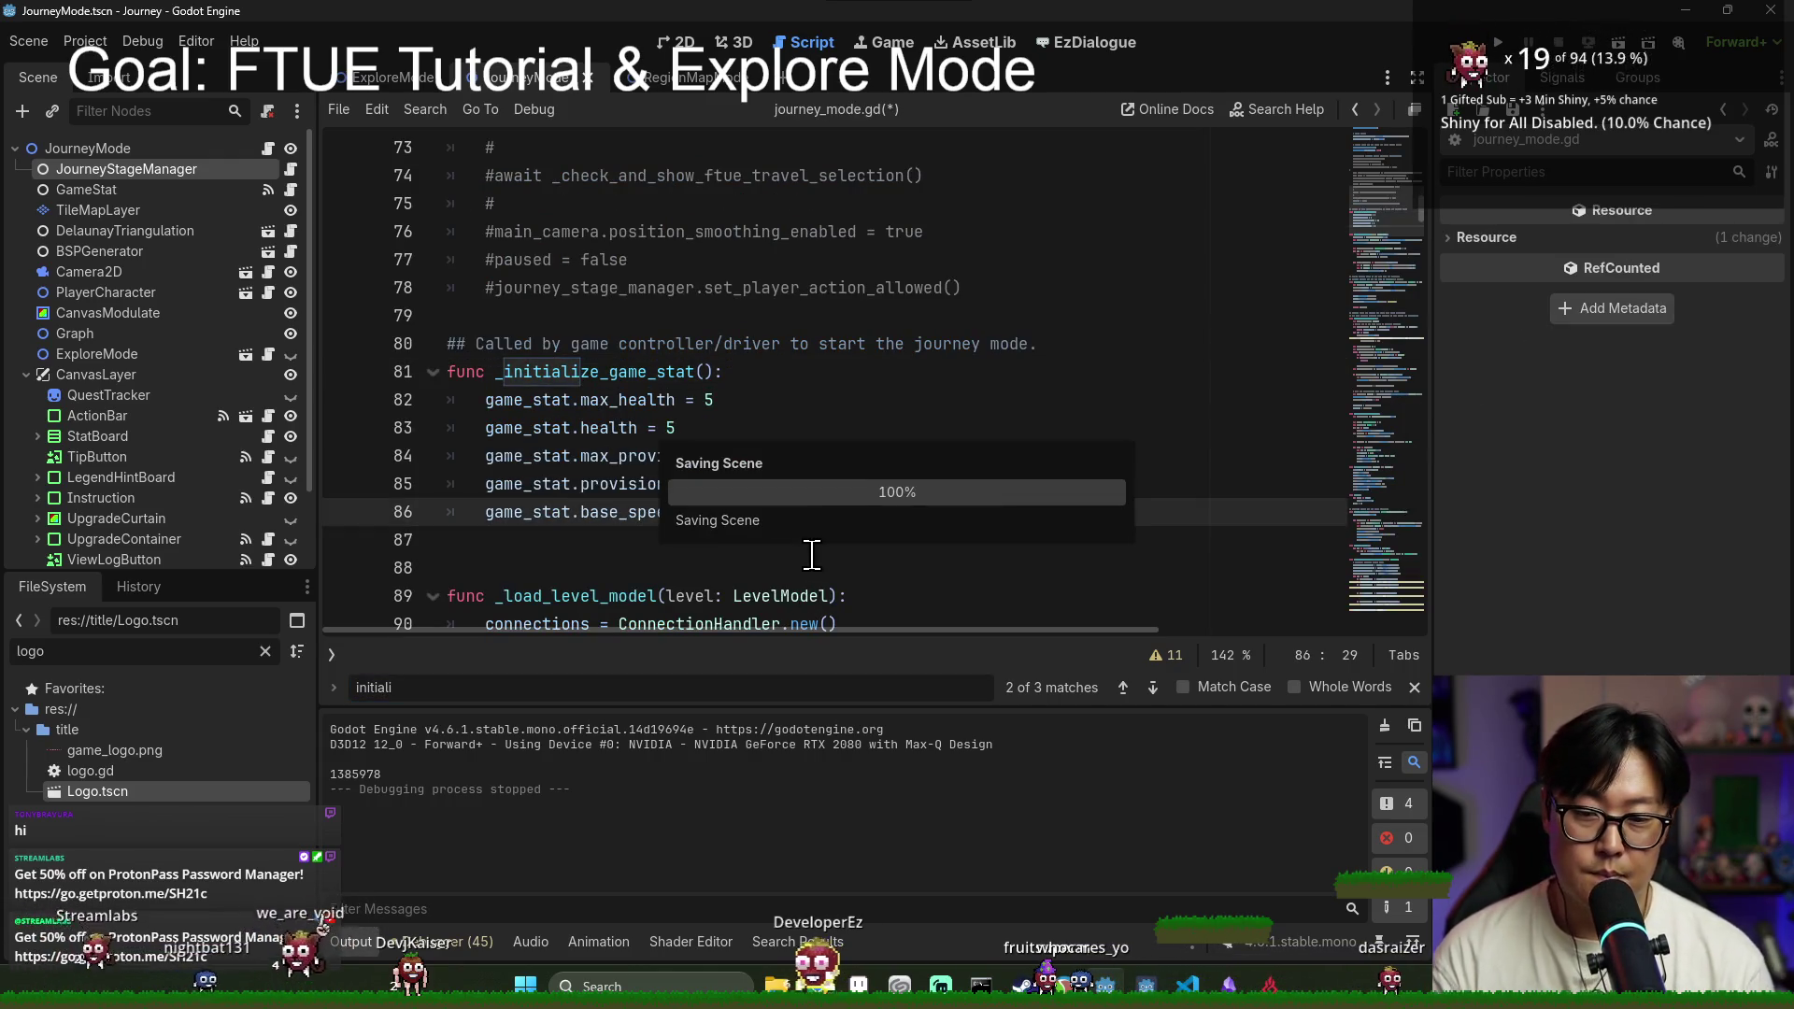
pyautogui.press('Up')
pyautogui.press('Up')
pyautogui.press('Up')
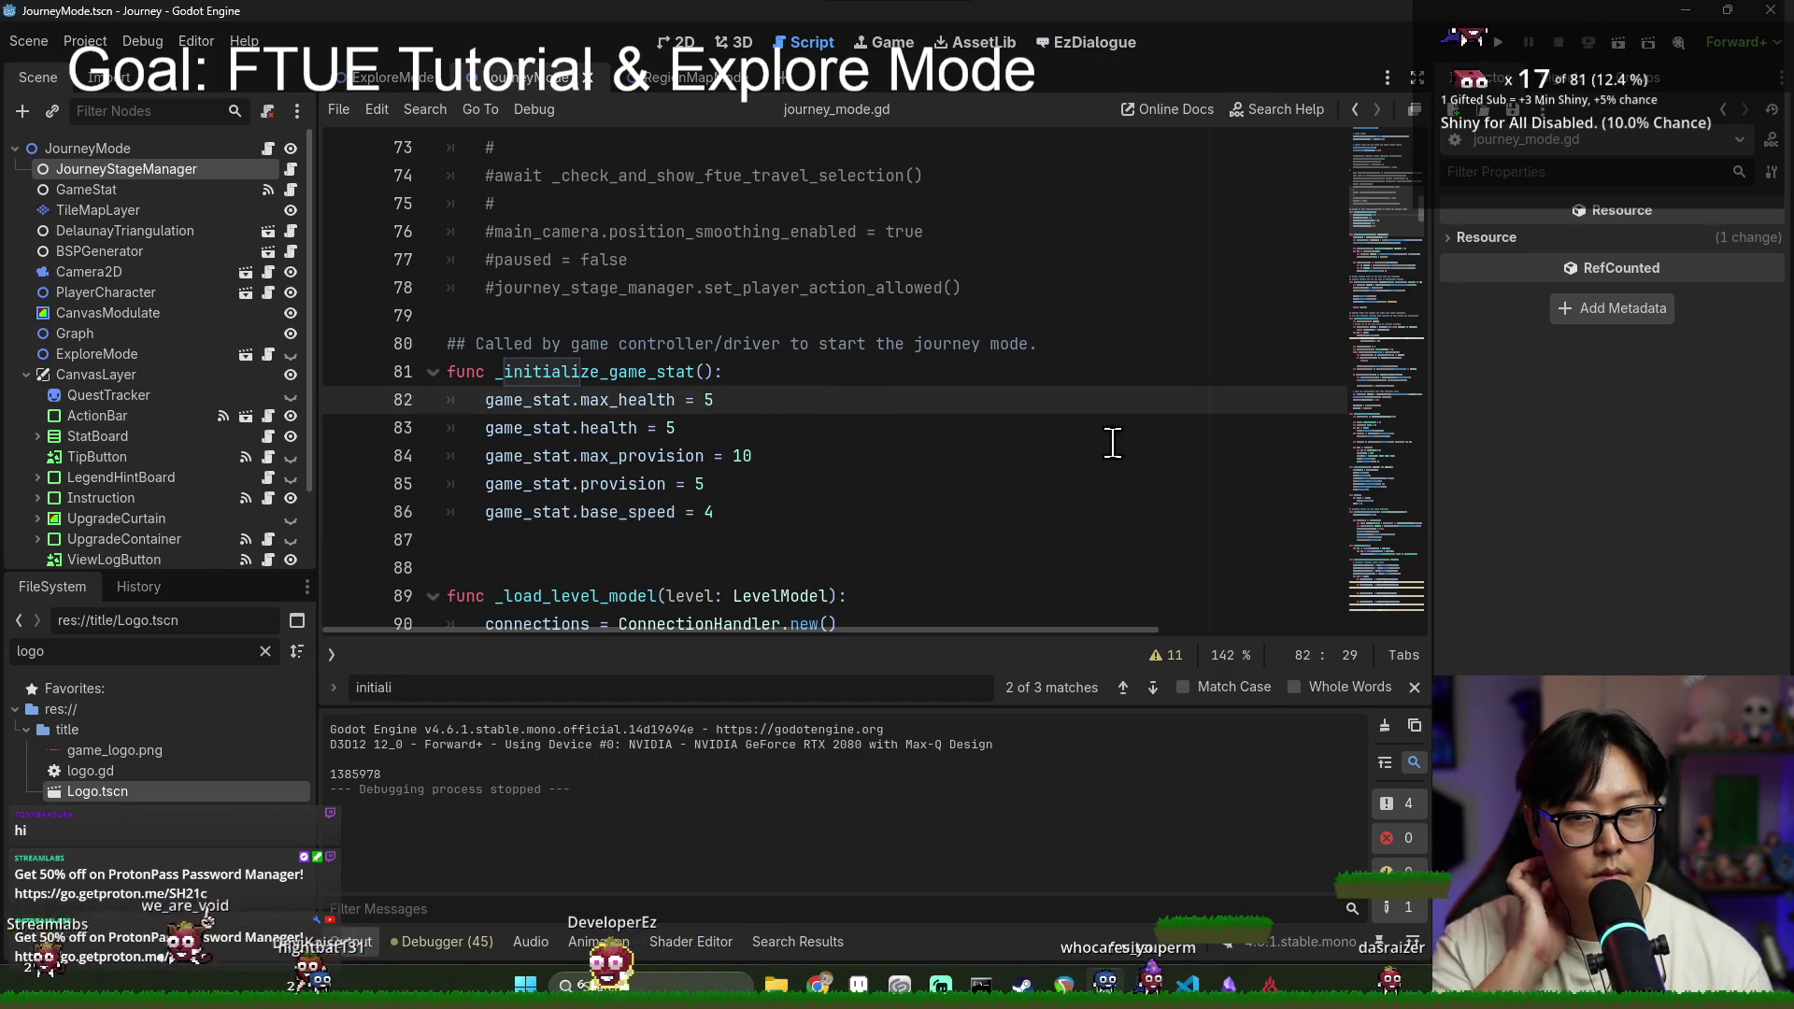
pyautogui.moveTo(1419, 205); pyautogui.dragTo(1439, 129)
pyautogui.hotkey('ctrl', 's')
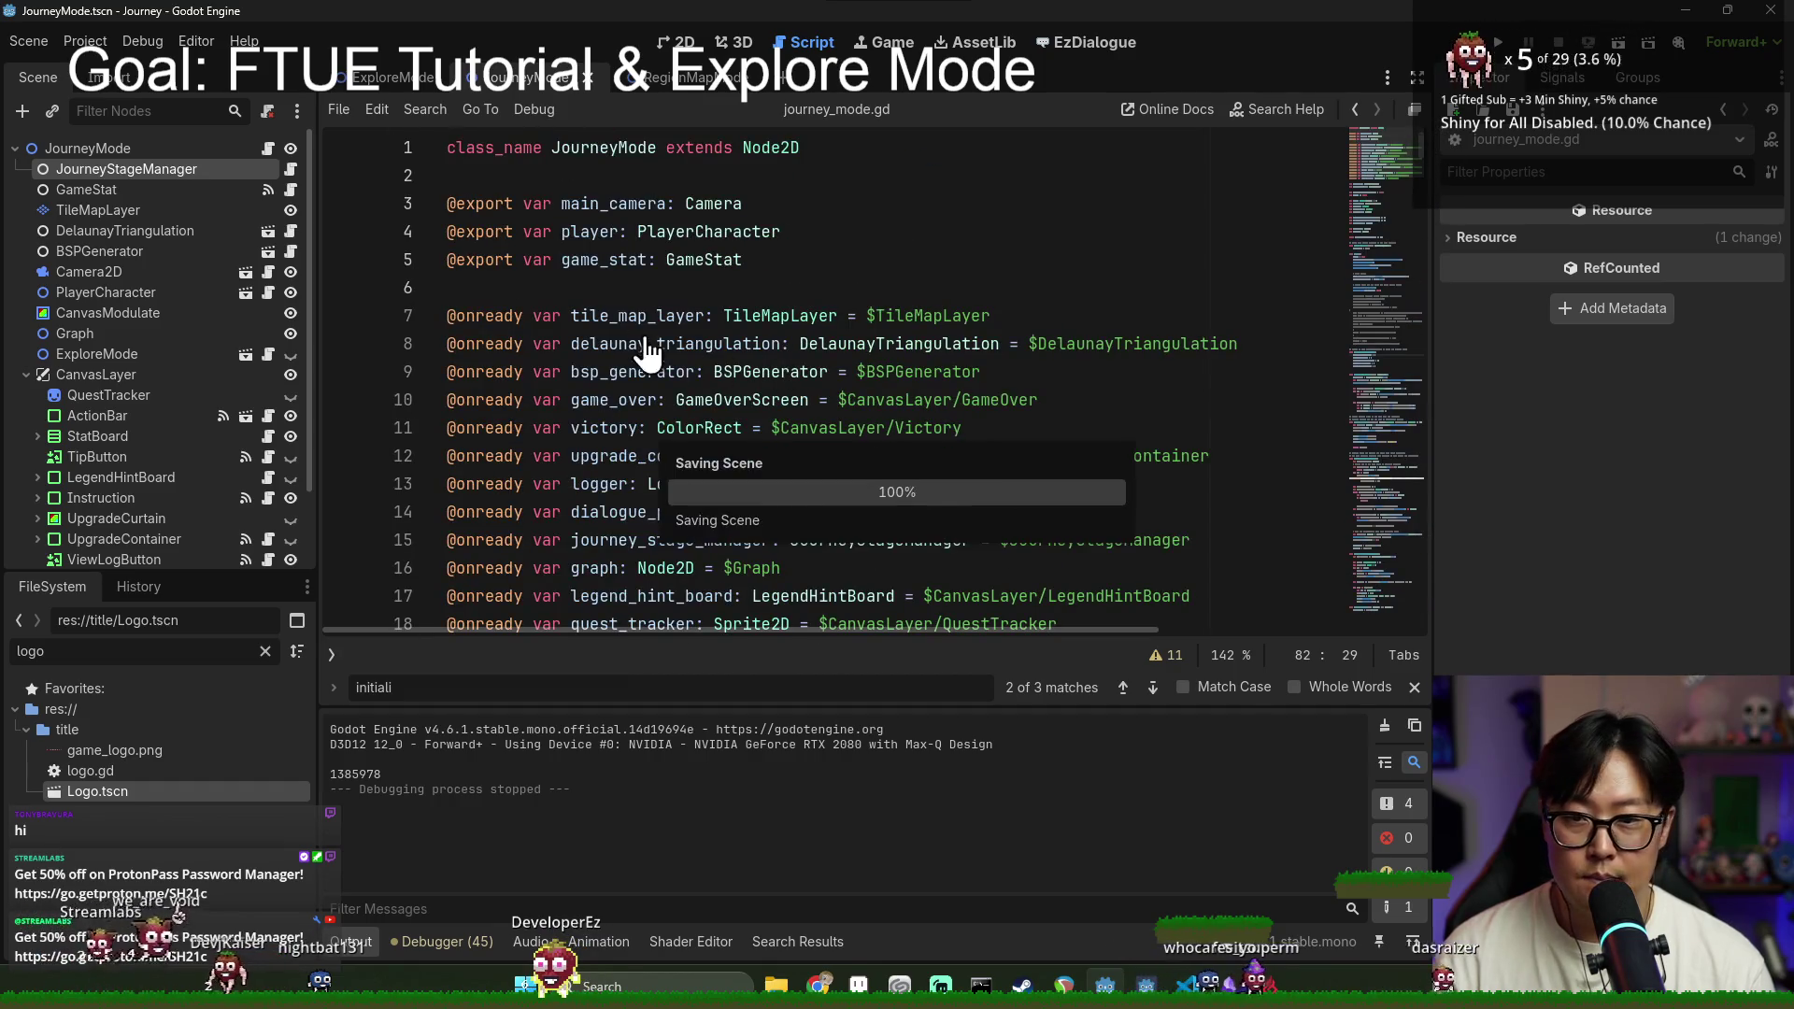
# Step: Recheck the GameStat script, then search journey_mode.gd for 'provision' to find TRAVEL_PROVISION_PERIOD (1.4)
pyautogui.scroll(-6, 635, 299)
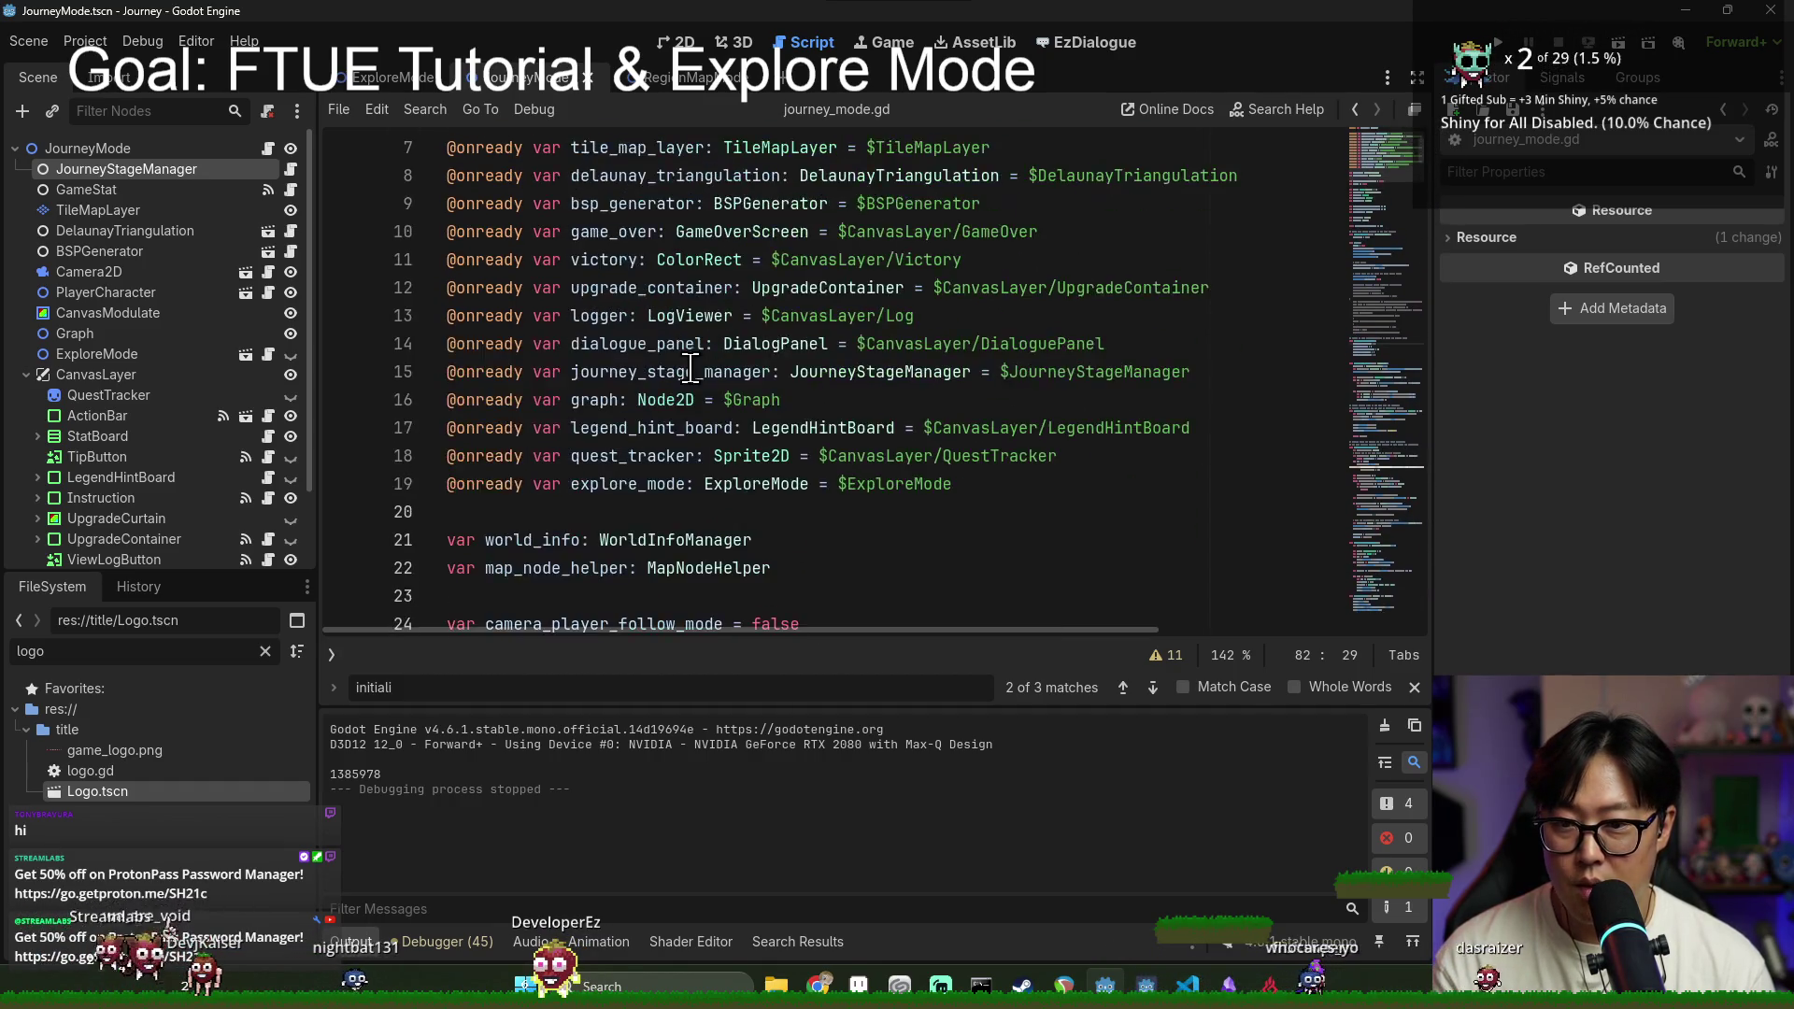
pyautogui.scroll(-2, 635, 486)
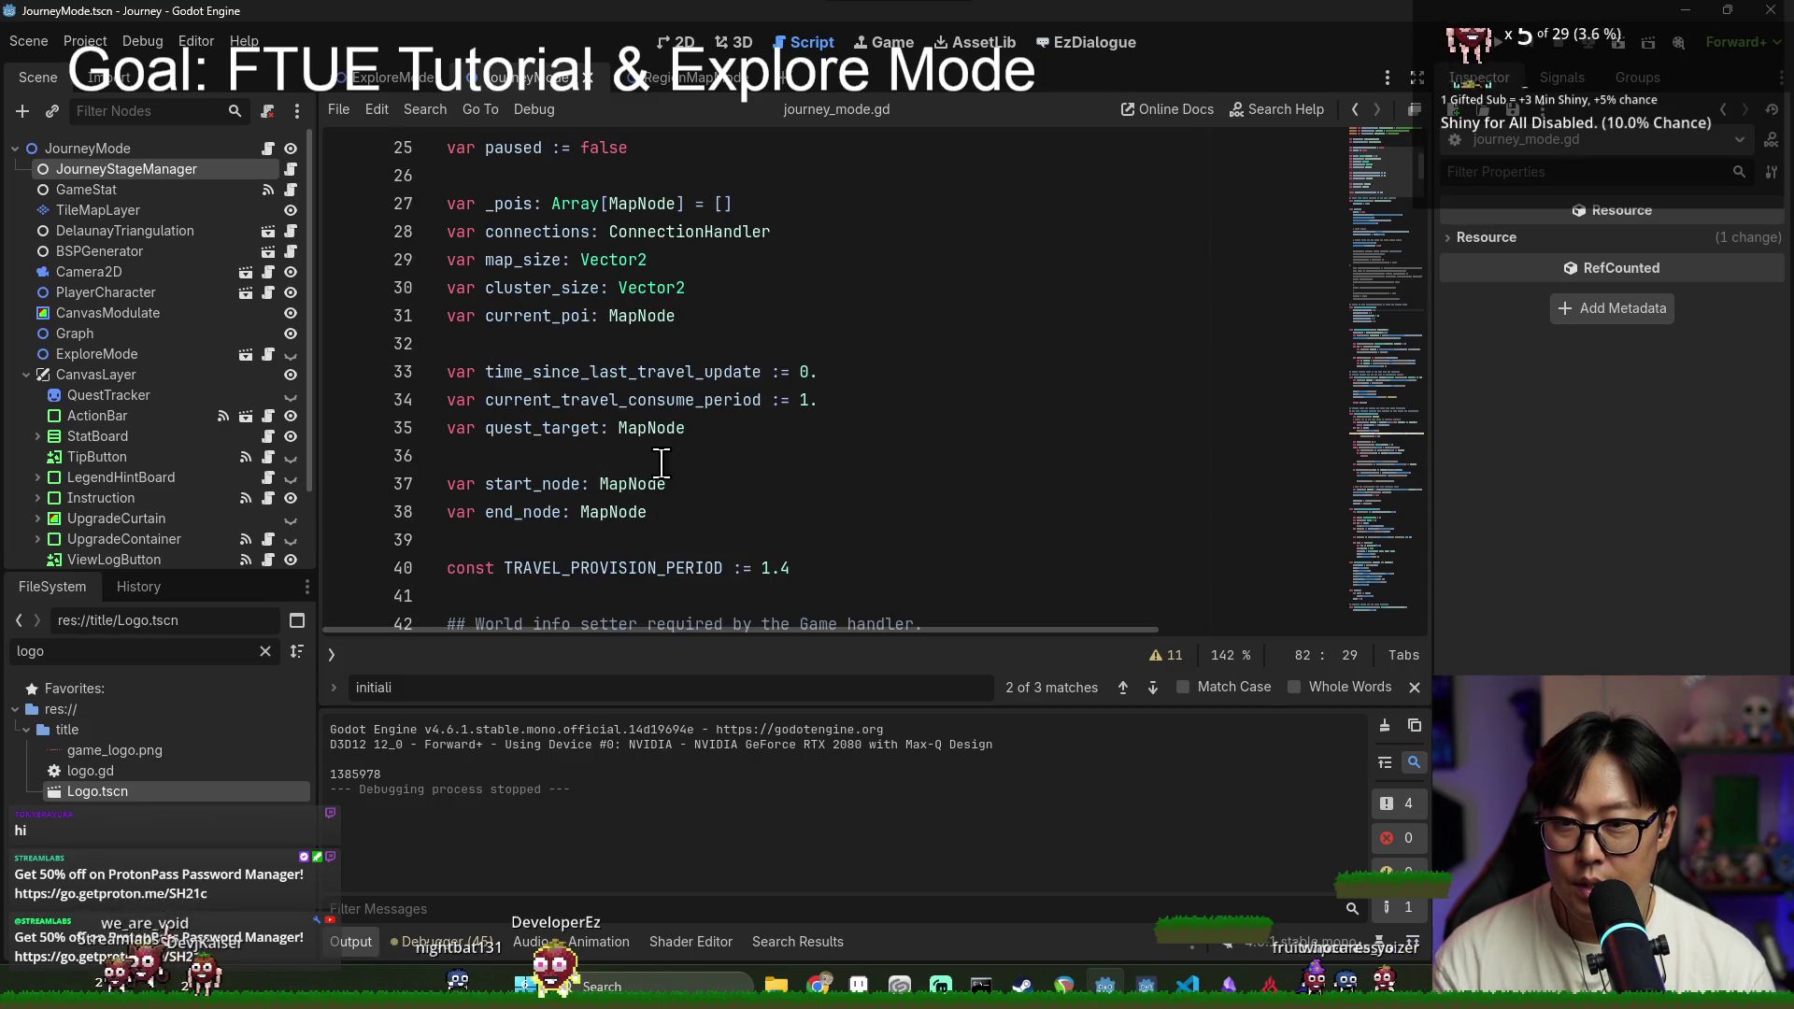
pyautogui.scroll(3, 664, 449)
pyautogui.scroll(3, 663, 441)
pyautogui.hotkey('ctrl', 's')
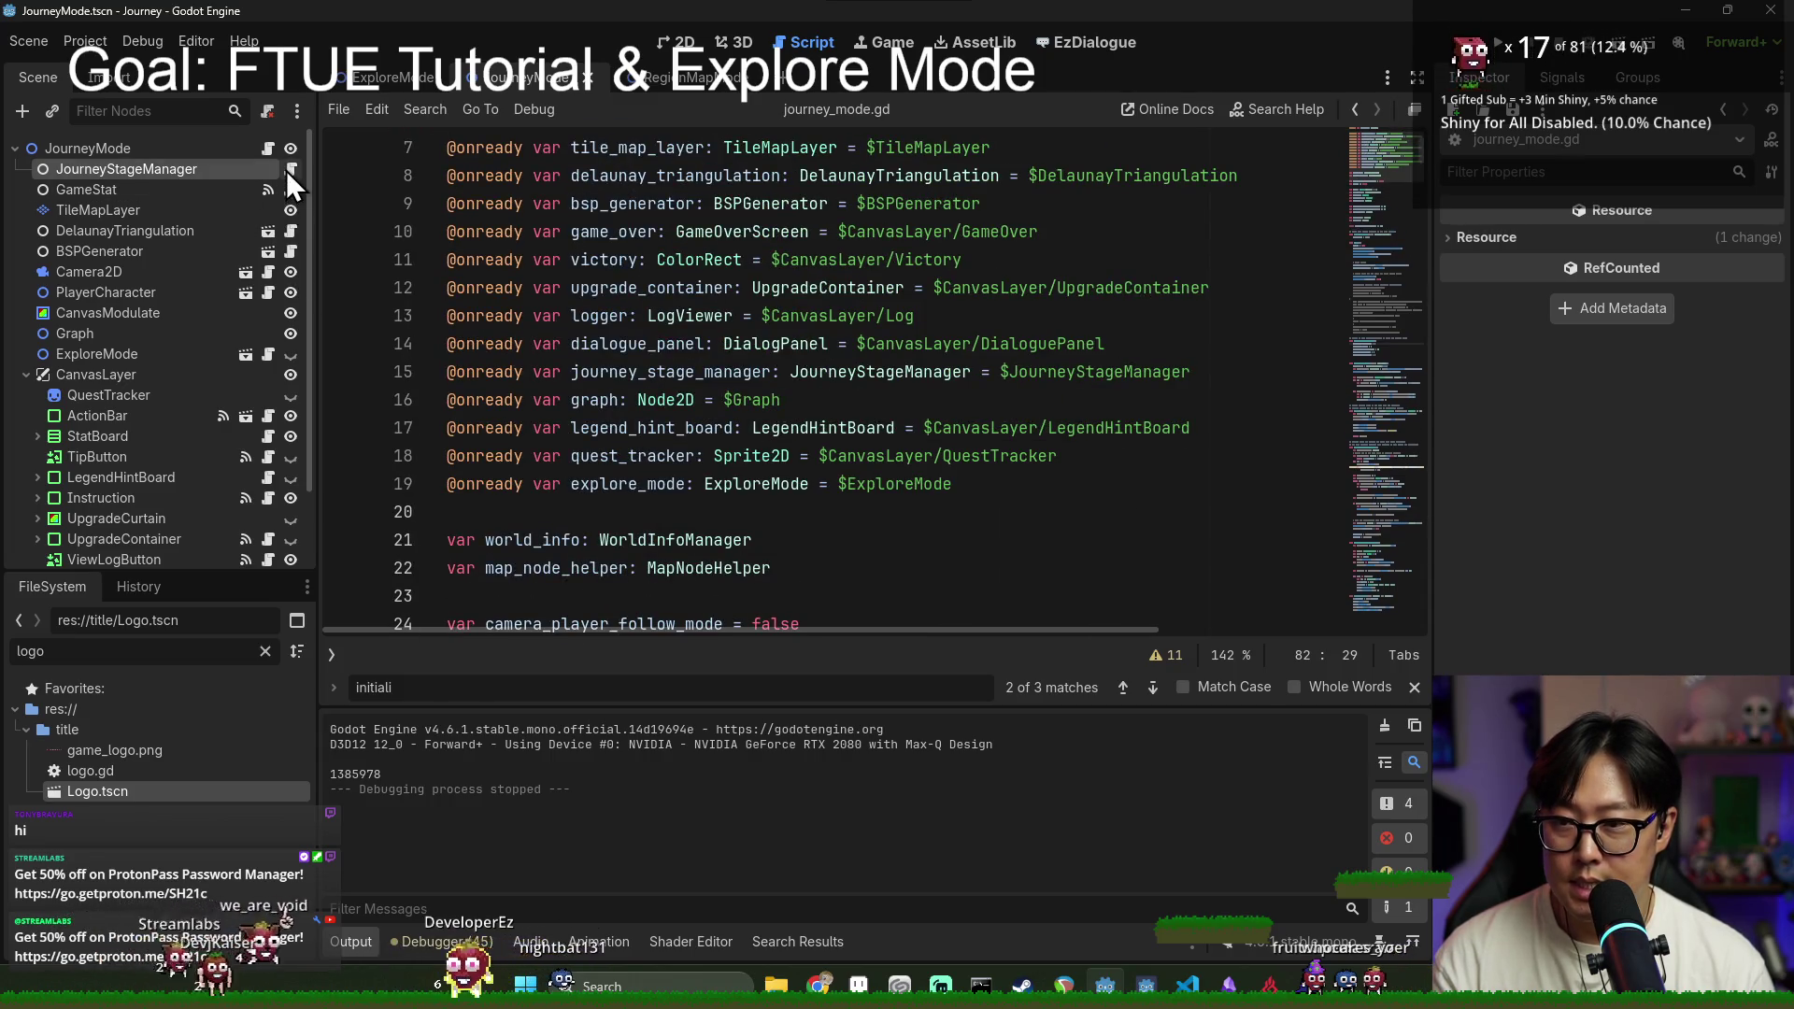
pyautogui.click(294, 187)
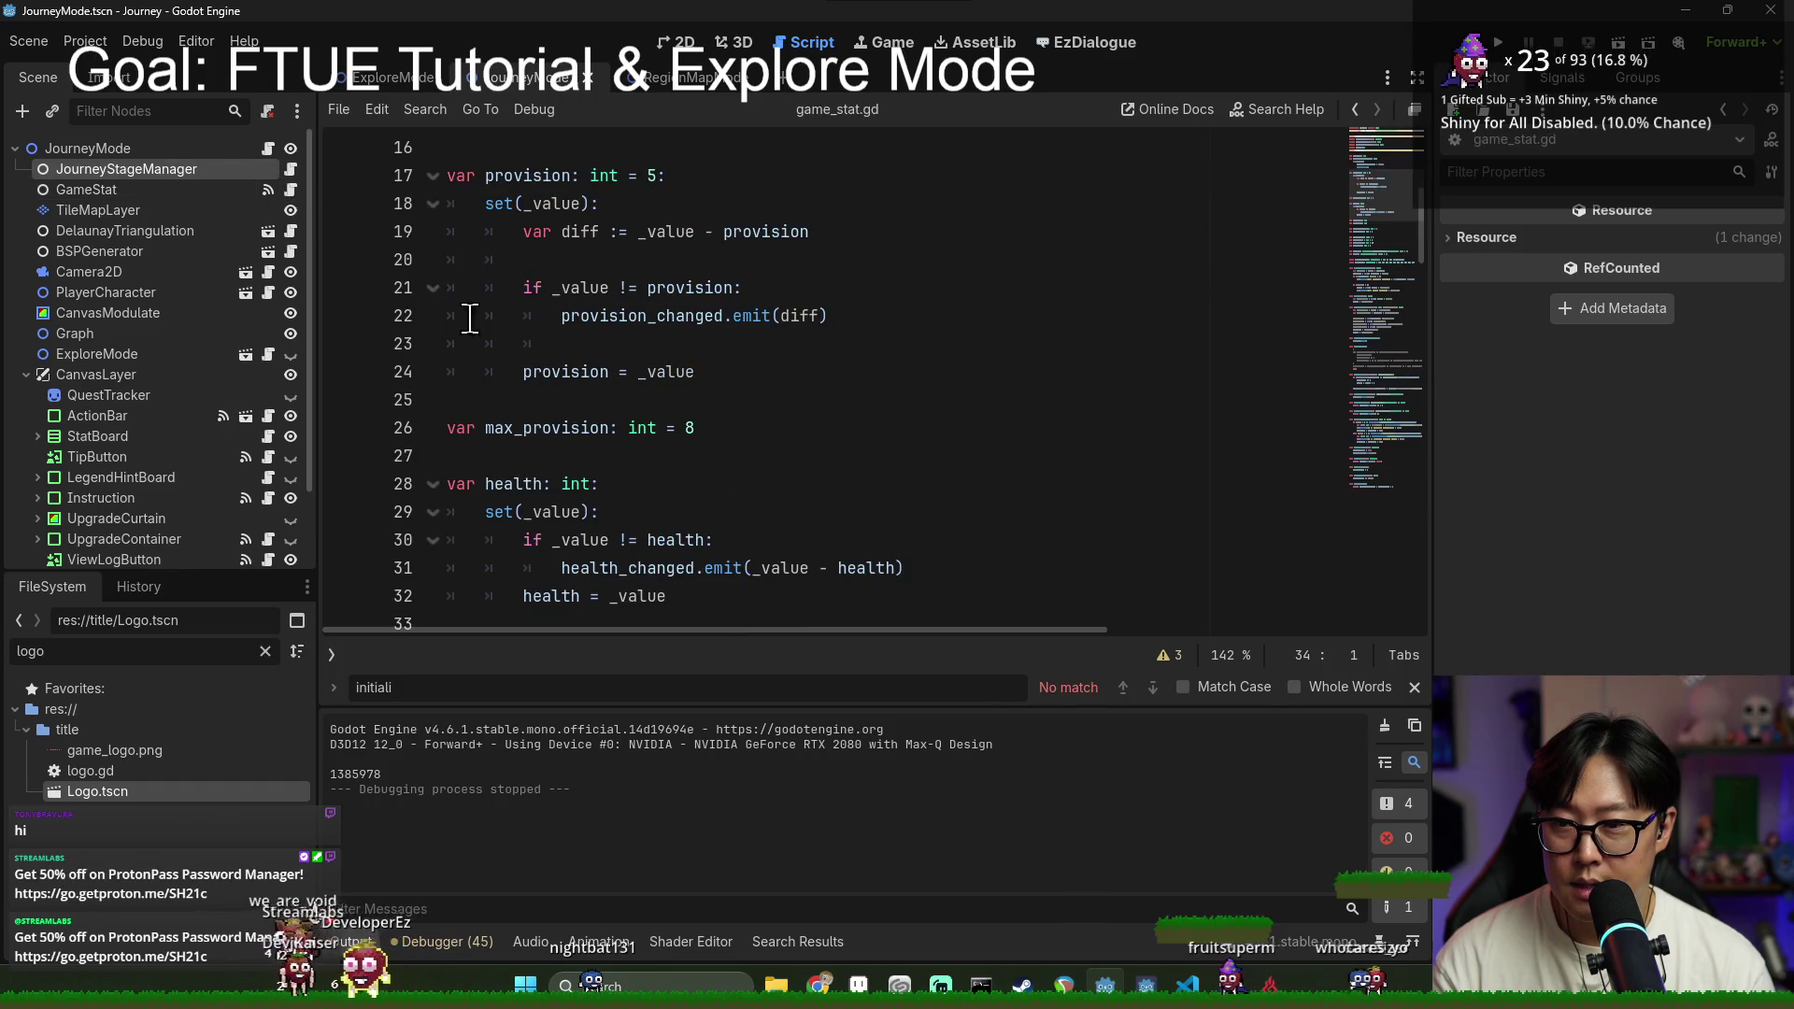
pyautogui.click(268, 149)
pyautogui.click(675, 456)
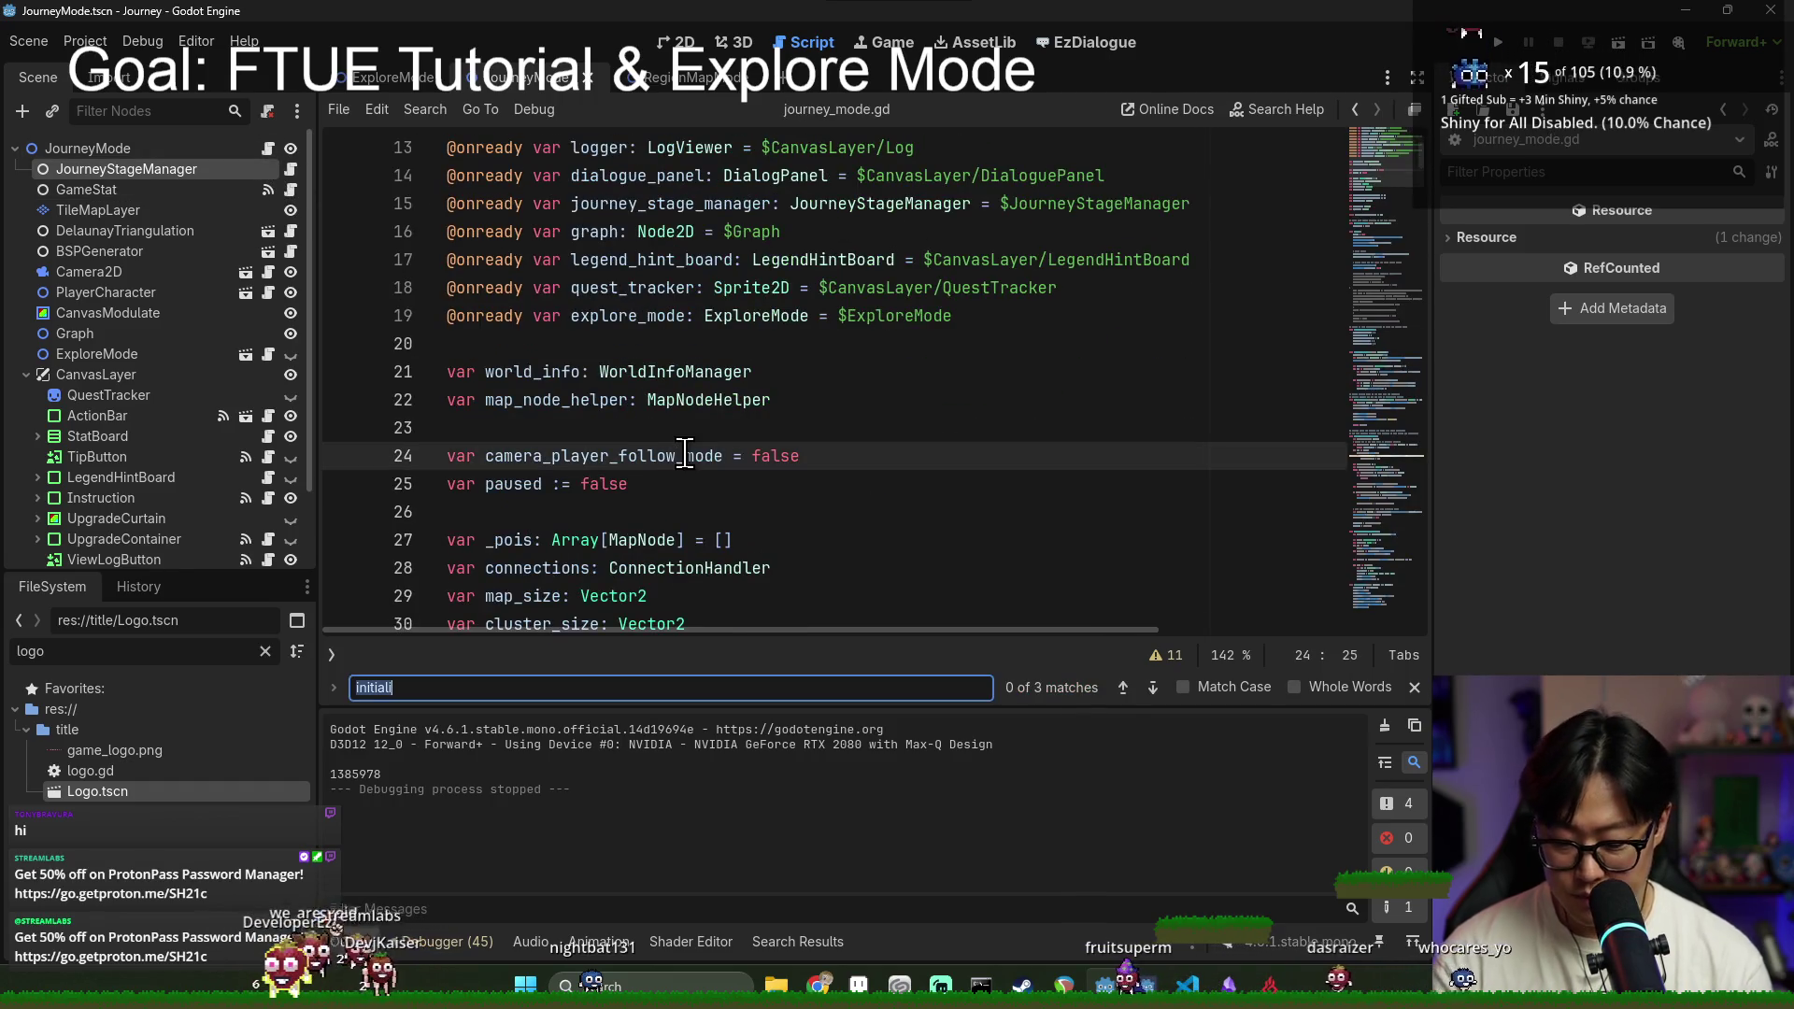
pyautogui.write('provision')
pyautogui.scroll(-8, 685, 456)
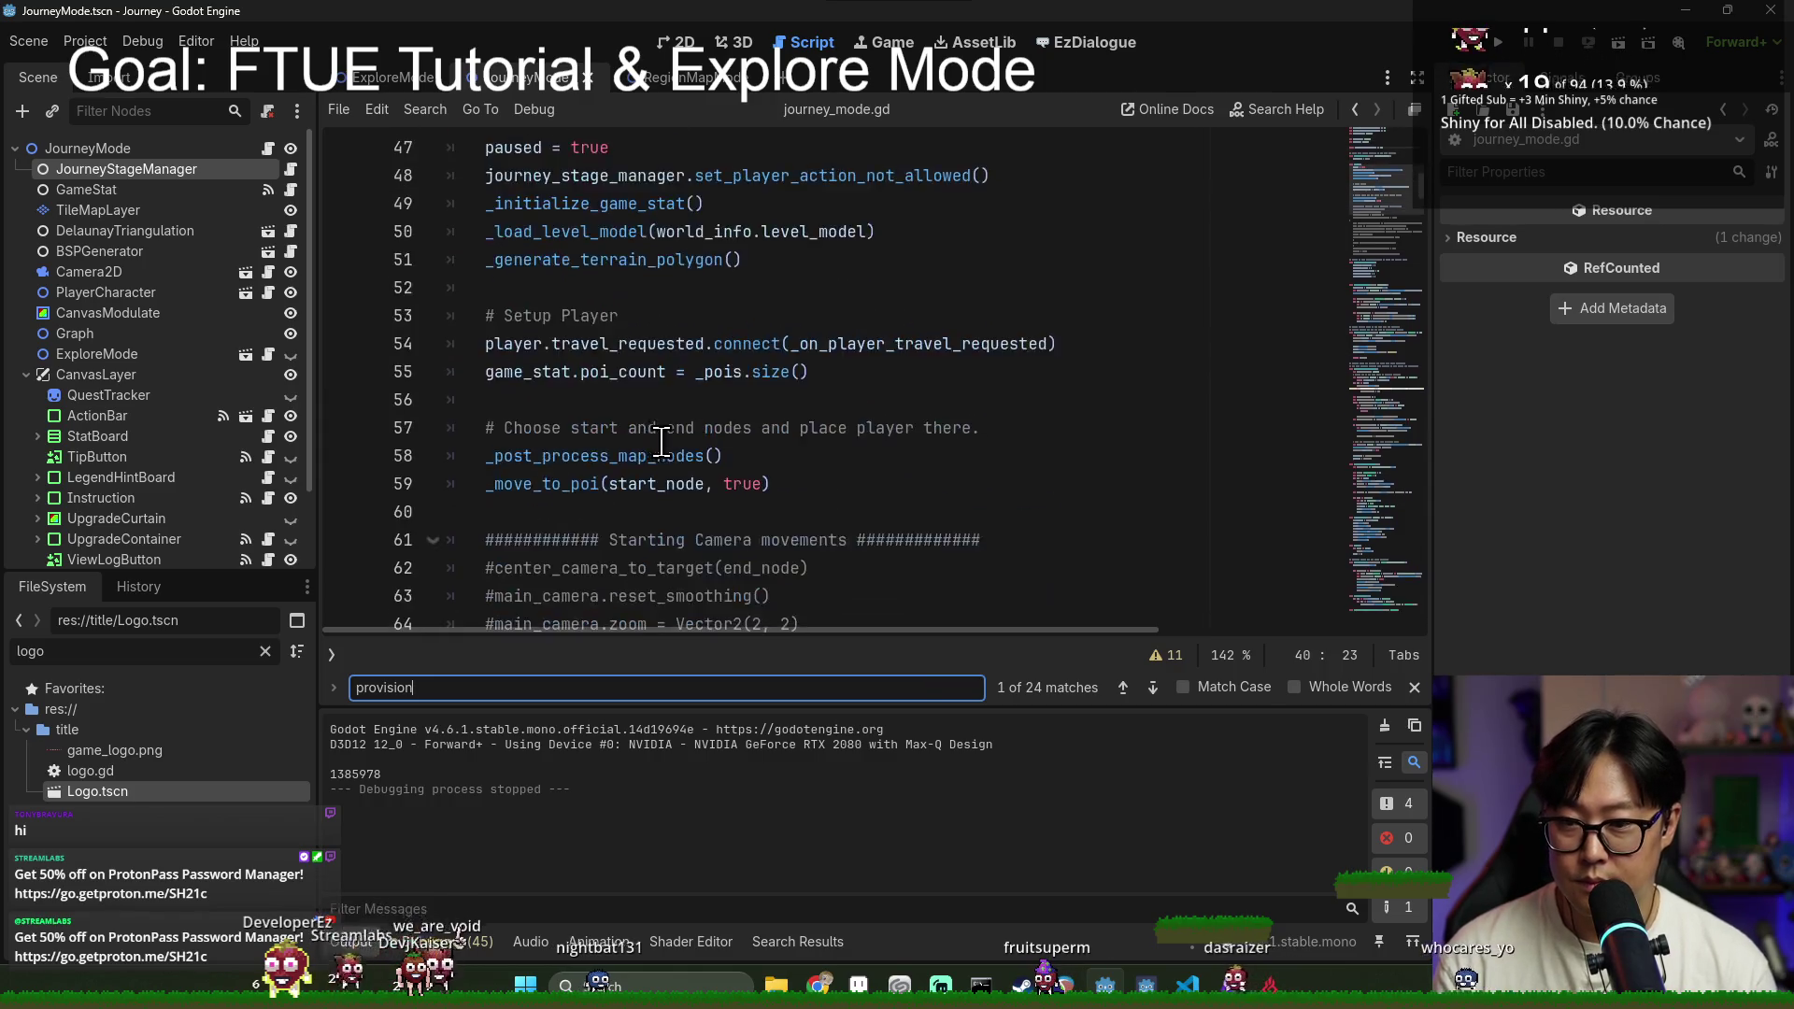
pyautogui.scroll(8, 656, 424)
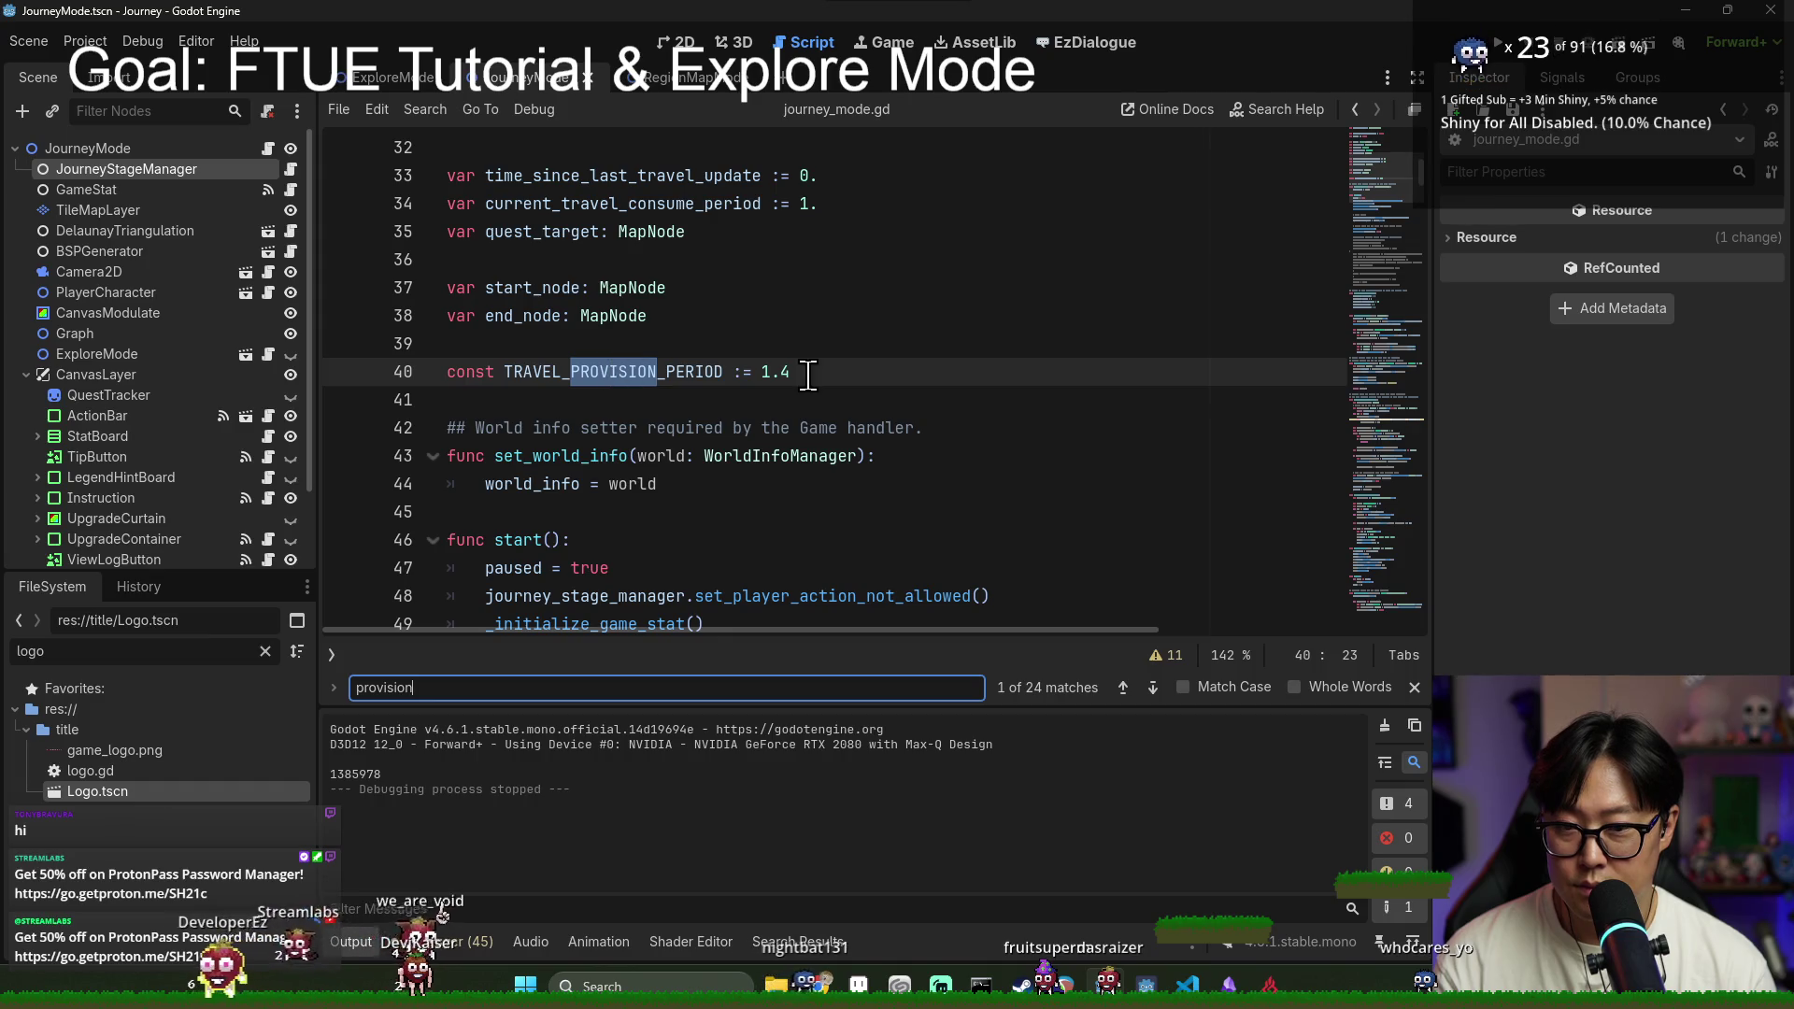
# Step: Save TRAVEL_PROVISION_PERIOD changed to 1.0
pyautogui.hotkey('ctrl', 's')
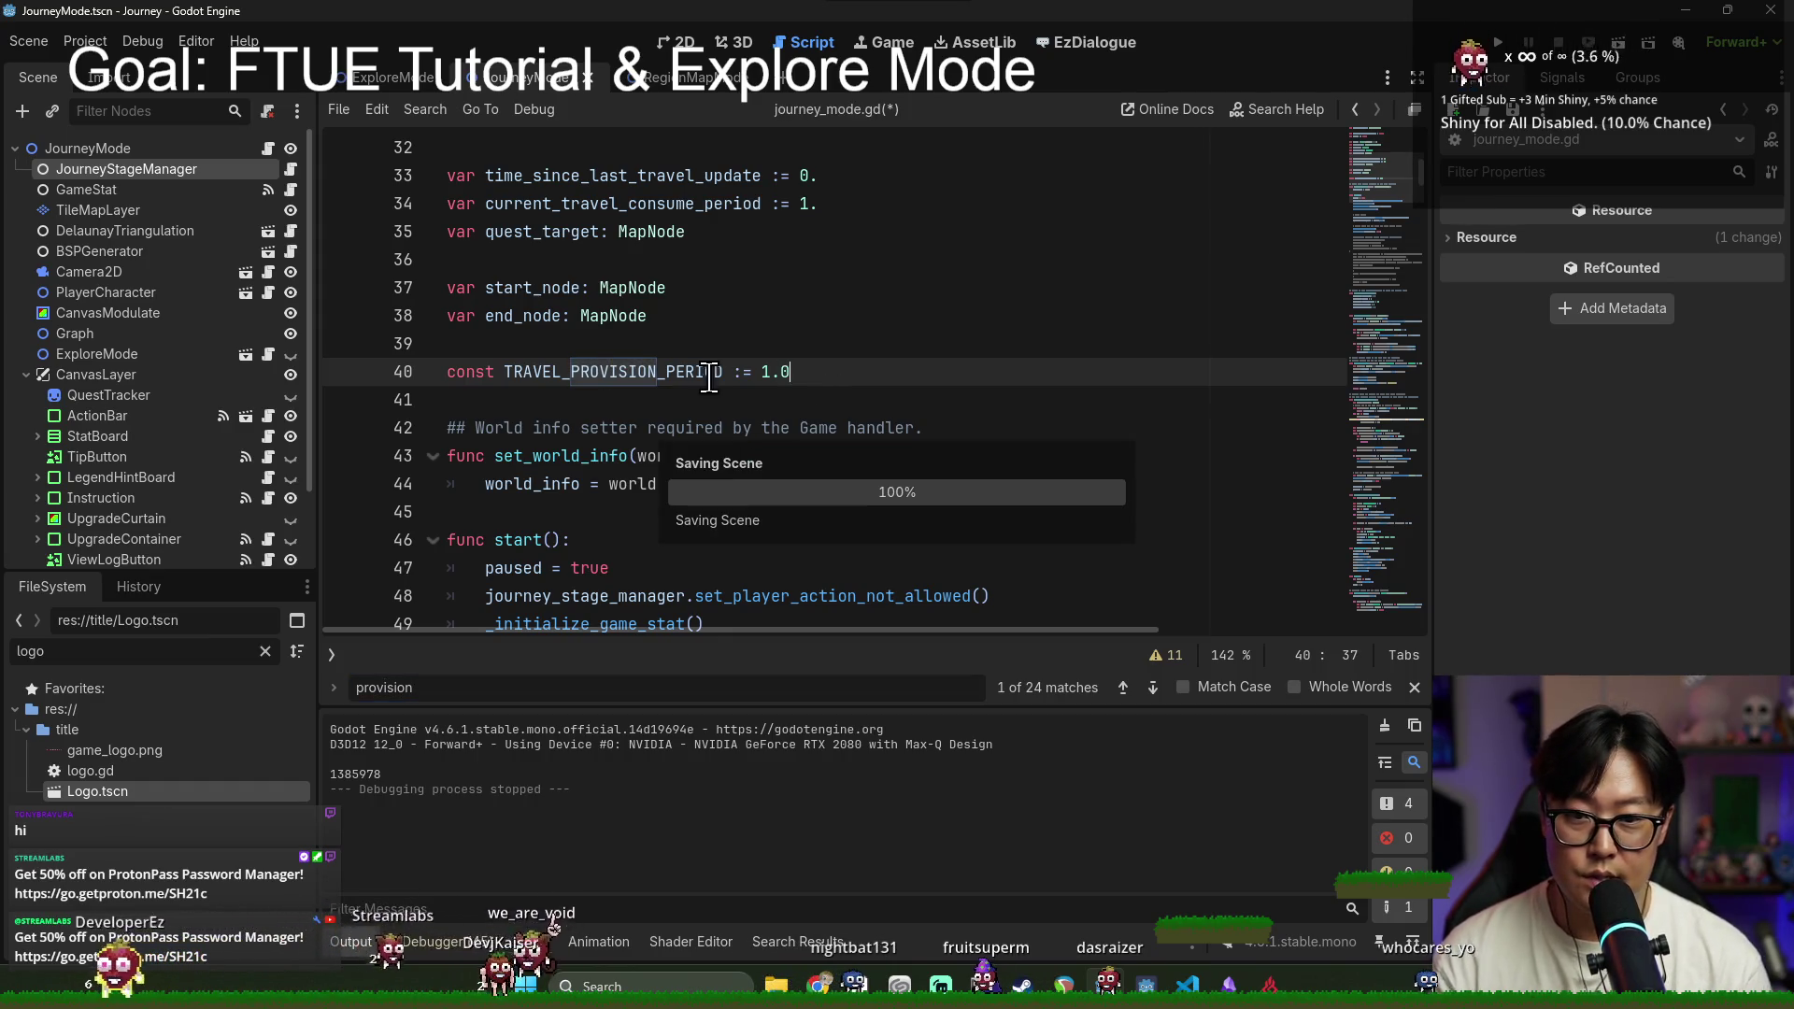
pyautogui.scroll(-6, 795, 488)
pyautogui.scroll(-3, 699, 468)
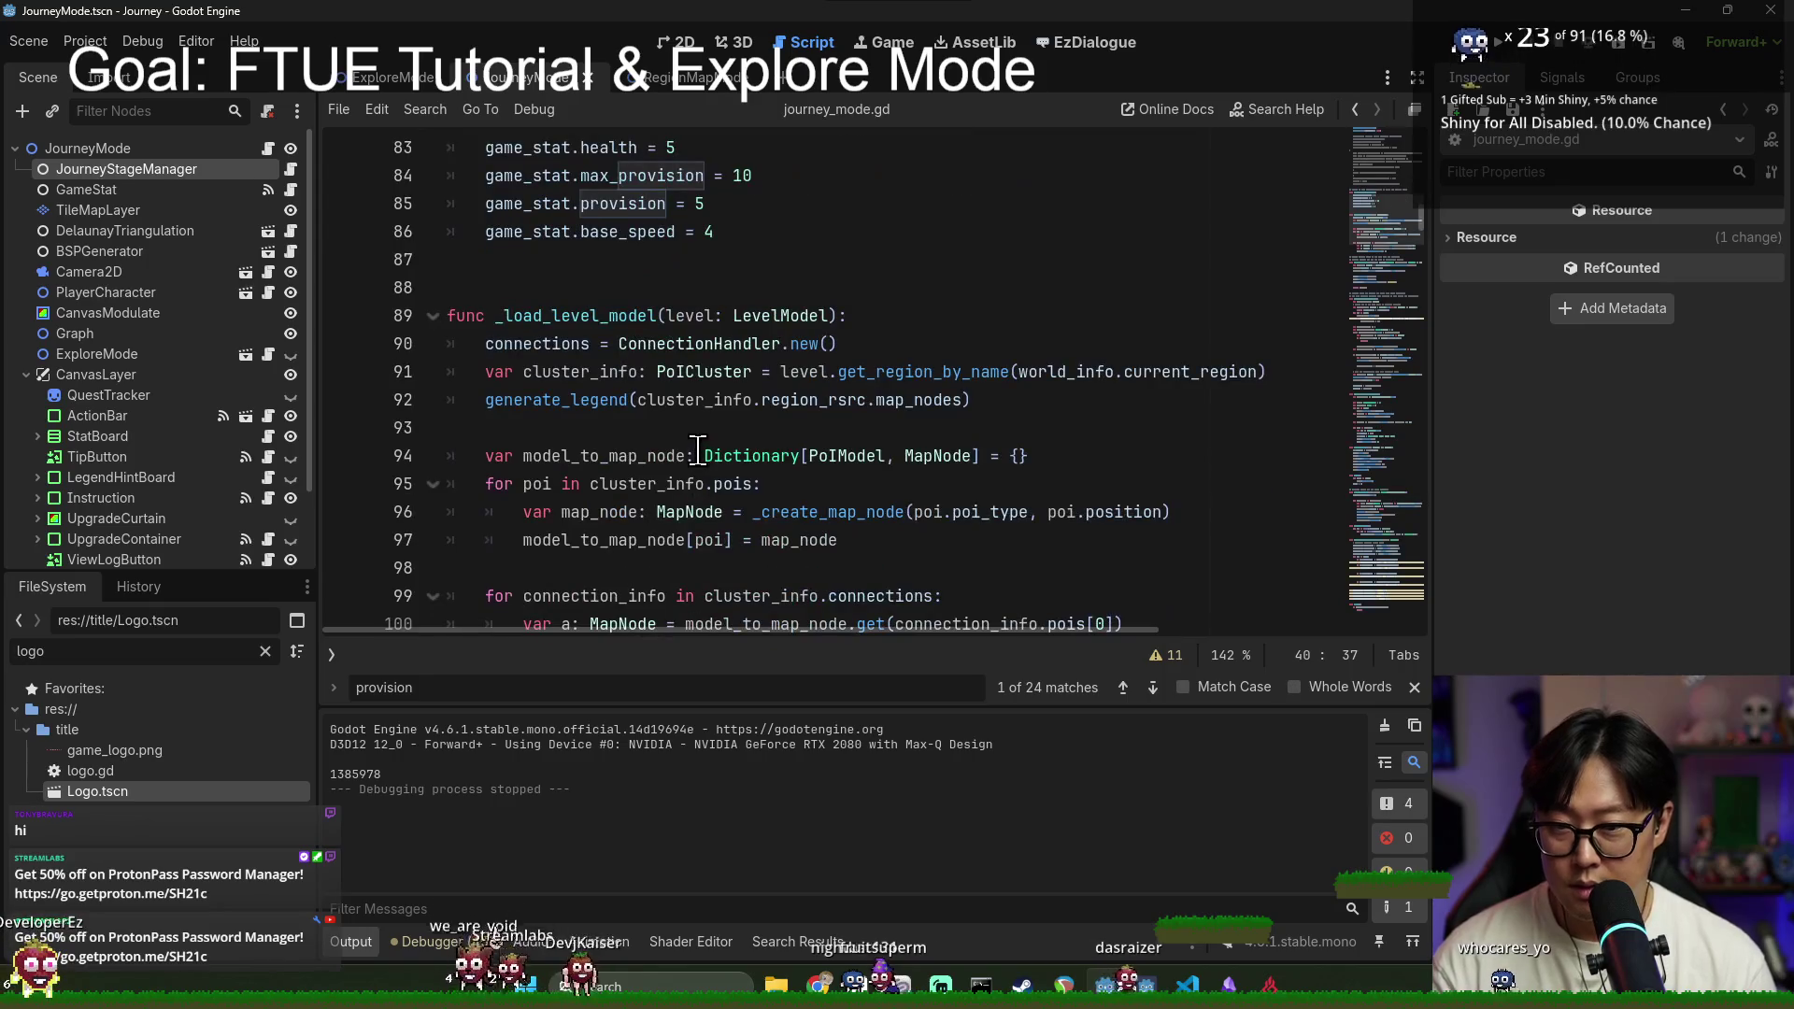
# Step: Set starting provision to 0 and max_provision to 6, then run the game
pyautogui.click(716, 203)
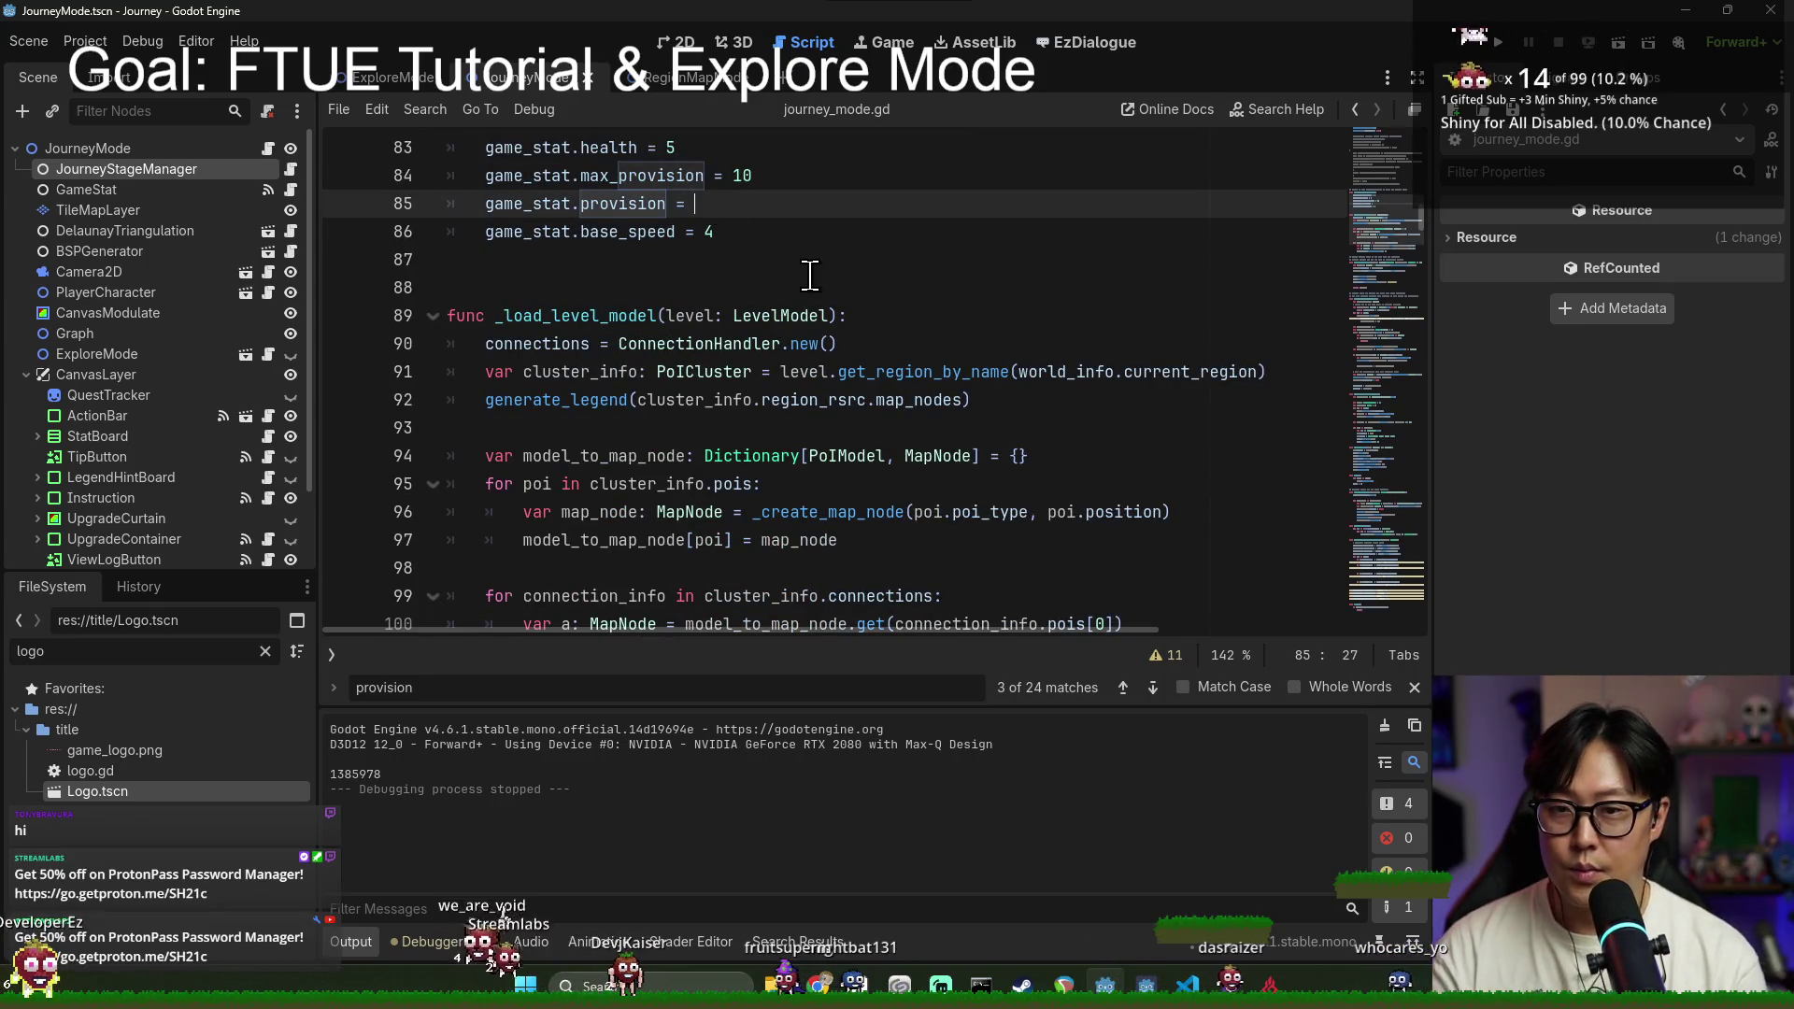
pyautogui.write('0')
pyautogui.scroll(1, 770, 268)
pyautogui.hotkey('ctrl', 's')
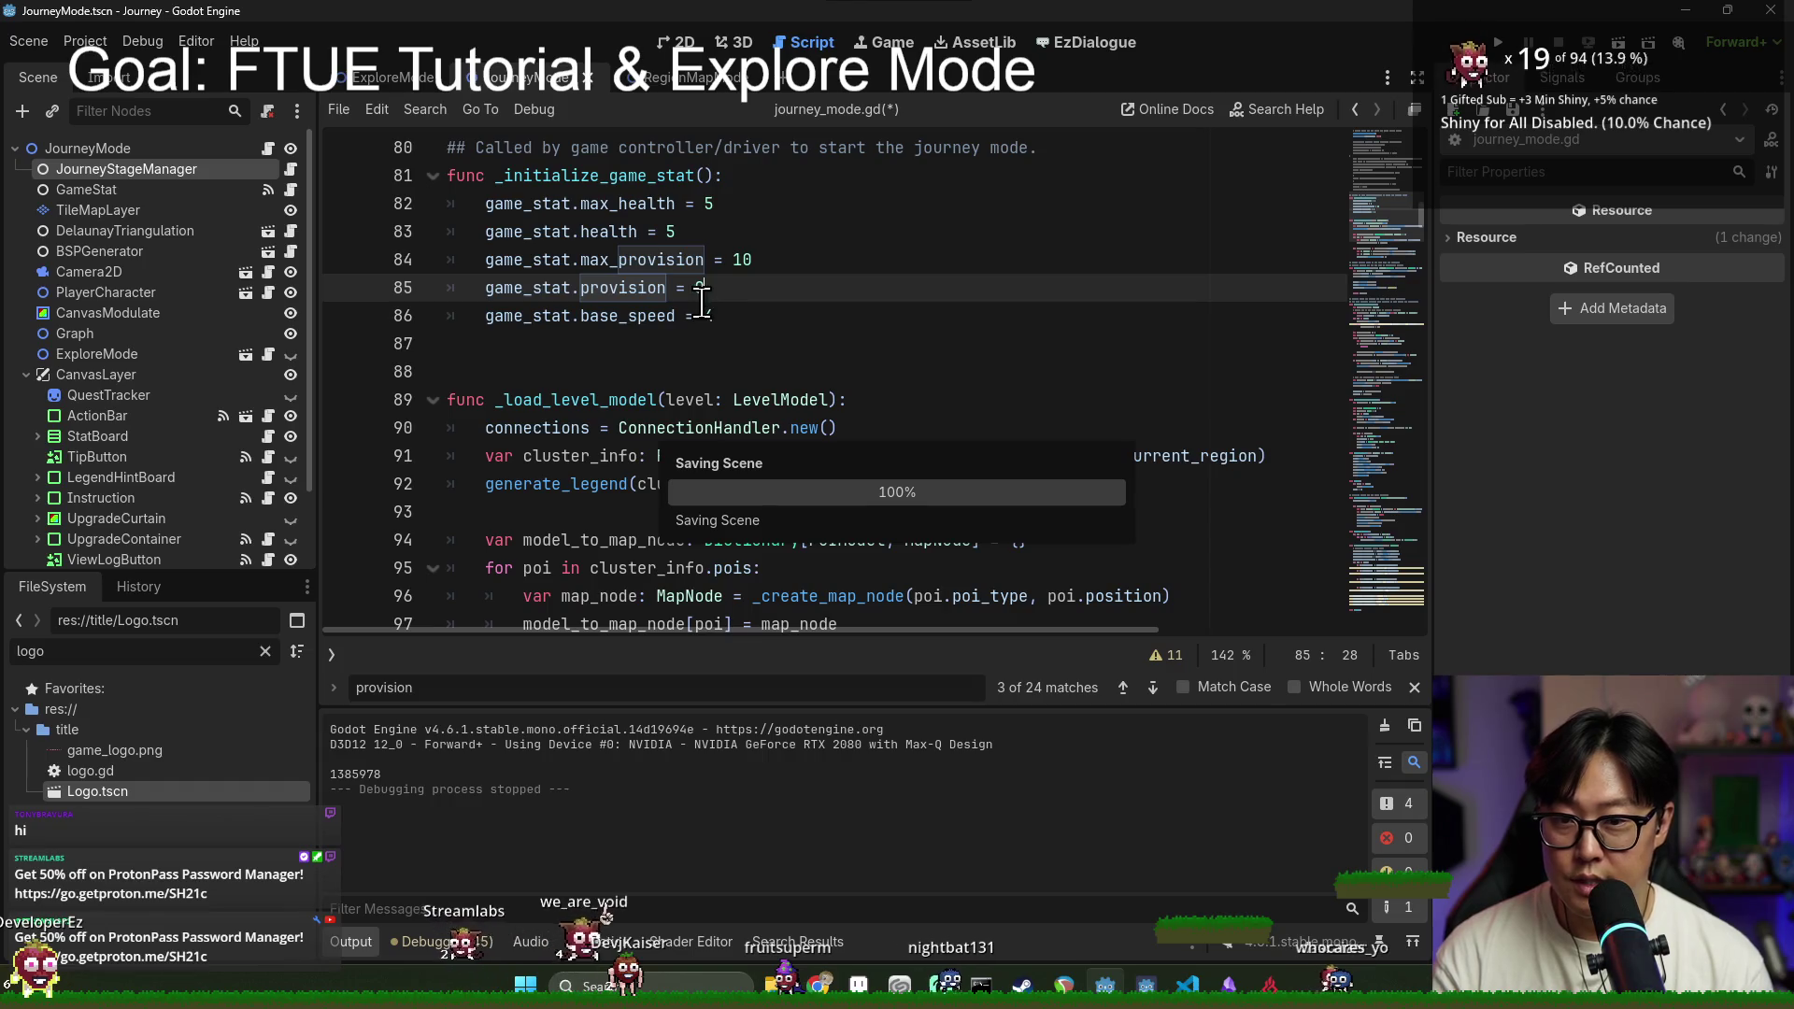
pyautogui.click(762, 263)
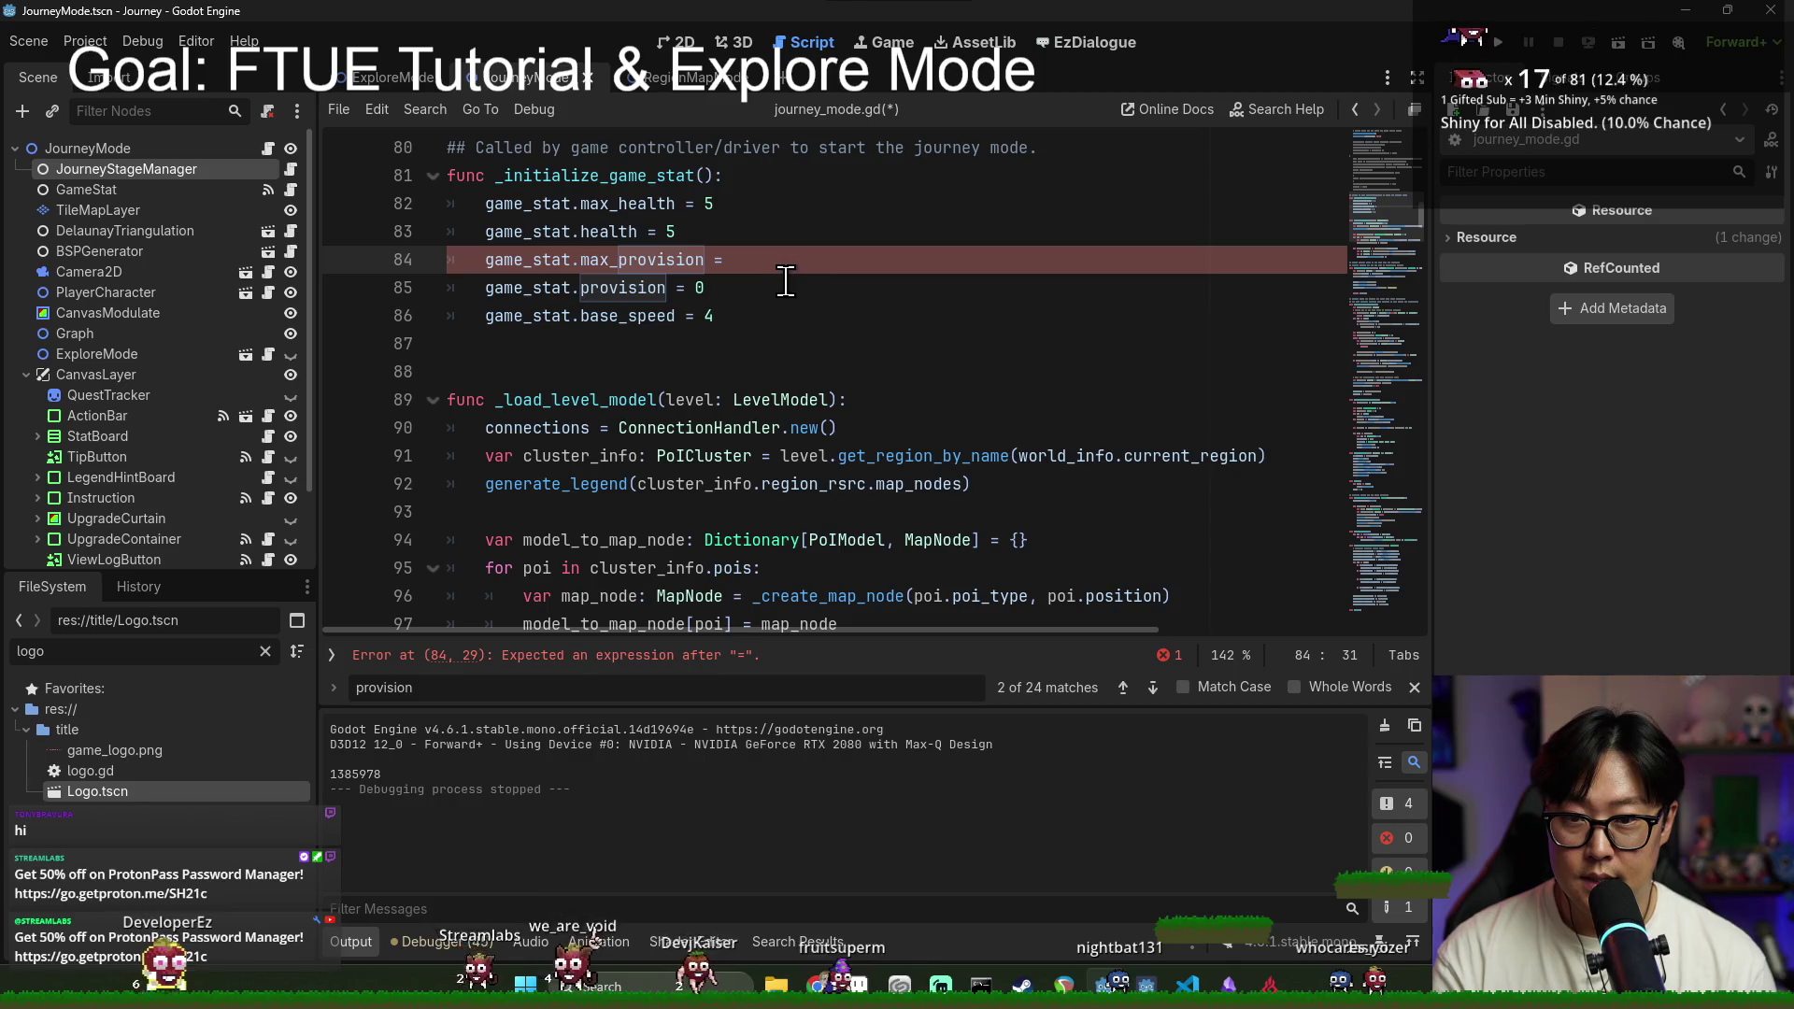
pyautogui.click(1498, 42)
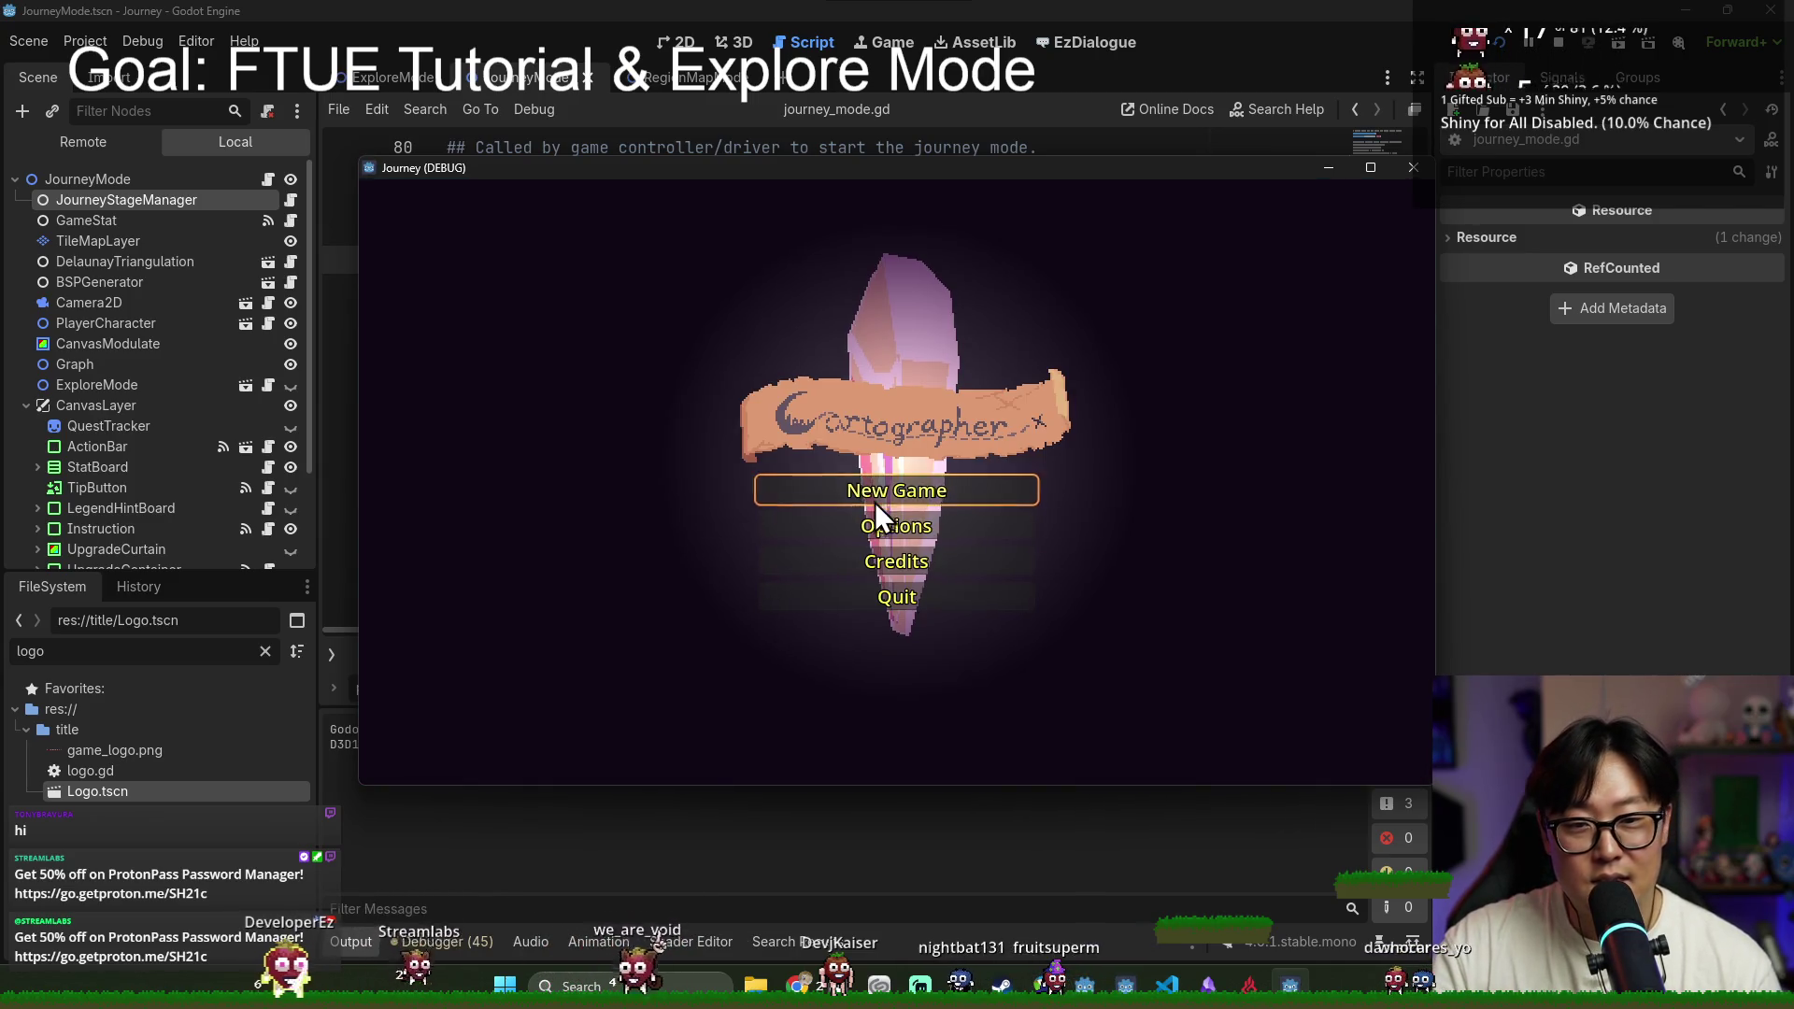
# Step: Start a new game from the town, dismiss the tutorial hints, and move to the first node
pyautogui.click(889, 497)
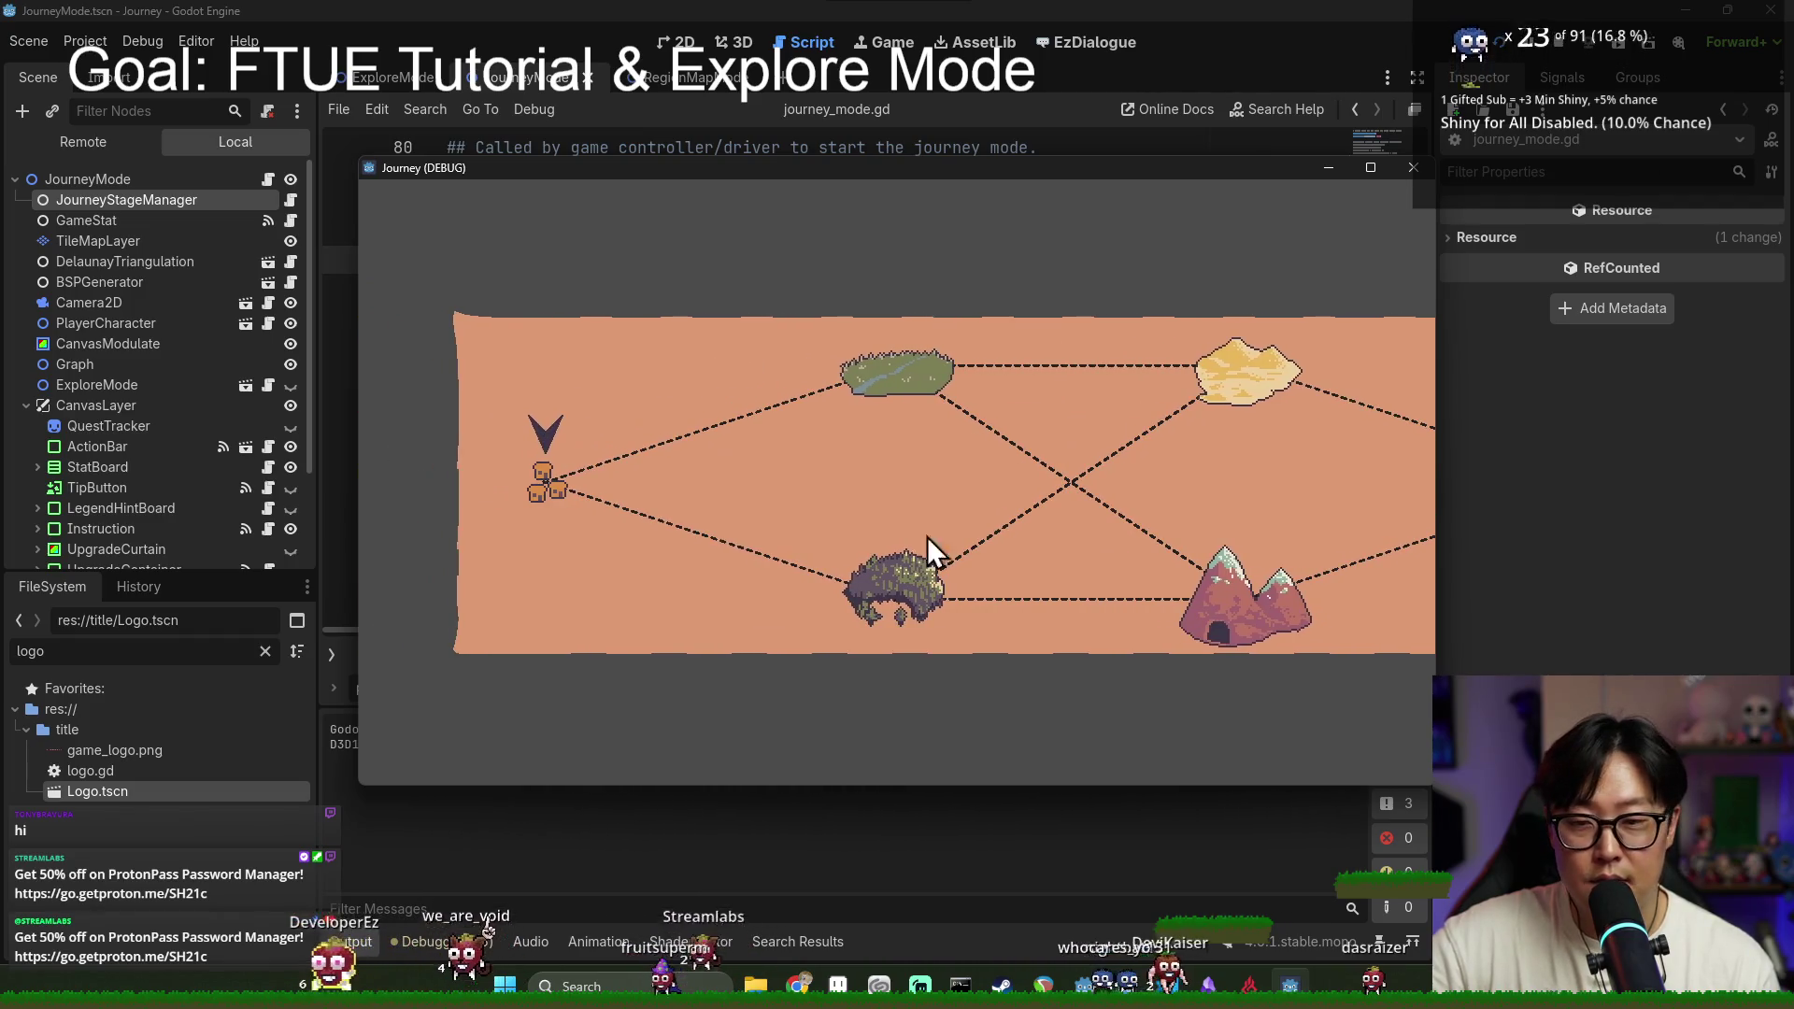
pyautogui.click(553, 492)
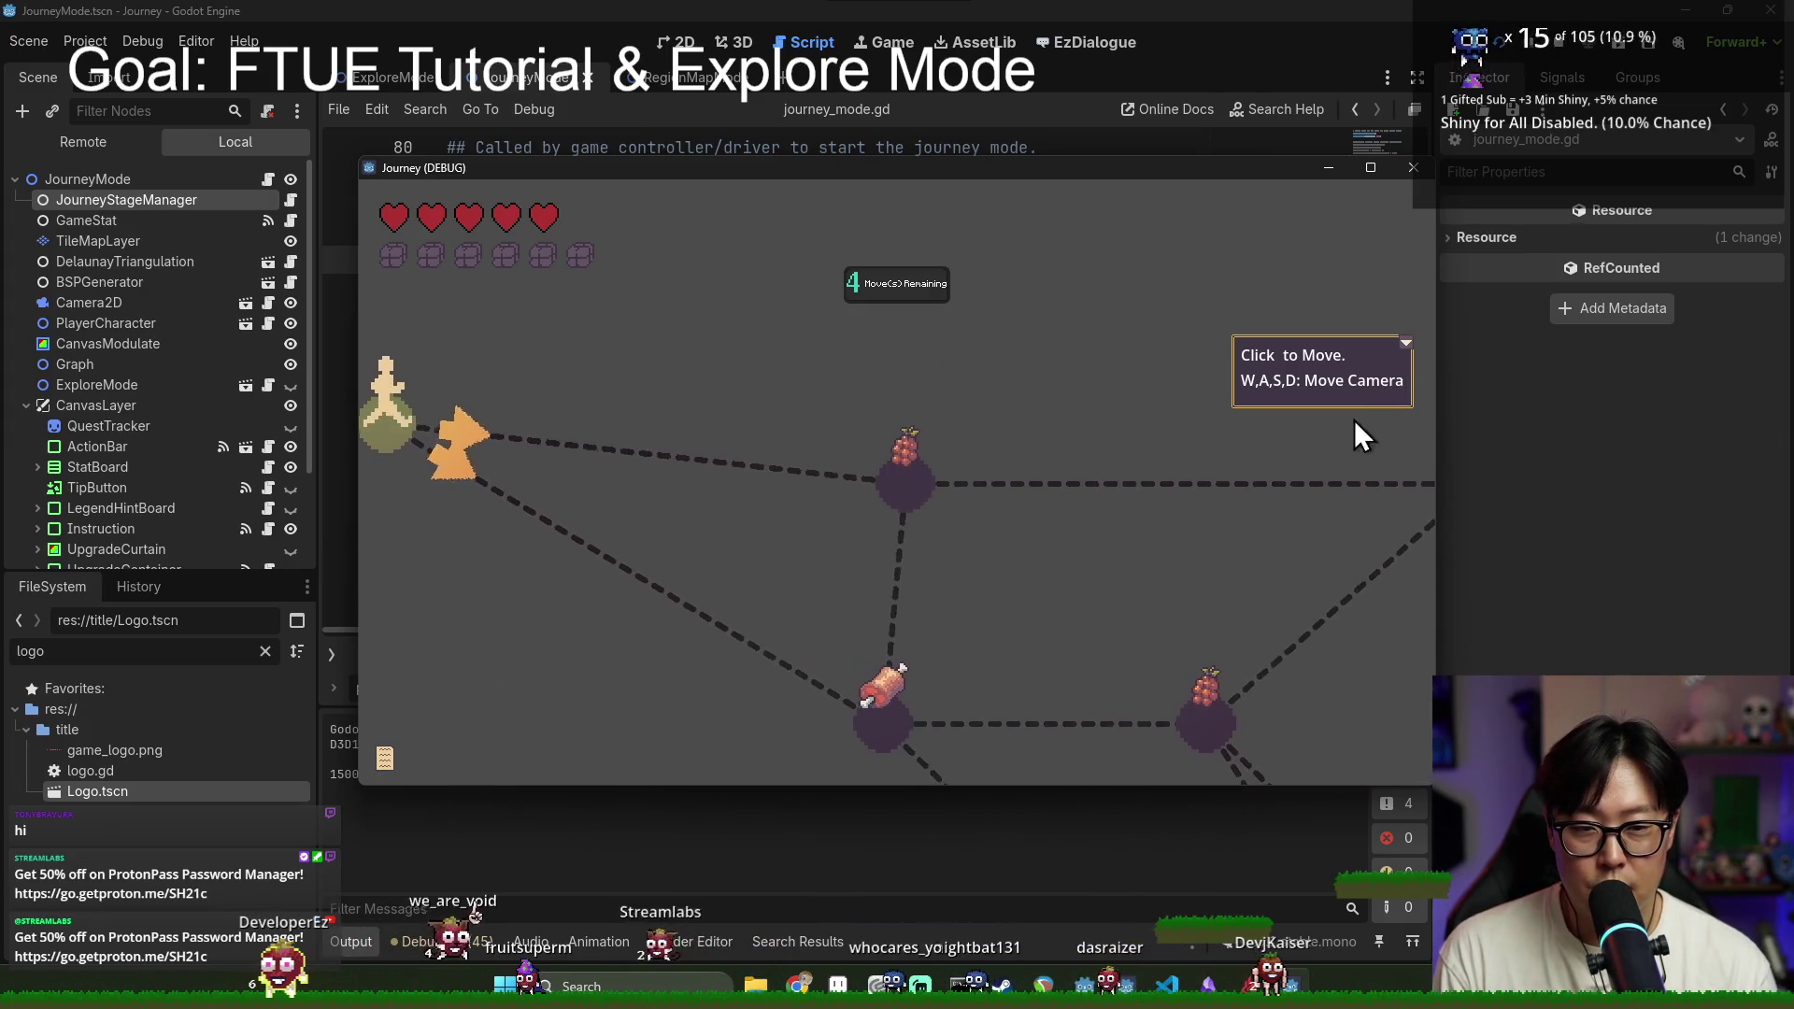
pyautogui.click(1406, 344)
pyautogui.click(897, 490)
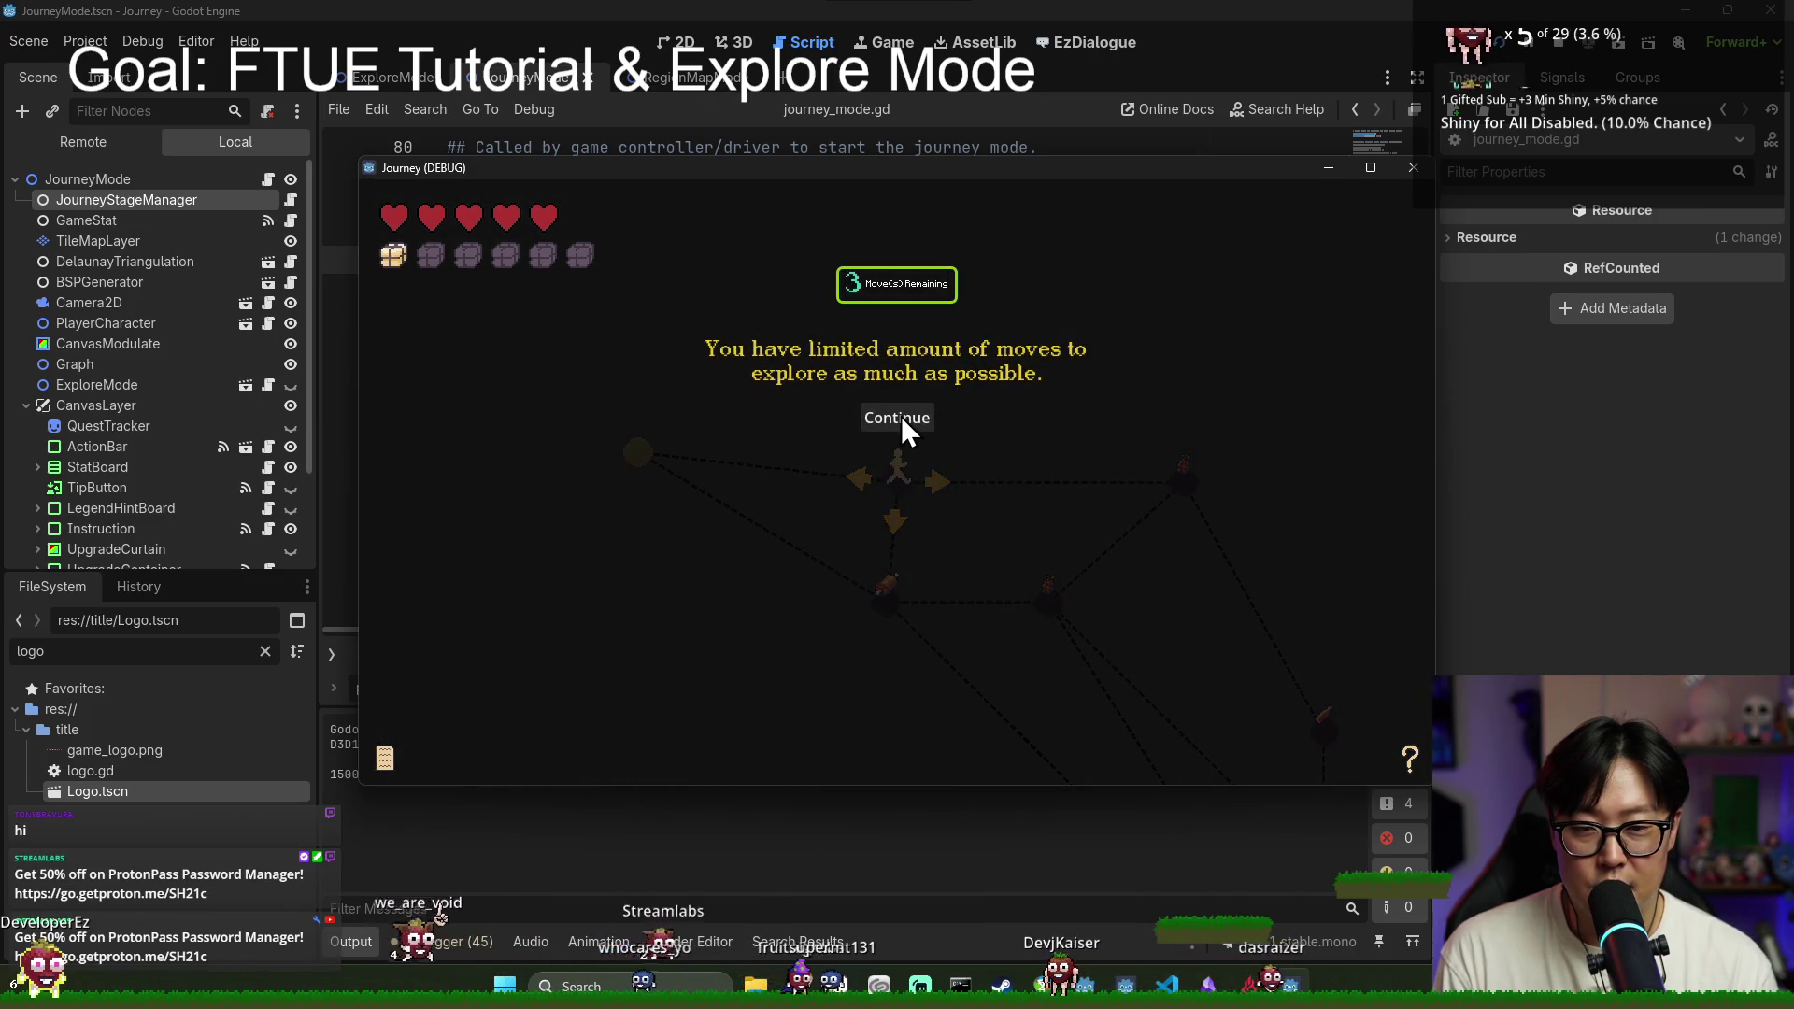
pyautogui.click(901, 417)
# Step: Walk across meat and grape nodes collecting food until provisions fill to six
pyautogui.click(888, 610)
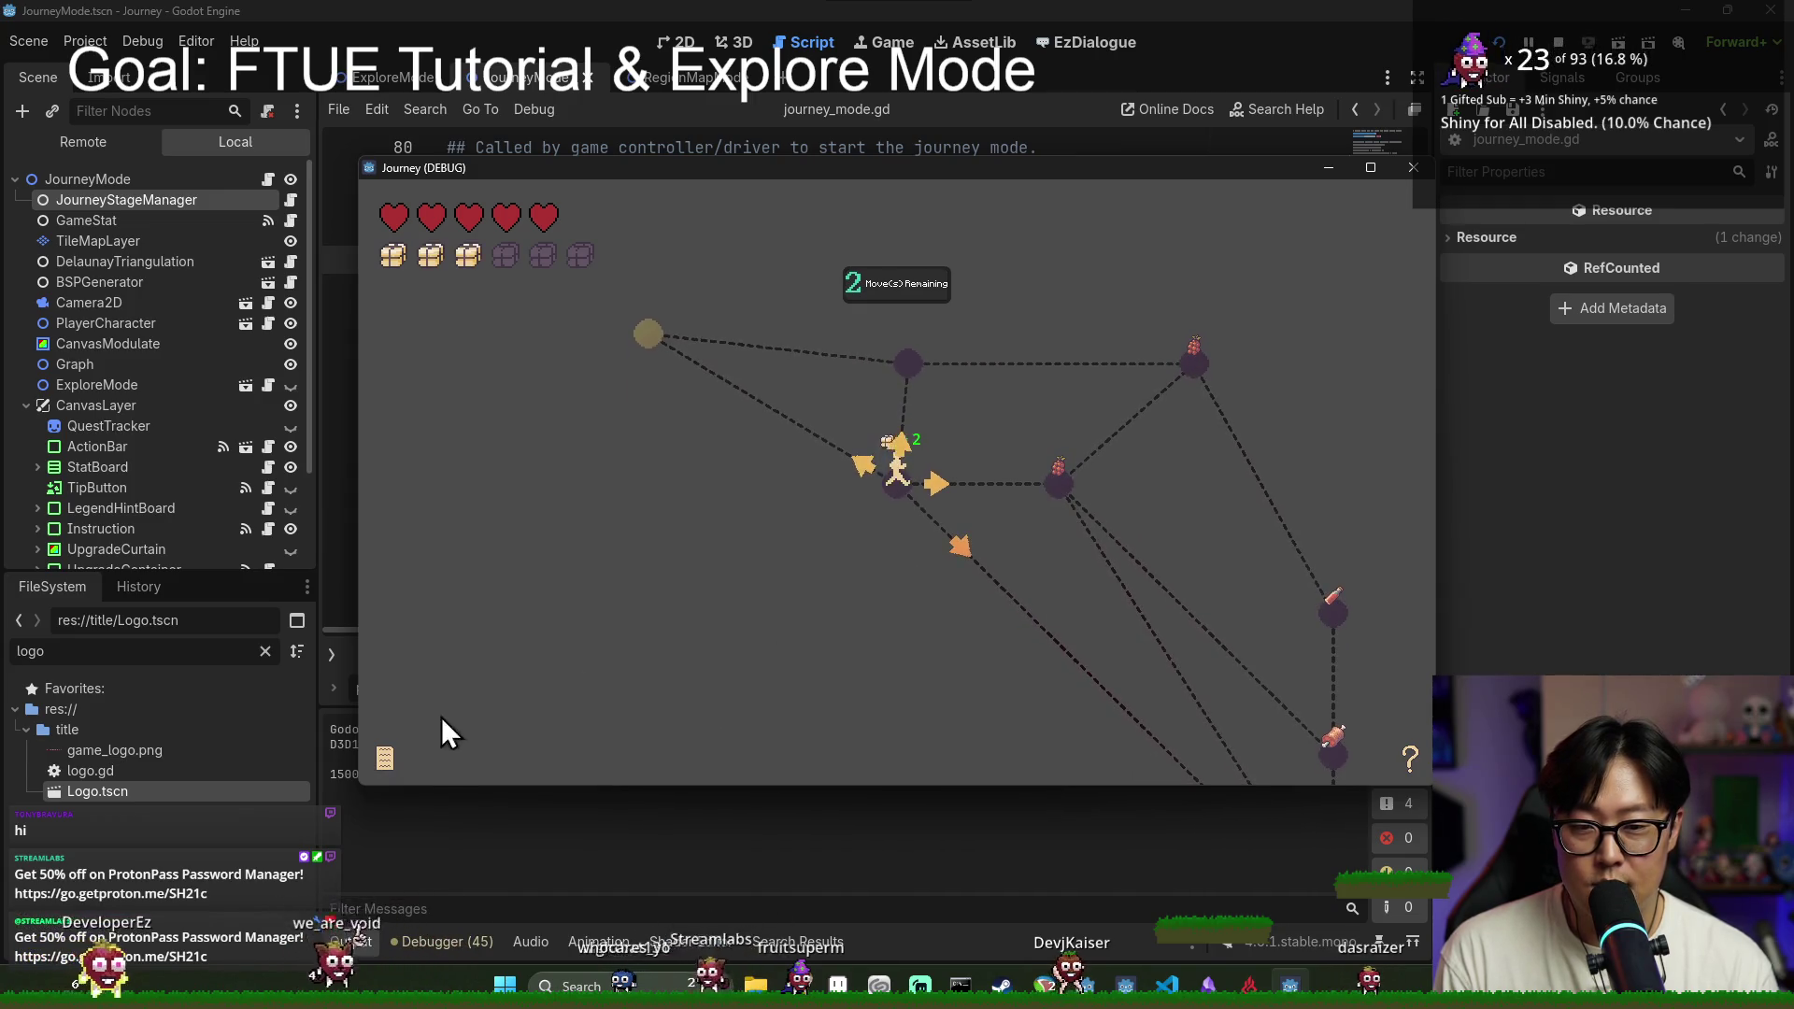
pyautogui.click(382, 759)
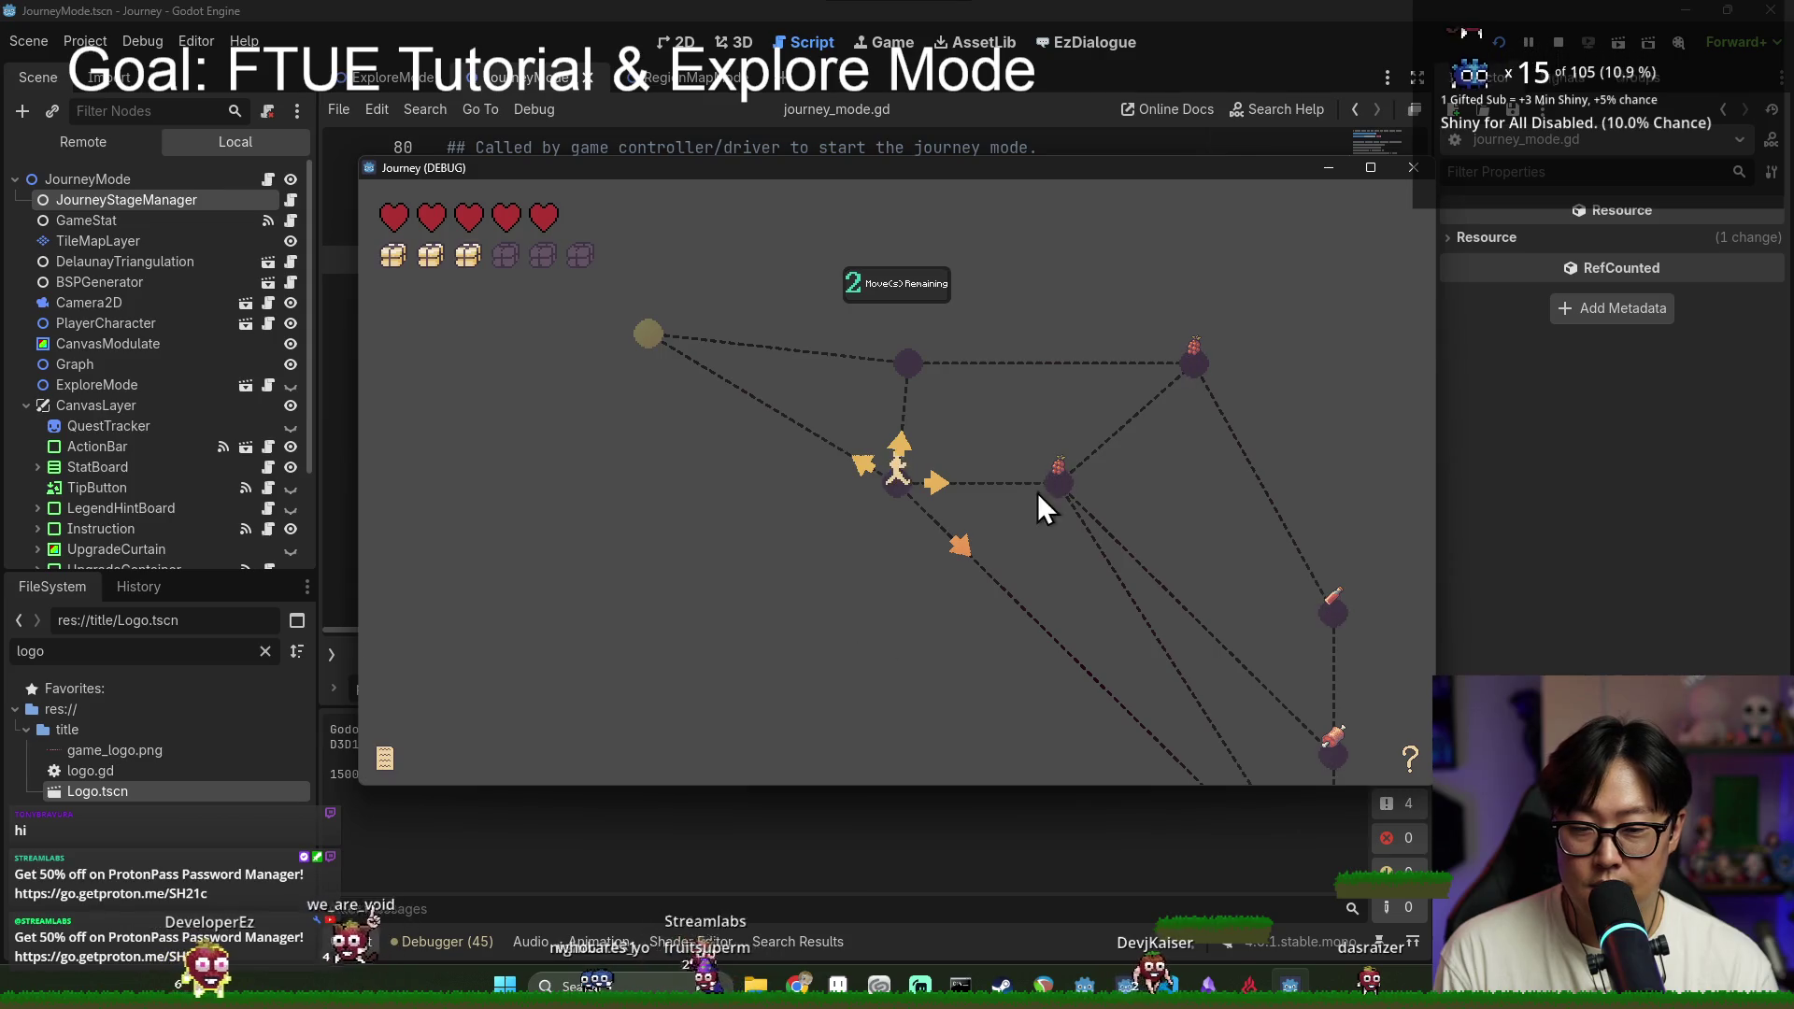
pyautogui.click(1042, 491)
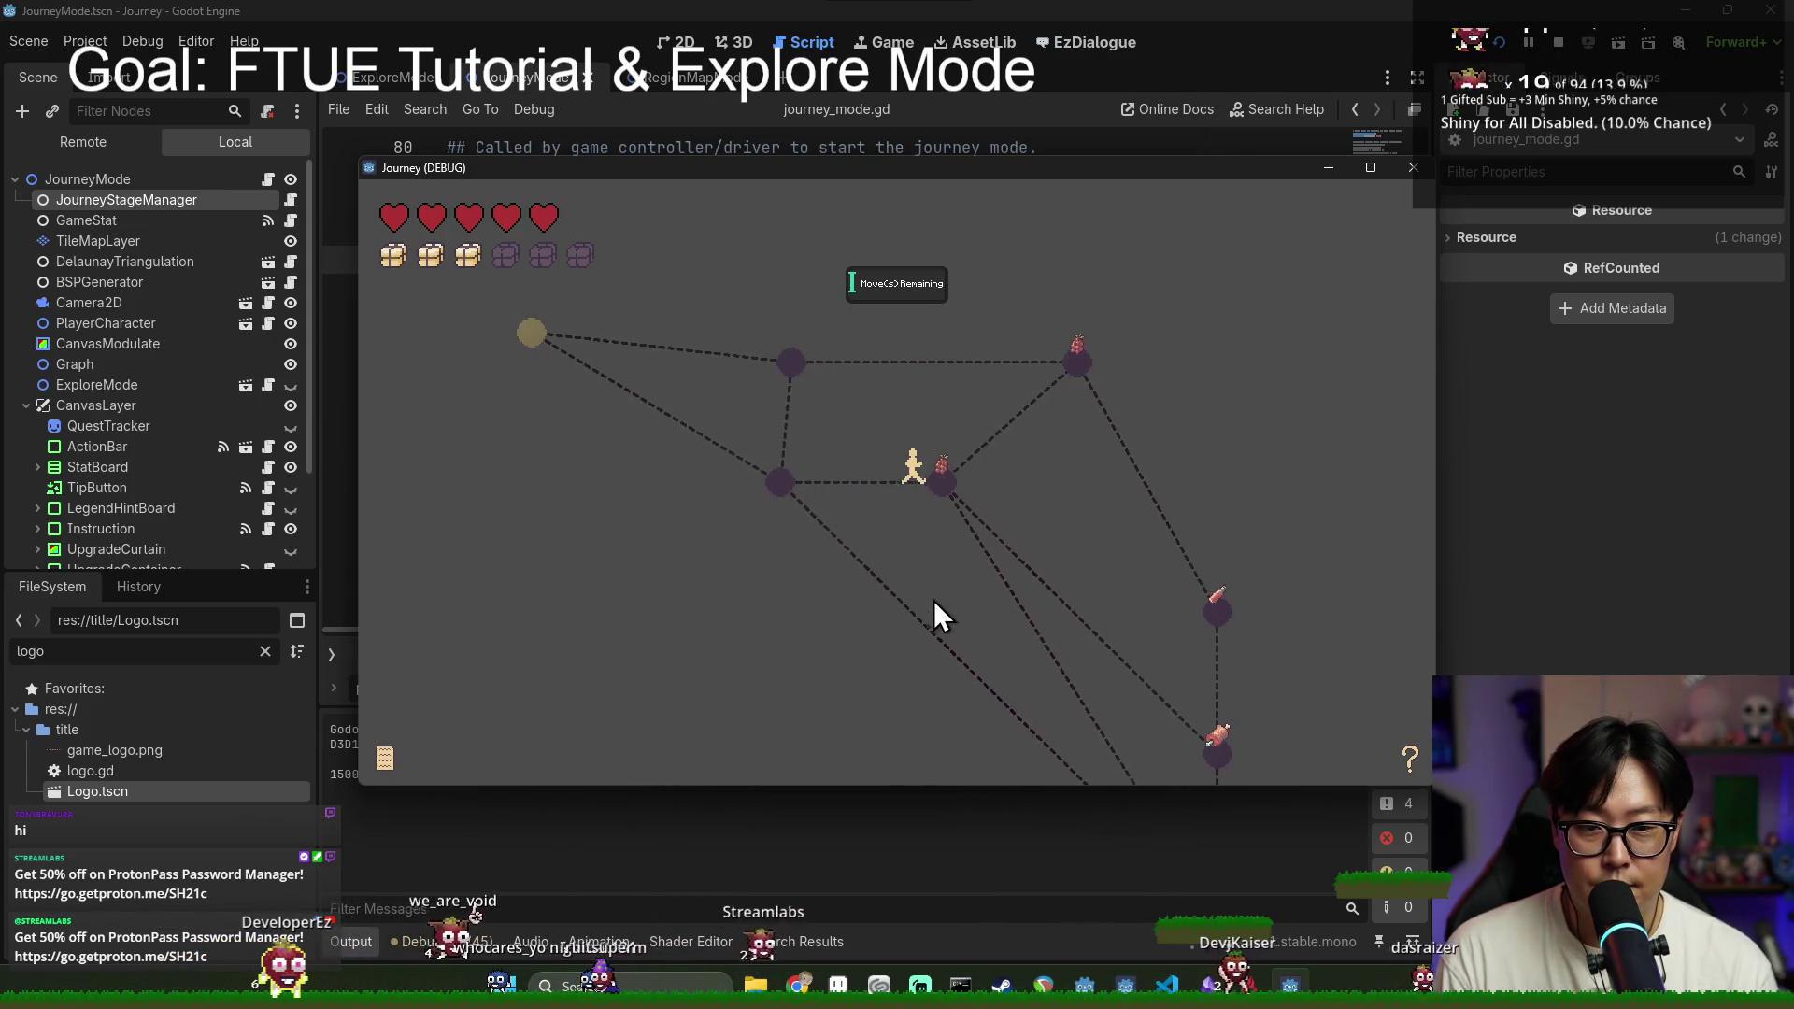
pyautogui.click(1036, 362)
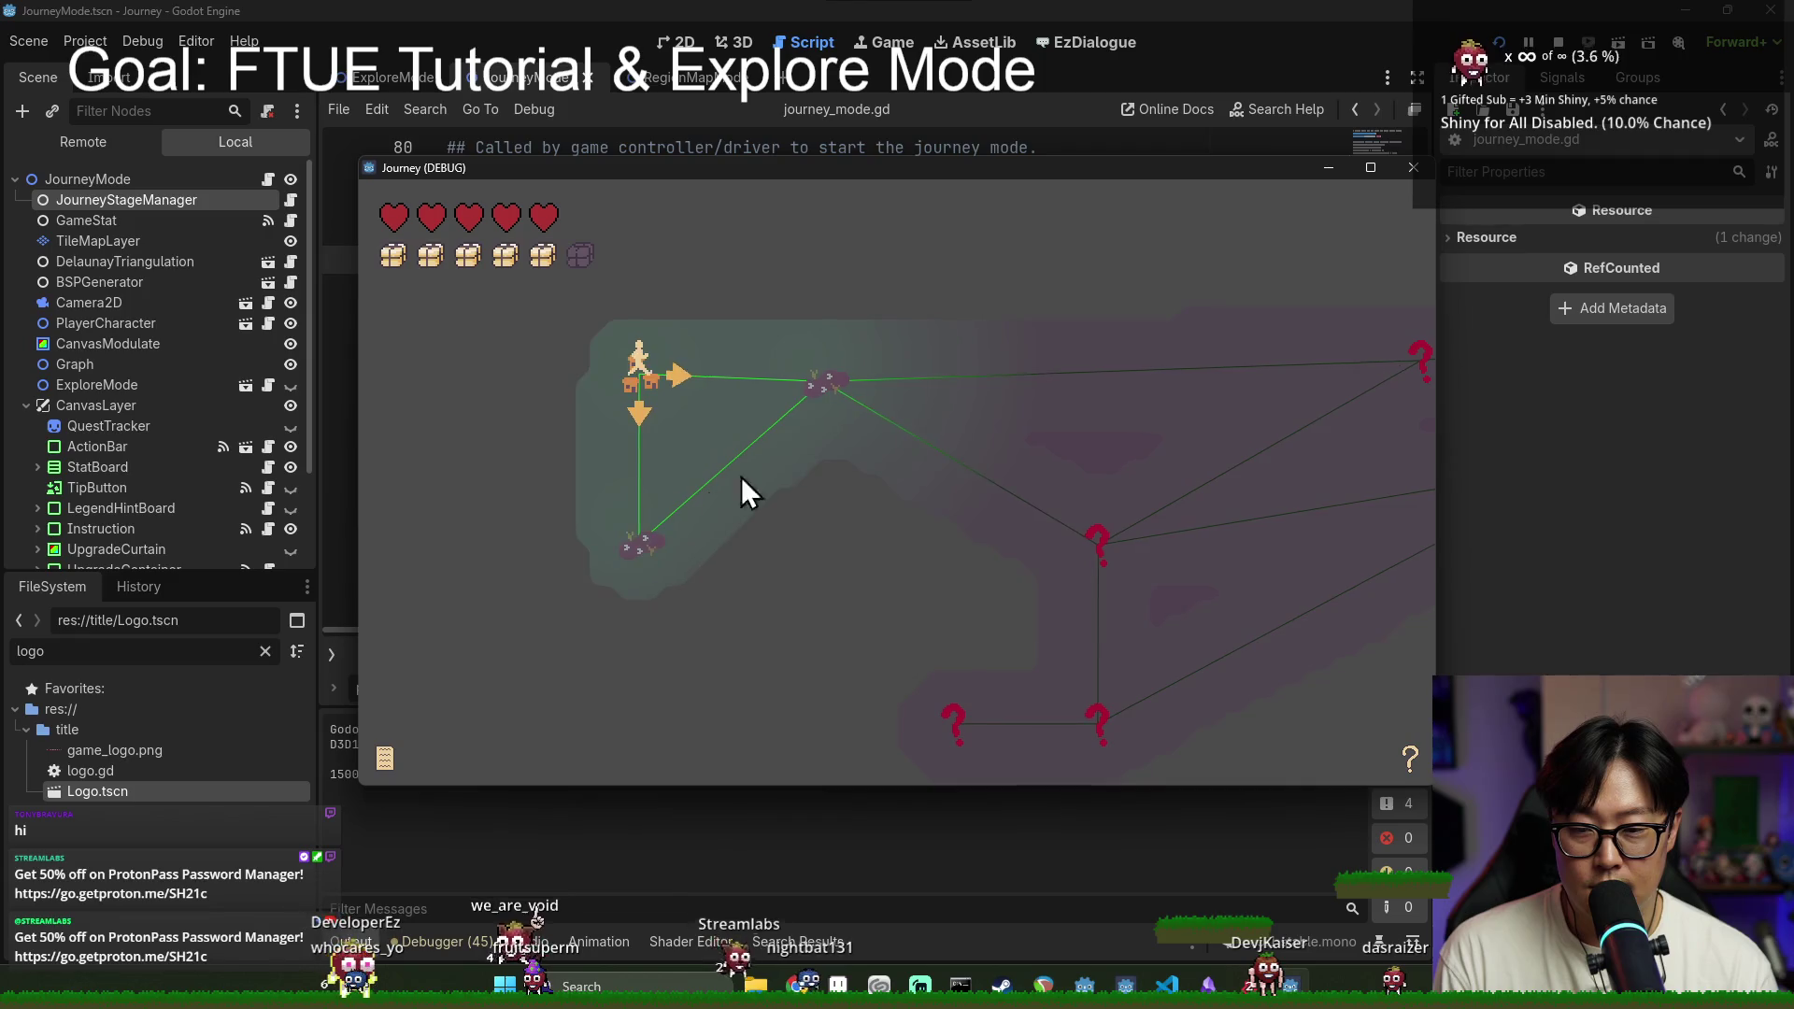
pyautogui.click(817, 387)
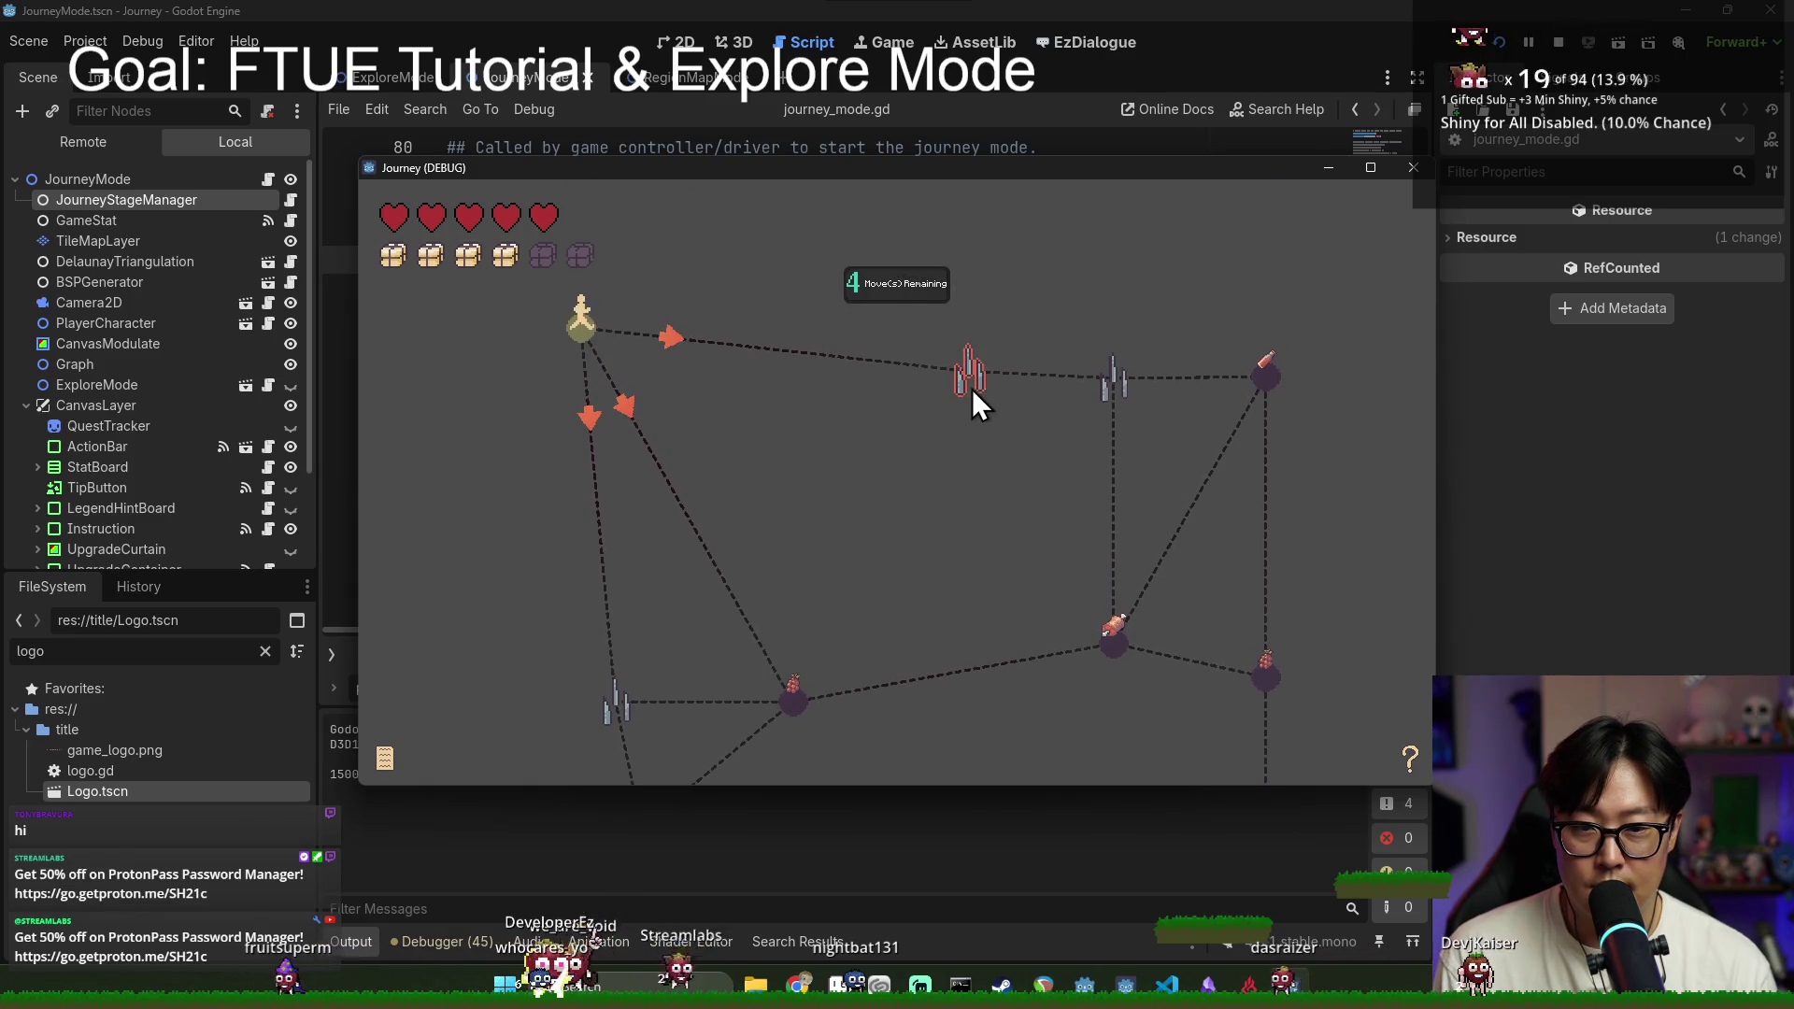
pyautogui.click(972, 389)
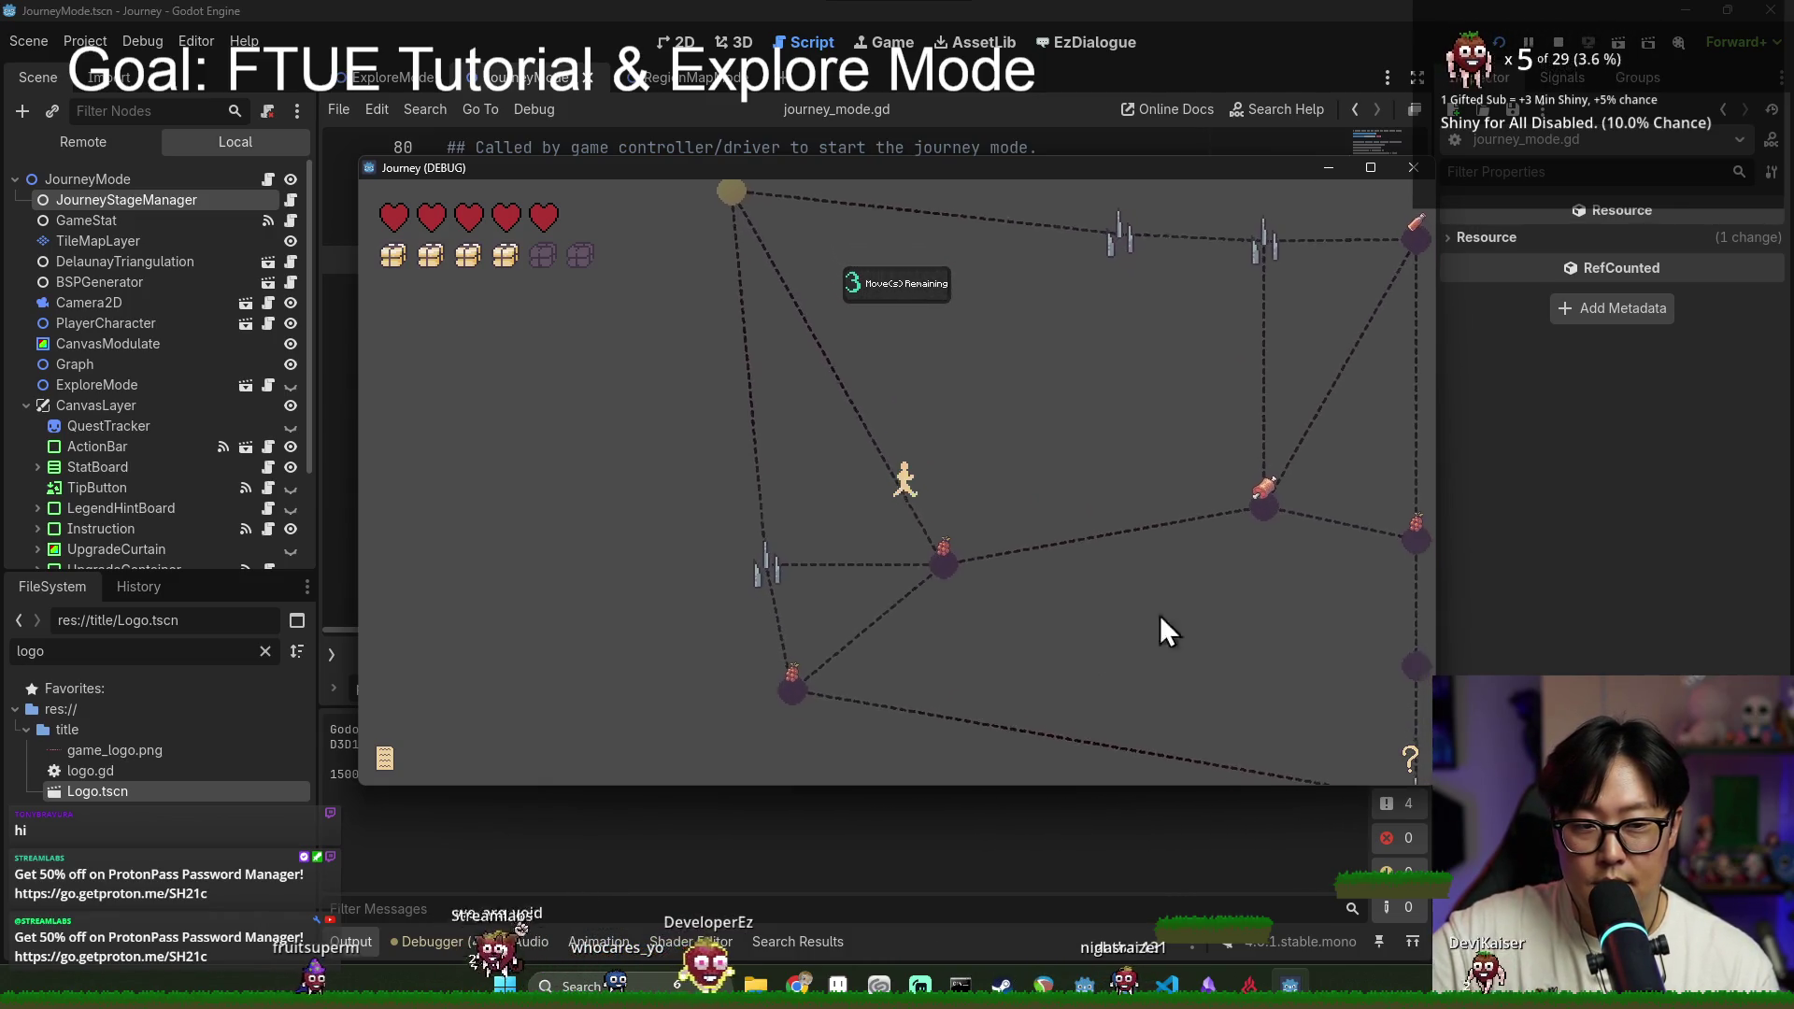
pyautogui.click(1224, 436)
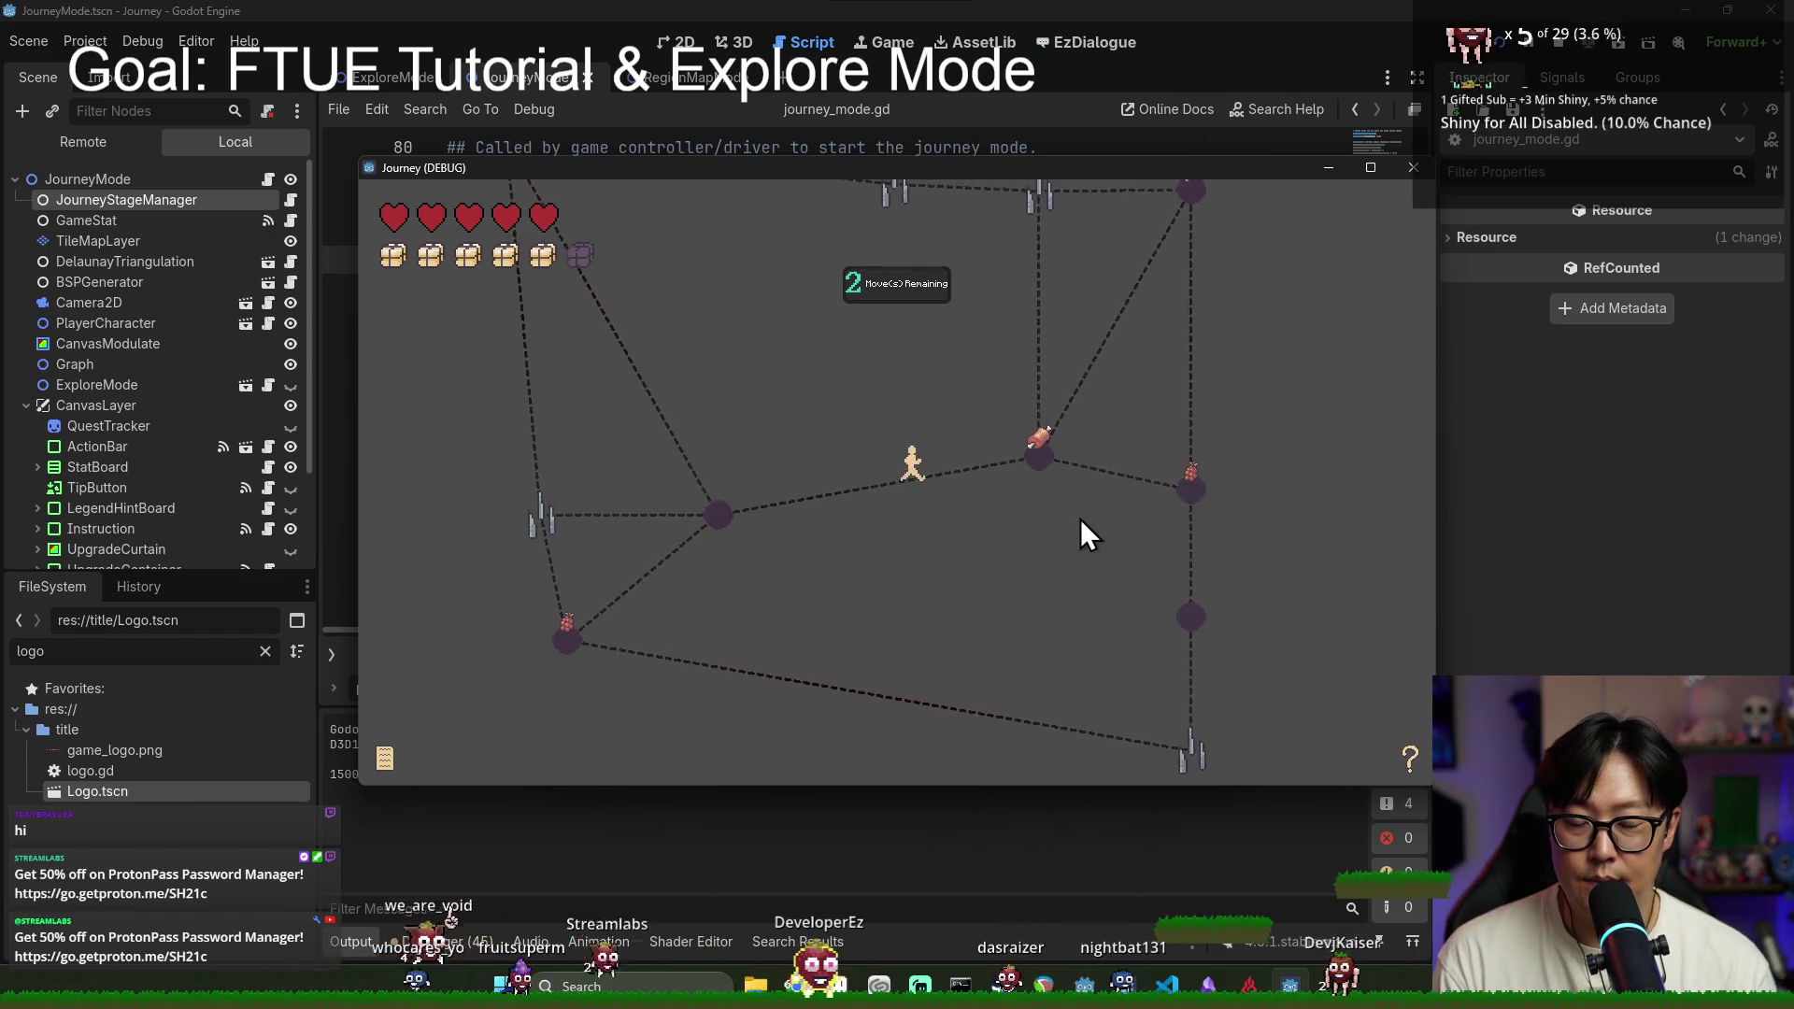
pyautogui.click(1051, 529)
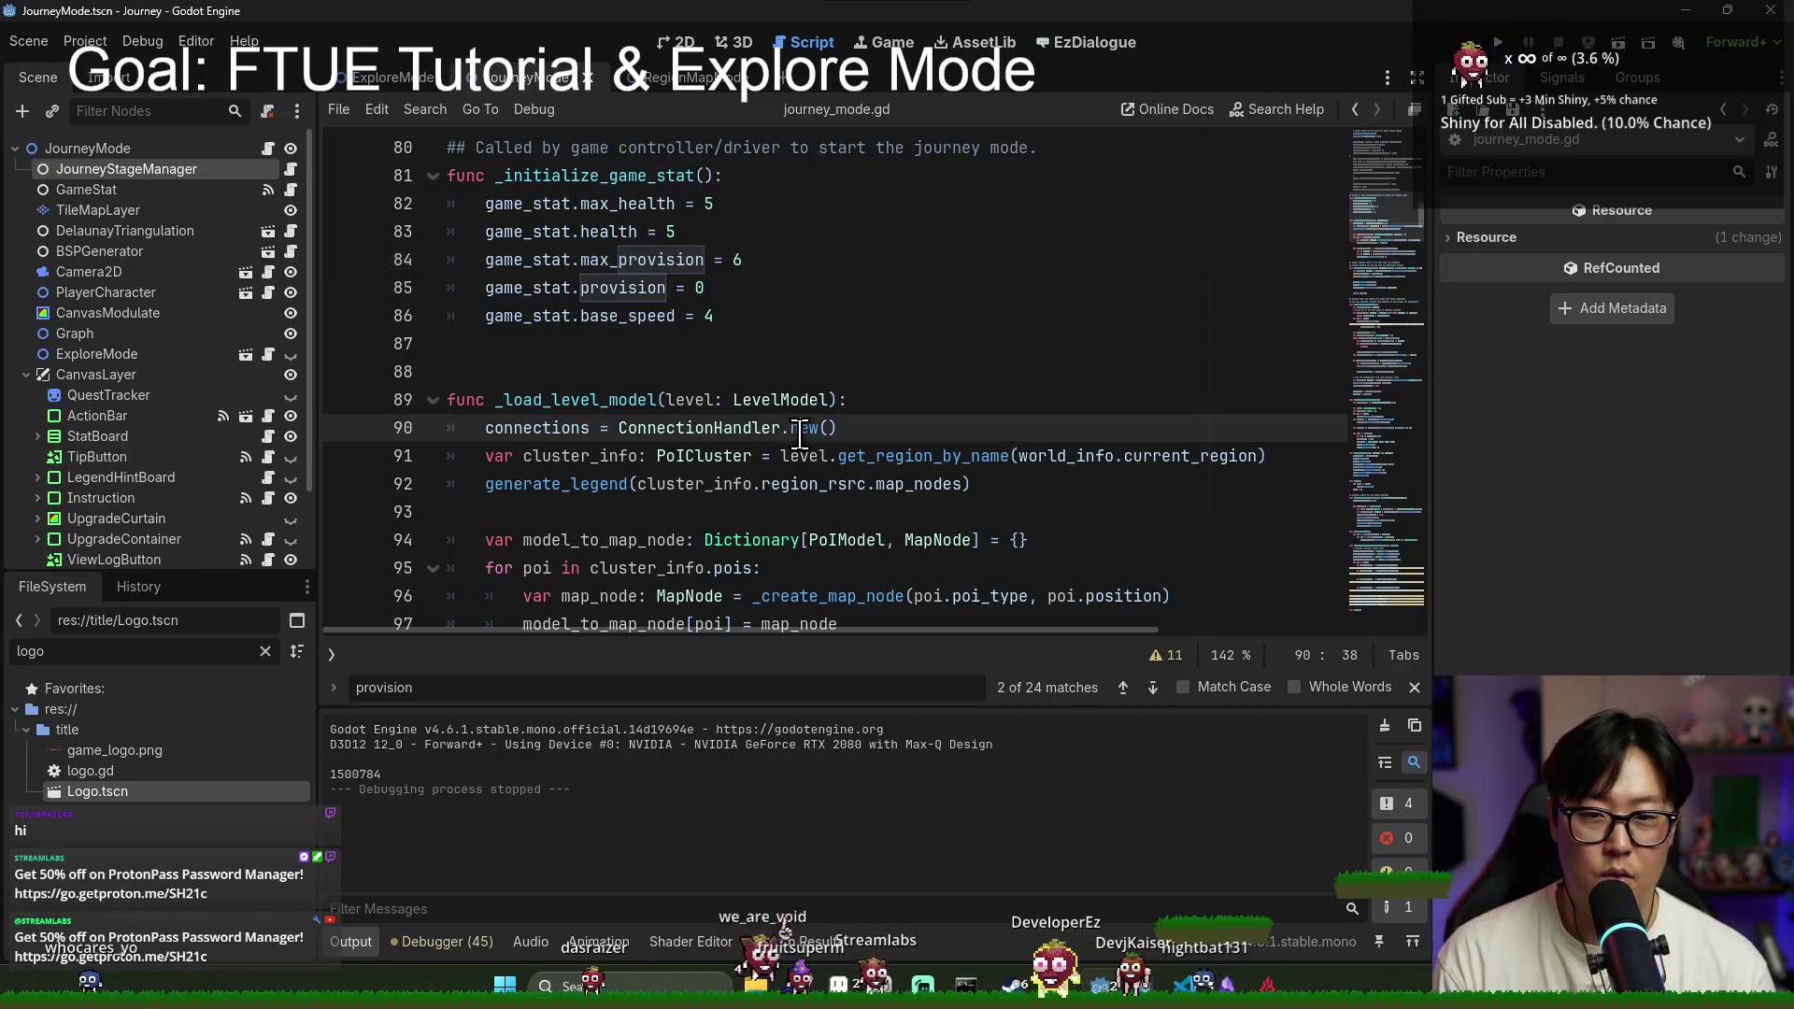
# Step: Stop the game and search journey_mode.gd for 'travelling' to inspect _travel_update
pyautogui.click(661, 346)
pyautogui.click(667, 315)
pyautogui.hotkey('ctrl', 's')
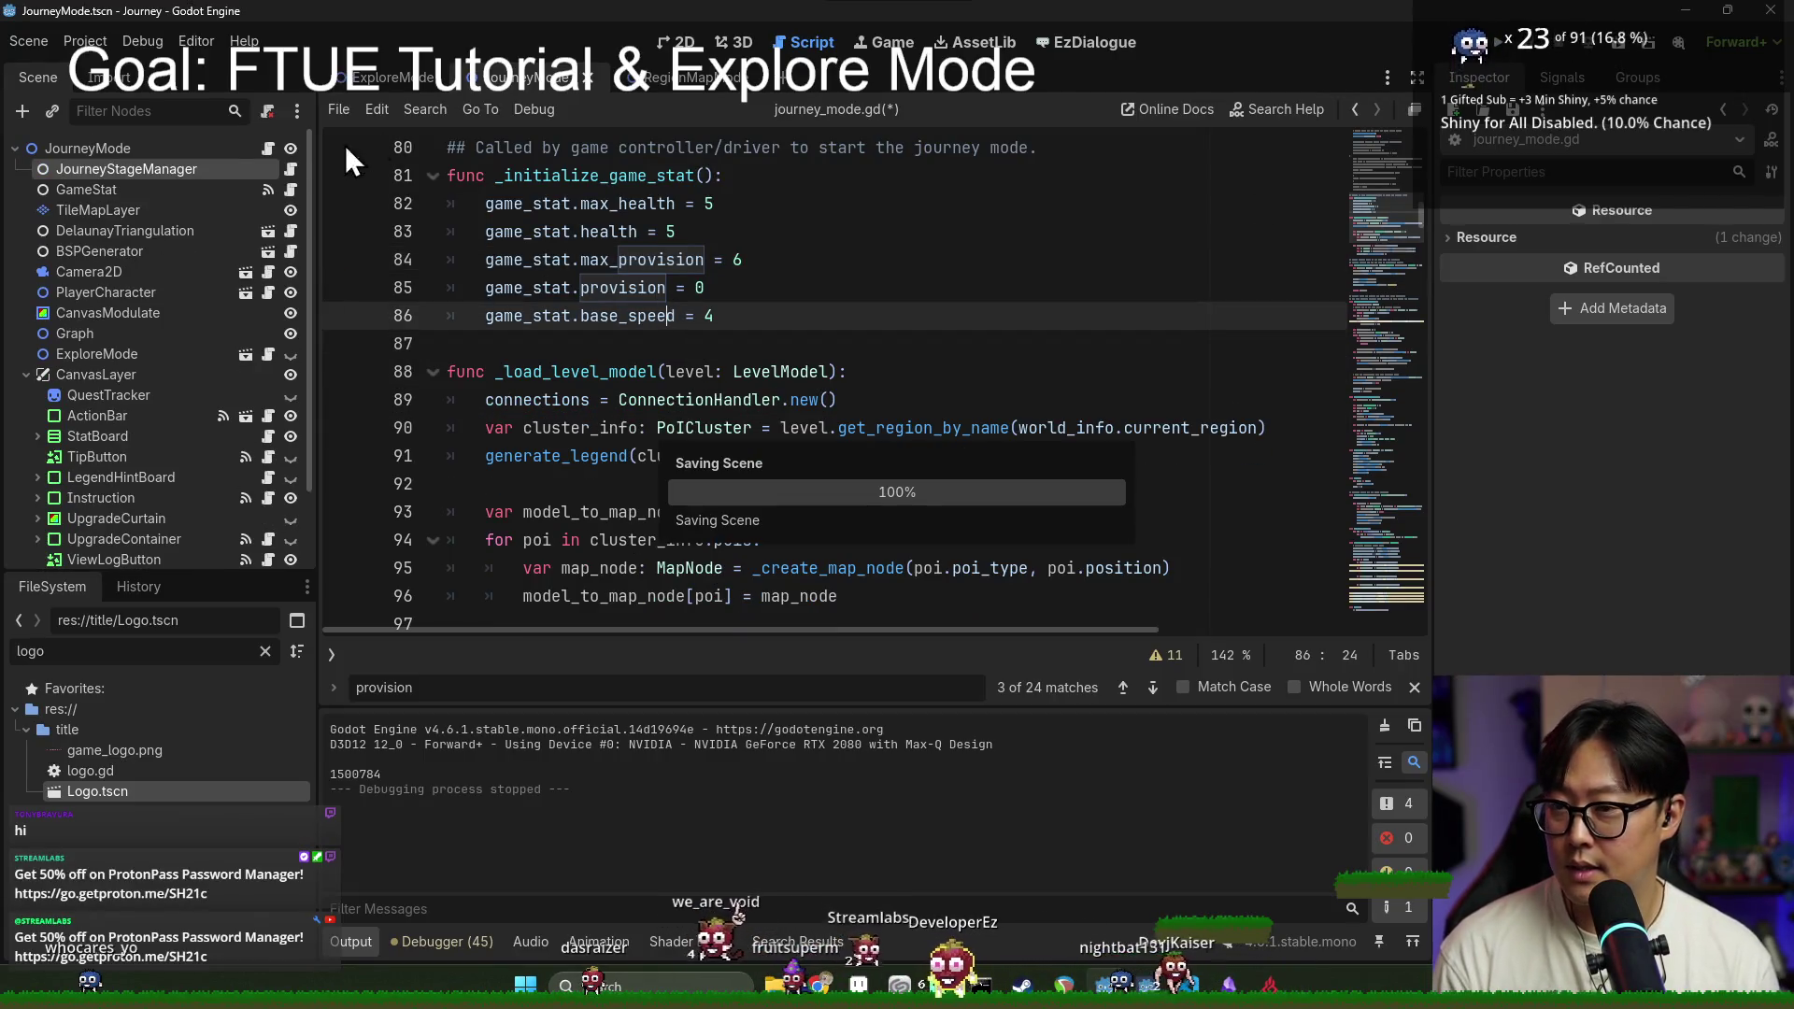
pyautogui.scroll(3, 834, 404)
pyautogui.hotkey('ctrl', 'f')
pyautogui.write('travelling')
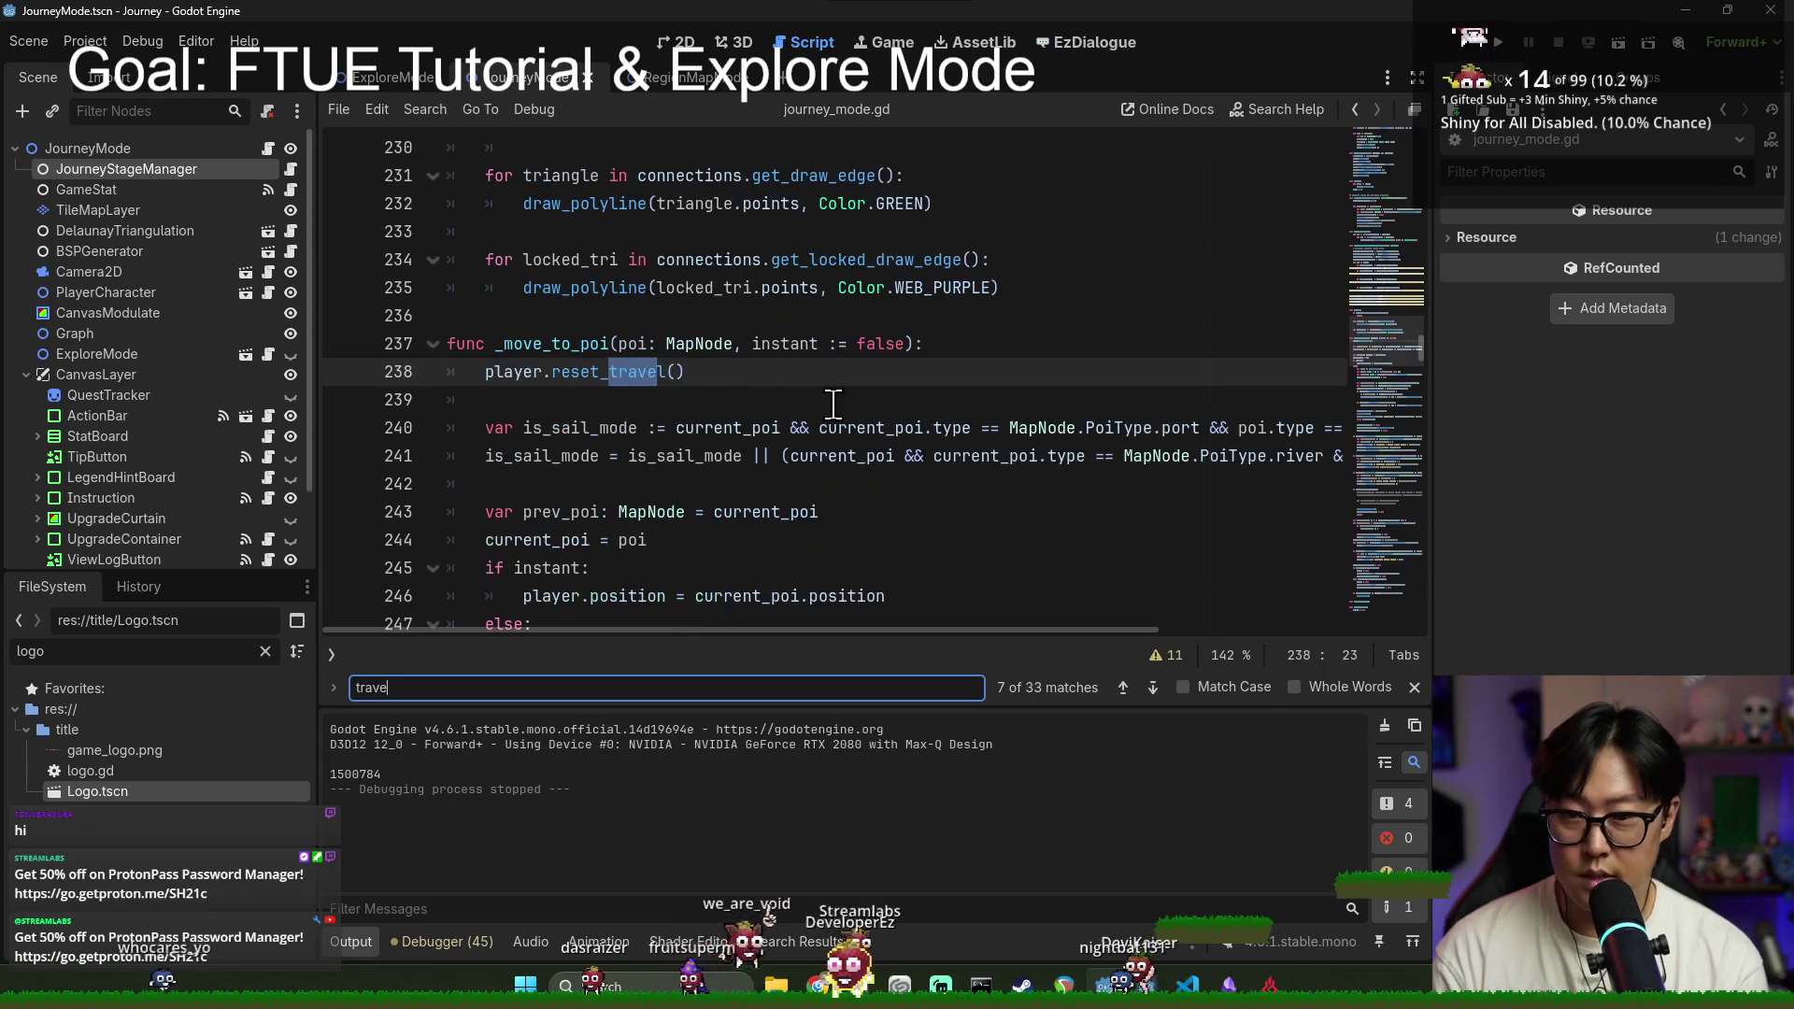
pyautogui.doubleClick(744, 378)
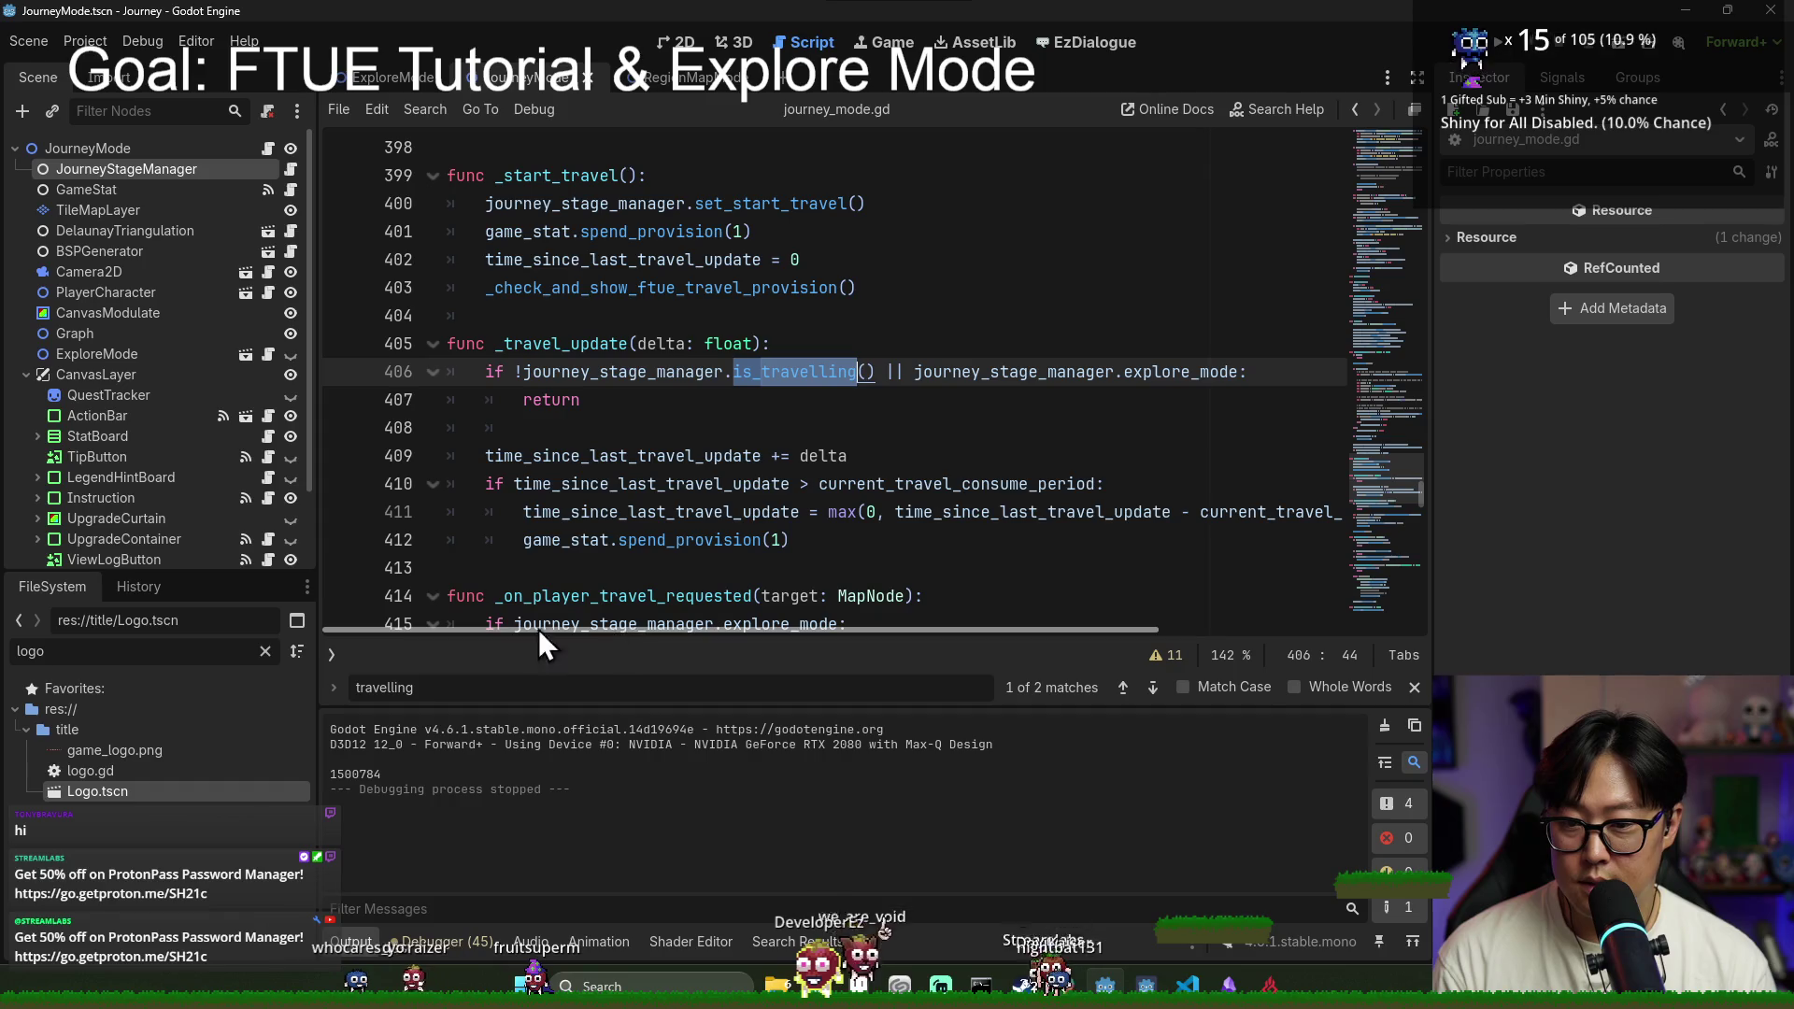
pyautogui.click(1415, 687)
pyautogui.hotkey('ctrl', 's')
pyautogui.click(578, 343)
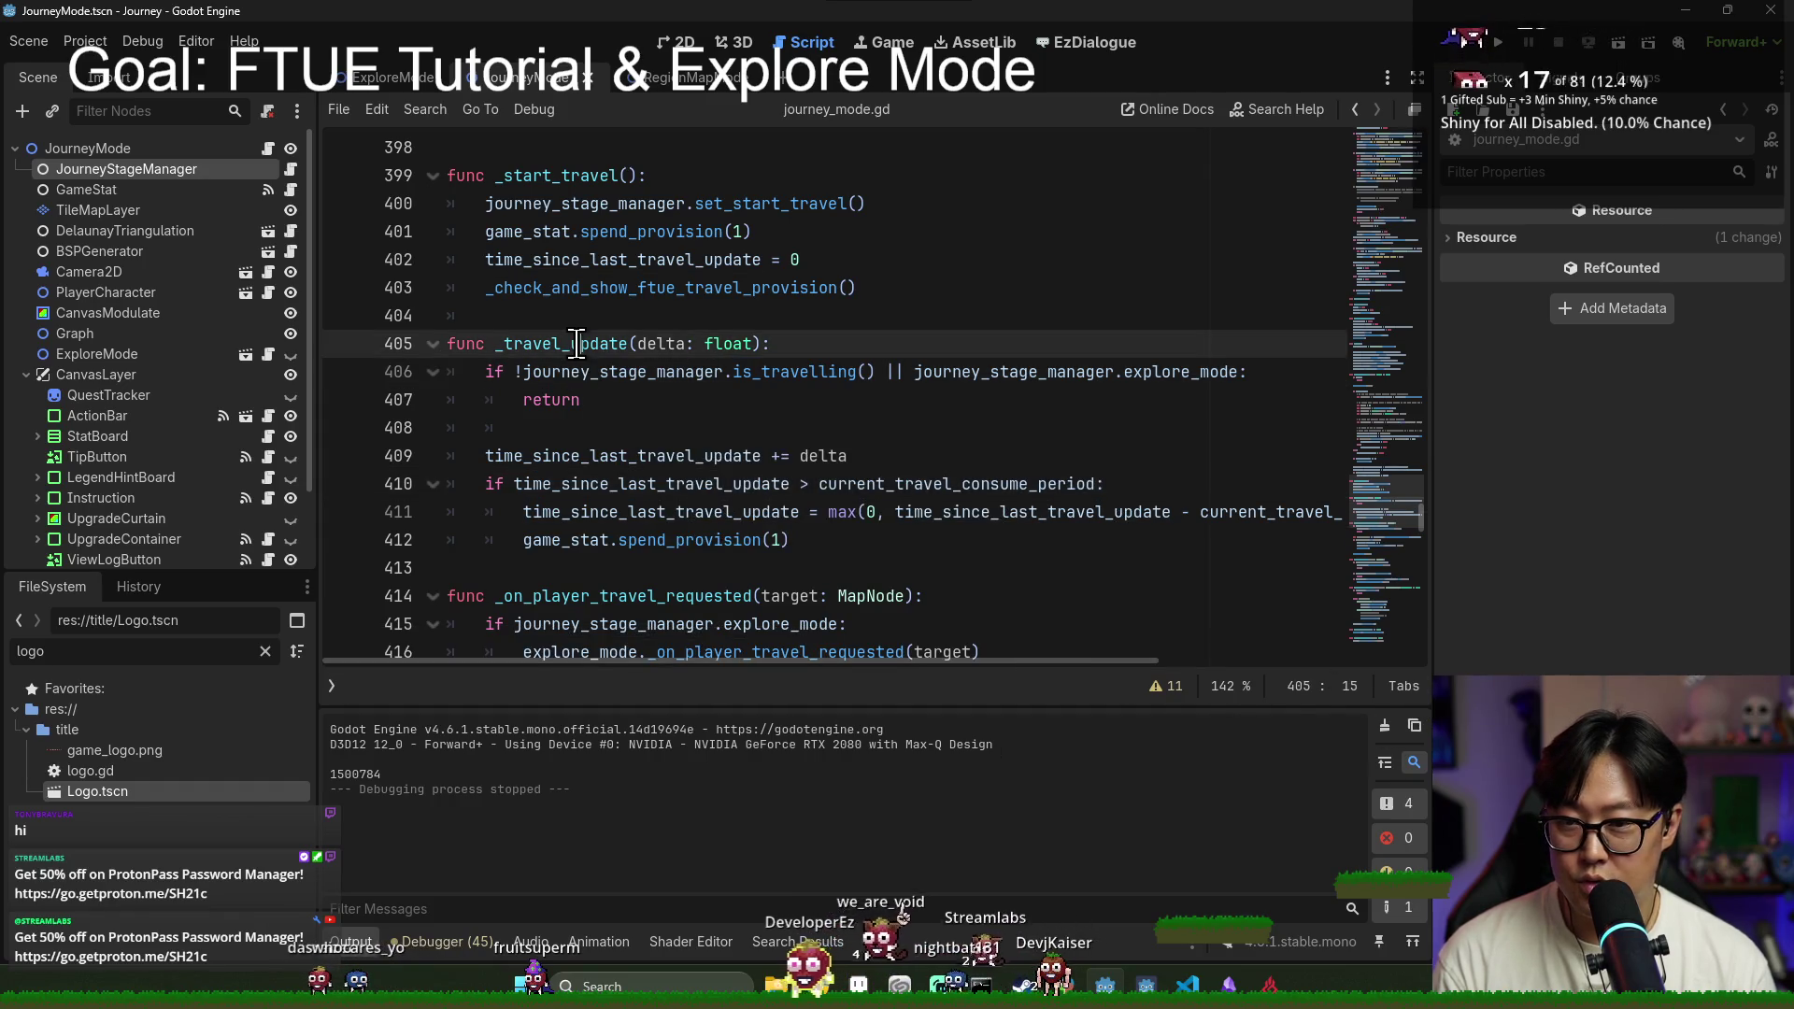
# Step: In explore_mode.gd, delete the stray blank line 249 and save
pyautogui.click(366, 78)
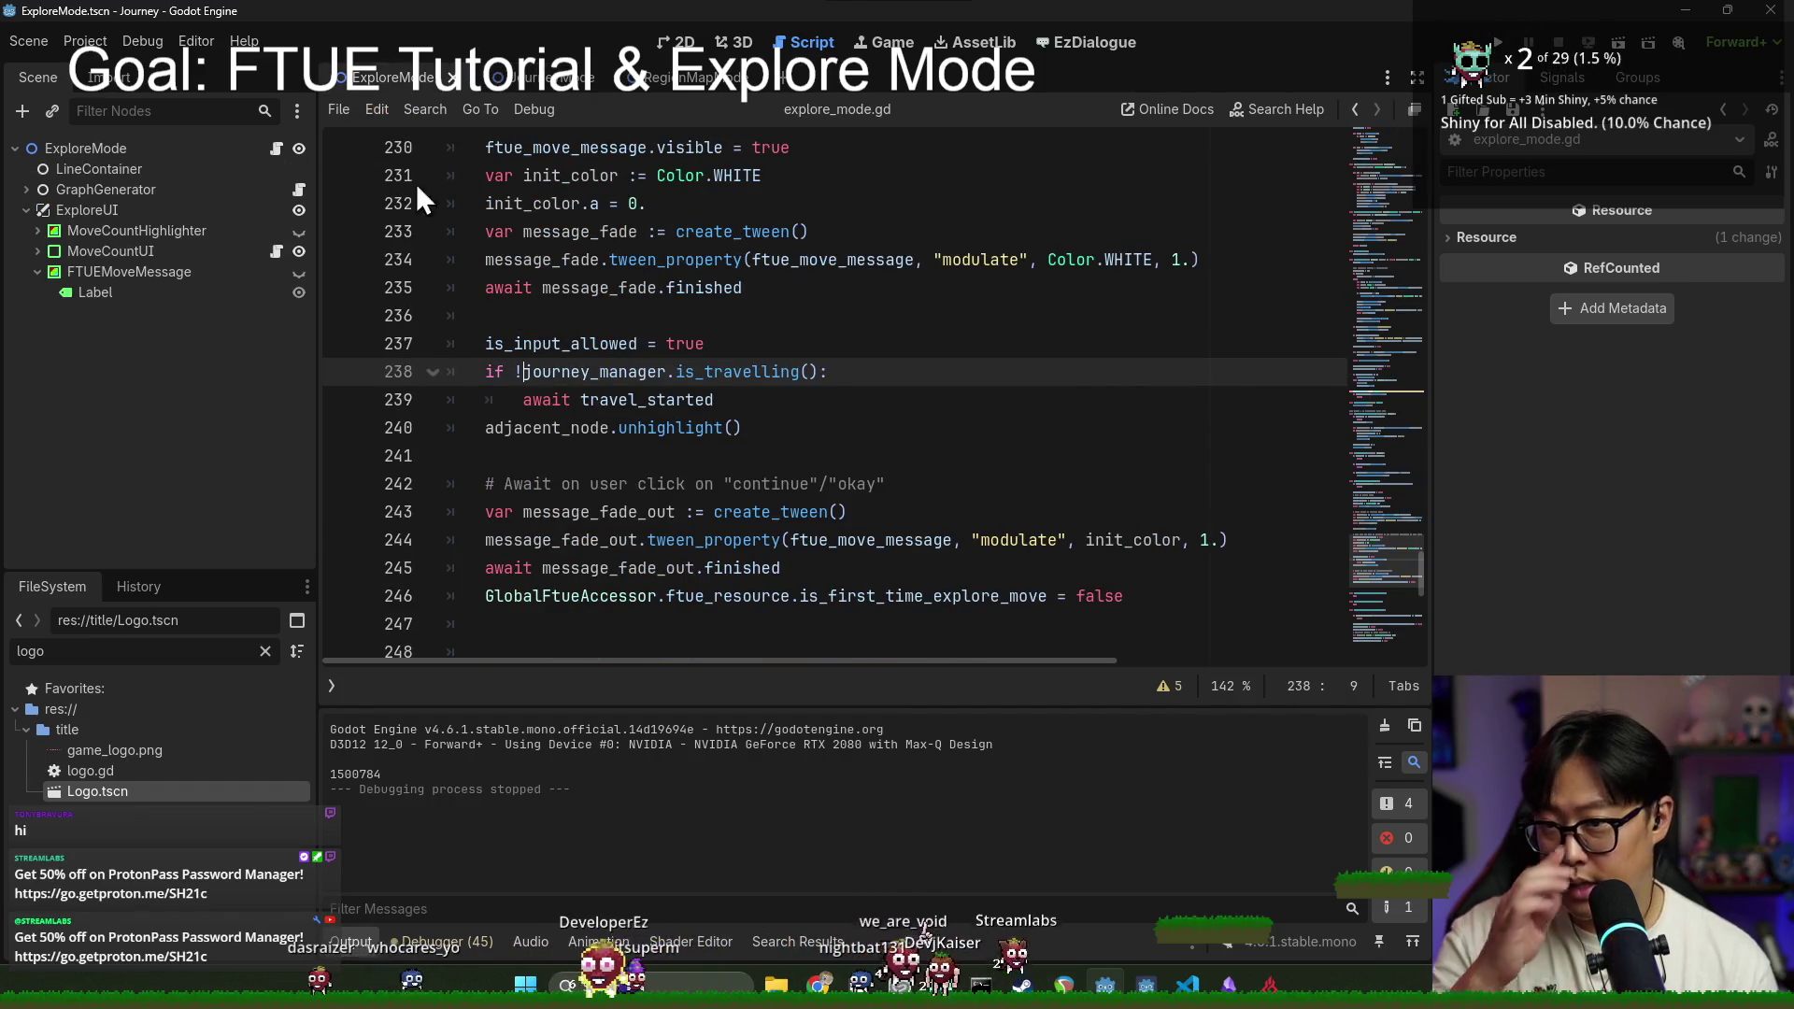
pyautogui.scroll(-7, 643, 411)
pyautogui.scroll(2, 643, 411)
pyautogui.click(601, 254)
pyautogui.press('BackSpace')
pyautogui.hotkey('ctrl', 's')
# Step: Search for 'exit' to find the explore_exit.emit() call on line 76 near _clean_up
pyautogui.scroll(3, 598, 281)
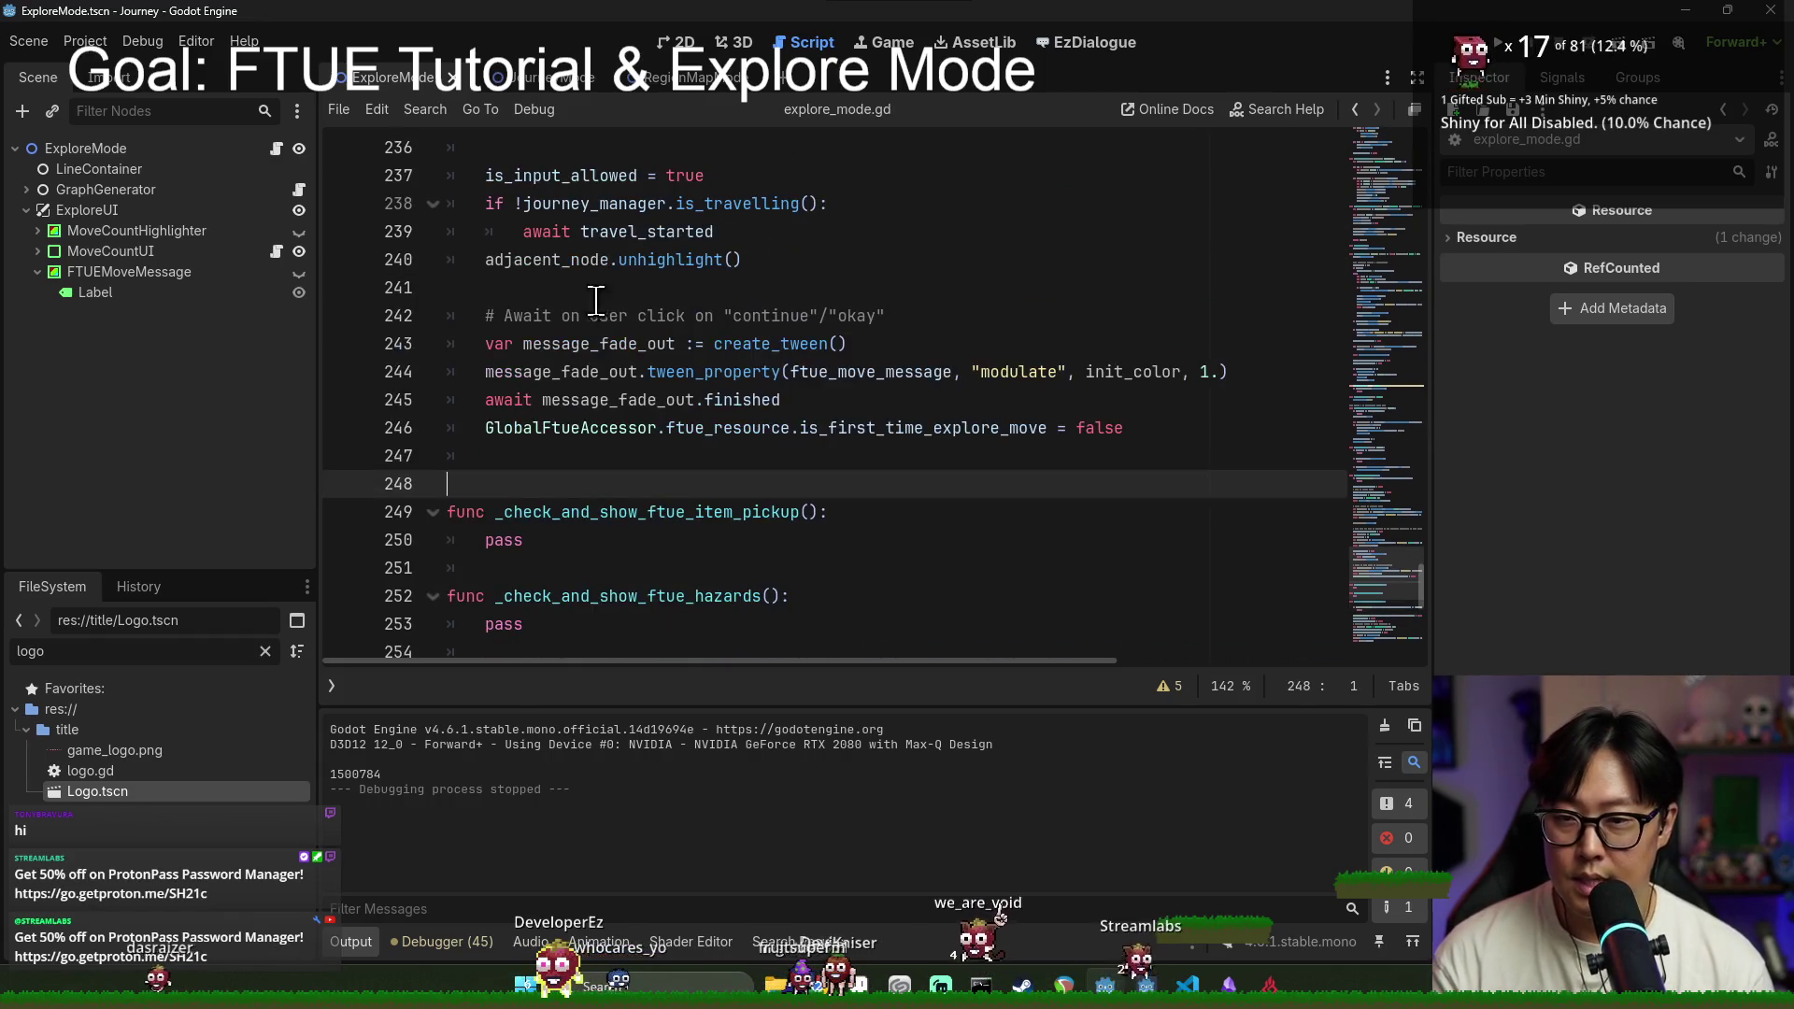
pyautogui.scroll(2, 606, 421)
pyautogui.doubleClick(558, 347)
pyautogui.scroll(8, 759, 521)
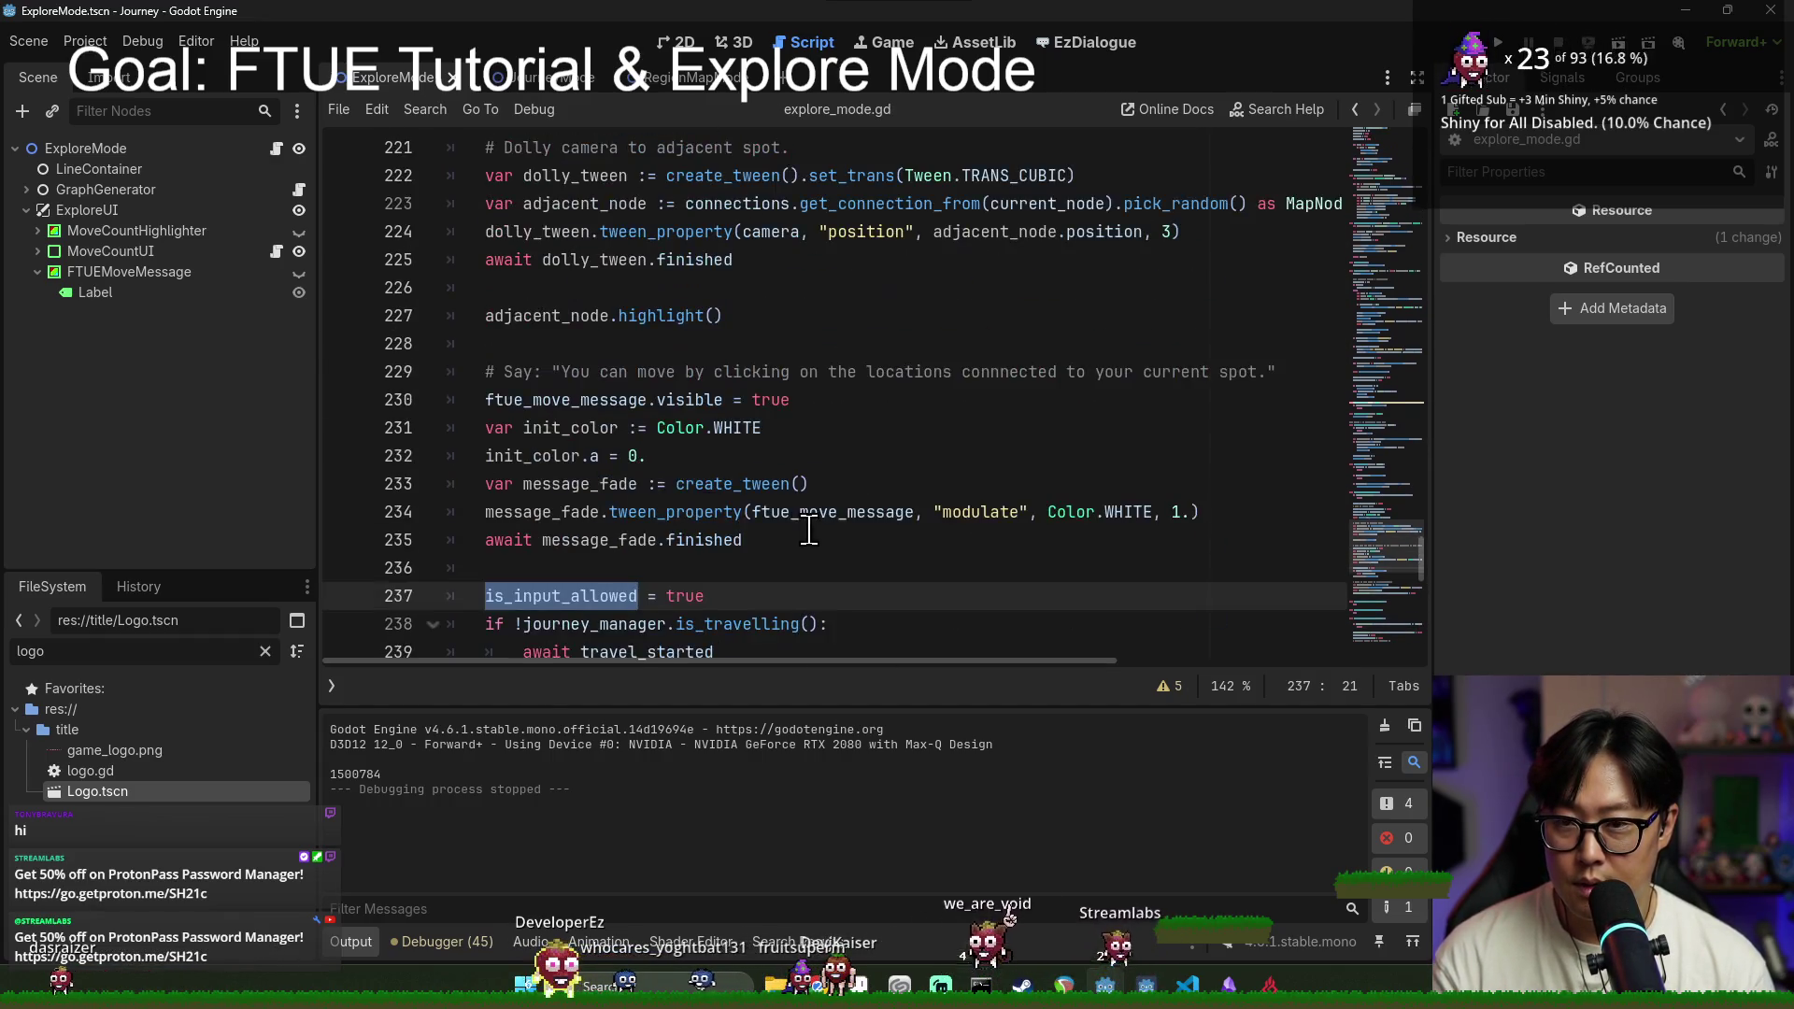
pyautogui.hotkey('ctrl', 'f')
pyautogui.write('exit')
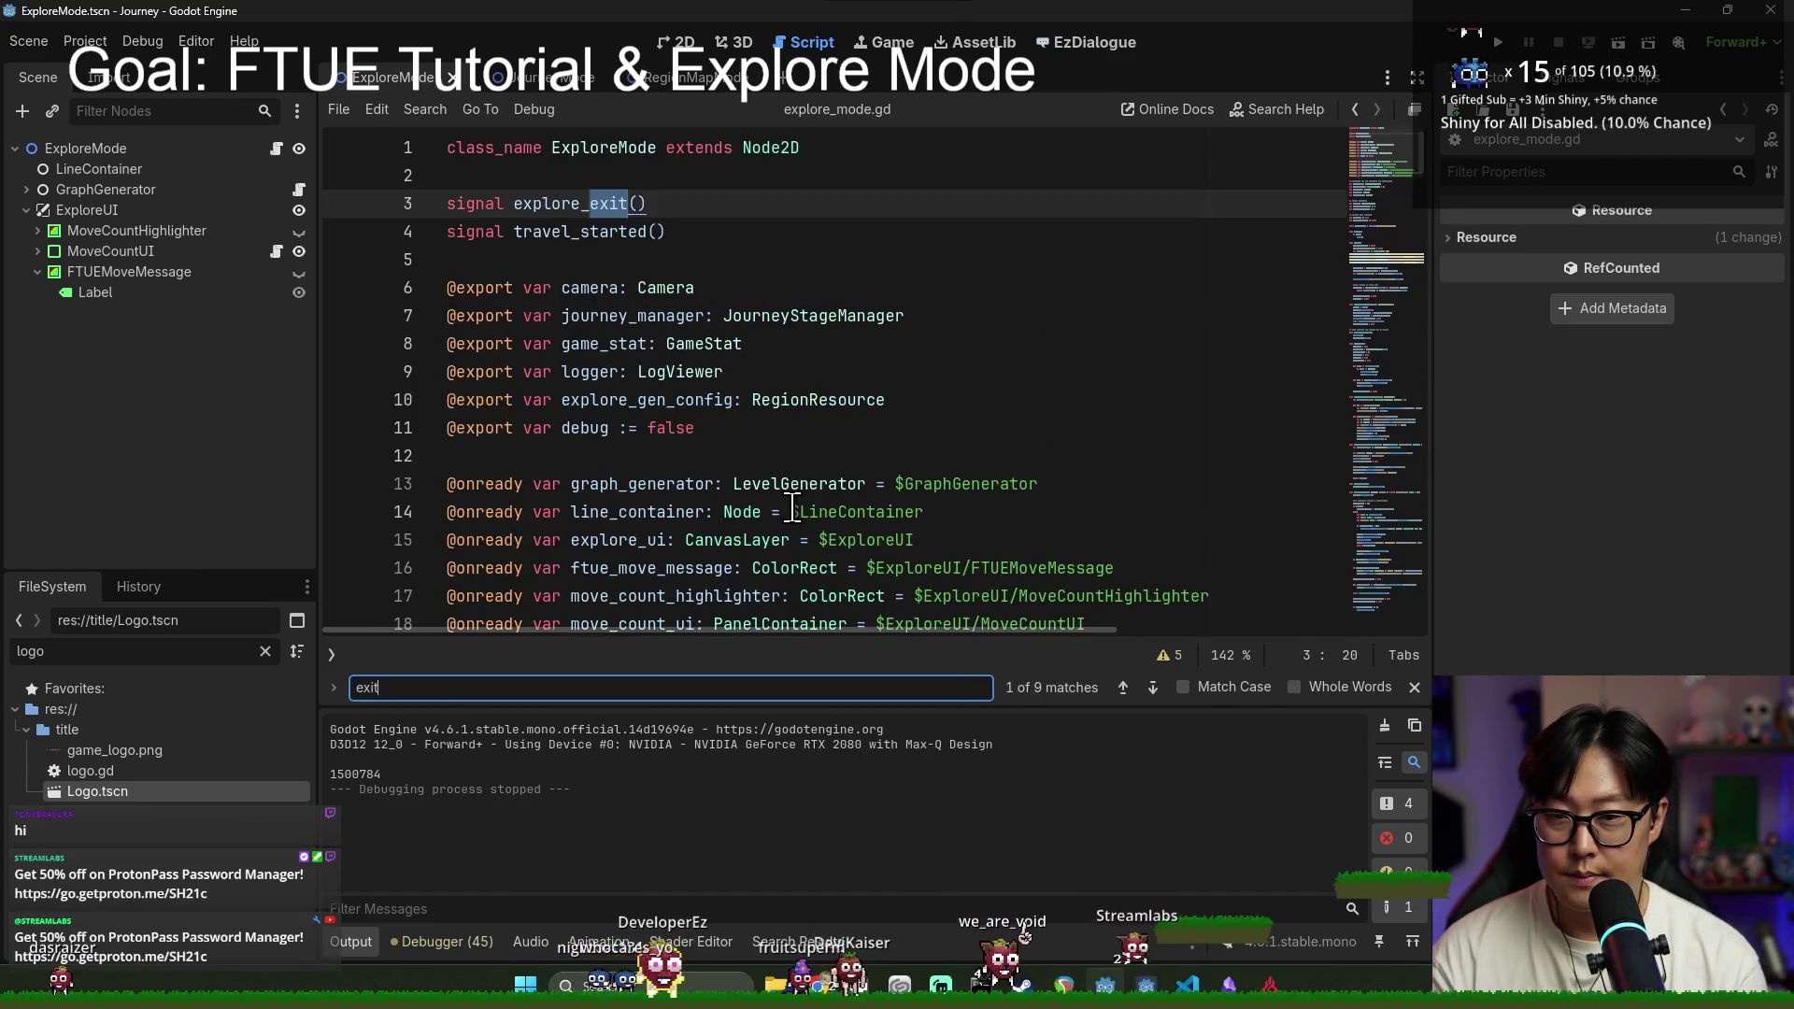
pyautogui.press('Return')
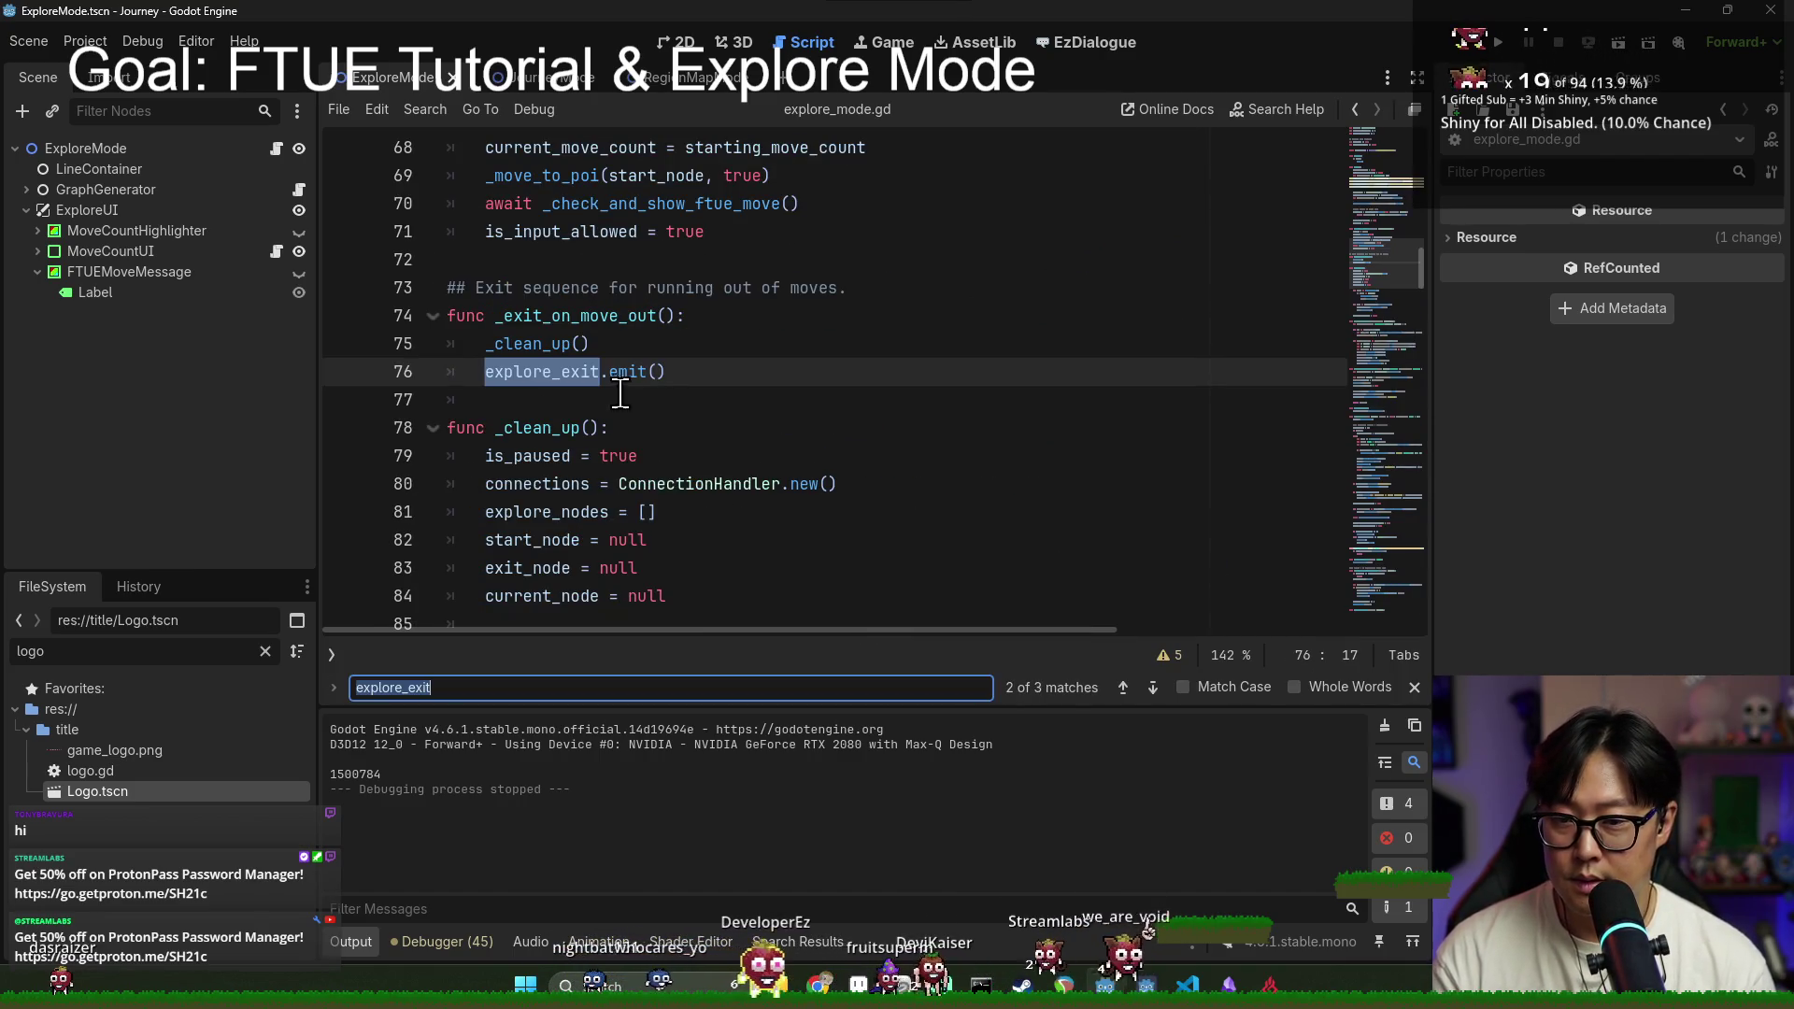
pyautogui.keyDown('ctrl'); pyautogui.click(524, 347); pyautogui.keyUp('ctrl')
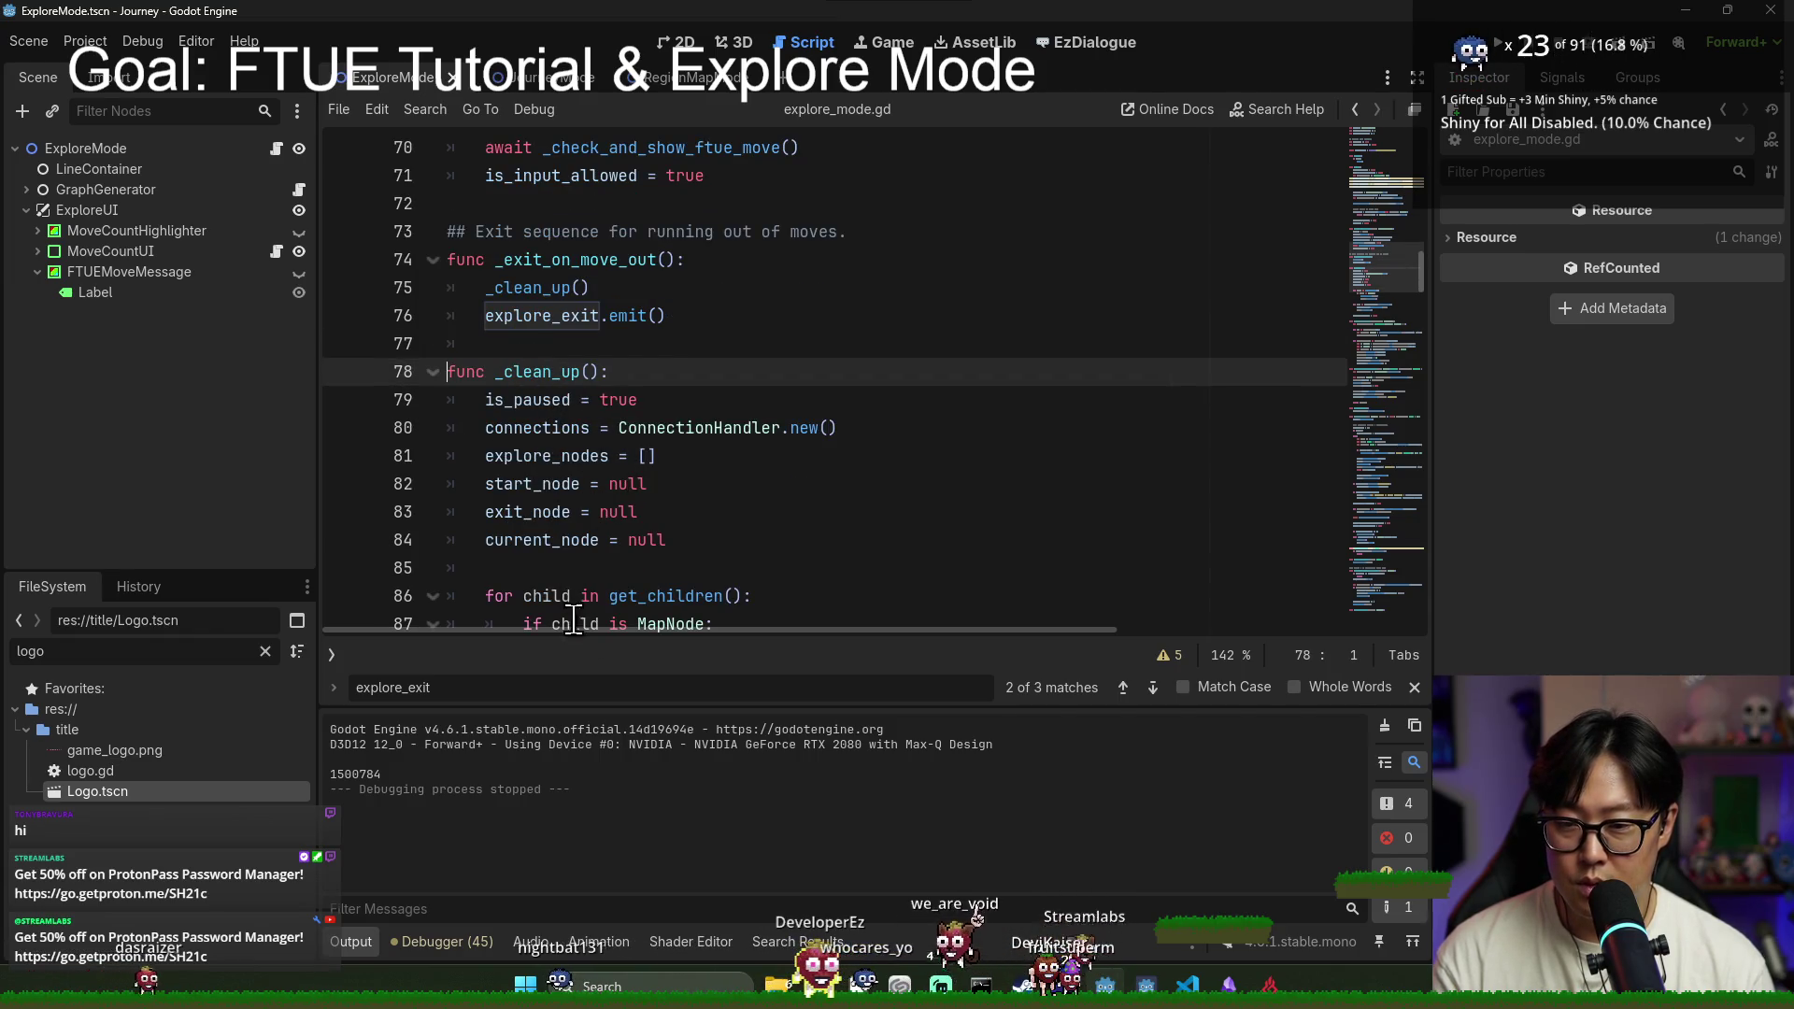
pyautogui.hotkey('ctrl', 'Tab')
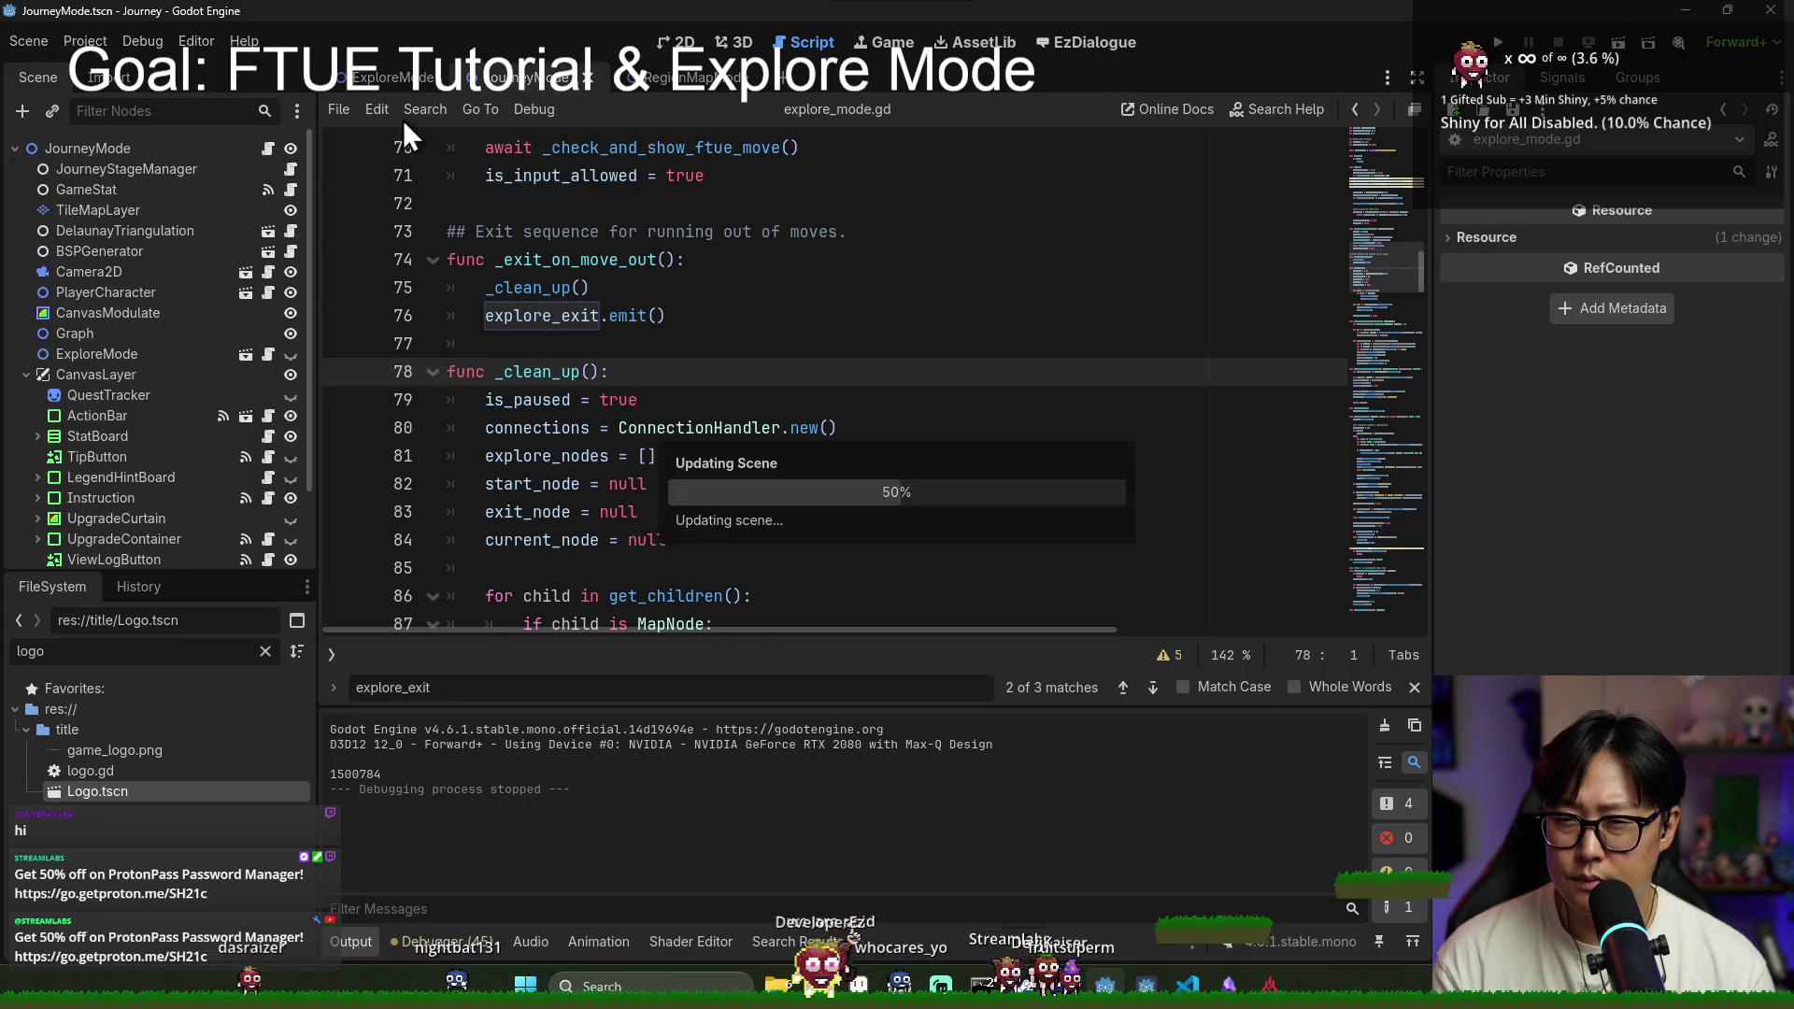
# Step: Jump to the _on_explore_exit handler and examine its player and explore_mode references on lines 520–523
pyautogui.hotkey('ctrl', 'f')
pyautogui.press('Return')
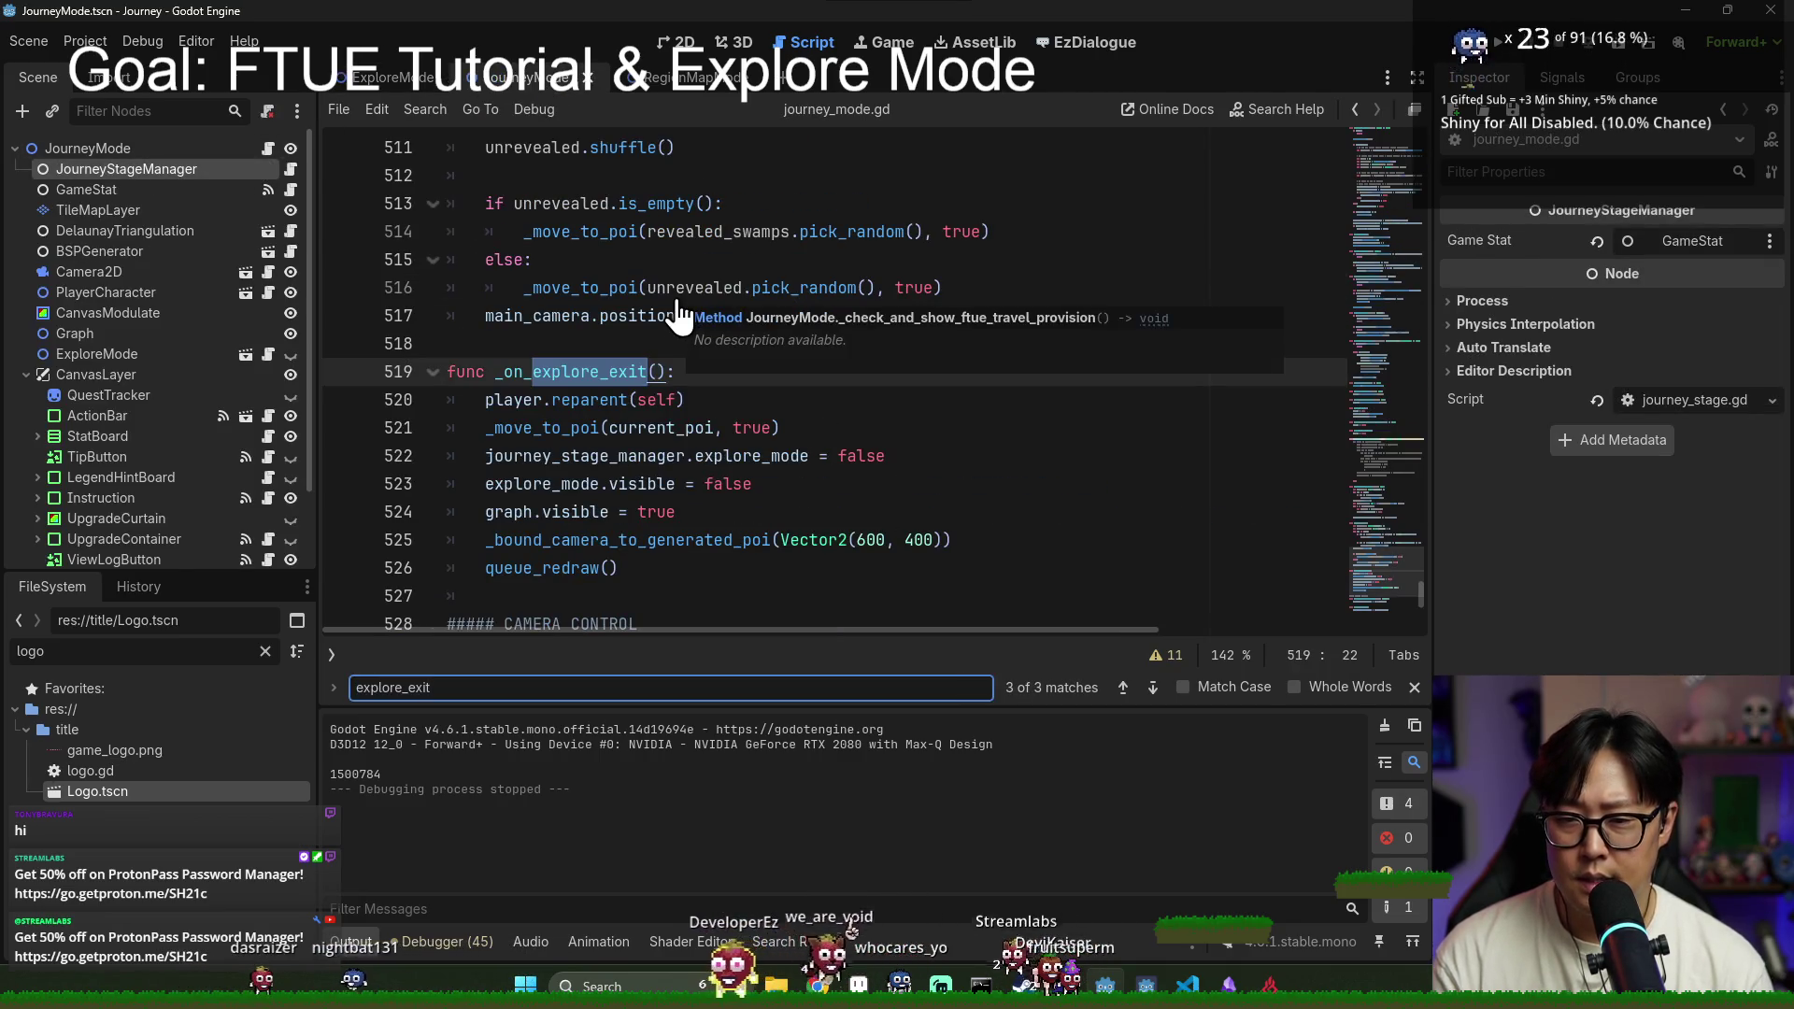
pyautogui.scroll(-1, 582, 401)
pyautogui.doubleClick(505, 316)
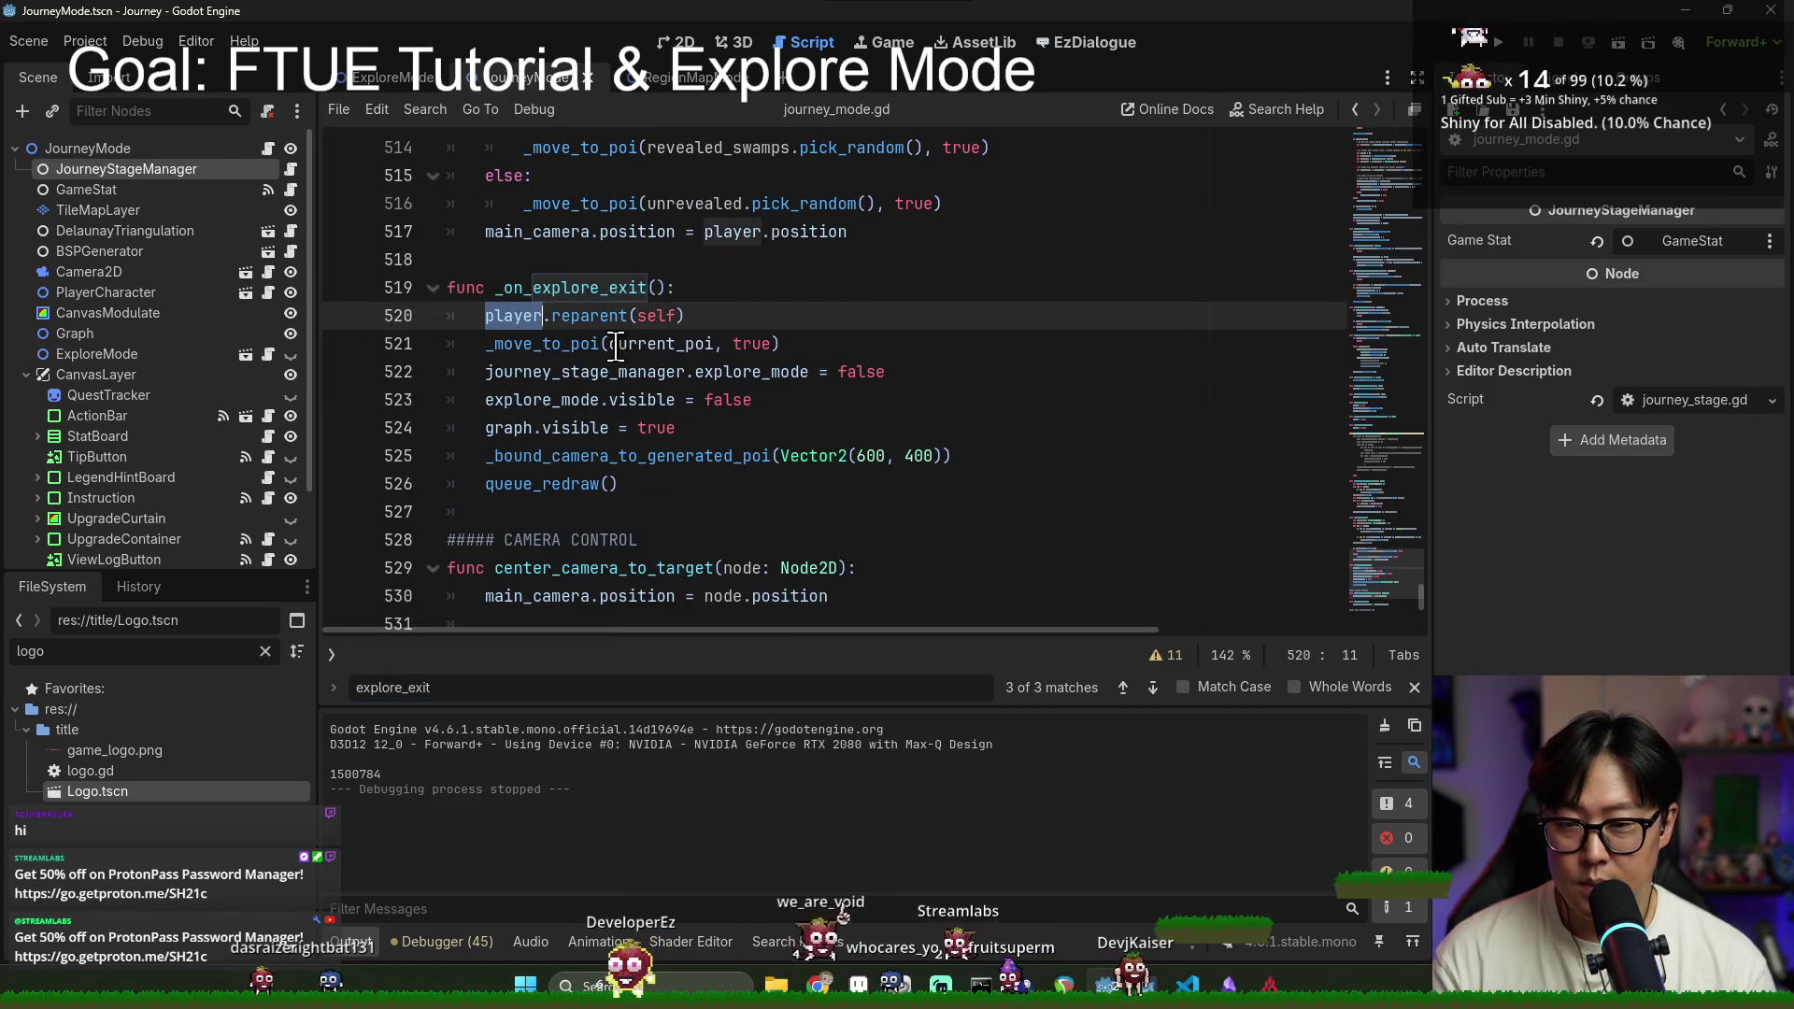
pyautogui.doubleClick(576, 344)
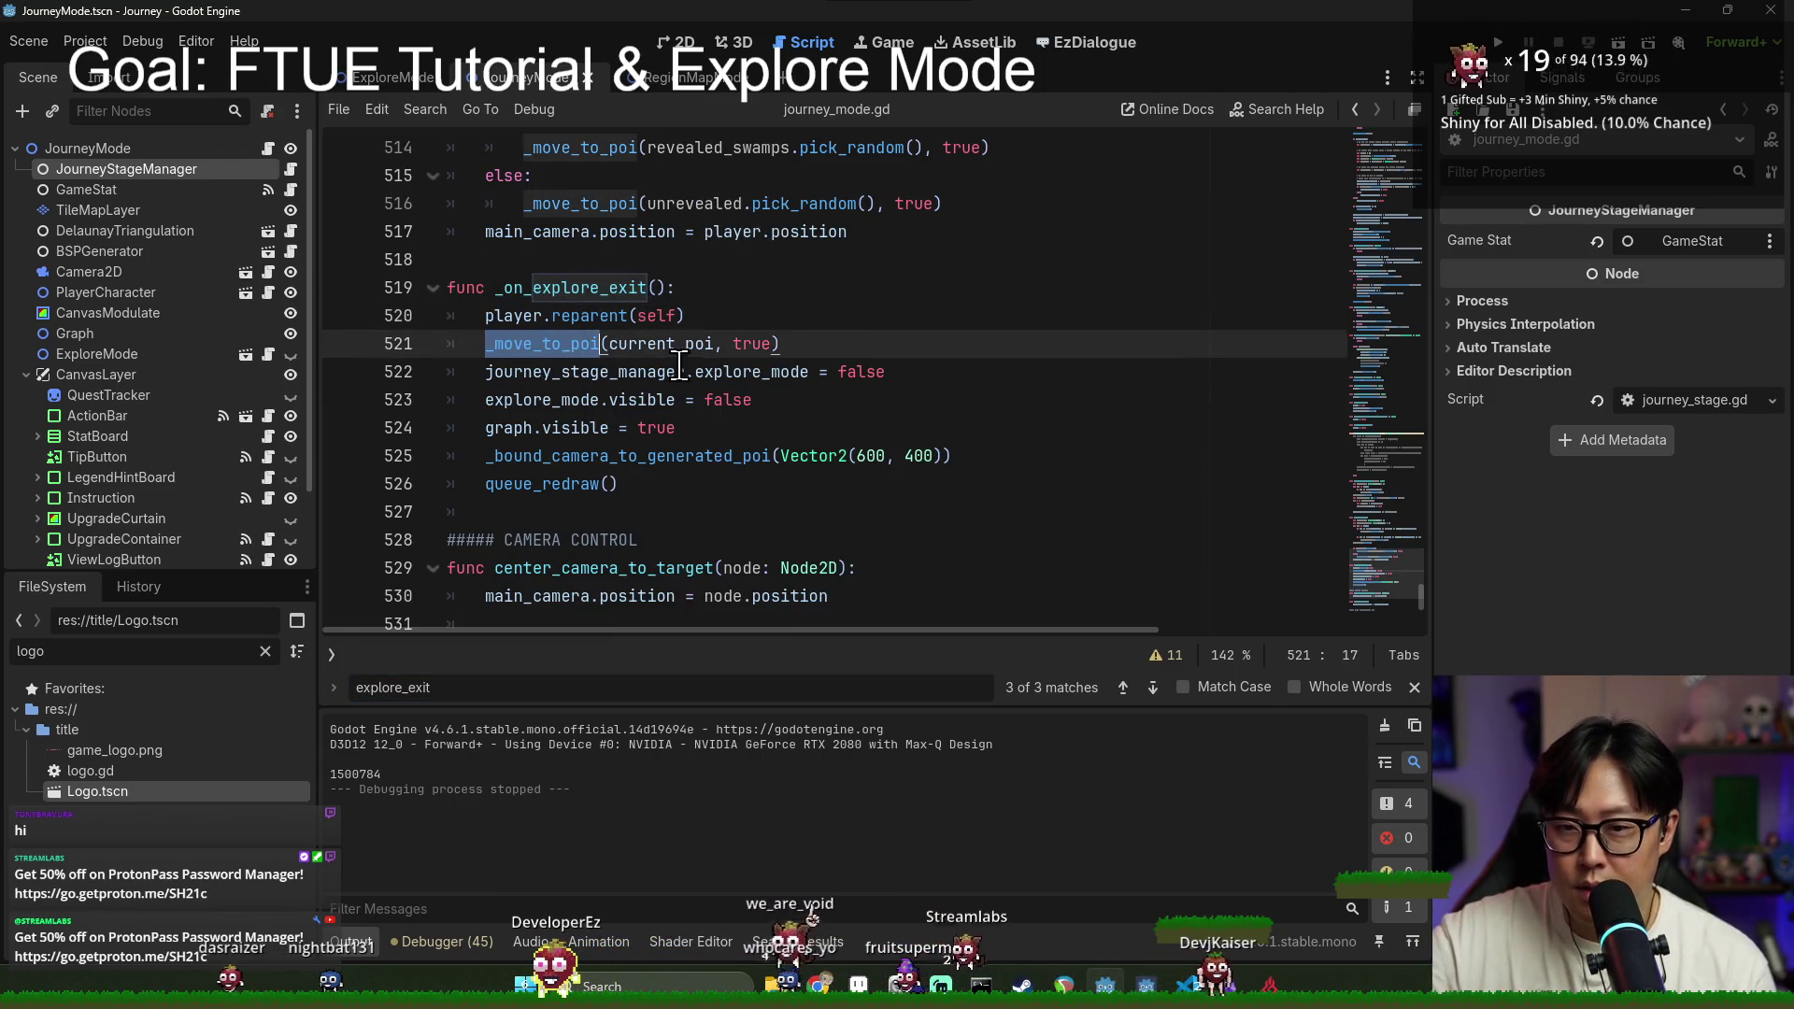
pyautogui.doubleClick(644, 344)
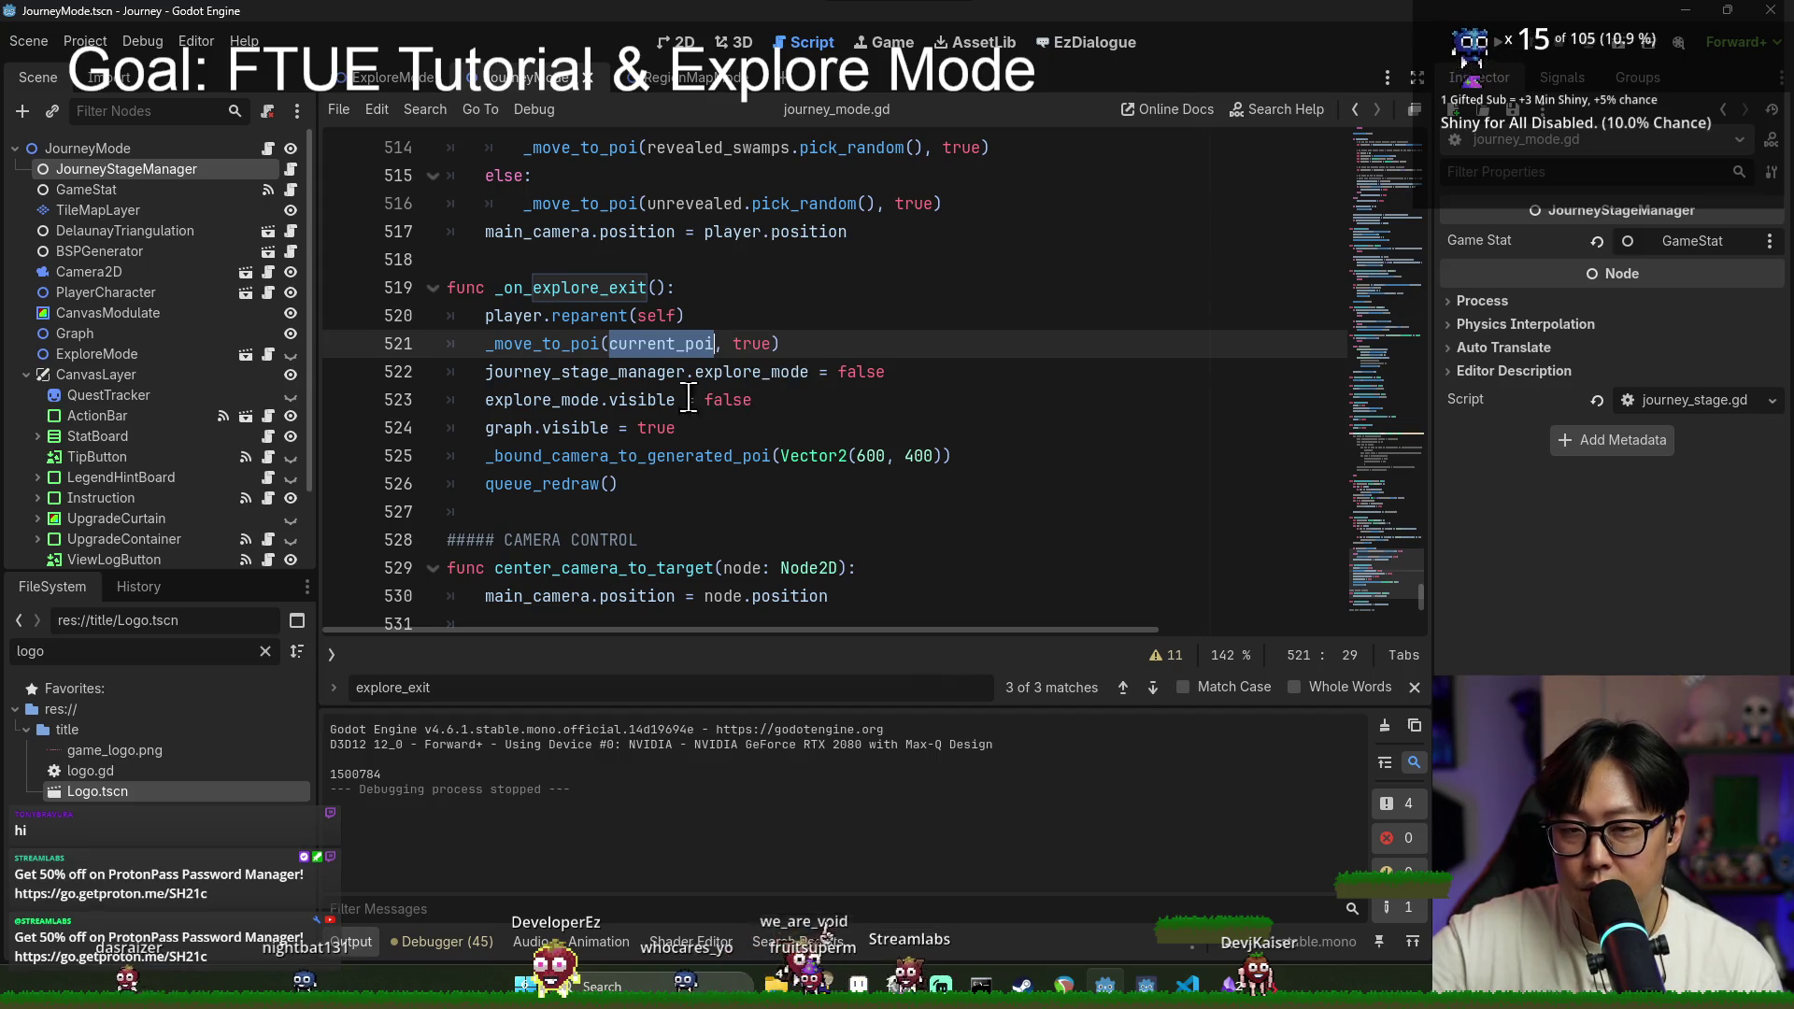
pyautogui.doubleClick(558, 371)
pyautogui.doubleClick(777, 371)
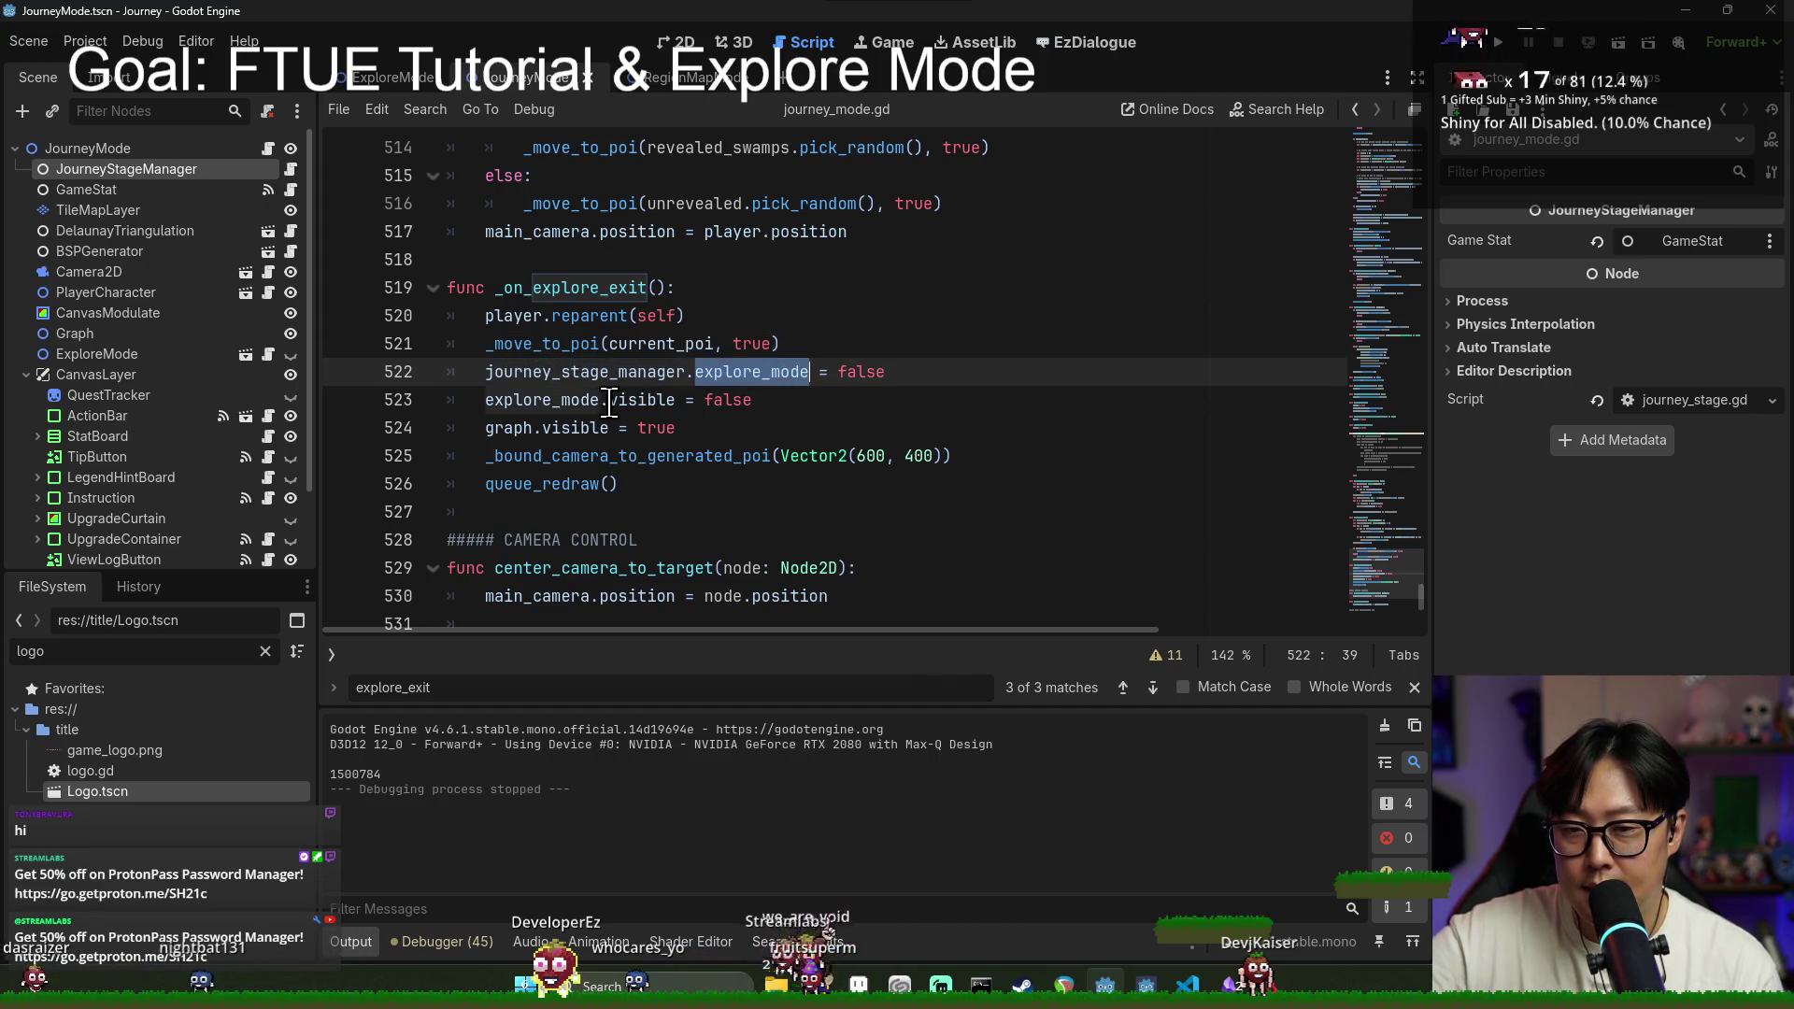
pyautogui.doubleClick(545, 400)
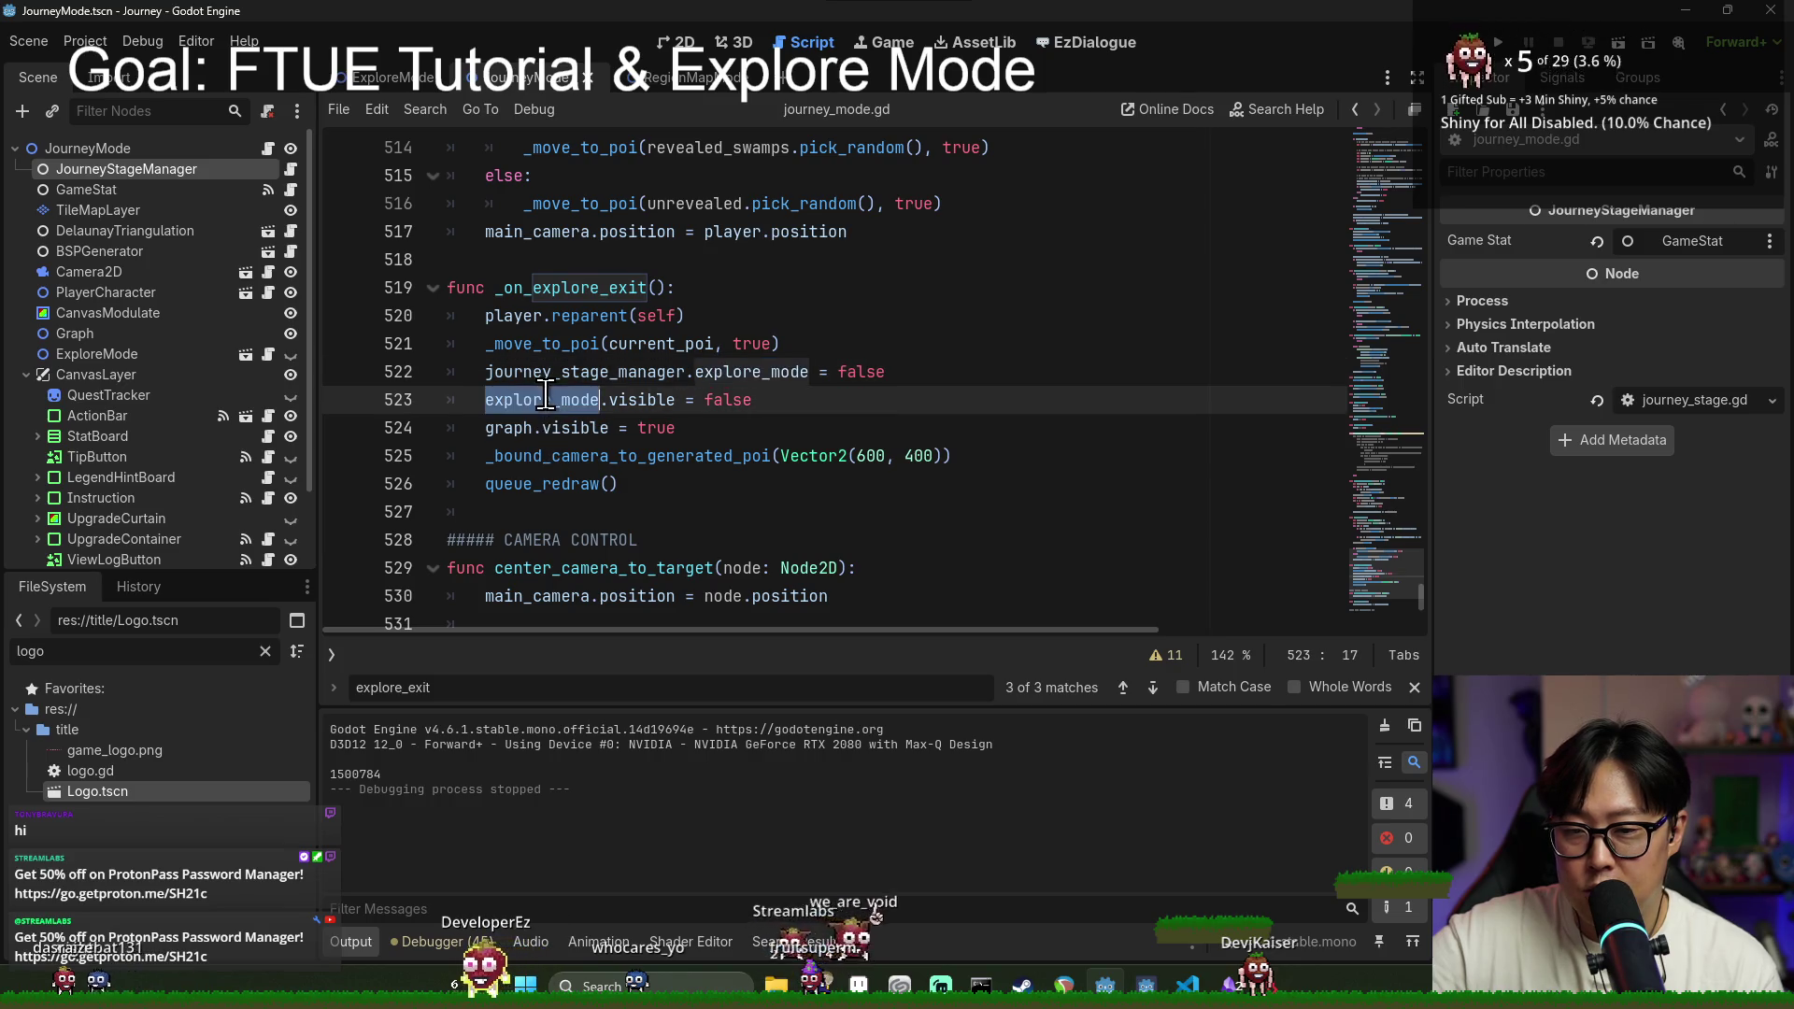
# Step: Review the _move_to_poi and _bound_camera_to_generated_poi calls, then search for 'travelling'
pyautogui.click(763, 371)
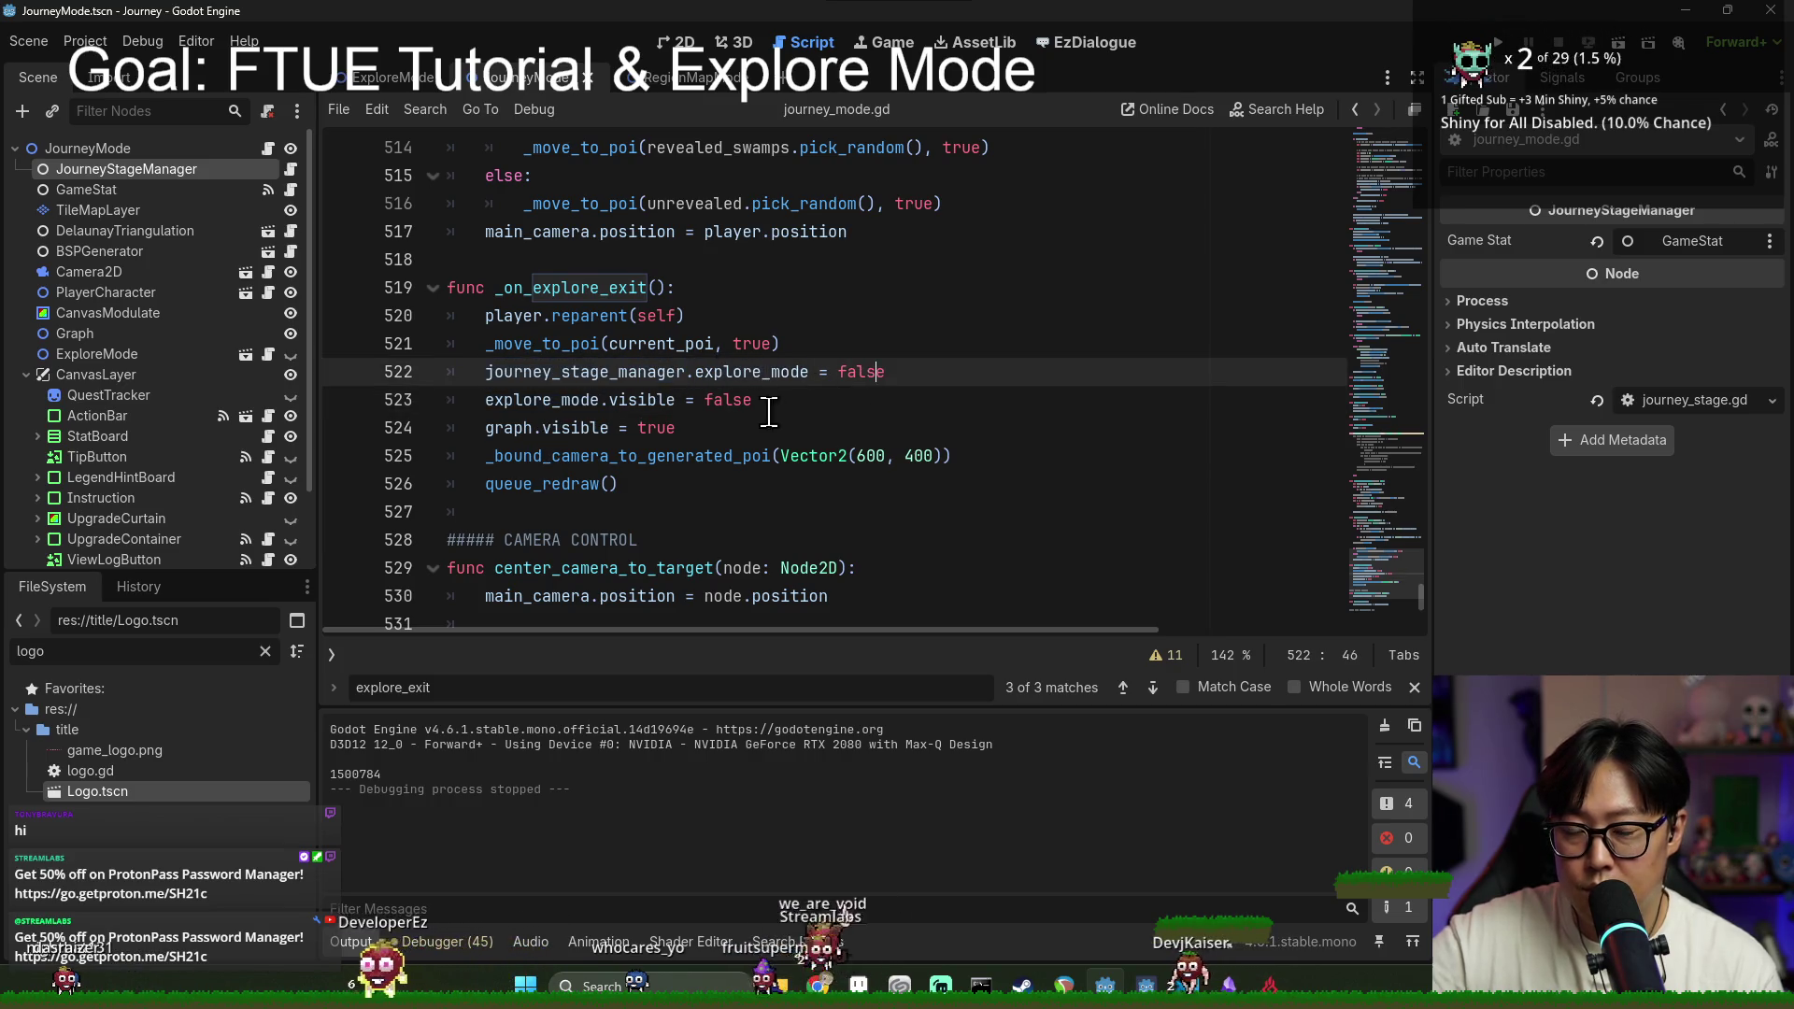
pyautogui.doubleClick(613, 373)
pyautogui.doubleClick(764, 371)
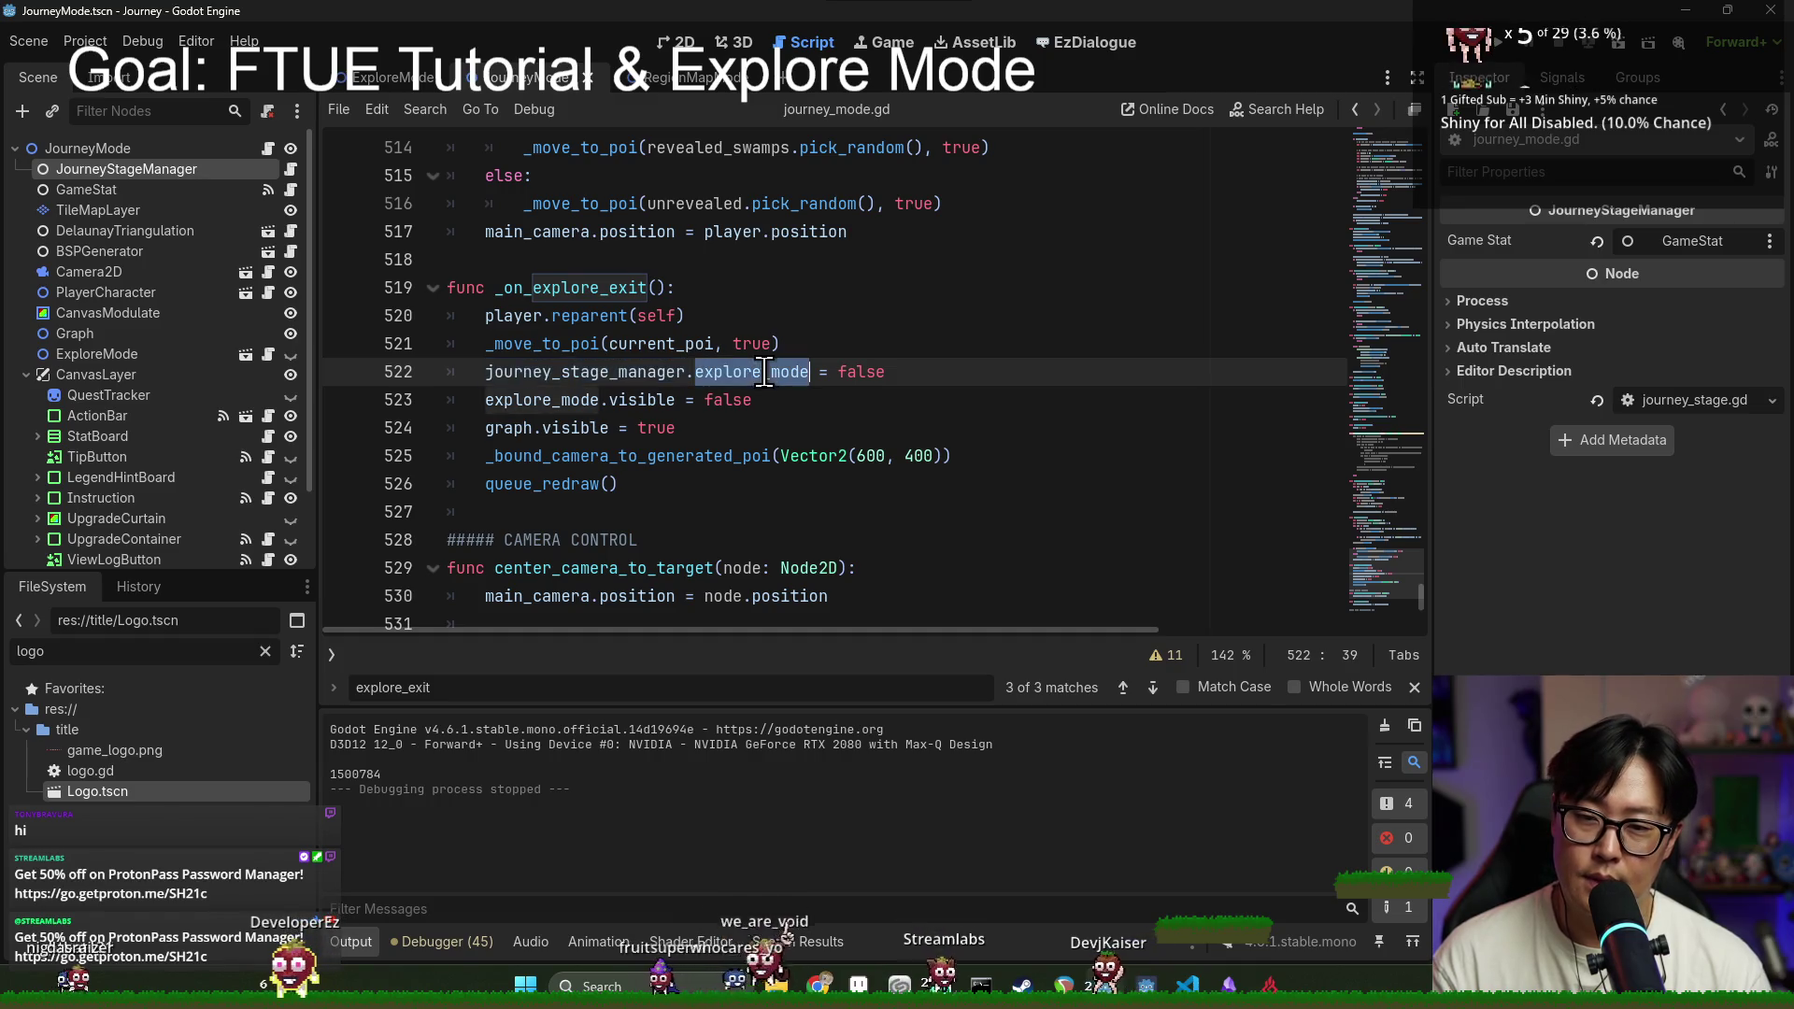
pyautogui.doubleClick(571, 344)
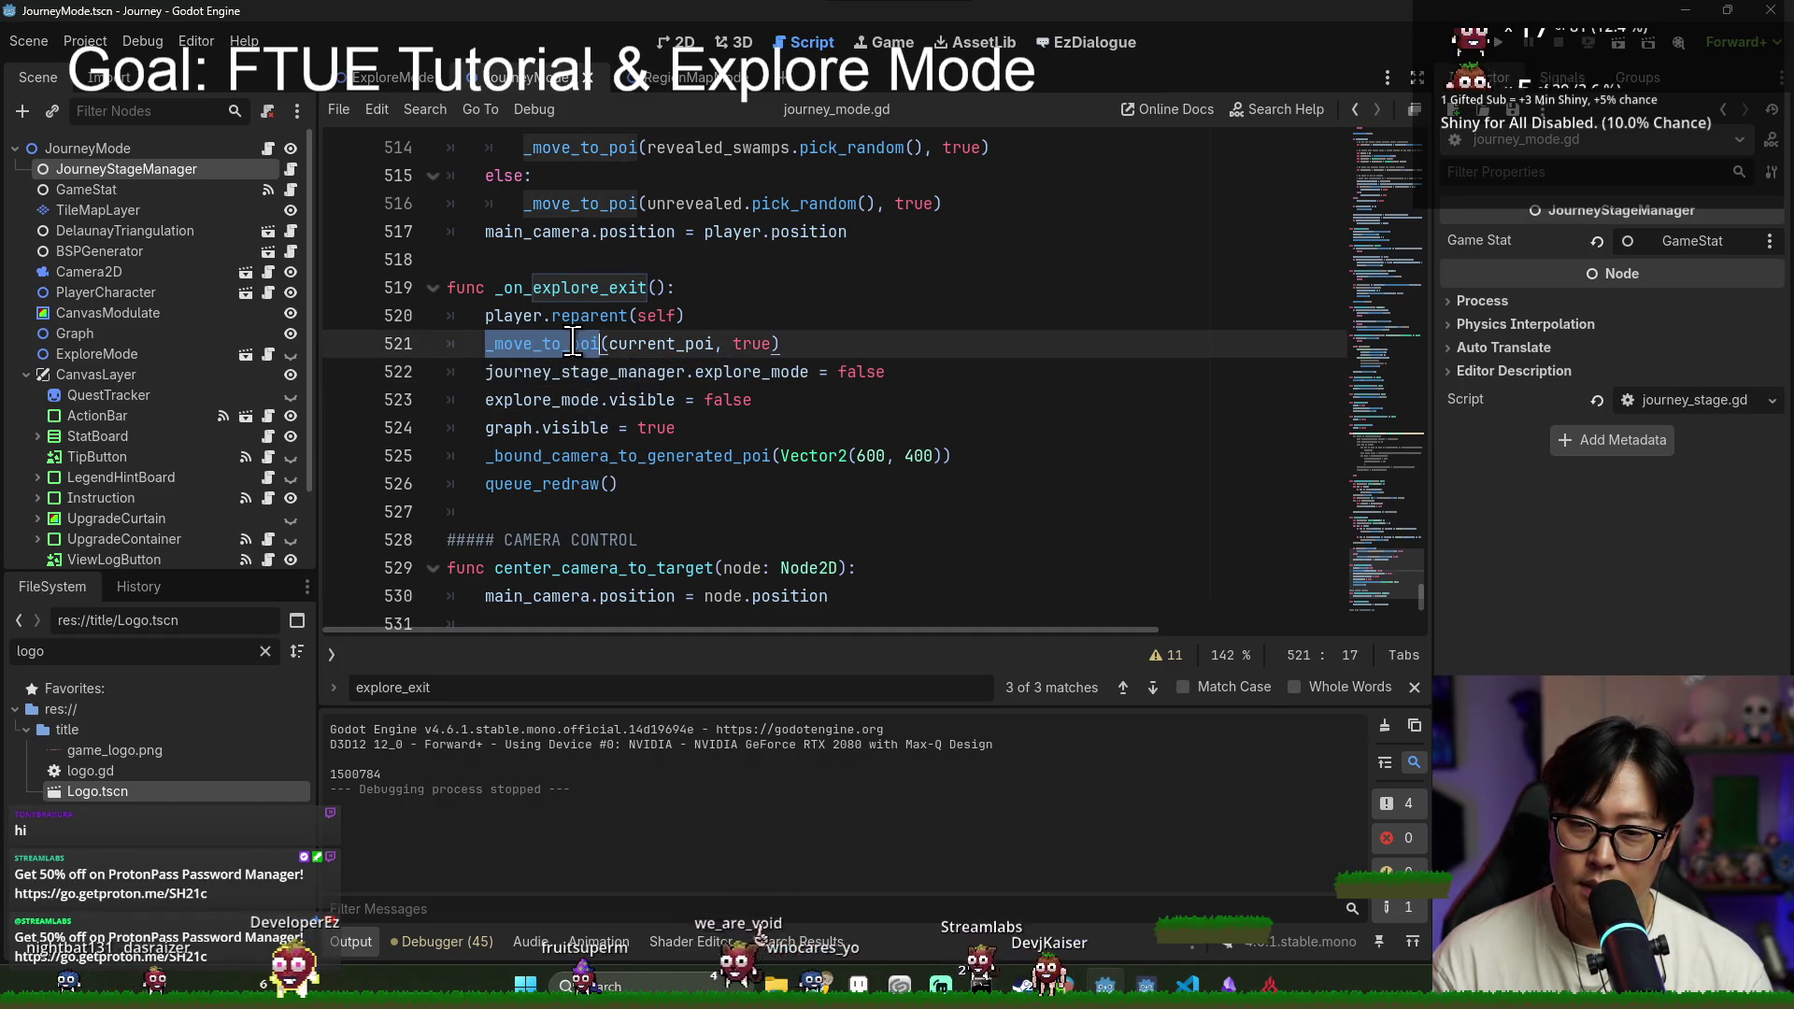
pyautogui.doubleClick(565, 457)
pyautogui.doubleClick(641, 372)
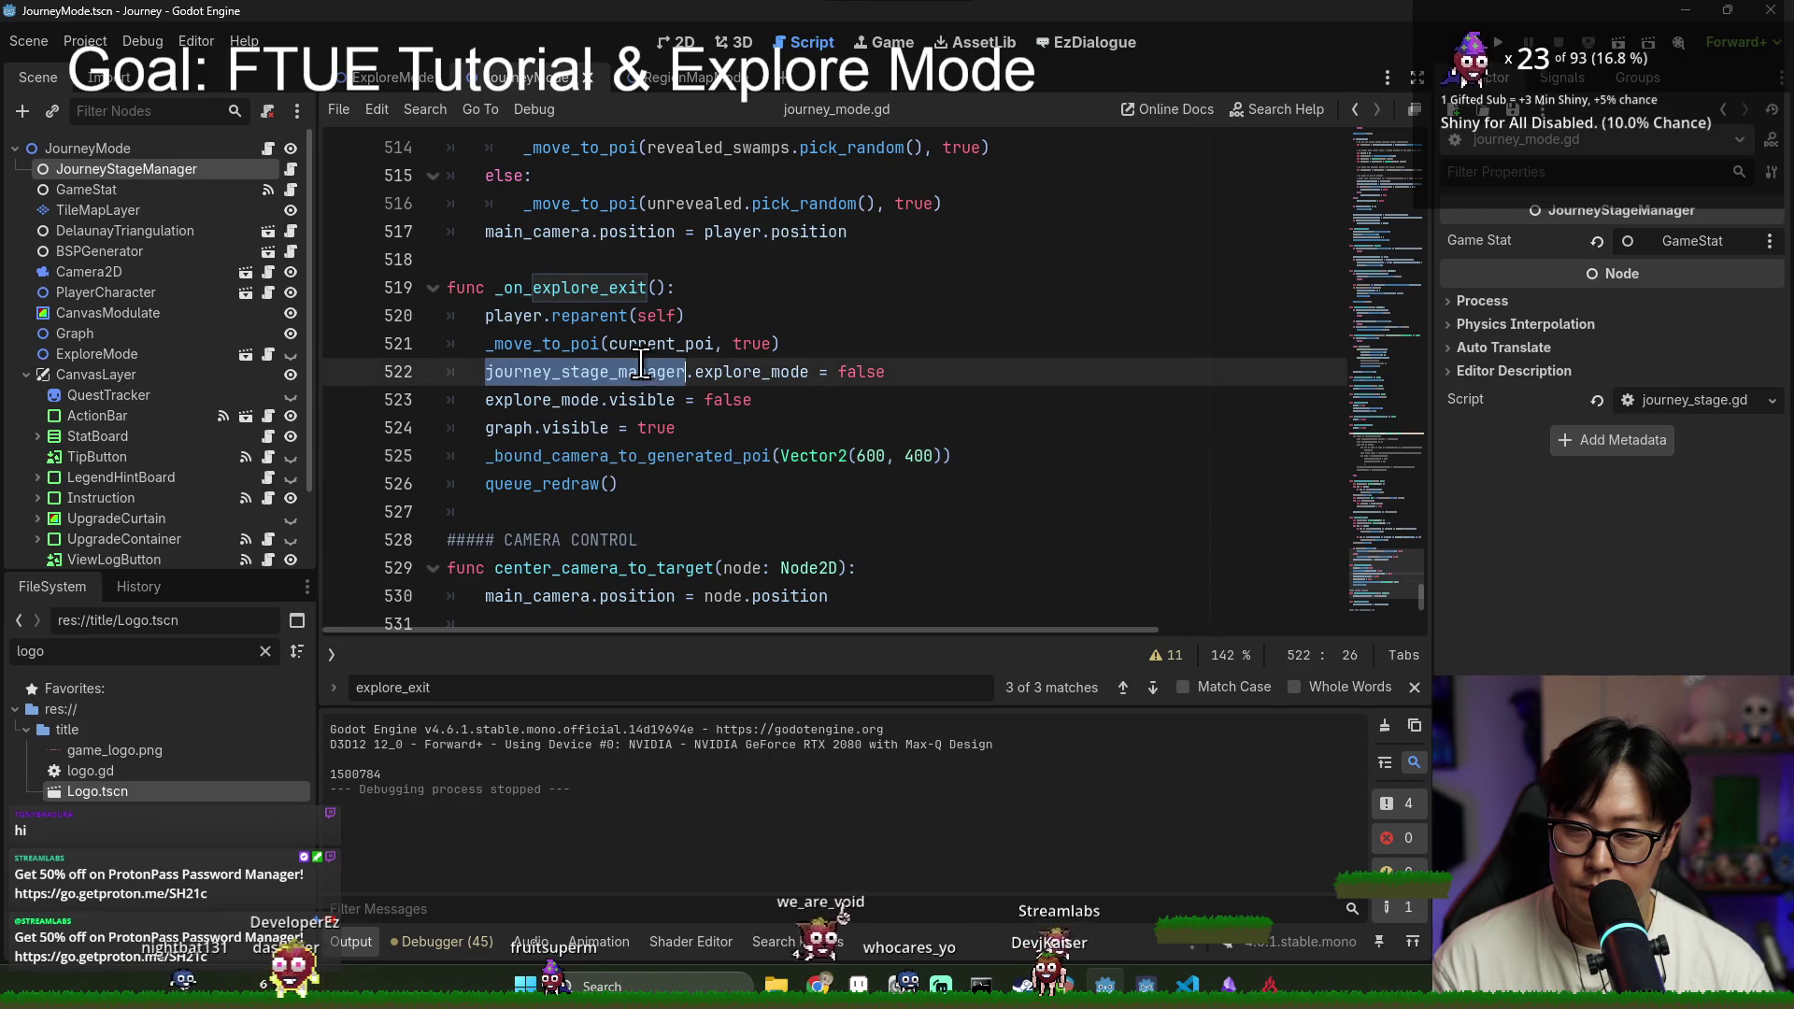
pyautogui.hotkey('ctrl', 'f')
pyautogui.write('travelling')
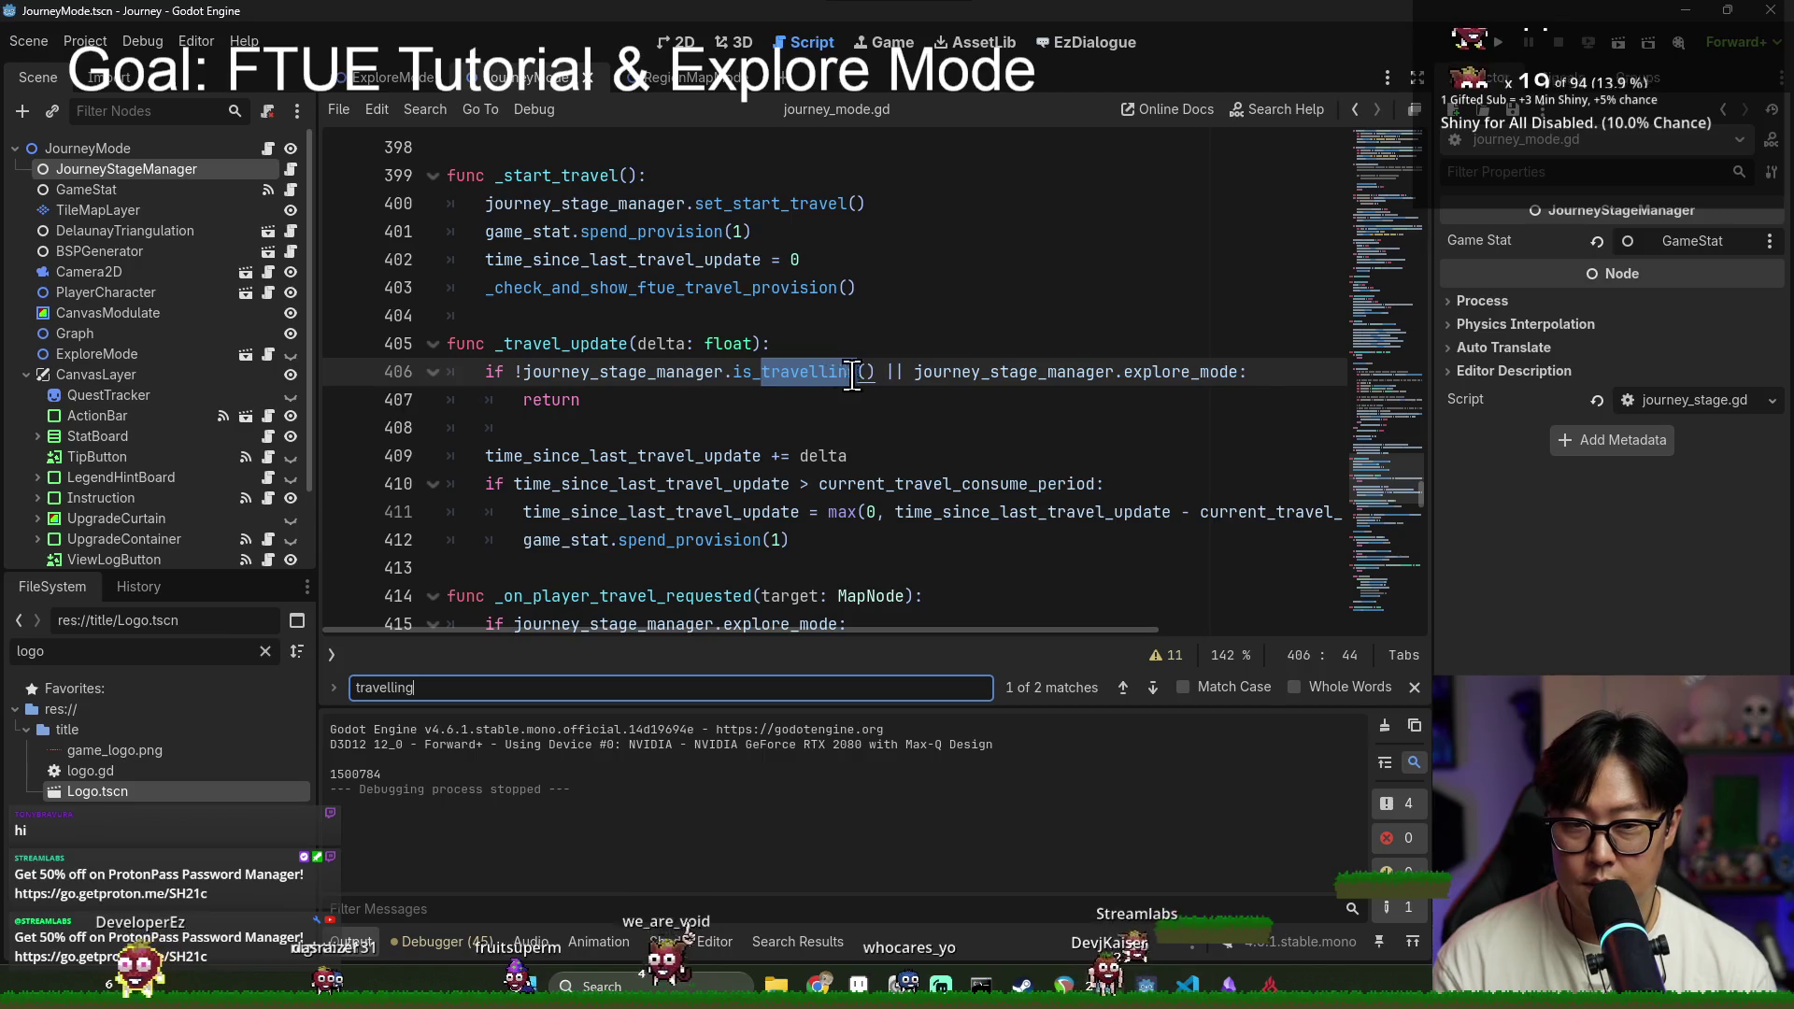
# Step: Add a breakpoint on line 406 and trace time_since_last_travel_update on lines 409 and 411
pyautogui.click(1047, 372)
pyautogui.press('Up')
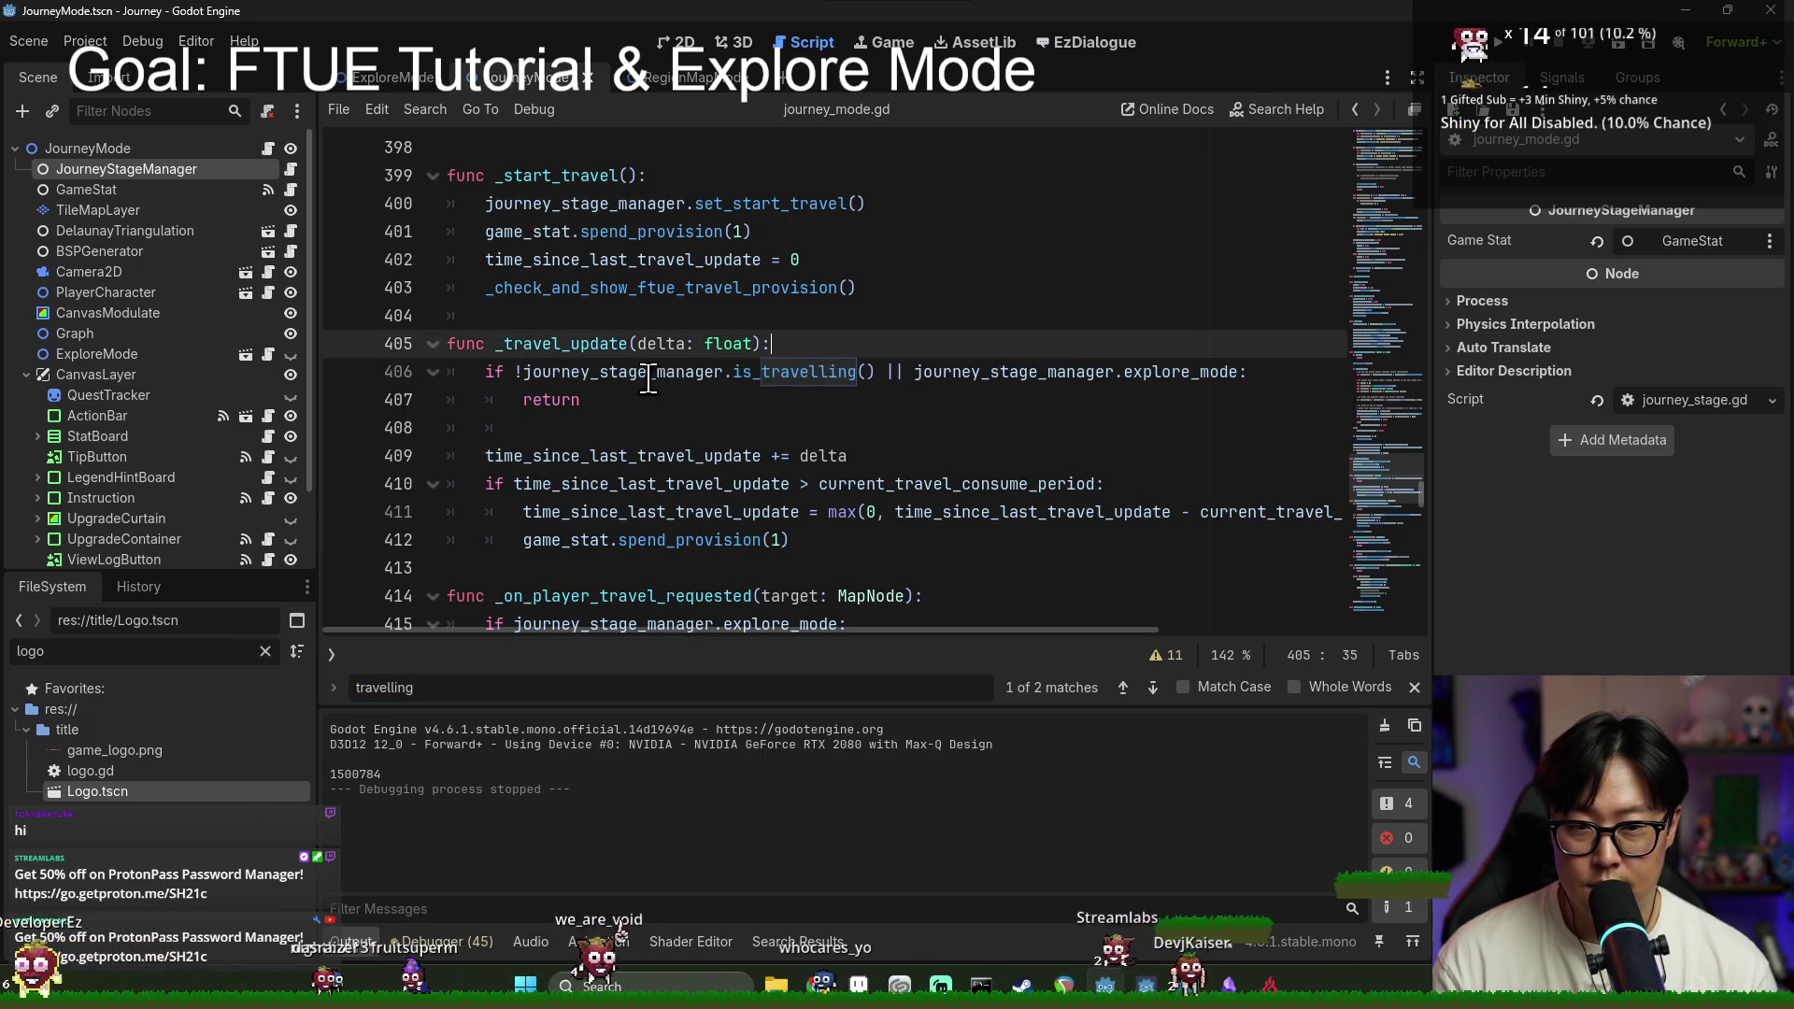
pyautogui.doubleClick(593, 455)
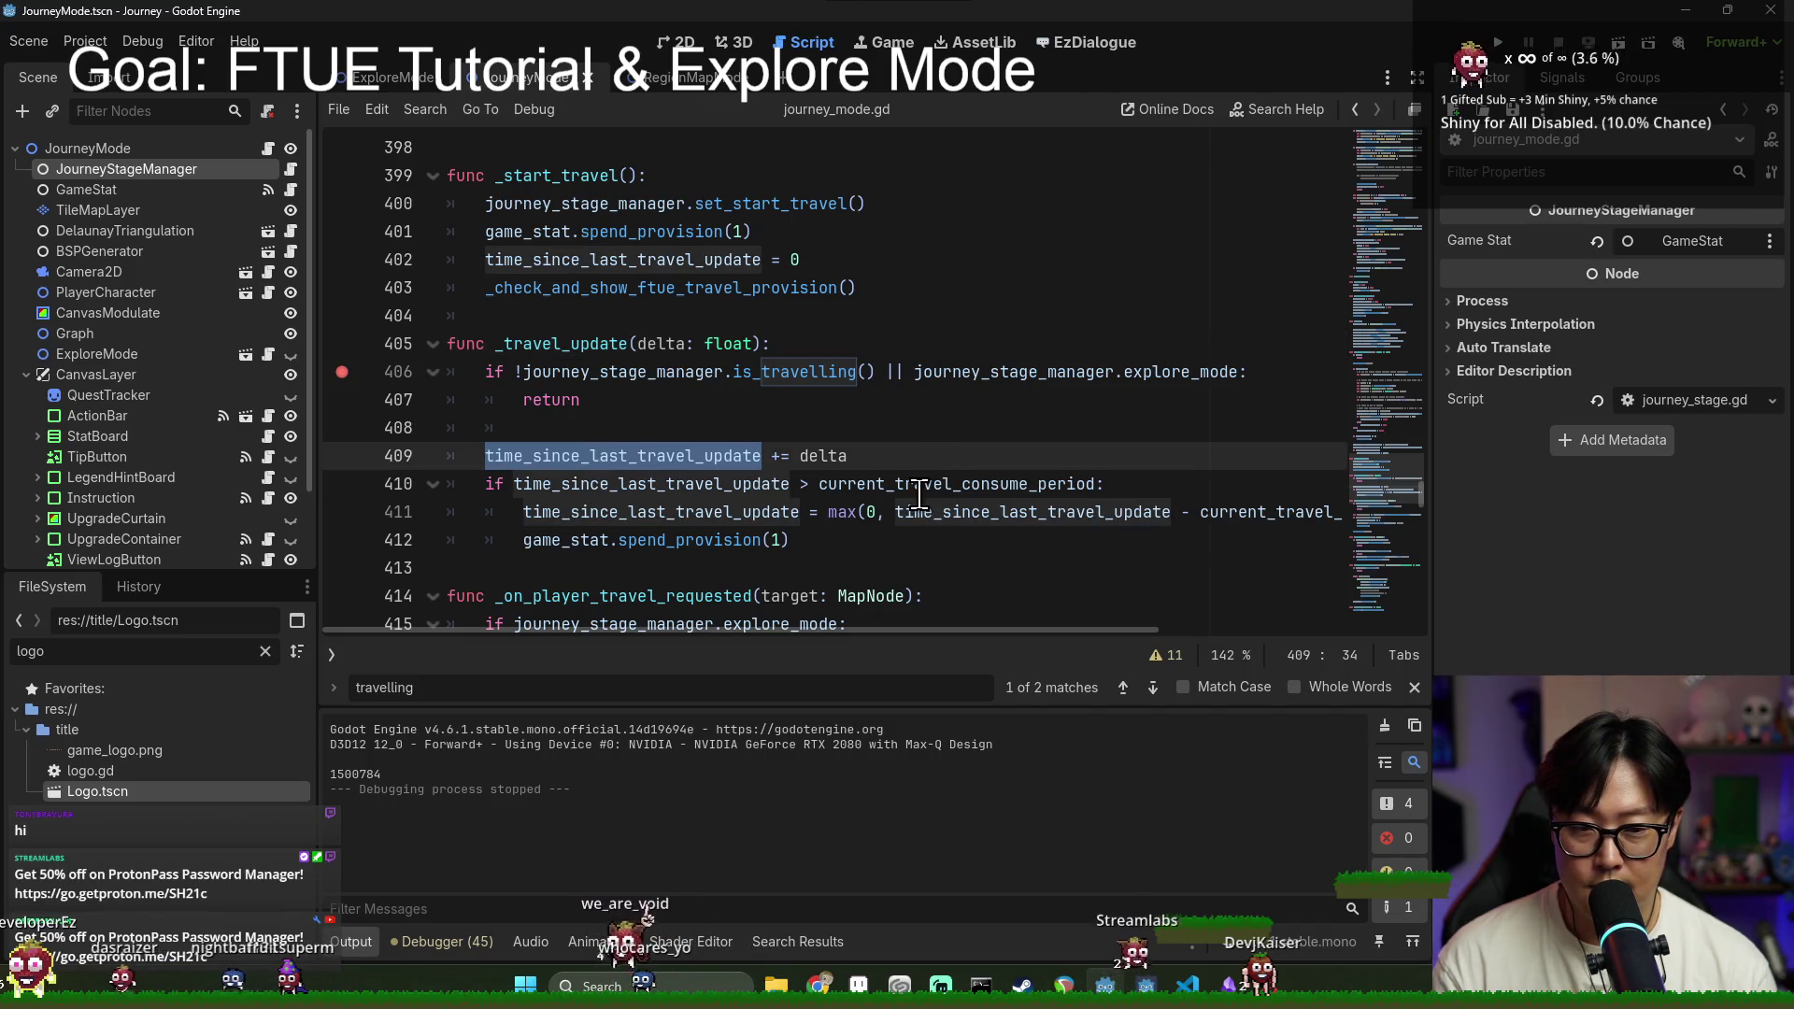
pyautogui.moveTo(949, 628); pyautogui.dragTo(1153, 642)
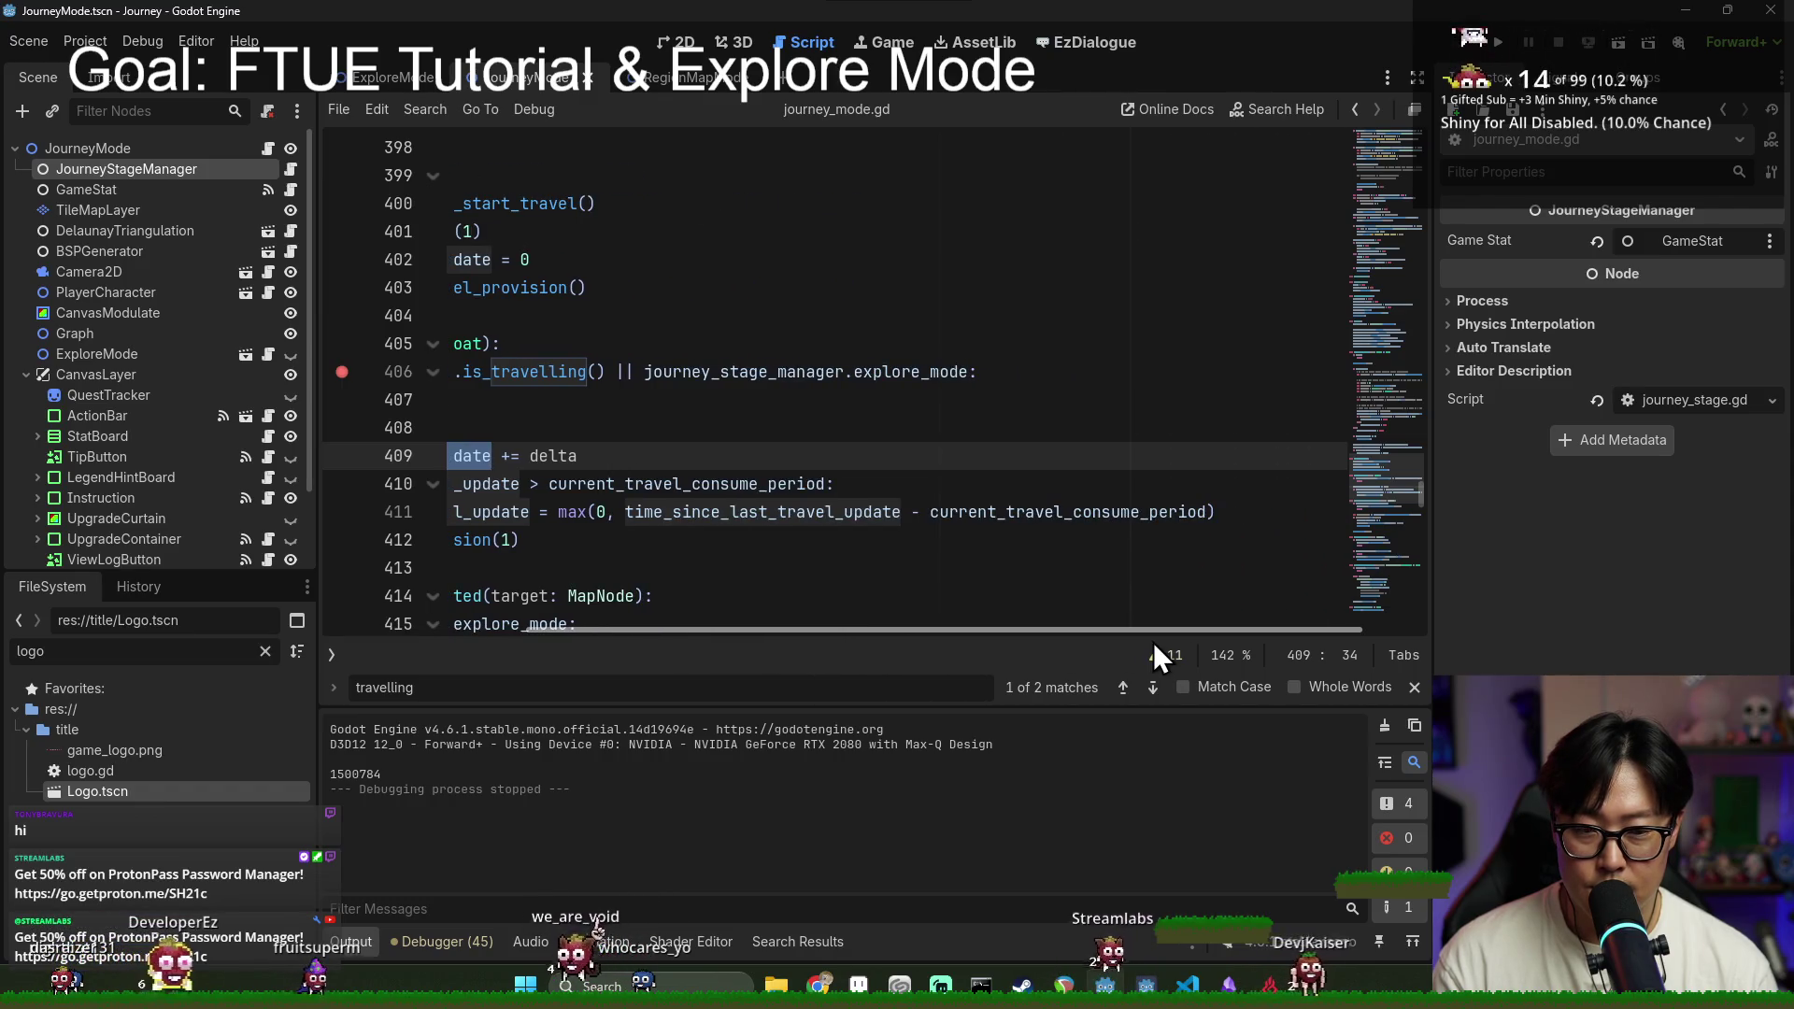
pyautogui.doubleClick(813, 512)
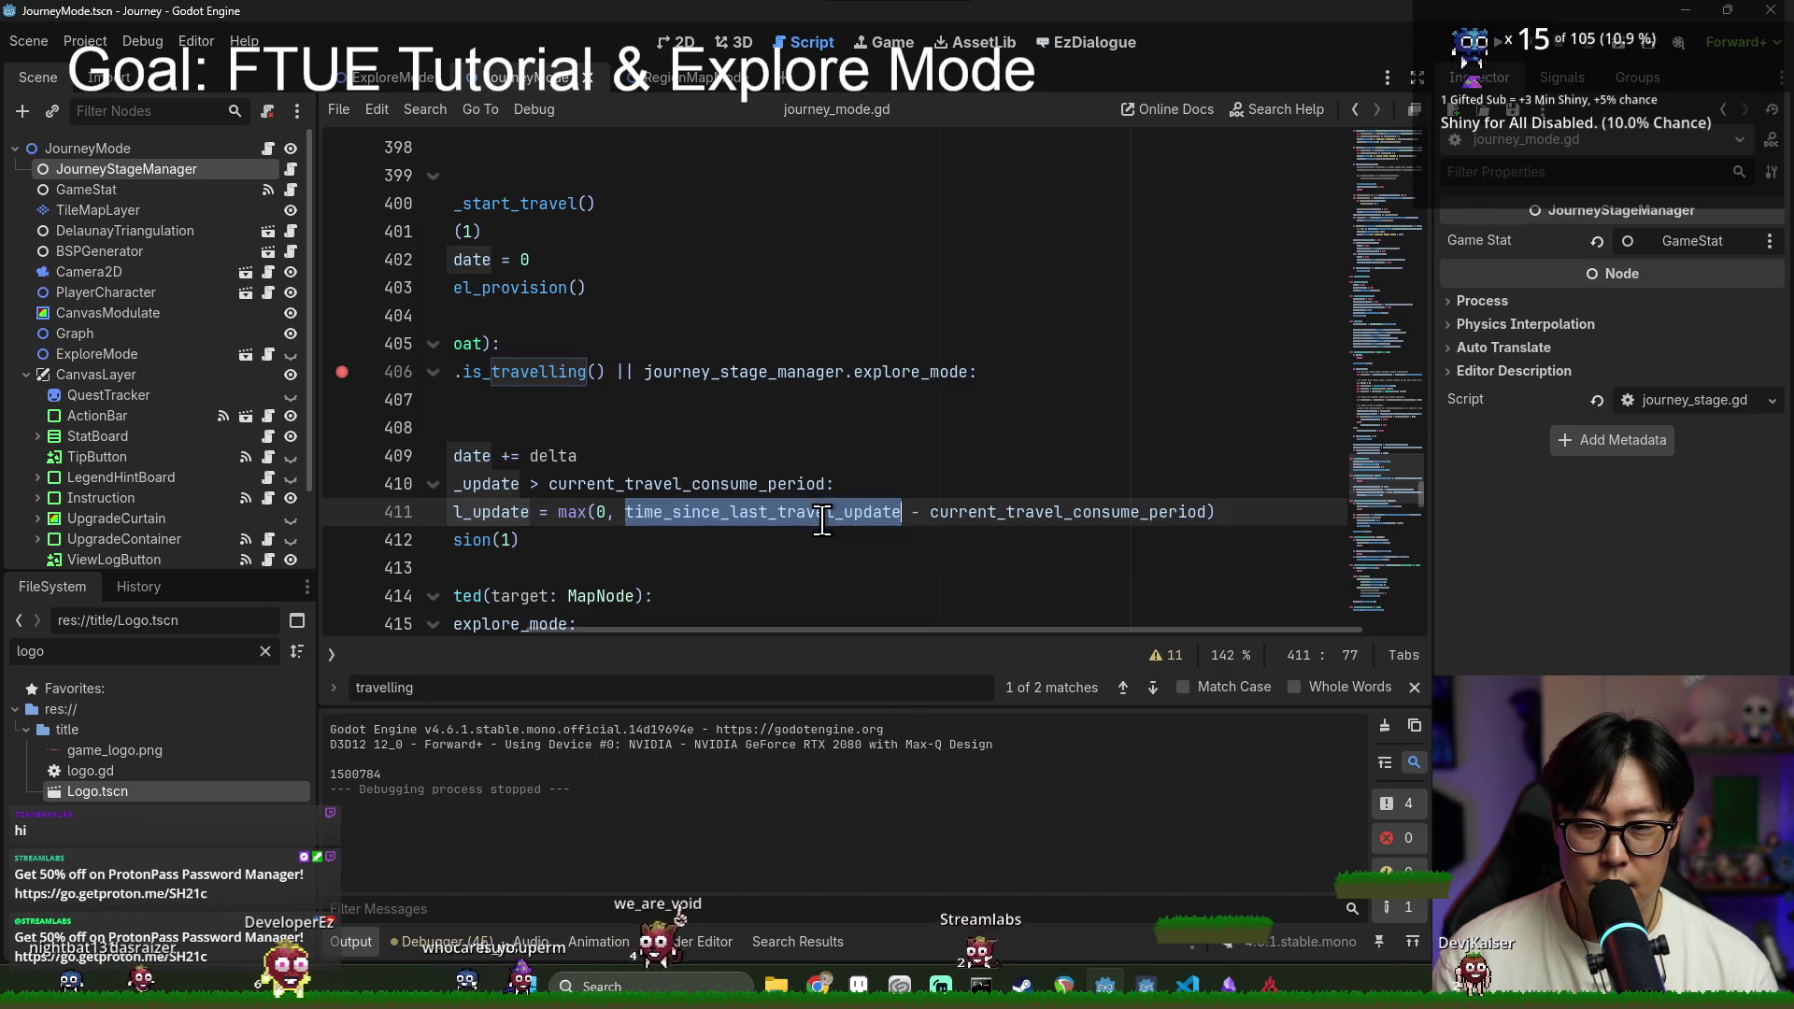
pyautogui.moveTo(957, 632); pyautogui.dragTo(738, 624)
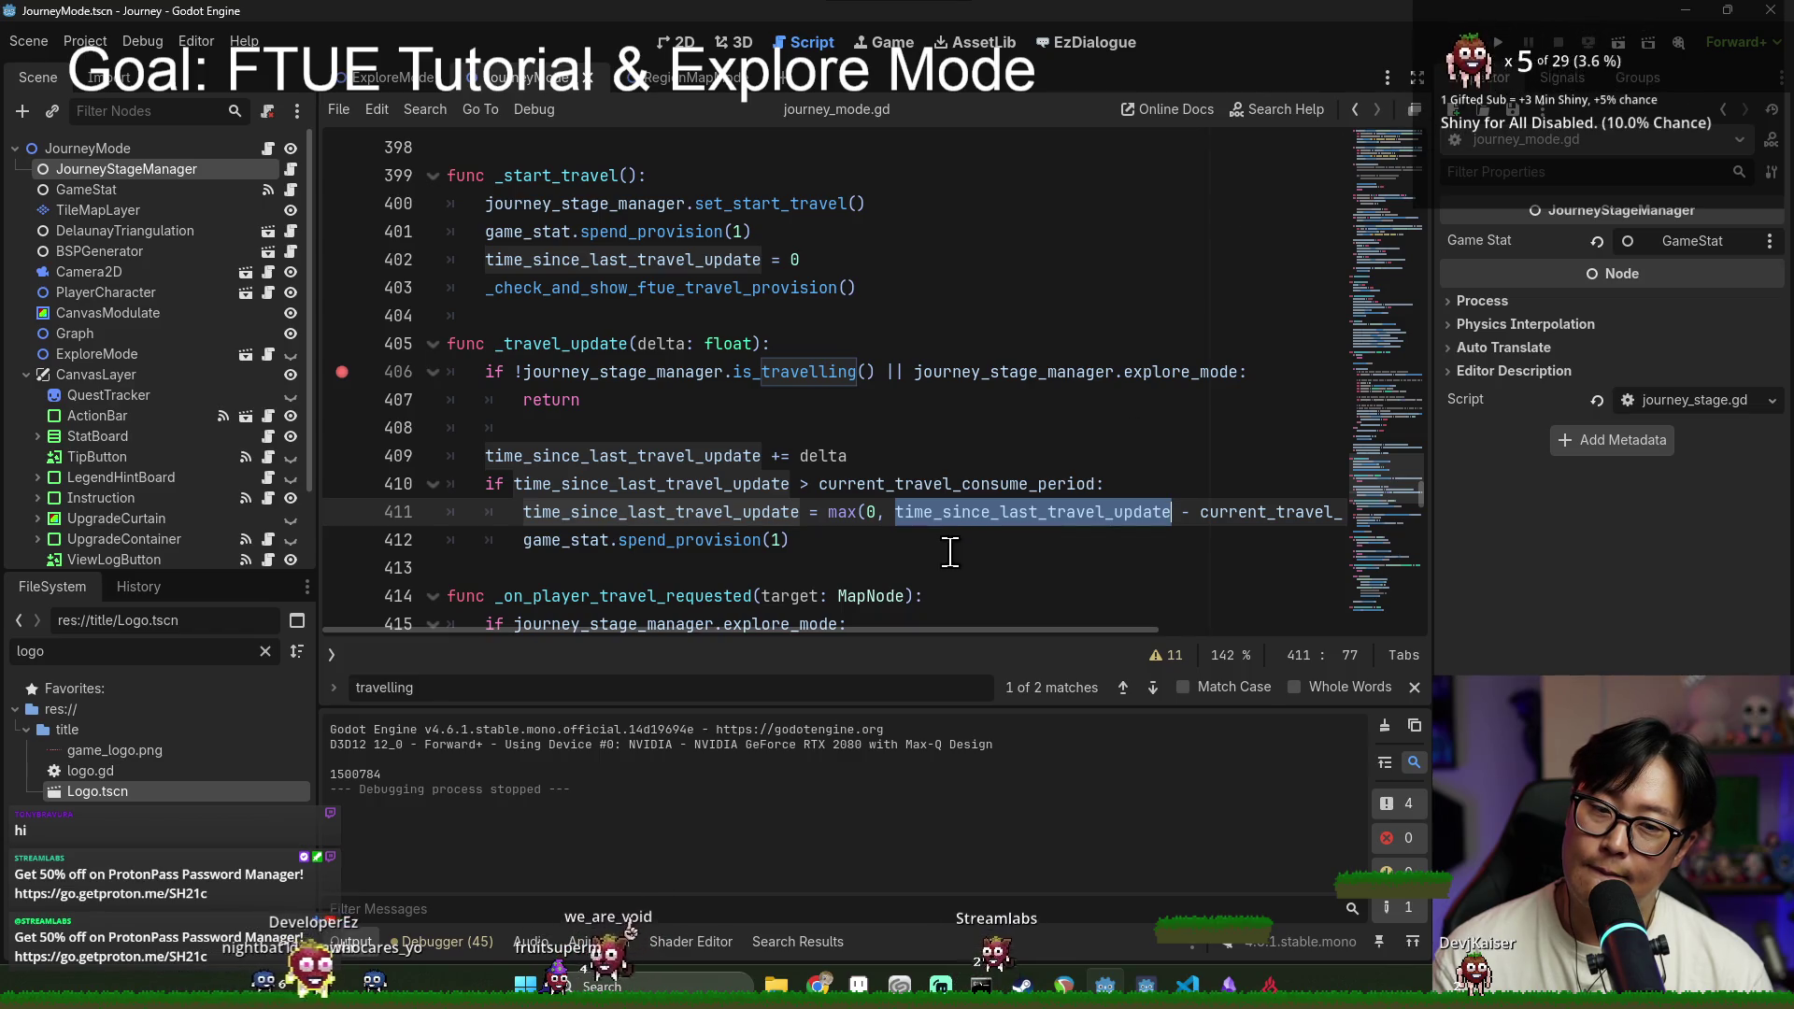
# Step: Follow time_since_last_travel_update's uses, add a breakpoint on line 410, and launch the game
pyautogui.keyDown('ctrl'); pyautogui.click(980, 516); pyautogui.keyUp('ctrl')
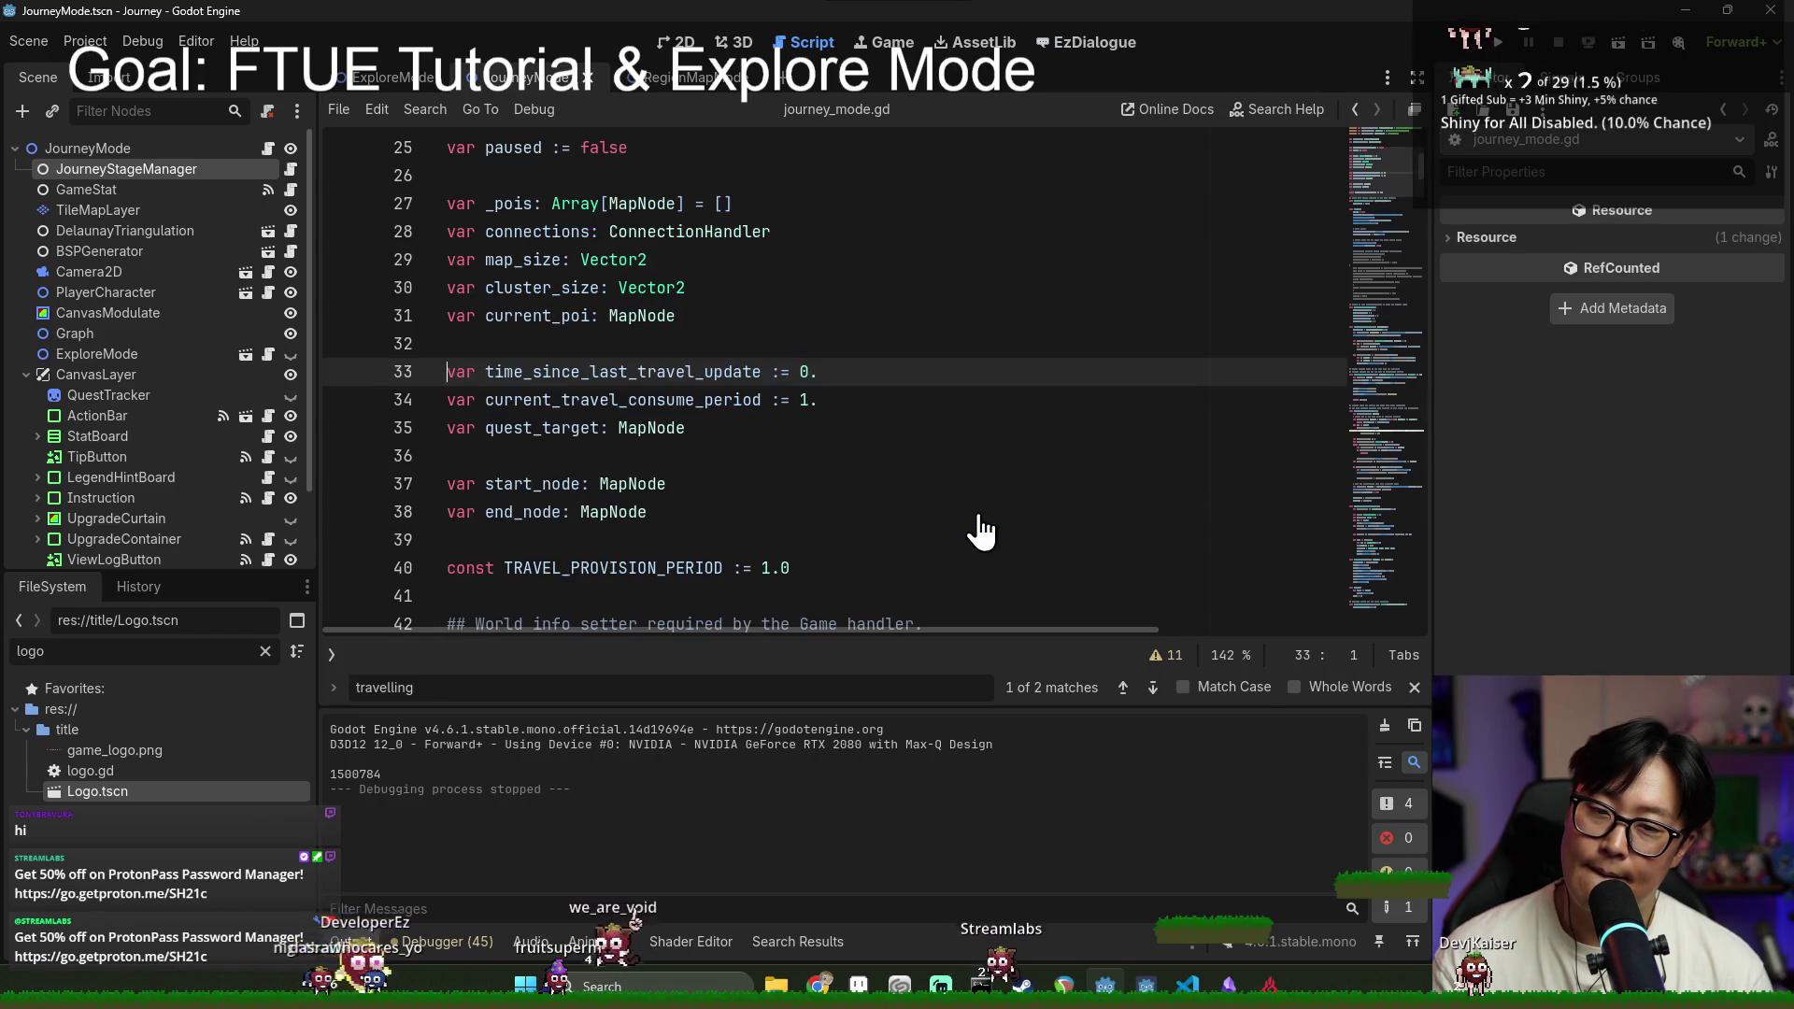
pyautogui.doubleClick(641, 372)
pyautogui.hotkey('ctrl', 'f')
pyautogui.press('Return')
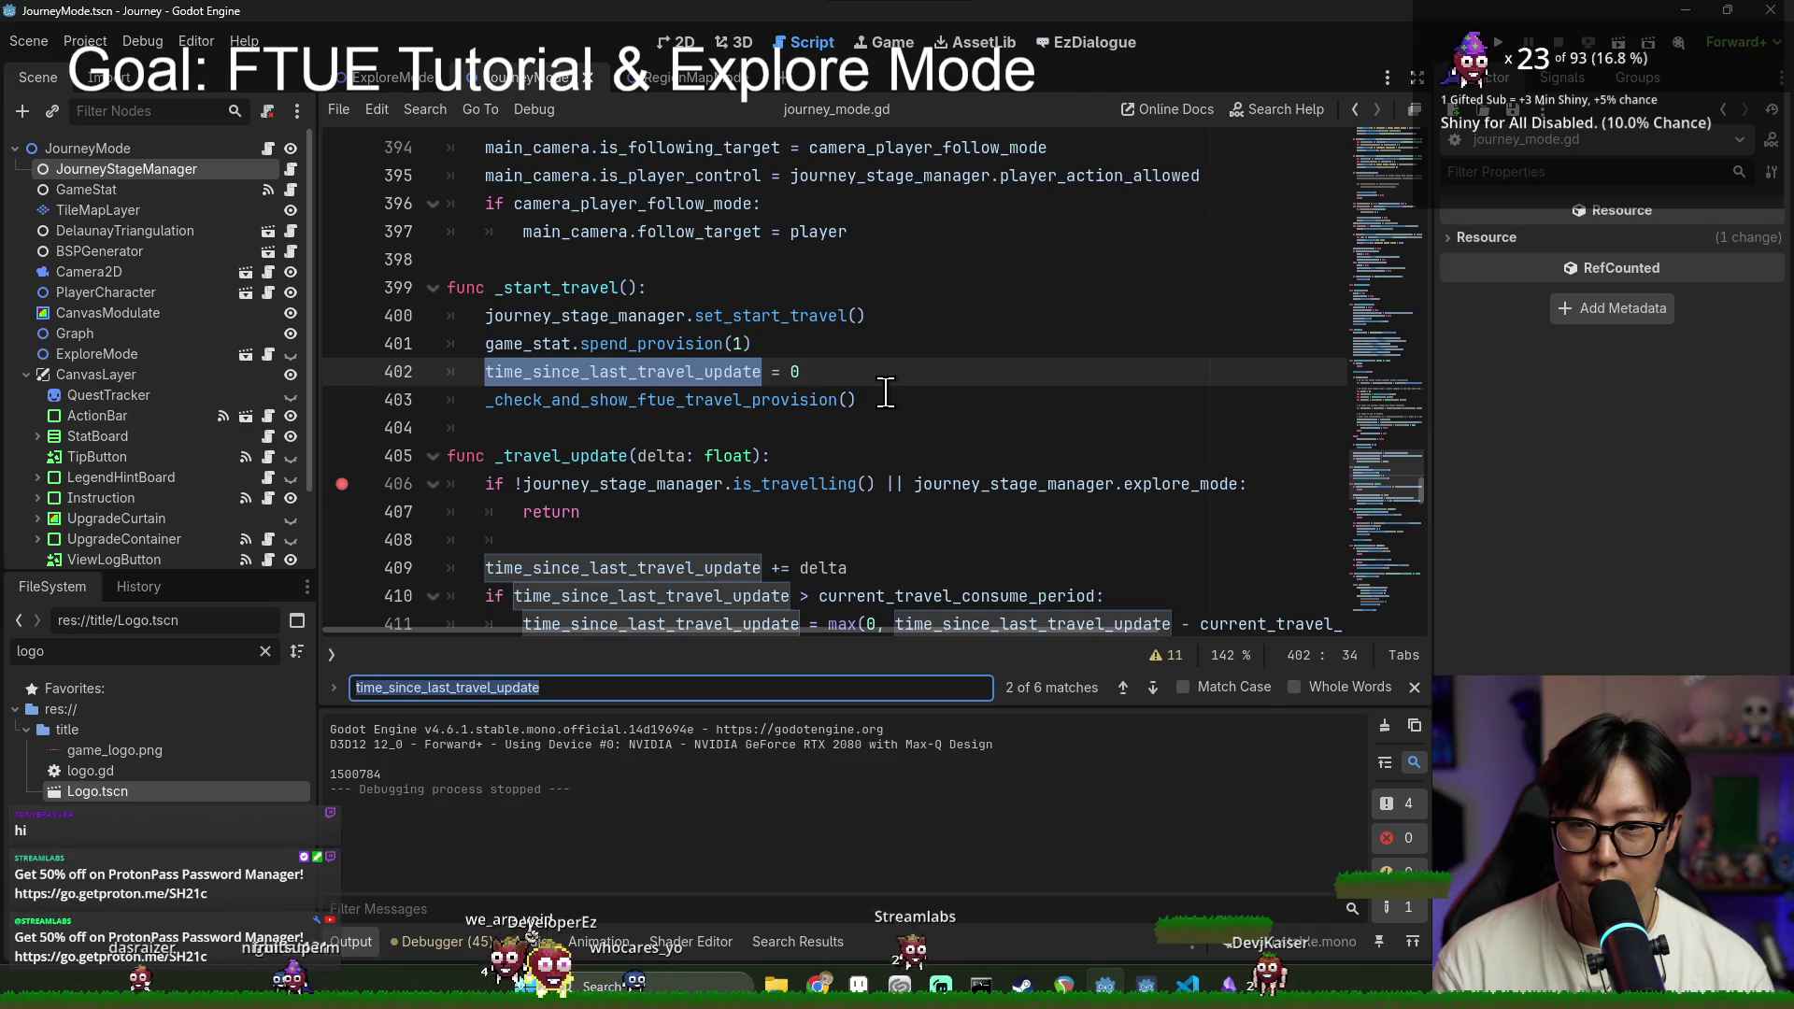
pyautogui.press('Return')
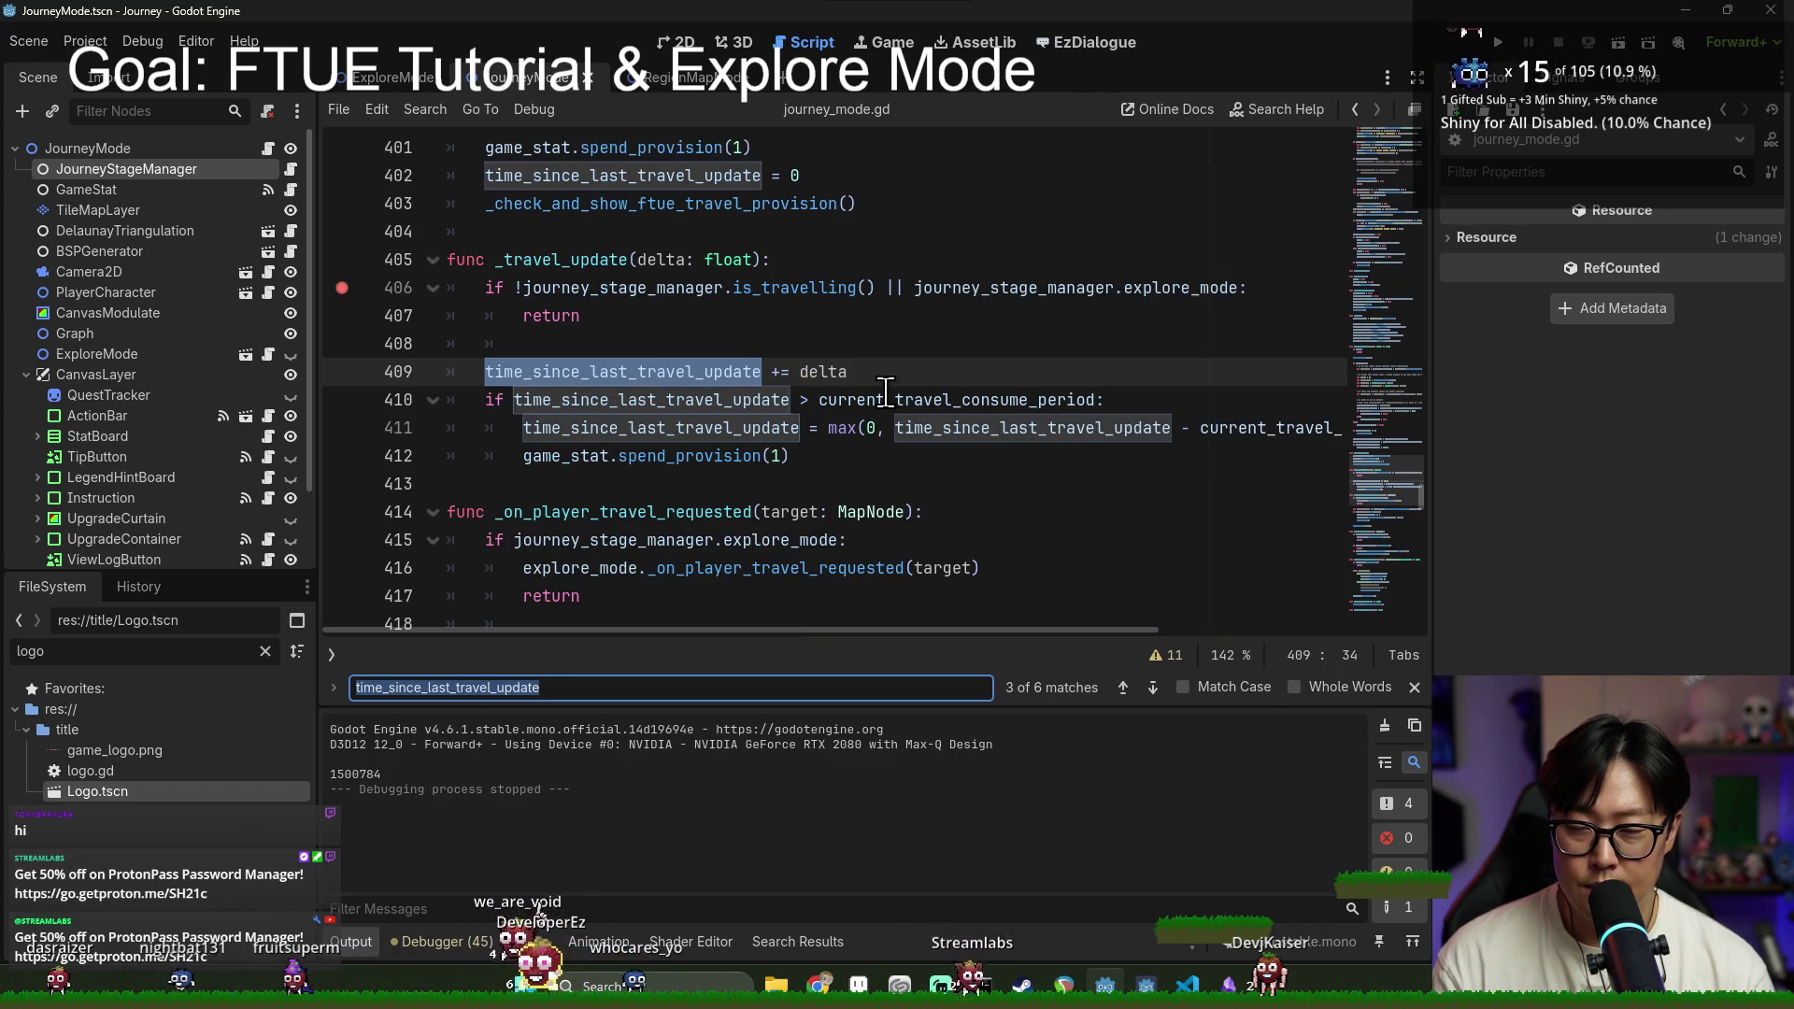
pyautogui.click(341, 400)
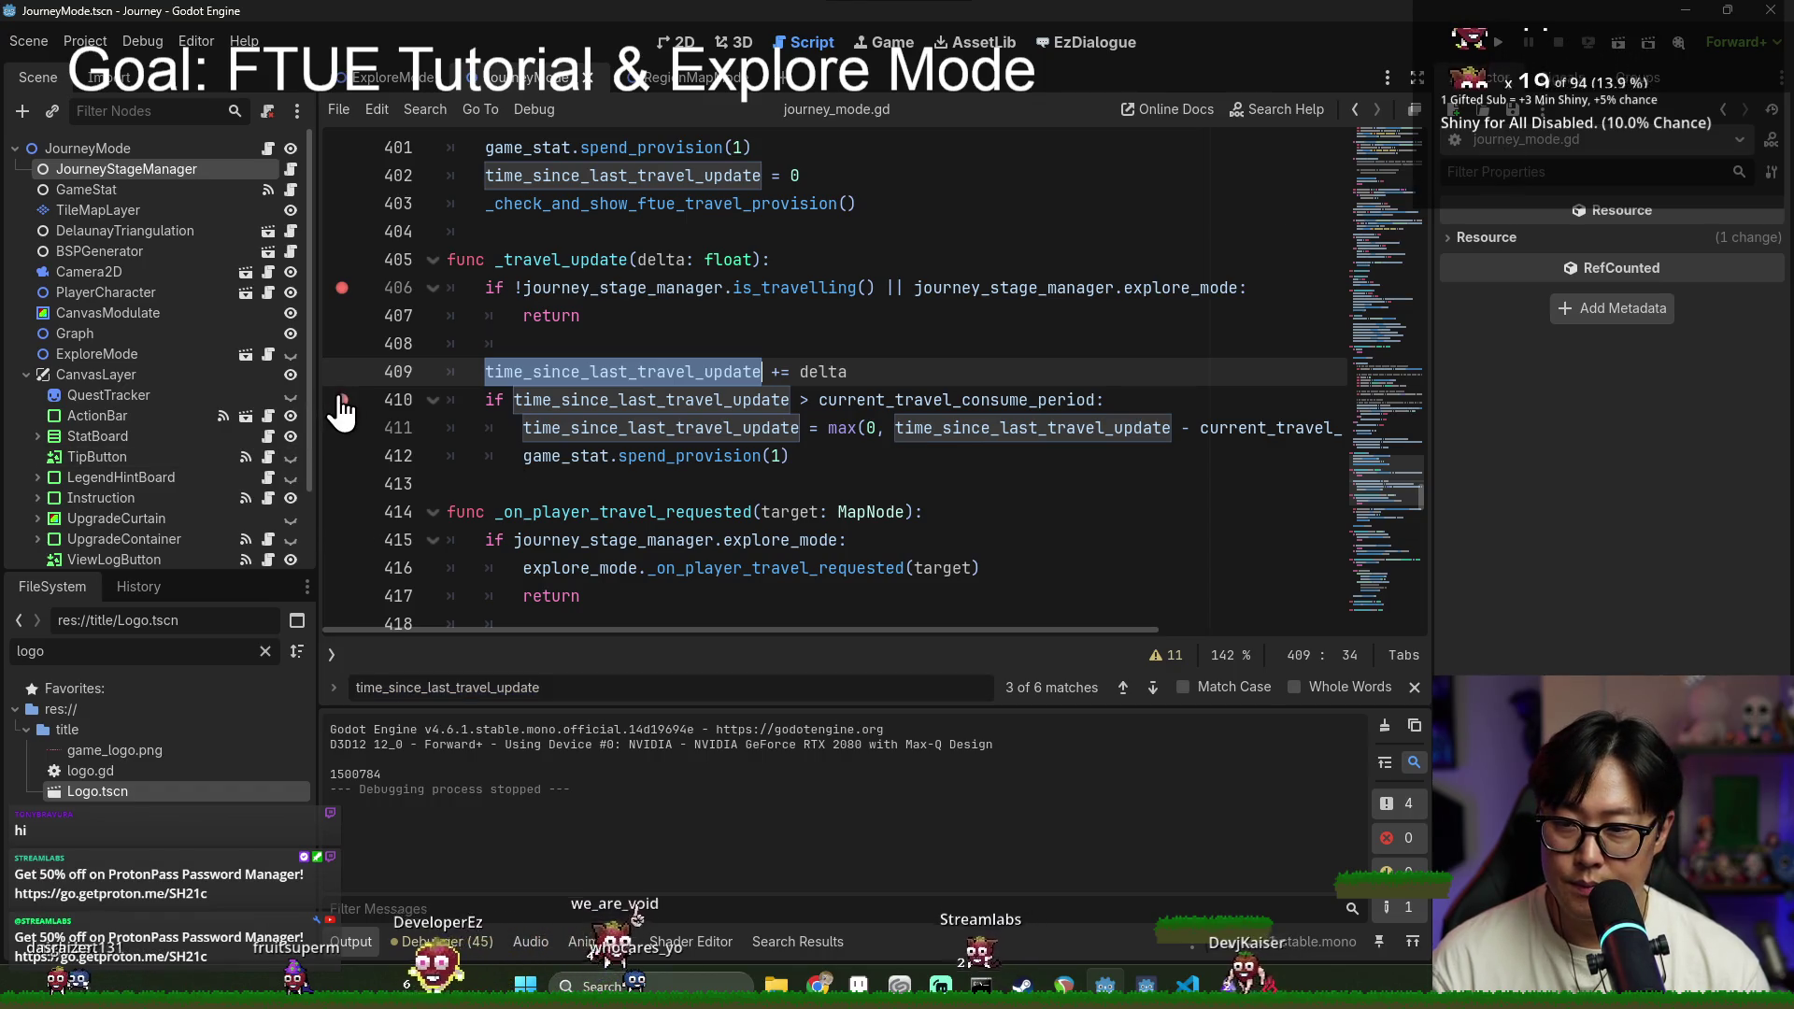
pyautogui.press('F5')
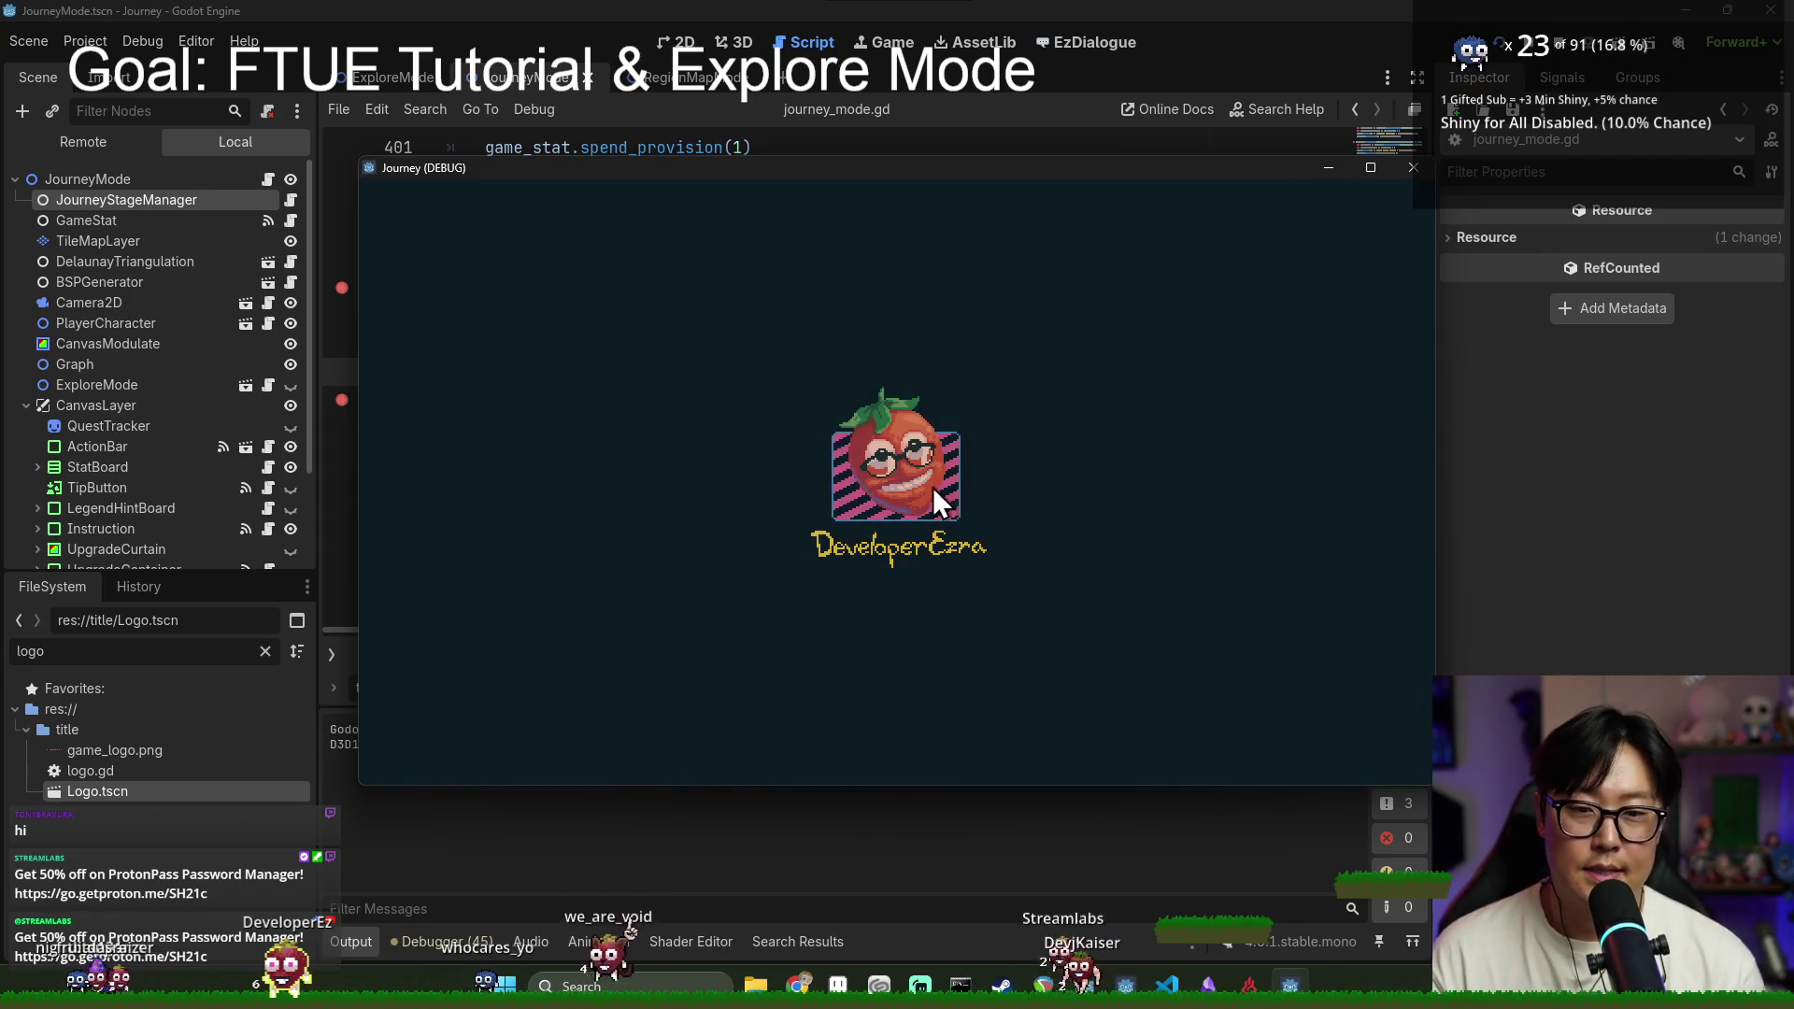
# Step: Bring the Journey (DEBUG) window forward and choose New Game on the title menu
pyautogui.click(1516, 413)
pyautogui.hotkey('alt', 'Tab')
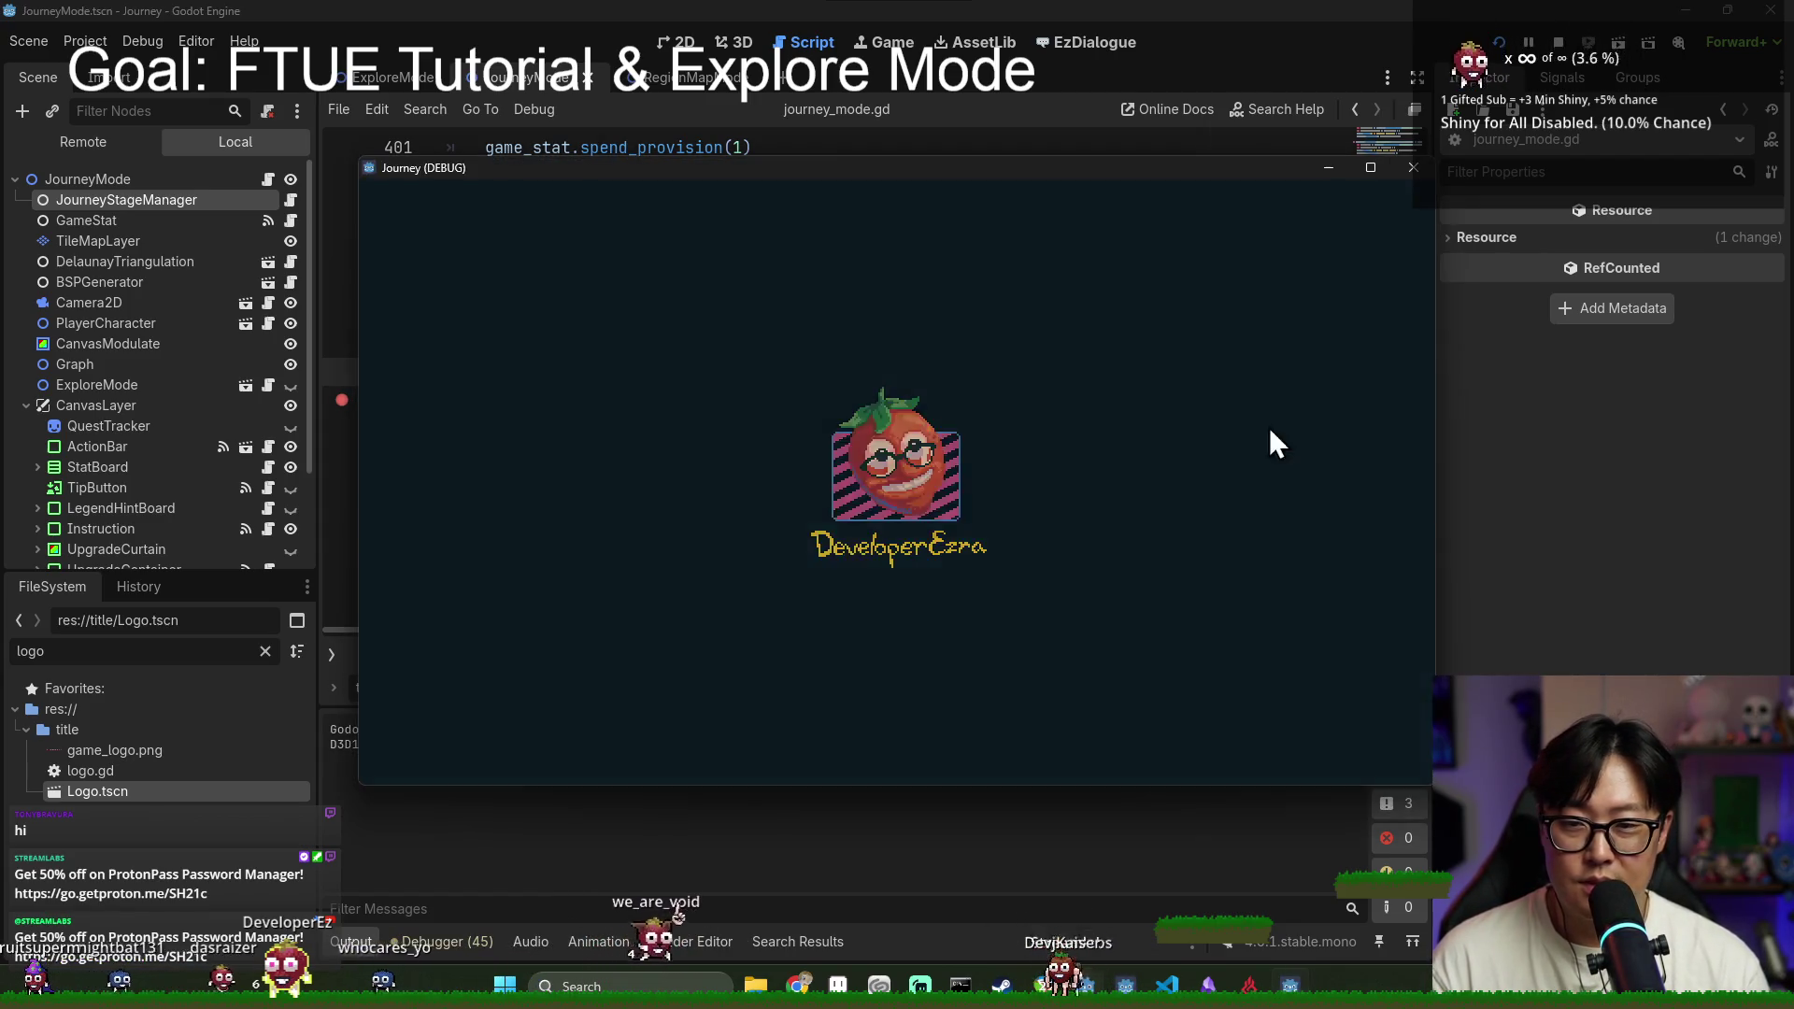
pyautogui.click(933, 501)
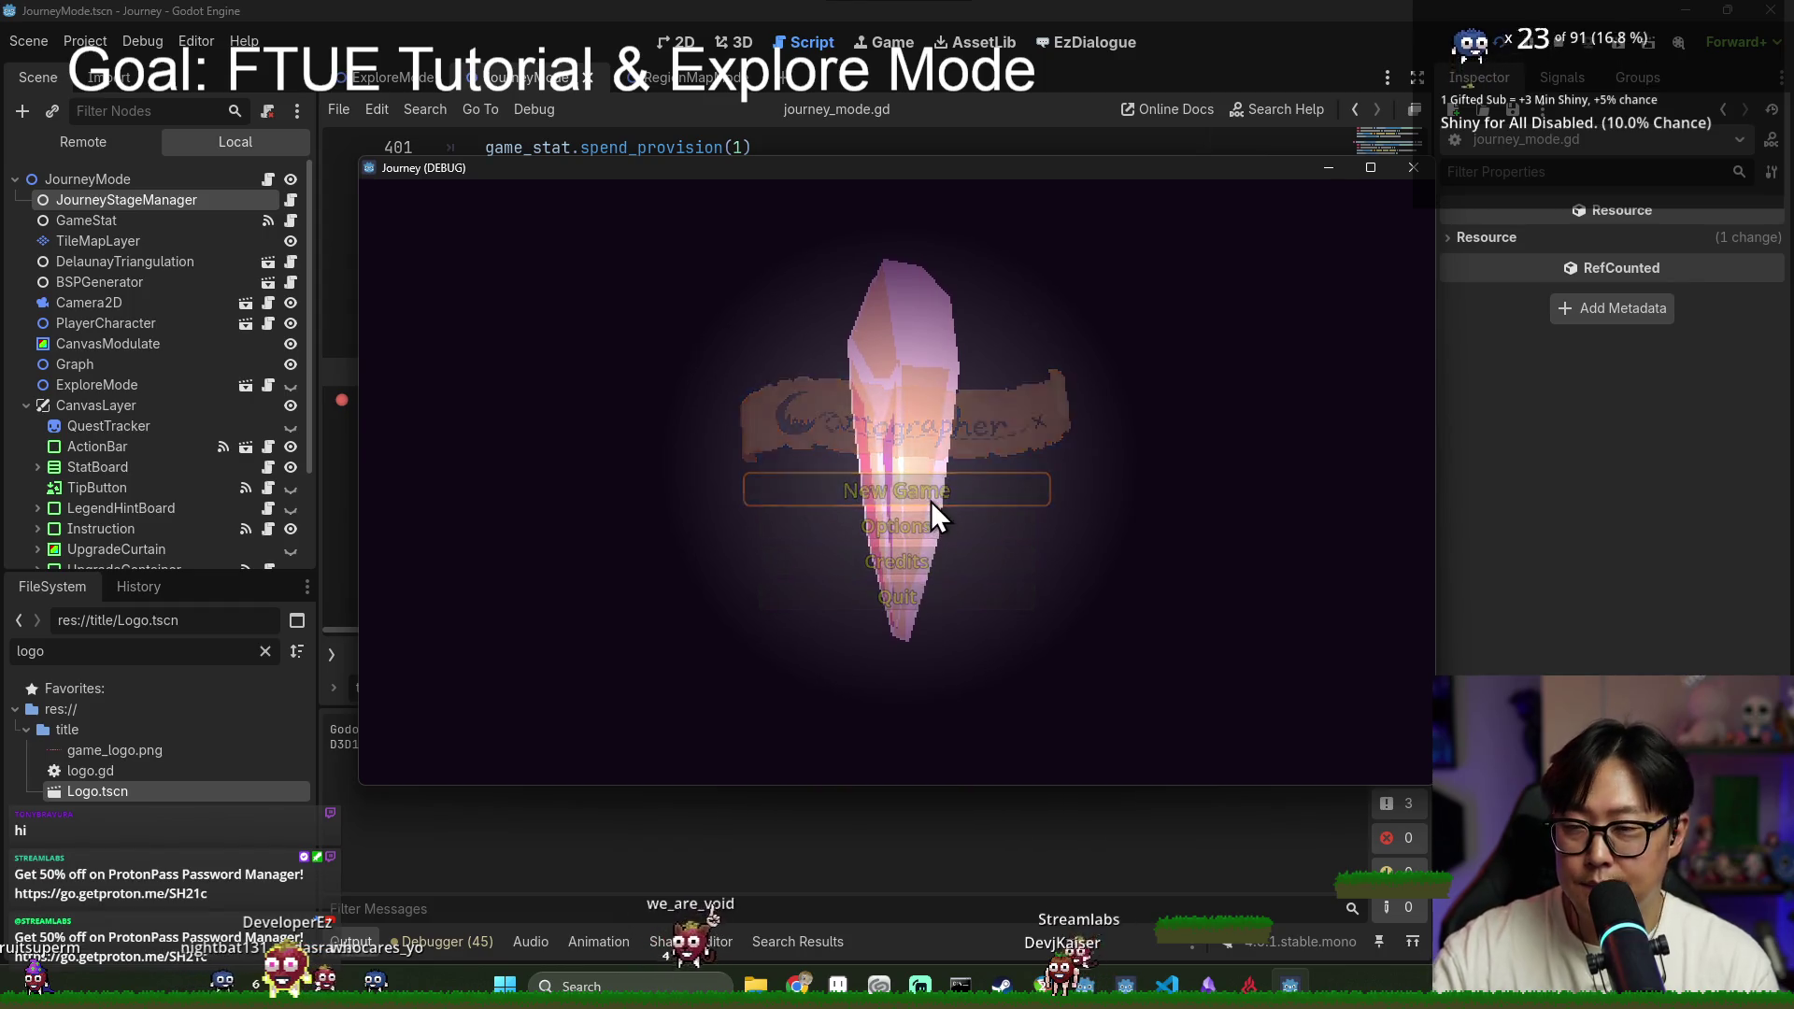
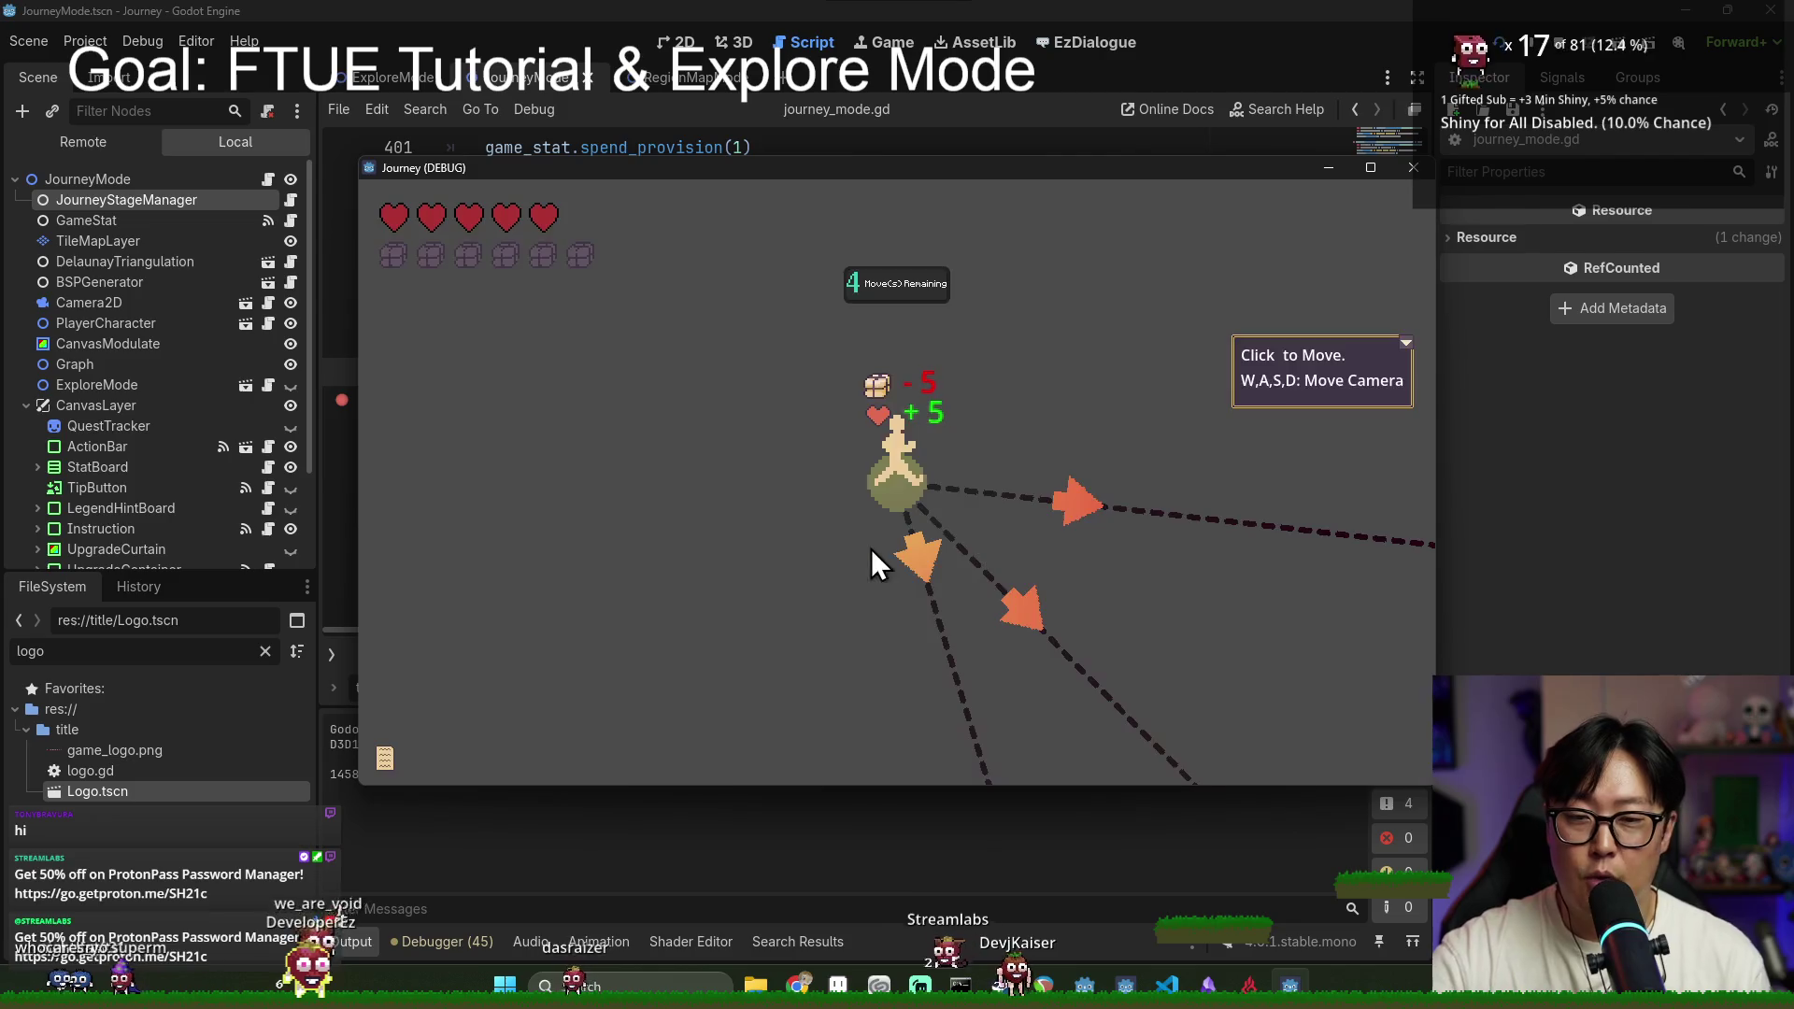
# Step: Pan the map with S and D, move onto a connected node, and dismiss the limited-moves tip
pyautogui.press('s')
pyautogui.press('d')
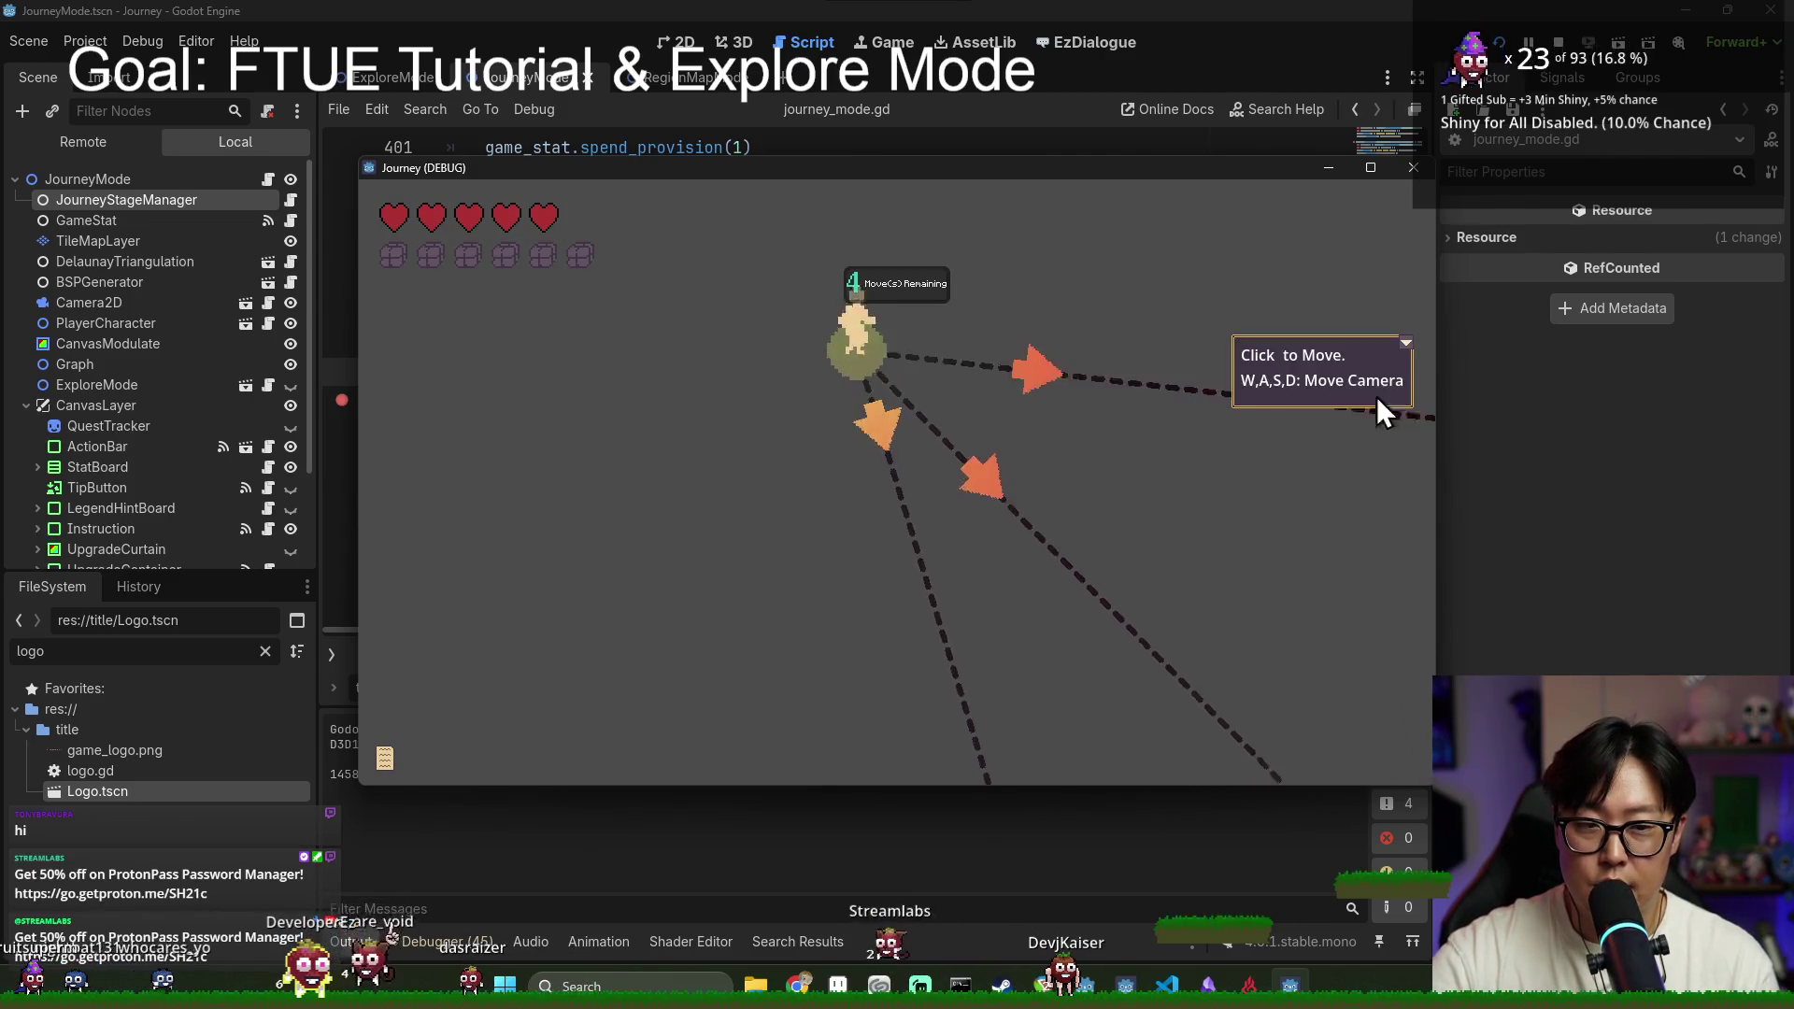
pyautogui.press('s')
pyautogui.press('d')
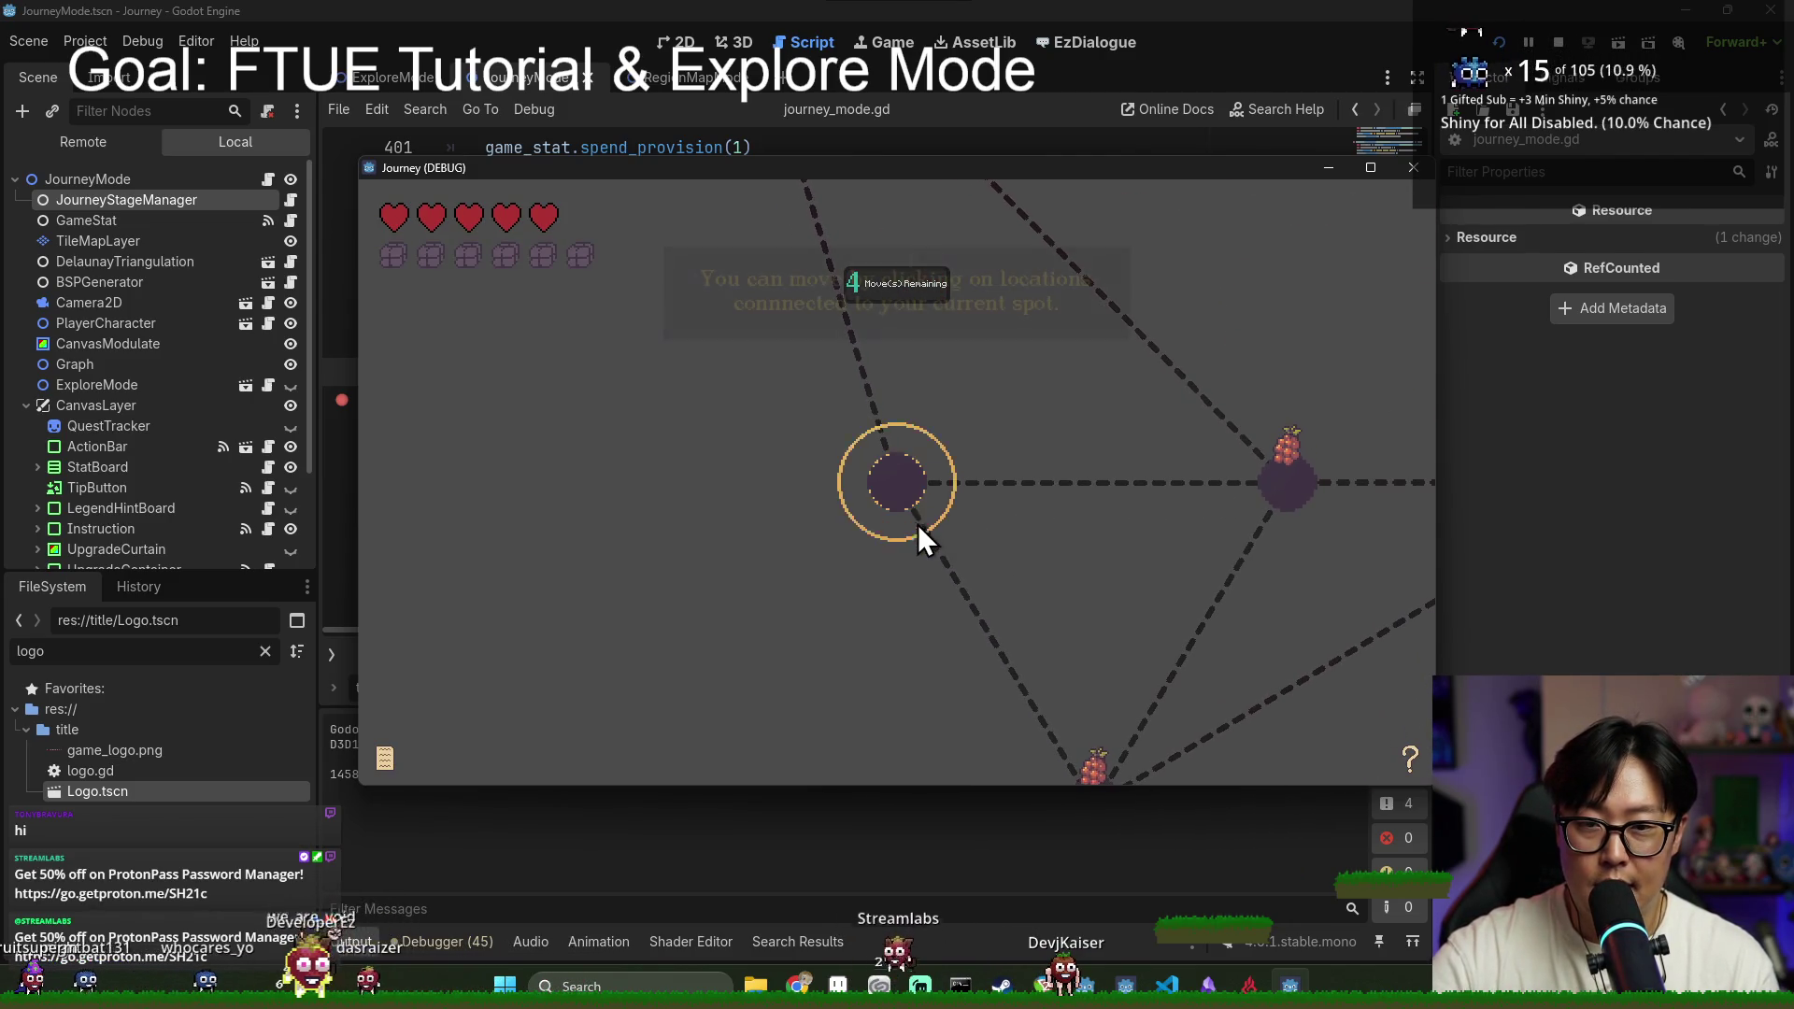
pyautogui.click(917, 545)
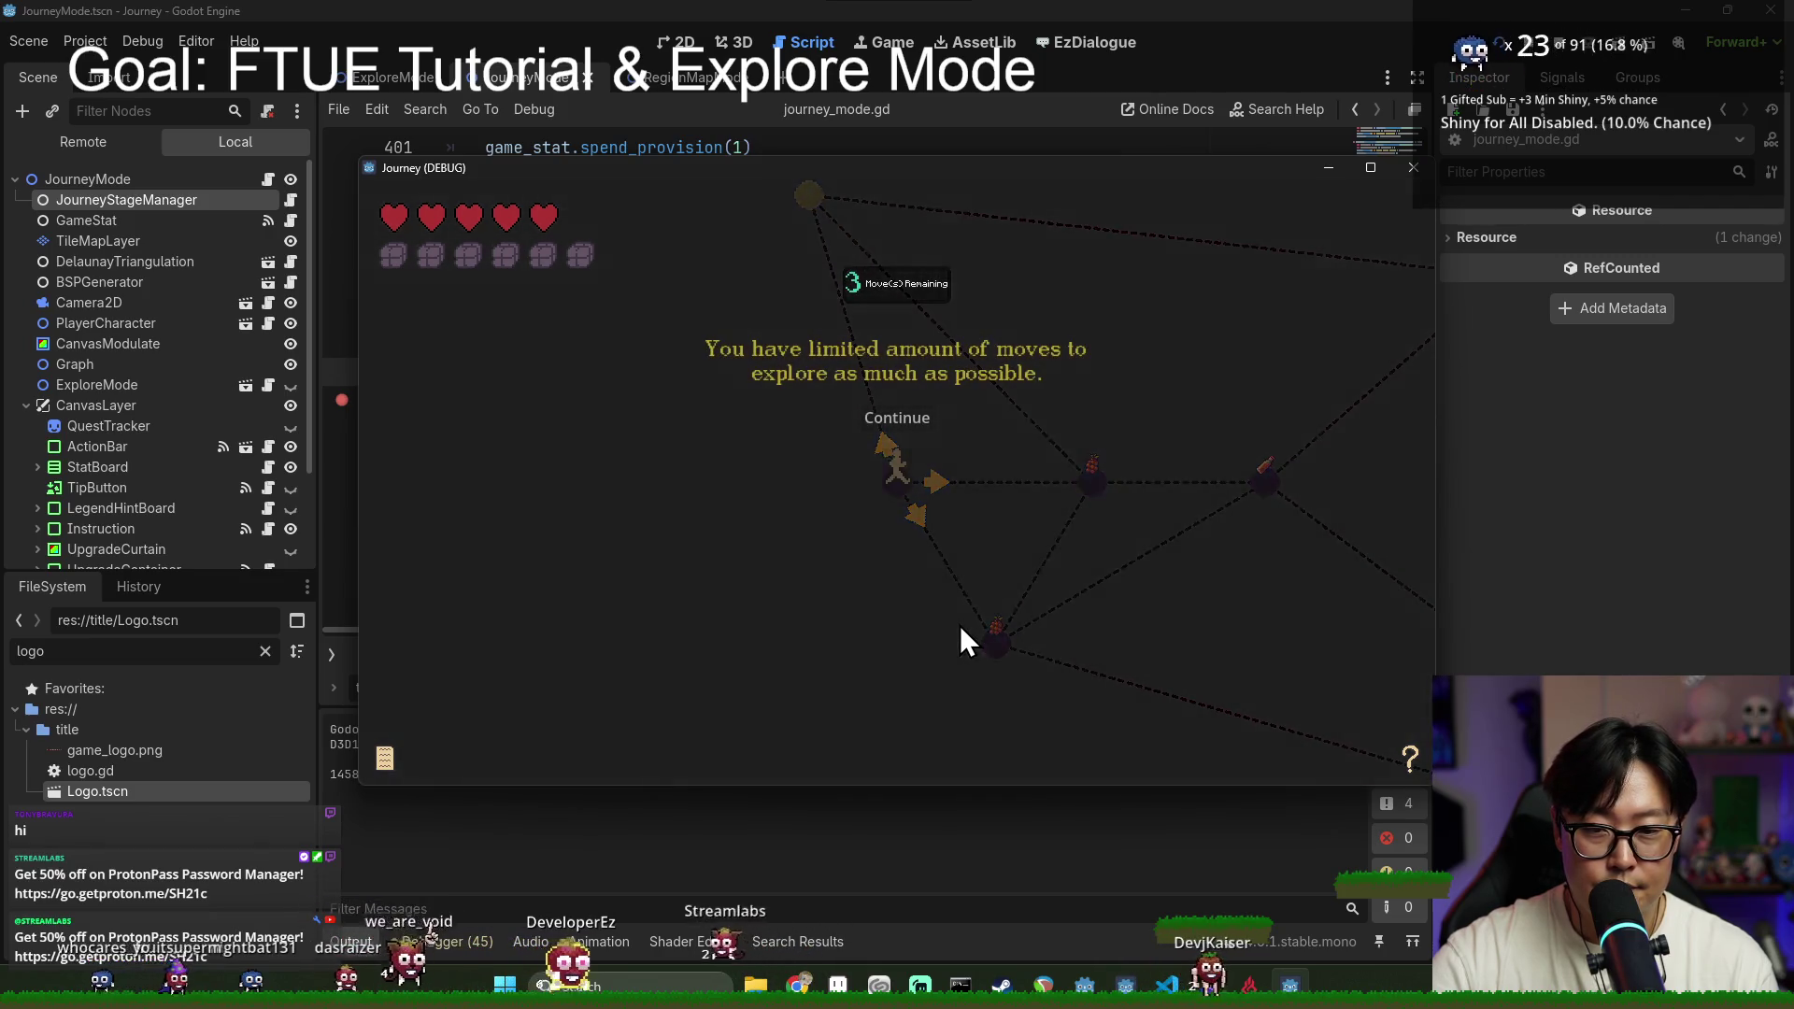
pyautogui.click(894, 418)
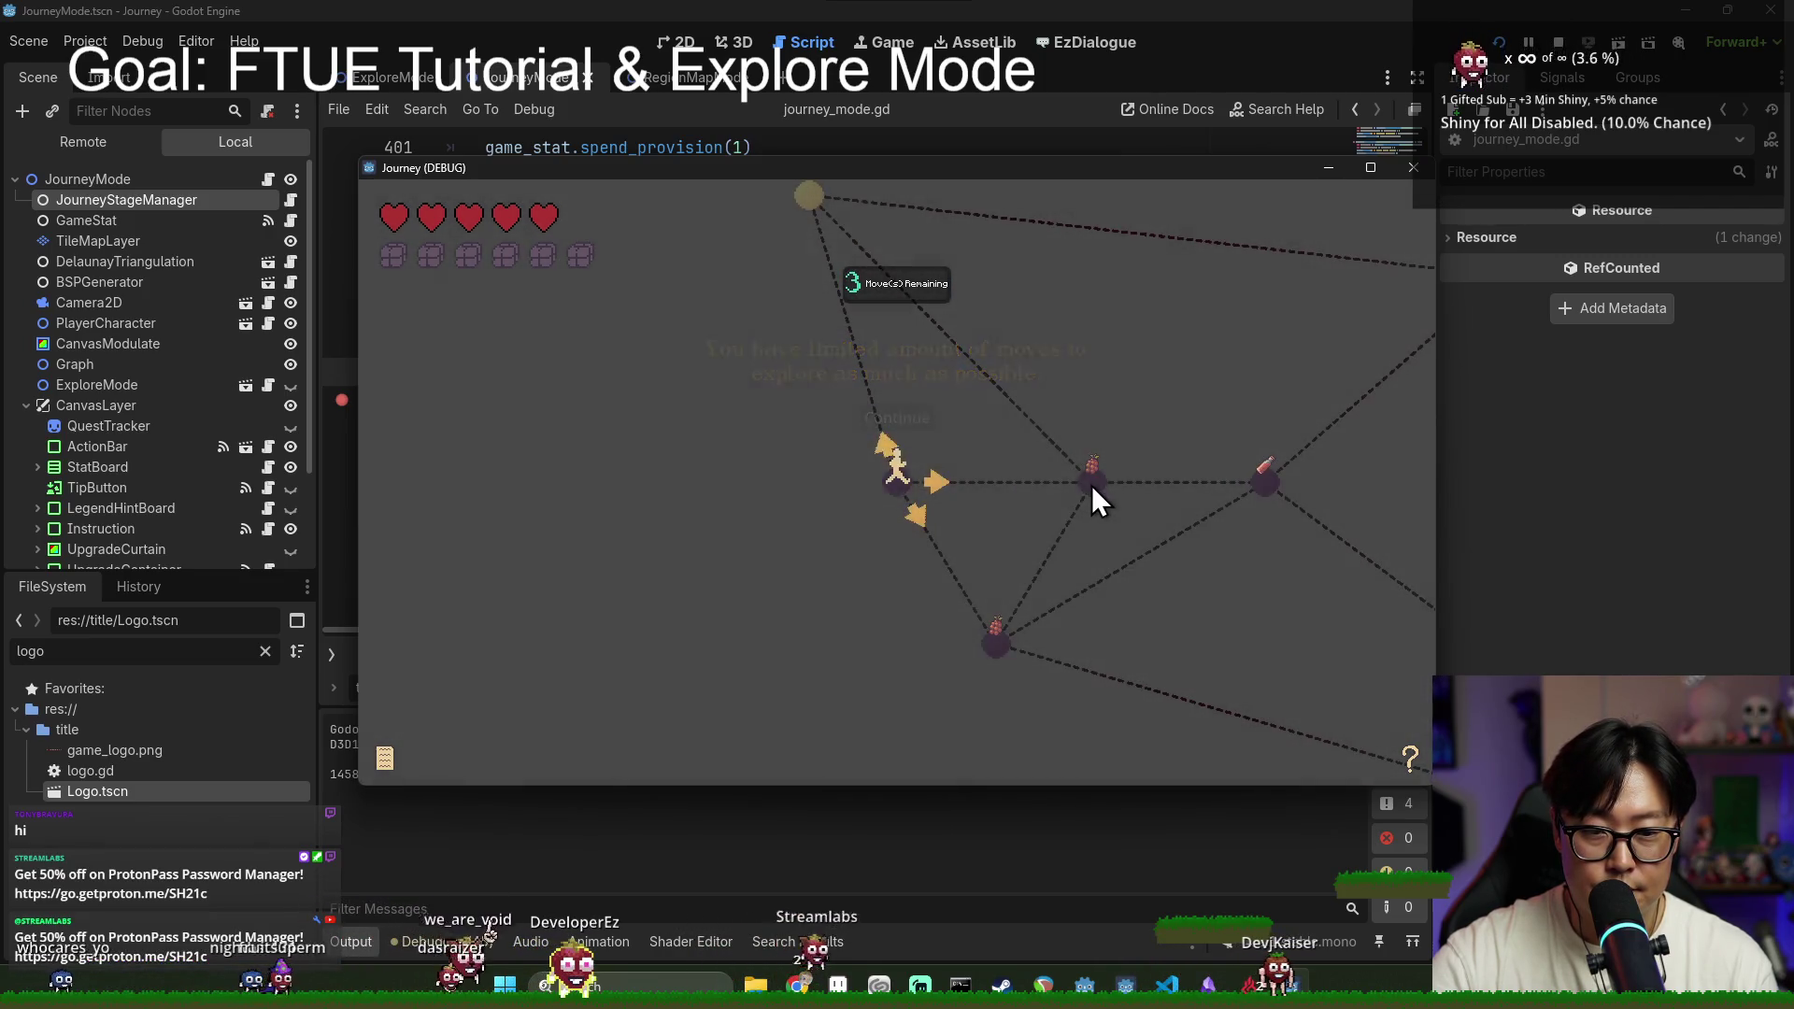
# Step: Travel across three more connected nodes until the _travel_update breakpoint triggers
pyautogui.click(1092, 485)
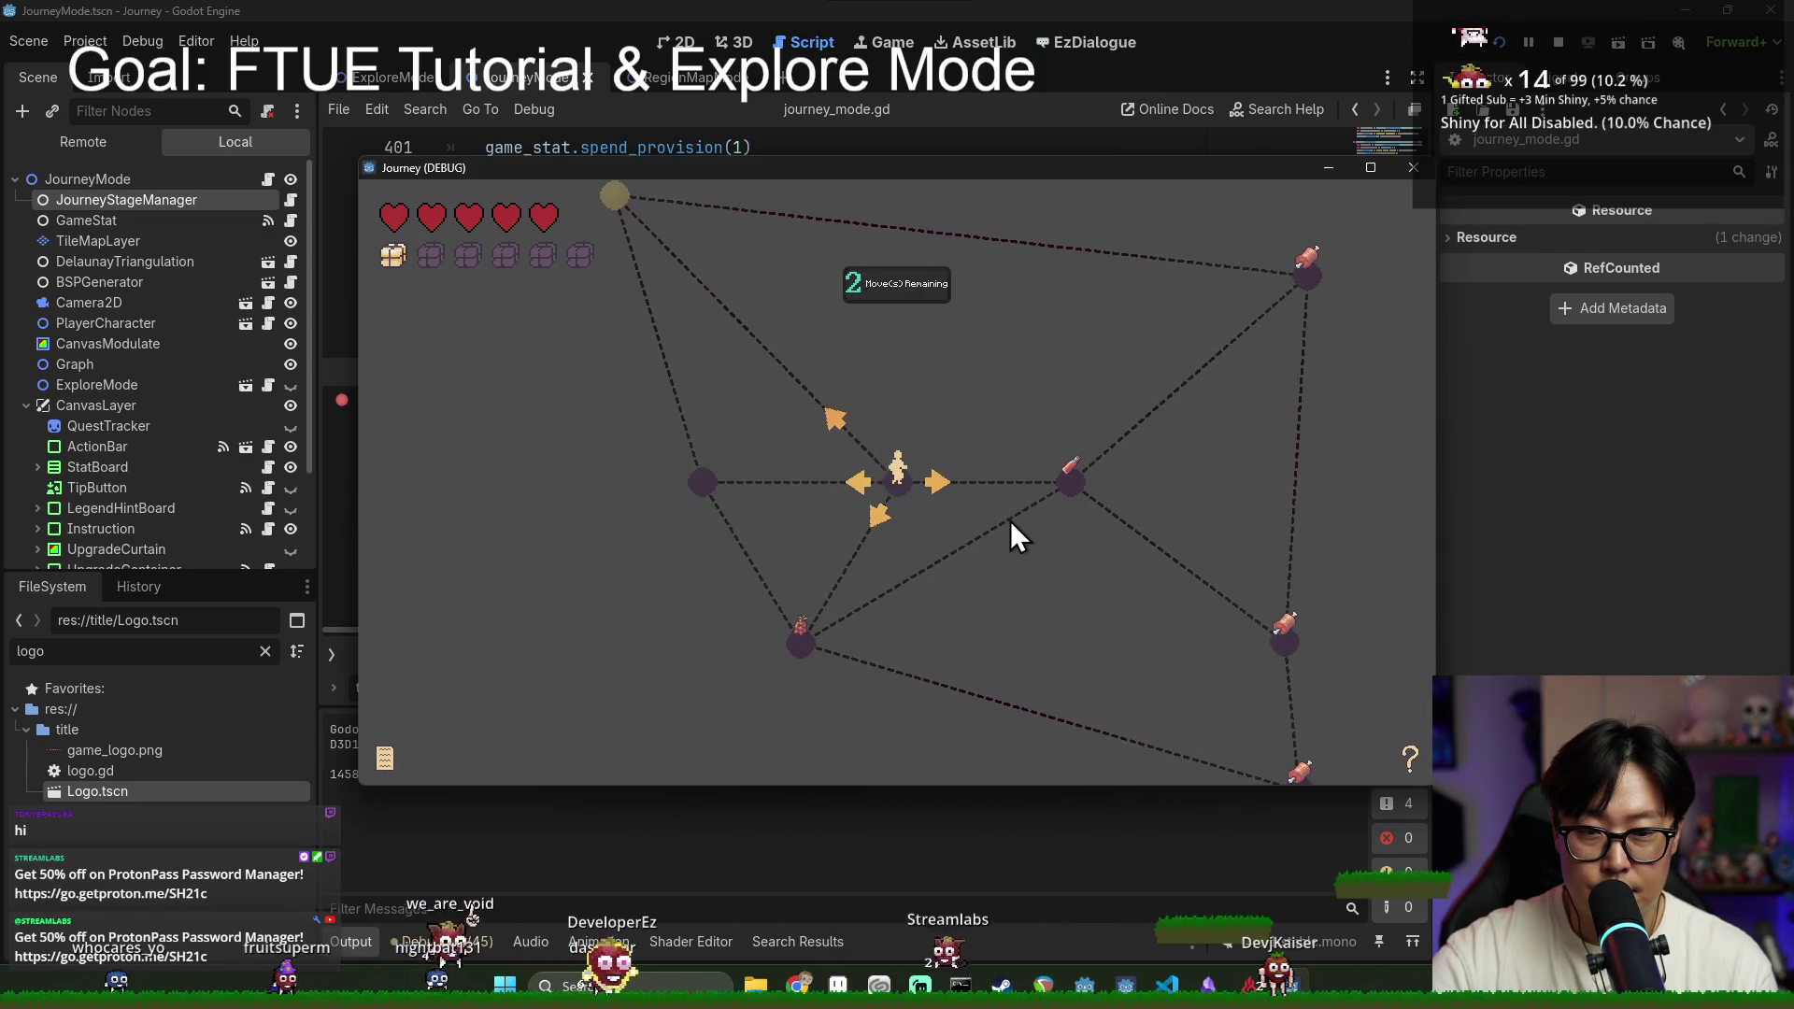
pyautogui.click(801, 647)
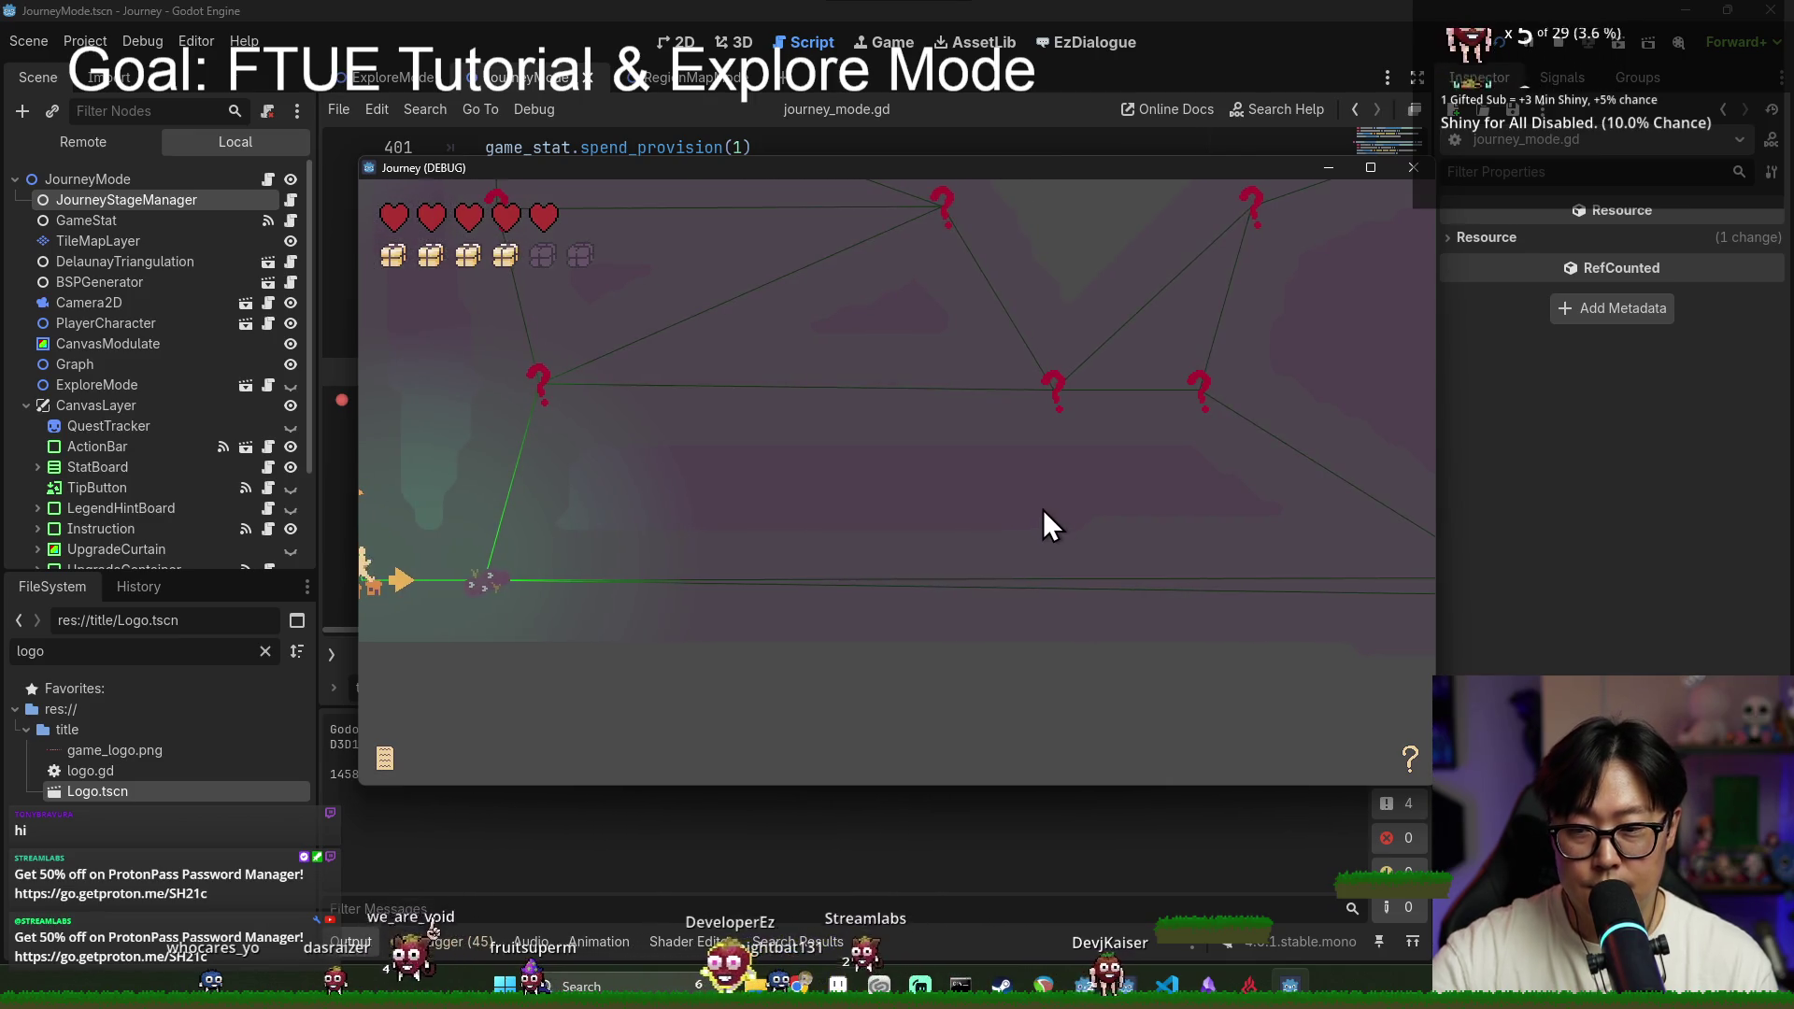
pyautogui.click(542, 609)
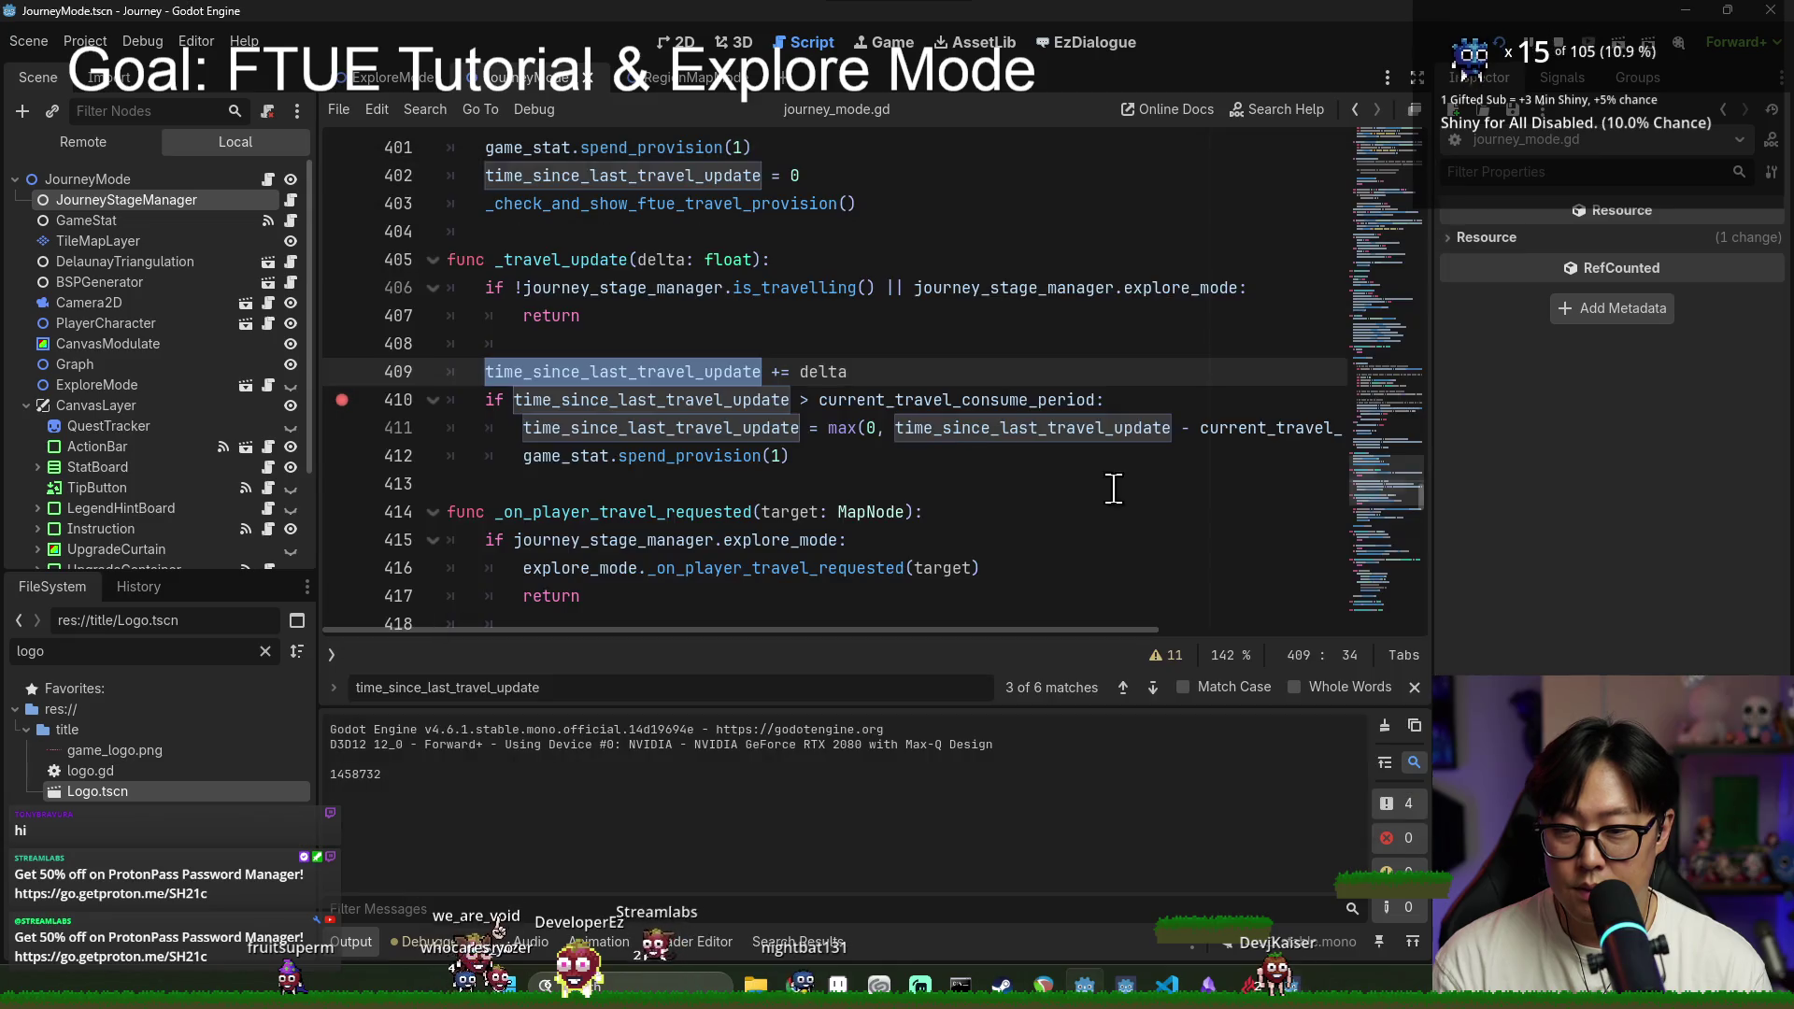
pyautogui.click(583, 398)
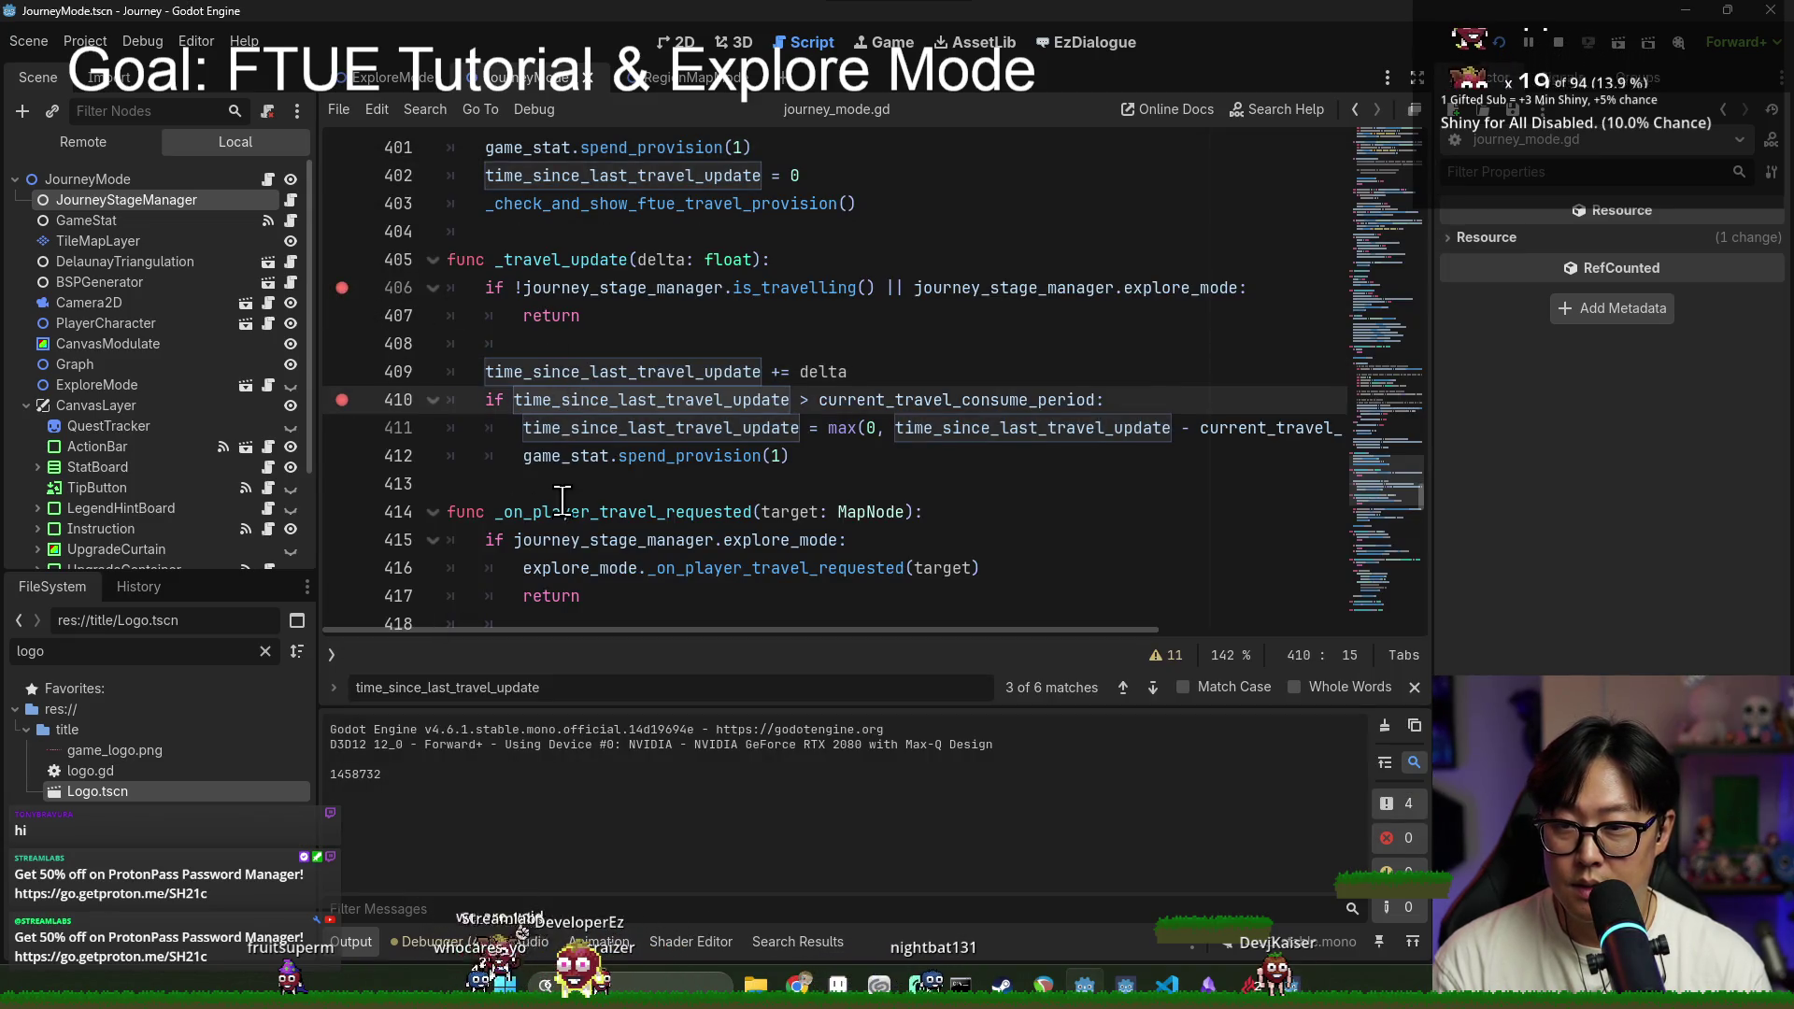
# Step: Resume the game and step through every use of _travel_update in the script
pyautogui.press('F12')
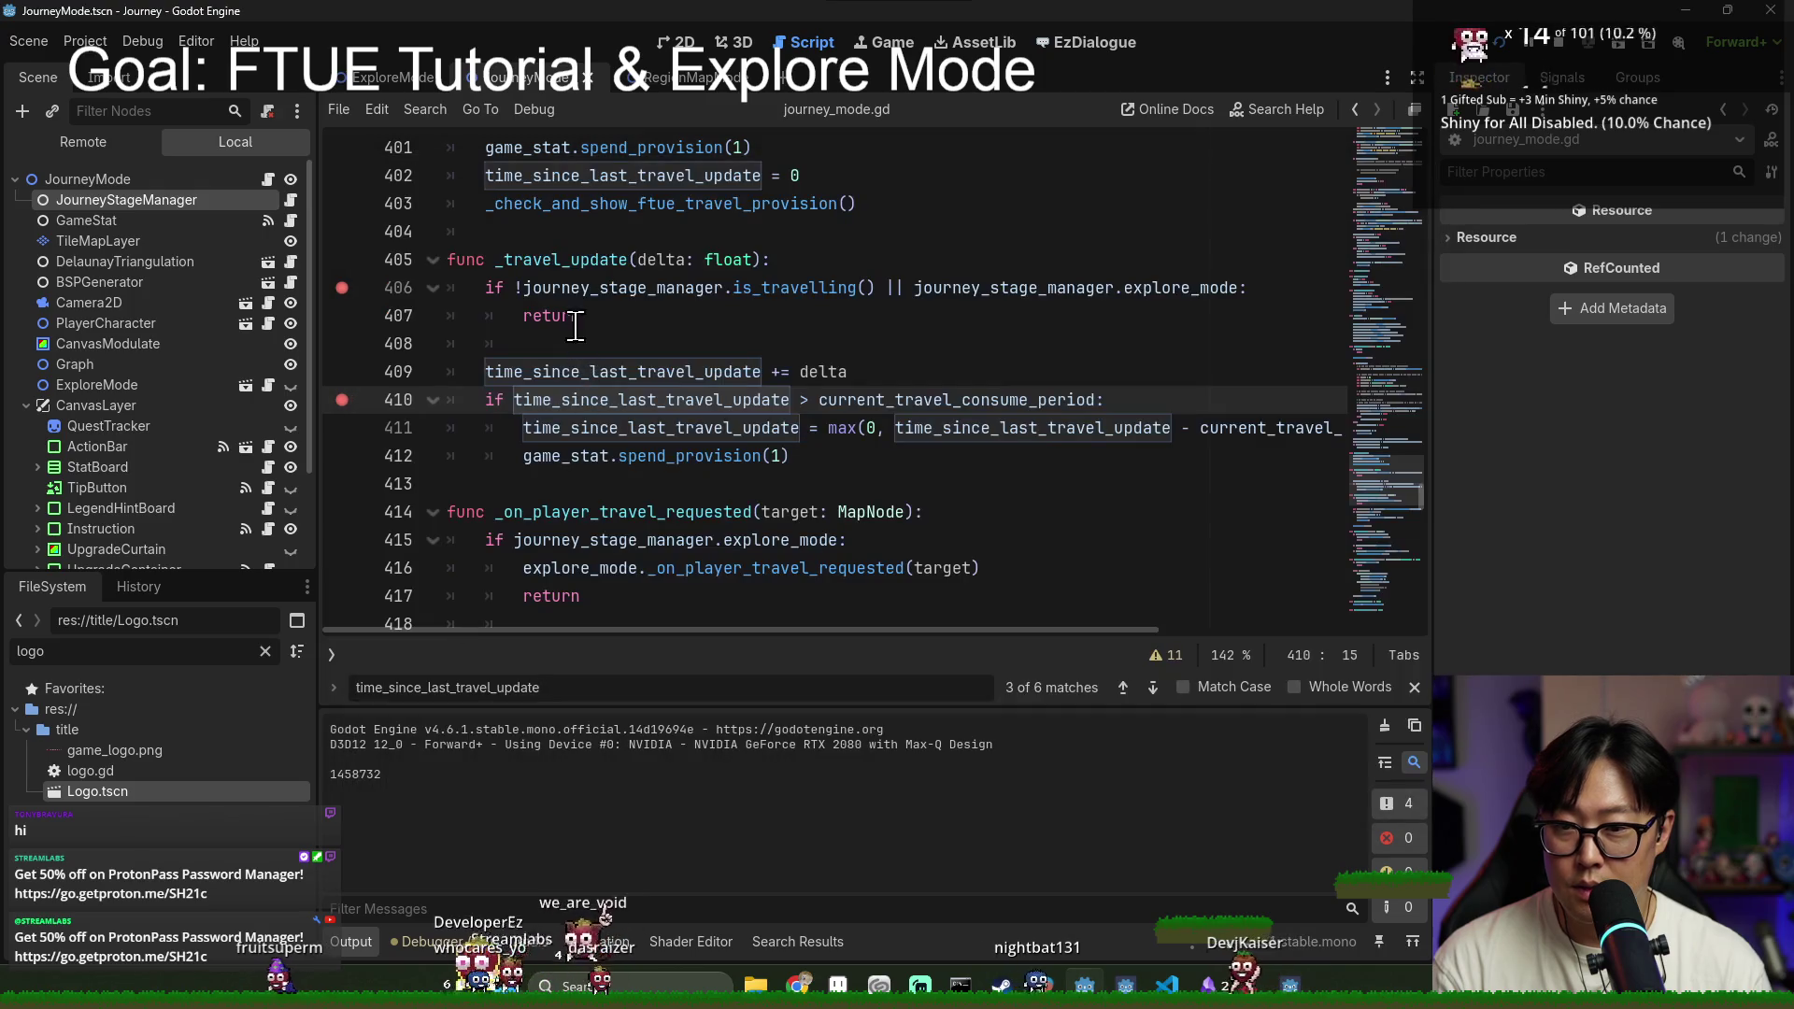
pyautogui.doubleClick(561, 259)
pyautogui.hotkey('ctrl', 'f')
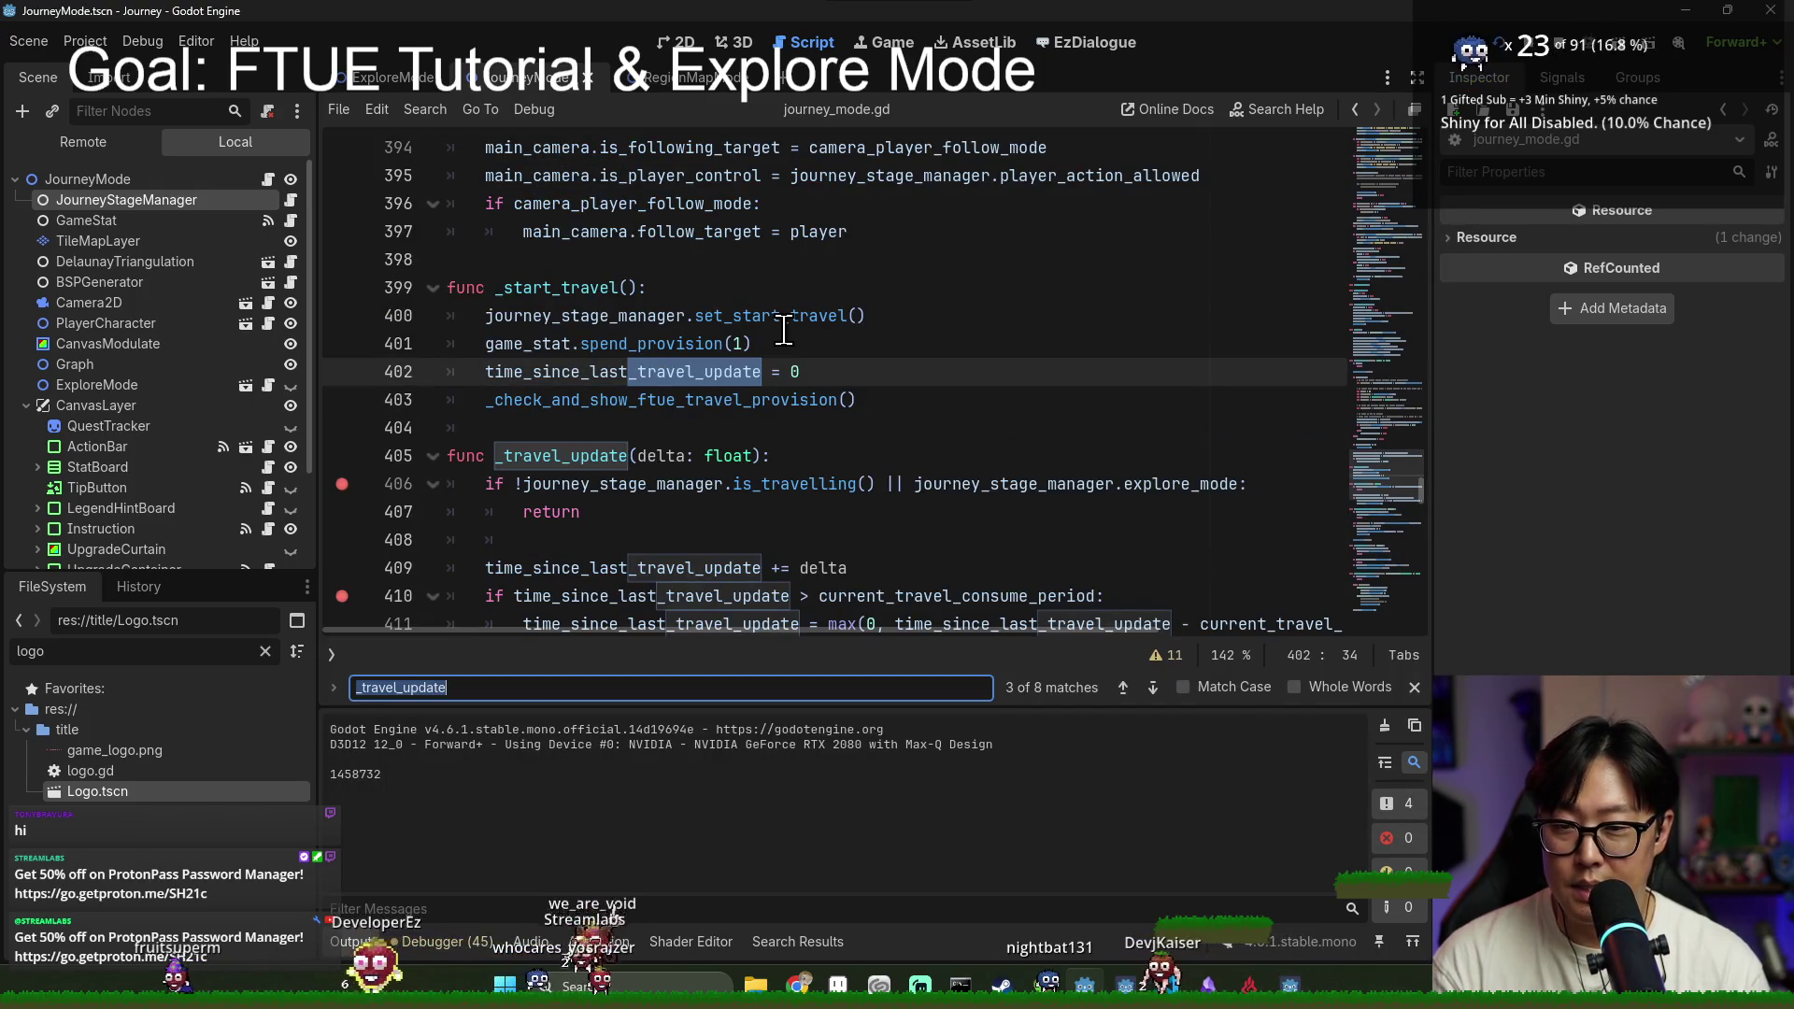
pyautogui.press('Return')
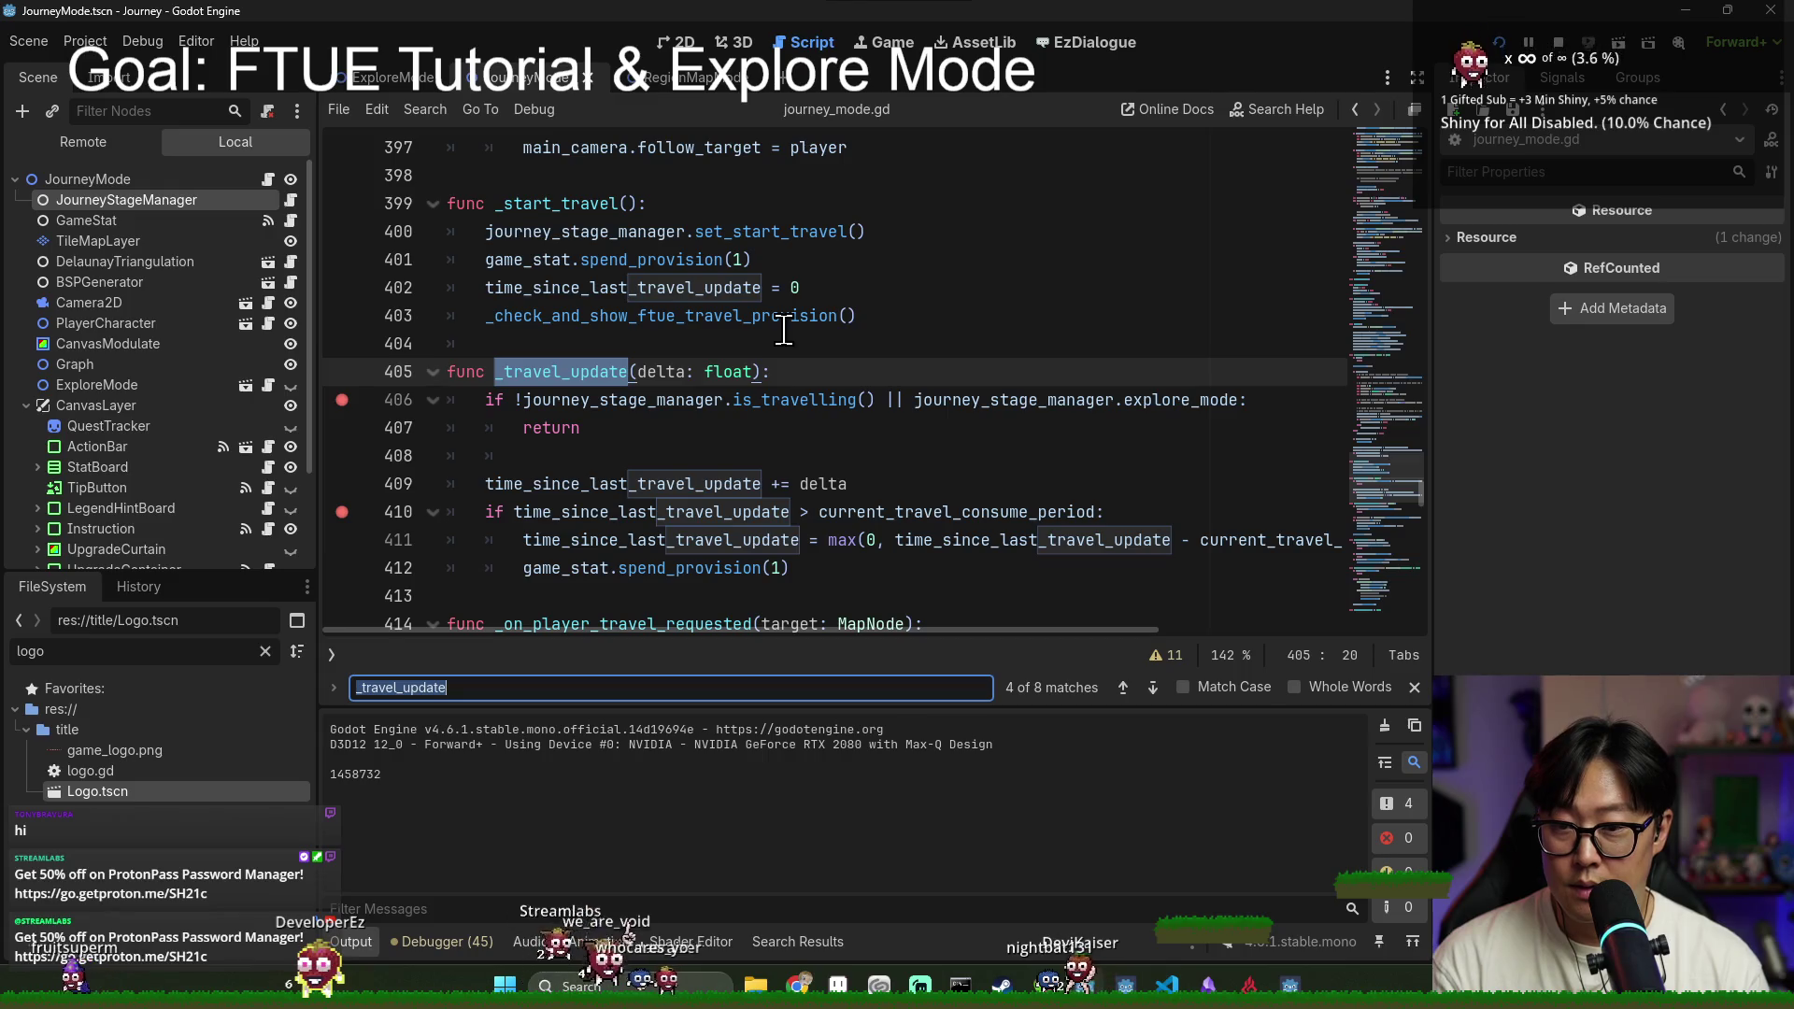
pyautogui.press('Return')
pyautogui.press('Return')
pyautogui.press('Return')
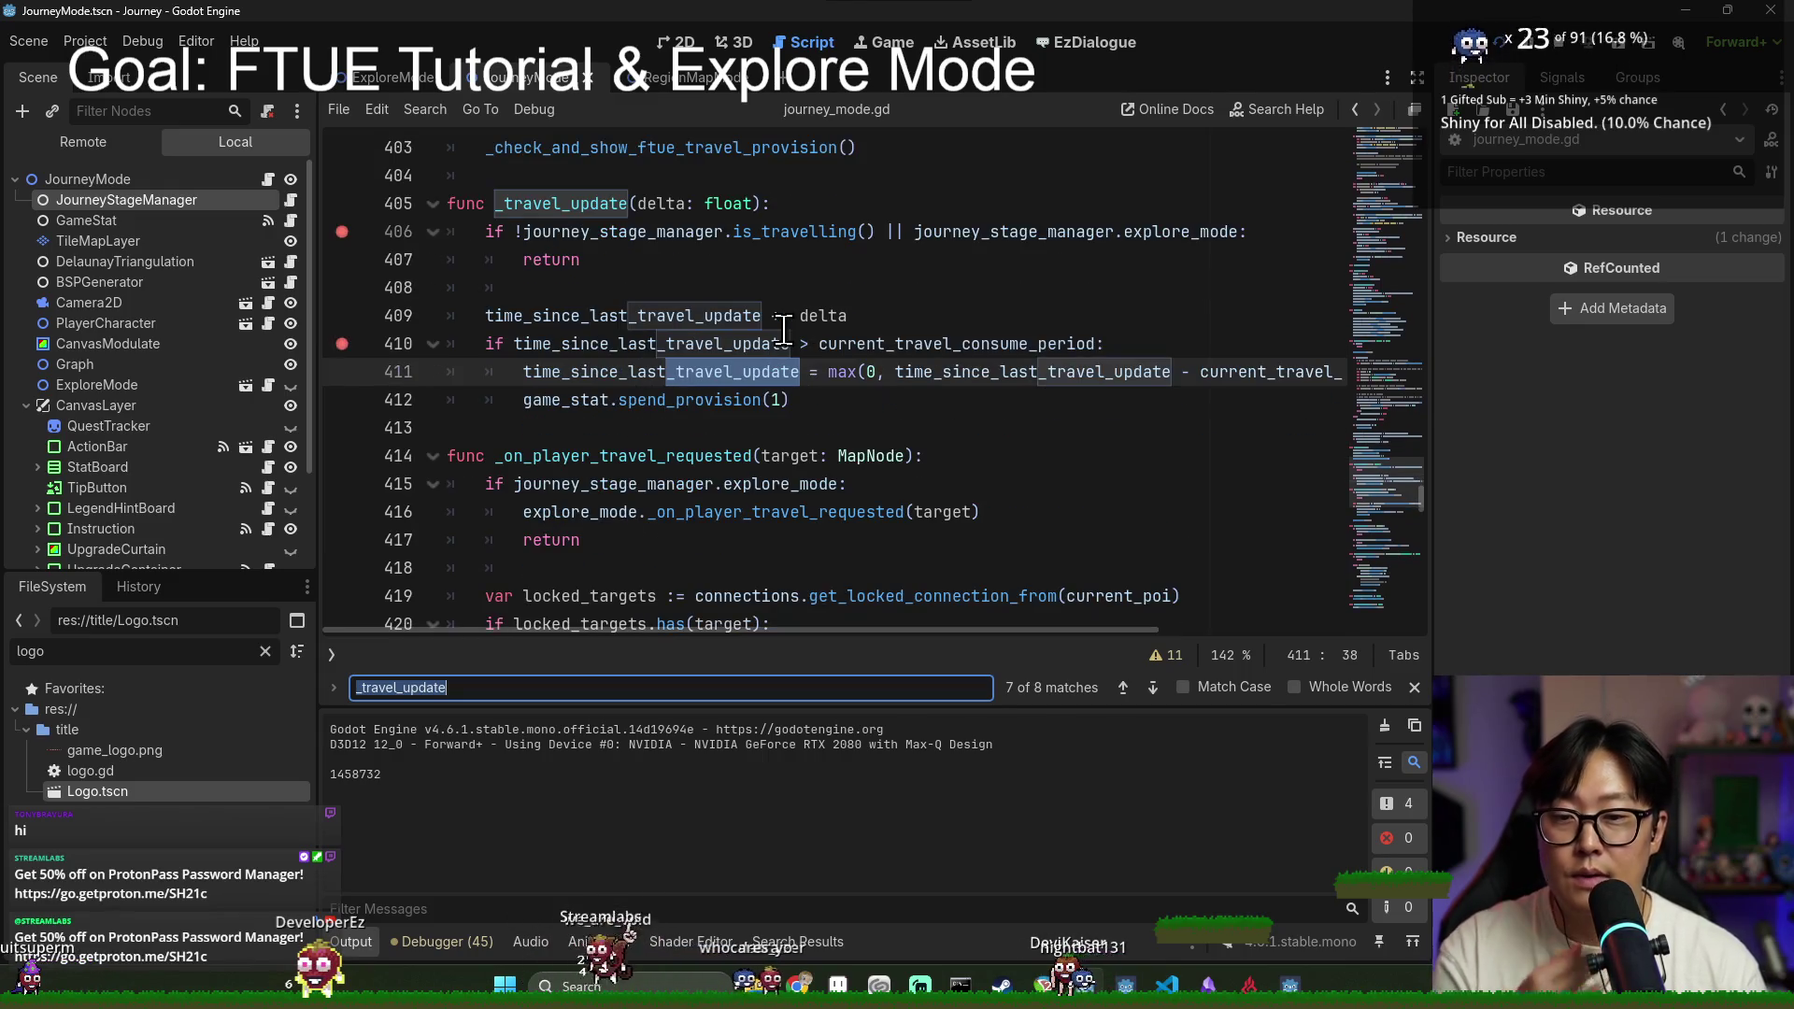
pyautogui.press('Return')
pyautogui.press('Return')
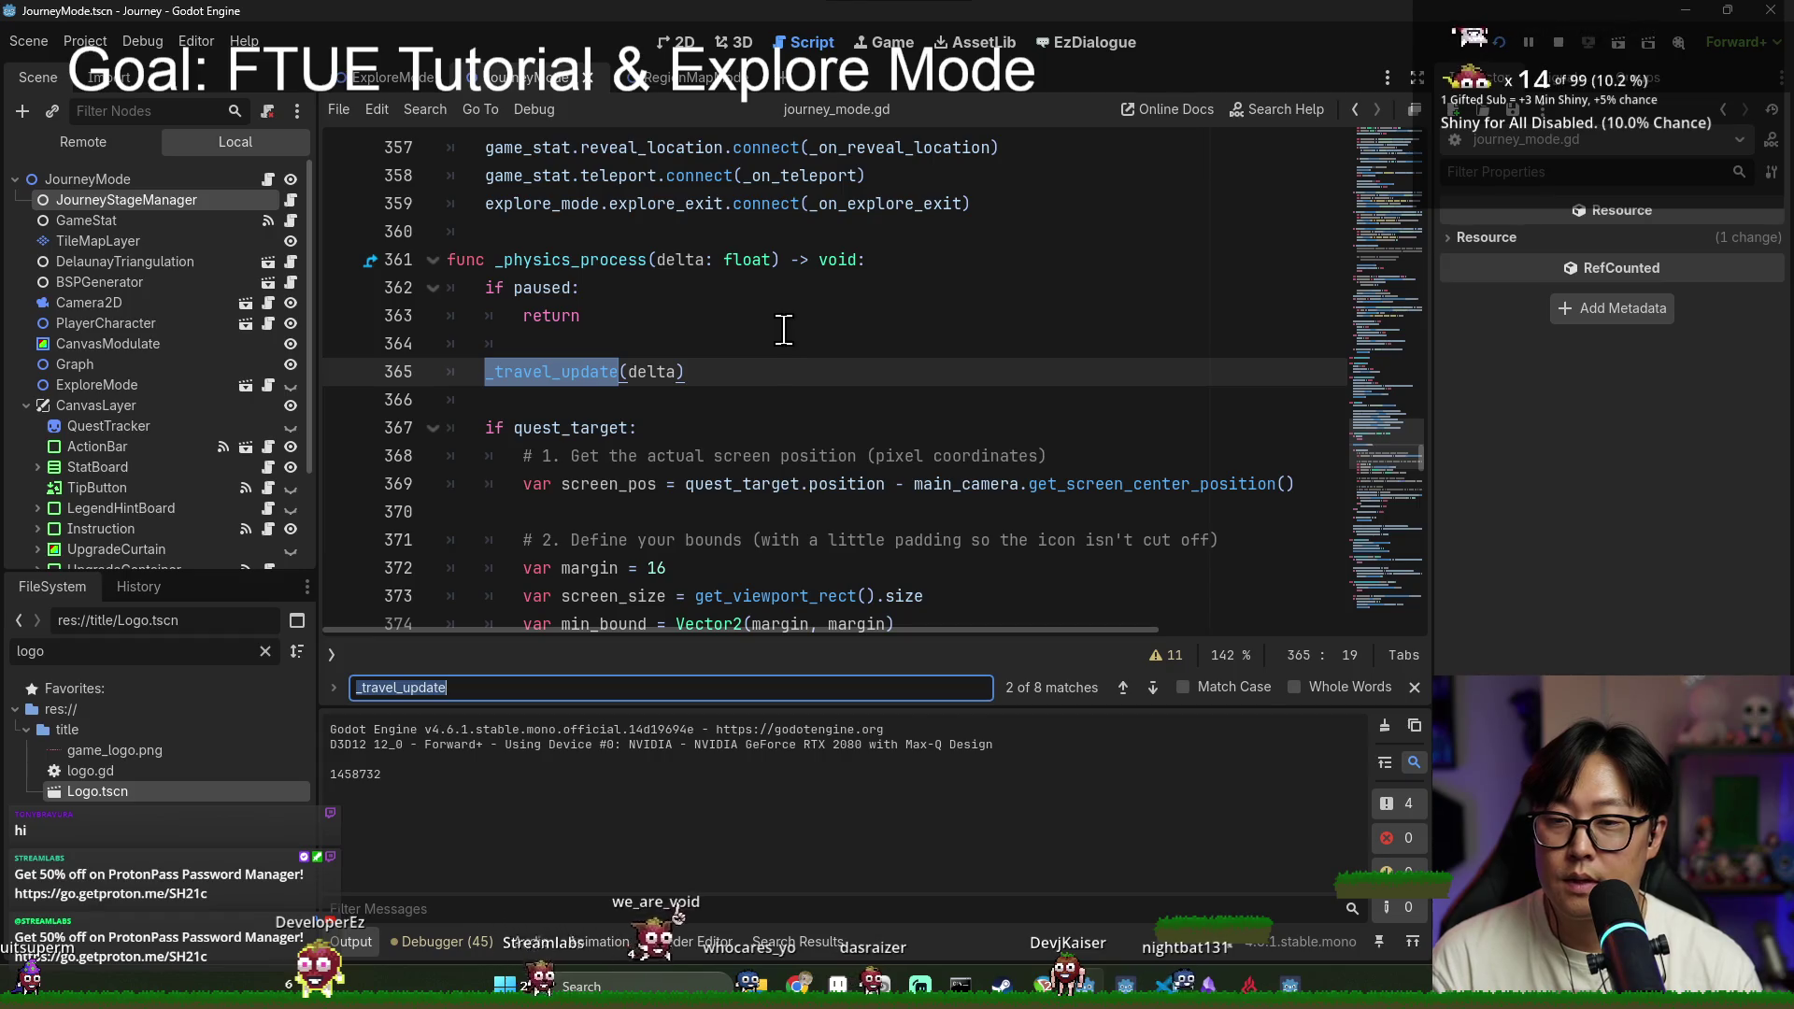
# Step: Break on line 362 to inspect the paused value, then stop the running game
pyautogui.doubleClick(542, 262)
pyautogui.doubleClick(542, 288)
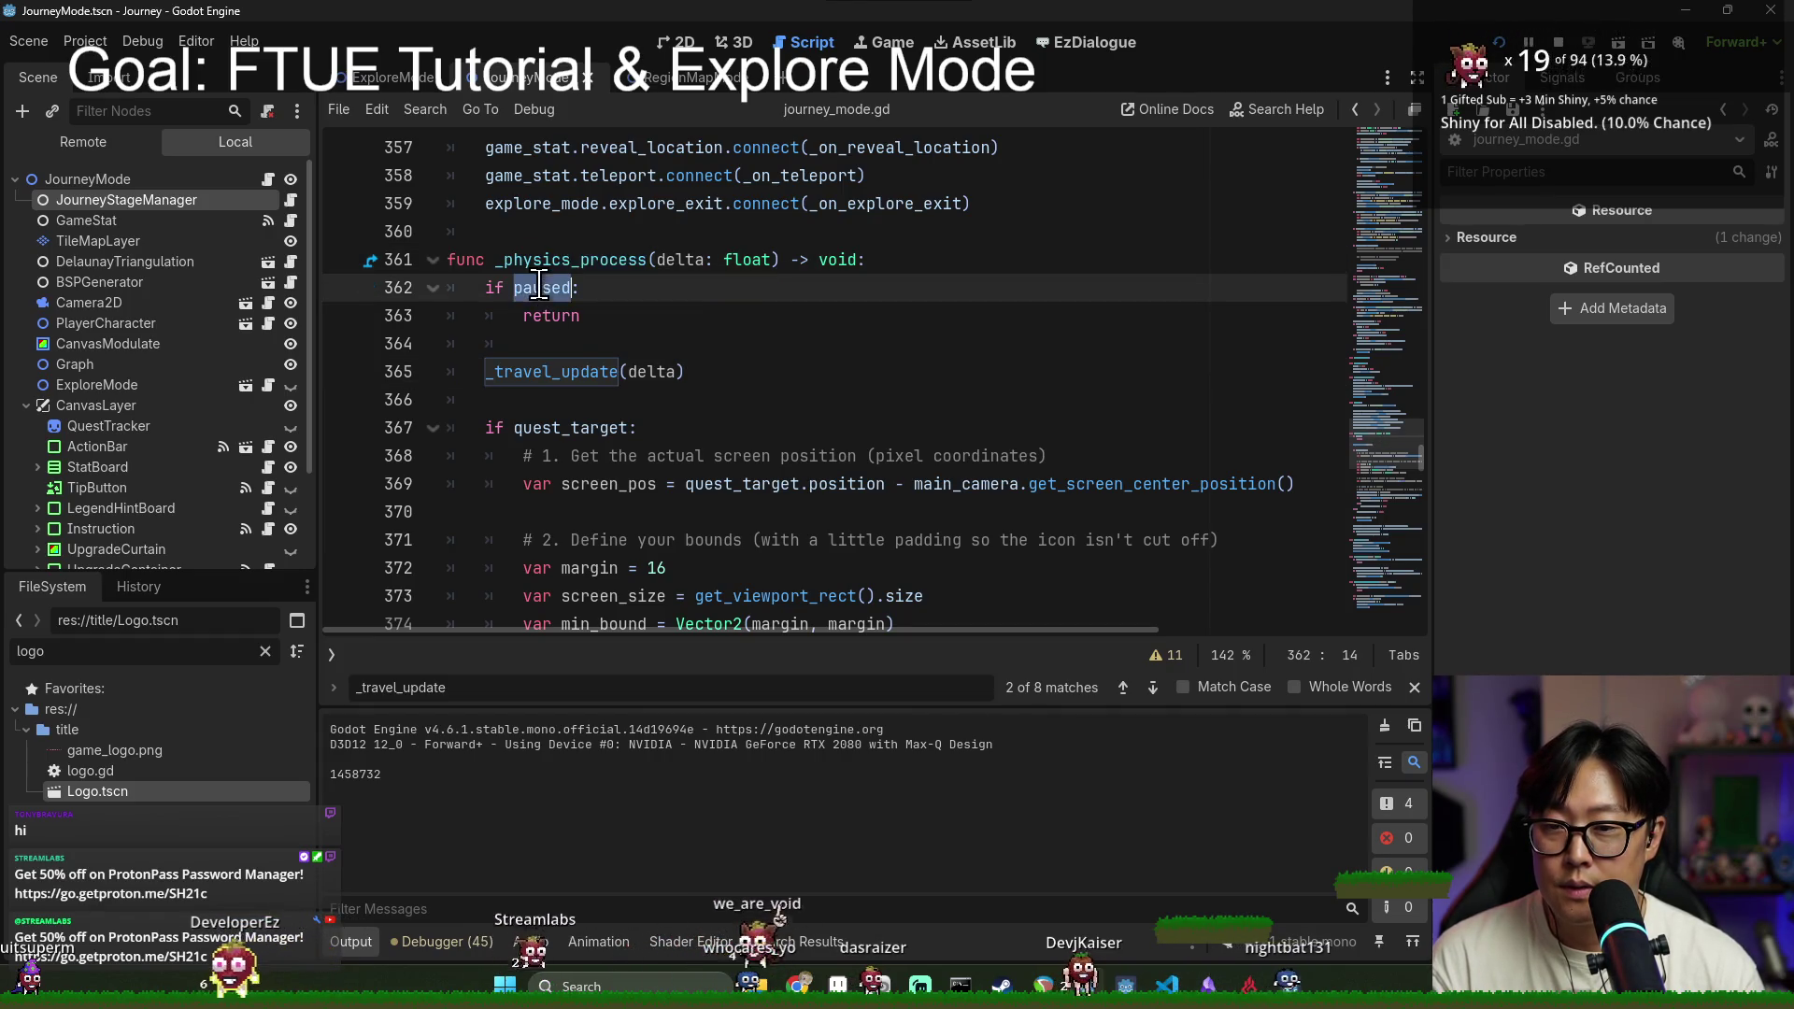
pyautogui.click(365, 294)
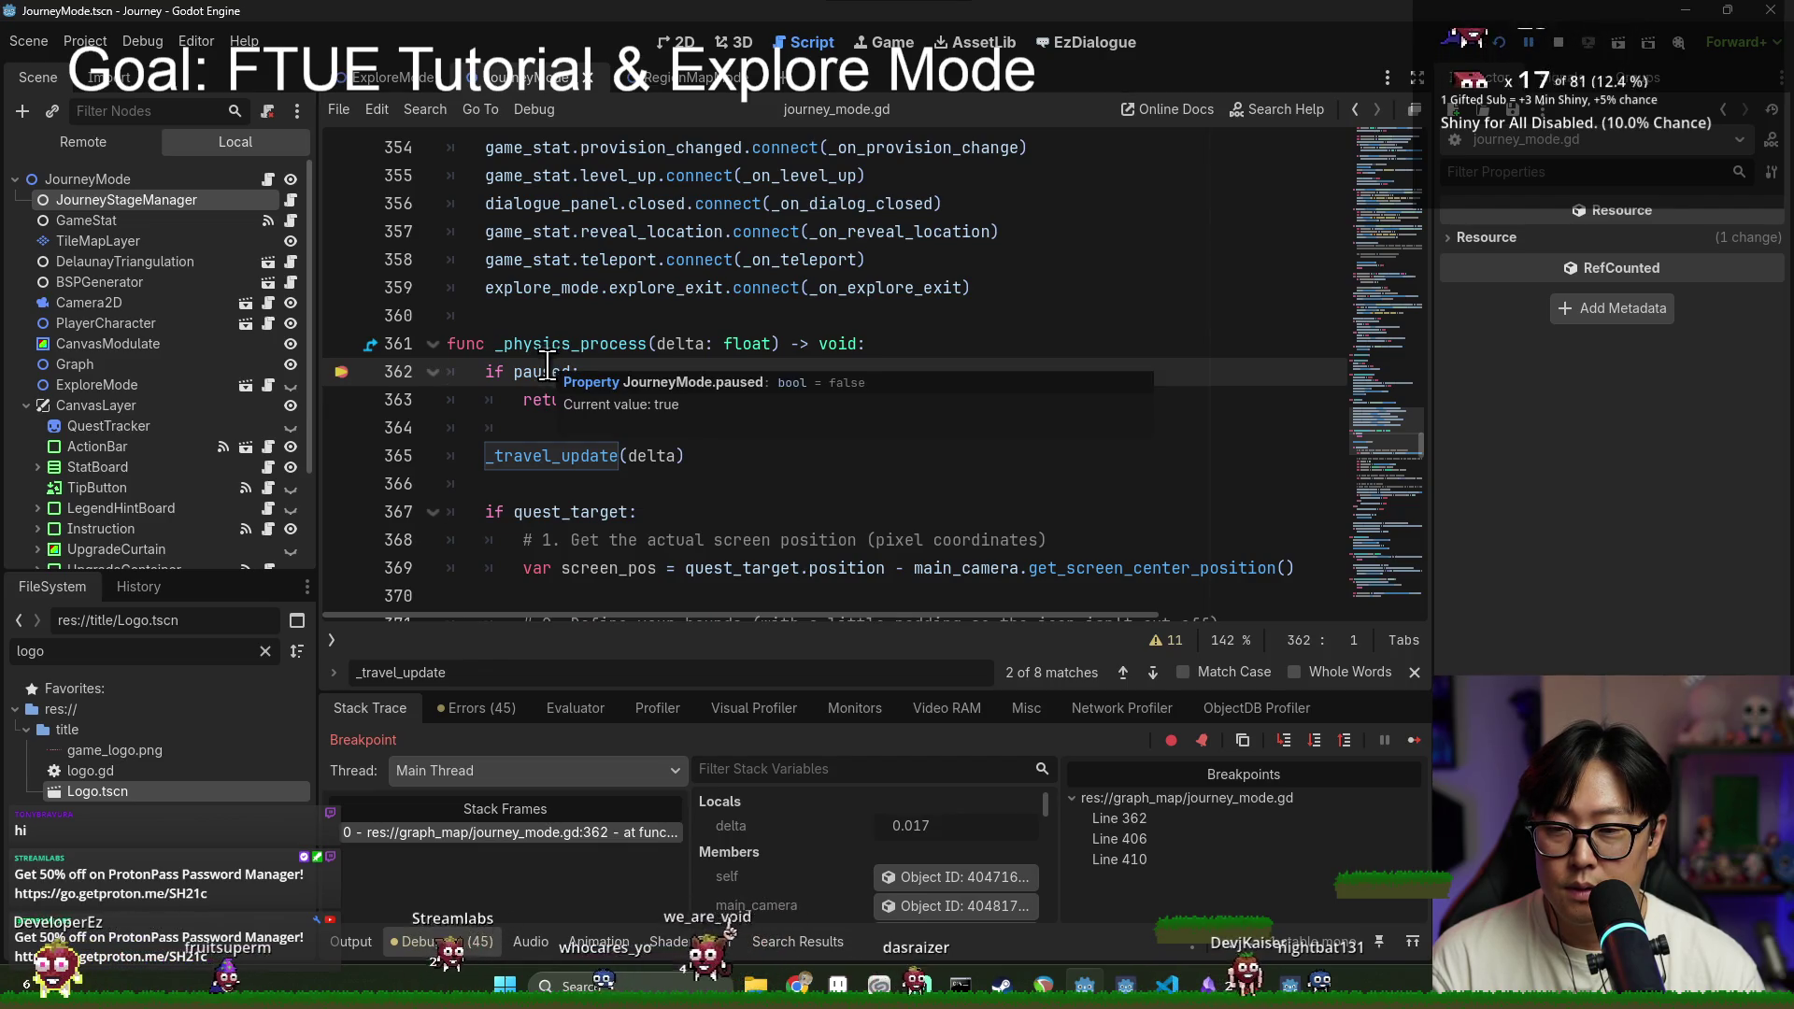
pyautogui.doubleClick(551, 371)
pyautogui.click(1555, 44)
pyautogui.click(689, 399)
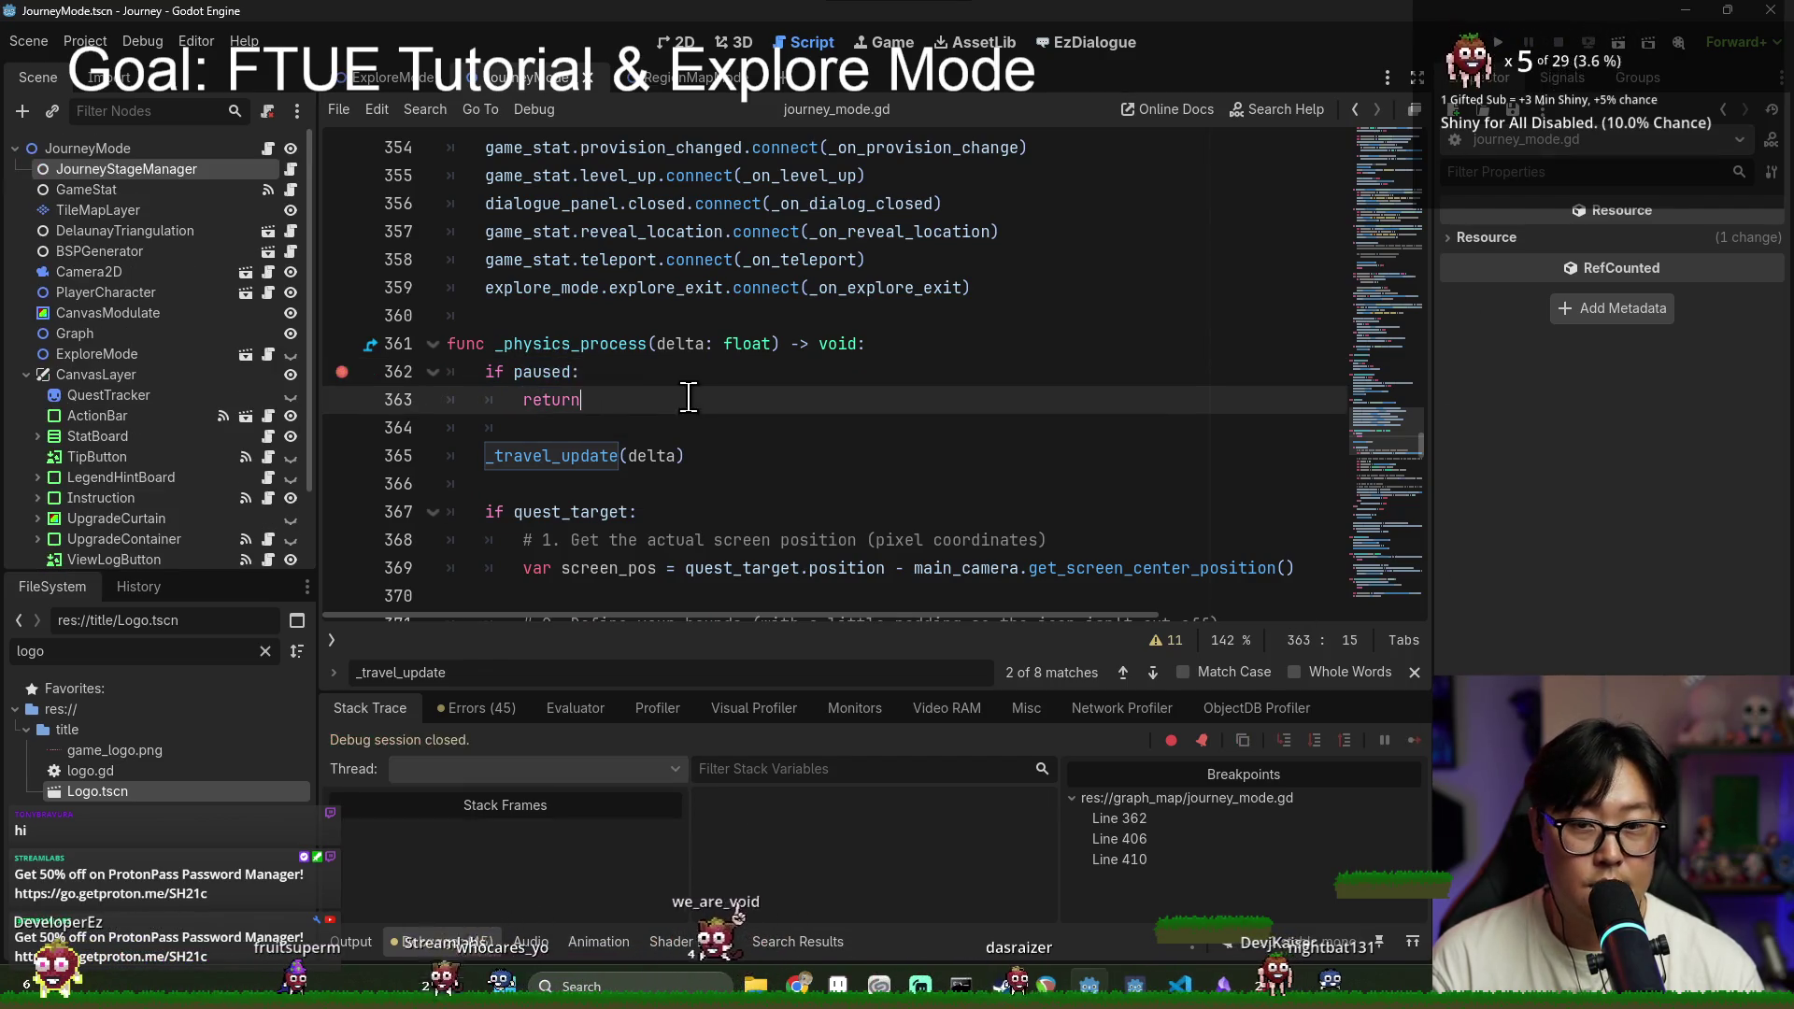
# Step: Add 'paused = false' after the graph.visible line in _on_explore_exit and save the script
pyautogui.doubleClick(550, 371)
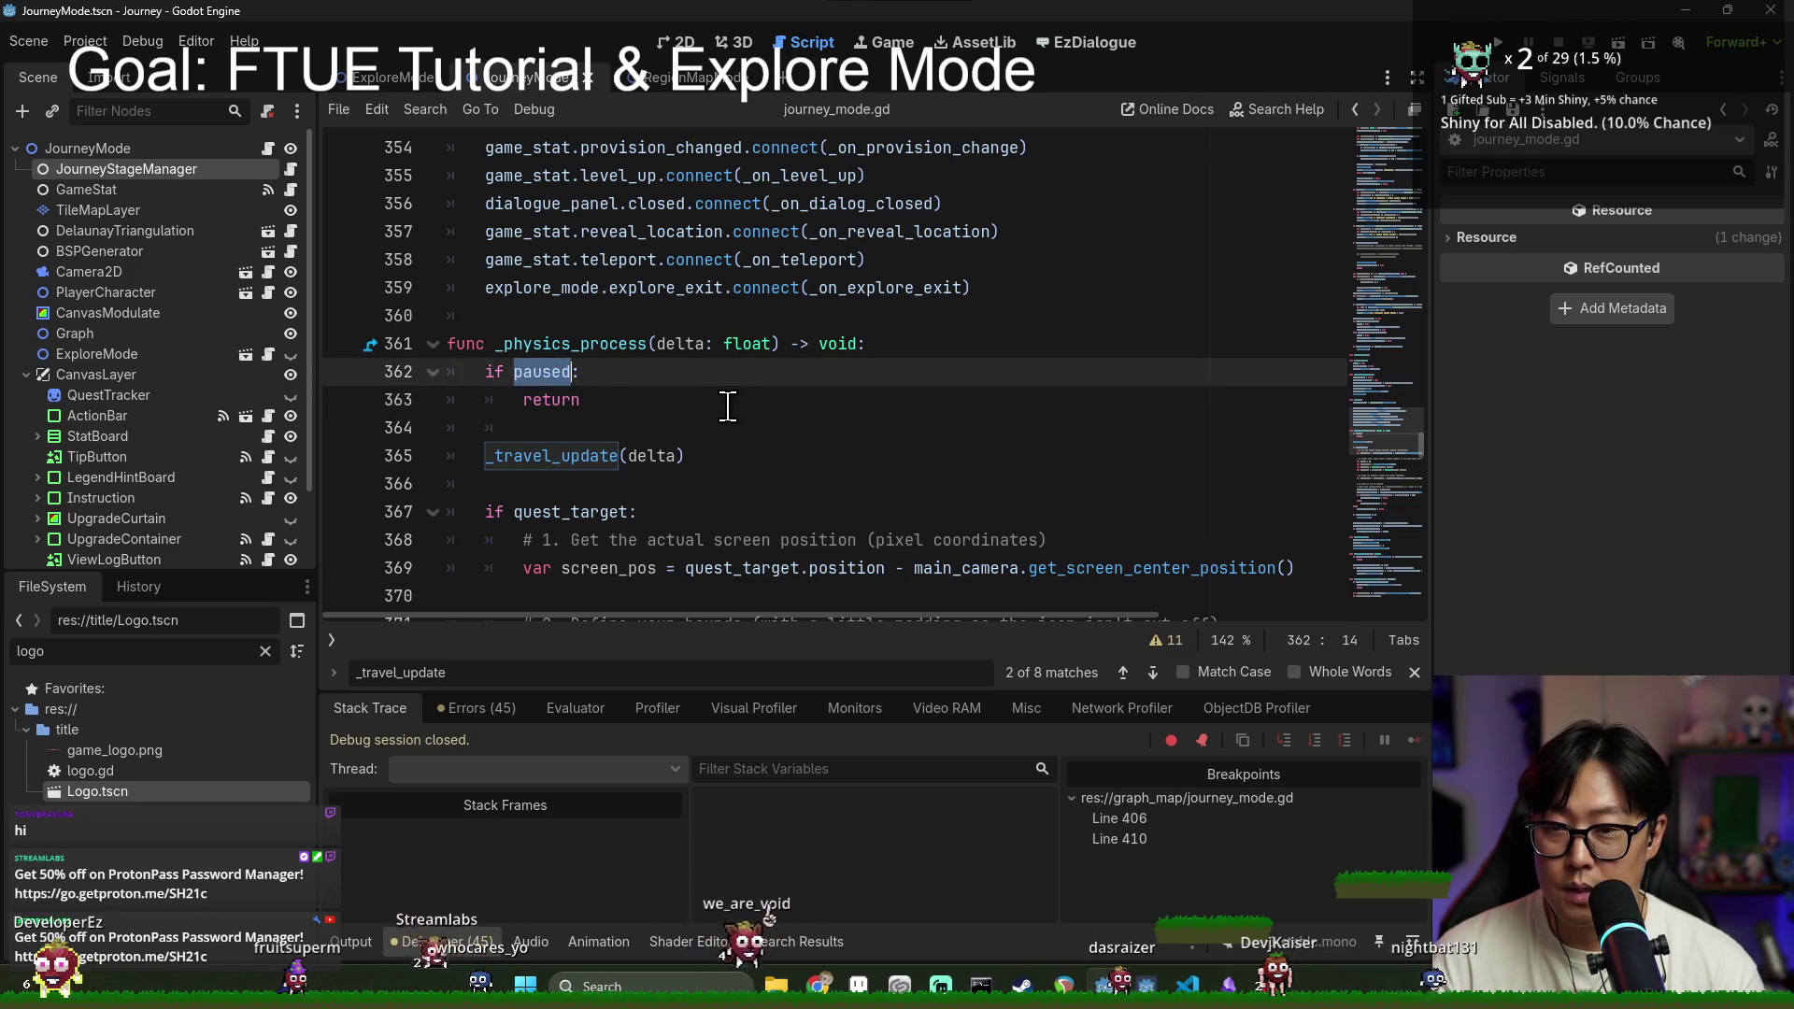
pyautogui.write('exit')
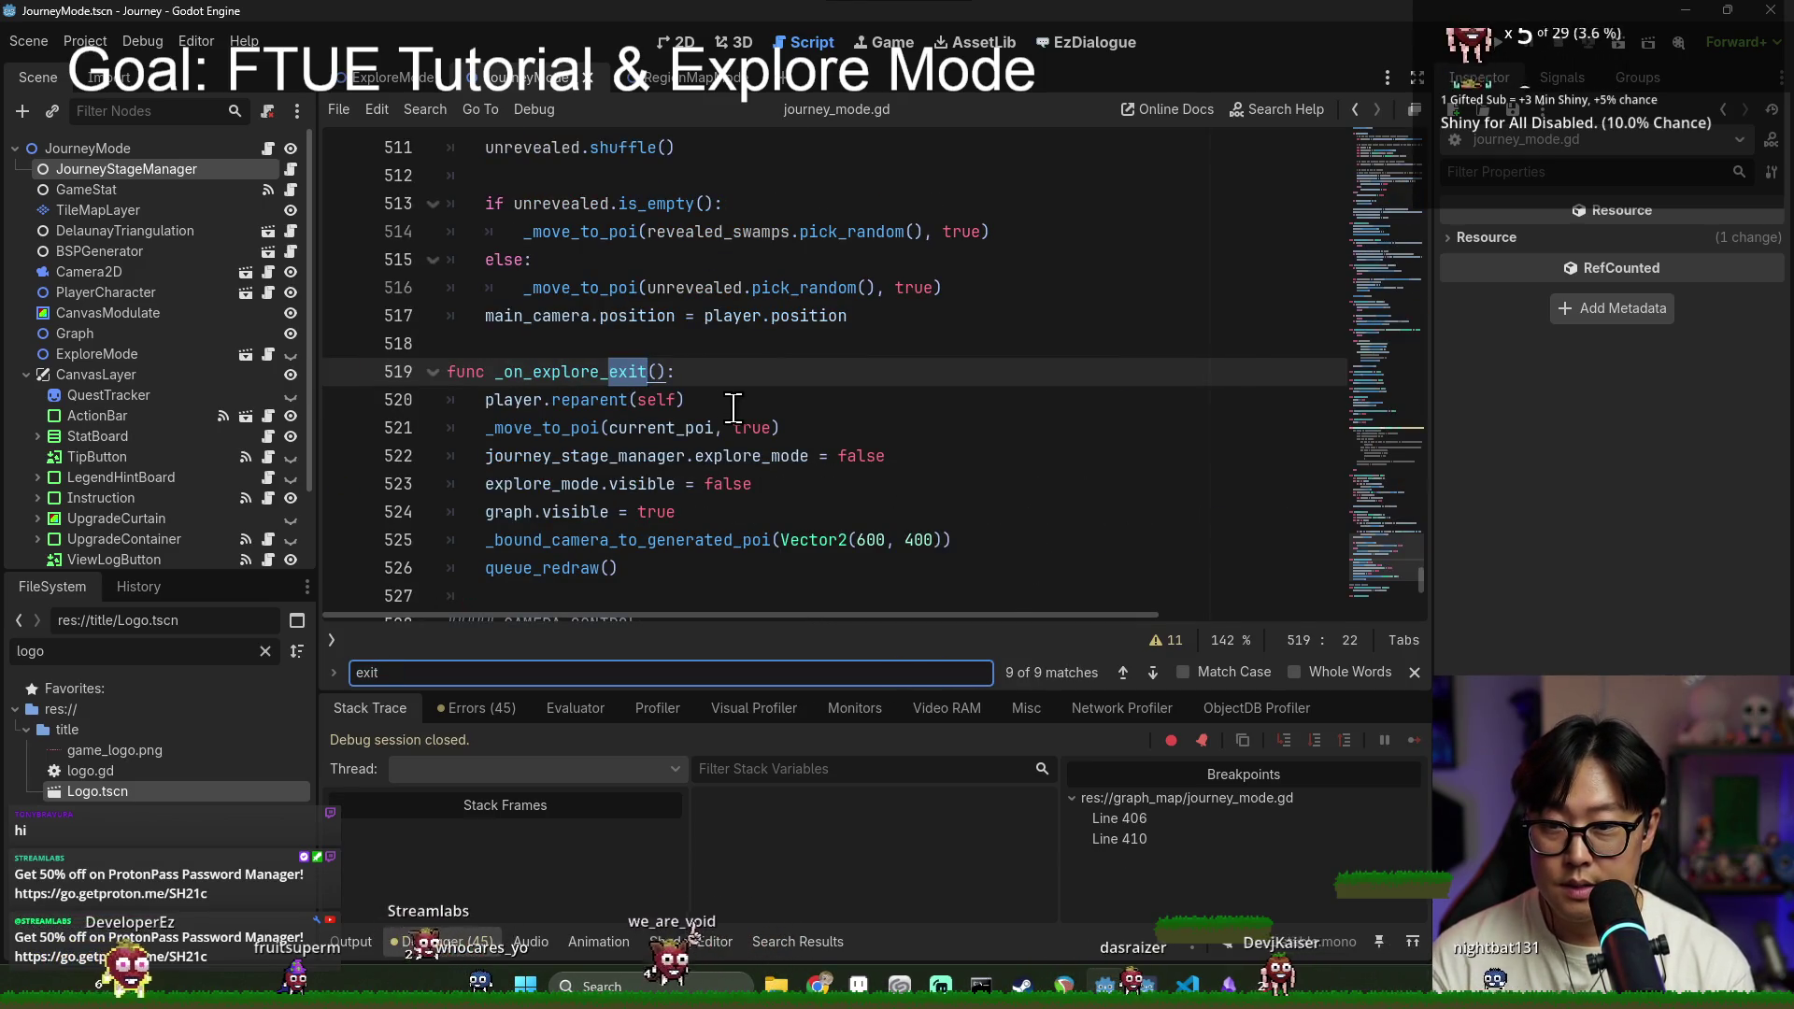
pyautogui.click(780, 511)
pyautogui.press('Return')
pyautogui.write('paused = false')
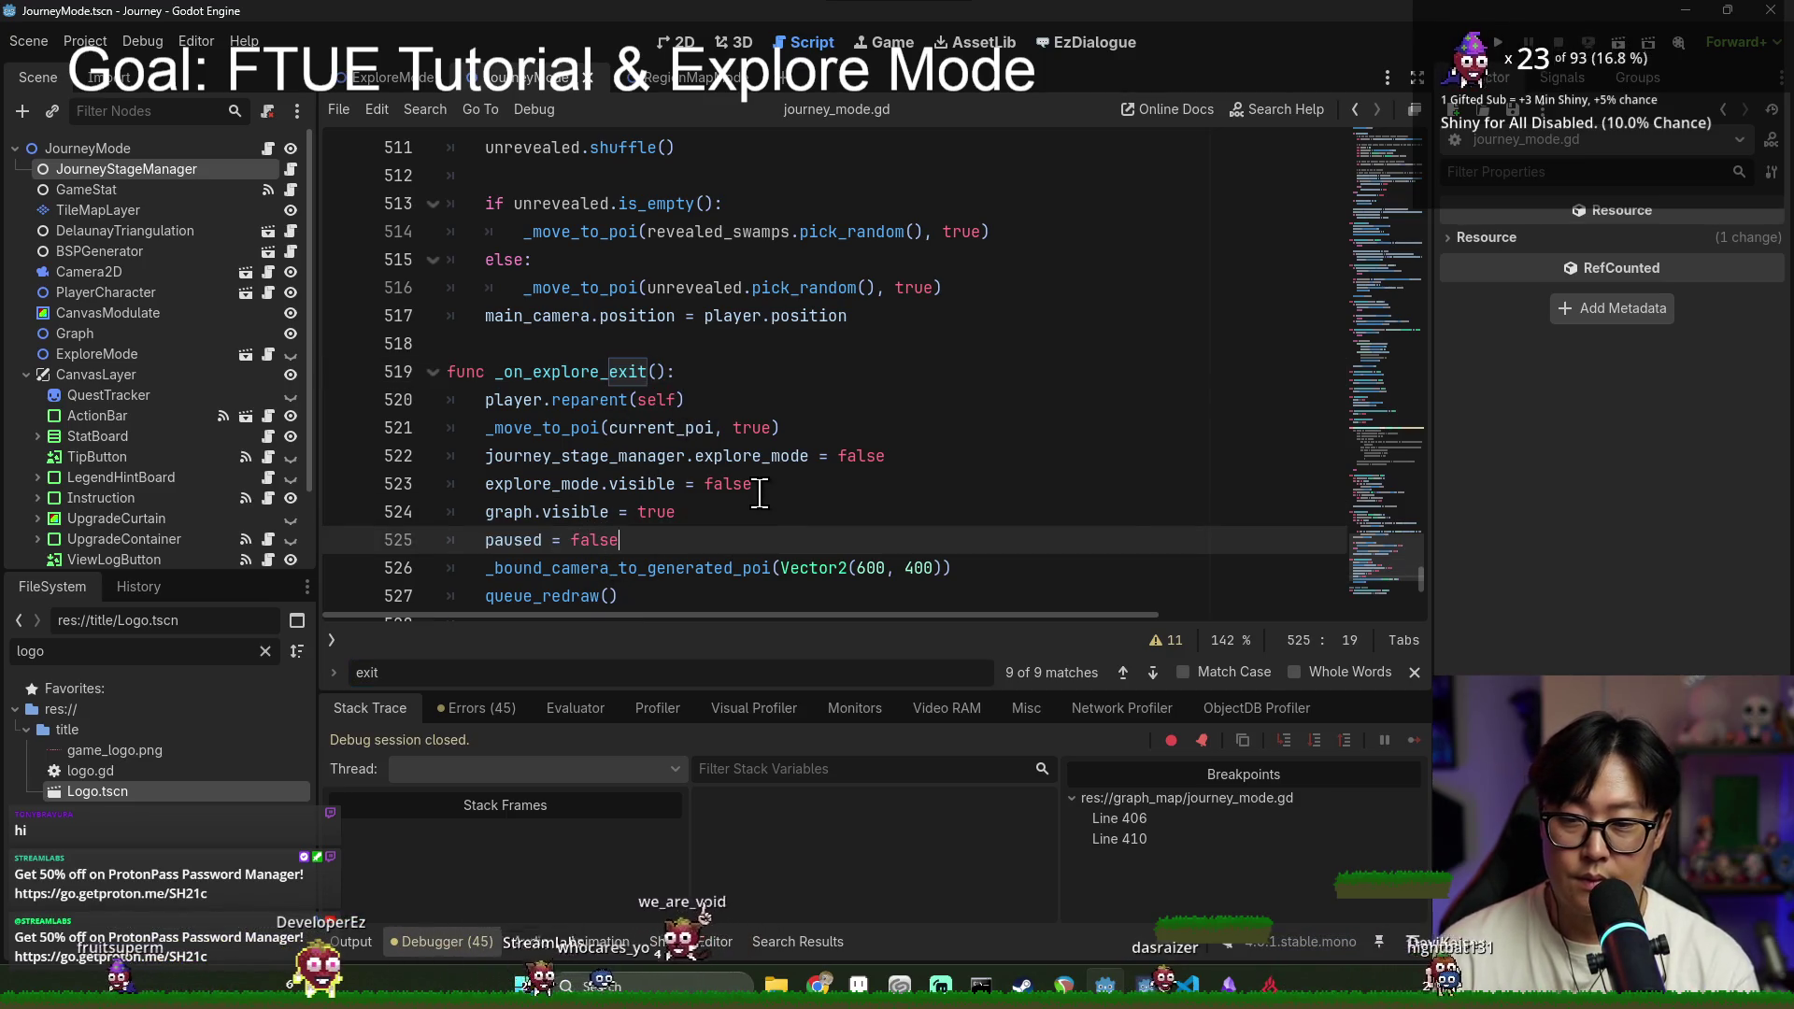
pyautogui.hotkey('ctrl', 's')
pyautogui.click(748, 342)
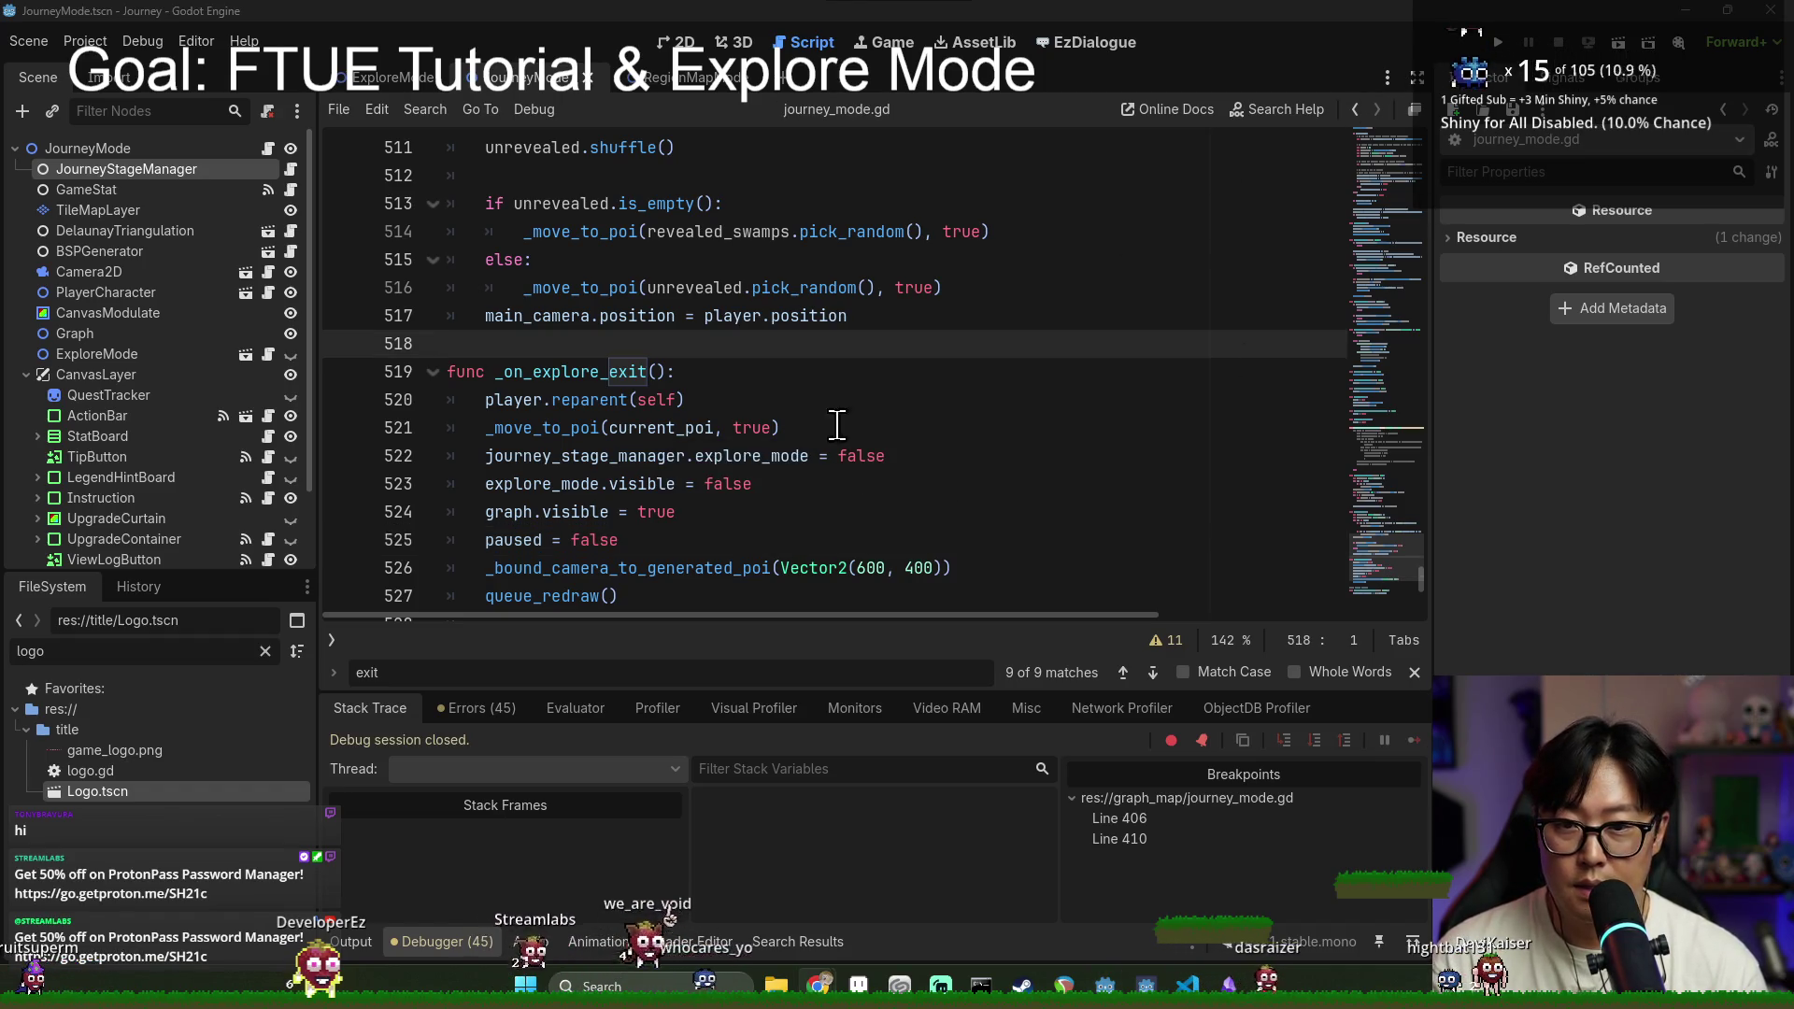
pyautogui.hotkey('alt', 'Tab')
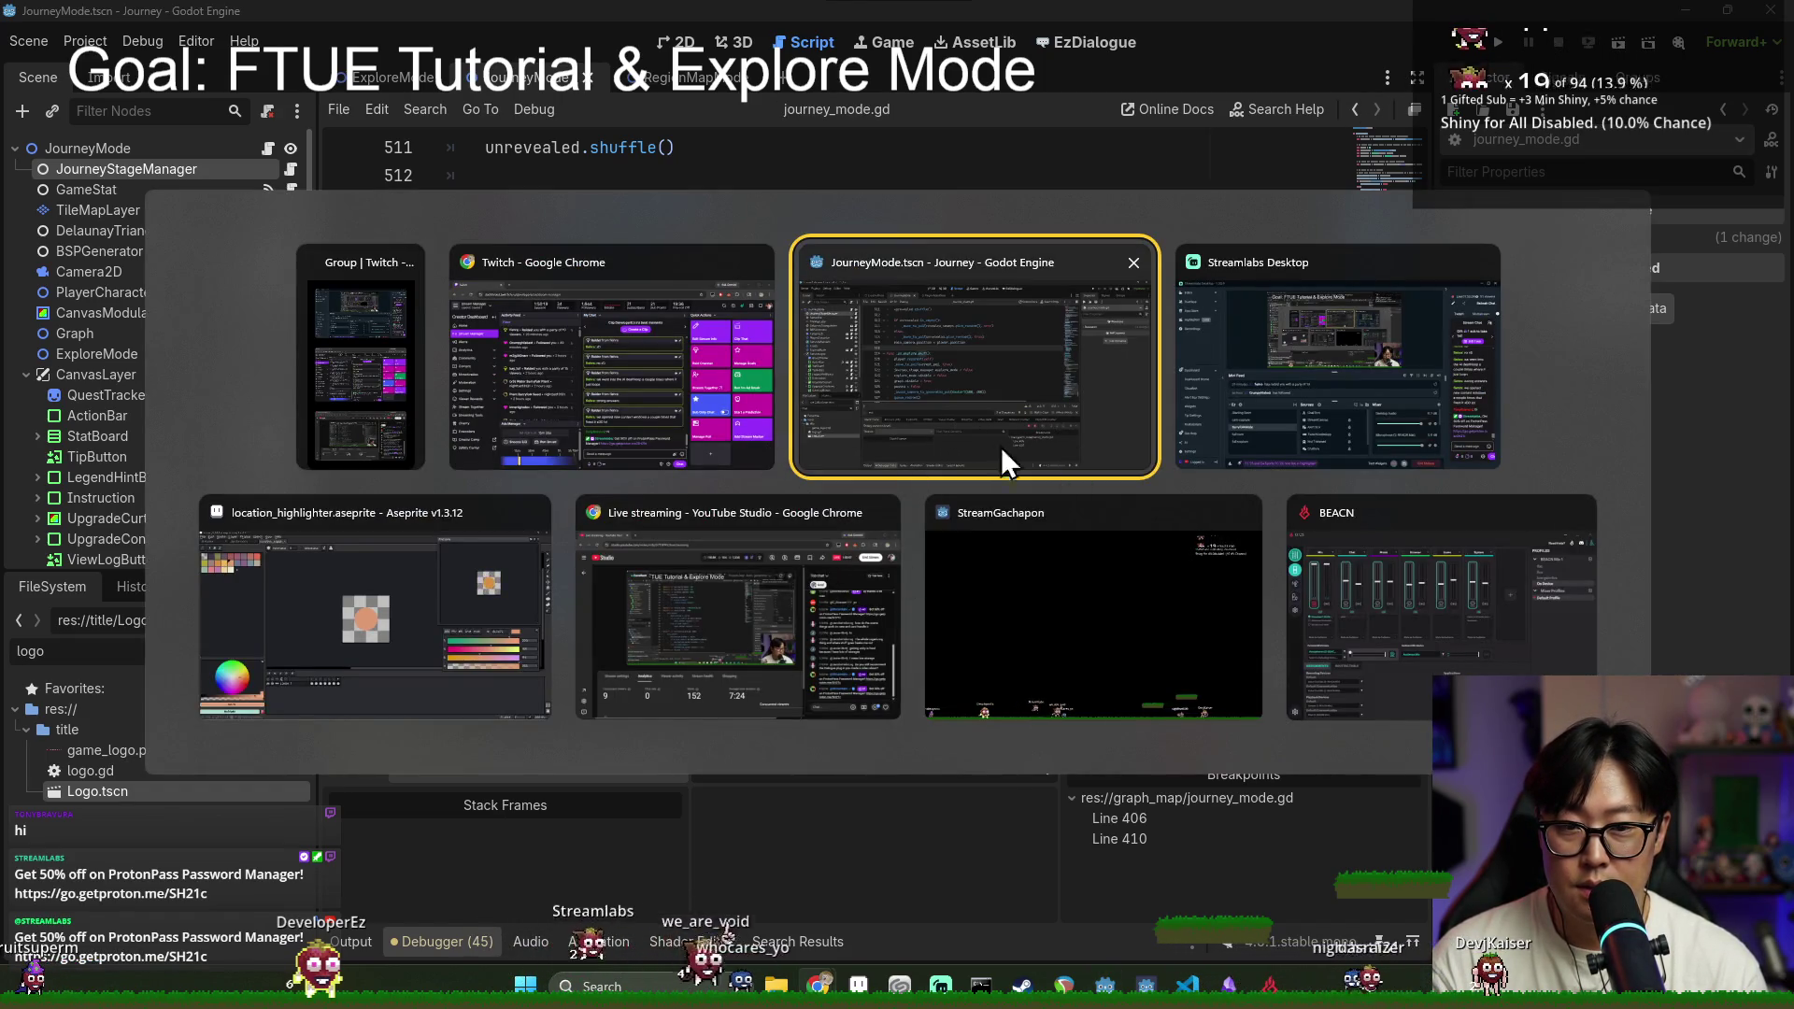
# Step: Relaunch with F5, start a New Game, enter the forest stage, and dismiss the movement tip
pyautogui.click(1001, 447)
pyautogui.press('F5')
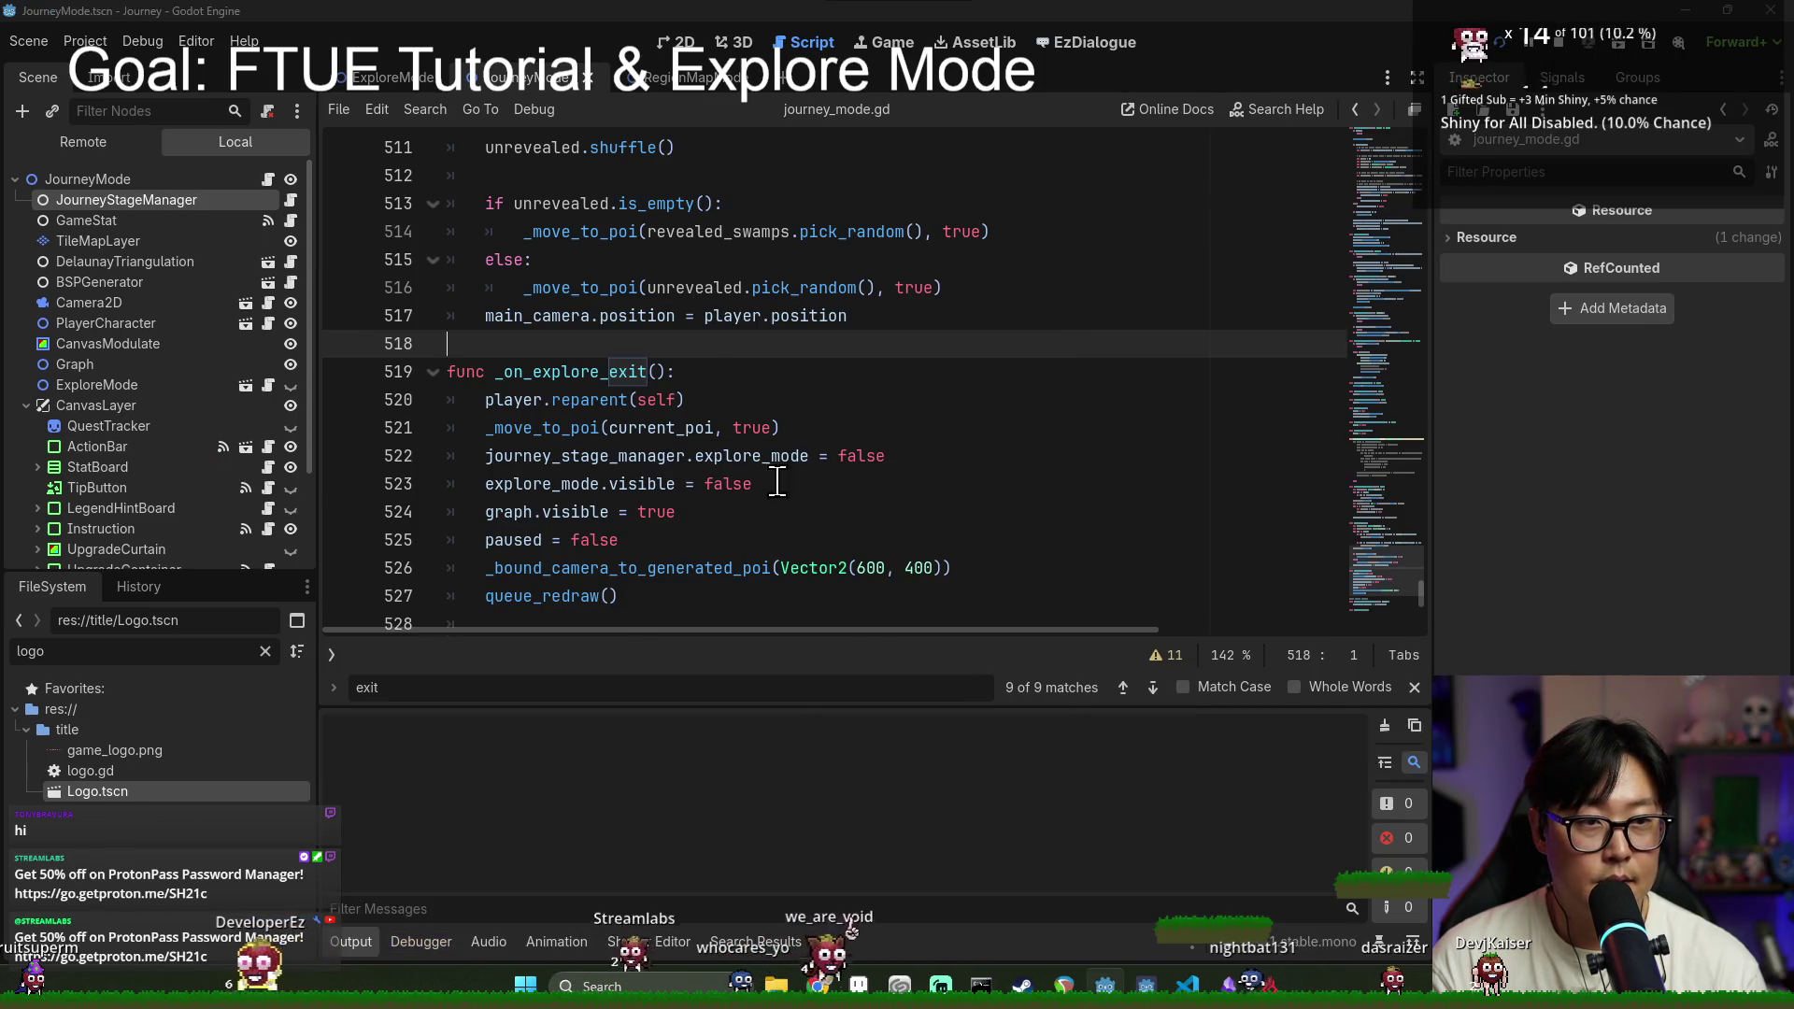
pyautogui.hotkey('alt', 'Tab')
pyautogui.hotkey('alt', 'Tab')
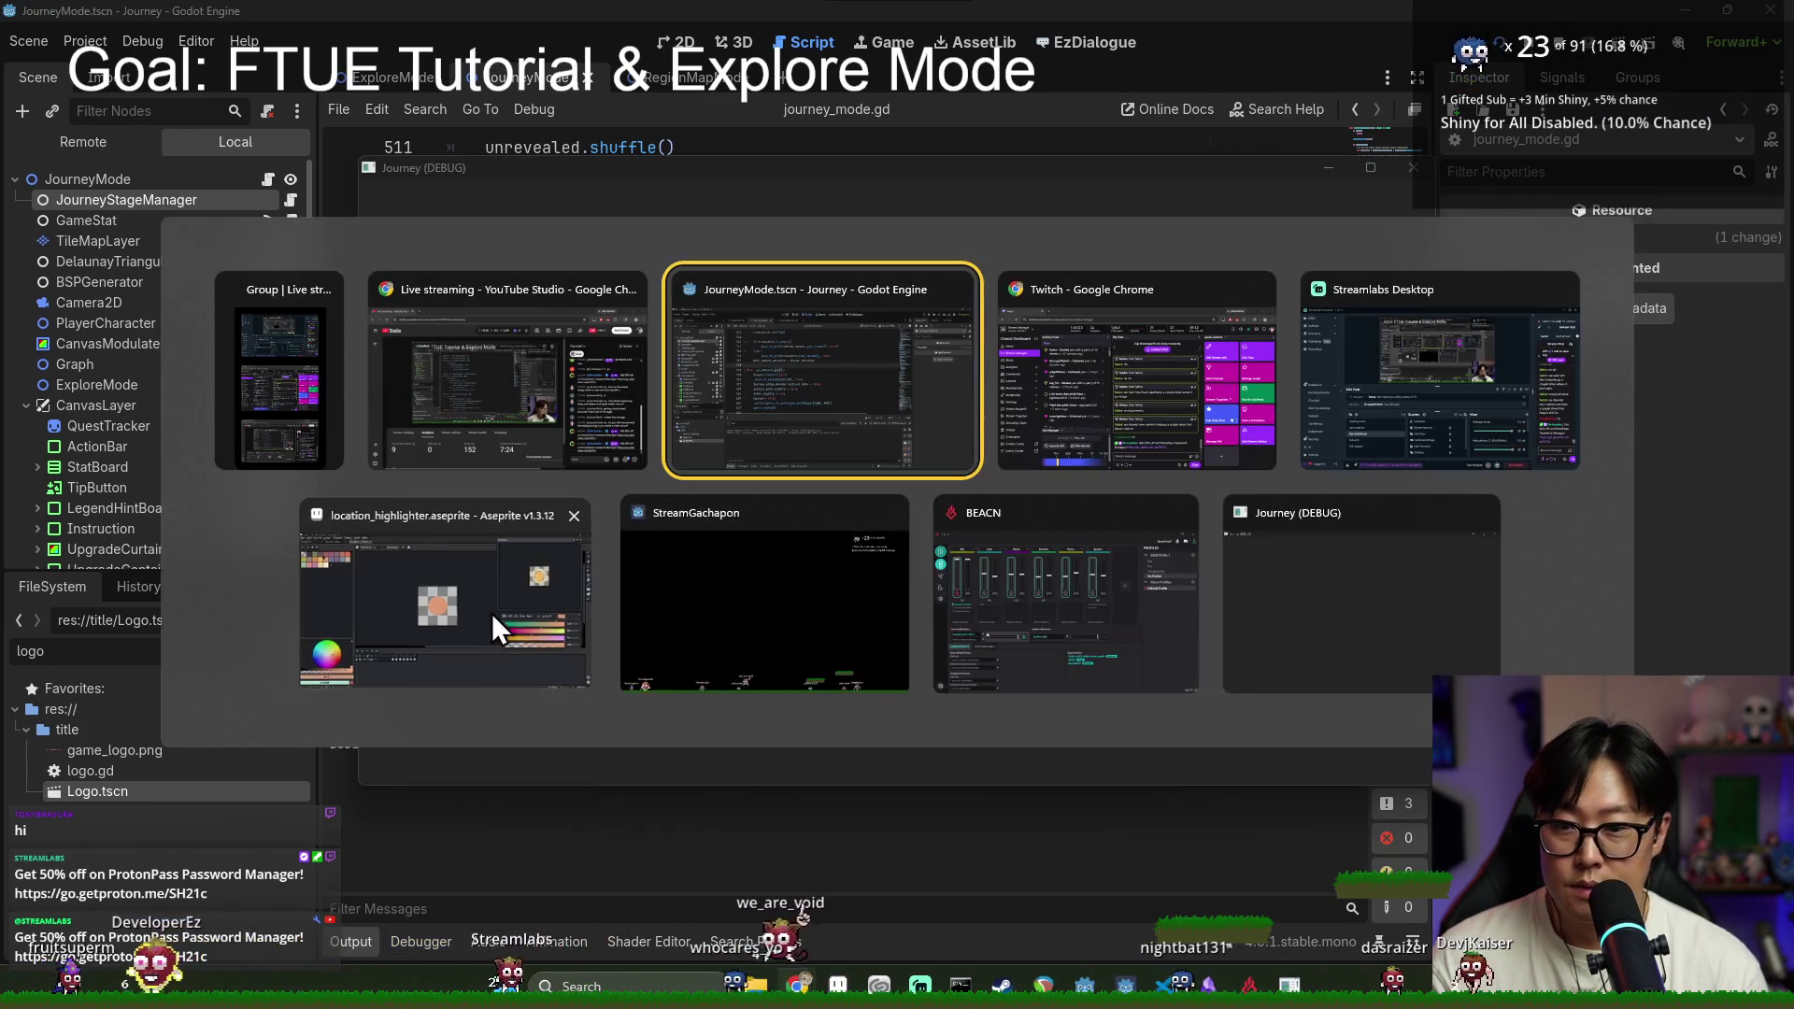
pyautogui.click(492, 613)
pyautogui.hotkey('alt', 'Tab')
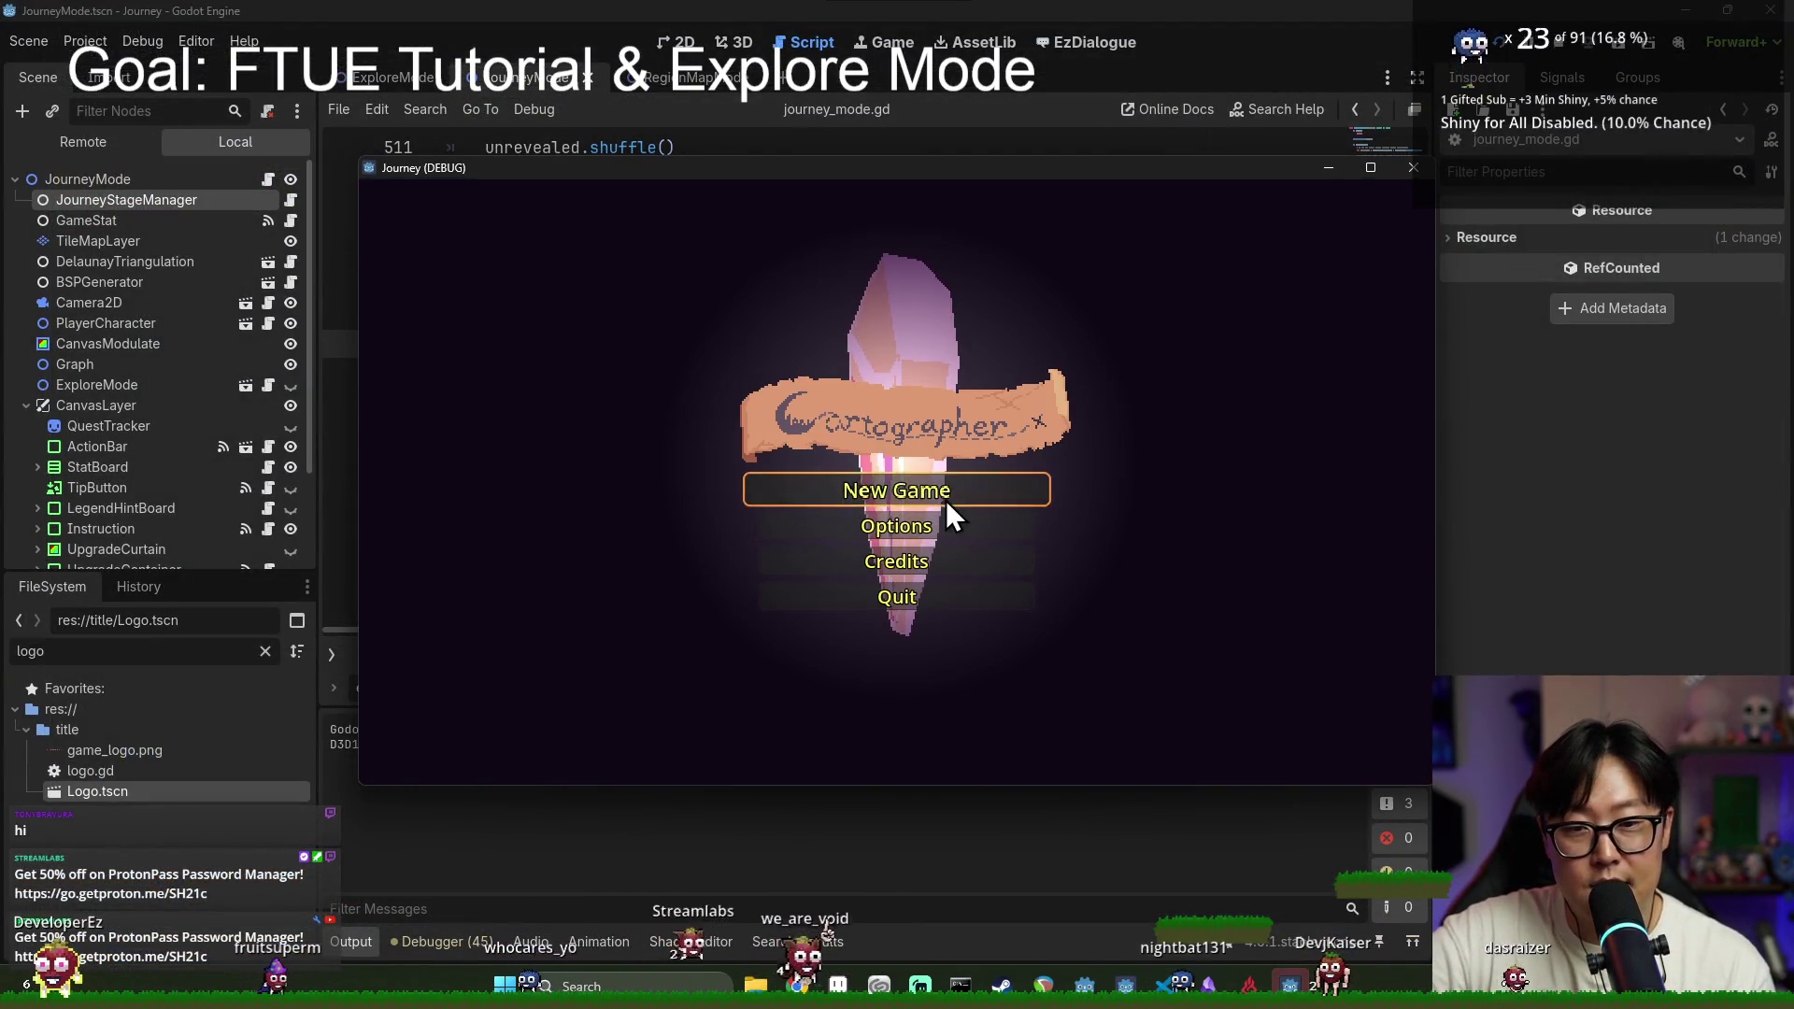
pyautogui.click(946, 501)
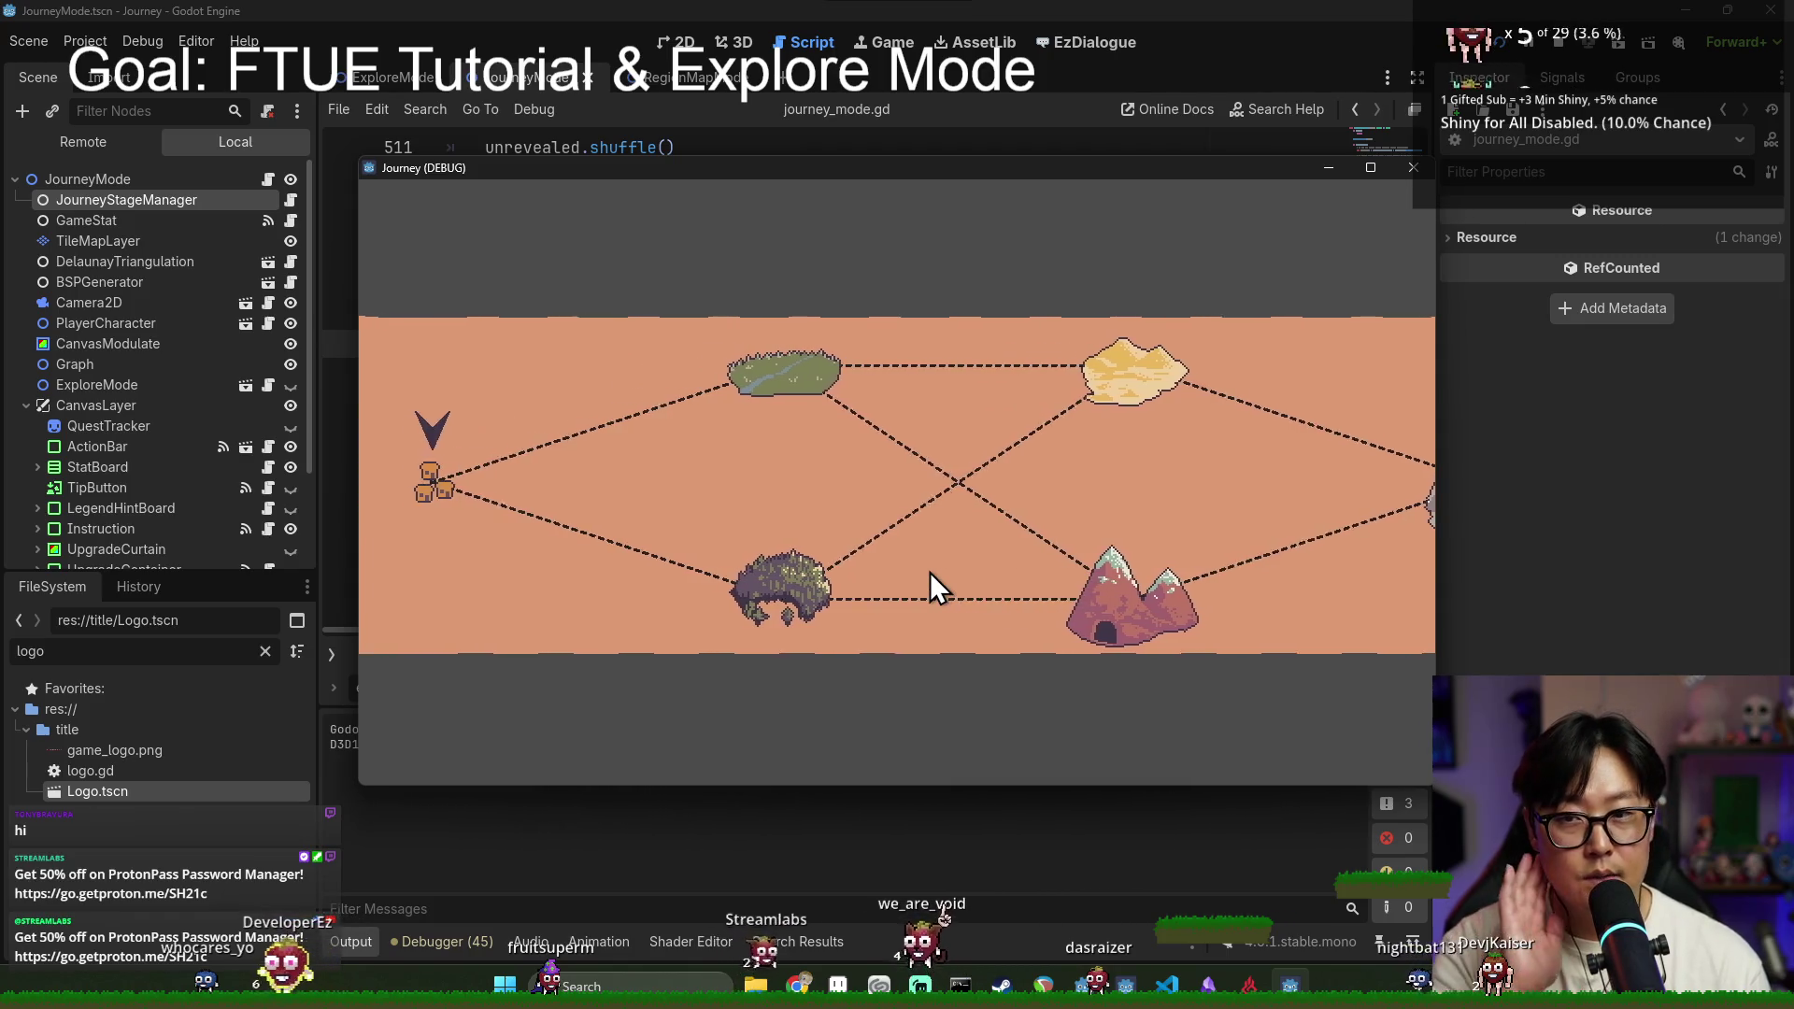
pyautogui.click(929, 572)
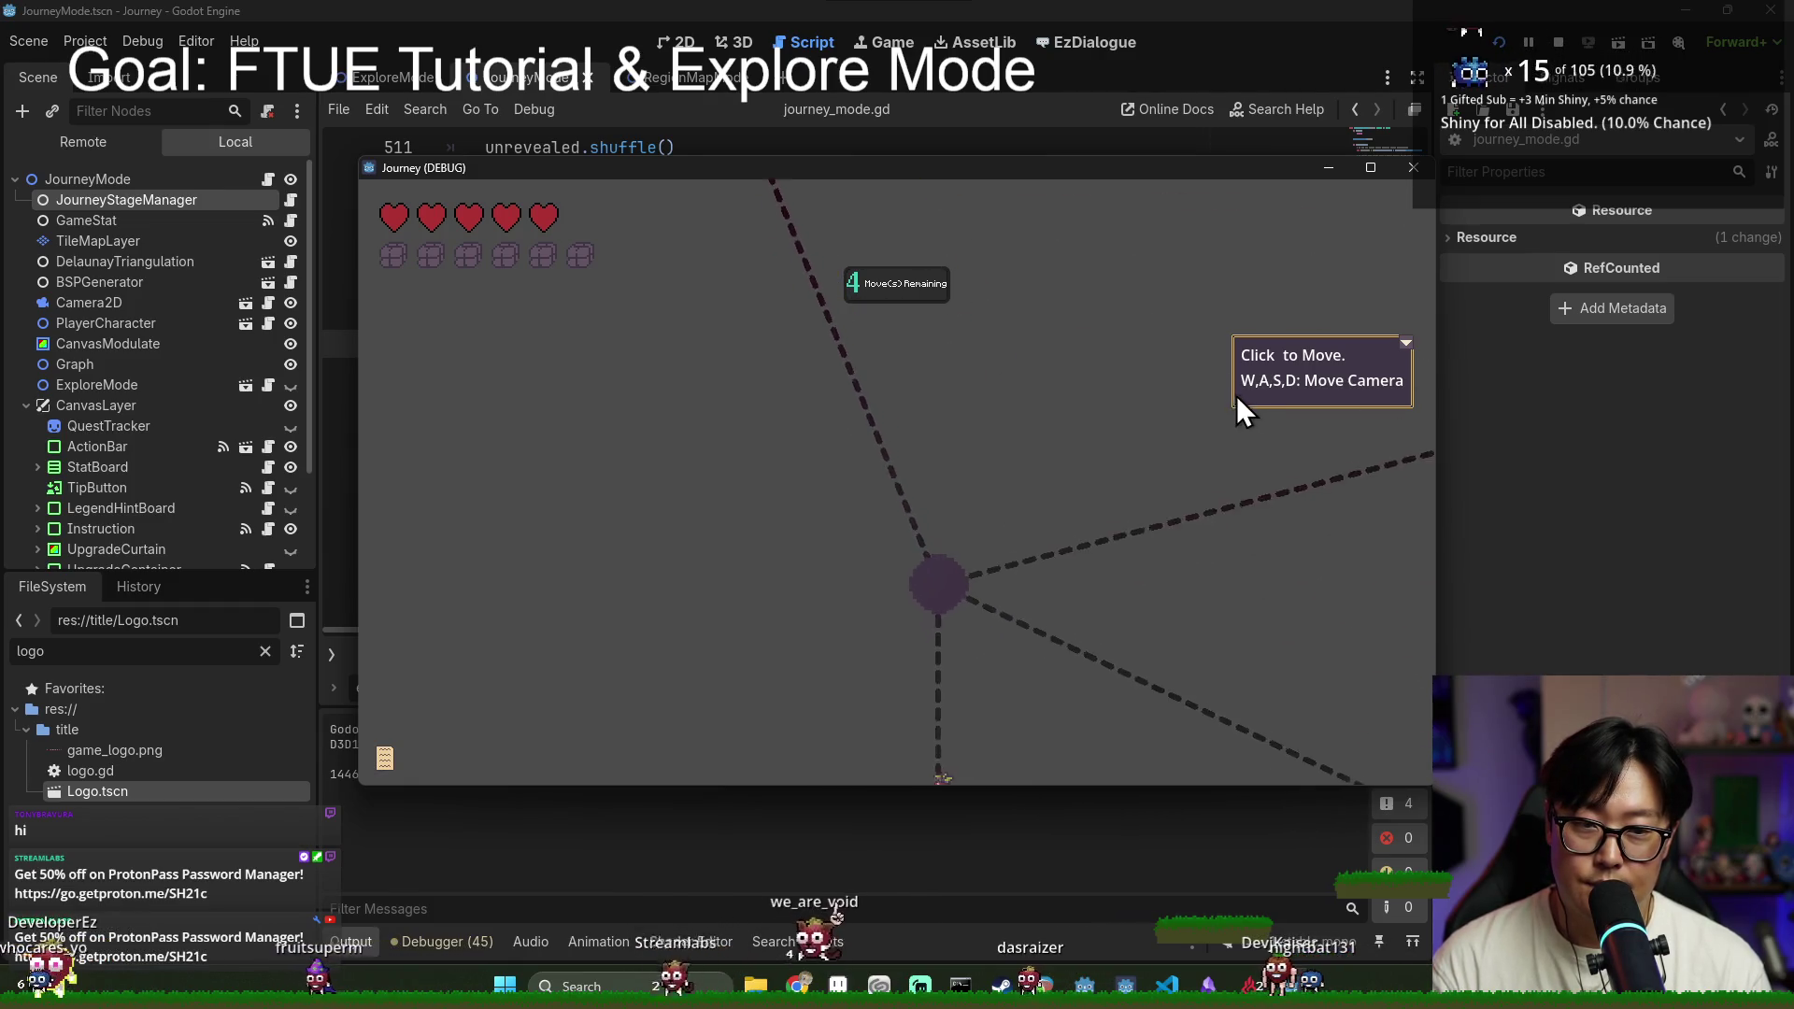
pyautogui.click(1398, 346)
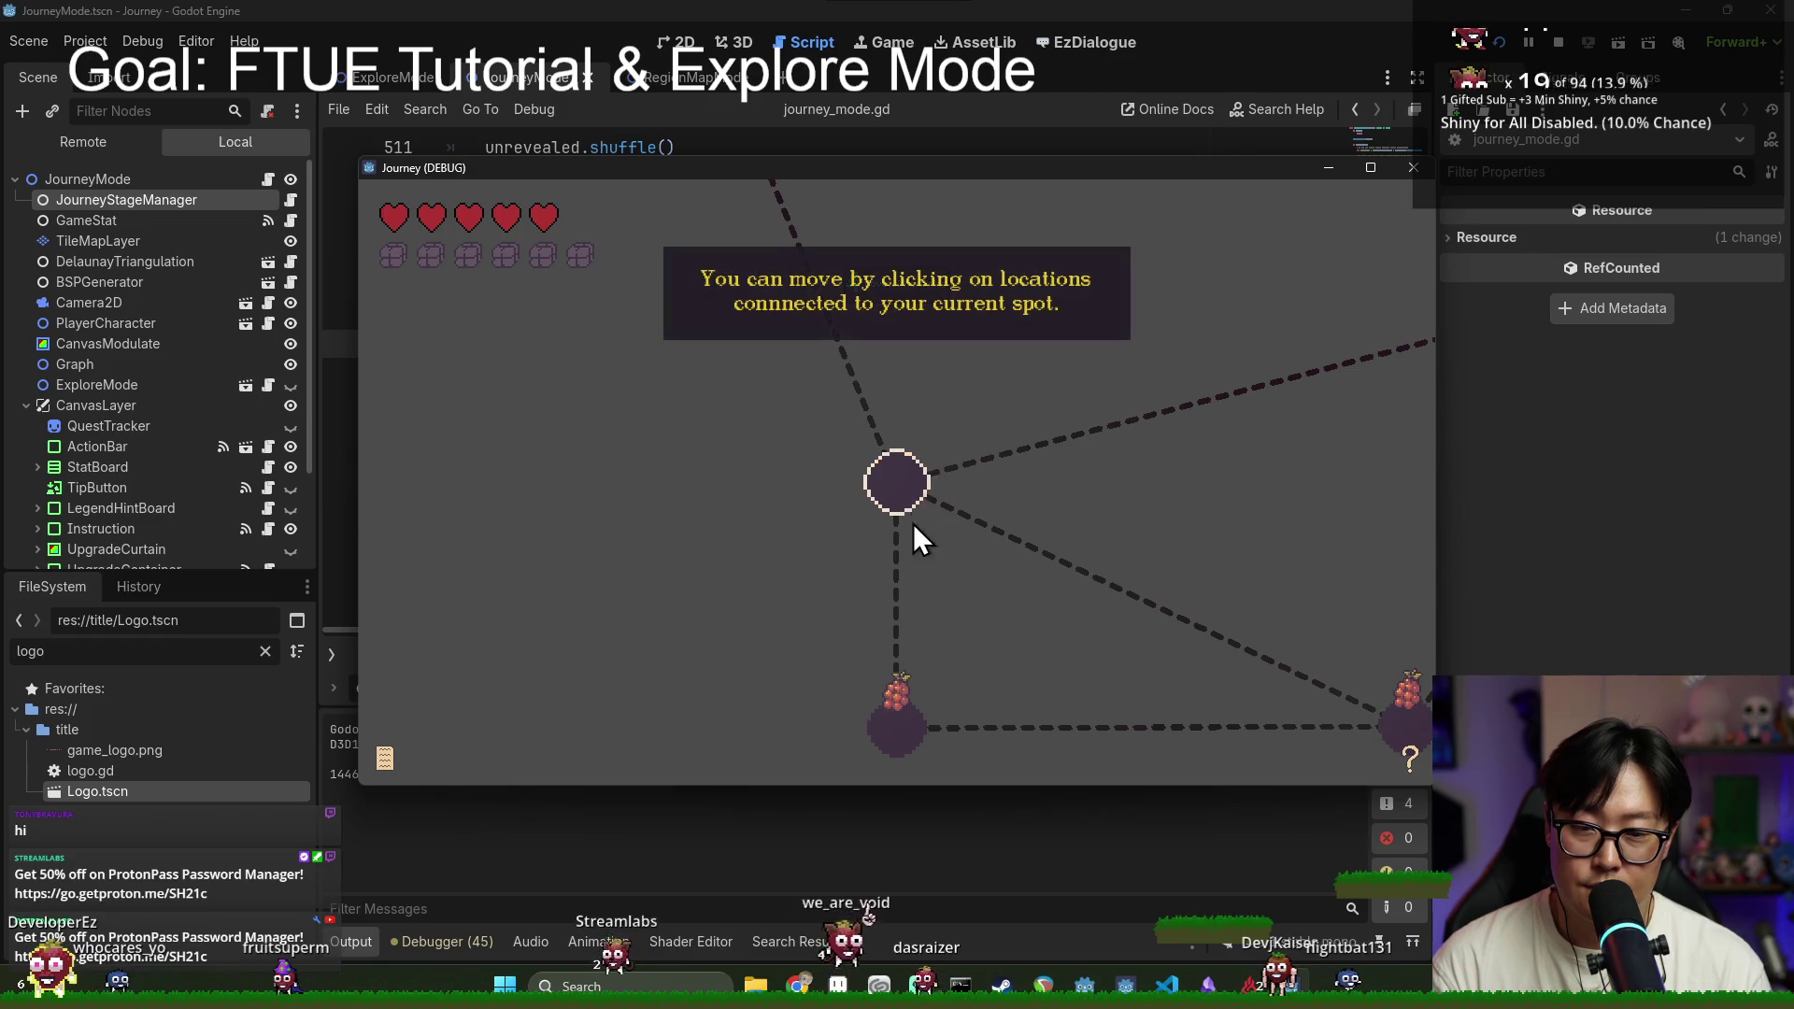
# Step: Move through the lower and right-hand nodes, spending the last move on the meat node
pyautogui.click(899, 478)
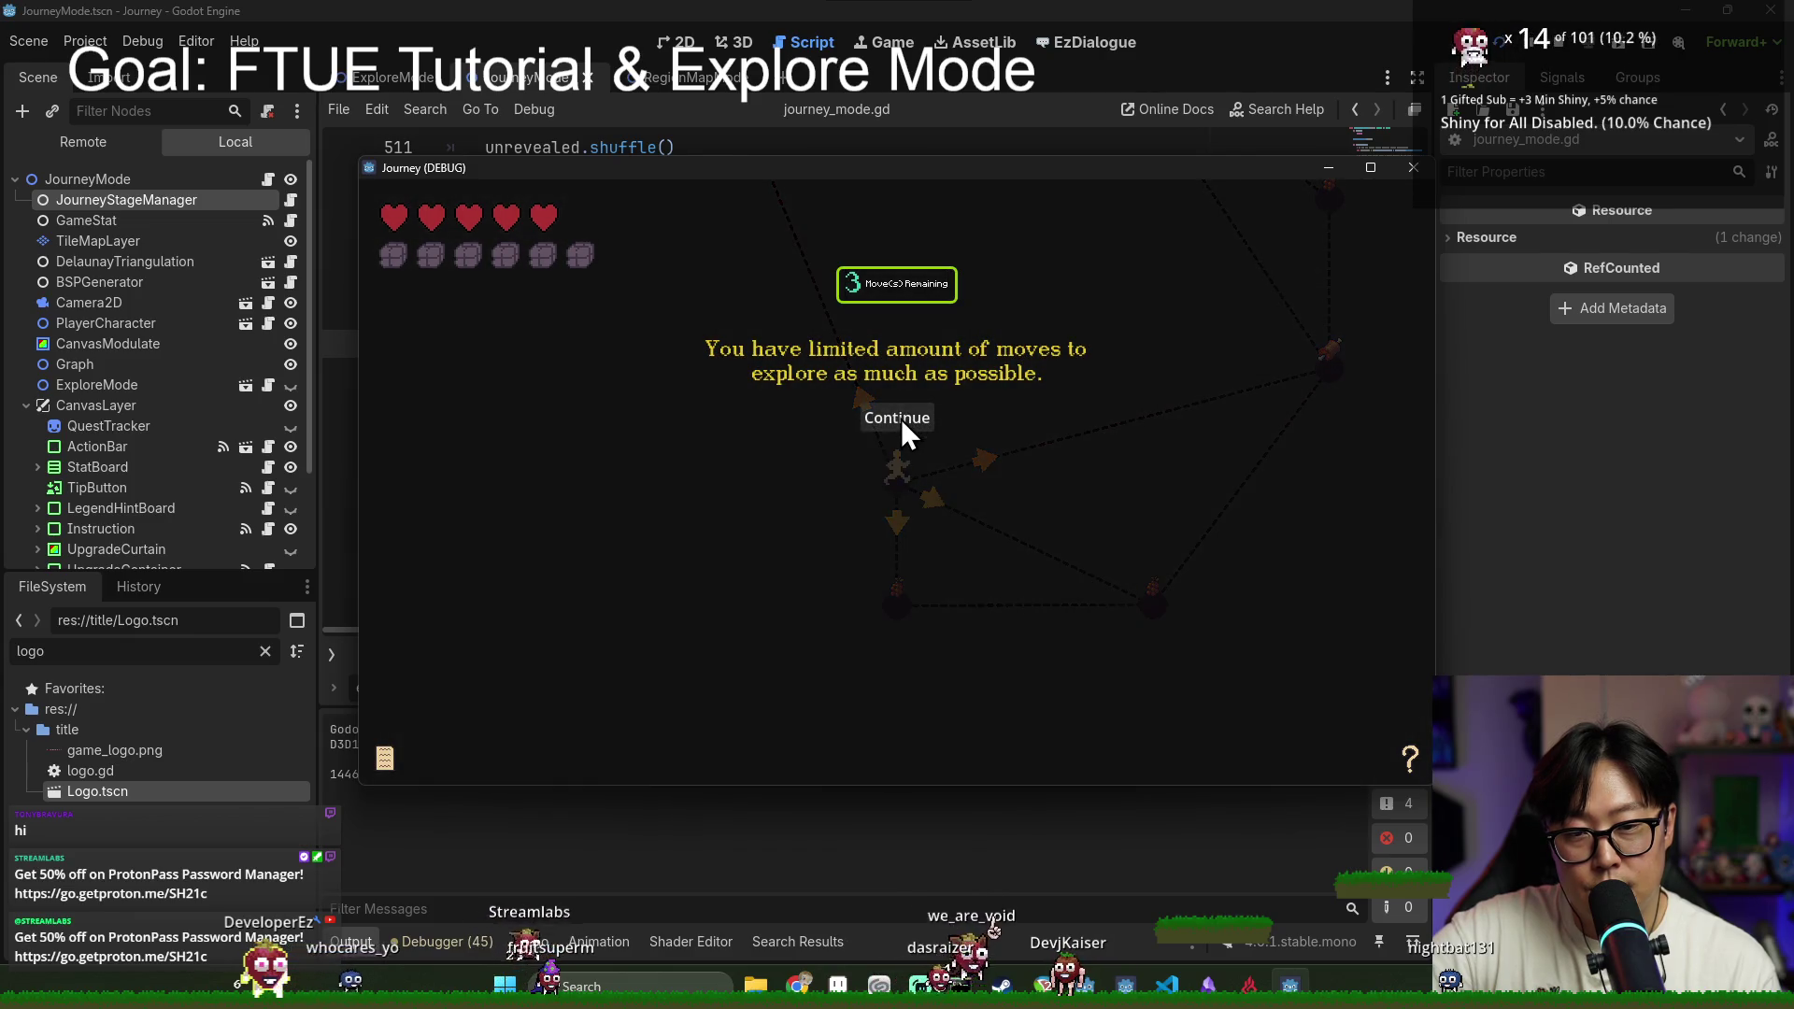
pyautogui.click(900, 419)
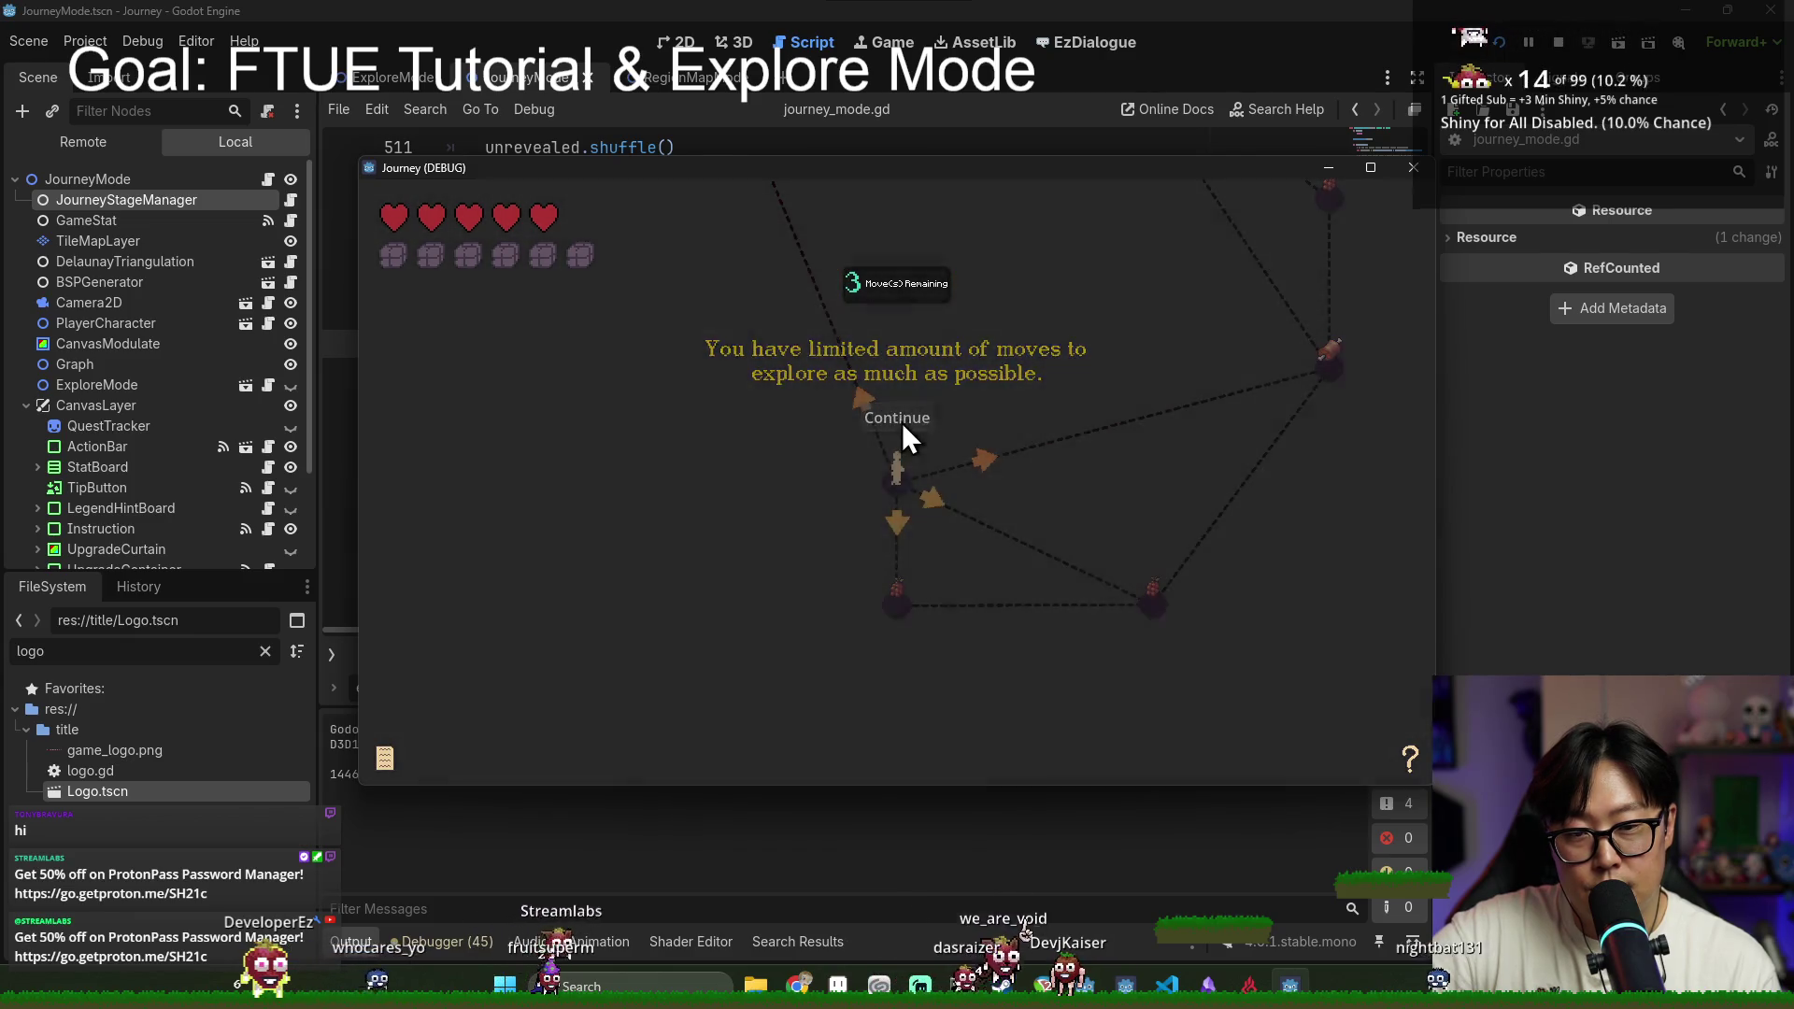
pyautogui.click(899, 605)
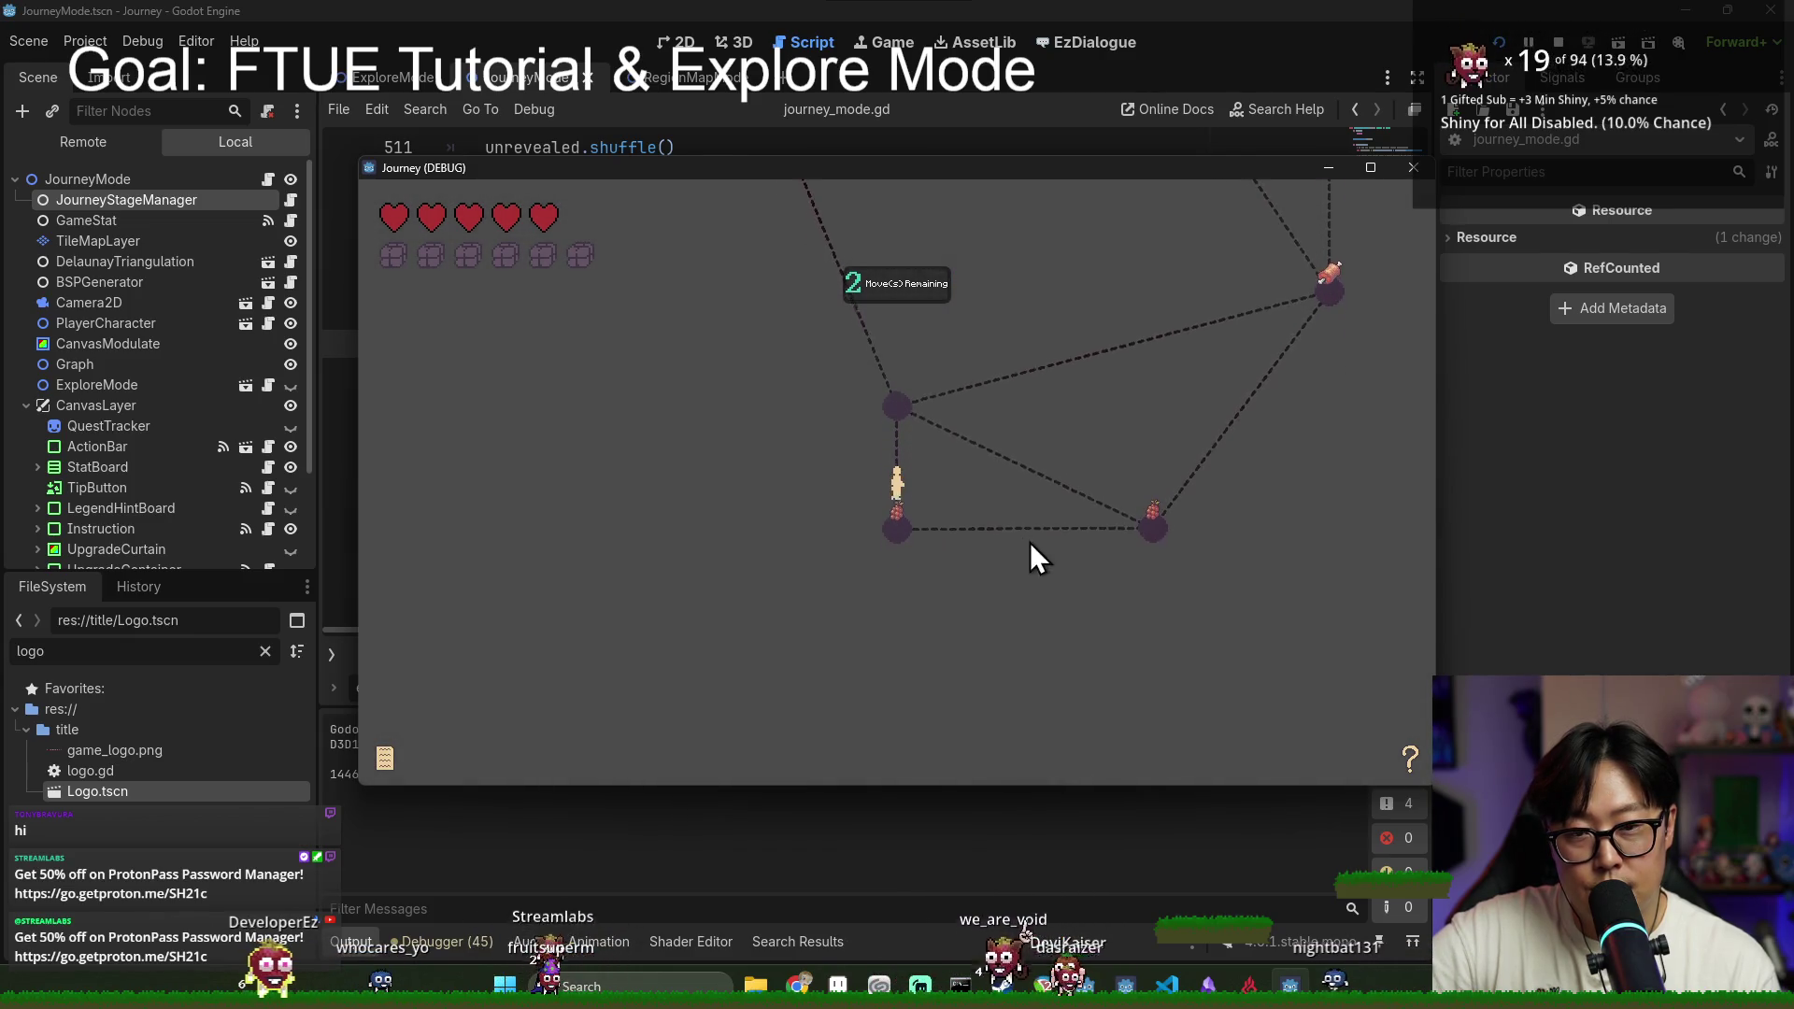
pyautogui.click(1147, 485)
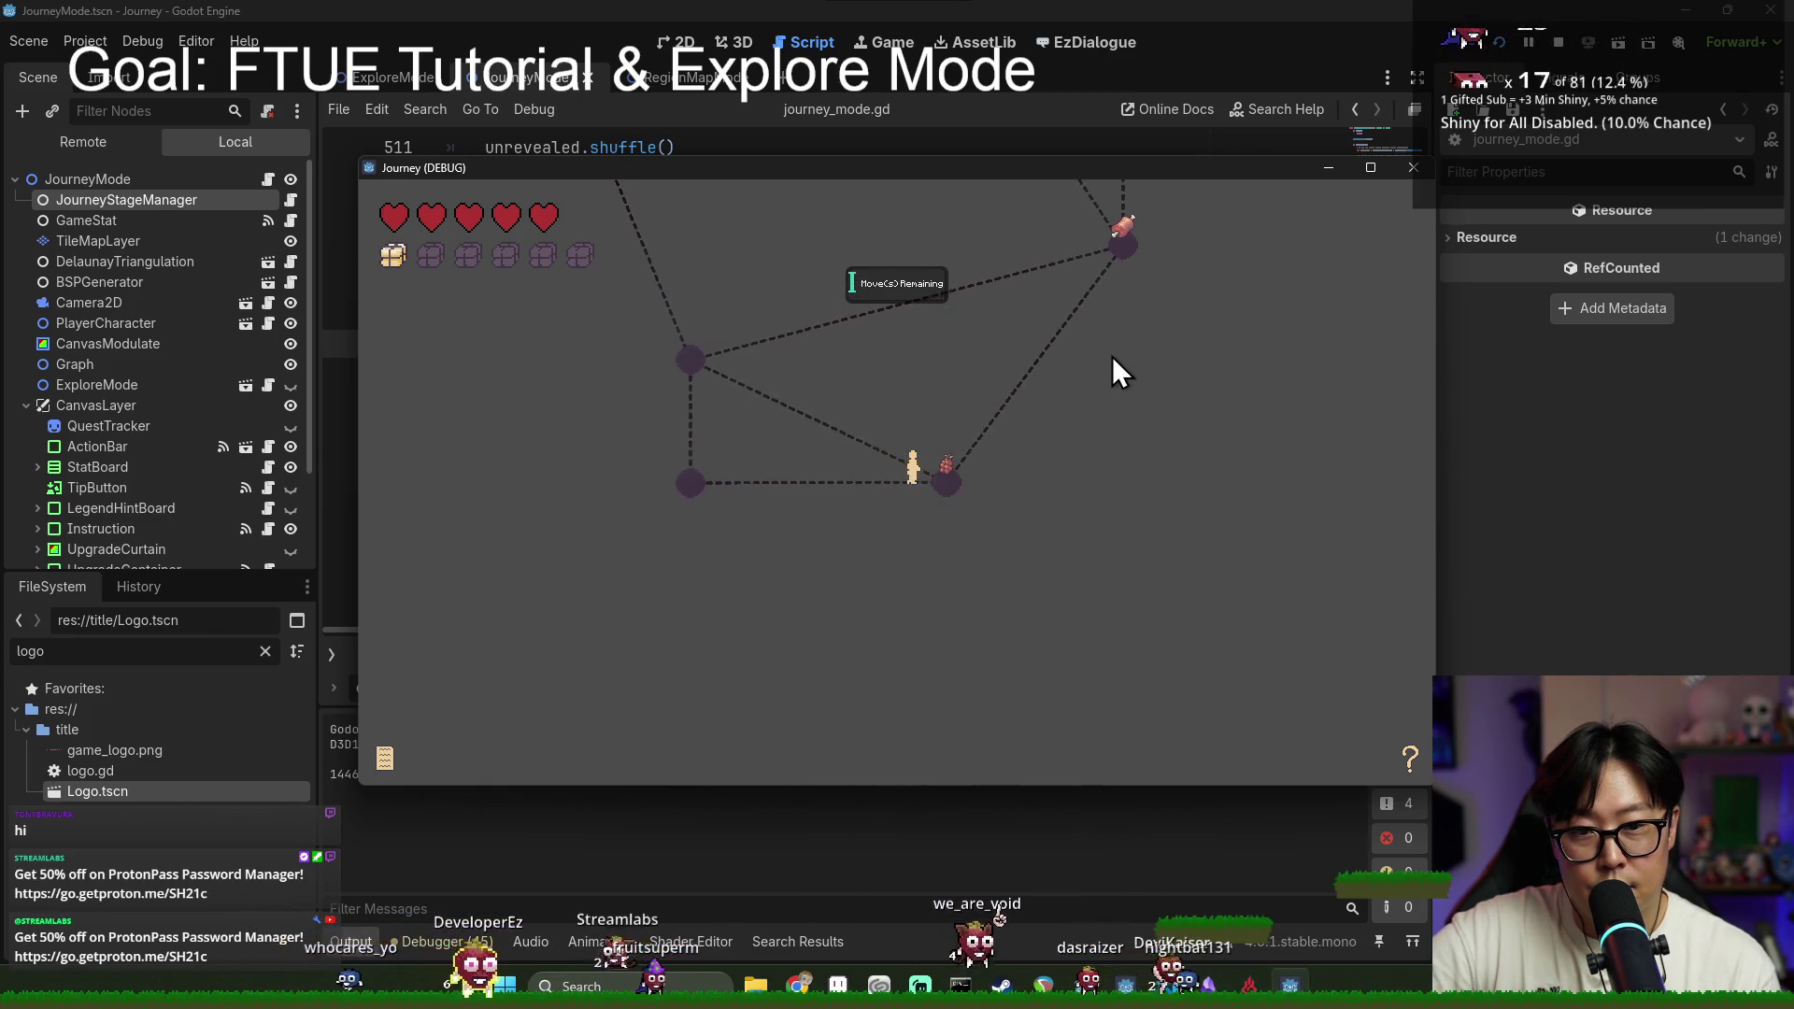
pyautogui.click(1084, 244)
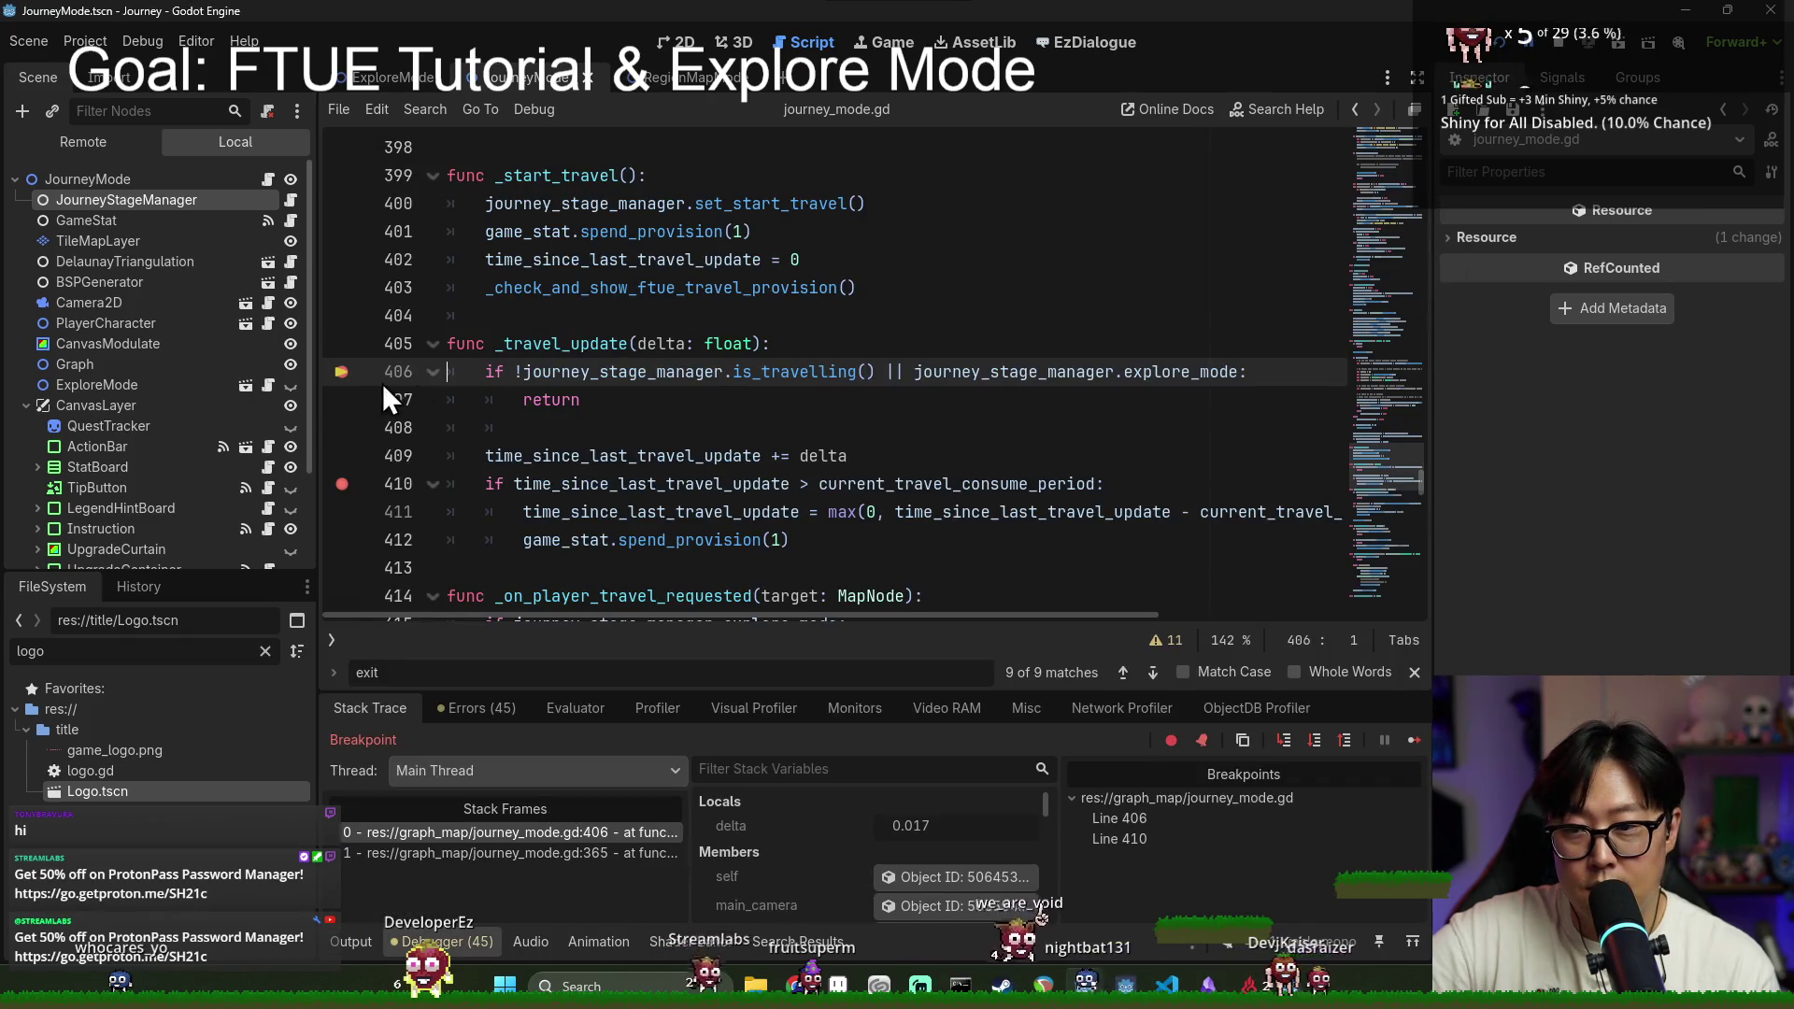
# Step: Remove the line 406 breakpoint and resume execution of the game
pyautogui.click(342, 372)
pyautogui.click(1414, 739)
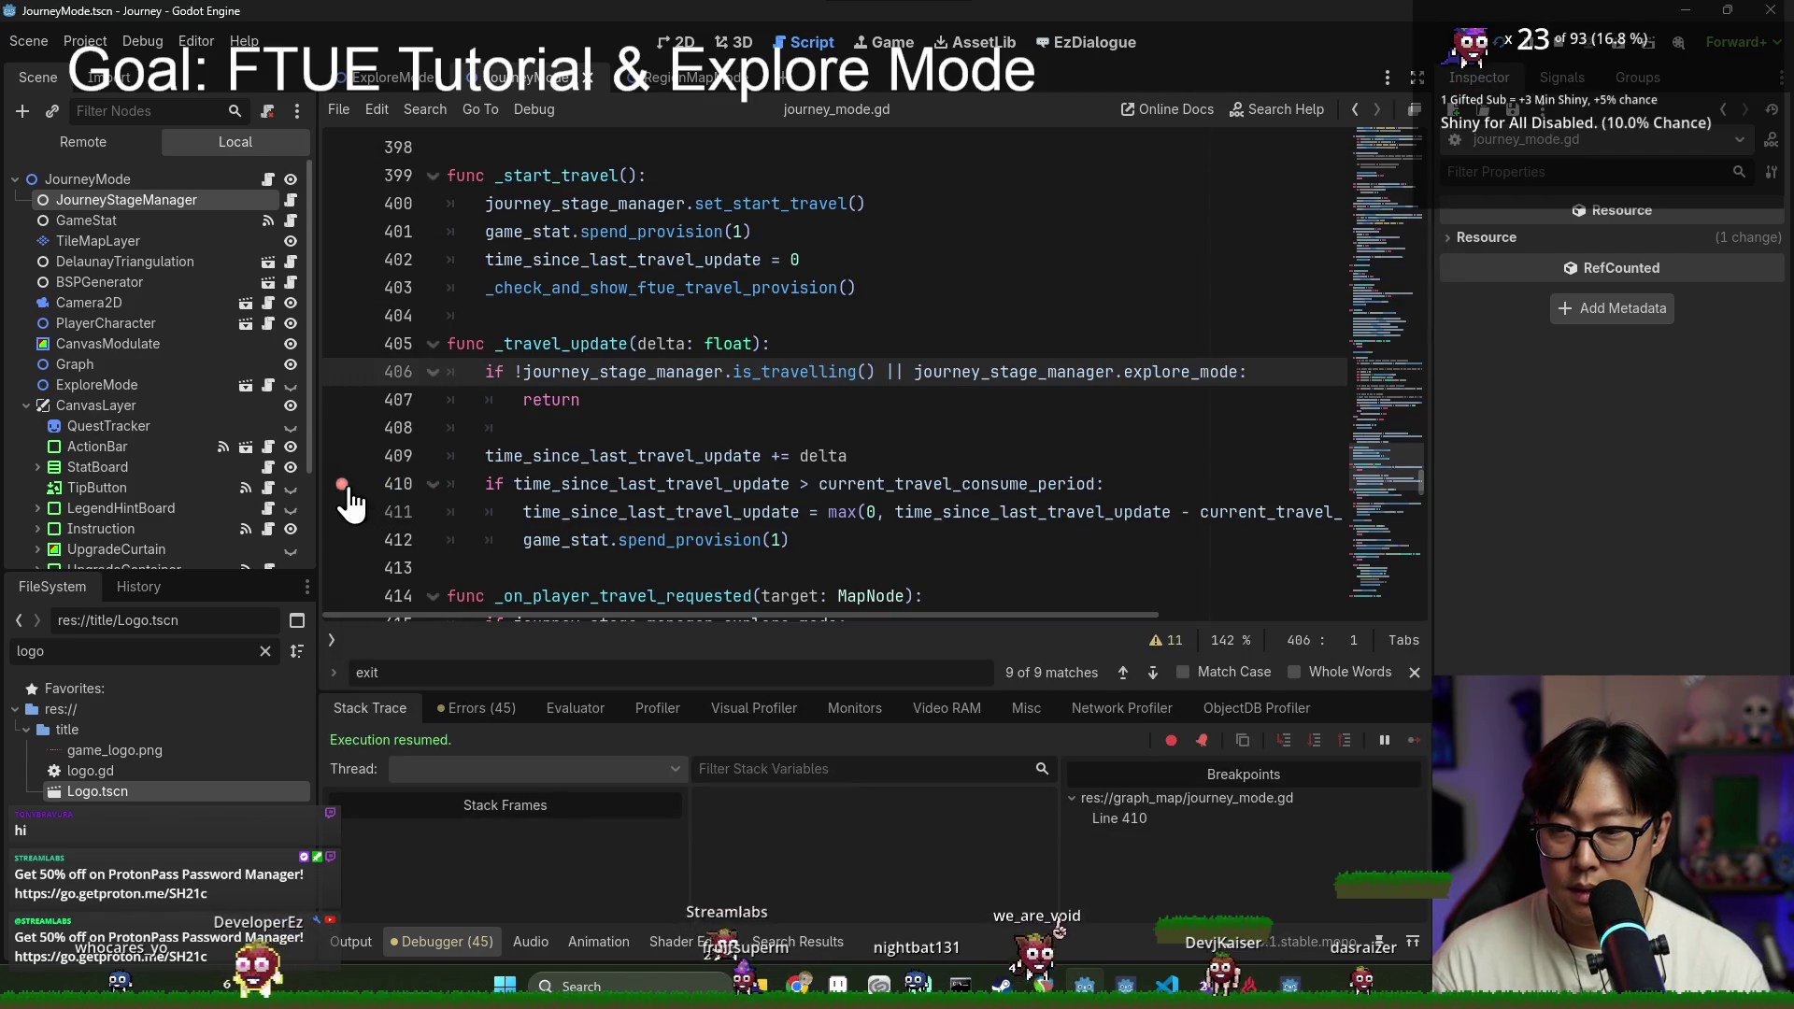
pyautogui.click(342, 485)
pyautogui.press('F12')
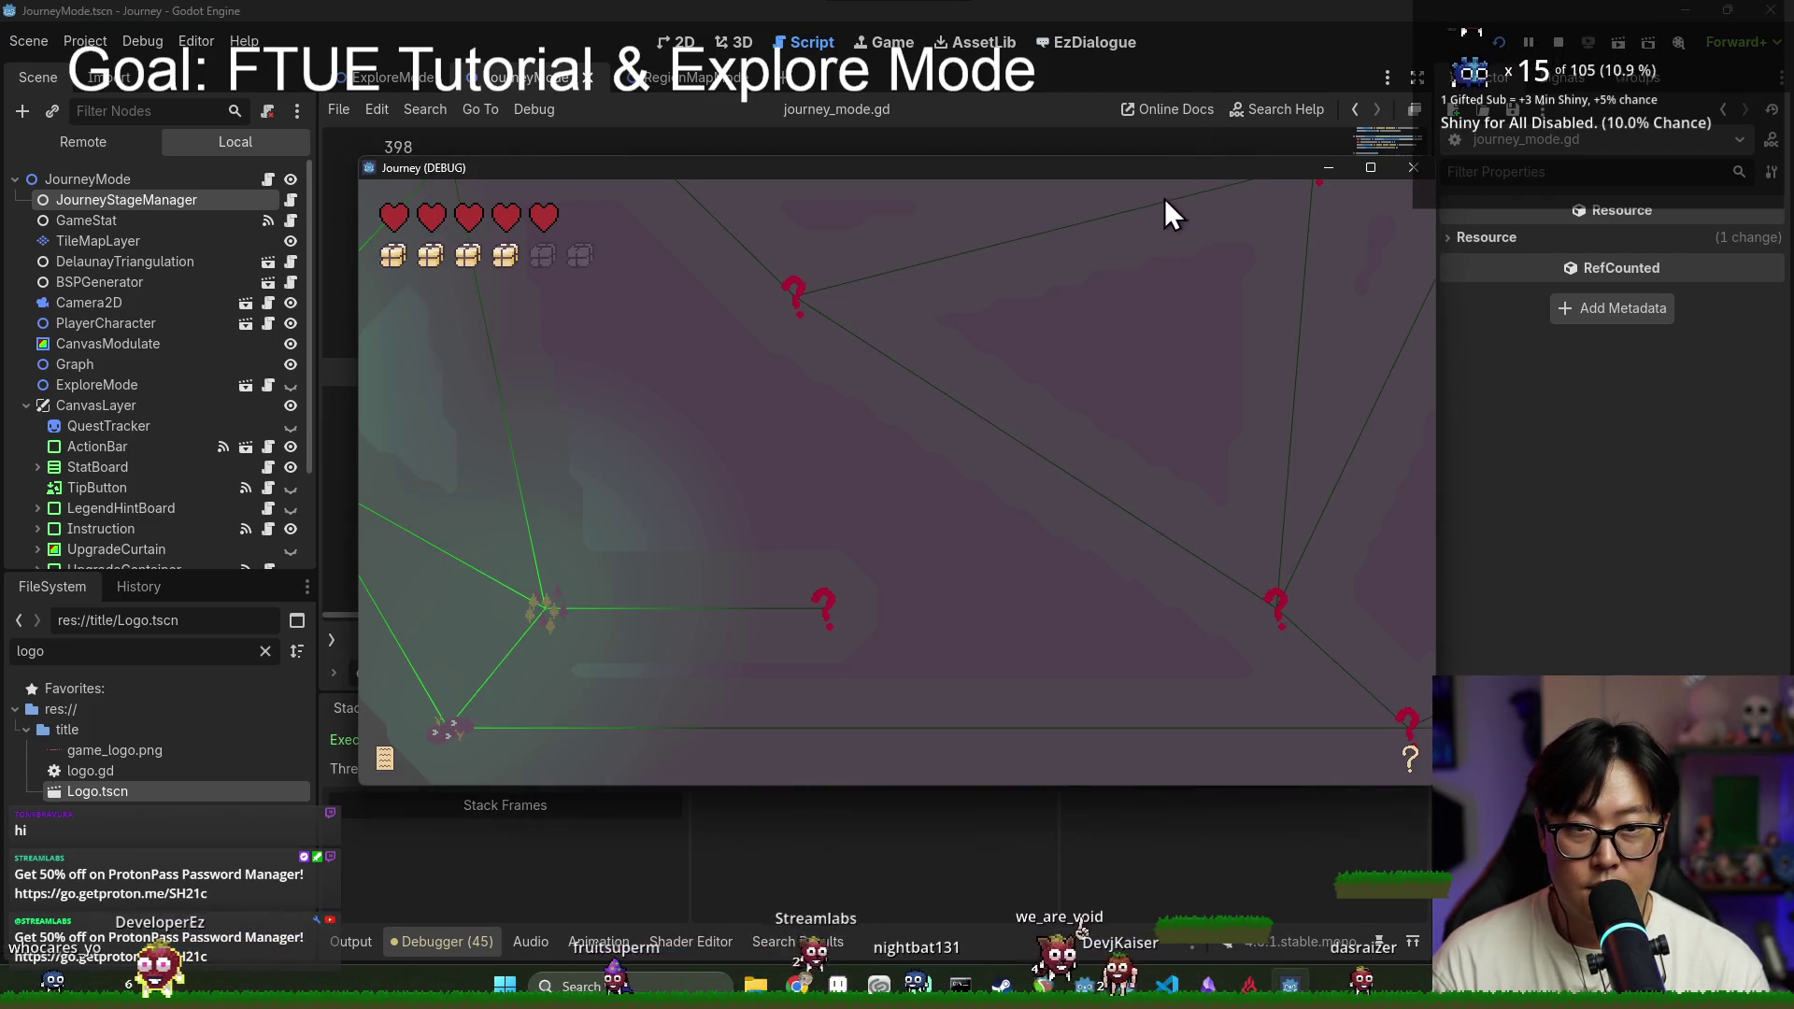
pyautogui.click(1323, 867)
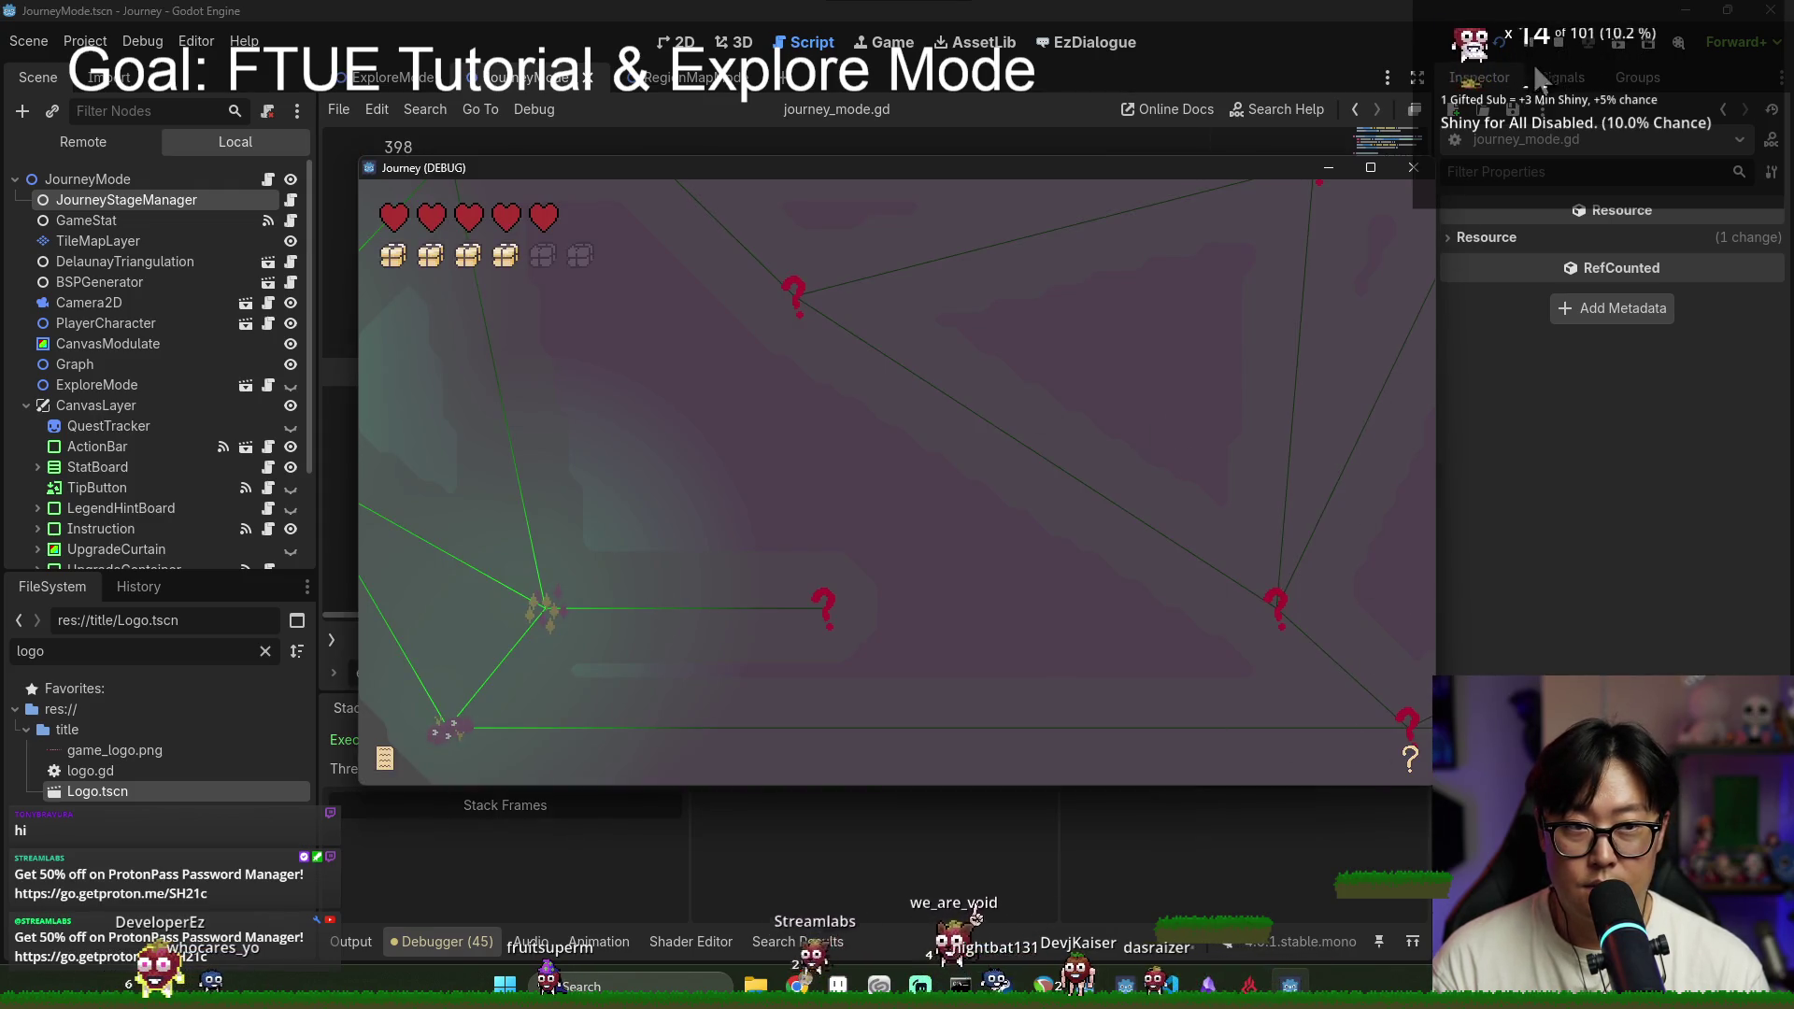
# Step: Walk the player toward the houses and onto the next node, then stop the run with F8
pyautogui.doubleClick(1108, 164)
pyautogui.doubleClick(829, 20)
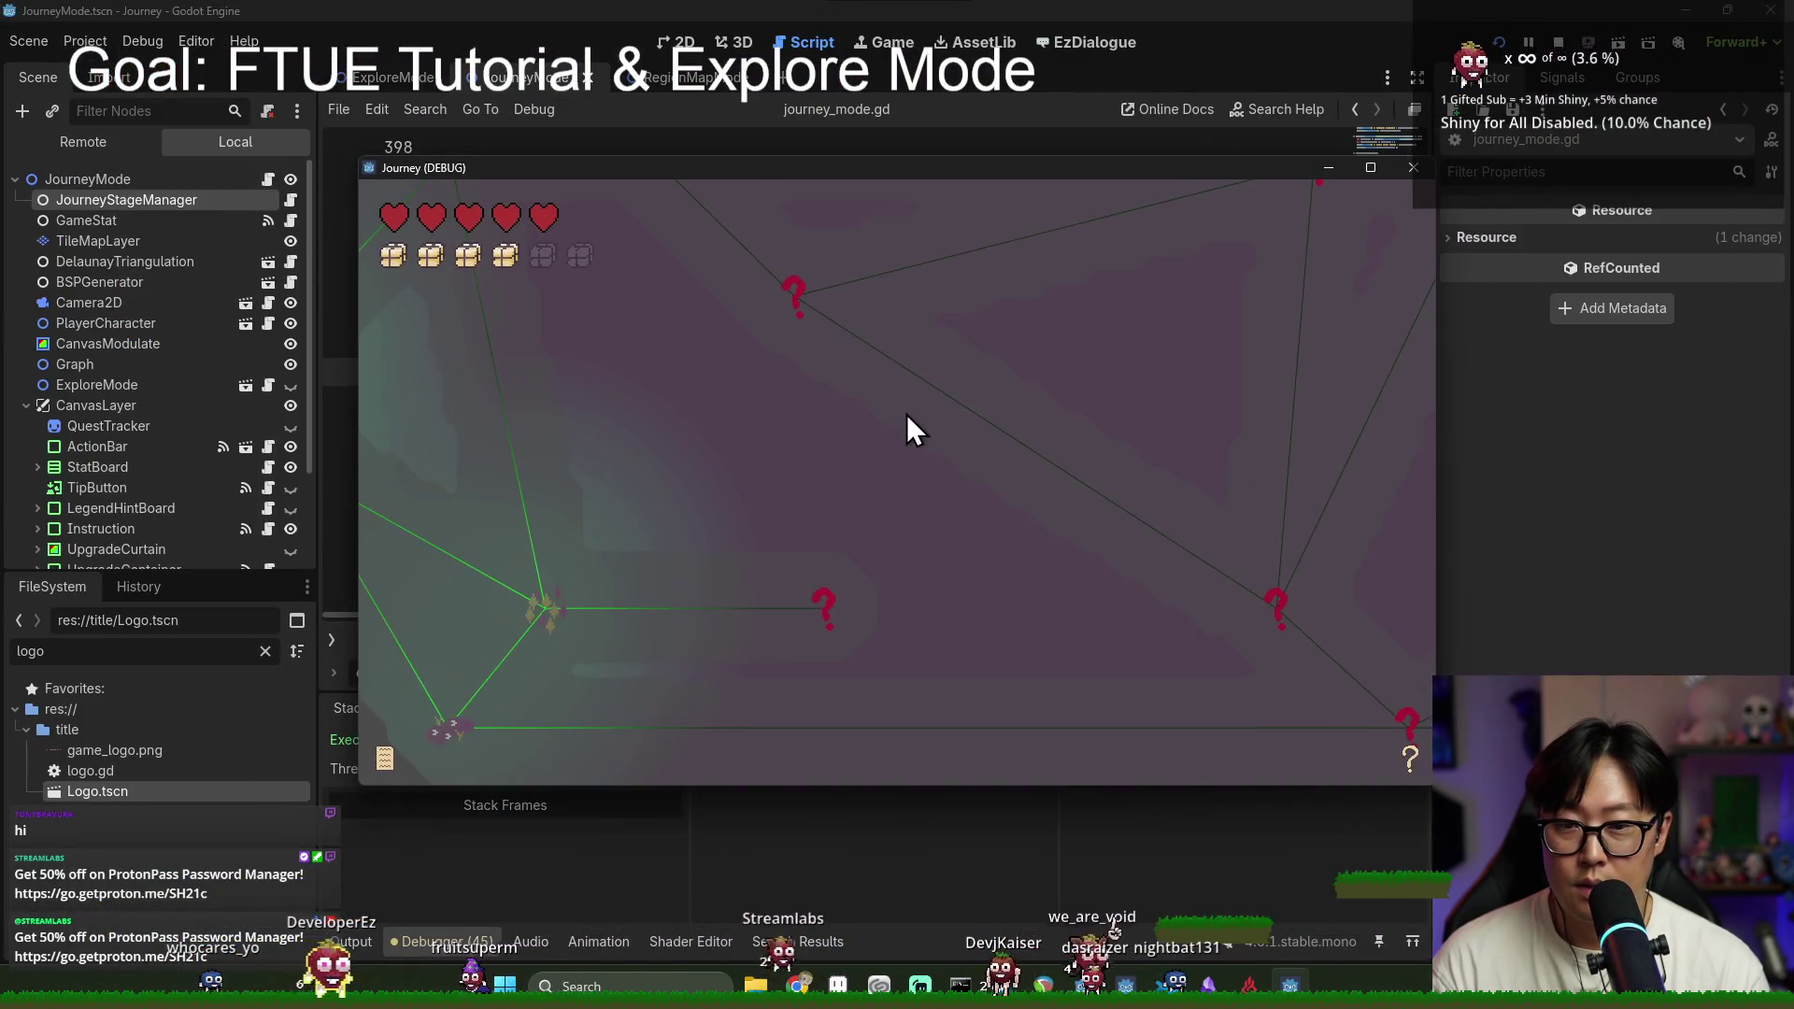
pyautogui.click(557, 617)
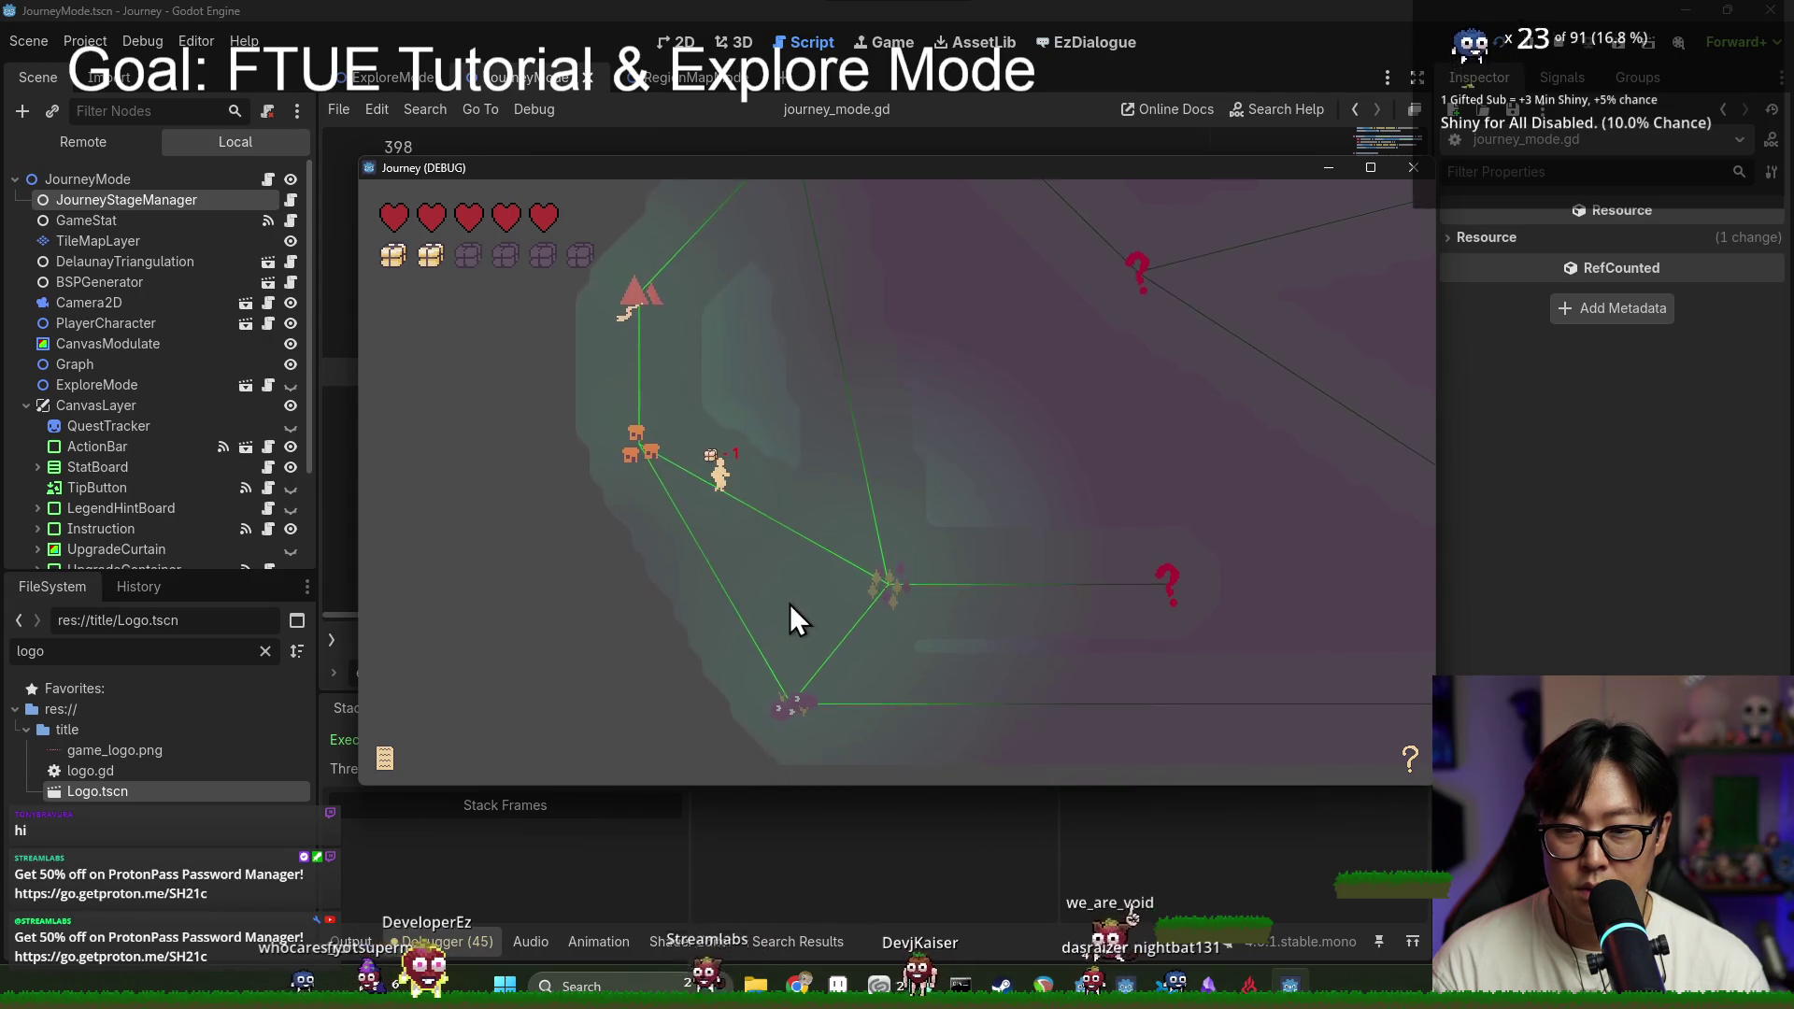
pyautogui.click(911, 569)
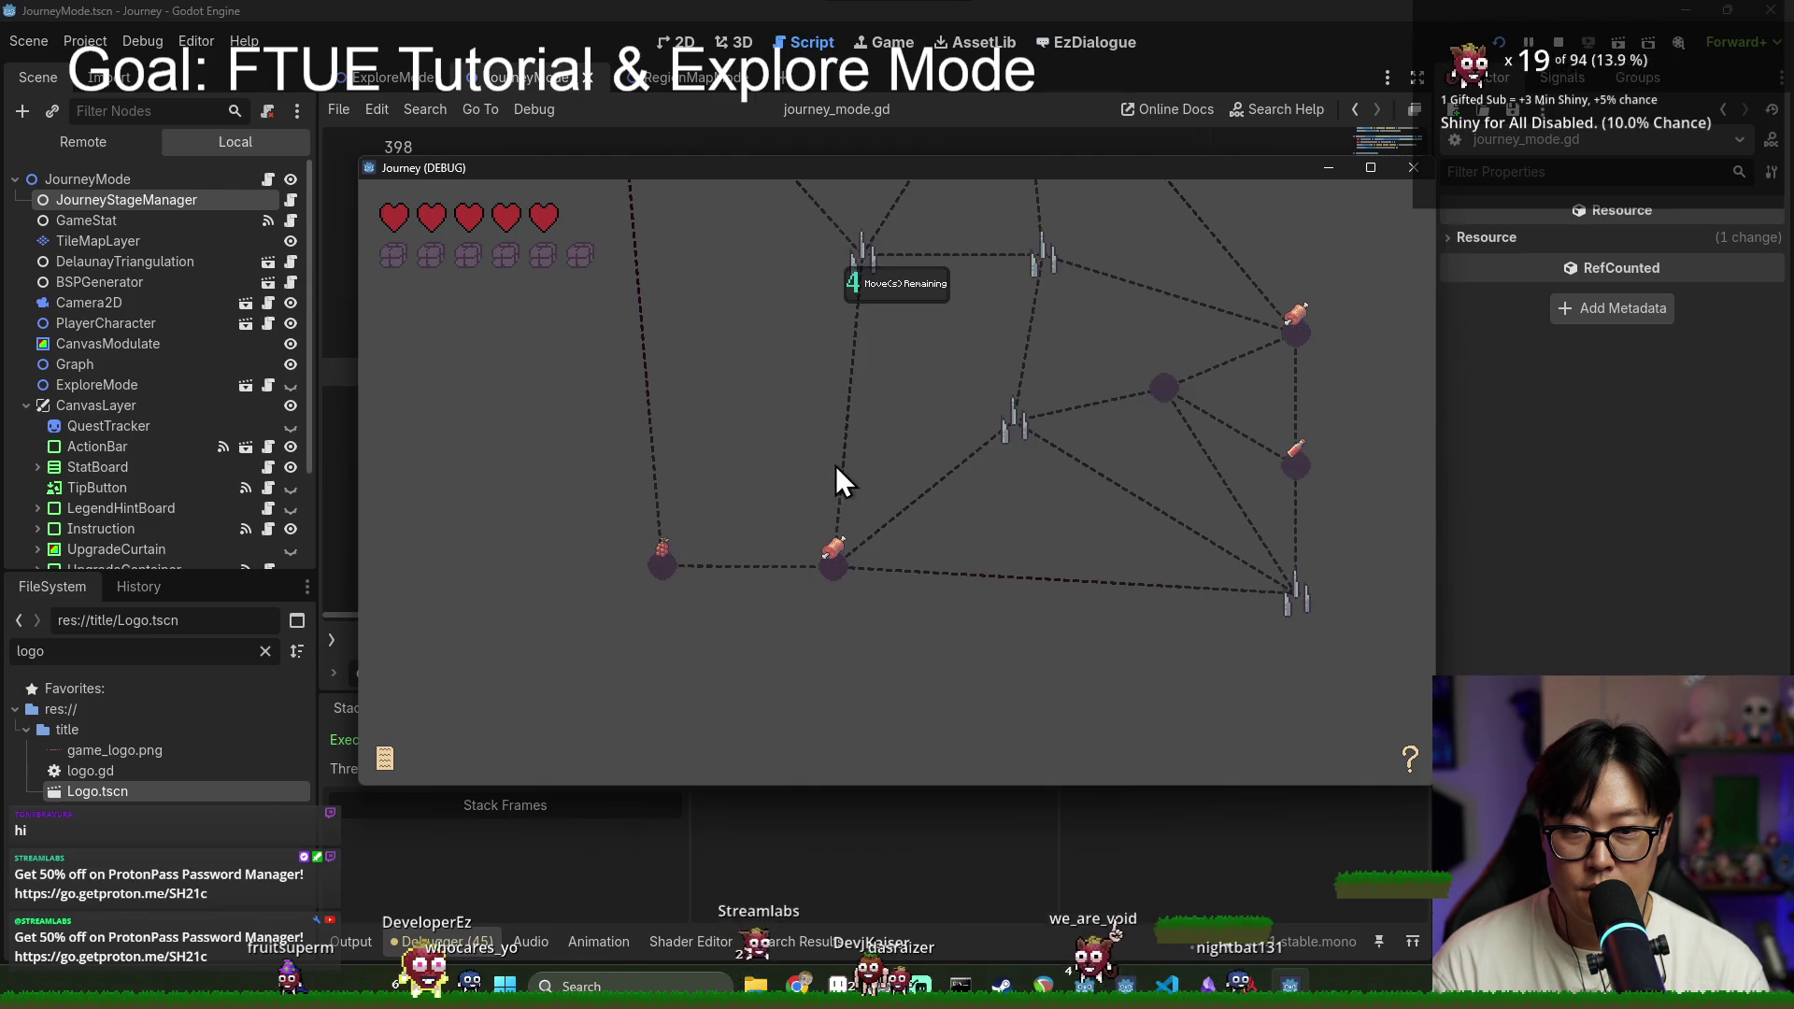
pyautogui.press('F8')
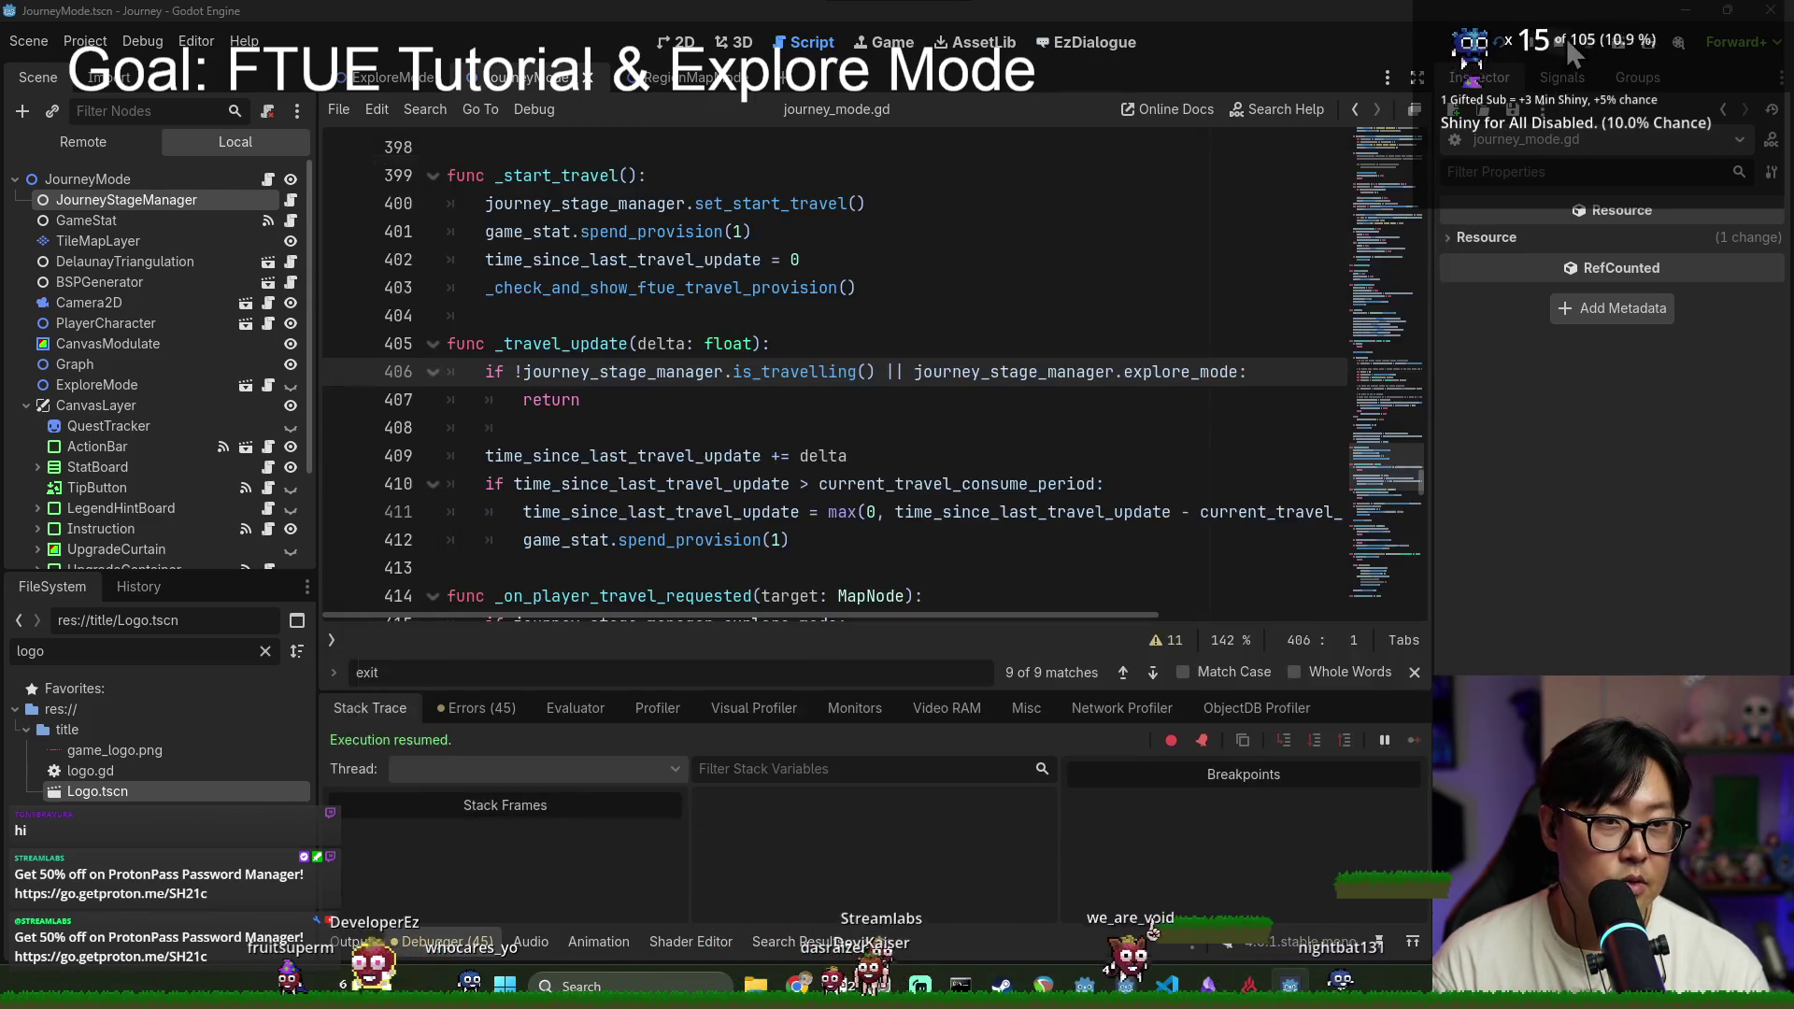
pyautogui.click(631, 287)
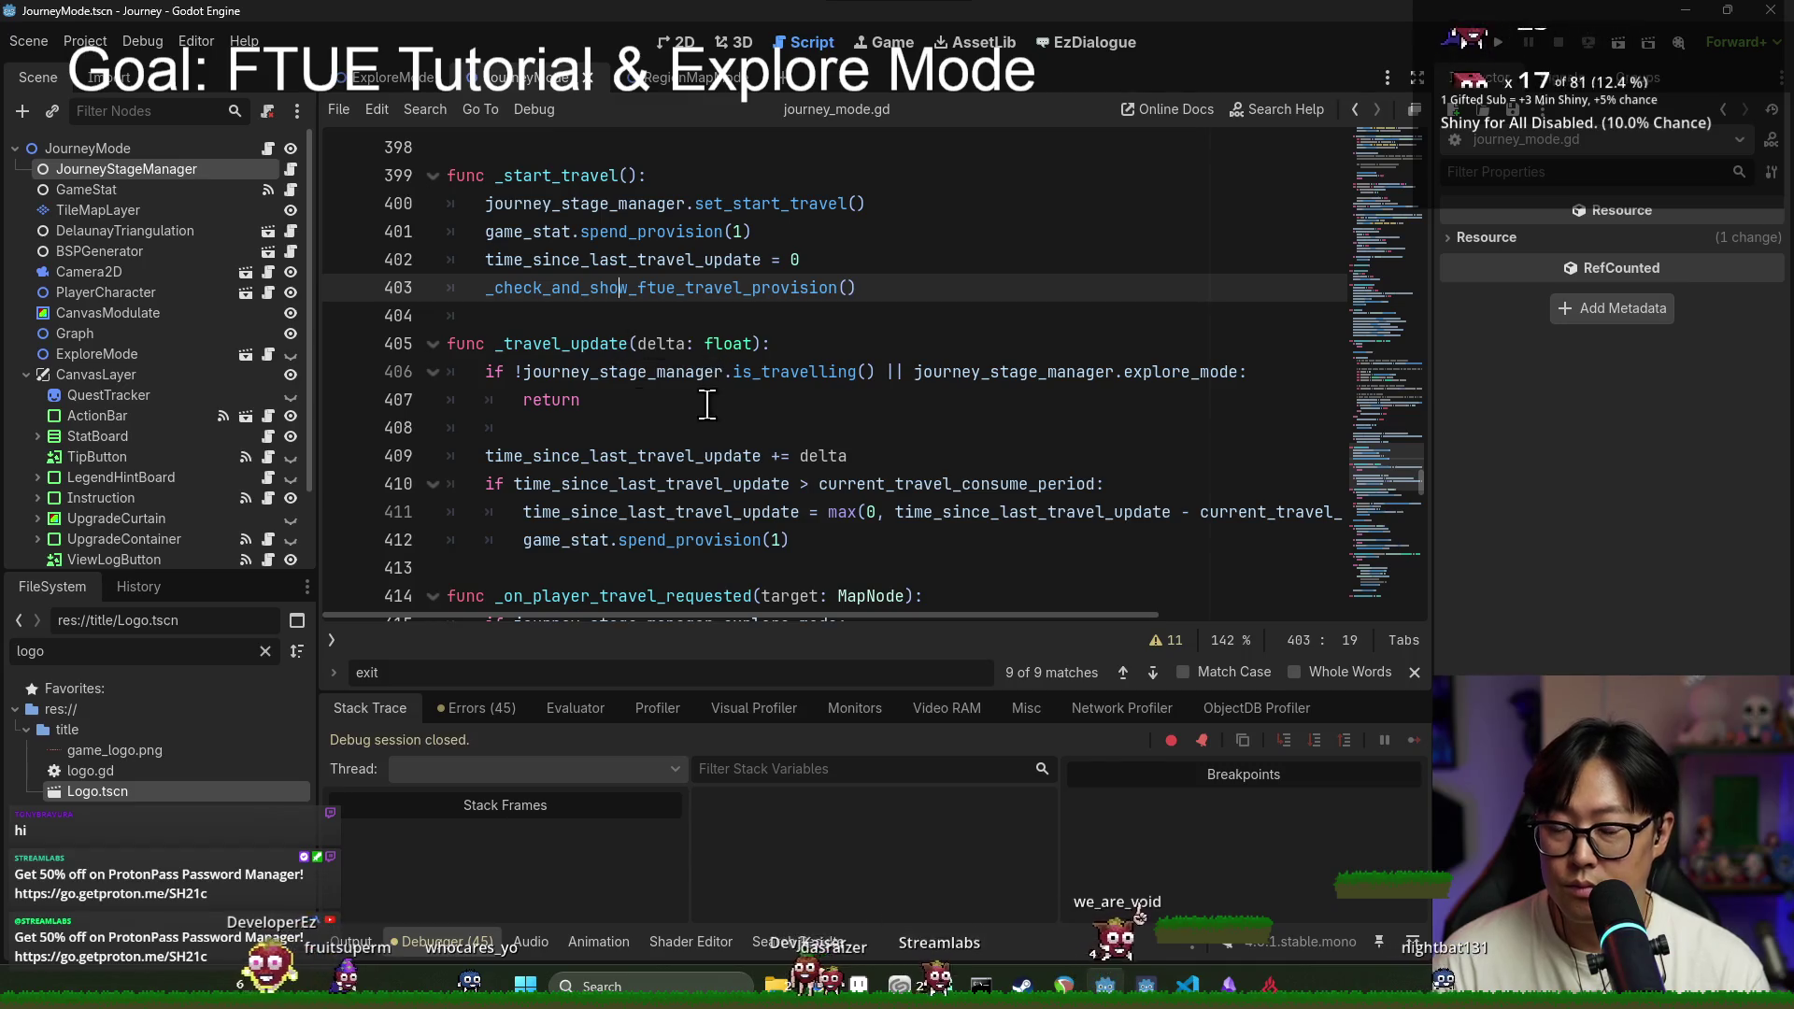
# Step: Search for 'physics' and examine the camera-follow and is_player_control checks on lines 394-395
pyautogui.scroll(-4, 705, 400)
pyautogui.scroll(5, 654, 411)
pyautogui.click(562, 429)
pyautogui.hotkey('ctrl', 'f')
pyautogui.write('physics')
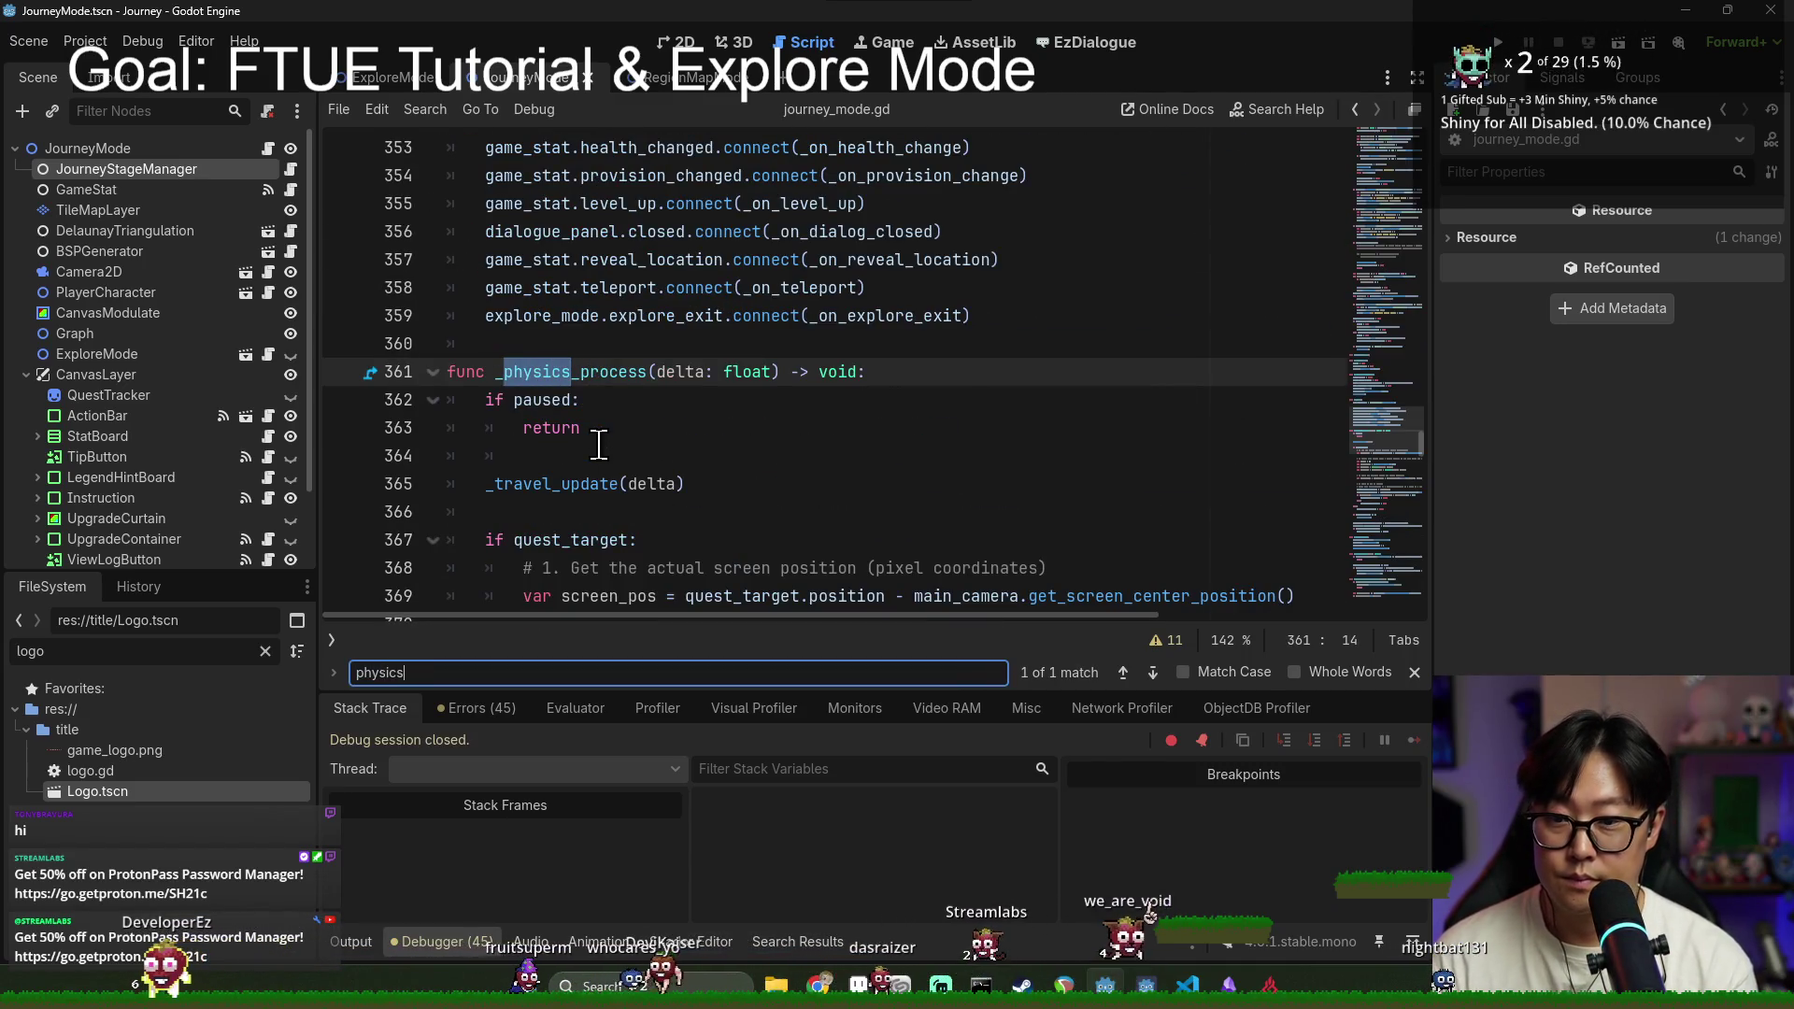
pyautogui.scroll(-8, 599, 444)
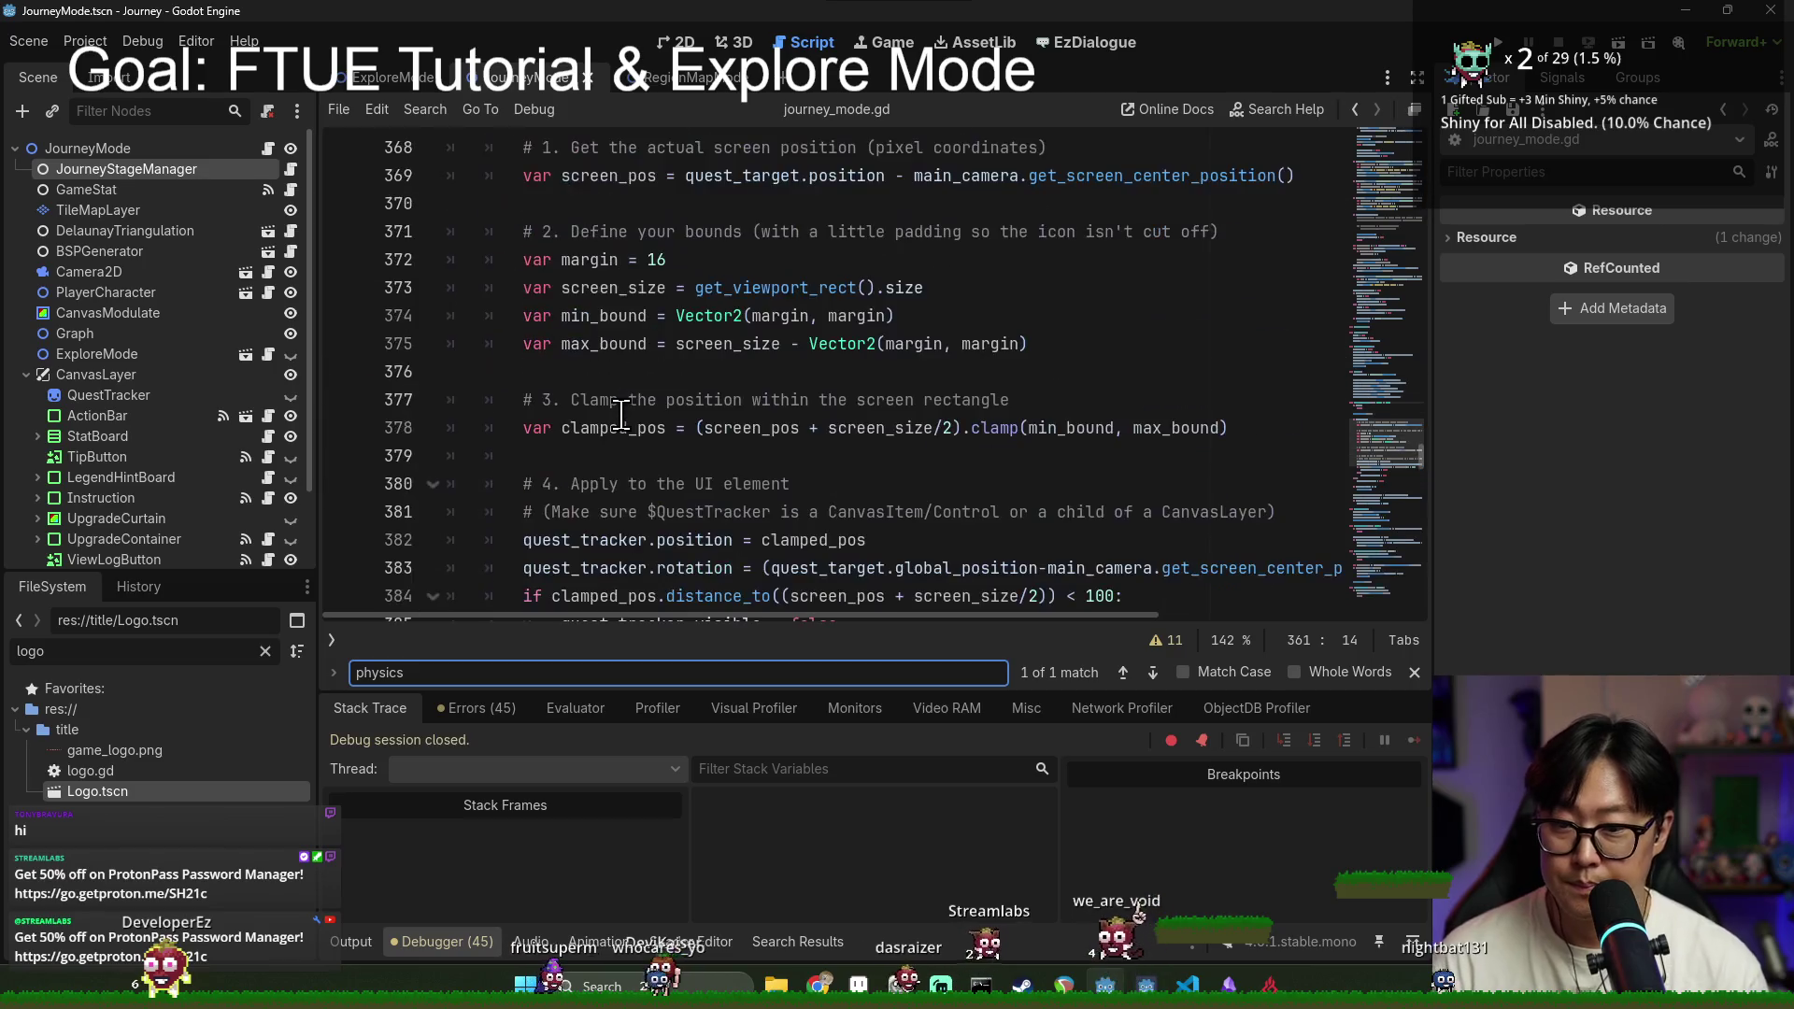
pyautogui.scroll(-5, 624, 398)
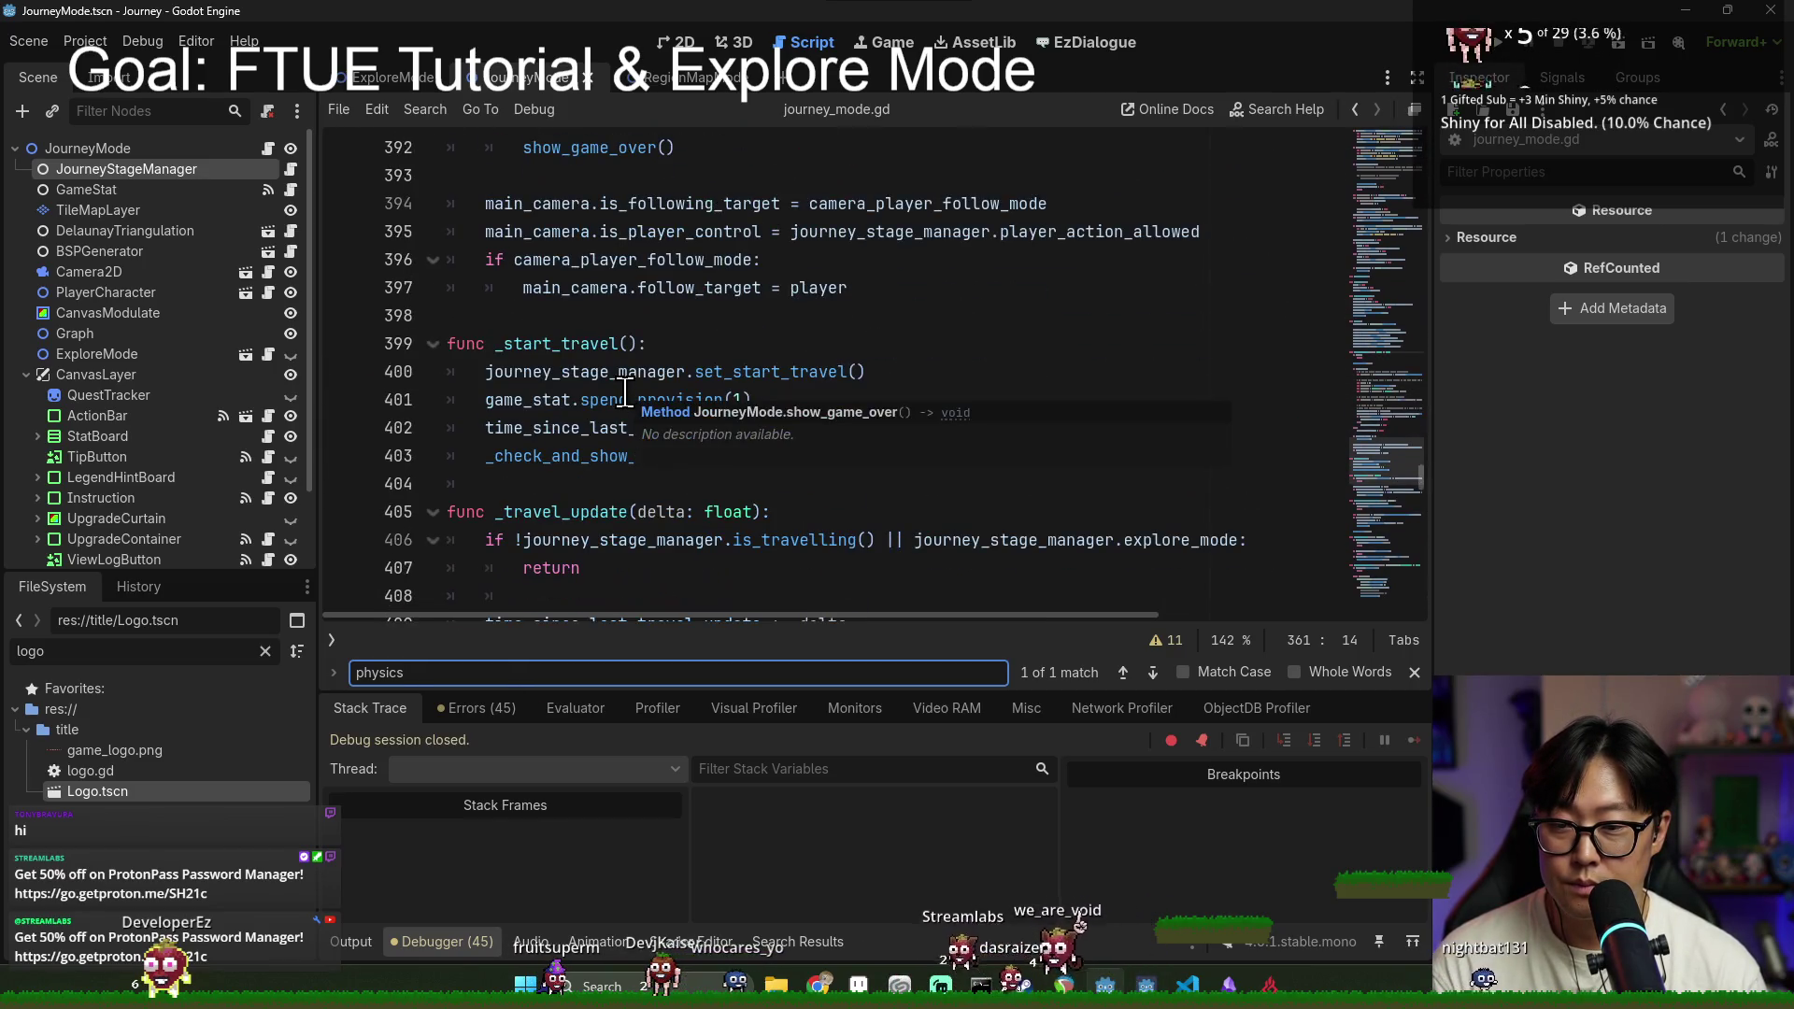
pyautogui.doubleClick(721, 203)
pyautogui.doubleClick(873, 204)
pyautogui.doubleClick(680, 232)
# Step: Select the full player_action_allowed expression on line 395
pyautogui.hotkey('alt', 'Tab')
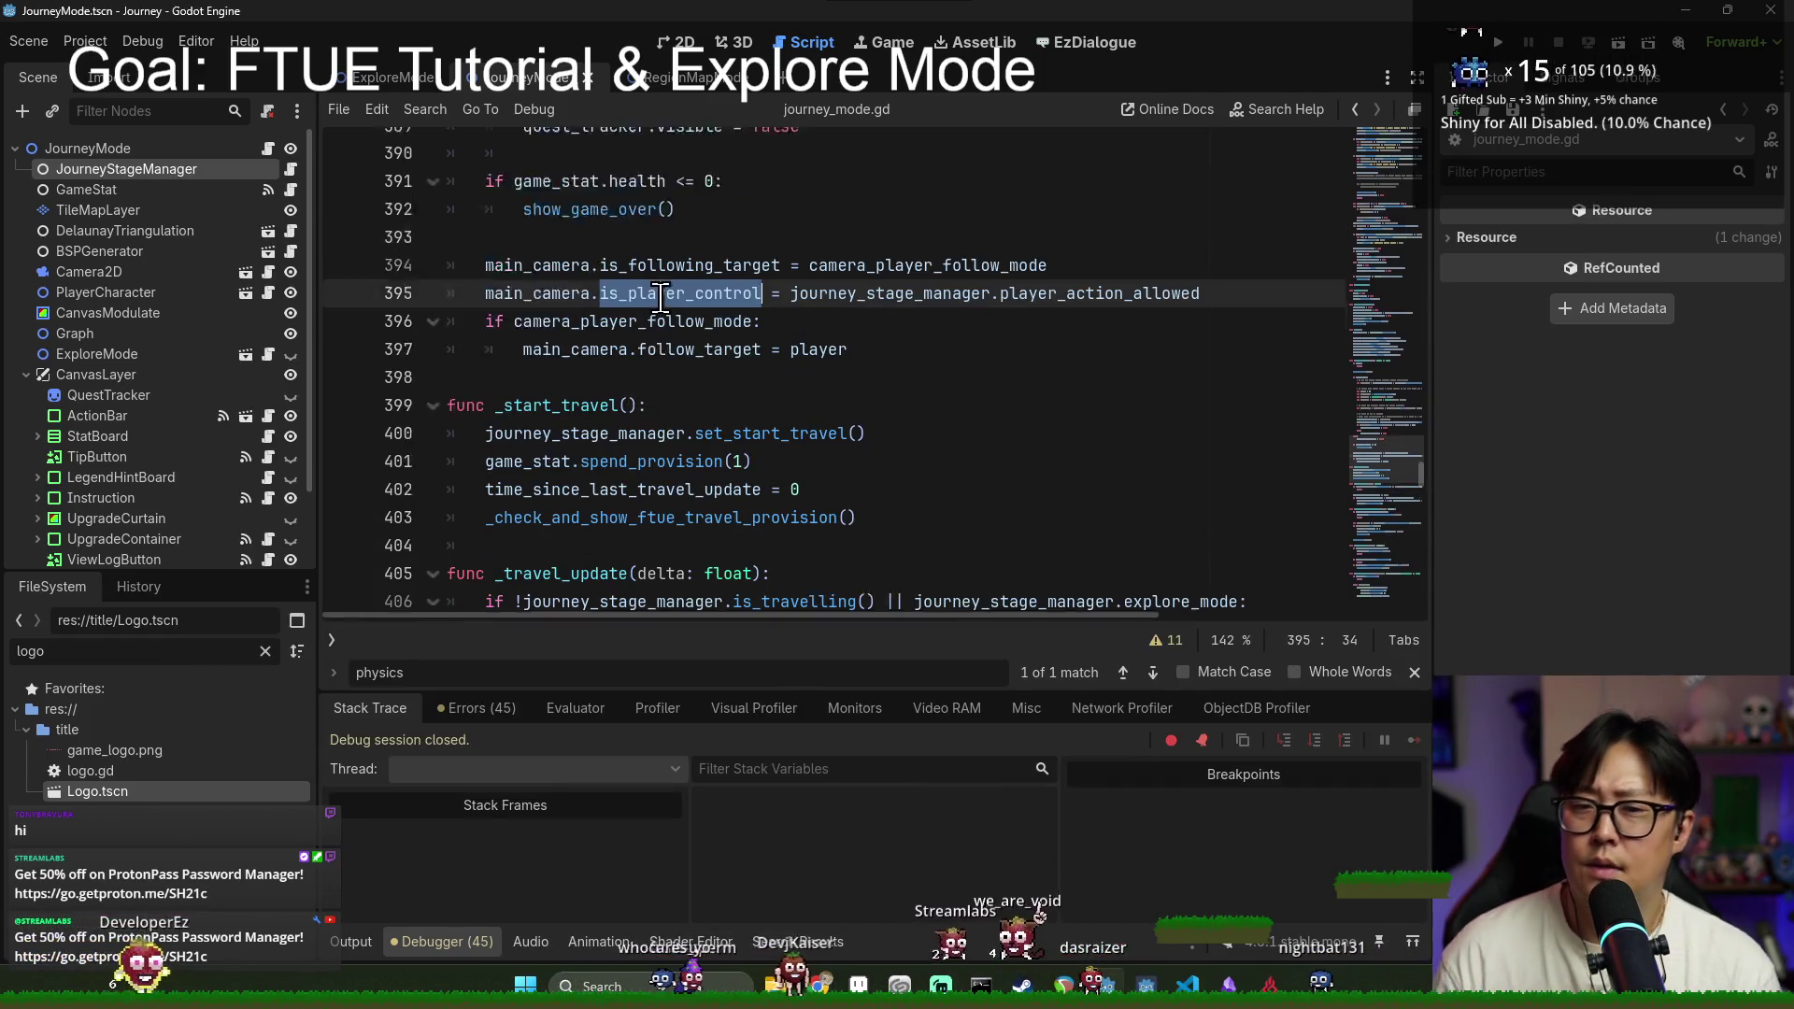
pyautogui.scroll(2, 661, 296)
pyautogui.scroll(3, 616, 391)
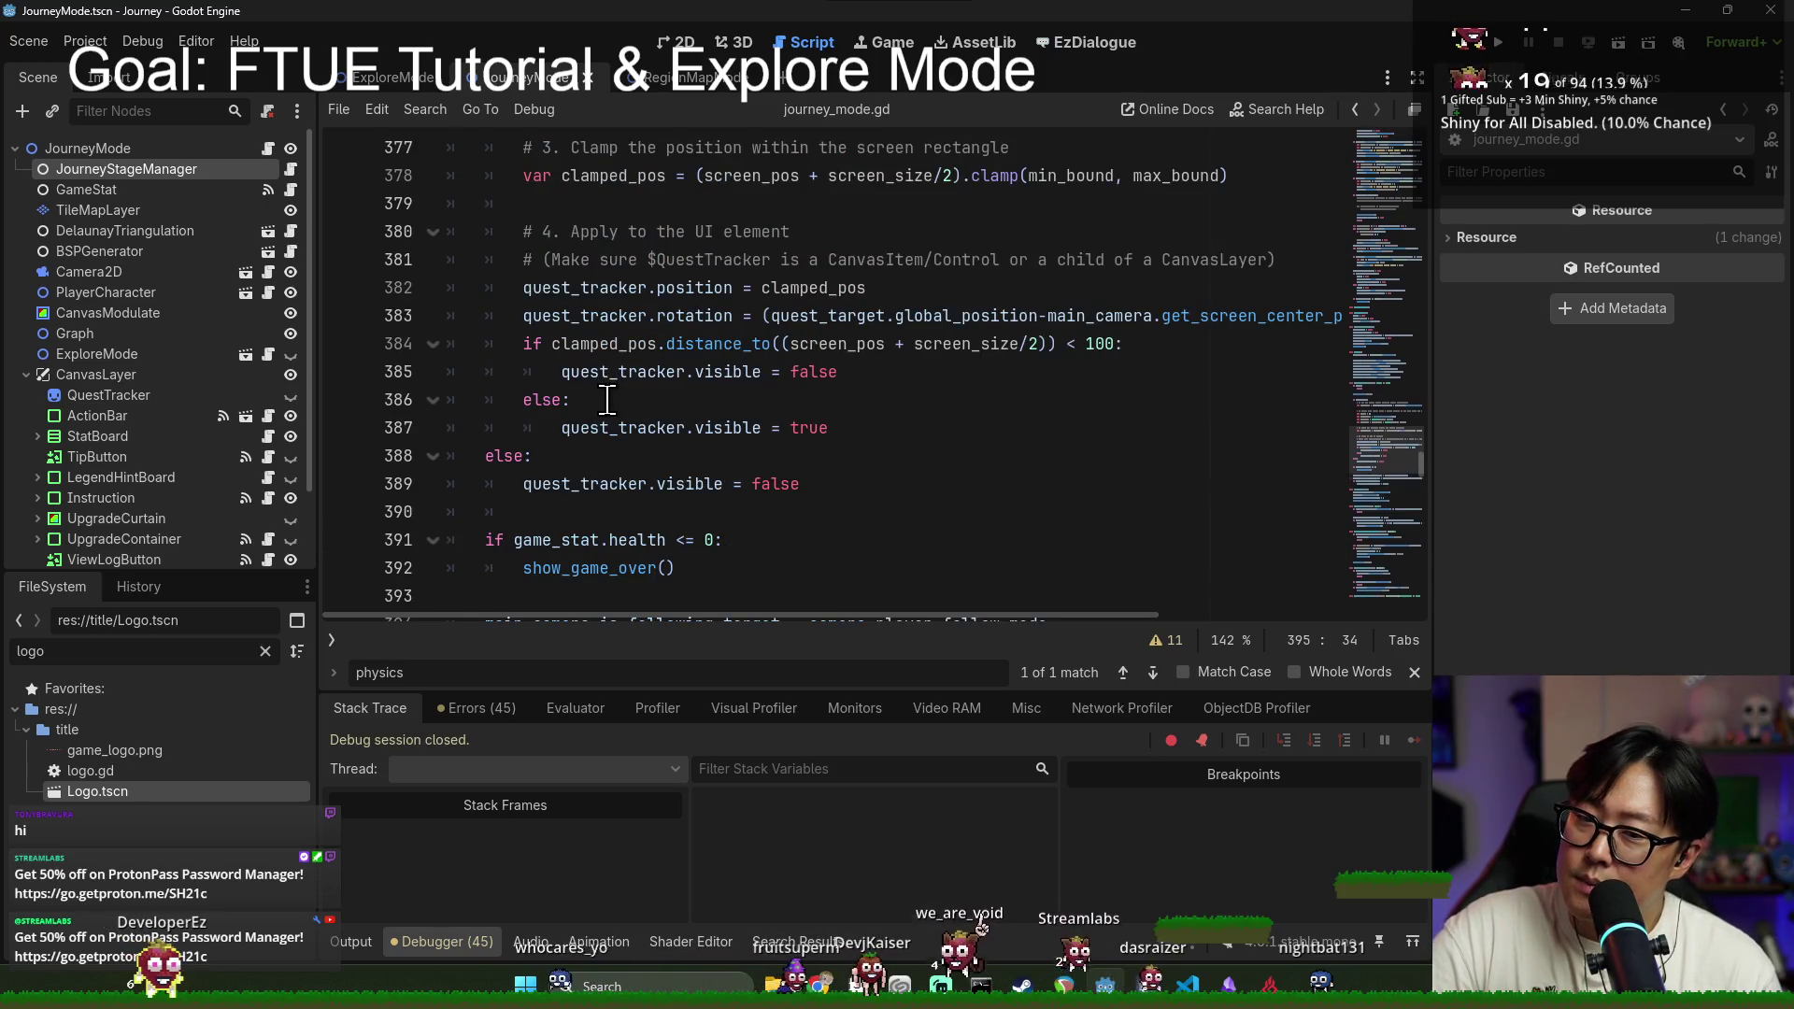
pyautogui.scroll(-2, 608, 400)
pyautogui.doubleClick(555, 484)
pyautogui.doubleClick(682, 484)
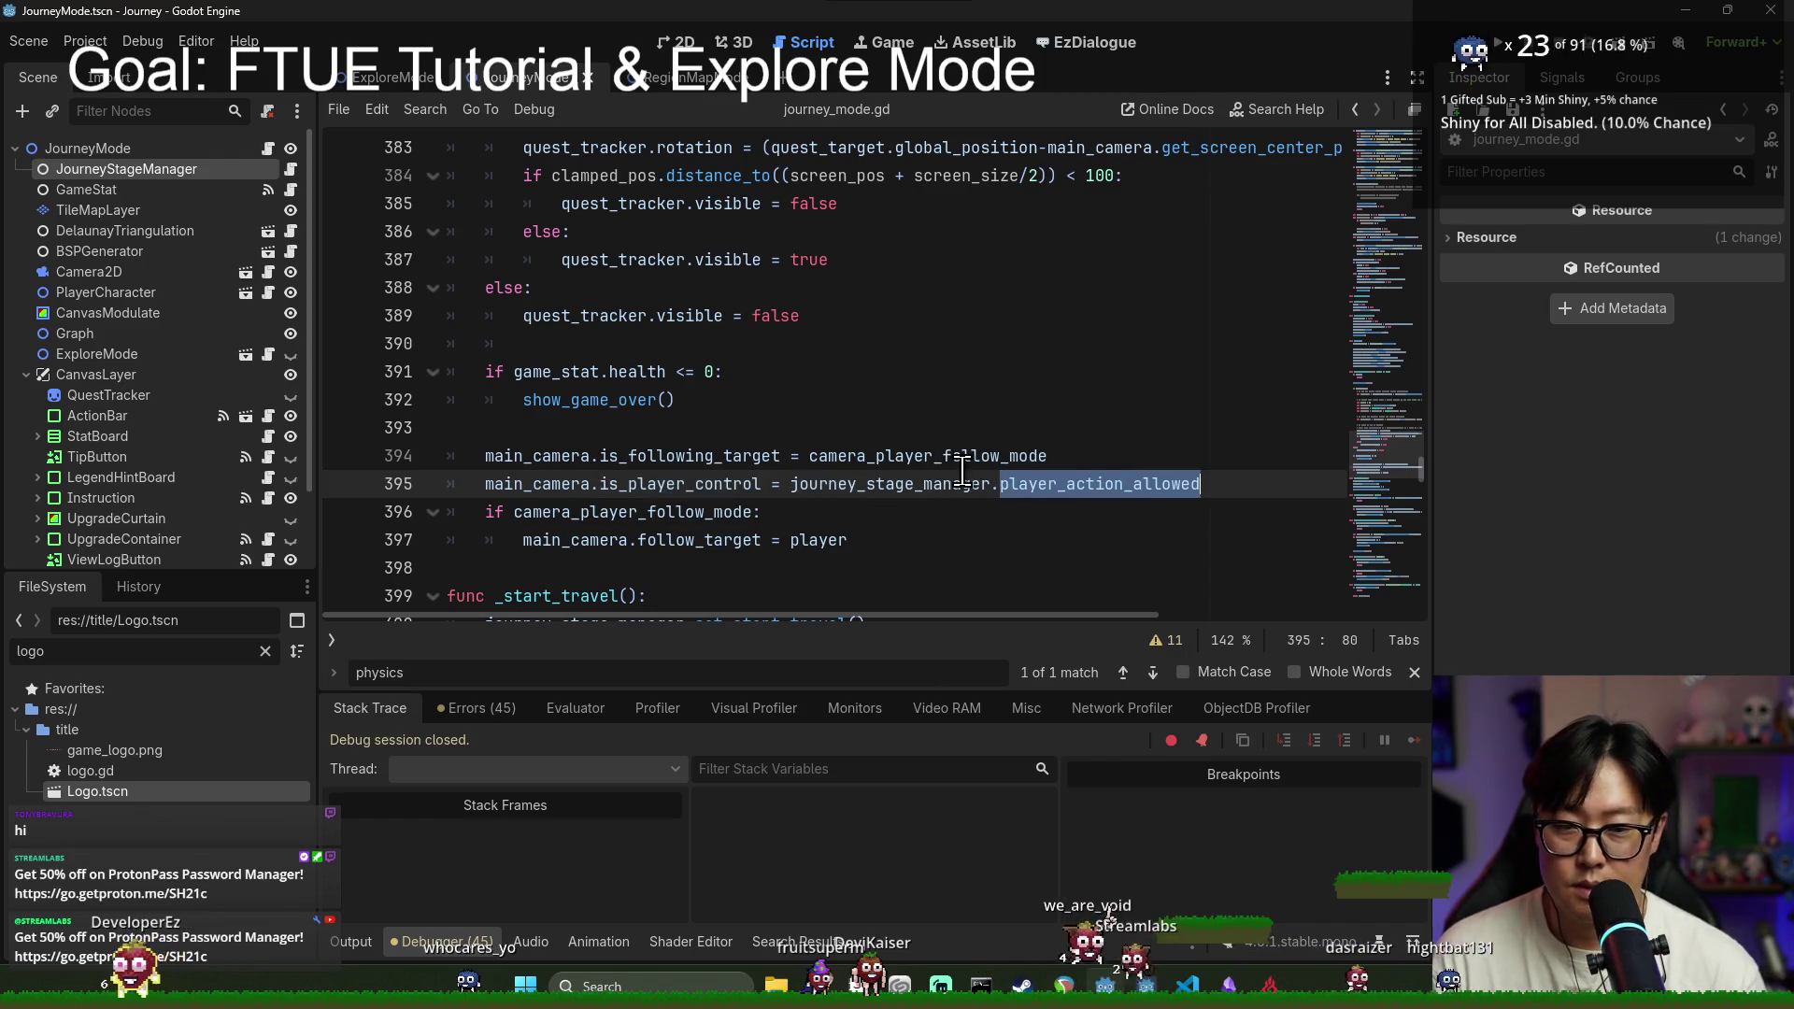
pyautogui.doubleClick(897, 510)
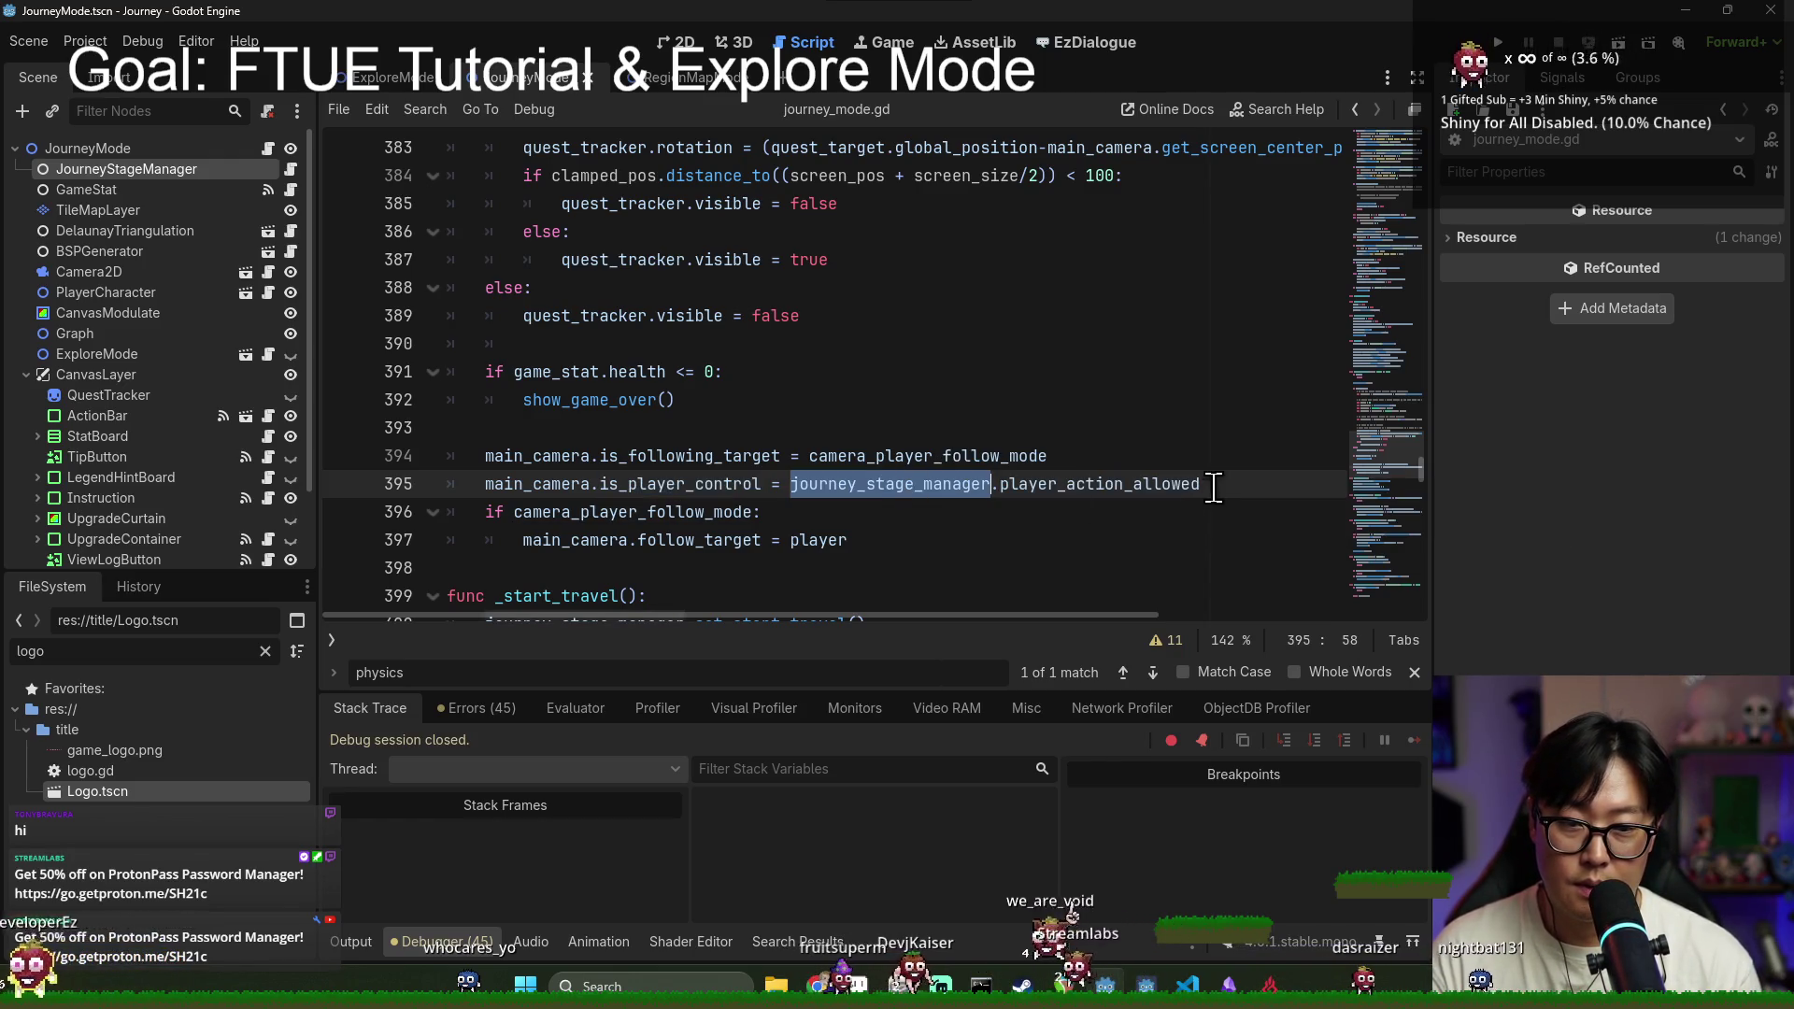
pyautogui.keyDown('shift'); pyautogui.click(1212, 509); pyautogui.keyUp('shift')
# Step: Search for the expression, then for 'on_exi' to reach _on_explore_exit
pyautogui.hotkey('ctrl', 'f')
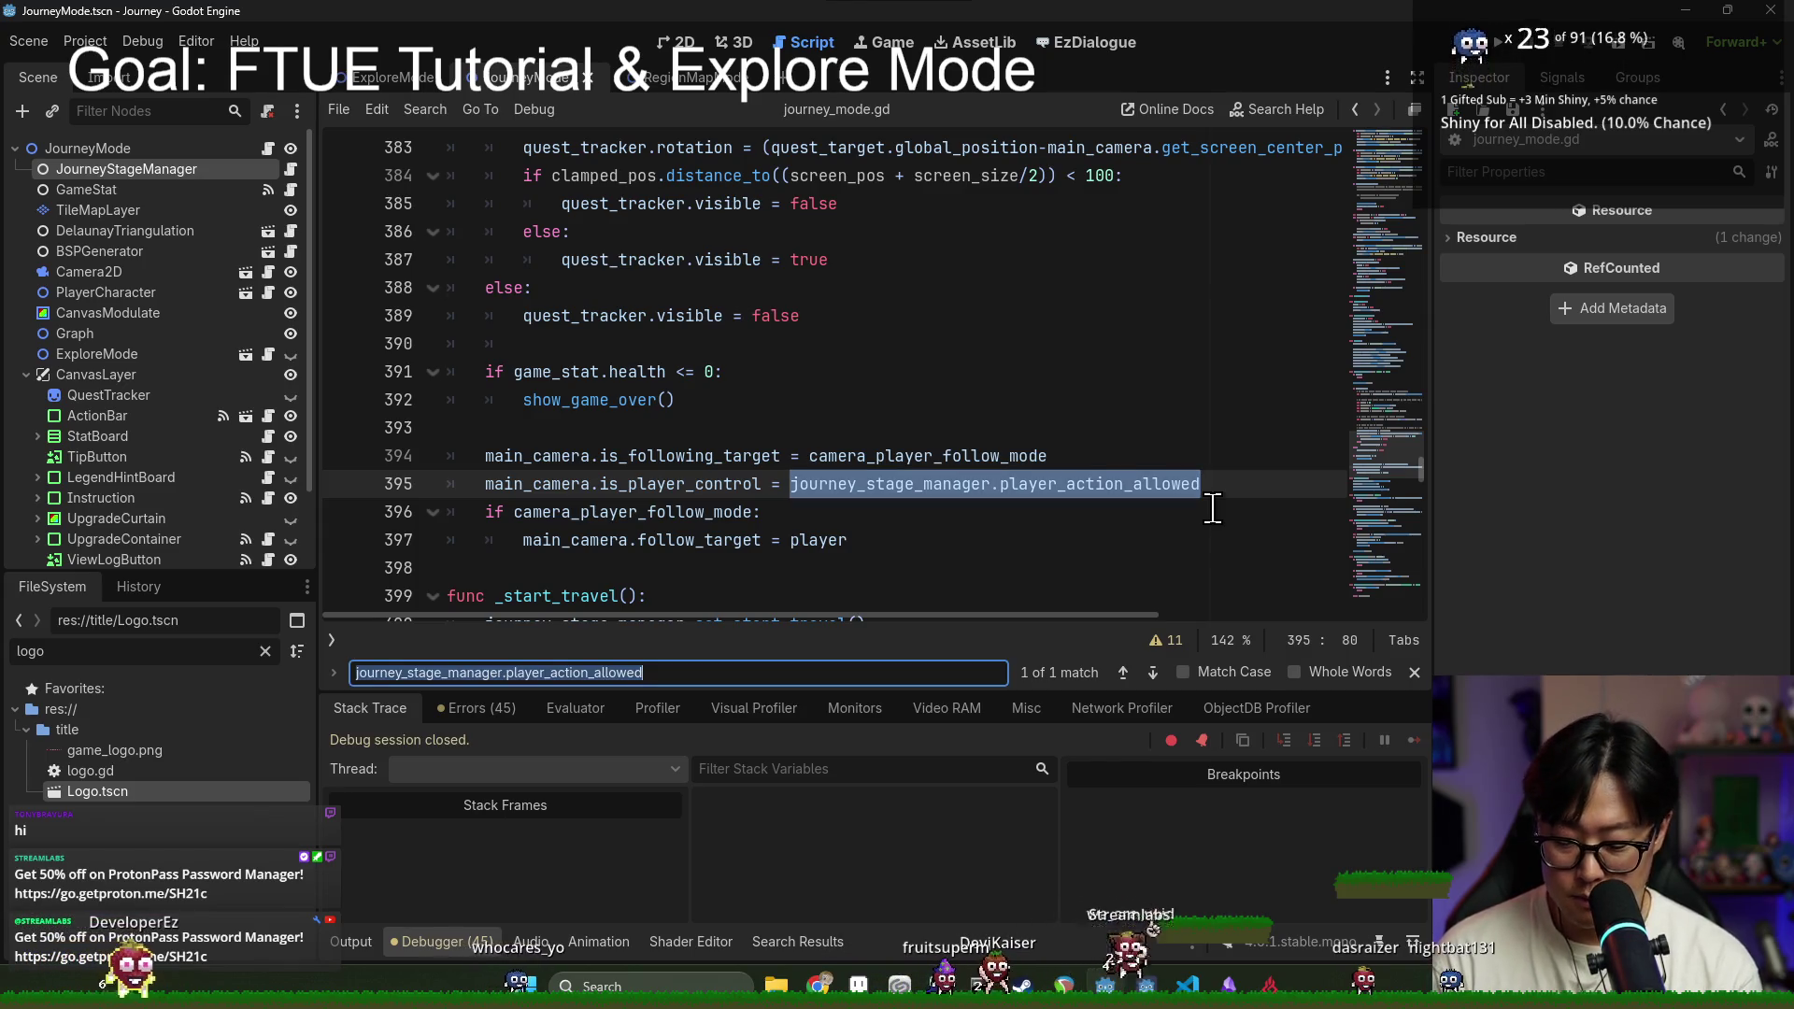
pyautogui.write('explore')
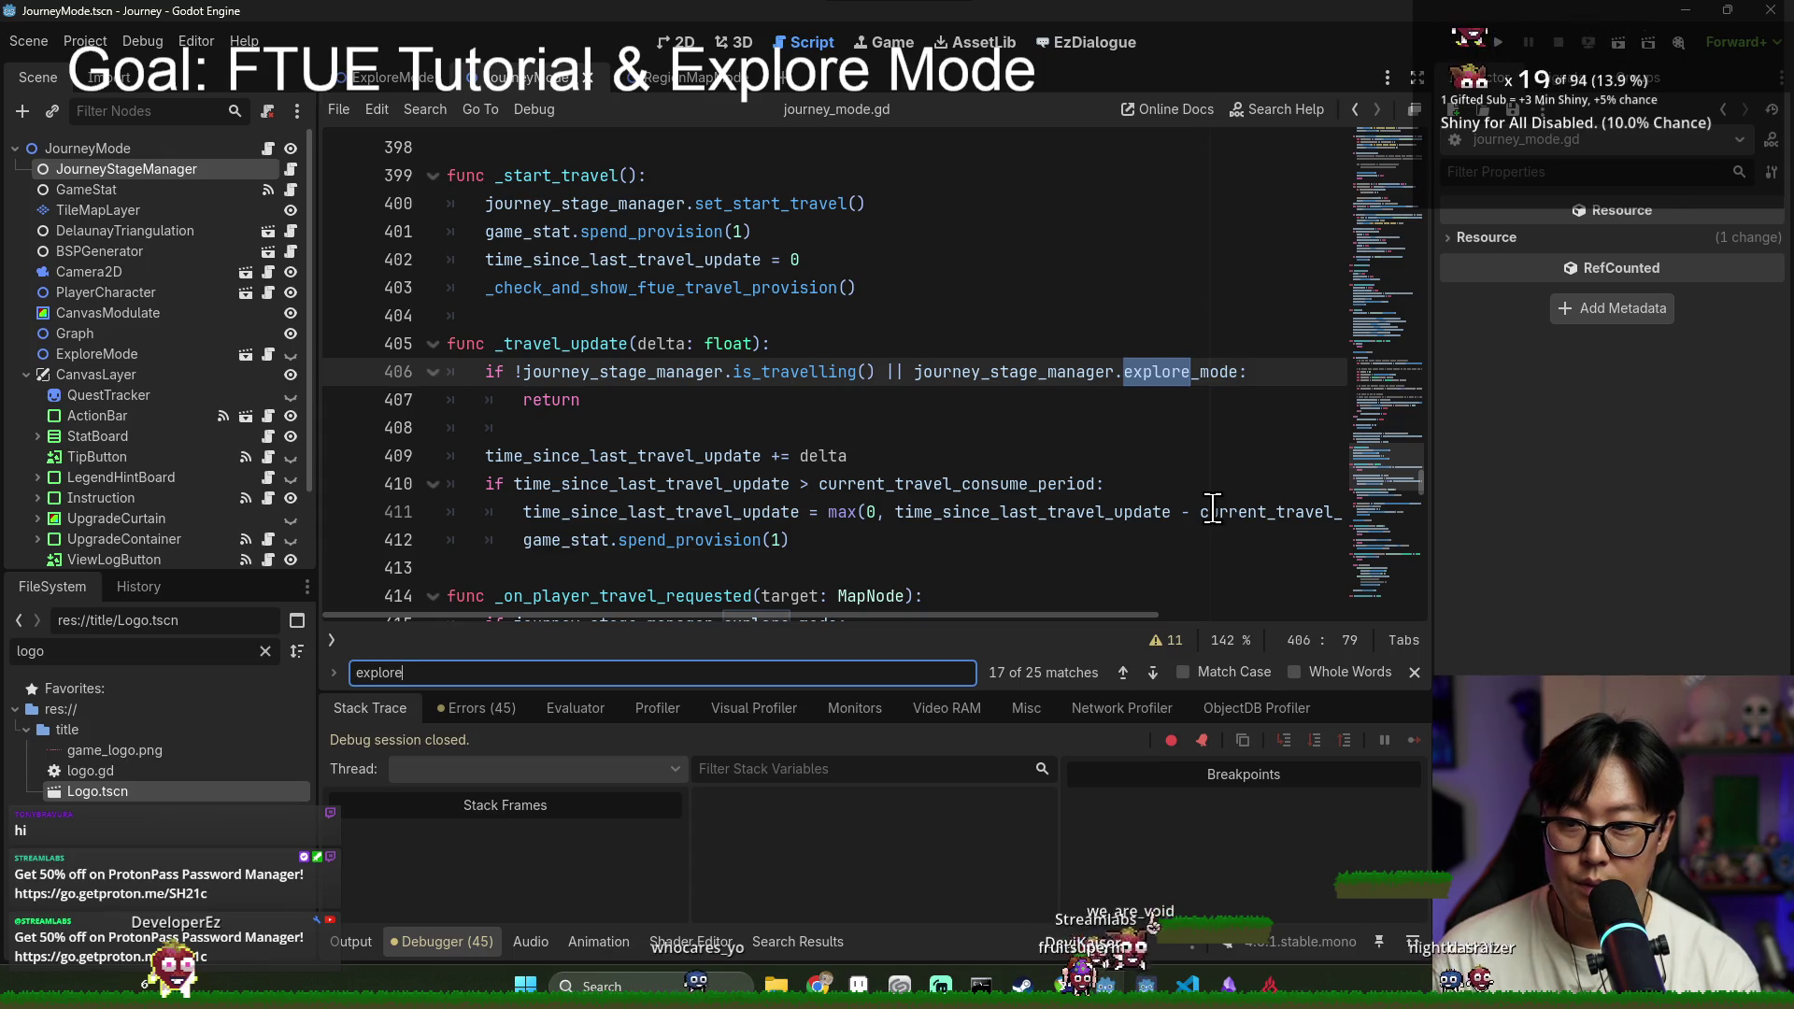
pyautogui.hotkey('ctrl', 'a')
pyautogui.write('on_exi')
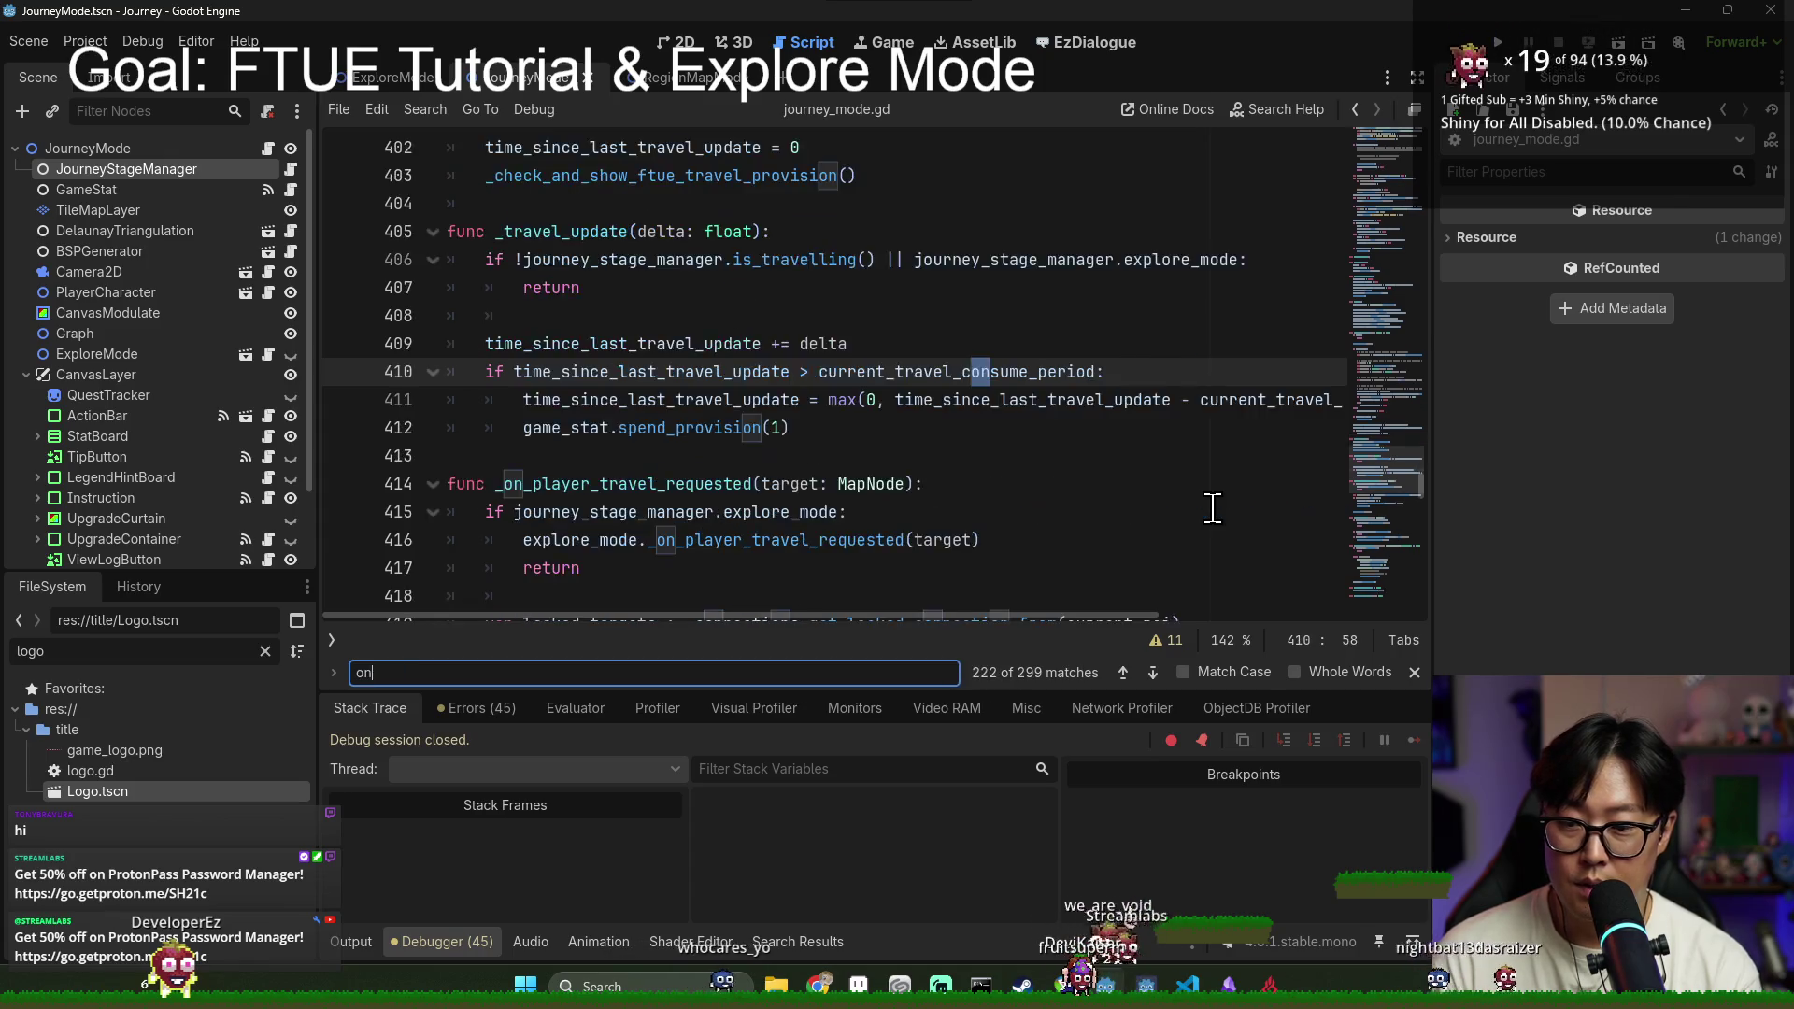
pyautogui.click(650, 529)
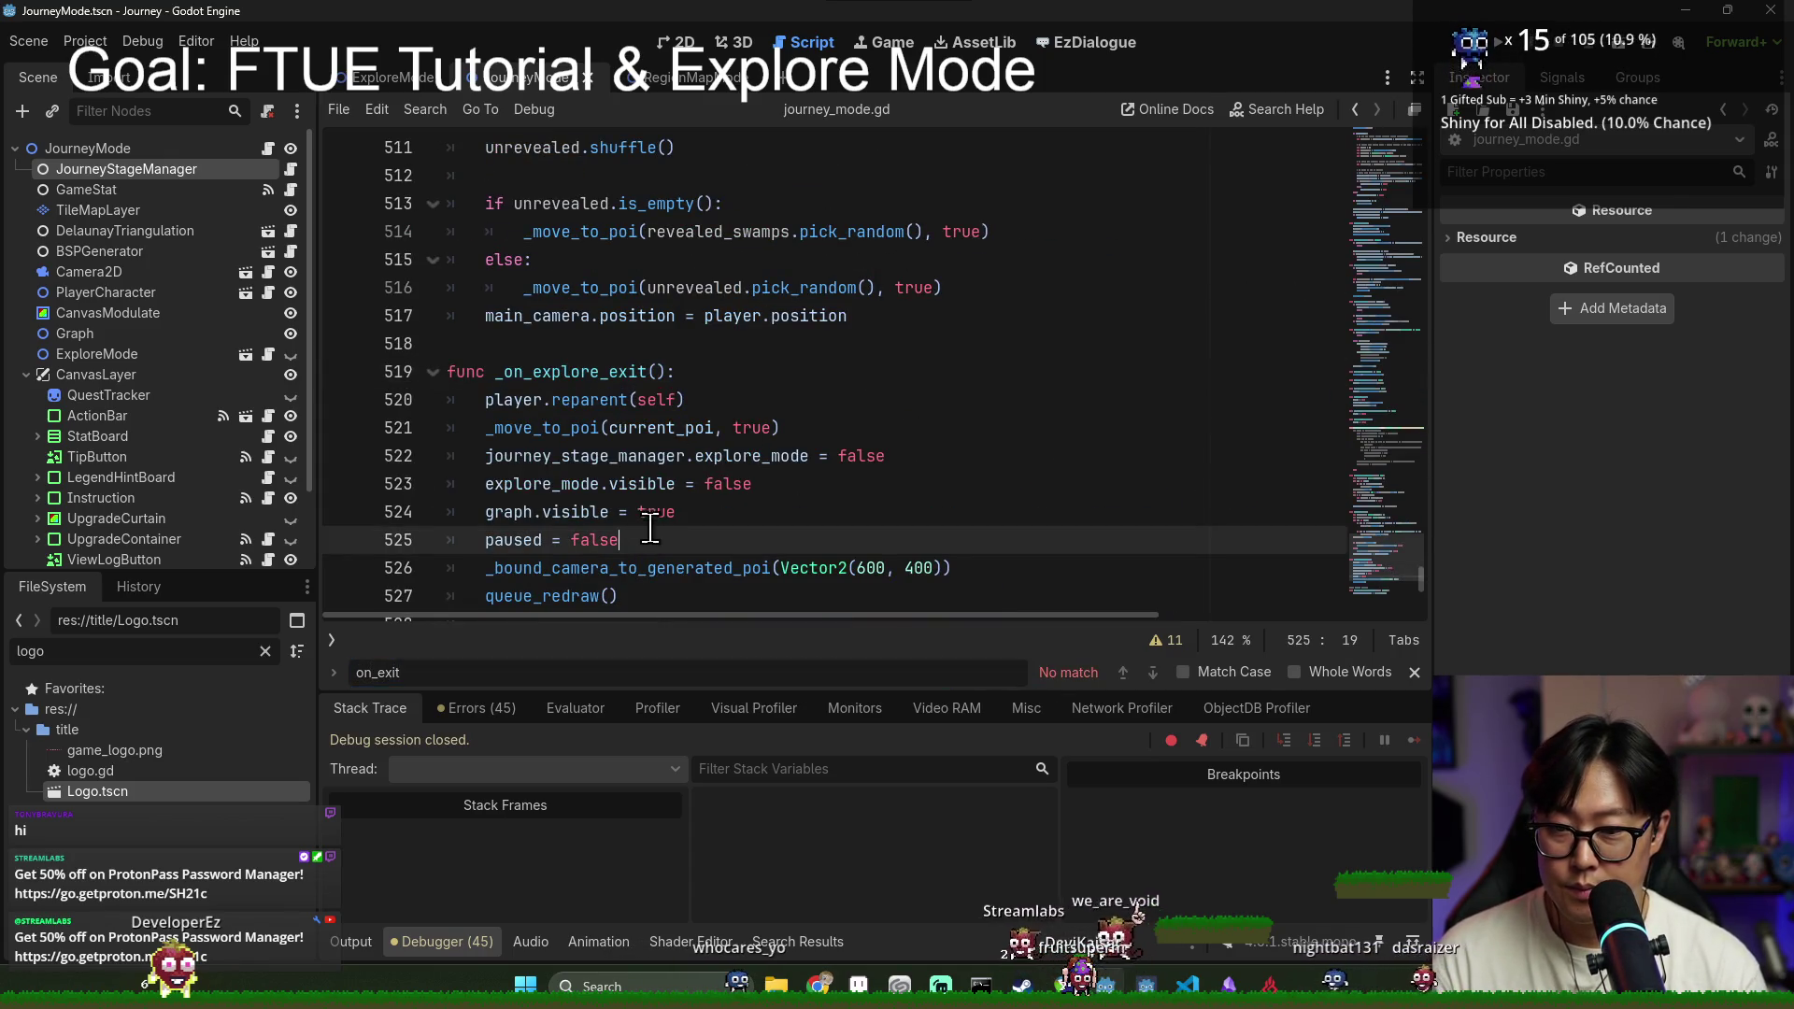
# Step: Add a blank line after paused = false, save, and review the _bound_camera_to_generated_poi and _move_to_poi calls
pyautogui.press('Return')
pyautogui.write('journey_stage_manager.player_action_allowed = true')
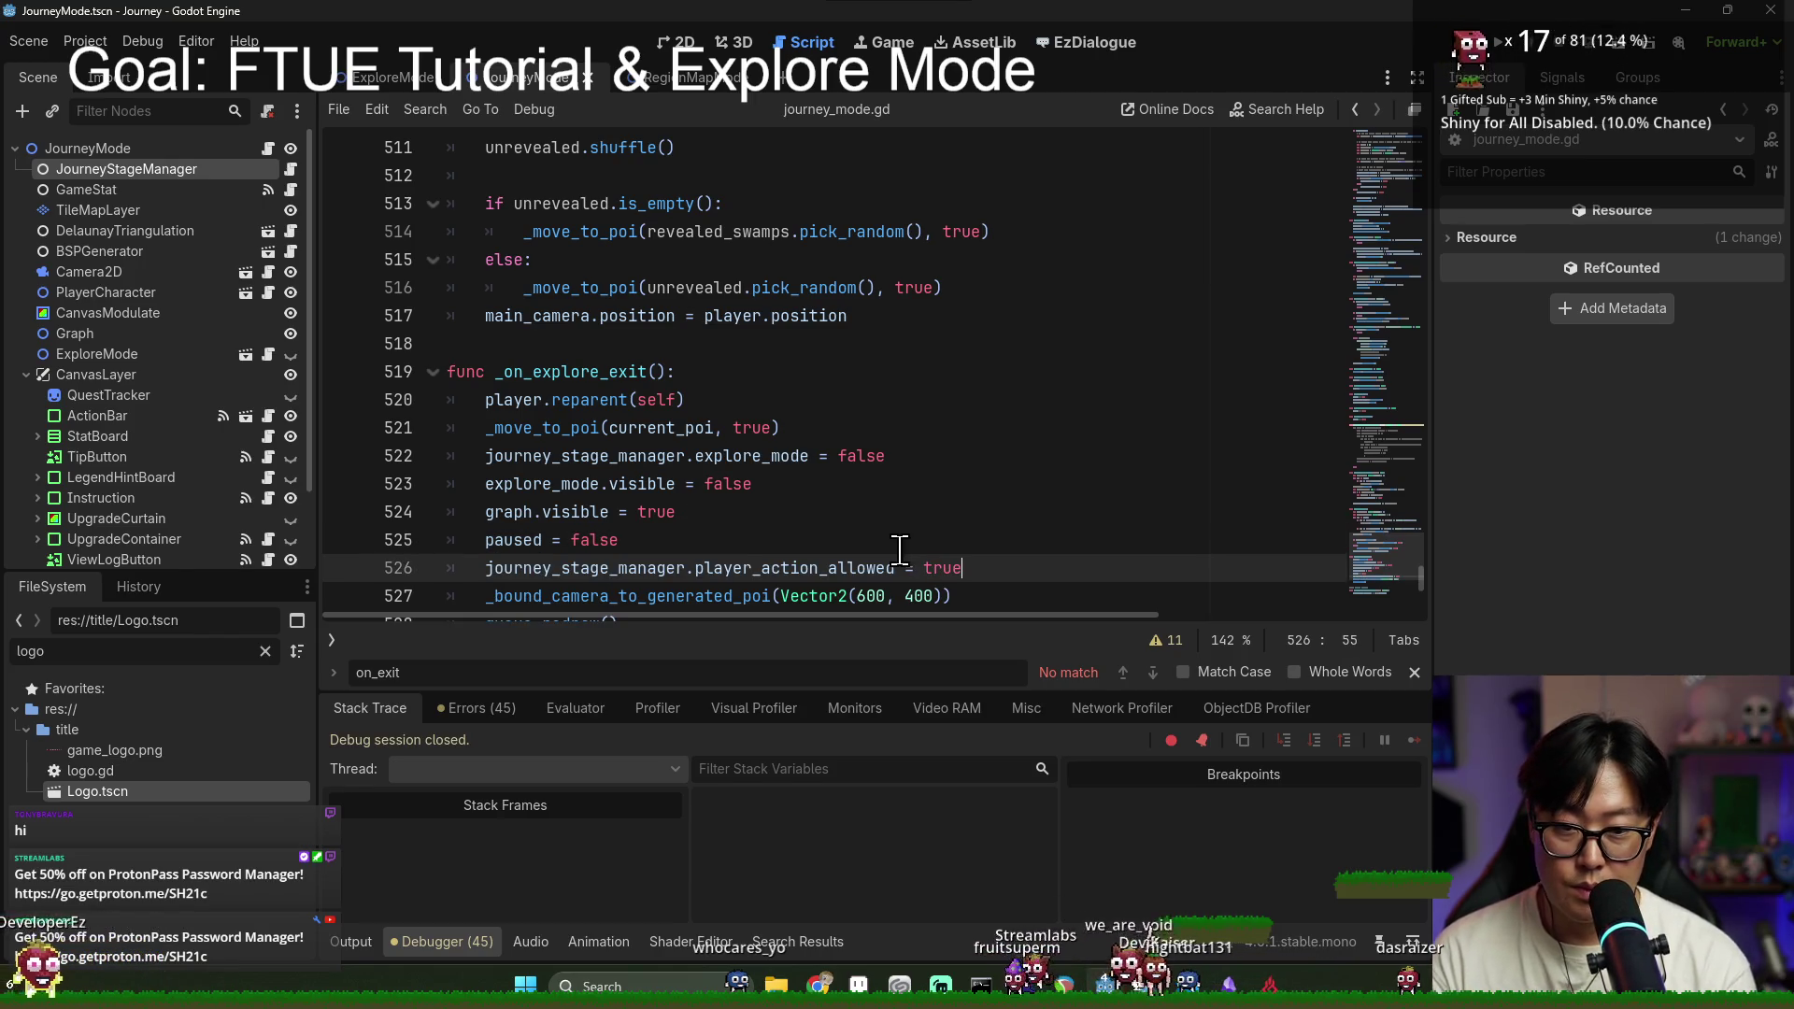
pyautogui.hotkey('ctrl', 's')
pyautogui.scroll(-2, 608, 495)
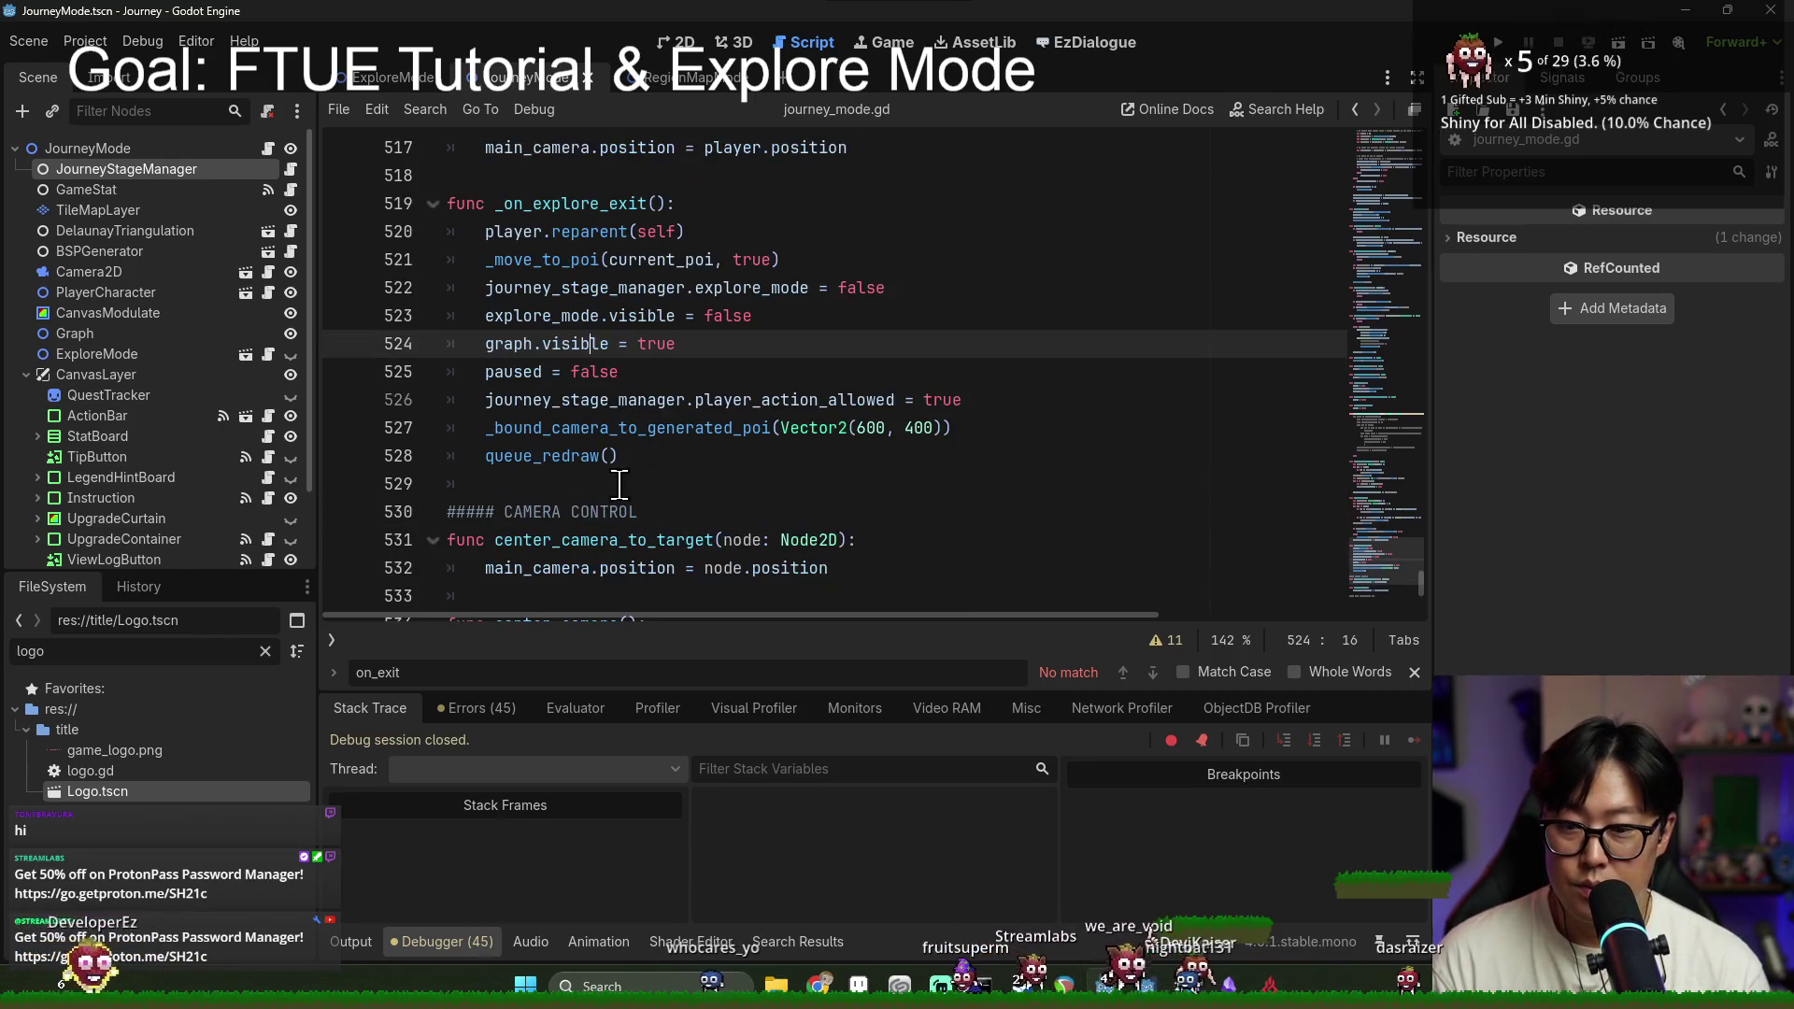
pyautogui.click(659, 427)
pyautogui.doubleClick(658, 427)
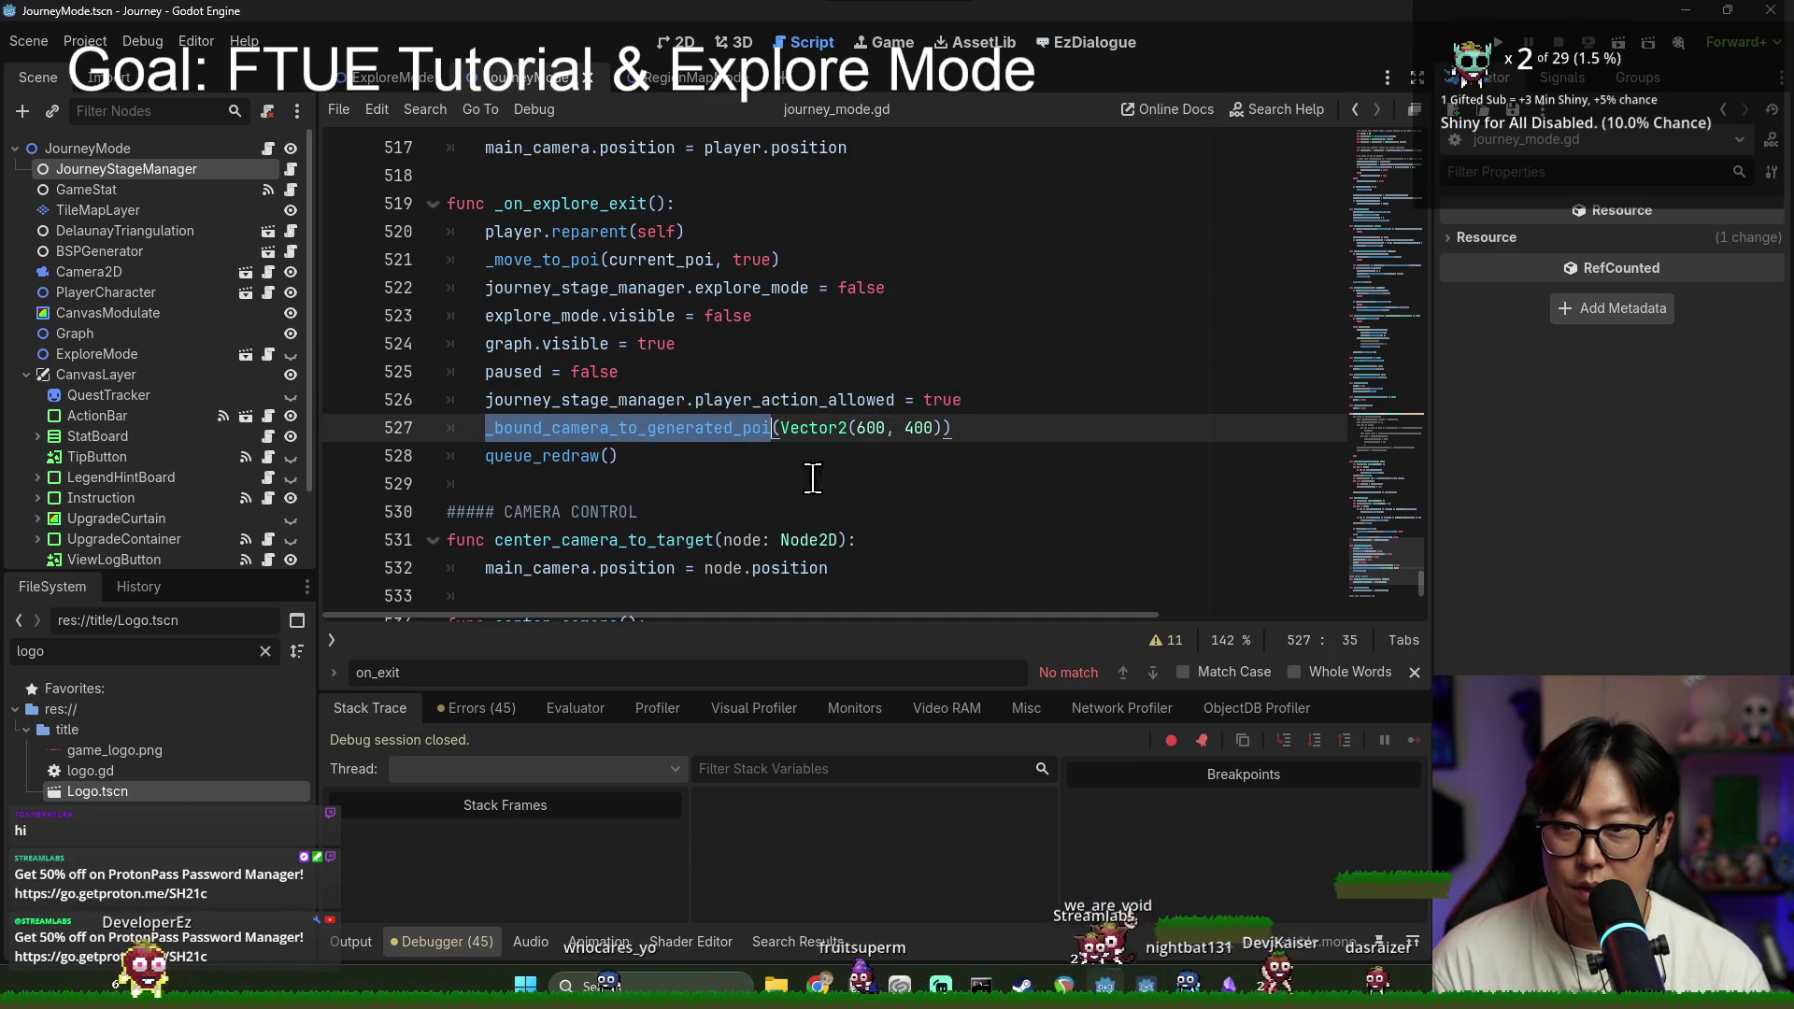
pyautogui.click(575, 371)
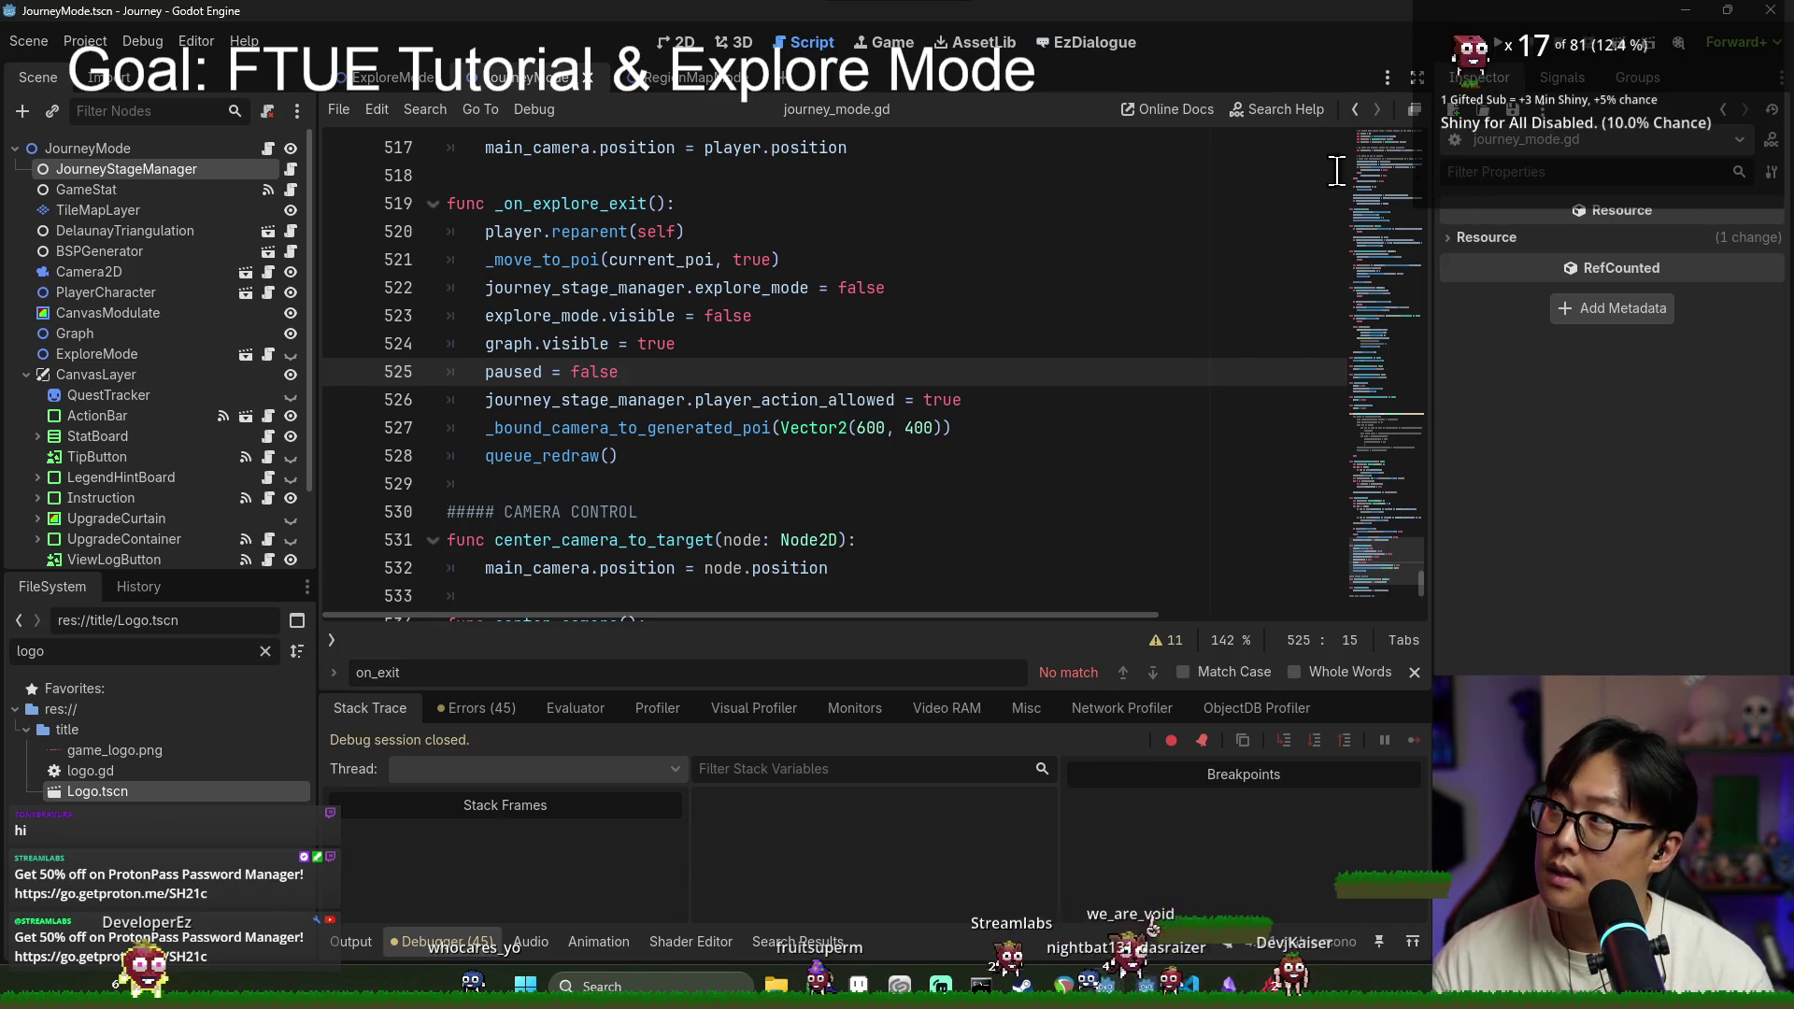
pyautogui.hotkey('ctrl', 's')
pyautogui.doubleClick(589, 260)
pyautogui.hotkey('ctrl', 's')
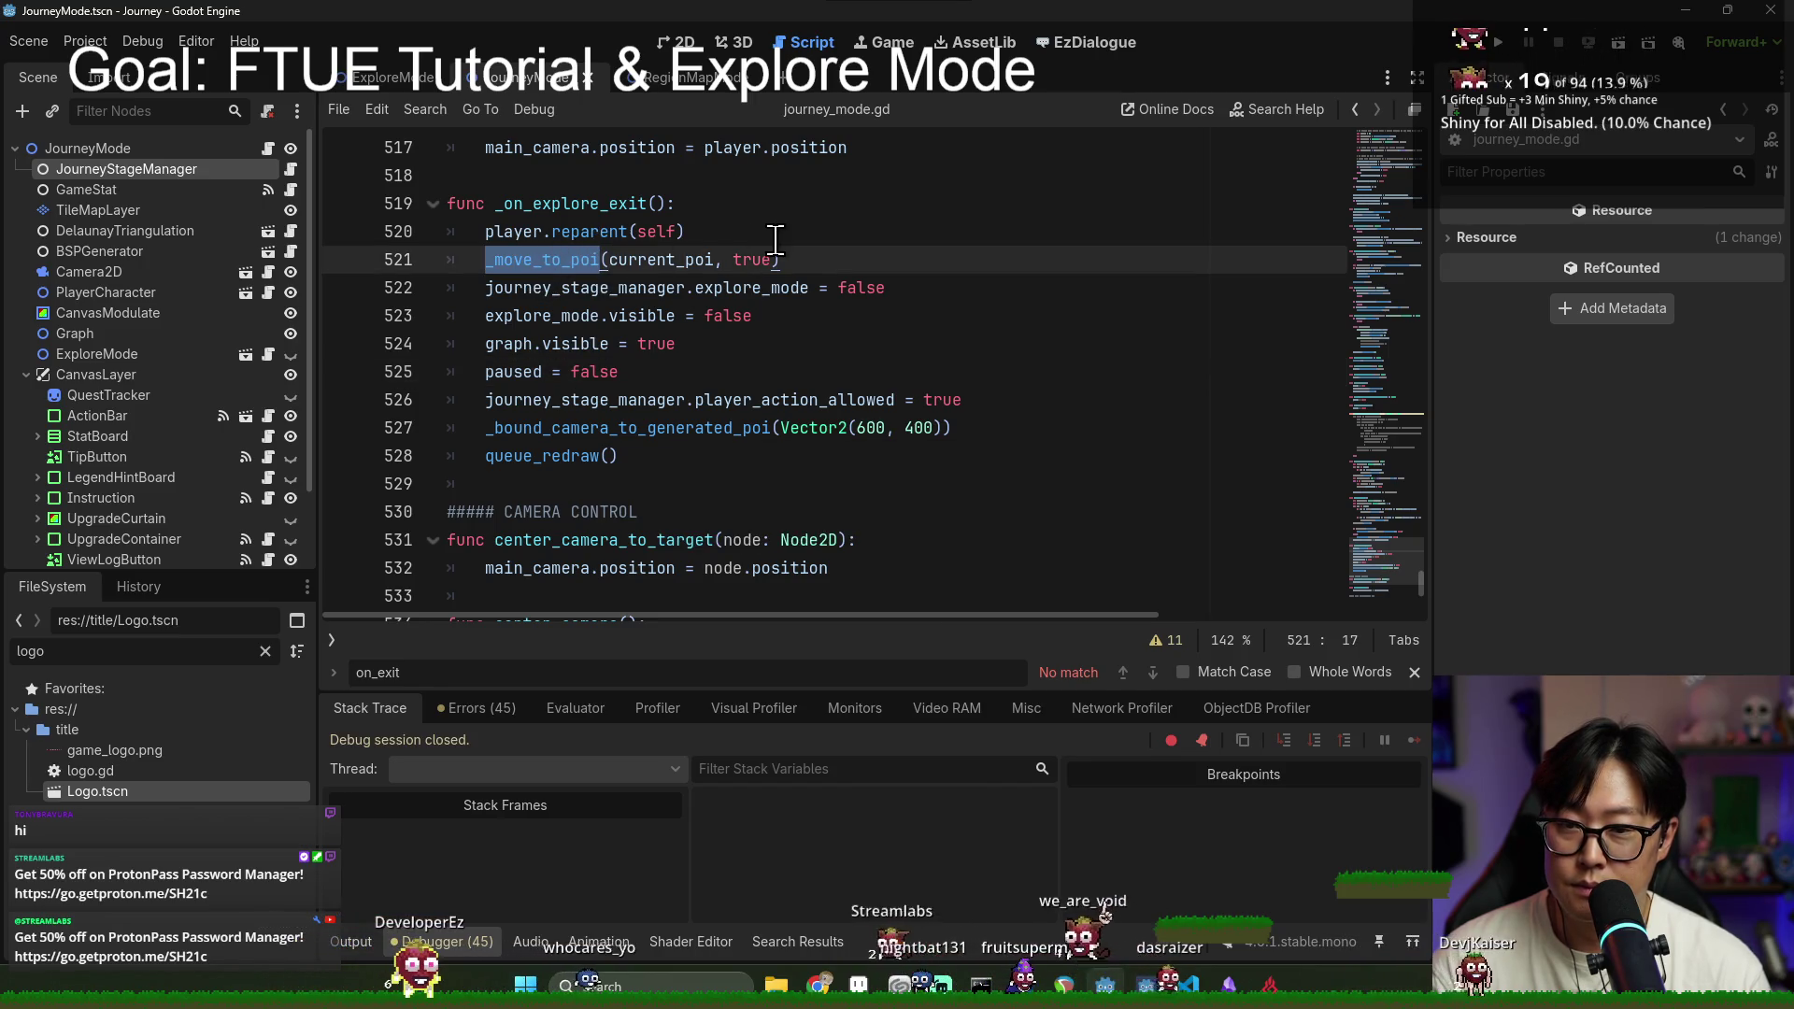
# Step: Search 'ce' and cycle through the center_camera and center_camera_to_target matches
pyautogui.hotkey('ctrl', 'f')
pyautogui.write('center')
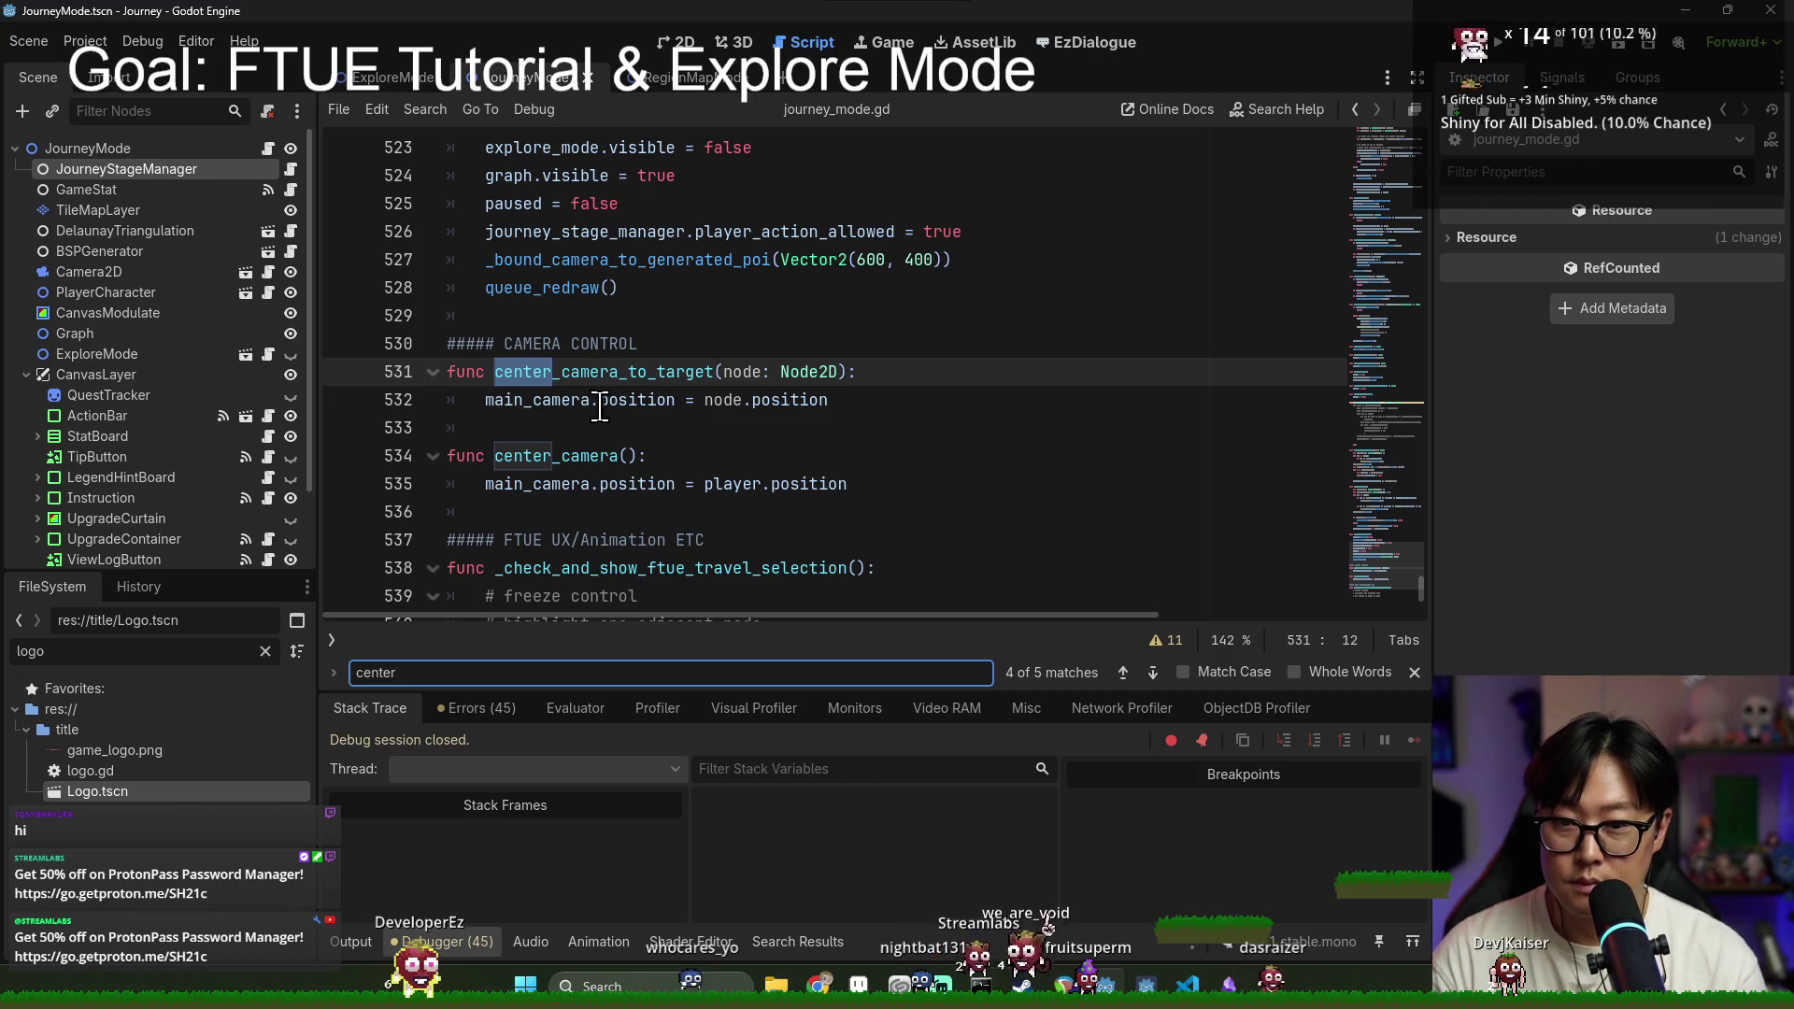
pyautogui.doubleClick(620, 372)
pyautogui.doubleClick(566, 453)
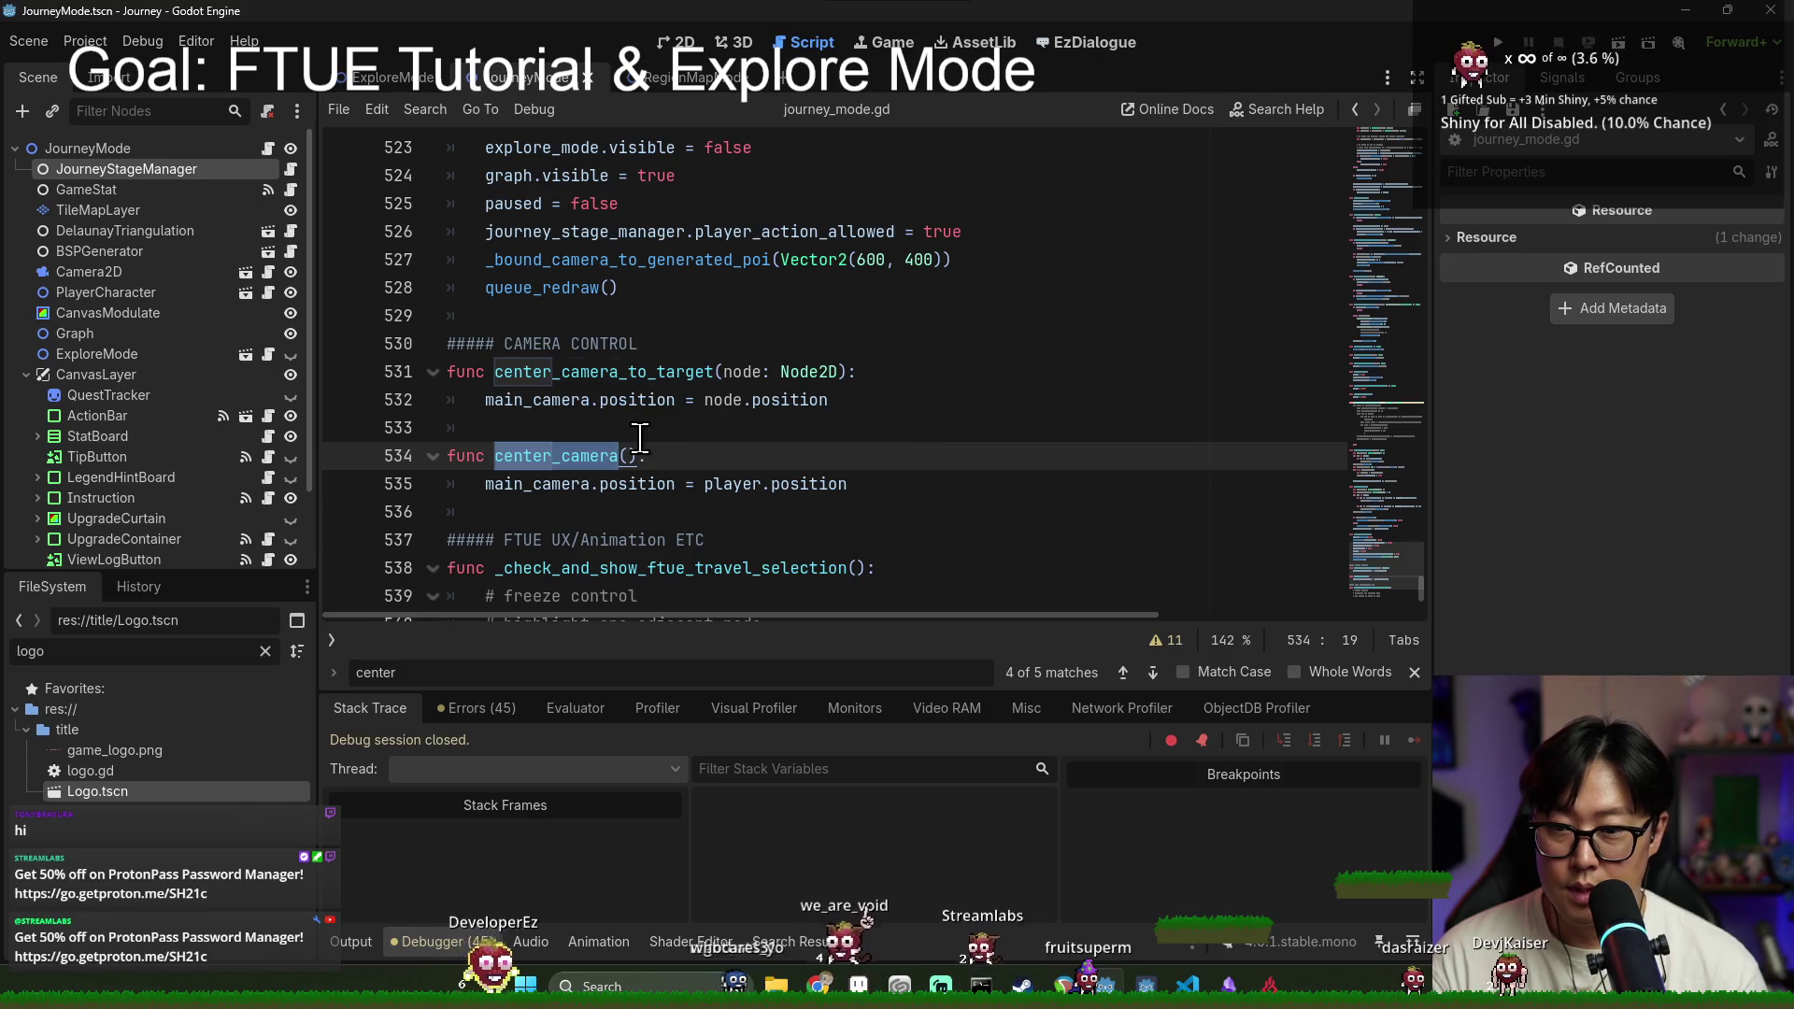
pyautogui.hotkey('ctrl', 'f')
pyautogui.press('Return')
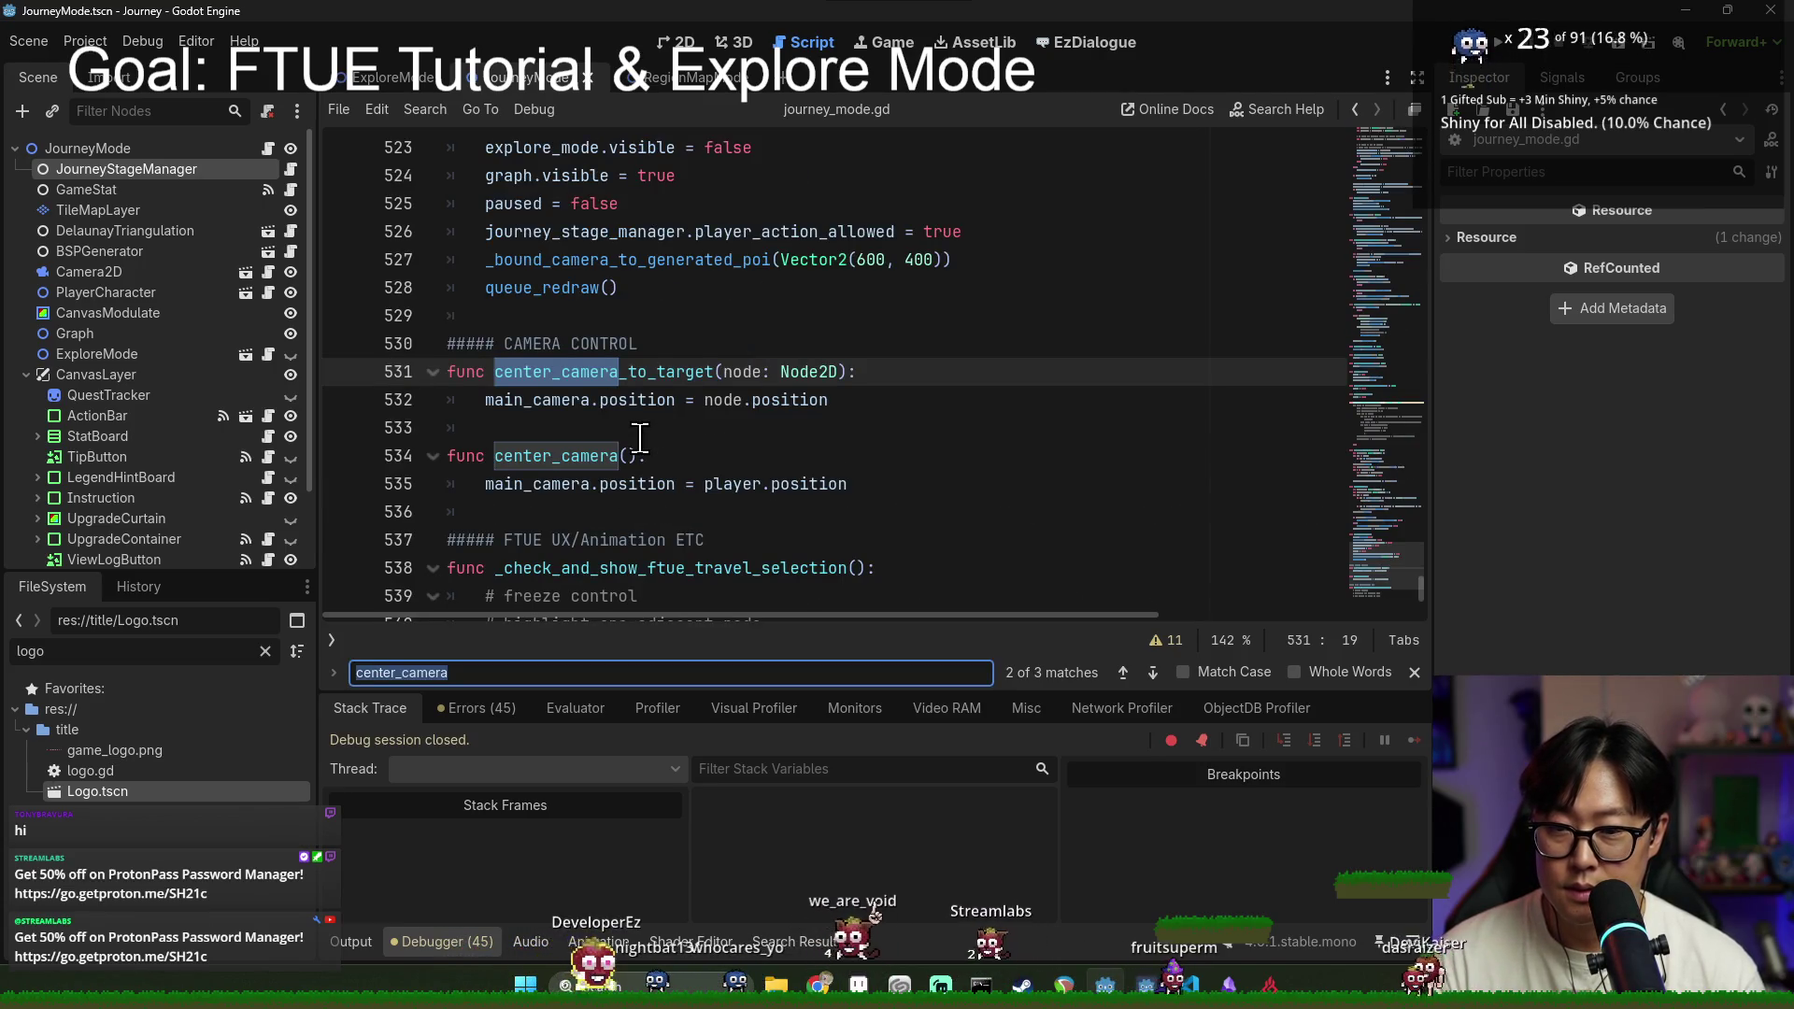
pyautogui.press('Return')
pyautogui.press('Return')
pyautogui.press('Return')
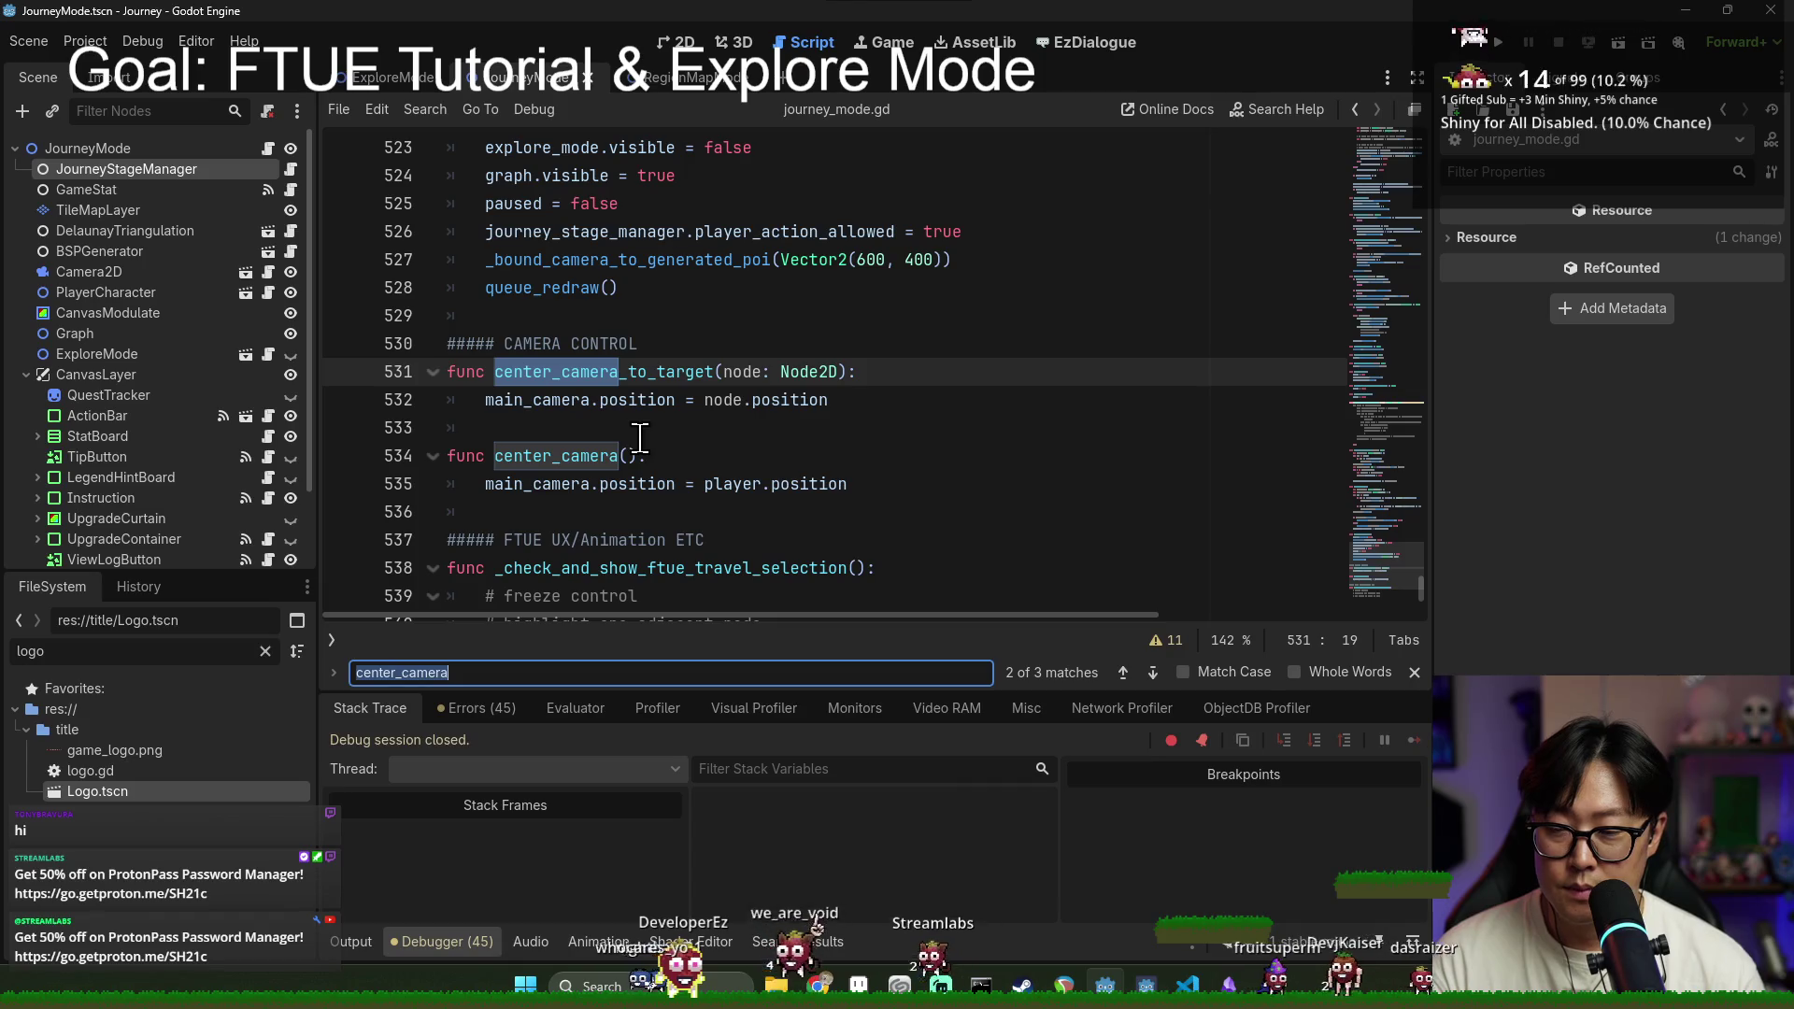
# Step: Insert a center_camera call below the _move_to_poi line in _on_explore_exit and save
pyautogui.write('on_exit')
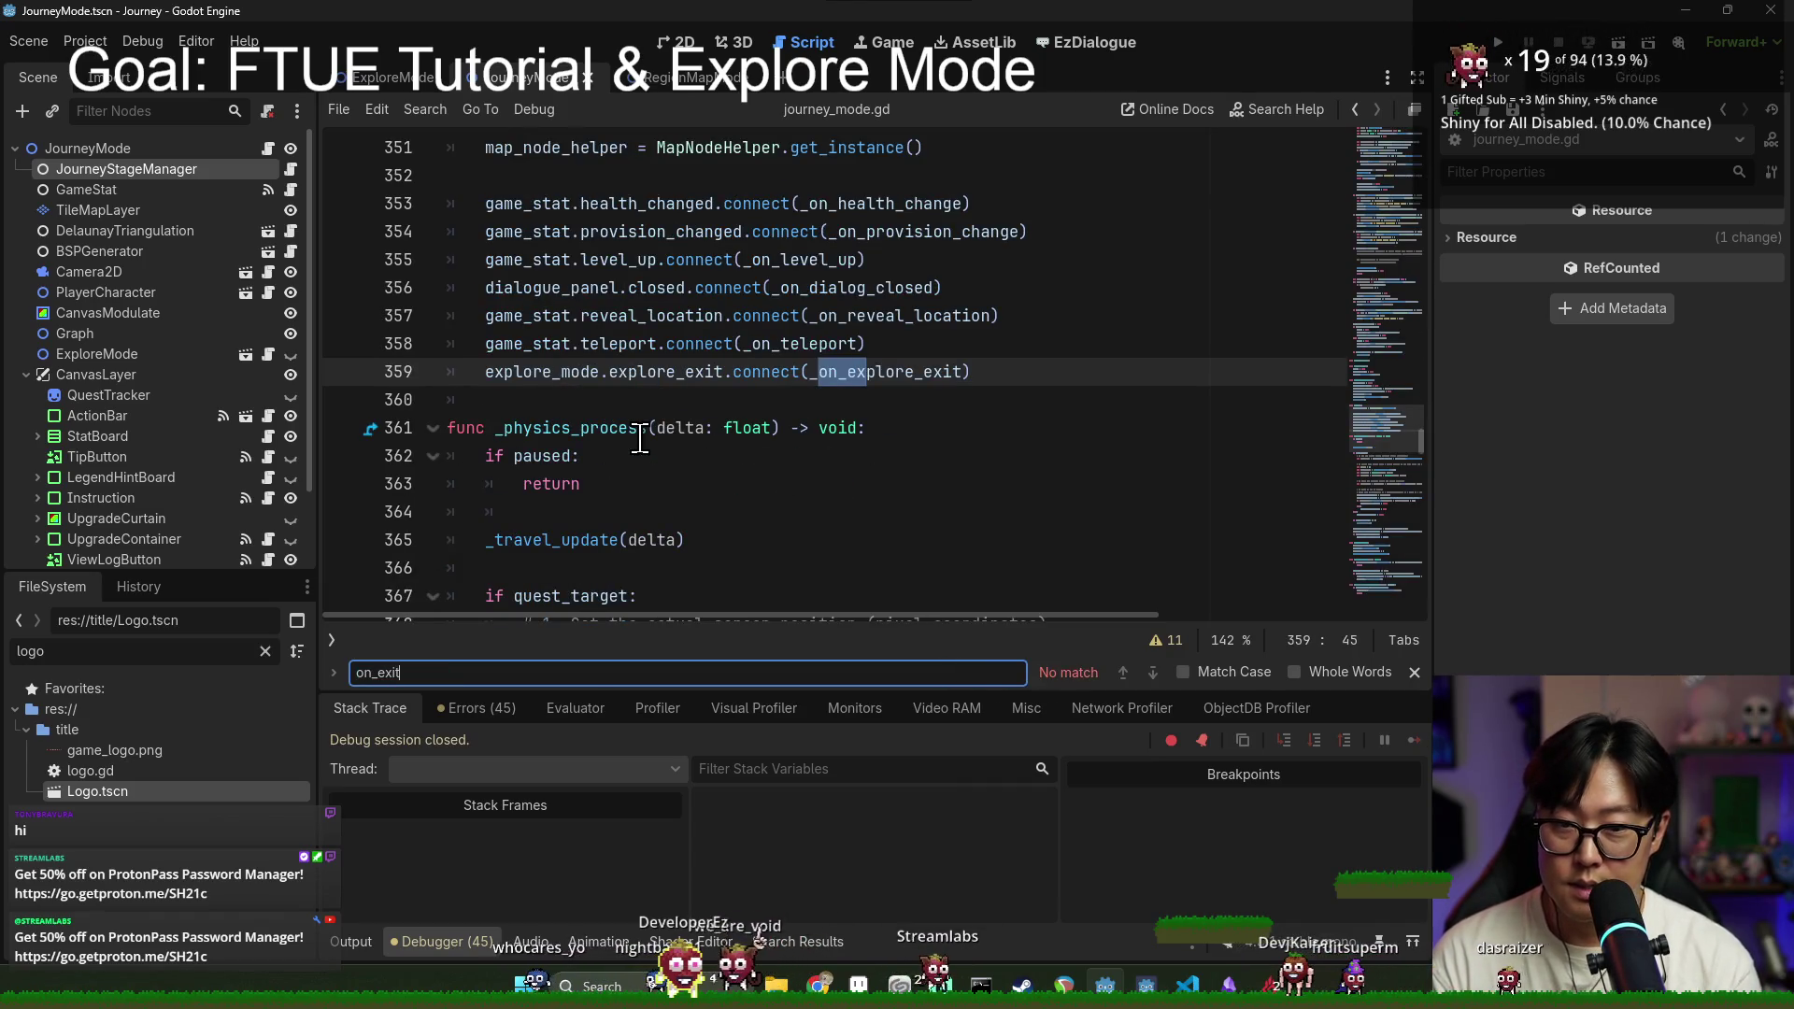
pyautogui.keyDown('ctrl'); pyautogui.click(953, 371); pyautogui.keyUp('ctrl')
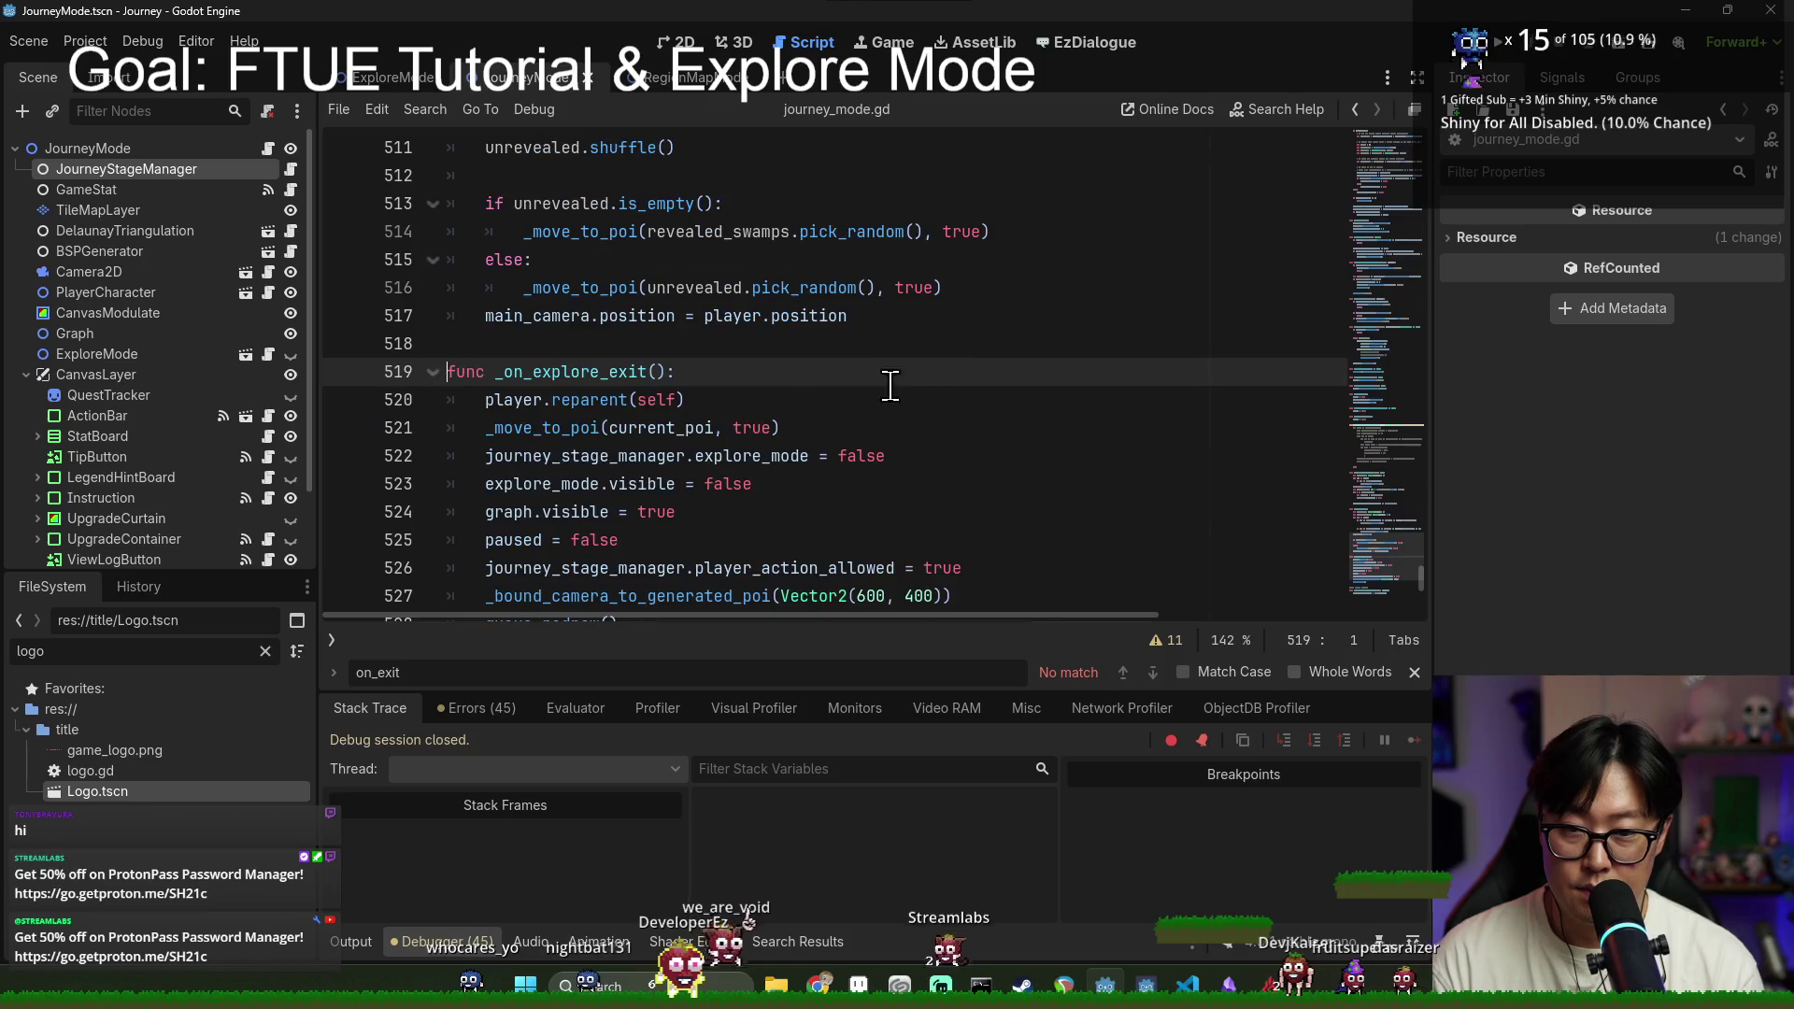
pyautogui.click(718, 399)
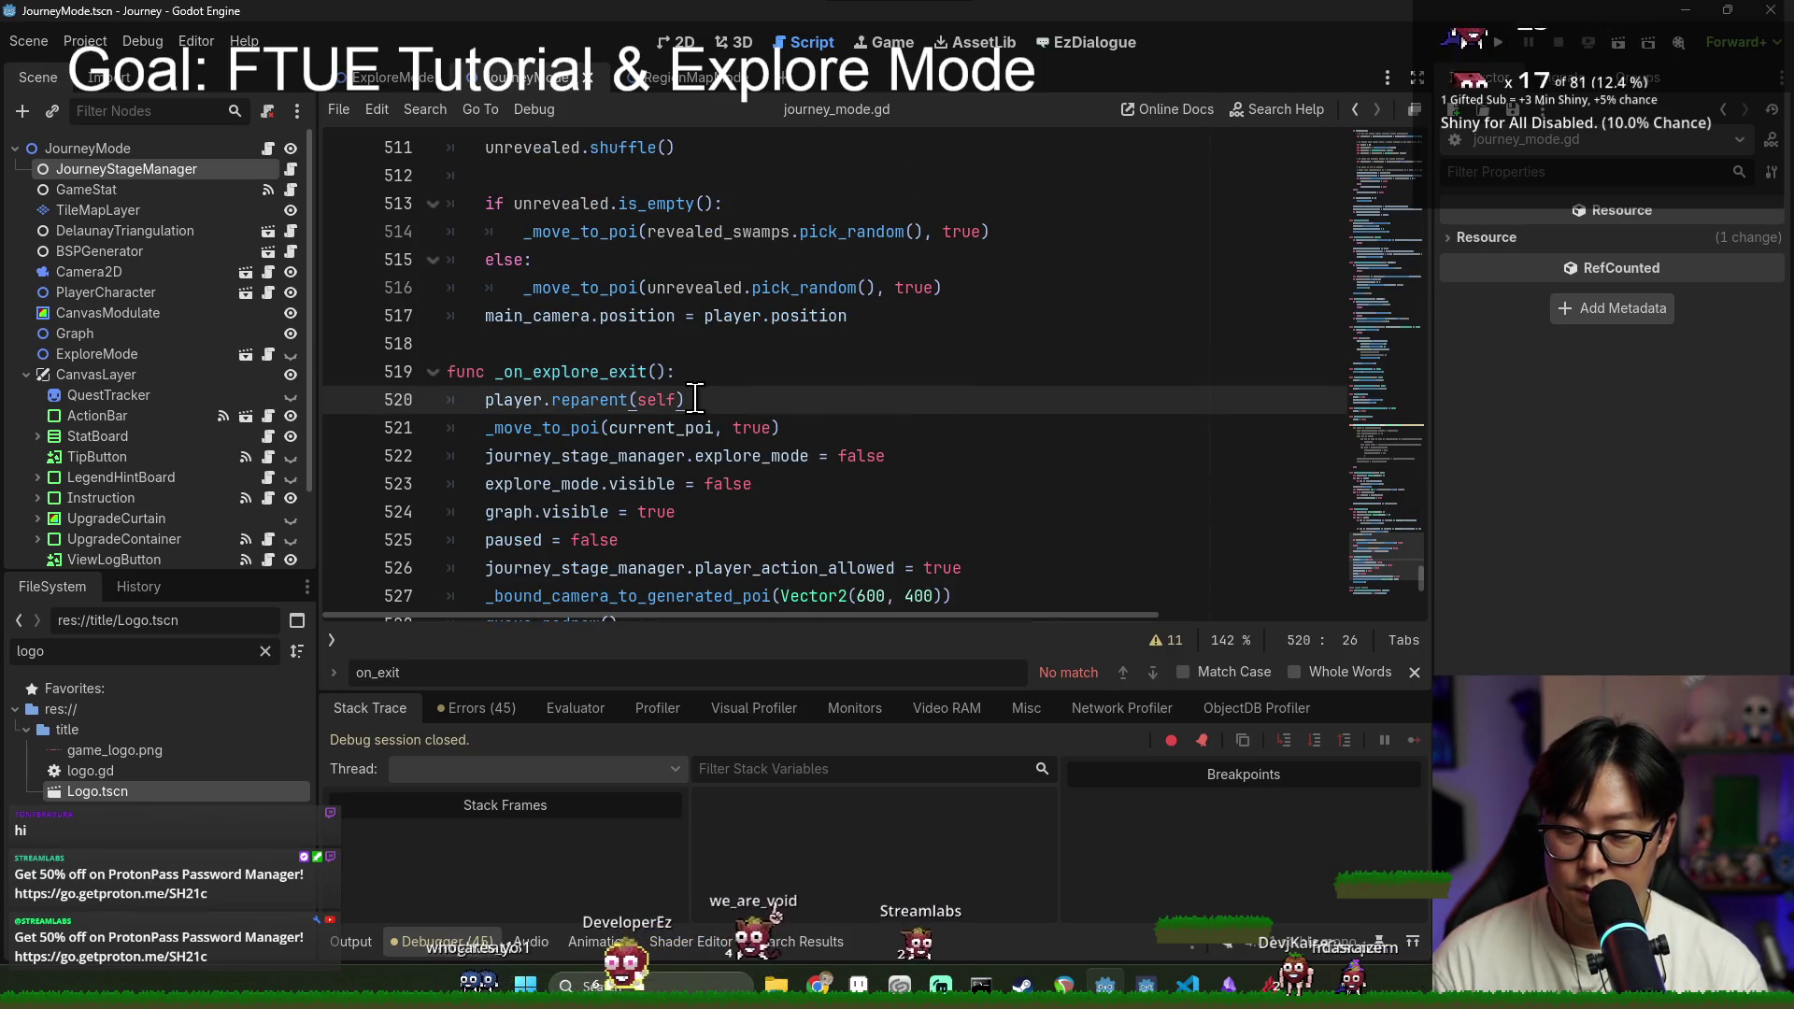
pyautogui.click(803, 420)
pyautogui.press('Return')
pyautogui.write('center_camera(')
pyautogui.hotkey('ctrl', 's')
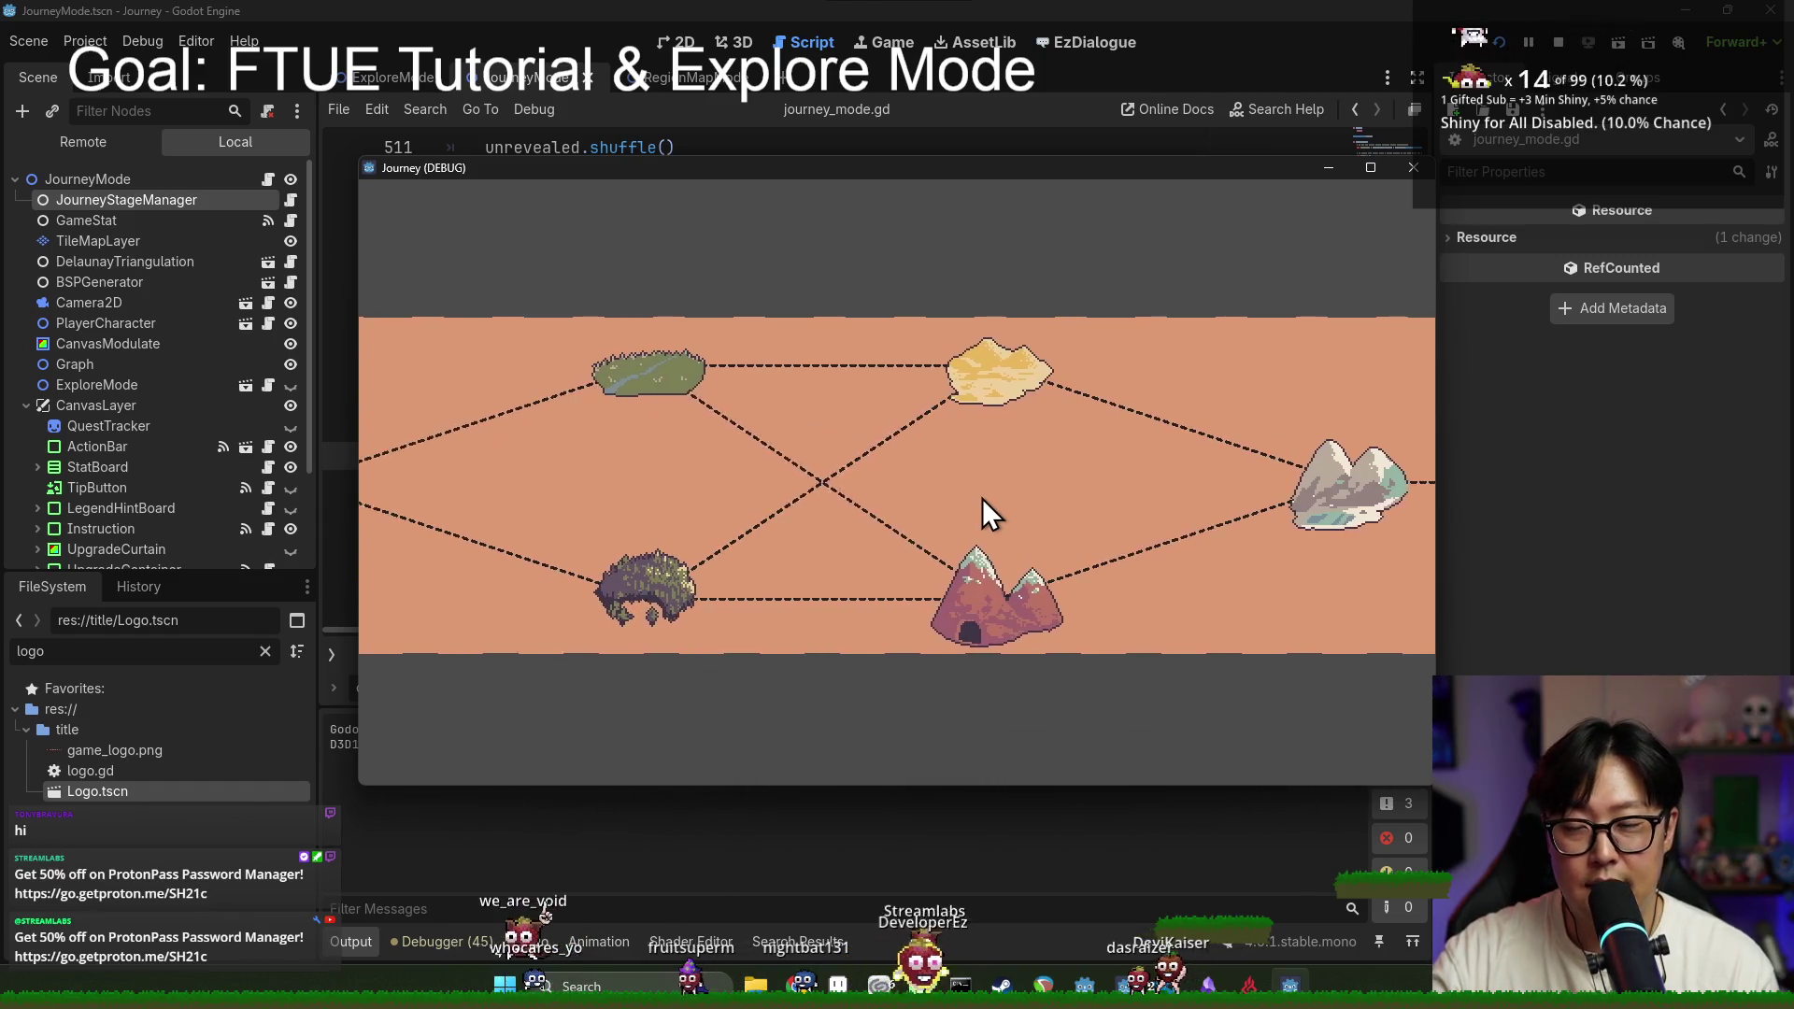
# Step: Enter the starting village, dismiss both tutorial tips, and collect the bottle and grapes with the moves
pyautogui.click(549, 494)
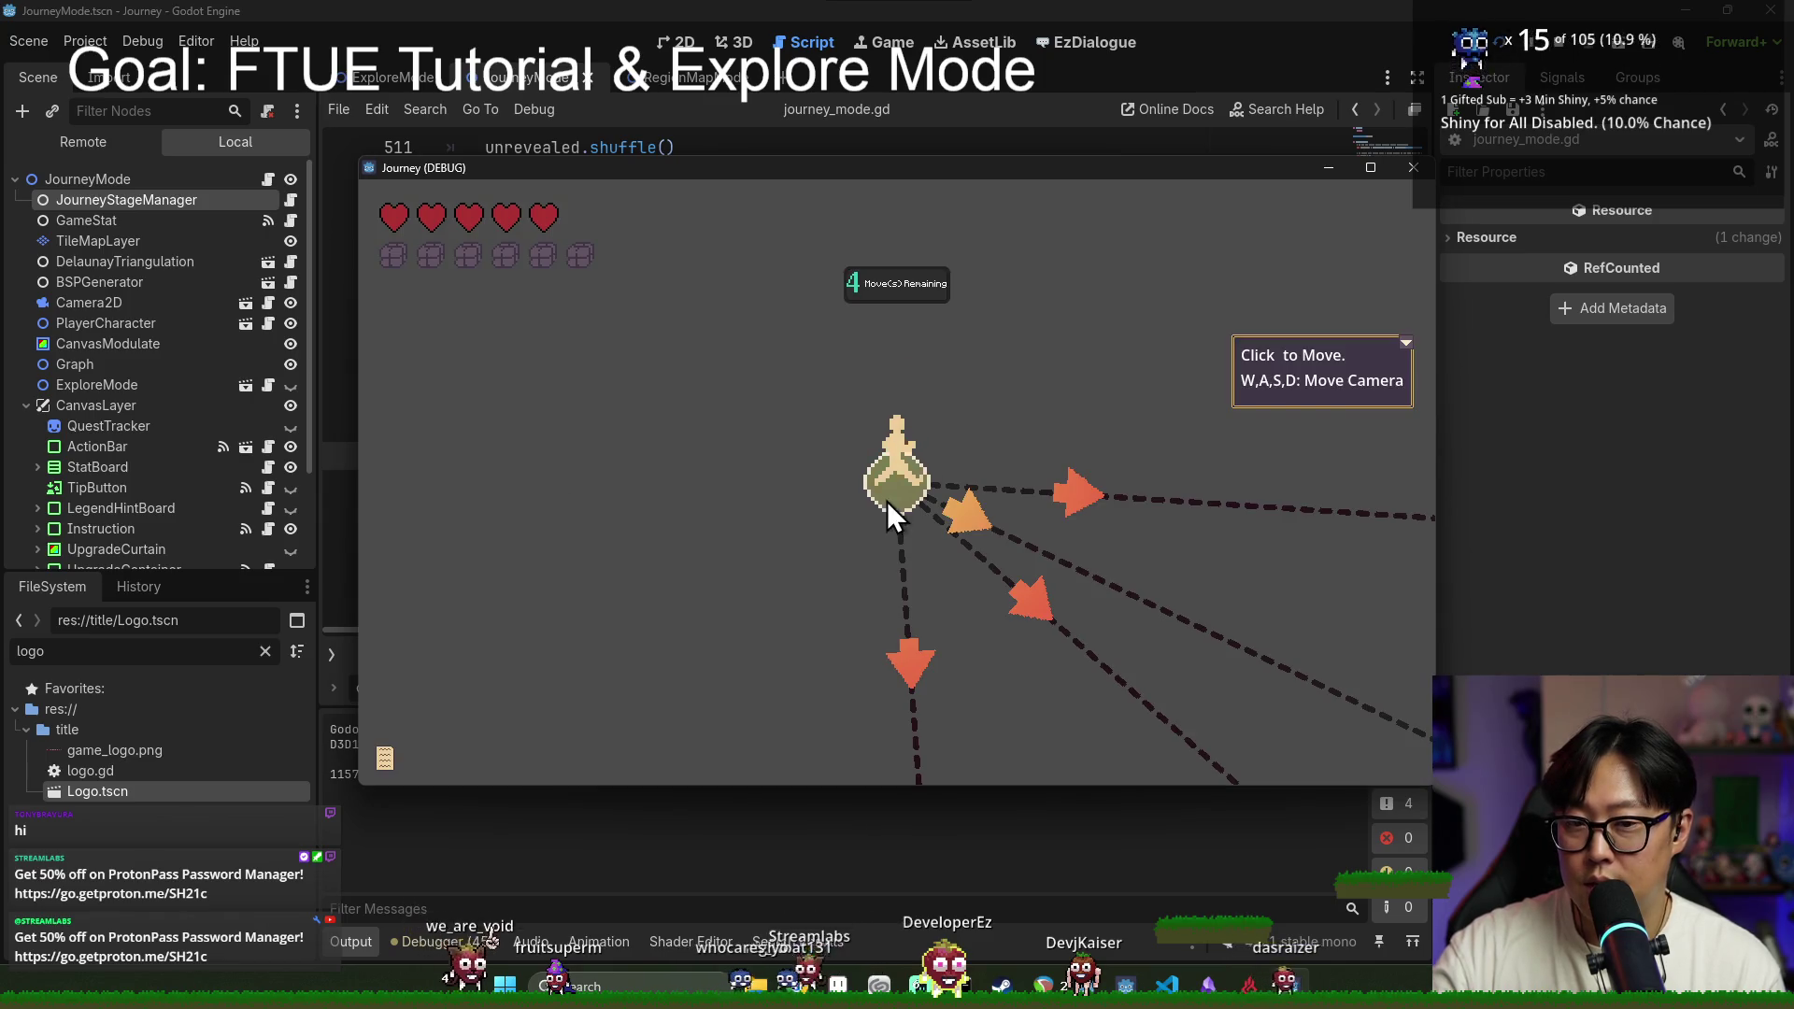
pyautogui.click(1405, 344)
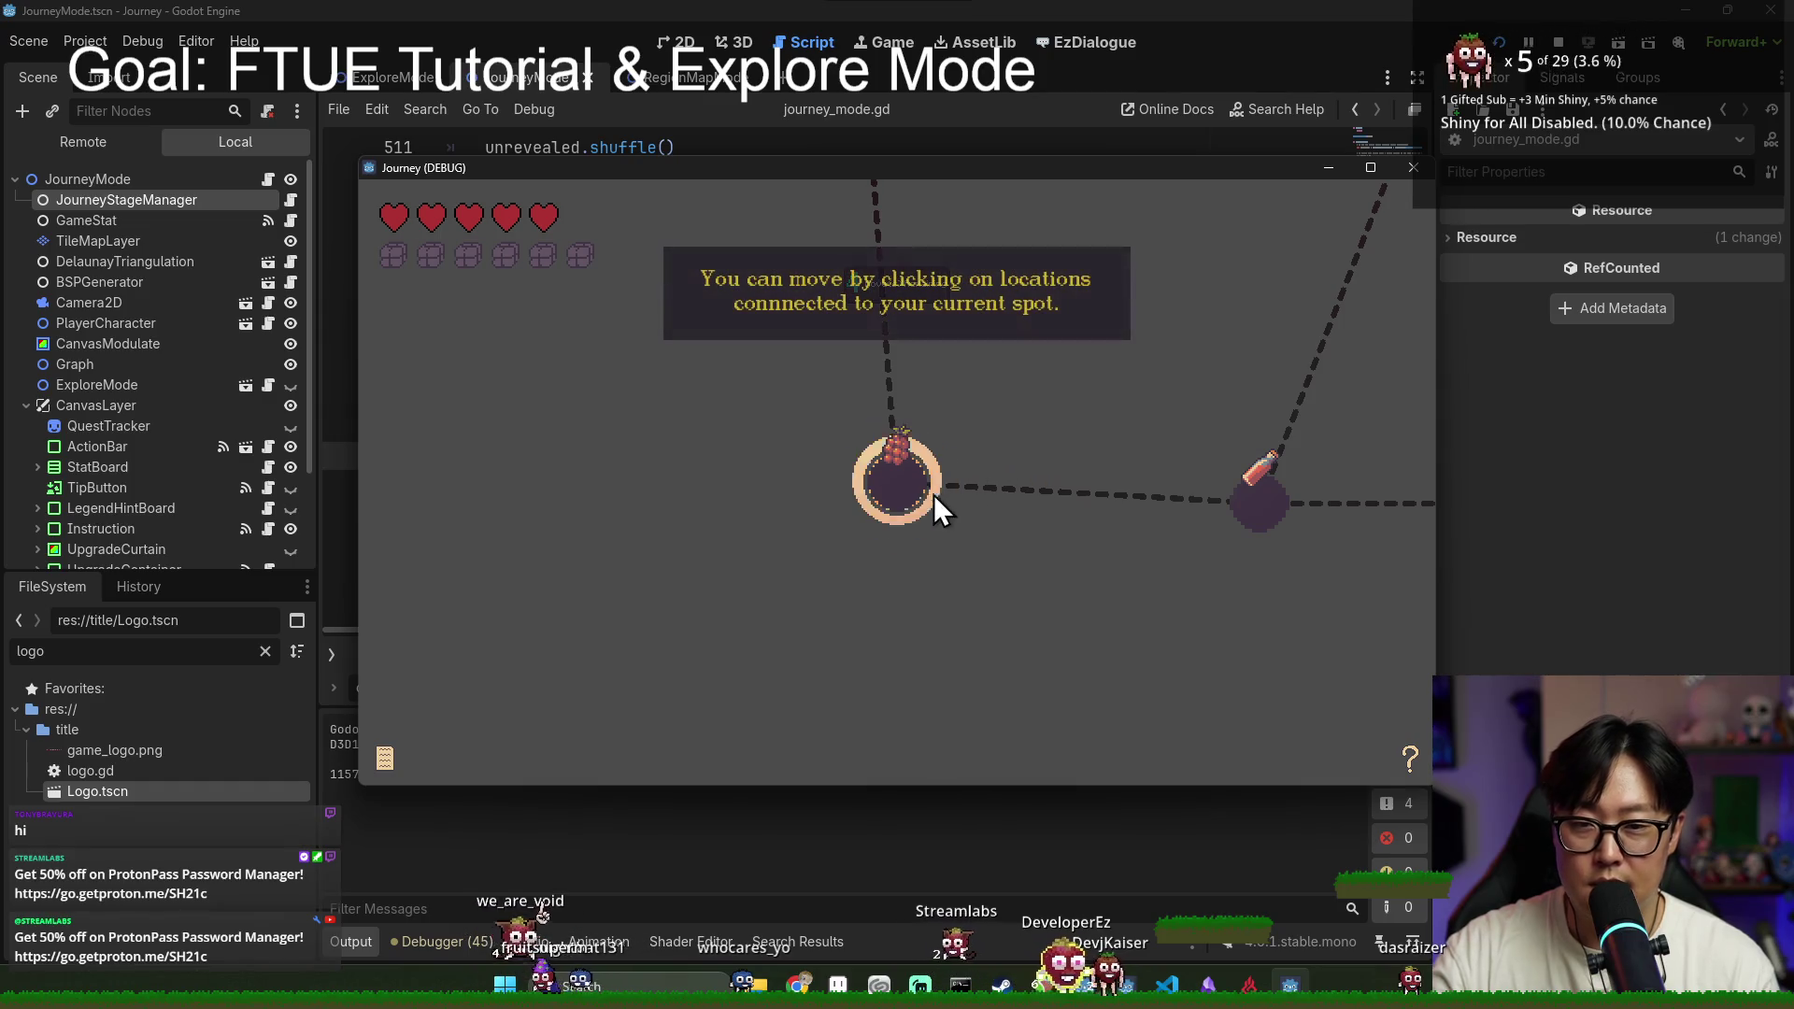
pyautogui.click(909, 497)
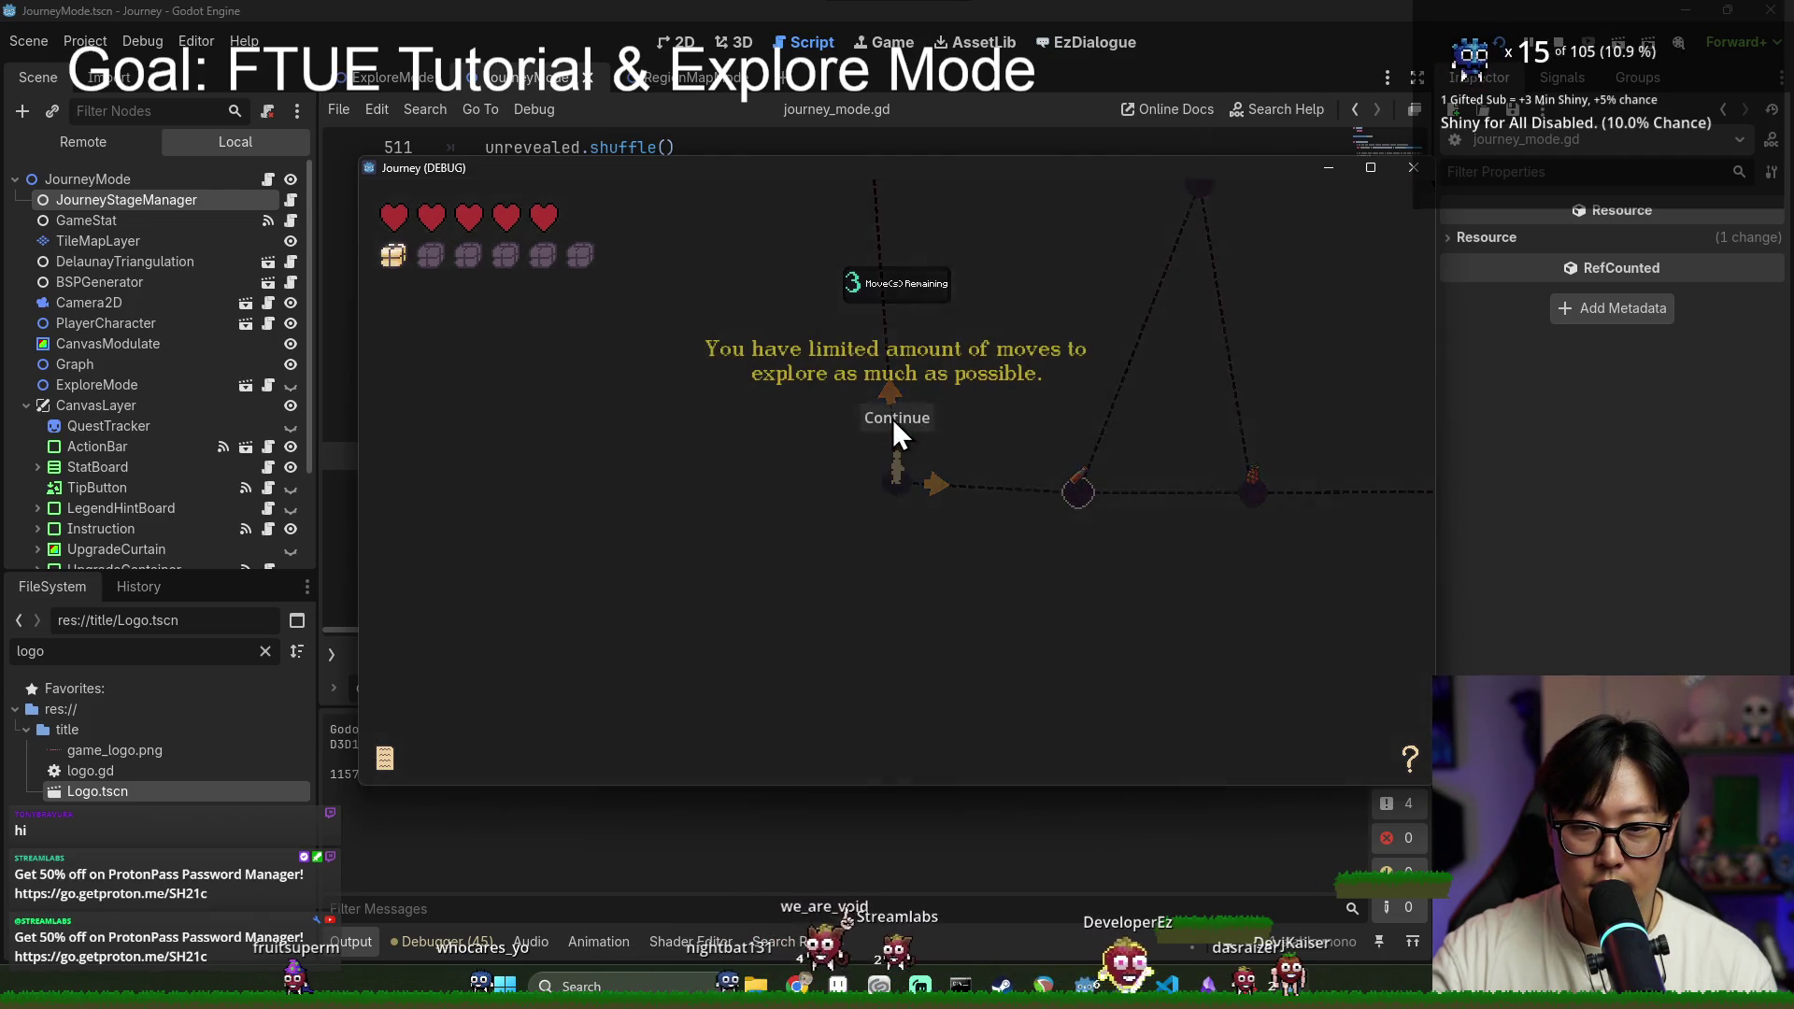
pyautogui.click(894, 418)
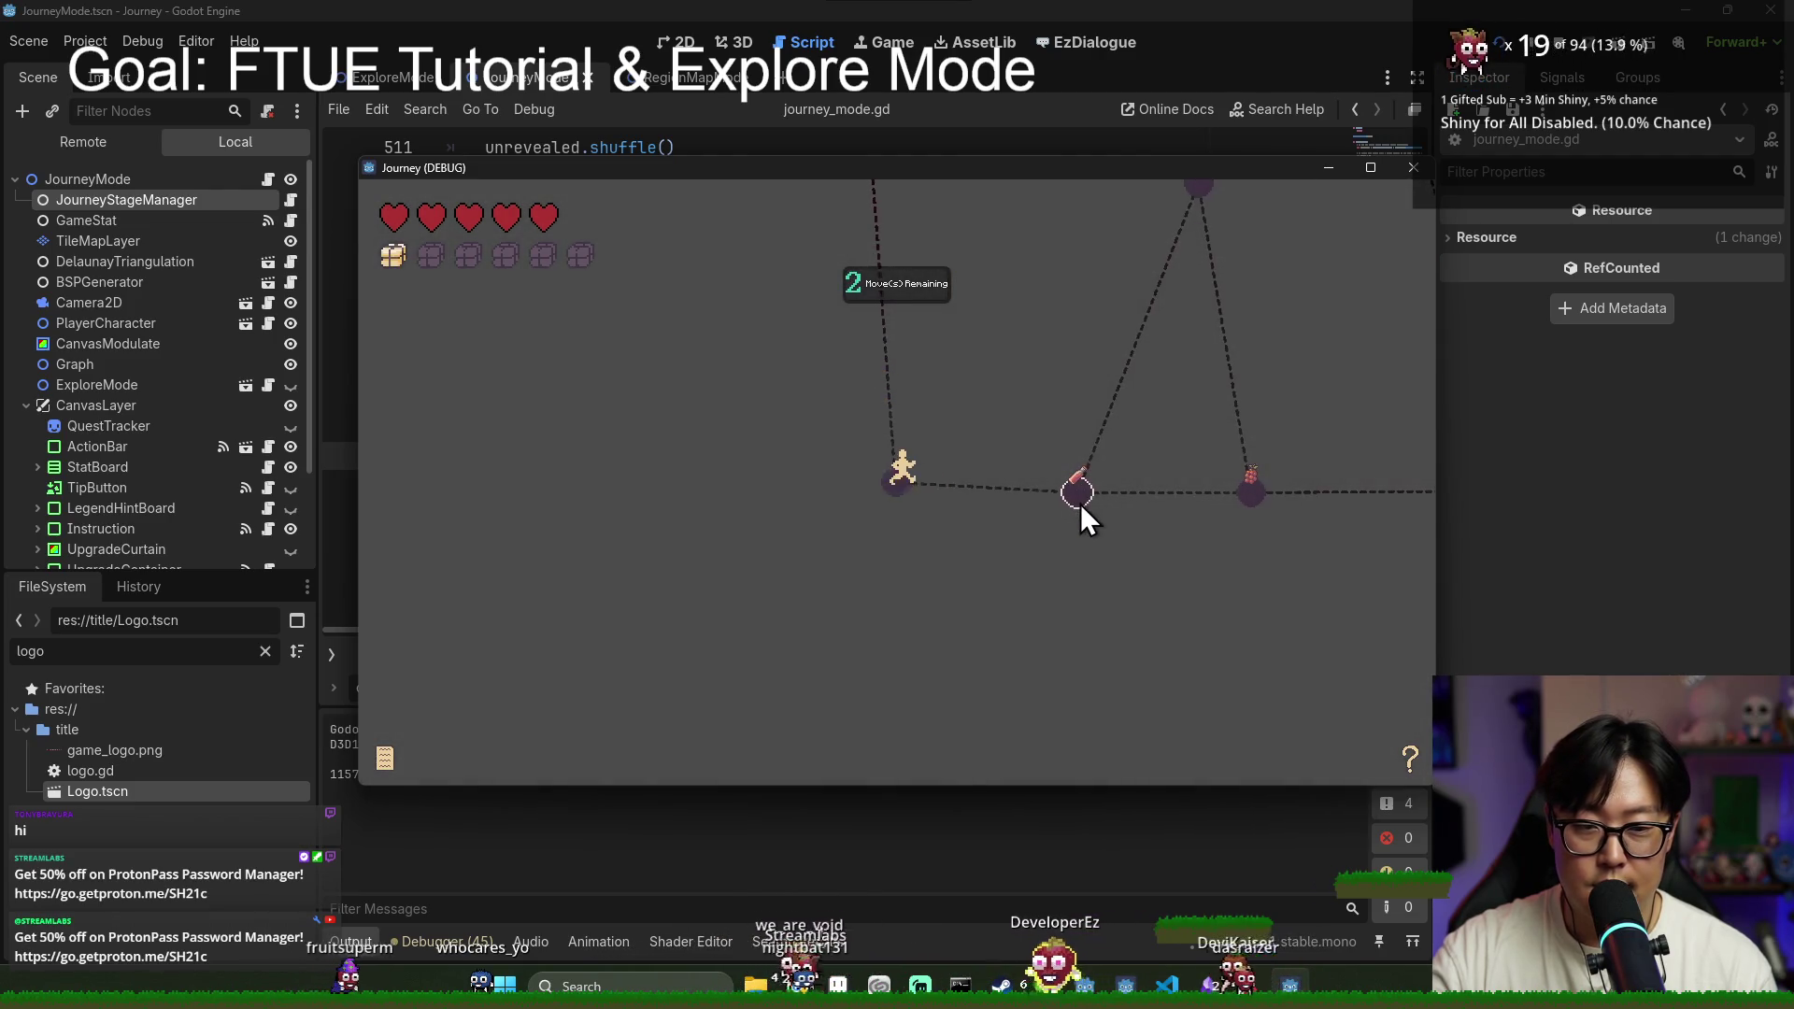
pyautogui.click(1080, 505)
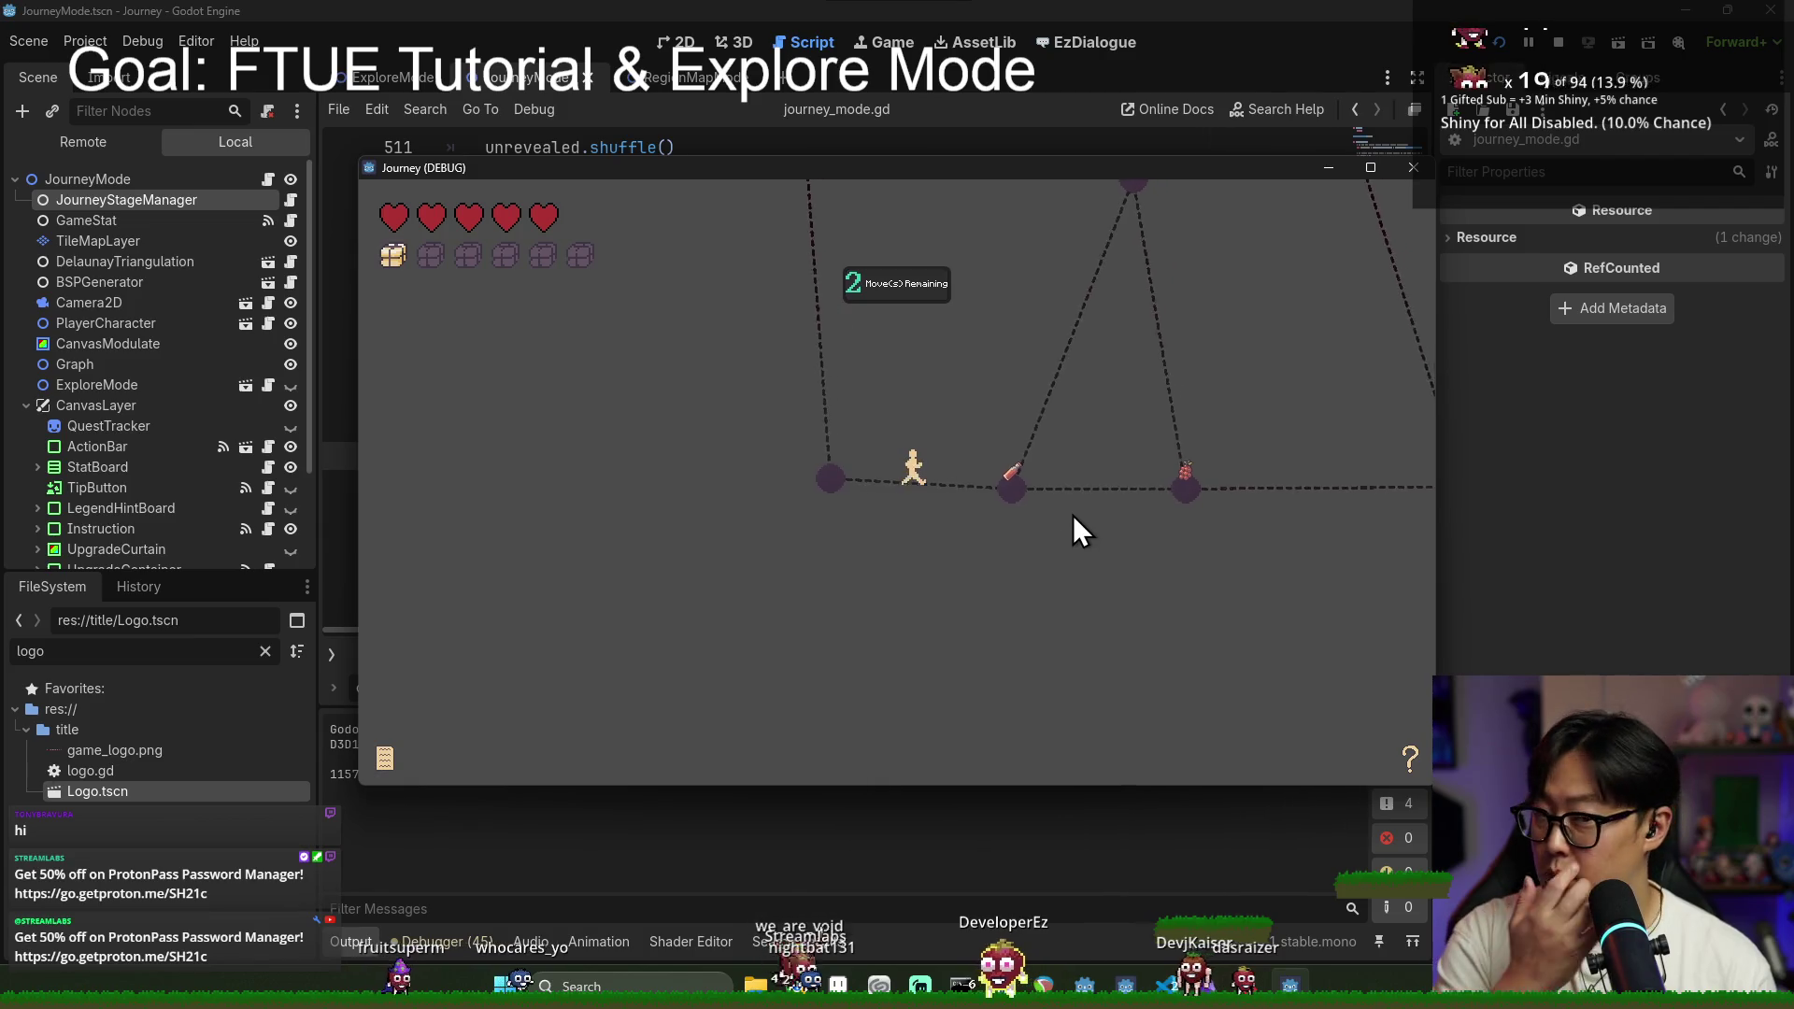
pyautogui.click(1085, 495)
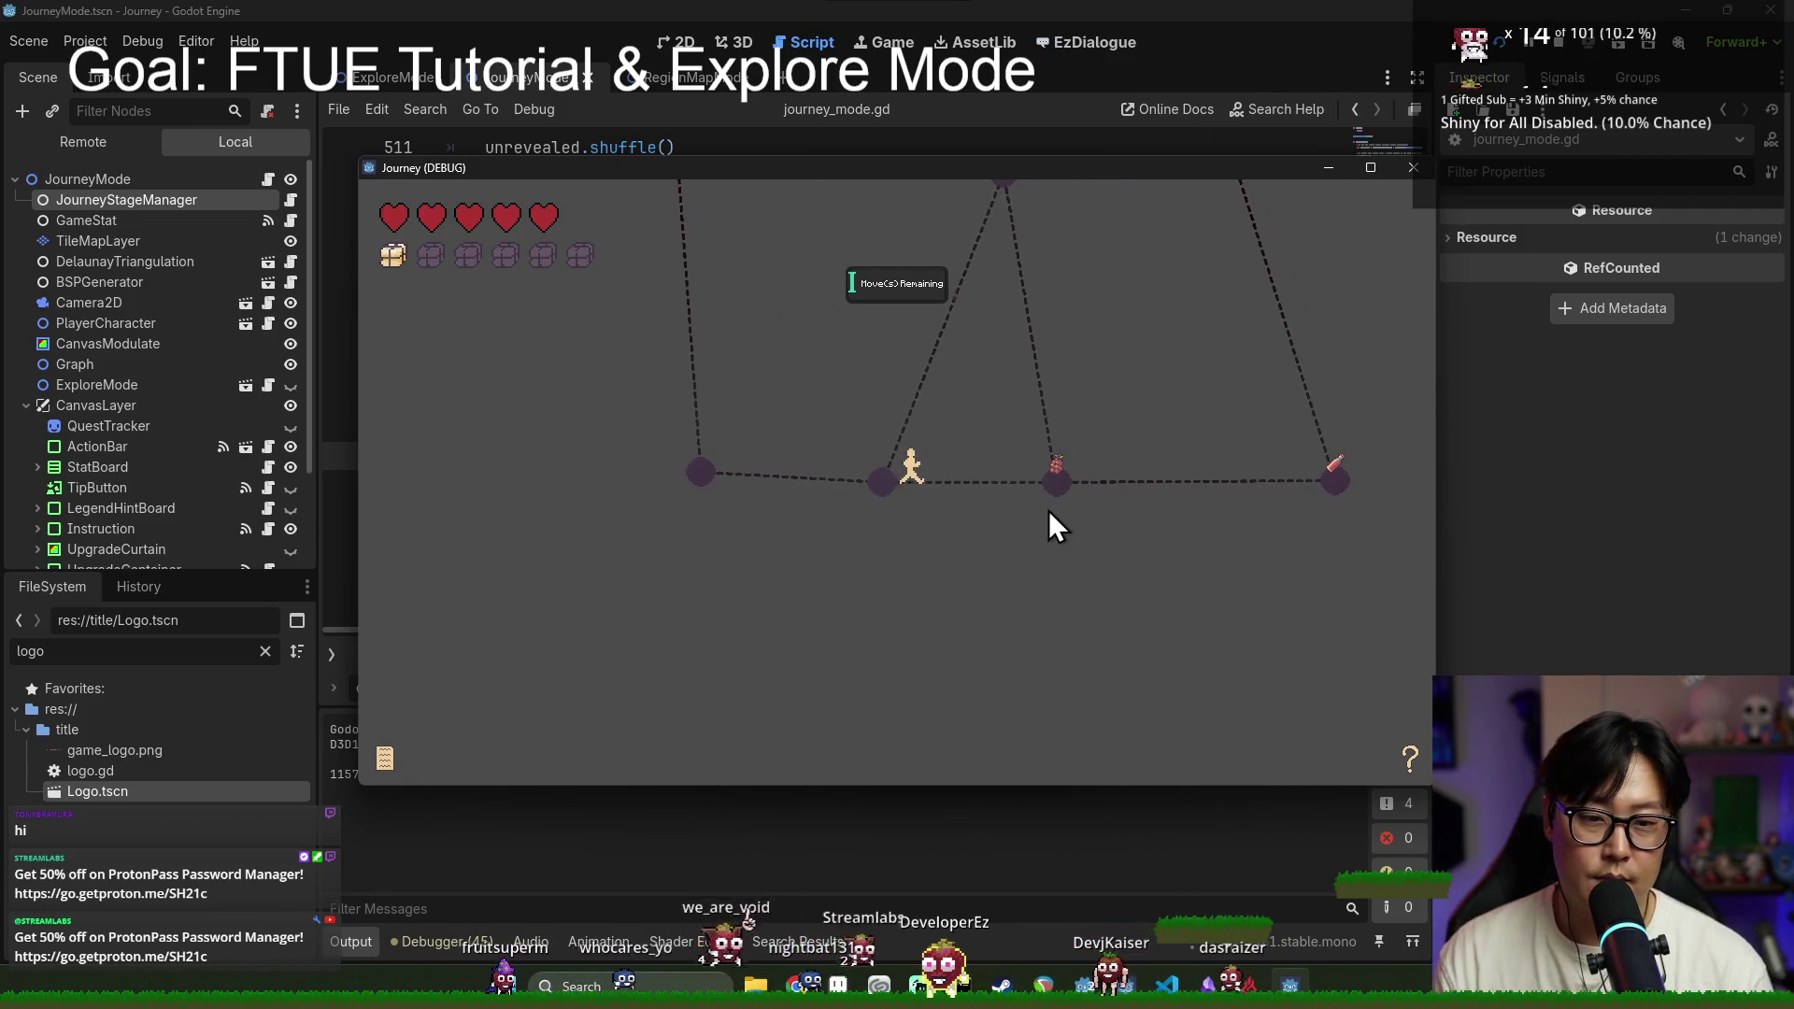
pyautogui.click(1182, 486)
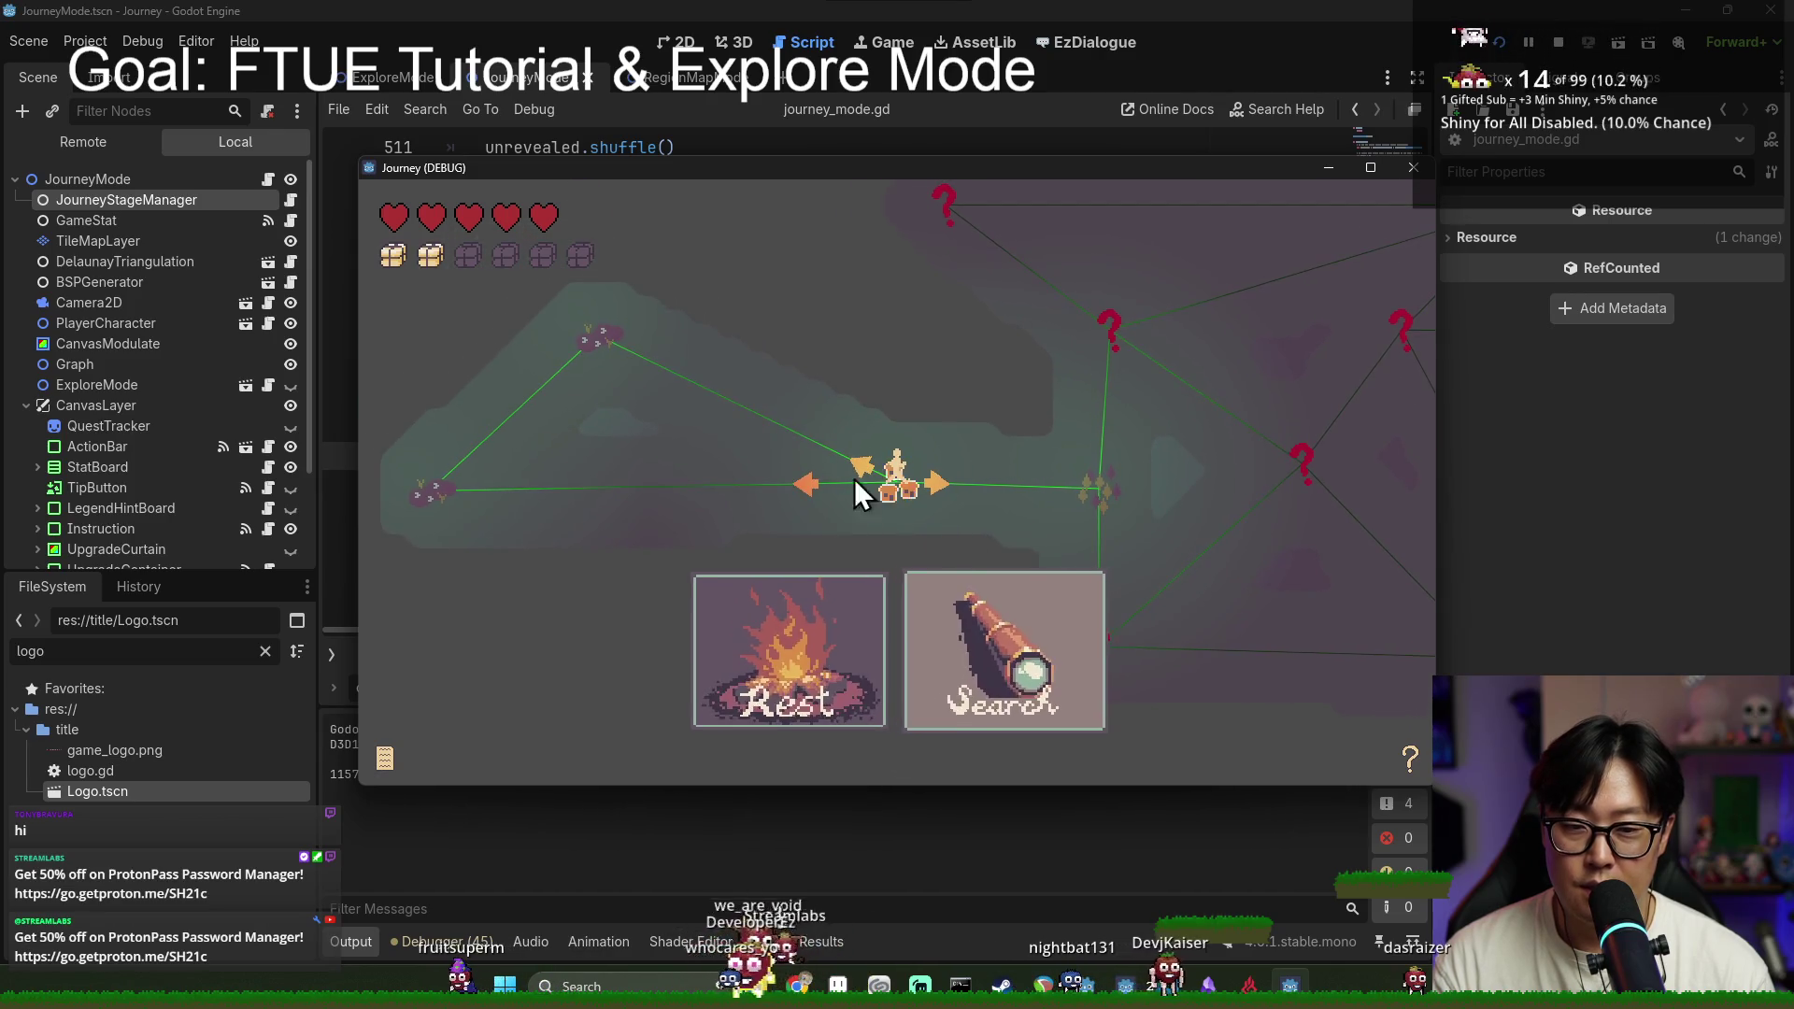
# Step: Leave the camp via the diamond node, pick up the potion, and spend the last move on the fruit
pyautogui.scroll(-3, 945, 505)
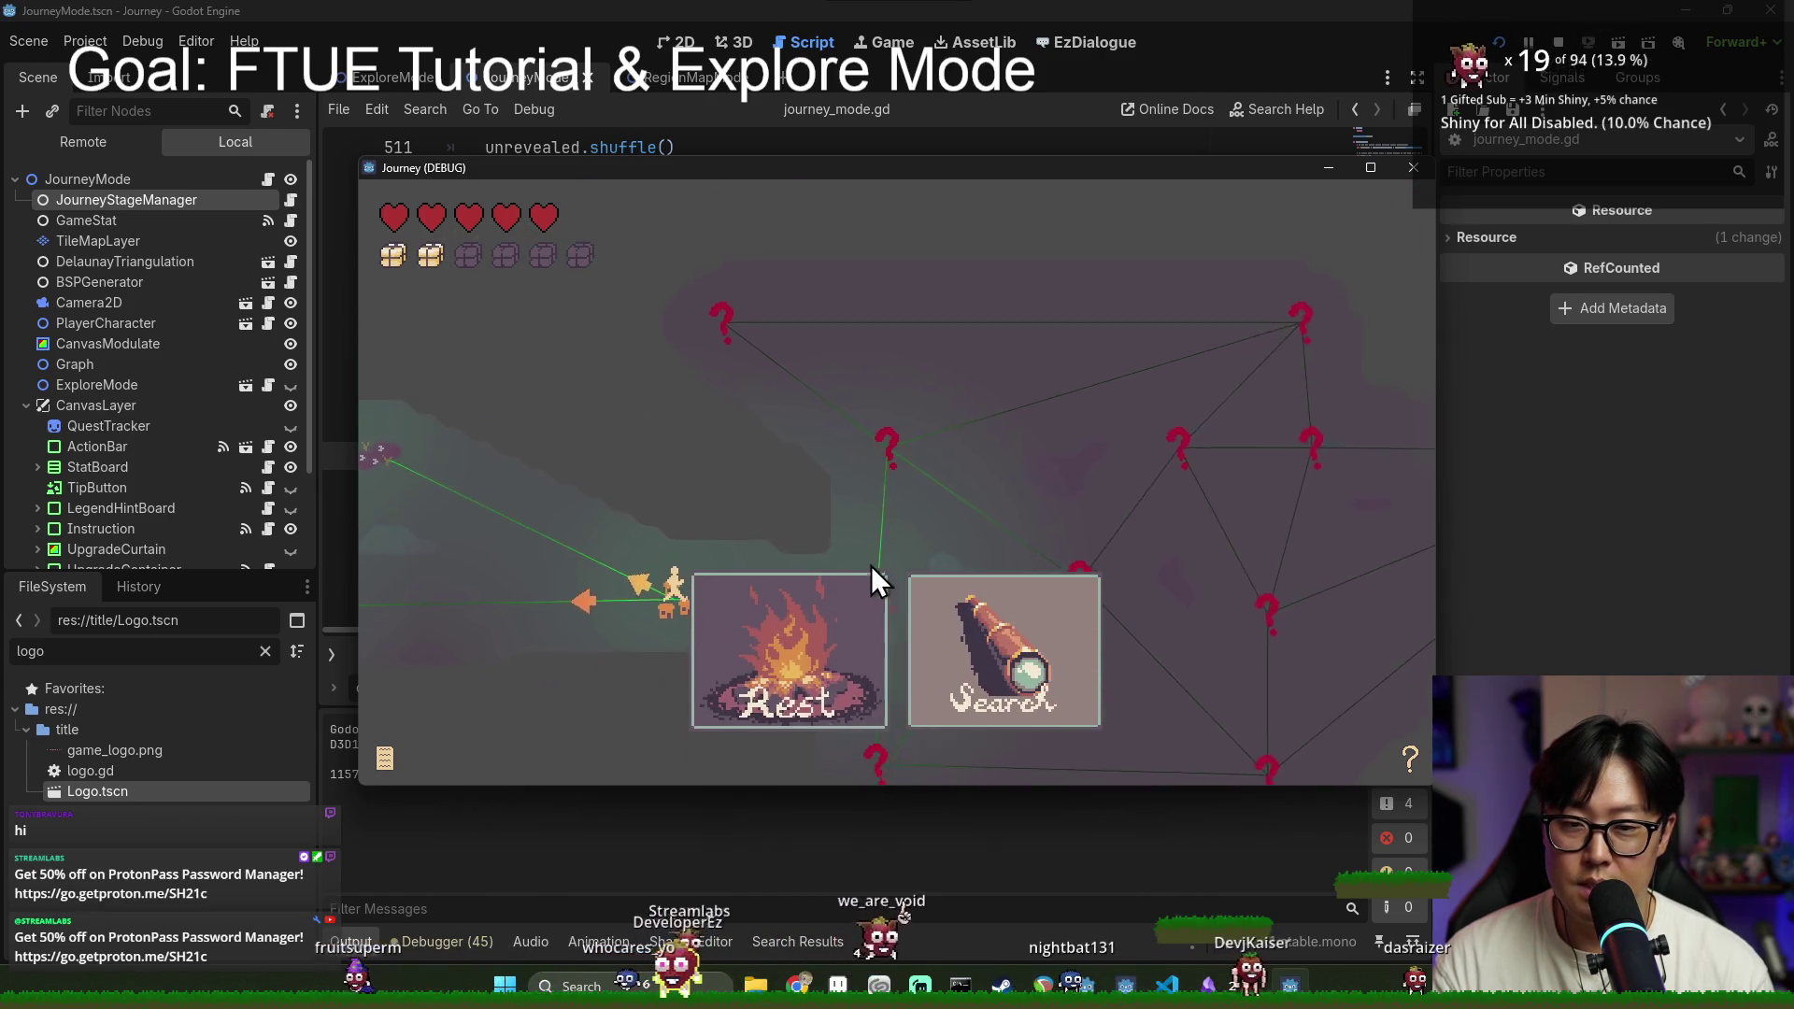
pyautogui.scroll(3, 871, 564)
pyautogui.scroll(-3, 939, 536)
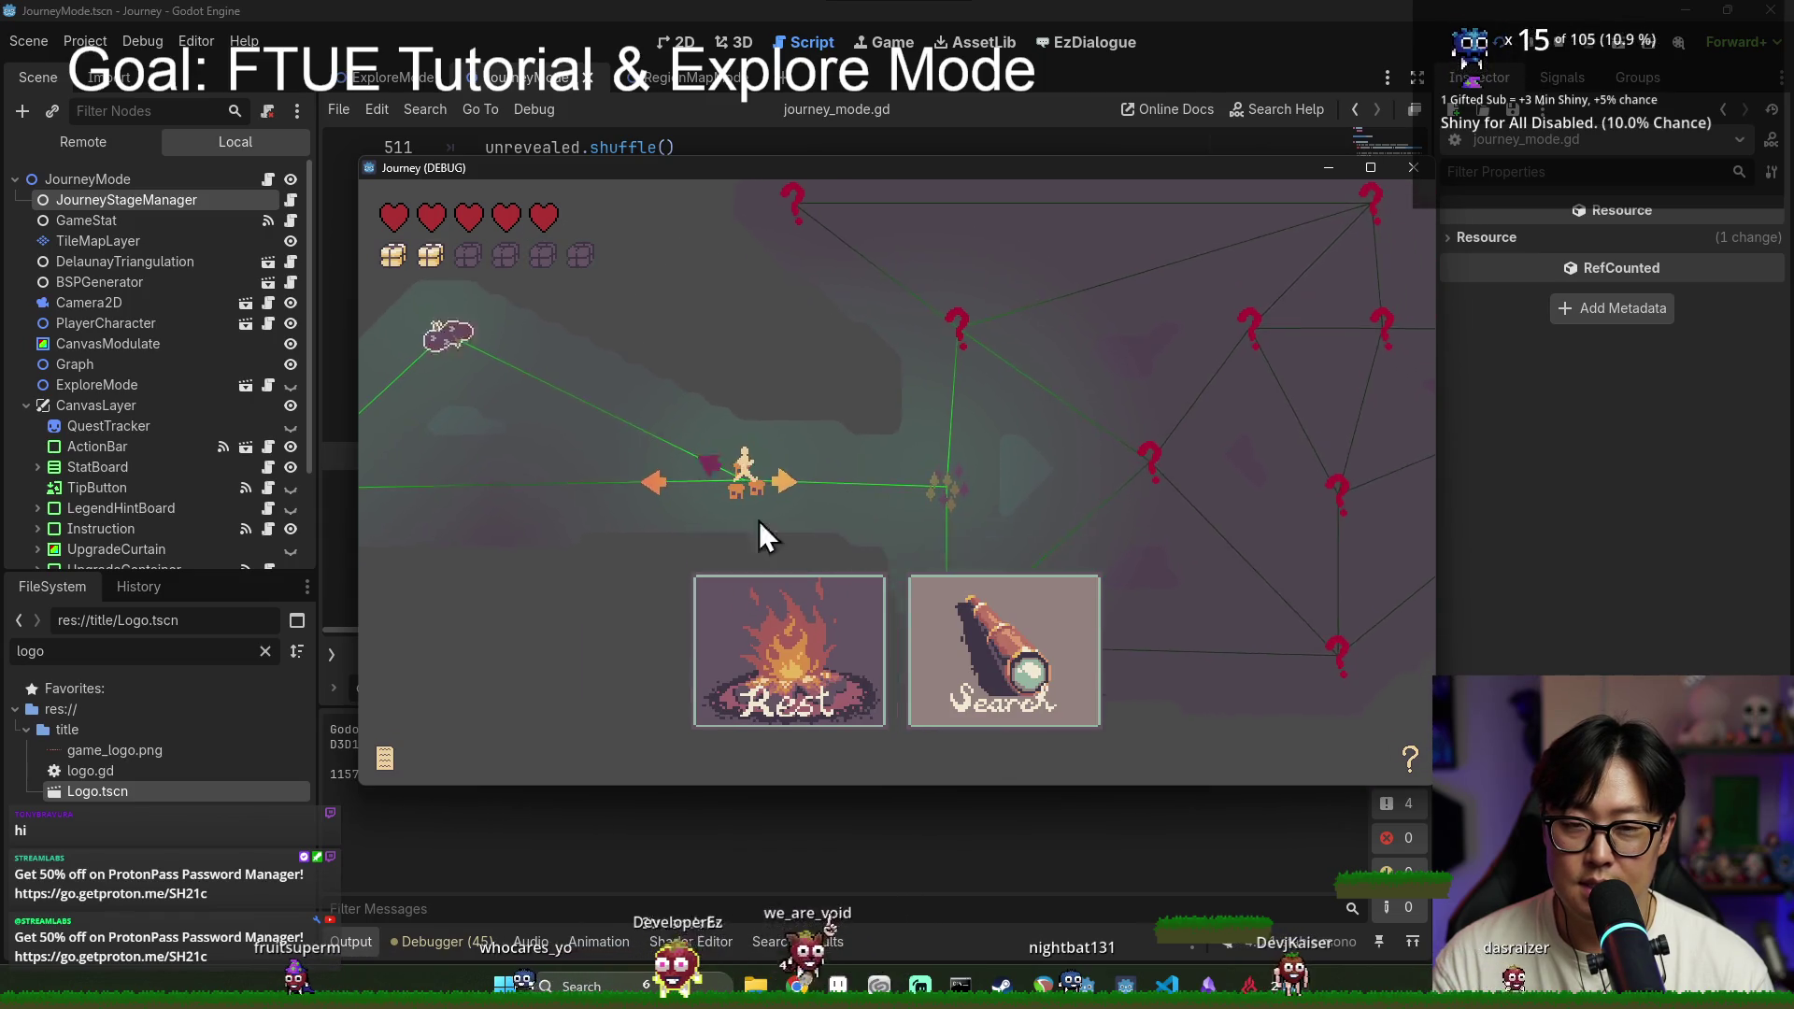
pyautogui.scroll(3, 934, 486)
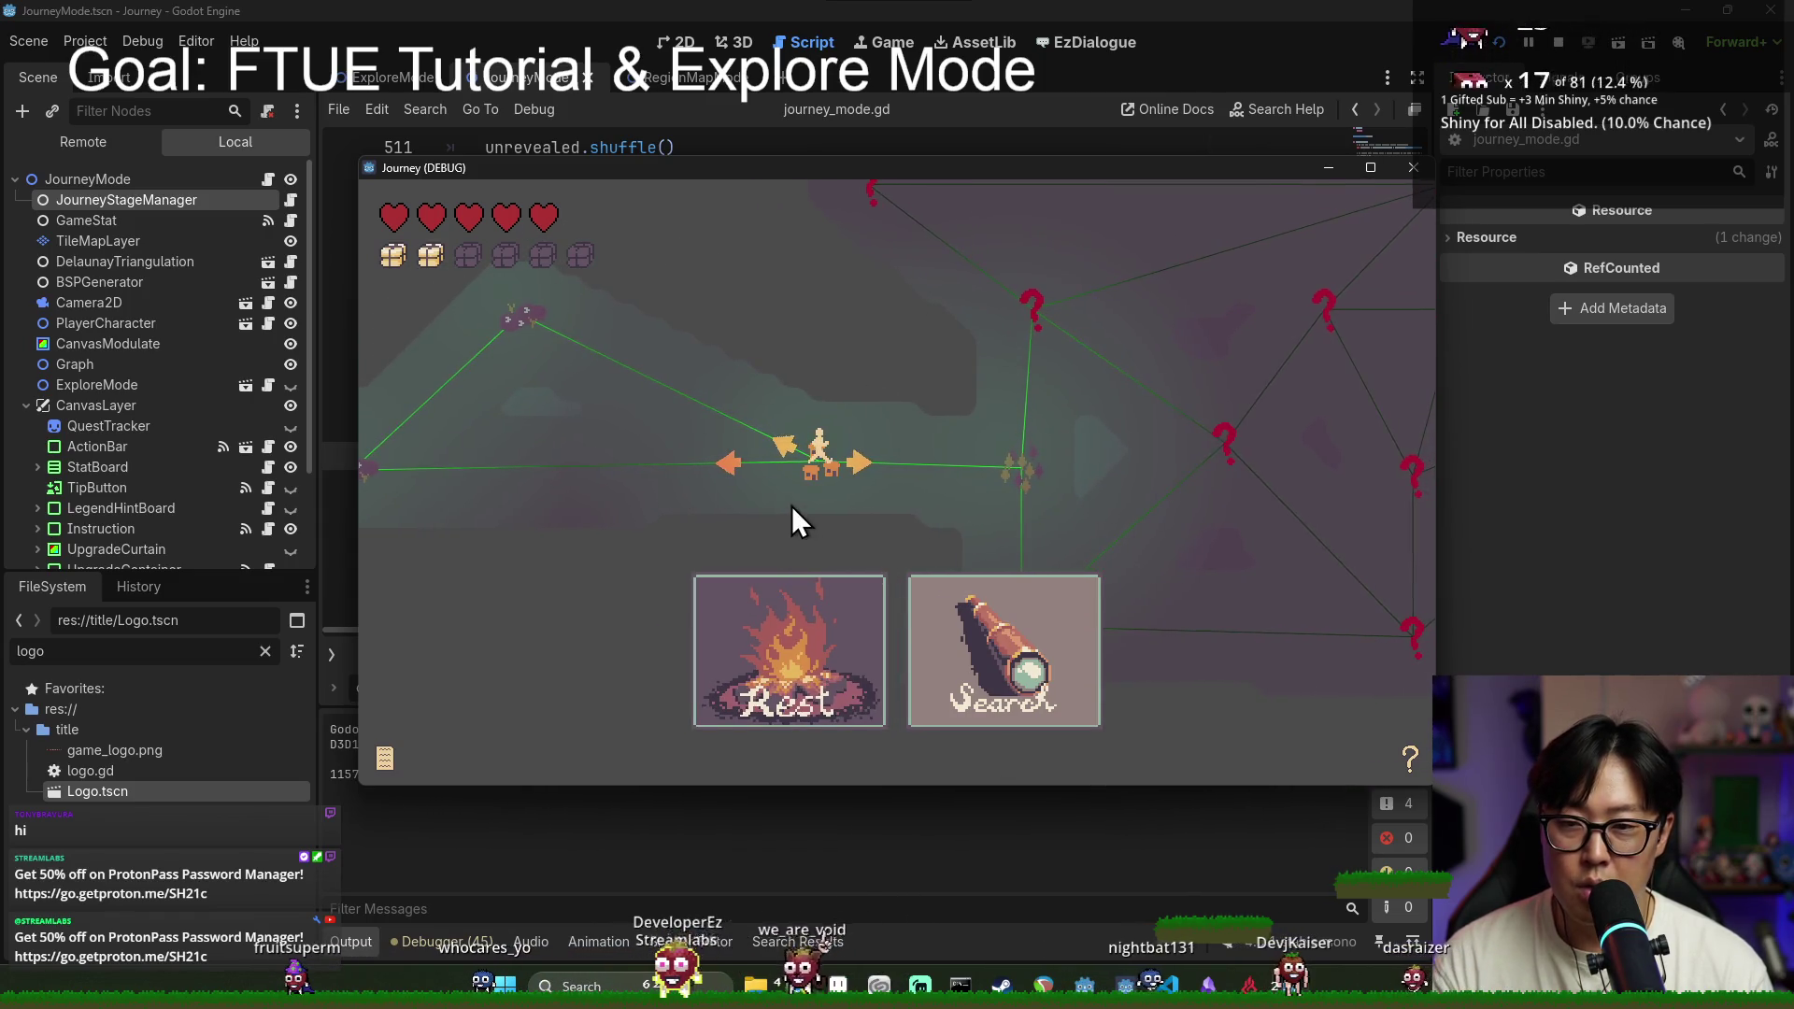
pyautogui.click(1025, 474)
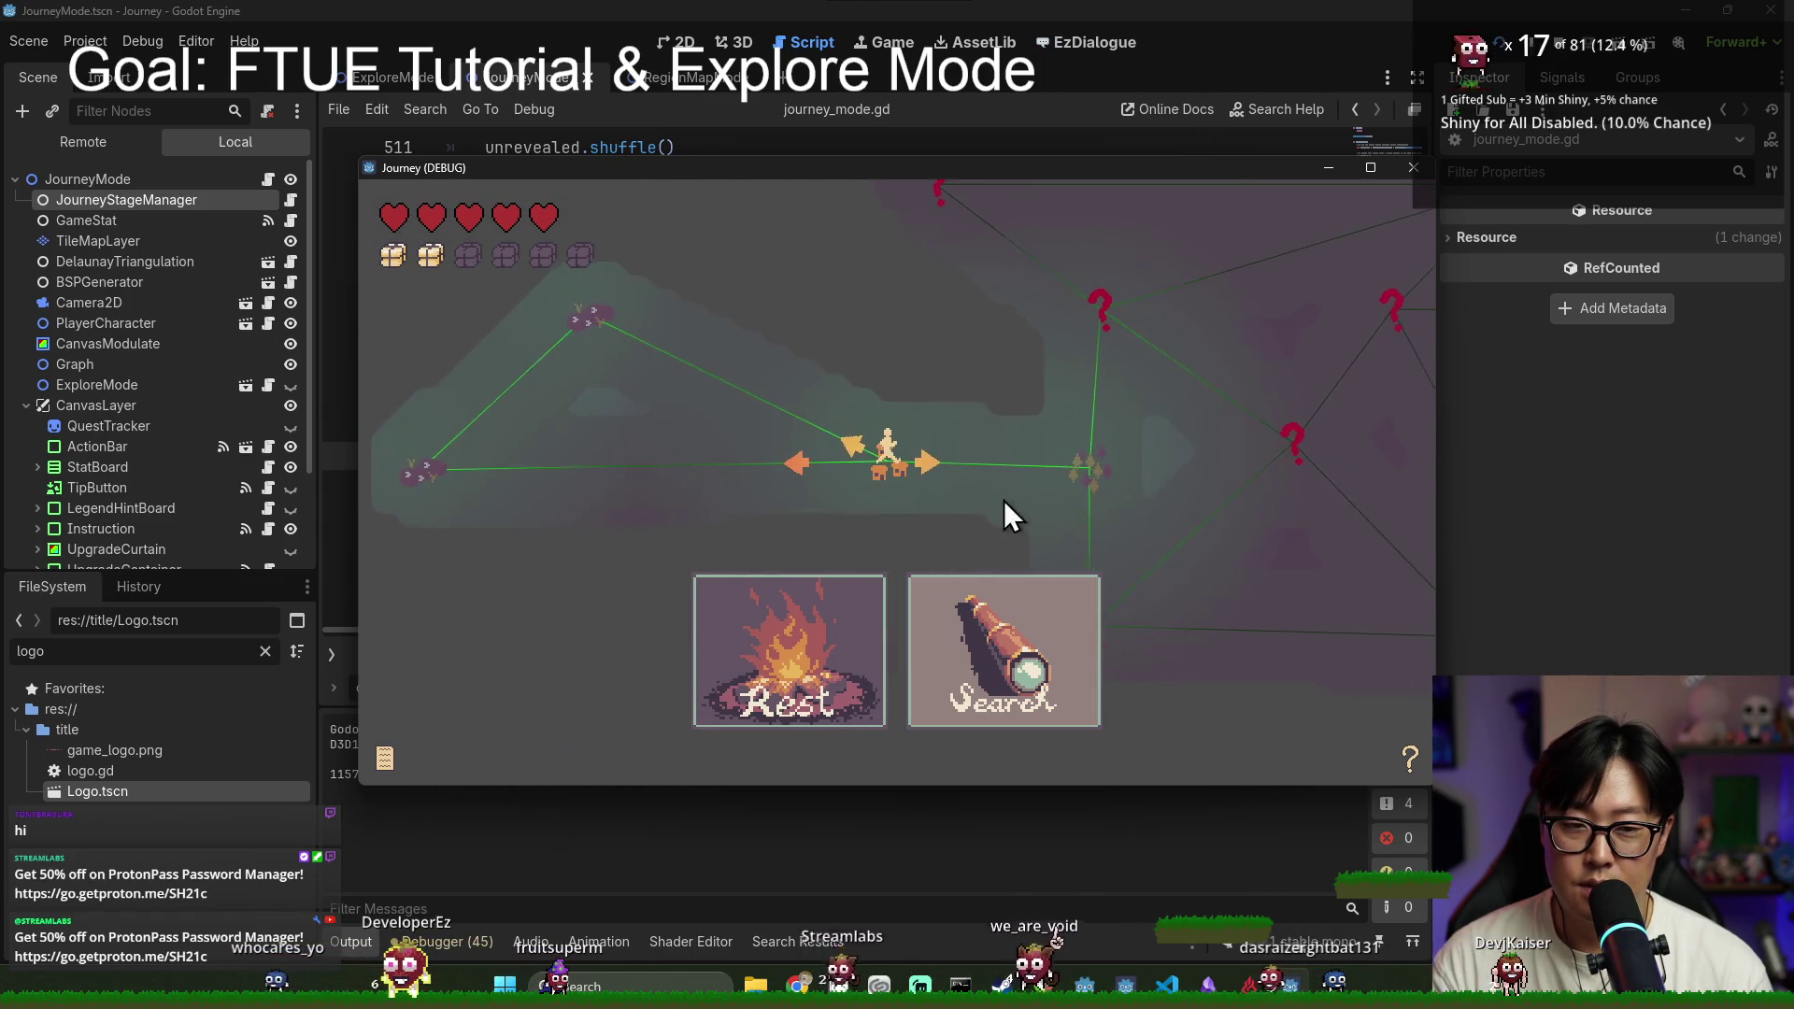
pyautogui.click(1063, 469)
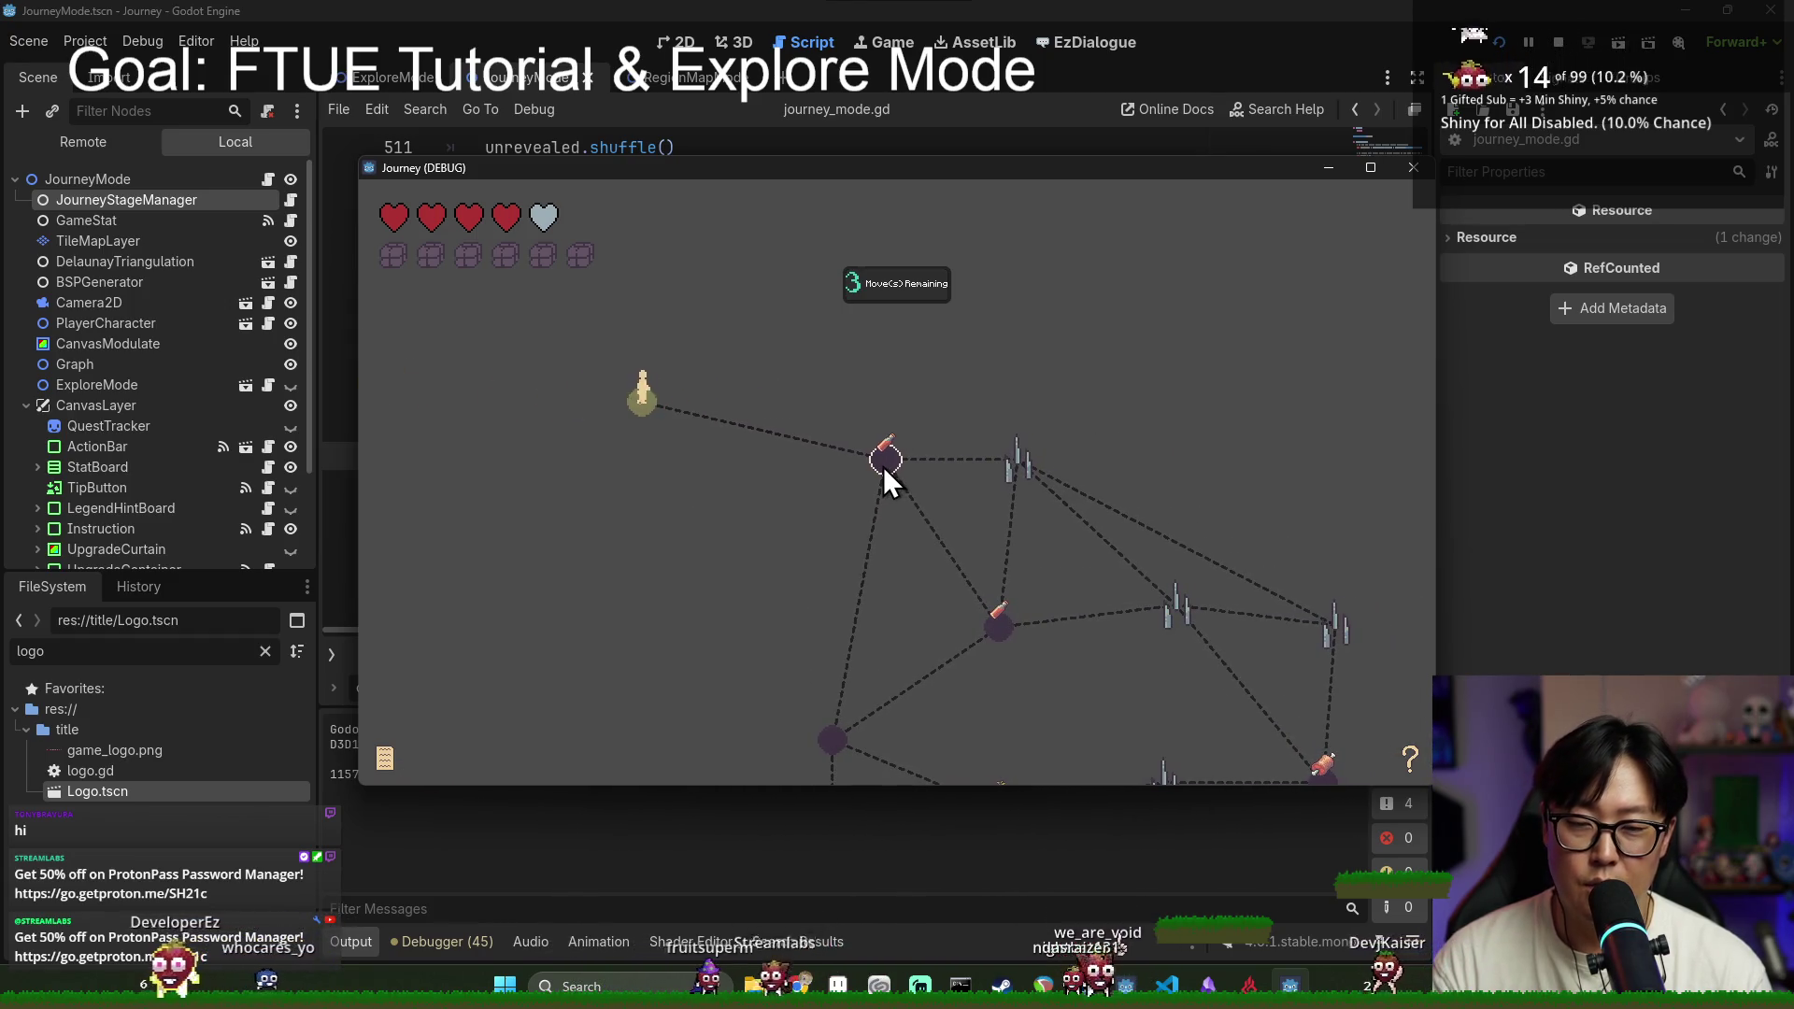
pyautogui.click(885, 469)
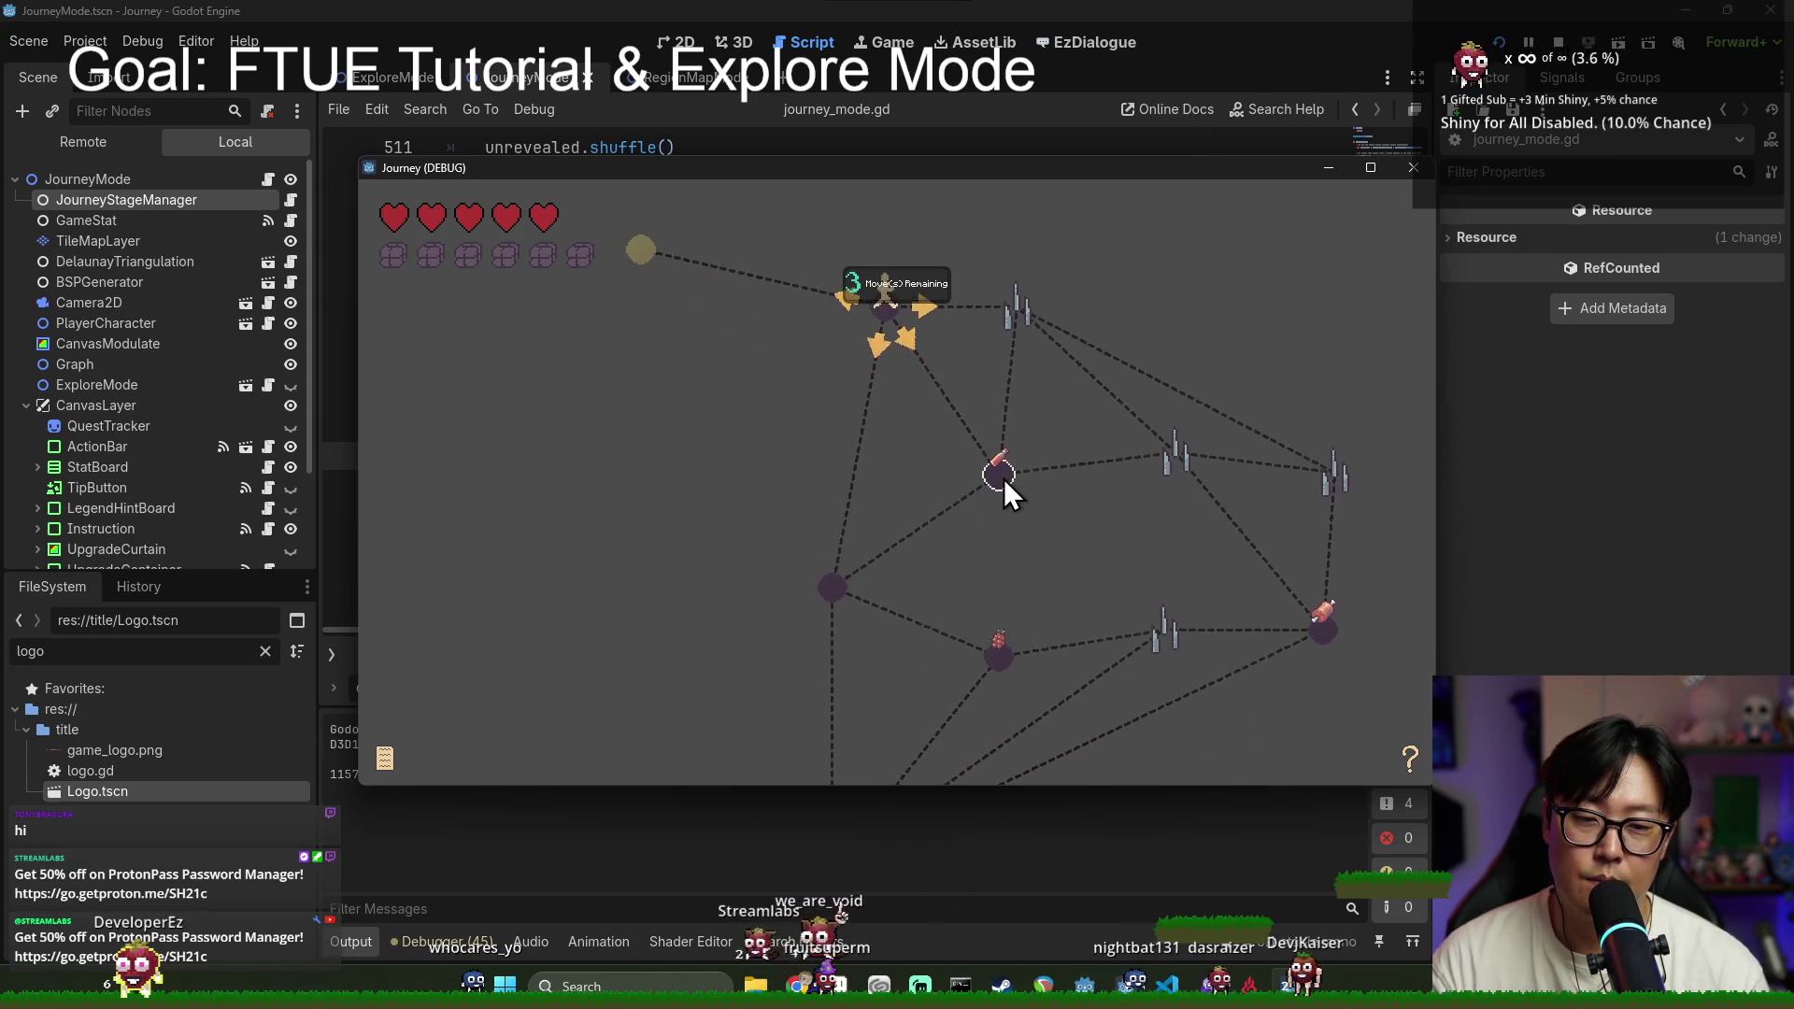
pyautogui.click(1002, 477)
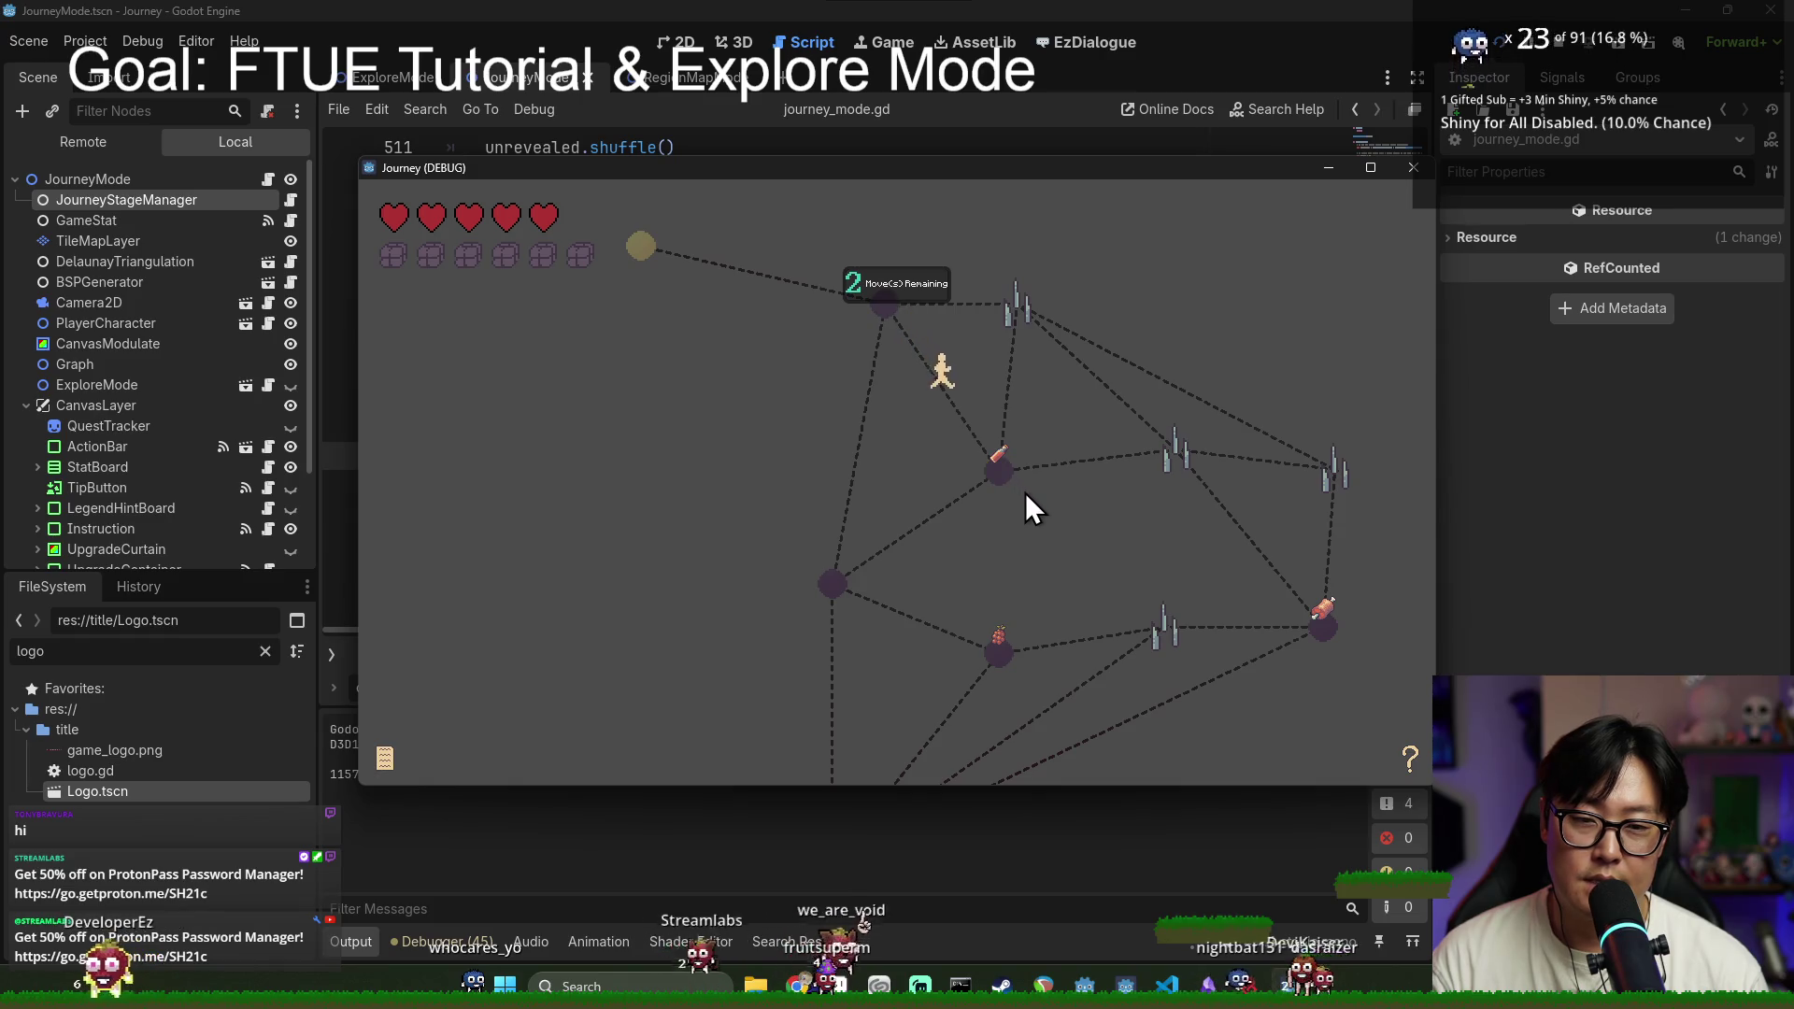
pyautogui.click(832, 582)
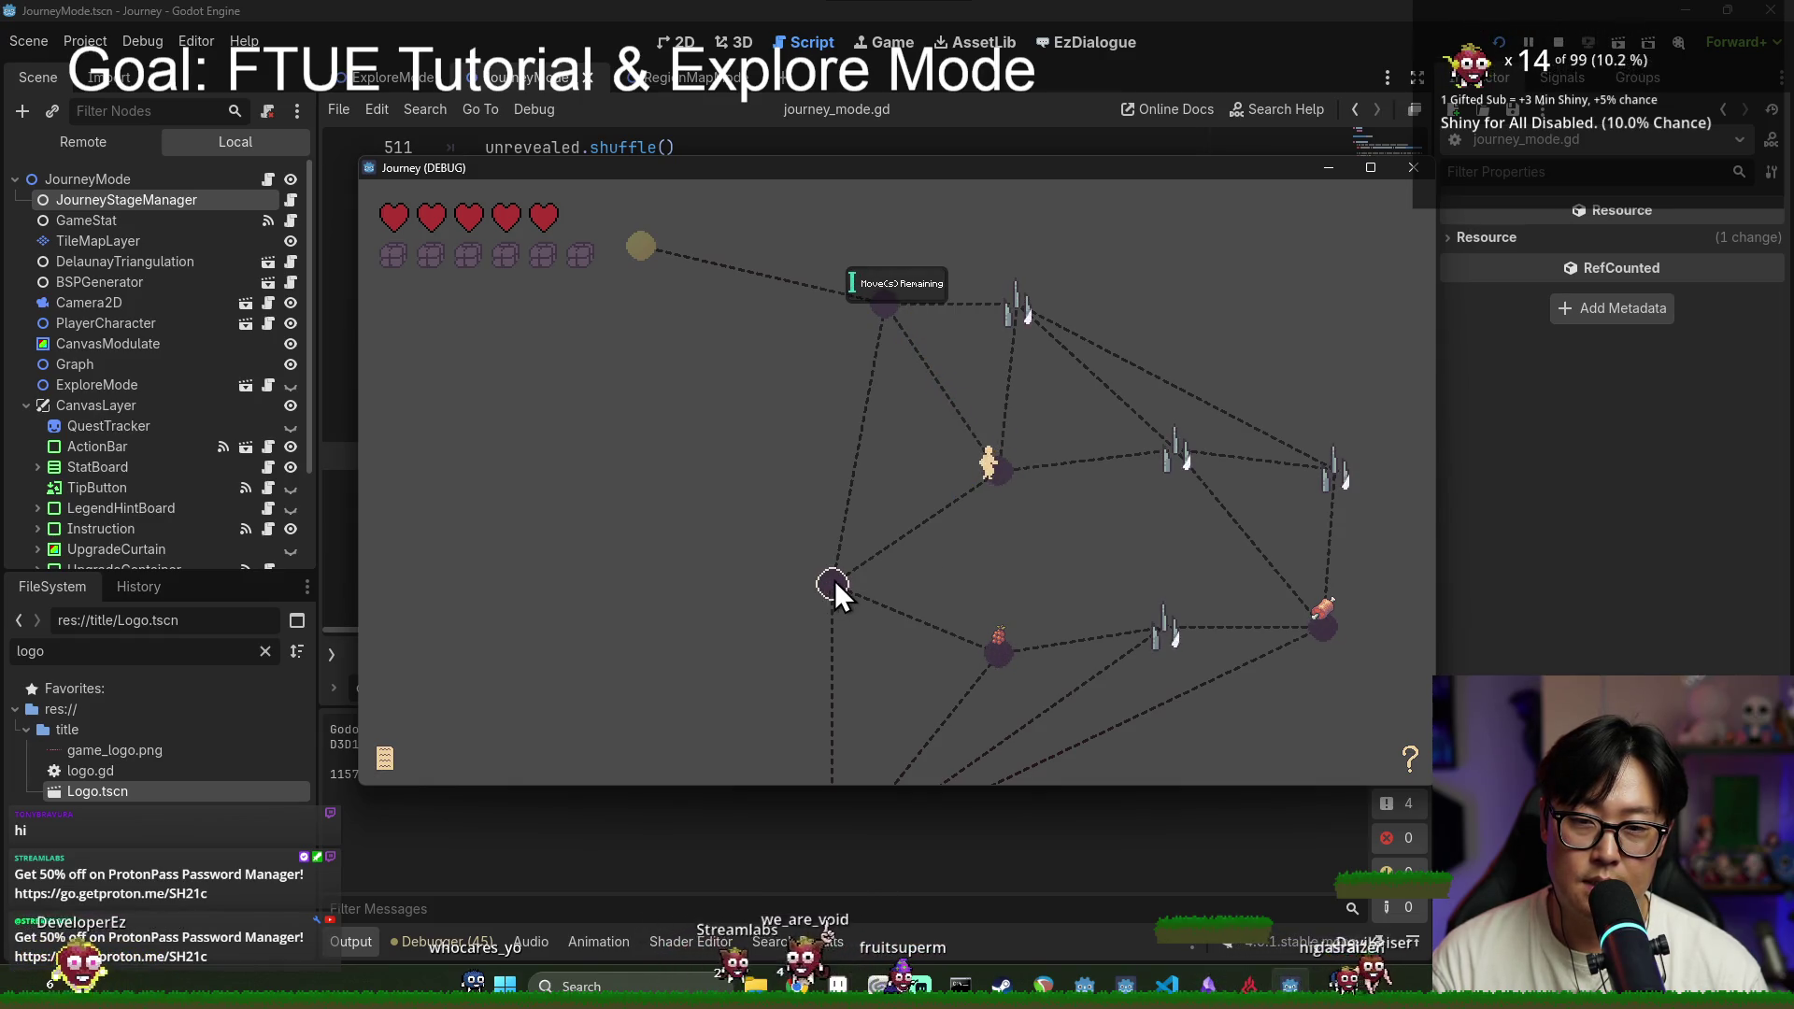
pyautogui.click(1002, 658)
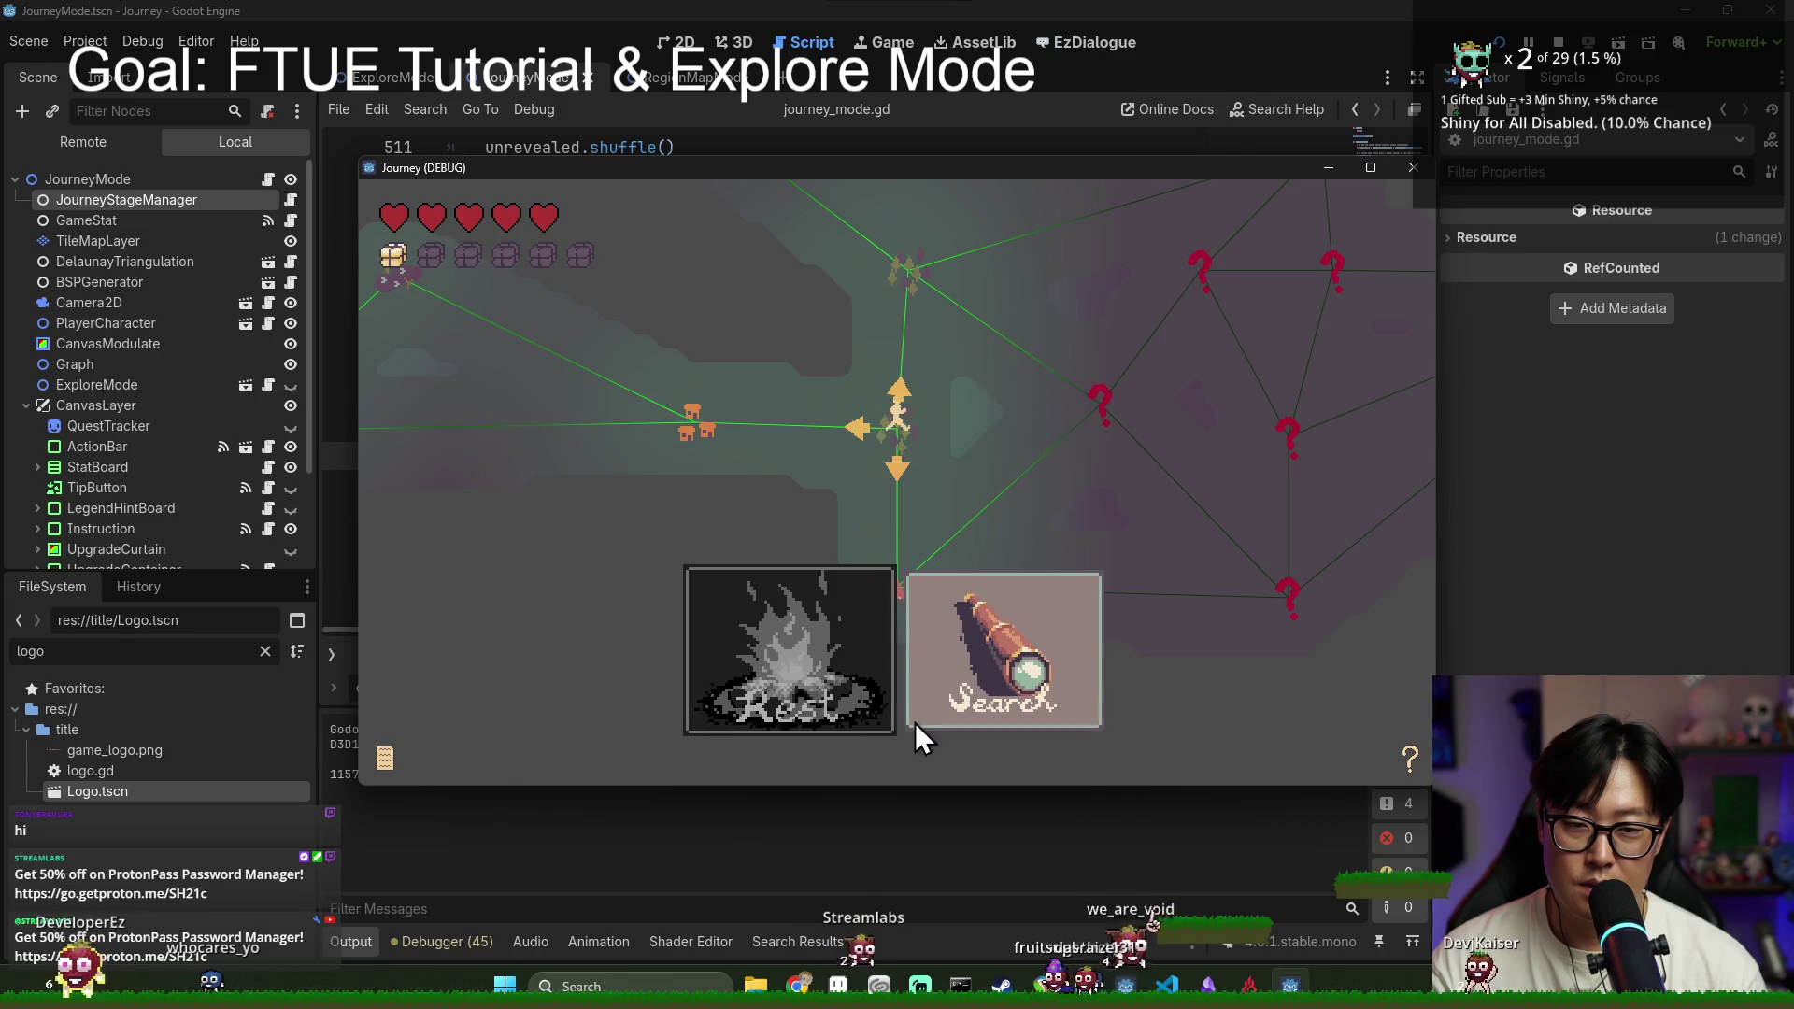
# Step: Pan the map, leave camp toward the upper node, and head through the left node toward the meat
pyautogui.moveTo(903, 574); pyautogui.dragTo(906, 778)
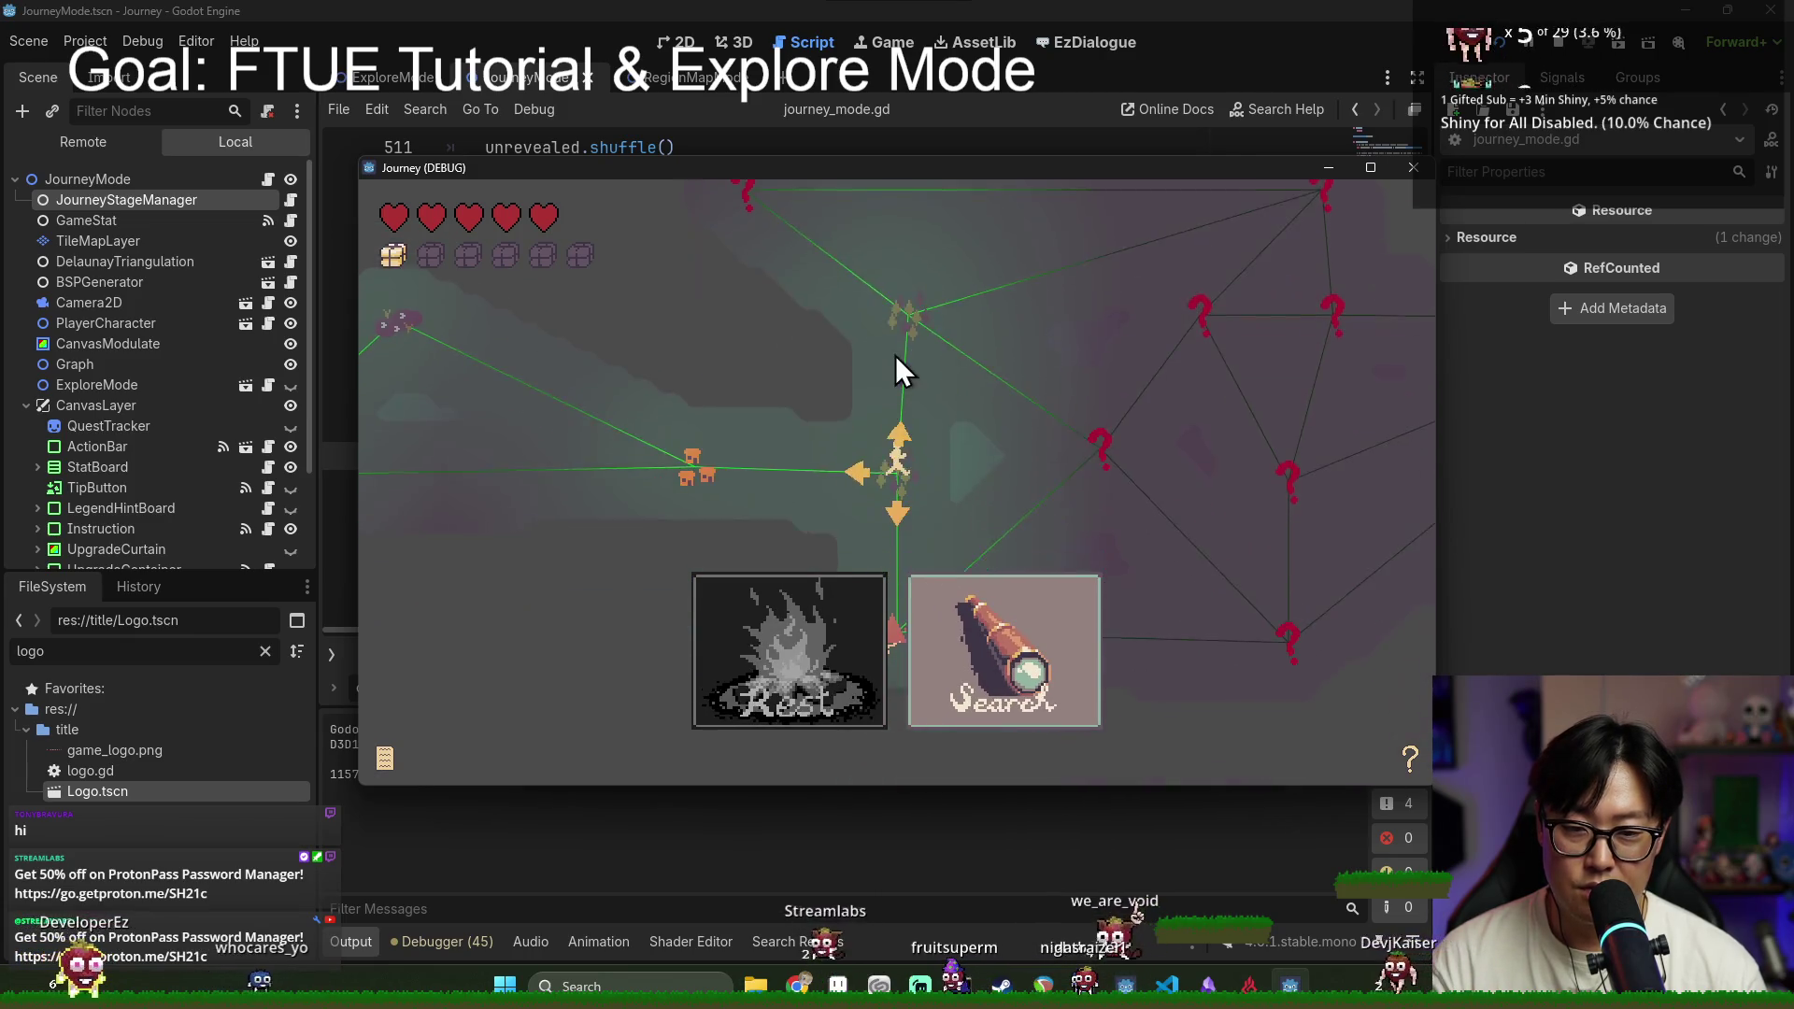
pyautogui.click(904, 322)
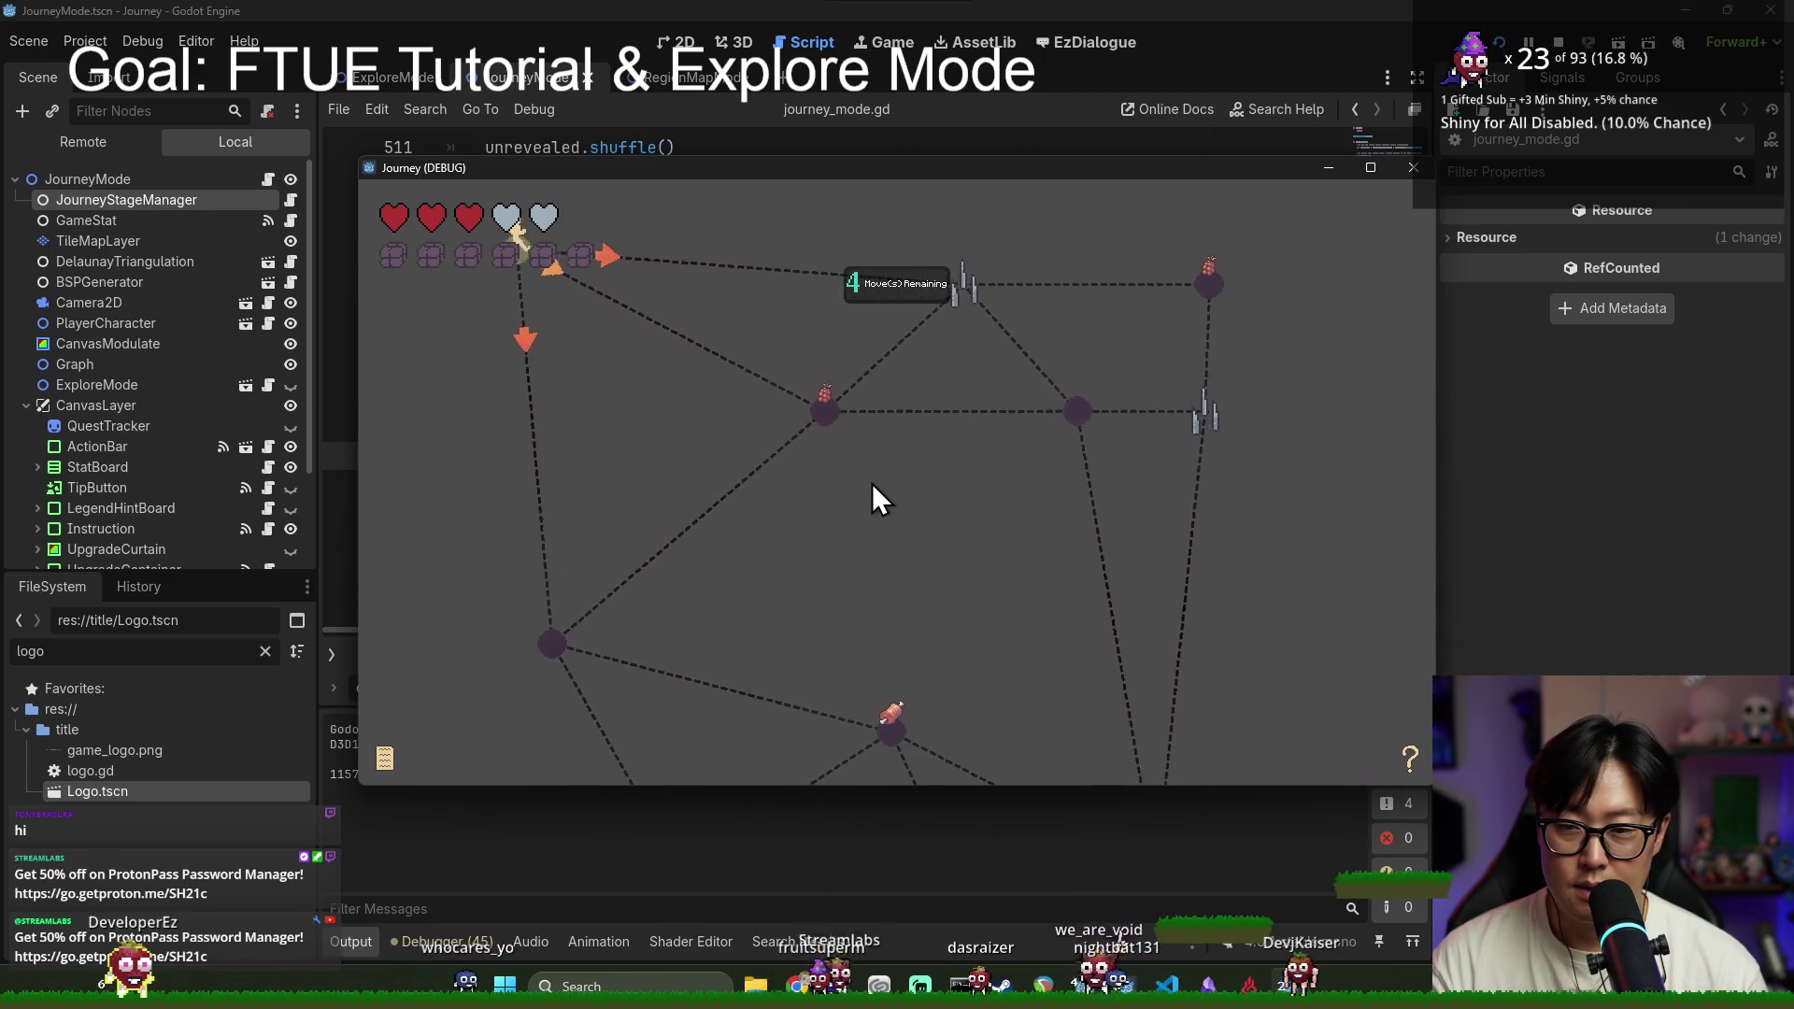
pyautogui.click(893, 673)
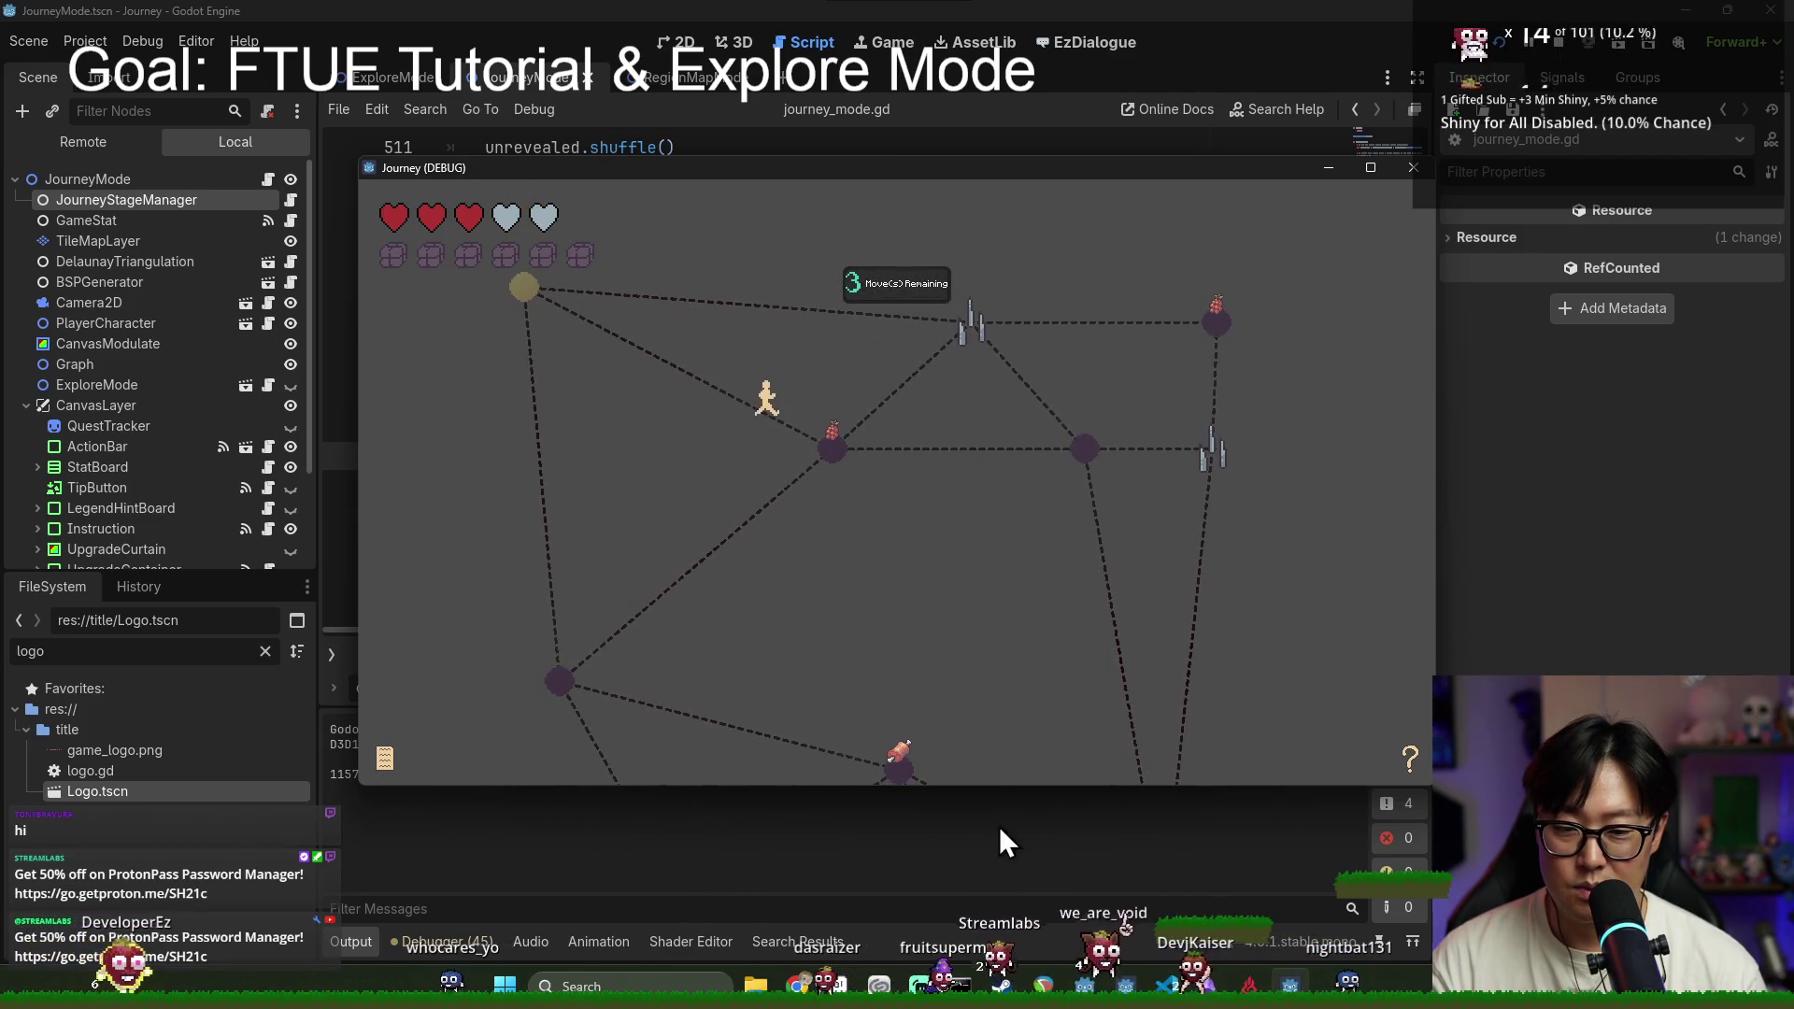
pyautogui.click(555, 445)
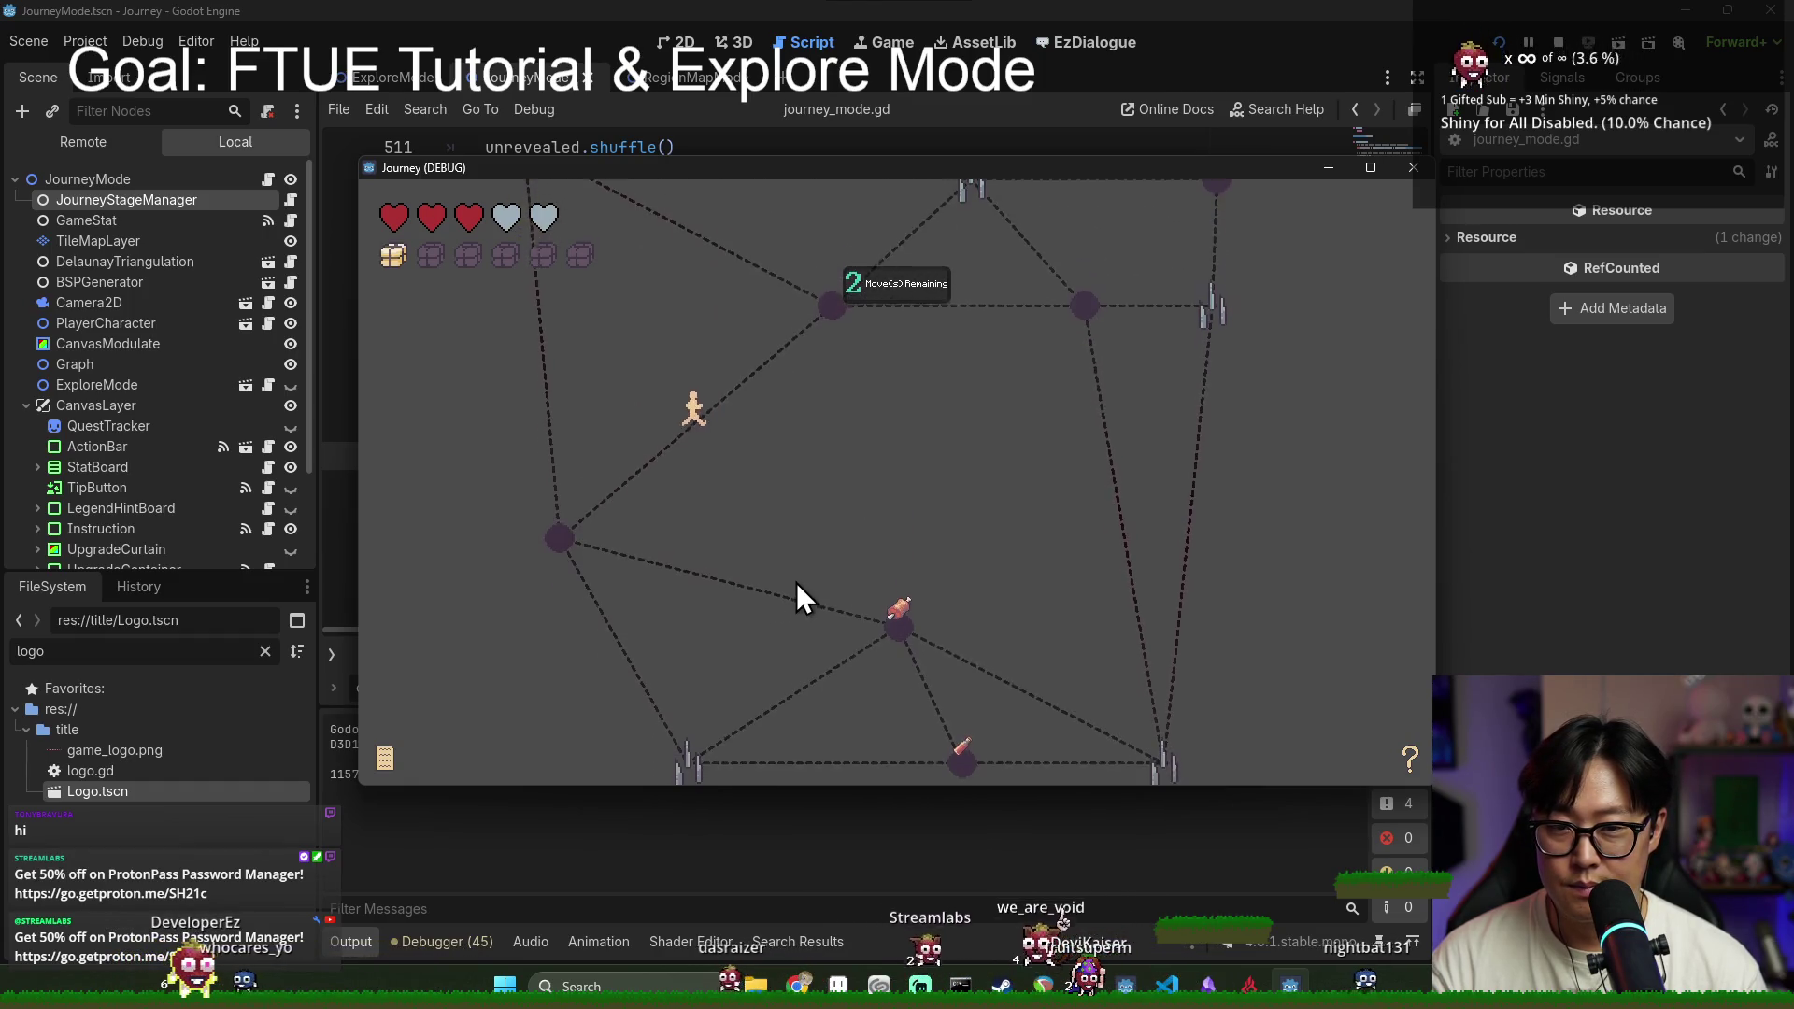
pyautogui.click(906, 617)
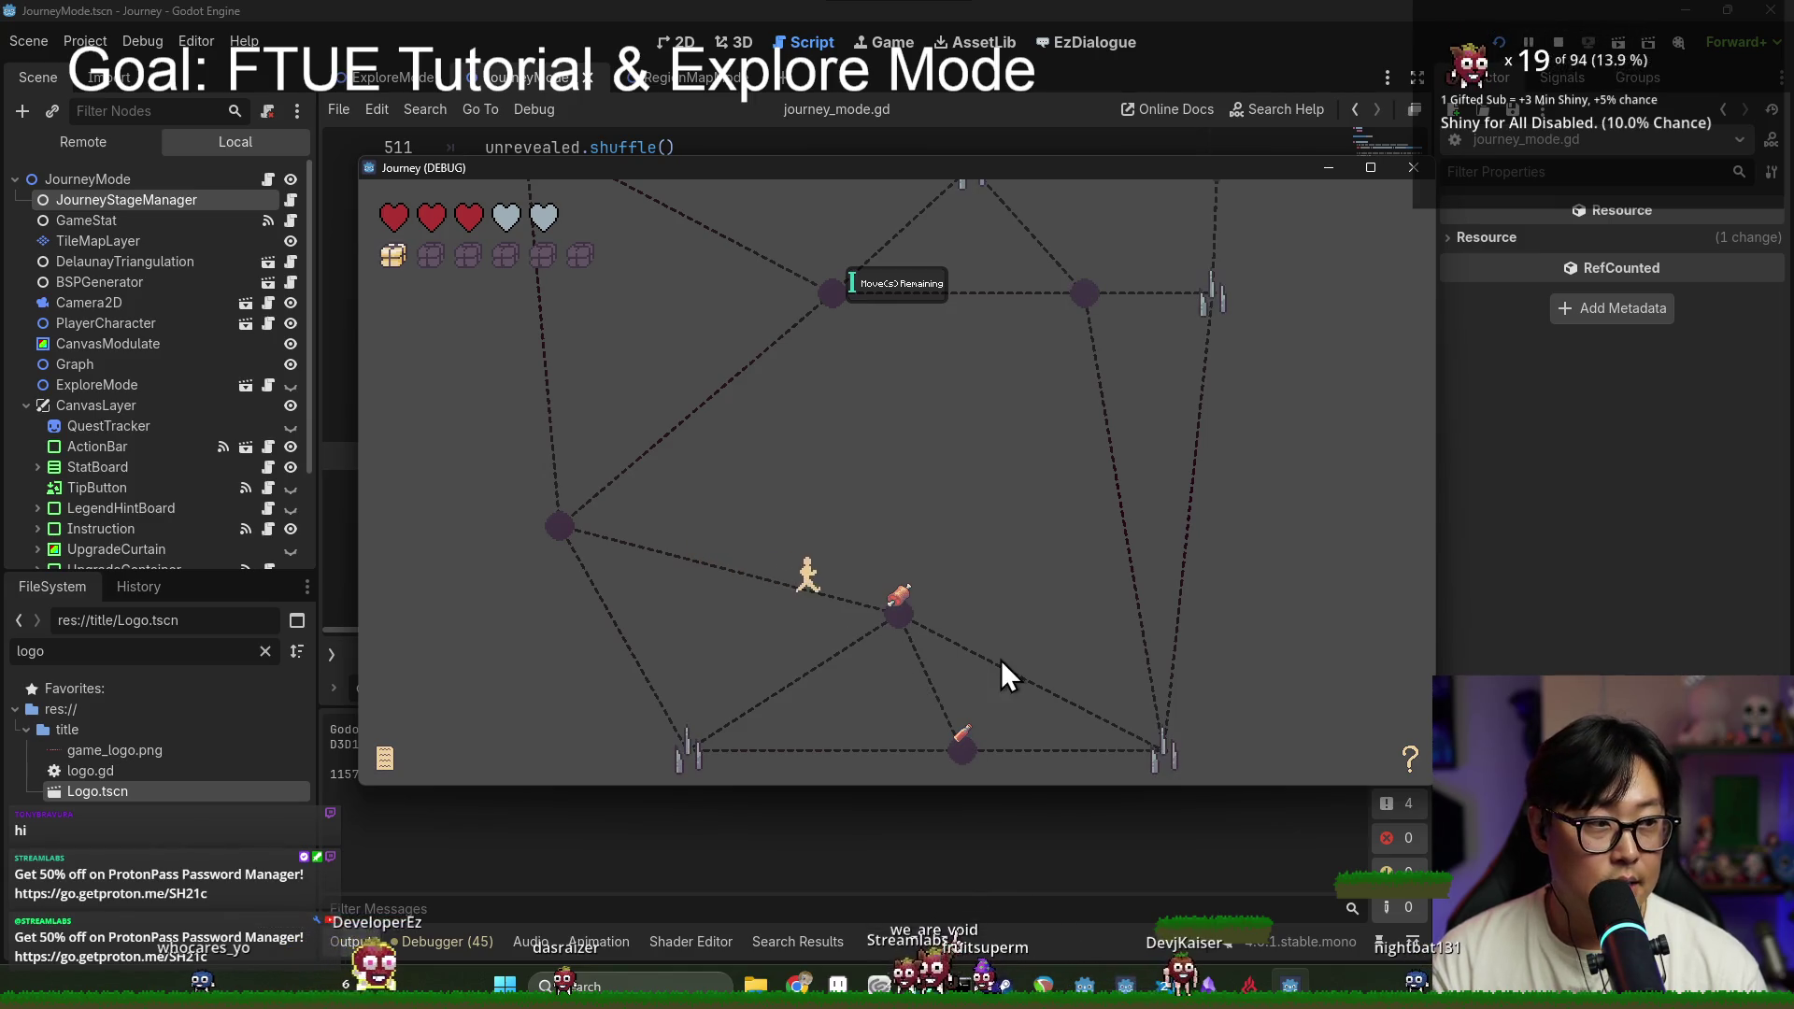
# Step: Collect meat twice, leave camp through the village, and spend the last move on the right node
pyautogui.click(962, 754)
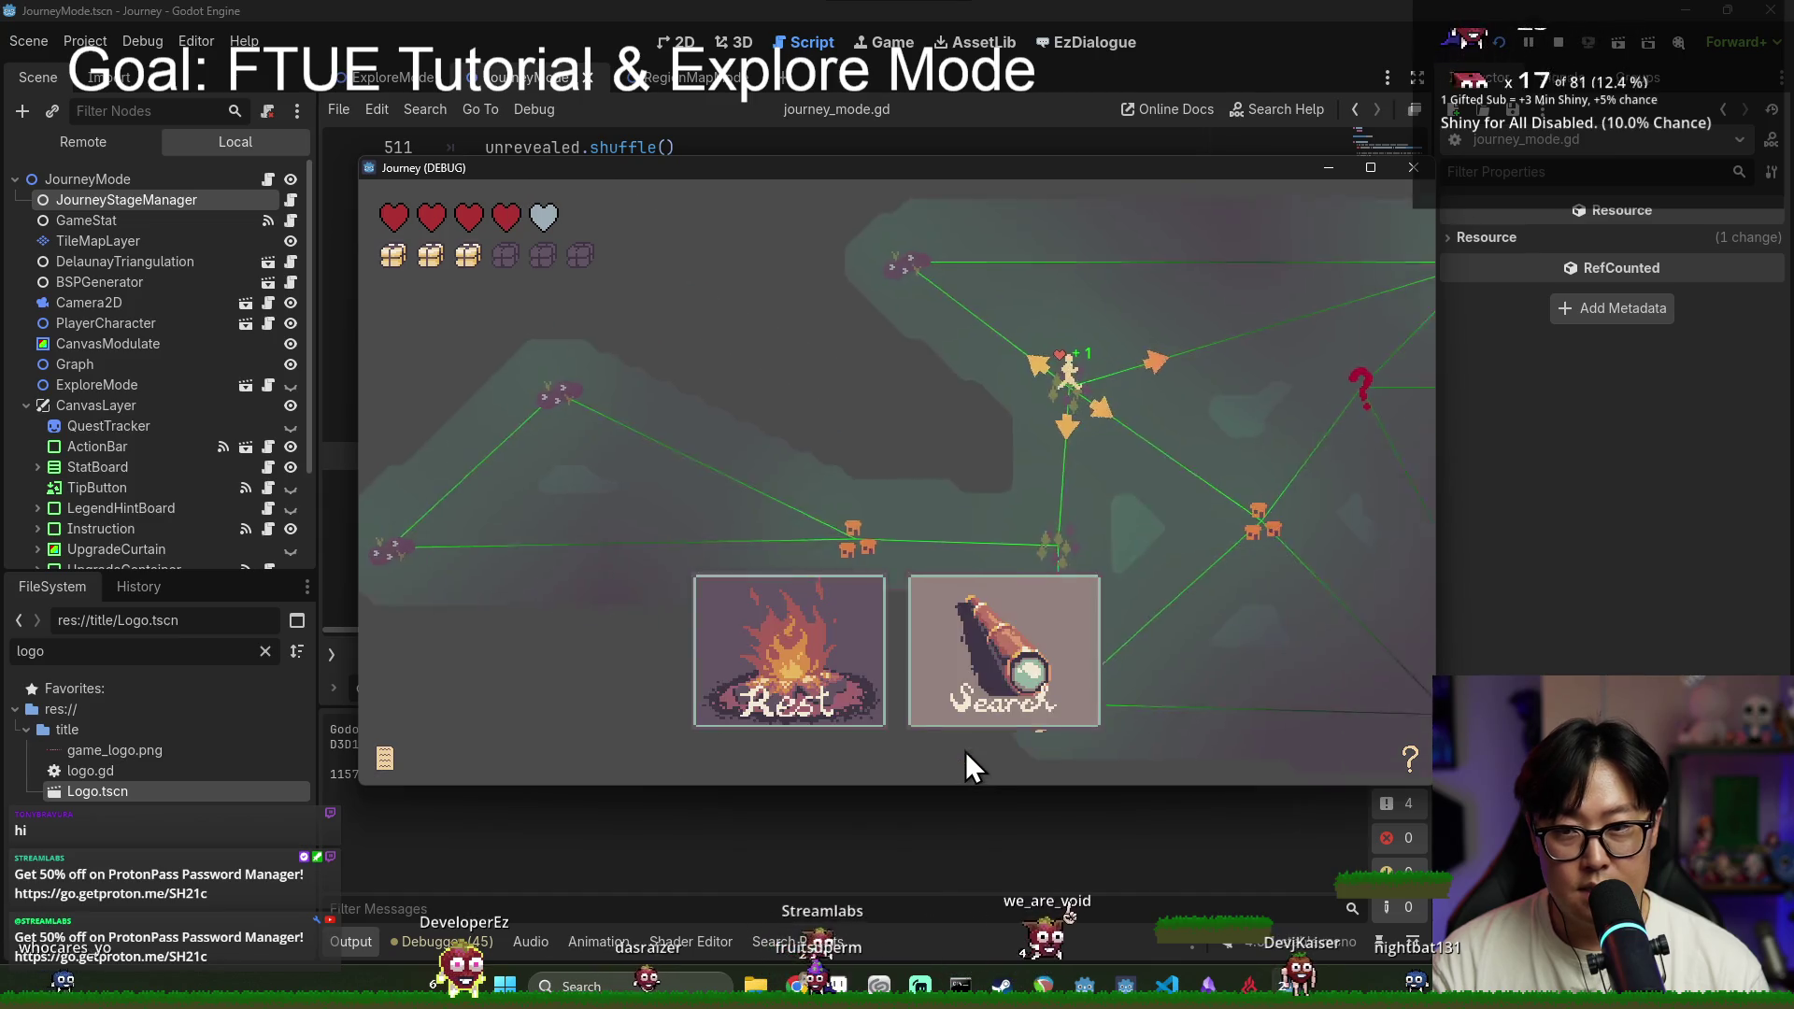
pyautogui.click(938, 553)
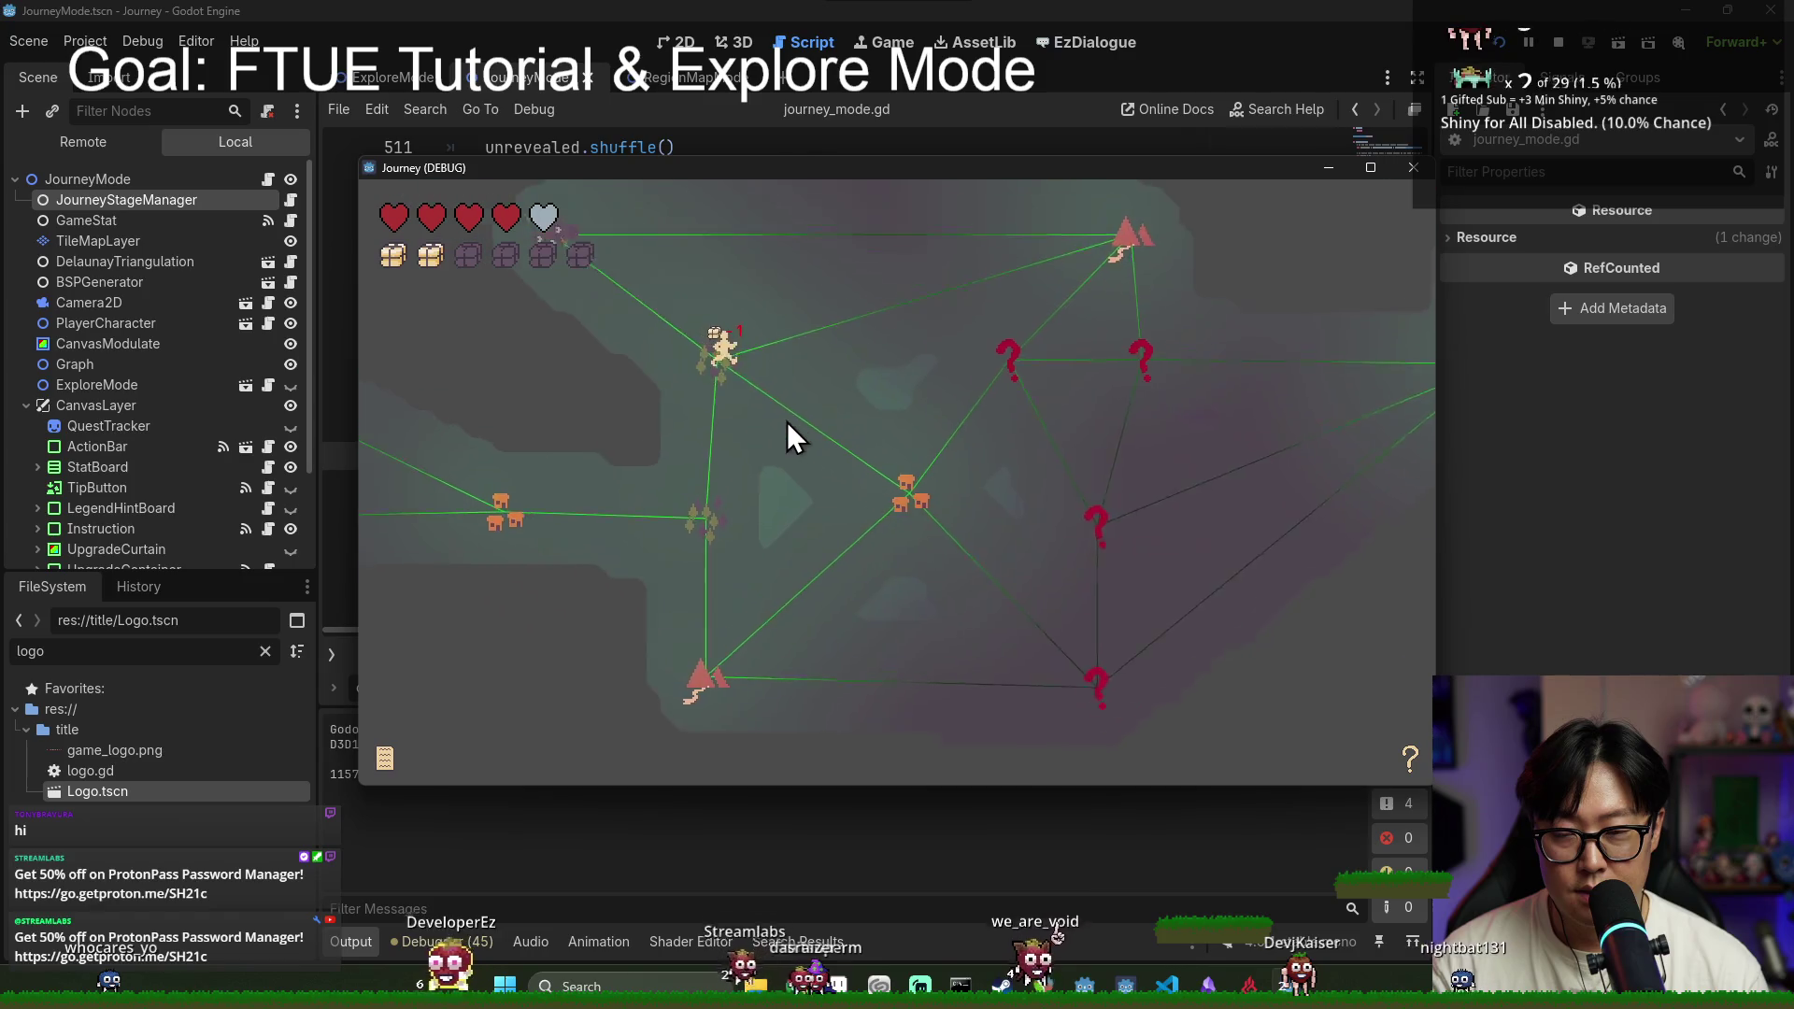
pyautogui.click(968, 573)
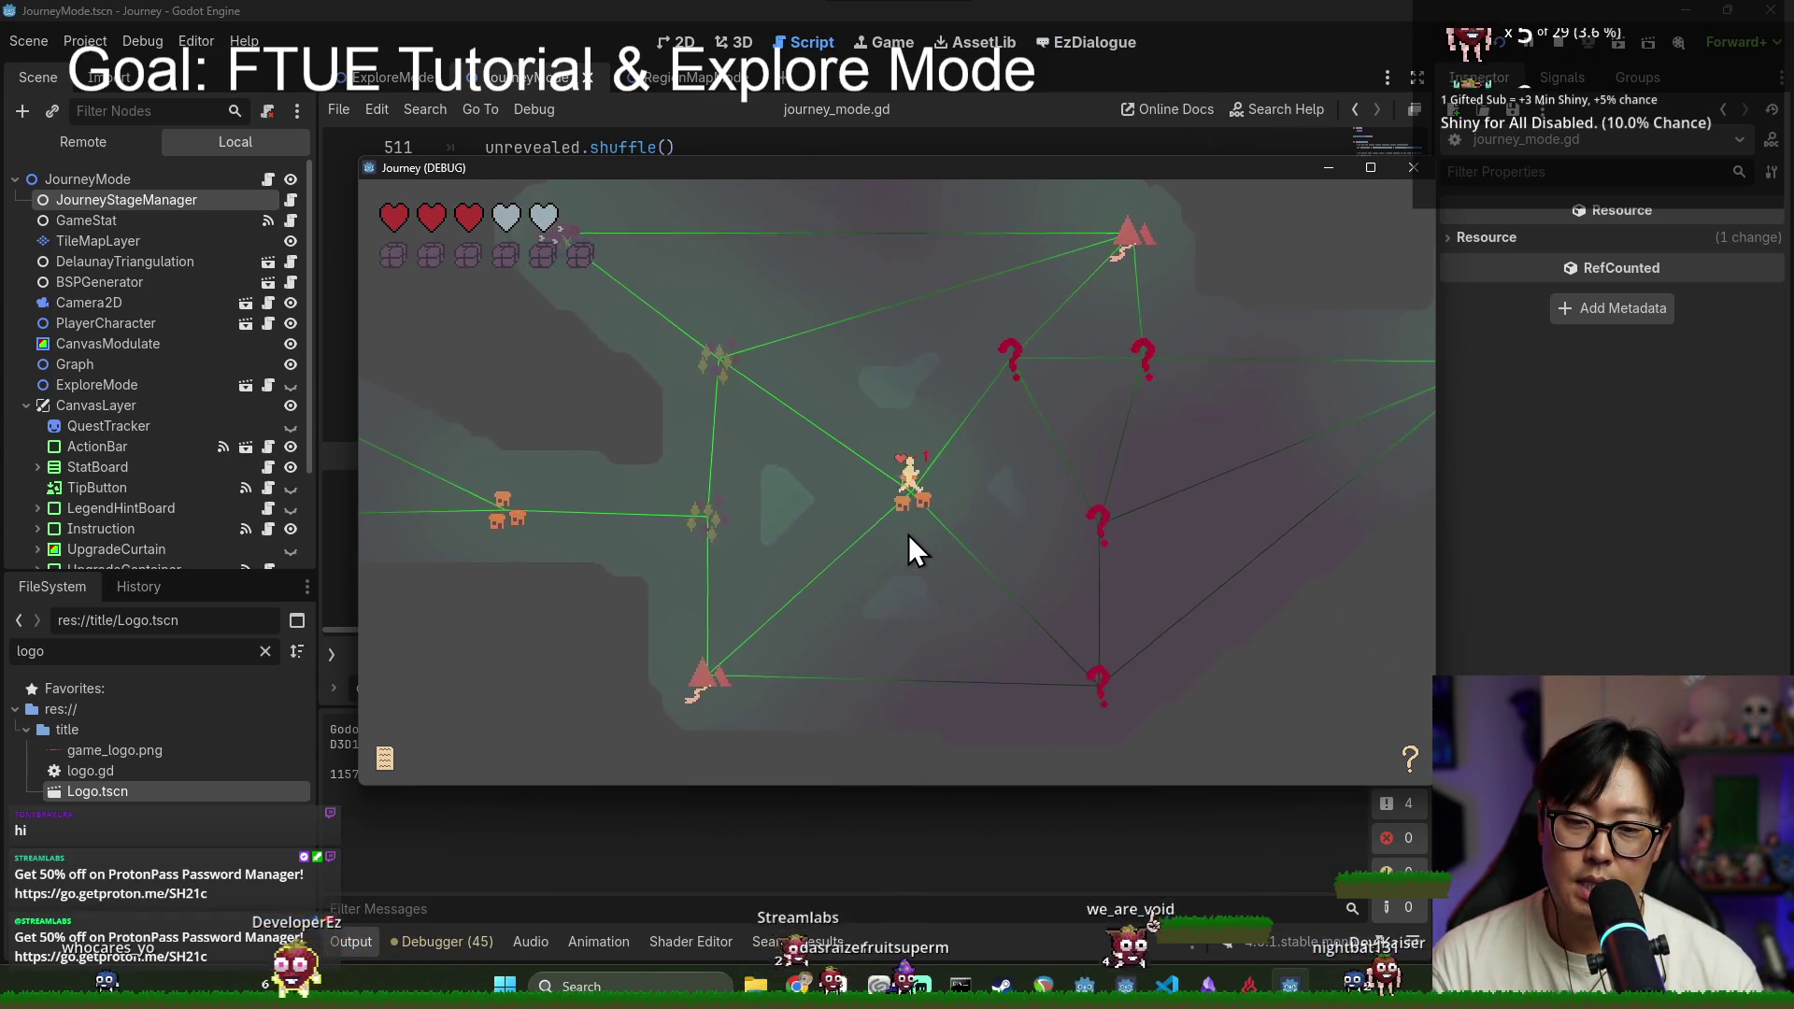
pyautogui.click(814, 416)
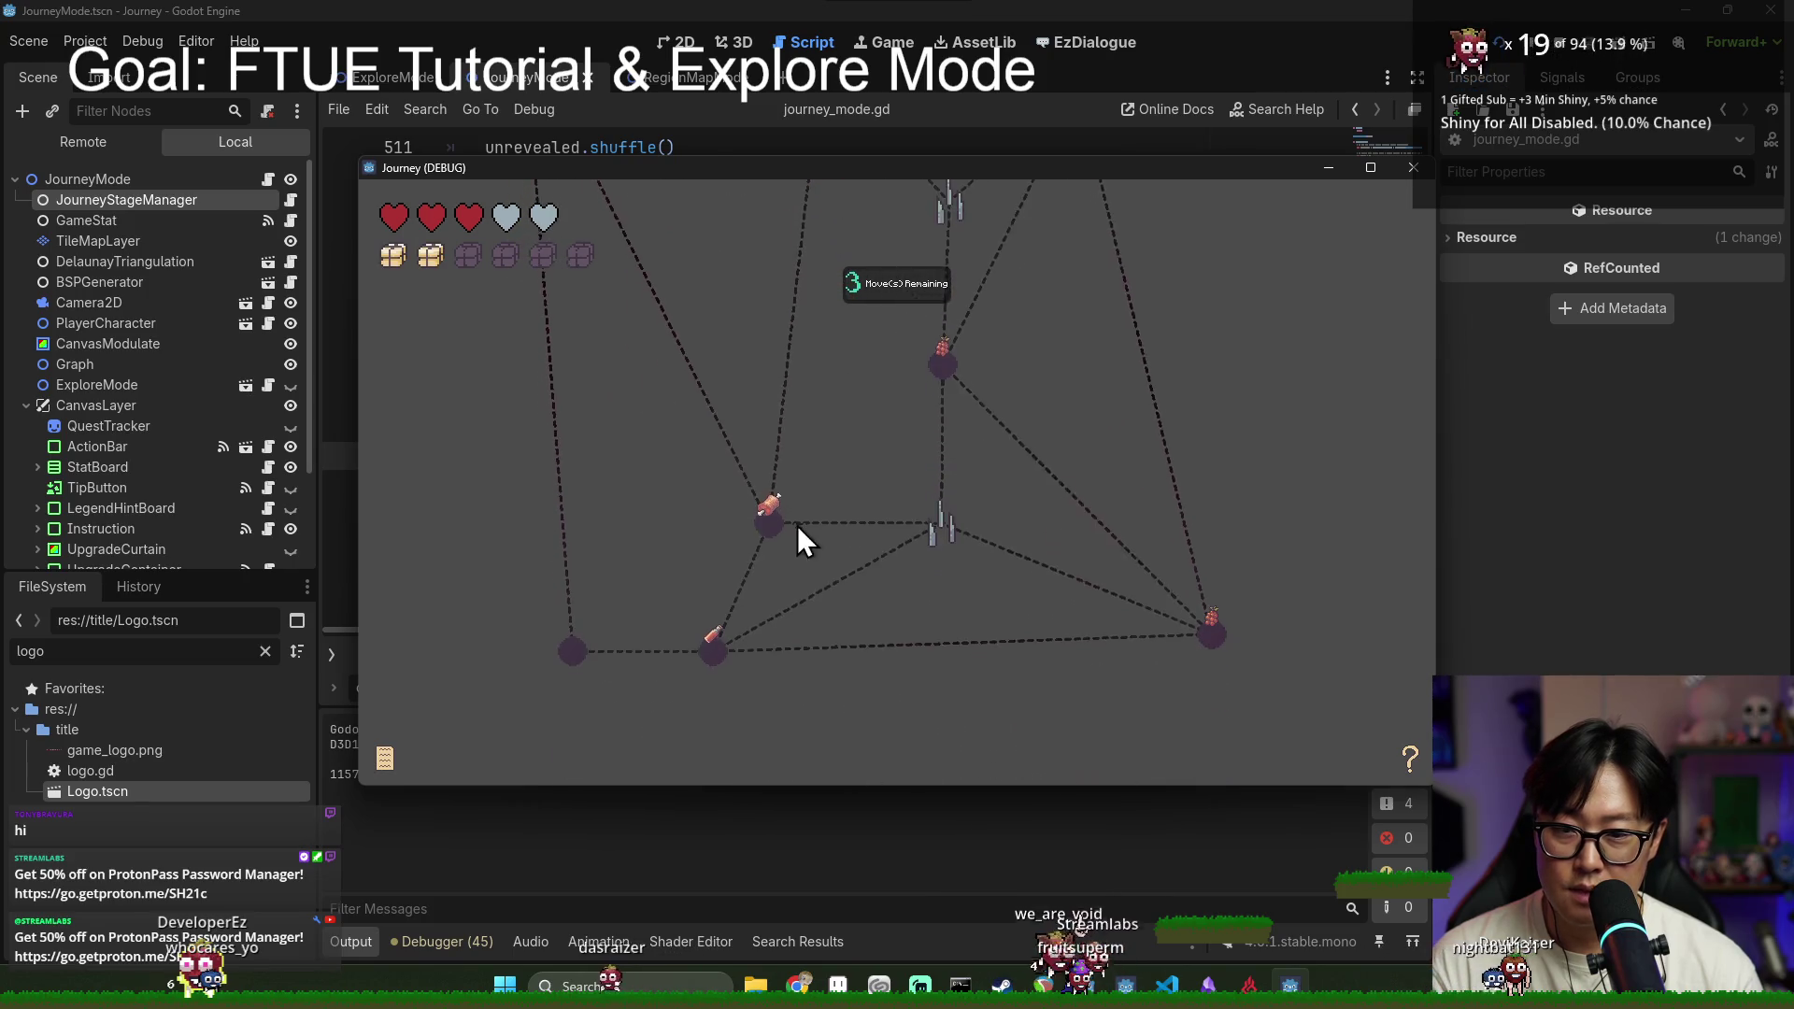
pyautogui.click(773, 502)
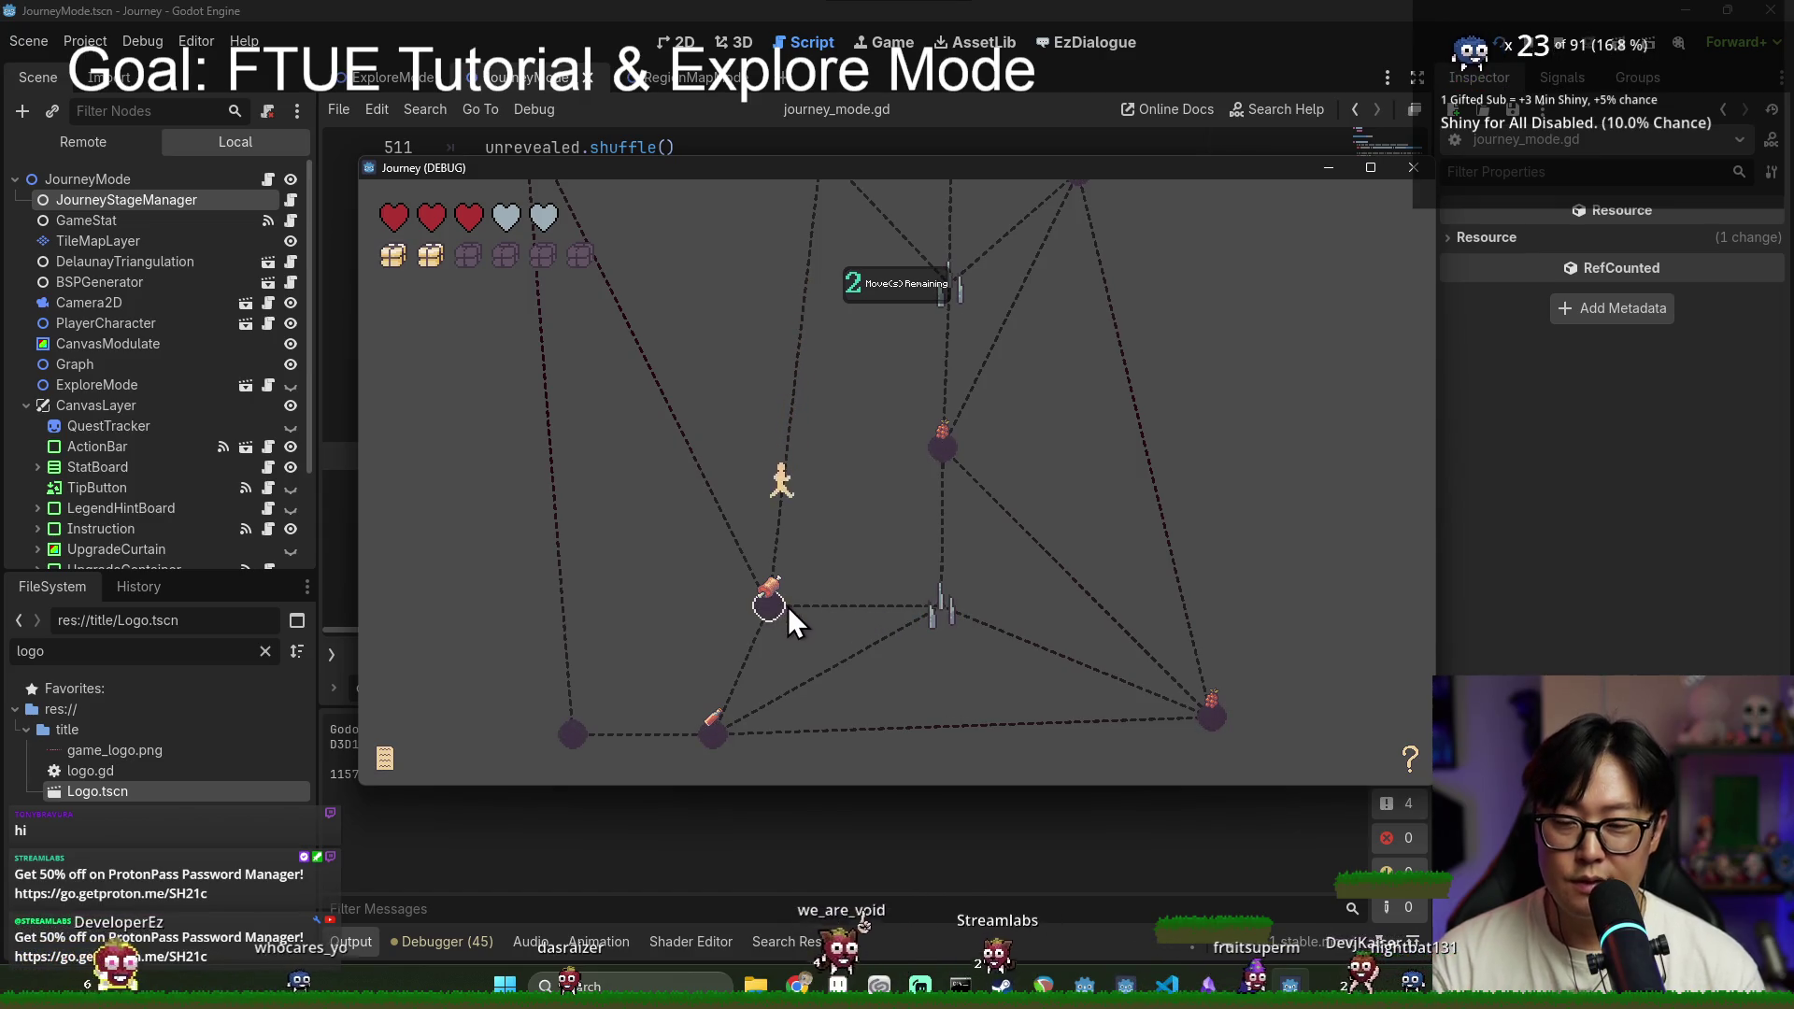
pyautogui.click(720, 733)
pyautogui.click(1207, 725)
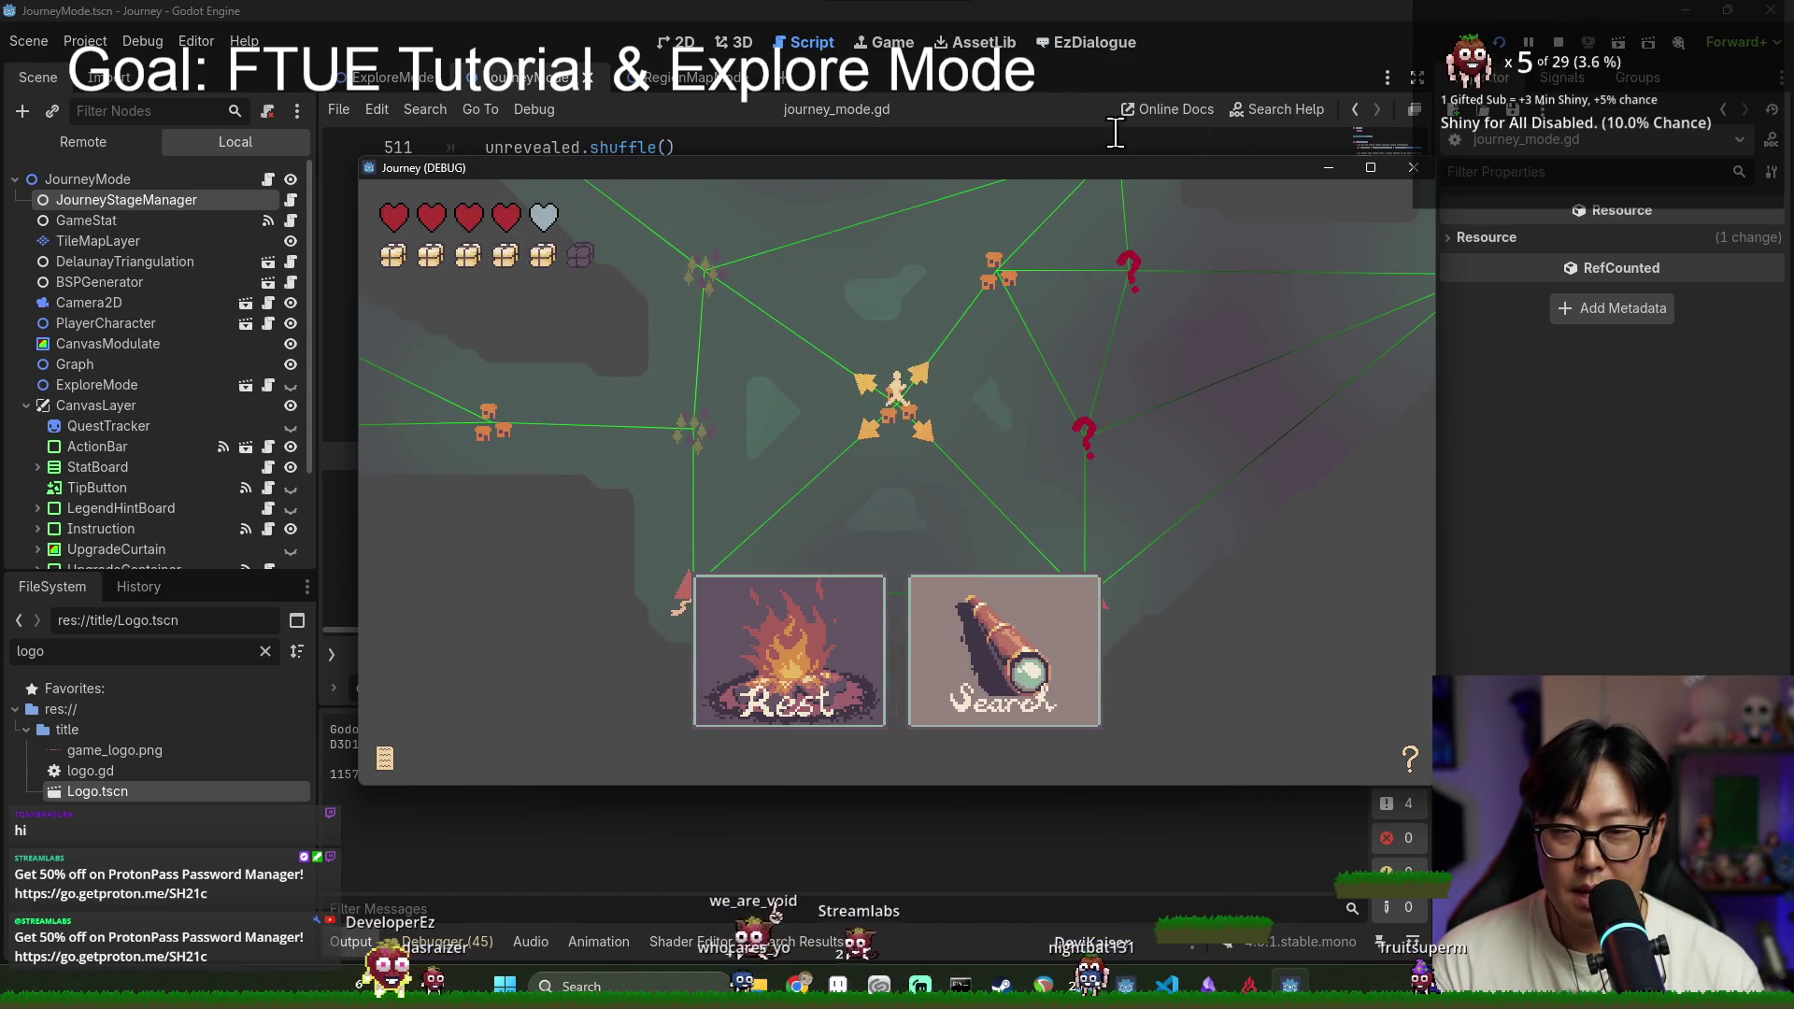
pyautogui.click(984, 82)
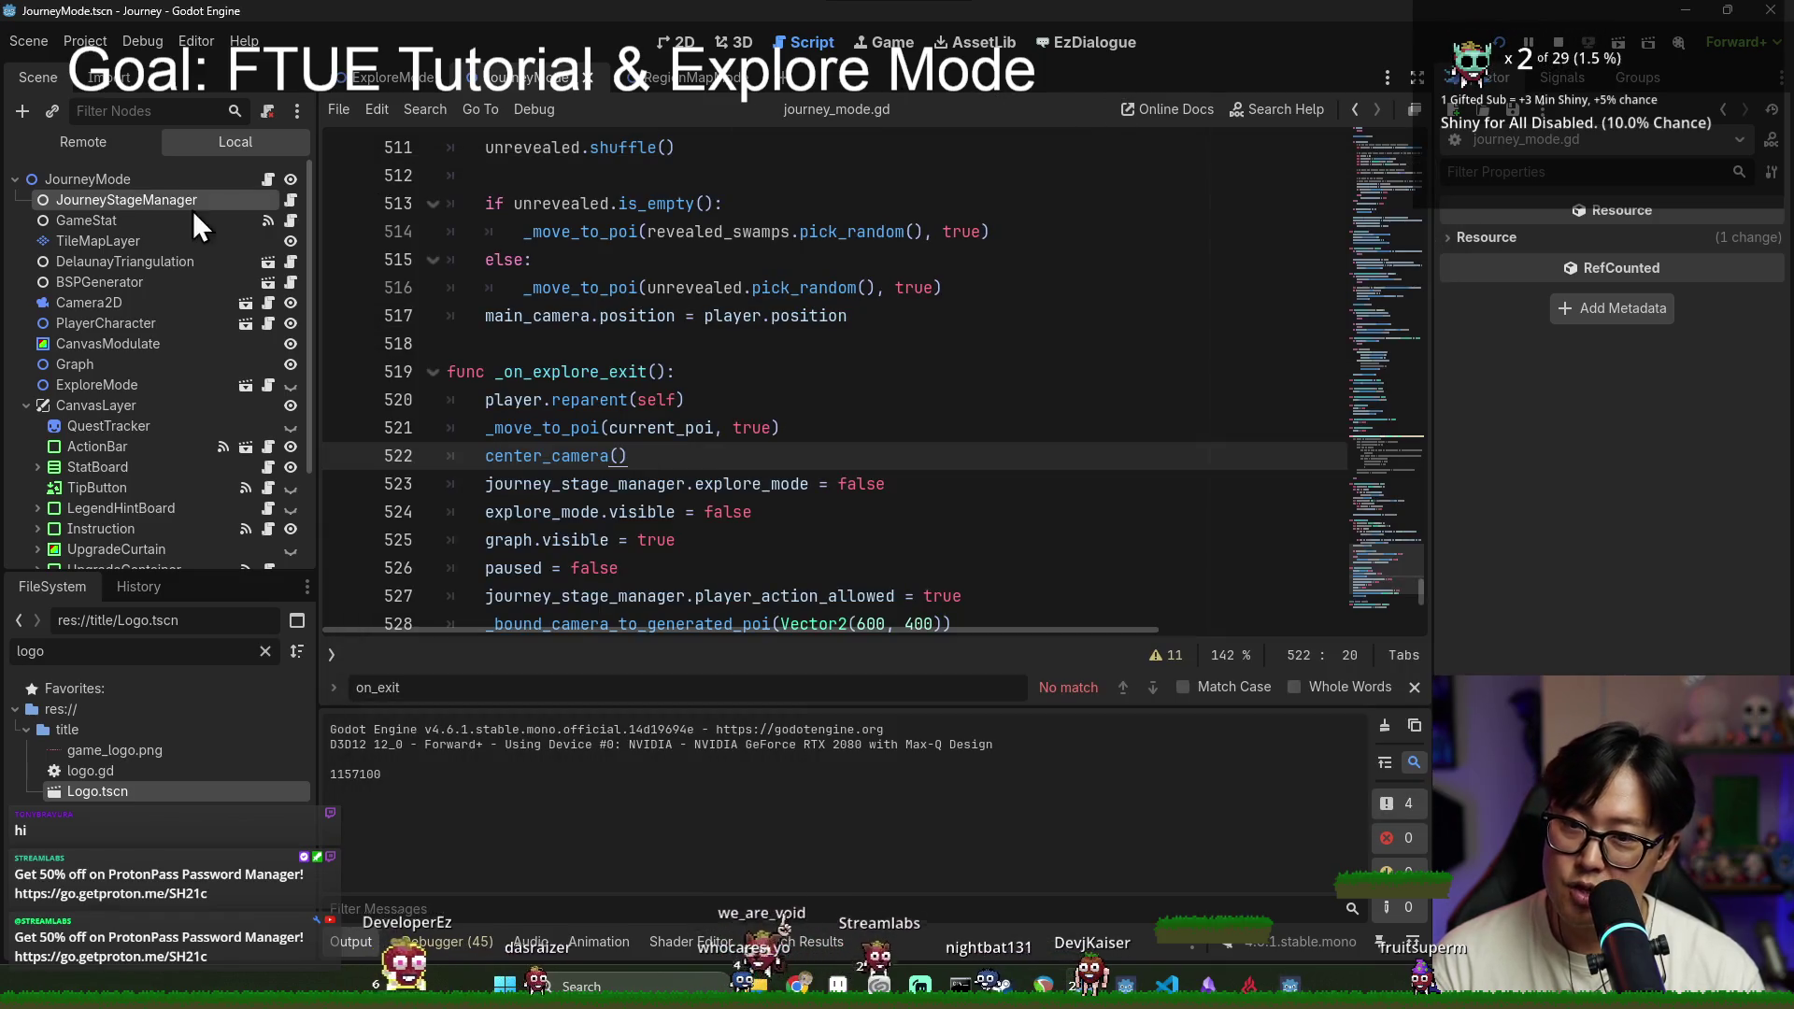
# Step: Find _initialize_game_stat, change the max_health starting value to 6, save, and run with F6
pyautogui.click(707, 362)
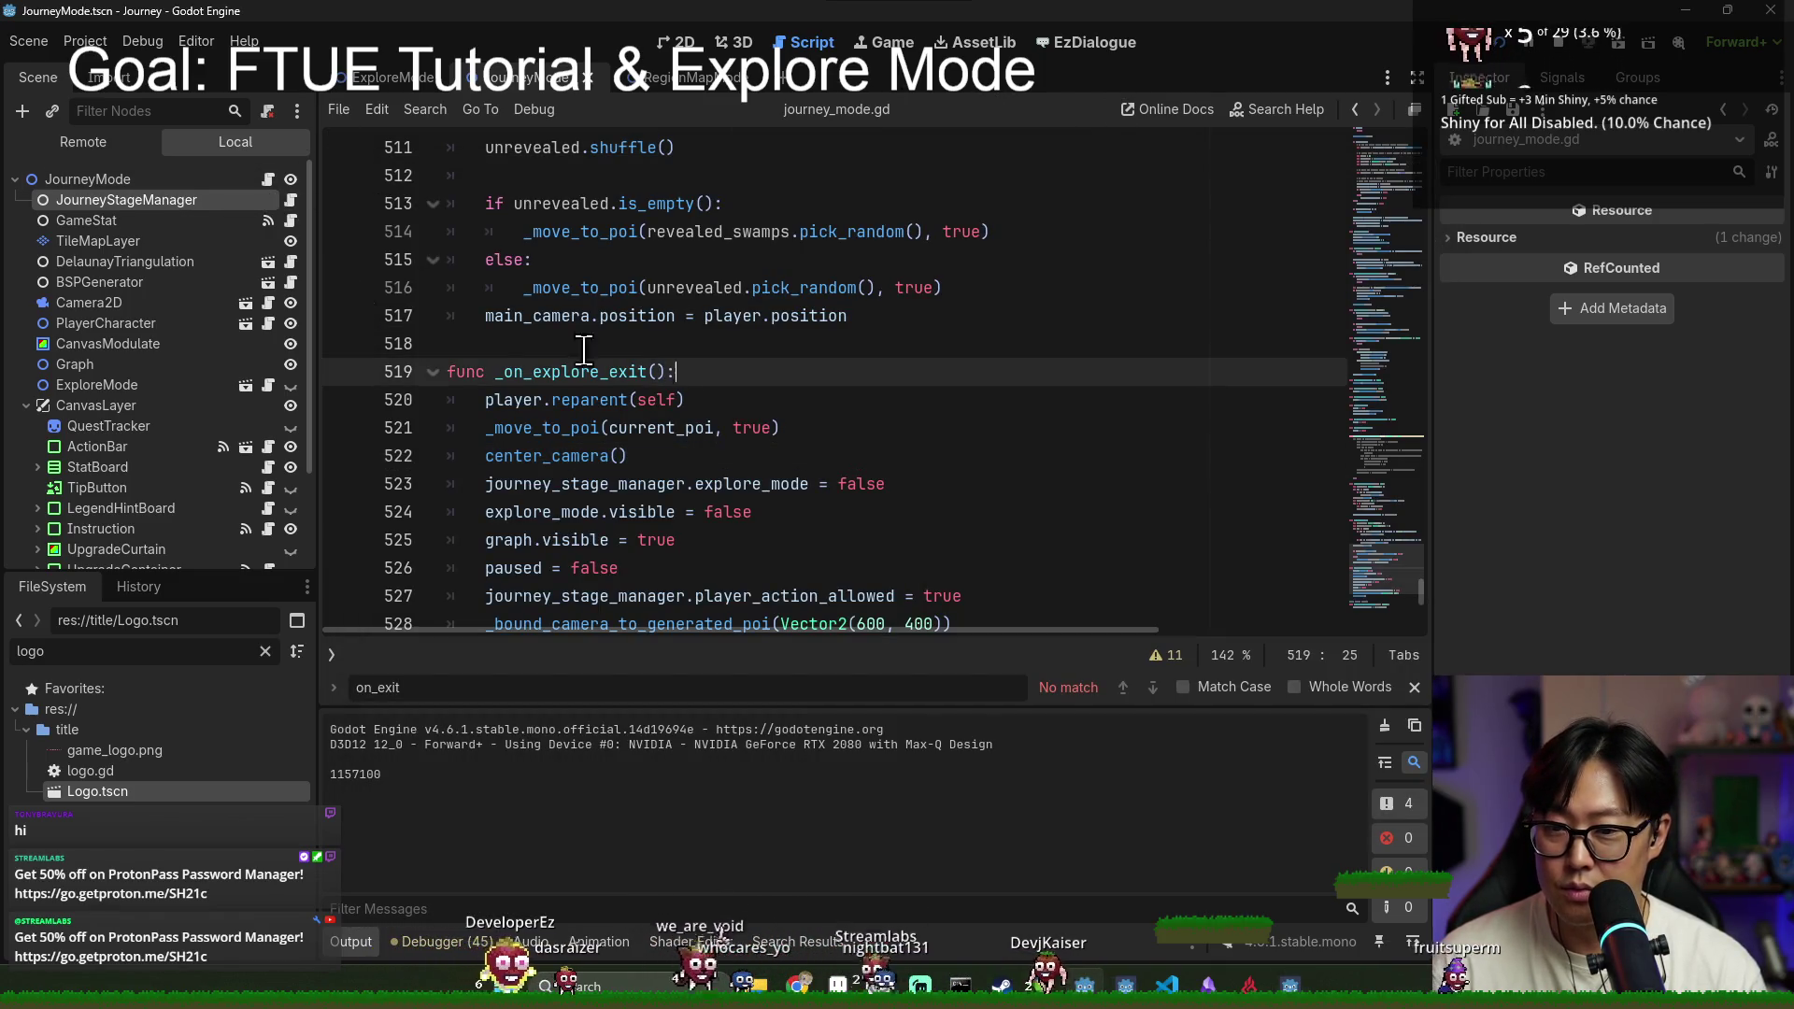
pyautogui.doubleClick(631, 287)
pyautogui.hotkey('ctrl', 'f')
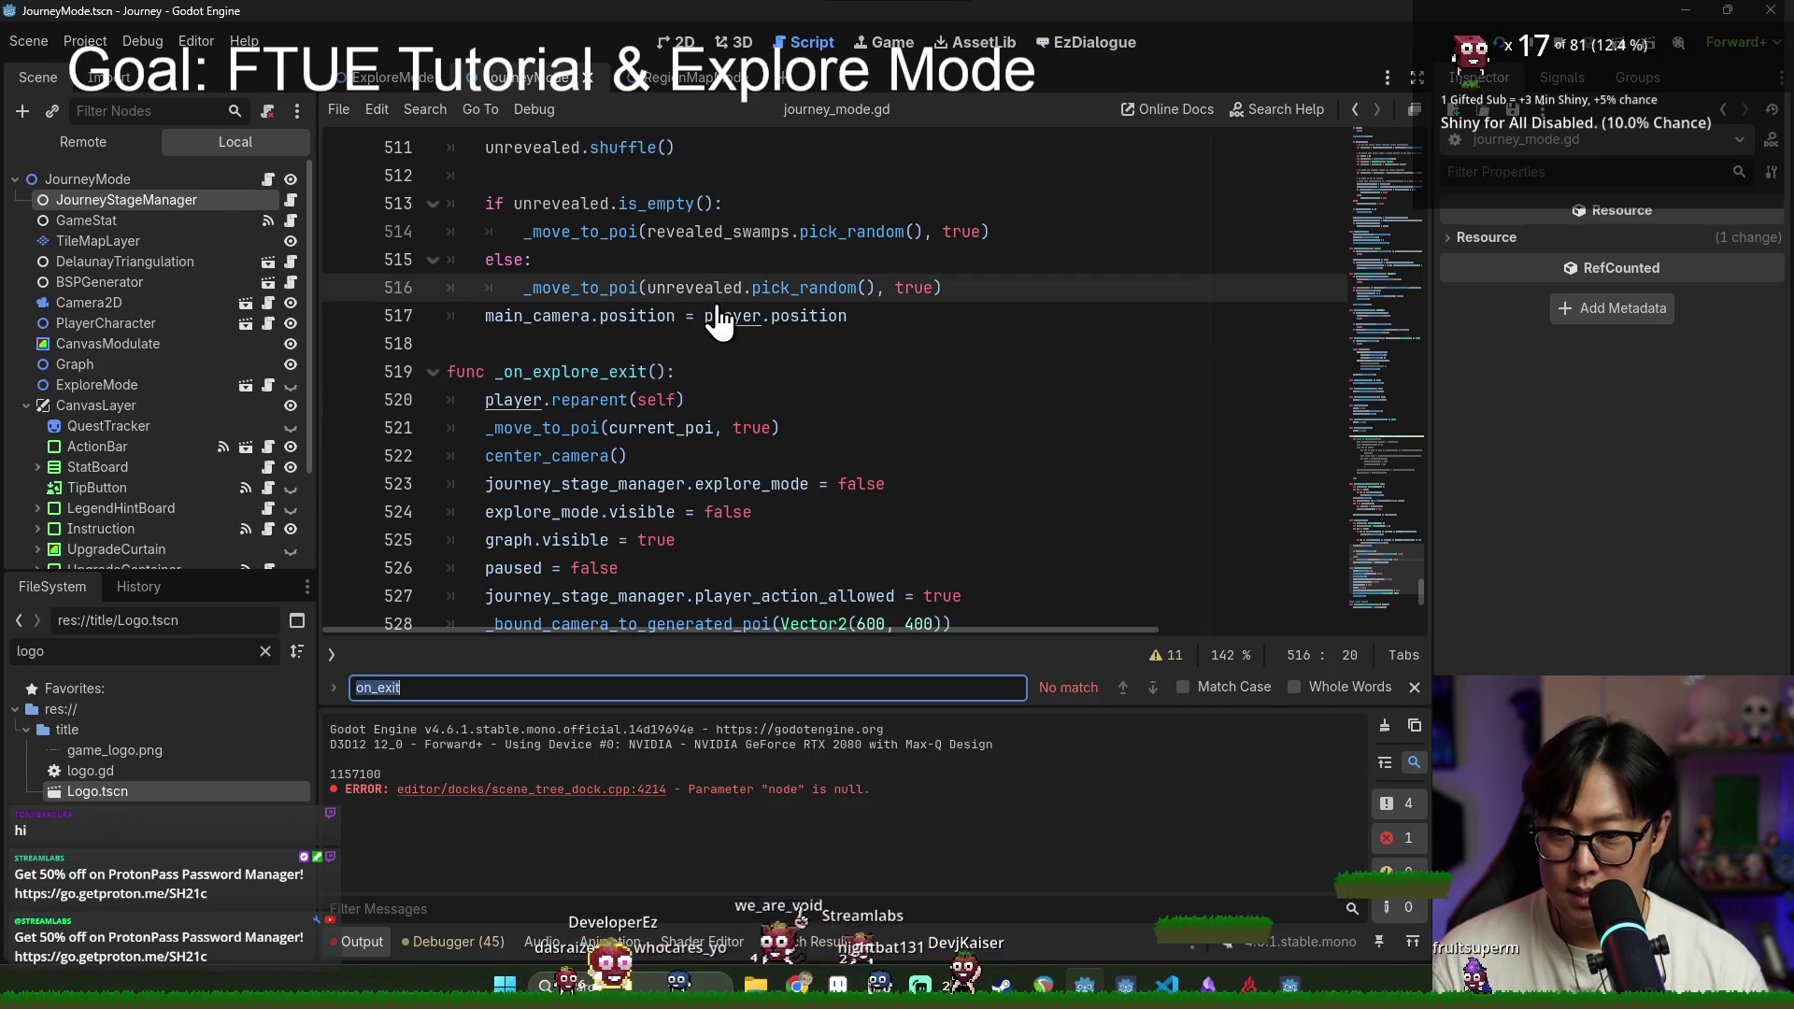
pyautogui.write('starting')
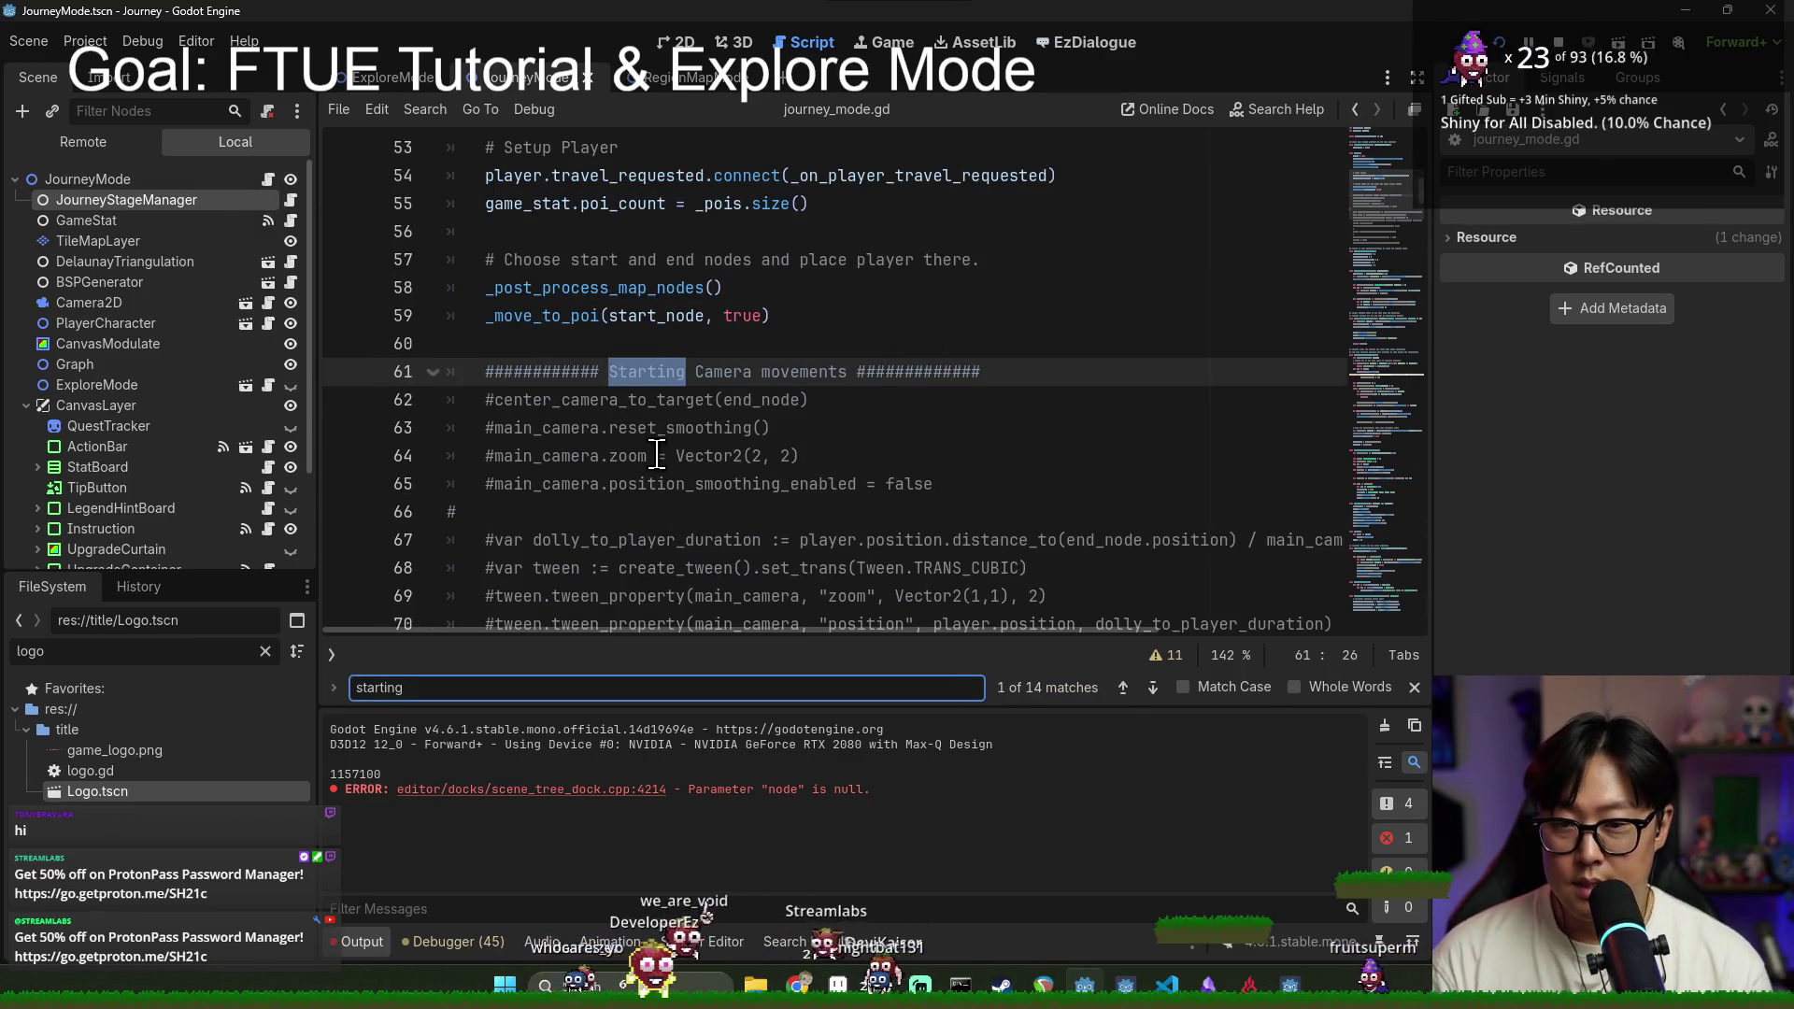
pyautogui.write('initi')
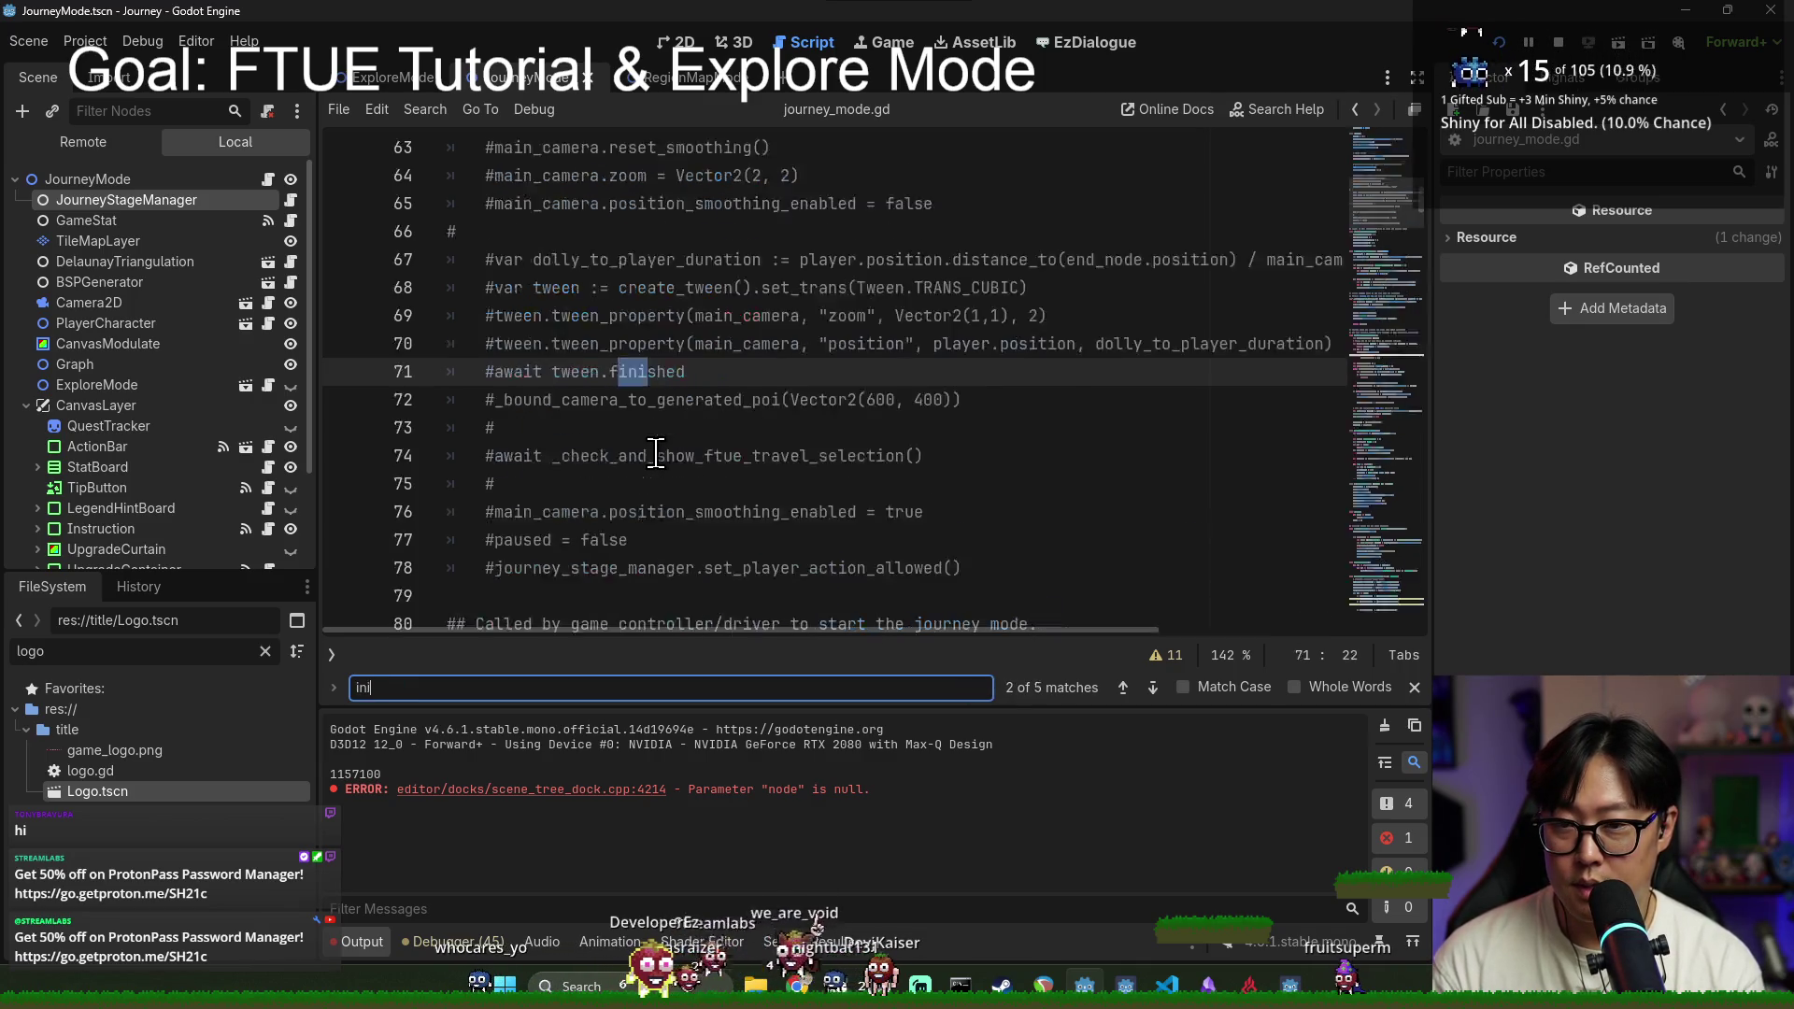
pyautogui.click(704, 414)
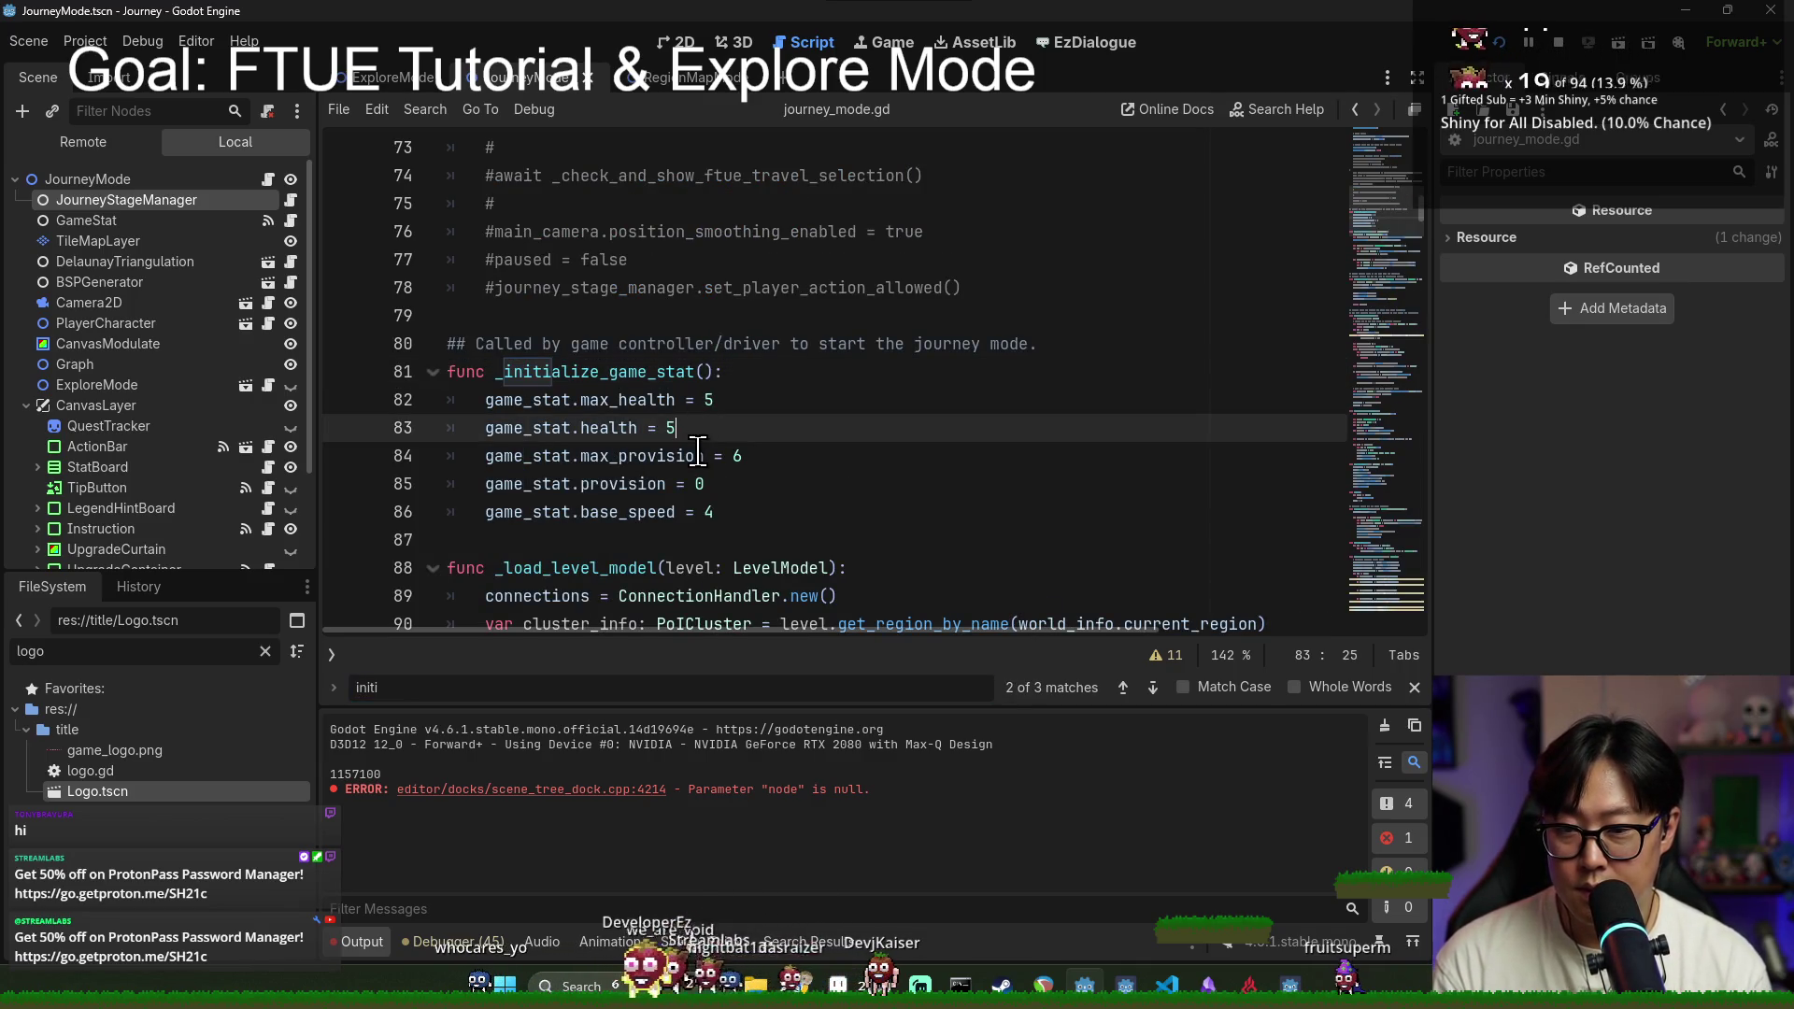
pyautogui.press('Delete')
pyautogui.write('6')
pyautogui.hotkey('ctrl', 's')
pyautogui.click(714, 455)
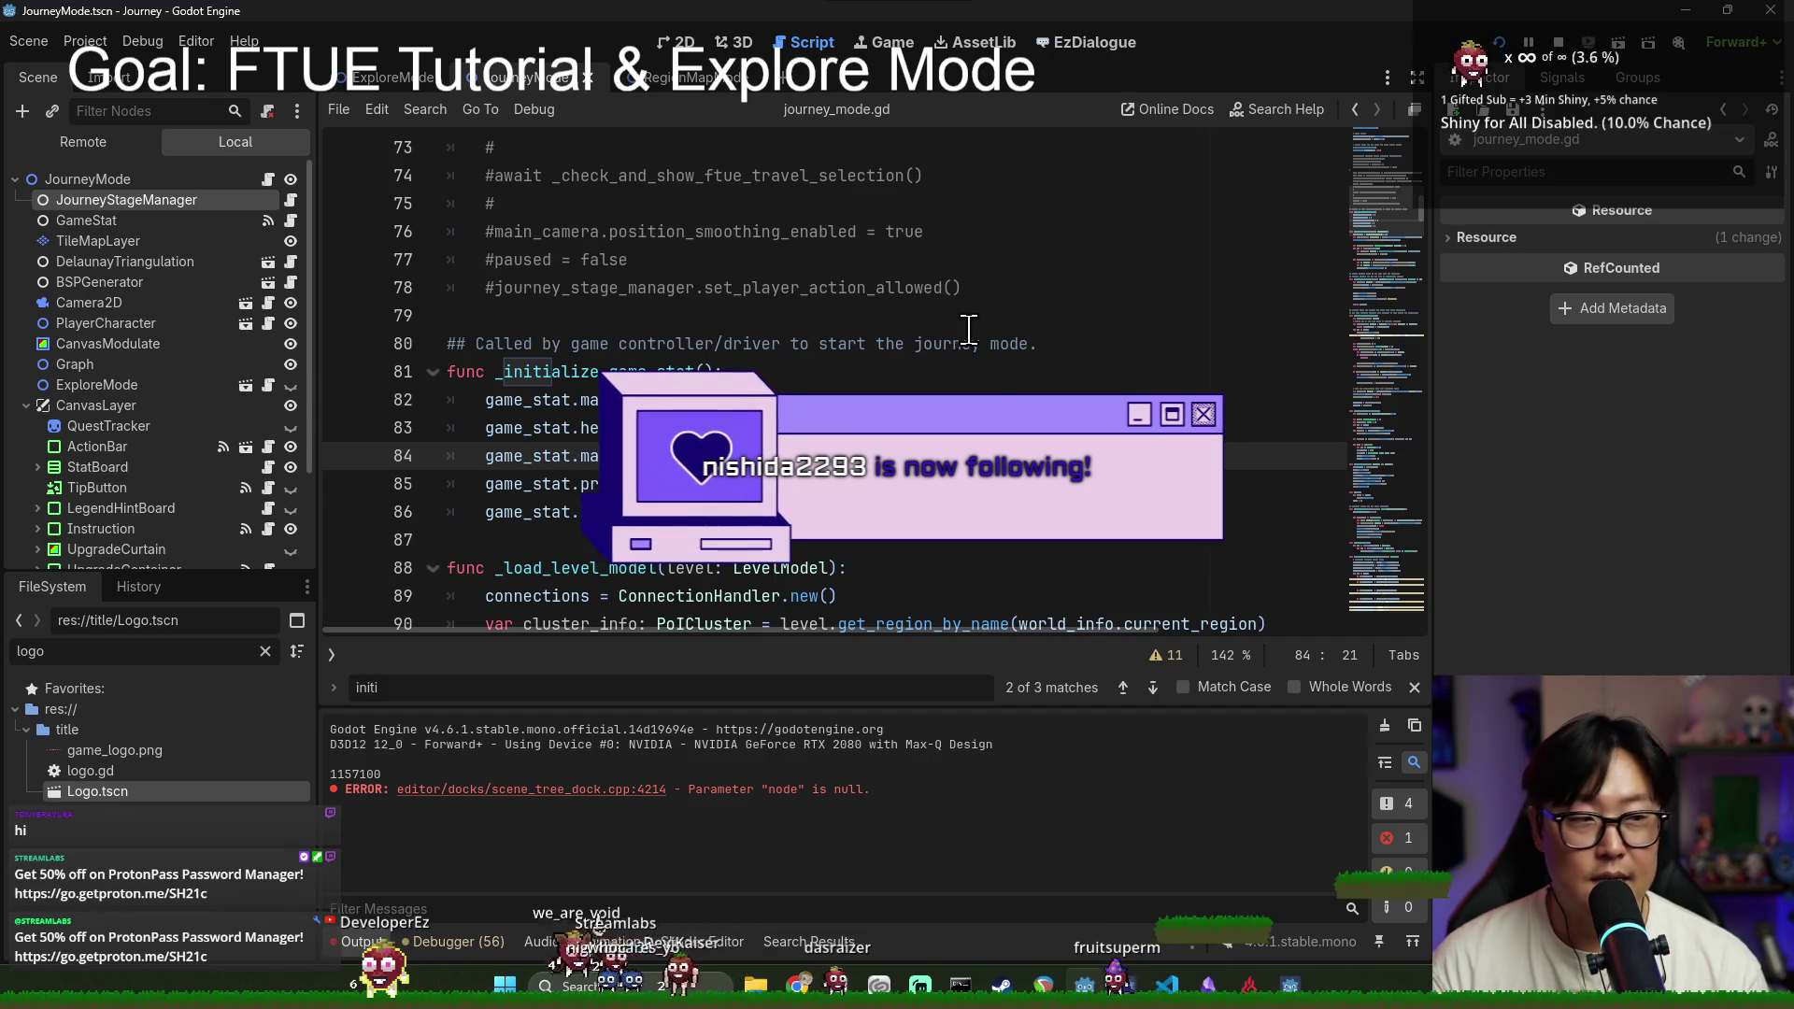
pyautogui.press('F6')
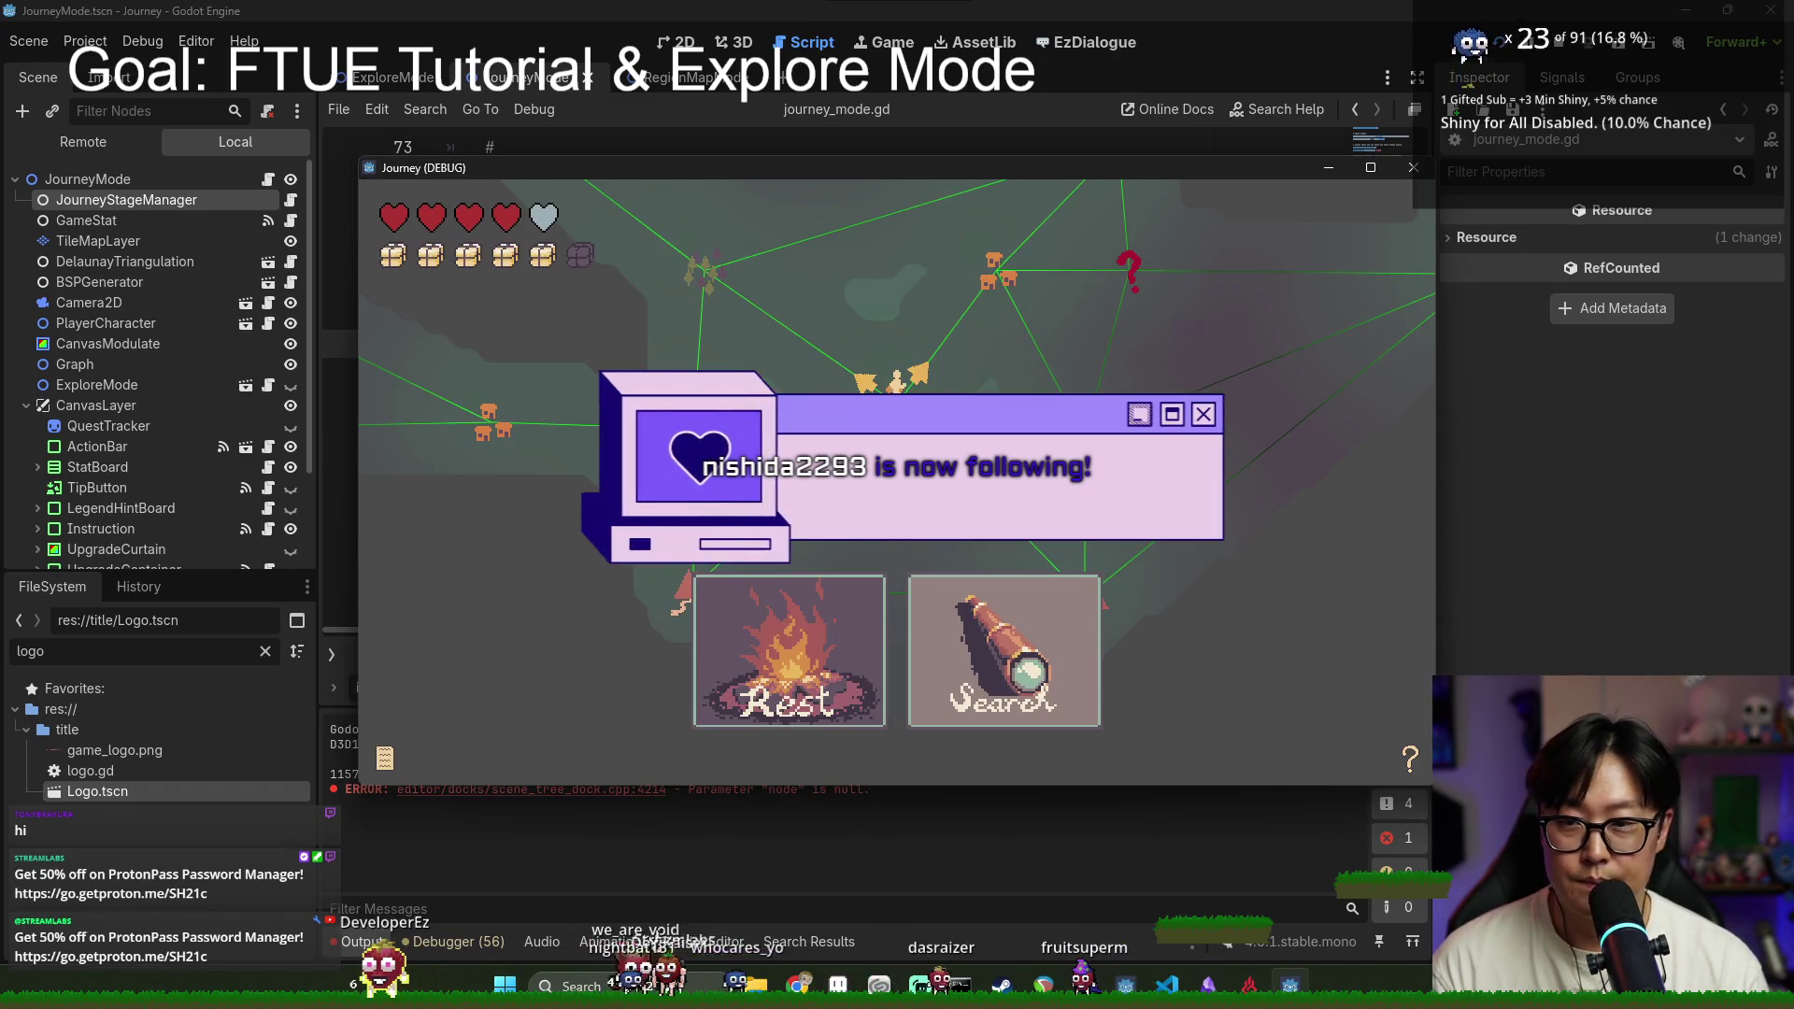
# Step: Travel via the village, meat, red sword, bottle and grape nodes until moves run out
pyautogui.click(987, 301)
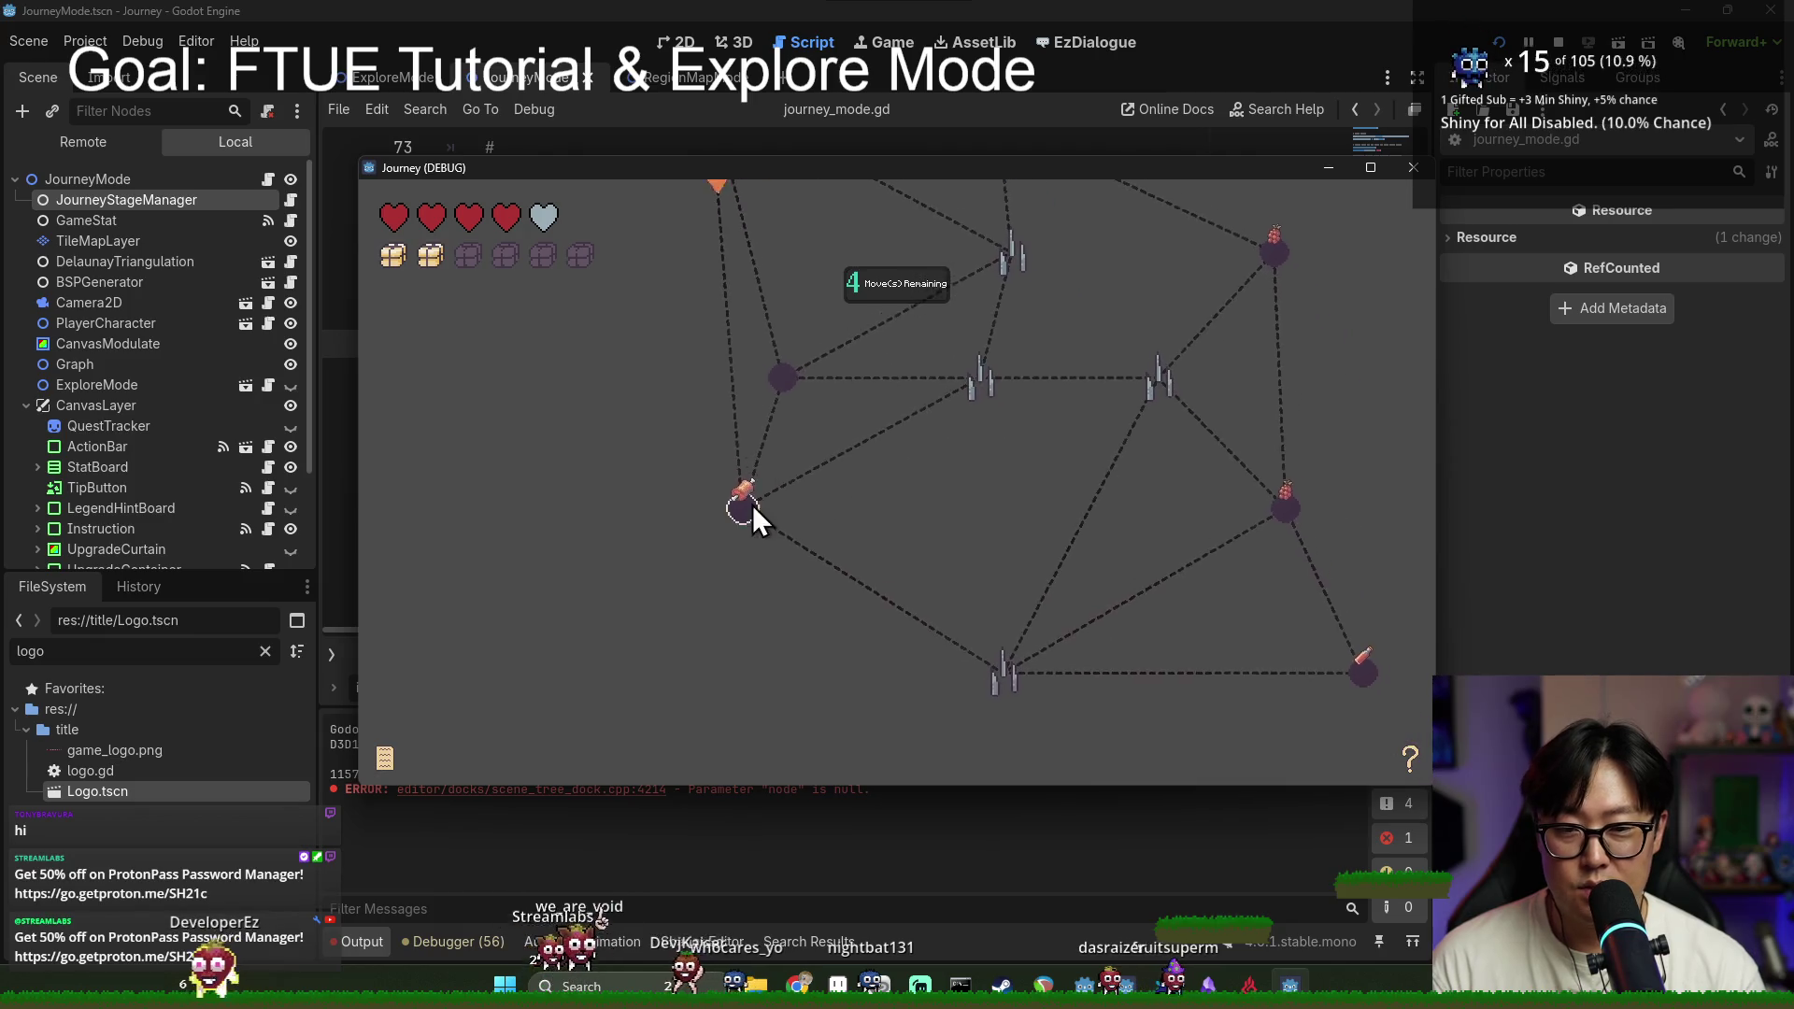
pyautogui.click(748, 514)
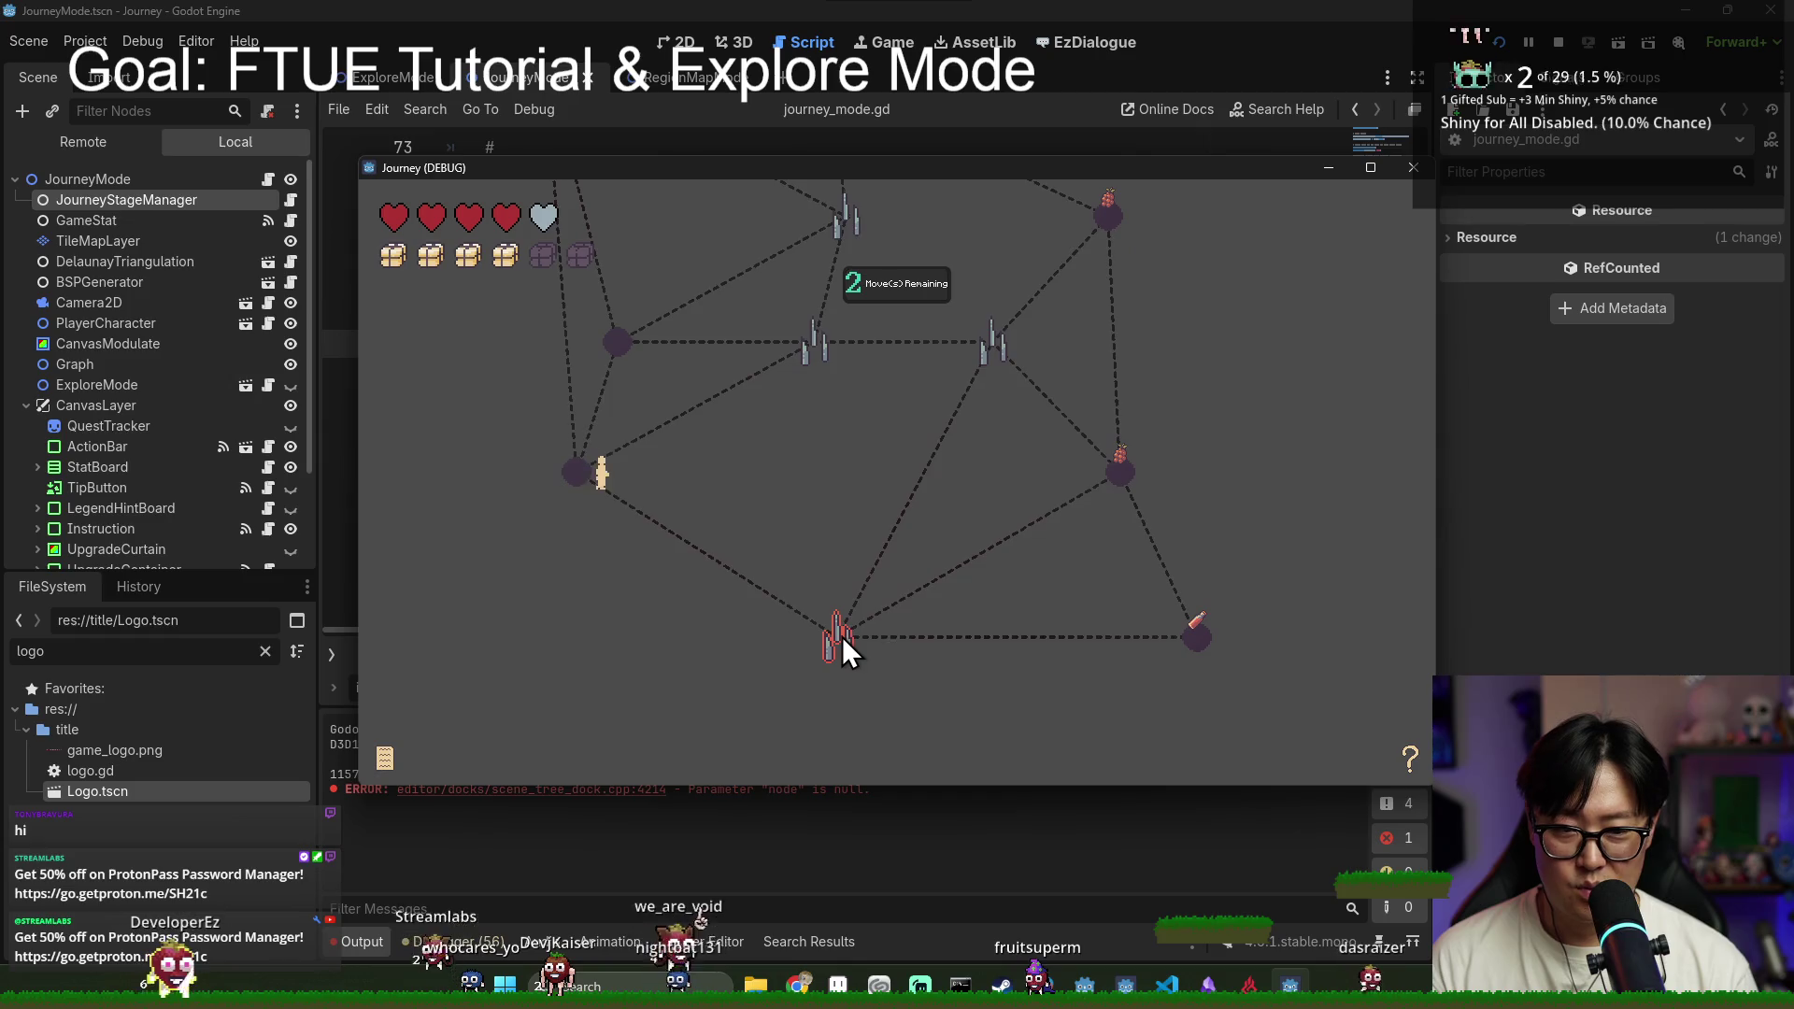
pyautogui.click(843, 637)
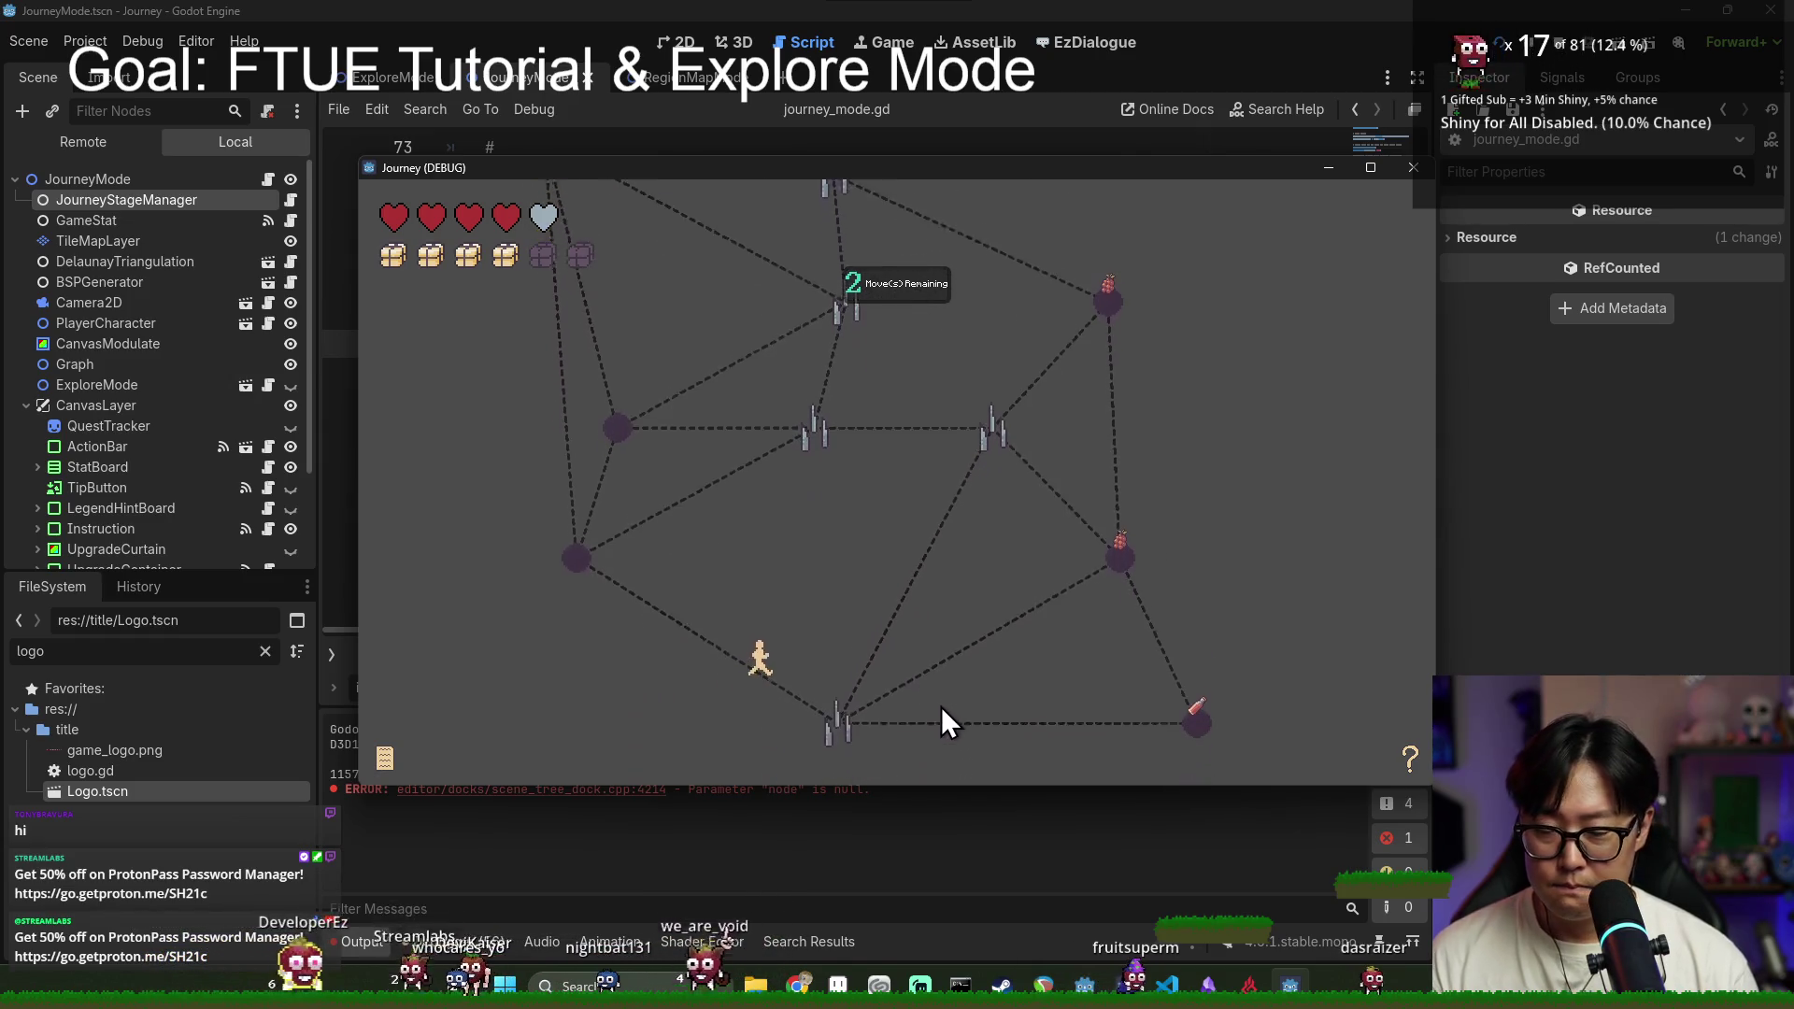
pyautogui.click(1197, 669)
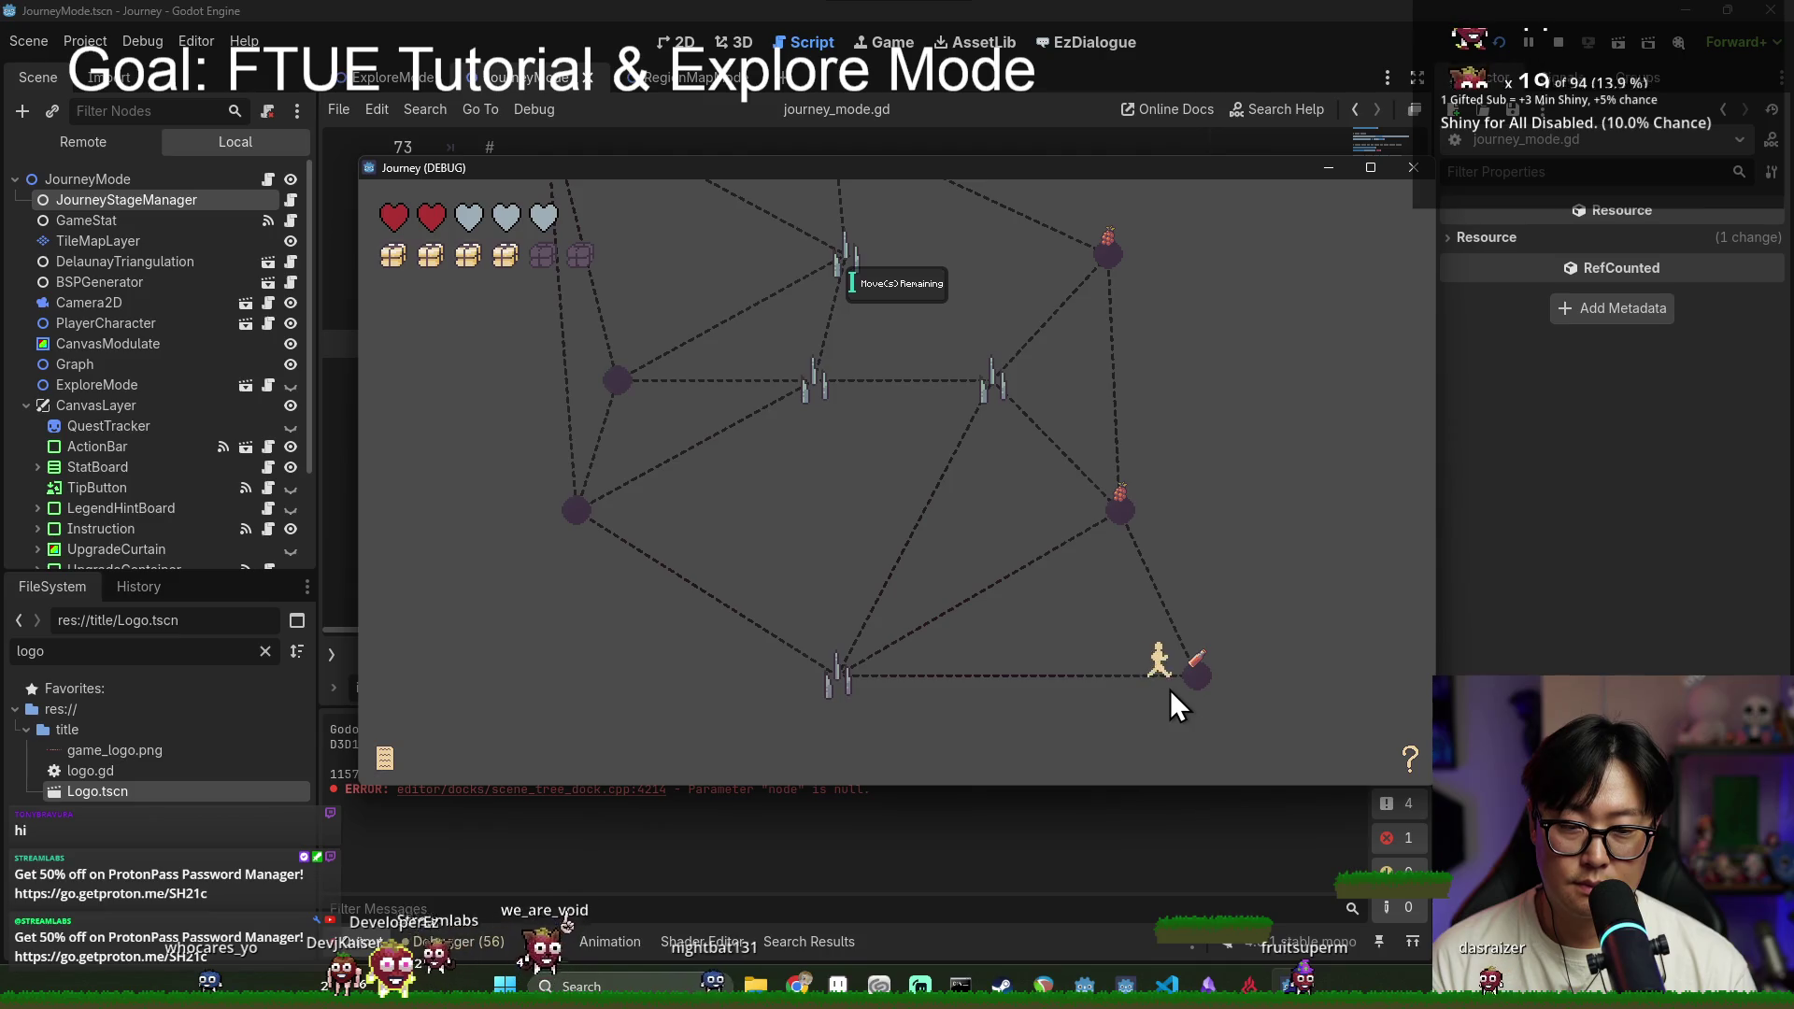
pyautogui.click(1123, 516)
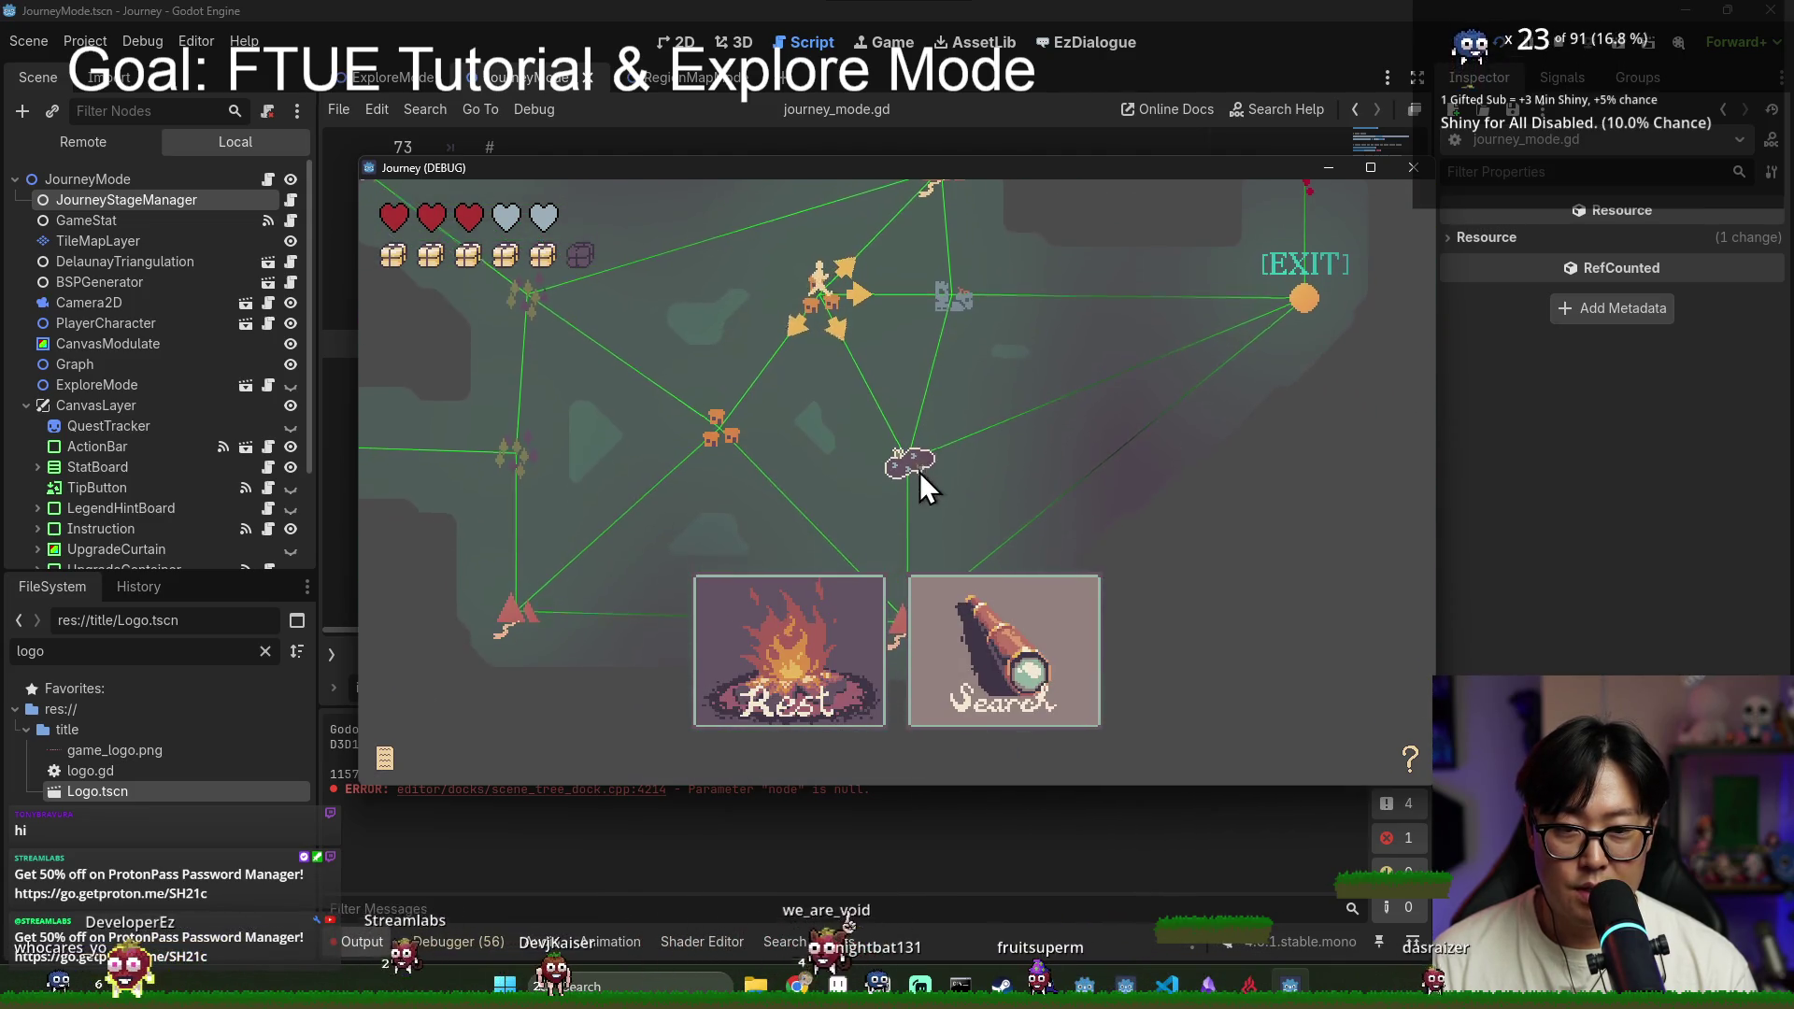
# Step: Travel from the rest choice through the ruins, lower-left, junction, meat and top nodes
pyautogui.click(953, 297)
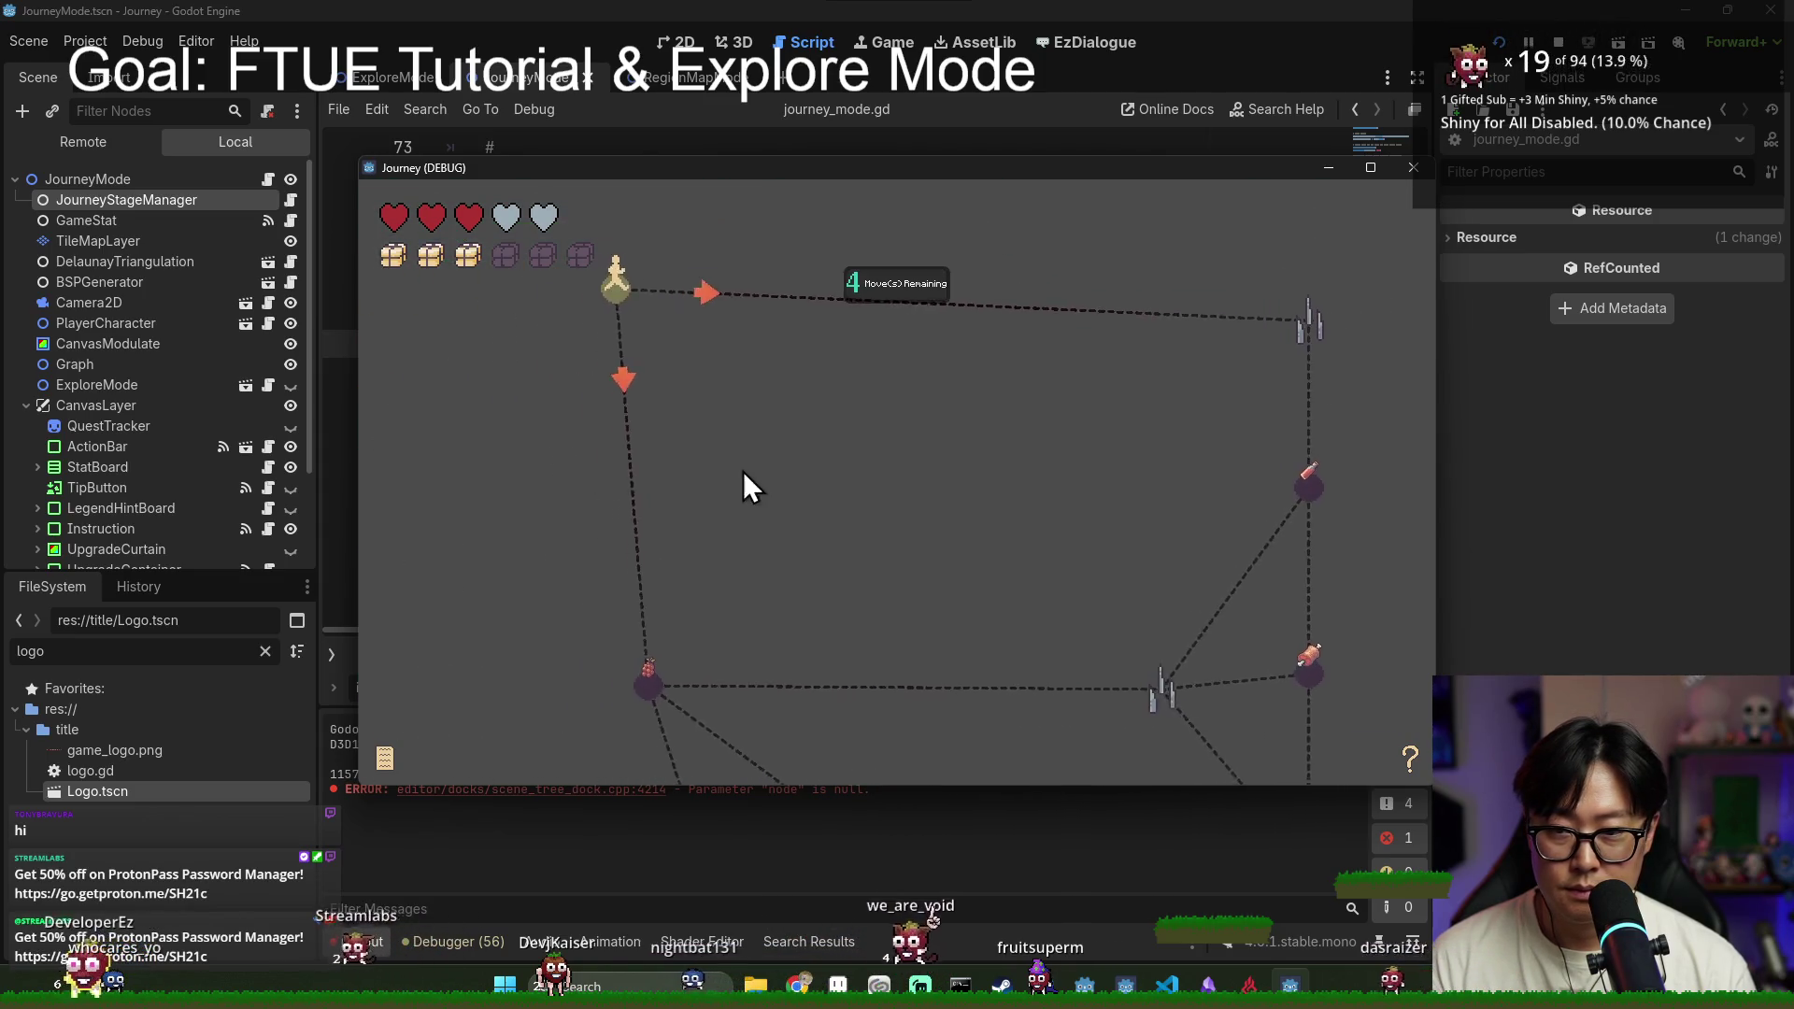
pyautogui.click(676, 574)
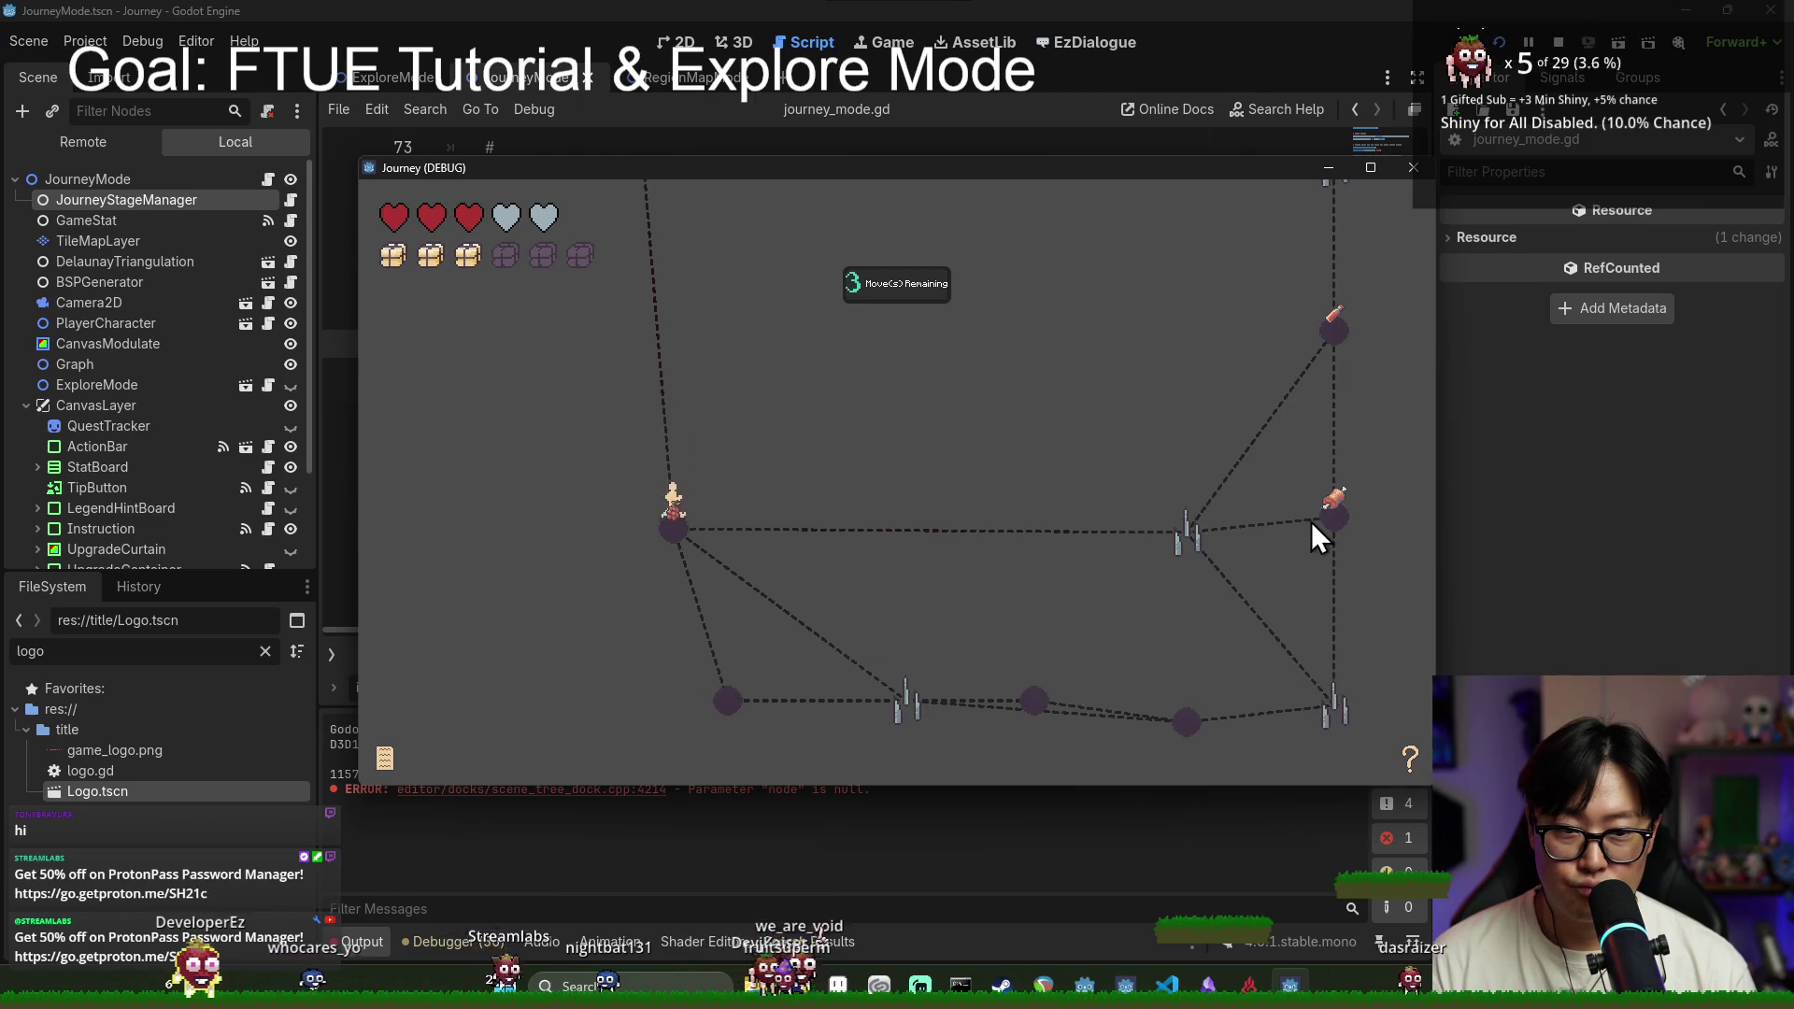
pyautogui.click(1183, 537)
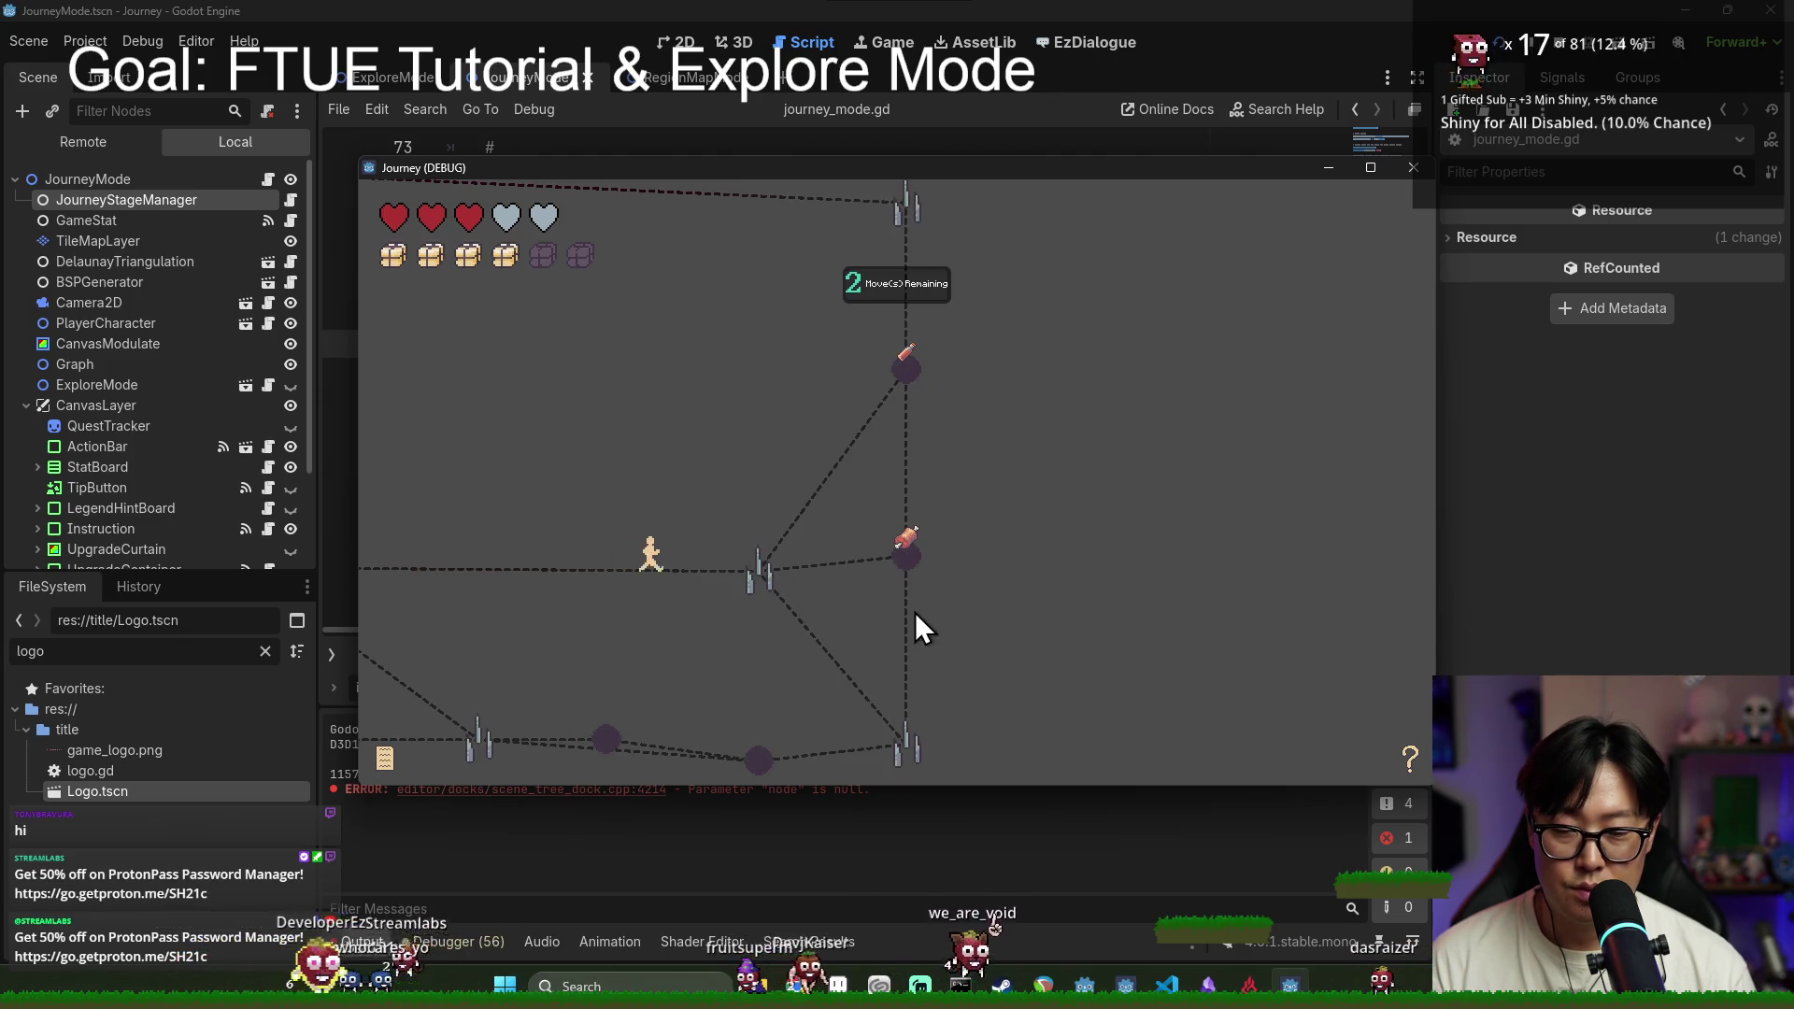
pyautogui.click(910, 561)
pyautogui.click(906, 379)
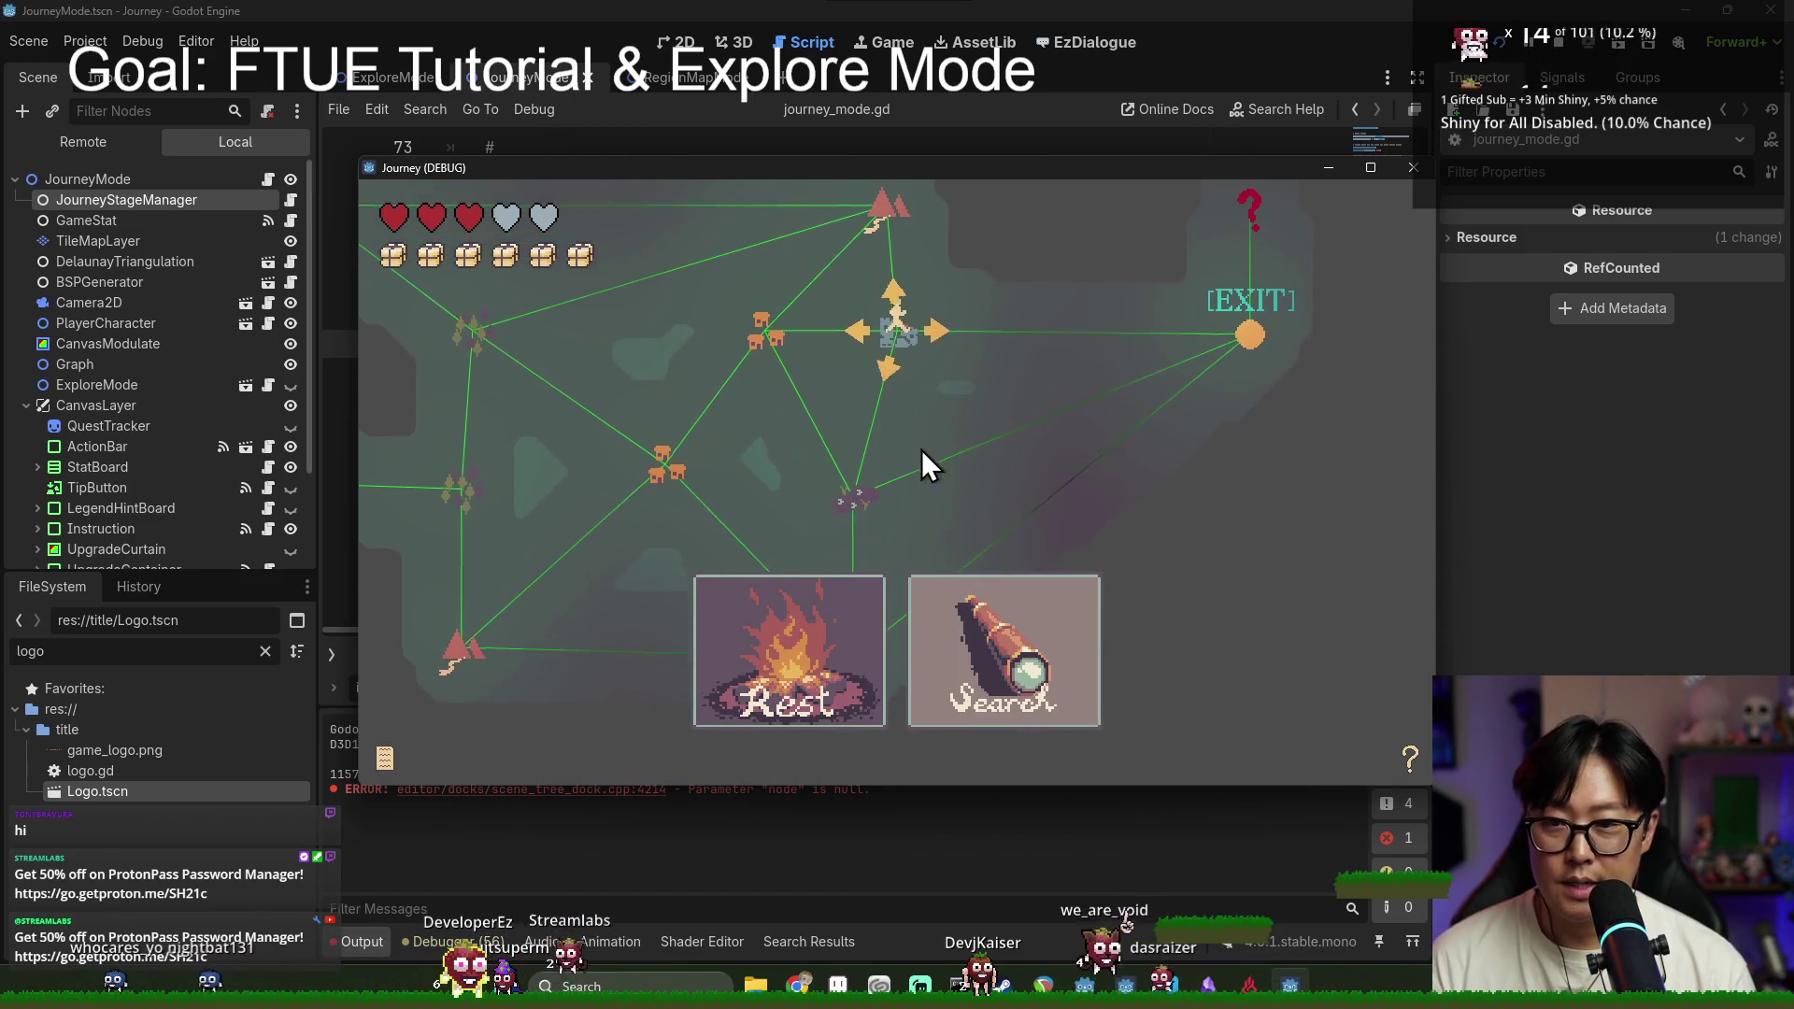
# Step: Review the event log and the help legend, then travel toward the EXIT node
pyautogui.click(384, 755)
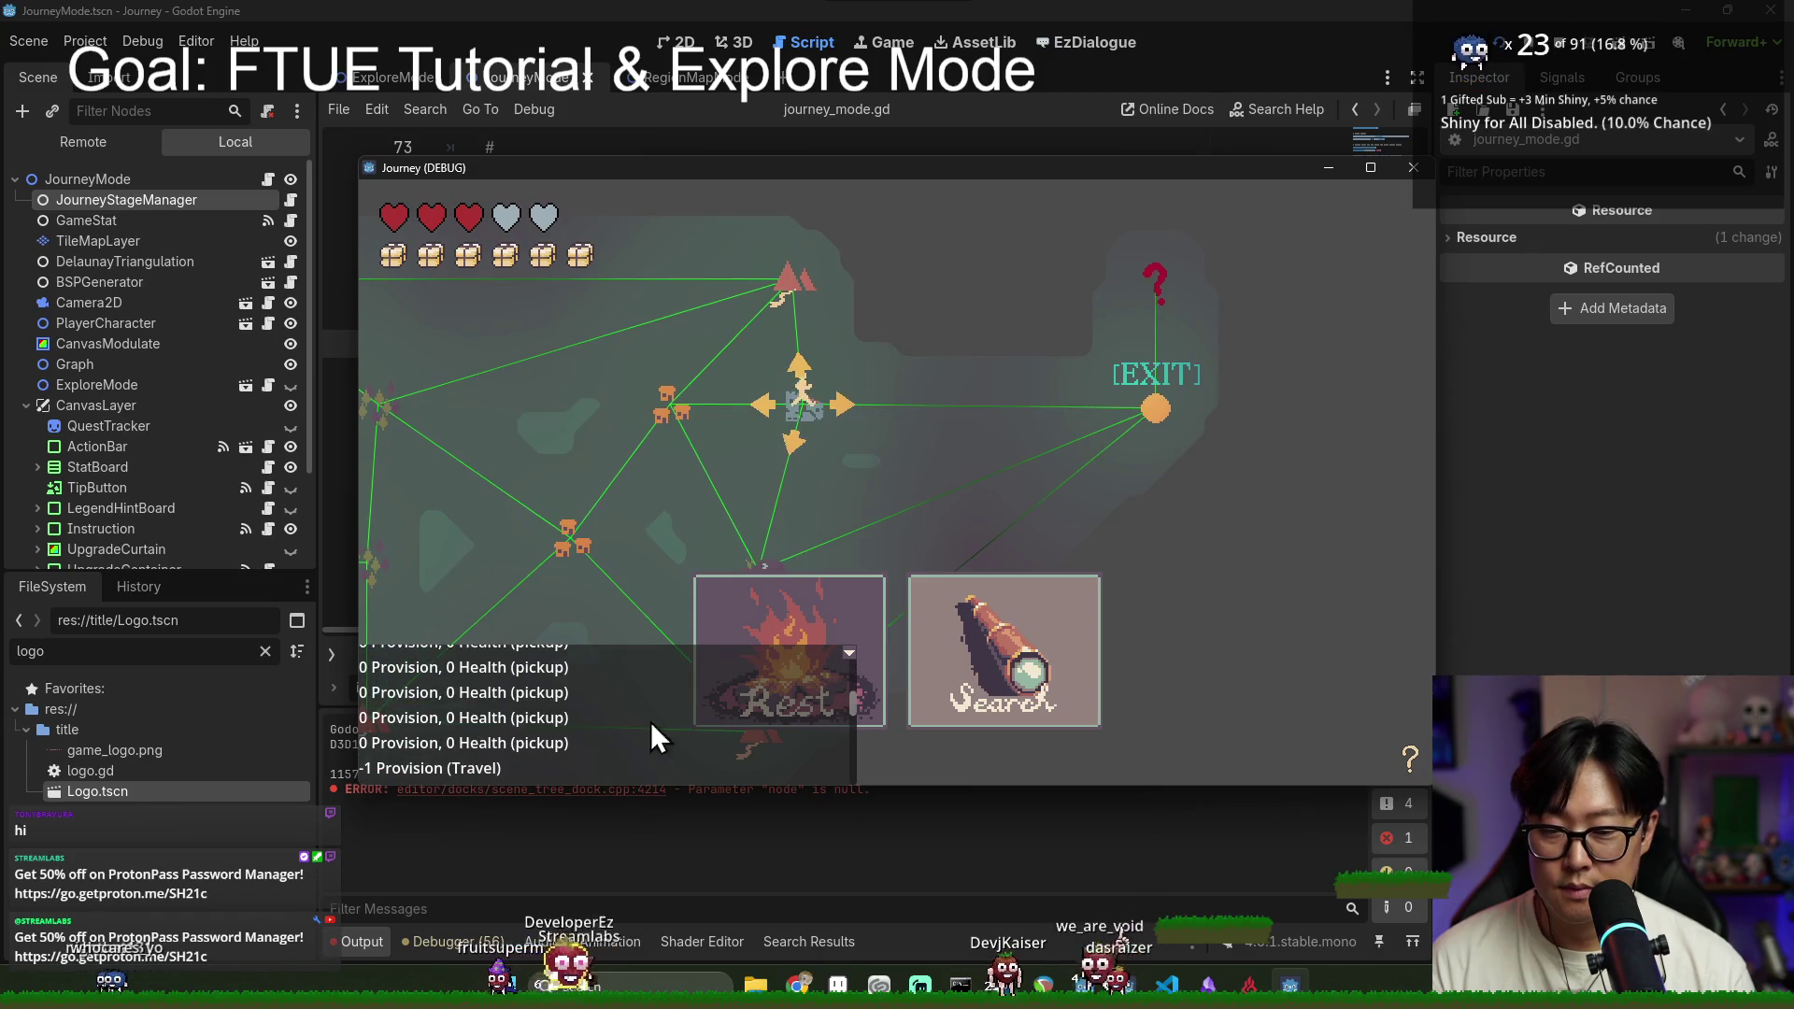
pyautogui.moveTo(852, 699); pyautogui.dragTo(839, 801)
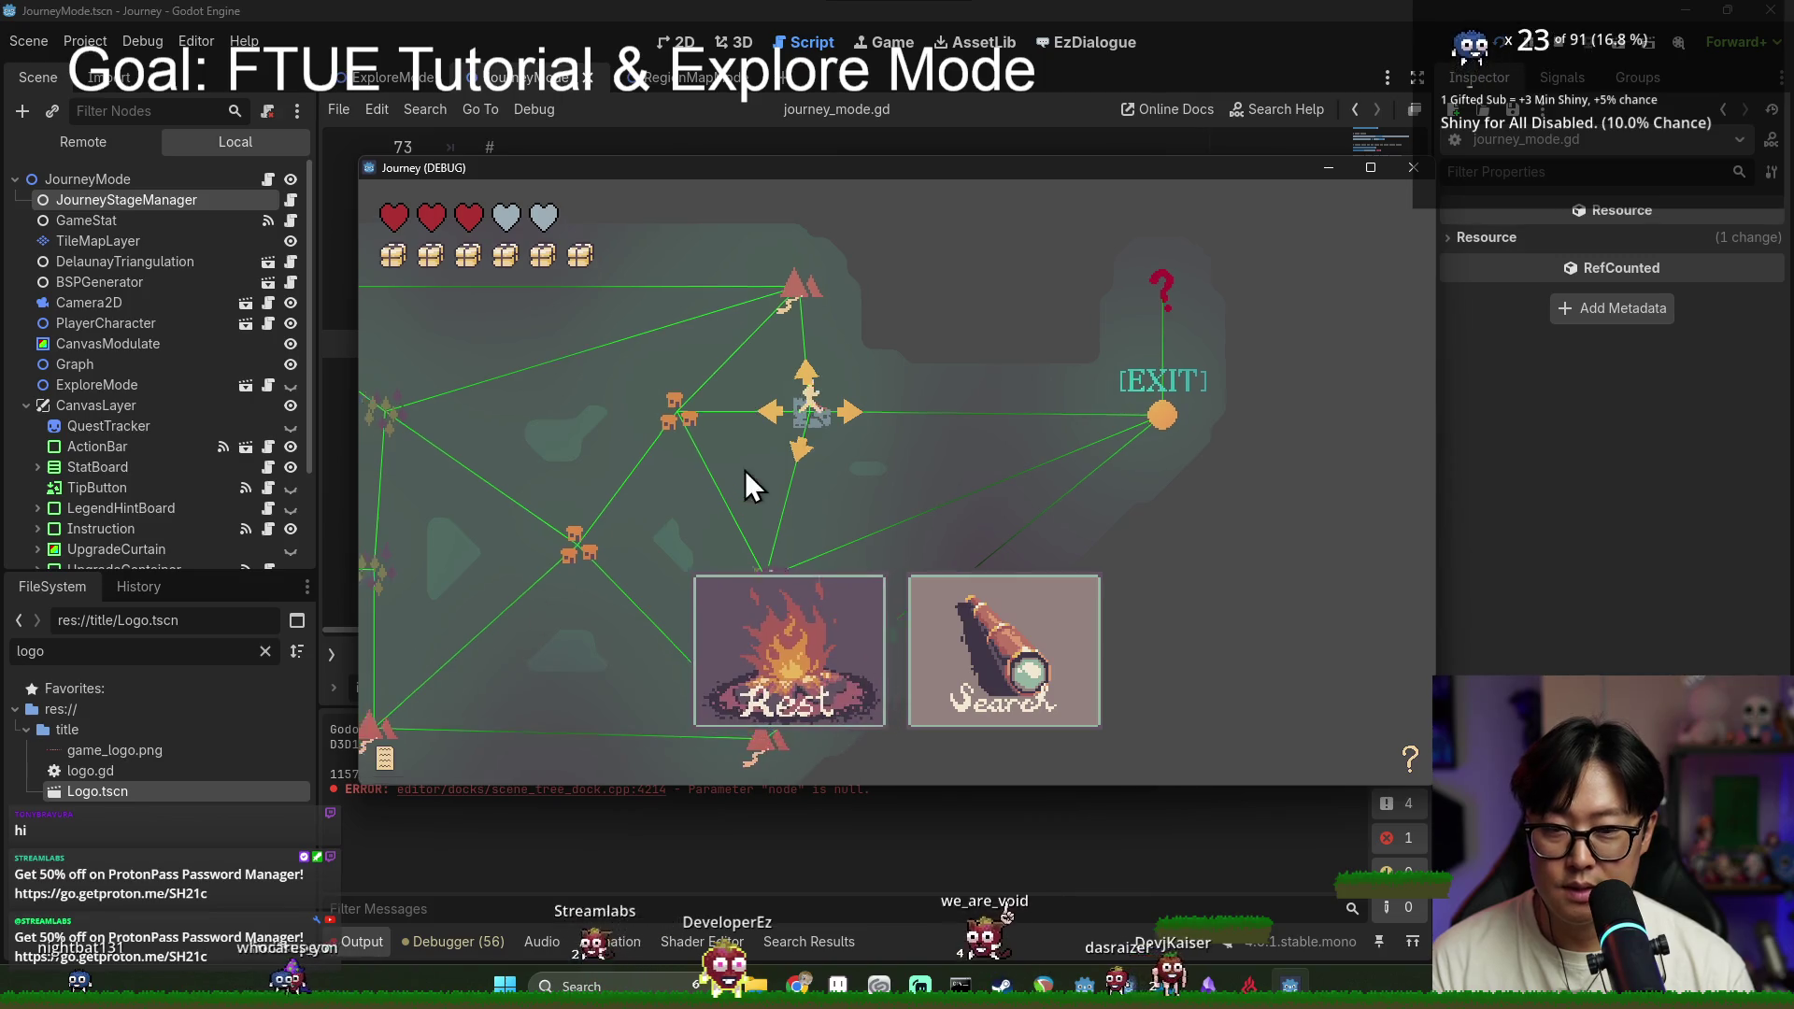
pyautogui.click(1410, 759)
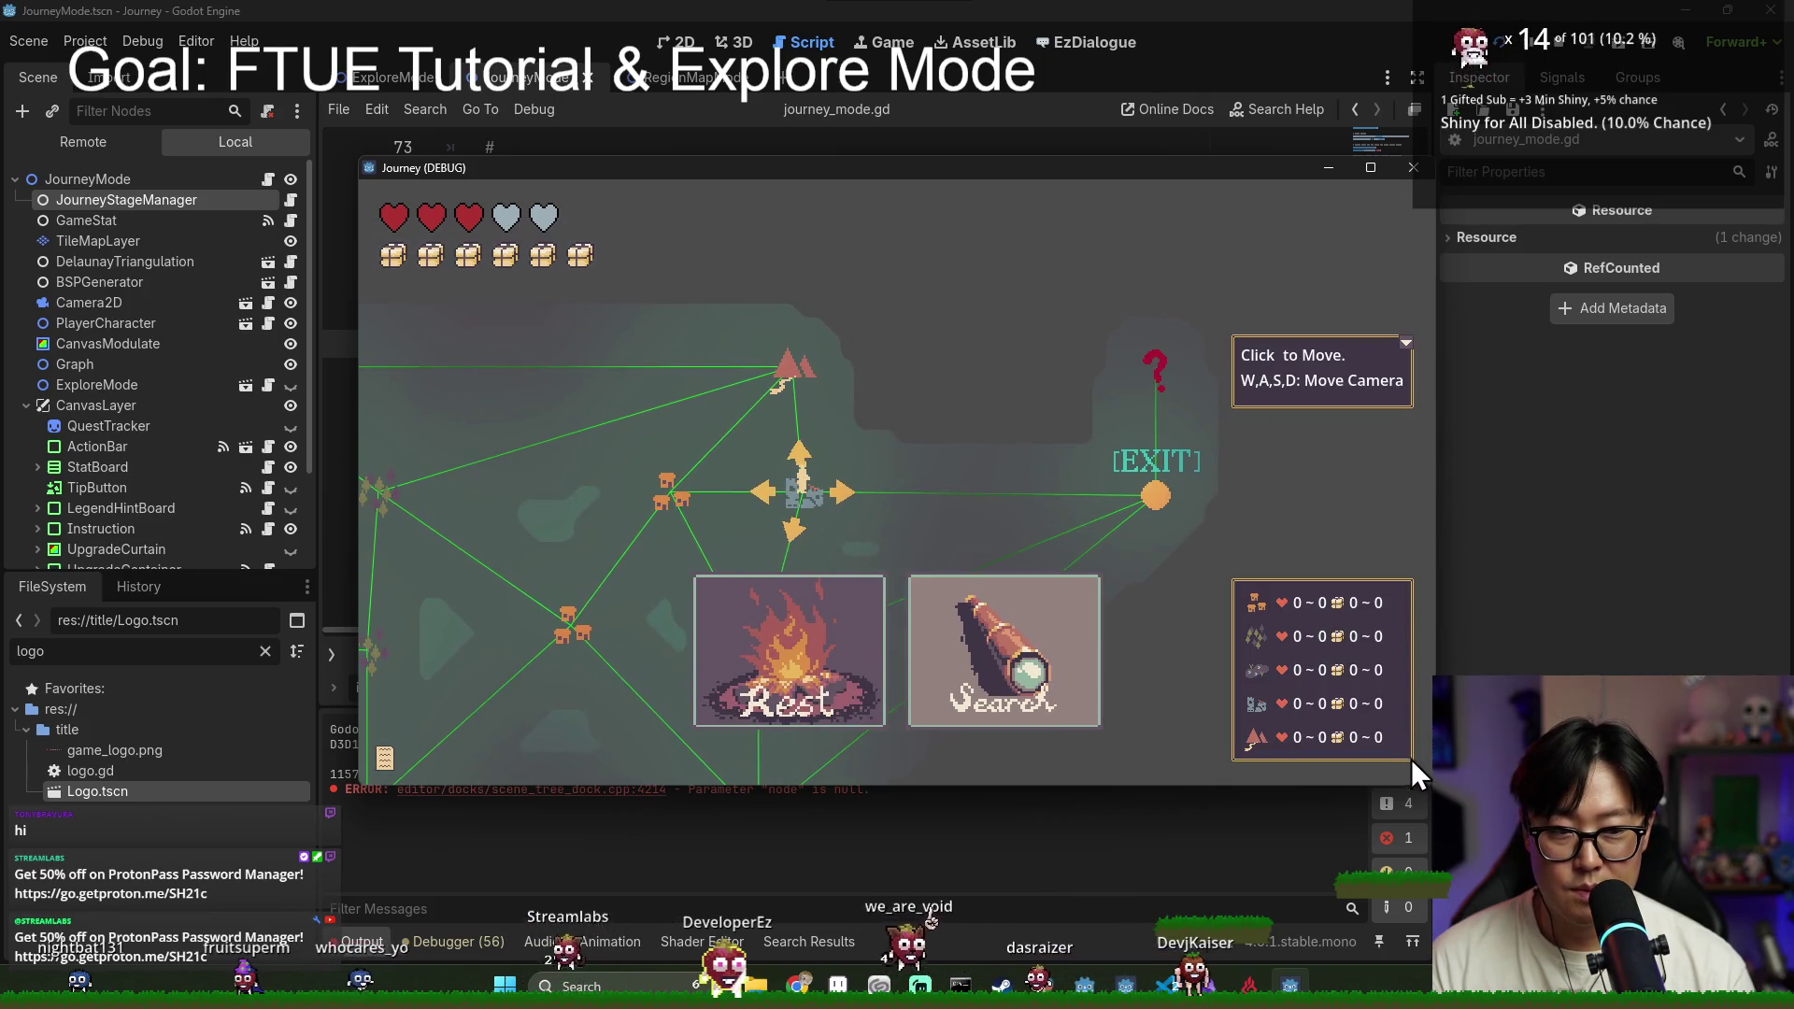
pyautogui.click(1417, 342)
pyautogui.click(1170, 495)
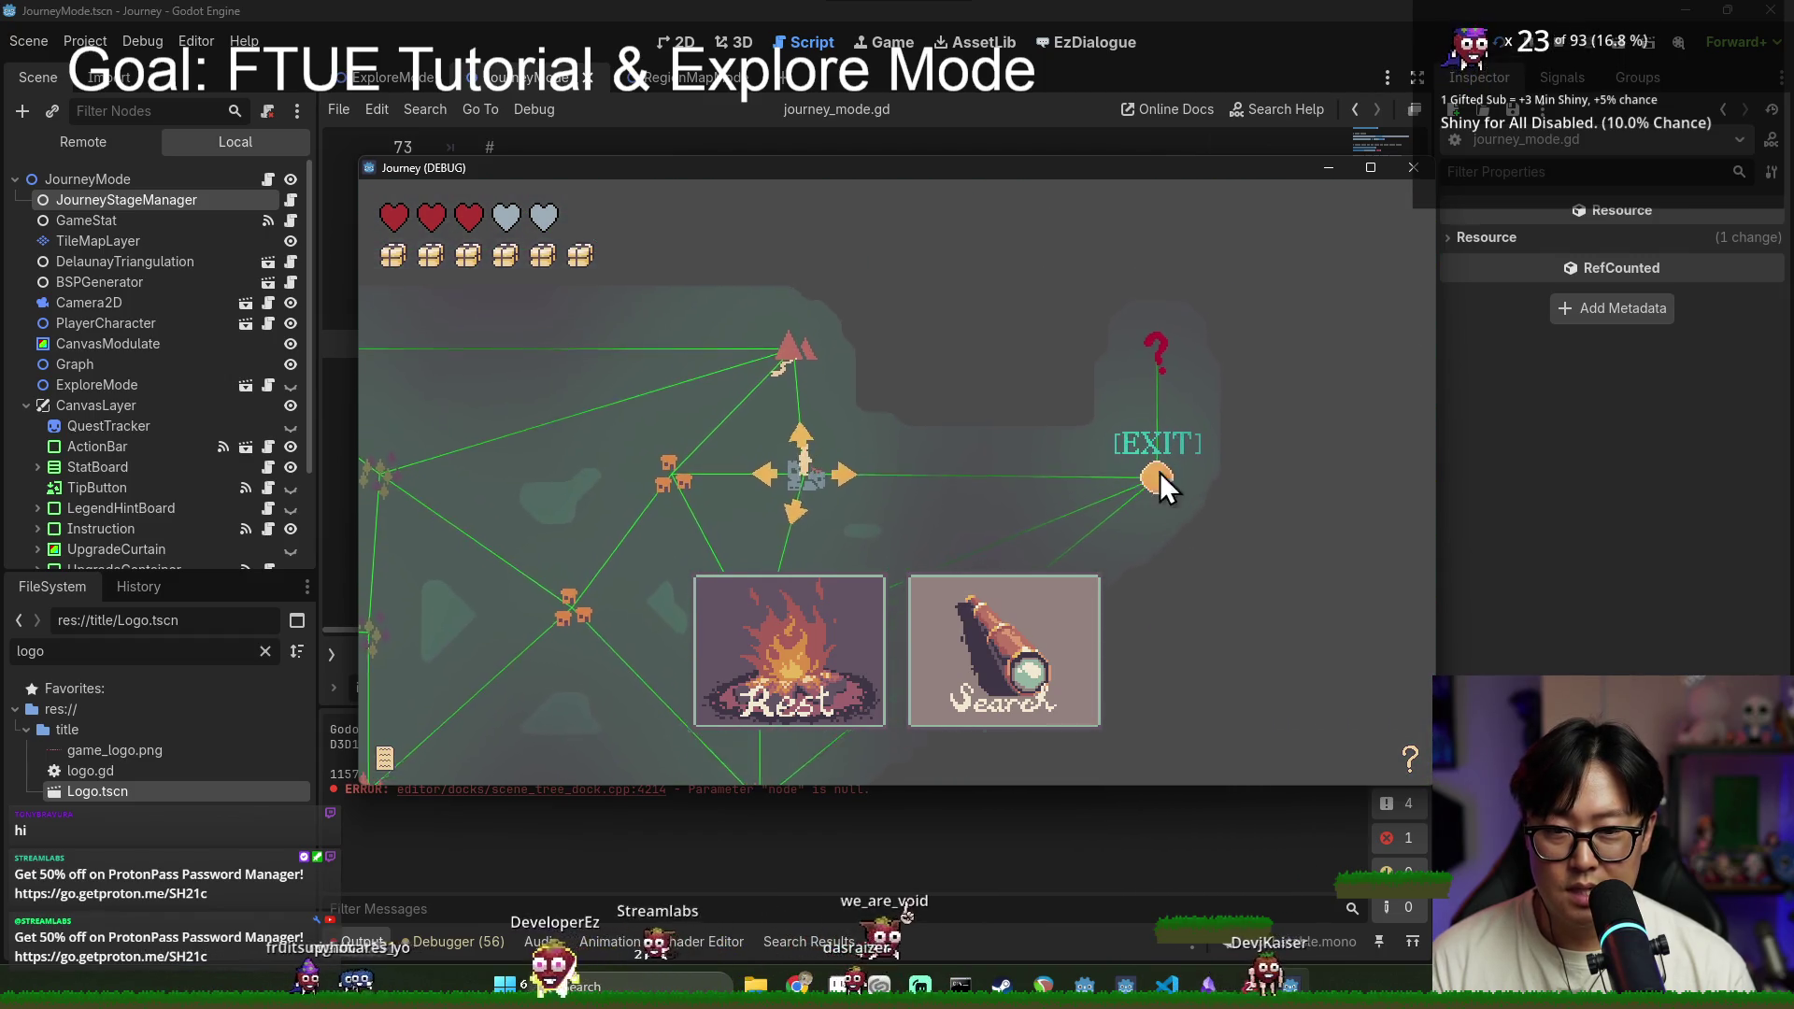
pyautogui.click(1159, 477)
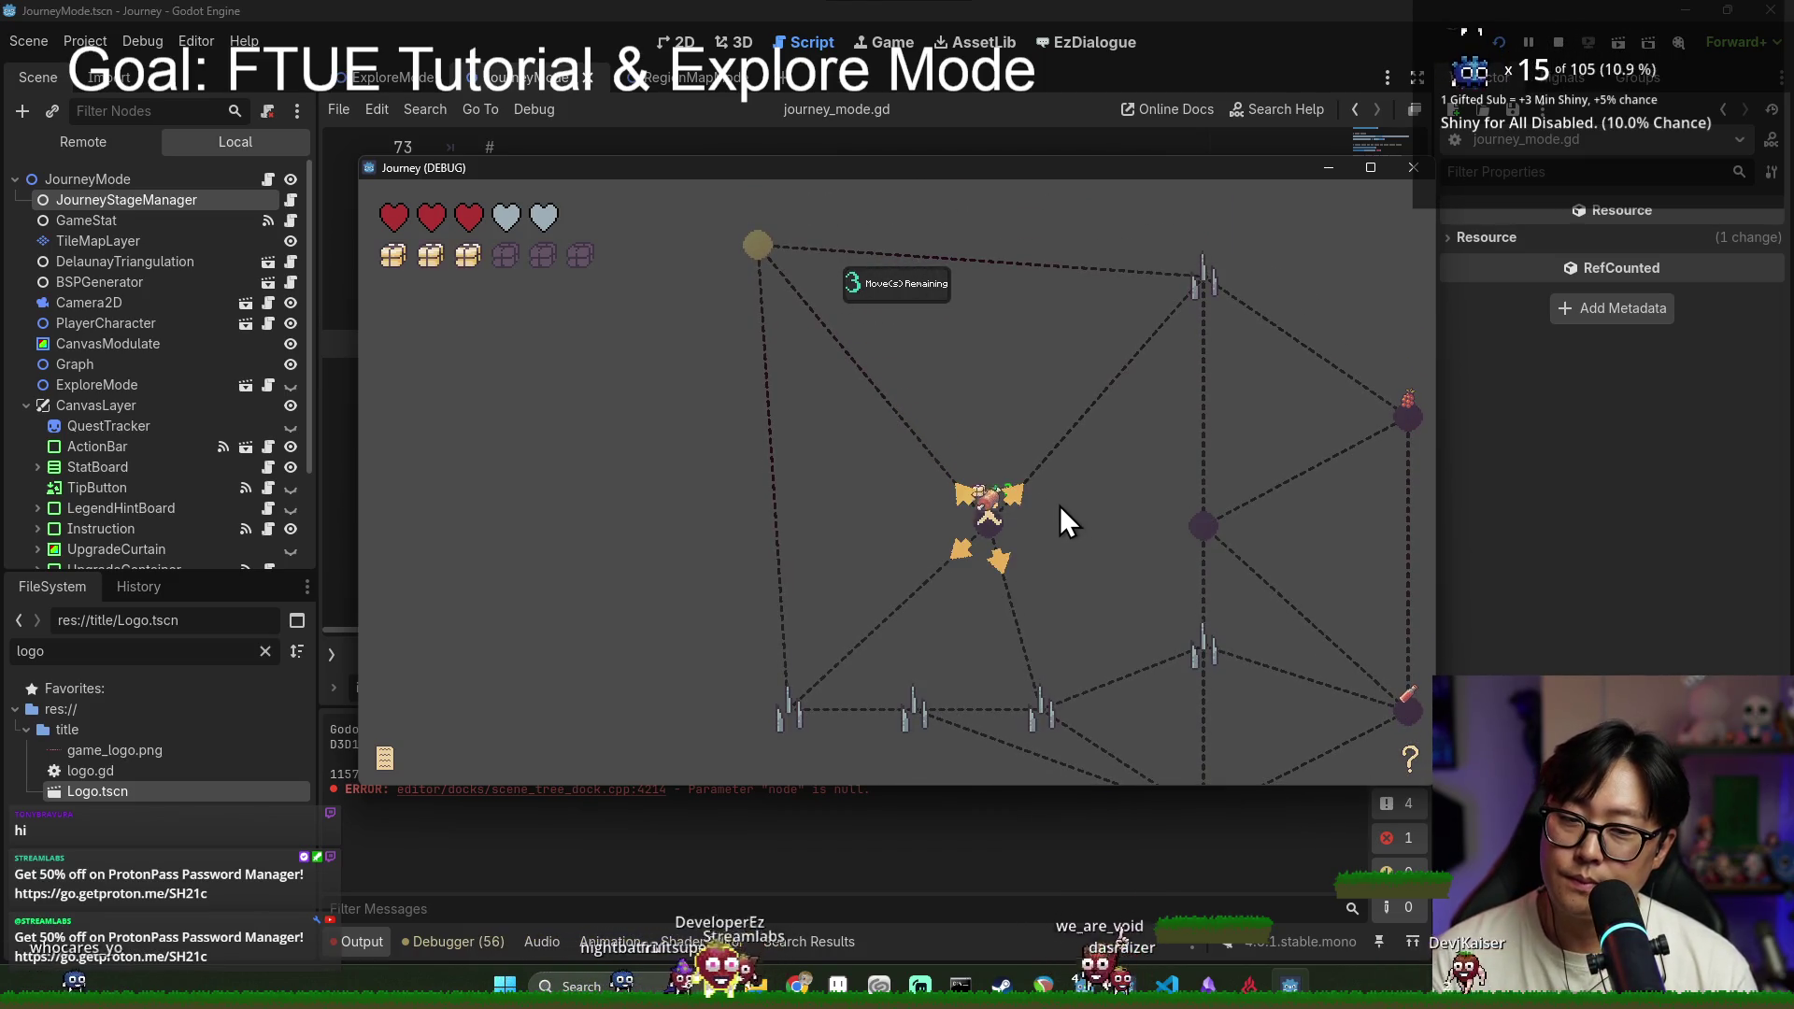
# Step: Stop the game, save journey_mode.gd, and relaunch the project
pyautogui.click(1559, 47)
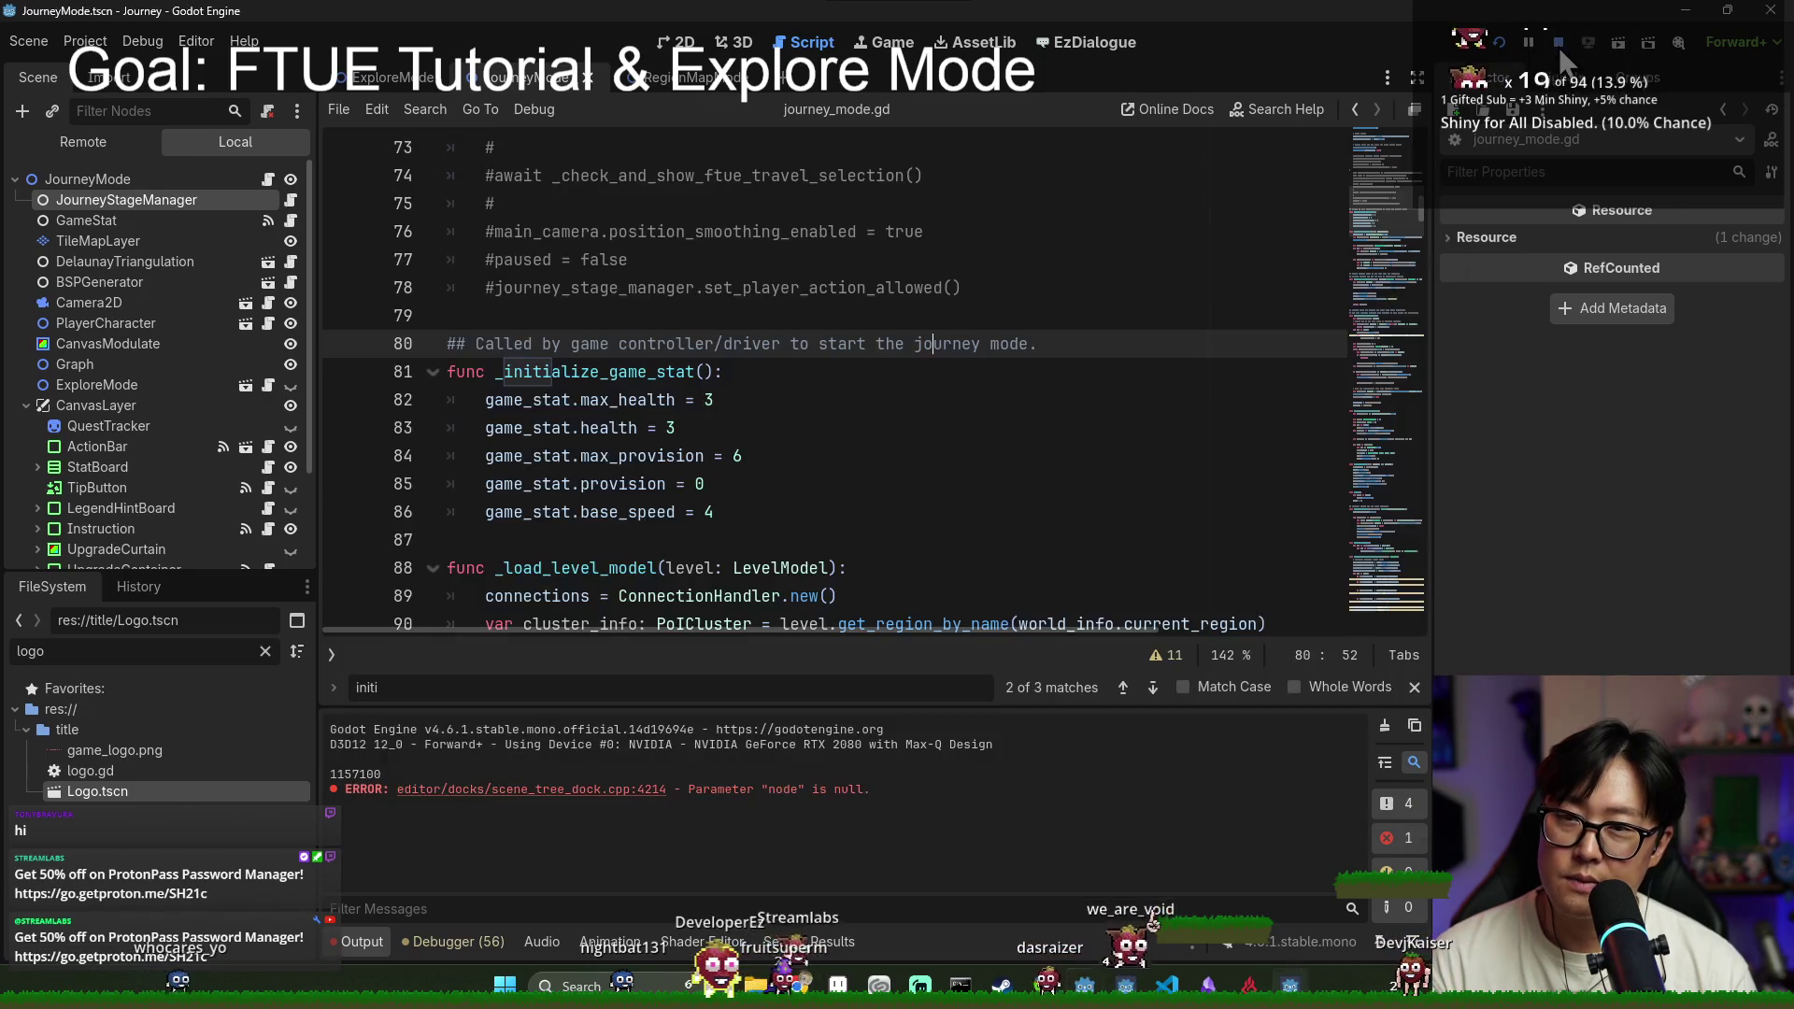
pyautogui.click(967, 255)
pyautogui.hotkey('ctrl', 's')
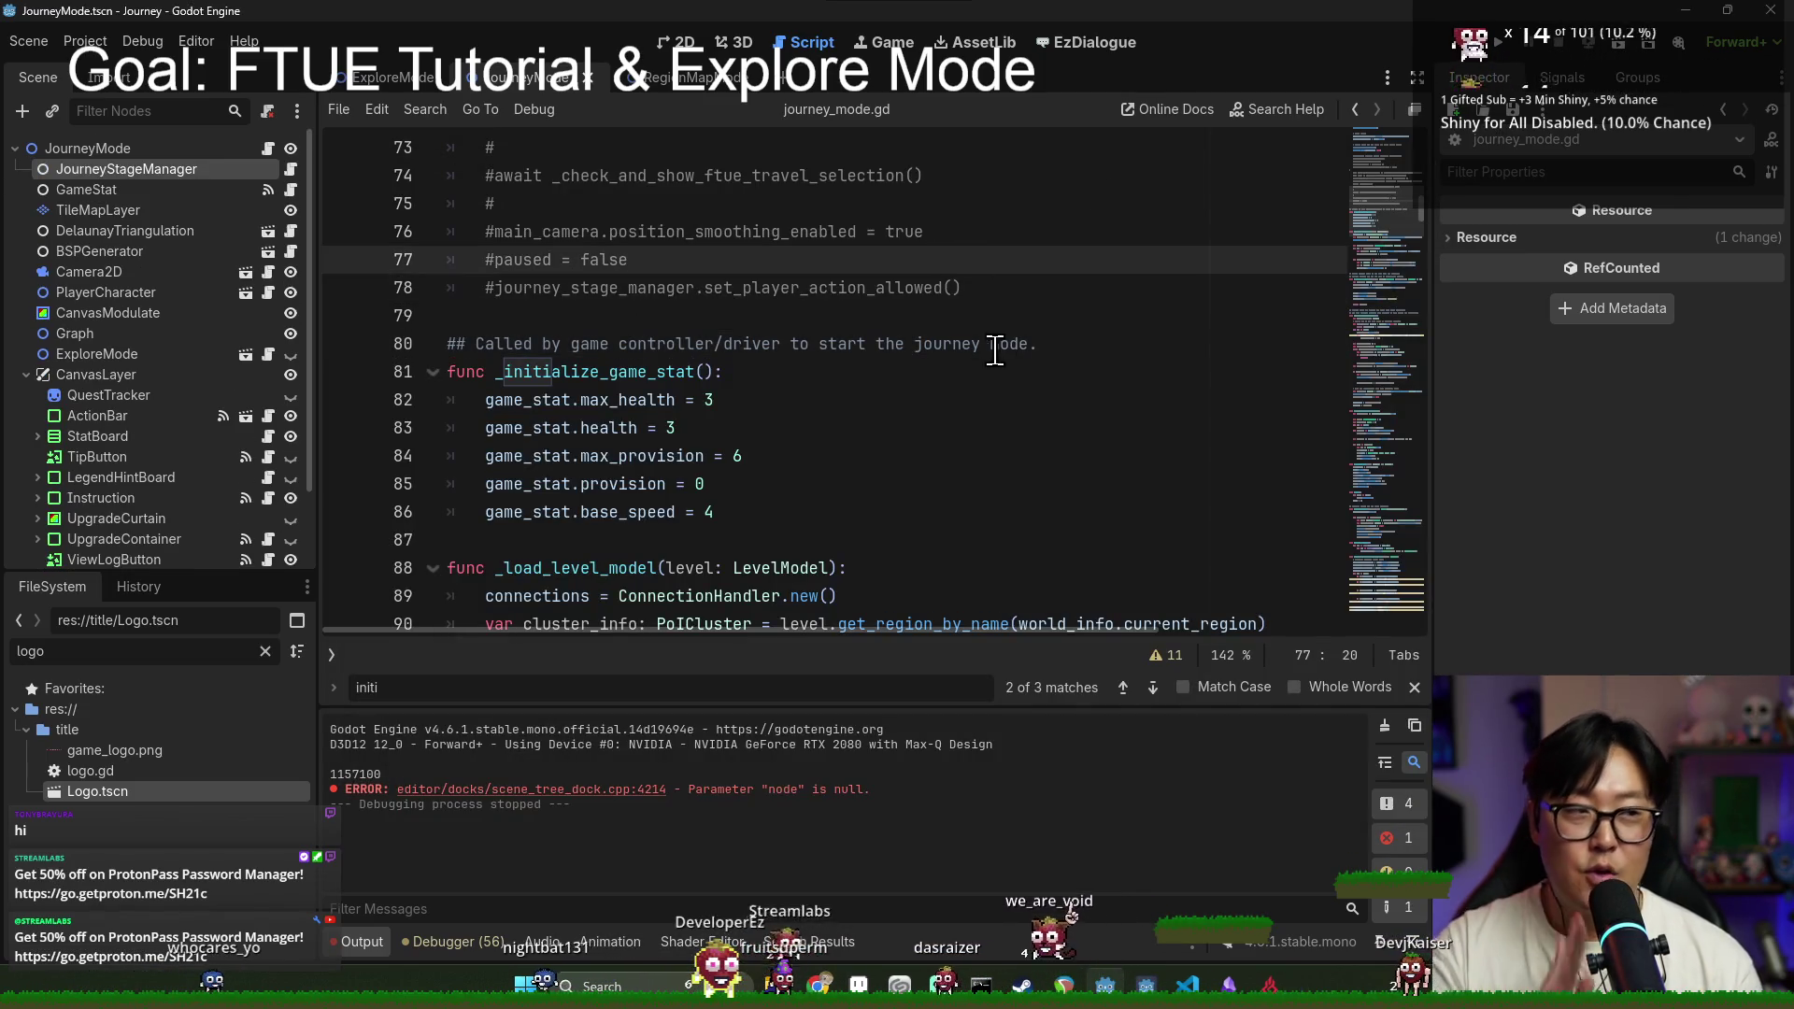
pyautogui.click(914, 344)
pyautogui.click(1500, 44)
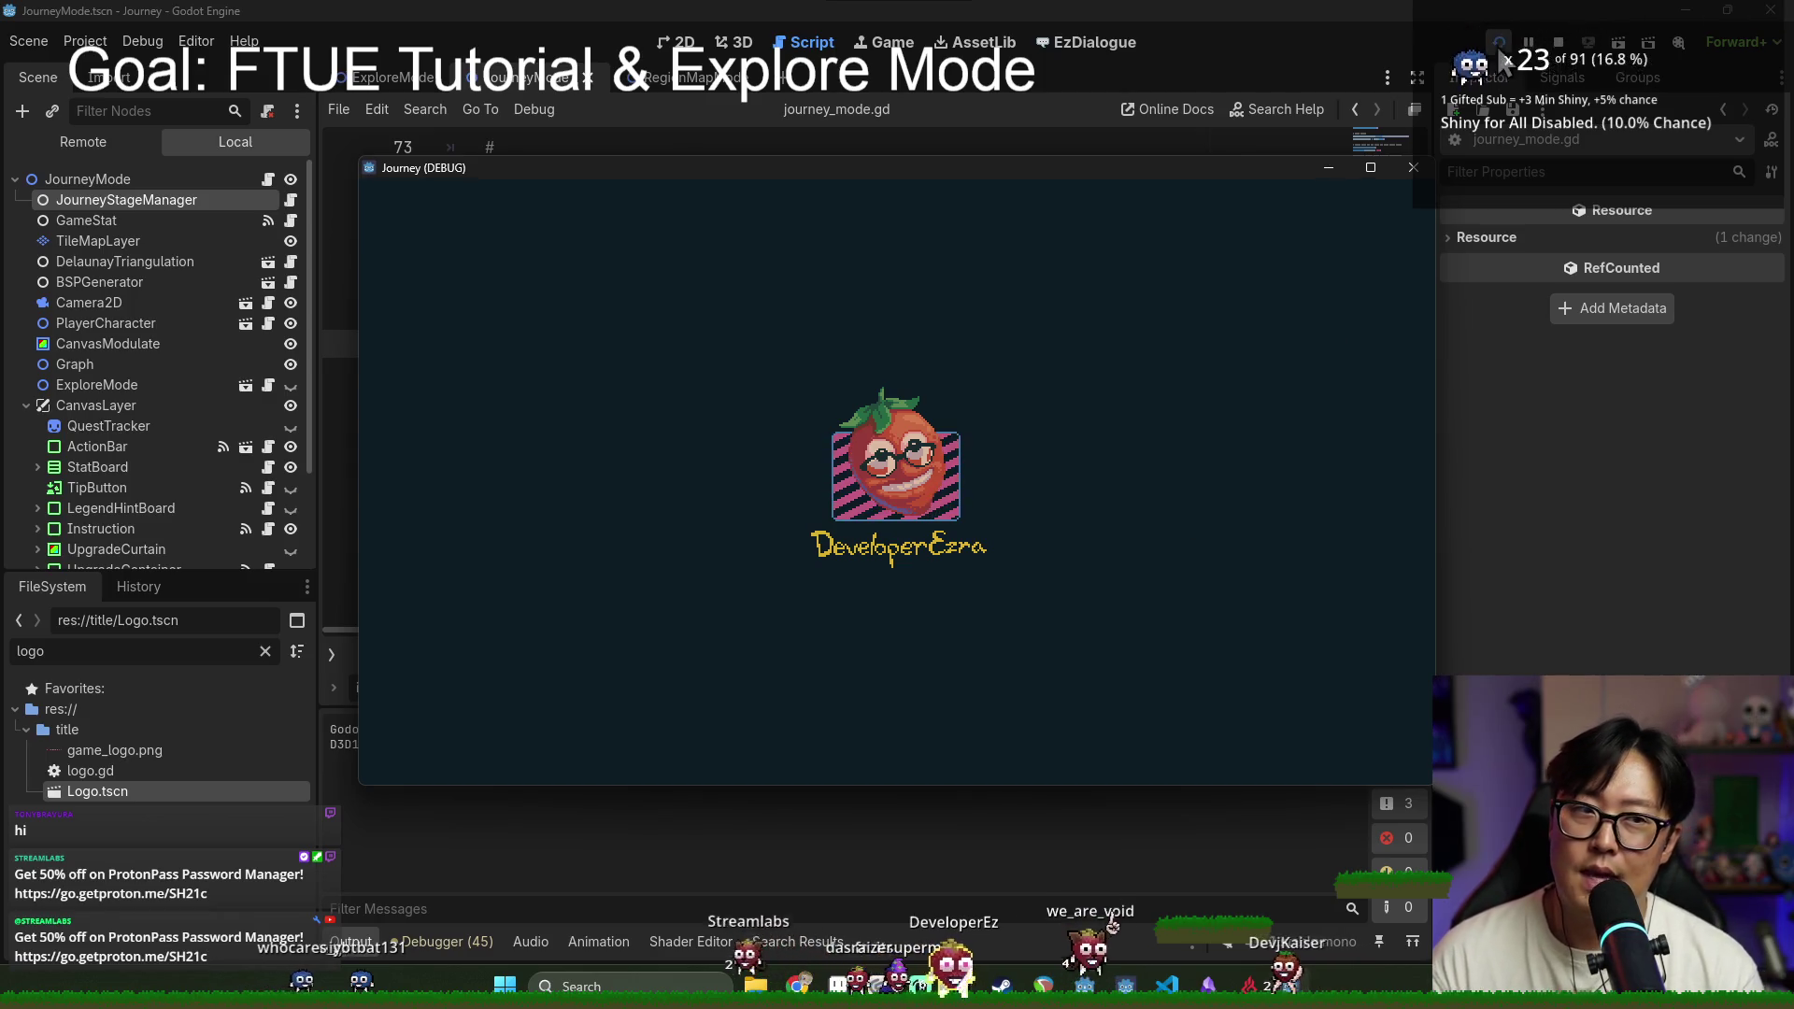
# Step: Stop the game and change base_speed from 4 to 3 on line 86
pyautogui.click(1554, 42)
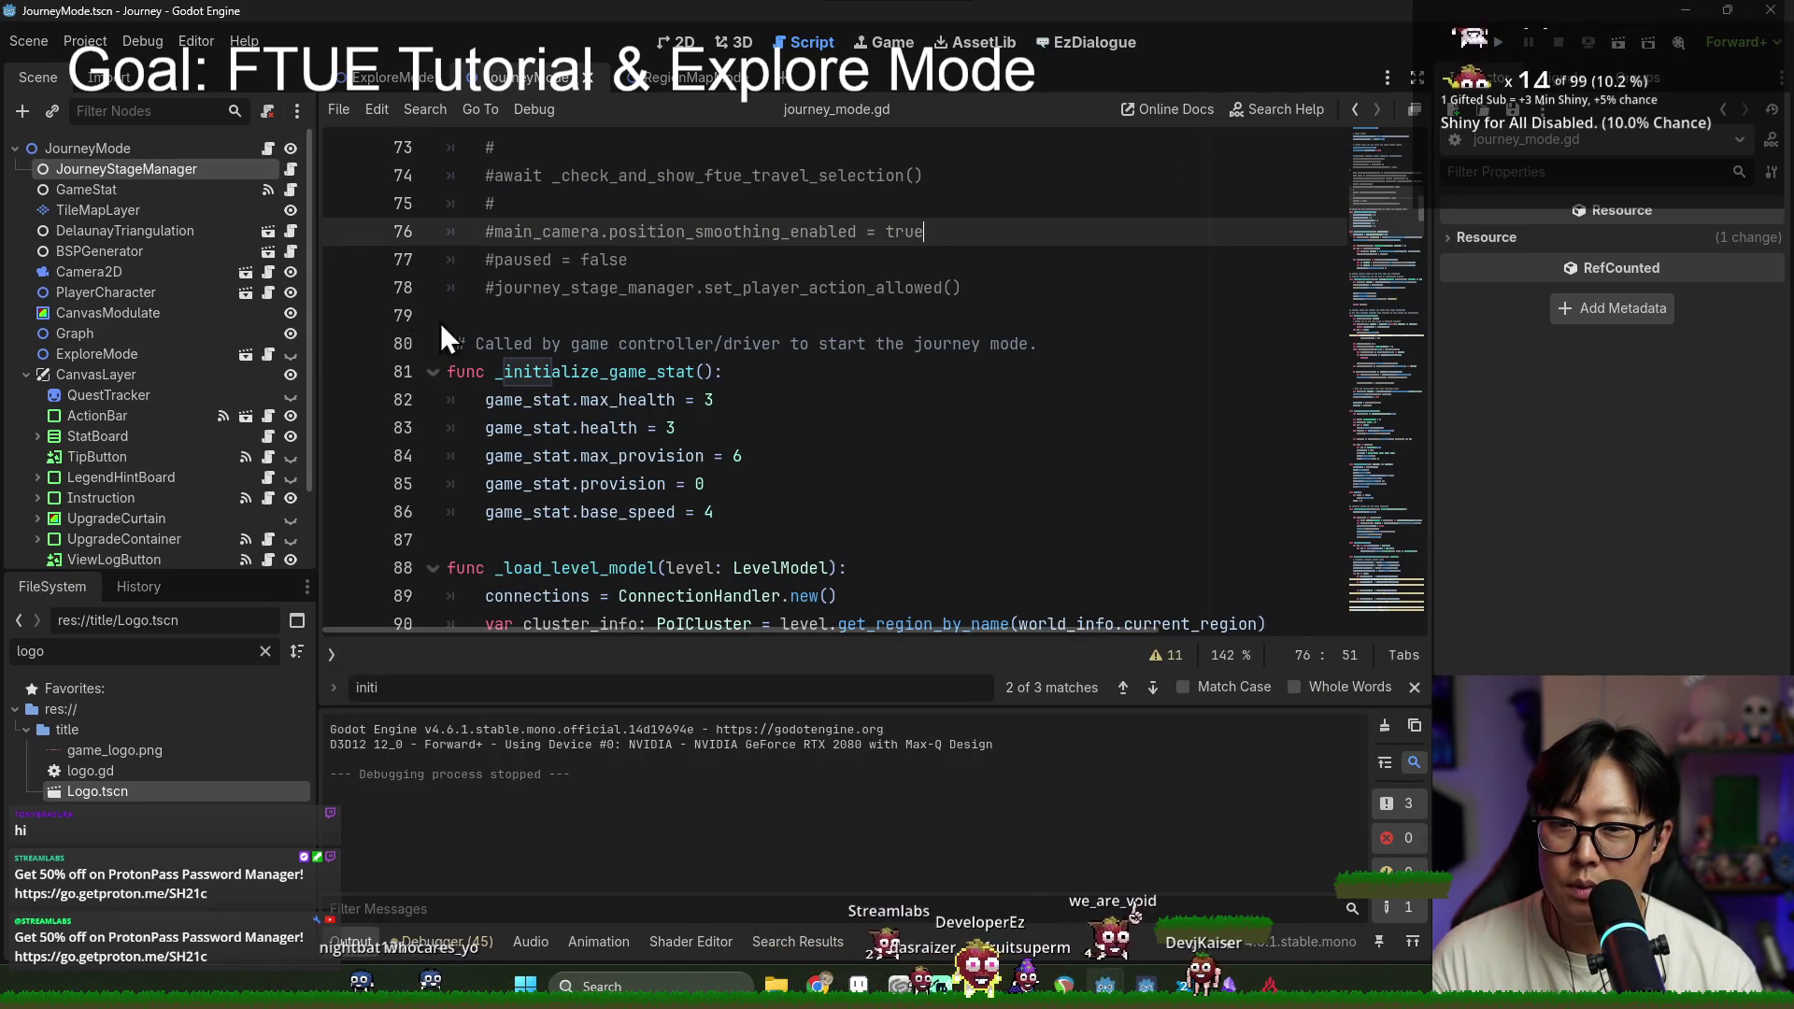
pyautogui.click(741, 510)
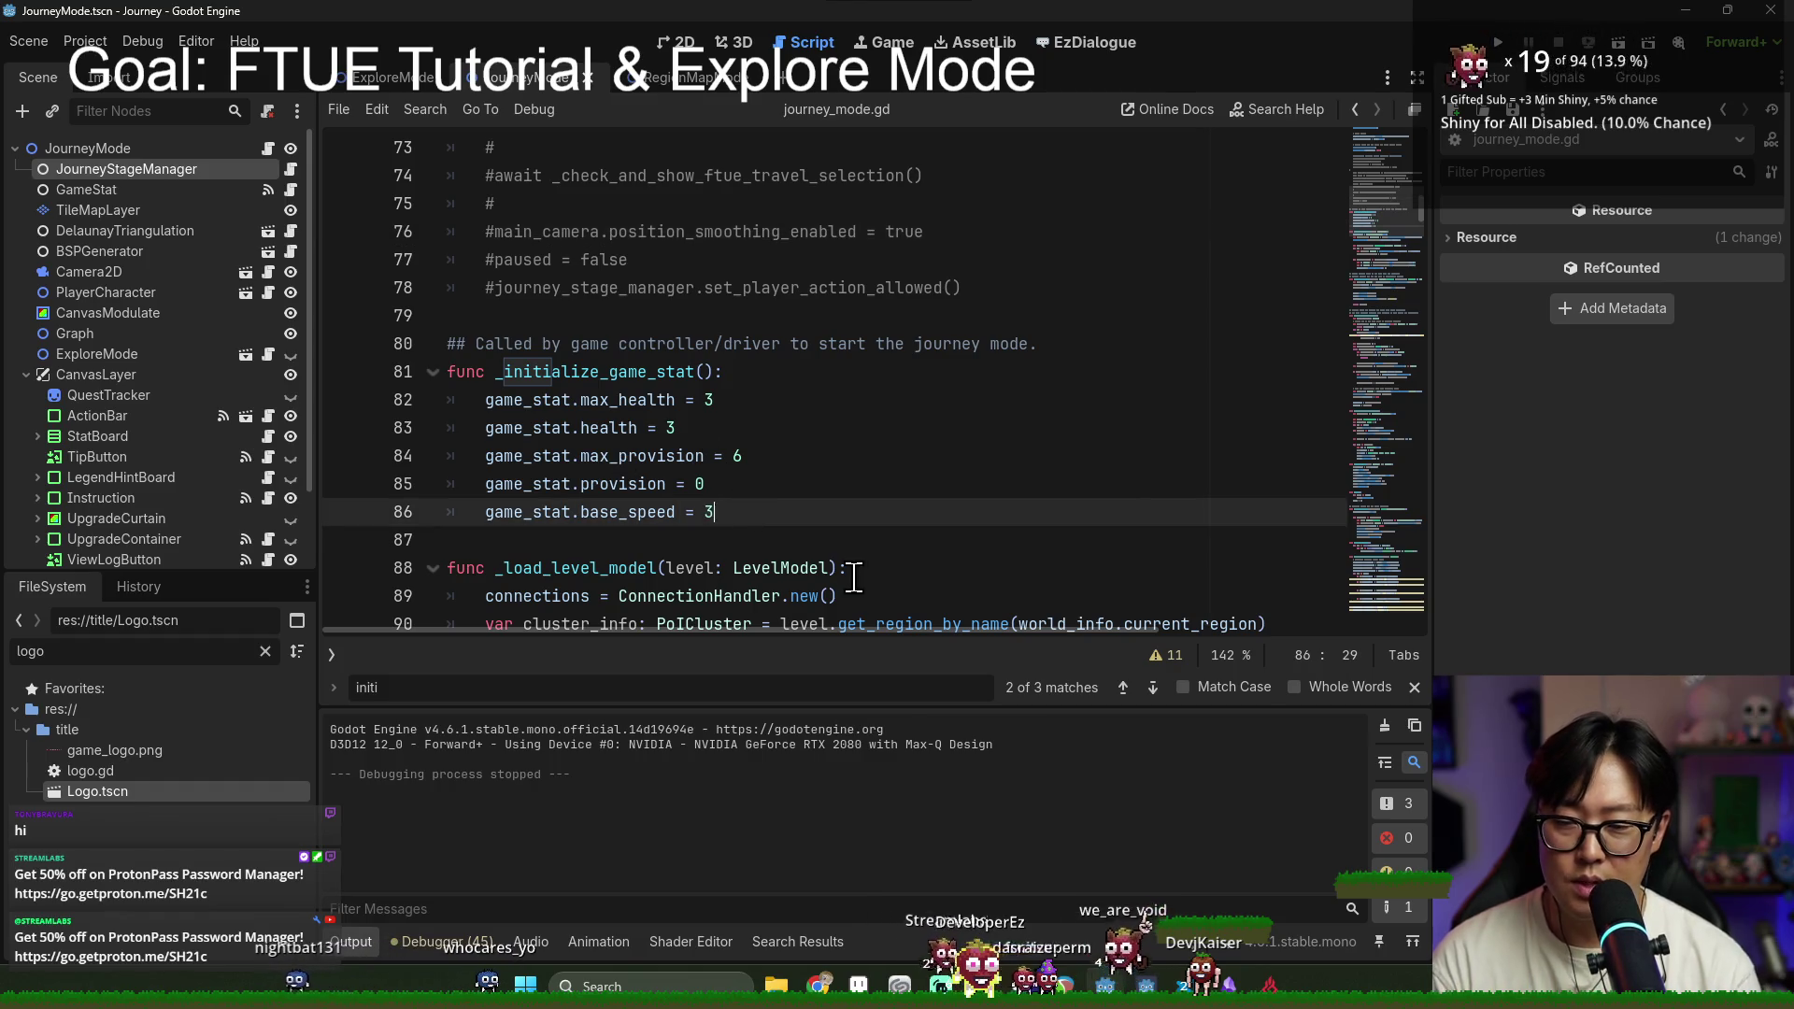
pyautogui.hotkey('ctrl', 's')
# Step: Change max_provision from 6 to 5 on line 84, save, and run with F5
pyautogui.click(533, 455)
pyautogui.hotkey('ctrl', 's')
pyautogui.hotkey('ctrl', 's')
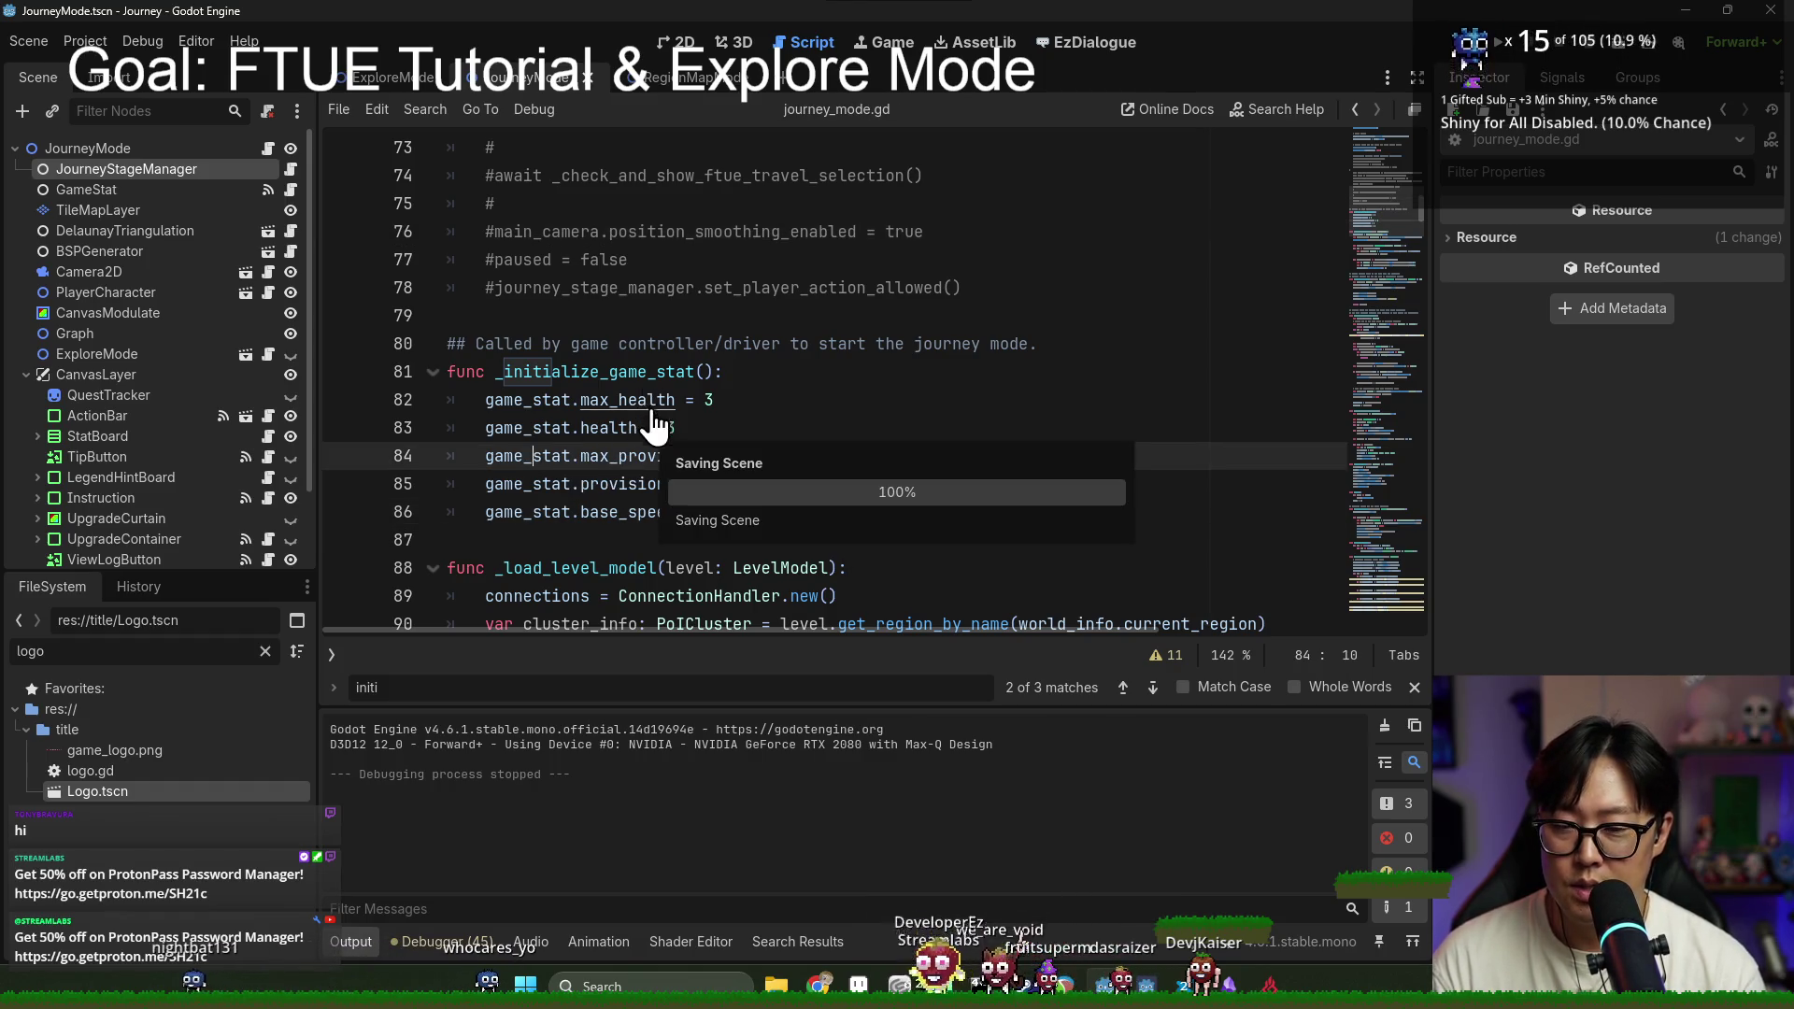
pyautogui.hotkey('ctrl', 's')
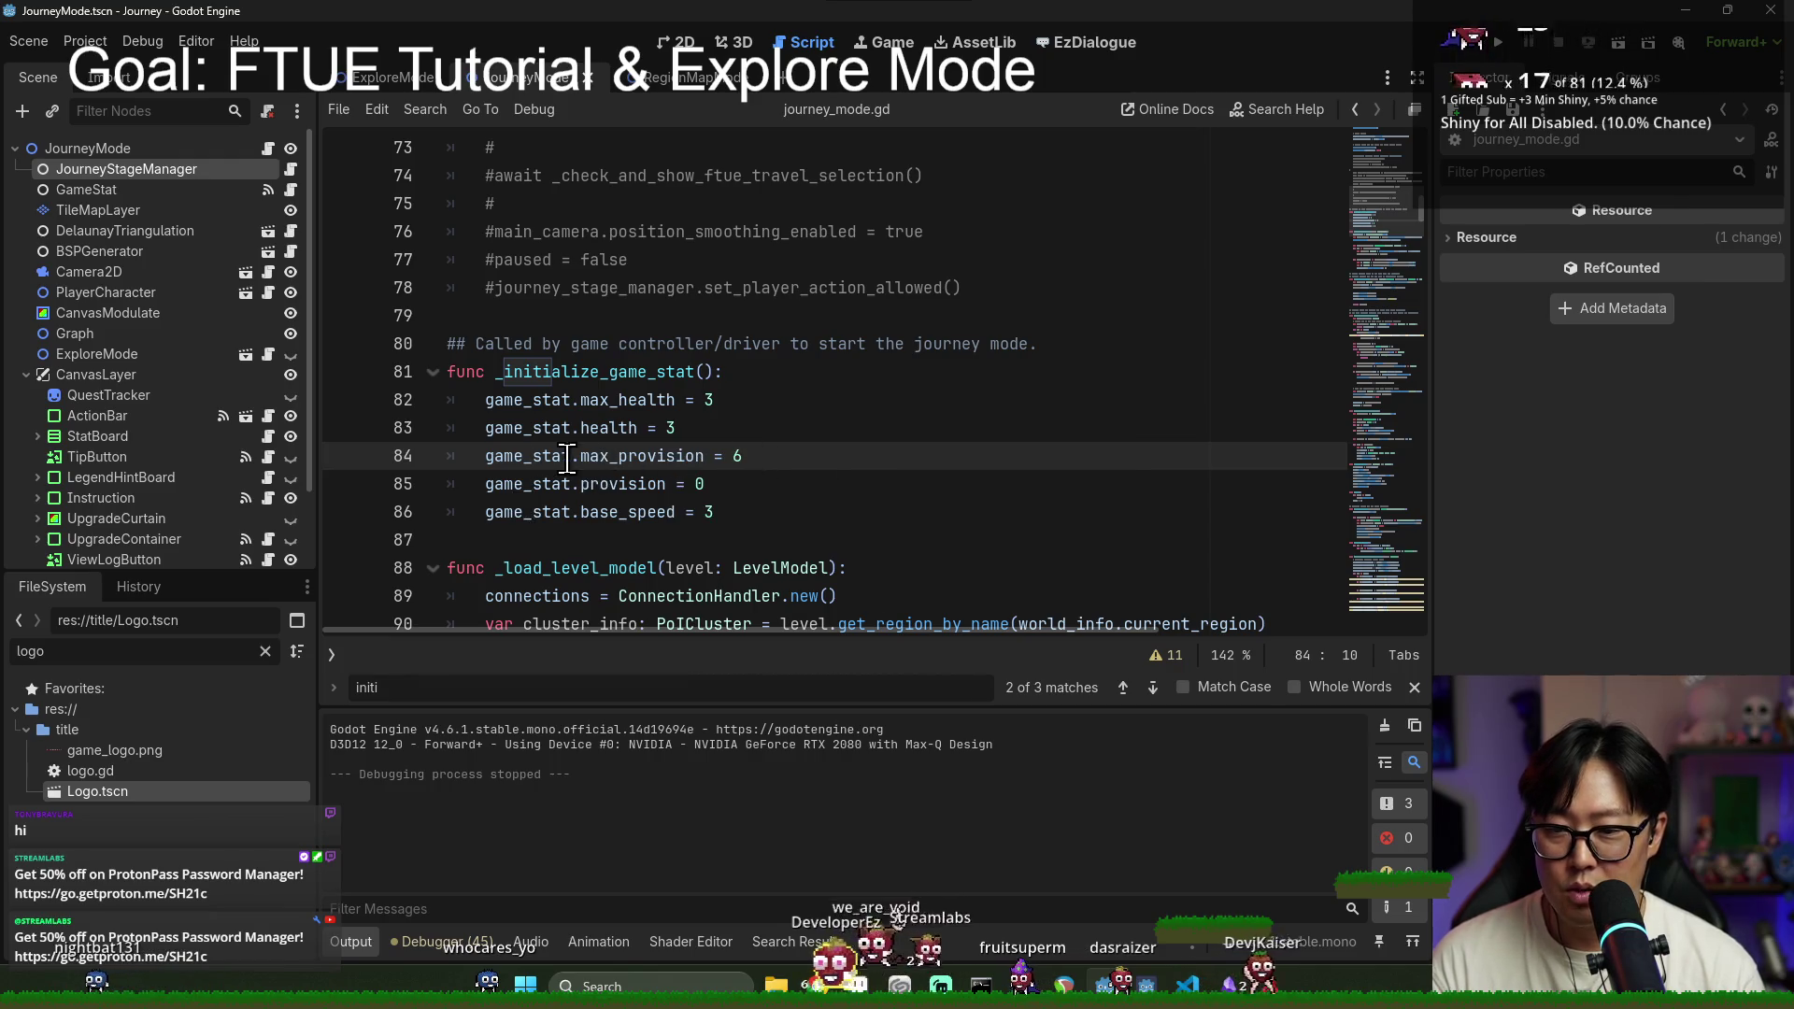
pyautogui.write('5')
pyautogui.hotkey('ctrl', 's')
pyautogui.click(1065, 371)
pyautogui.hotkey('ctrl', 's')
pyautogui.click(751, 462)
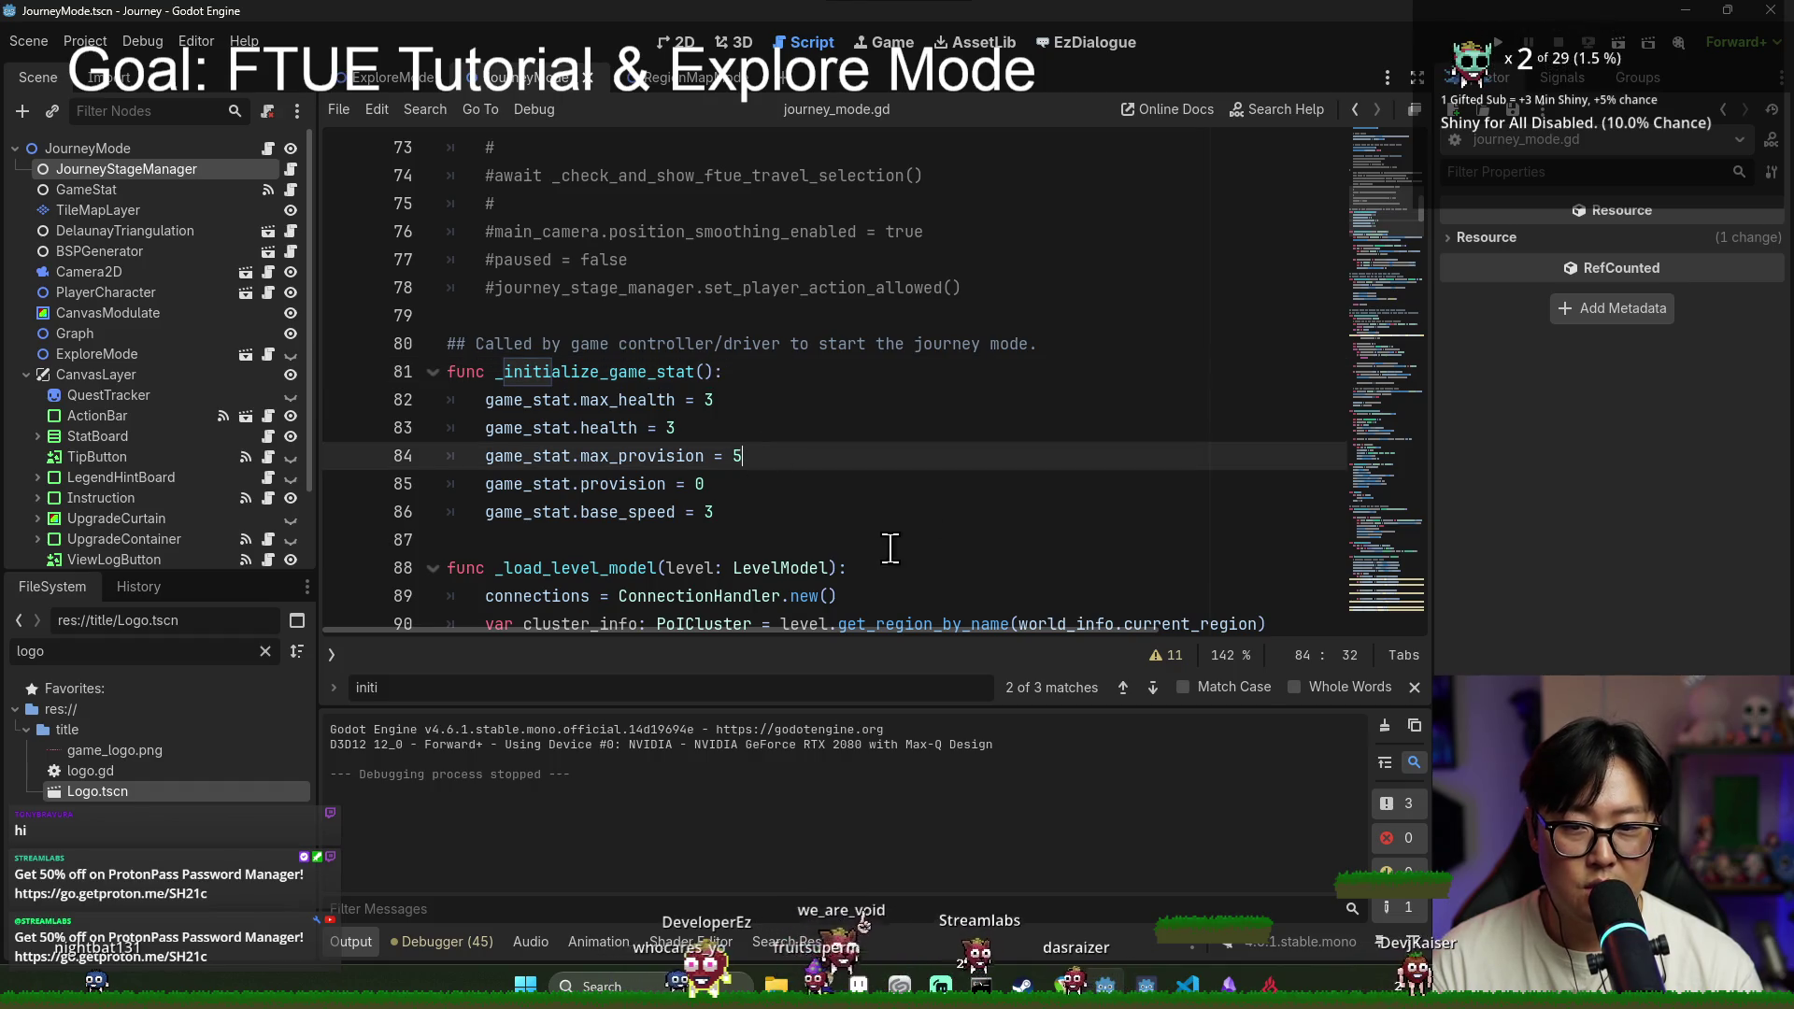
pyautogui.press('F5')
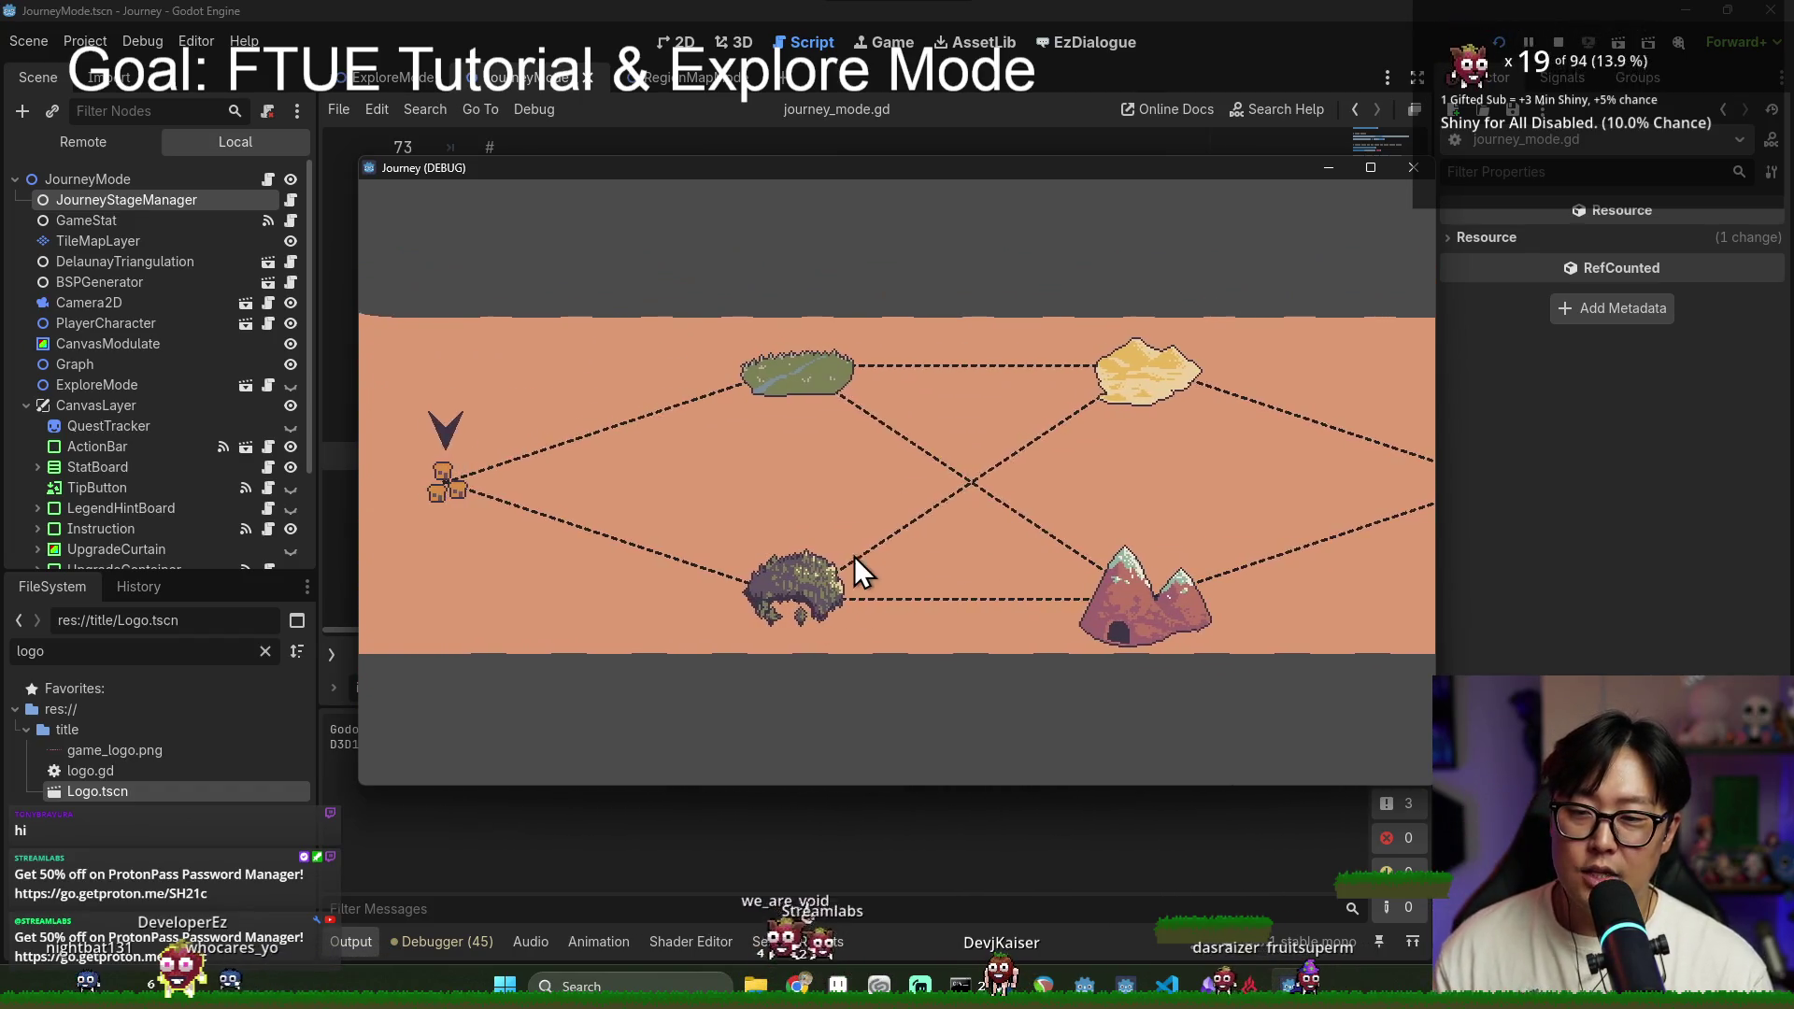
# Step: Enter the forest region, move two nodes, and dismiss the movement and limited-moves tutorial tips
pyautogui.click(912, 611)
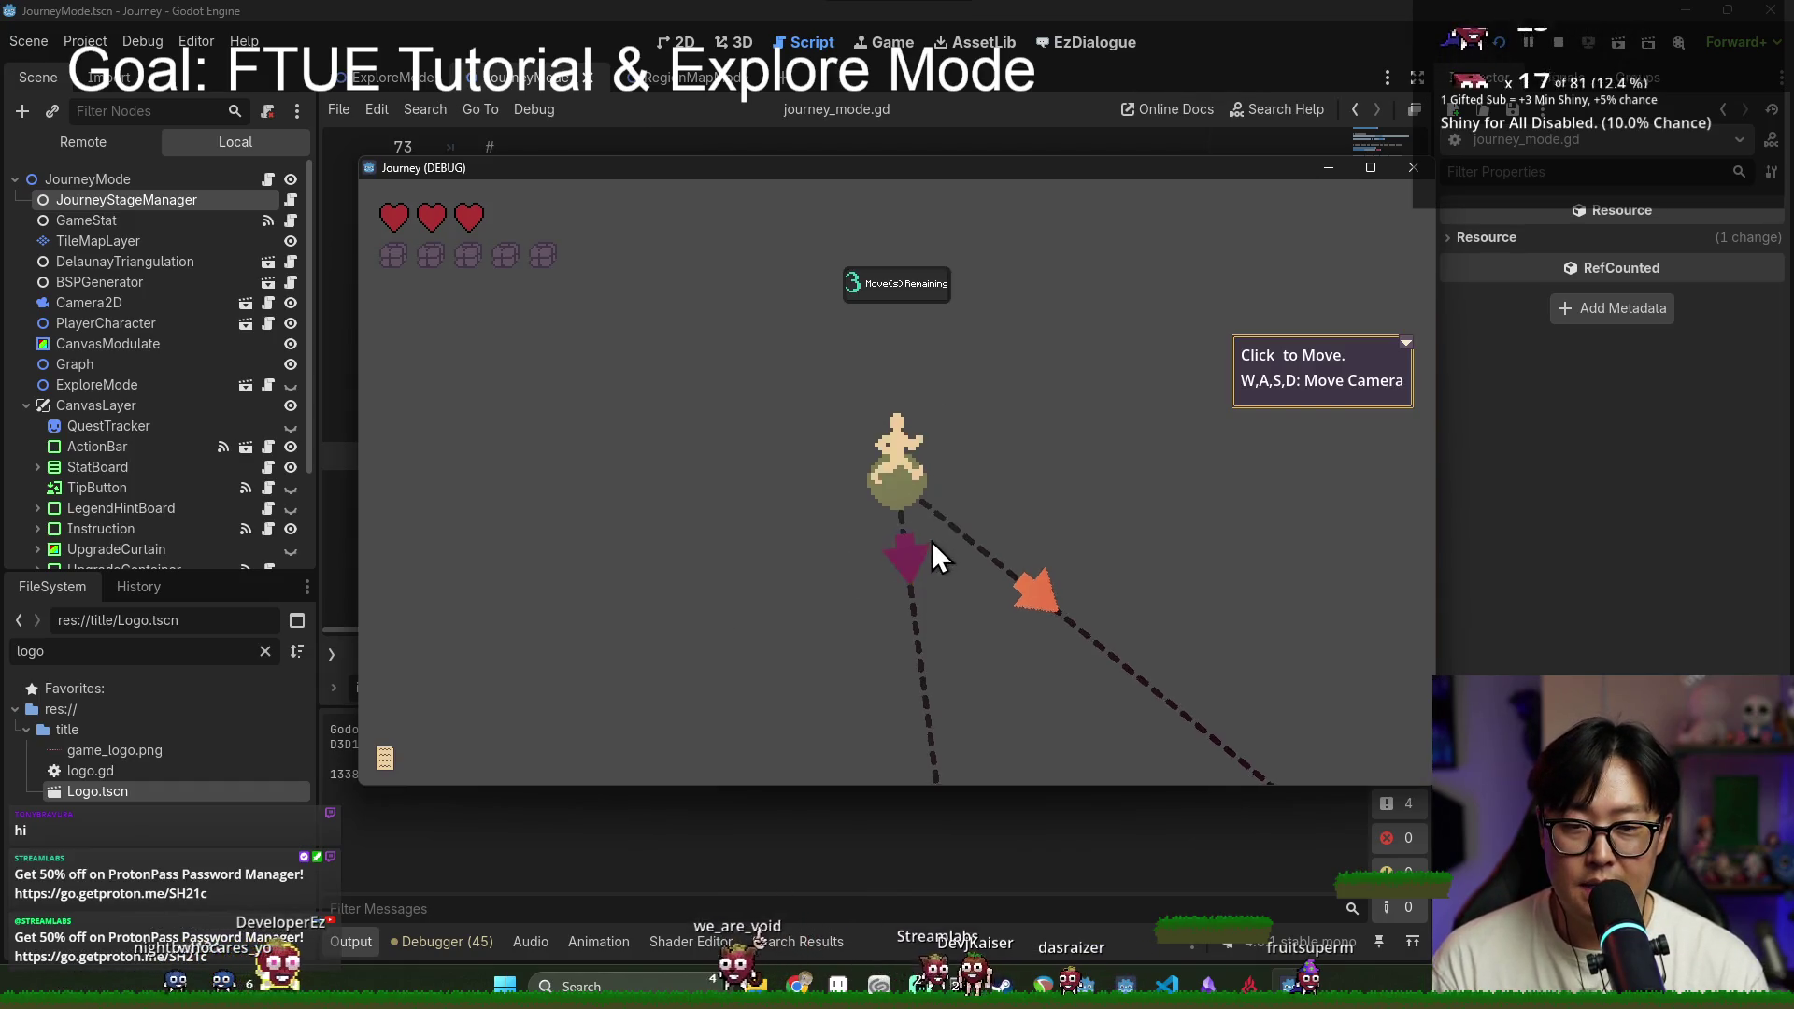
pyautogui.click(927, 528)
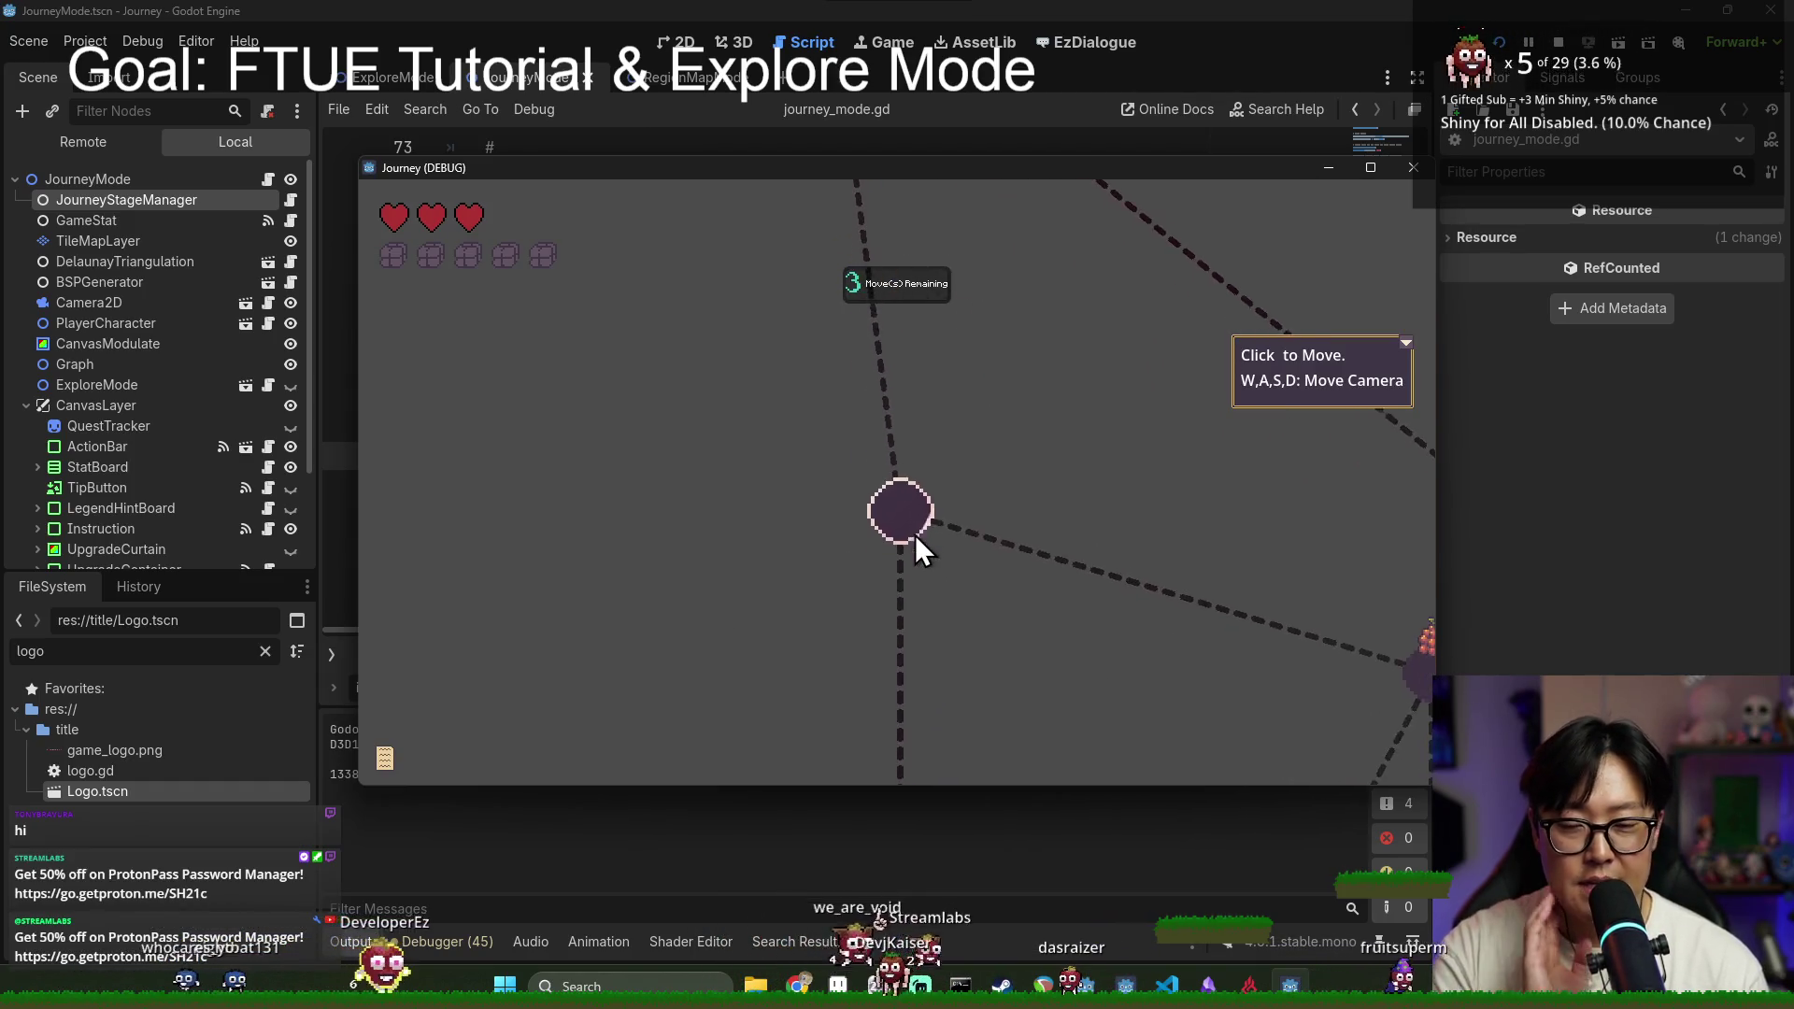
pyautogui.click(925, 490)
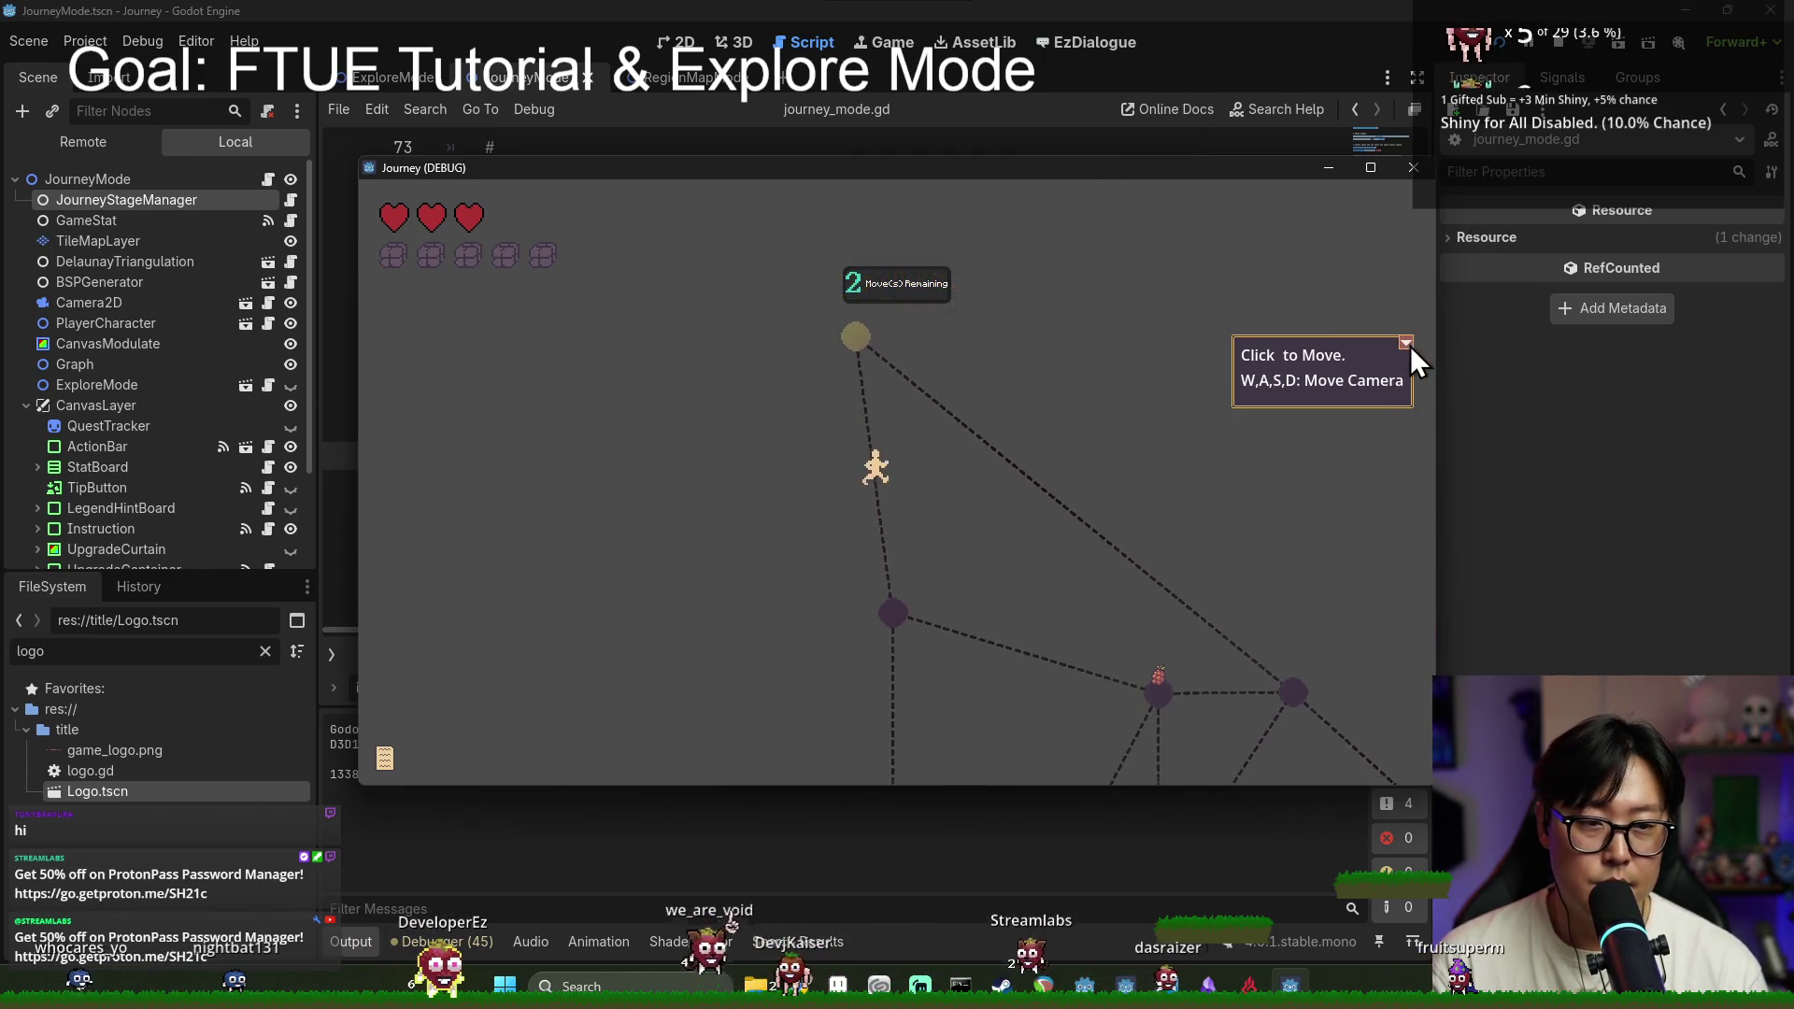
pyautogui.click(1408, 344)
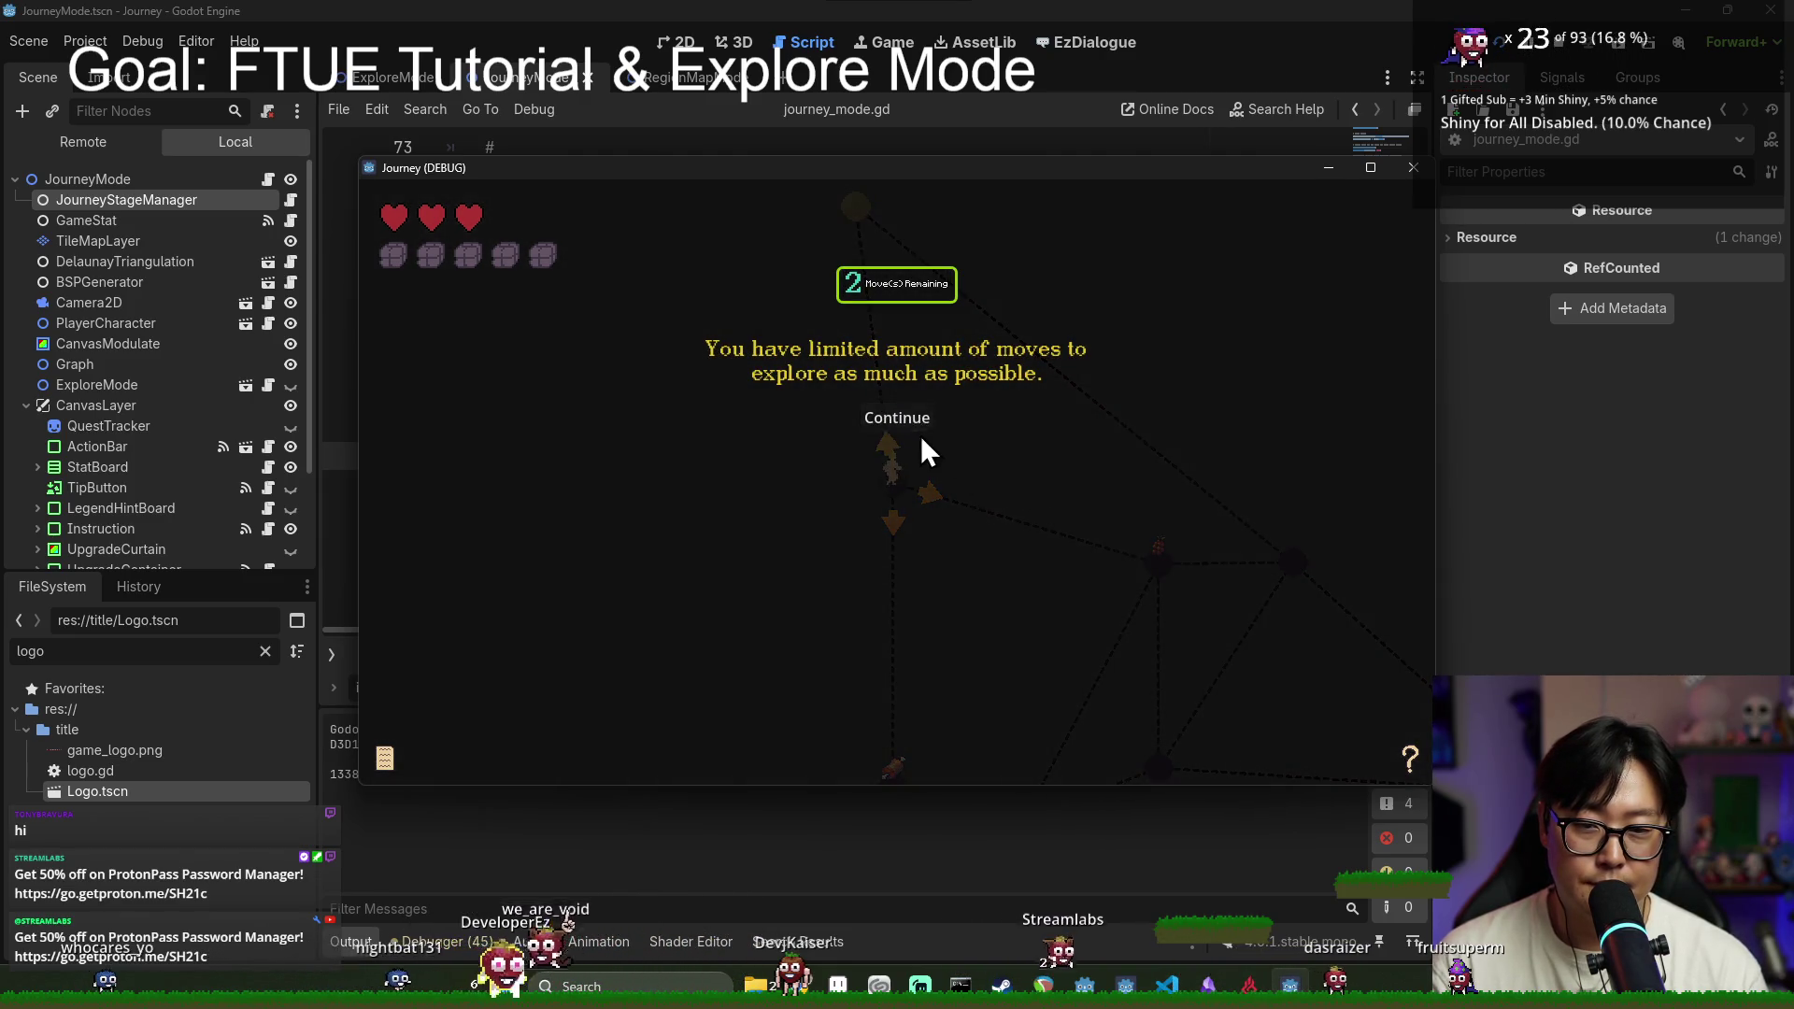
pyautogui.click(922, 437)
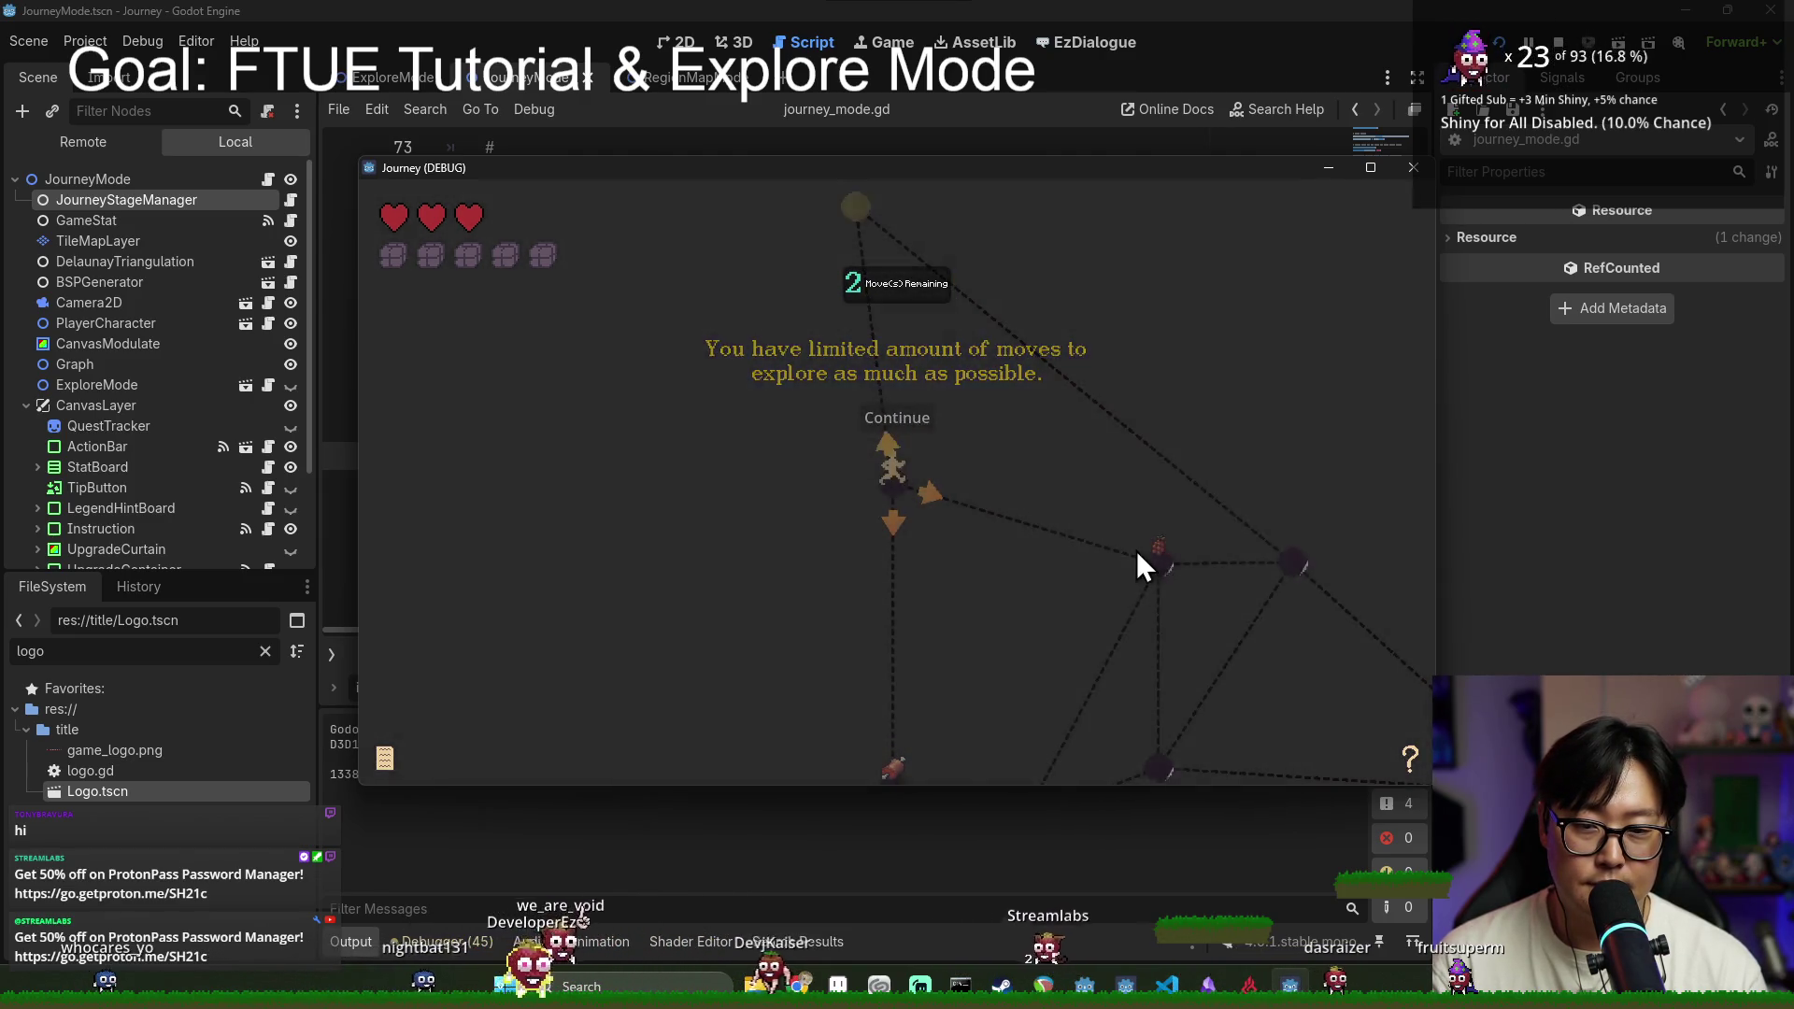
pyautogui.click(1163, 572)
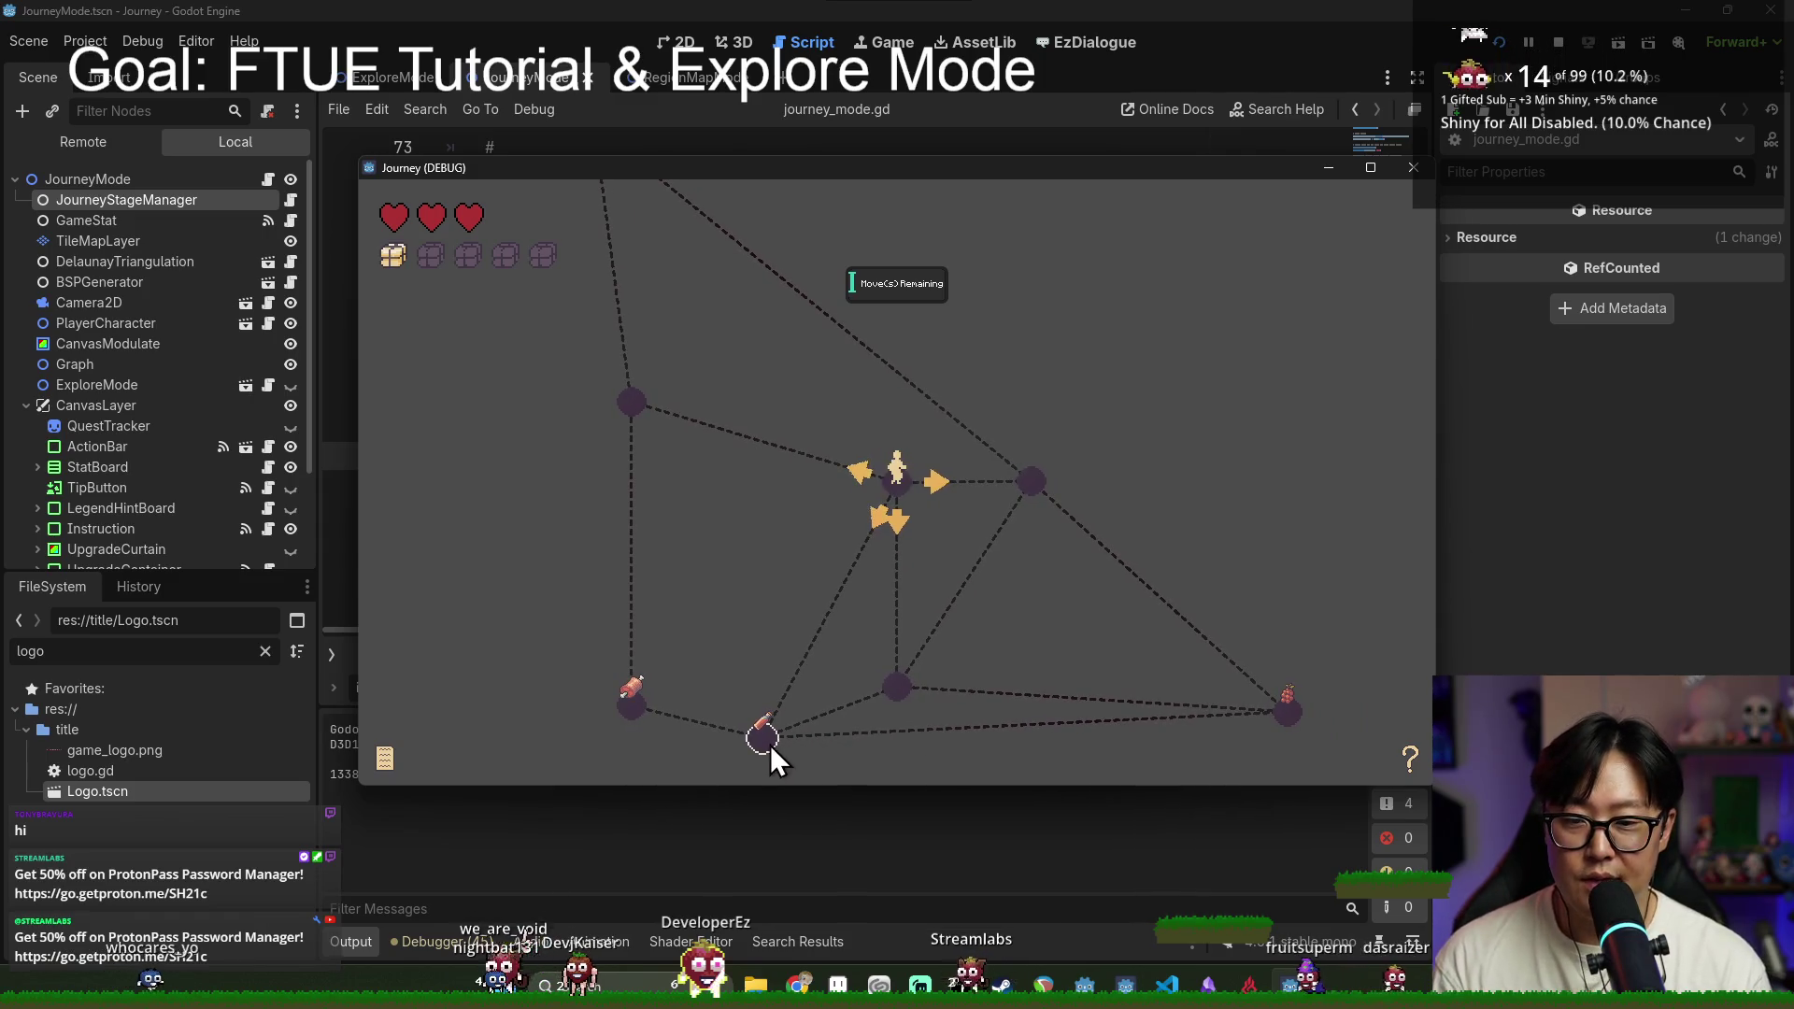
# Step: Travel through the bottom, centre, village and lower-left nodes, collecting items until Rest/Search appears
pyautogui.click(765, 742)
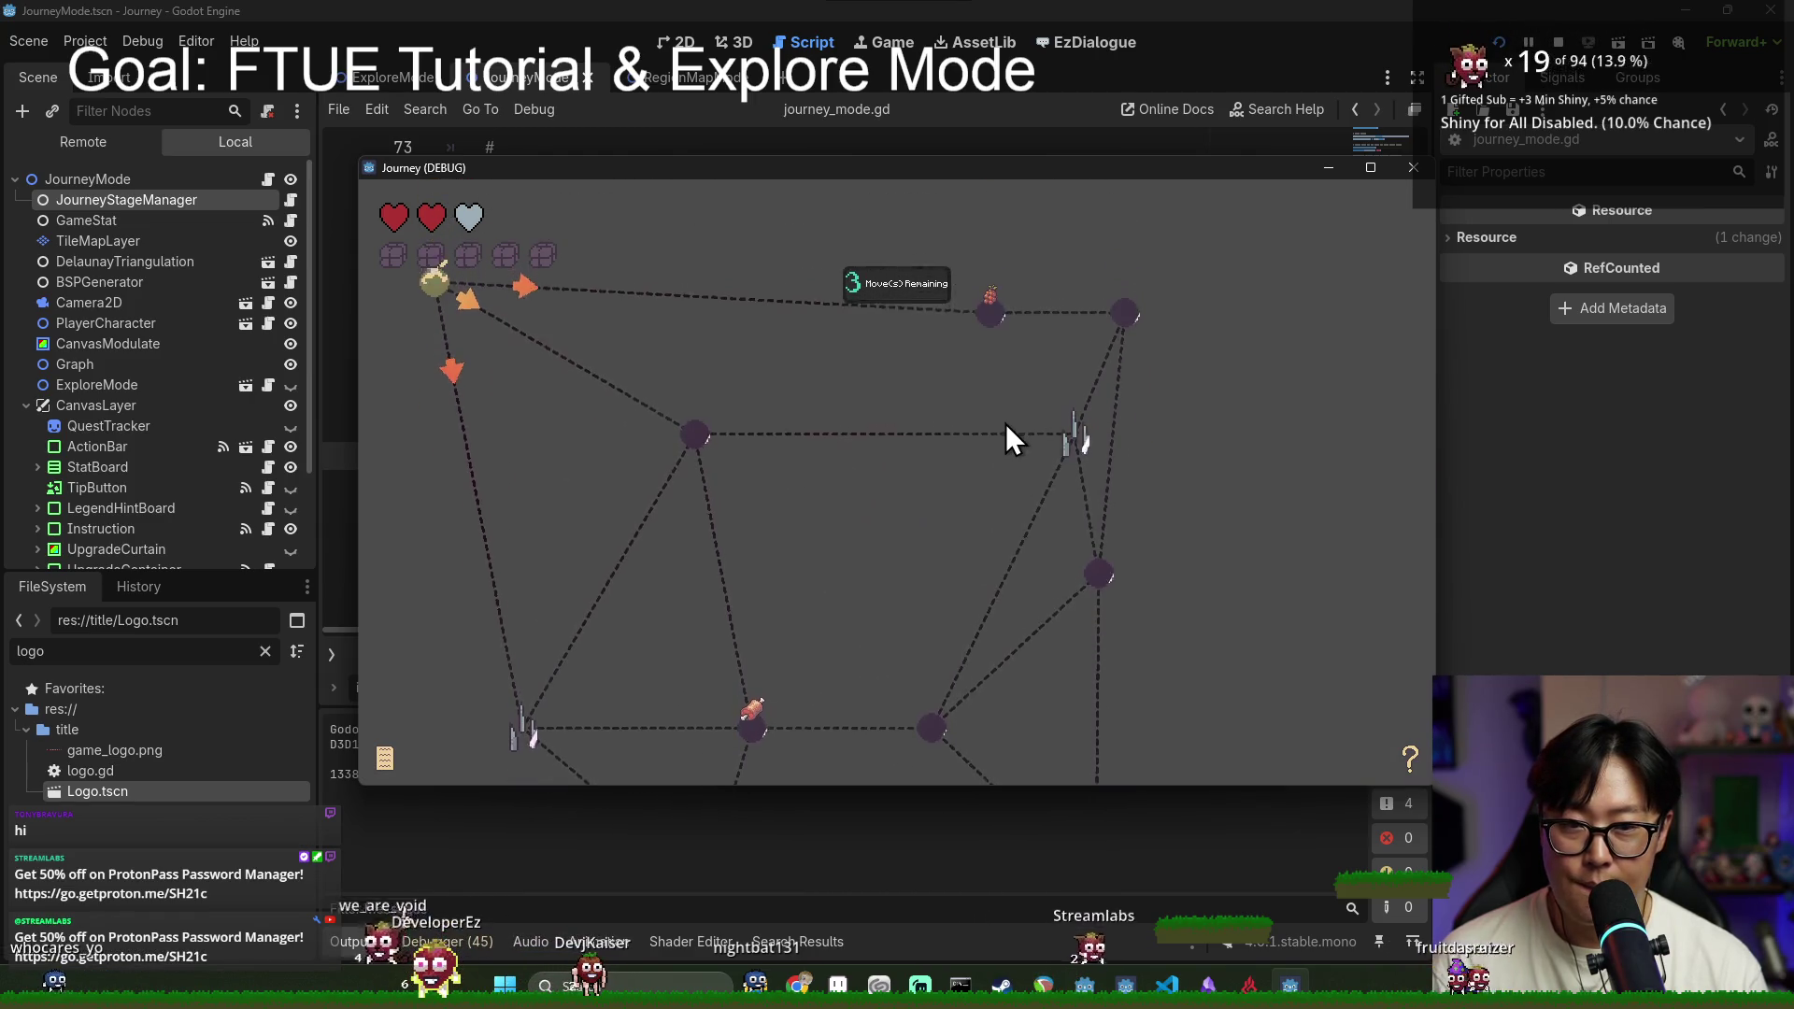
pyautogui.scroll(-3, 1002, 421)
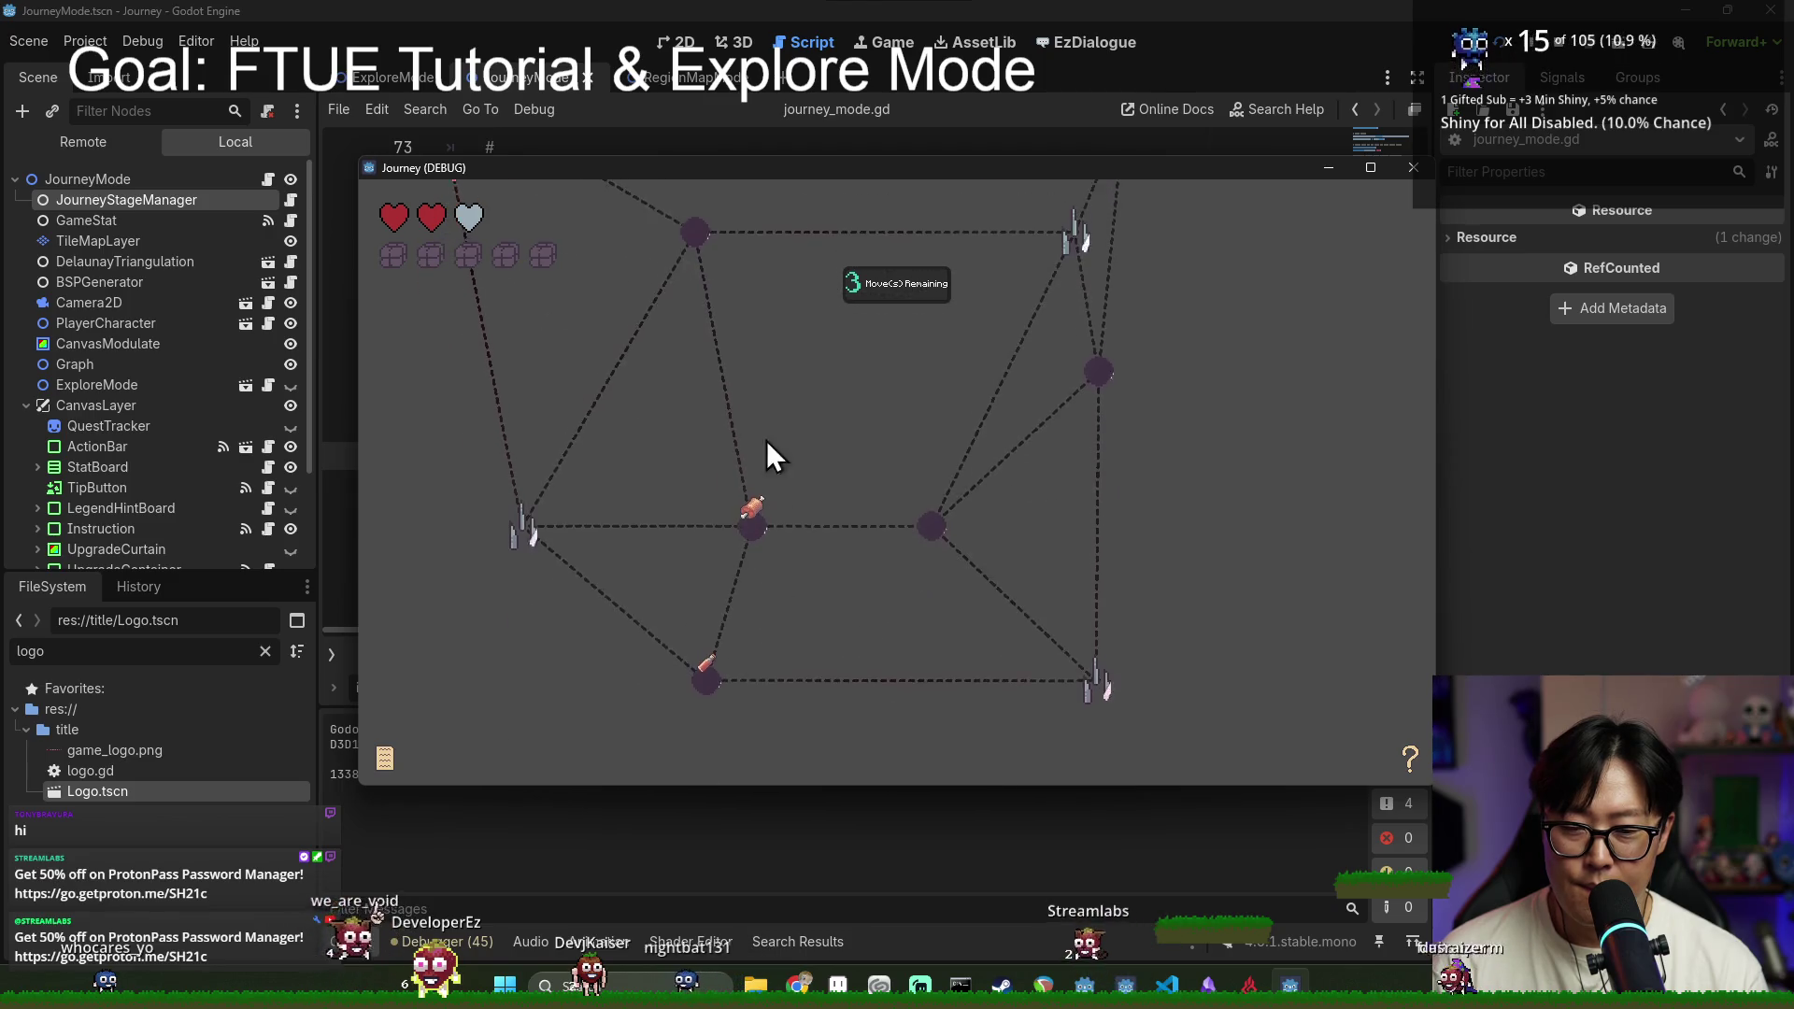
pyautogui.click(765, 628)
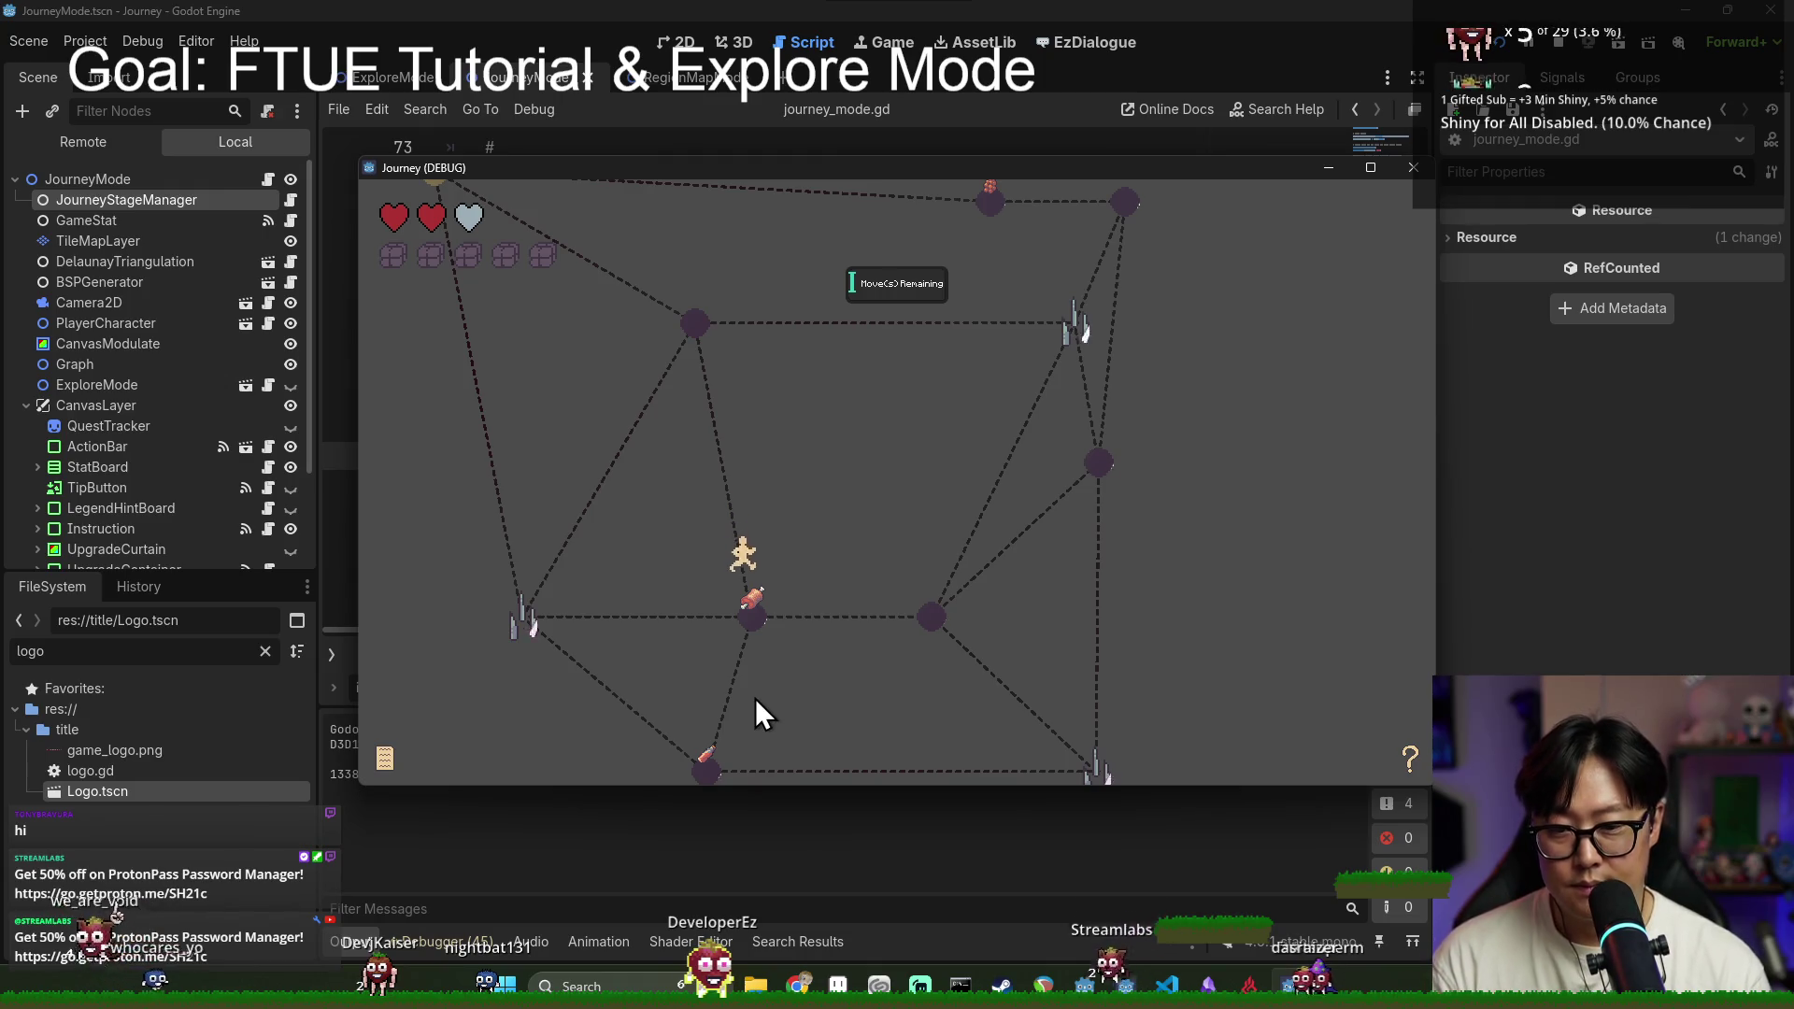
pyautogui.click(704, 771)
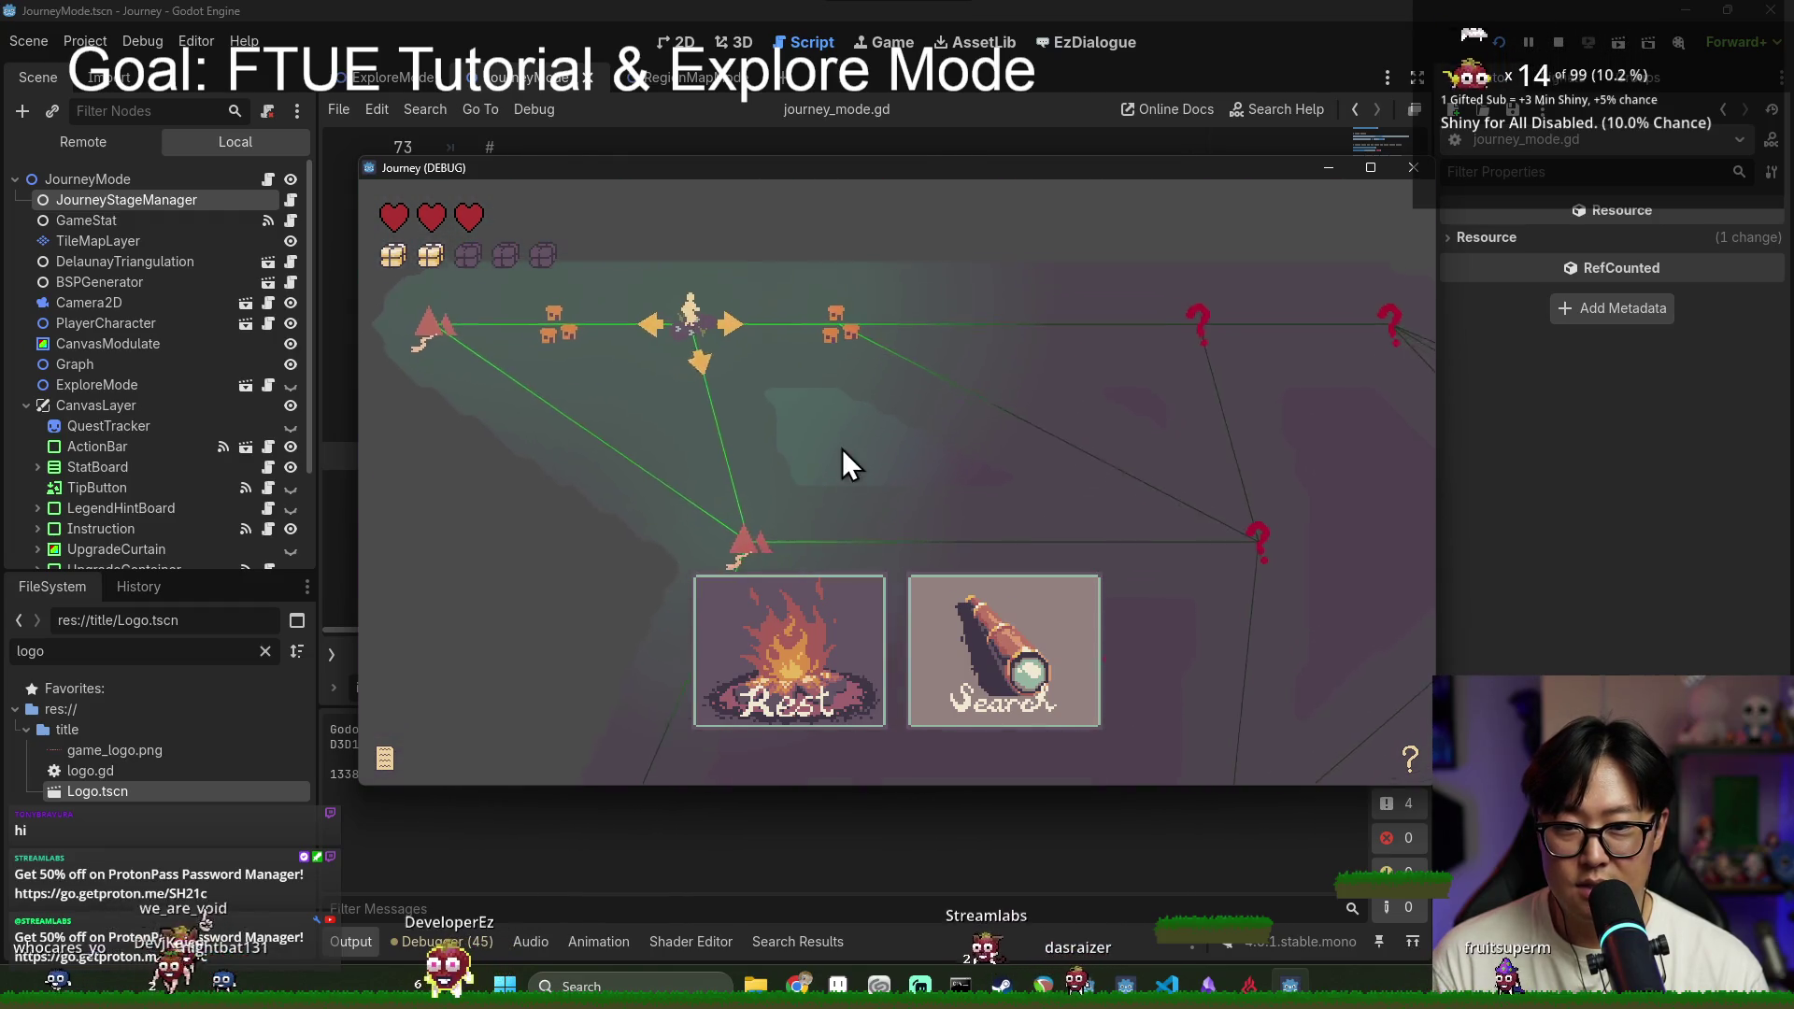
pyautogui.click(835, 329)
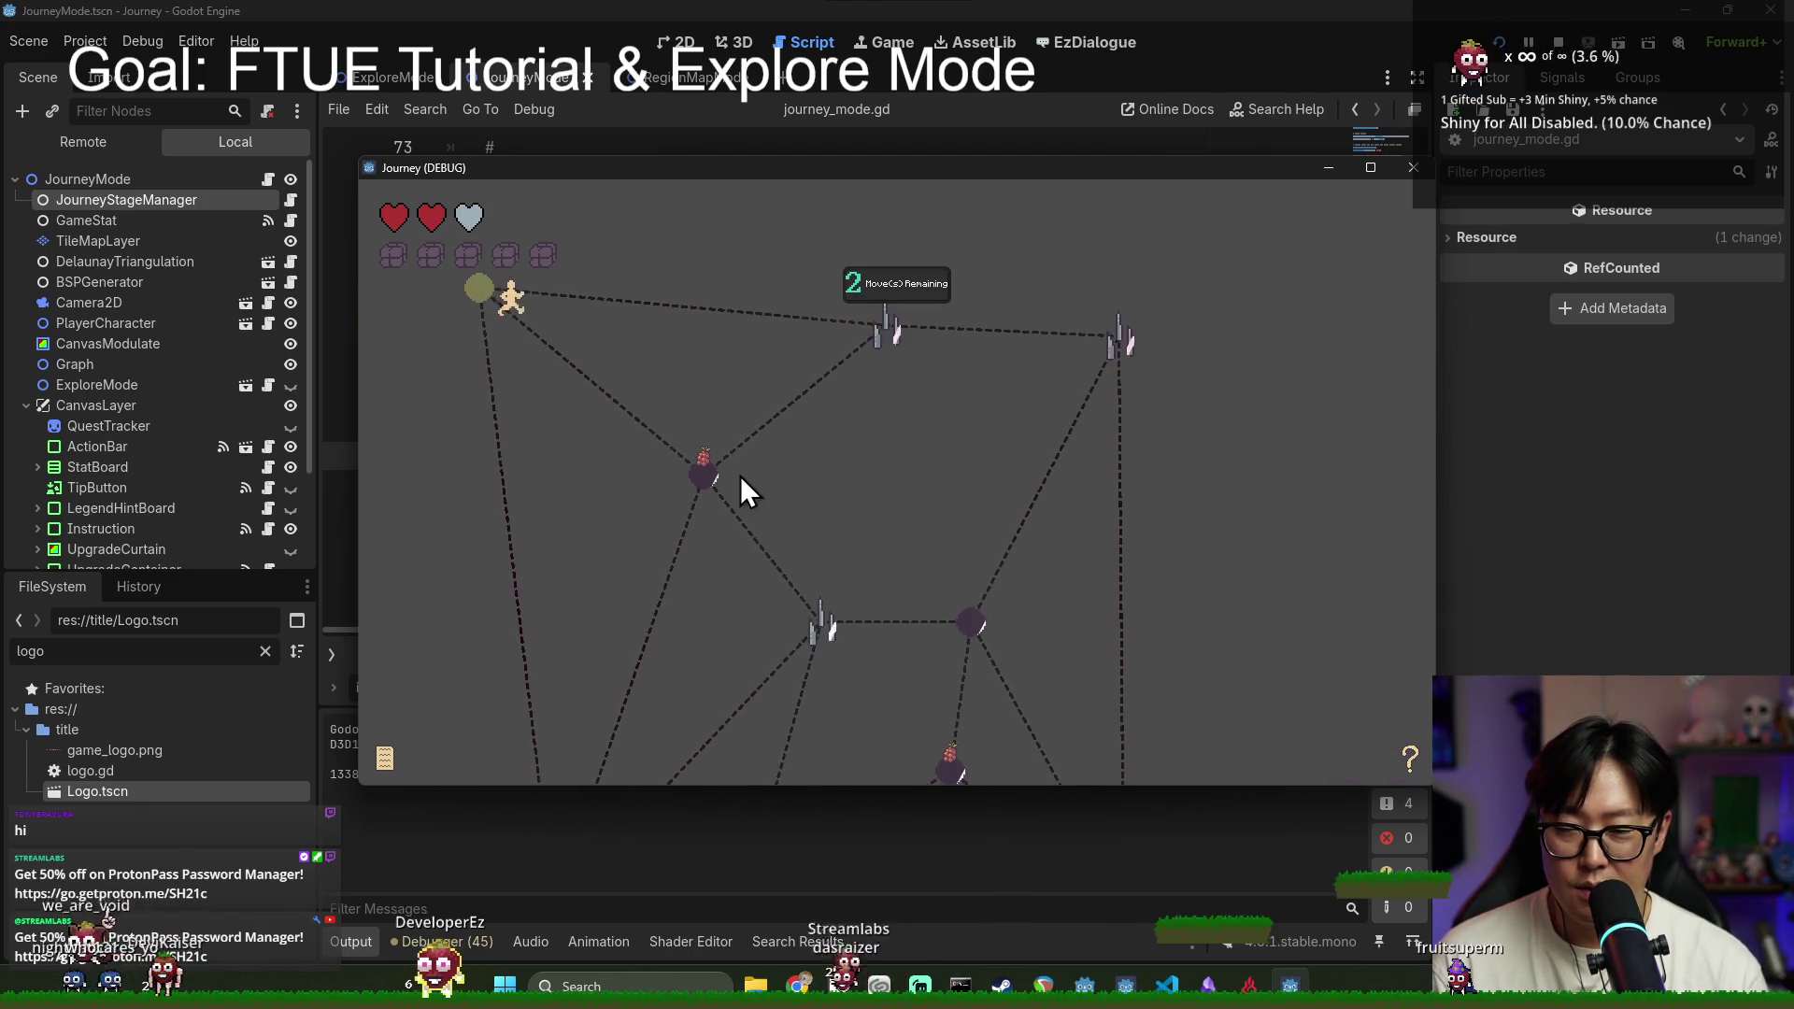
pyautogui.click(753, 477)
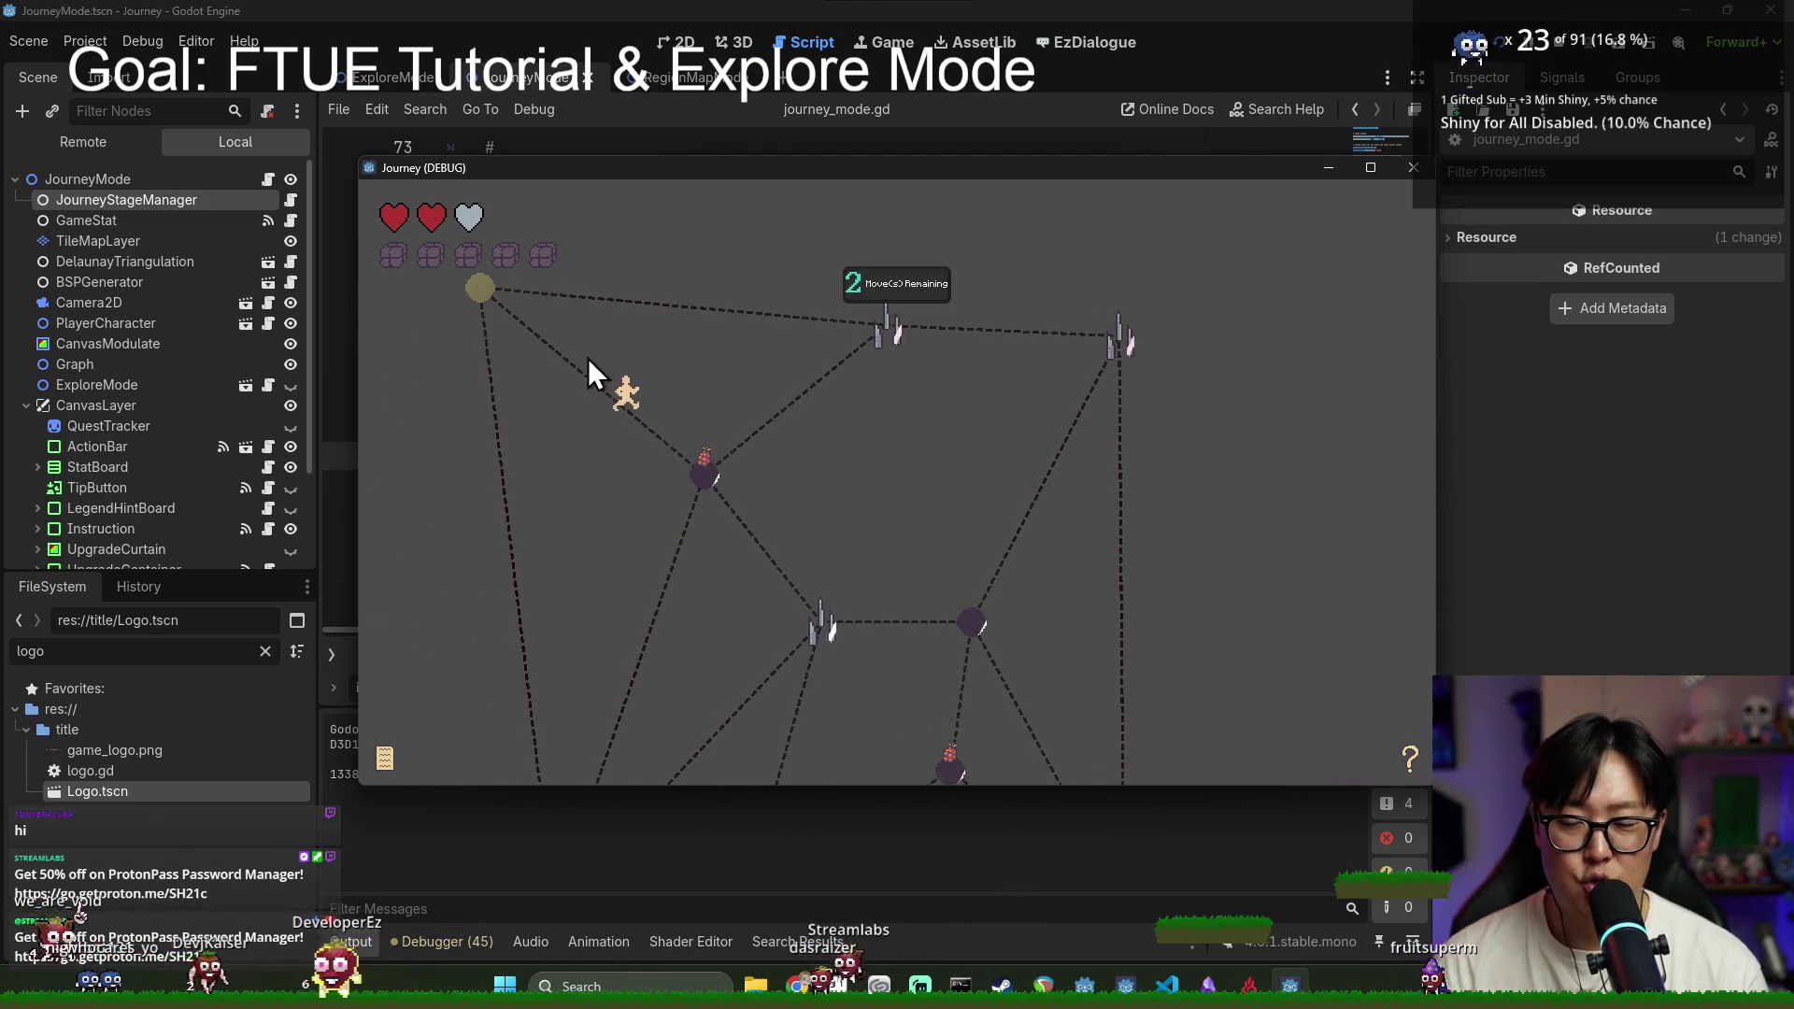
pyautogui.click(675, 624)
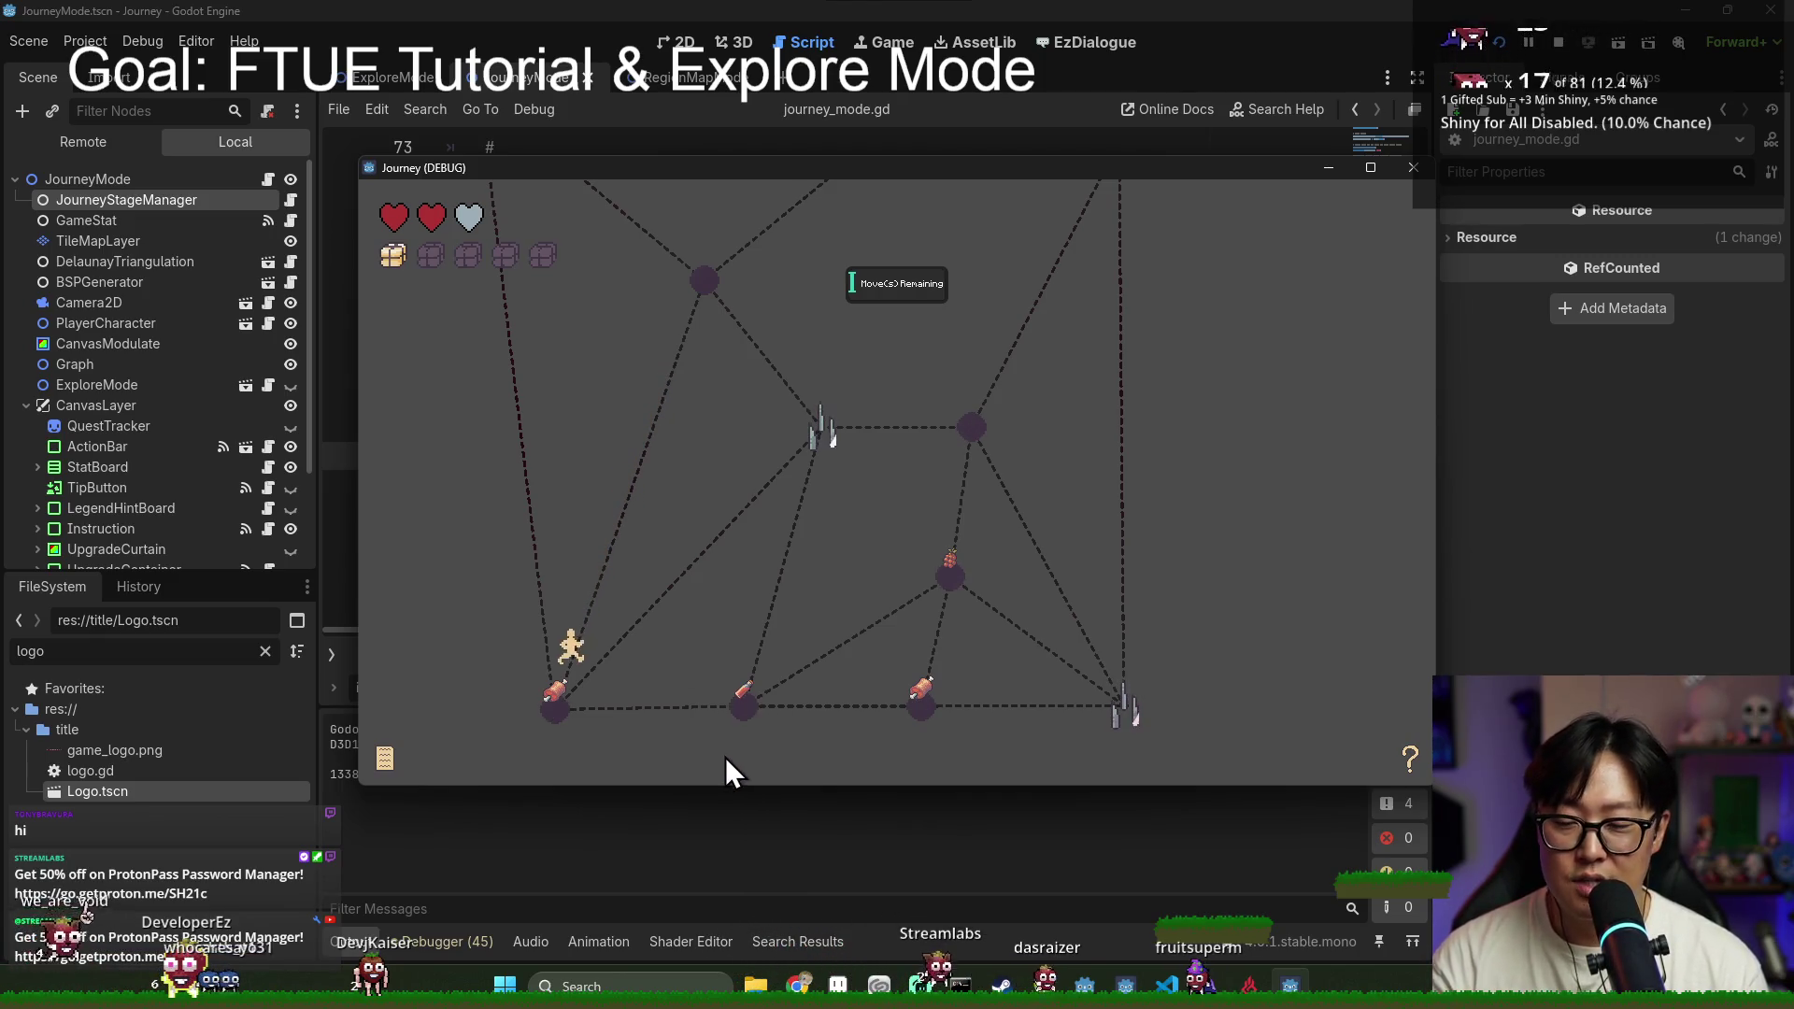
pyautogui.click(743, 715)
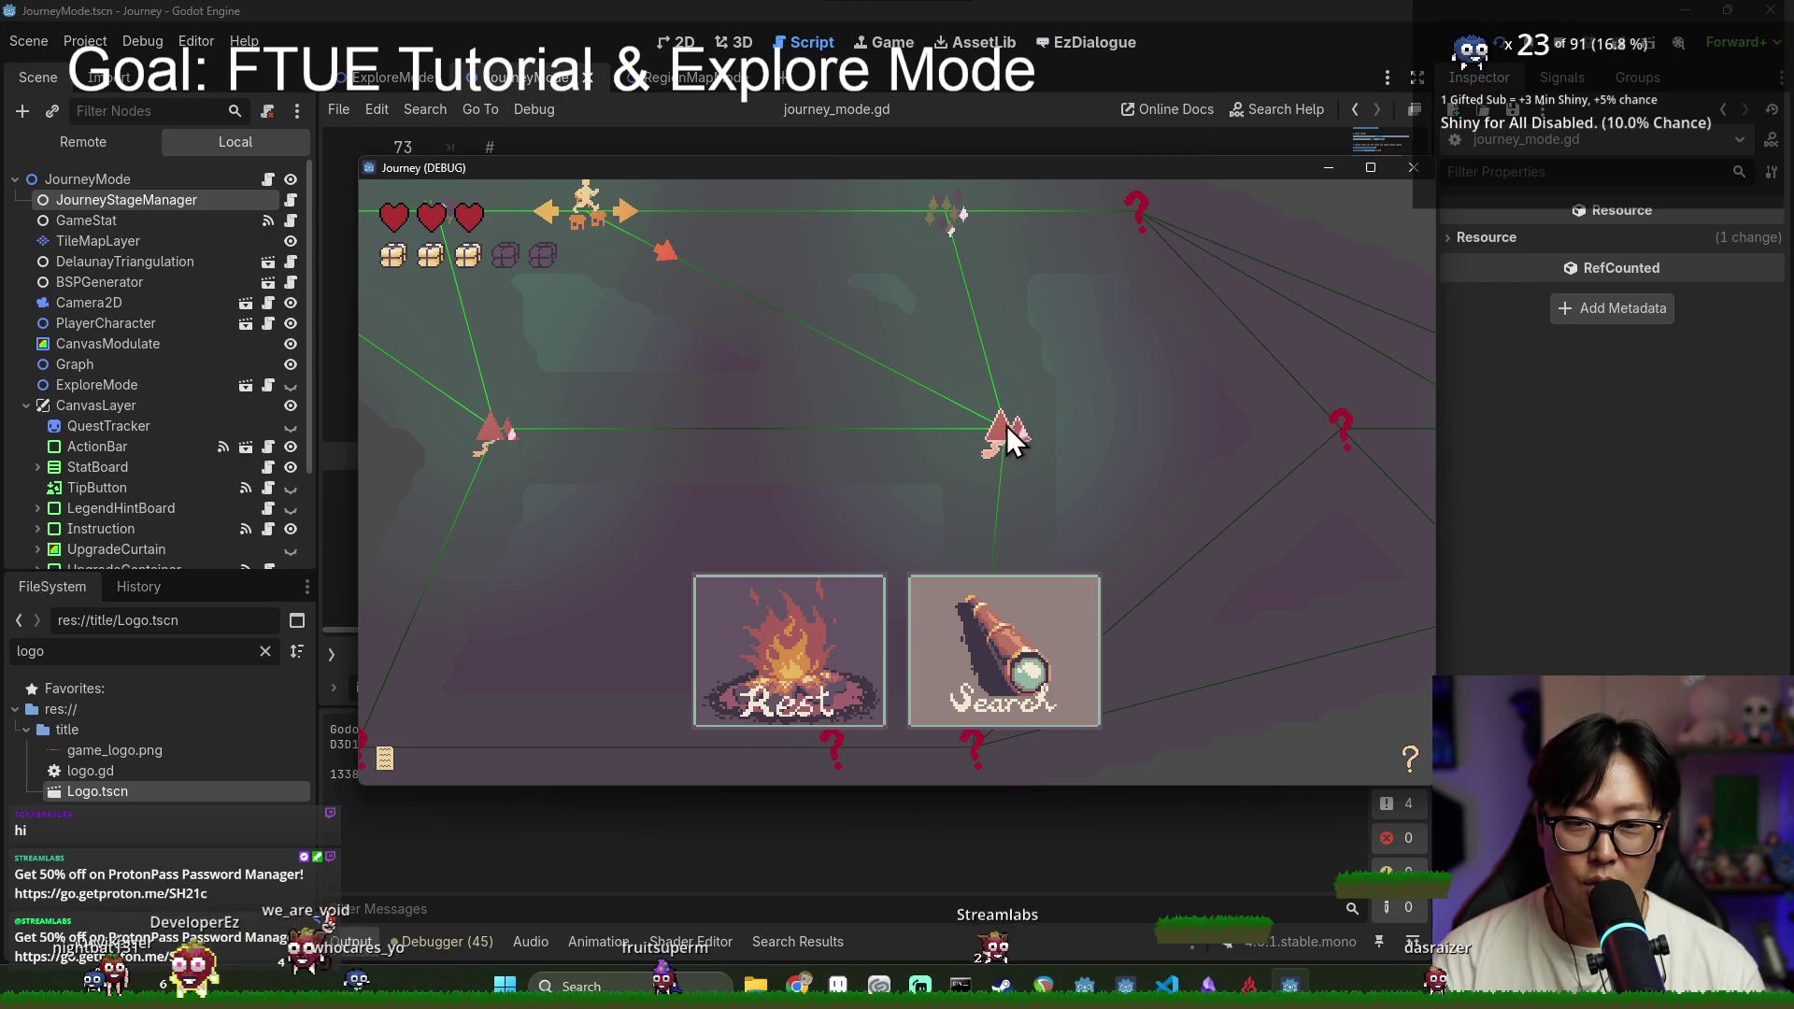
# Step: Travel from camp through the next stage to the meat node, then rest to restore a heart
pyautogui.click(948, 229)
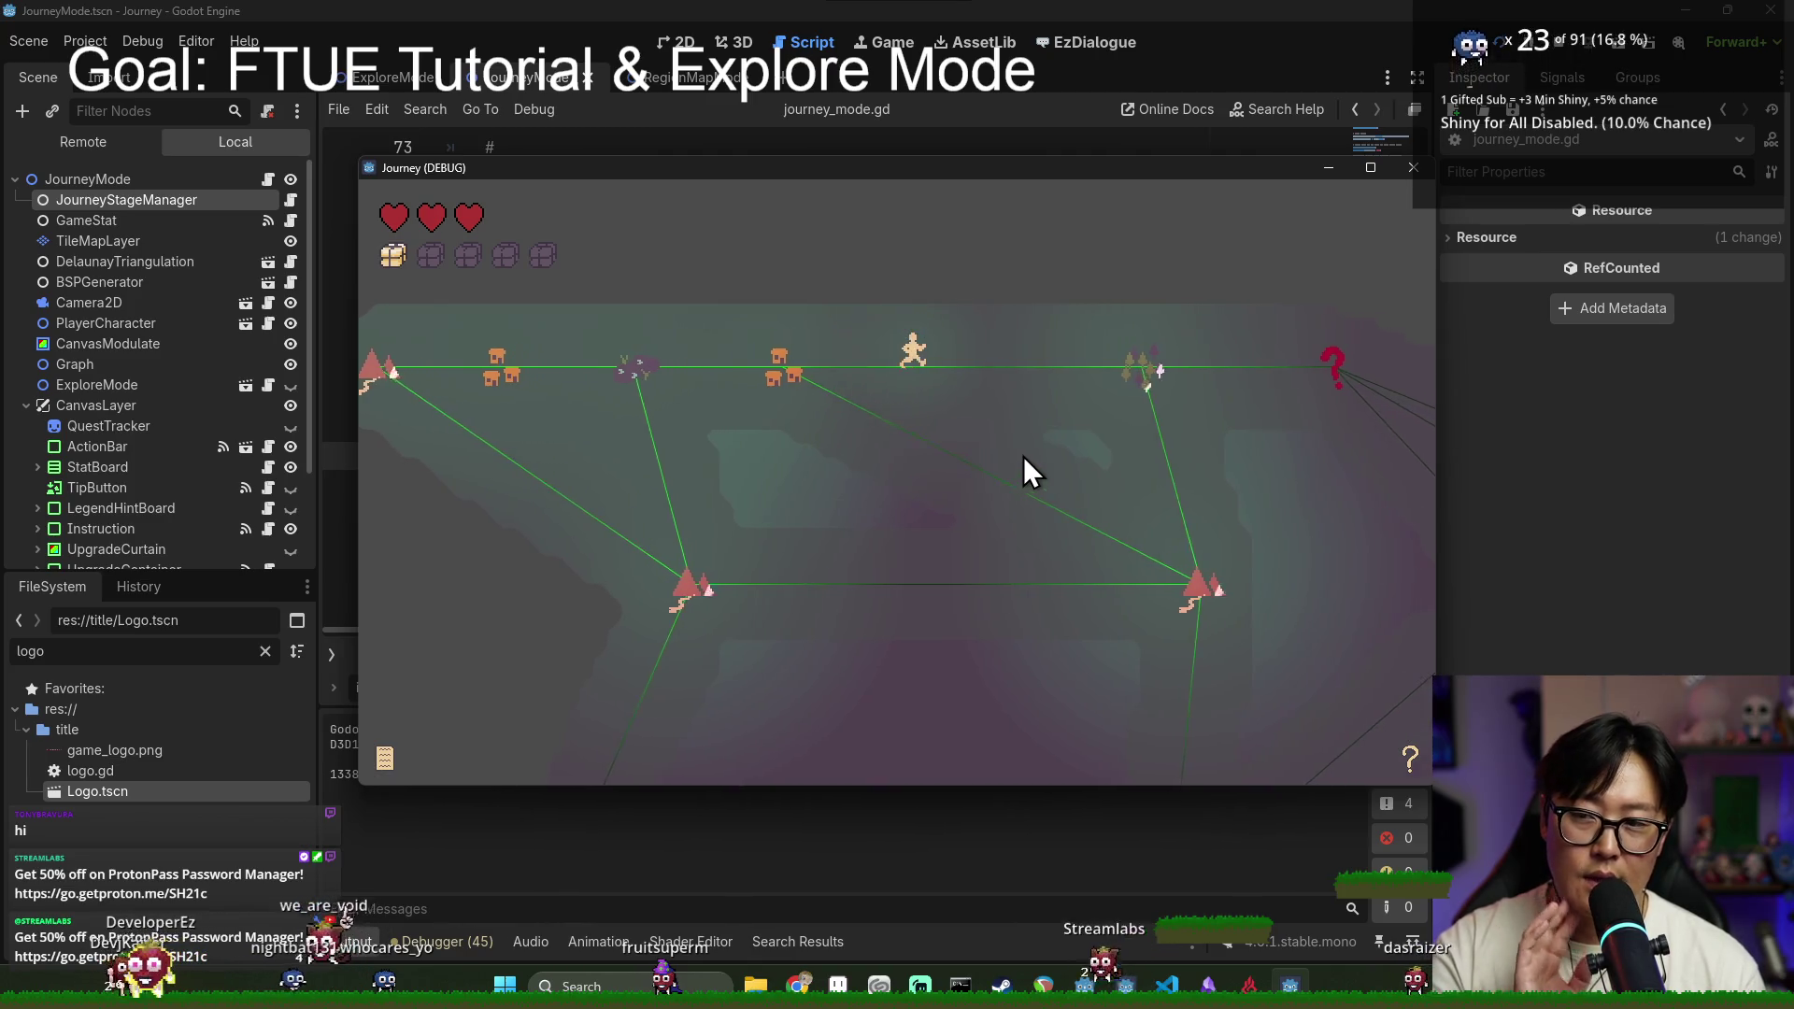
pyautogui.click(1037, 364)
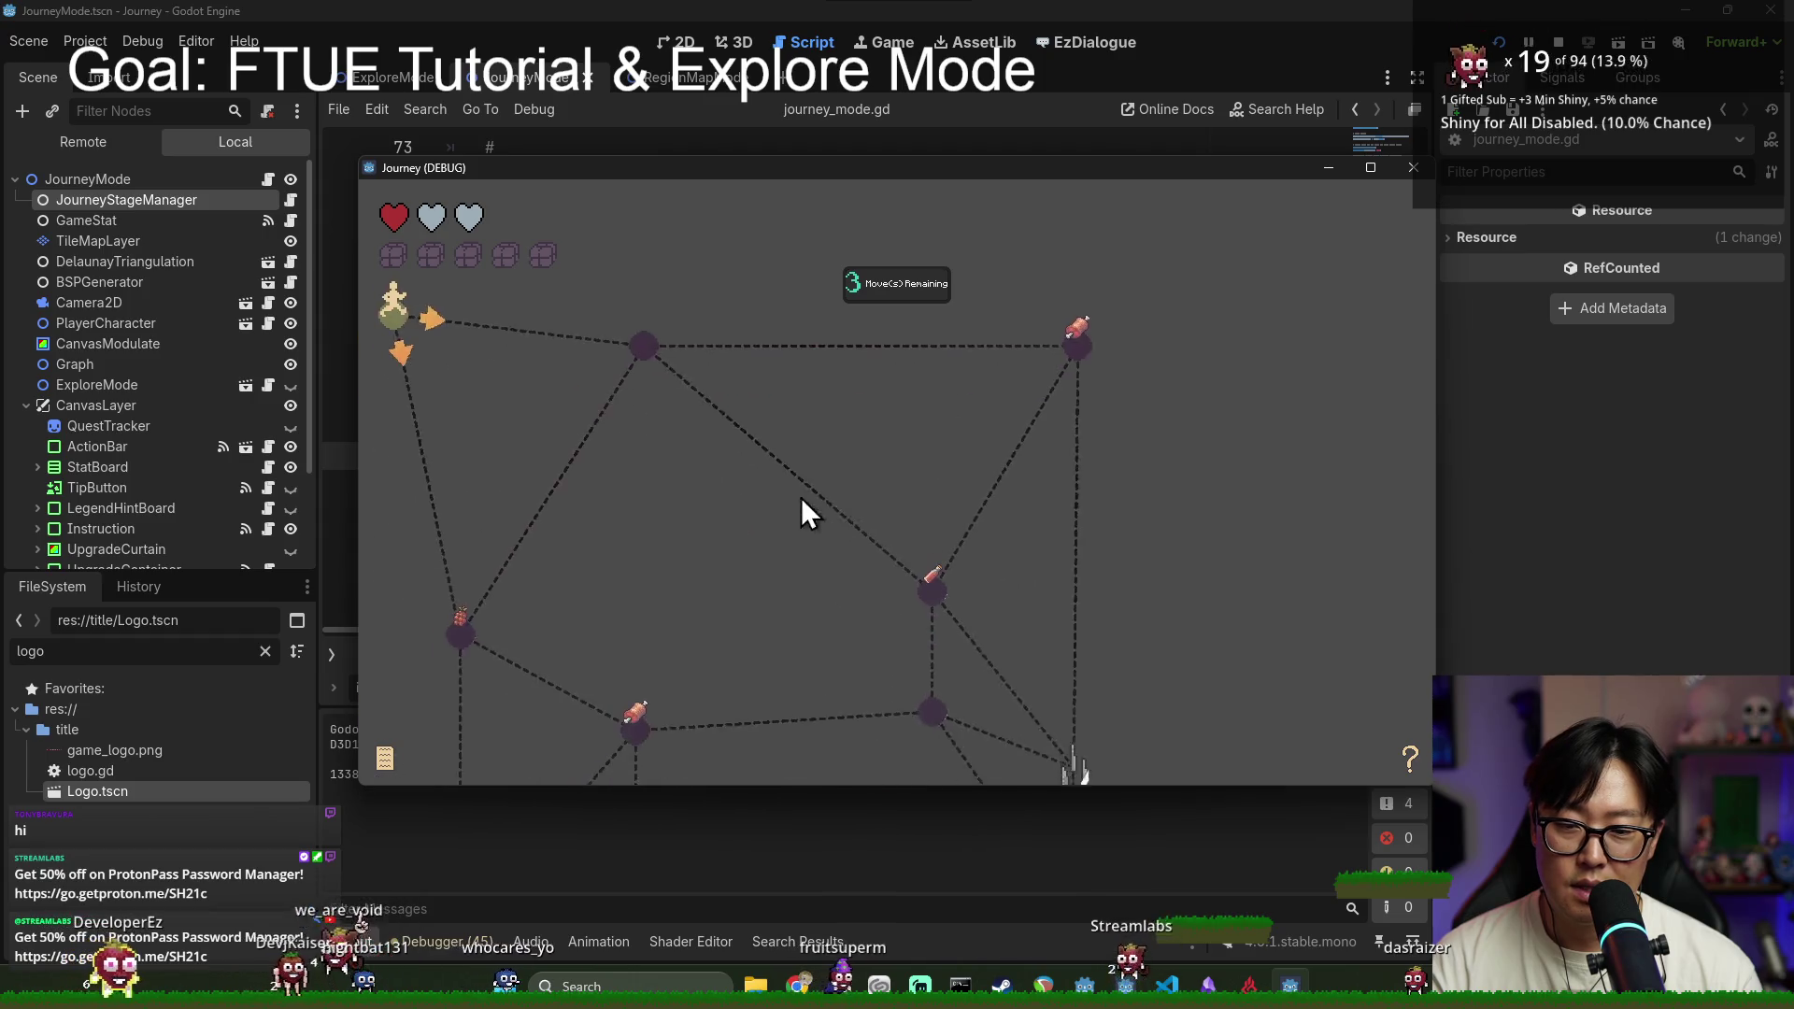
pyautogui.click(513, 574)
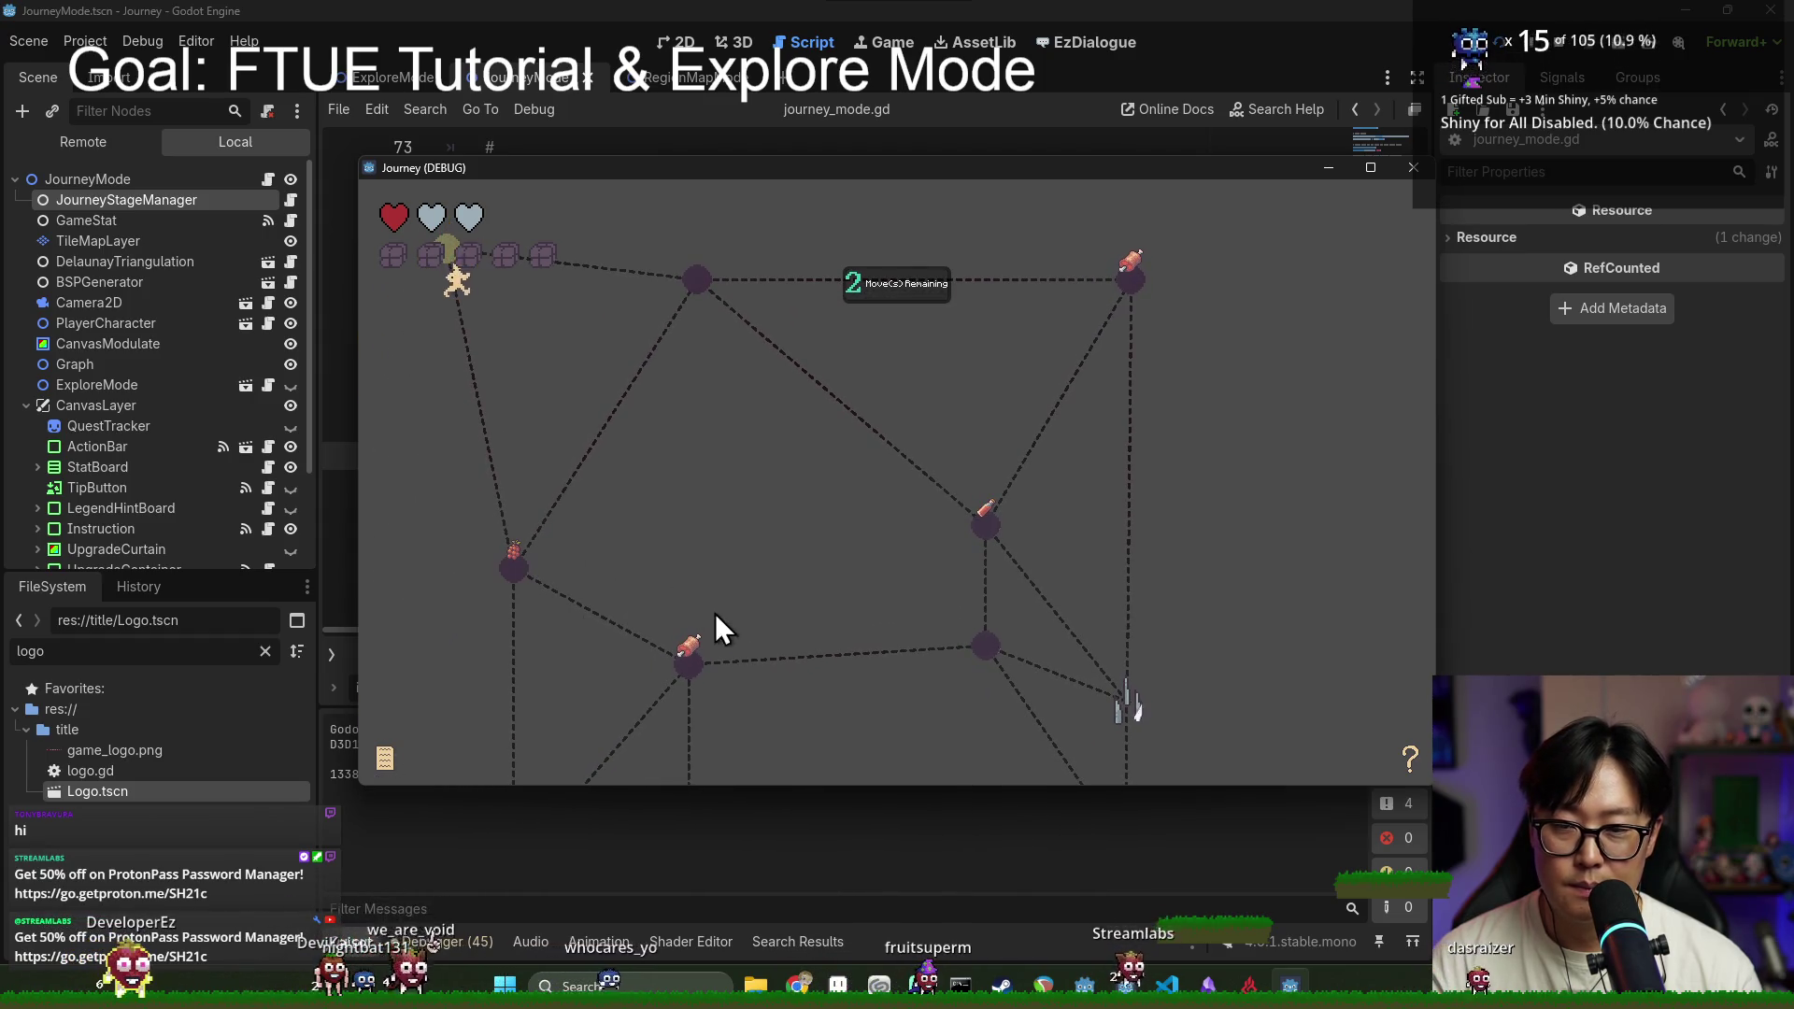
pyautogui.click(693, 662)
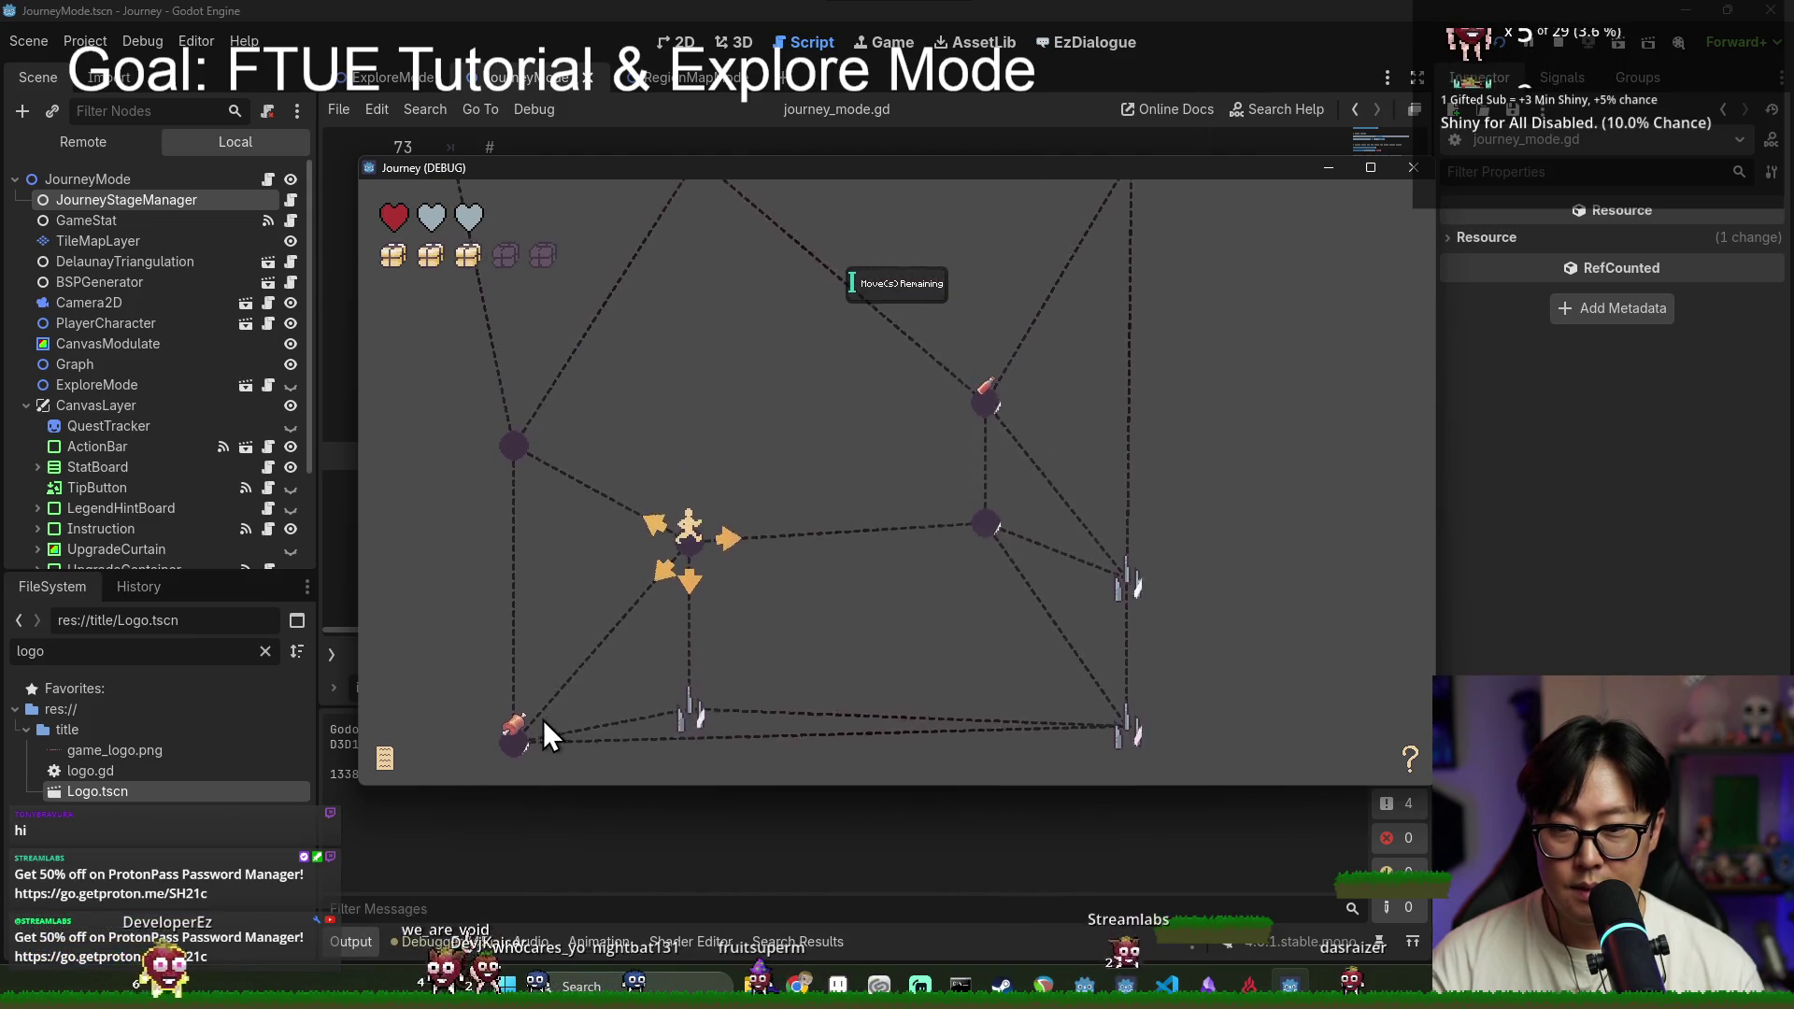
pyautogui.click(524, 752)
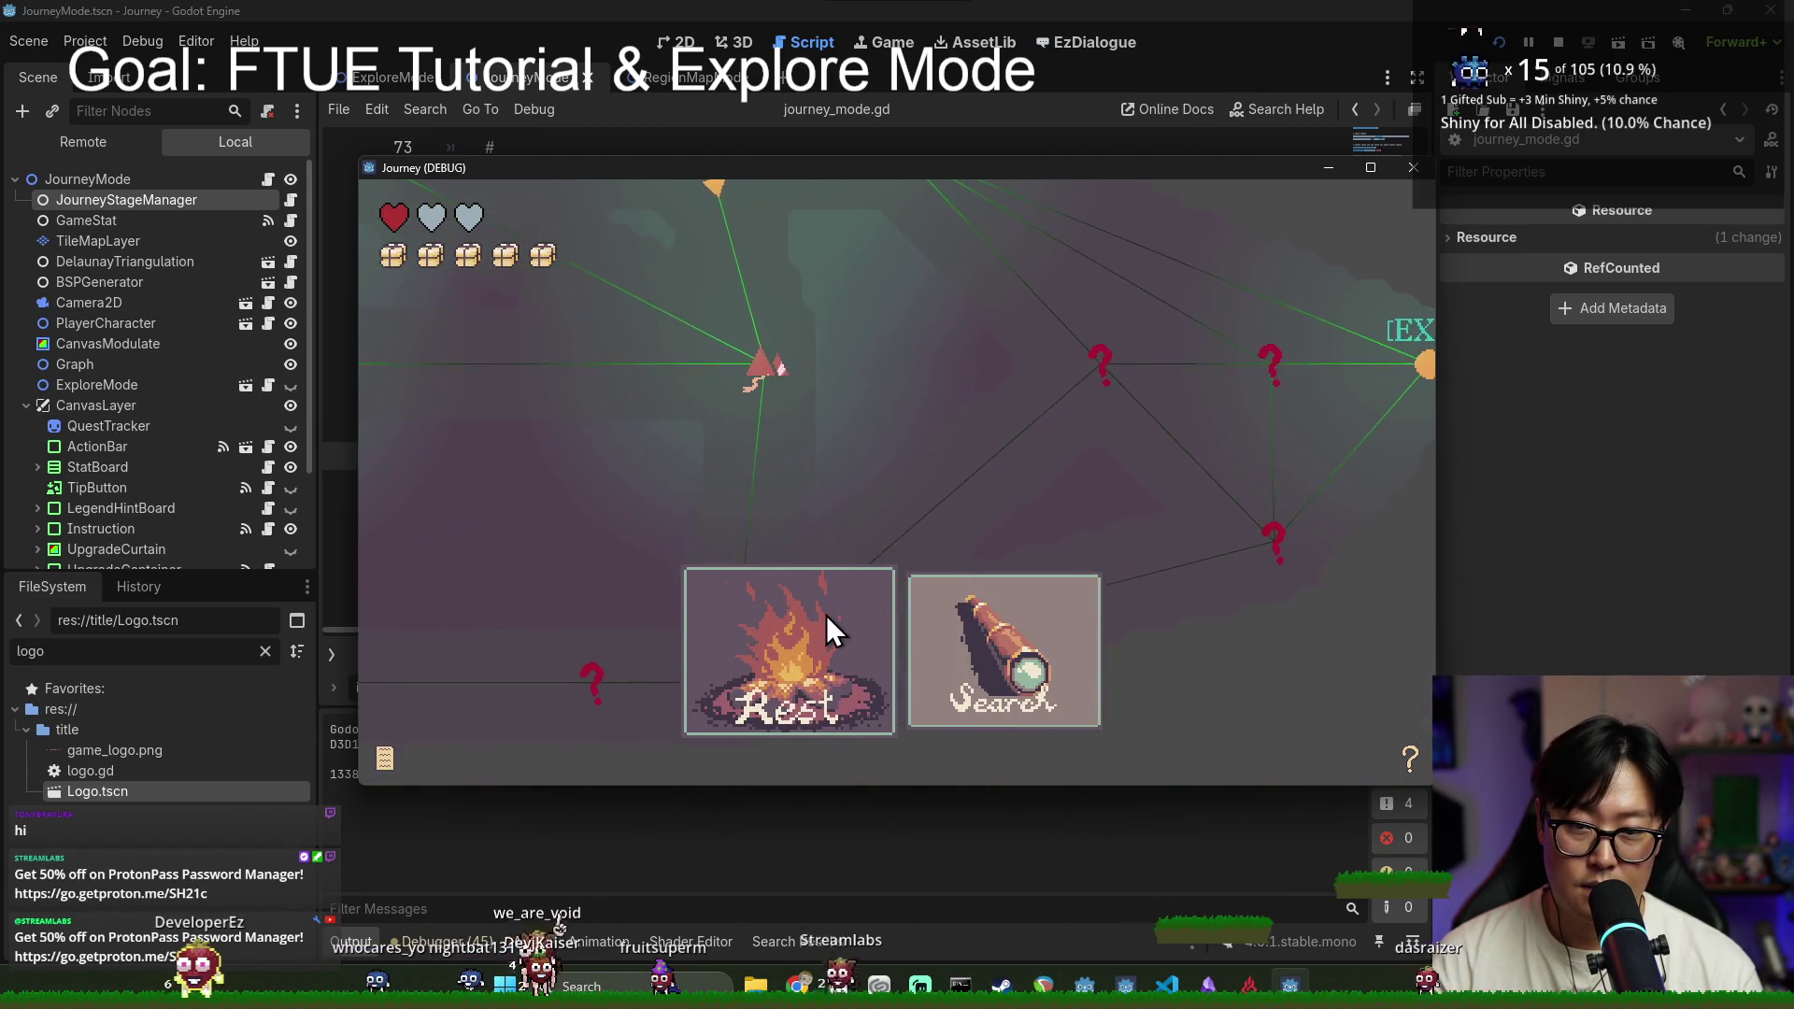
pyautogui.click(791, 632)
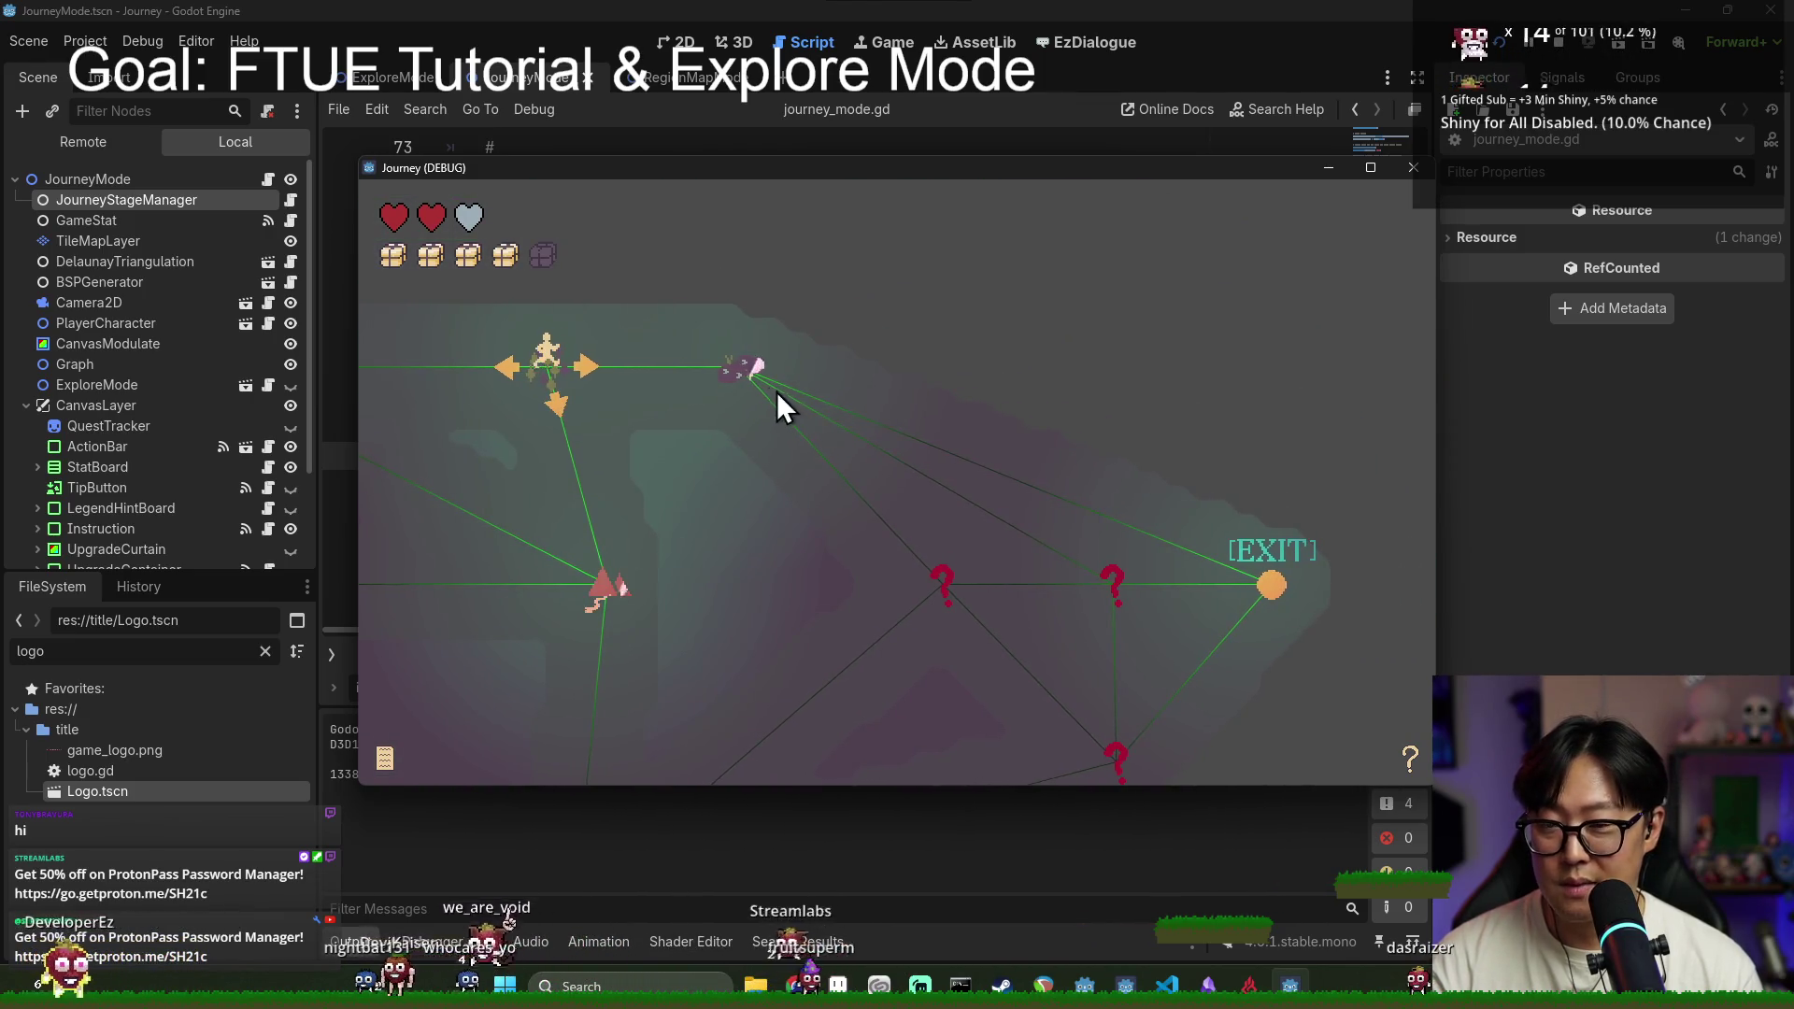
# Step: Play another stage past the purple enemy, grape and meat nodes, resting to refill the third heart
pyautogui.click(742, 368)
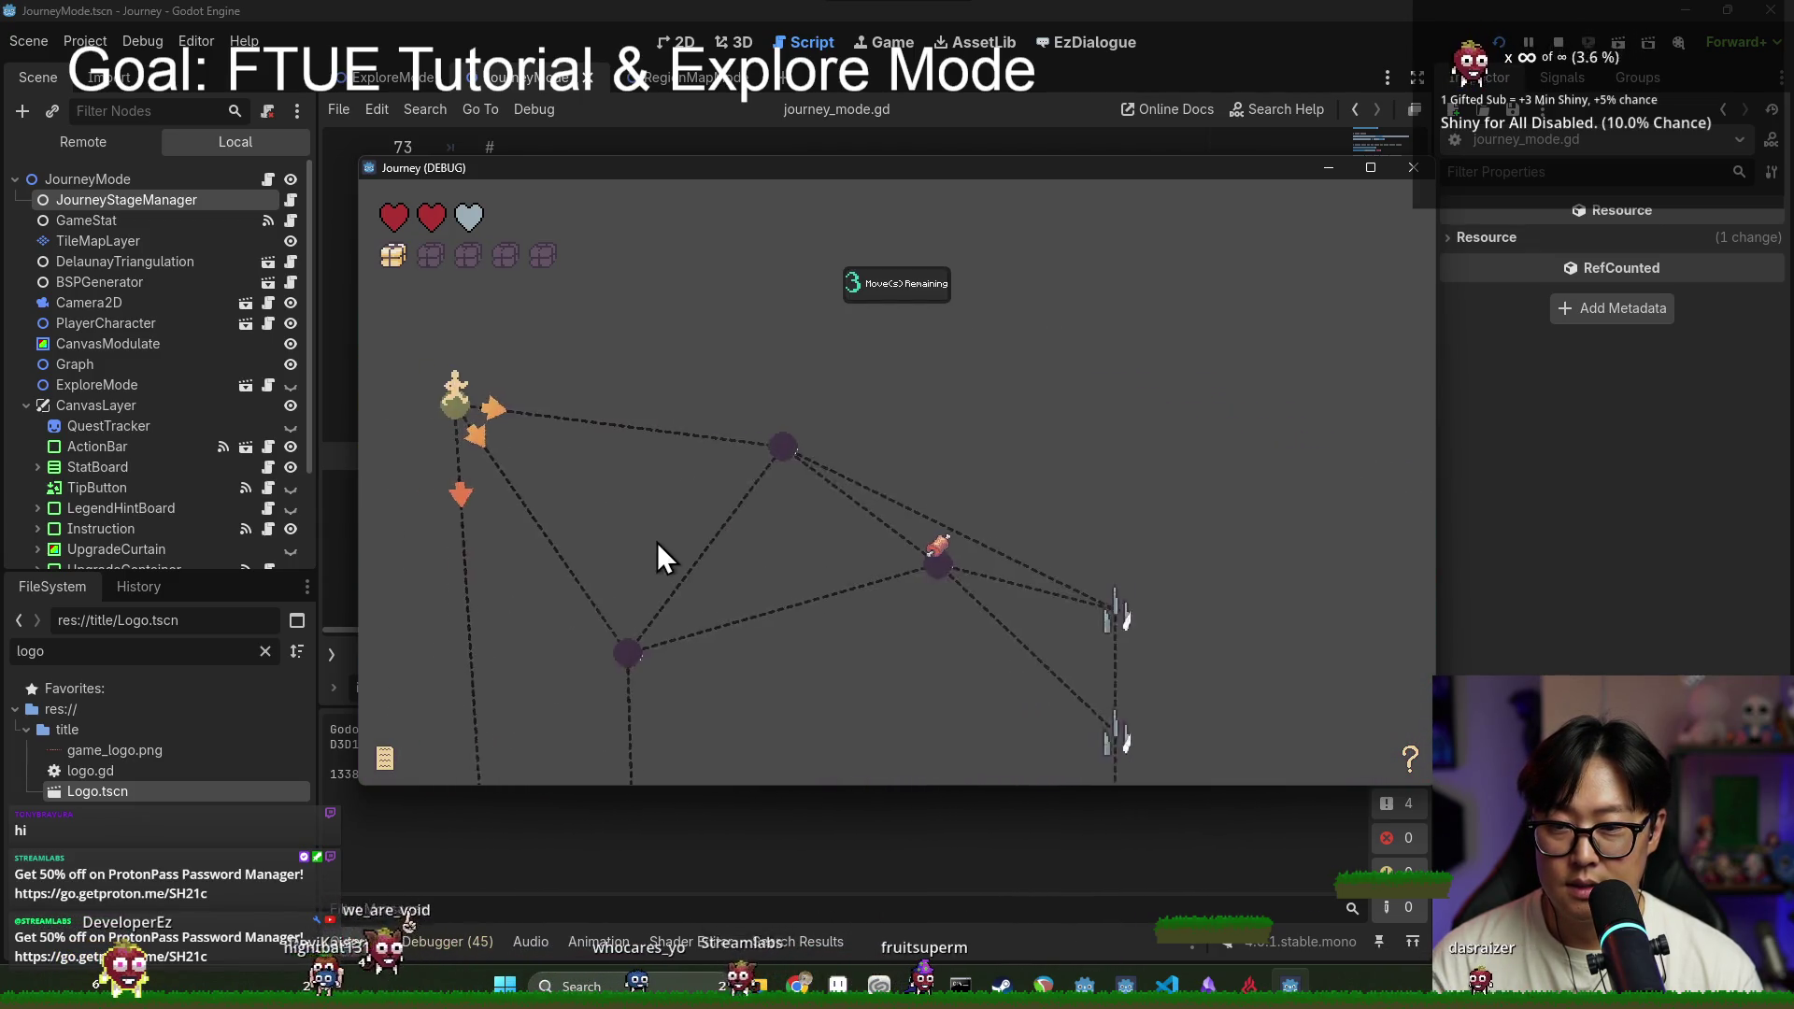
pyautogui.click(555, 709)
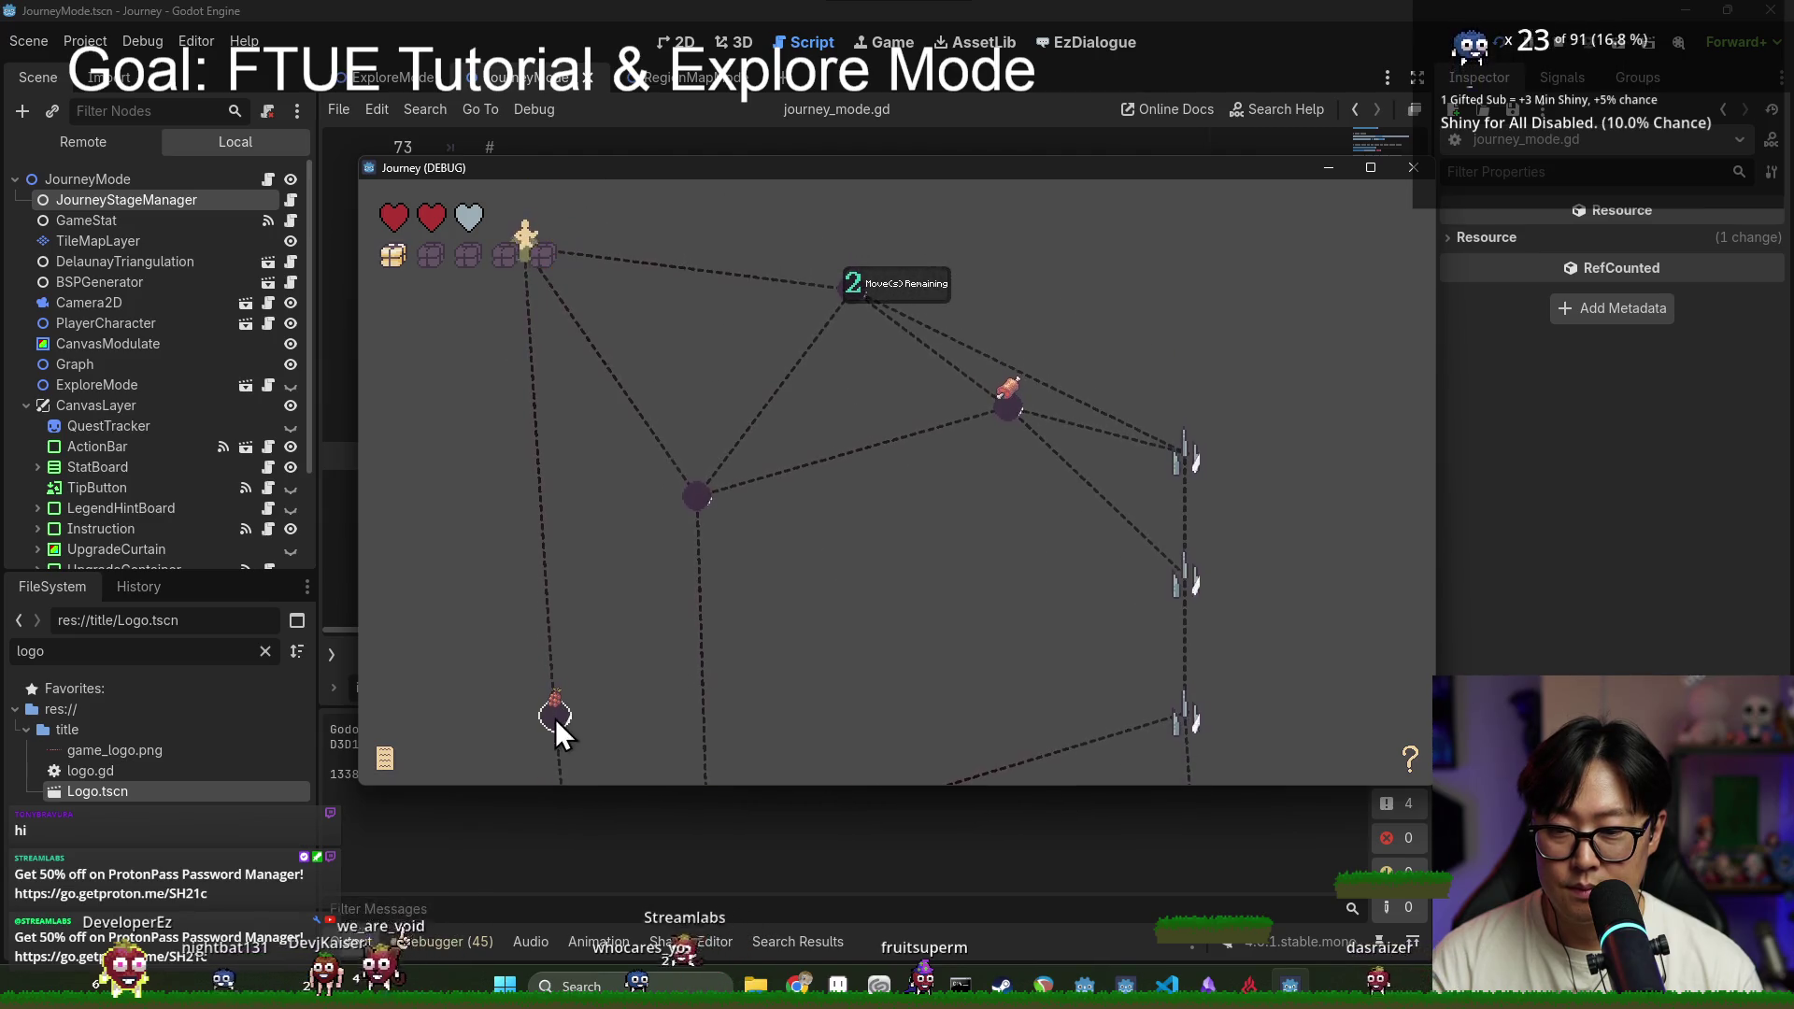
pyautogui.moveTo(692, 512); pyautogui.dragTo(699, 591)
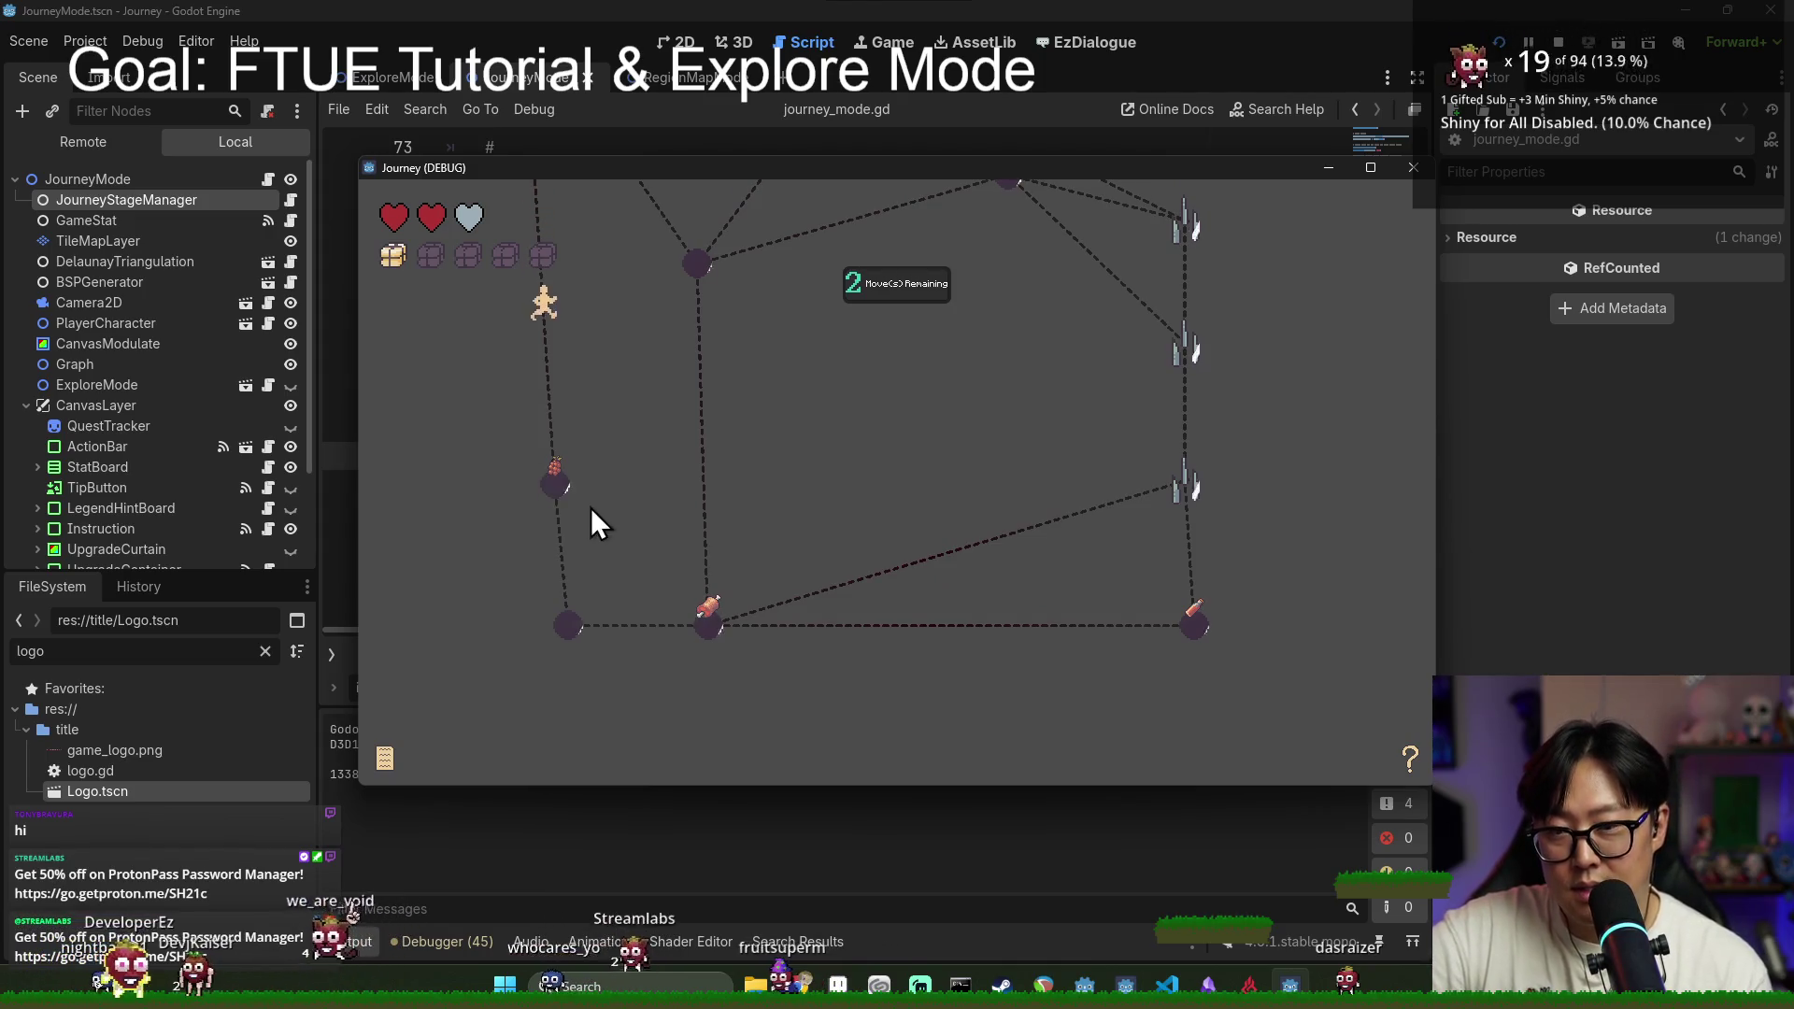
pyautogui.click(566, 610)
pyautogui.click(697, 628)
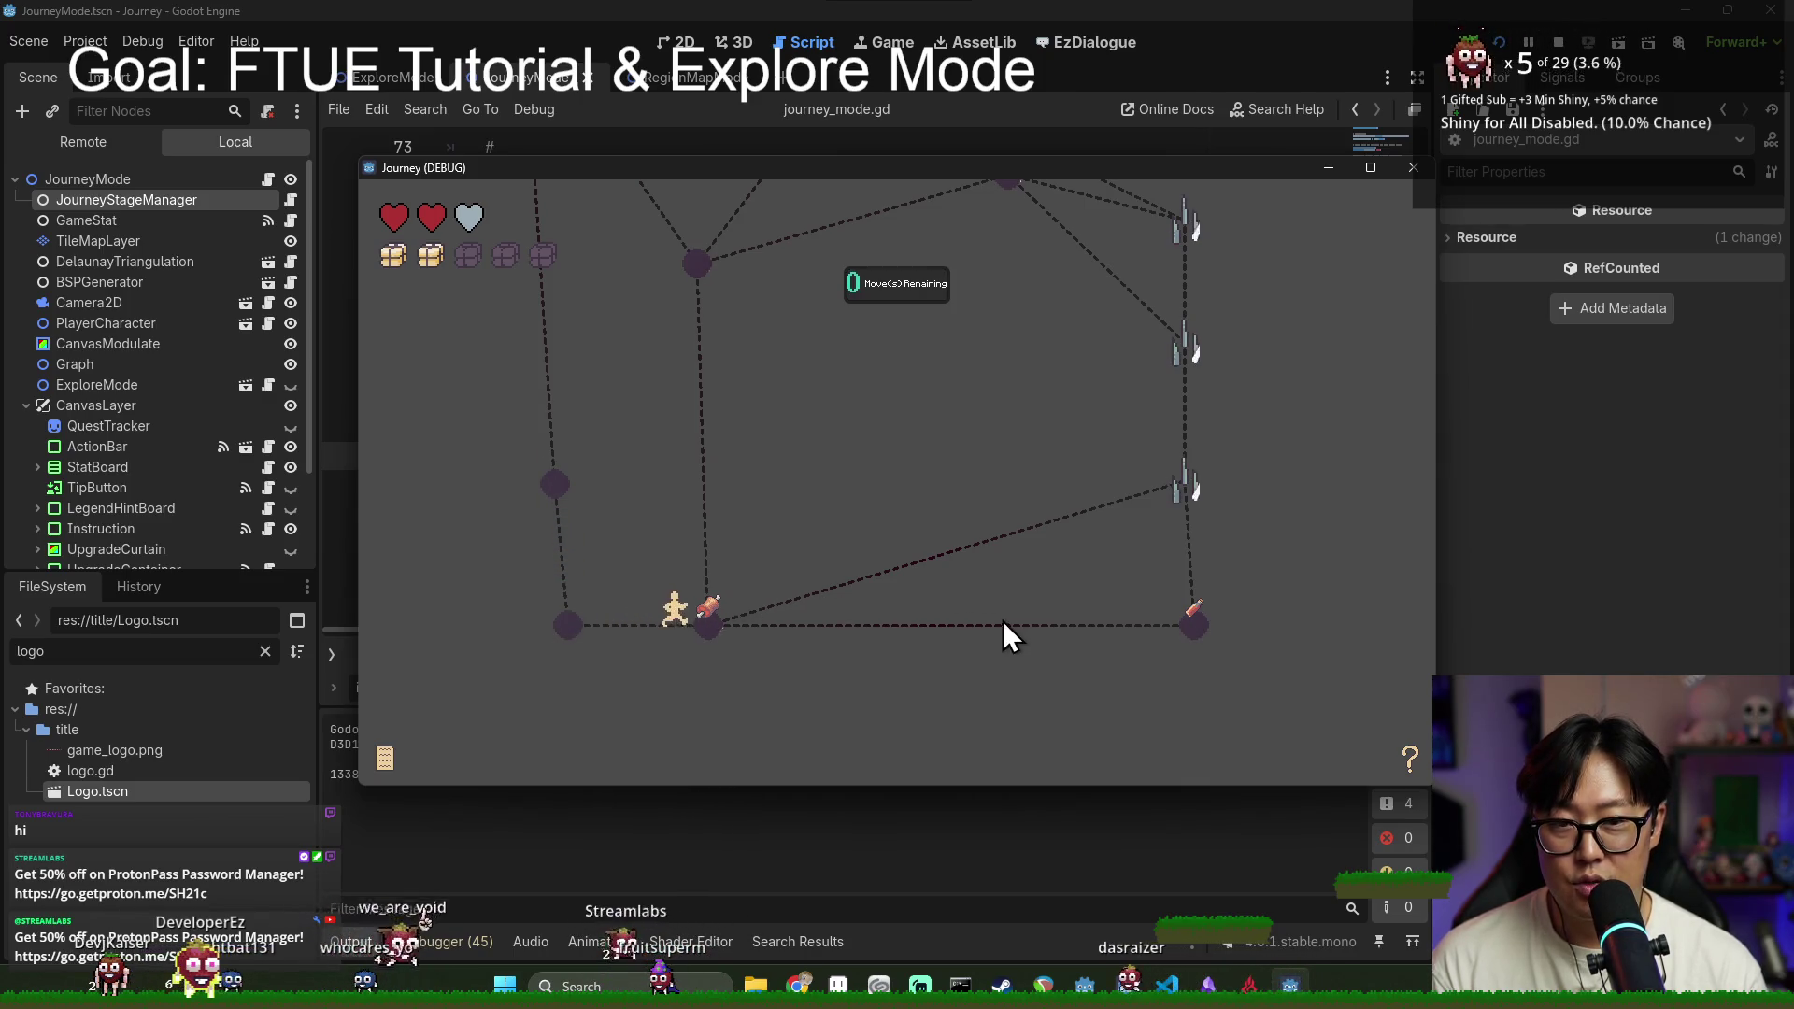
pyautogui.click(822, 648)
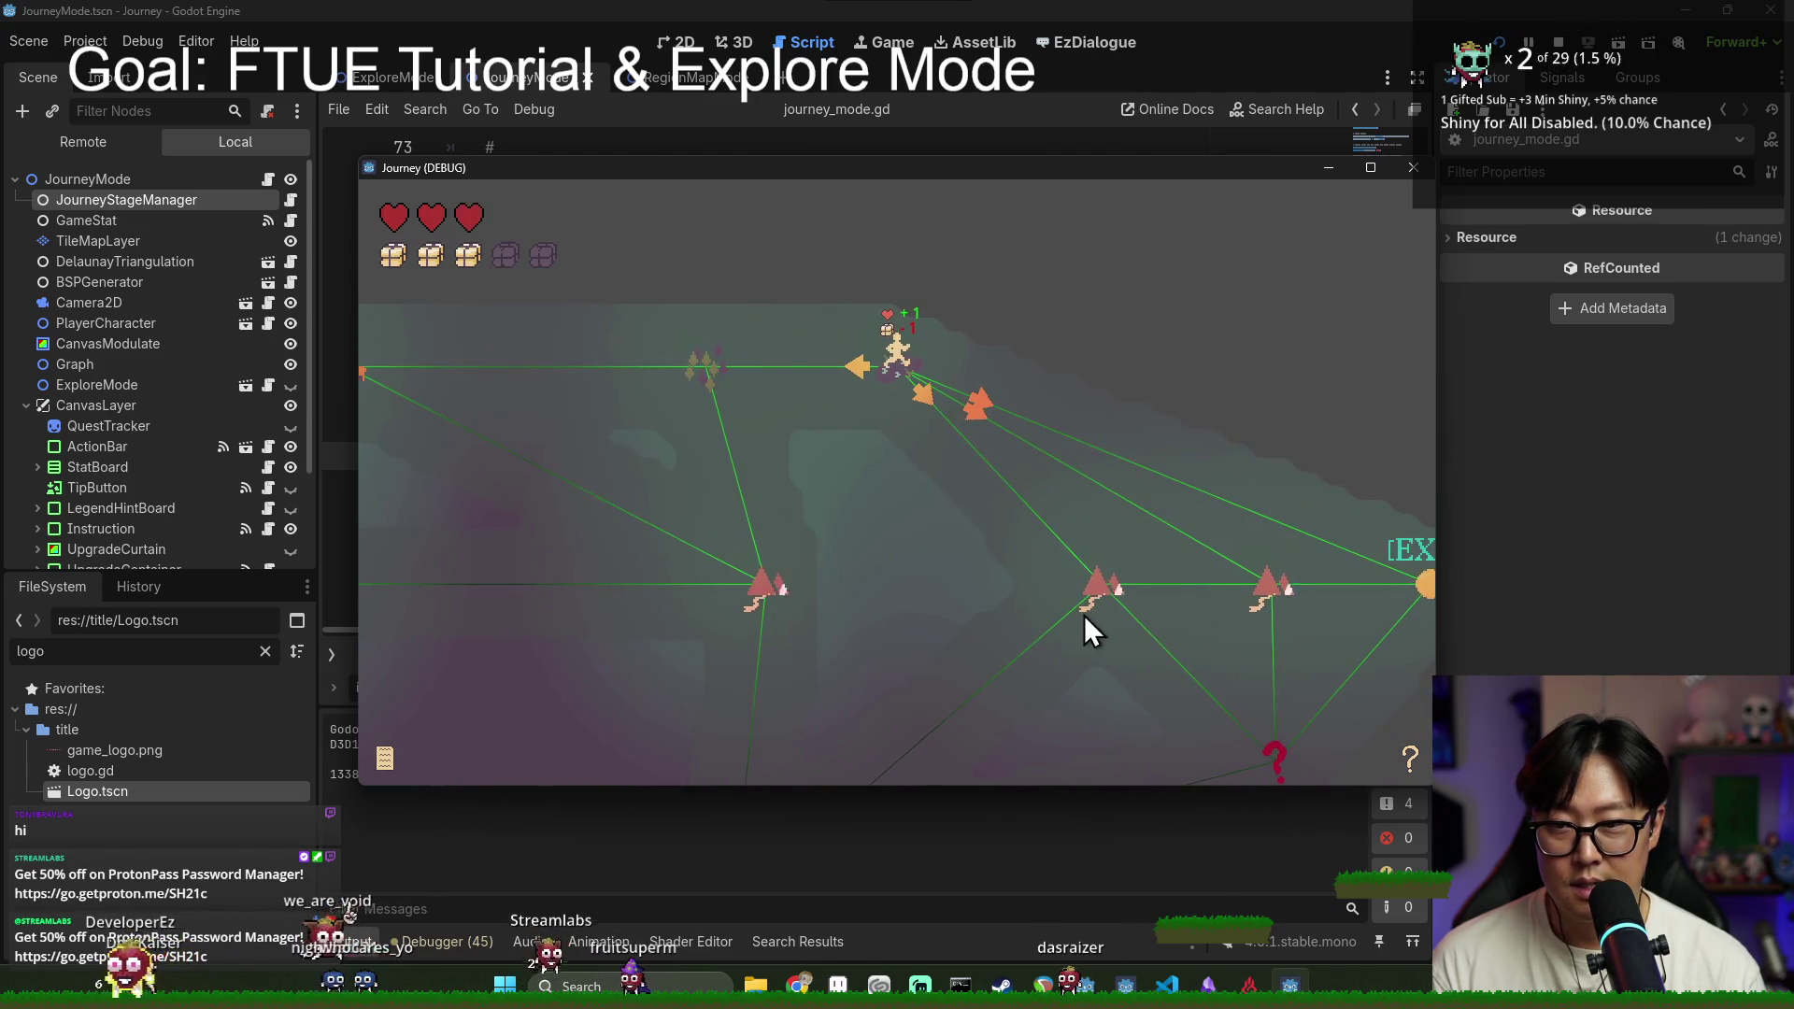
pyautogui.click(1033, 430)
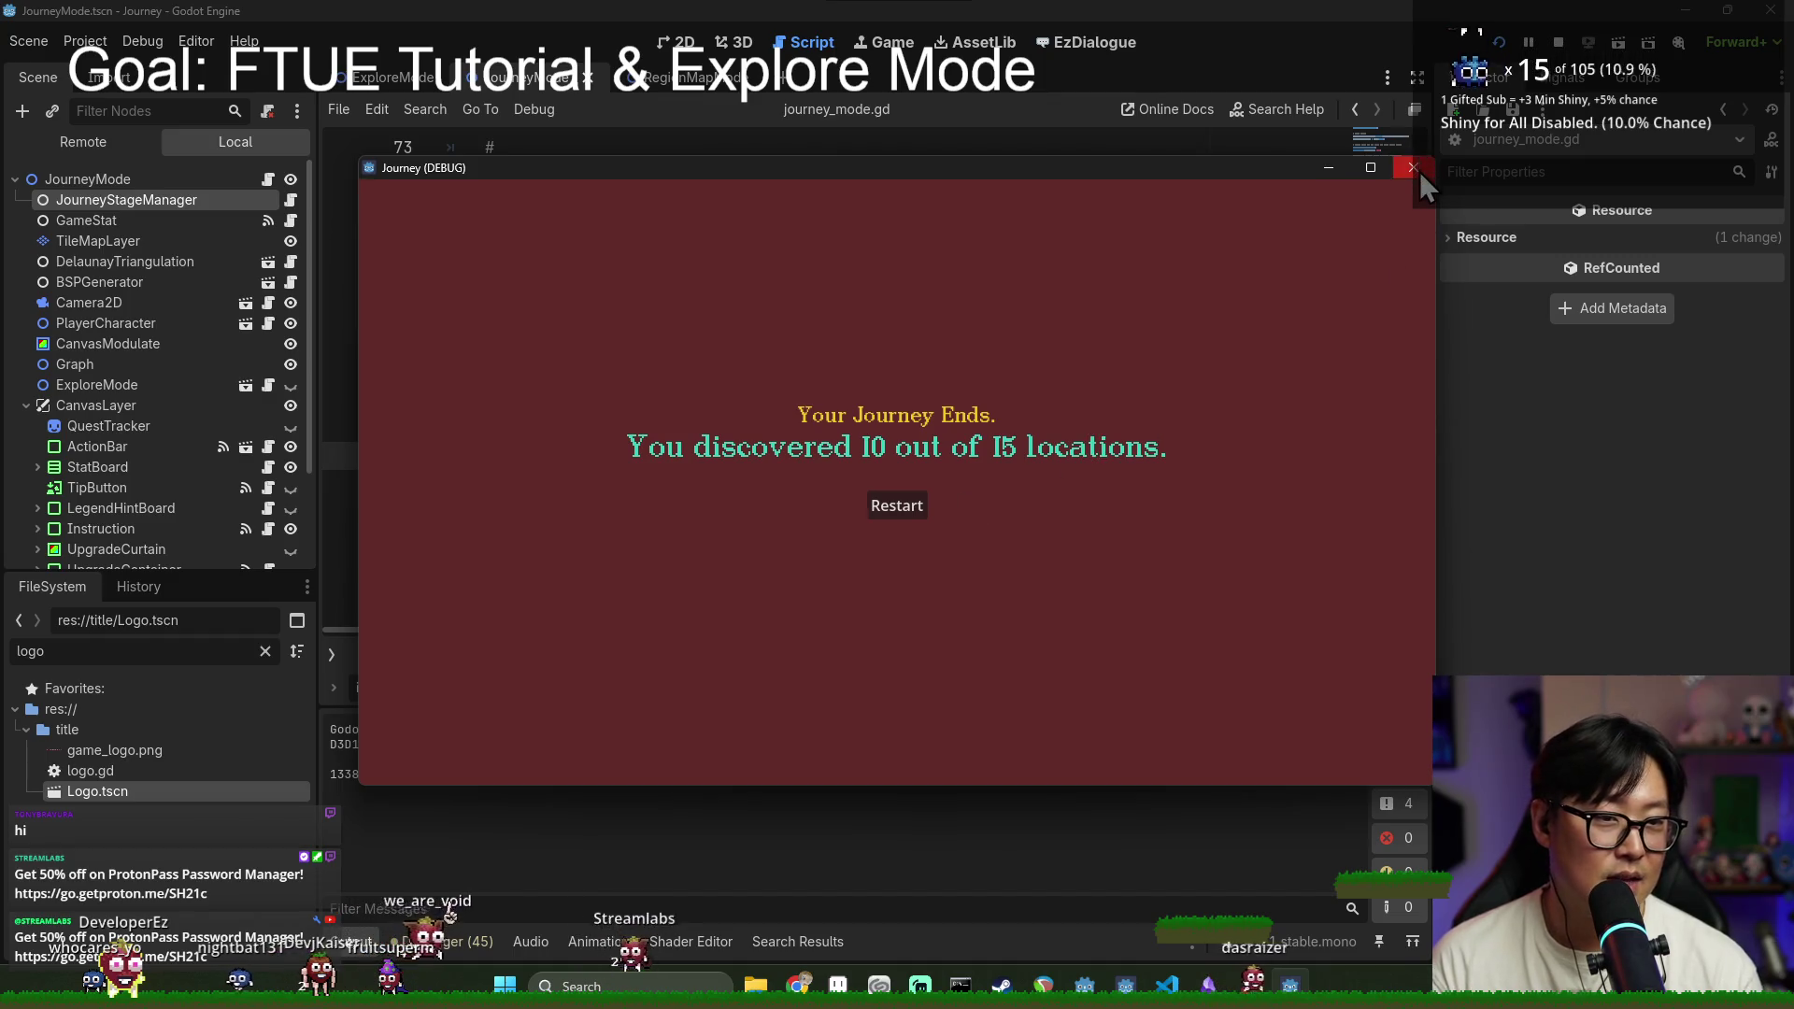
# Step: Stop the game, save the scene, and return to journey_mode.gd in the script editor
pyautogui.click(1411, 167)
pyautogui.hotkey('ctrl', 's')
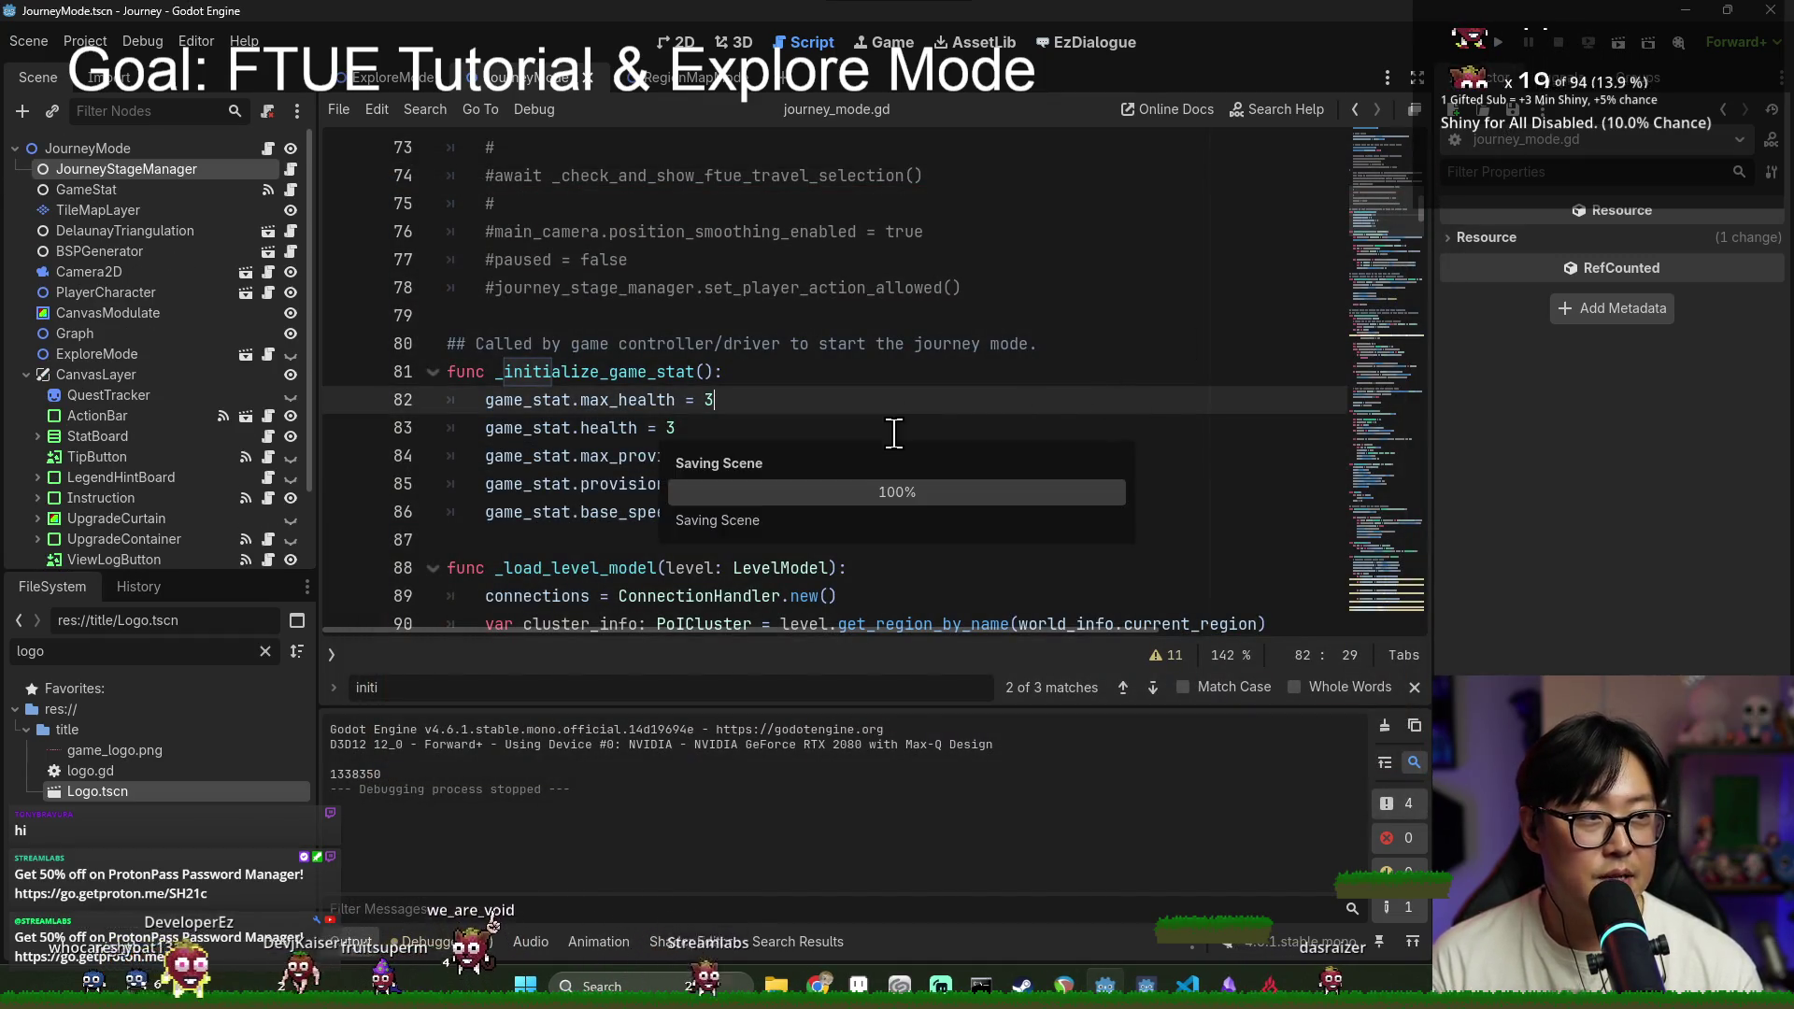
pyautogui.hotkey('alt', 'Tab')
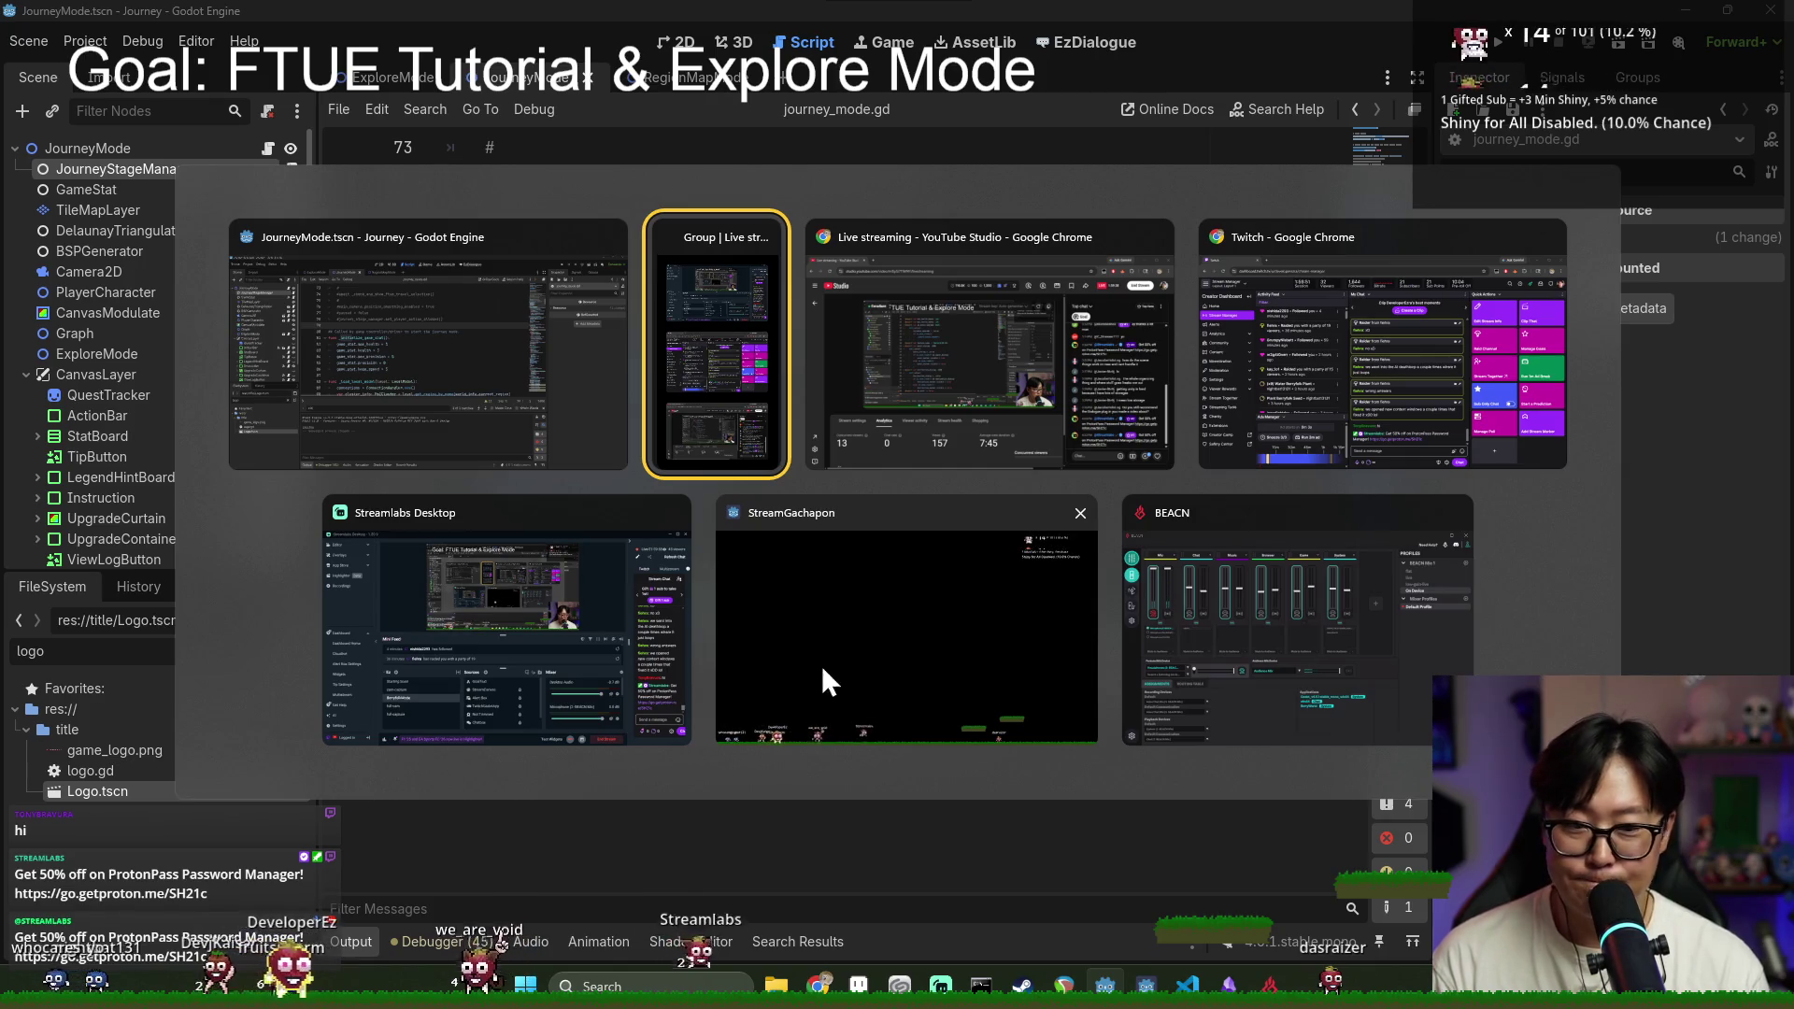
pyautogui.press('Escape')
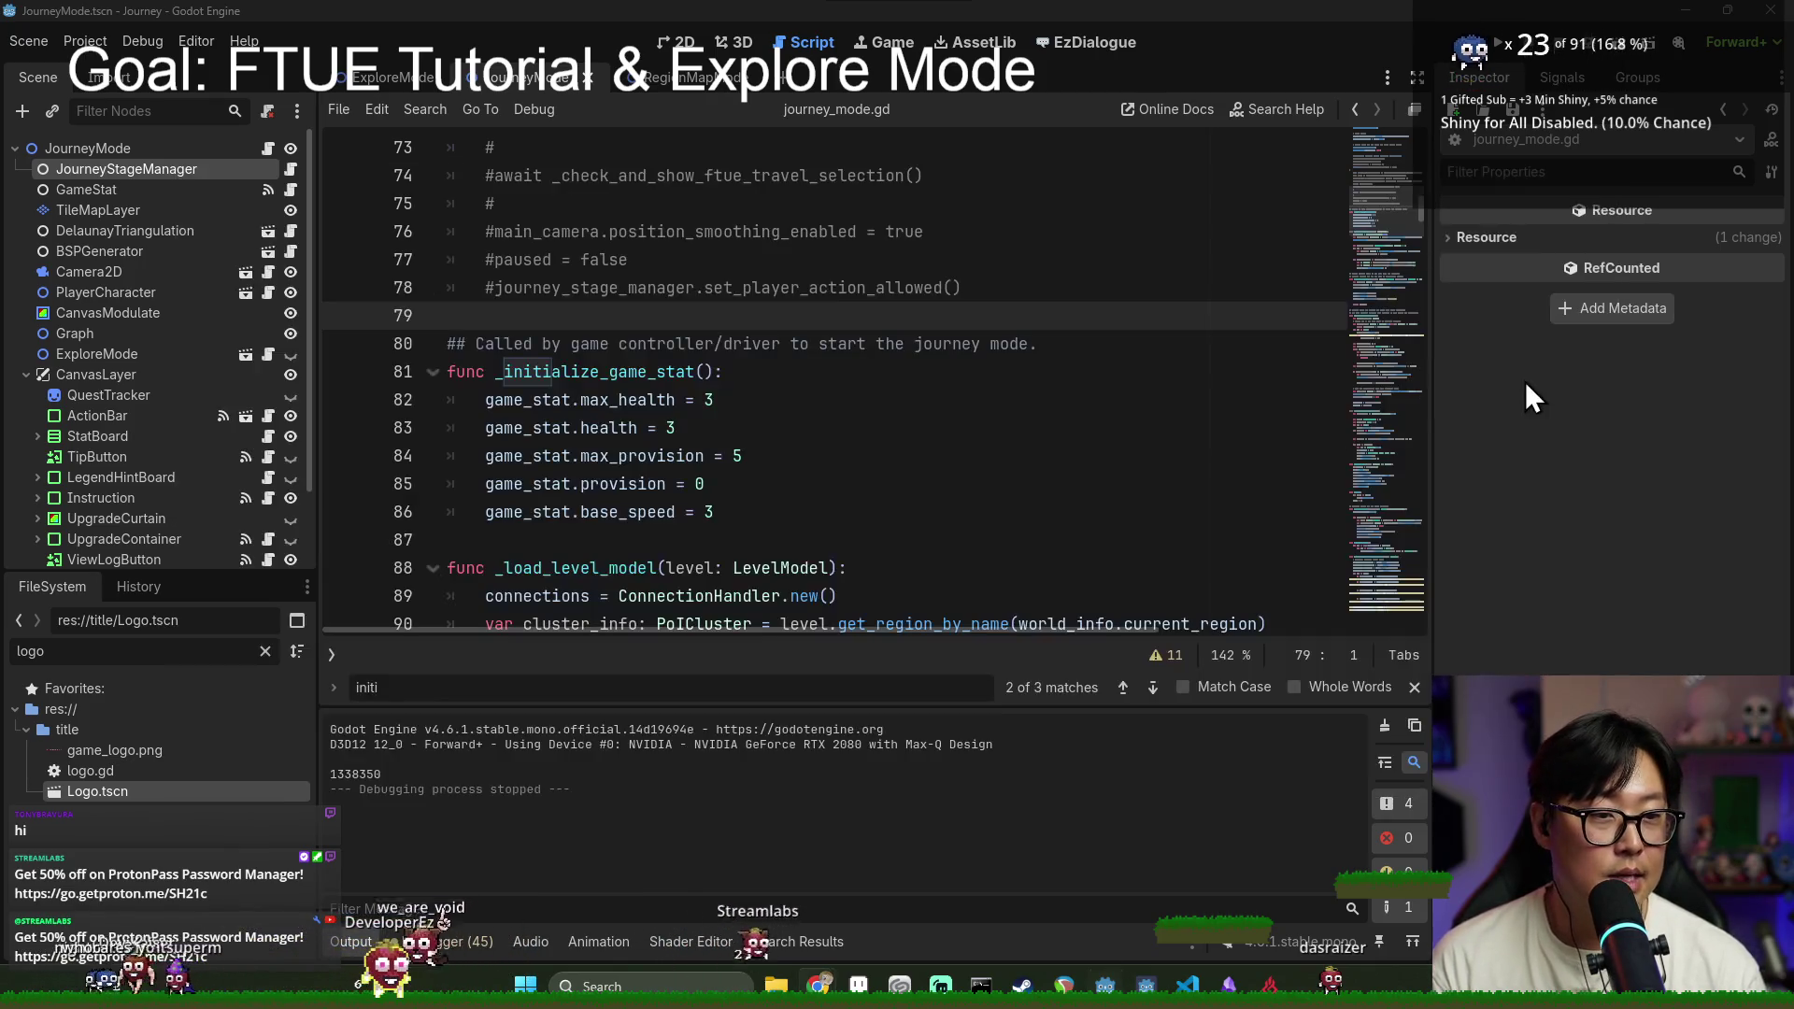